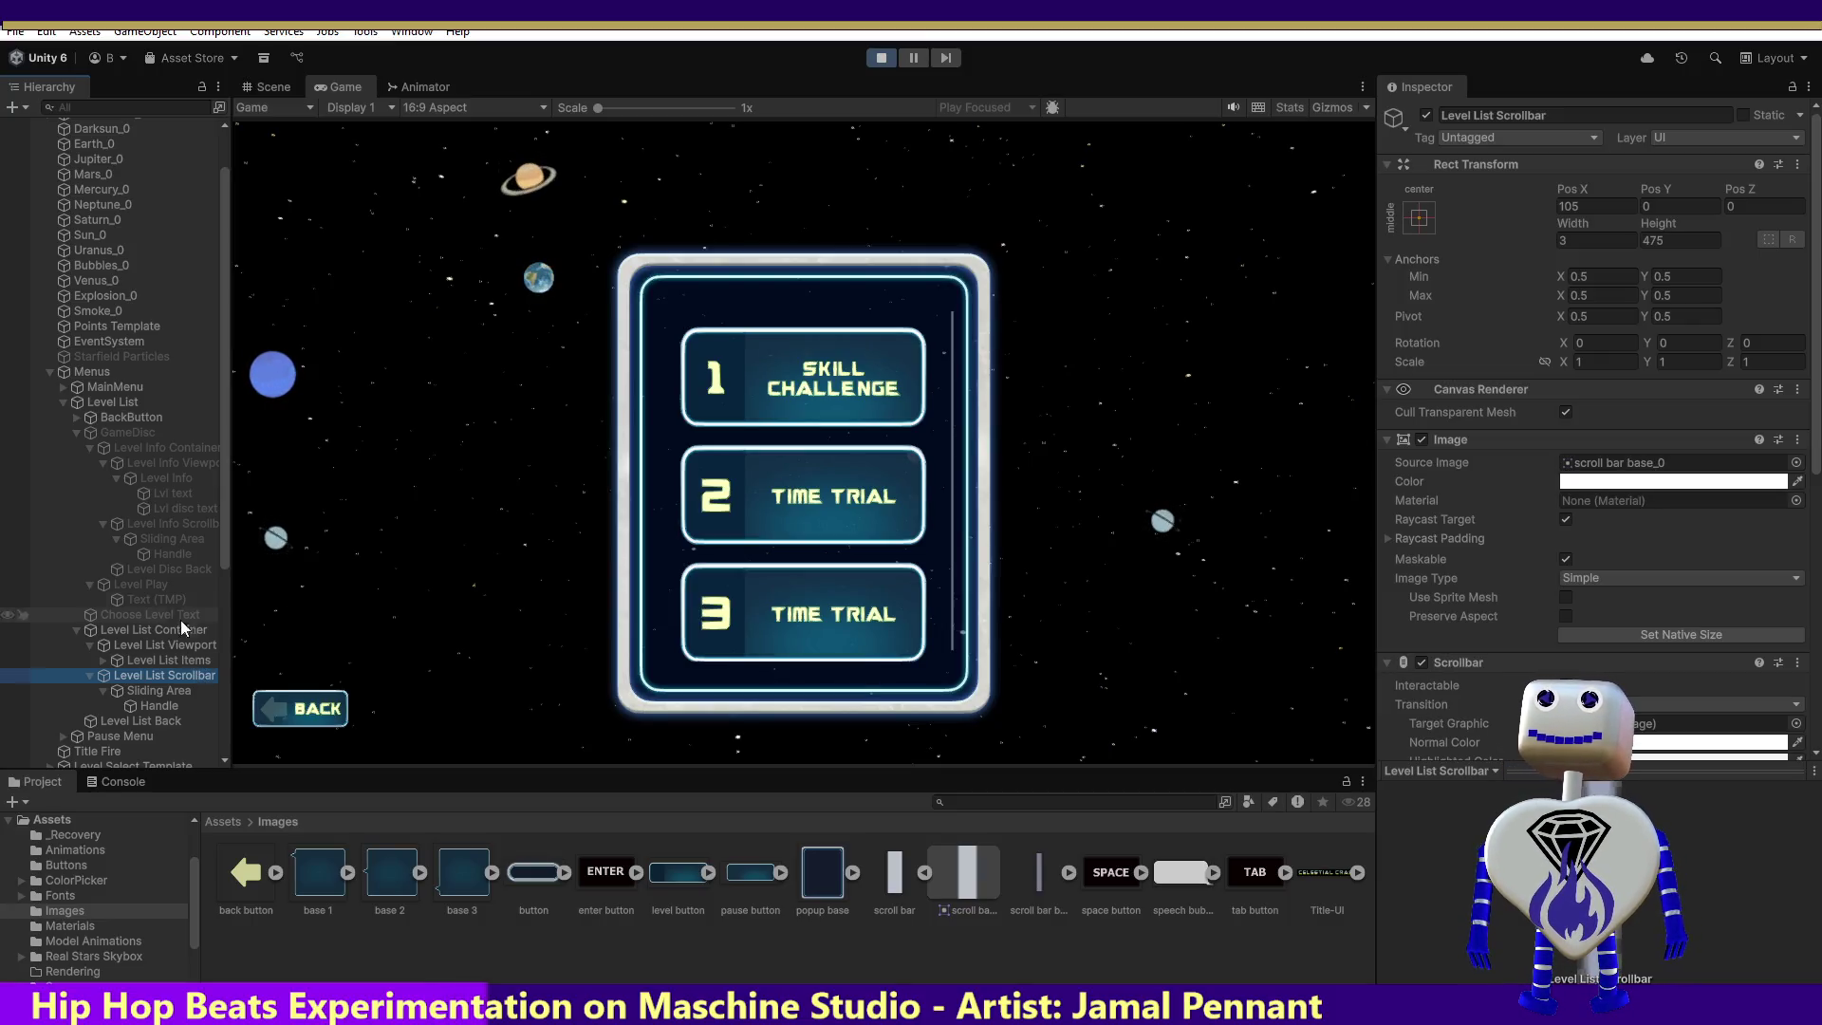
Step: Review Level Info Scrollbar, its Handle and Sliding Area, and Level List Scrollbar, then select Level List Container
{"action": "left_click", "coordinate": [173, 523]}
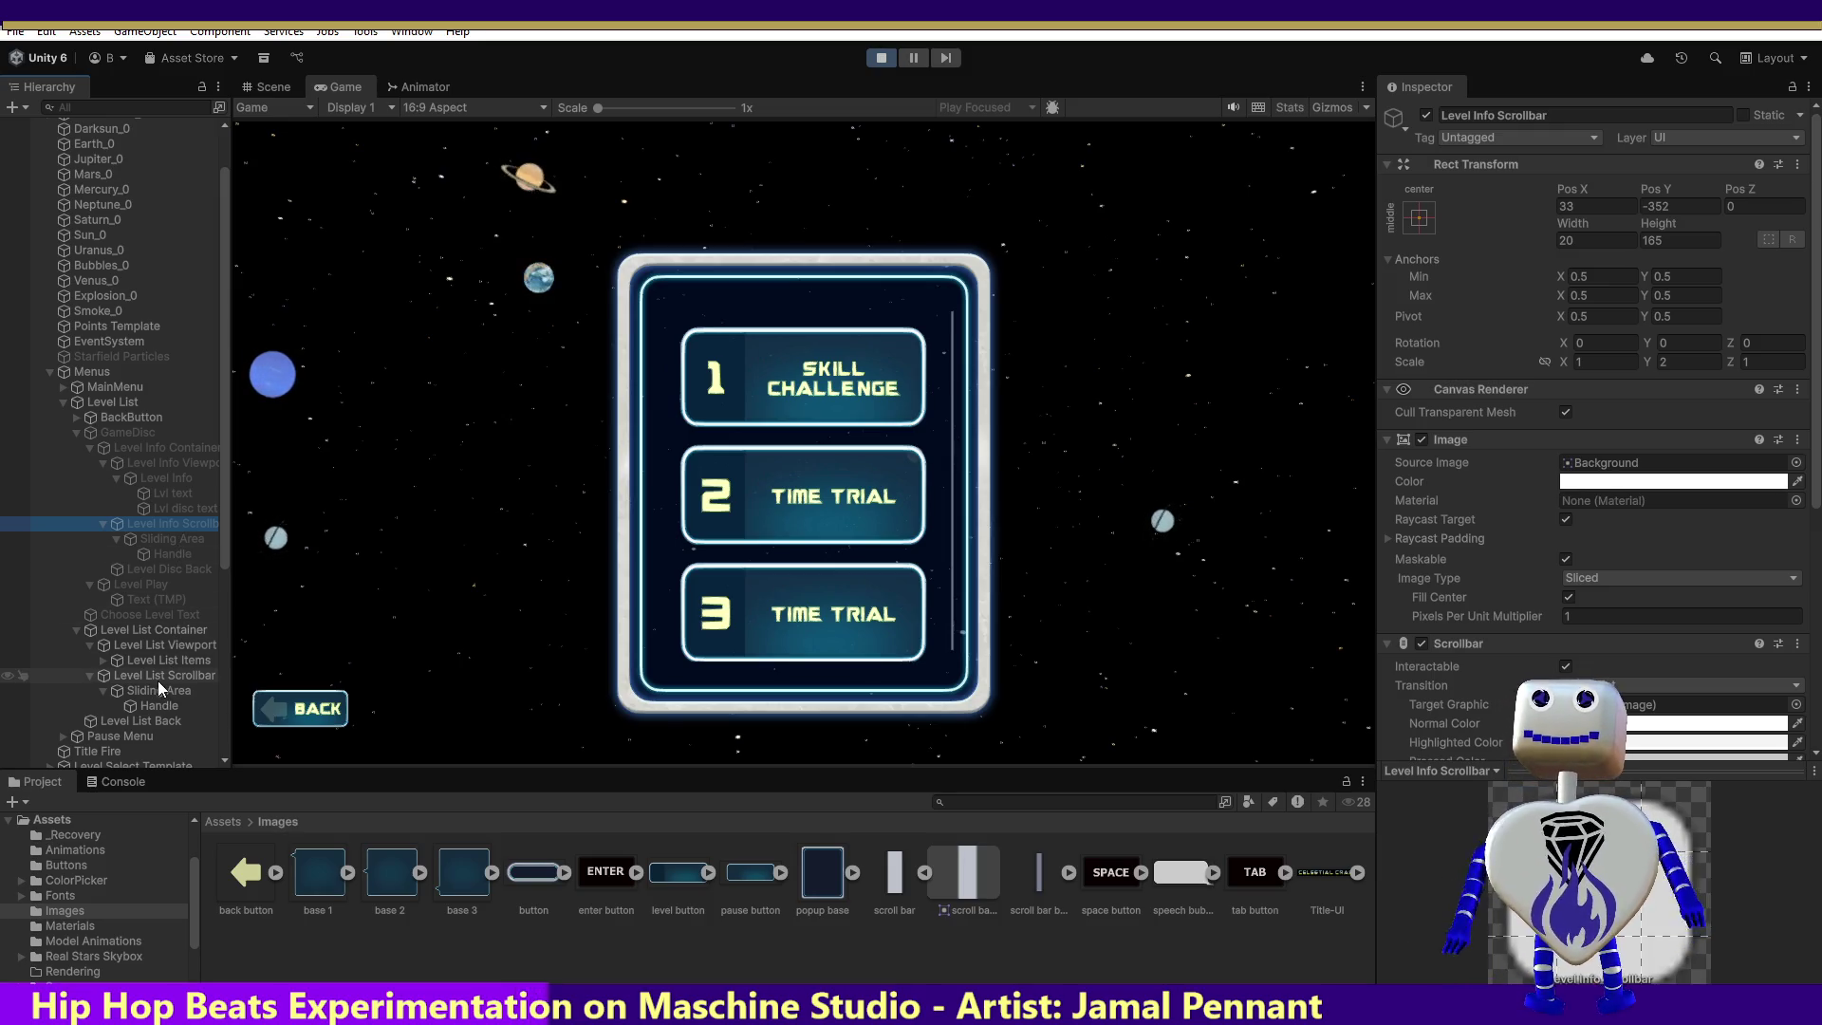
{"action": "left_click", "coordinate": [162, 706]}
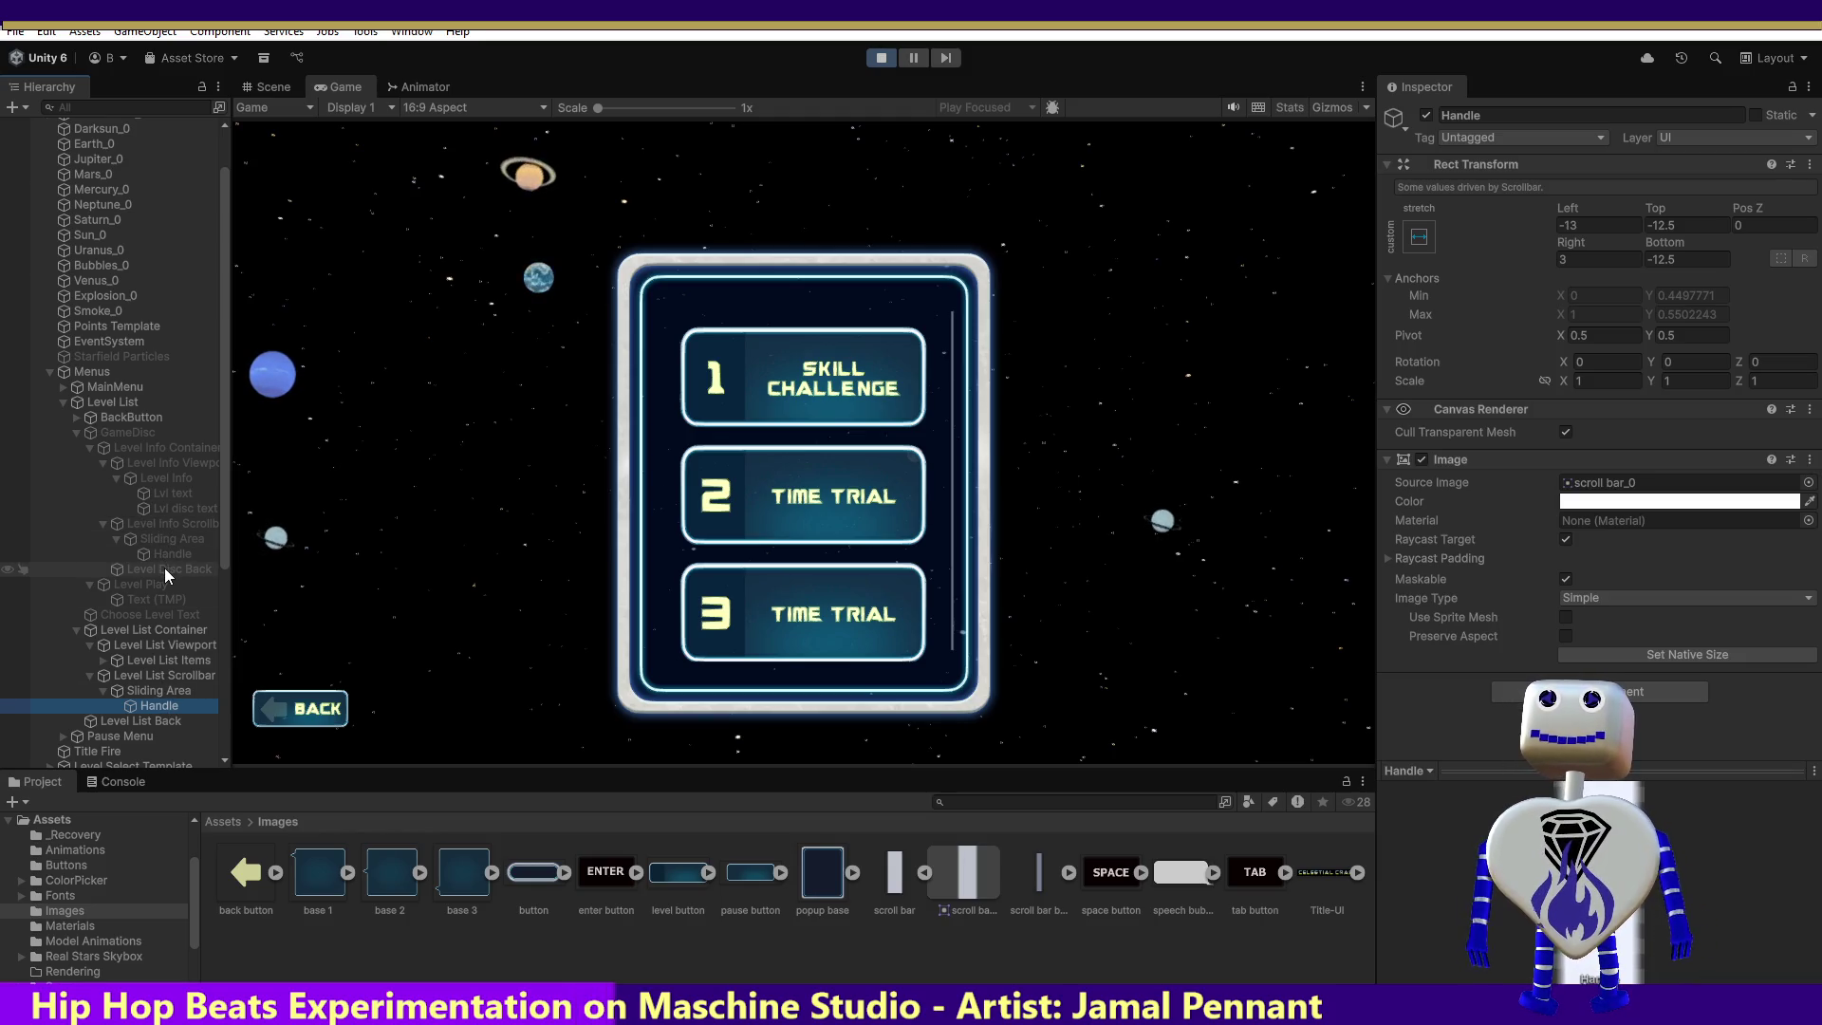
{"action": "left_click", "coordinate": [158, 692]}
{"action": "left_click", "coordinate": [162, 677]}
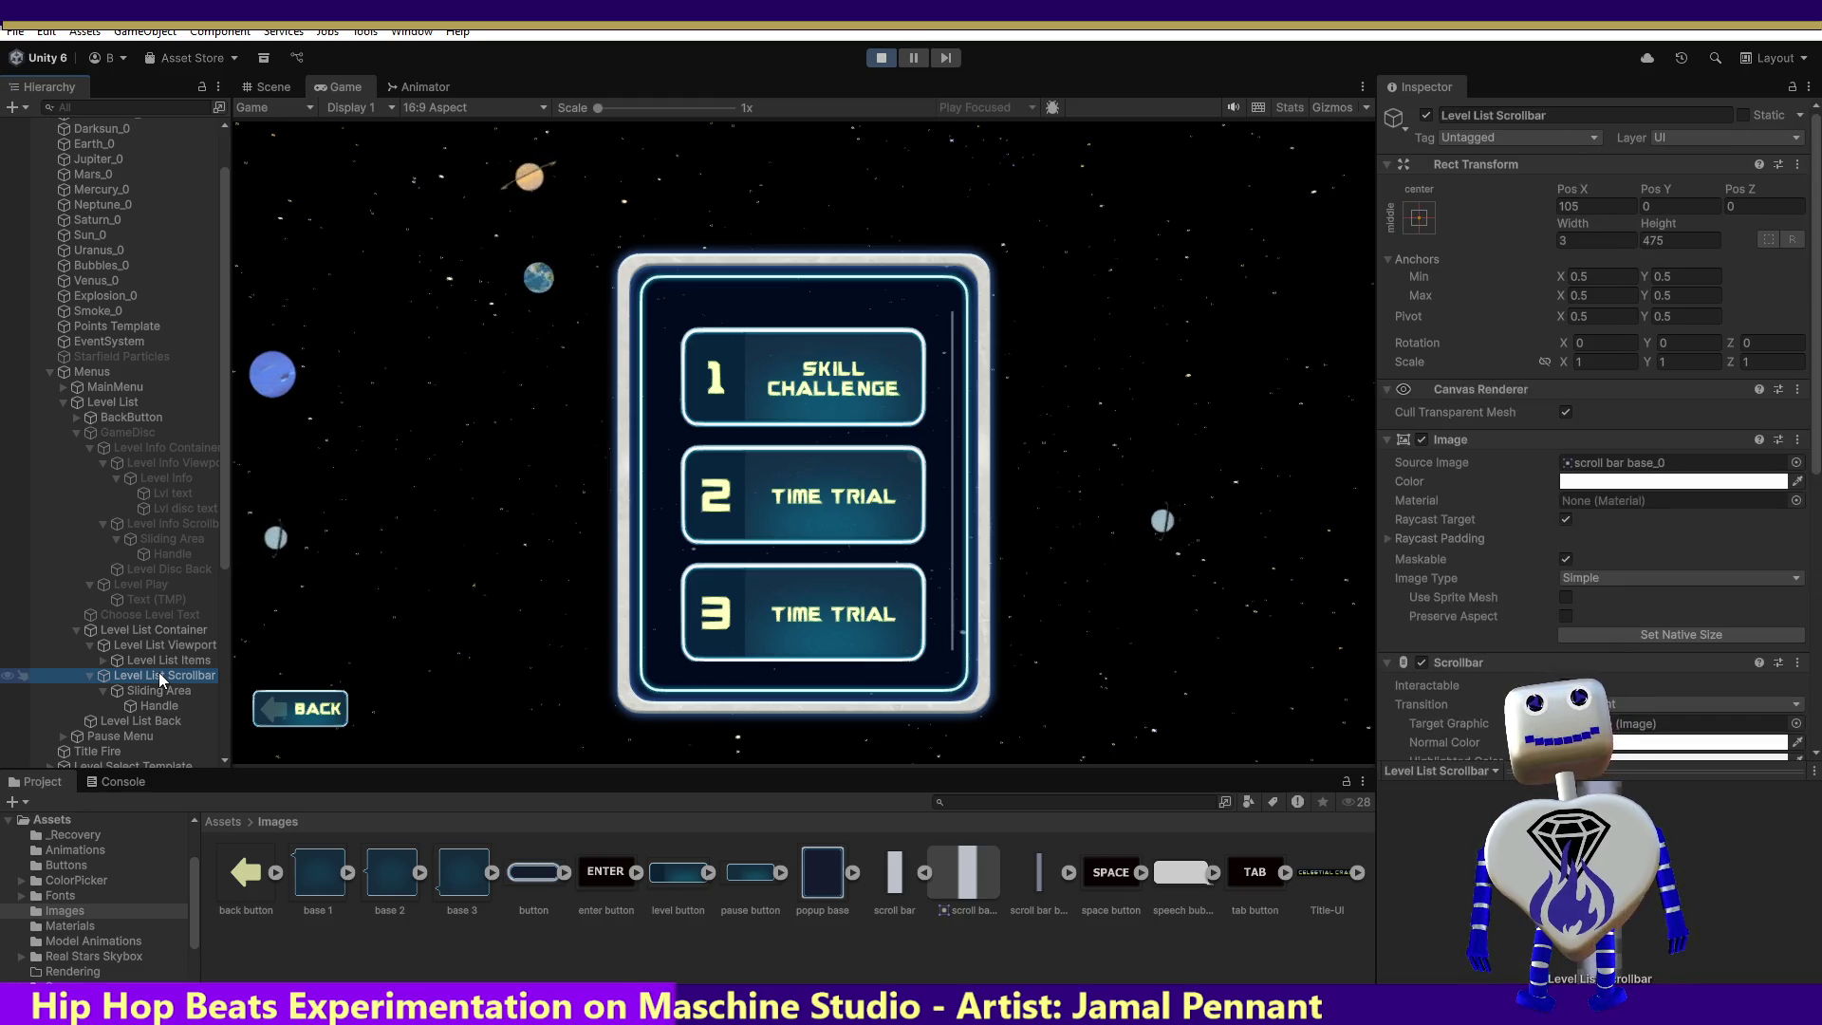
{"action": "left_click", "coordinate": [172, 632]}
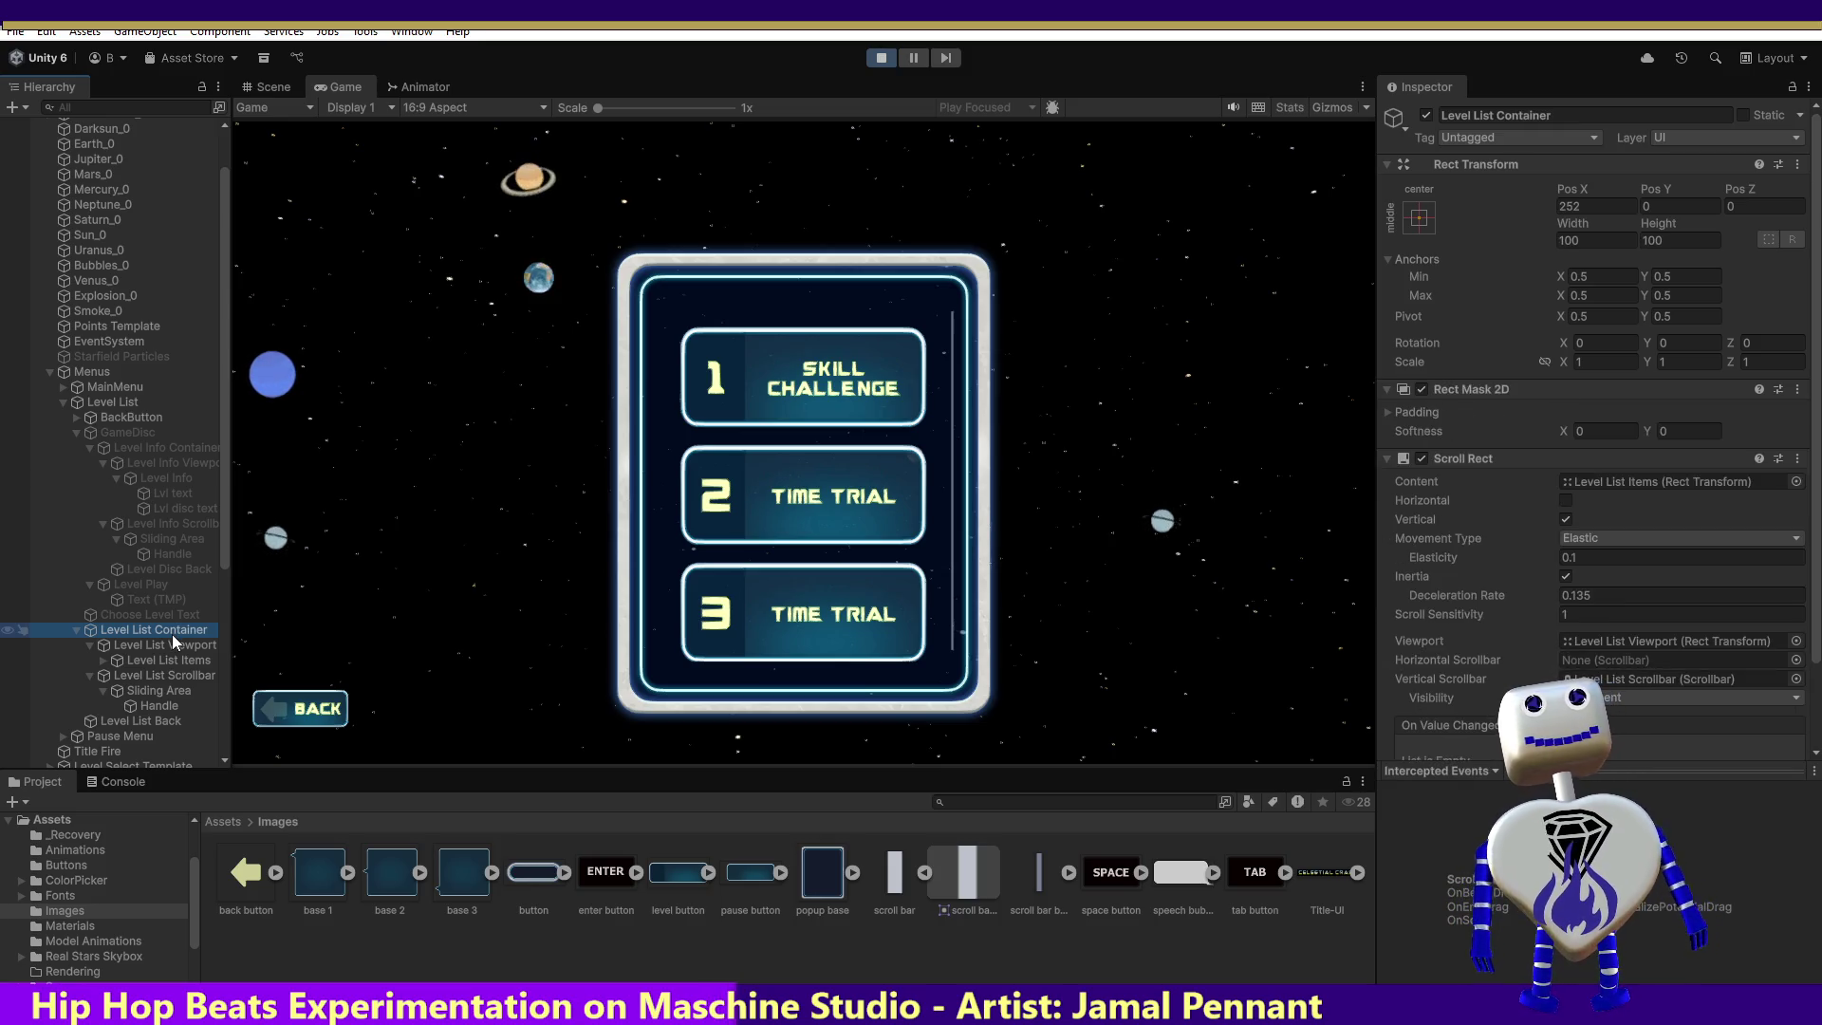
Step: Compare with Level Info Container's Scroll Rect, then scroll the running level list down to level 5
{"action": "left_click", "coordinate": [150, 452]}
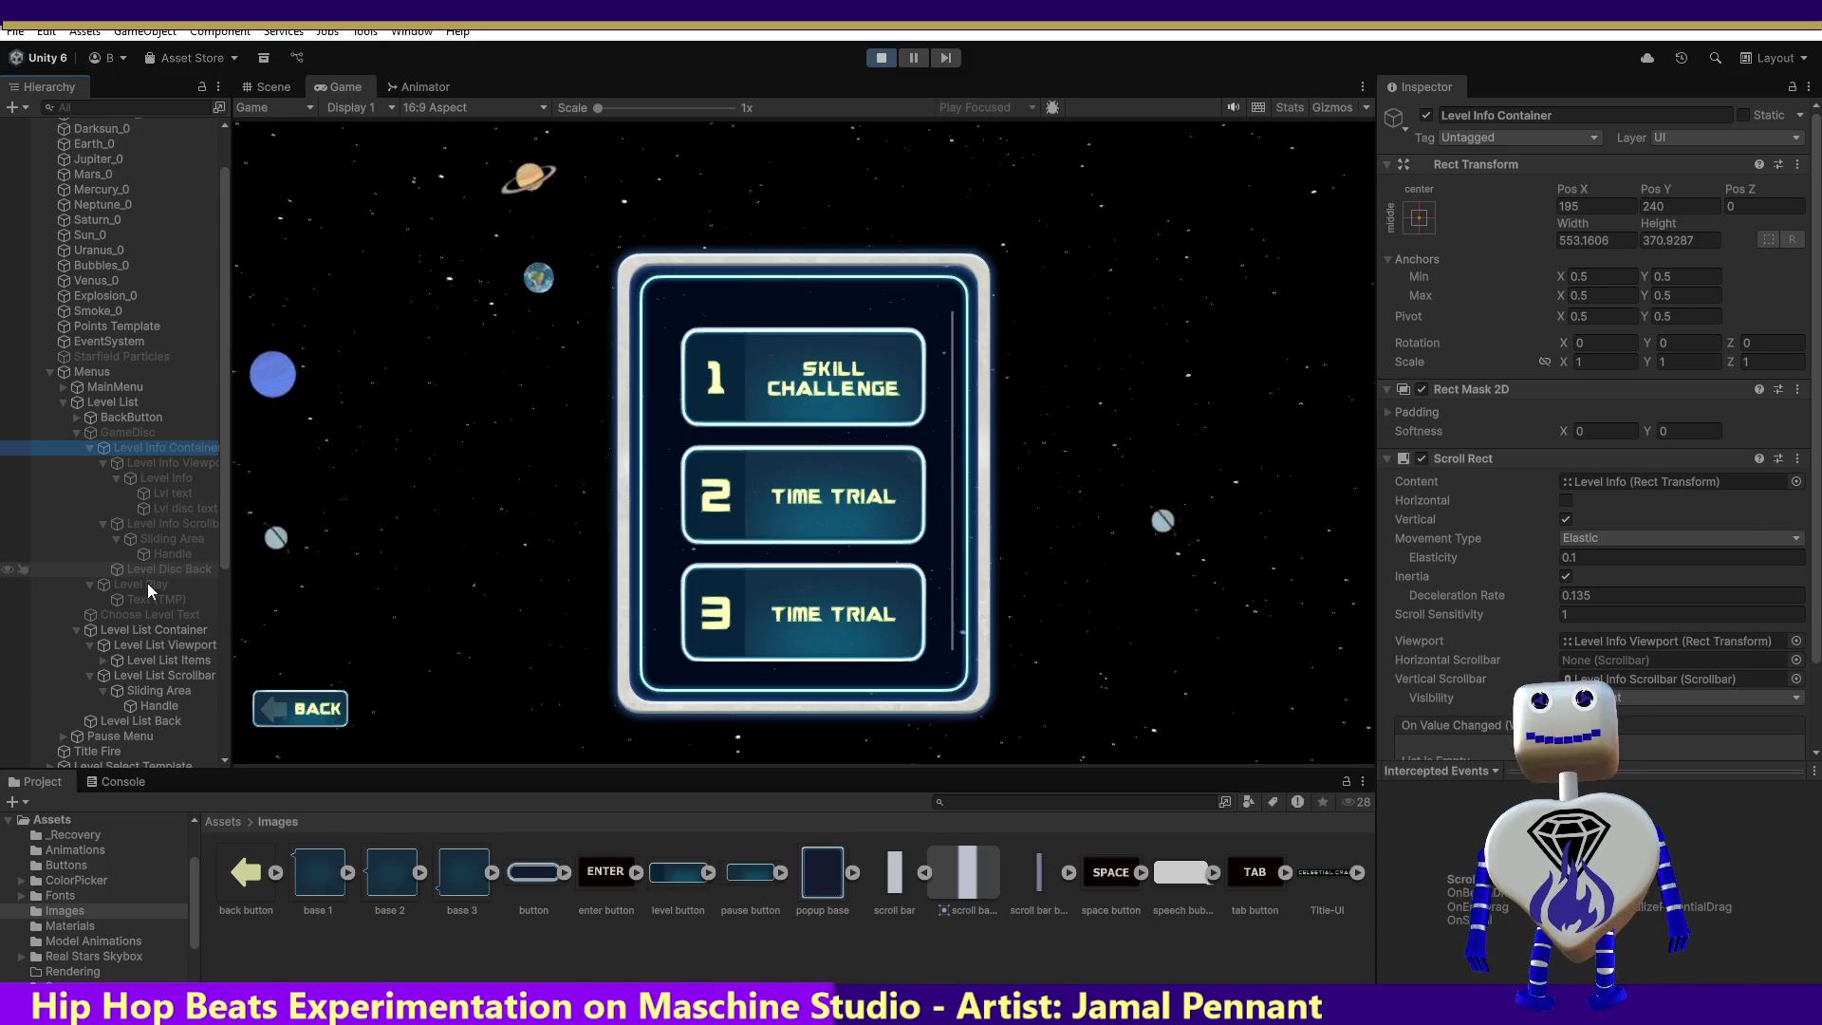
{"action": "left_click", "coordinate": [144, 632]}
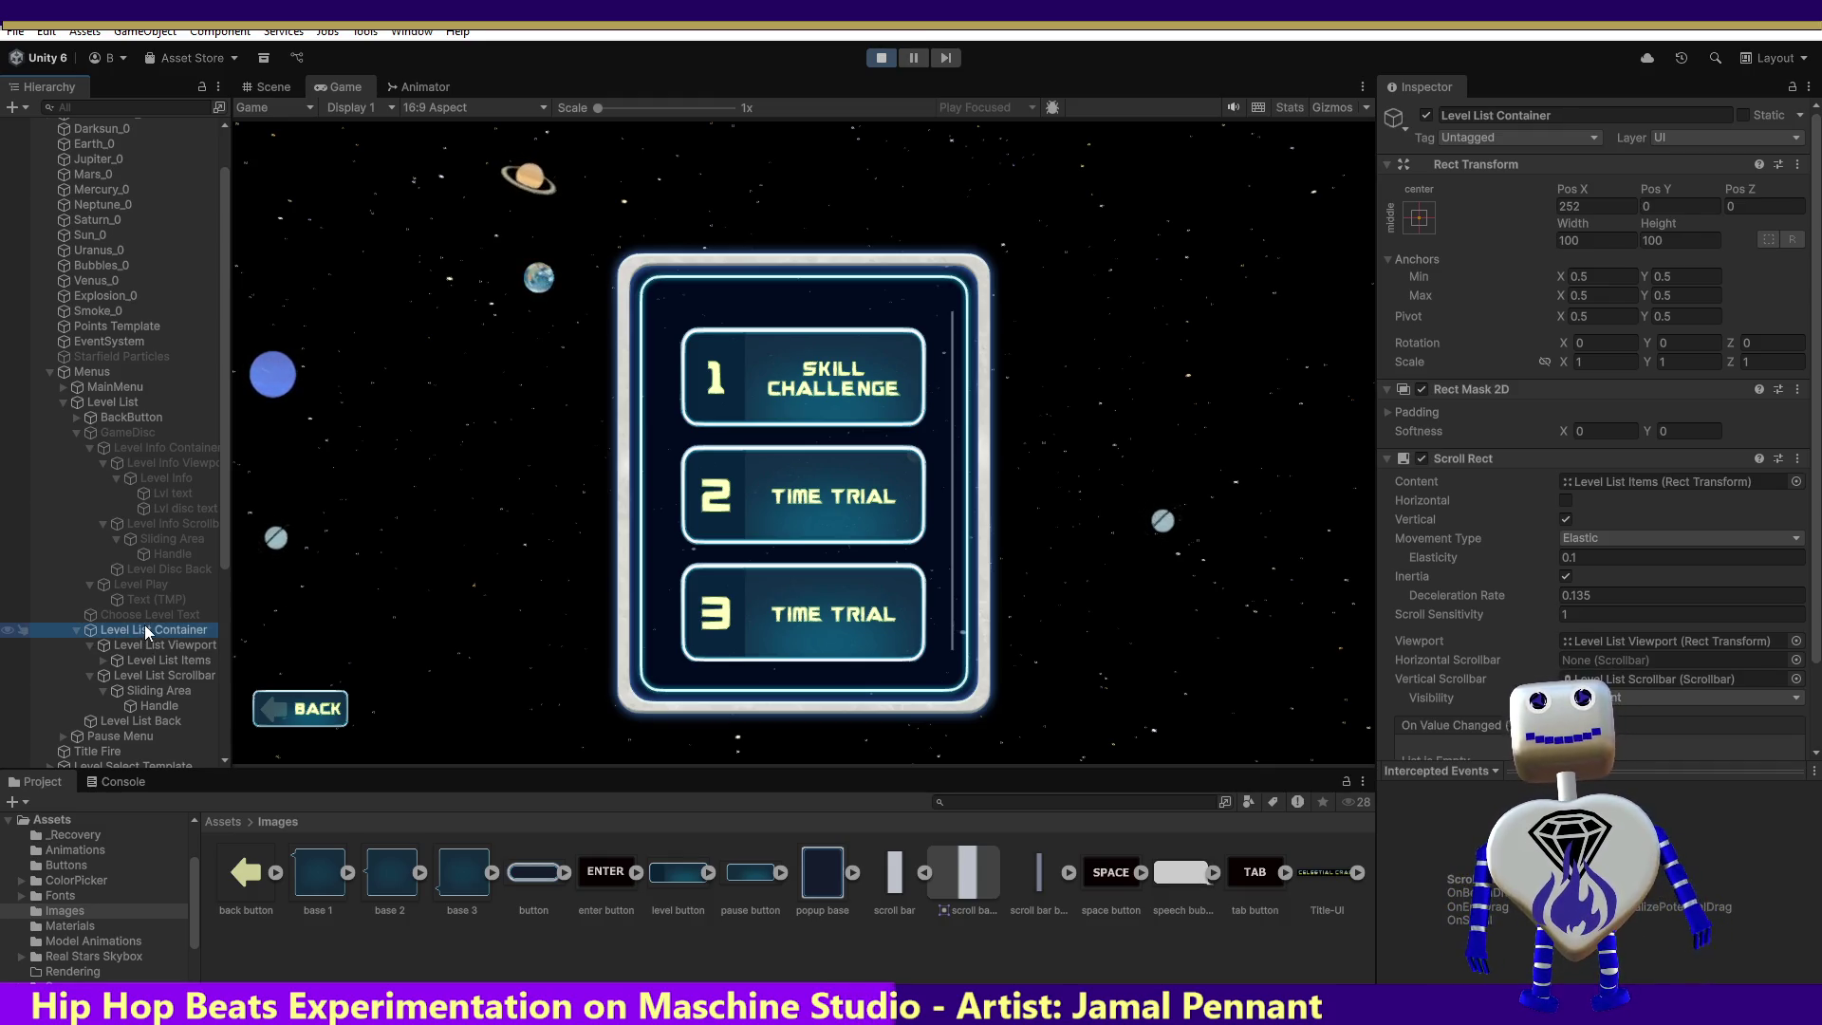
{"action": "left_click", "coordinate": [951, 348]}
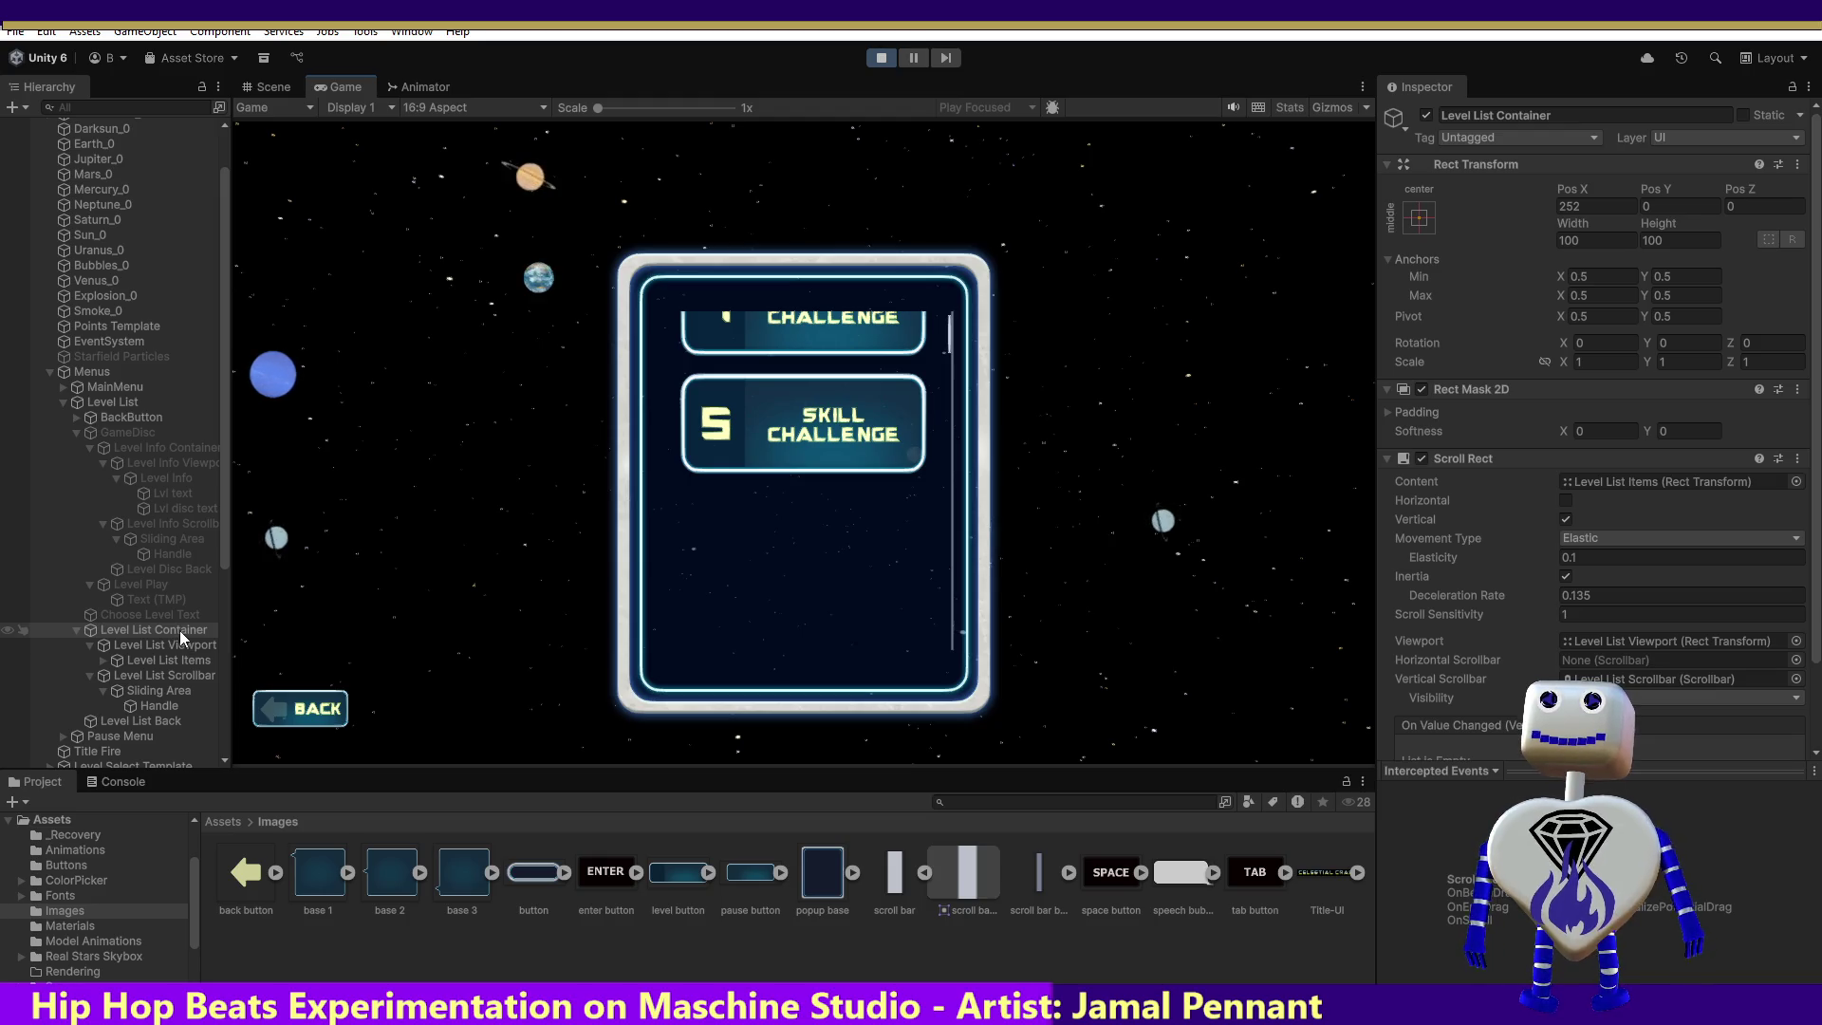
Step: Try a Level List Container Height of 300, then restore it to 100
{"action": "left_click", "coordinate": [1649, 239]}
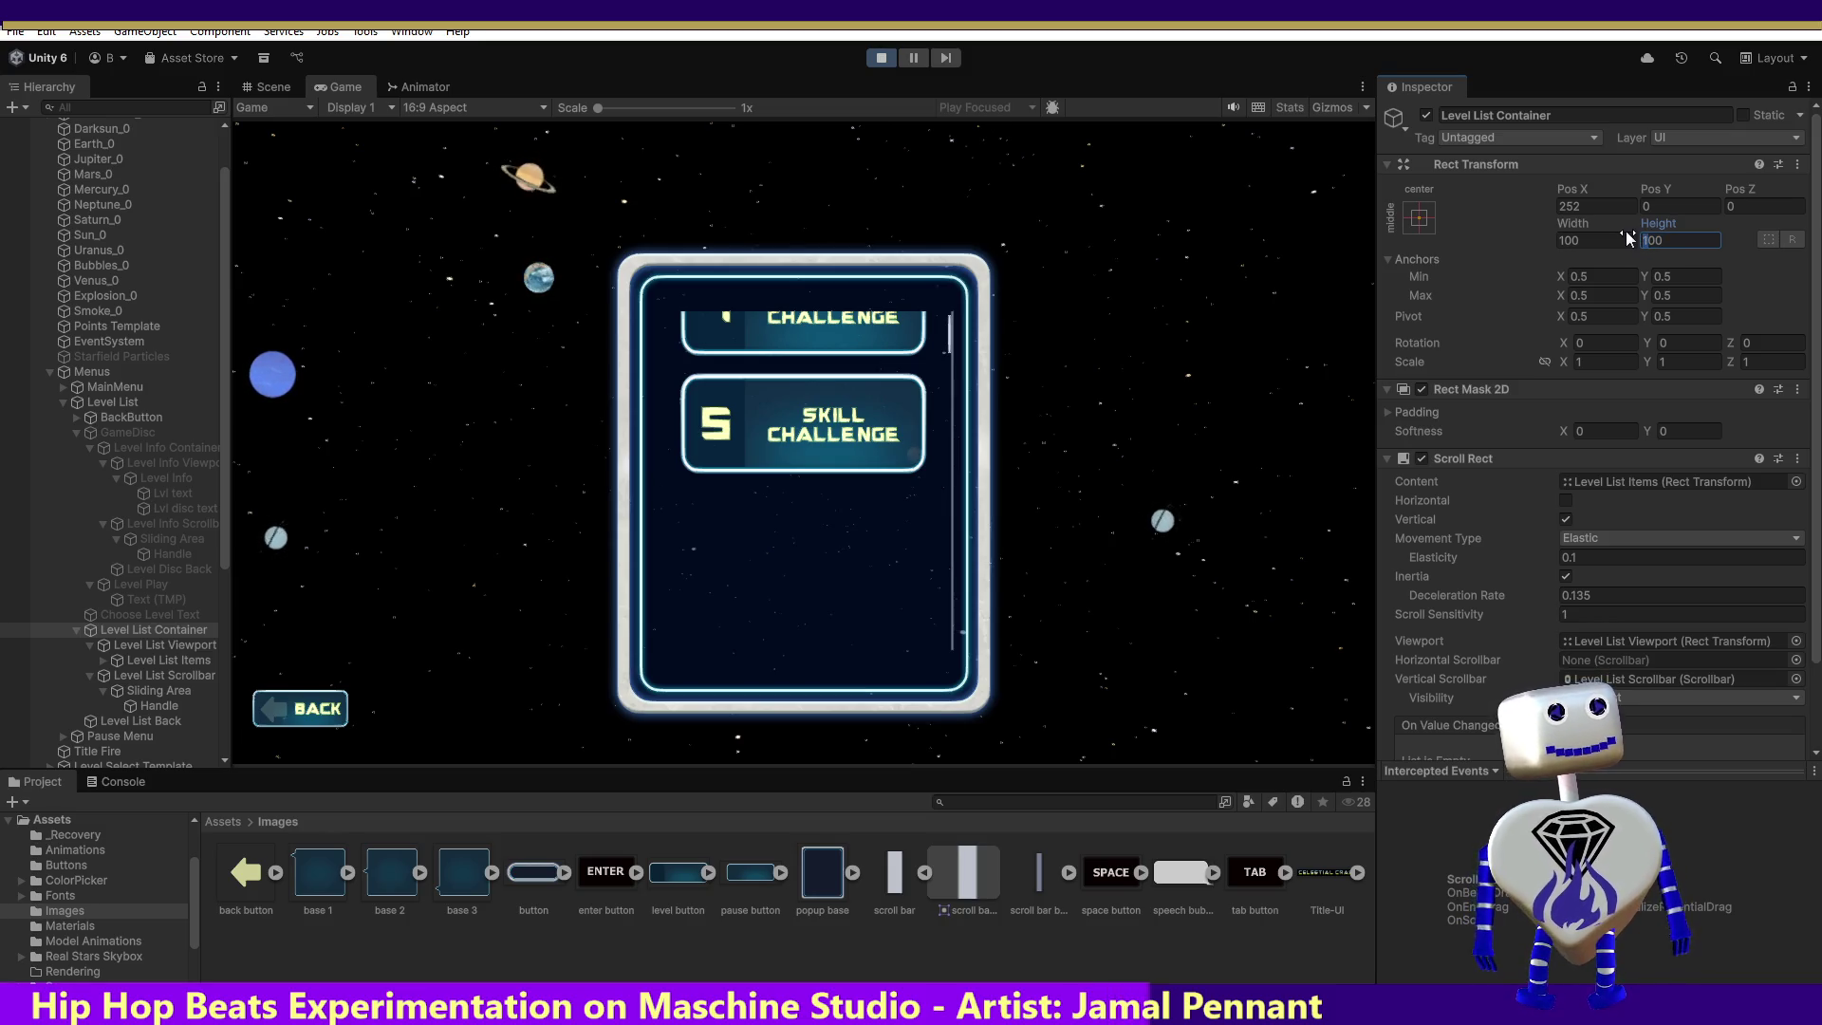
{"action": "type", "text": "3"}
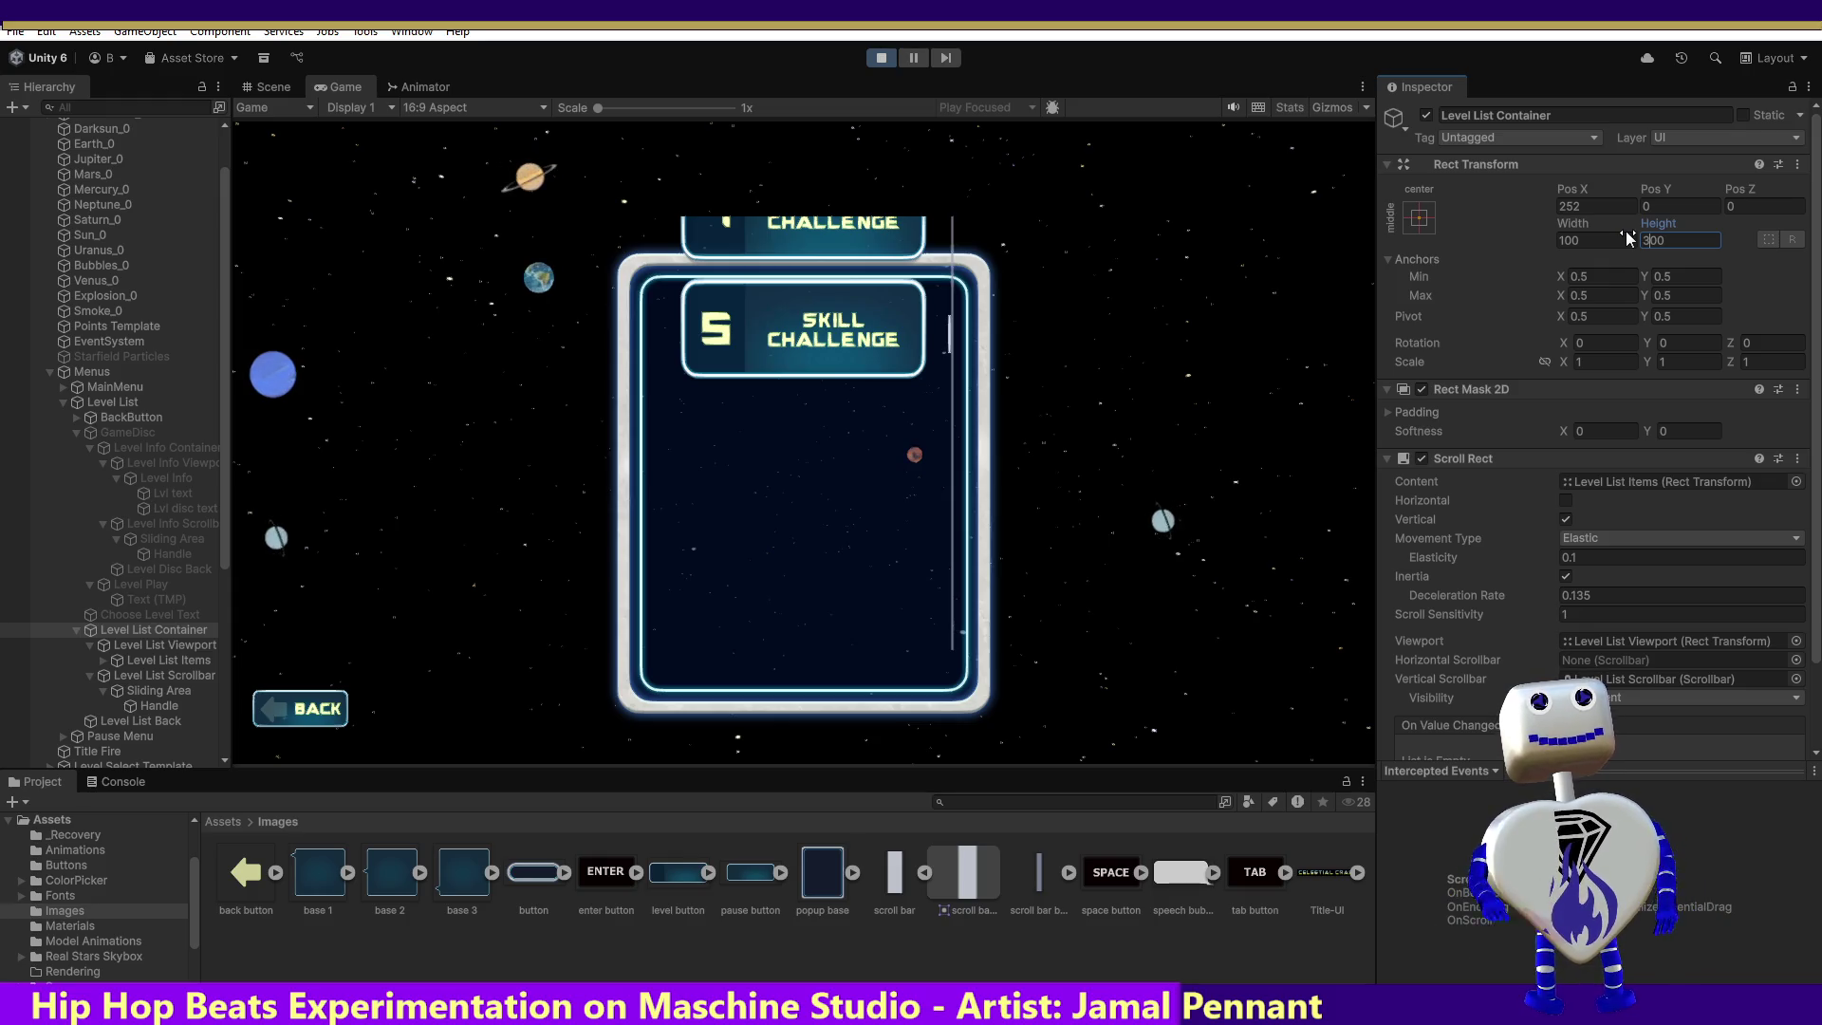
{"action": "key", "text": "BackSpace"}
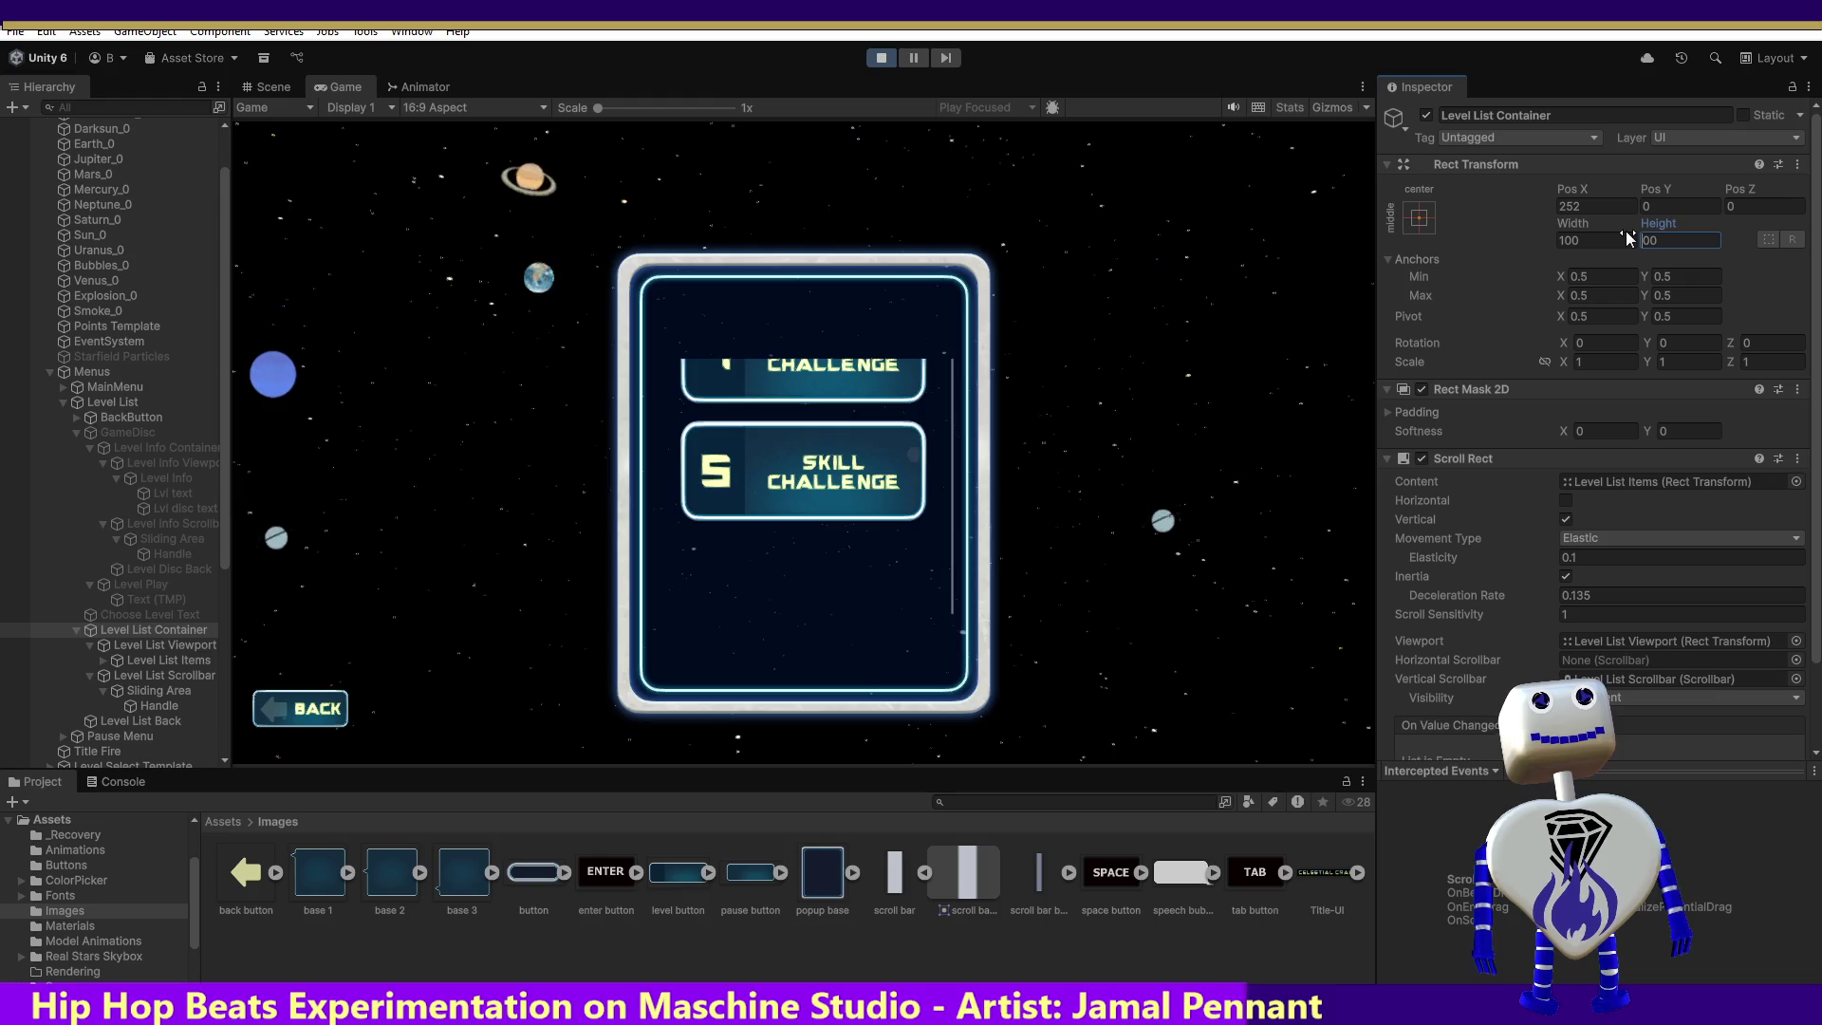
{"action": "type", "text": "1"}
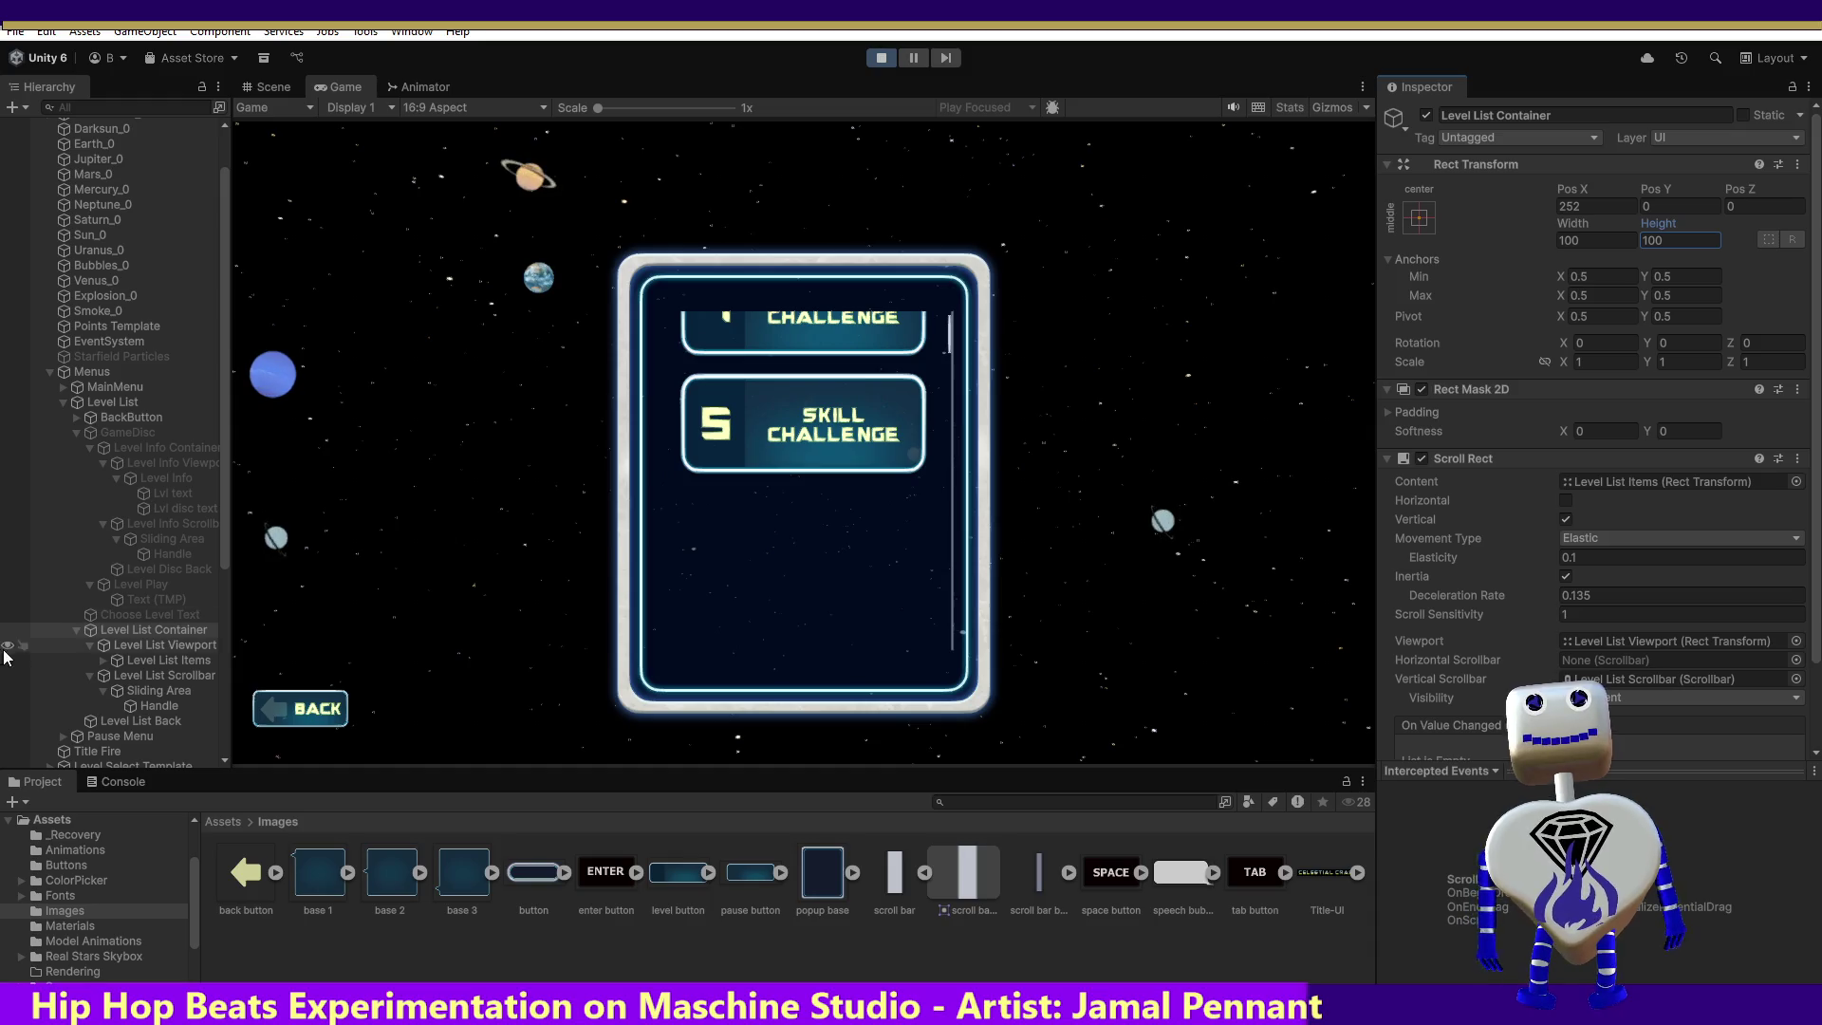
{"action": "left_click", "coordinate": [135, 645]}
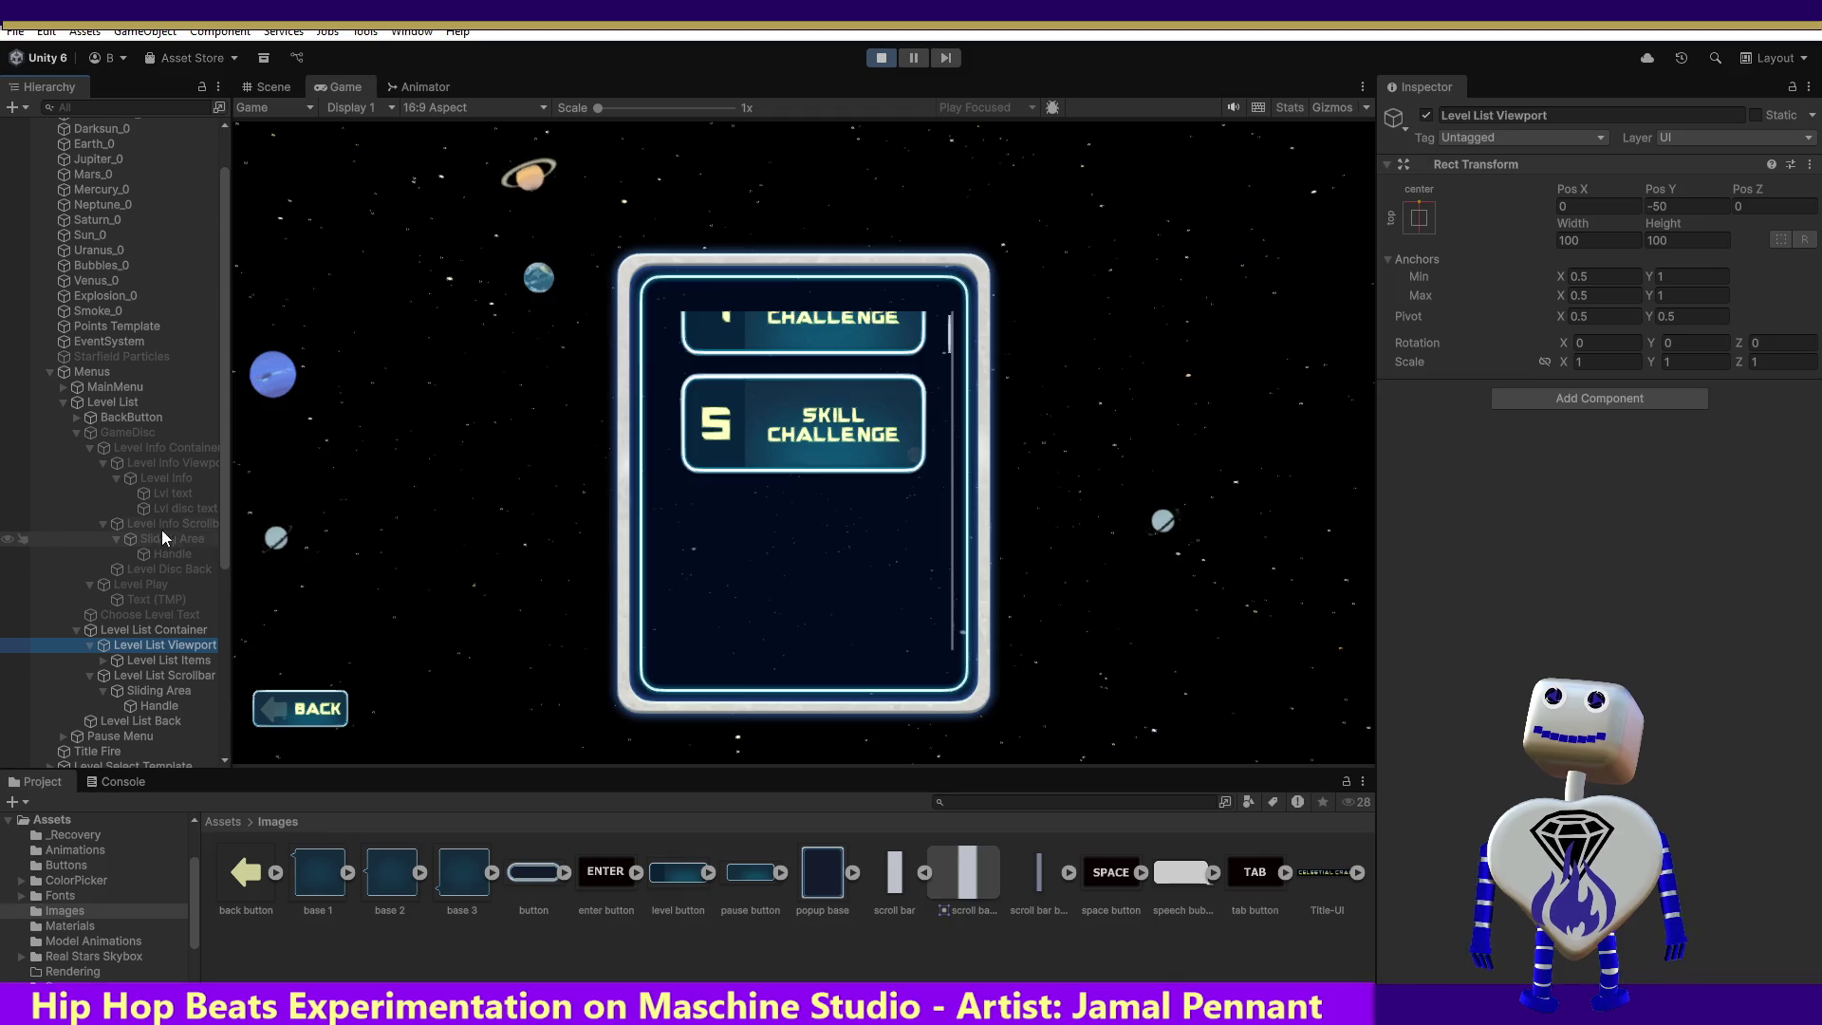
Step: Compare viewport transforms, preview Level List Viewport at Pos Y 0, and exit Play mode
{"action": "left_click", "coordinate": [167, 460]}
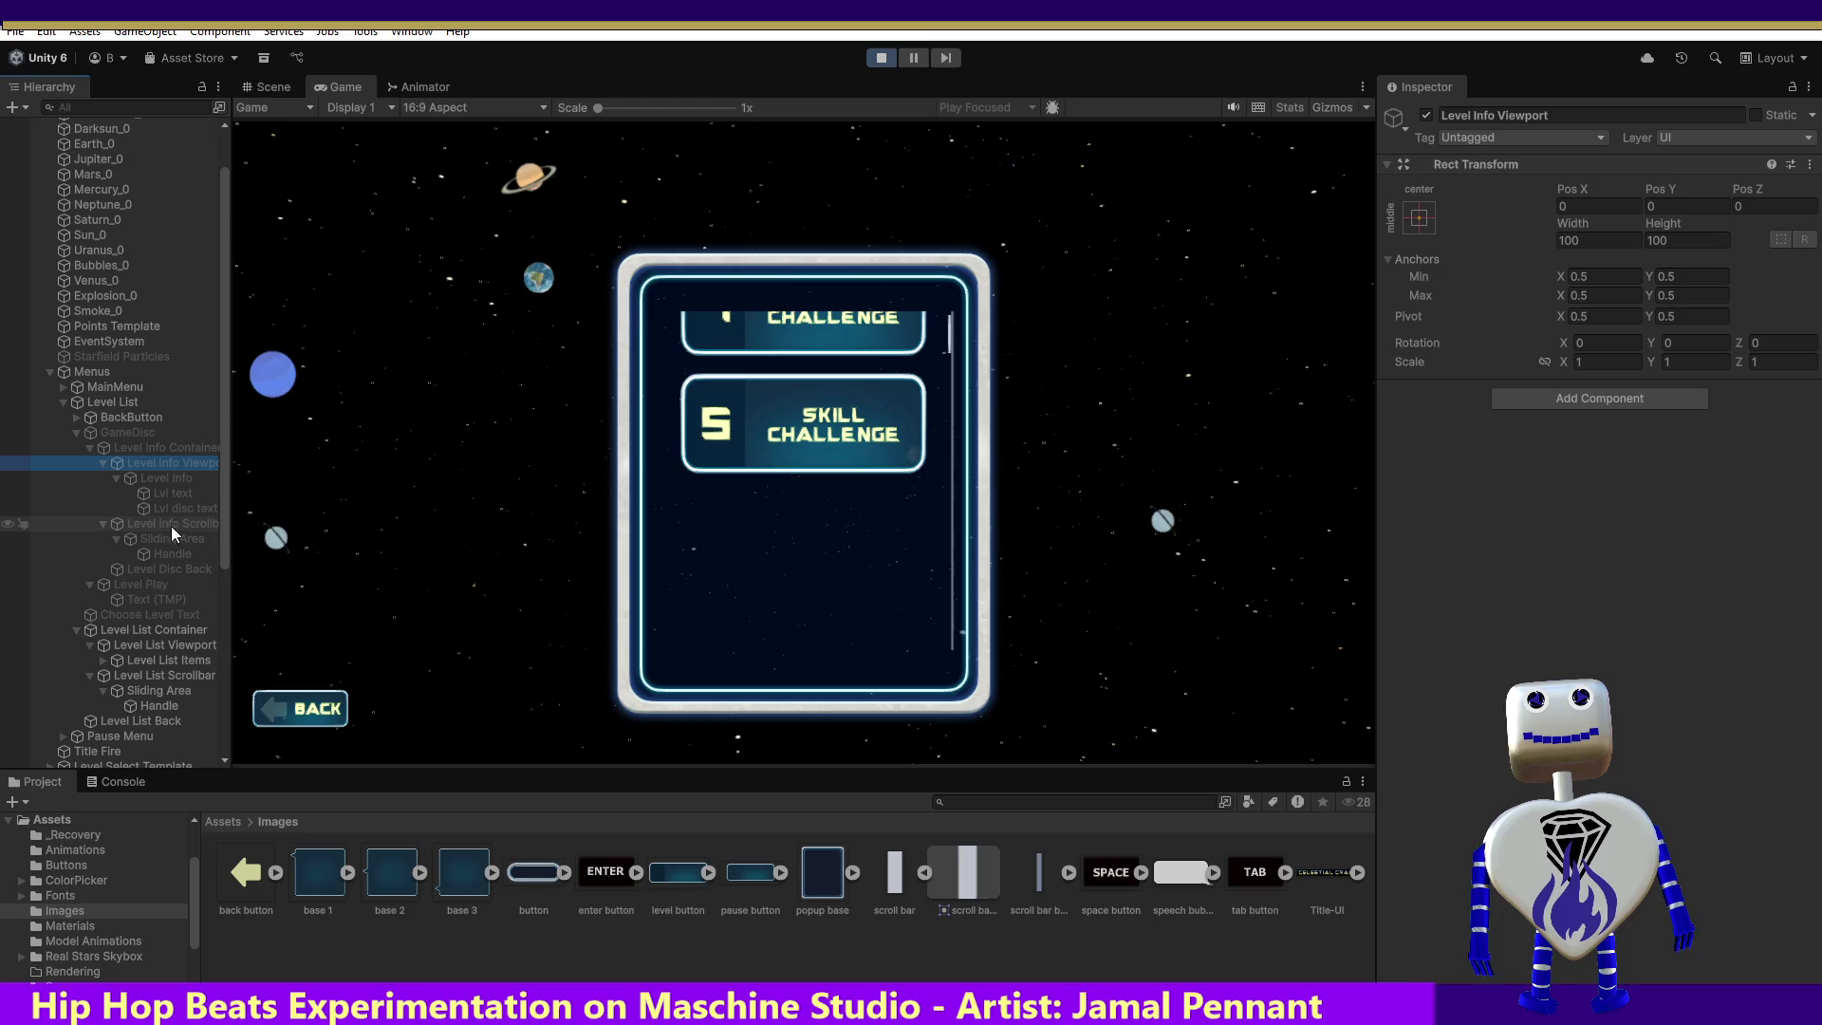
{"action": "left_click", "coordinate": [146, 645]}
{"action": "left_click", "coordinate": [1651, 207]}
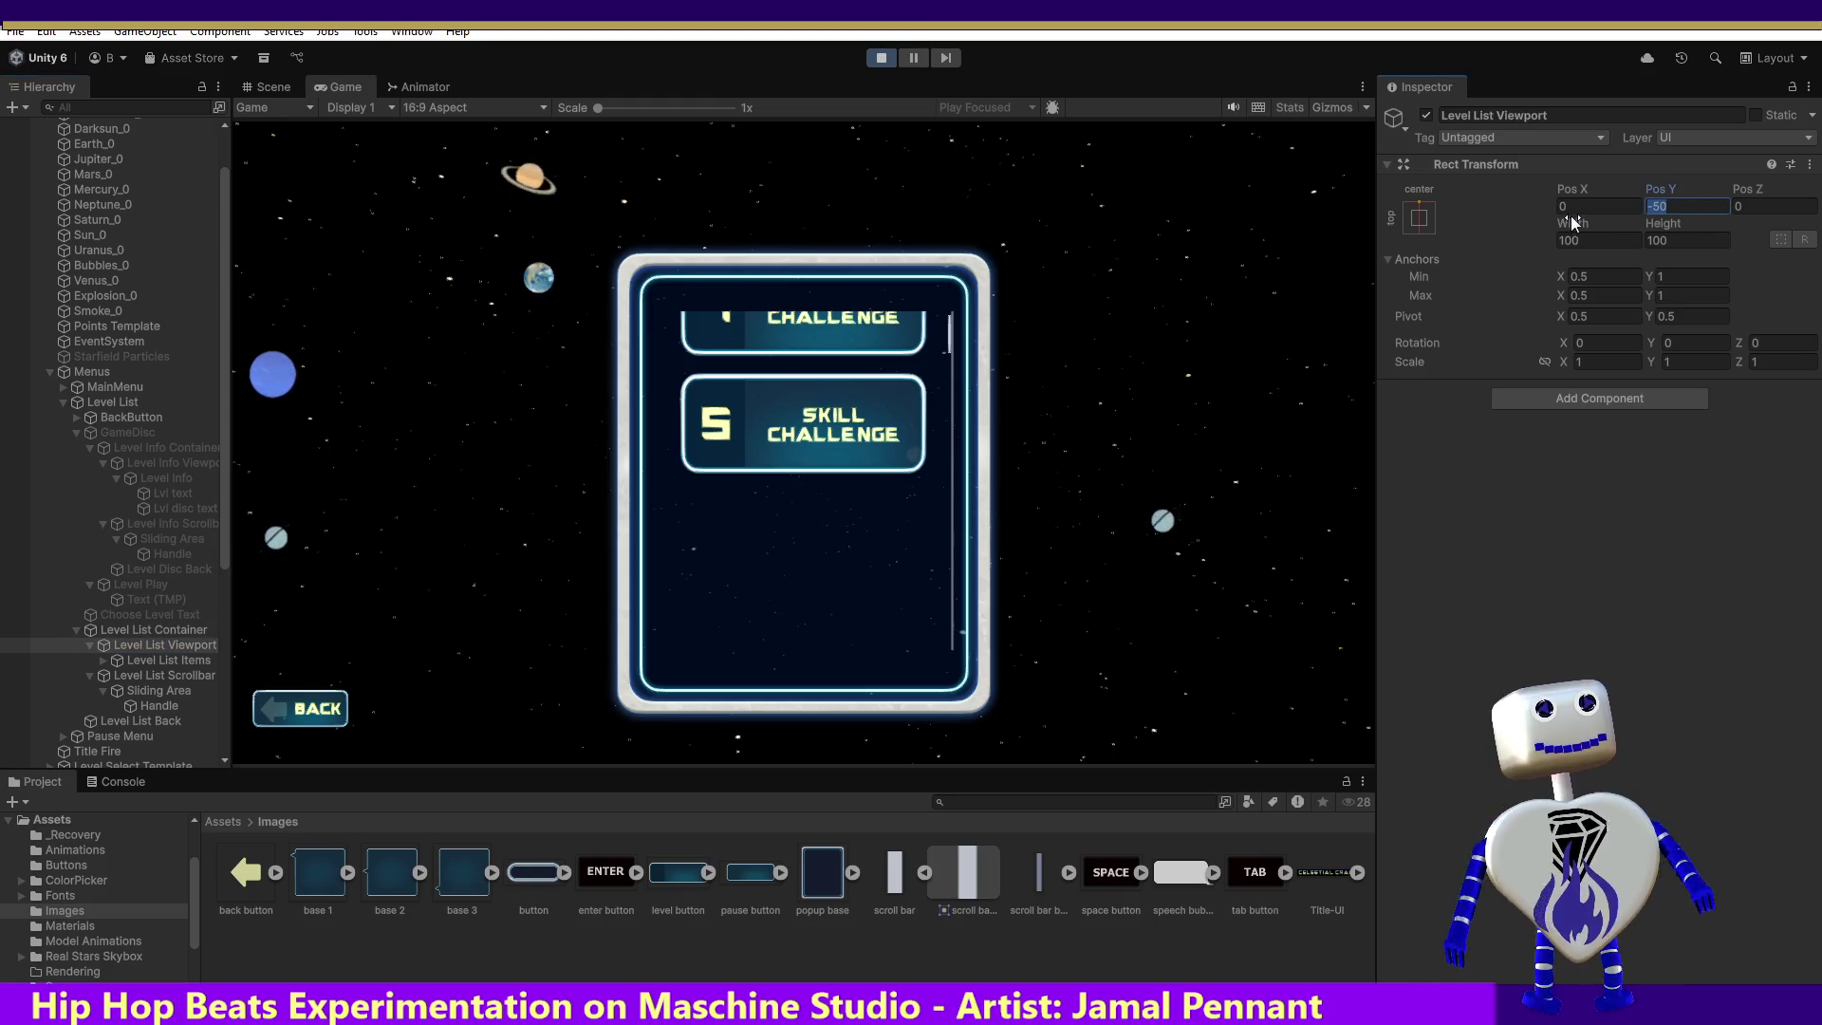
{"action": "type", "text": "0"}
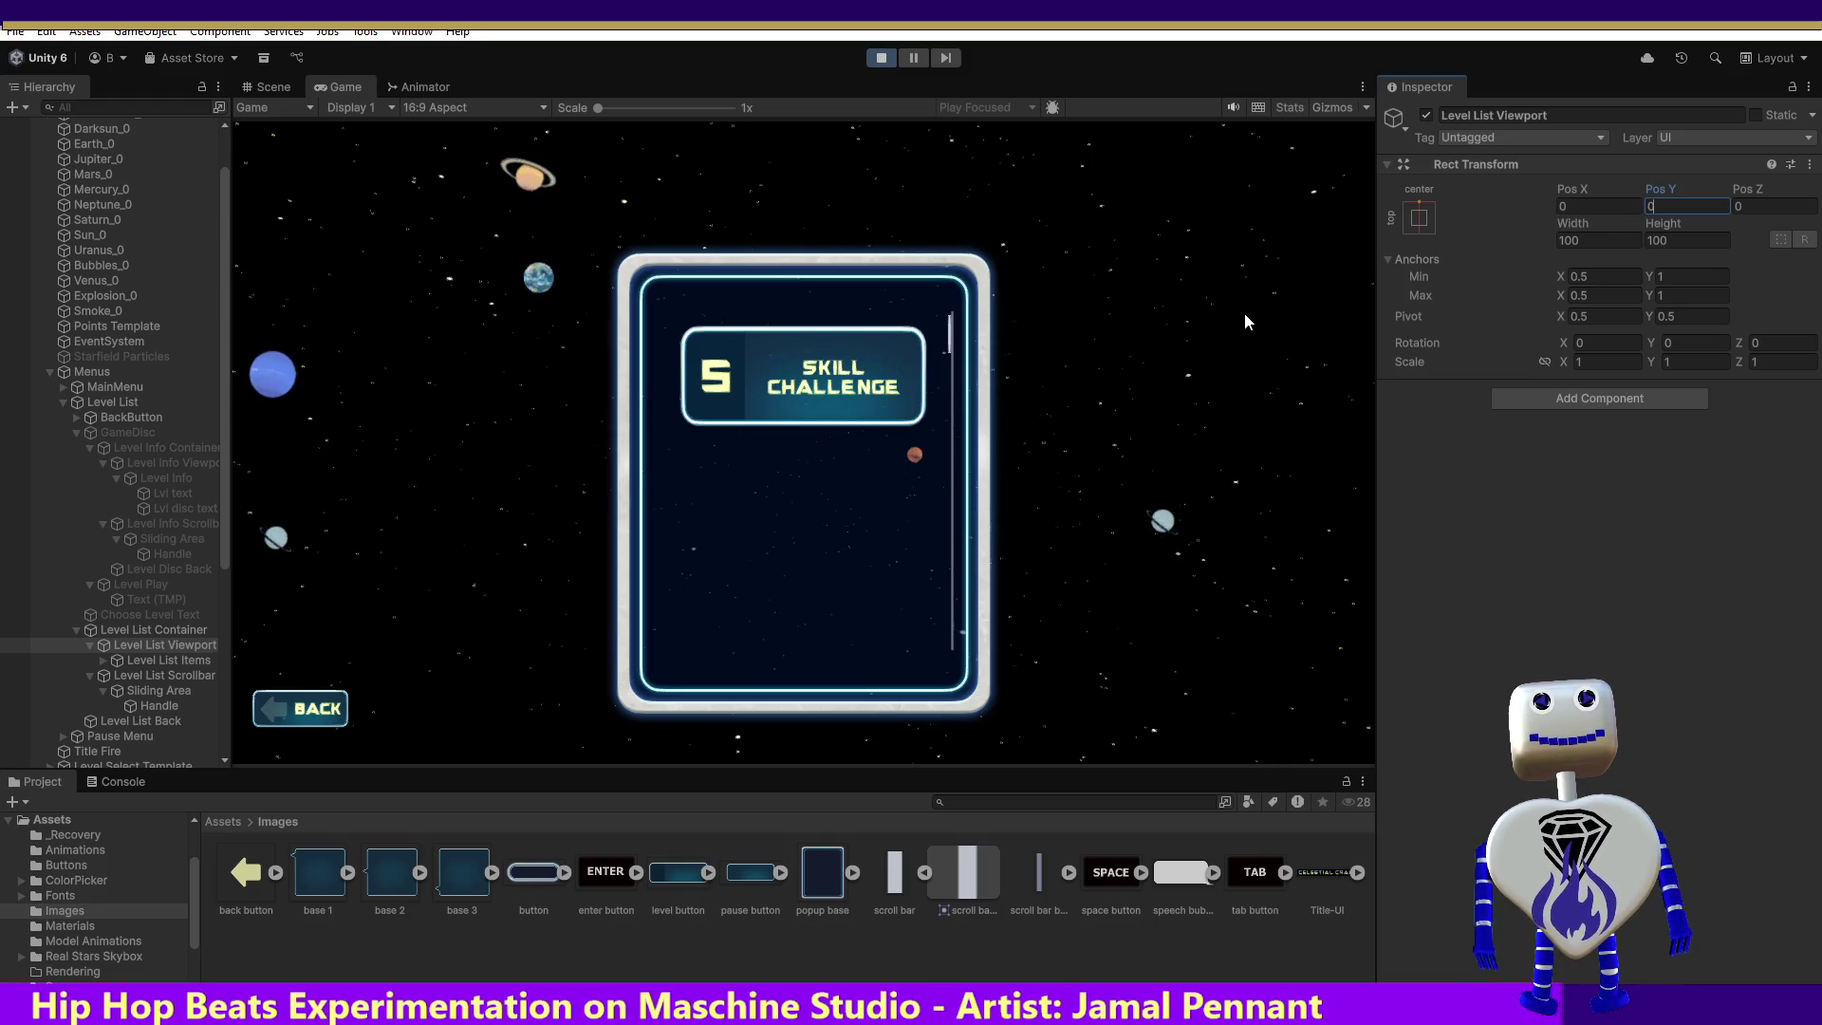
{"action": "left_click", "coordinate": [888, 57]}
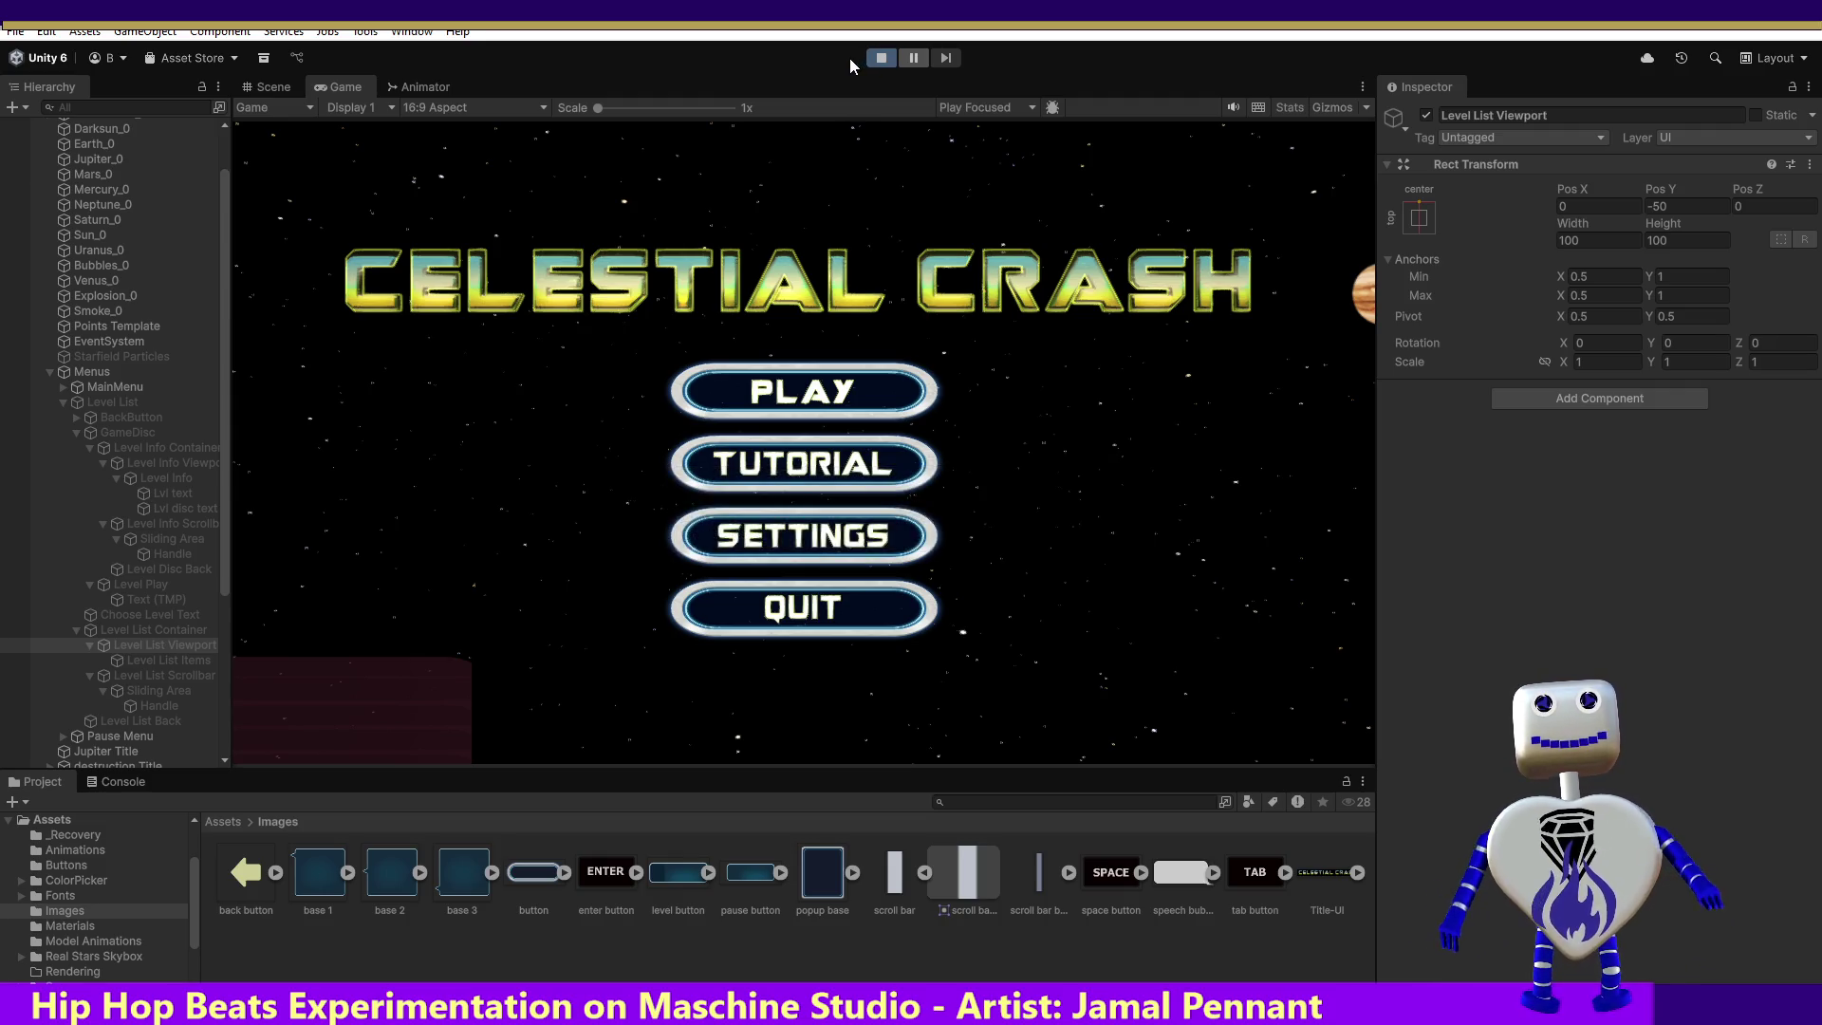
Step: Open the level-select list, drag it to test scrolling, go BACK, and reopen it
{"action": "left_click", "coordinate": [757, 411]}
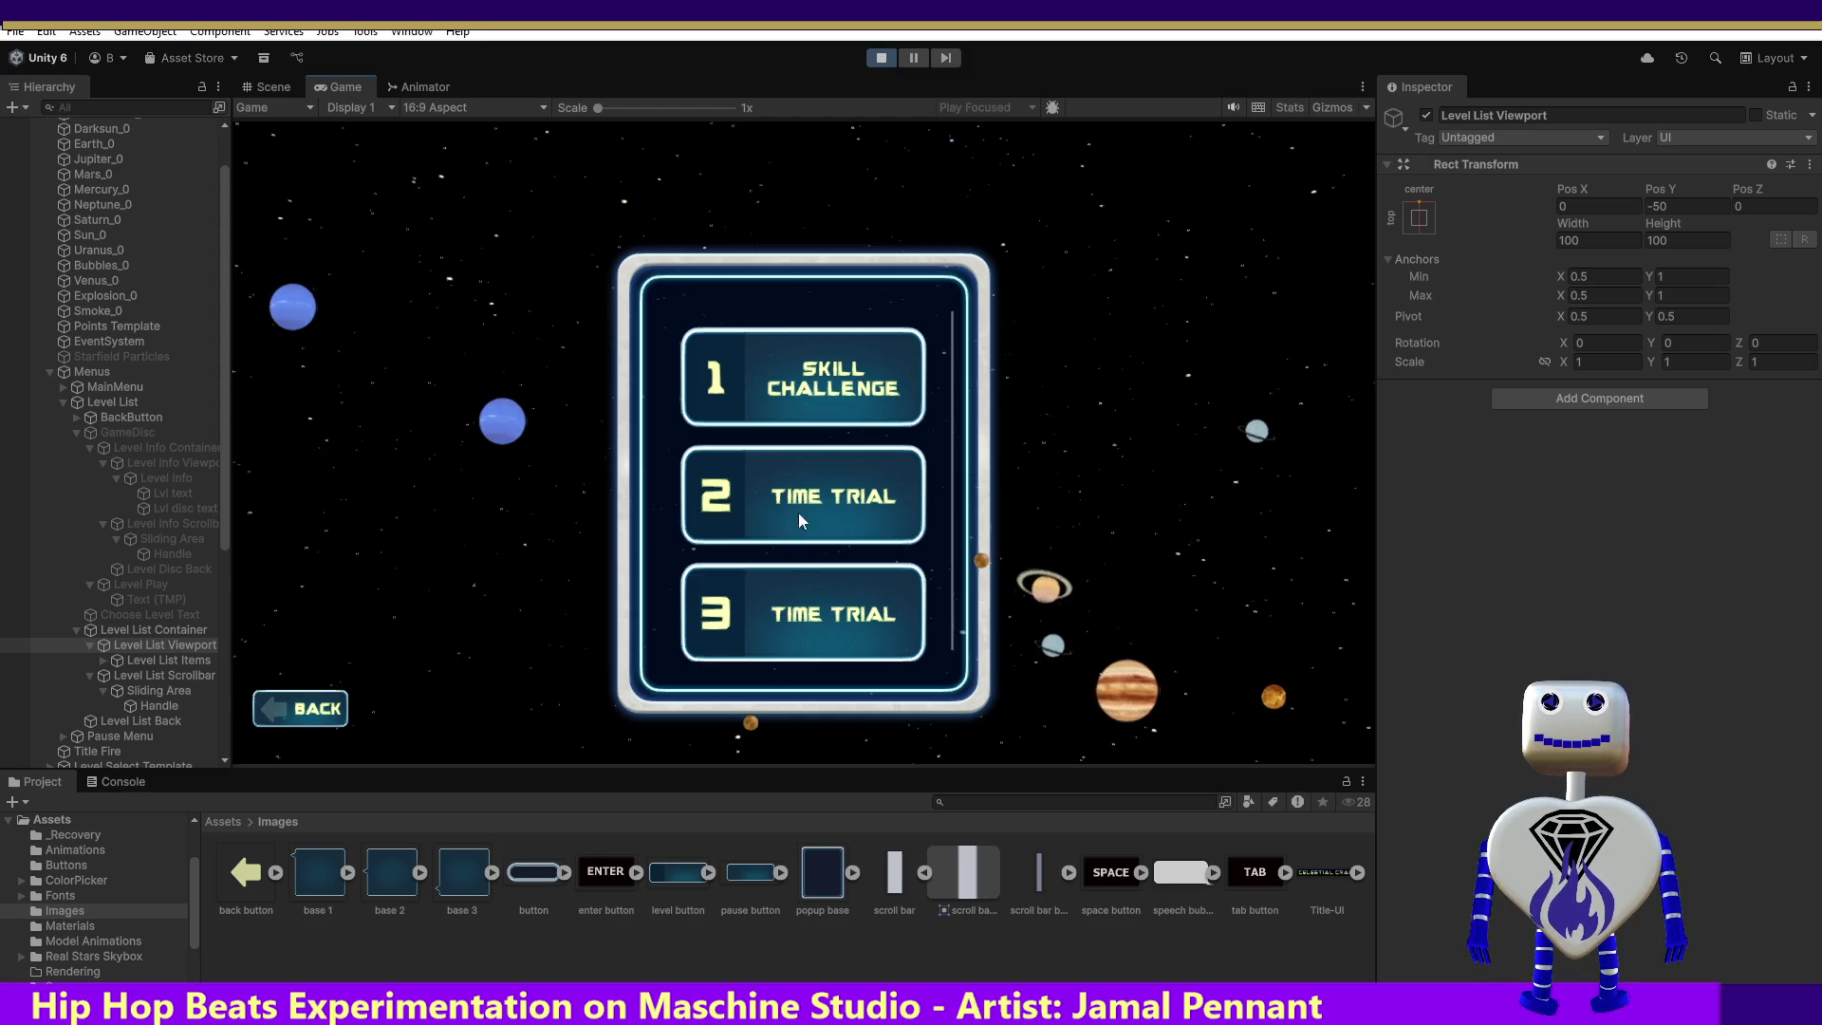
{"action": "mouse_move", "coordinate": [800, 509]}
{"action": "left_mouse_down"}
{"action": "mouse_move", "coordinate": [829, 125]}
{"action": "mouse_move", "coordinate": [816, 42]}
{"action": "mouse_move", "coordinate": [786, 685]}
{"action": "left_mouse_up"}
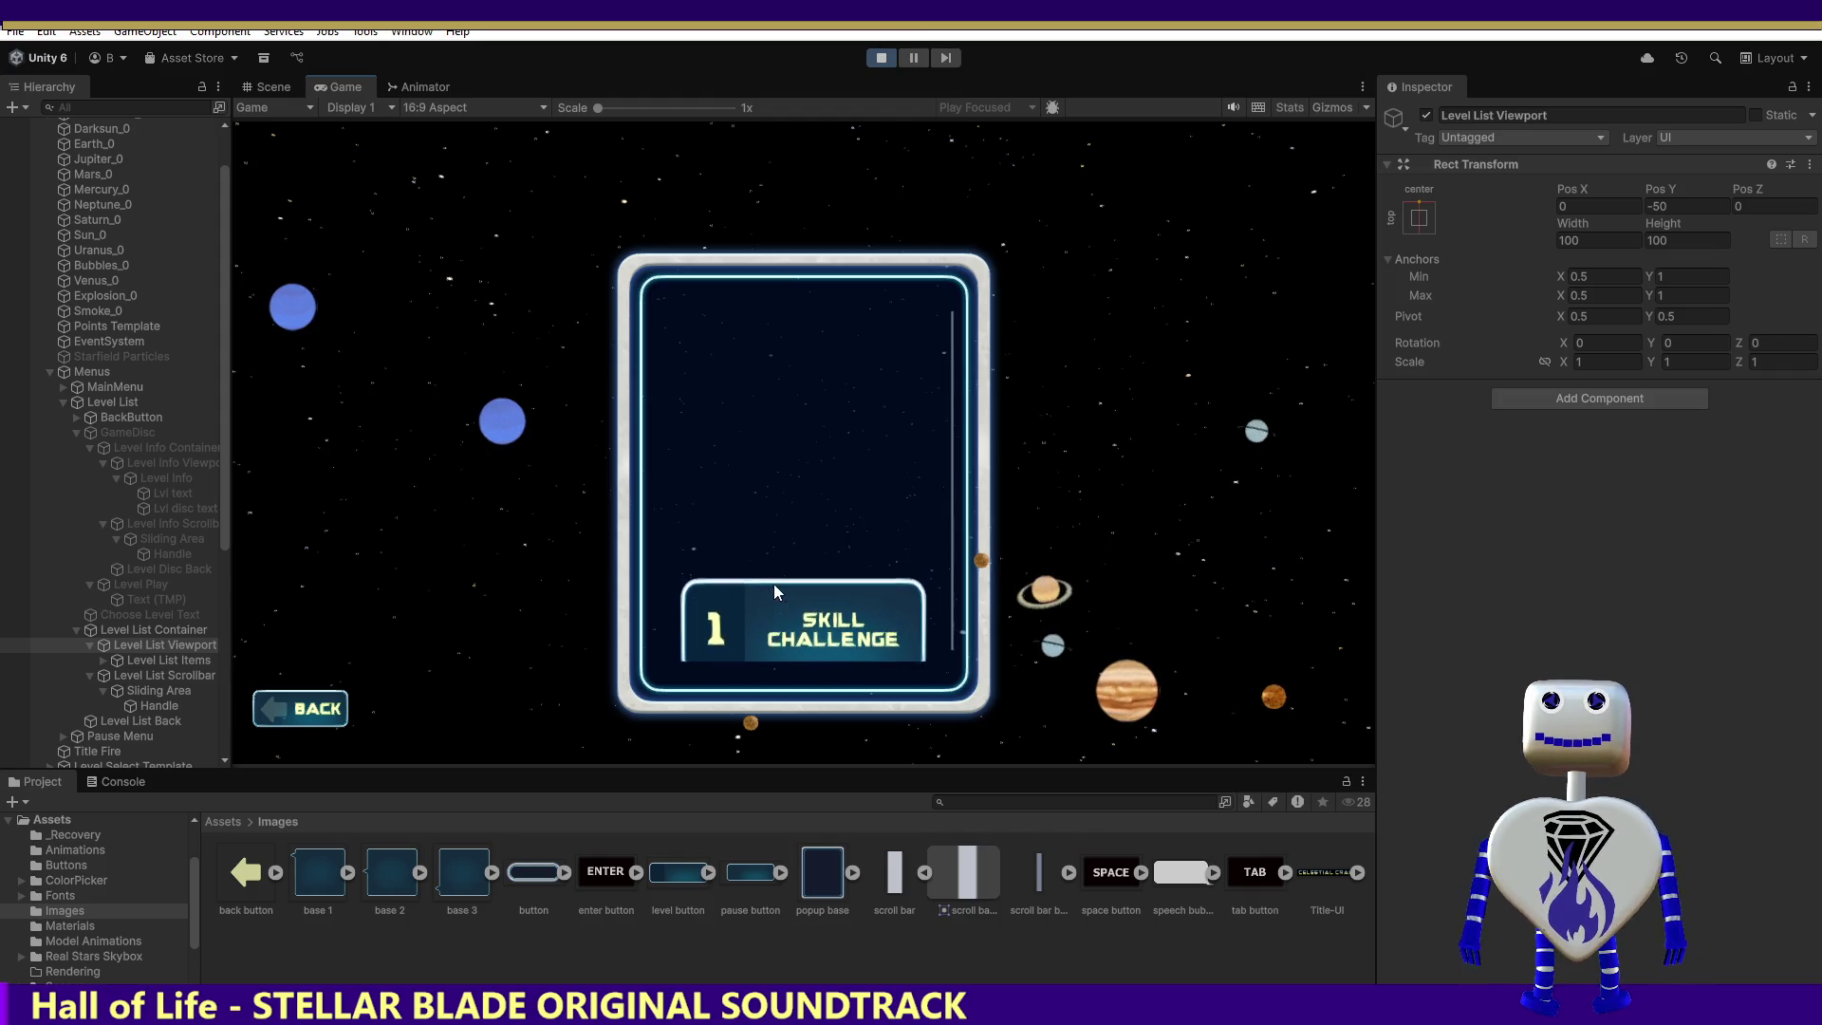
{"action": "left_click_drag", "start_coordinate": [773, 583], "coordinate": [798, 370]}
{"action": "left_click", "coordinate": [333, 704]}
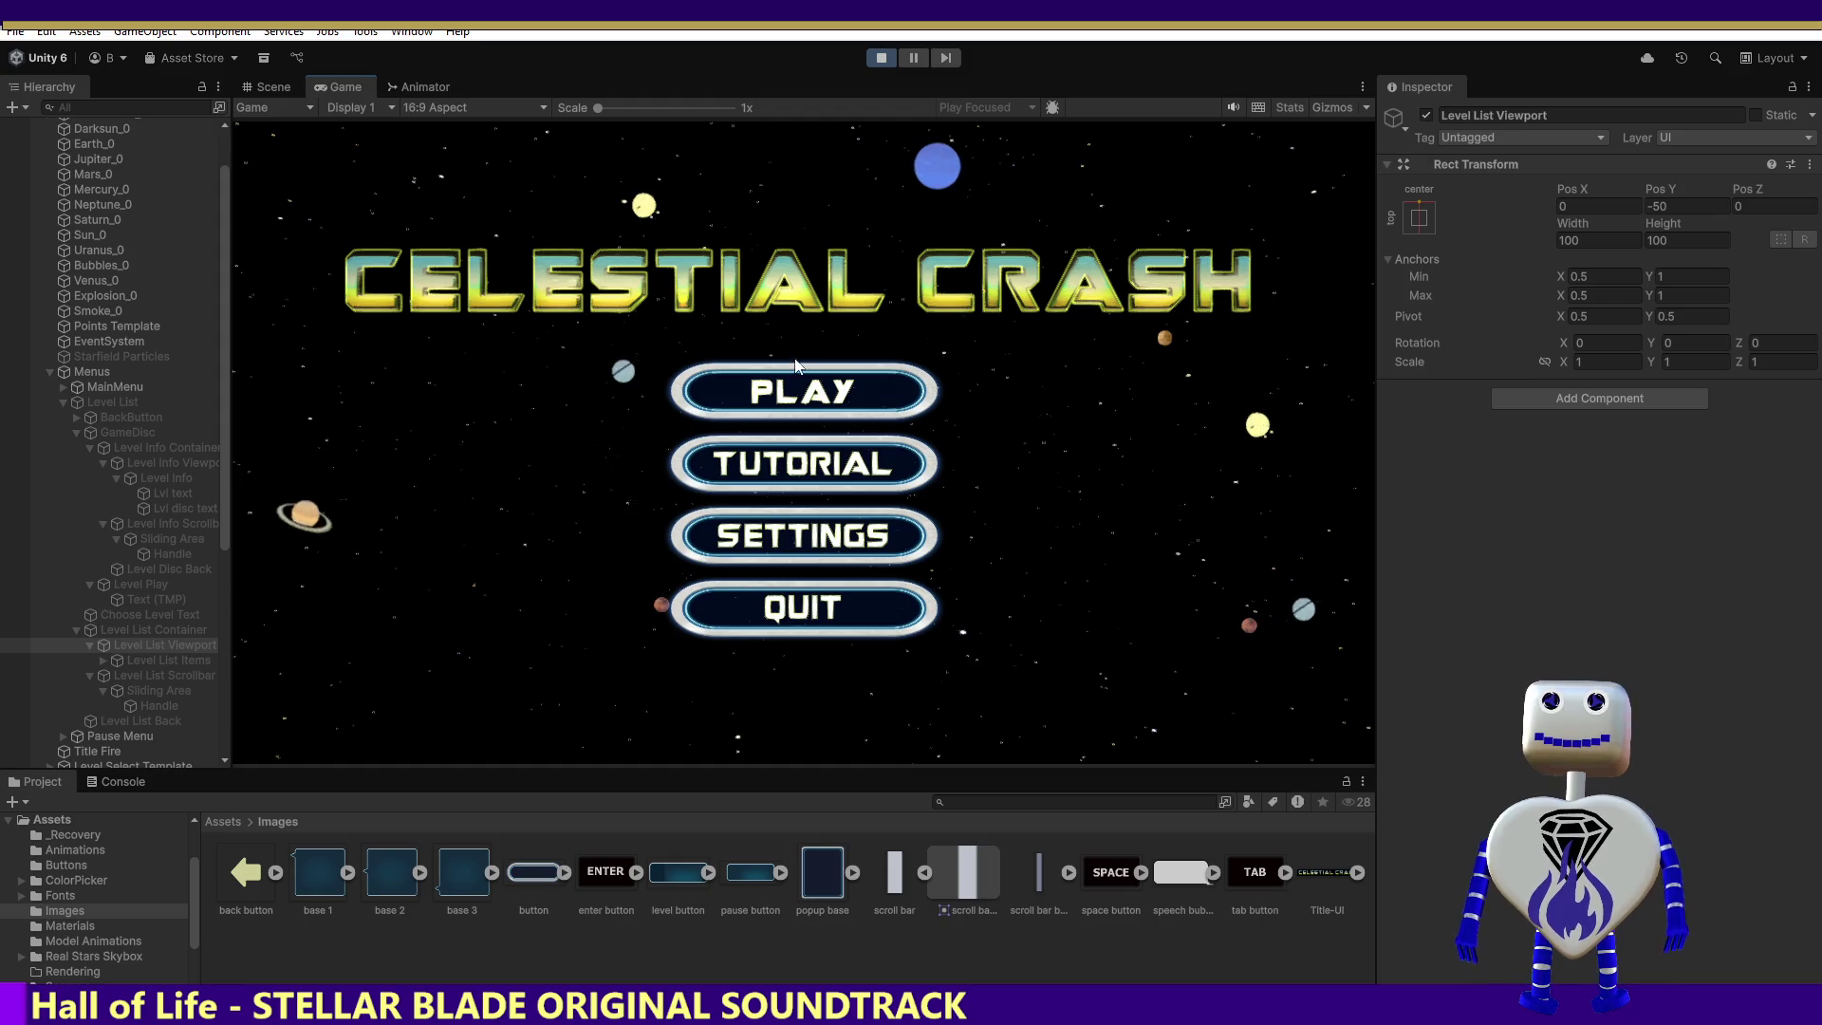
{"action": "left_click", "coordinate": [789, 379]}
Step: Restart Play mode, reopen the level list, and nudge its content slightly
{"action": "left_click", "coordinate": [885, 61]}
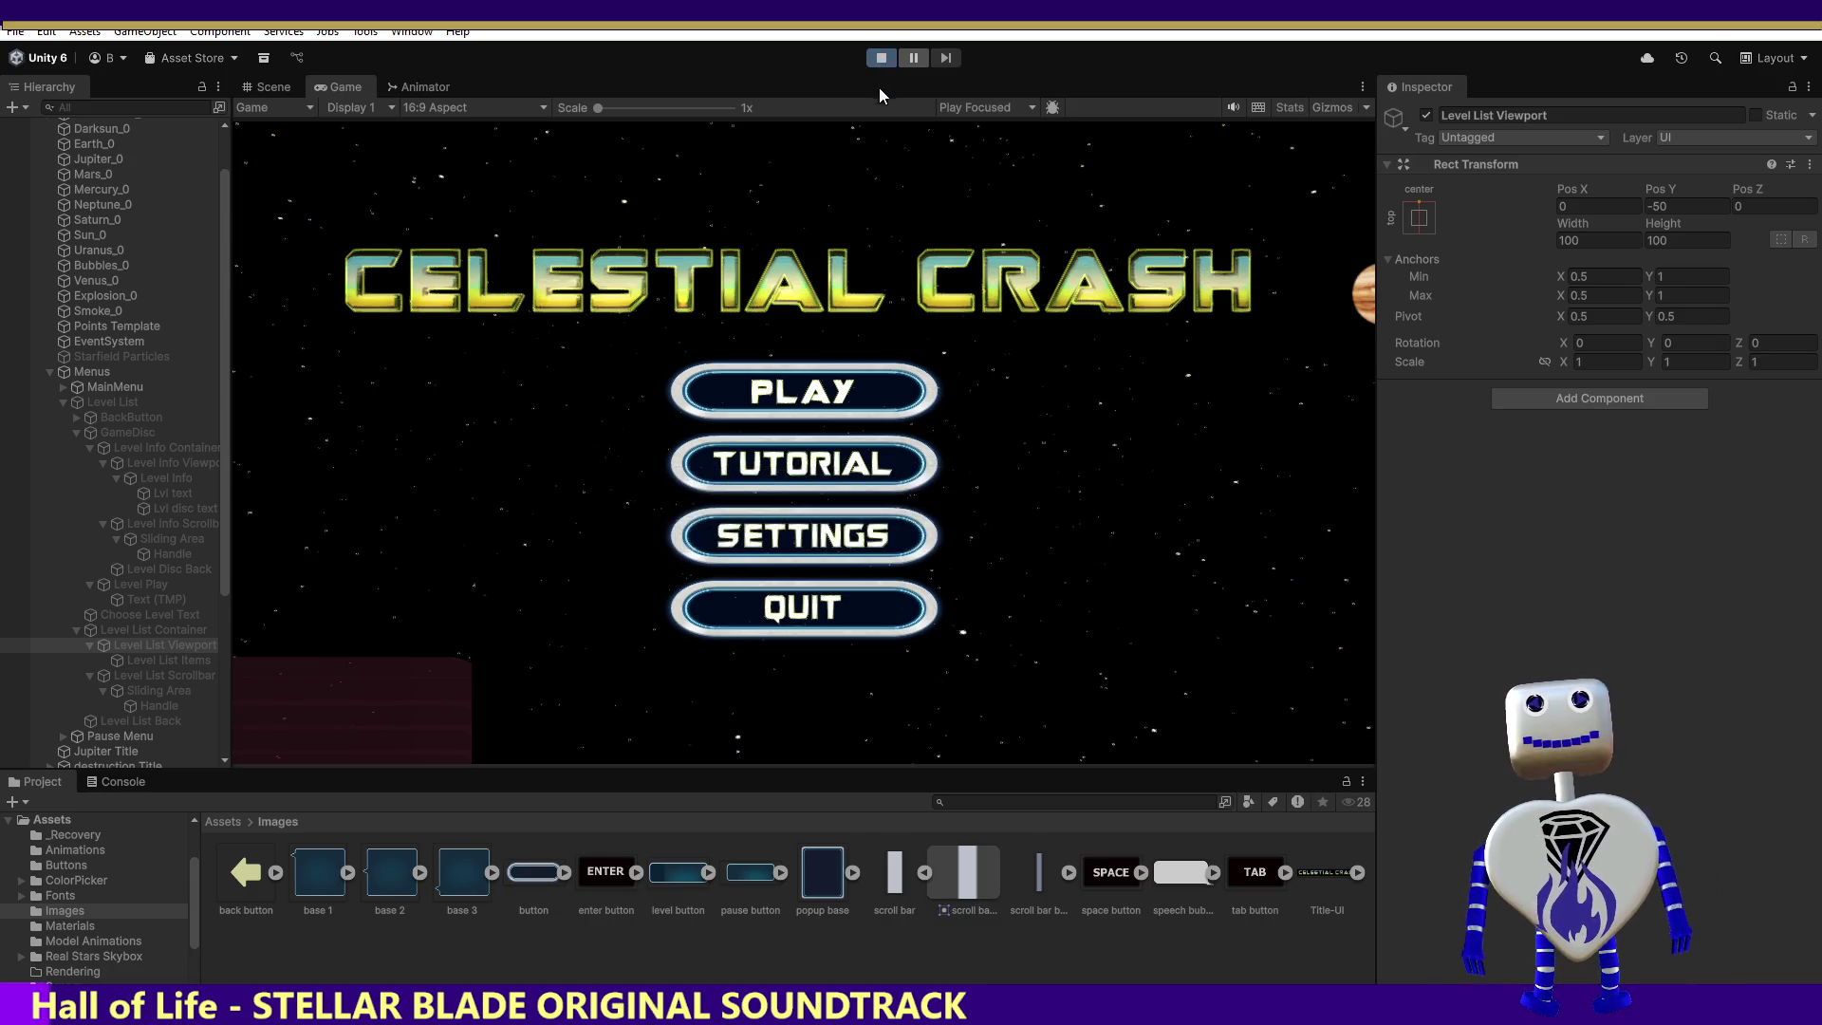
{"action": "left_click", "coordinate": [817, 393]}
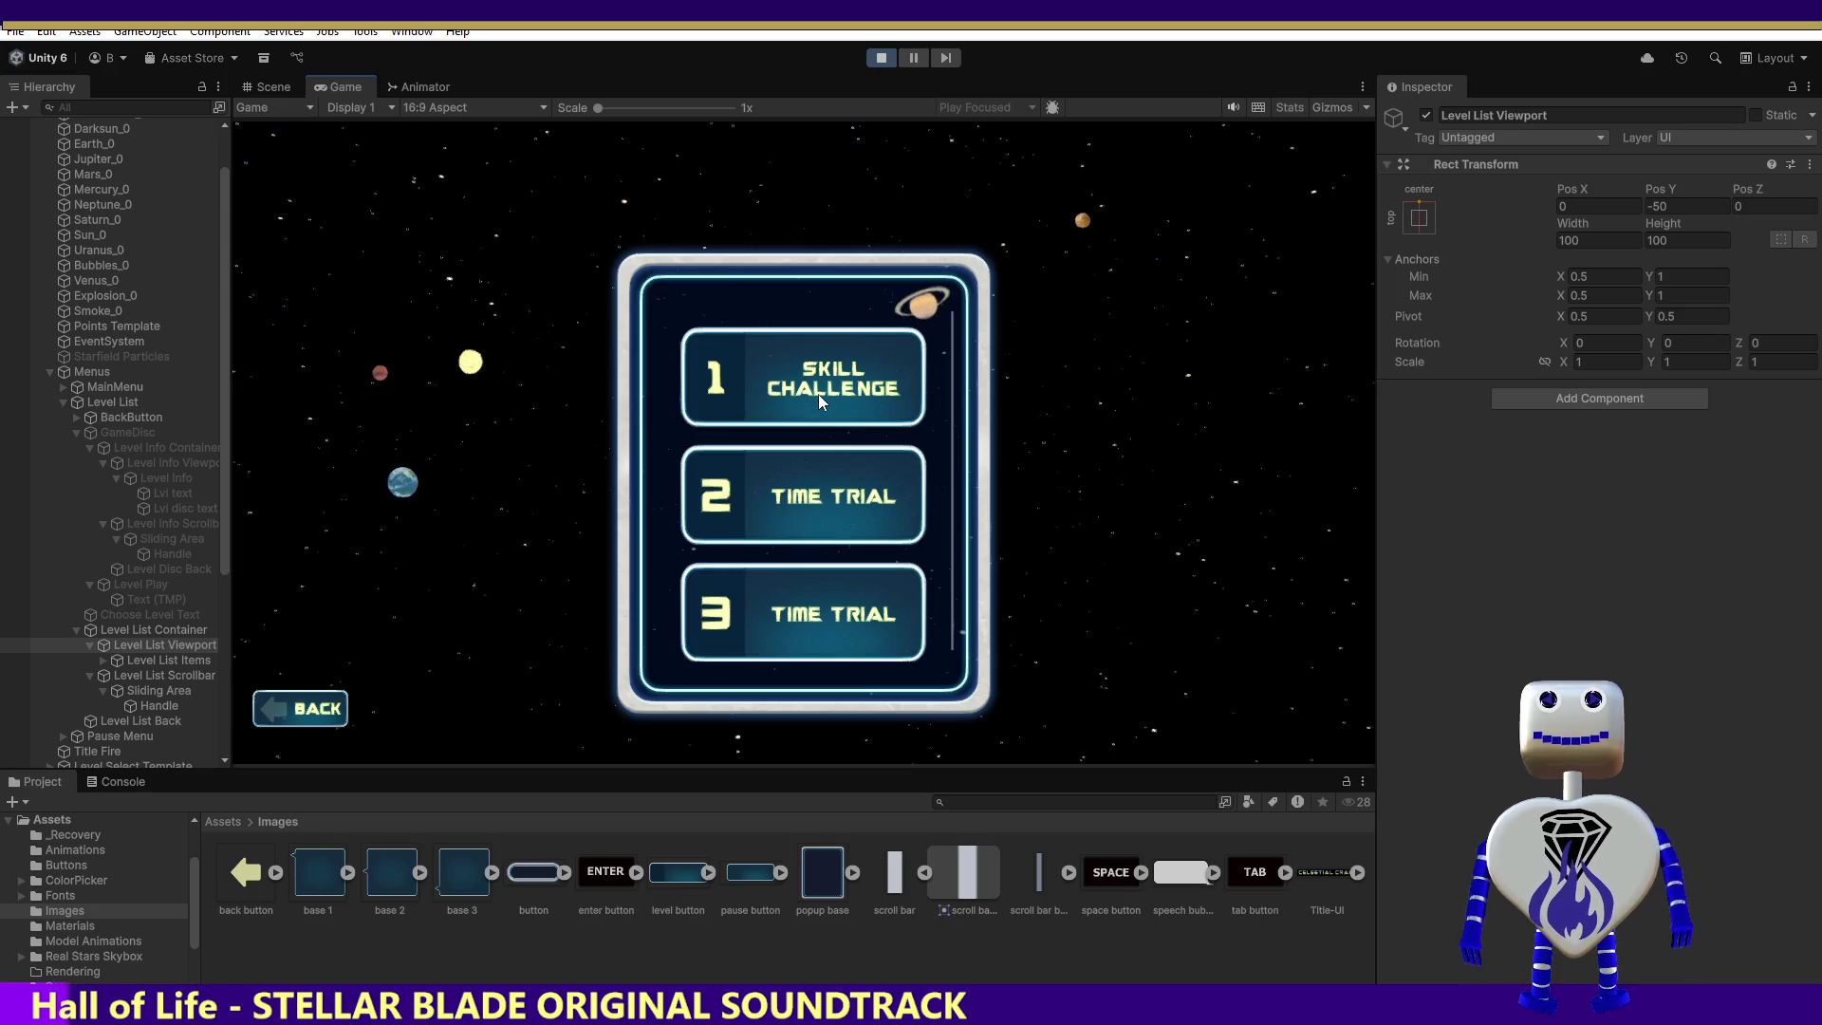
{"action": "left_click_drag", "start_coordinate": [819, 393], "coordinate": [833, 397]}
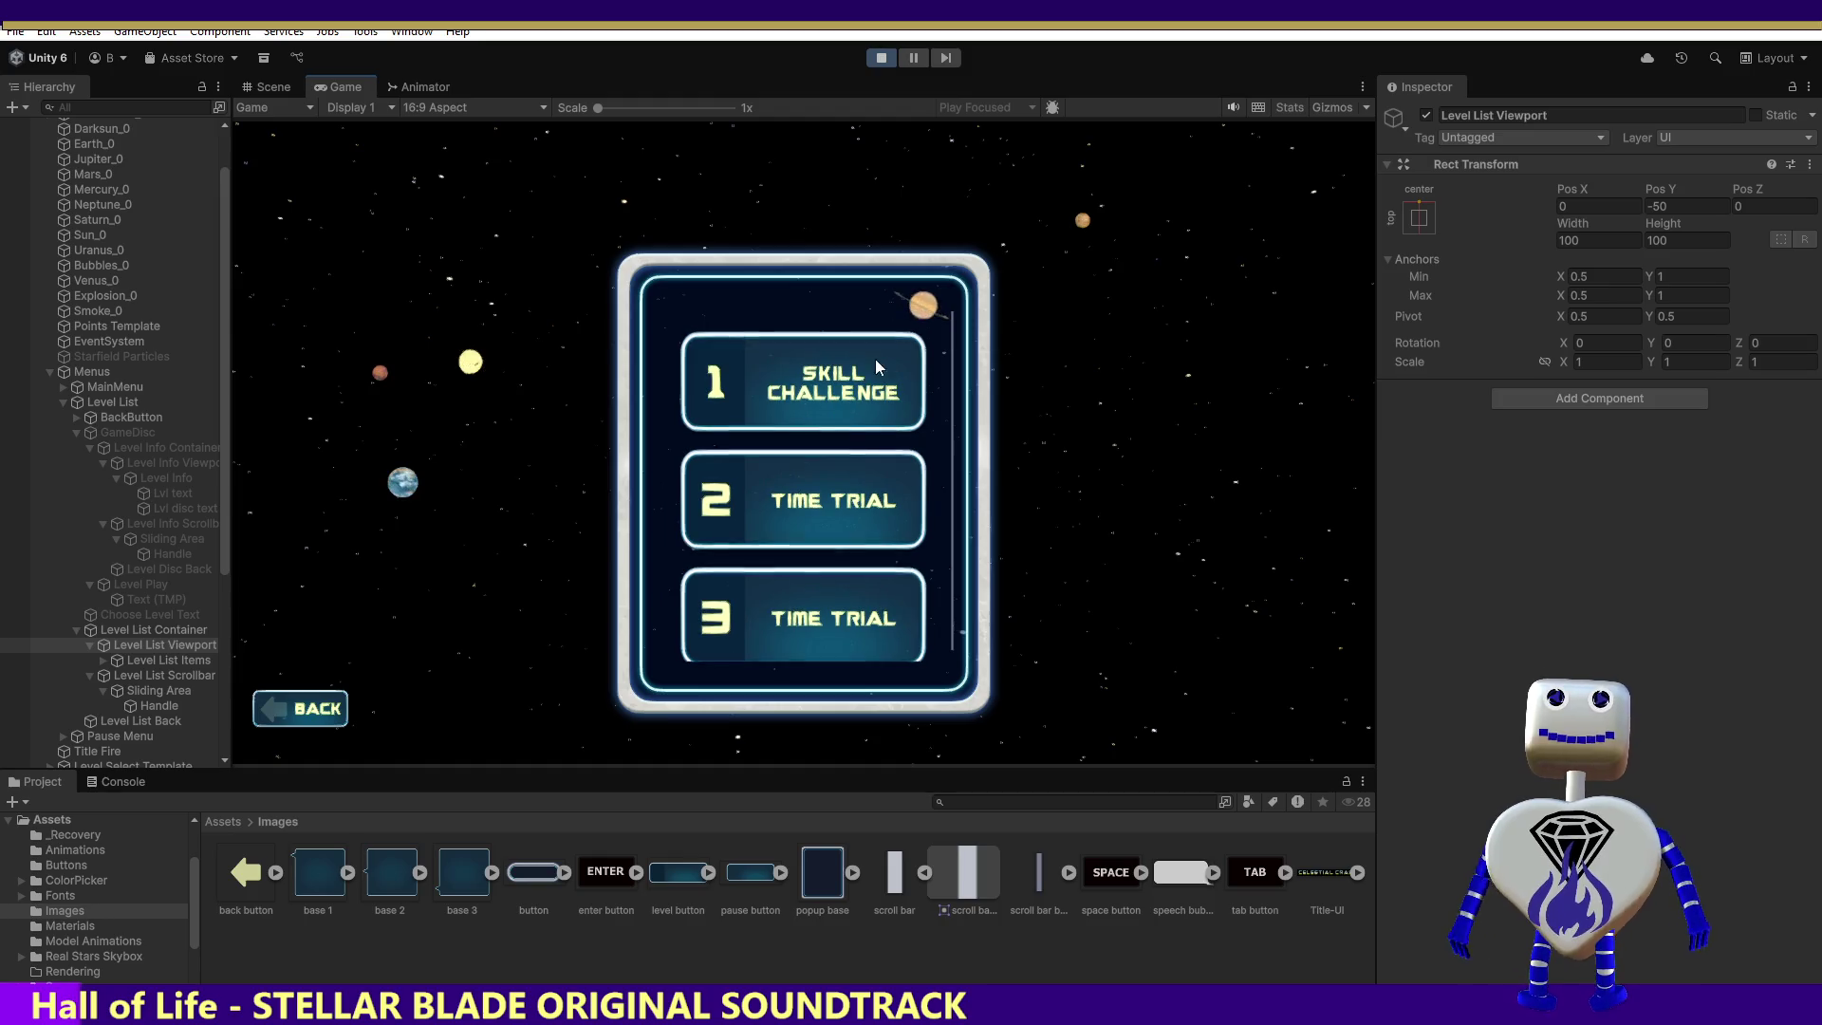
Step: Try Level List Items at Pos X 0, then undo back to -50
{"action": "left_click", "coordinate": [188, 661]}
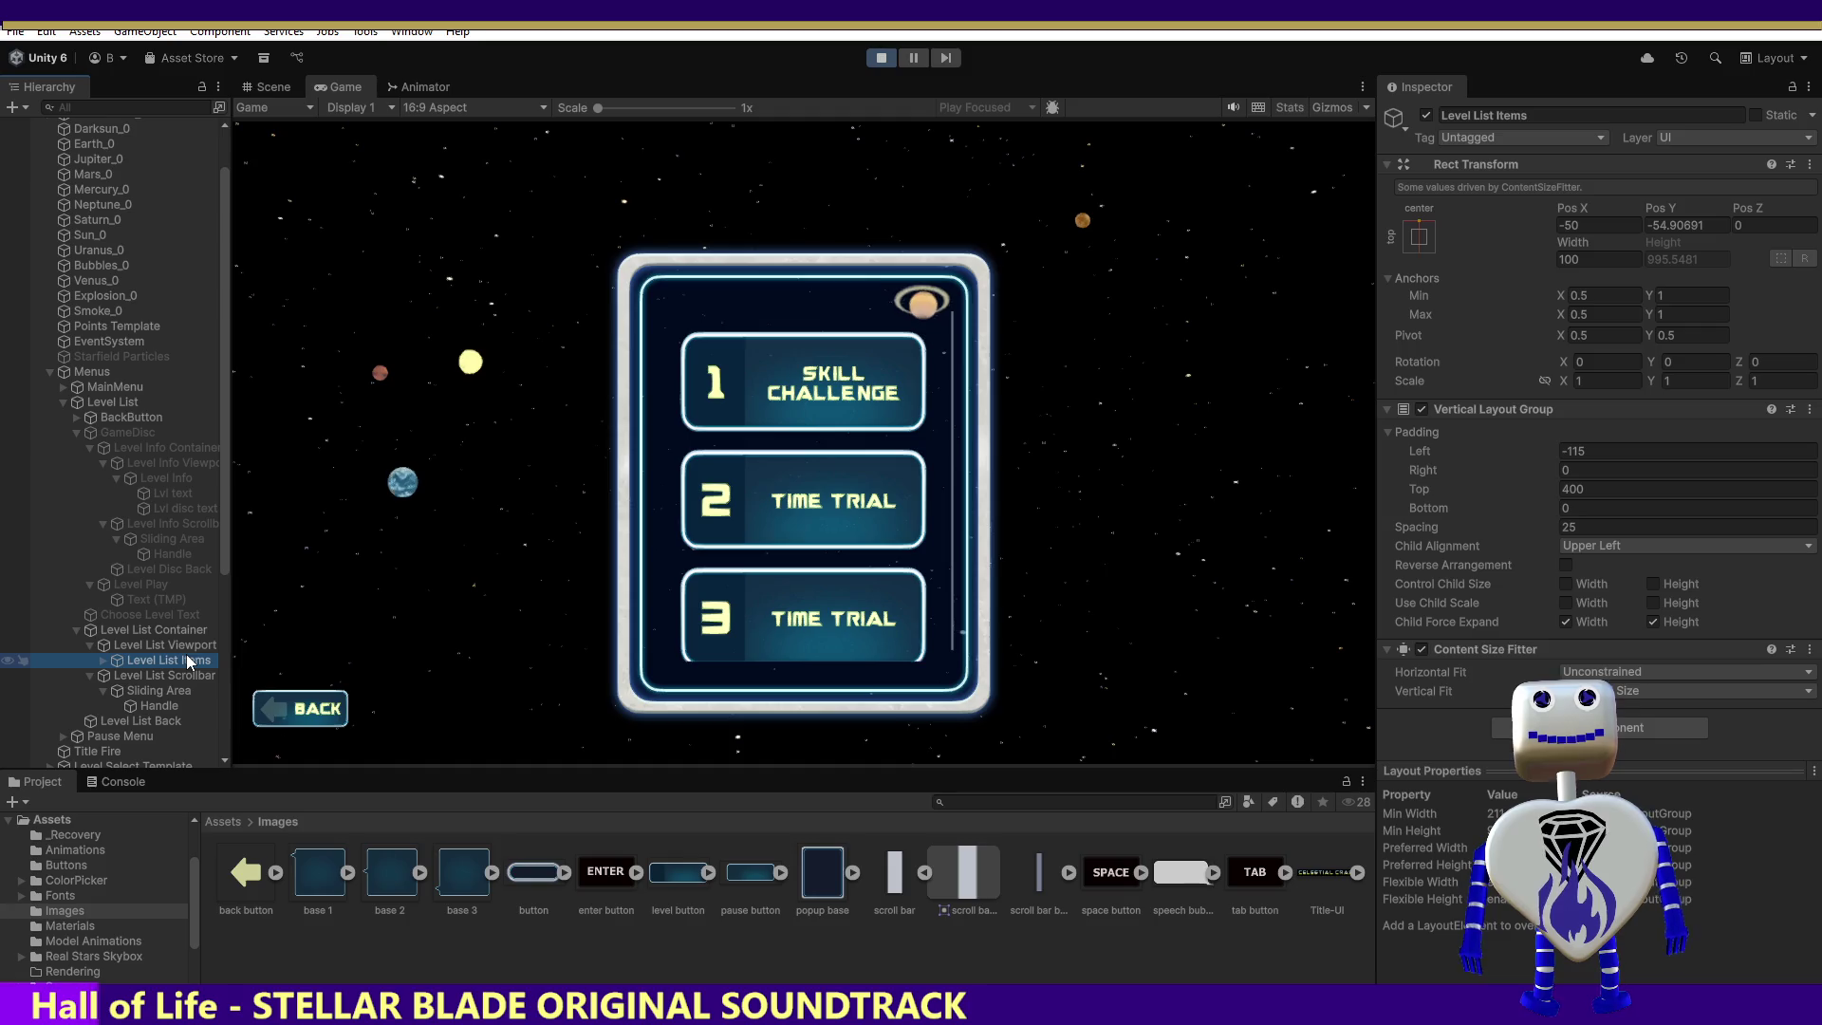
{"action": "left_click", "coordinate": [1588, 222]}
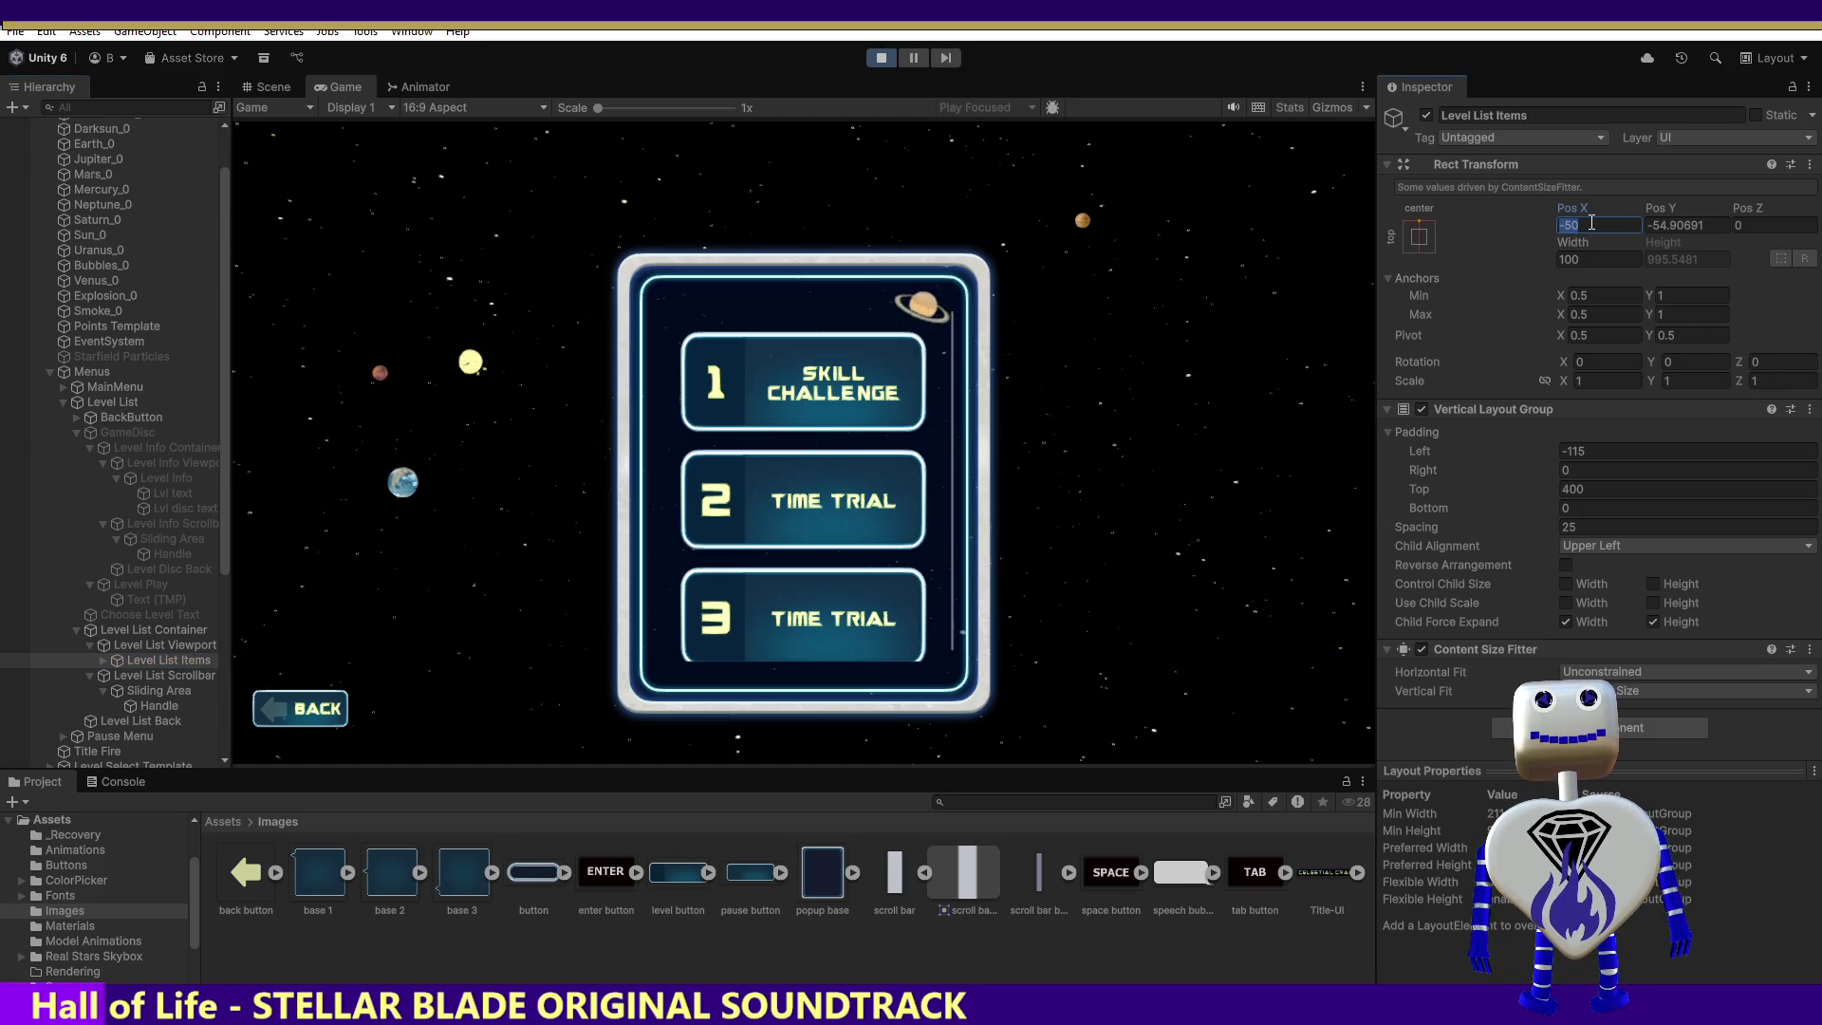
{"action": "type", "text": "0"}
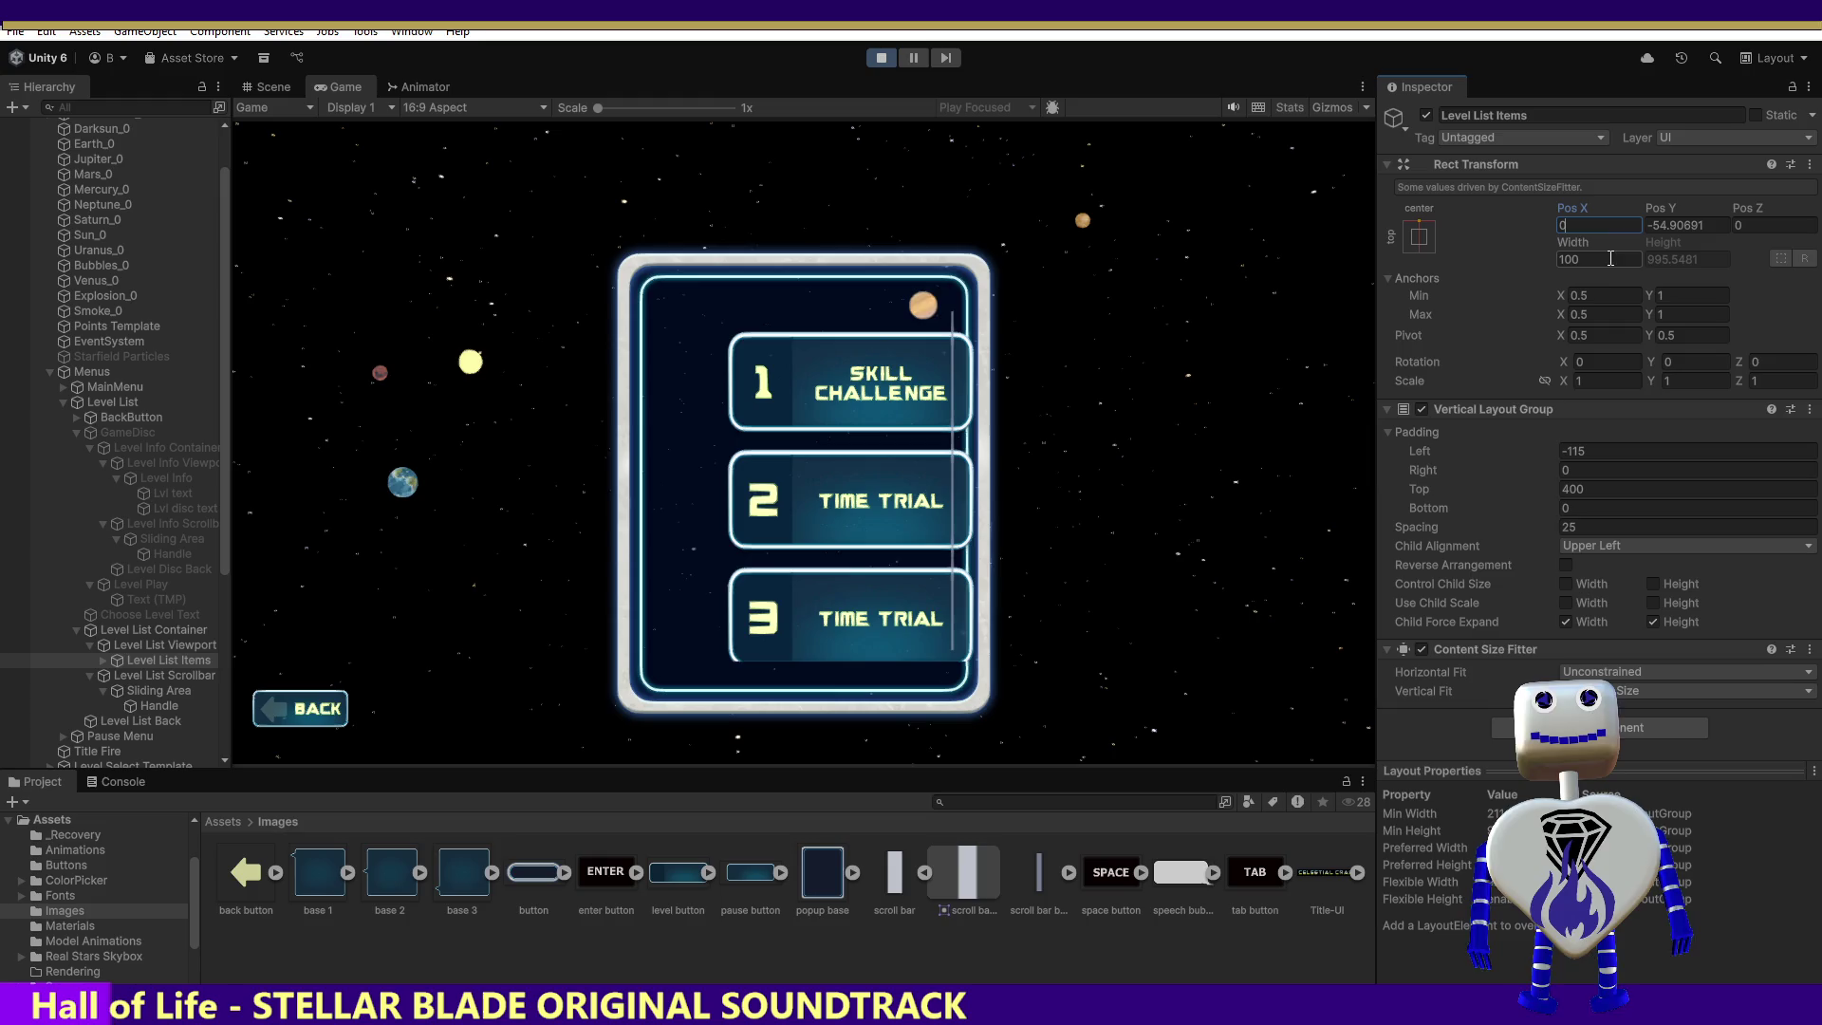
{"action": "key", "text": "ctrl+z"}
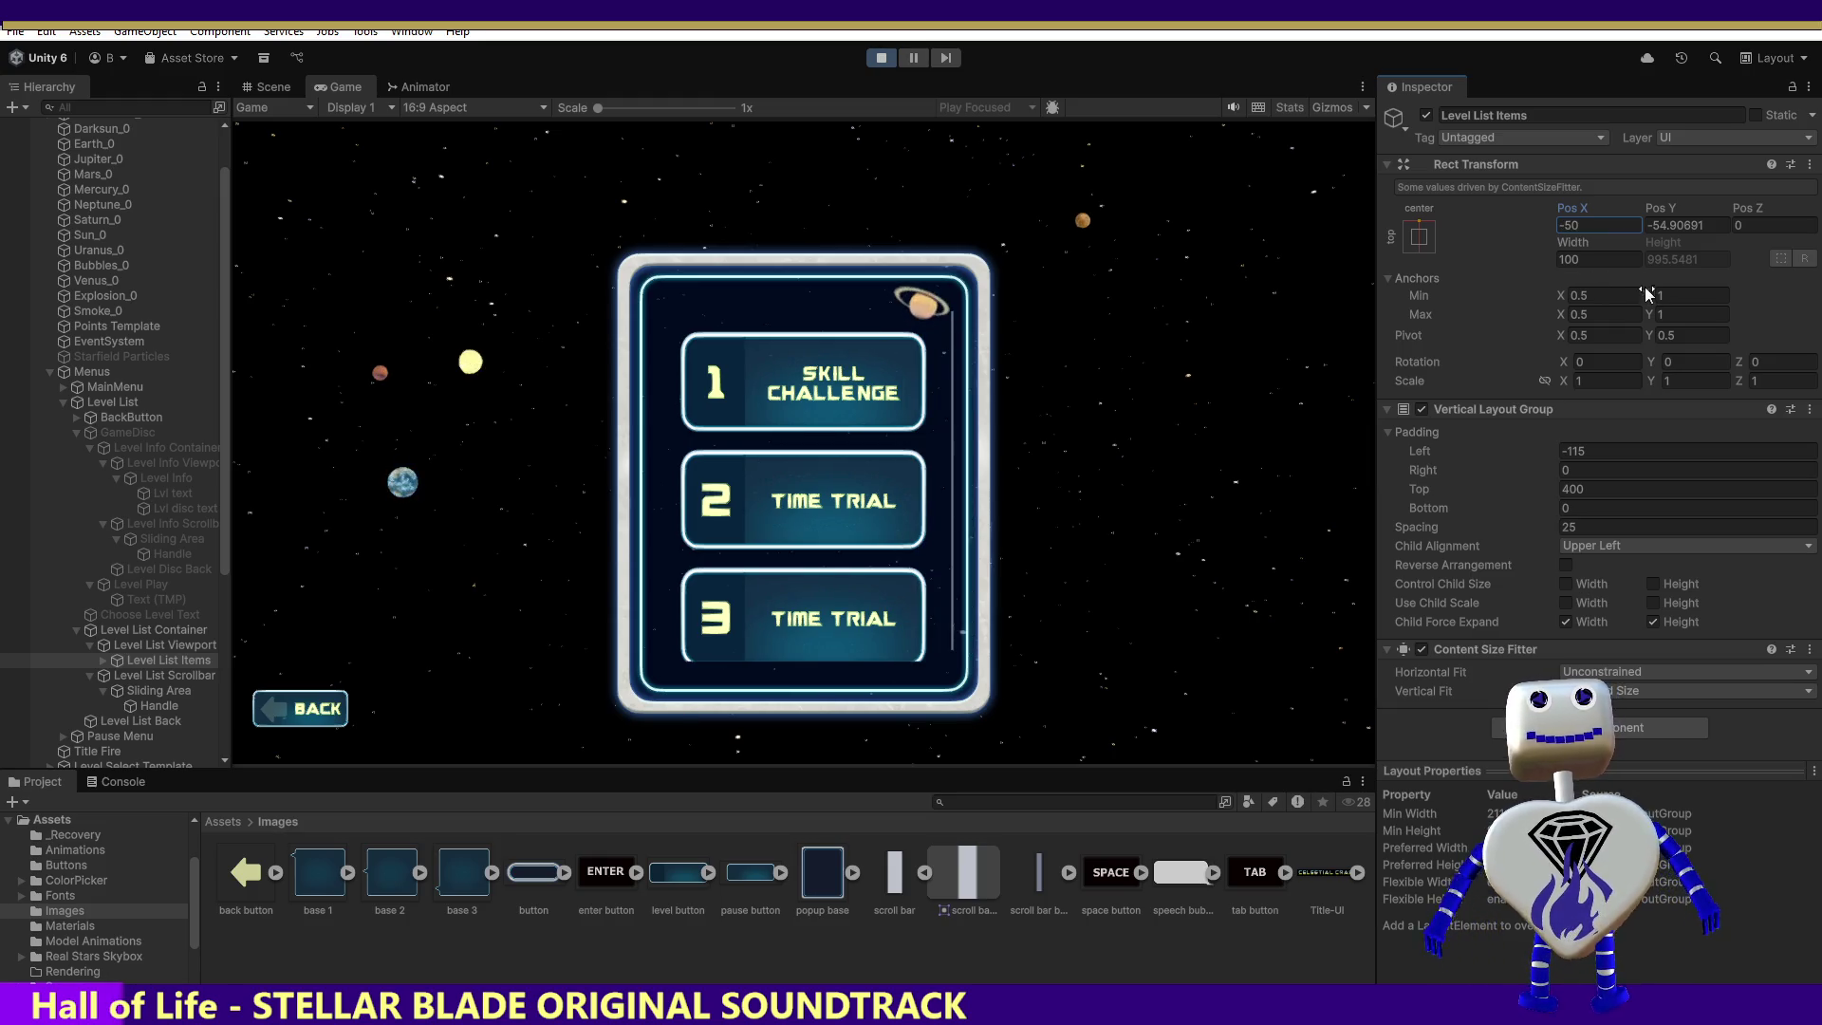
Step: Try a Level List Items Width of 500, then revert it to 100
{"action": "left_click", "coordinate": [1587, 259]}
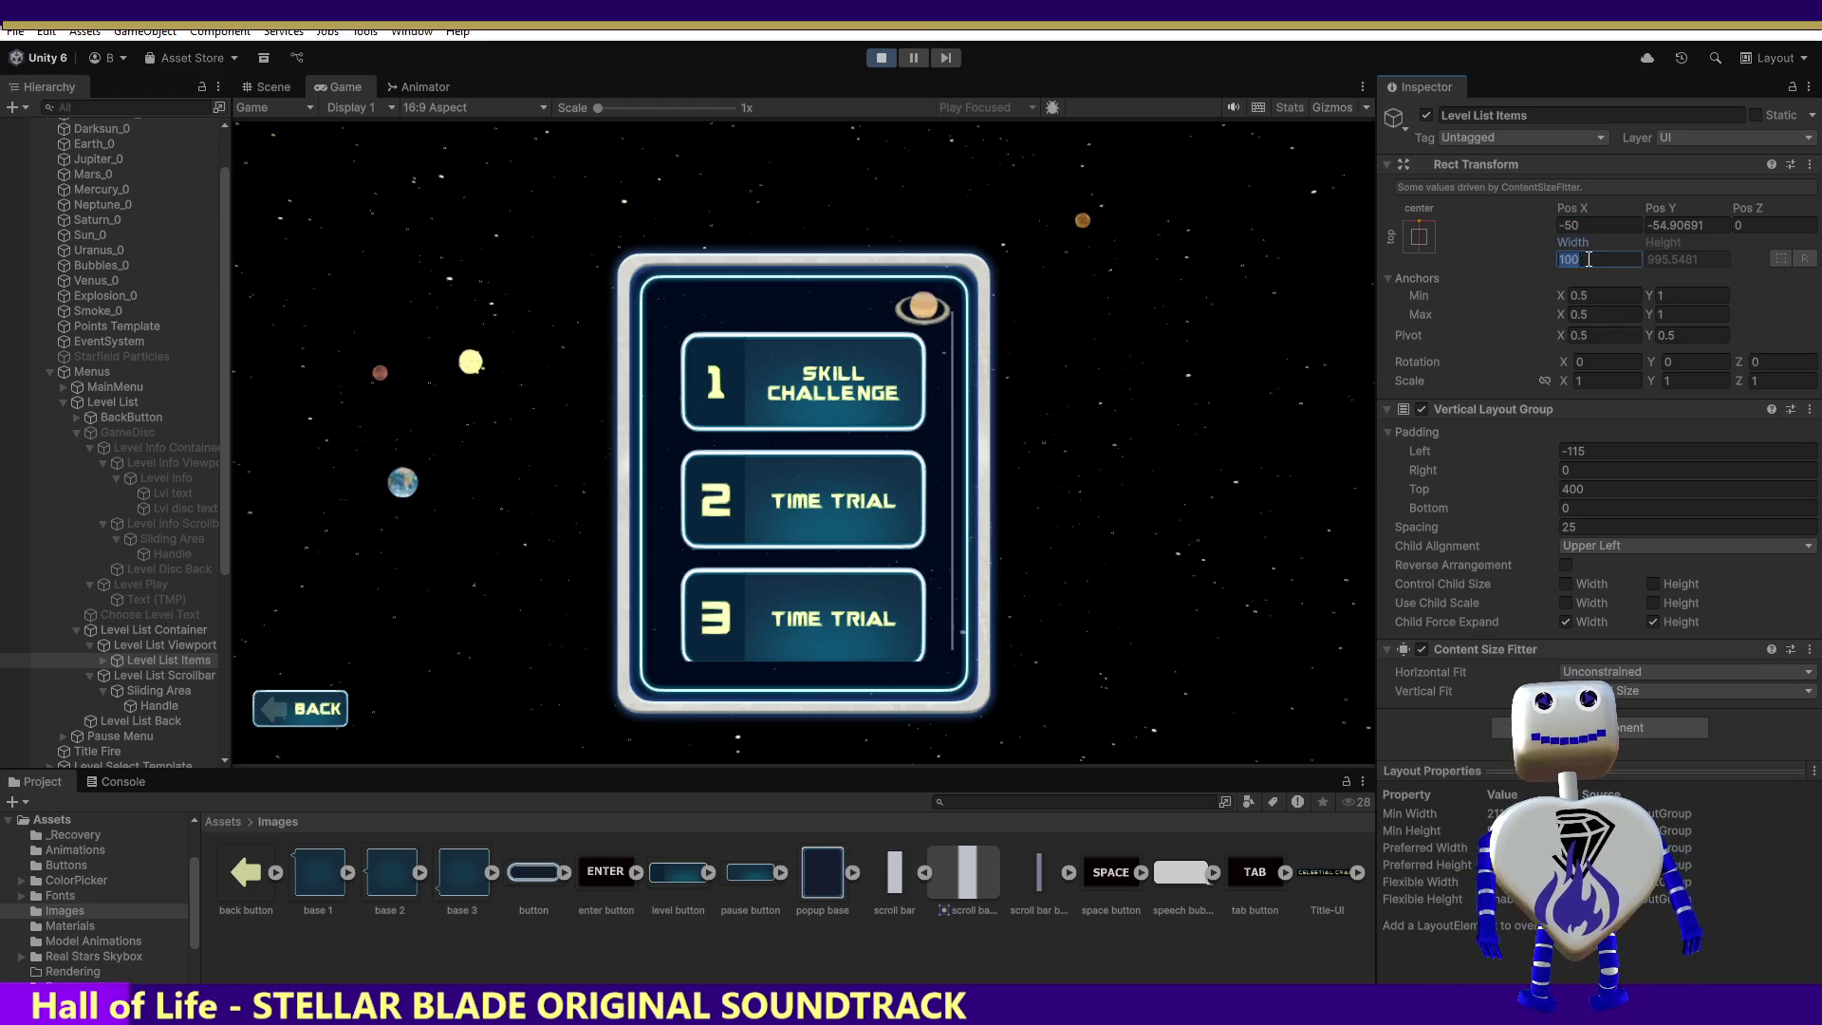
{"action": "left_click", "coordinate": [1562, 259]}
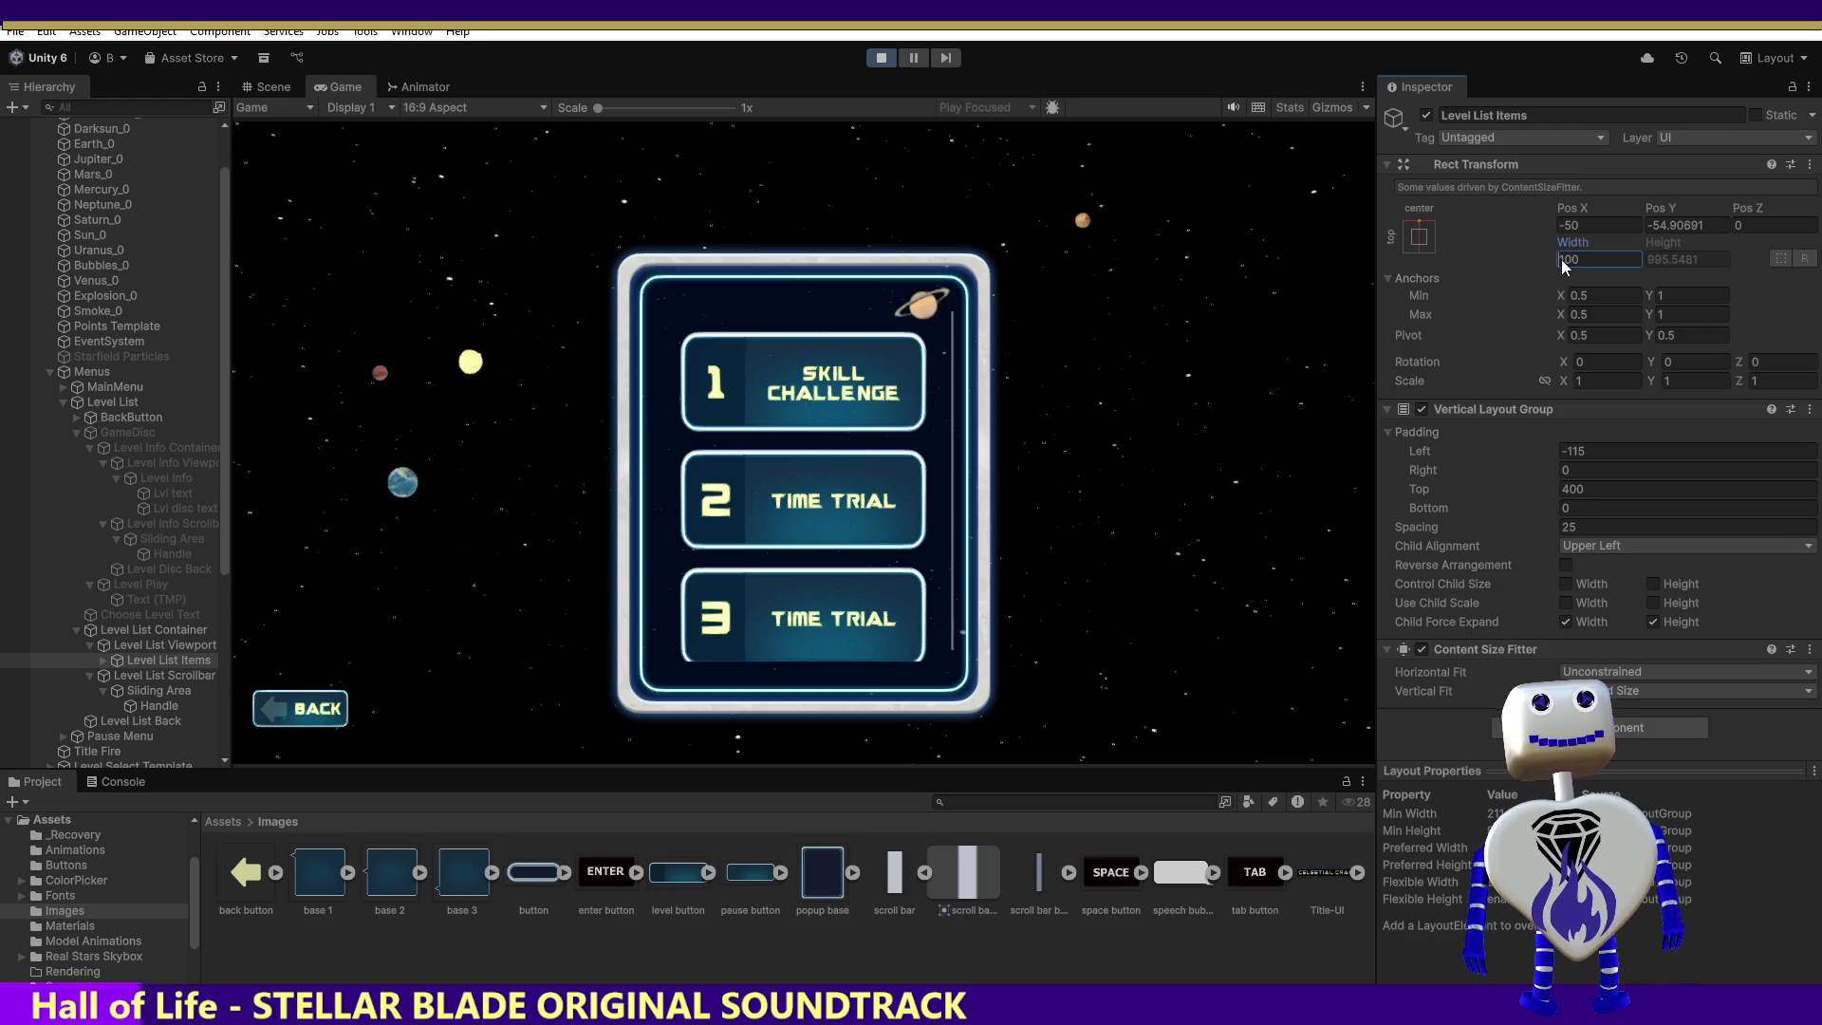
{"action": "type", "text": "500"}
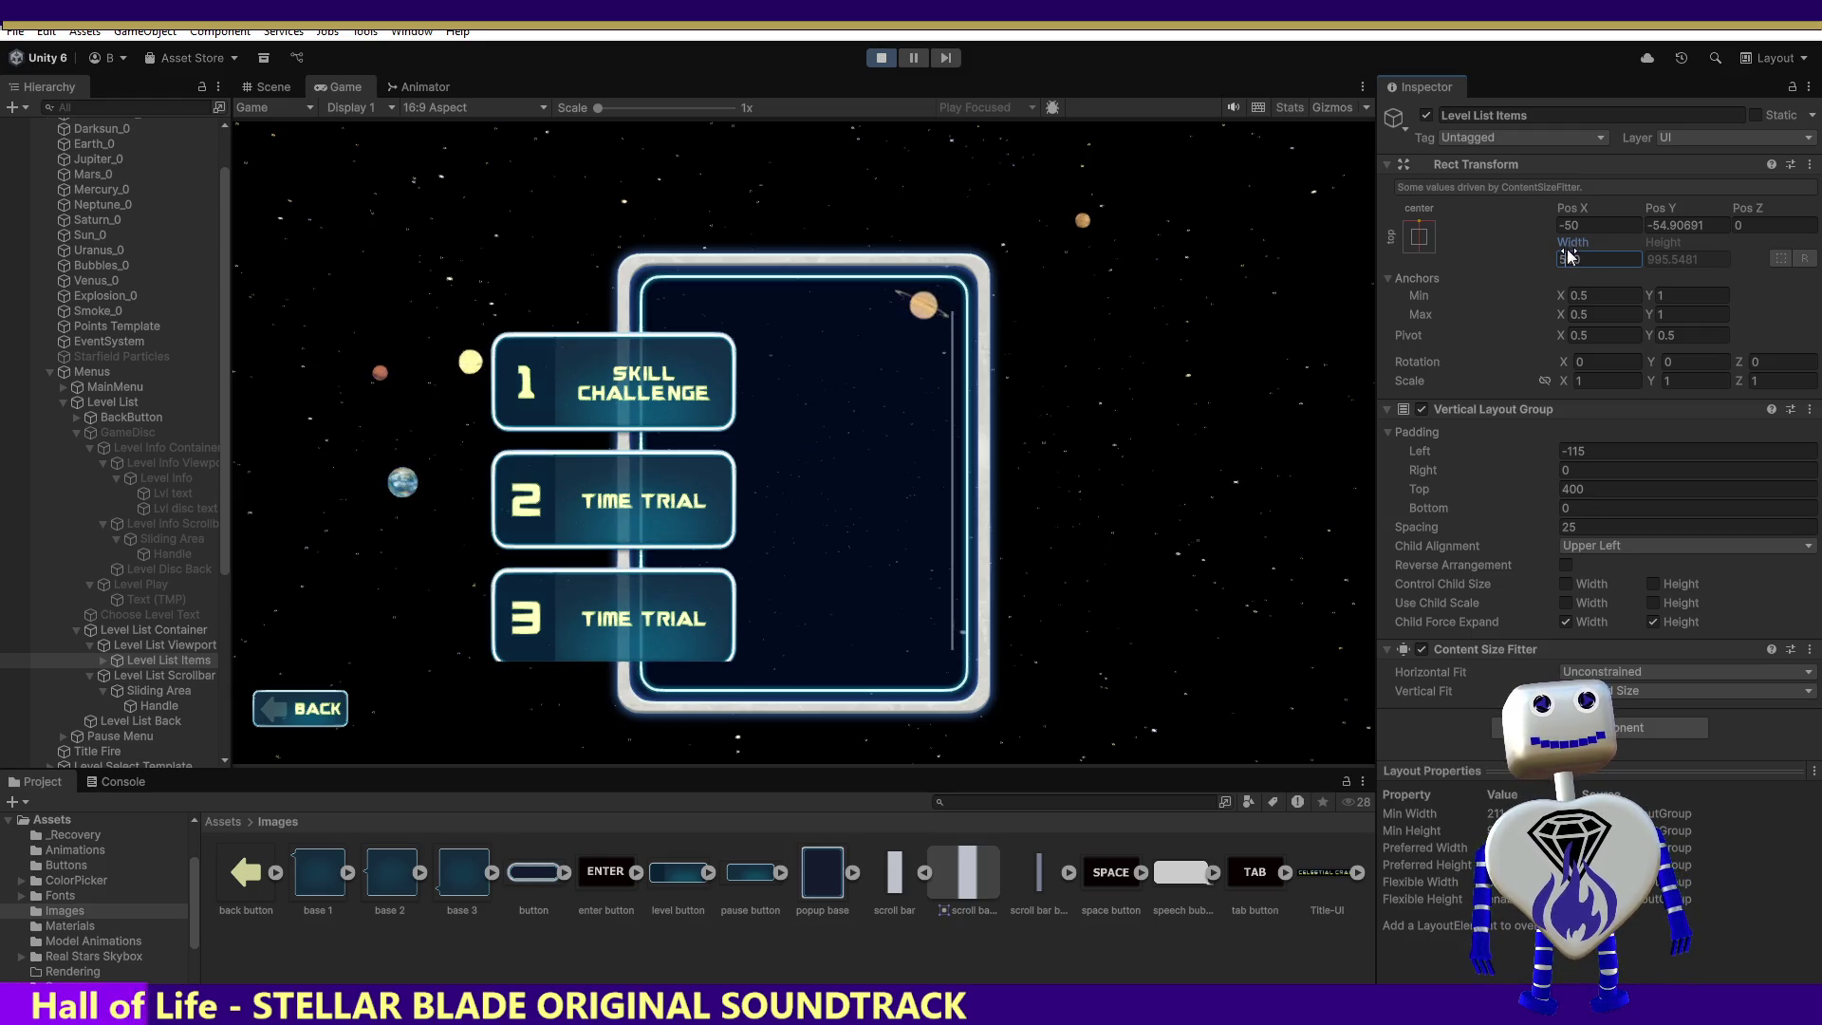
{"action": "key", "text": "Escape"}
{"action": "type", "text": "00"}
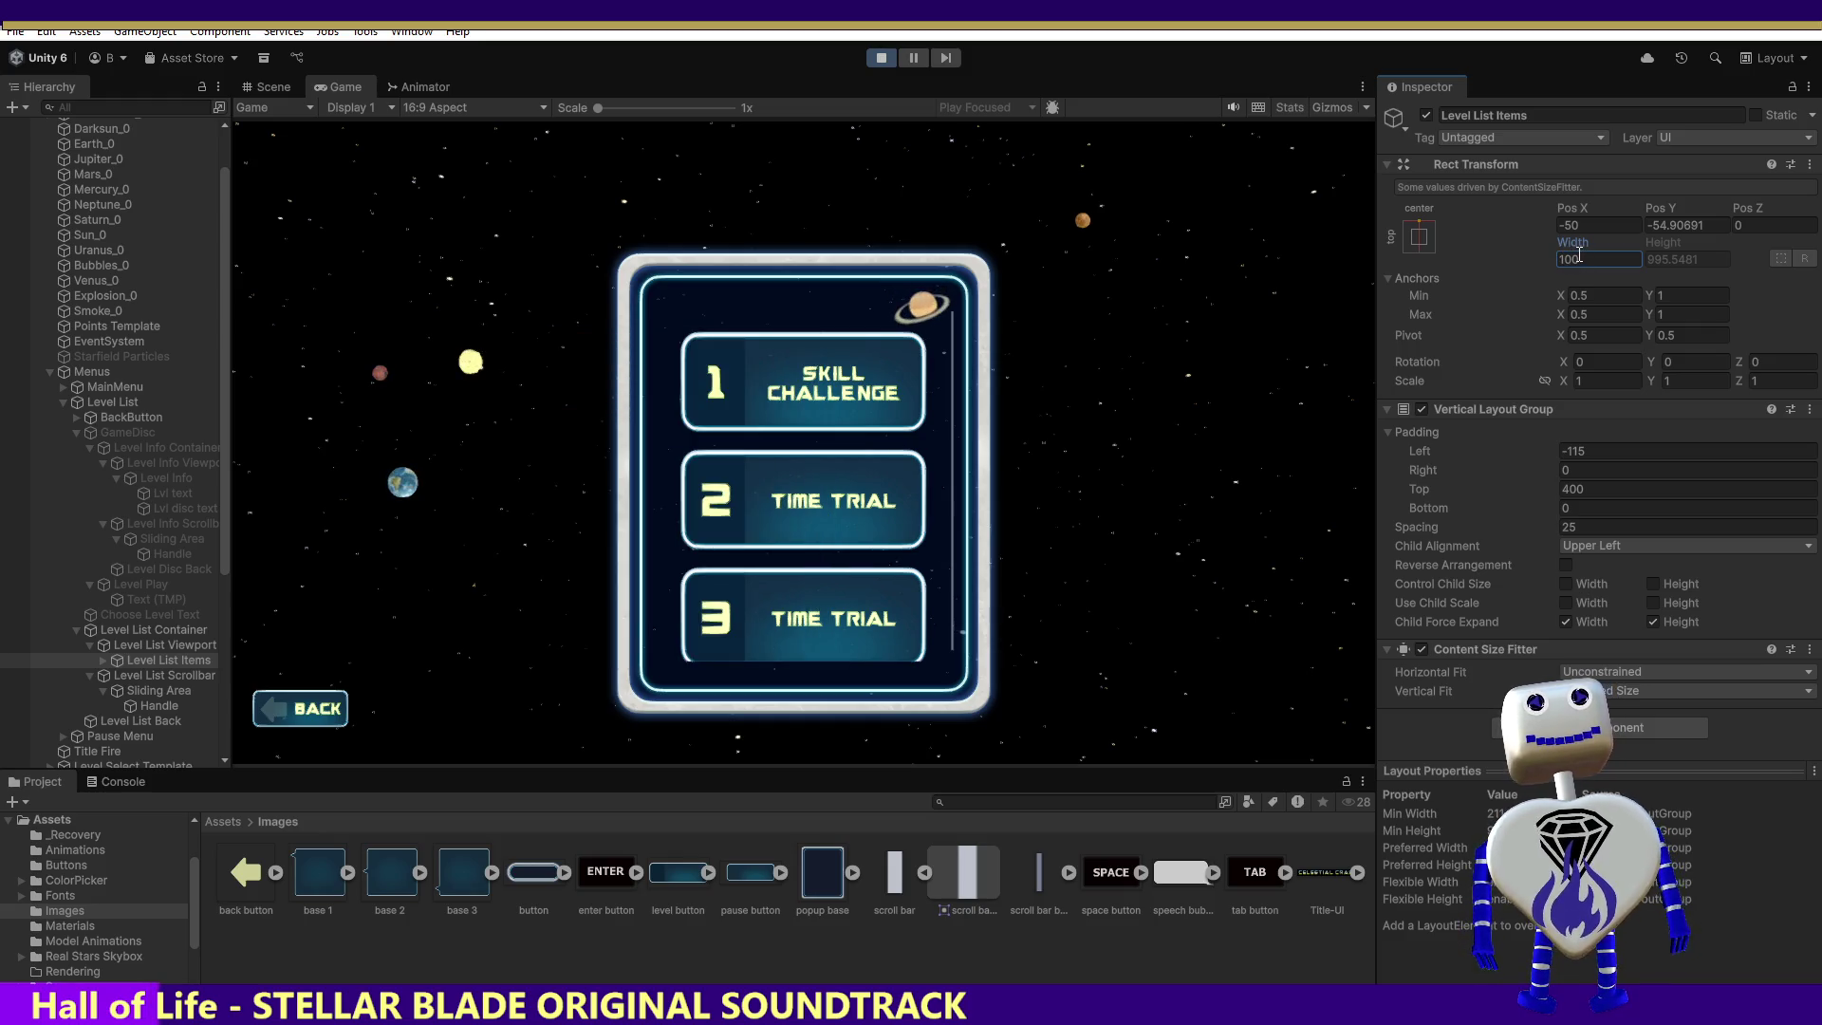
{"action": "left_click", "coordinate": [199, 676]}
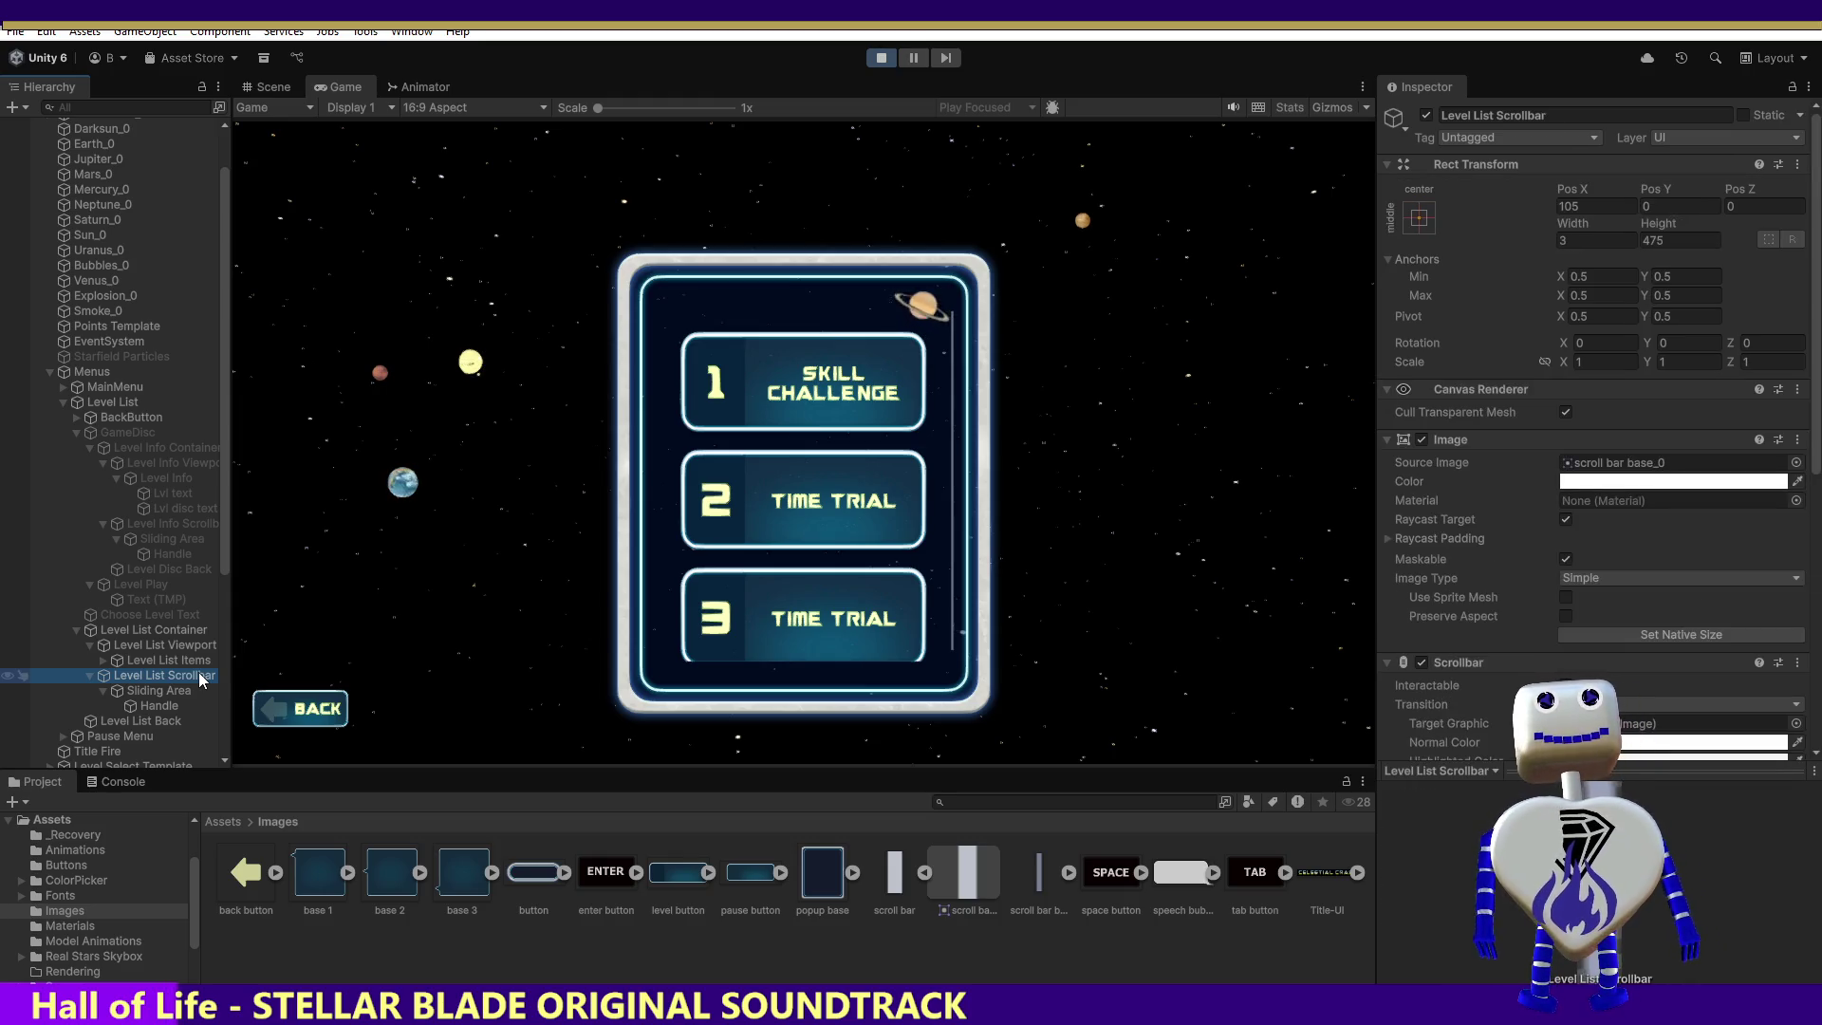
Step: Compare Level List Scrollbar with Level Info Scrollbar and set its Pos X to 105
{"action": "left_click", "coordinate": [1681, 239]}
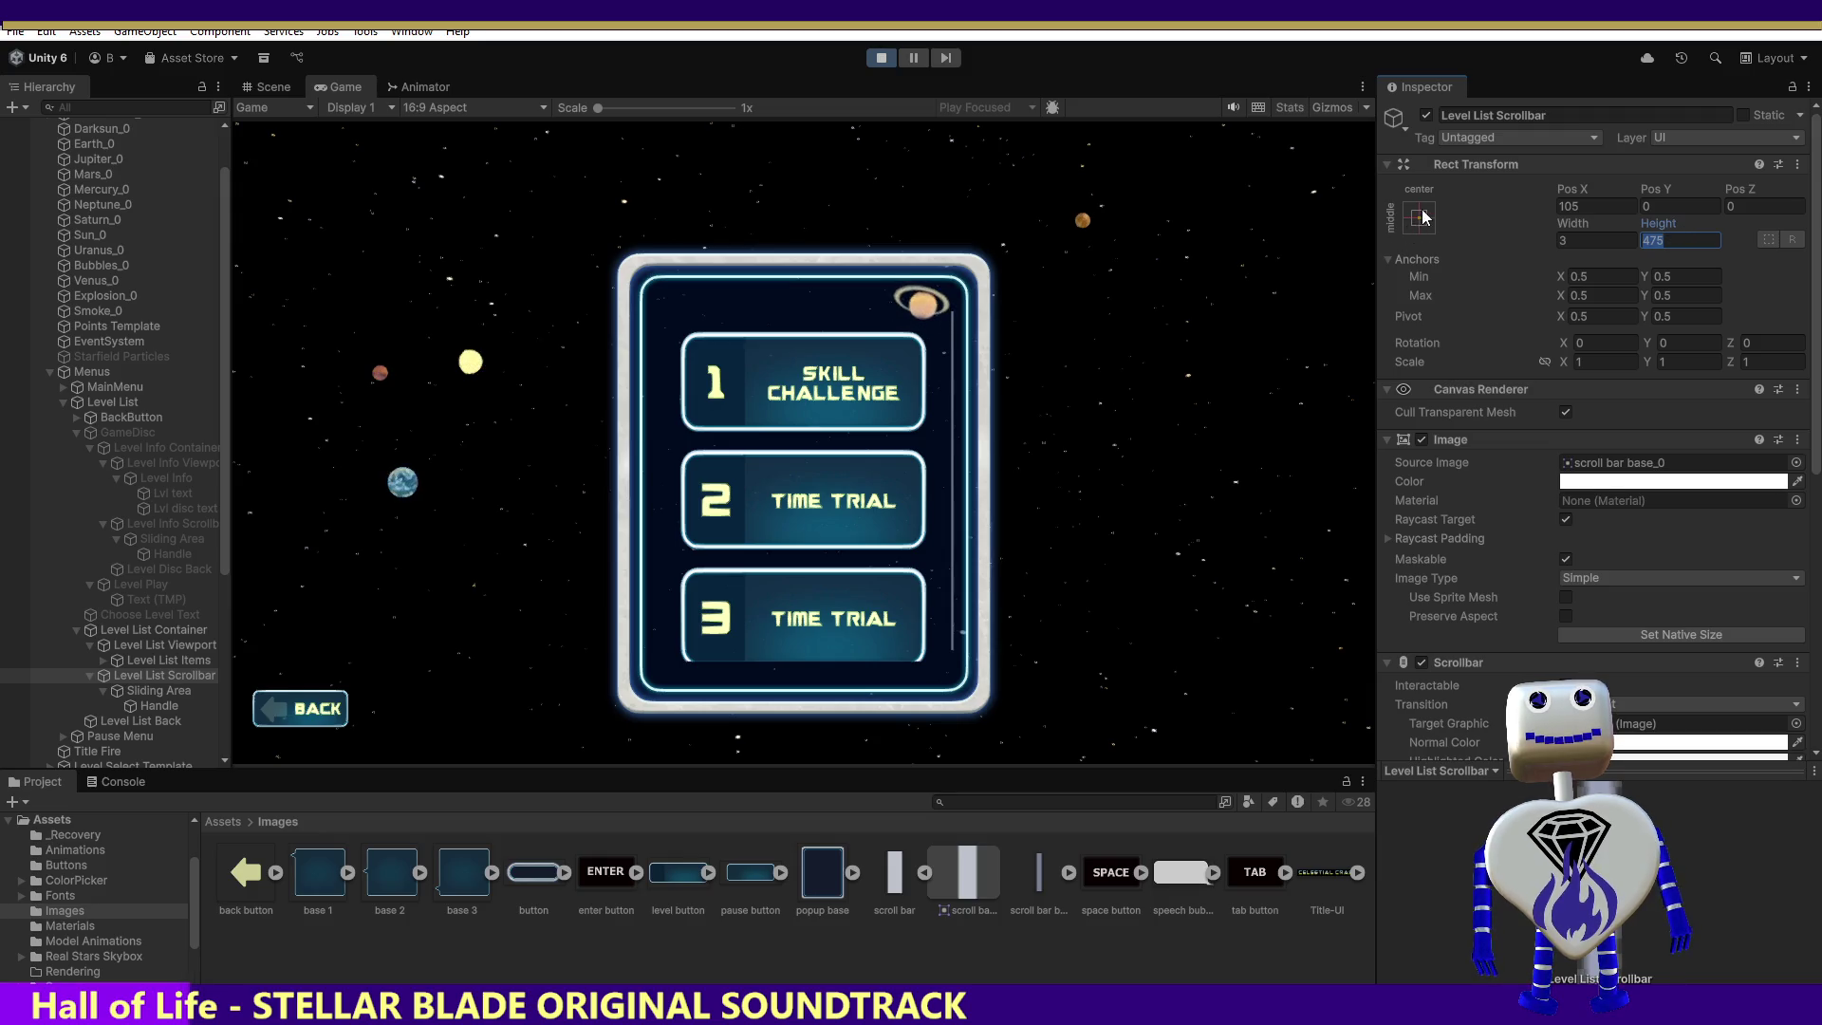
{"action": "left_click", "coordinate": [178, 522]}
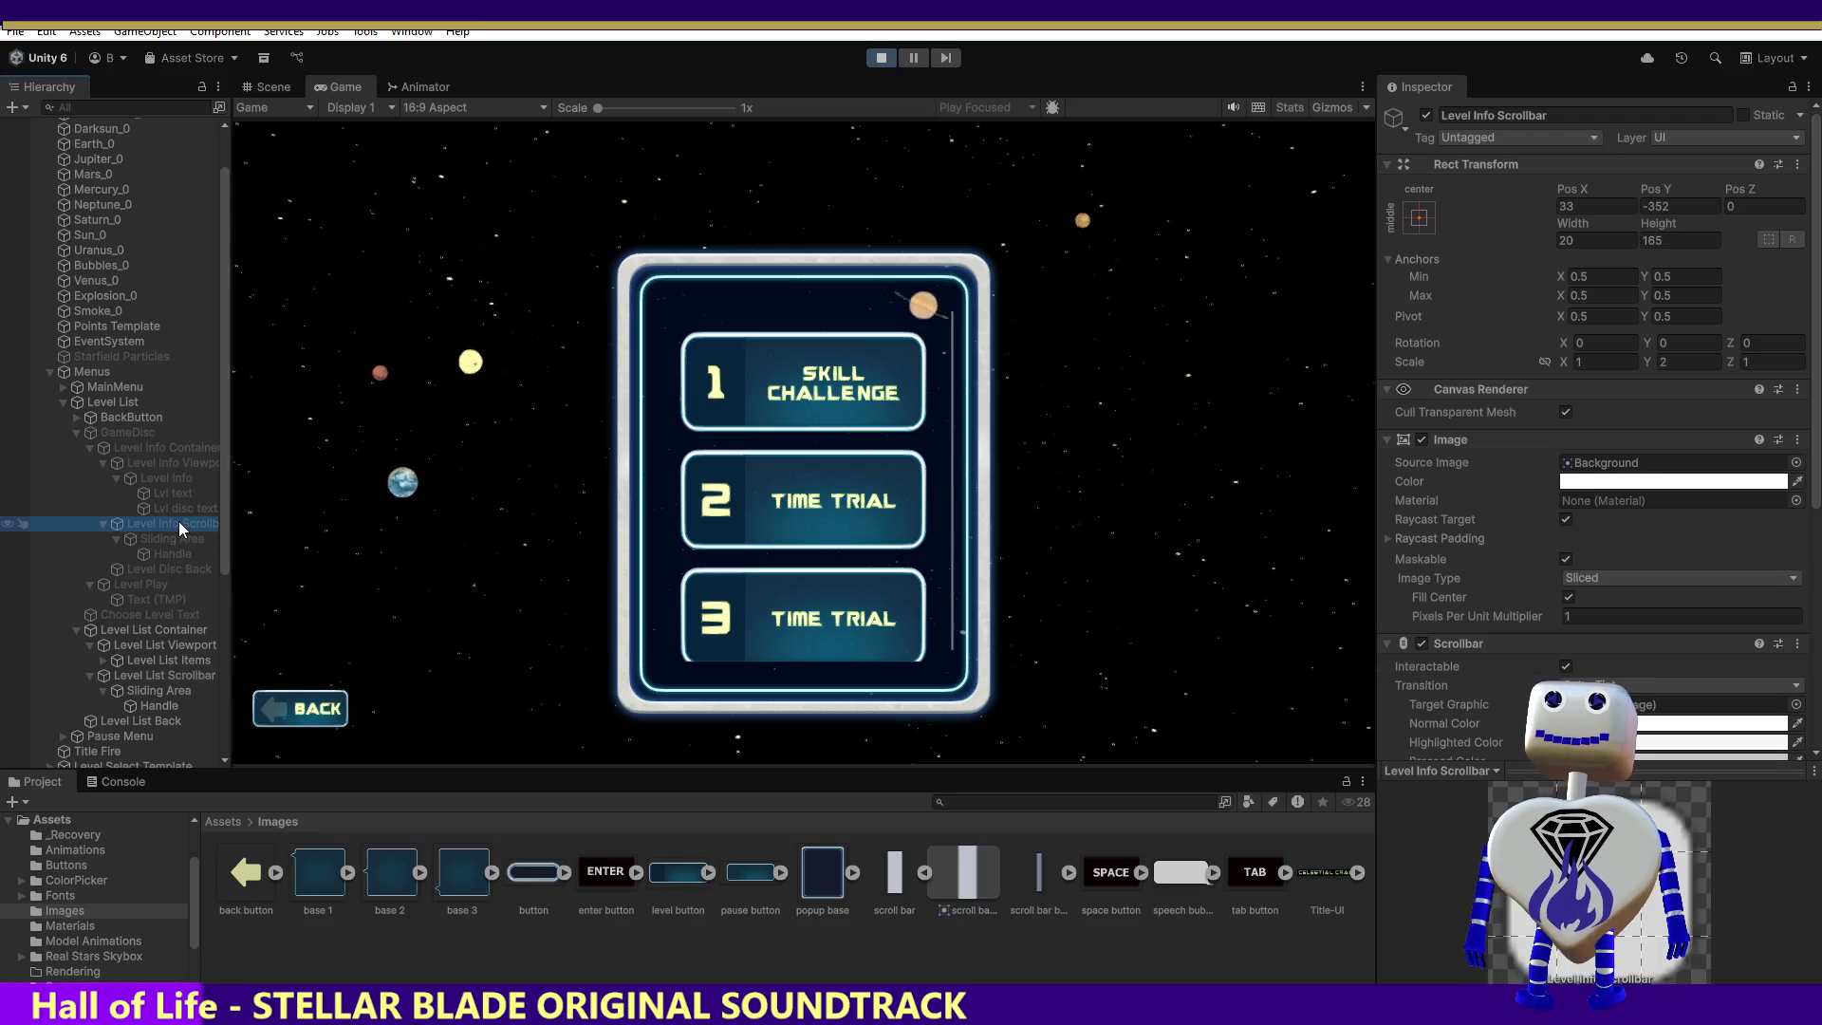
{"action": "left_click", "coordinate": [144, 672]}
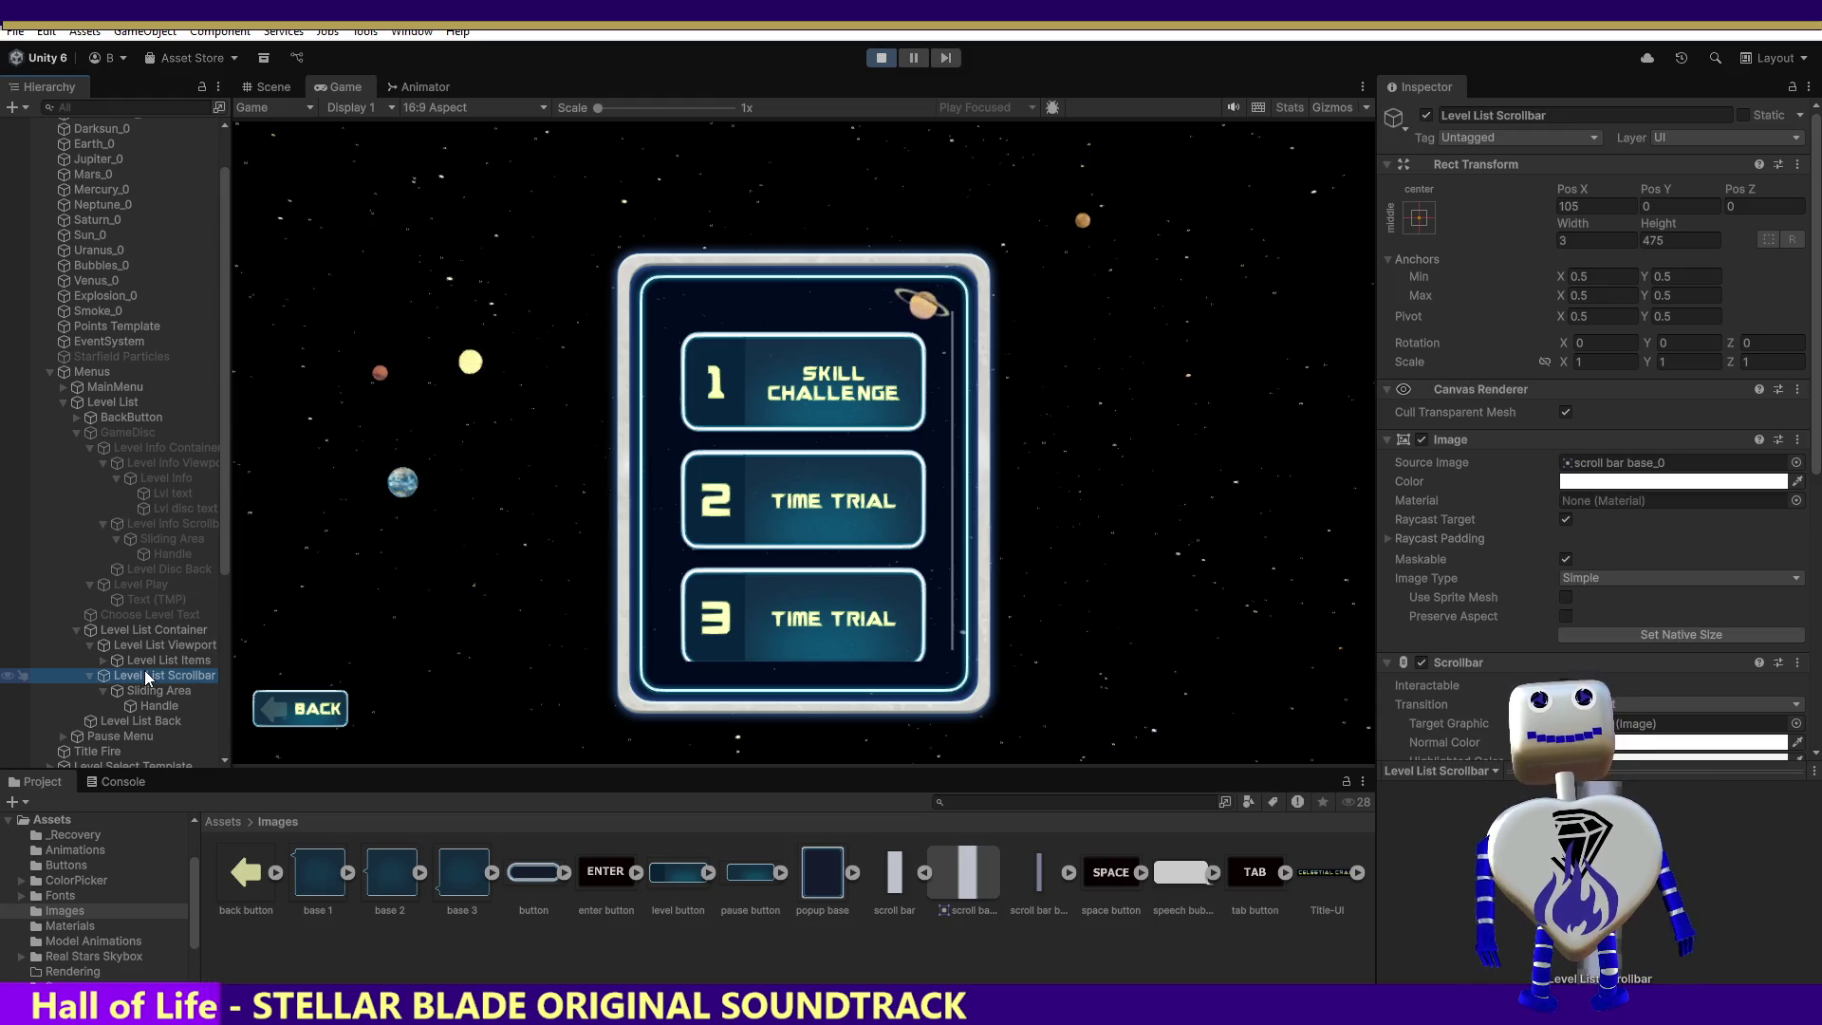
{"action": "left_click", "coordinate": [1584, 206]}
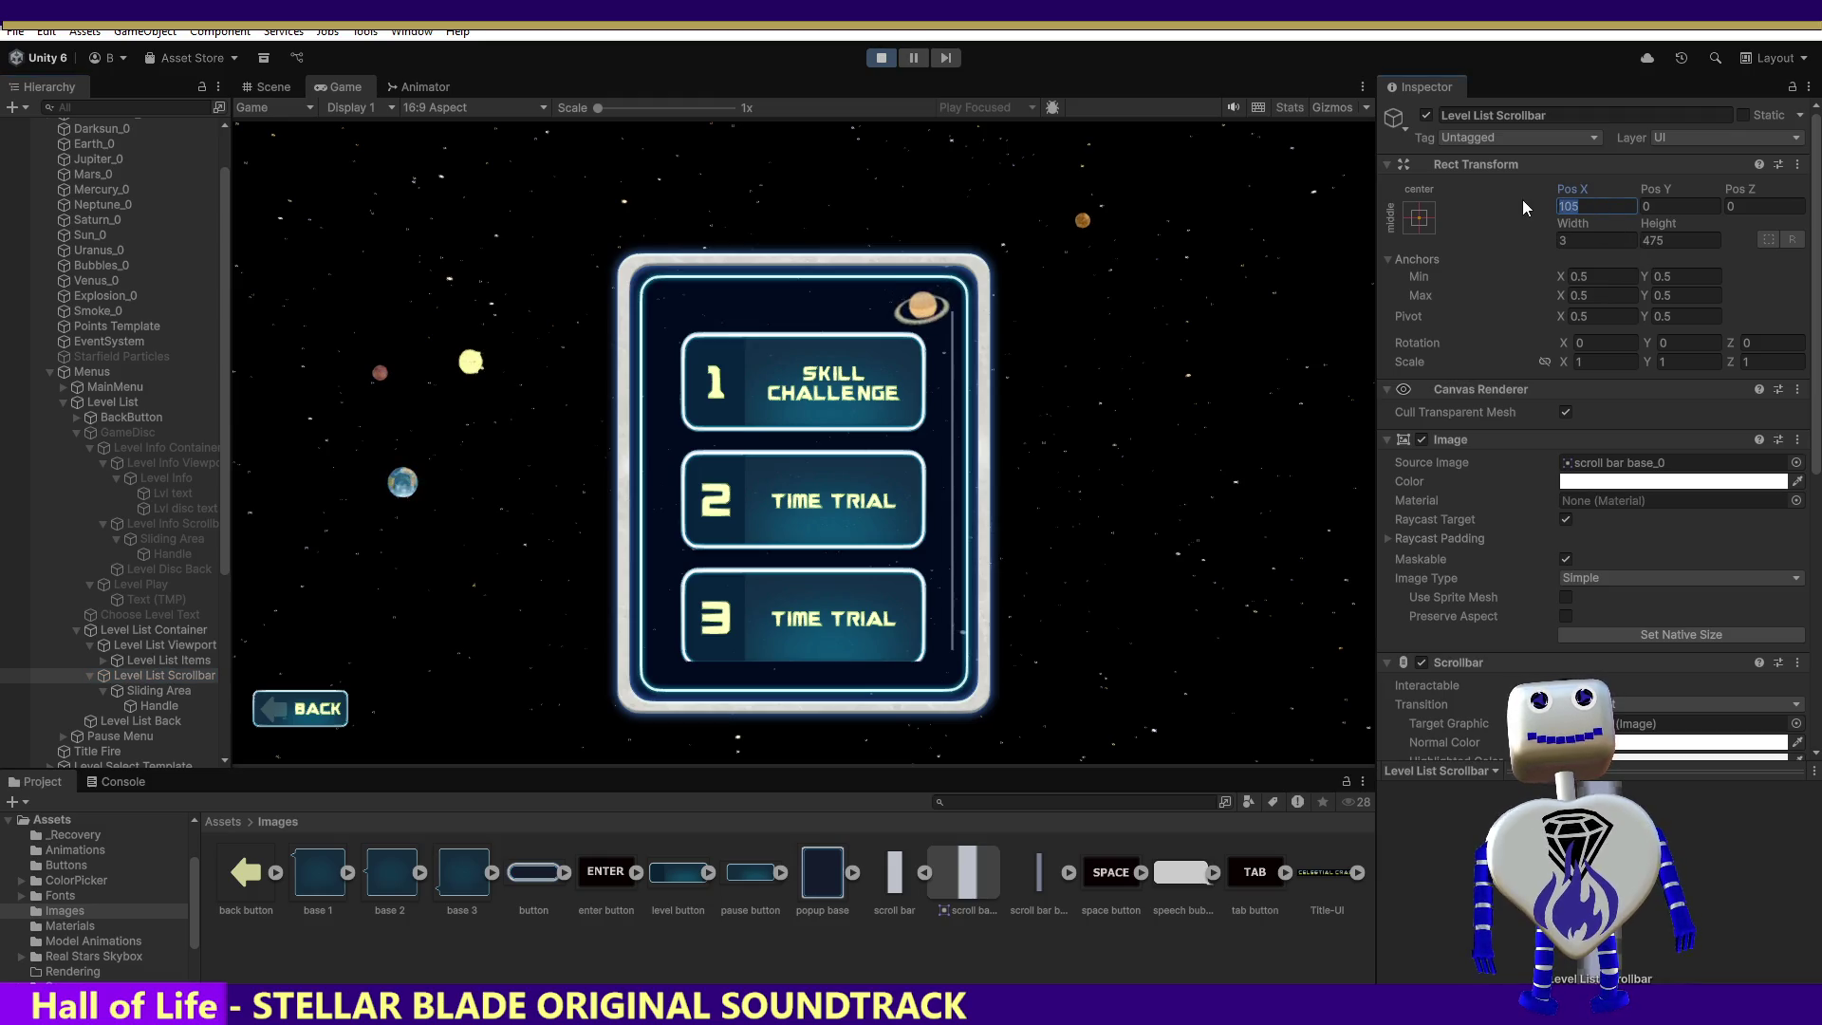
{"action": "type", "text": "10"}
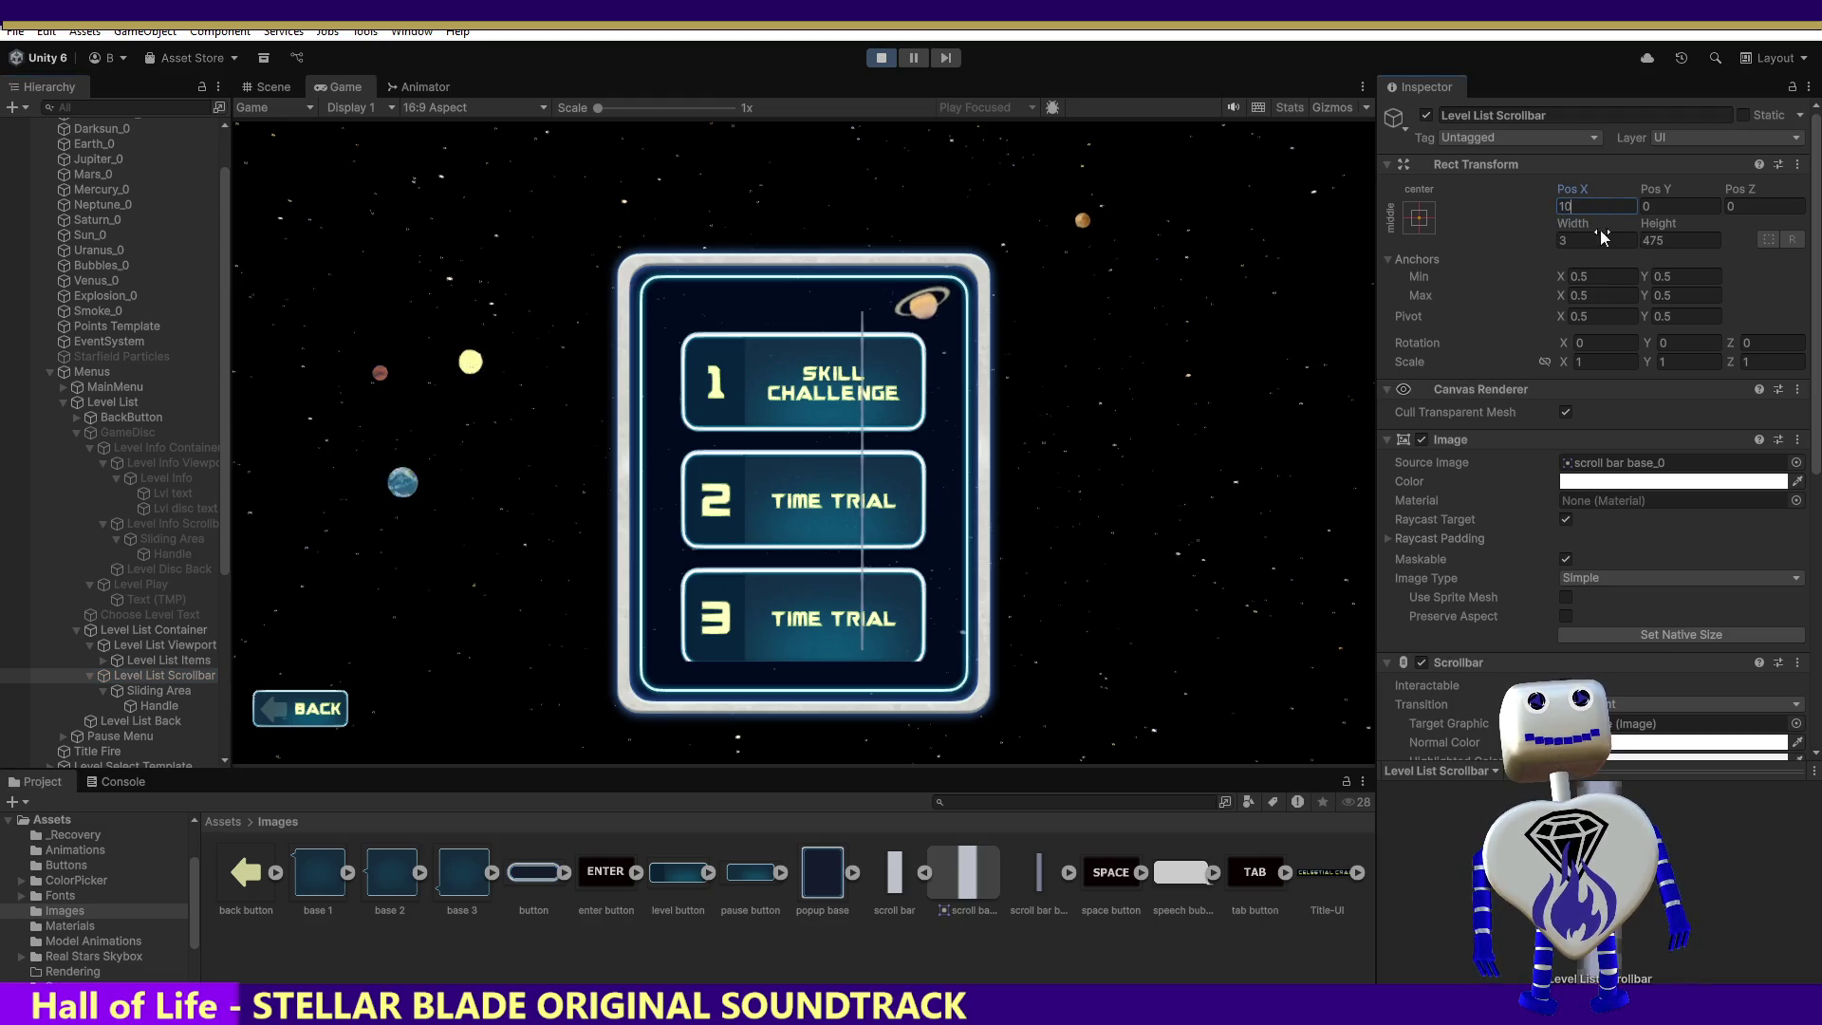
{"action": "type", "text": "5"}
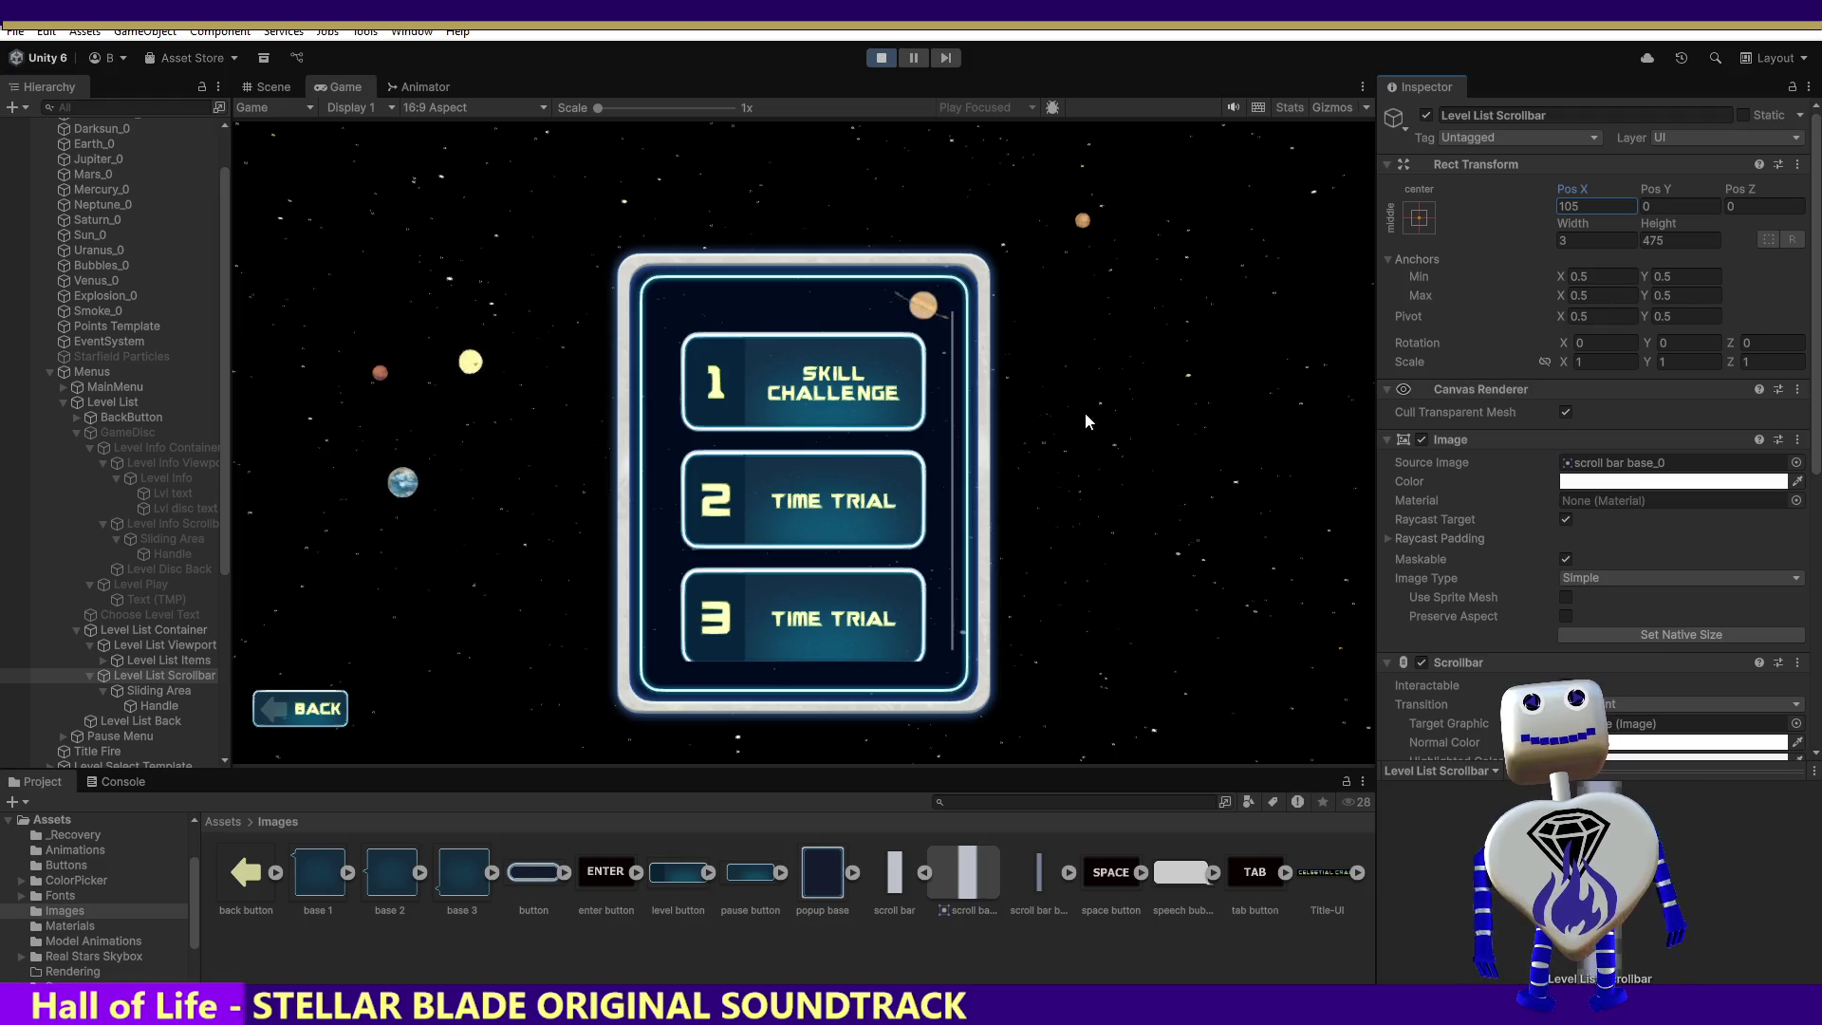
{"action": "left_click", "coordinate": [138, 691]}
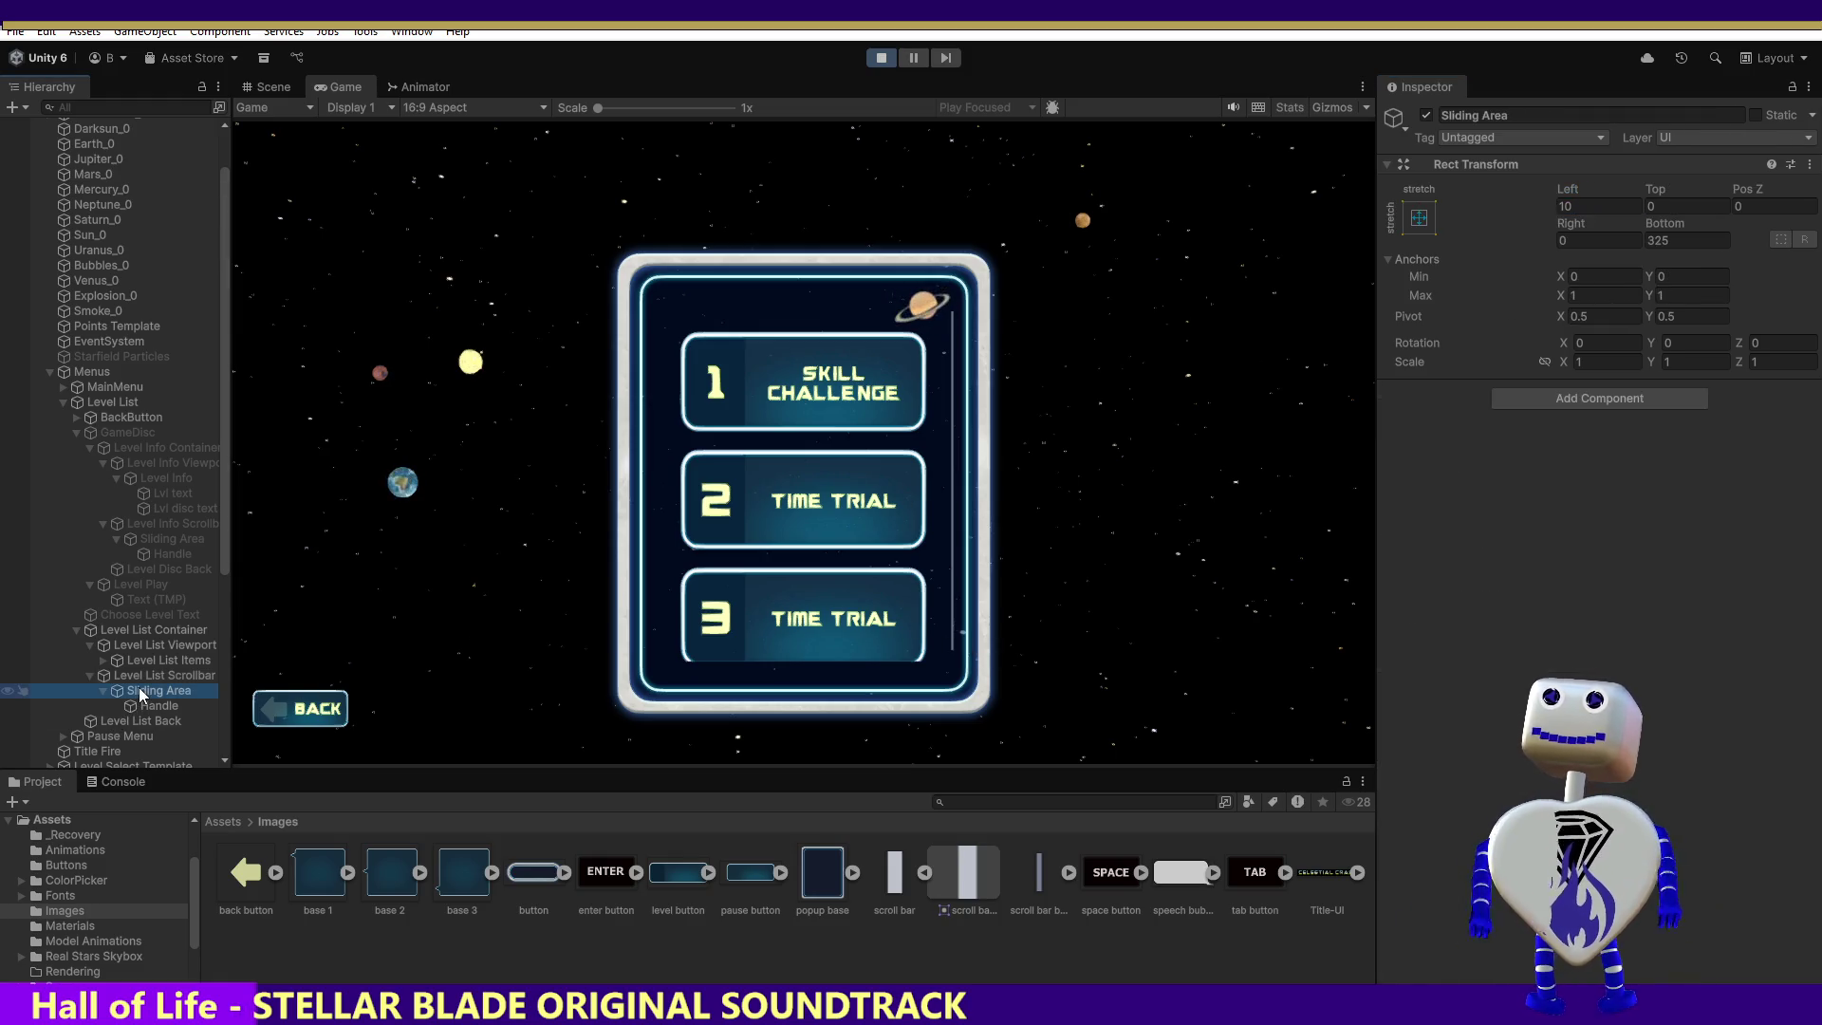
Step: Compare against Level Info Scrollbar's Sliding Area and enter 10 as the Sliding Area's Bottom inset
{"action": "left_click", "coordinate": [156, 539]}
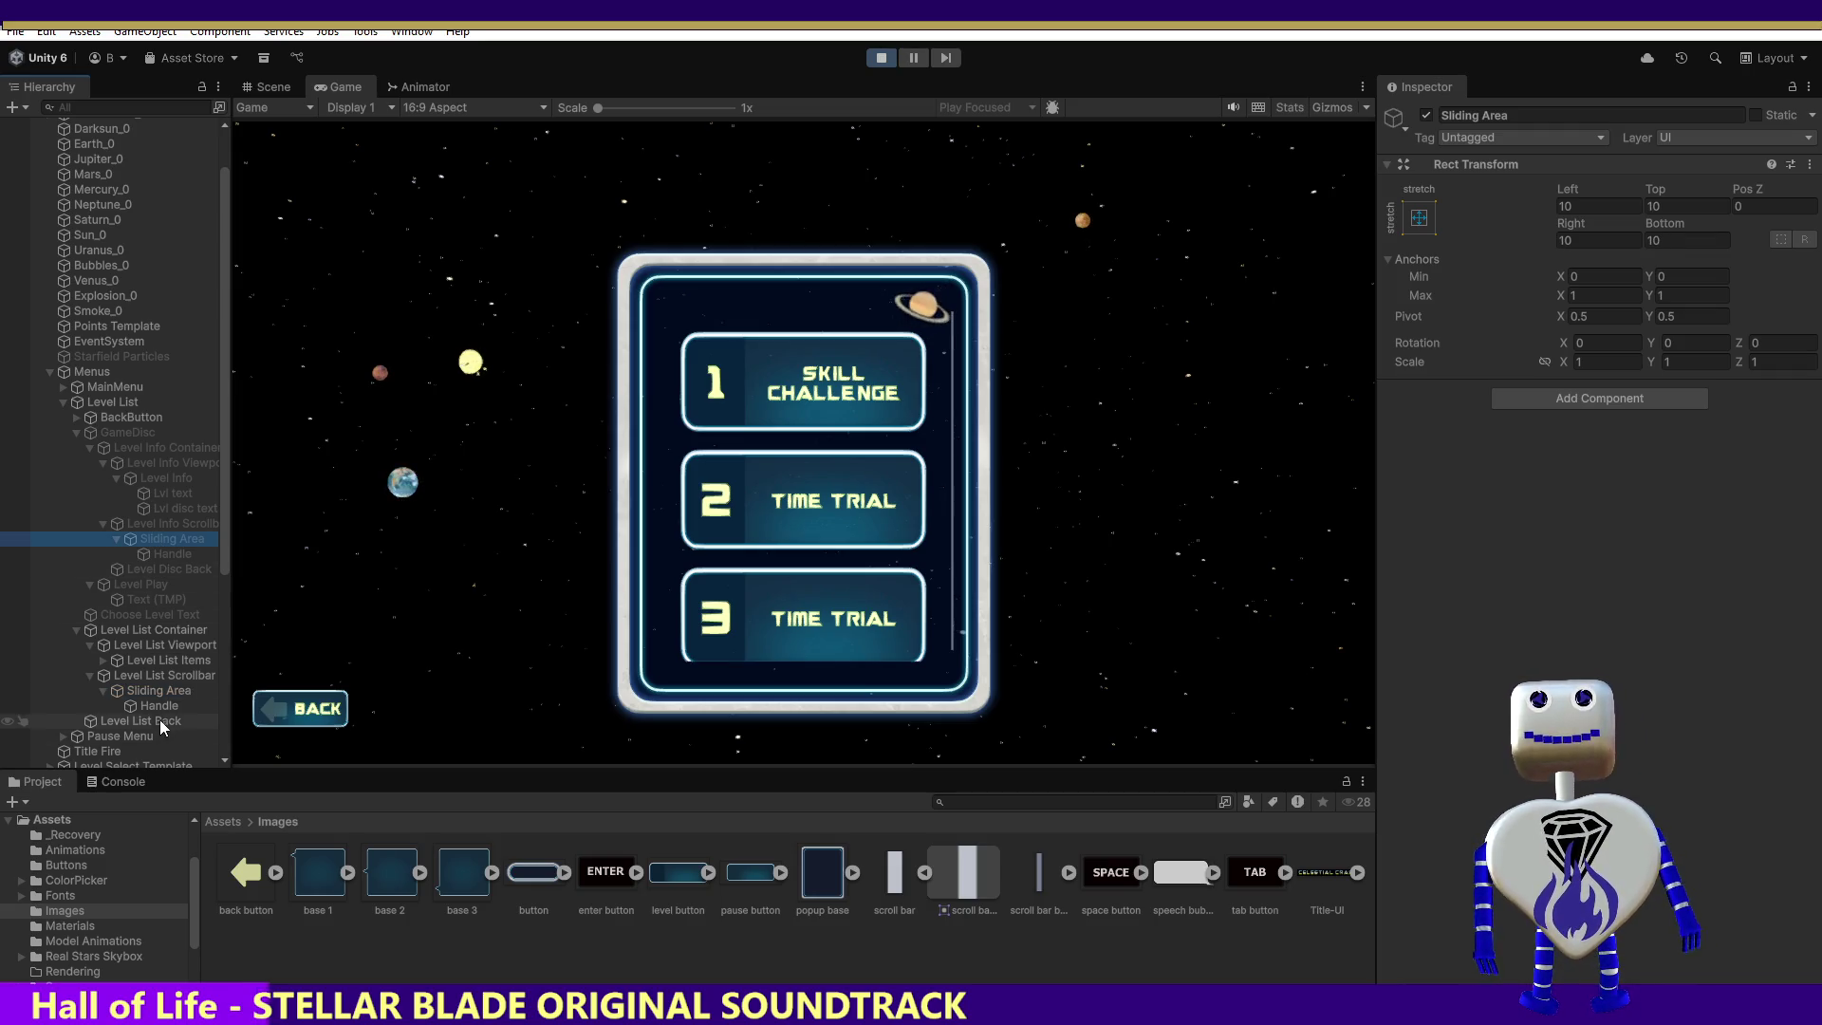
{"action": "left_click", "coordinate": [156, 691]}
{"action": "left_click", "coordinate": [1677, 243]}
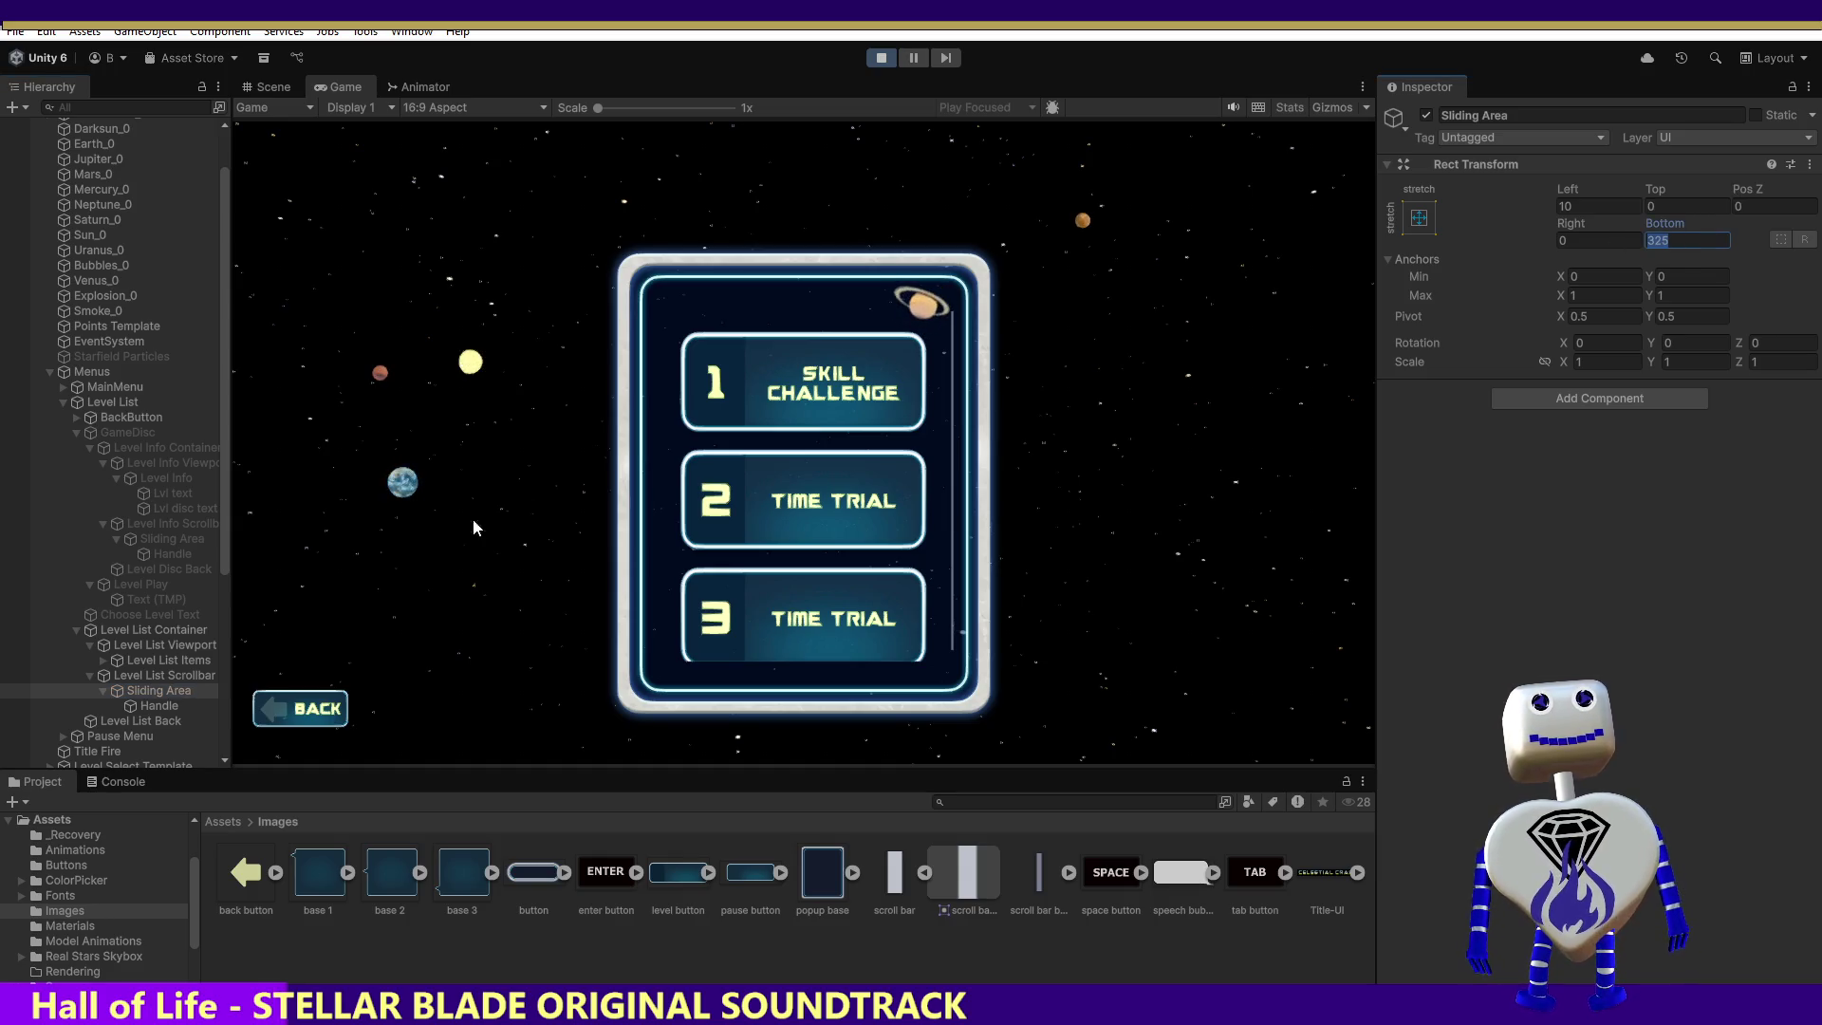
{"action": "left_click", "coordinate": [164, 539]}
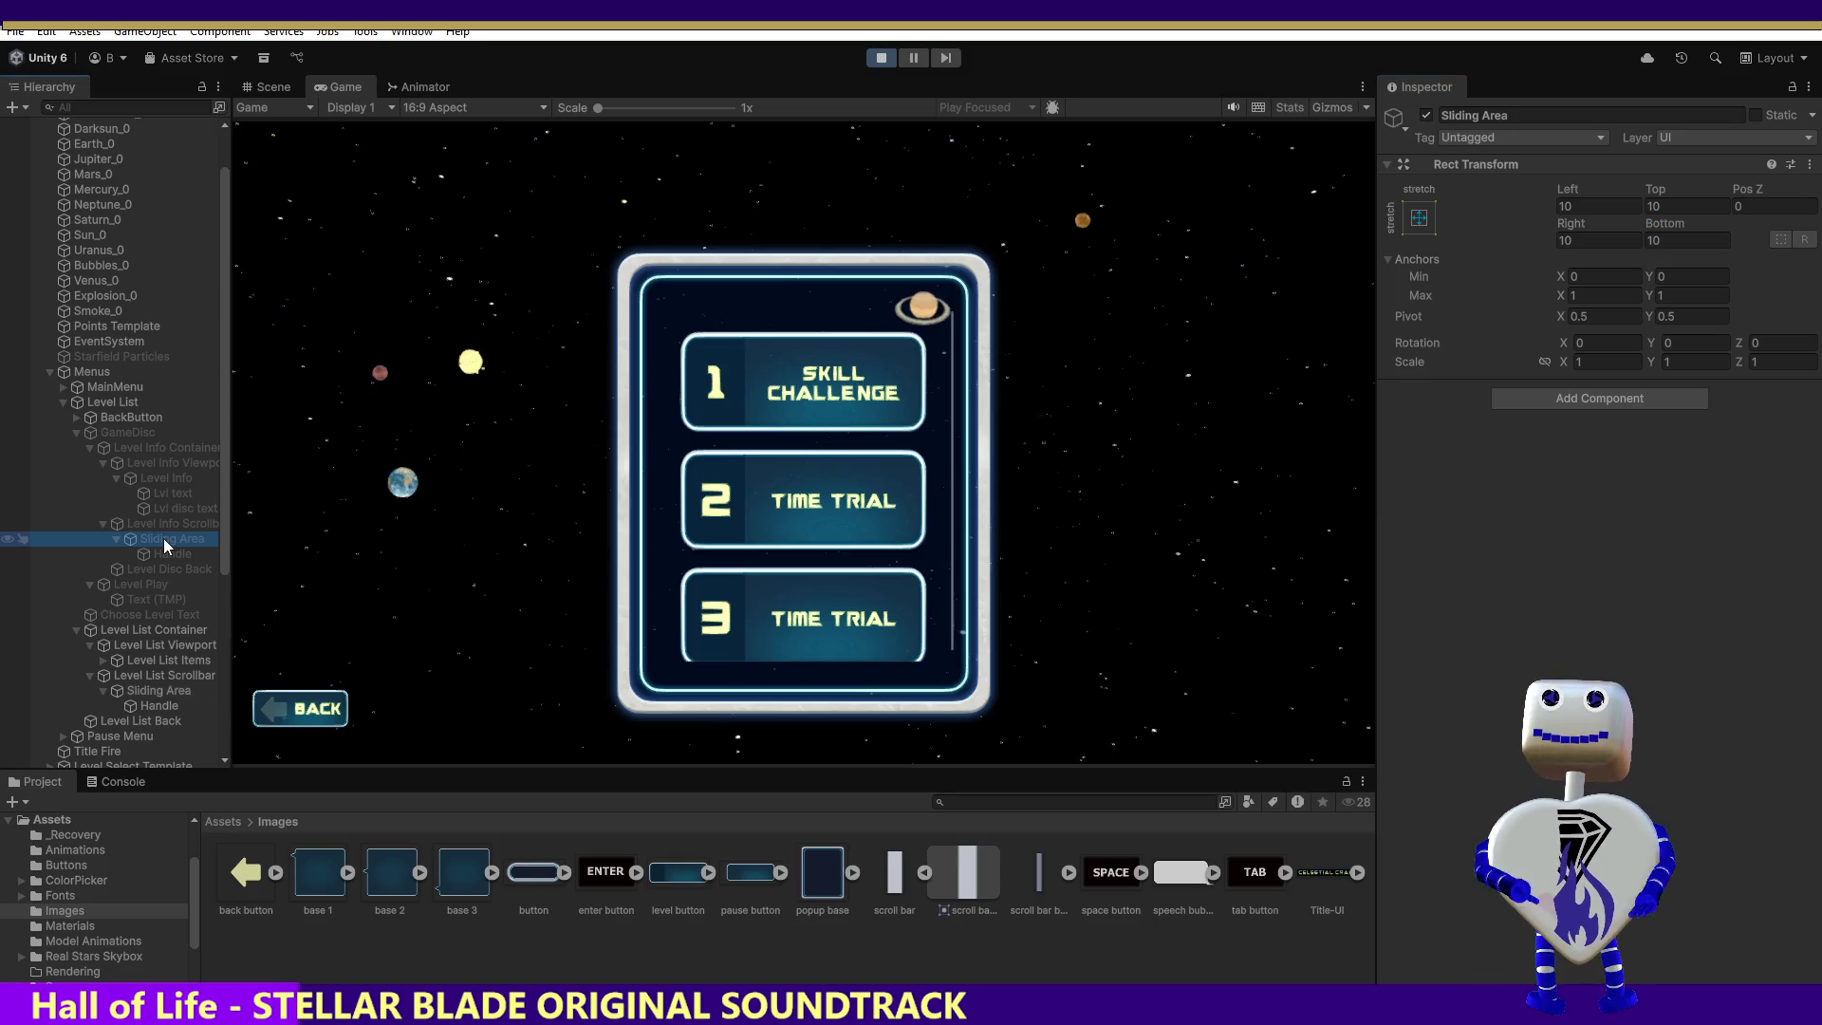
{"action": "left_click", "coordinate": [150, 691]}
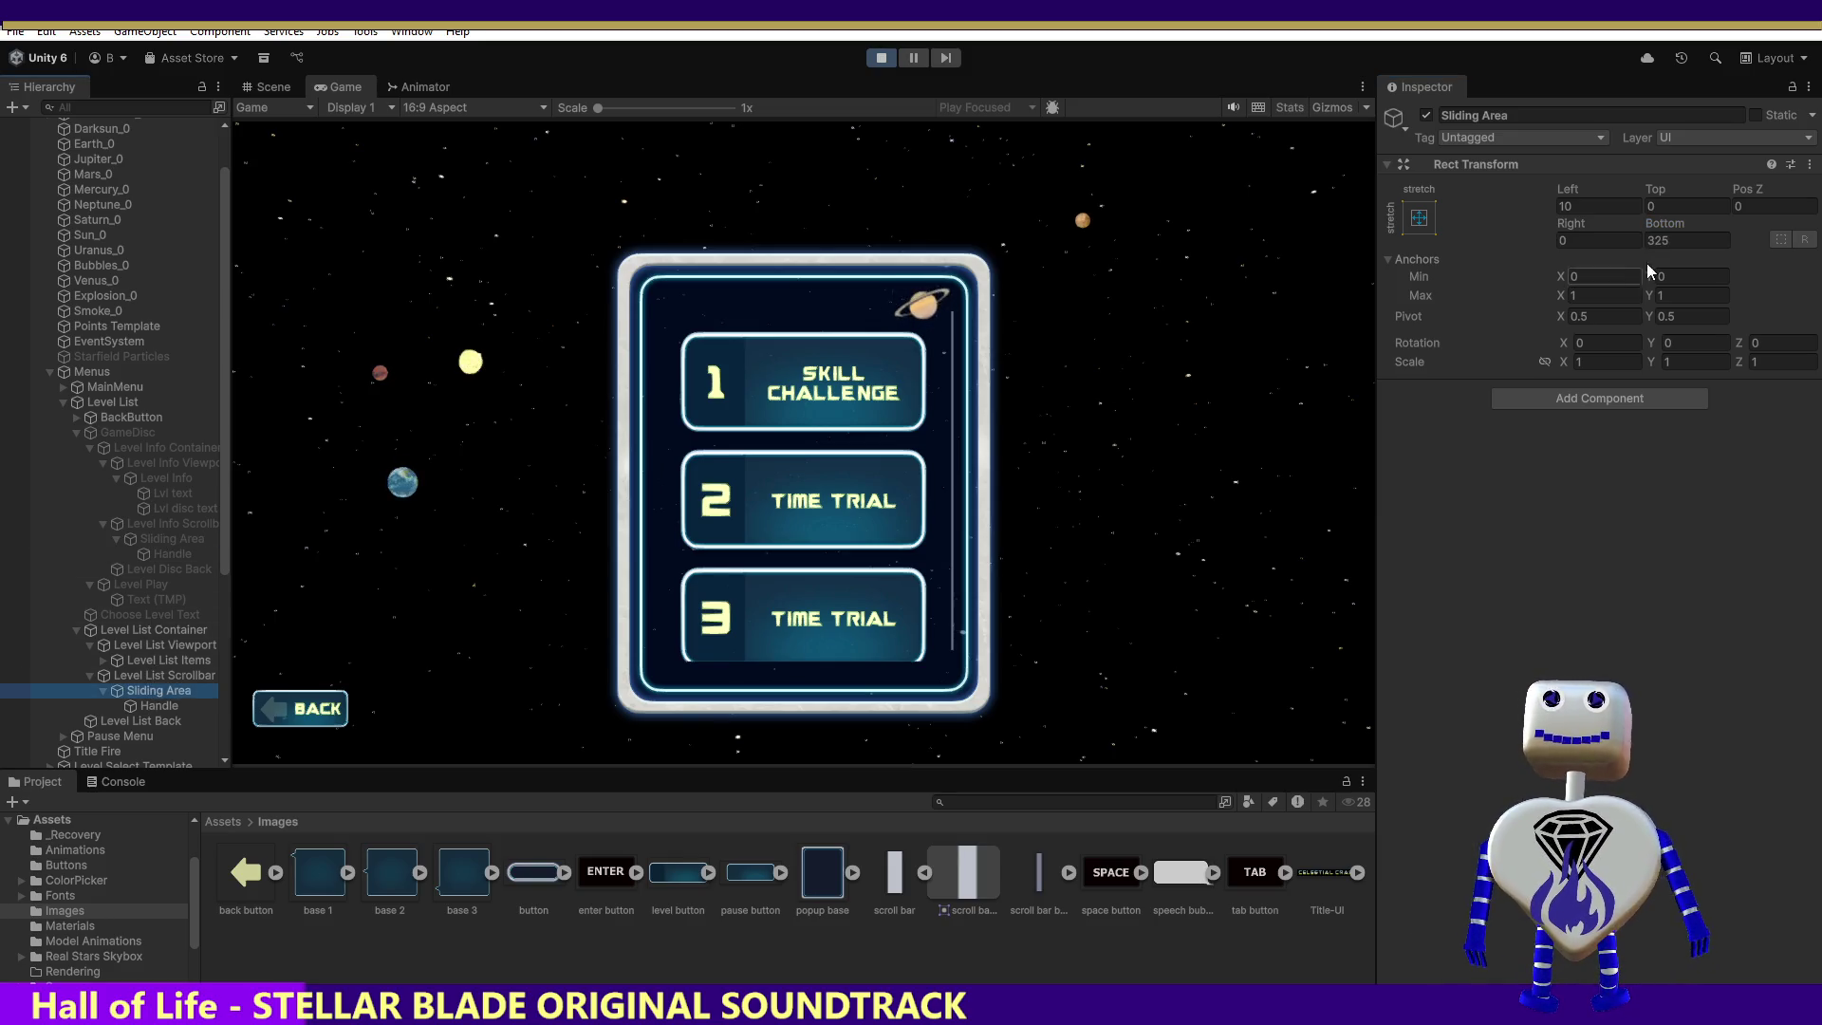
{"action": "double_click", "coordinate": [1674, 244]}
{"action": "type", "text": "10"}
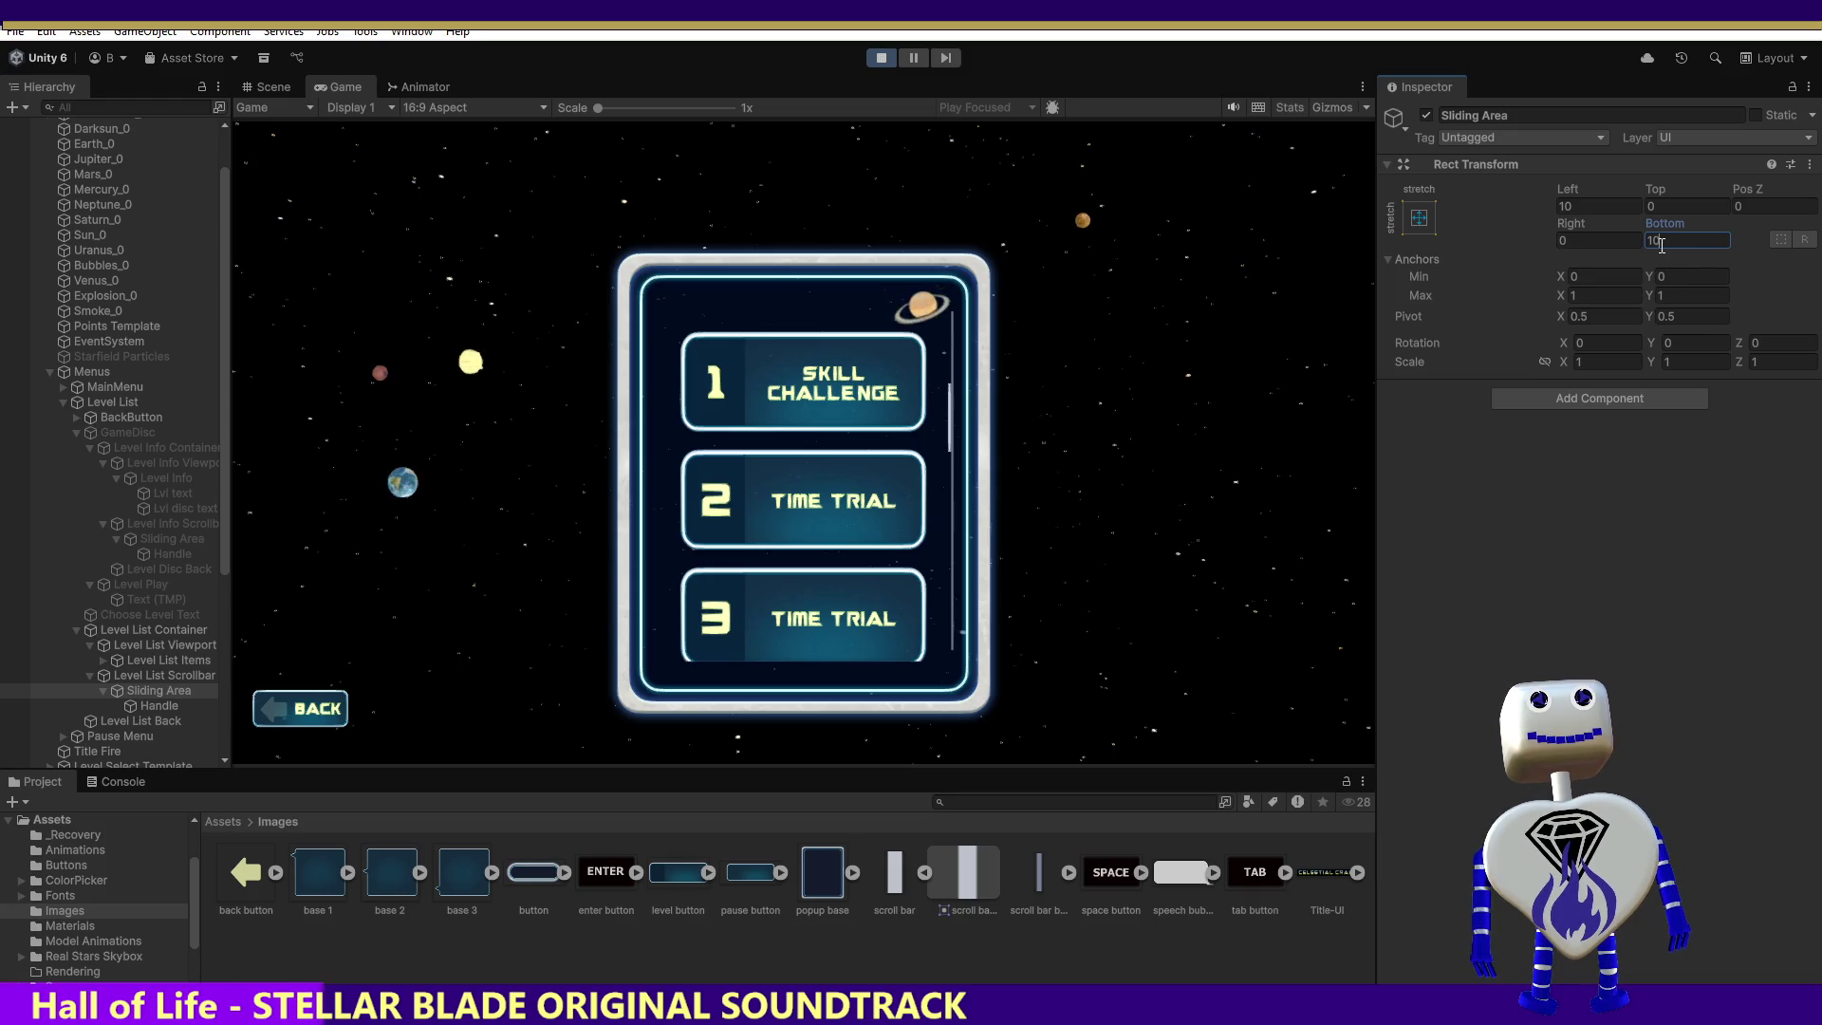
{"action": "left_click_drag", "start_coordinate": [1664, 241], "coordinate": [1640, 240]}
{"action": "double_click", "coordinate": [1649, 208]}
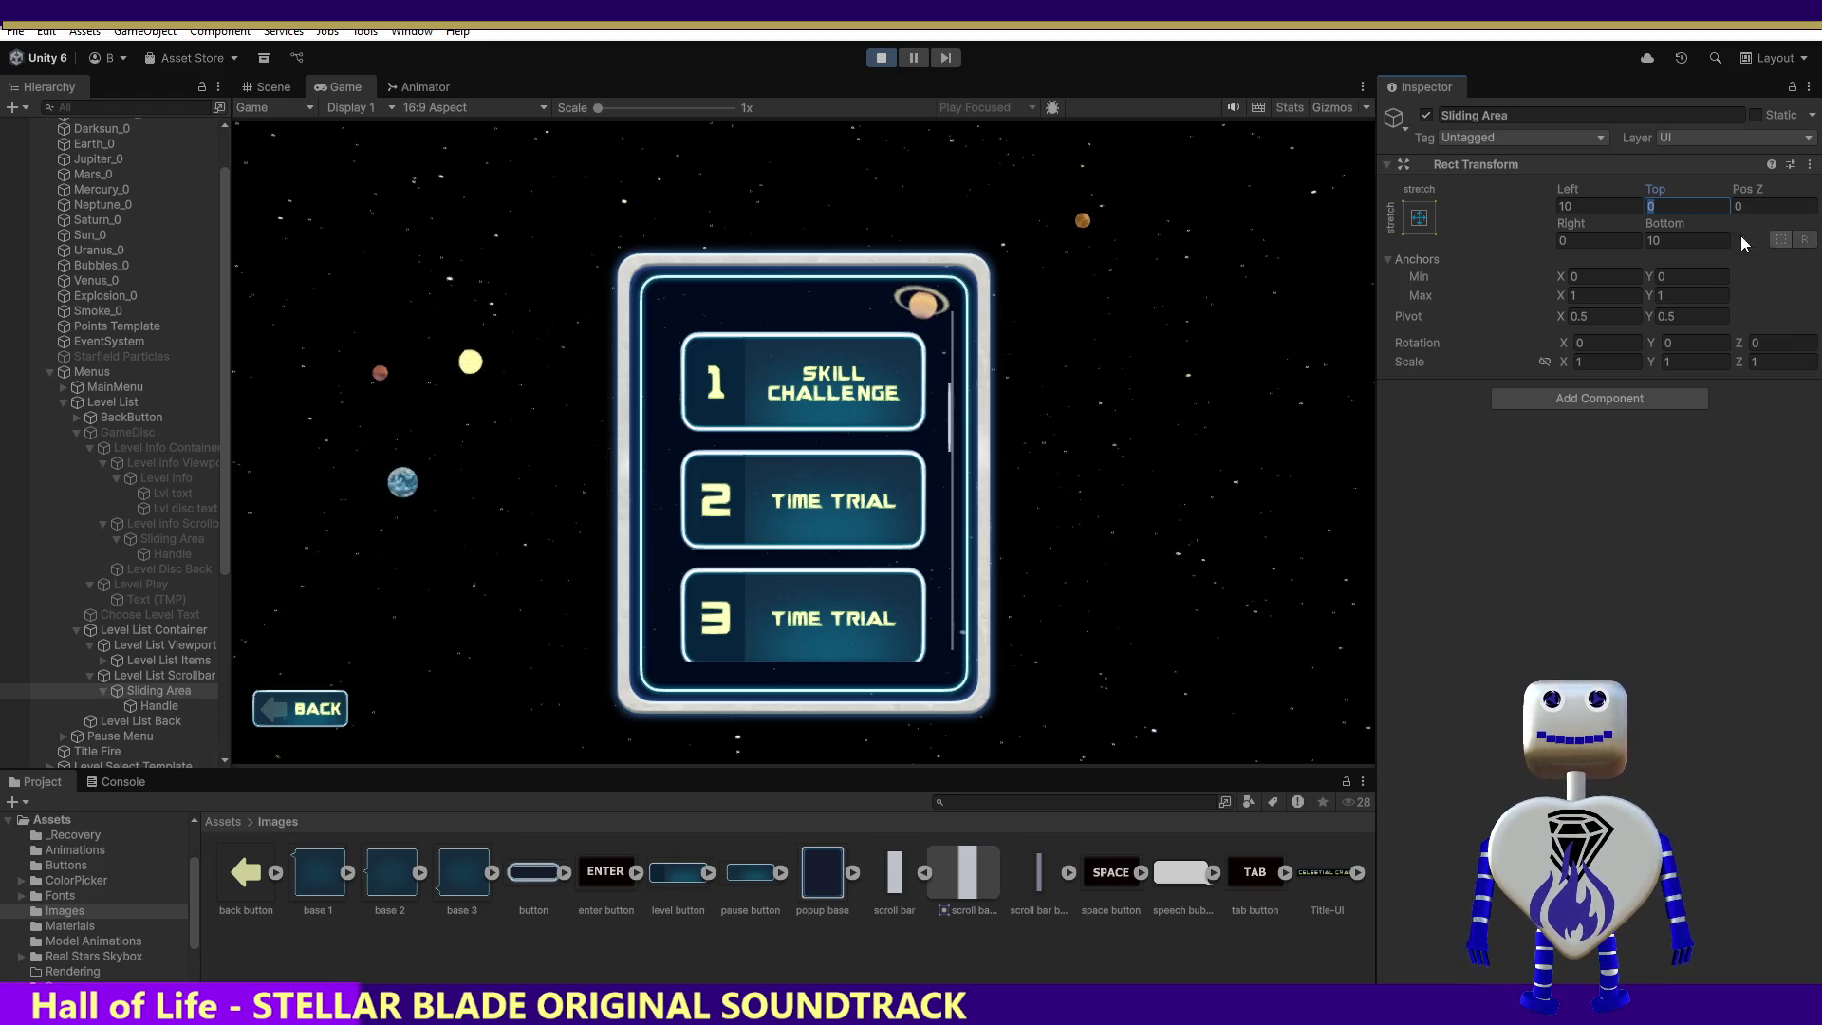
Step: Test-scroll the level list, then restart Play mode and return to the level-select panel
{"action": "left_click", "coordinate": [949, 418]}
{"action": "mouse_move", "coordinate": [951, 413]}
{"action": "left_mouse_down"}
{"action": "mouse_move", "coordinate": [958, 356]}
{"action": "mouse_move", "coordinate": [968, 630]}
{"action": "mouse_move", "coordinate": [1012, 330]}
{"action": "mouse_move", "coordinate": [1010, 440]}
{"action": "left_mouse_up"}
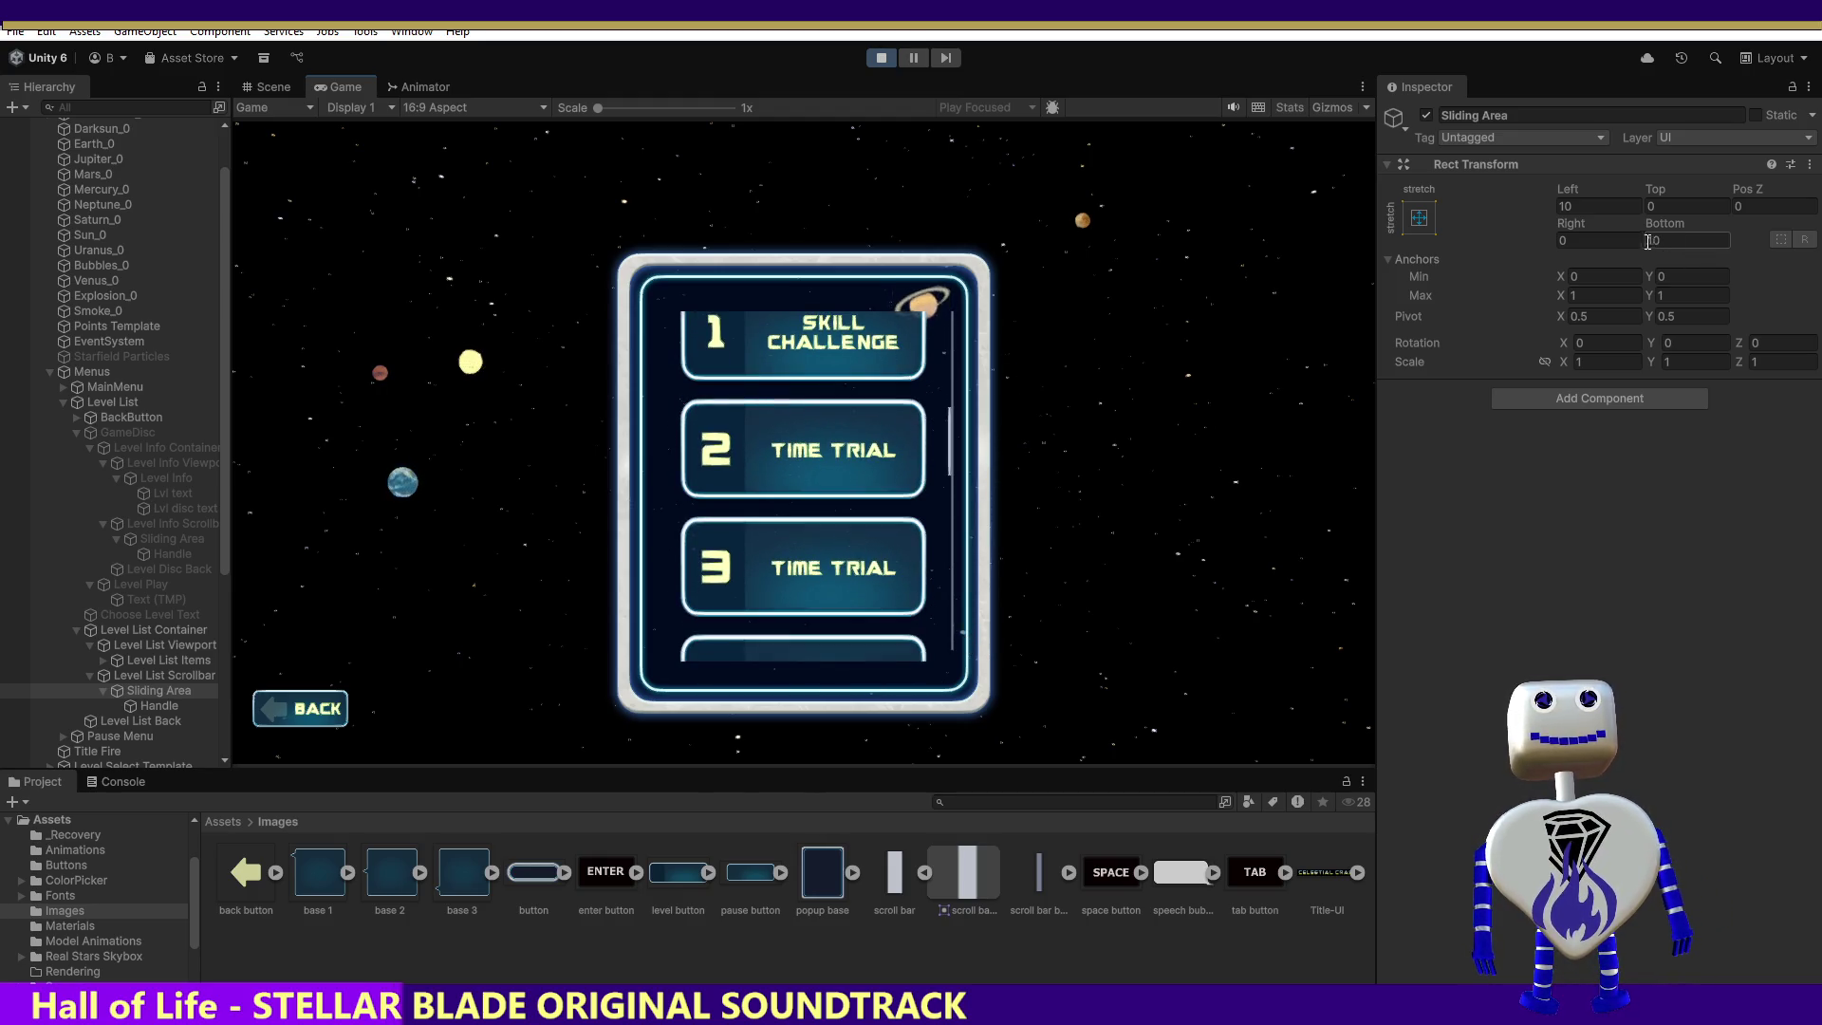
{"action": "left_click", "coordinate": [875, 65]}
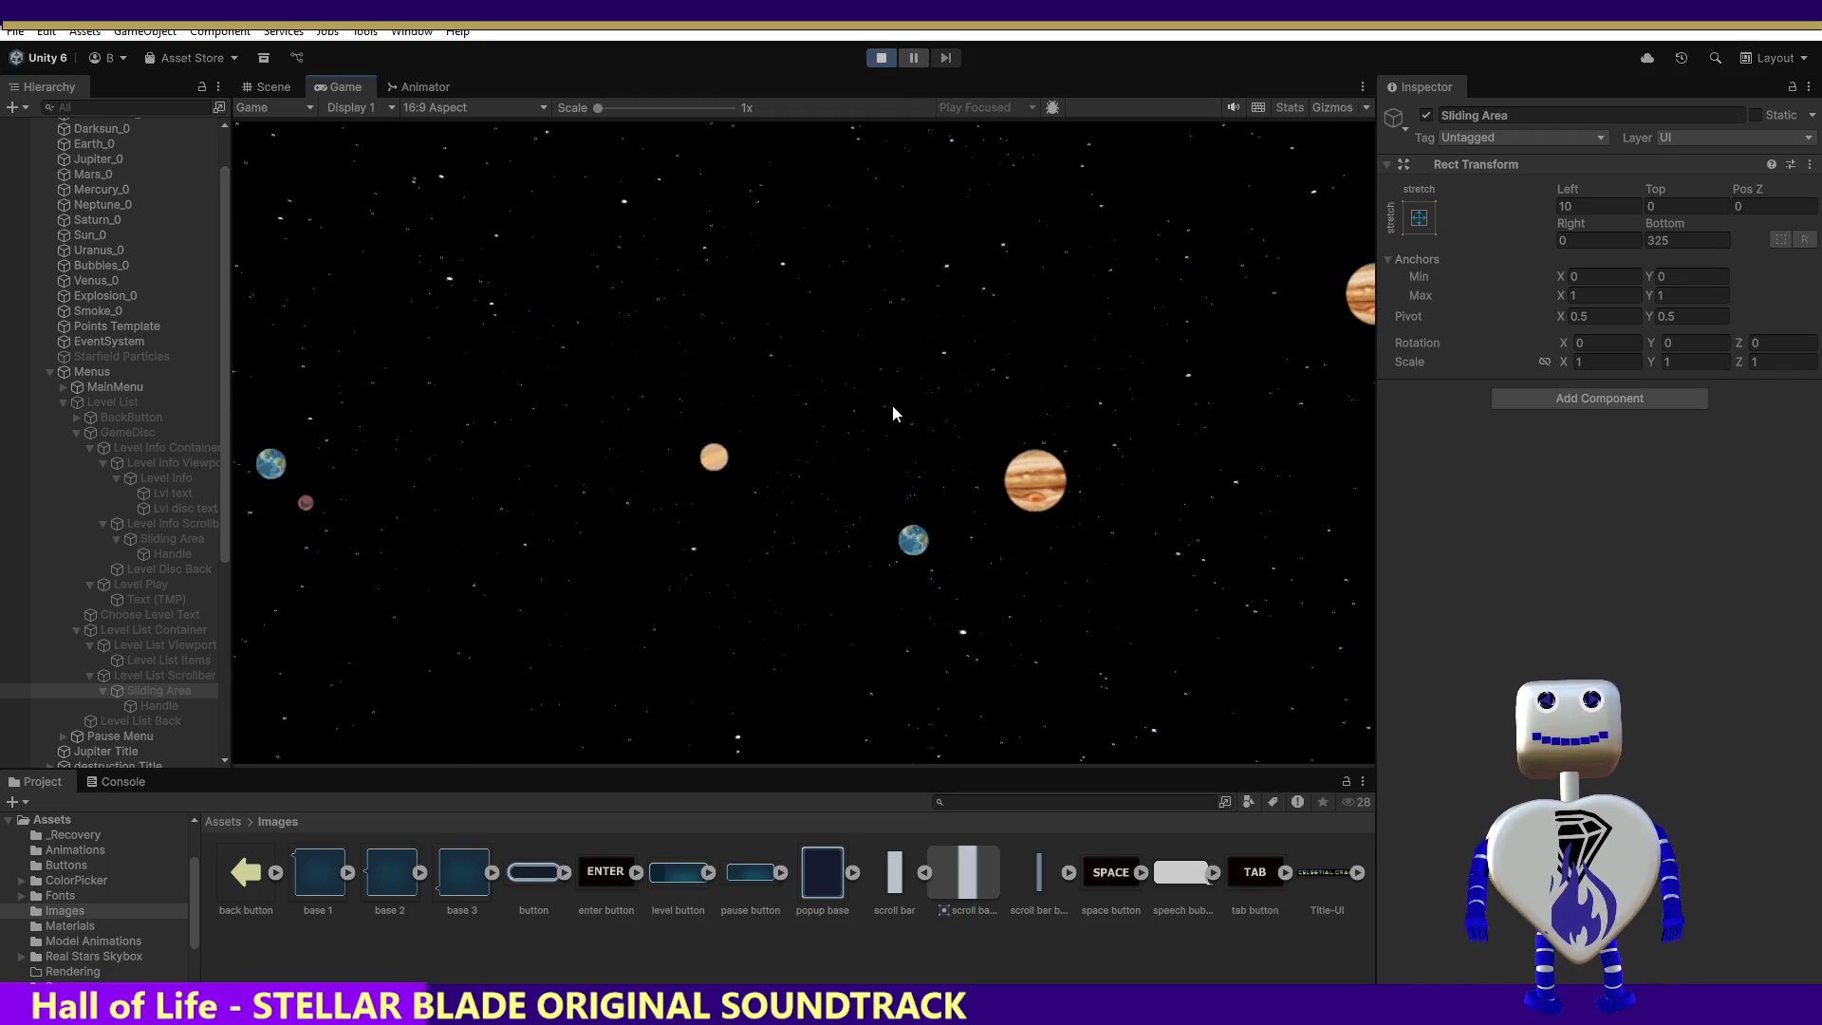
{"action": "left_click", "coordinate": [891, 404]}
{"action": "type", "text": "5"}
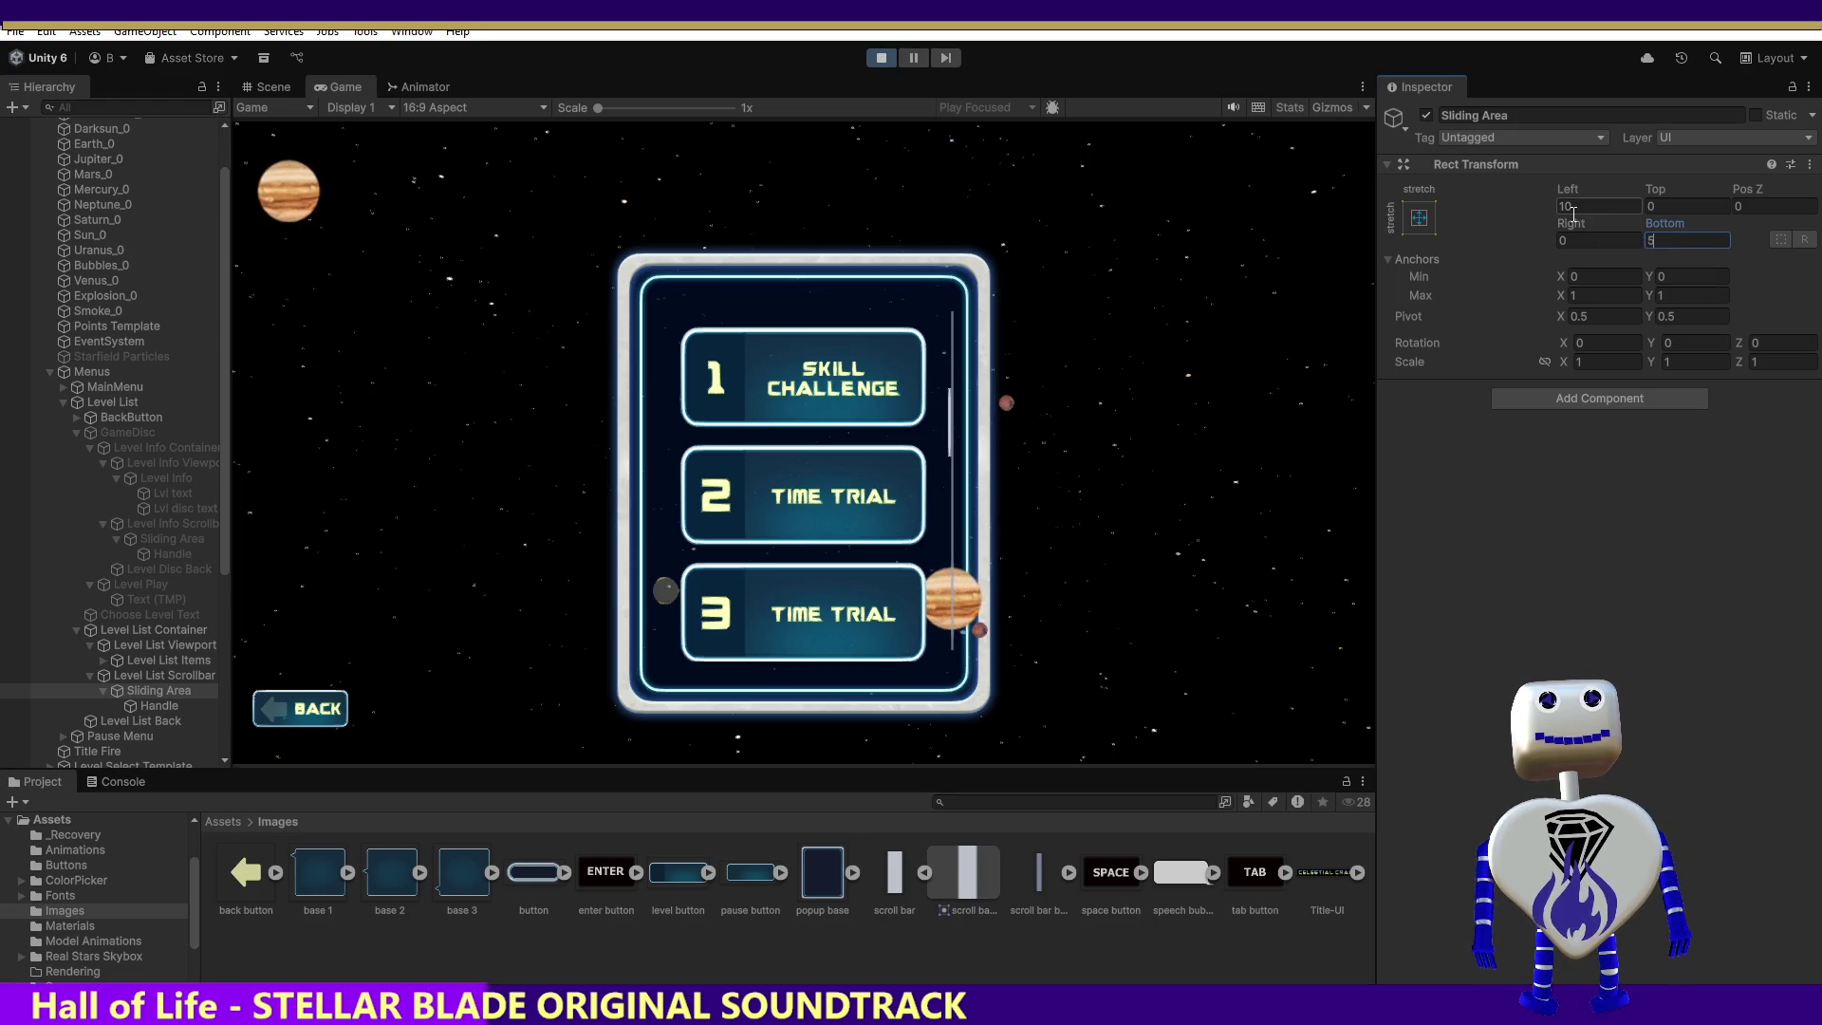
{"action": "left_click", "coordinate": [1672, 207]}
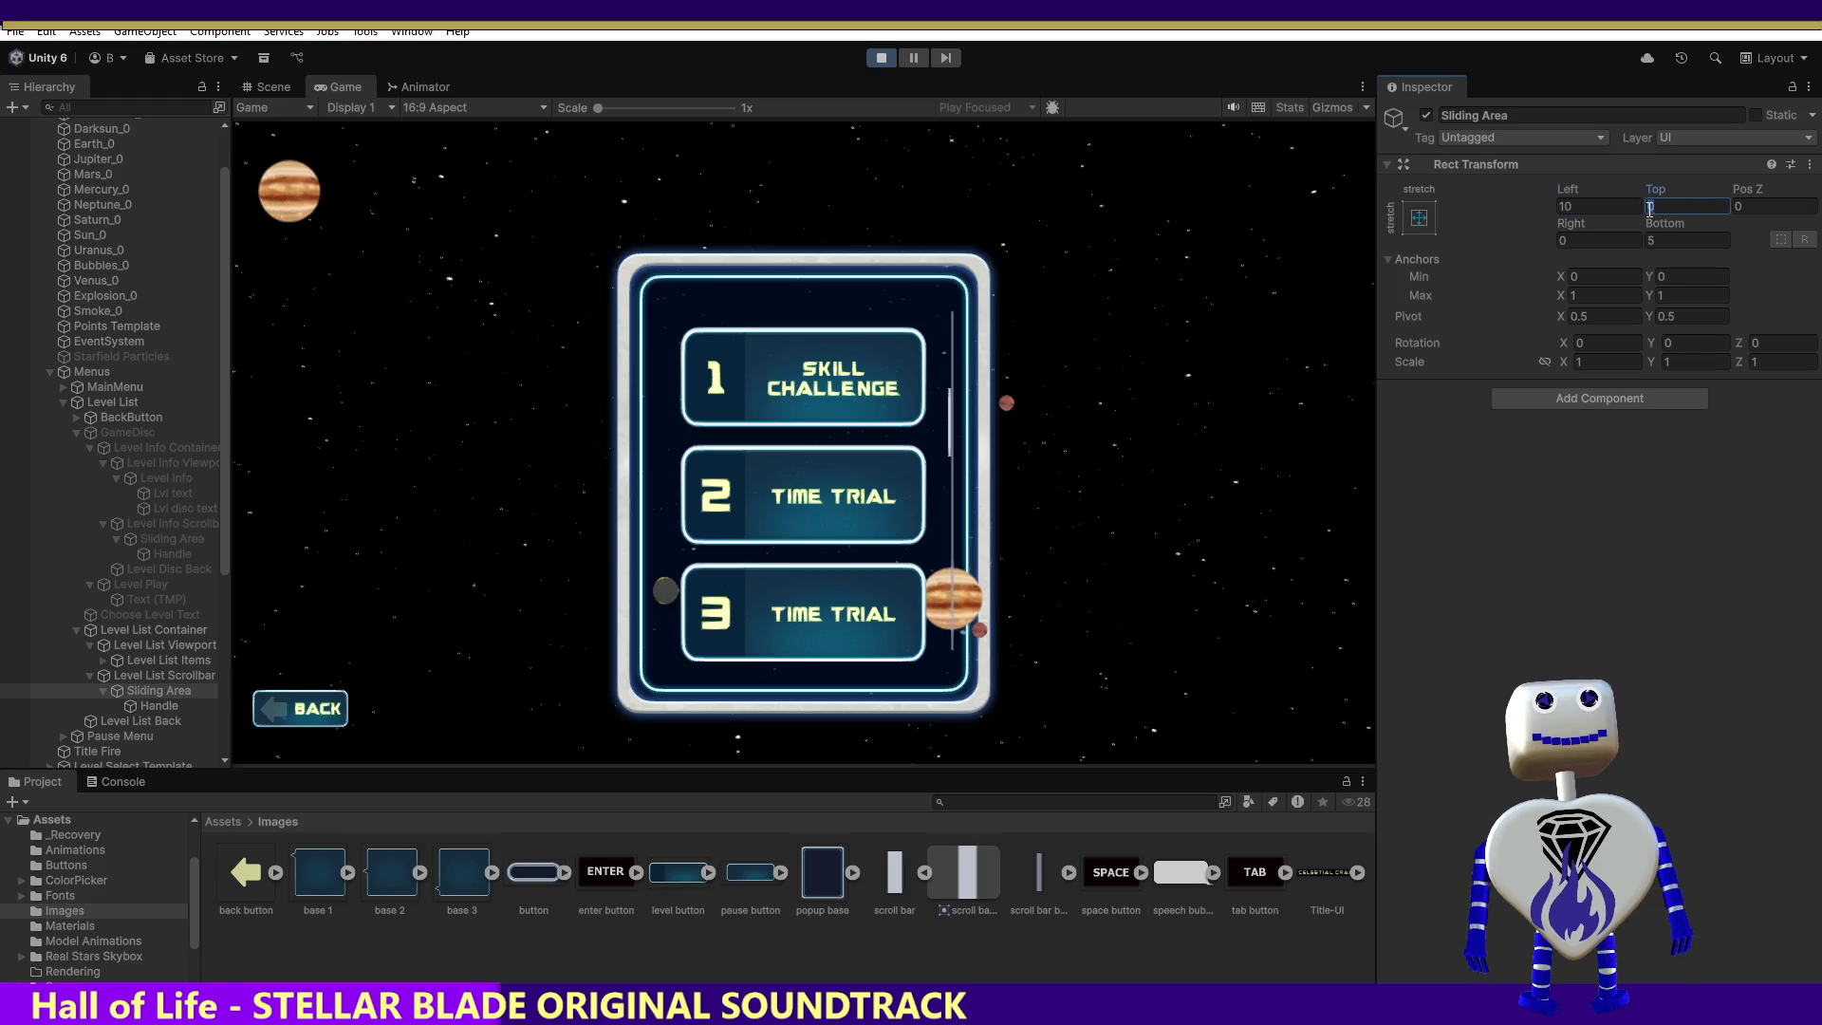
Step: Try Sliding Area Right and Left offsets of 0 and 5
{"action": "left_click", "coordinate": [1591, 240]}
{"action": "type", "text": "10"}
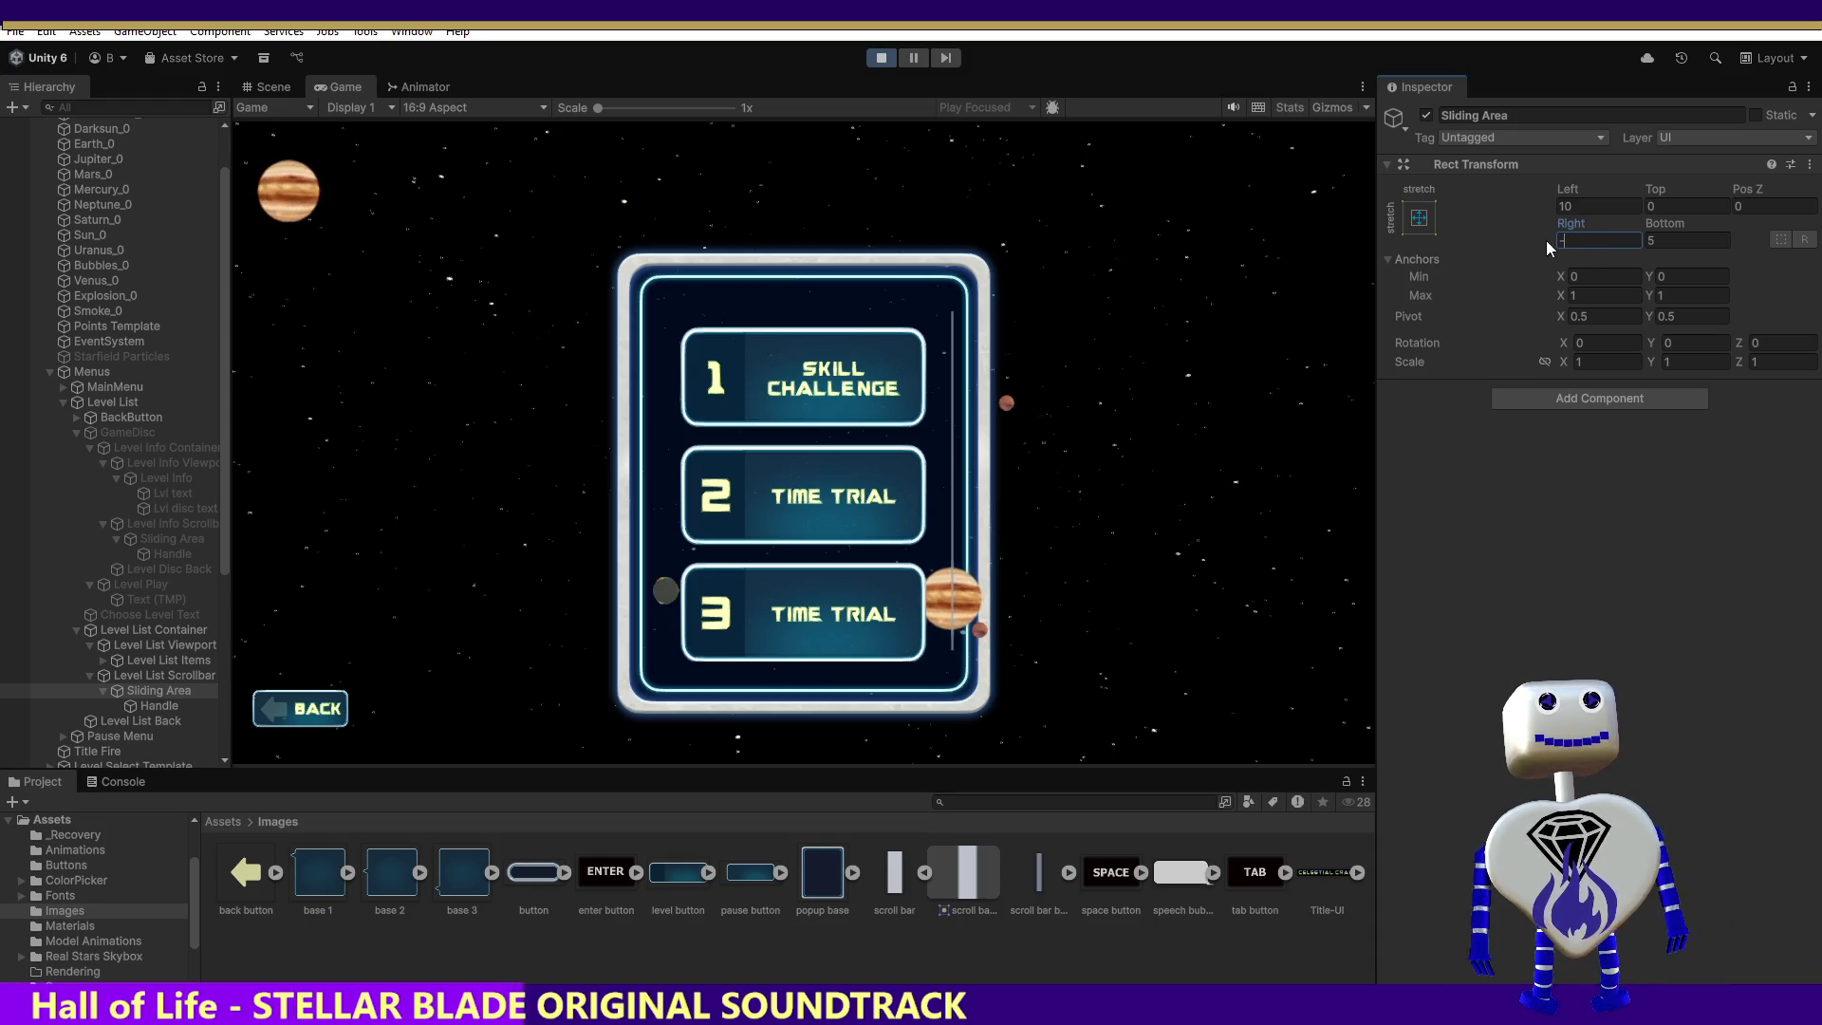
{"action": "type", "text": "10"}
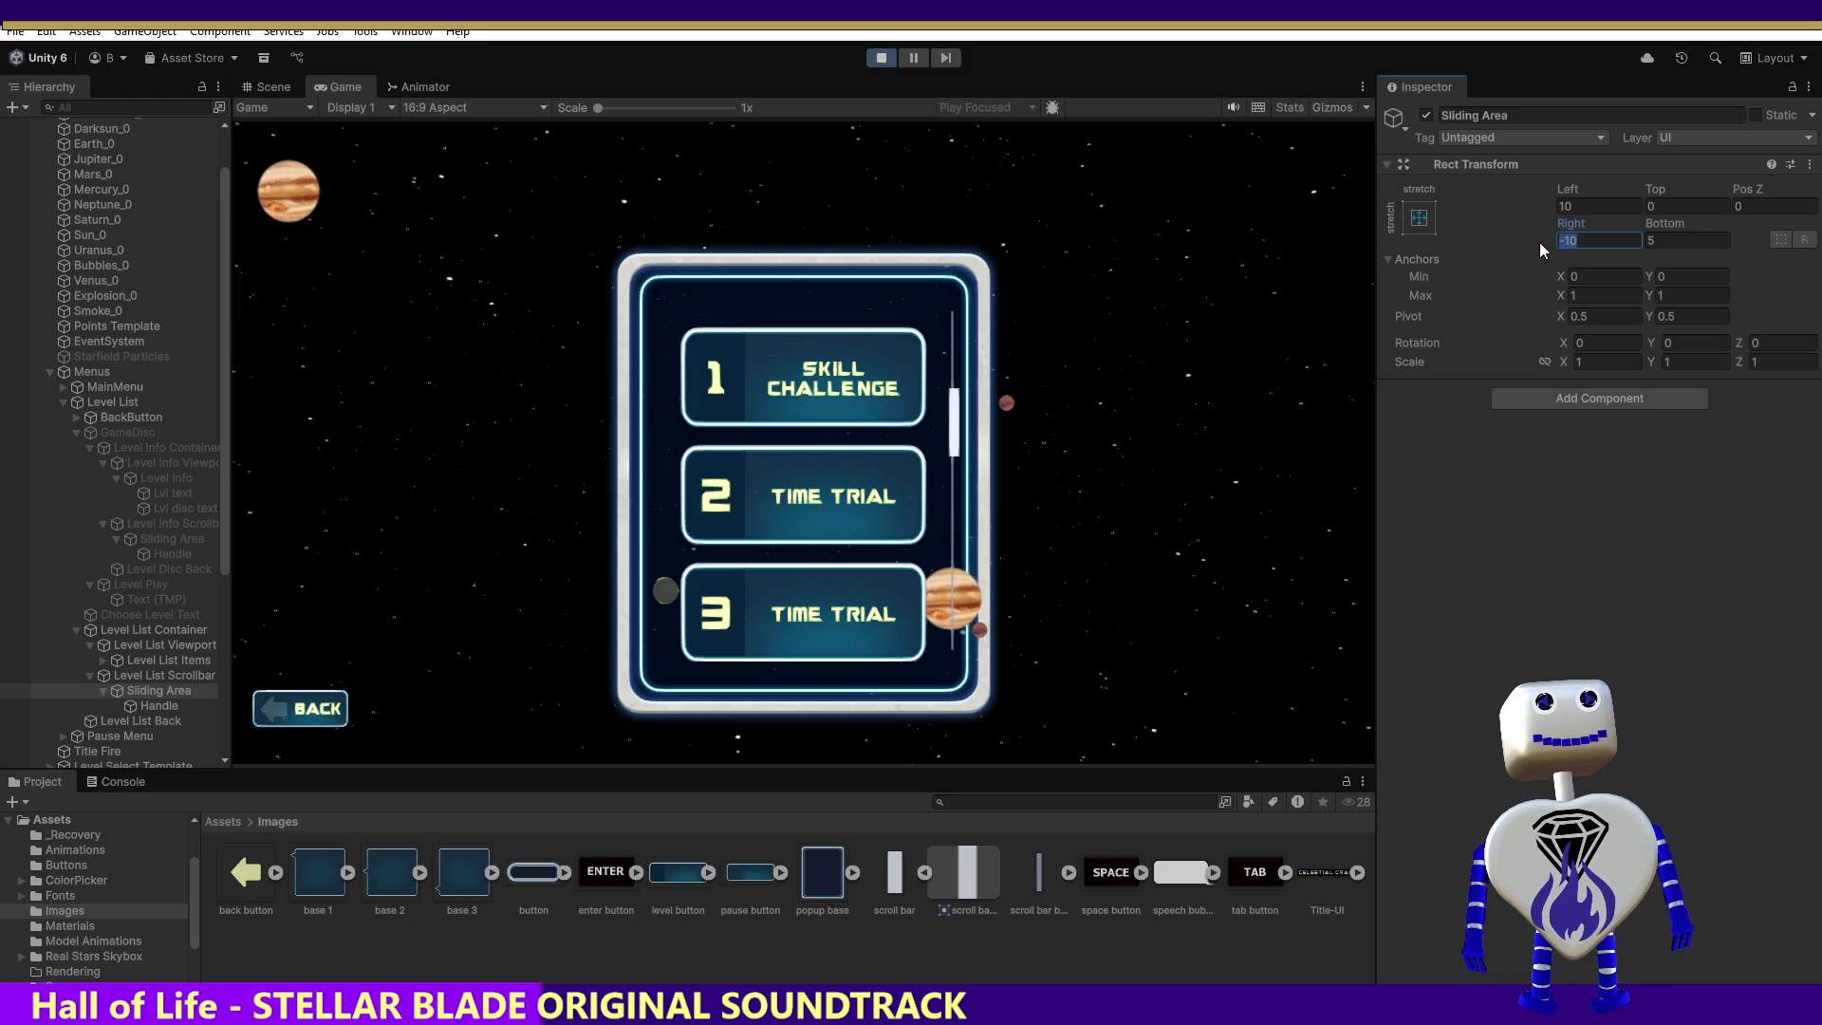
{"action": "type", "text": "5"}
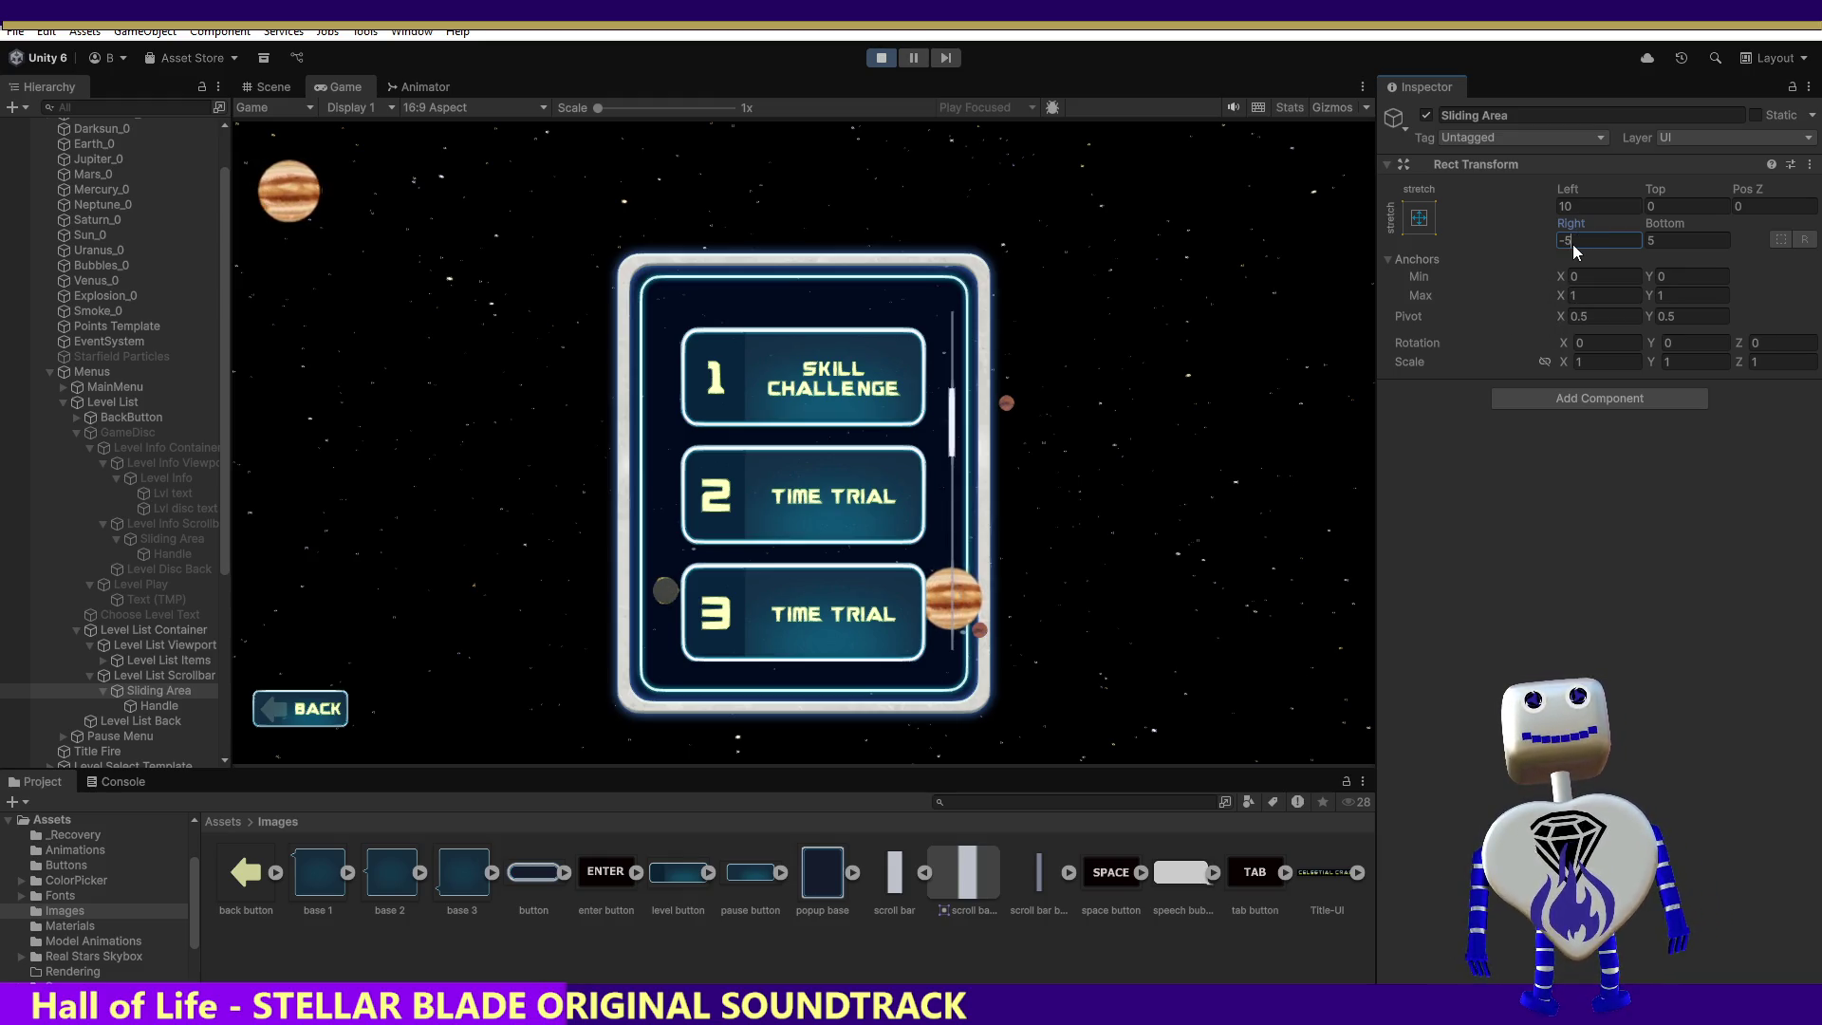
{"action": "key", "text": "BackSpace"}
{"action": "key", "text": "BackSpace"}
{"action": "type", "text": "0"}
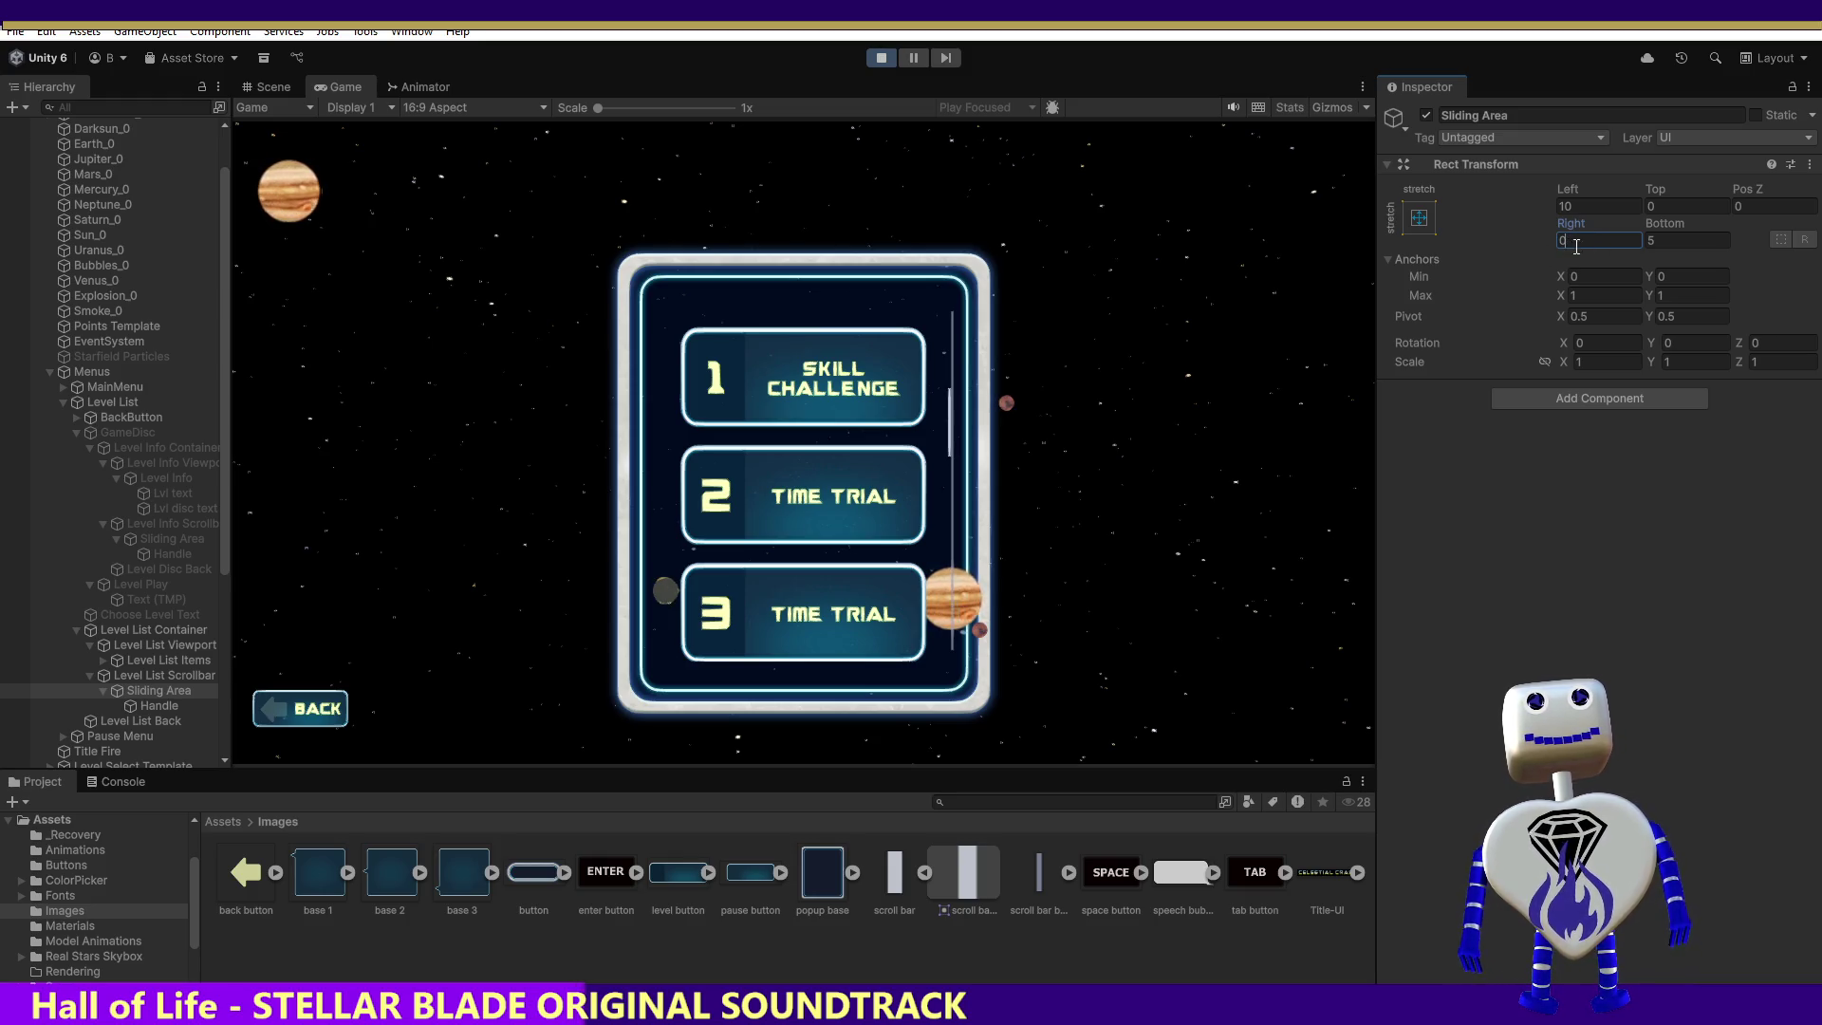
{"action": "left_click", "coordinate": [1566, 206]}
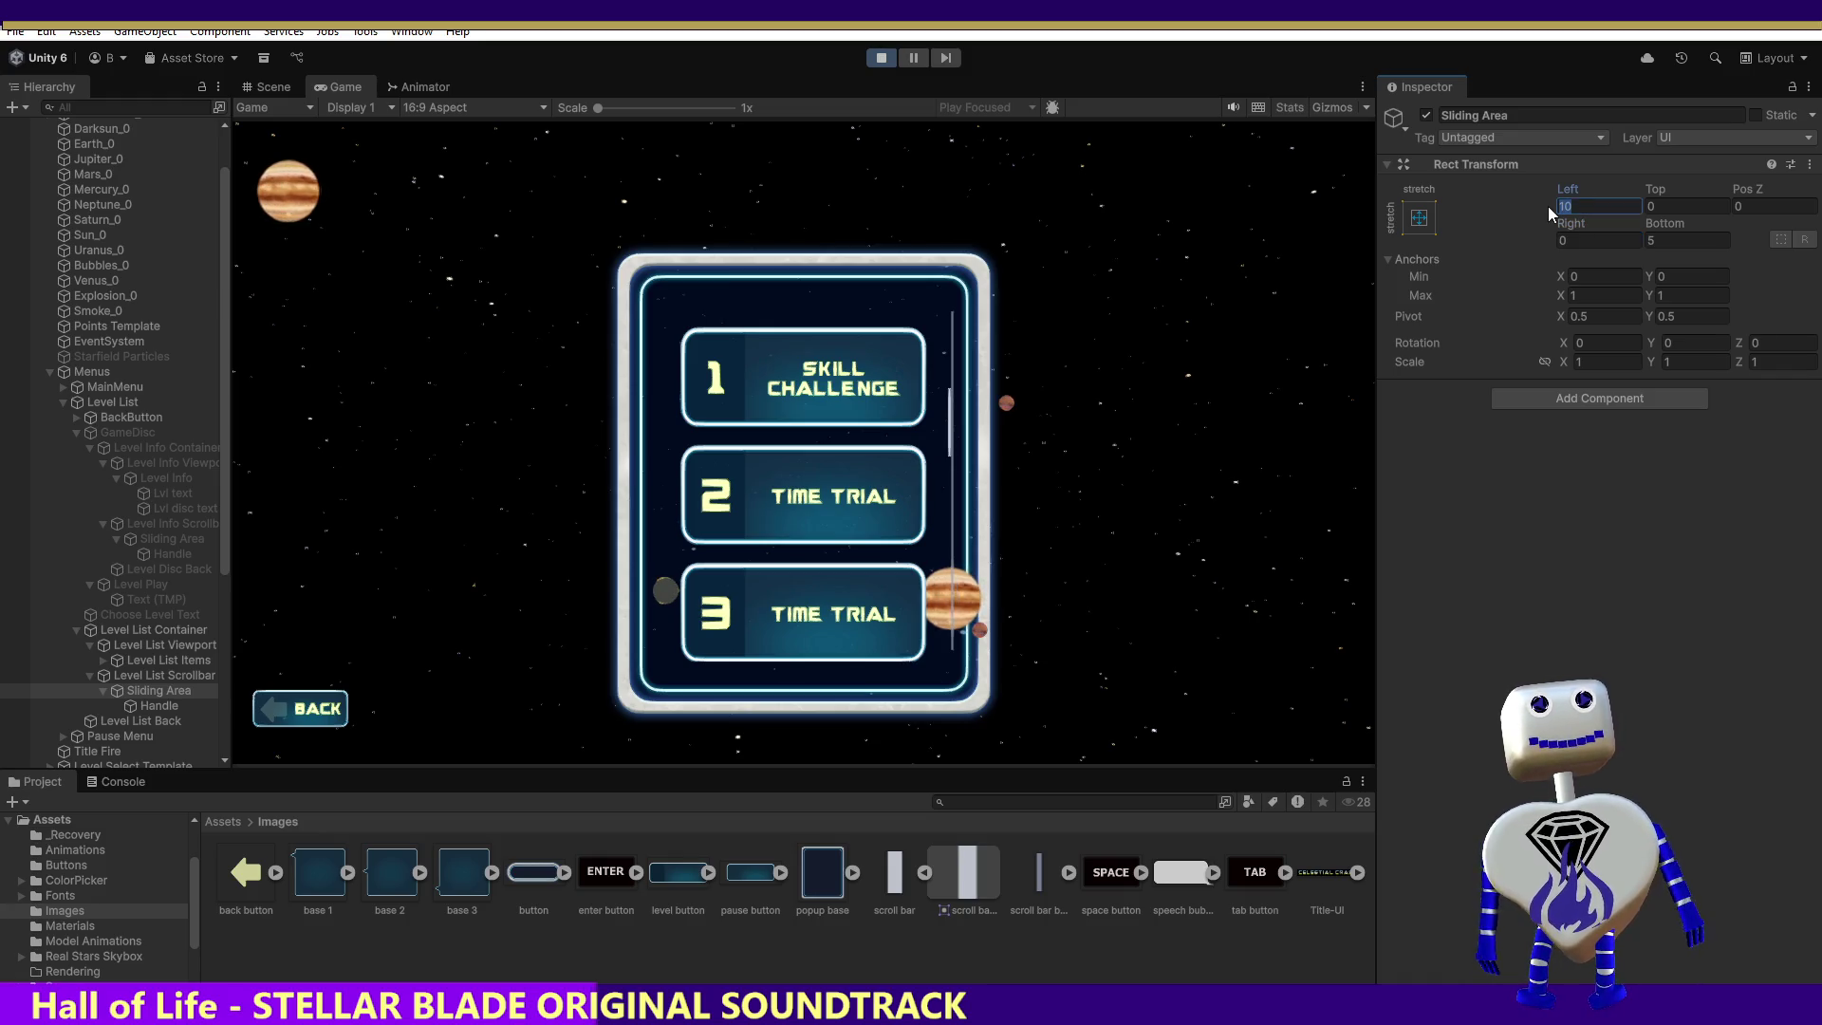
{"action": "type", "text": "5"}
{"action": "key", "text": "Tab"}
{"action": "type", "text": "-"}
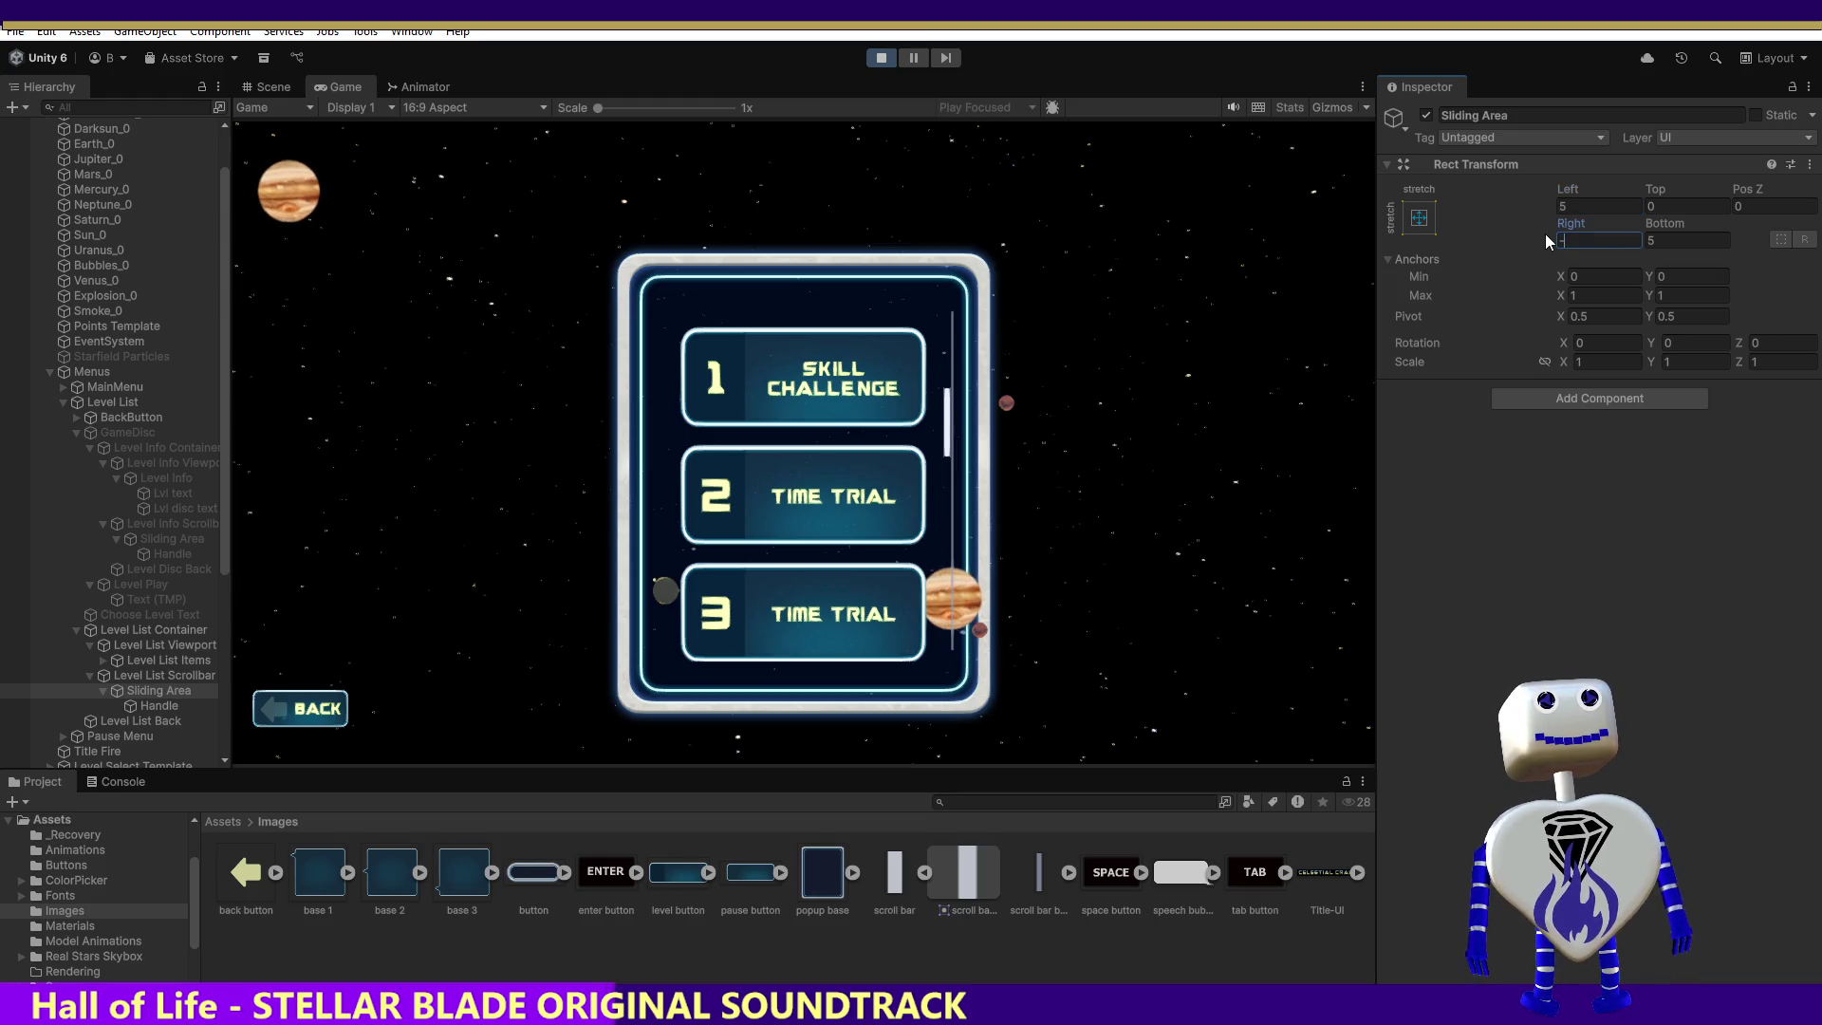
{"action": "type", "text": "5"}
{"action": "key", "text": "shift+Tab"}
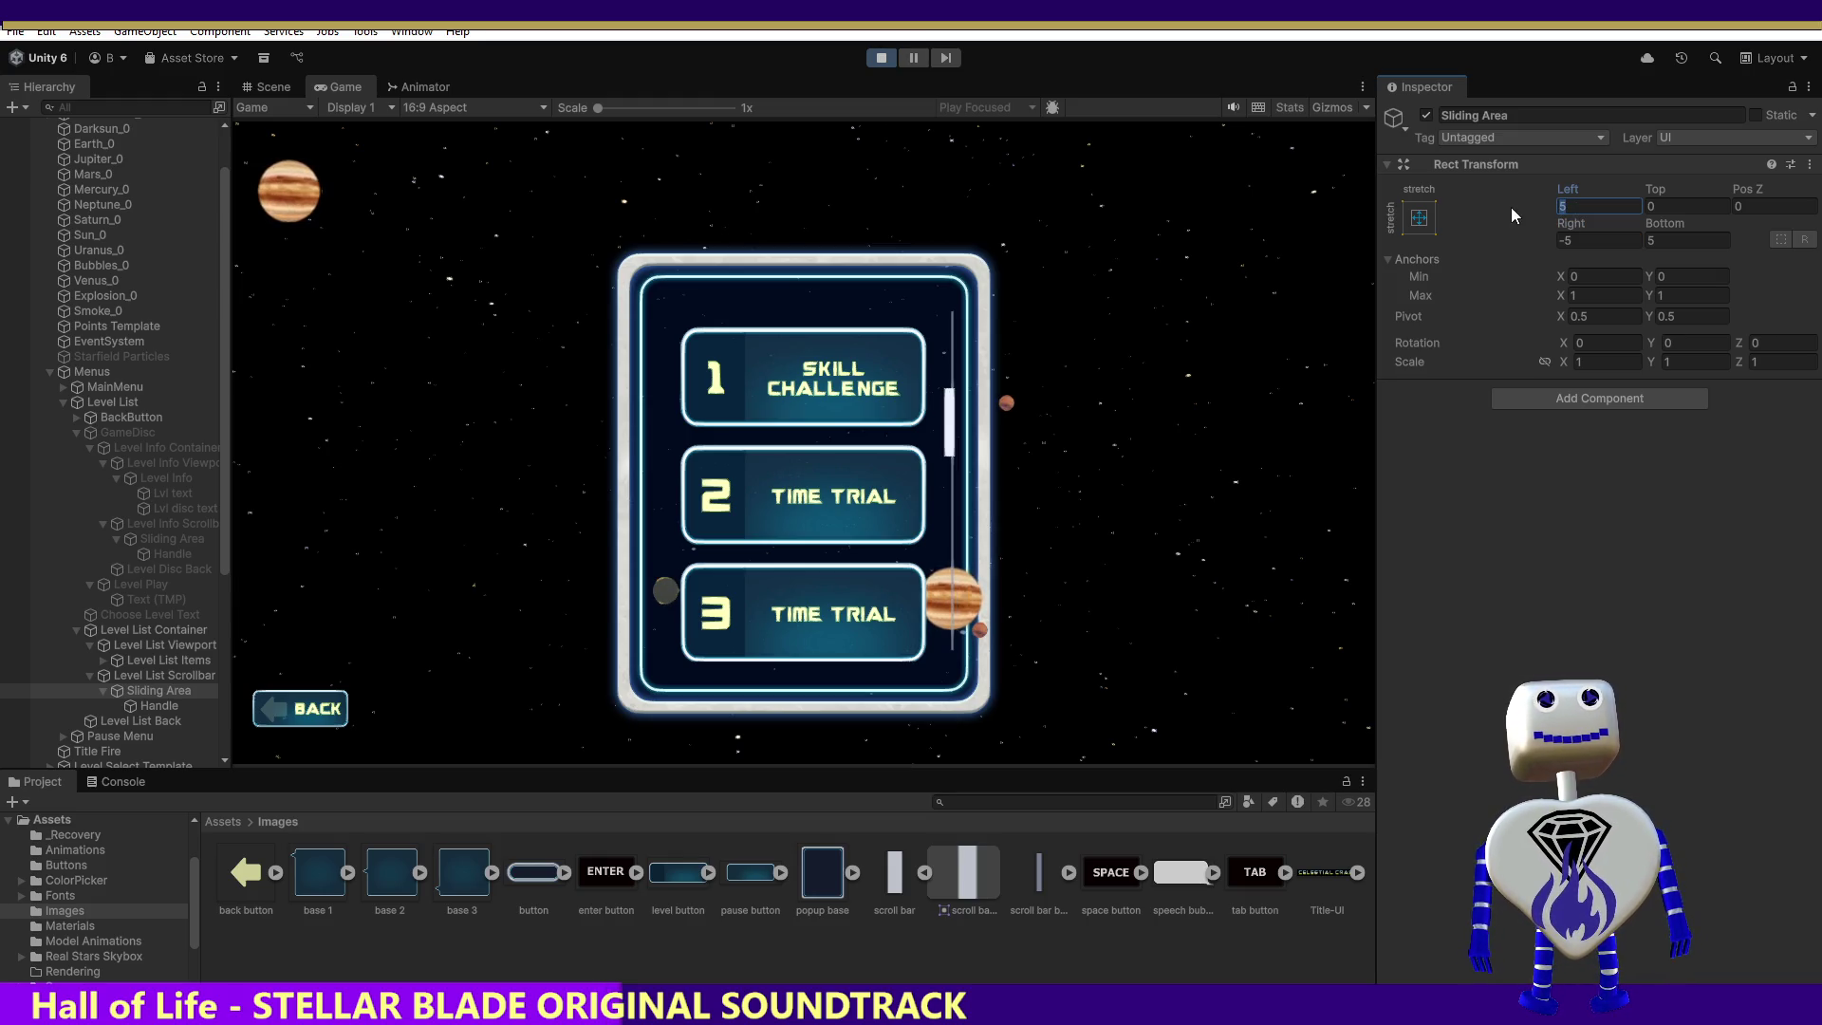
Step: Settle the Sliding Area at Right -15 and scrub Left to about -16.37
{"action": "type", "text": "10"}
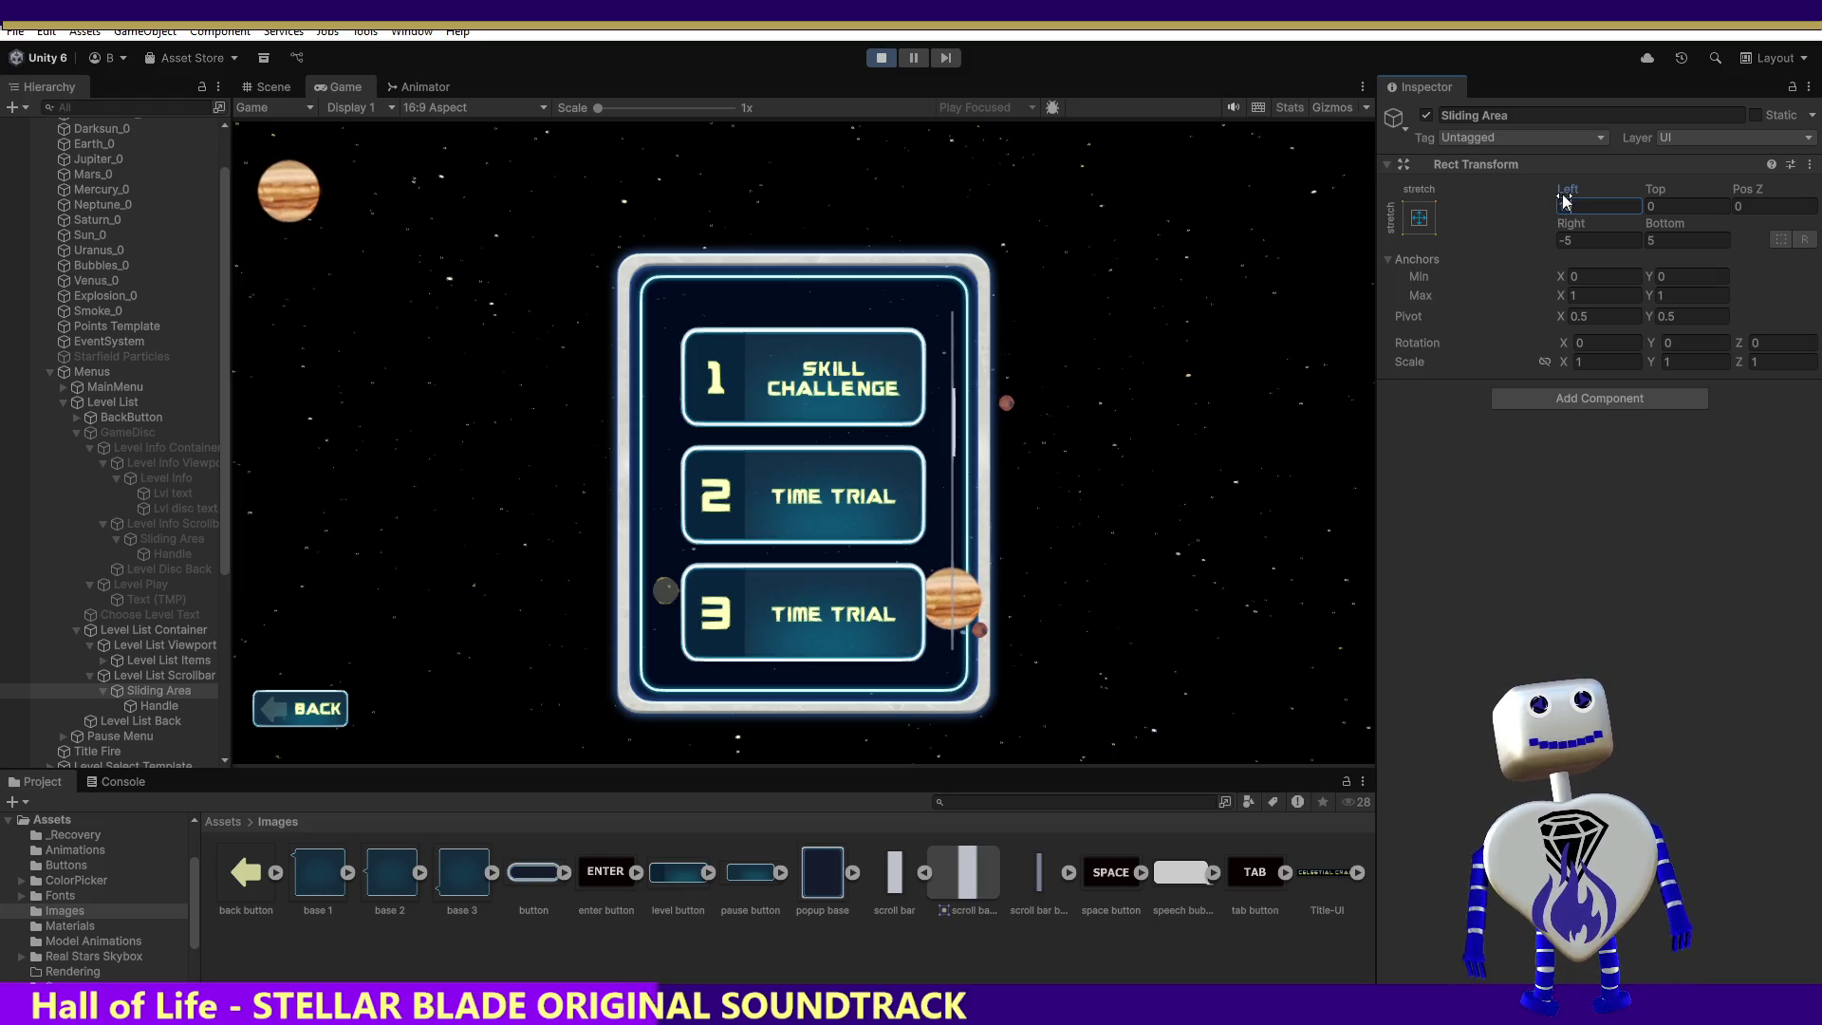
{"action": "type", "text": "15"}
{"action": "left_click", "coordinate": [1576, 240]}
{"action": "type", "text": "1"}
{"action": "key", "text": "Return"}
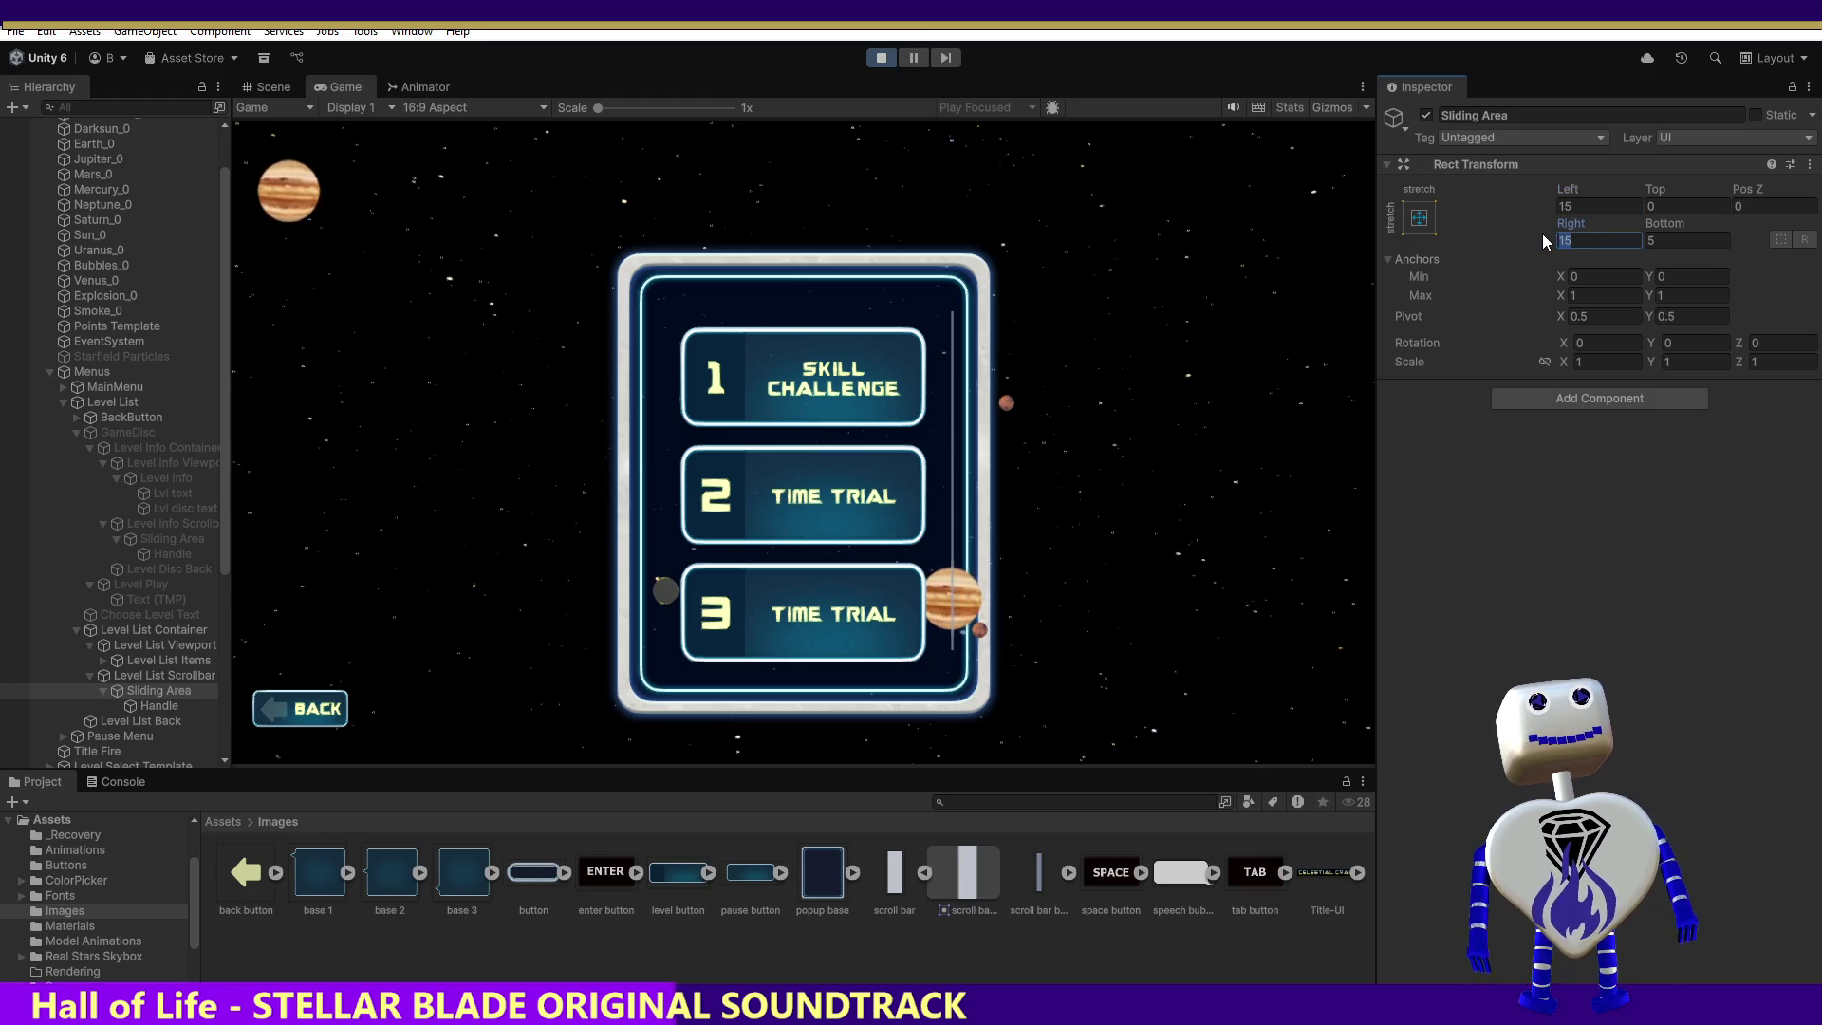
{"action": "type", "text": "15"}
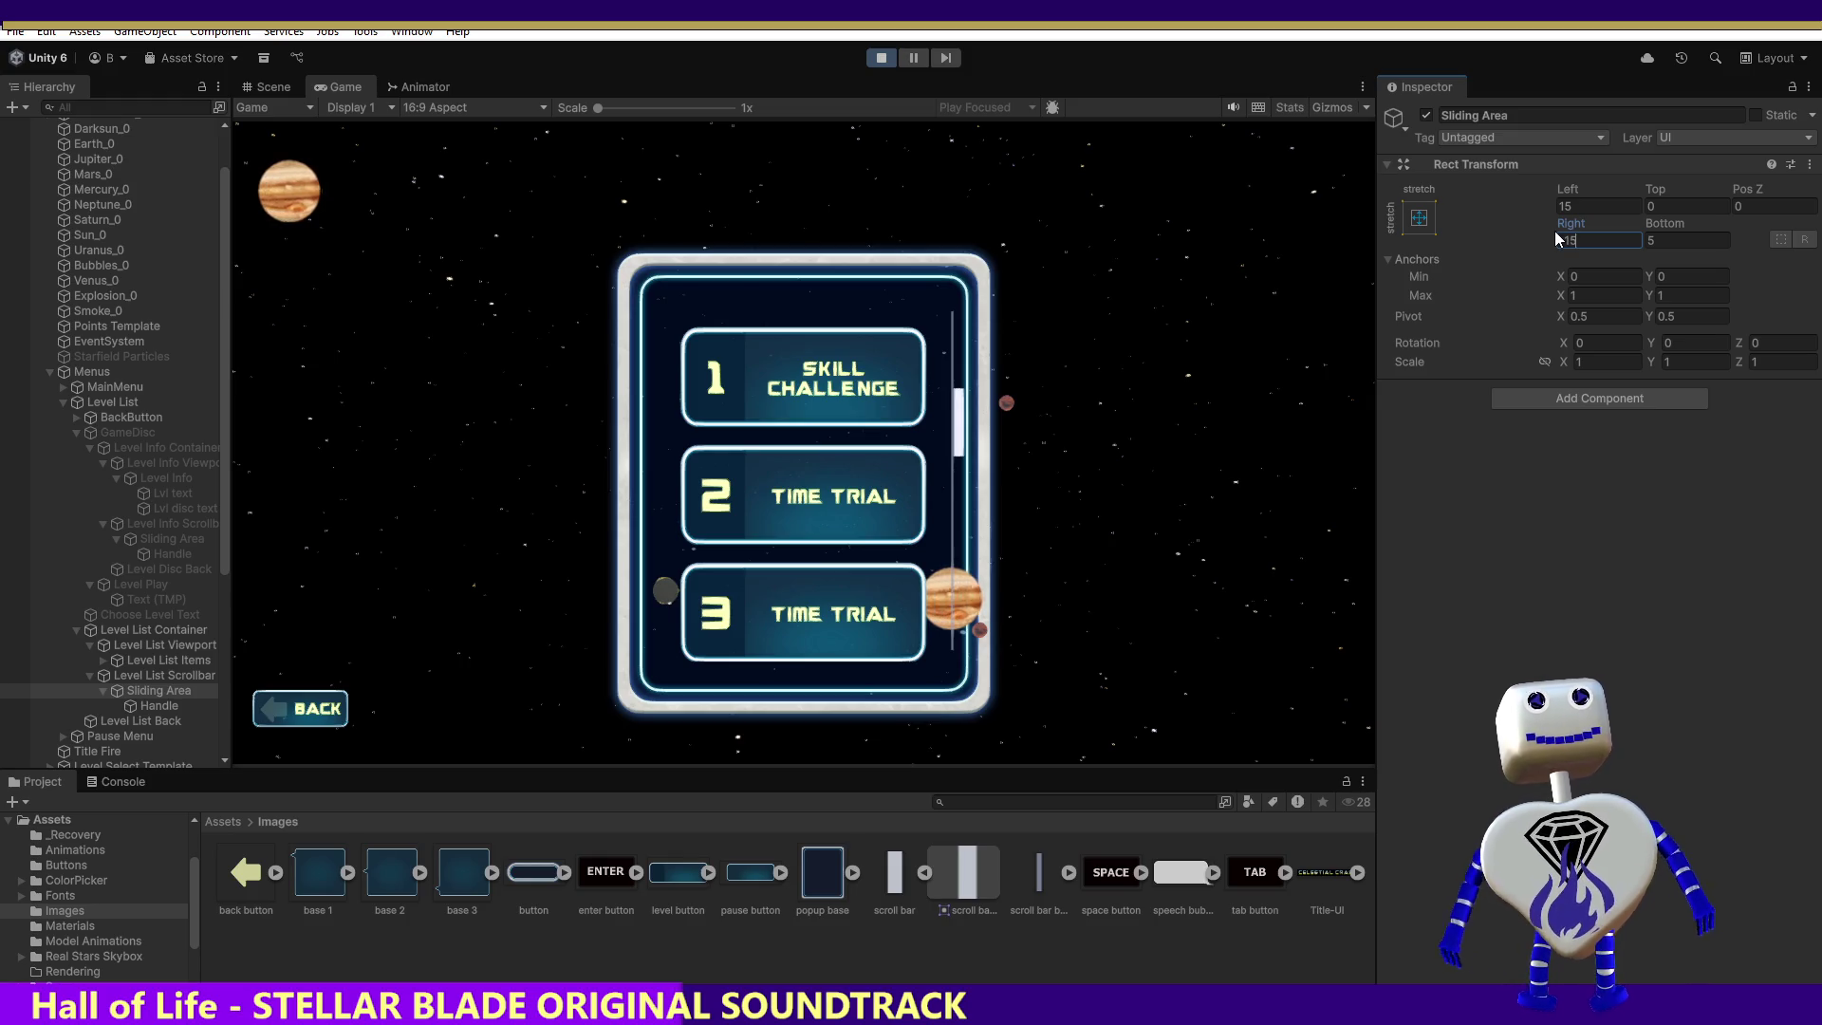
{"action": "left_click", "coordinate": [1585, 205]}
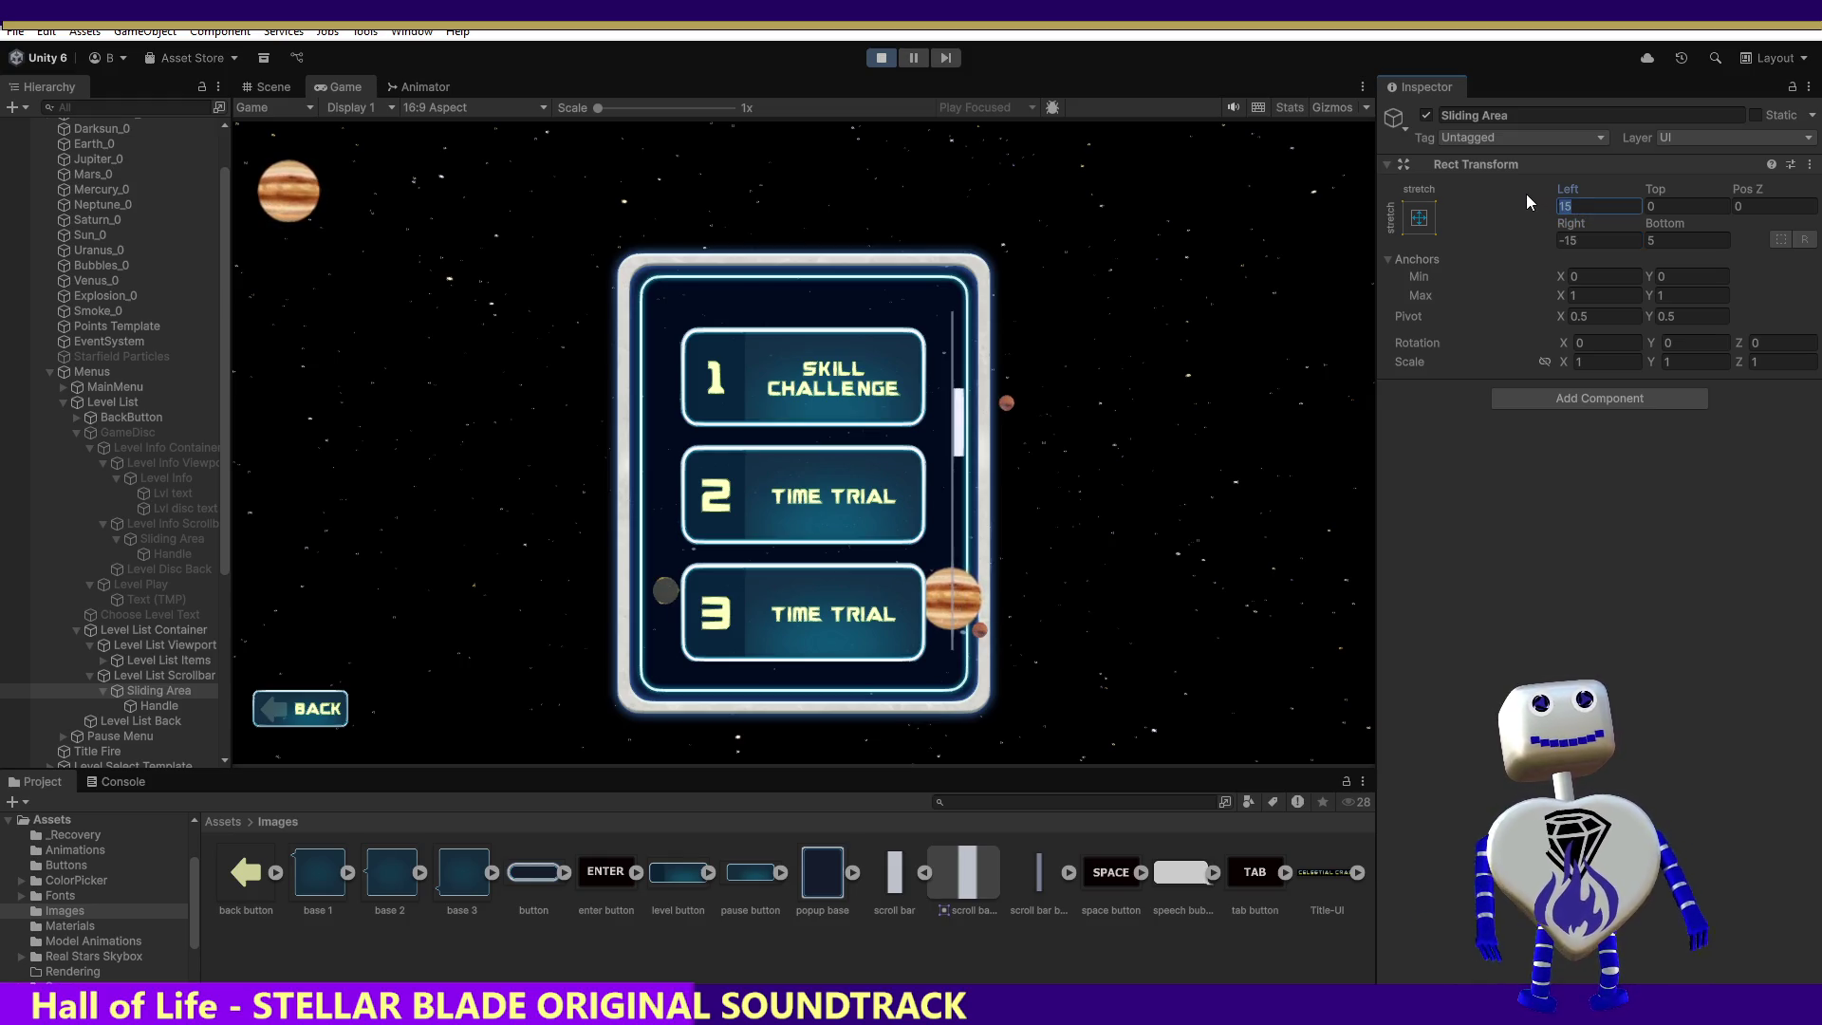
{"action": "type", "text": "-15.84"}
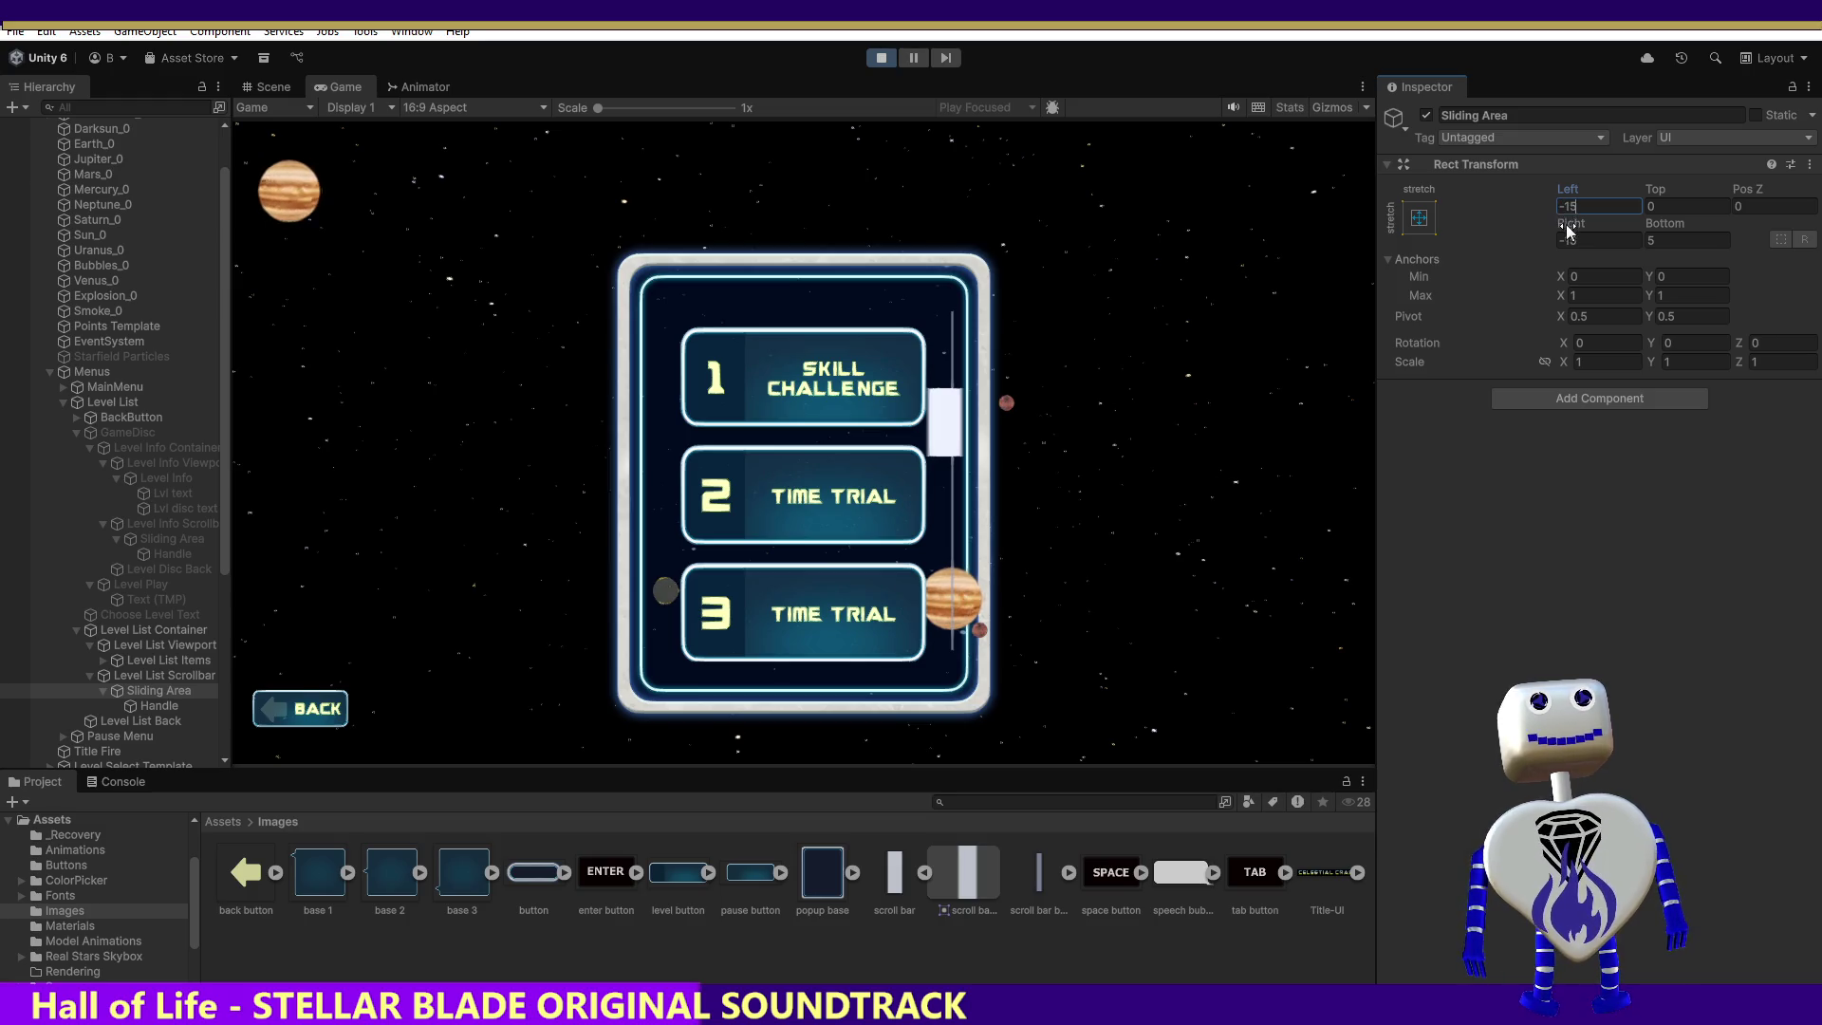
{"action": "left_click_drag", "start_coordinate": [1613, 193], "coordinate": [1608, 192]}
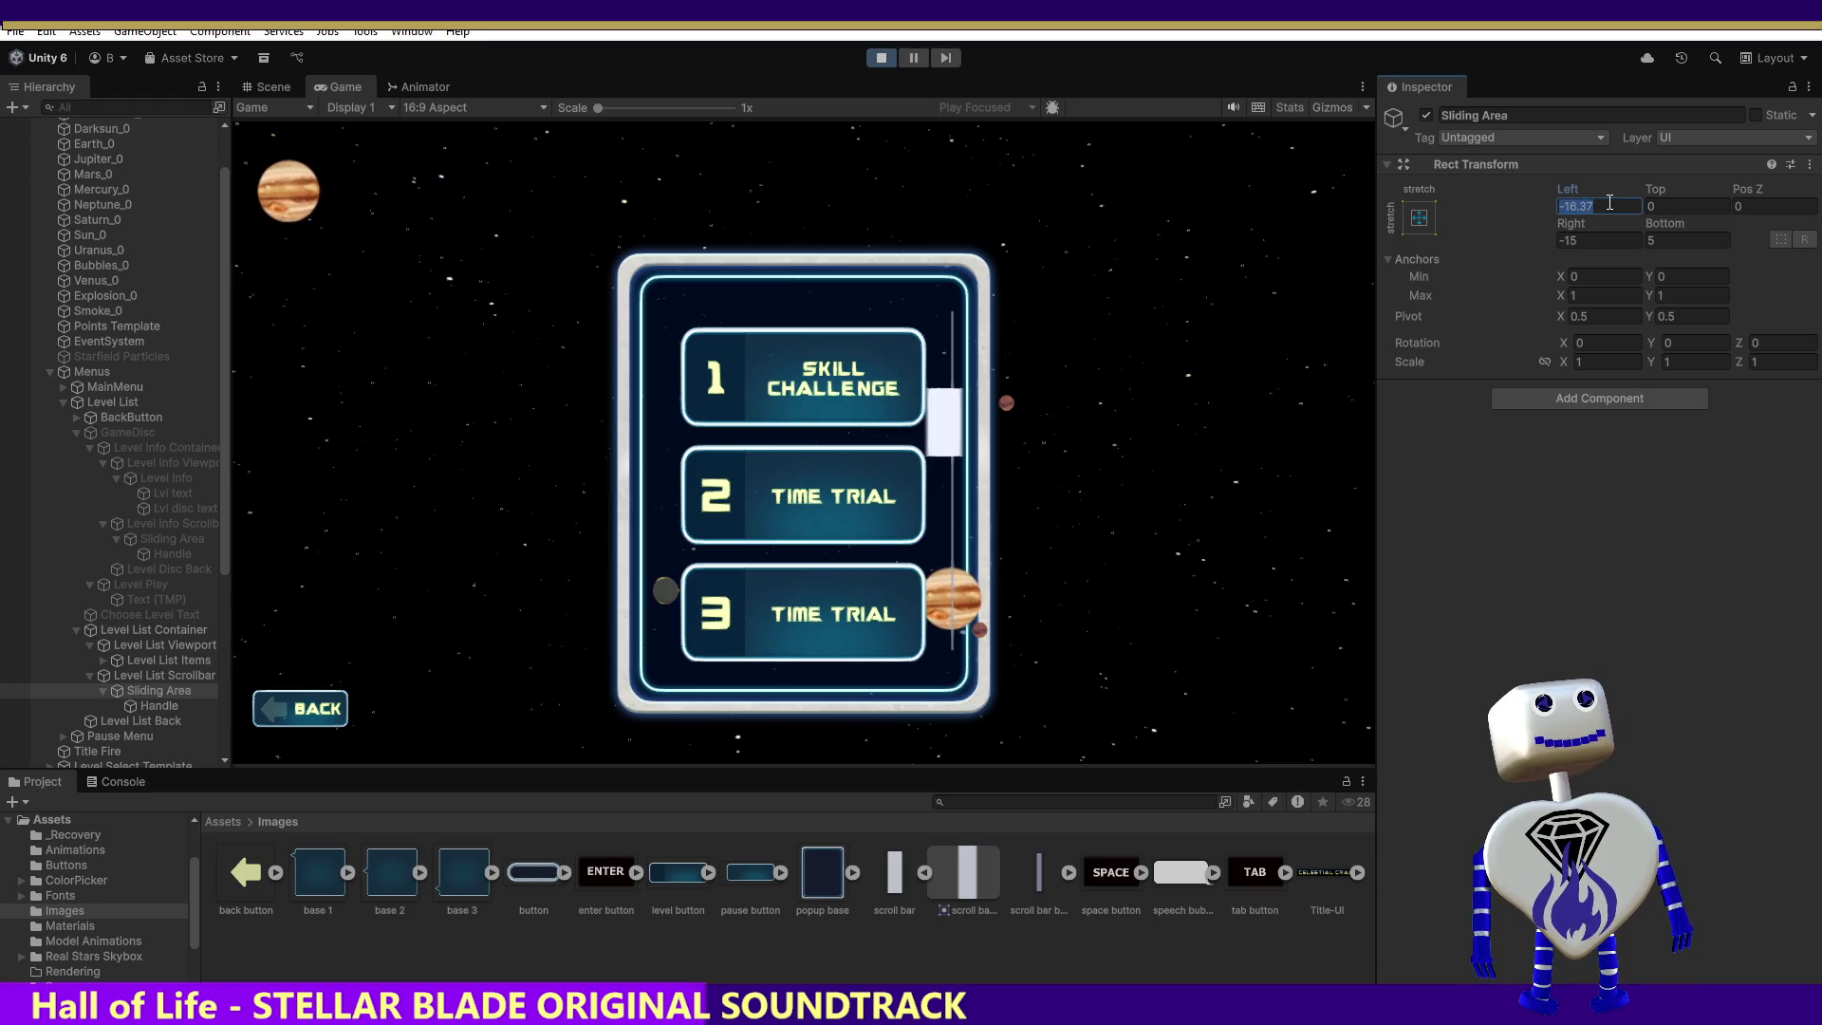
{"action": "type", "text": "5"}
{"action": "key", "text": "Tab"}
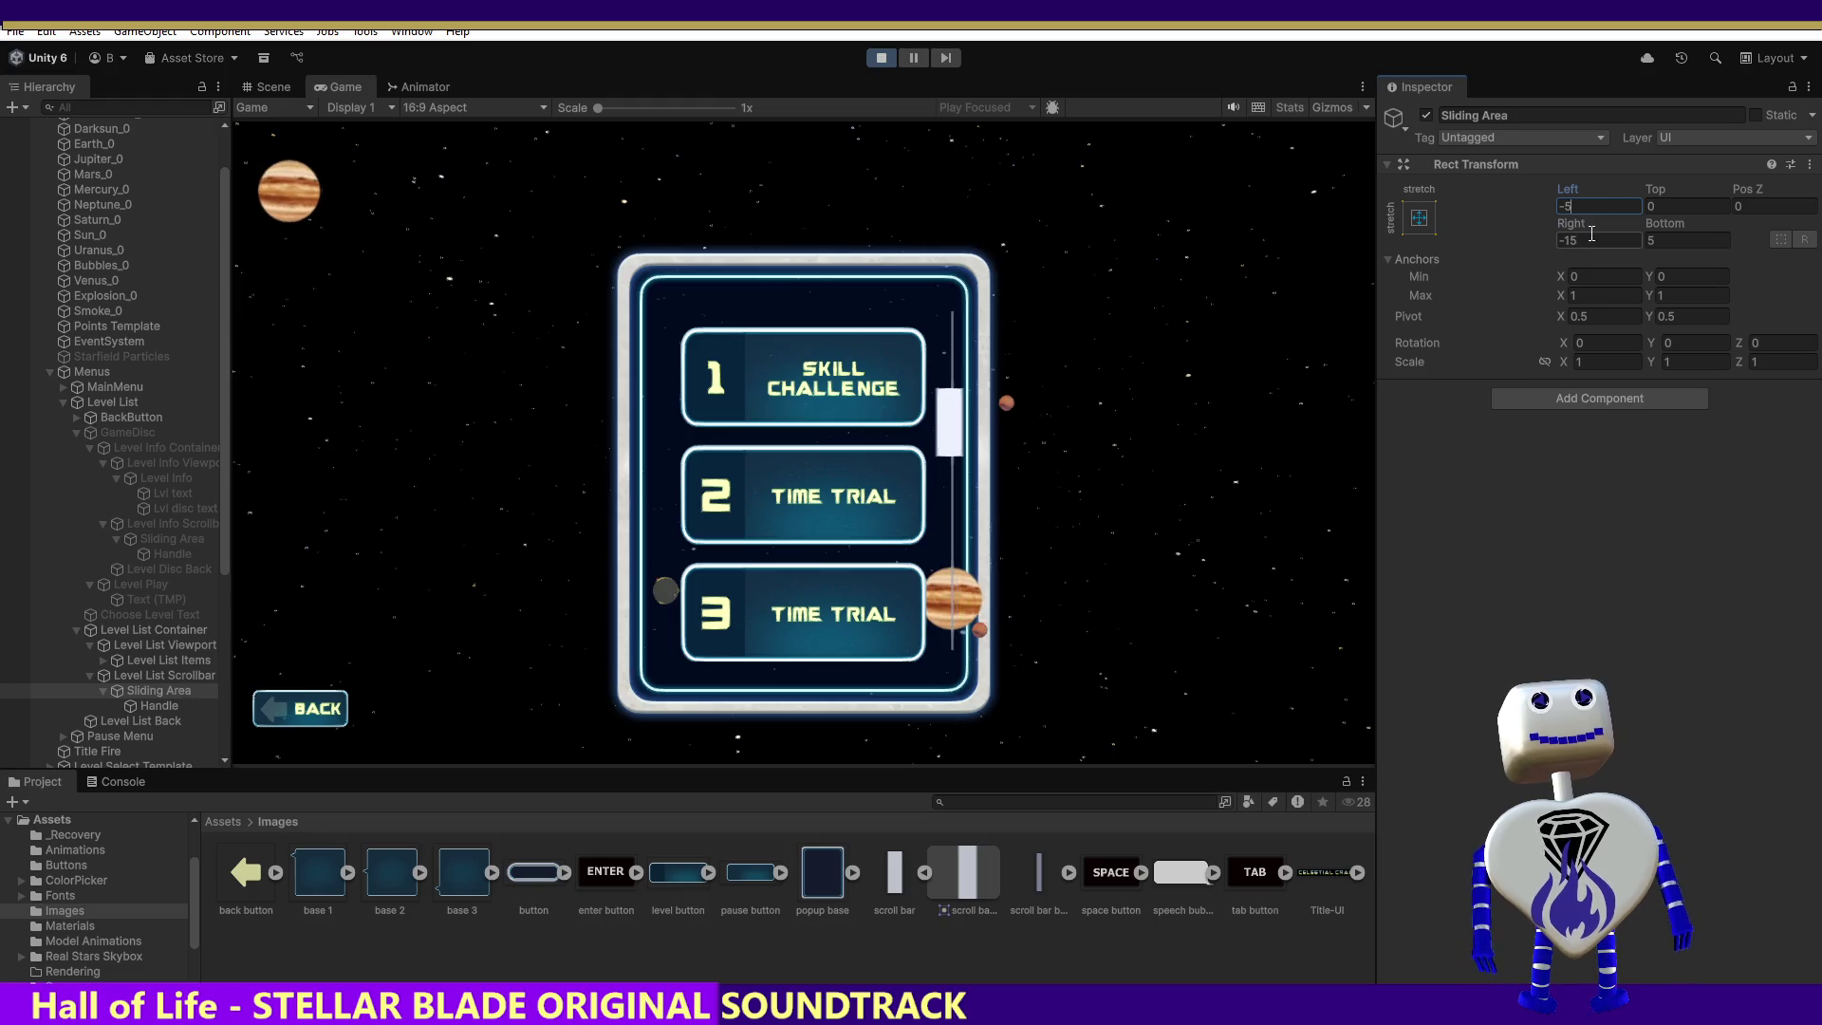
Step: Try Sliding Area offsets of Right 5, Left 0, Right -10 and Left 5
{"action": "type", "text": "5"}
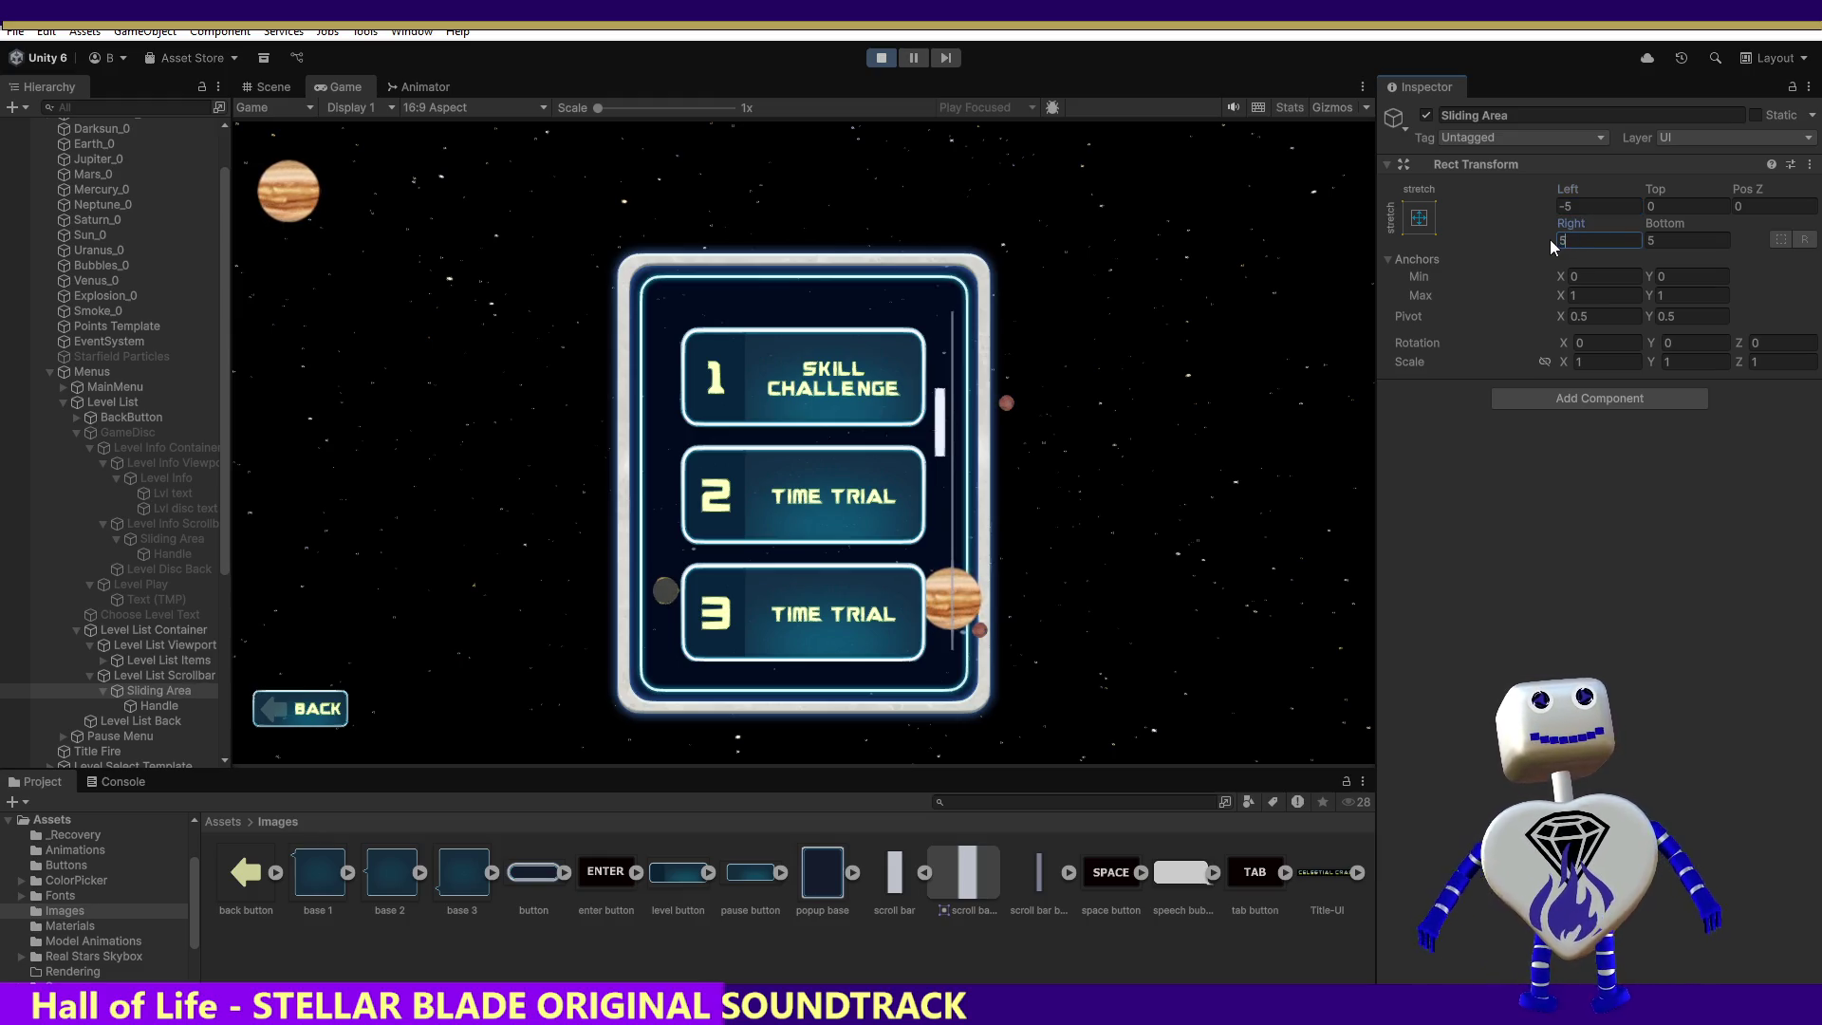
{"action": "left_click", "coordinate": [1558, 205]}
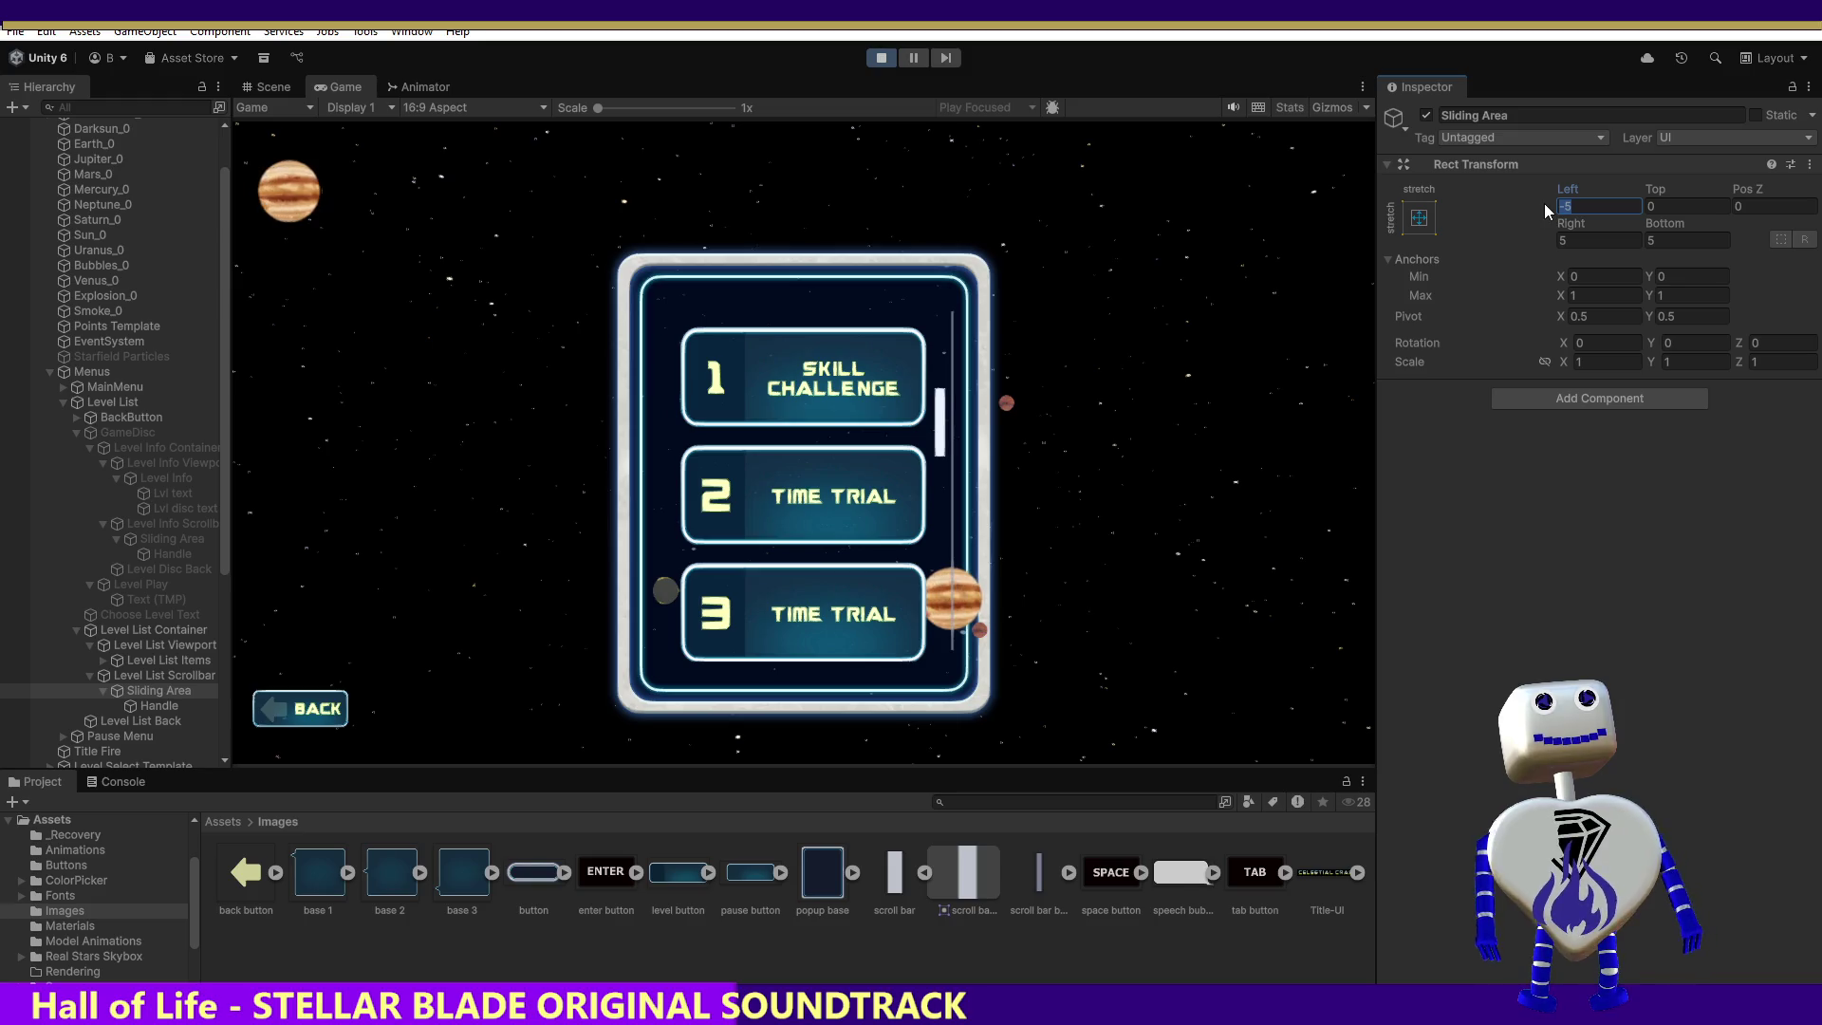
{"action": "type", "text": "0"}
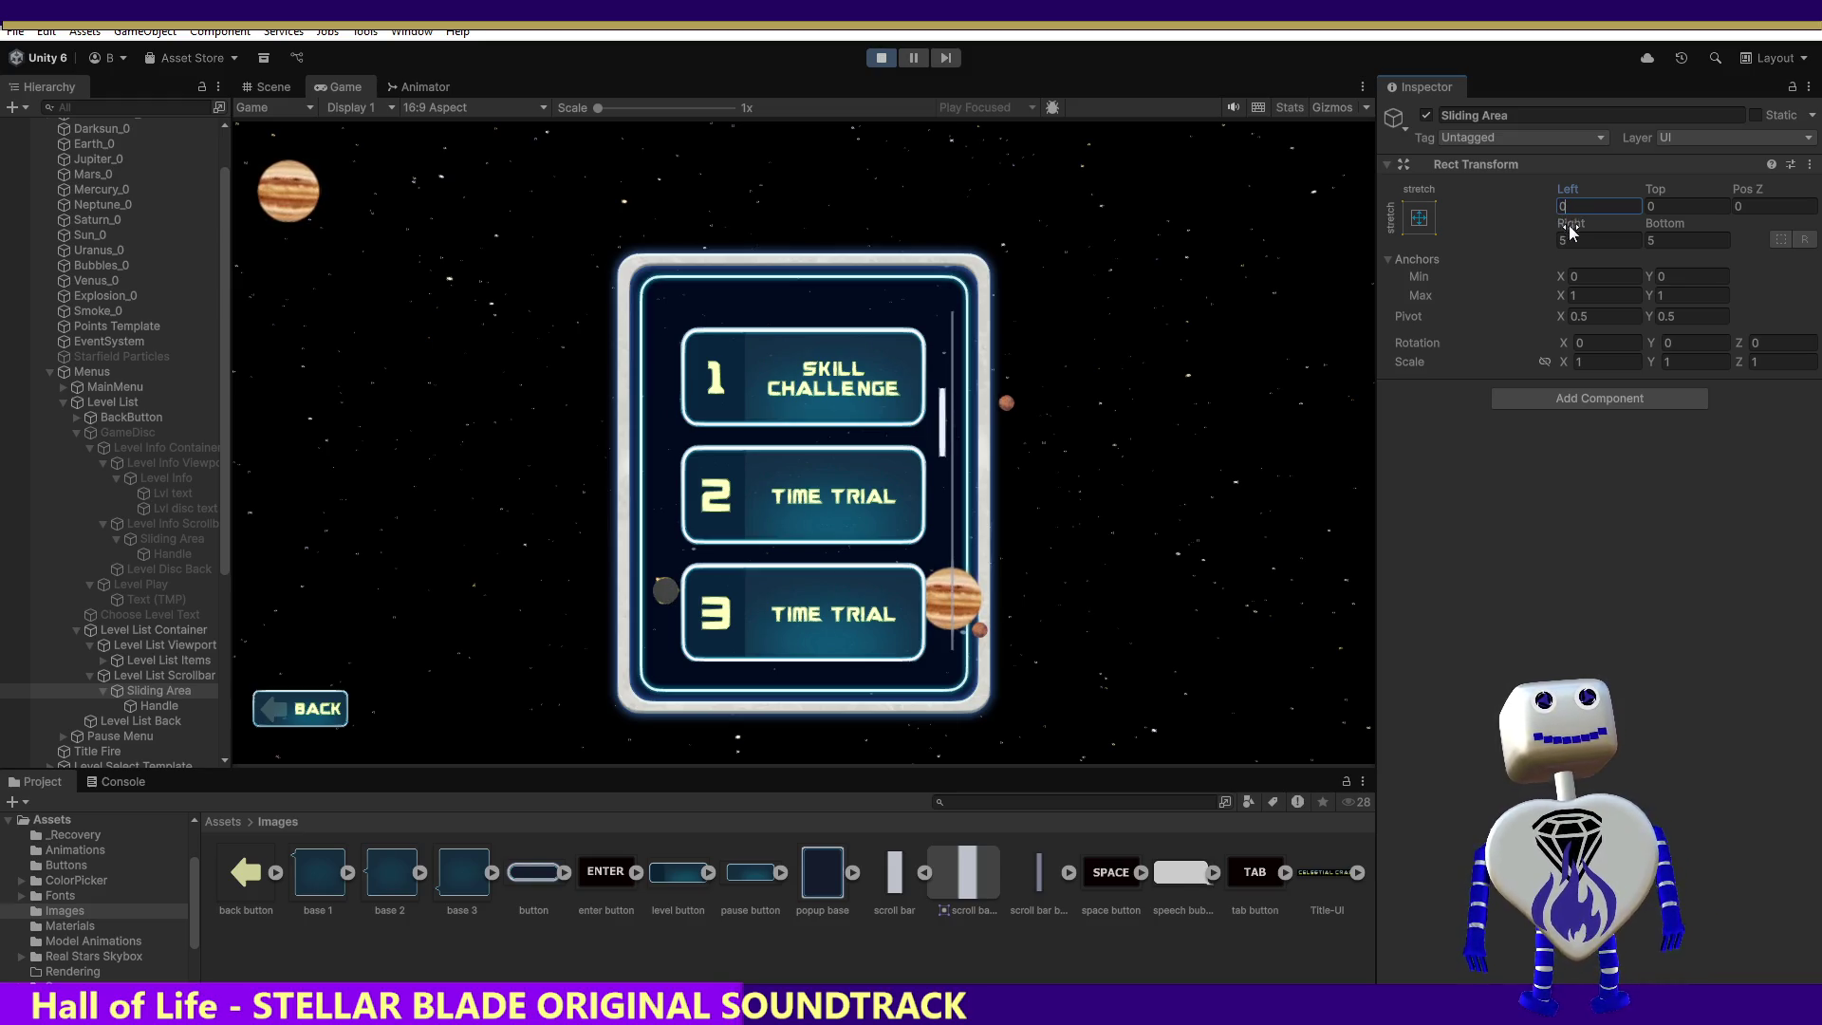
{"action": "left_click", "coordinate": [1562, 241]}
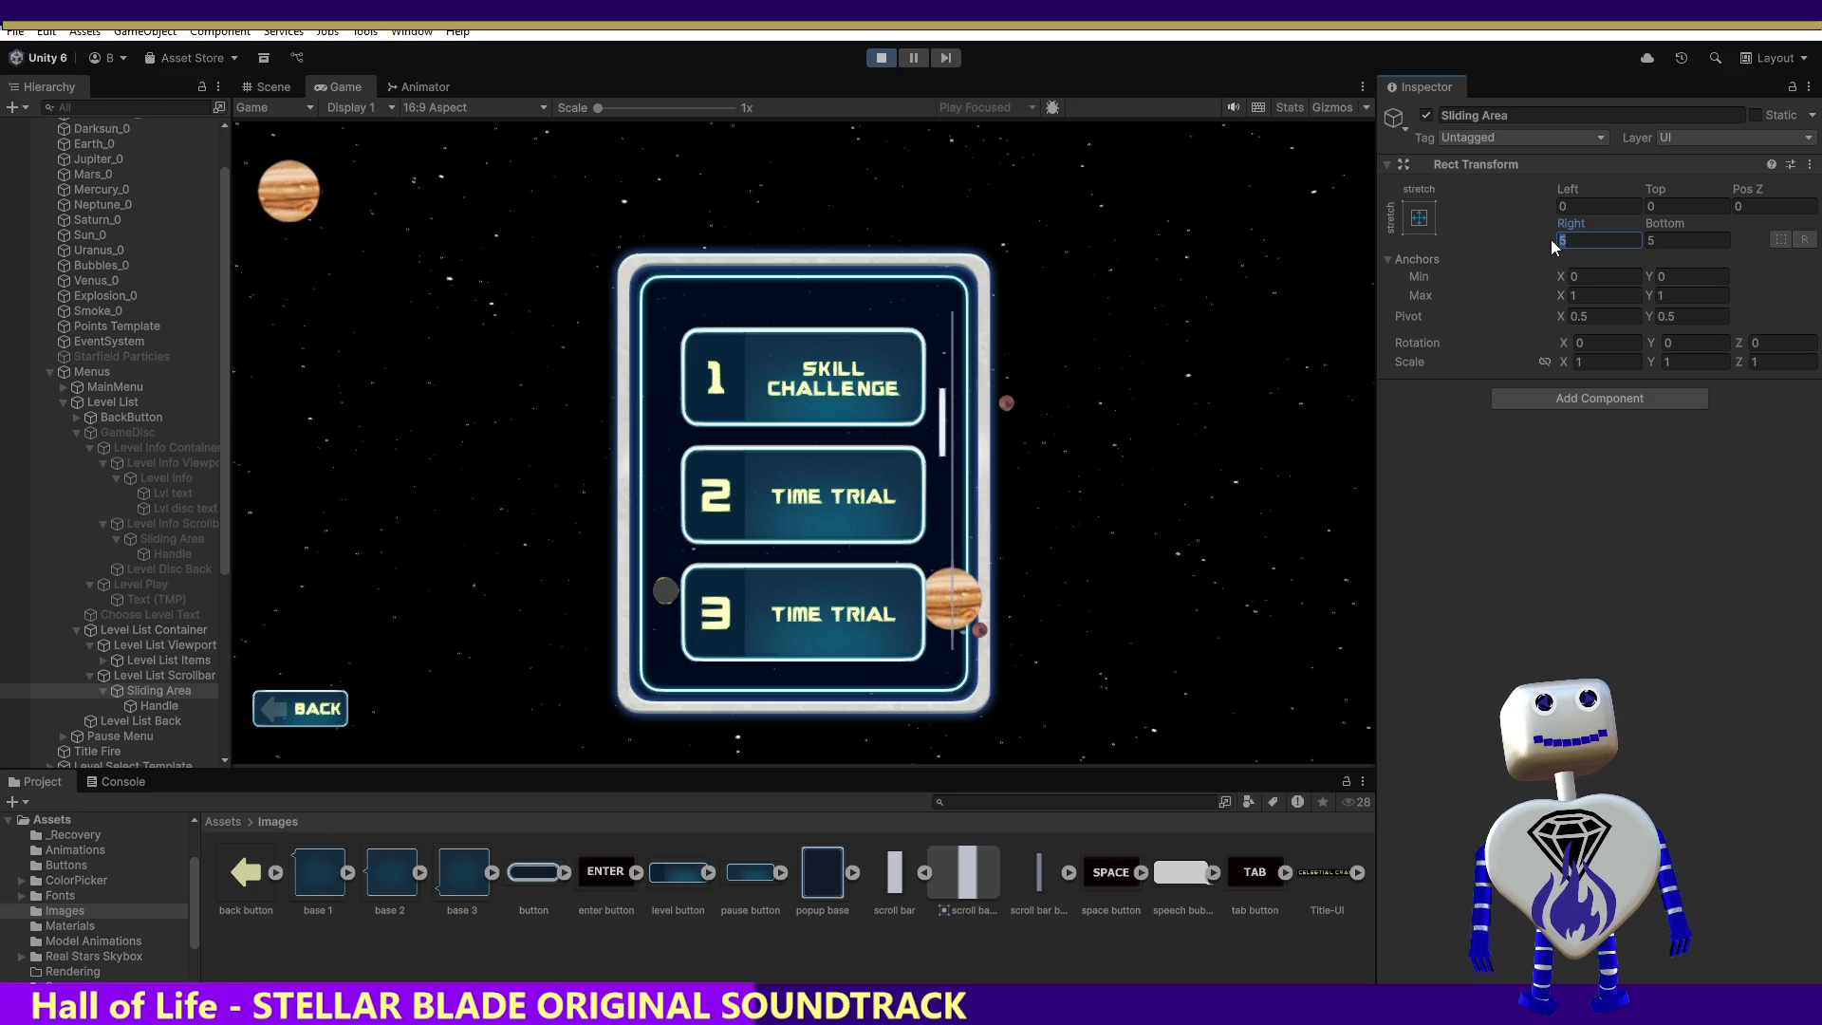
{"action": "type", "text": "-5"}
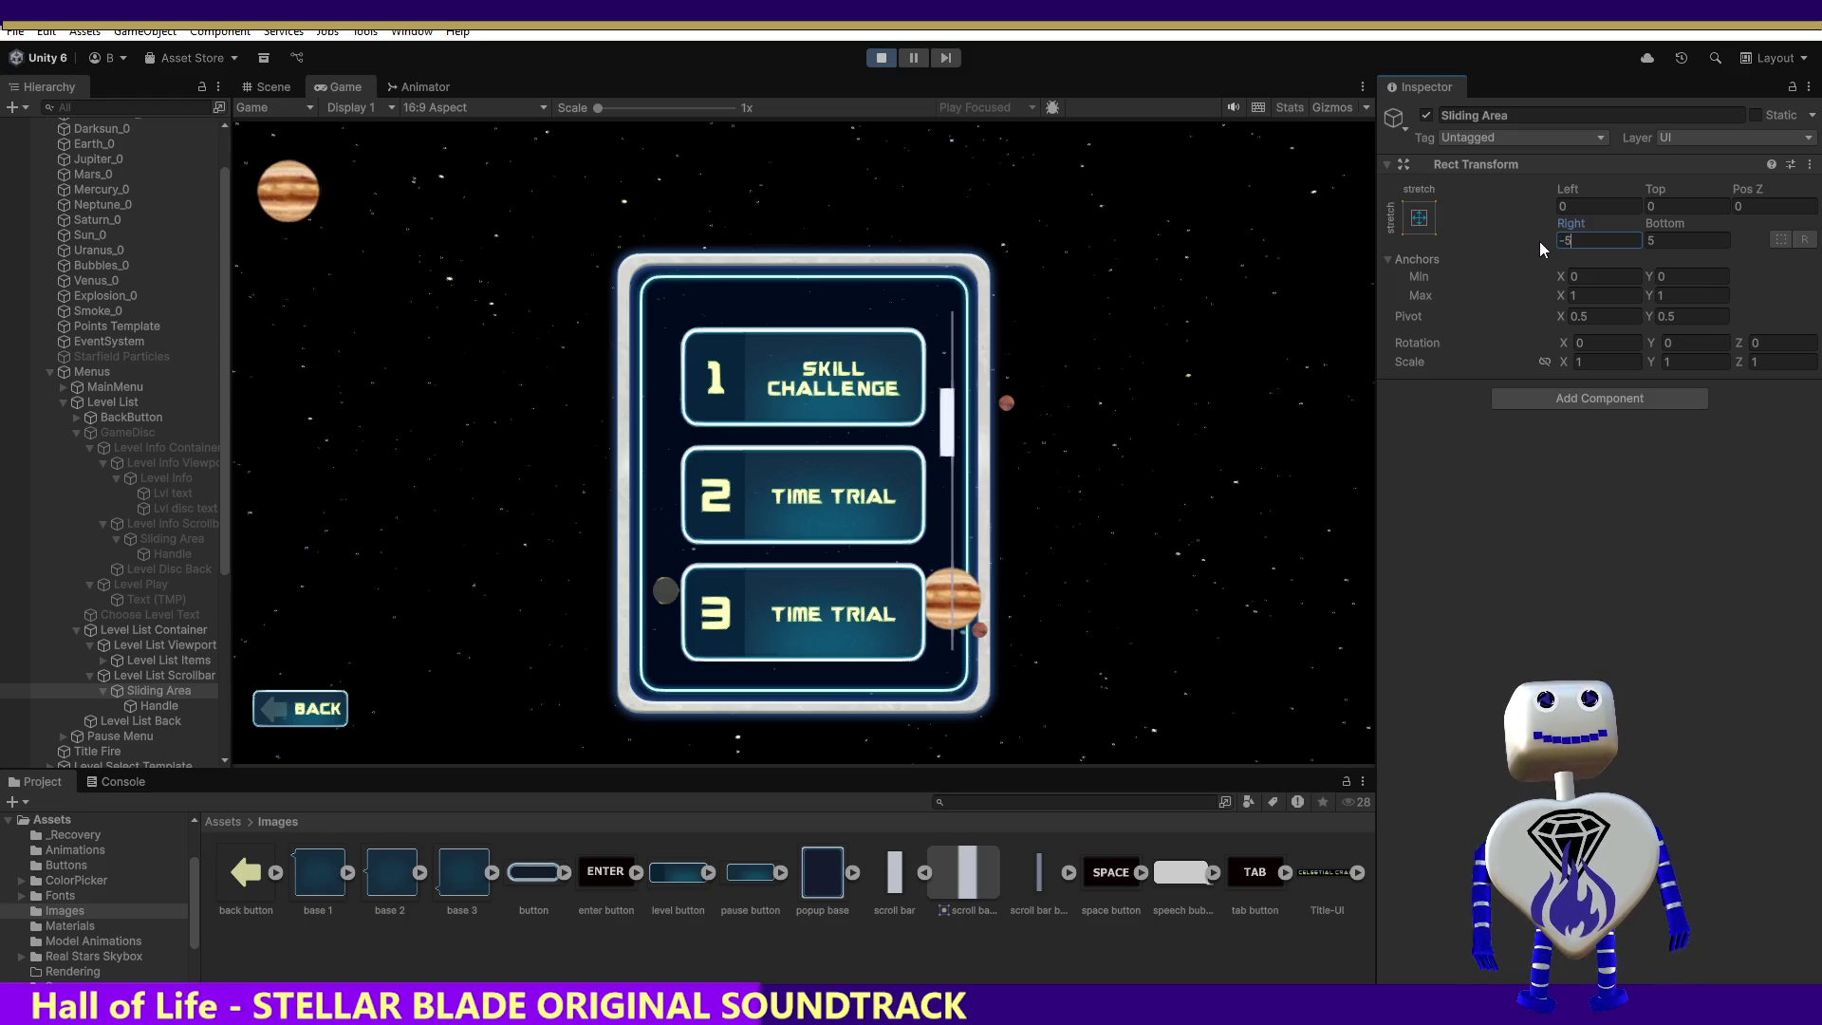
{"action": "left_click_drag", "start_coordinate": [1588, 239], "coordinate": [1543, 240]}
{"action": "type", "text": "-"}
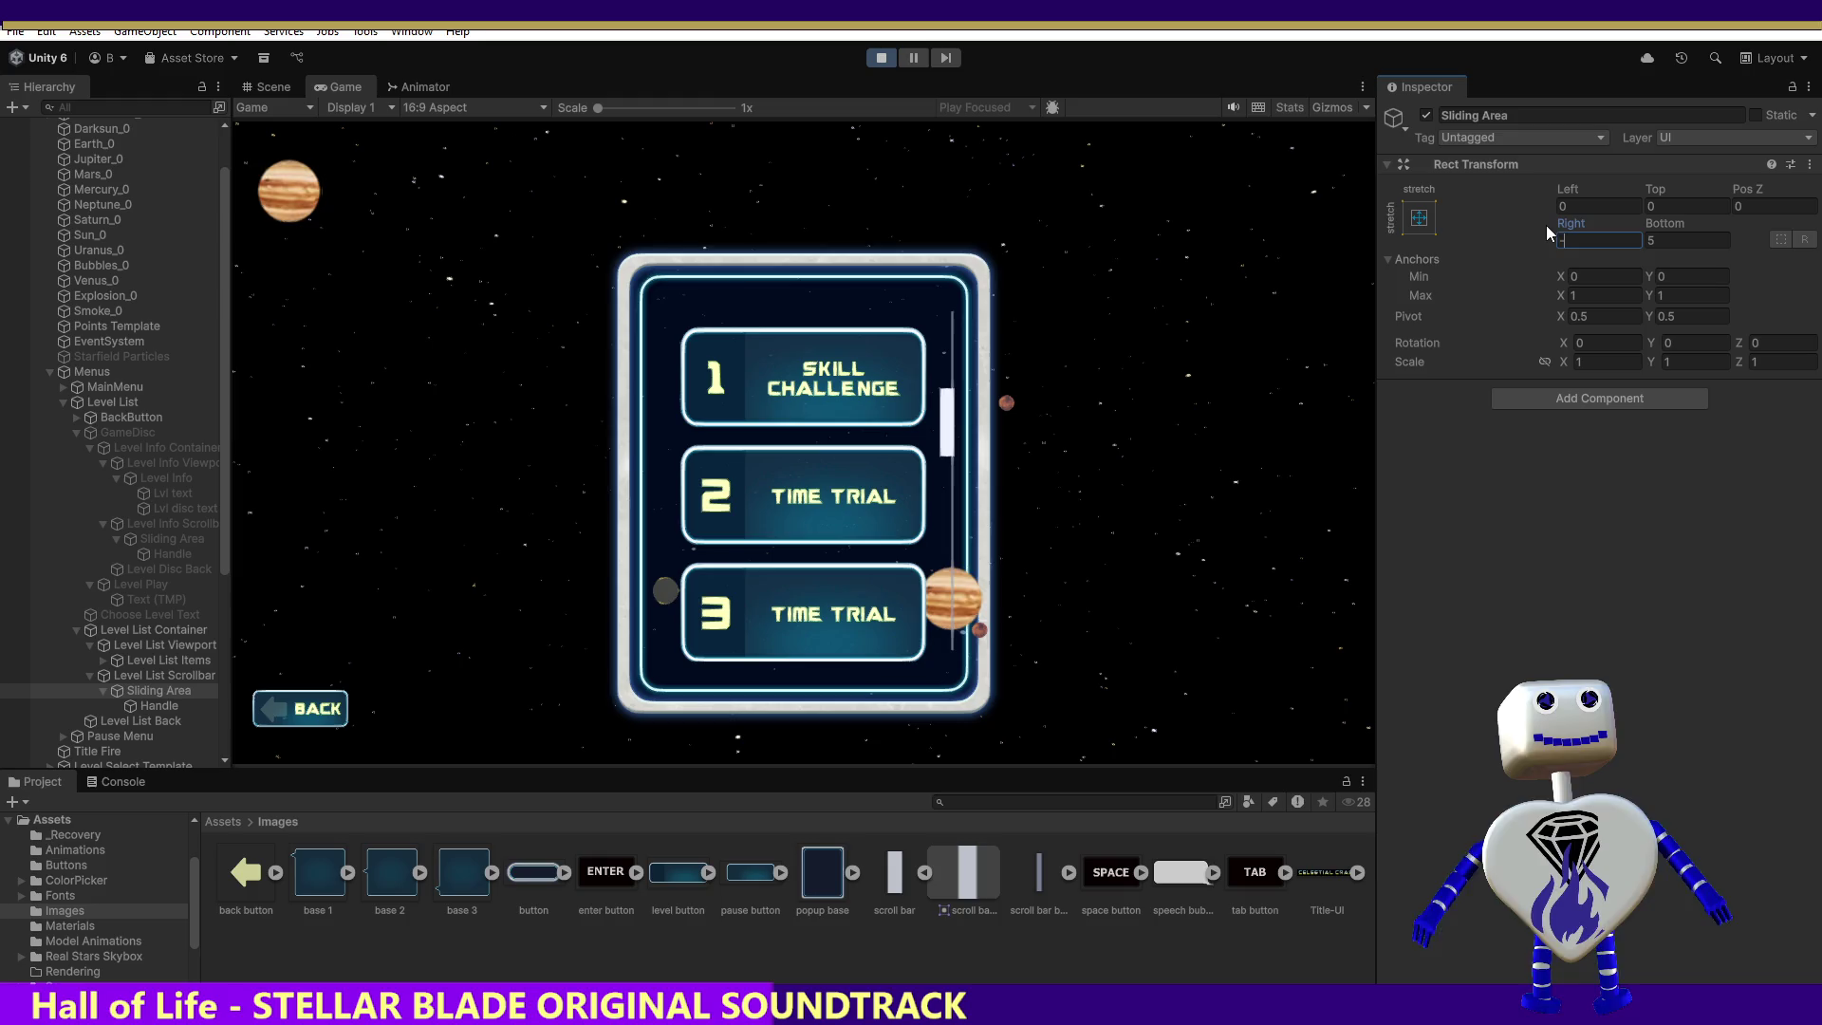
{"action": "type", "text": "10"}
{"action": "left_click", "coordinate": [1566, 206]}
{"action": "type", "text": "10"}
{"action": "key", "text": "BackSpace"}
{"action": "key", "text": "BackSpace"}
{"action": "type", "text": "5"}
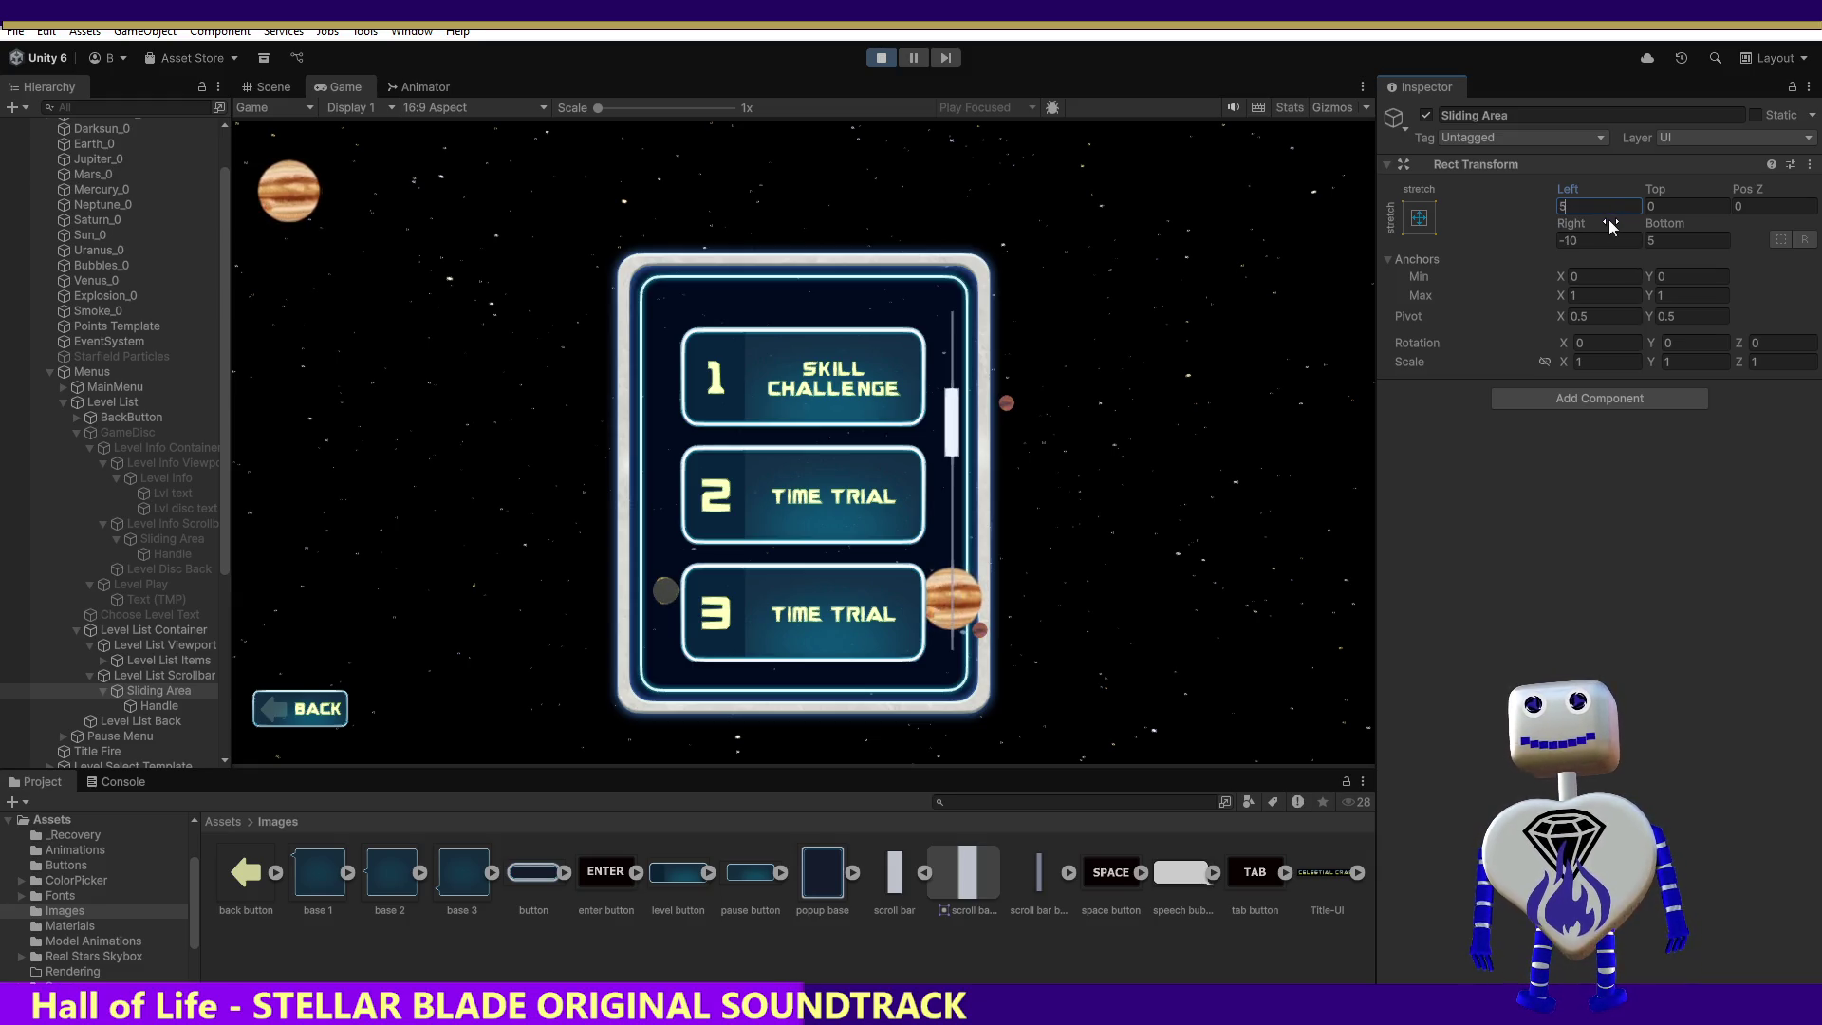
Step: Try Left 7 and Right -7, then finish the Sliding Area at Left -5 and Right 5
{"action": "type", "text": "7"}
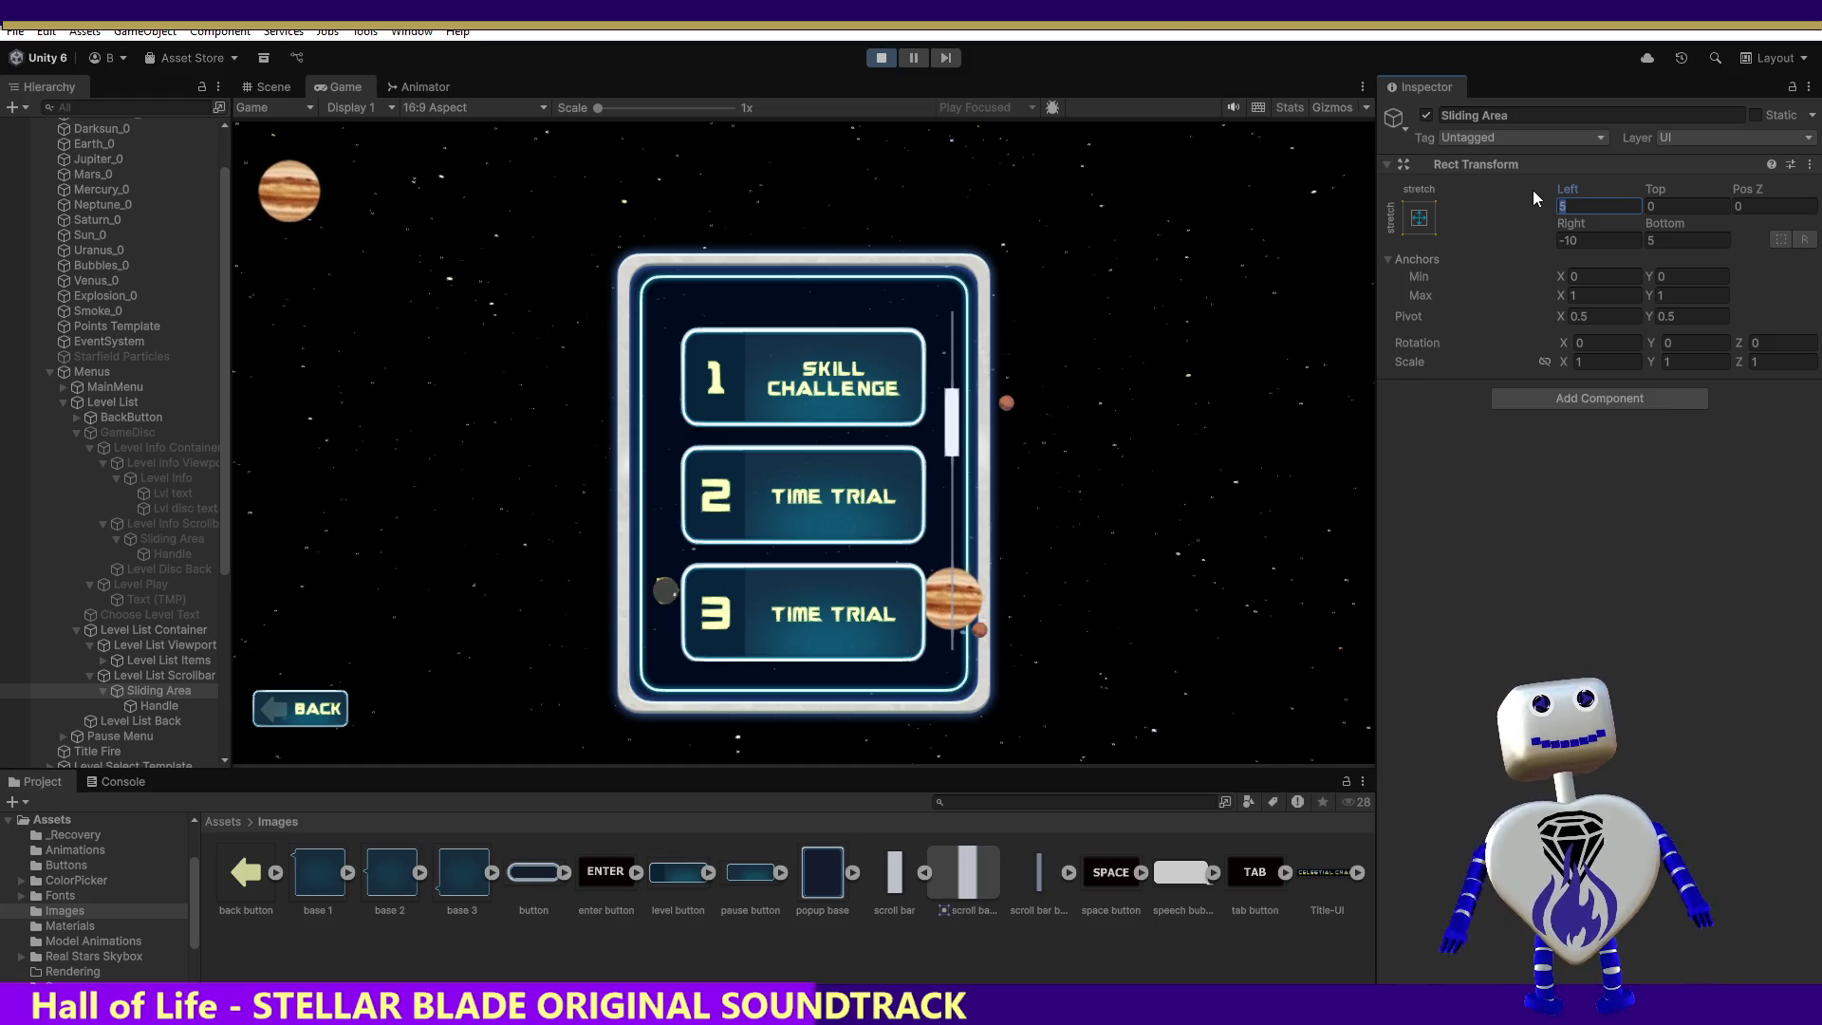
{"action": "left_click", "coordinate": [1585, 234]}
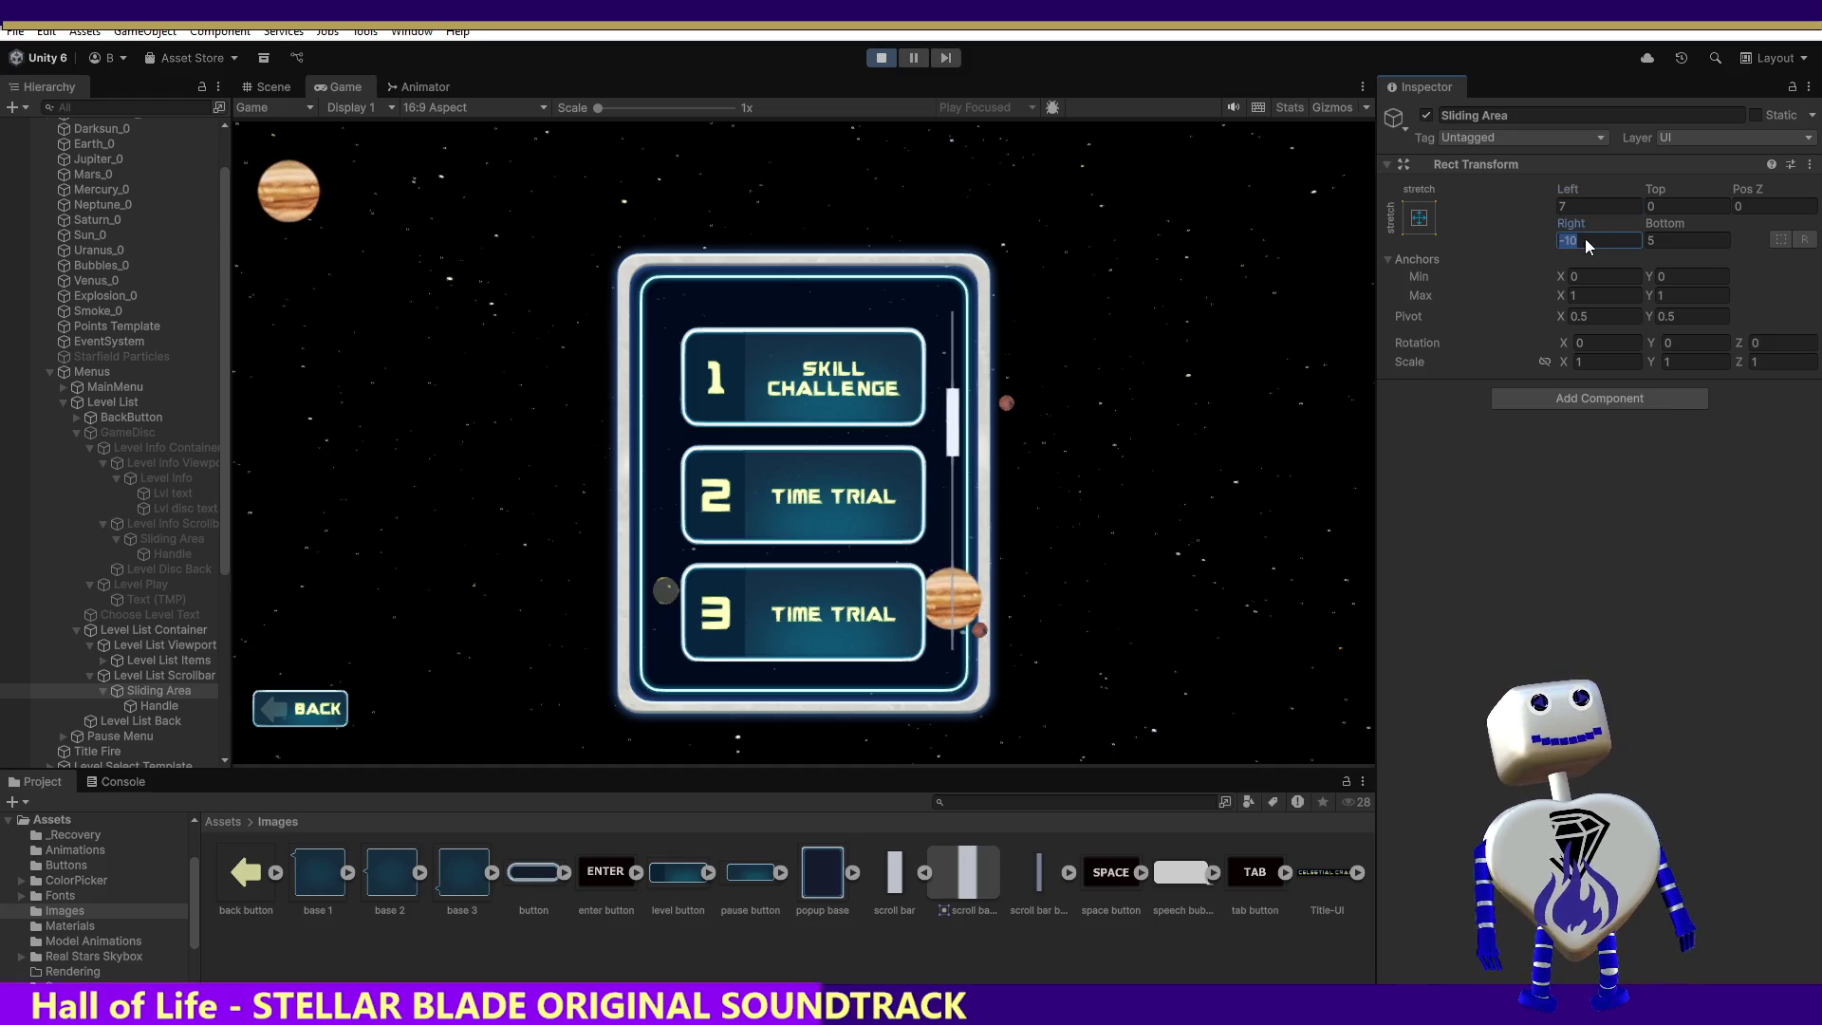
{"action": "type", "text": "-"}
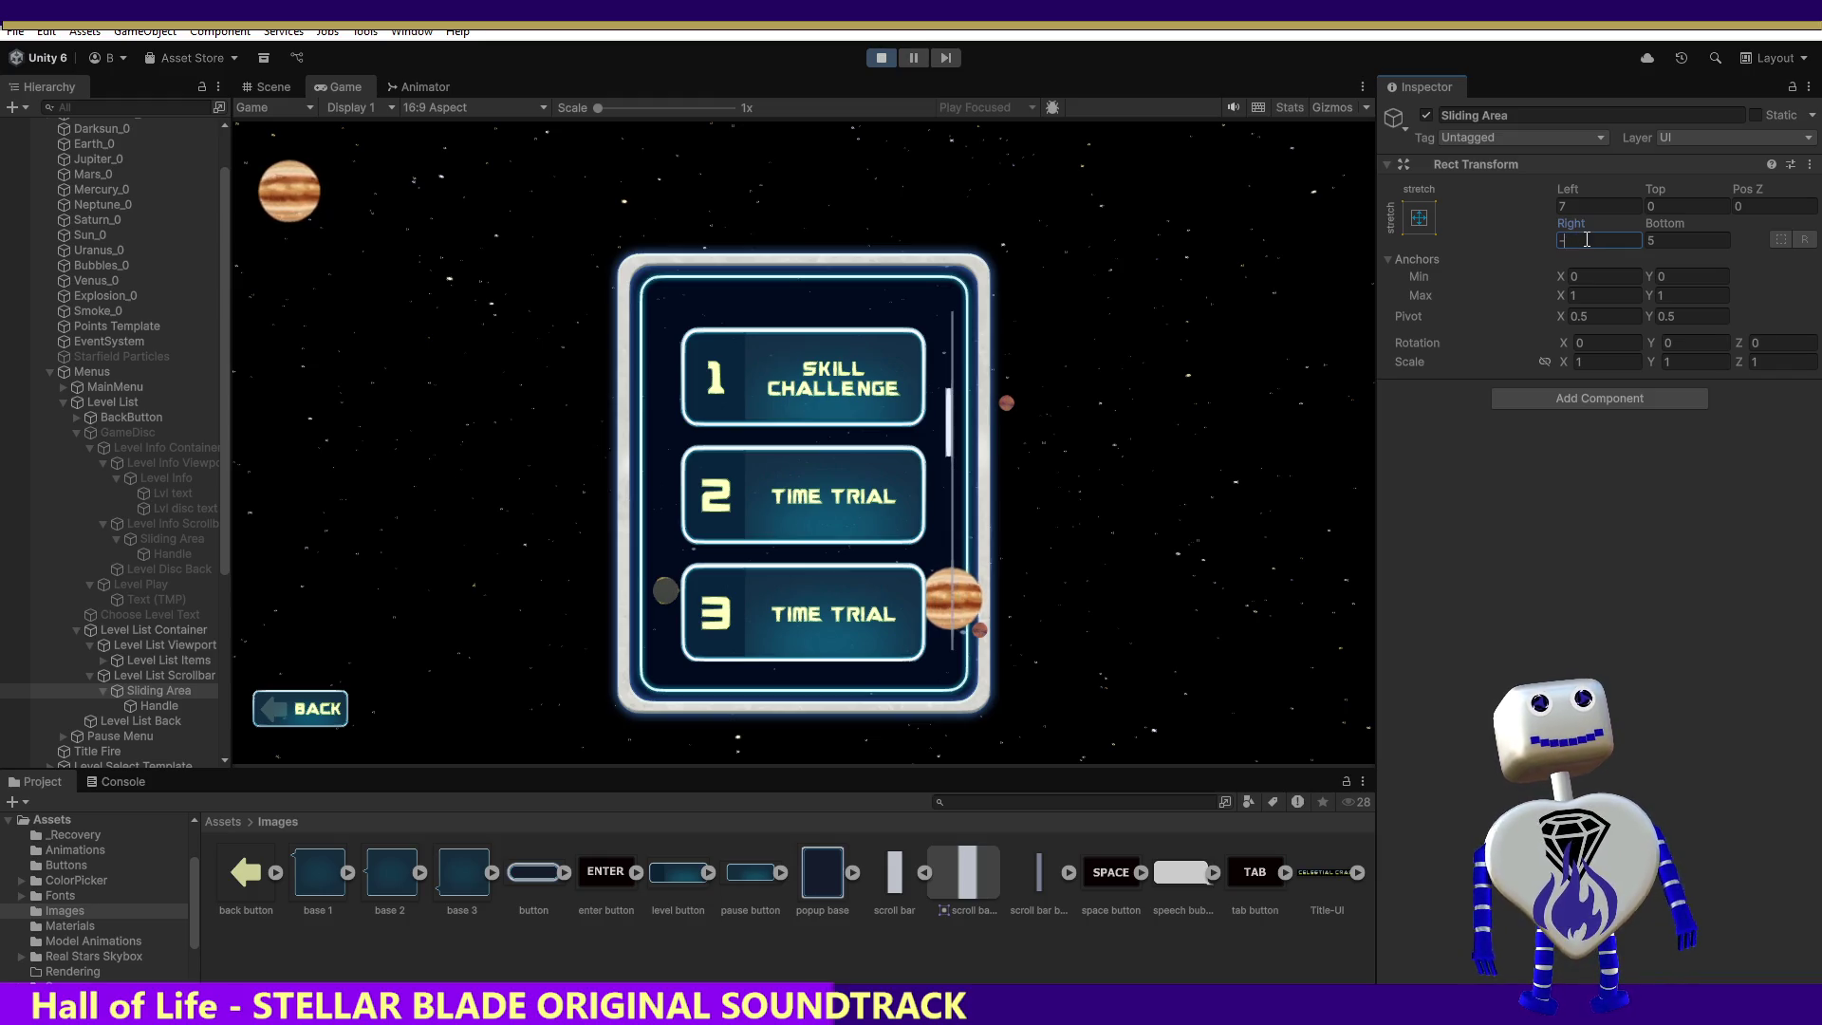
{"action": "type", "text": "7"}
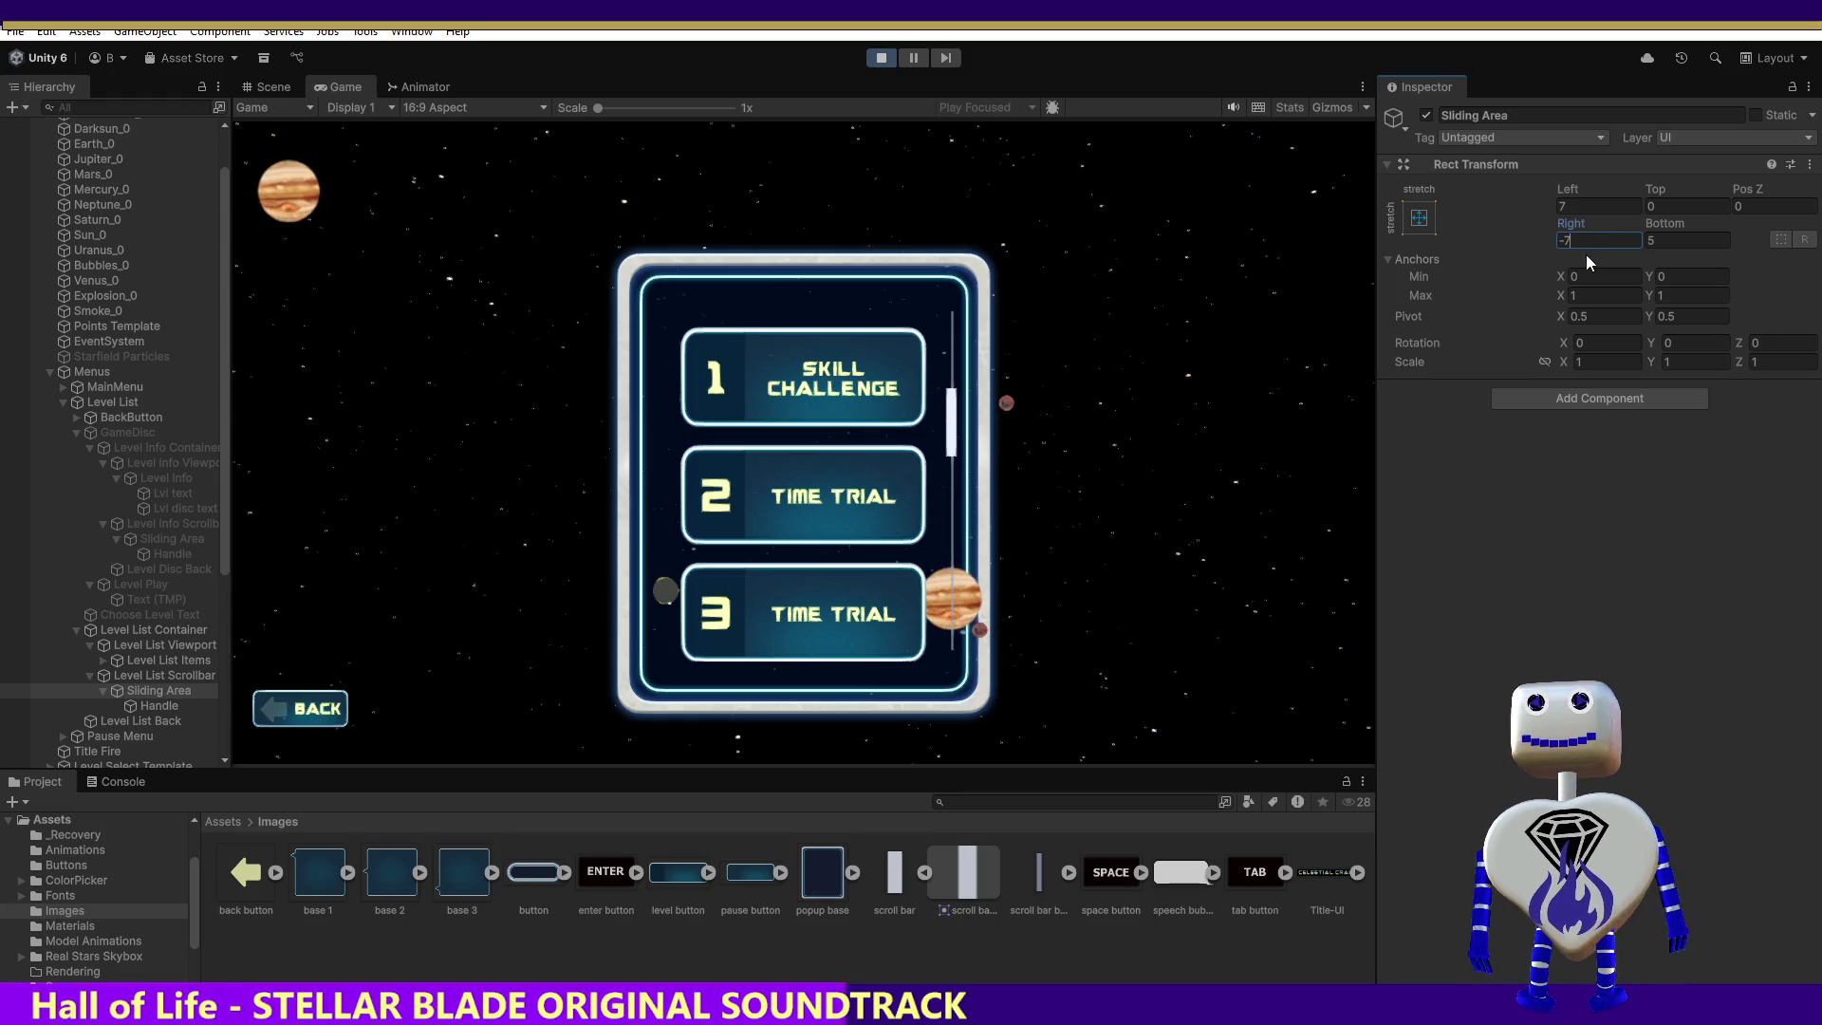
{"action": "left_click", "coordinate": [1576, 206]}
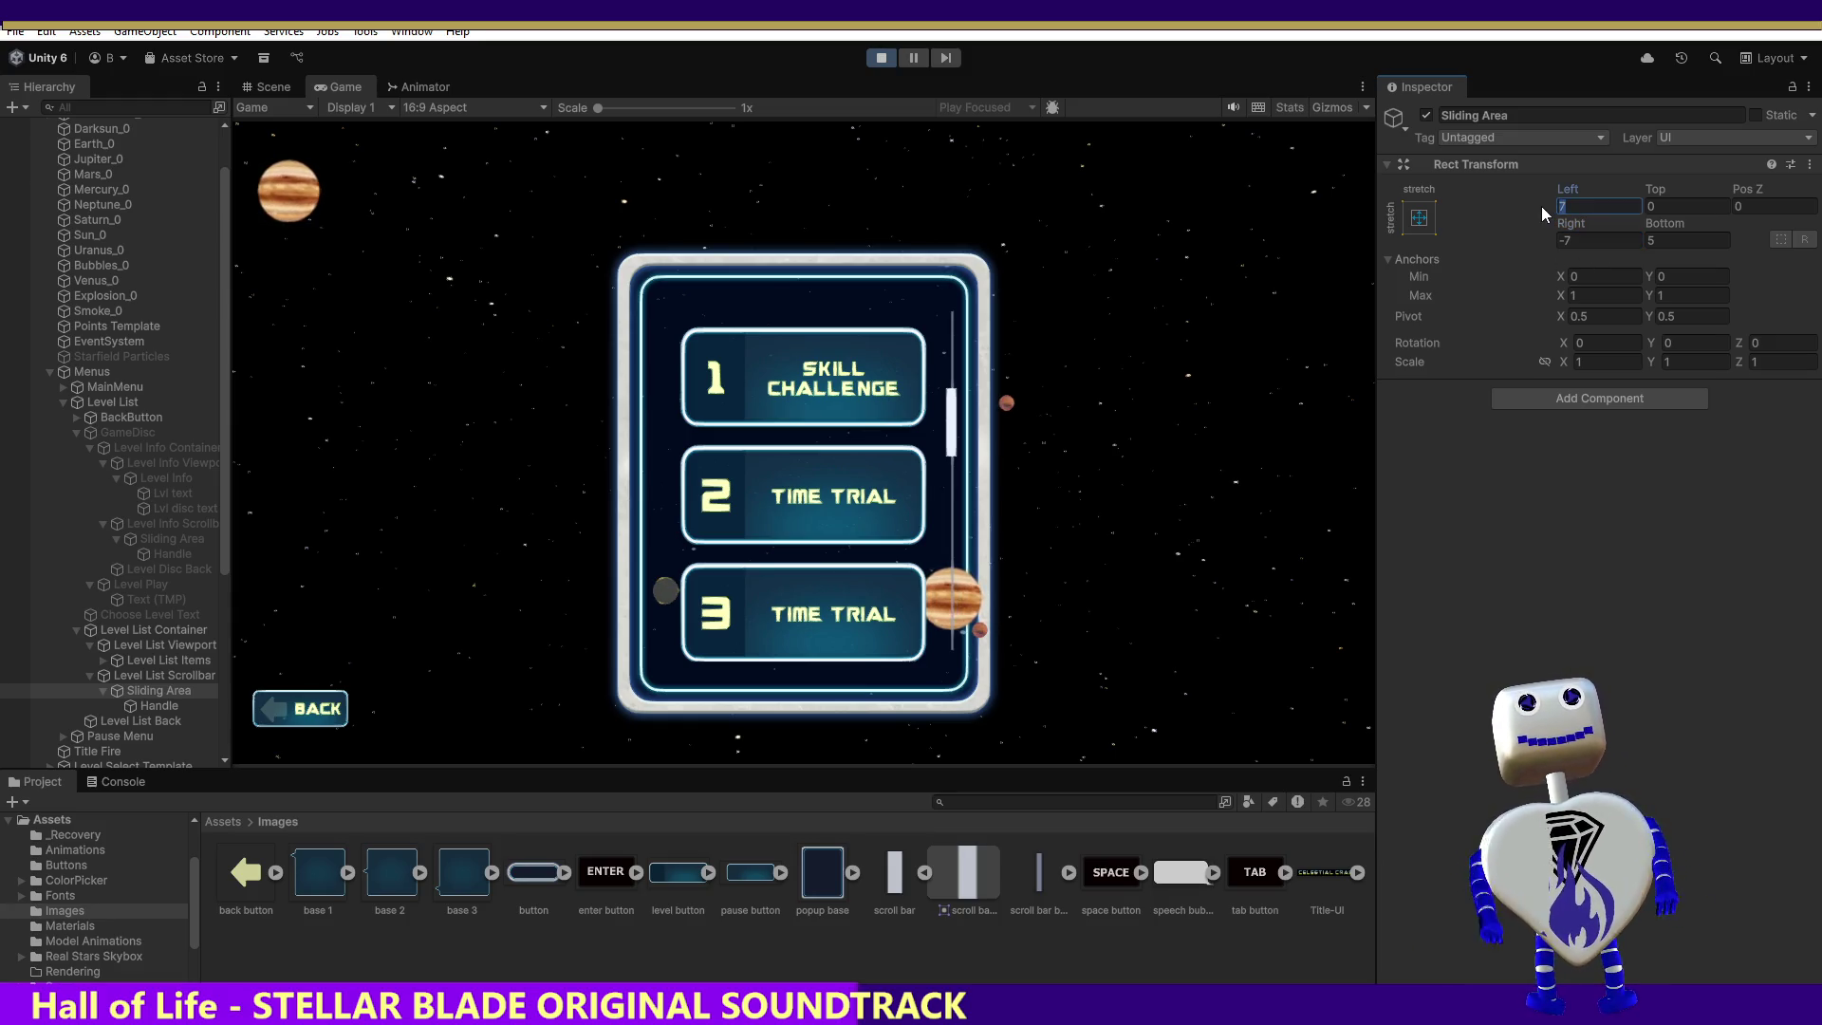
{"action": "type", "text": "5"}
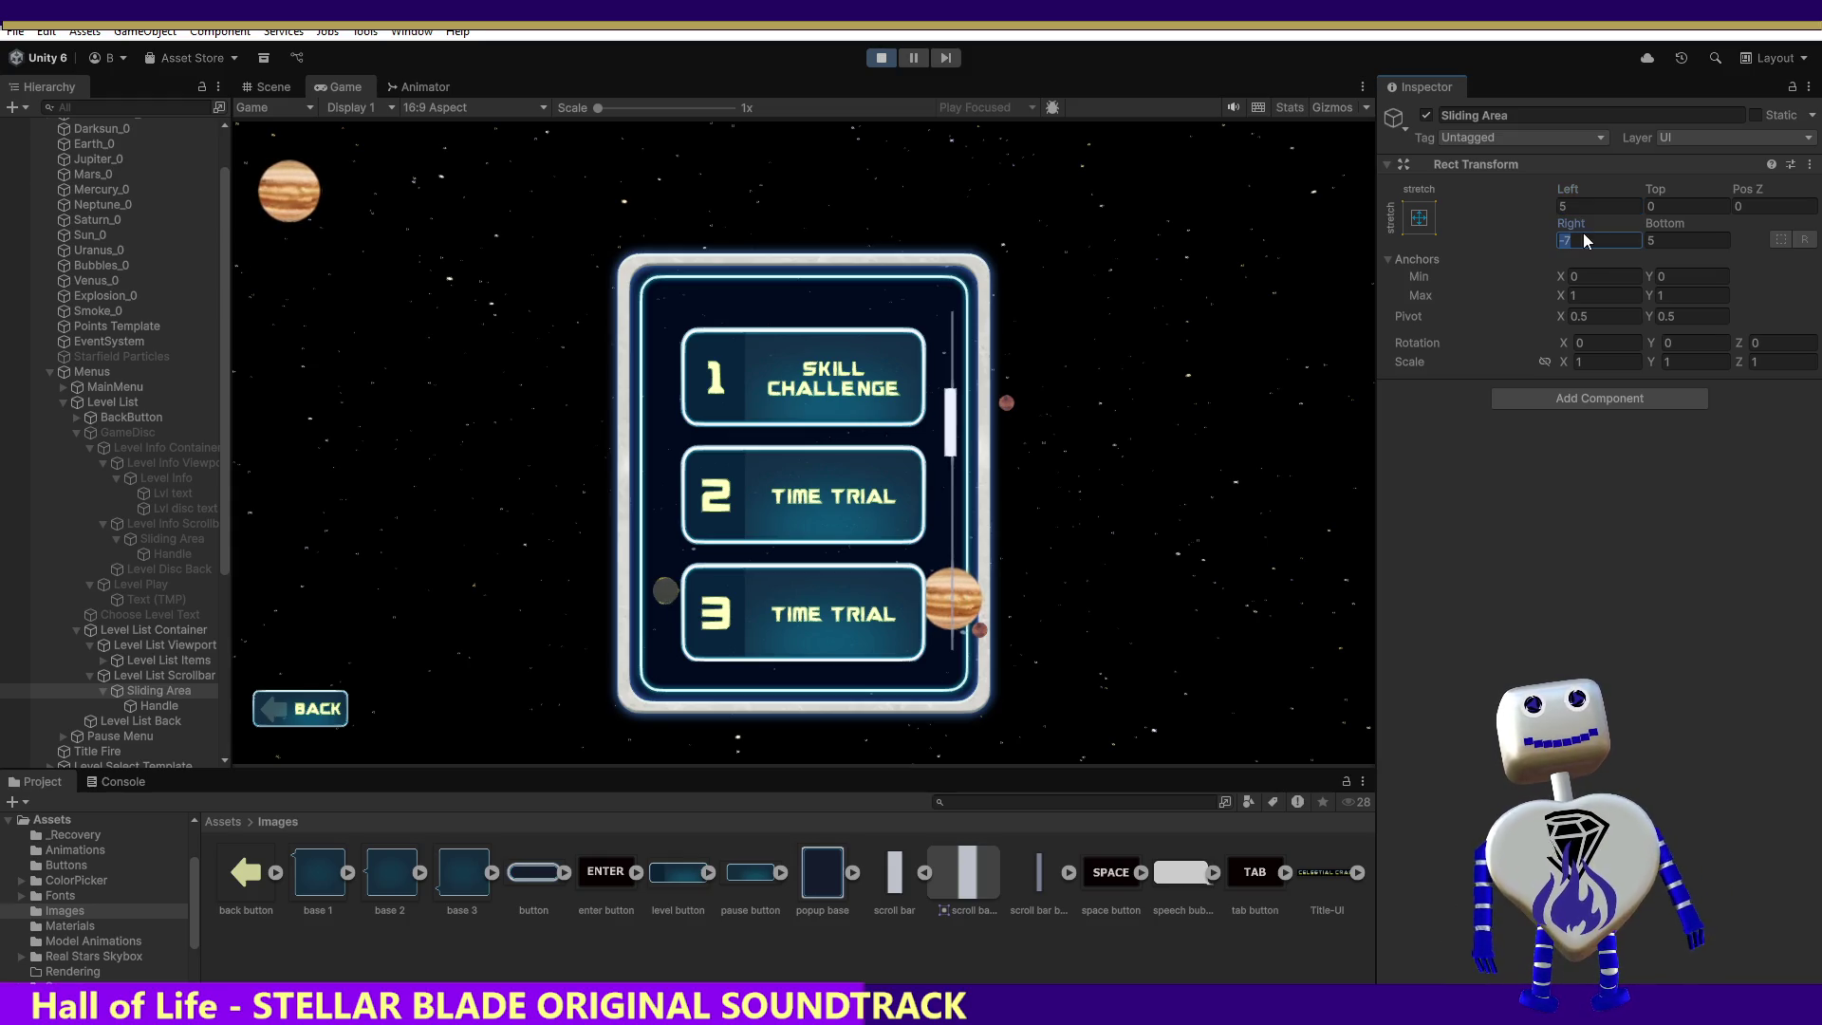
{"action": "type", "text": "10"}
{"action": "left_click", "coordinate": [1571, 205]}
{"action": "type", "text": "5"}
{"action": "left_click", "coordinate": [1596, 242]}
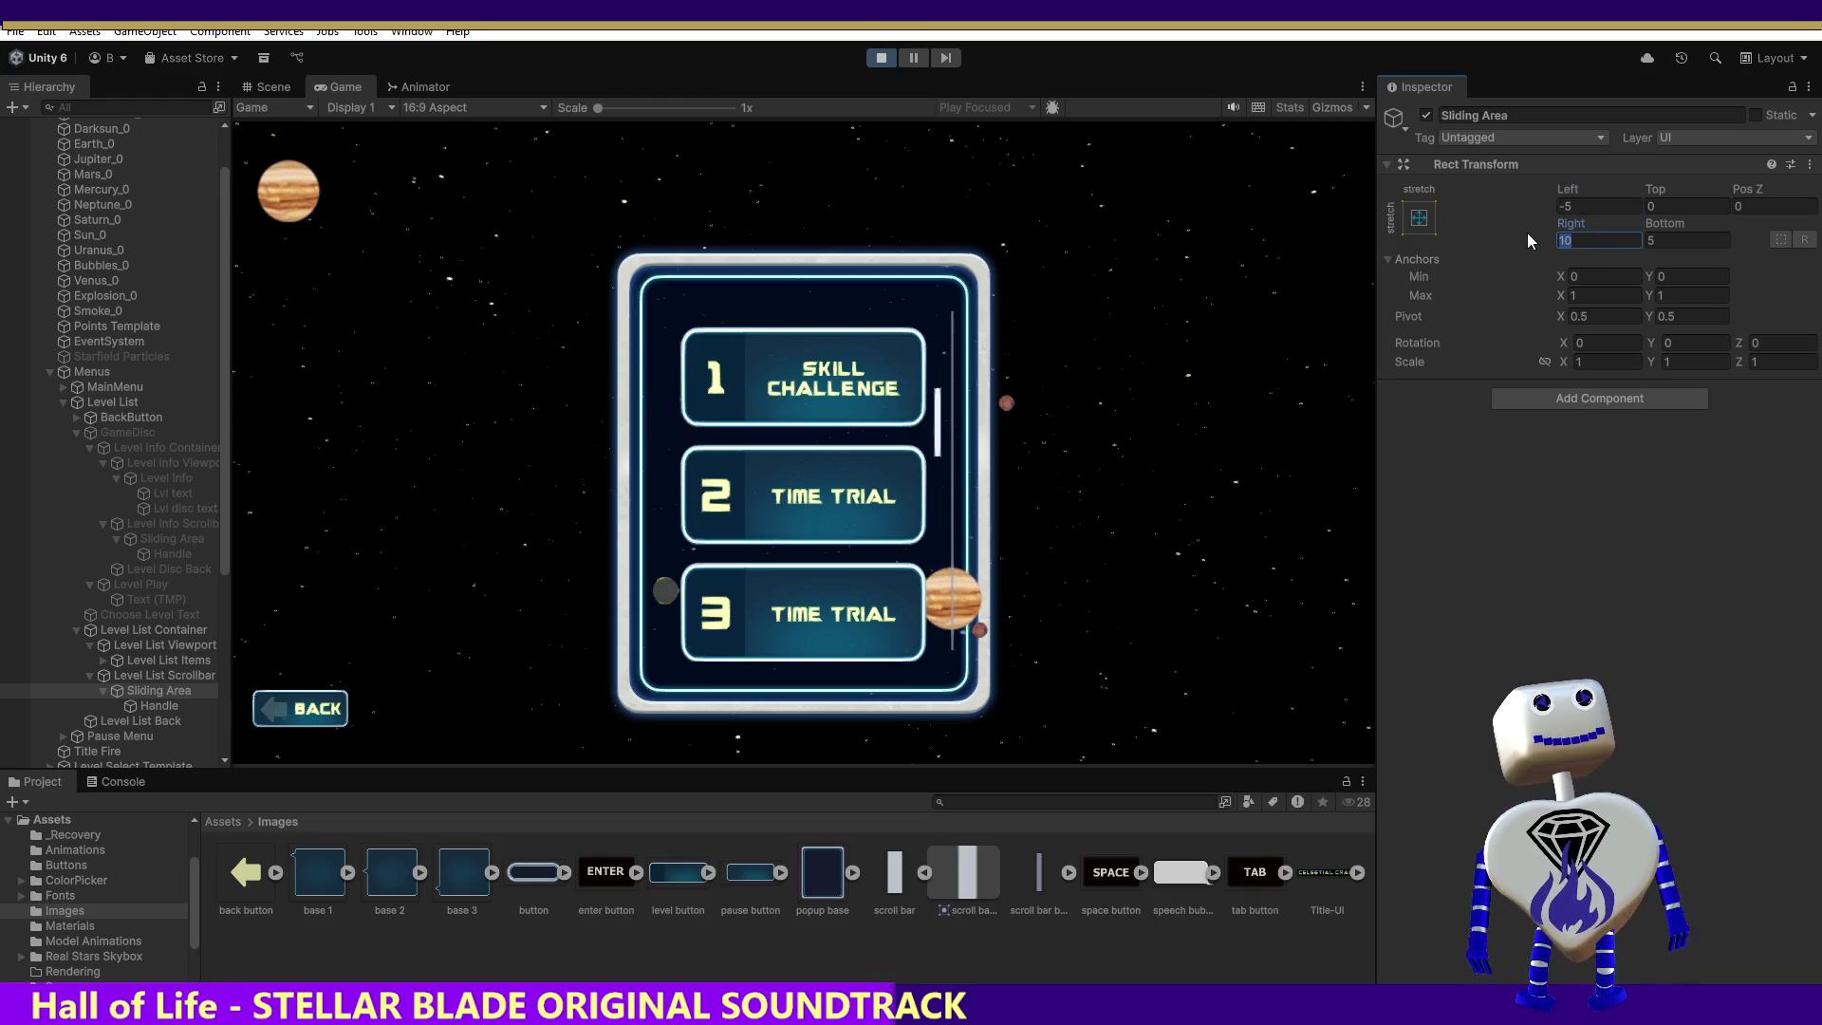
{"action": "type", "text": "-"}
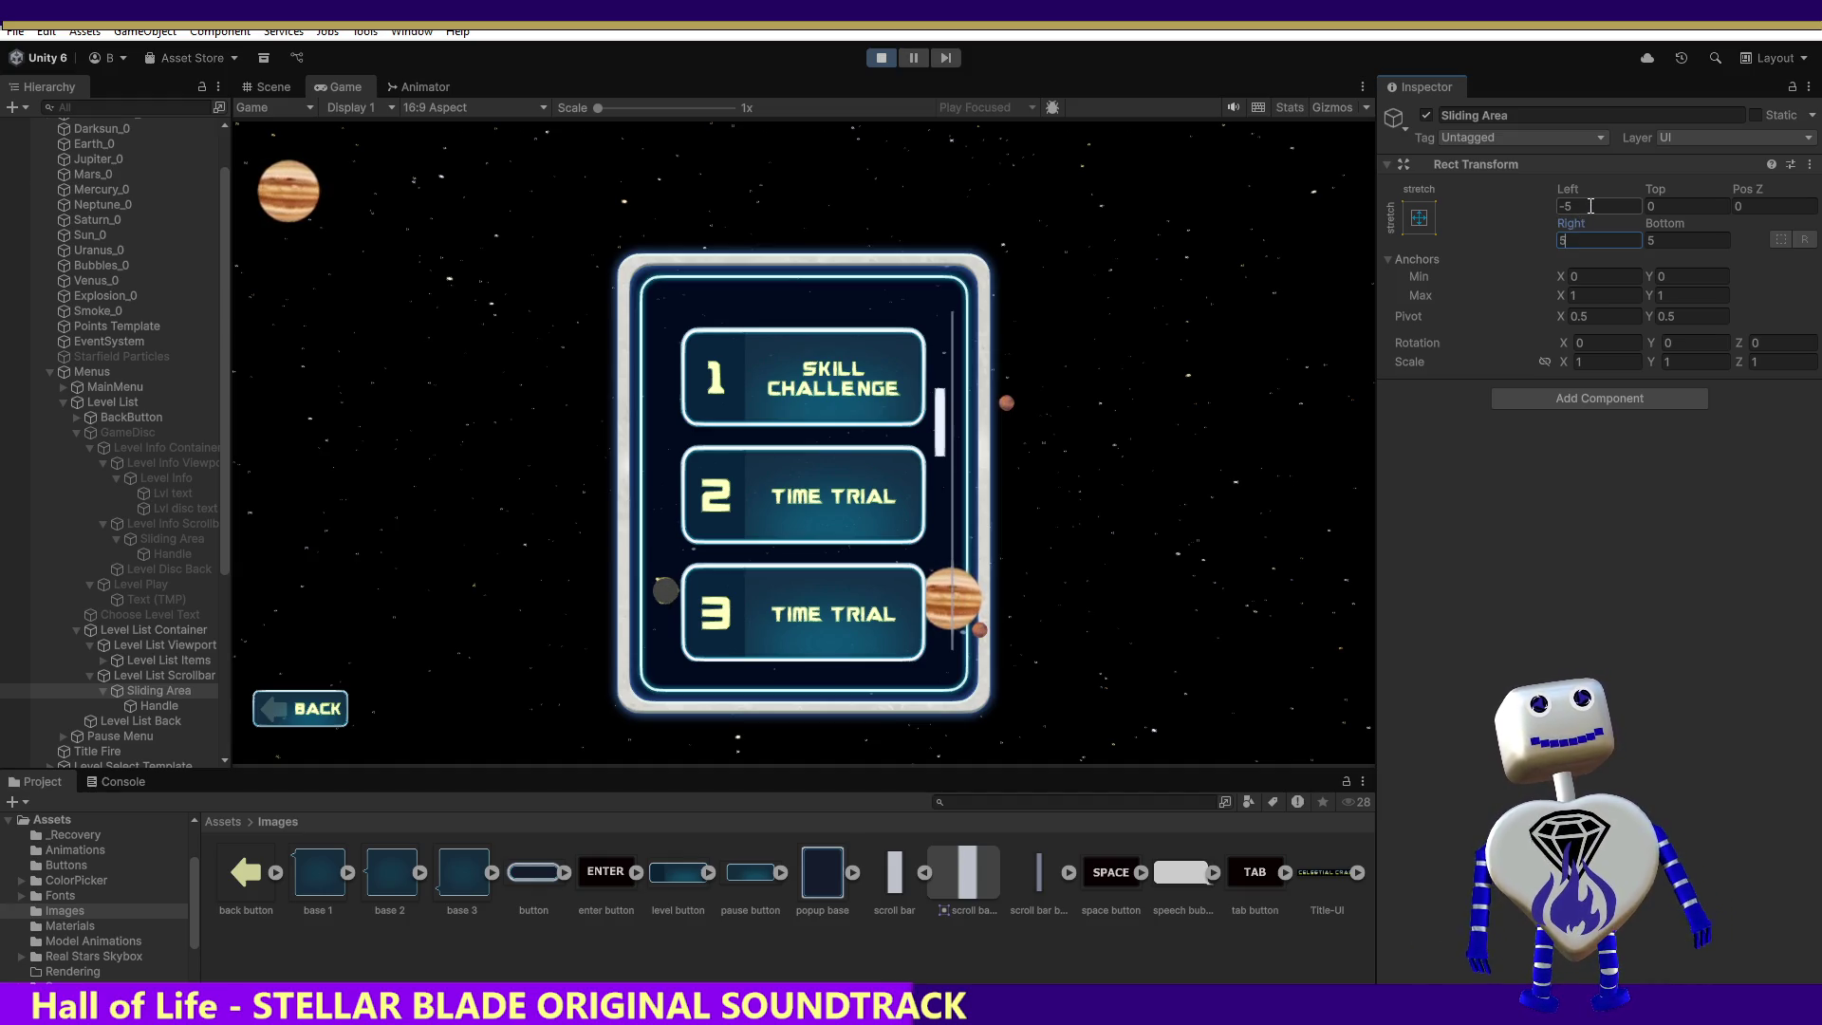
{"action": "left_click", "coordinate": [1648, 241]}
{"action": "type", "text": "0"}
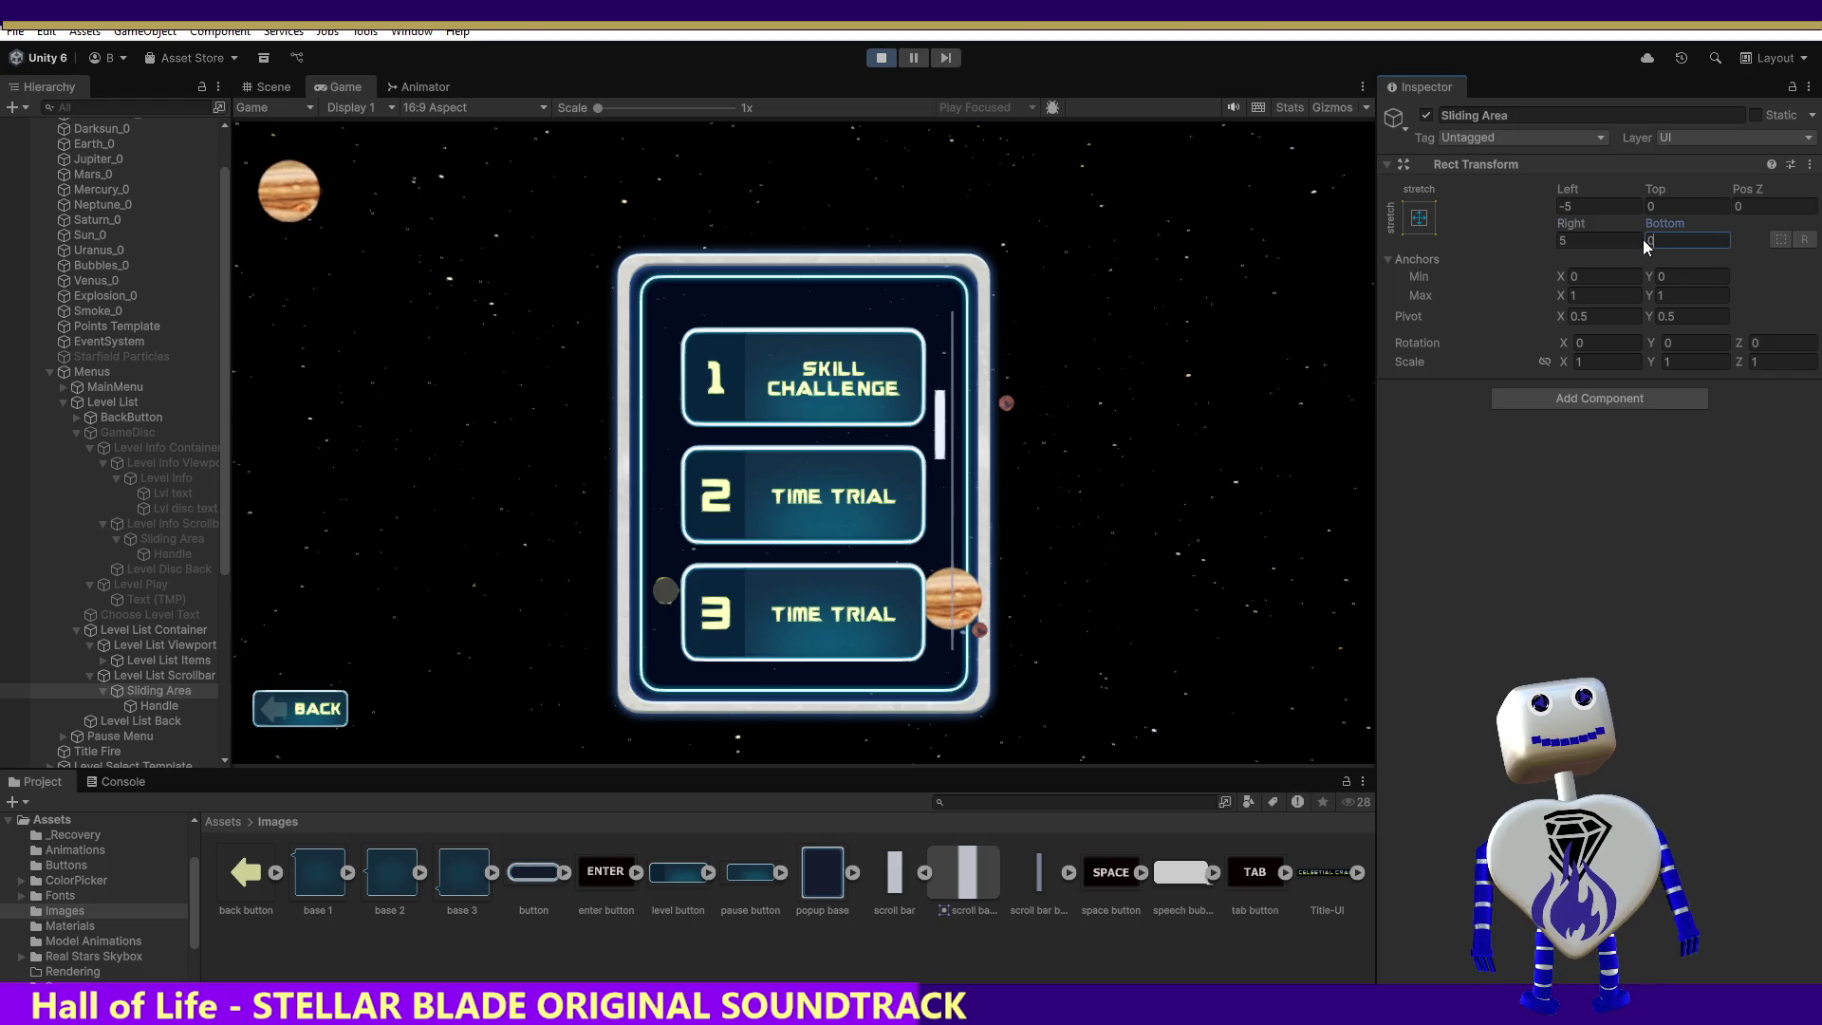
Step: Try Sliding Area Left/Right insets of 10 and -10, then tune Right through -5, -7, -15 and -12 to -11
{"action": "left_click", "coordinate": [1605, 239]}
{"action": "left_click", "coordinate": [1604, 206]}
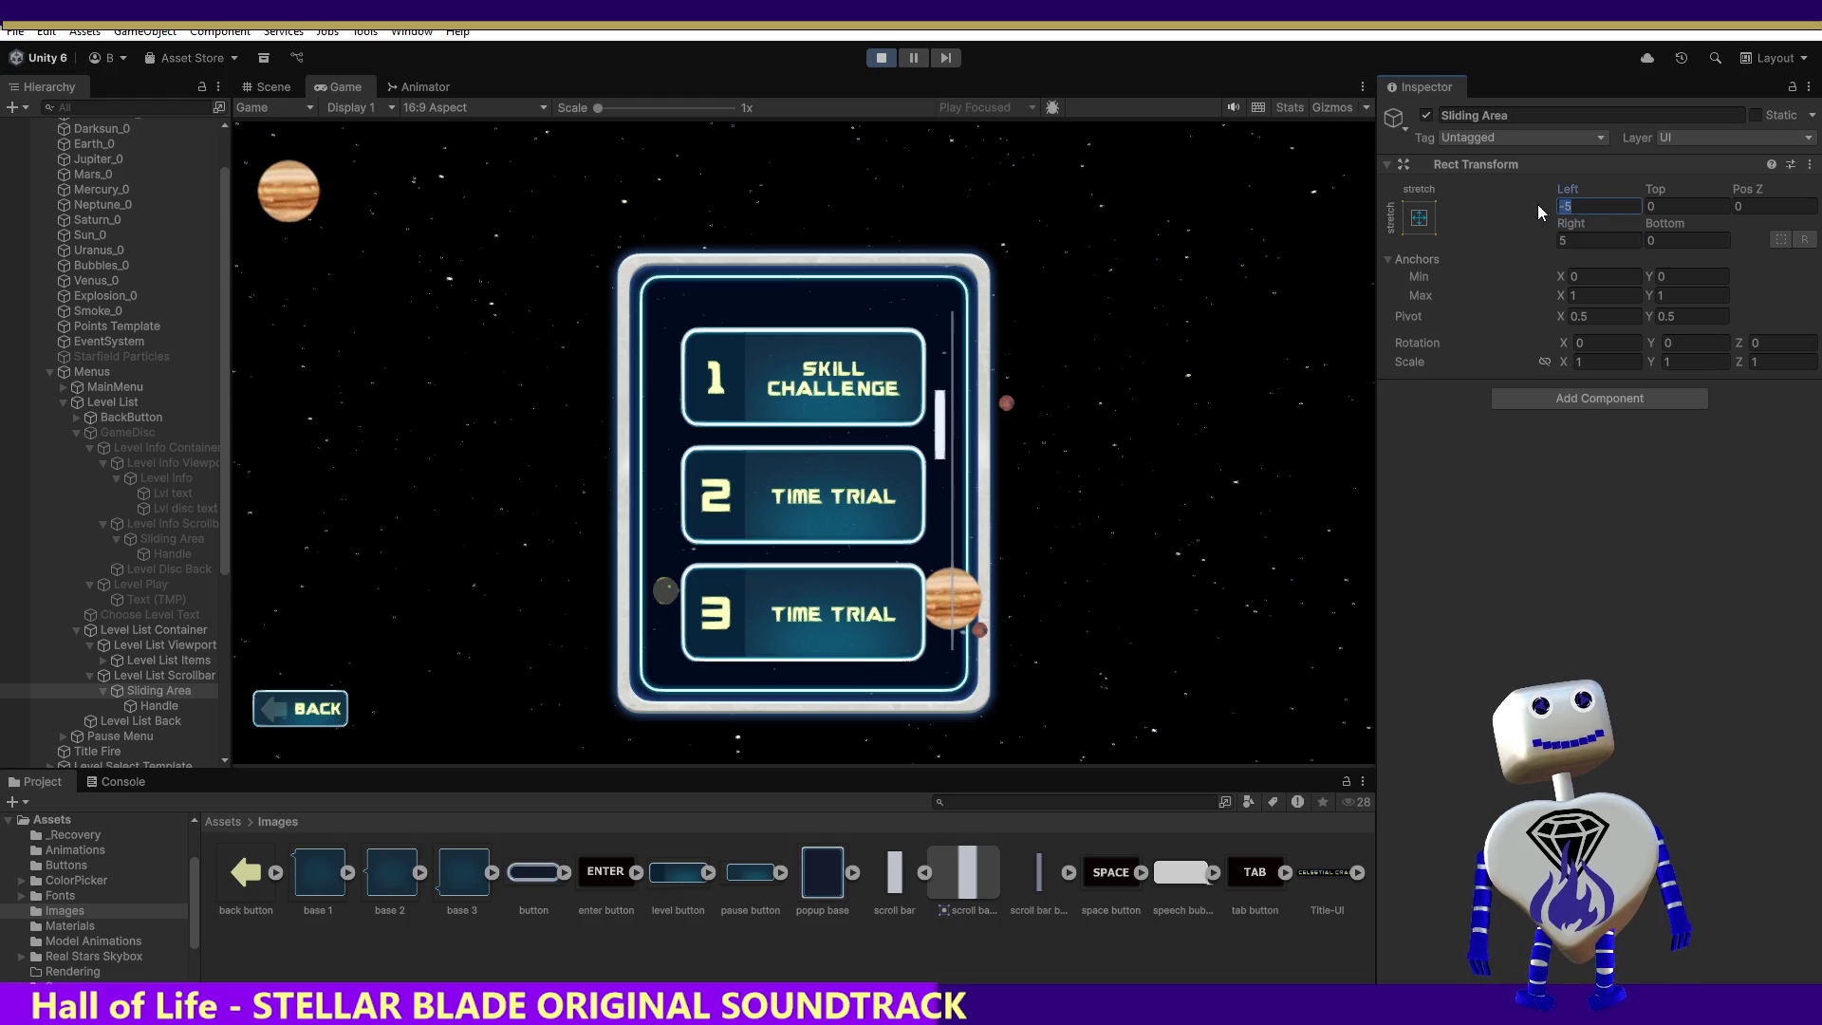
{"action": "type", "text": "-10"}
{"action": "left_click_drag", "start_coordinate": [1638, 221], "coordinate": [1594, 241]}
{"action": "type", "text": "10"}
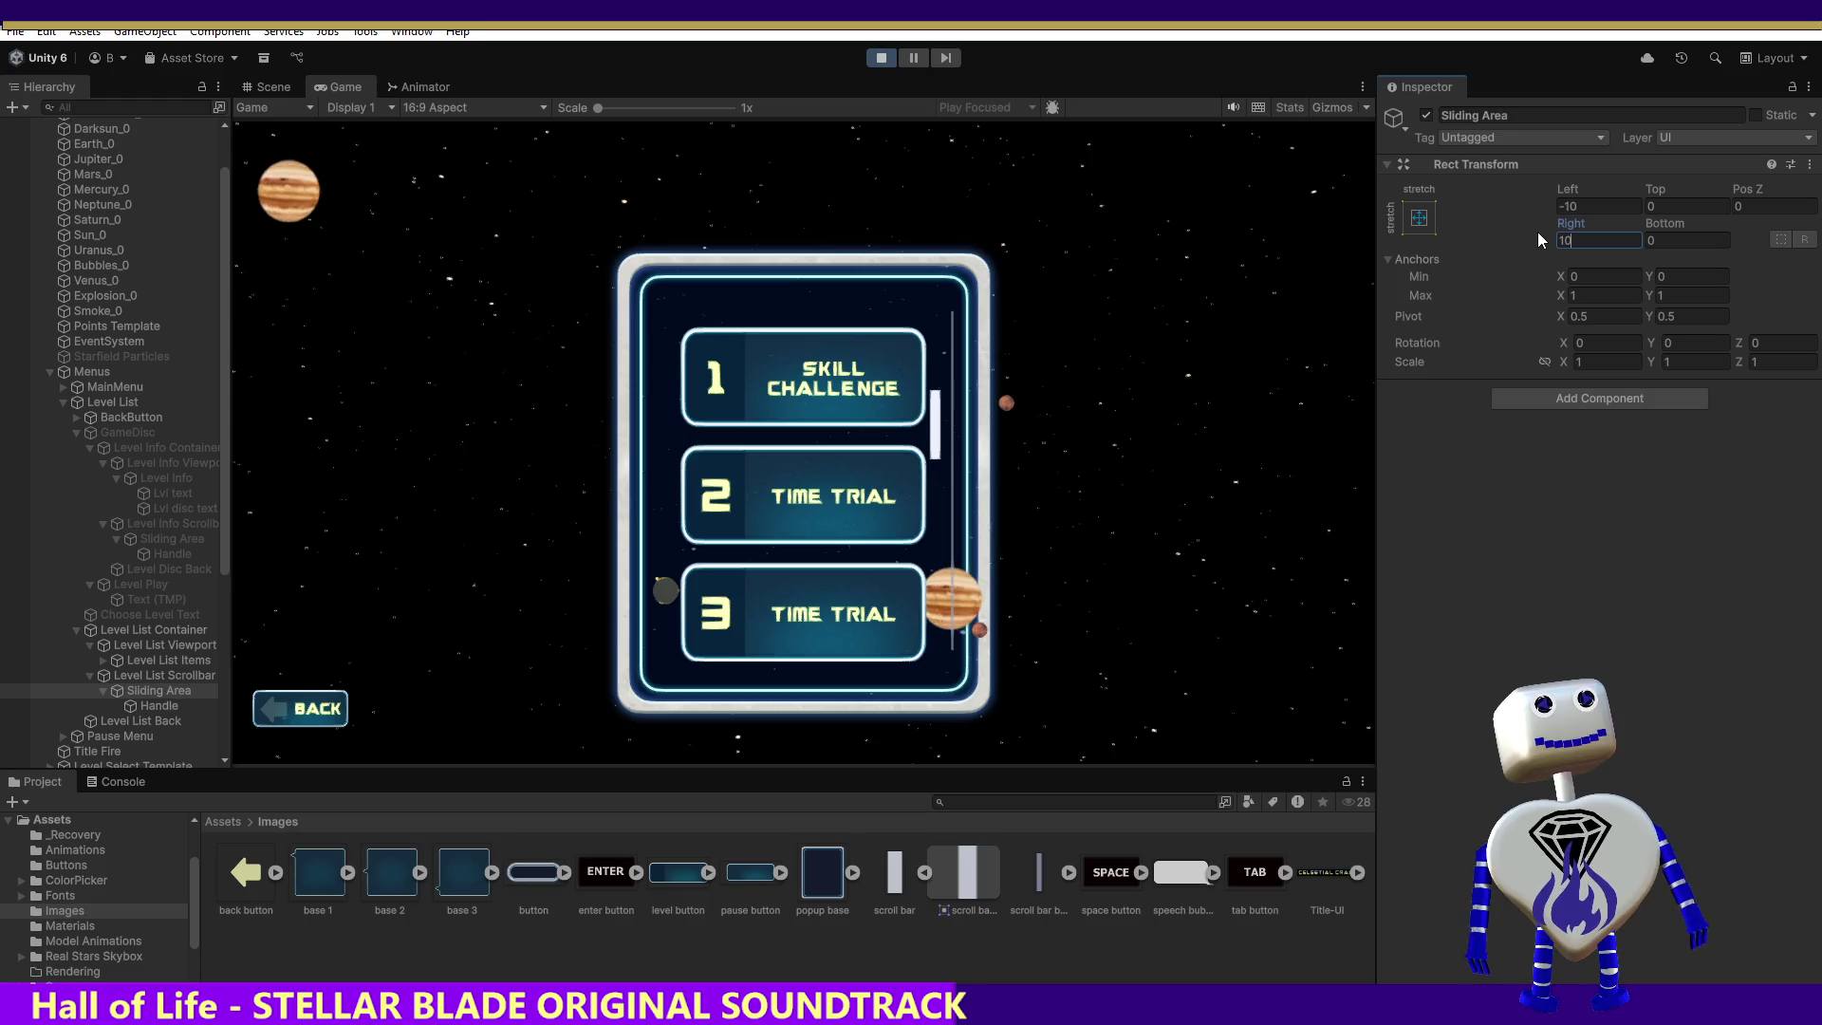
{"action": "left_click", "coordinate": [1564, 209]}
{"action": "type", "text": "10"}
{"action": "left_click", "coordinate": [1566, 240]}
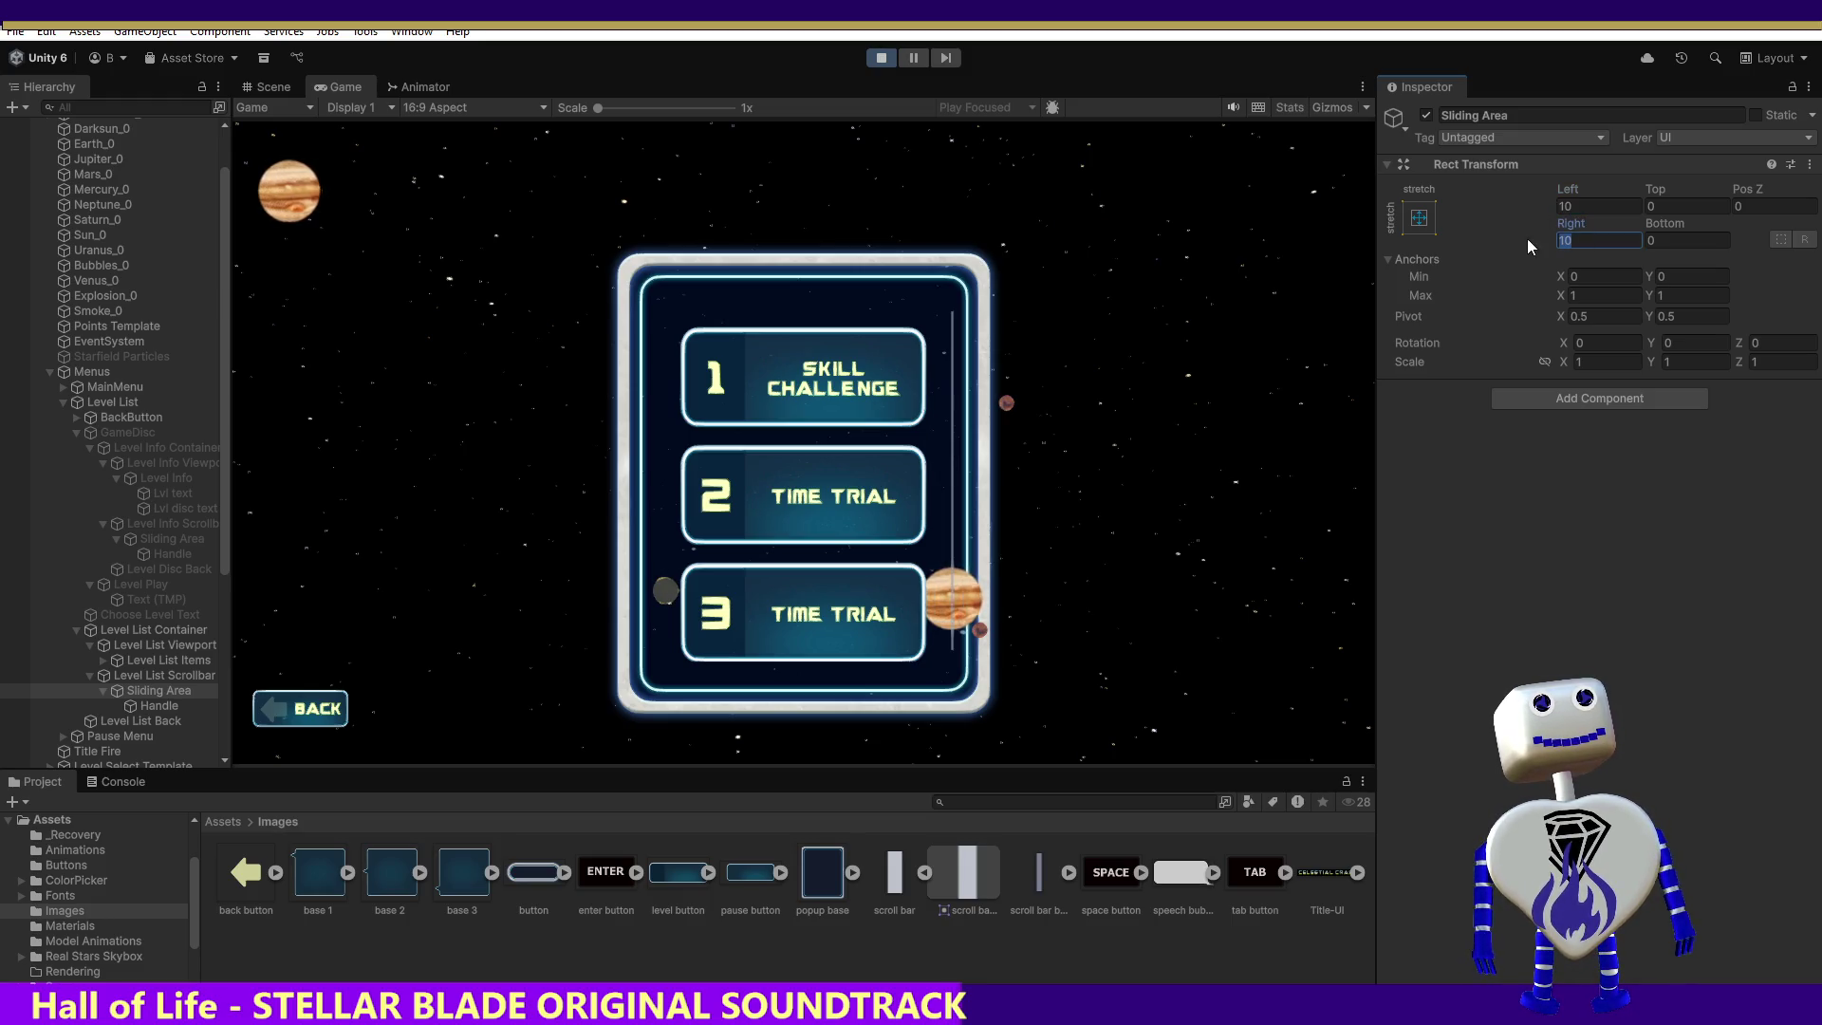
{"action": "type", "text": "-10"}
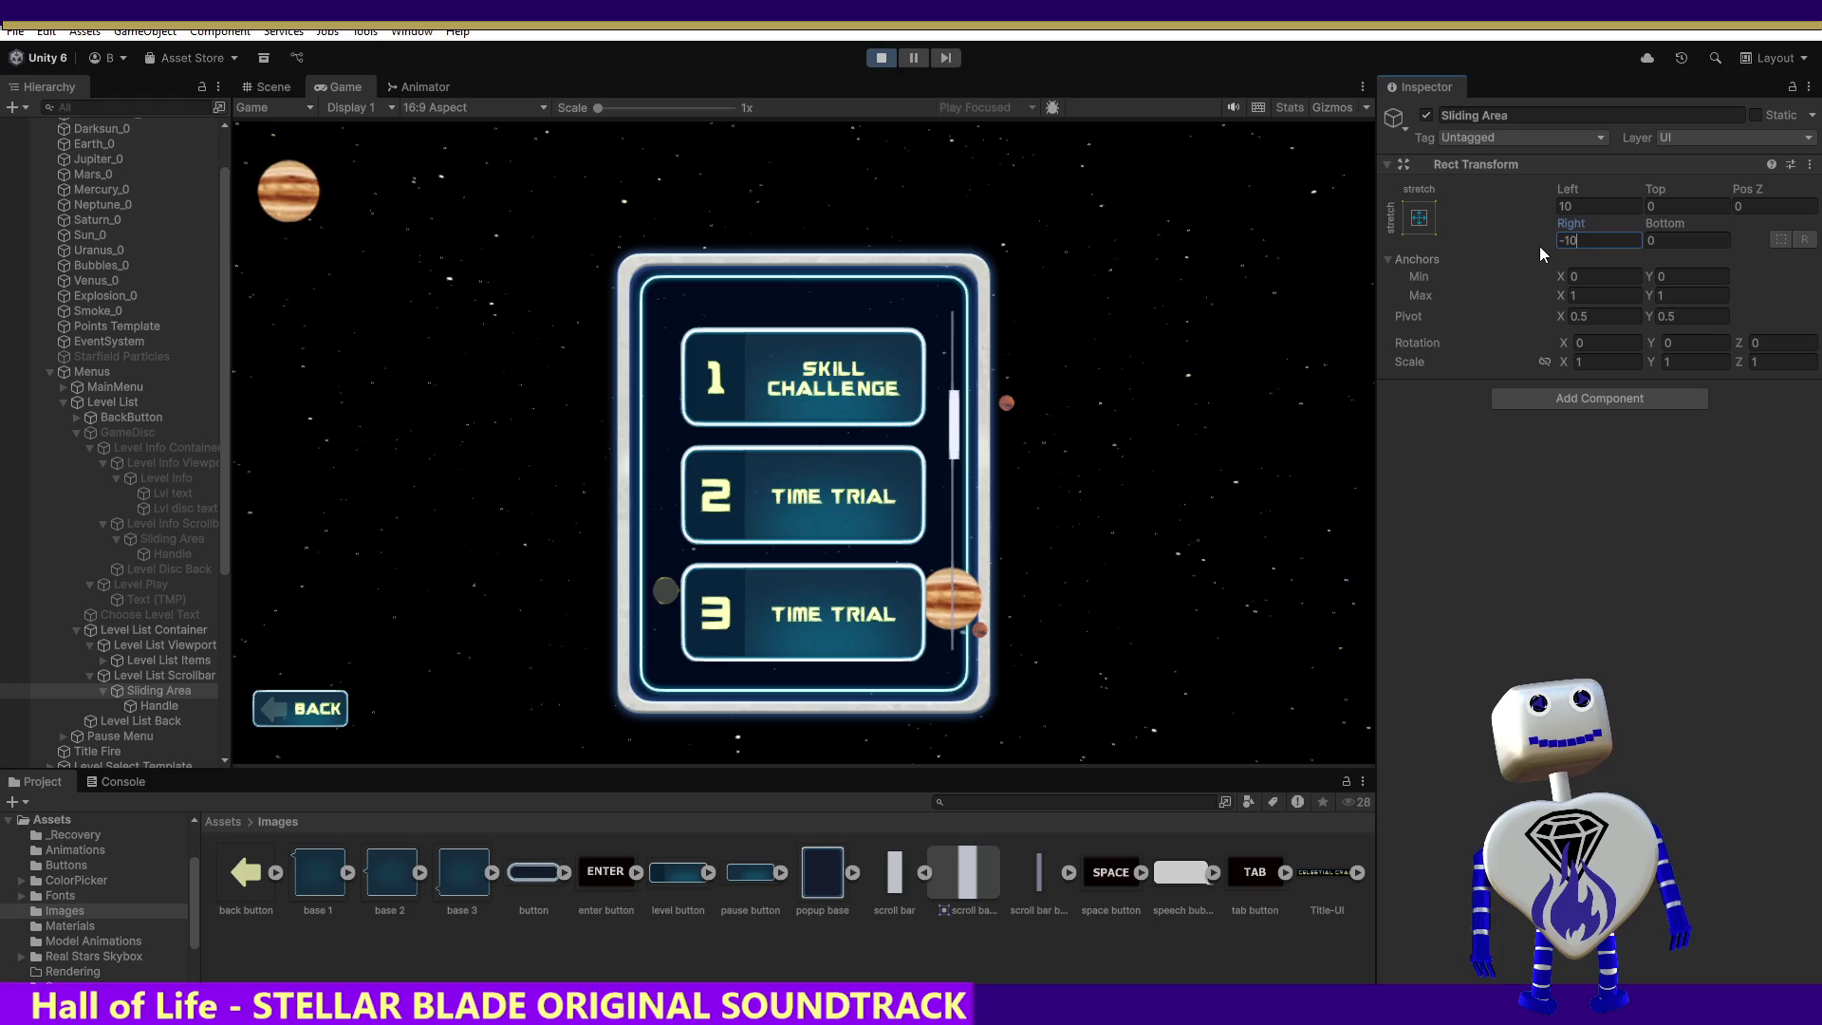
{"action": "key", "text": "Return"}
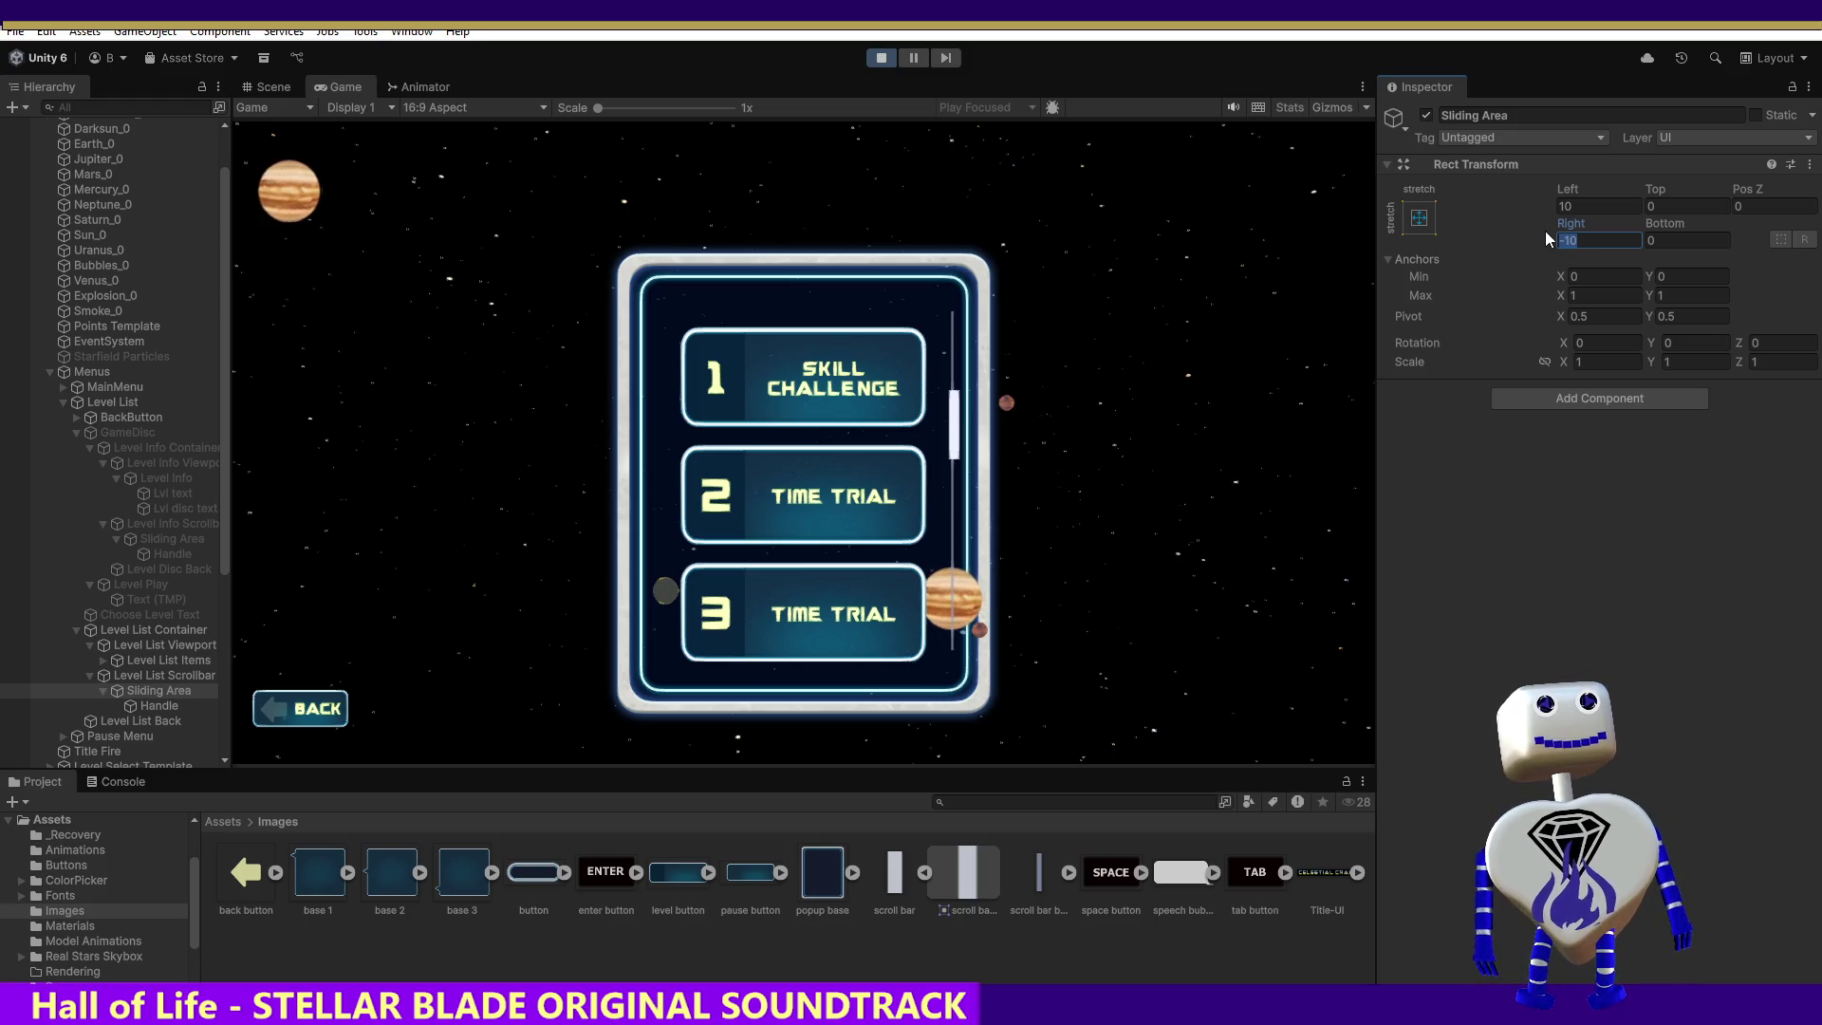
{"action": "type", "text": "5"}
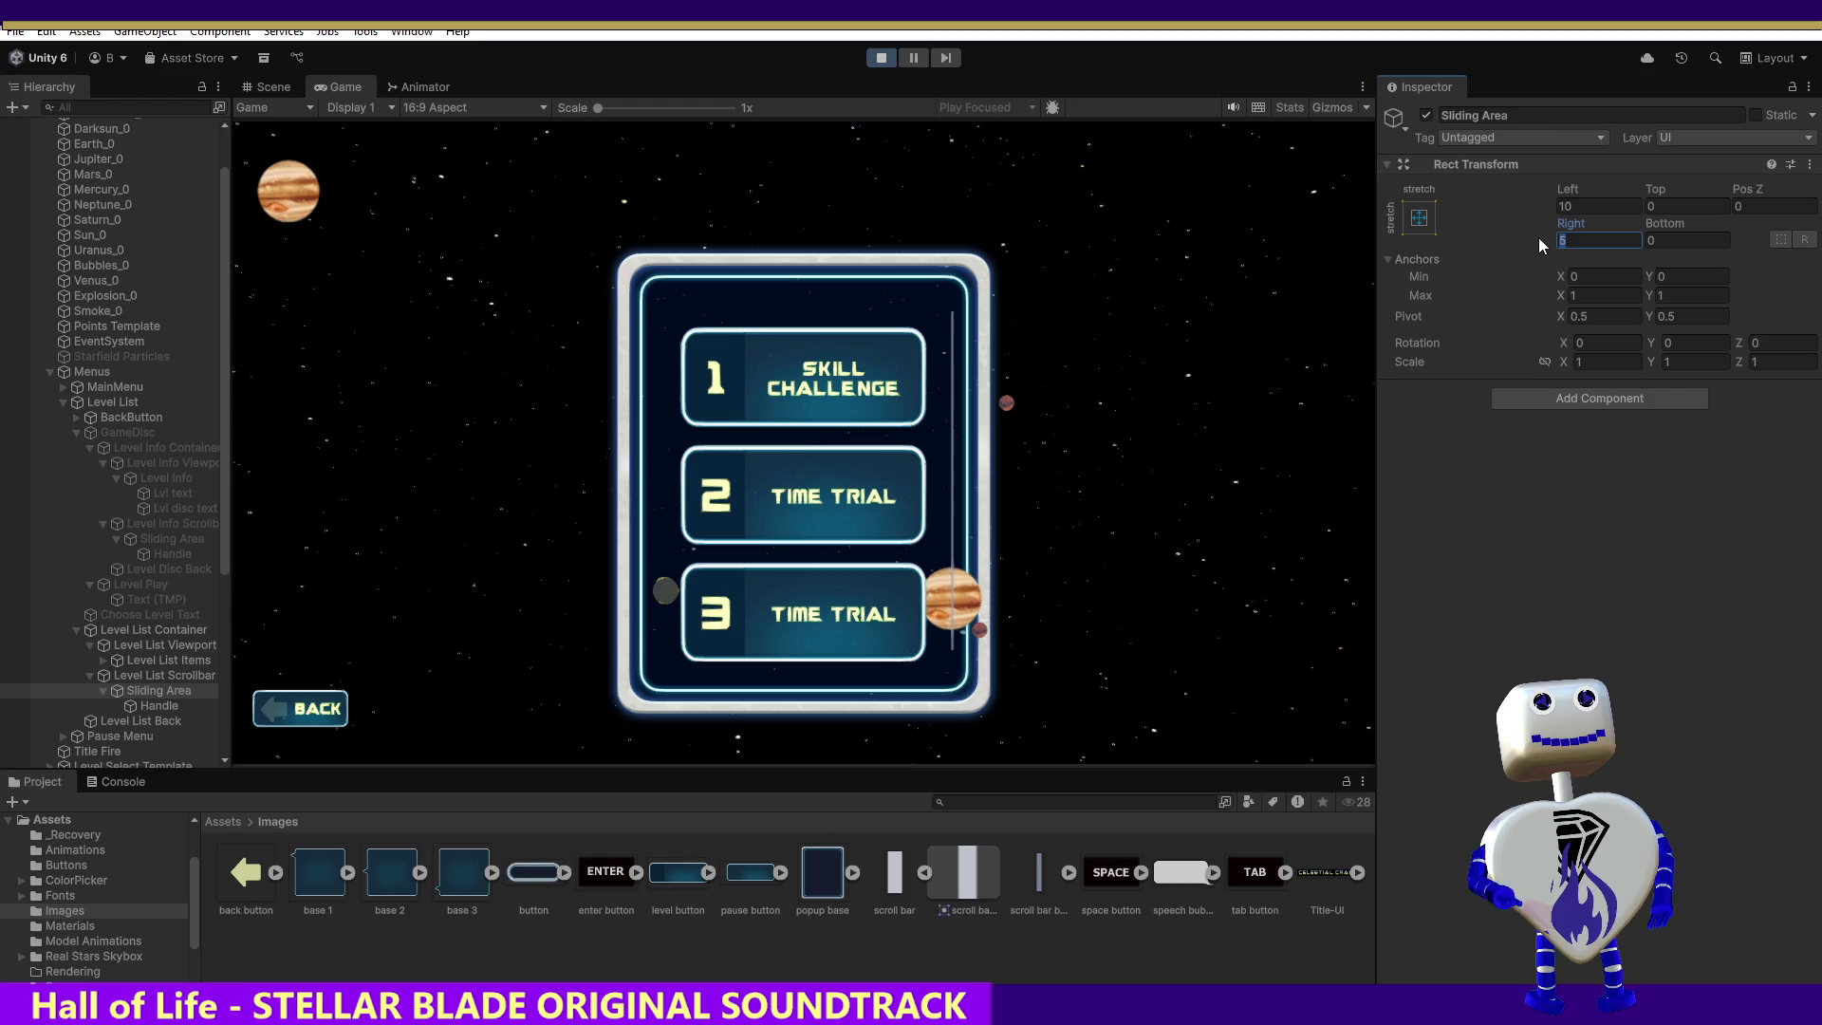
{"action": "type", "text": "5"}
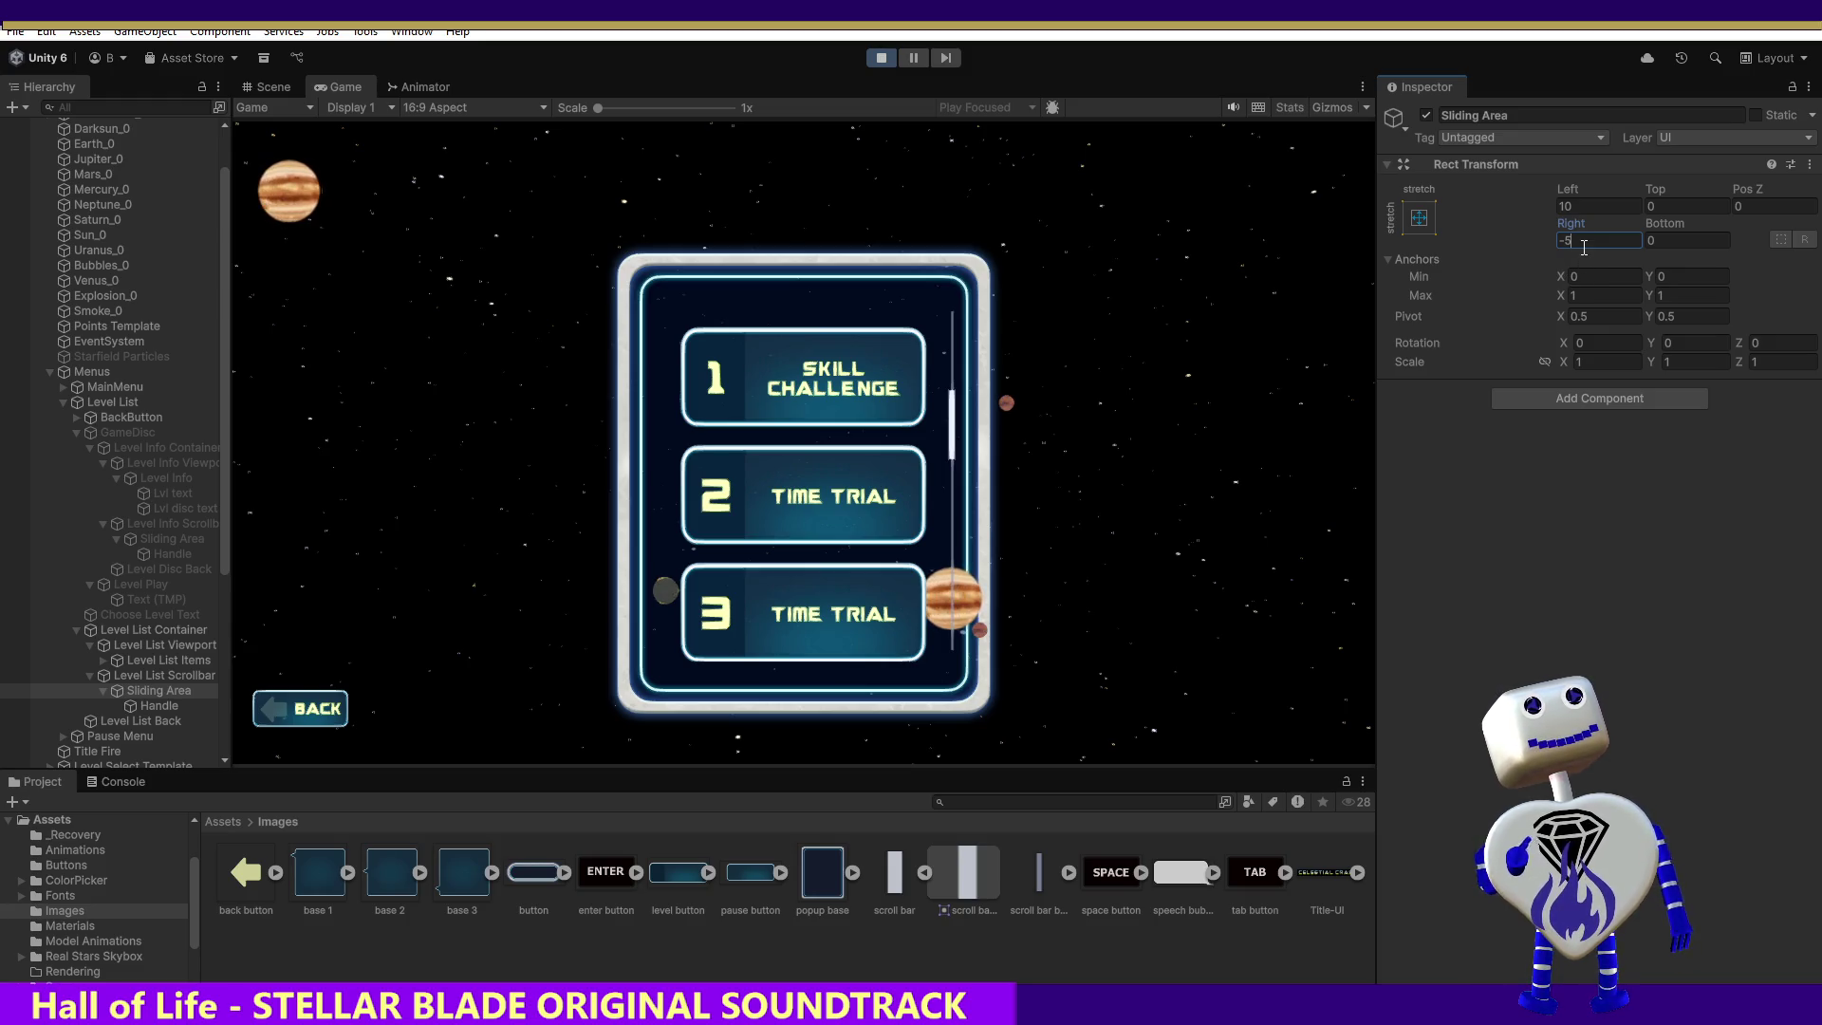
{"action": "left_click", "coordinate": [1584, 243]}
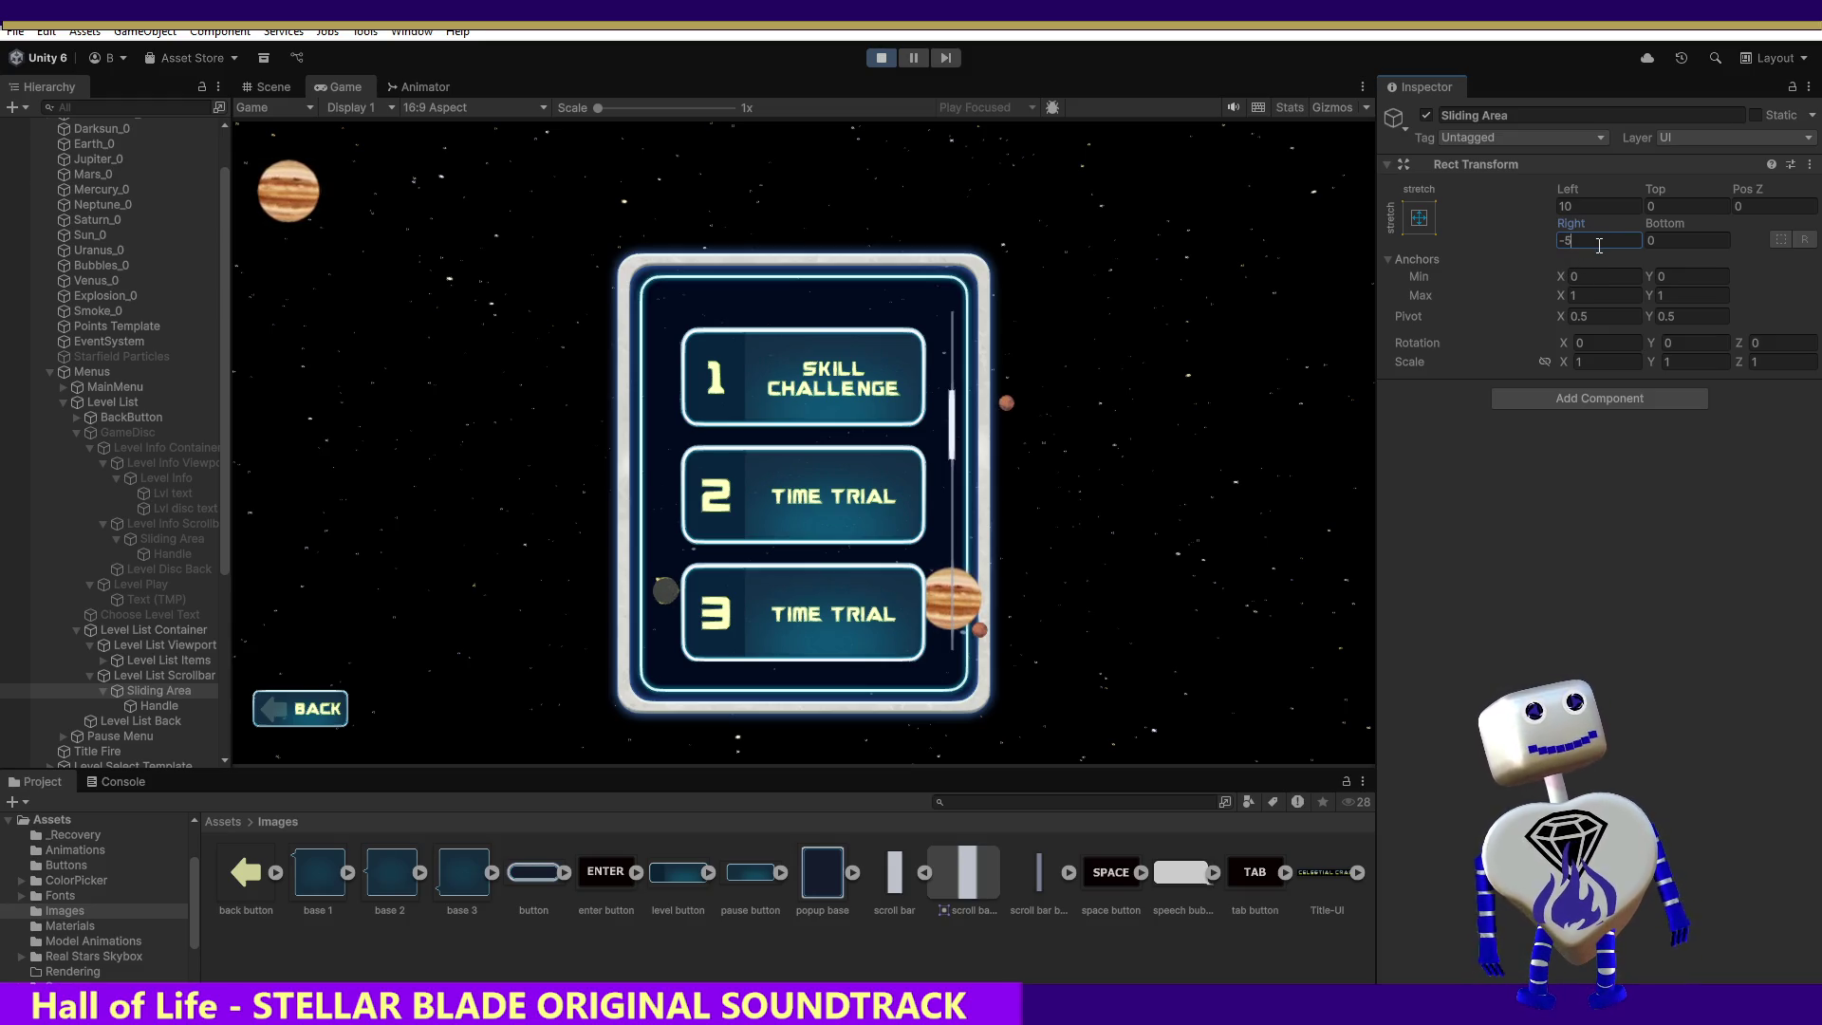
{"action": "key", "text": "BackSpace"}
{"action": "type", "text": "7"}
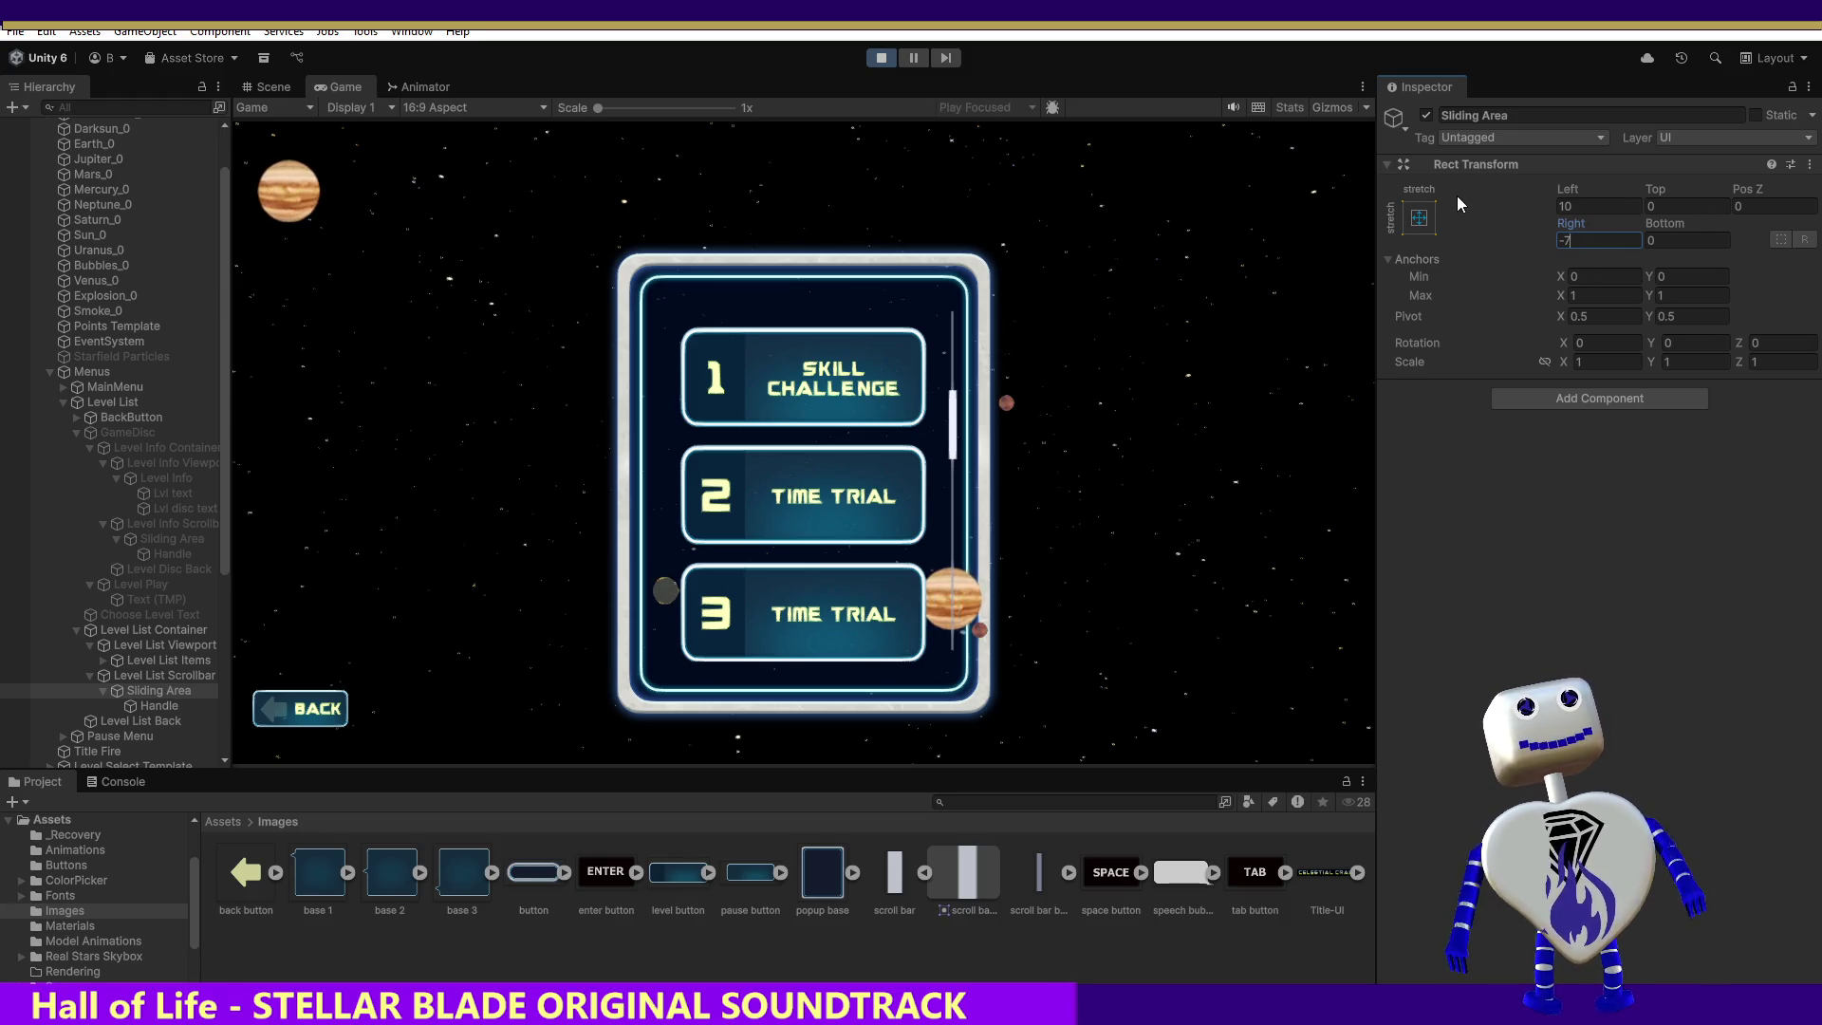
{"action": "key", "text": "BackSpace"}
{"action": "type", "text": "5"}
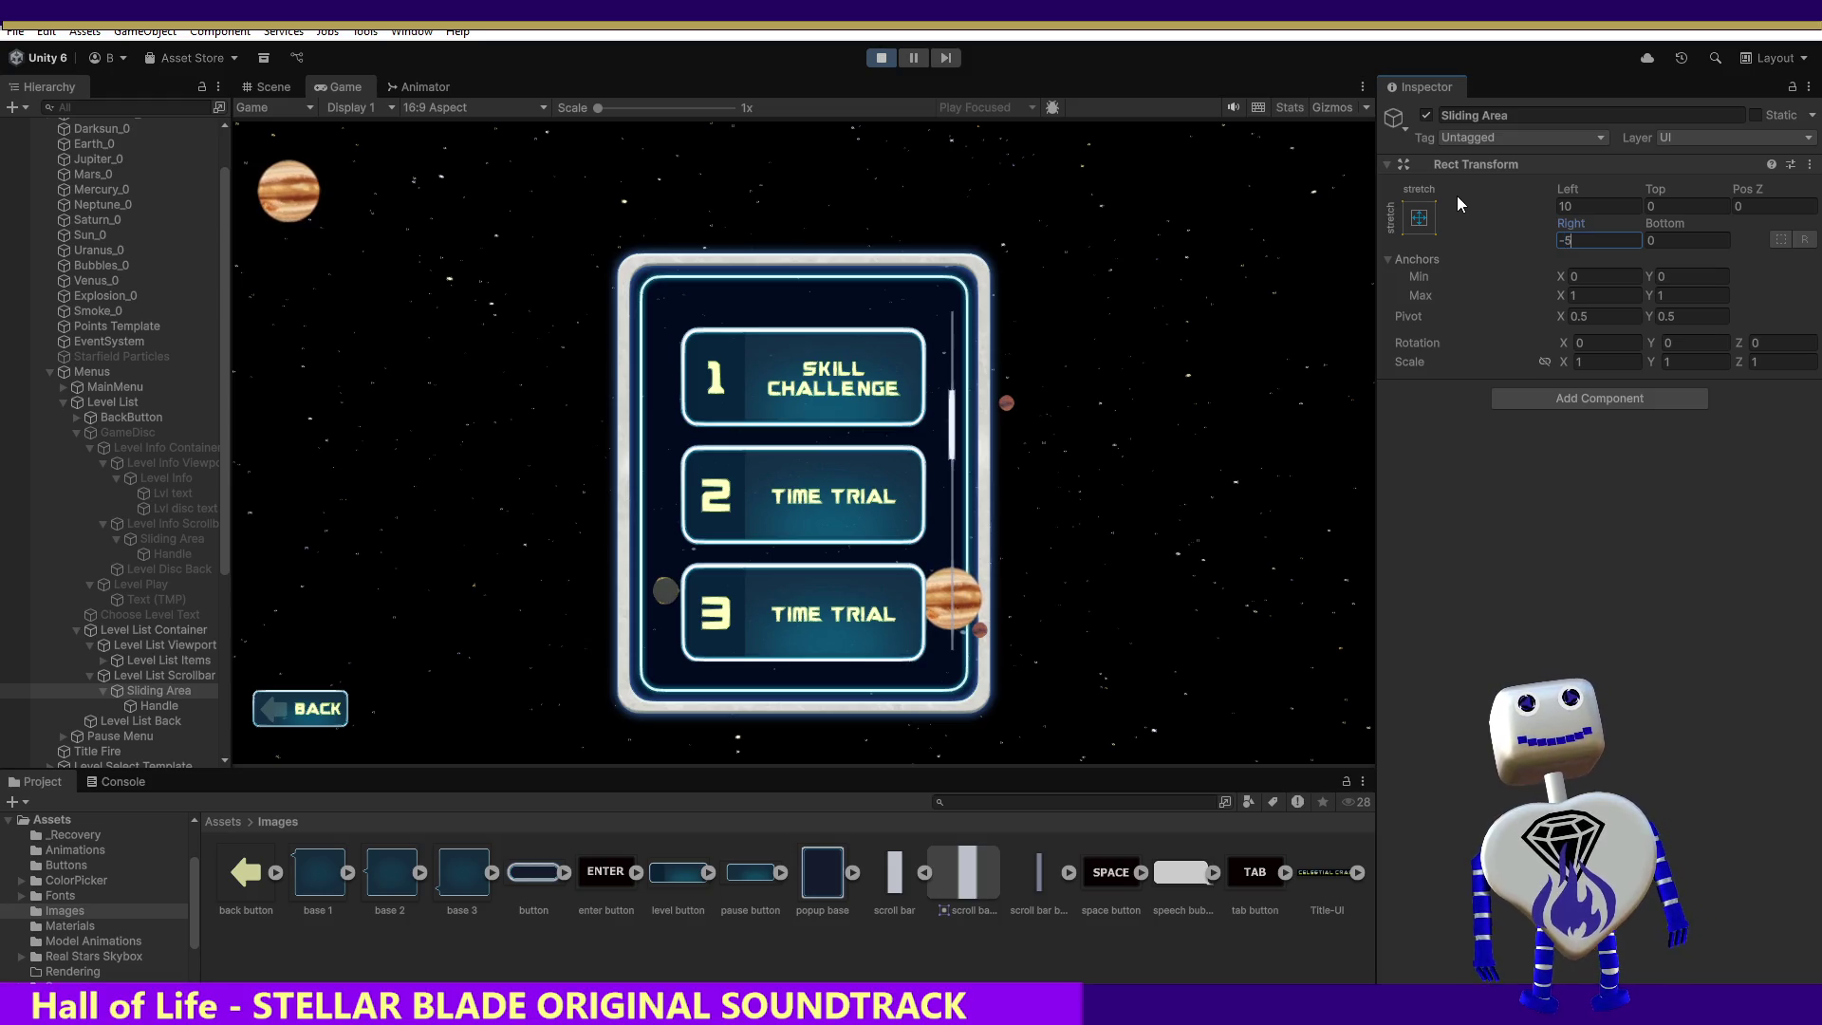
{"action": "key", "text": "BackSpace"}
{"action": "type", "text": "15"}
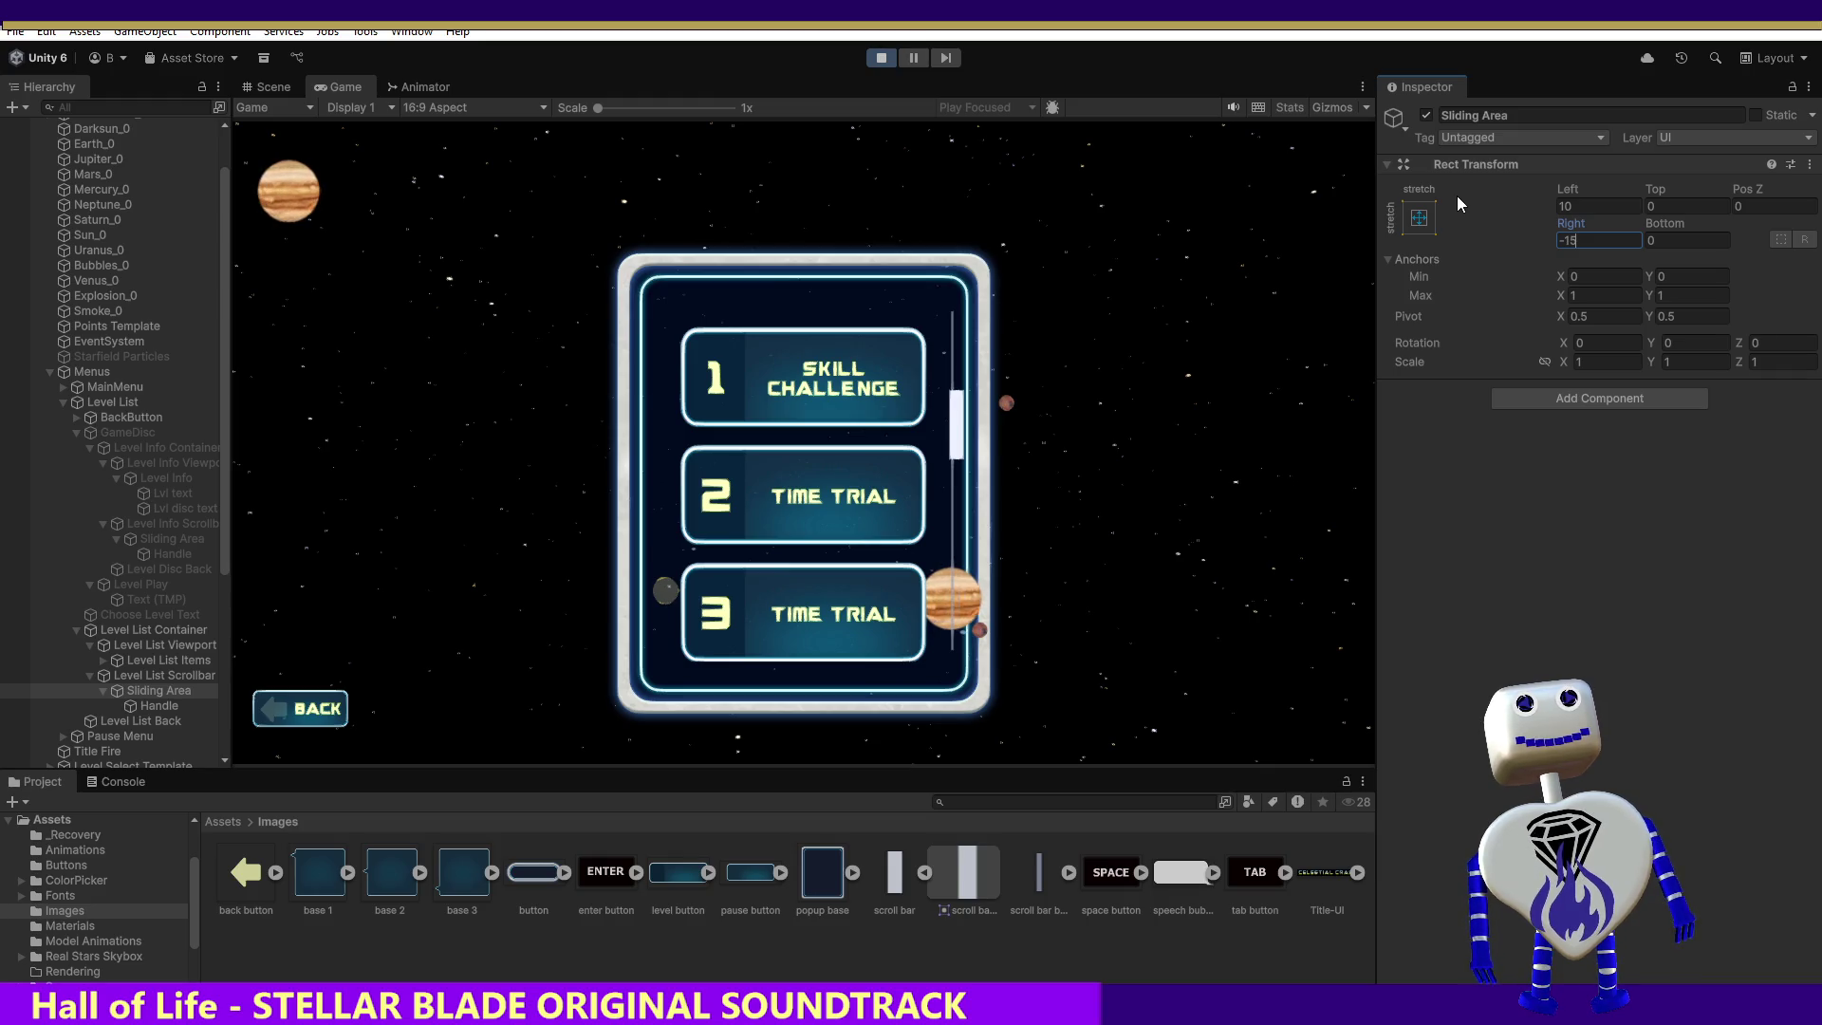
{"action": "key", "text": "BackSpace"}
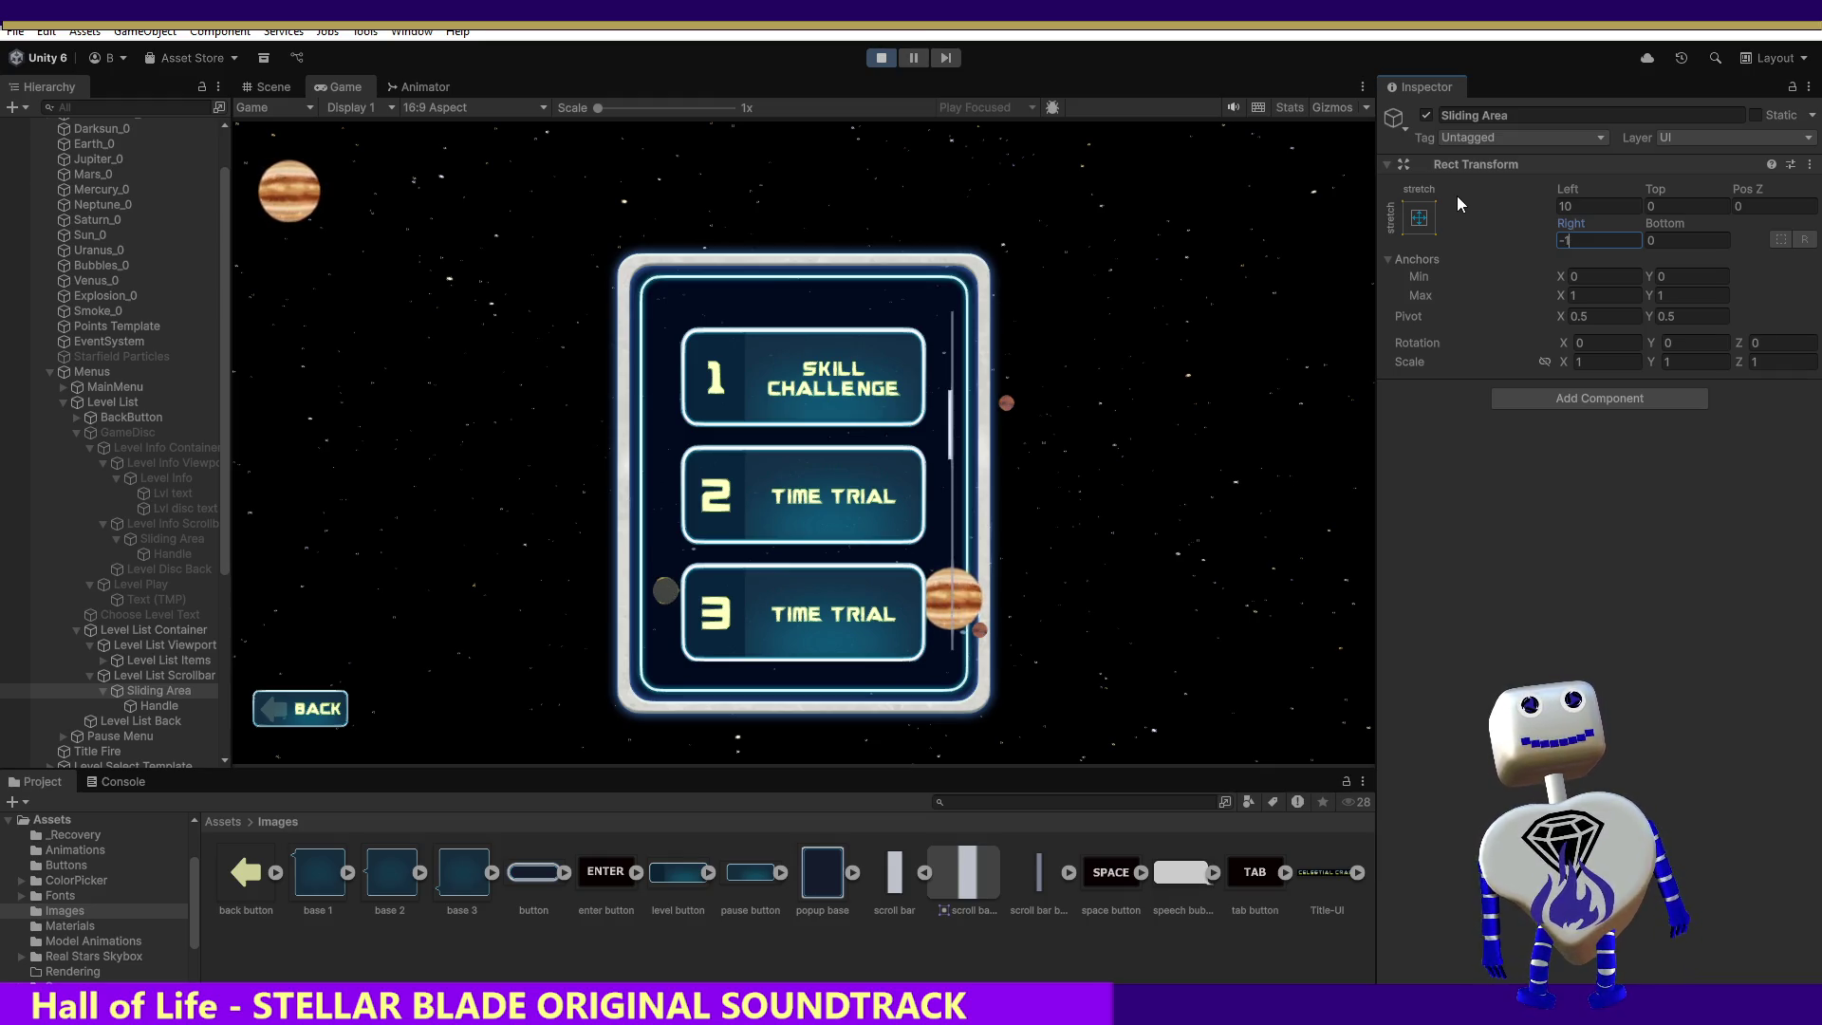
{"action": "type", "text": "2"}
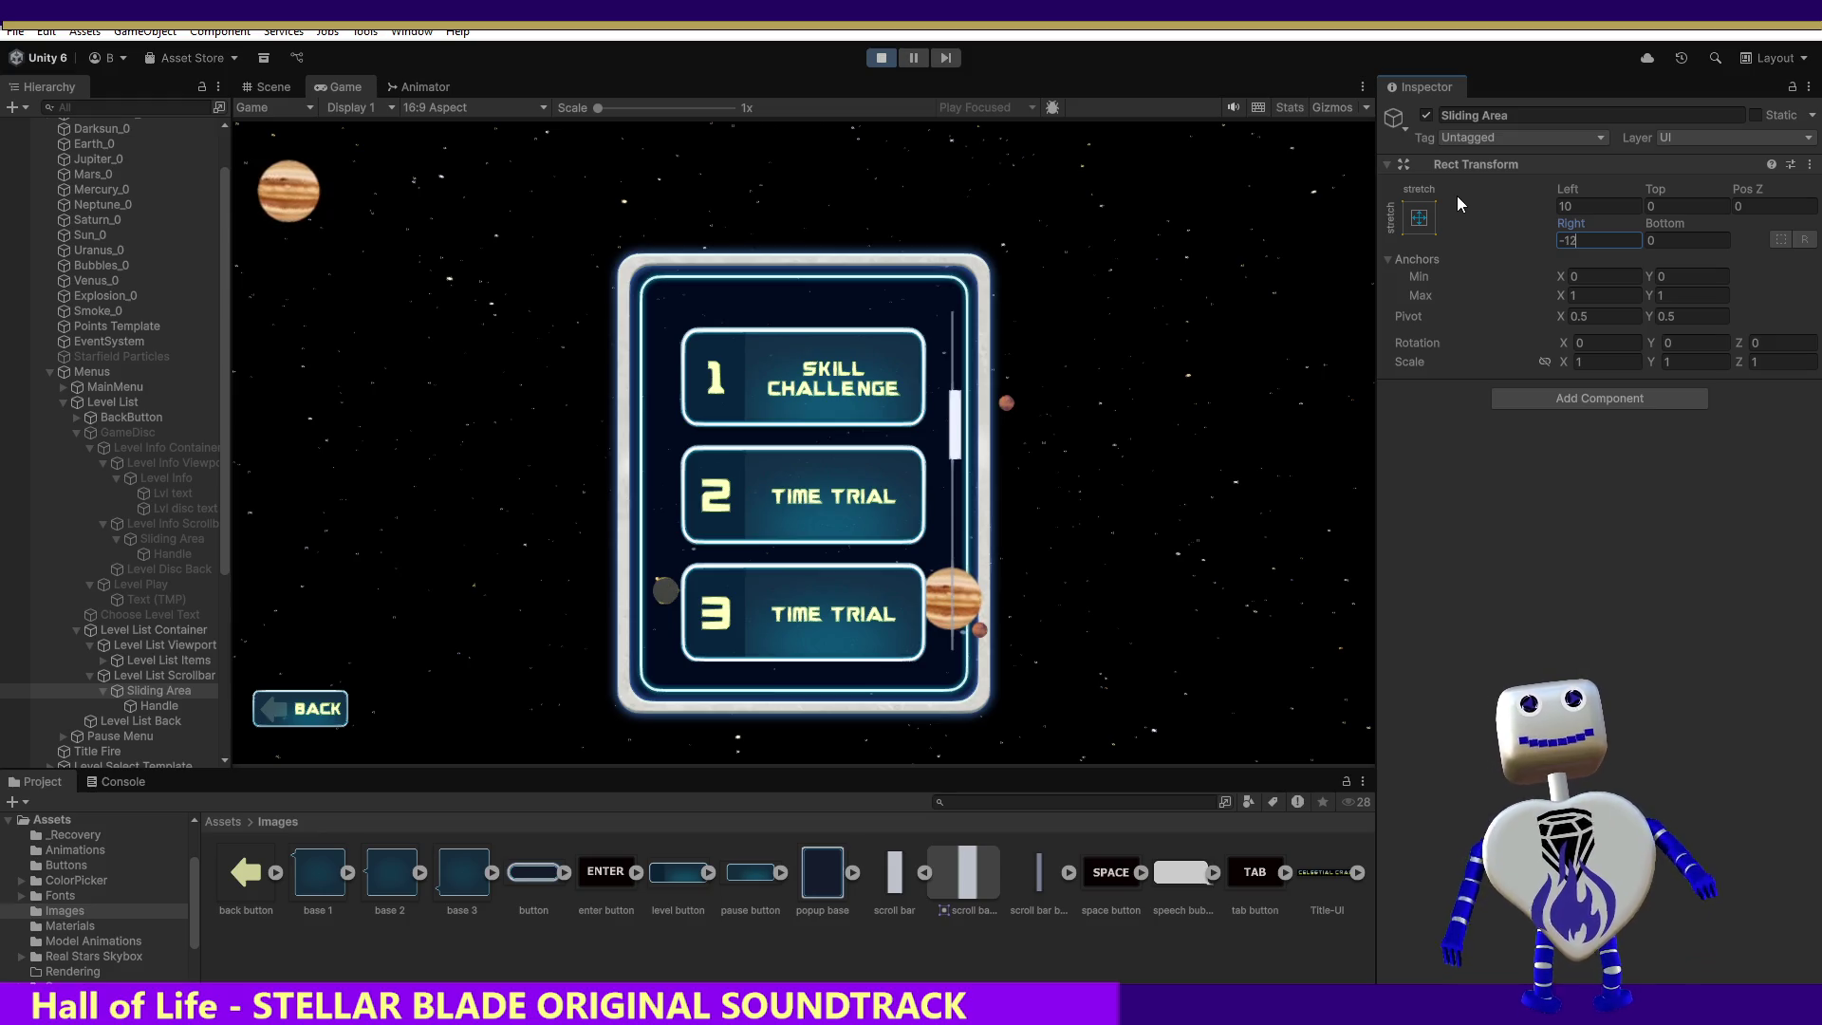
{"action": "key", "text": "BackSpace"}
{"action": "type", "text": "1"}
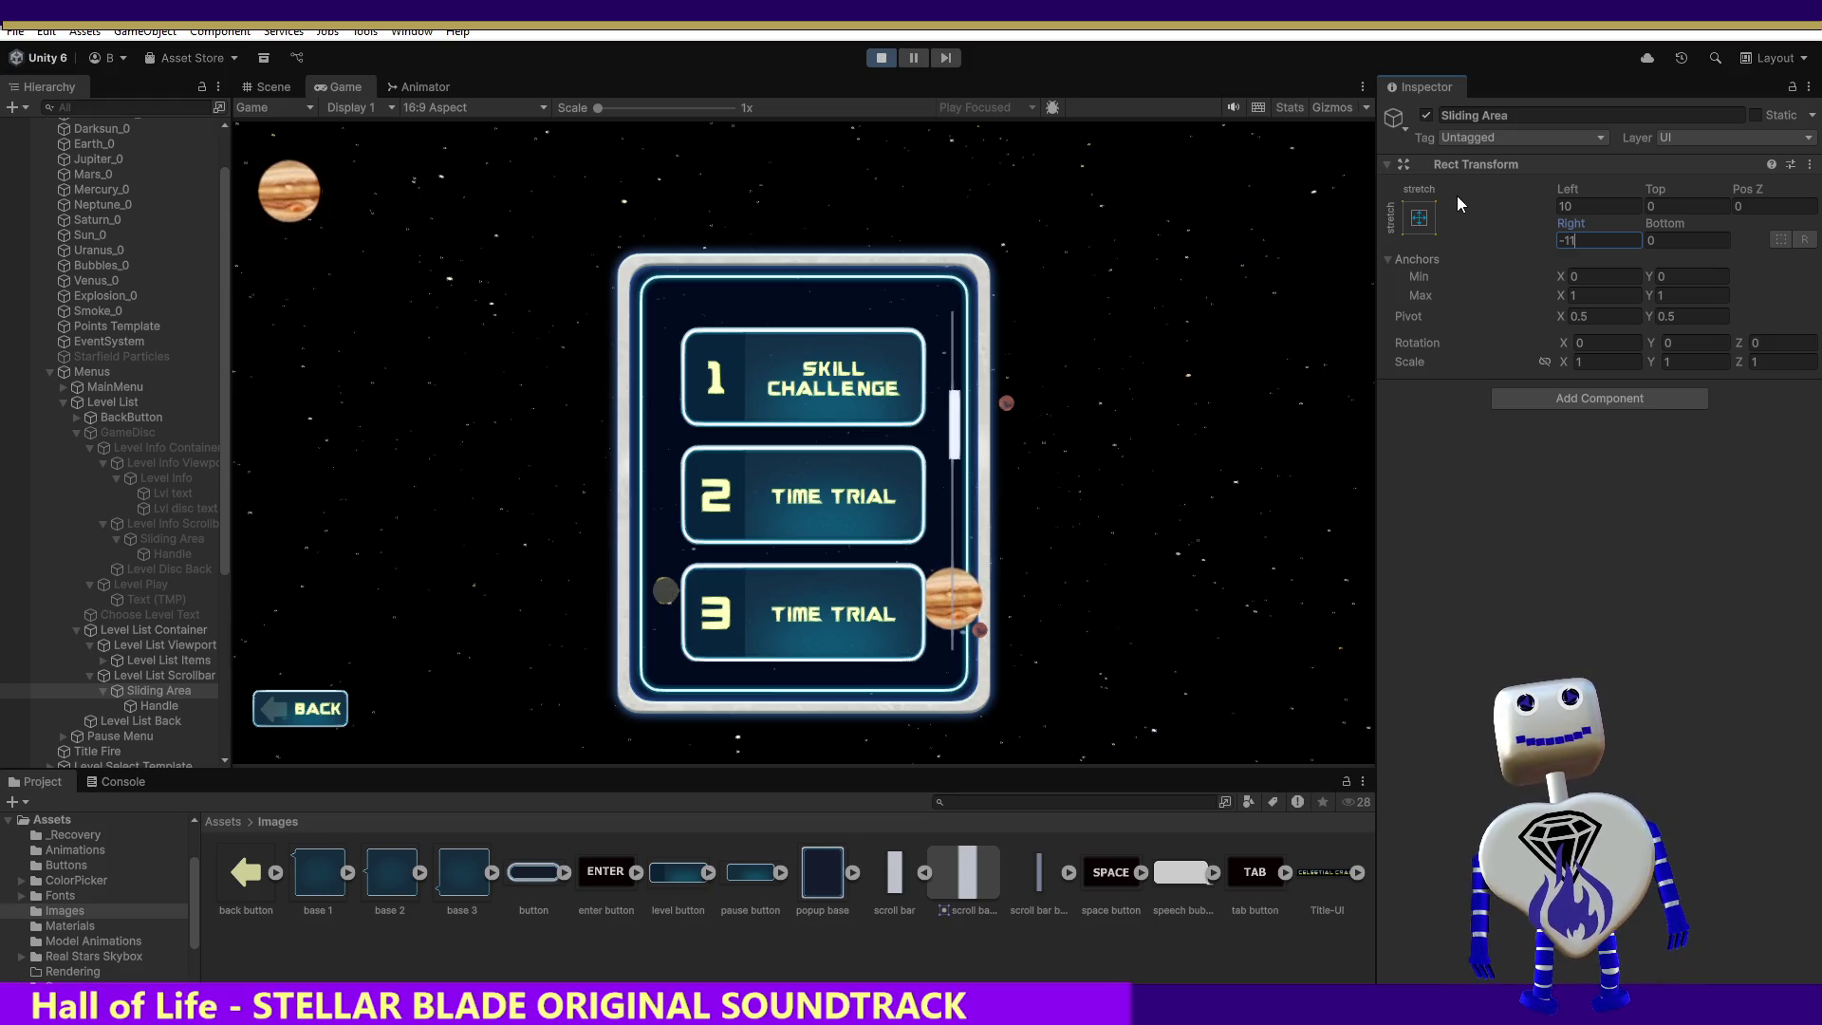
Step: Try Left inset values 11, 9, 7, 6 and 8, settling on Left 9
{"action": "left_click", "coordinate": [1581, 203]}
{"action": "key", "text": "BackSpace"}
{"action": "type", "text": "1"}
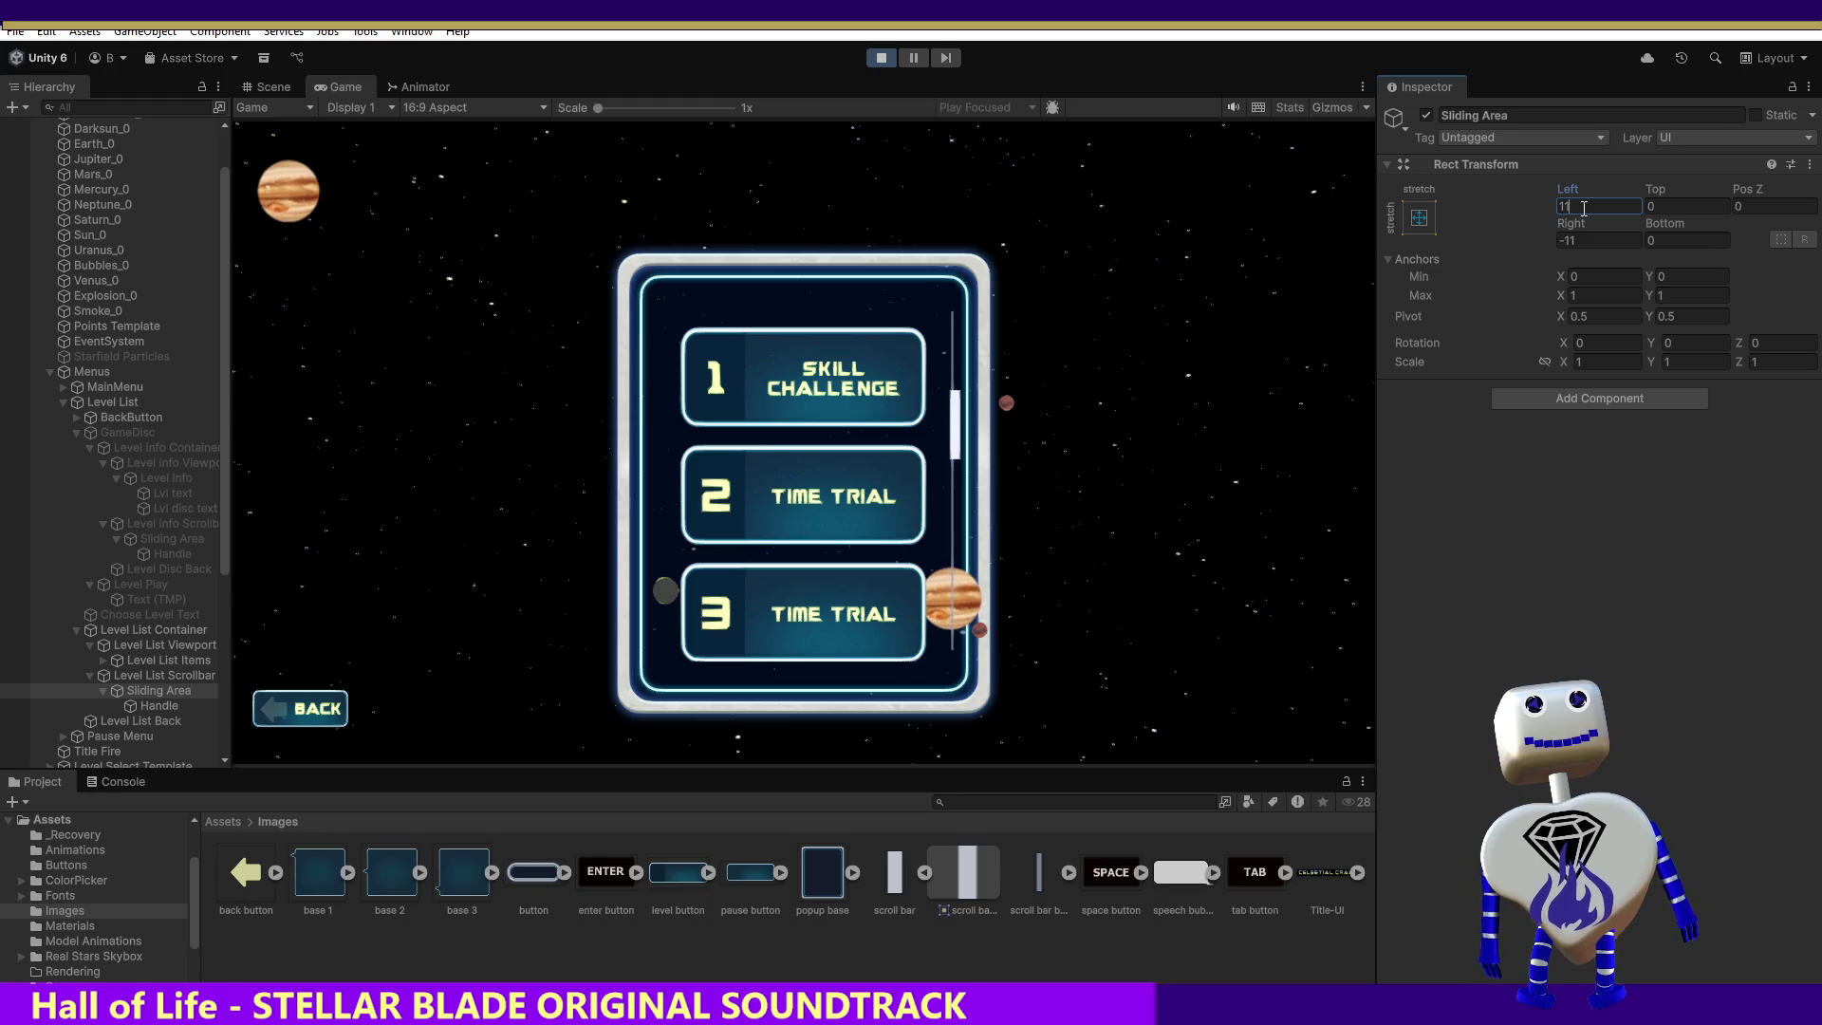
{"action": "key", "text": "BackSpace"}
{"action": "key", "text": "BackSpace"}
{"action": "type", "text": "97"}
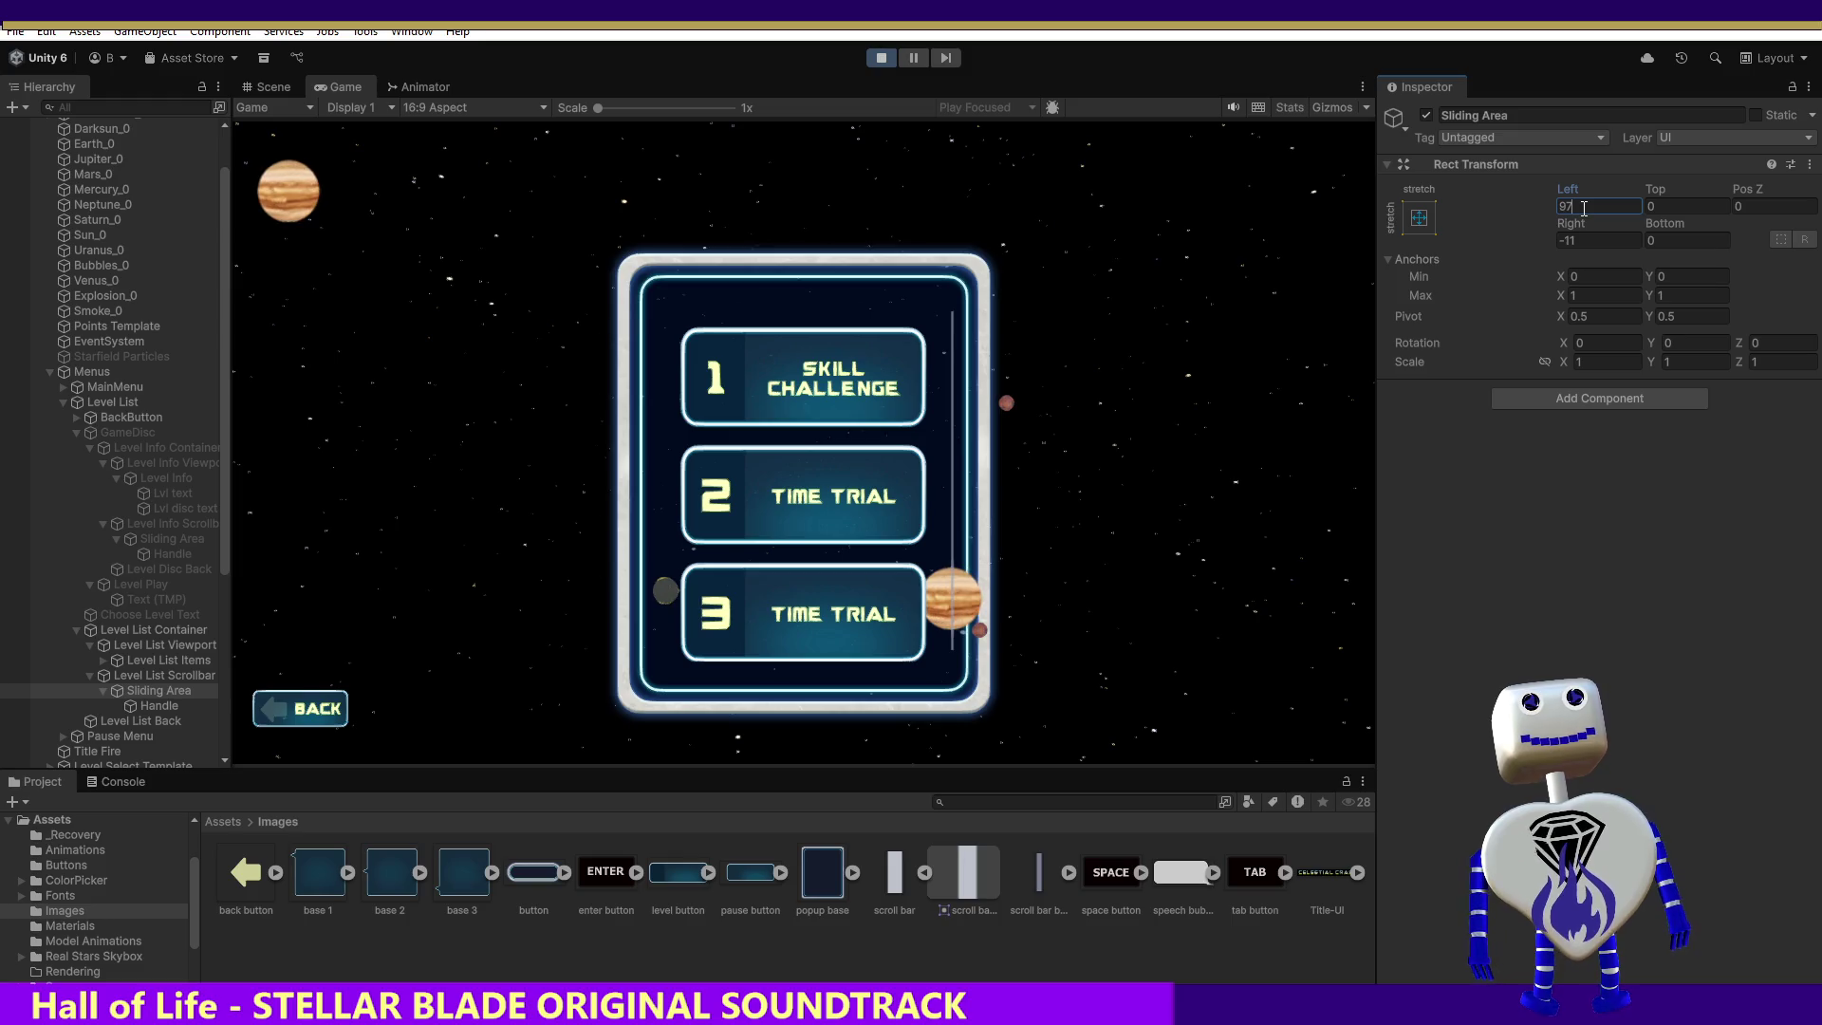
{"action": "key", "text": "BackSpace"}
{"action": "type", "text": "7"}
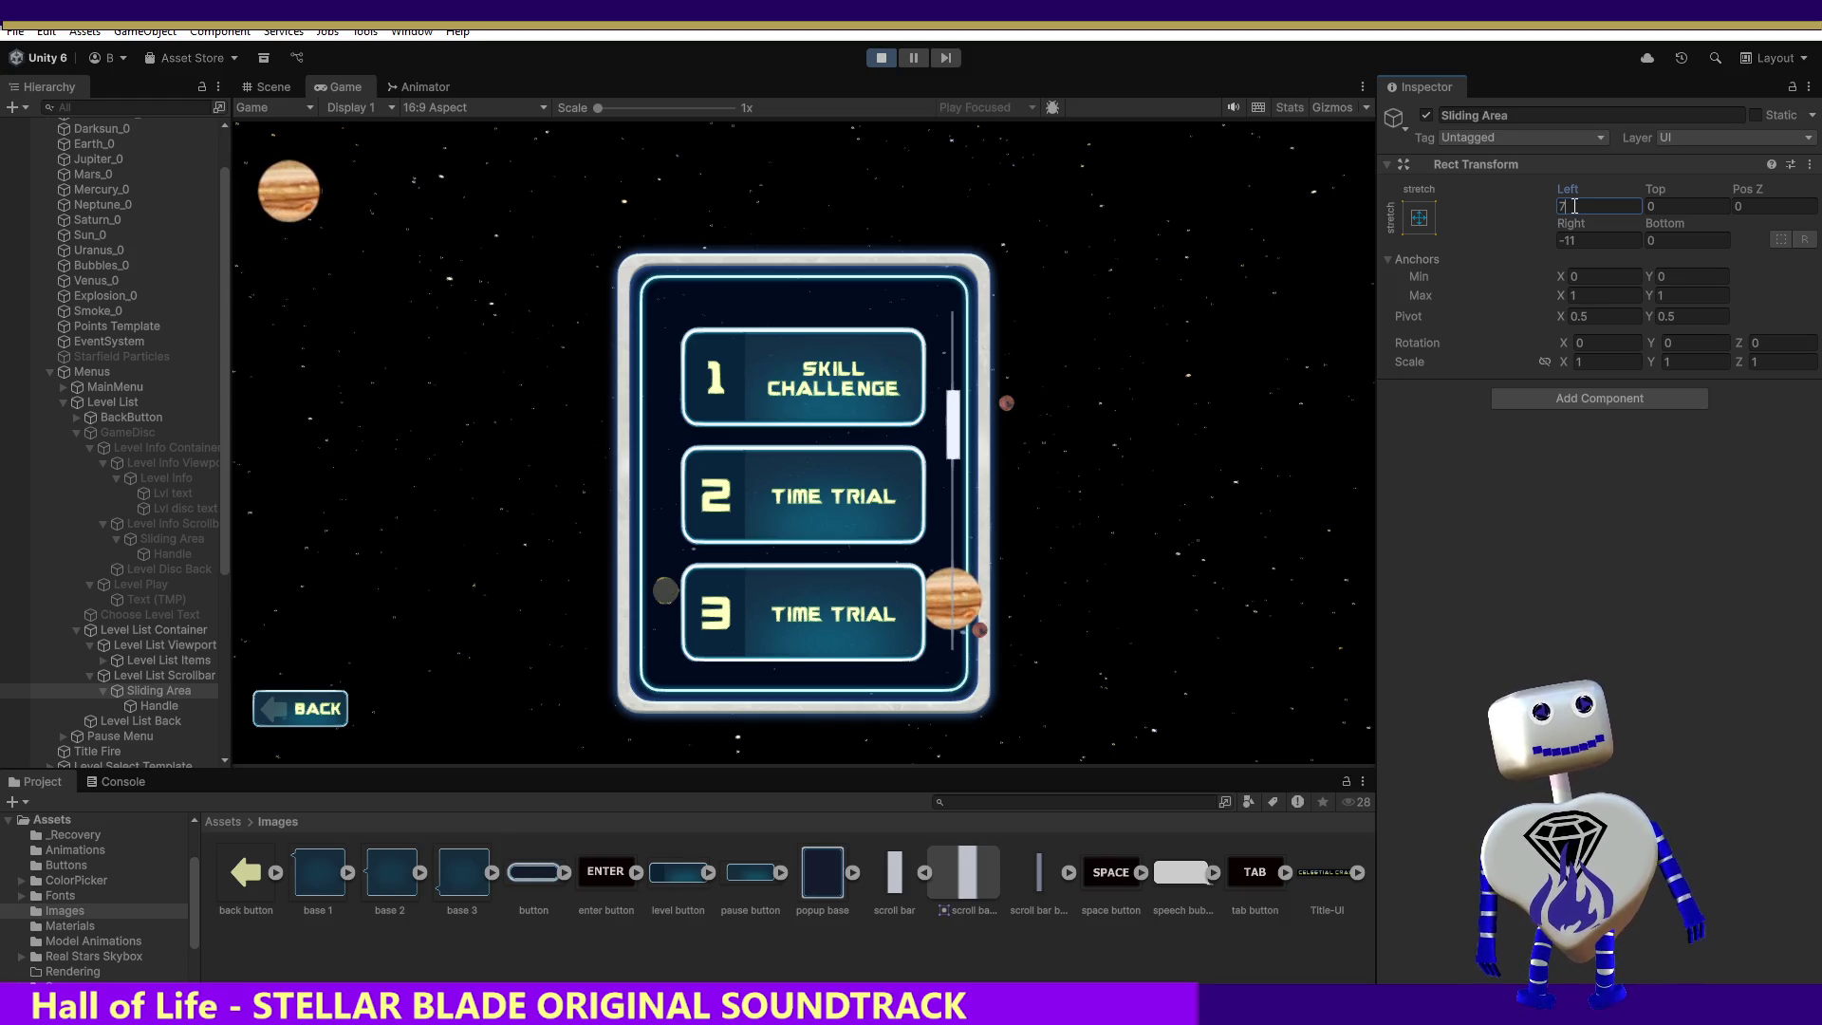
{"action": "key", "text": "BackSpace"}
{"action": "type", "text": "6"}
{"action": "key", "text": "BackSpace"}
{"action": "type", "text": "8"}
{"action": "key", "text": "BackSpace"}
{"action": "type", "text": "9"}
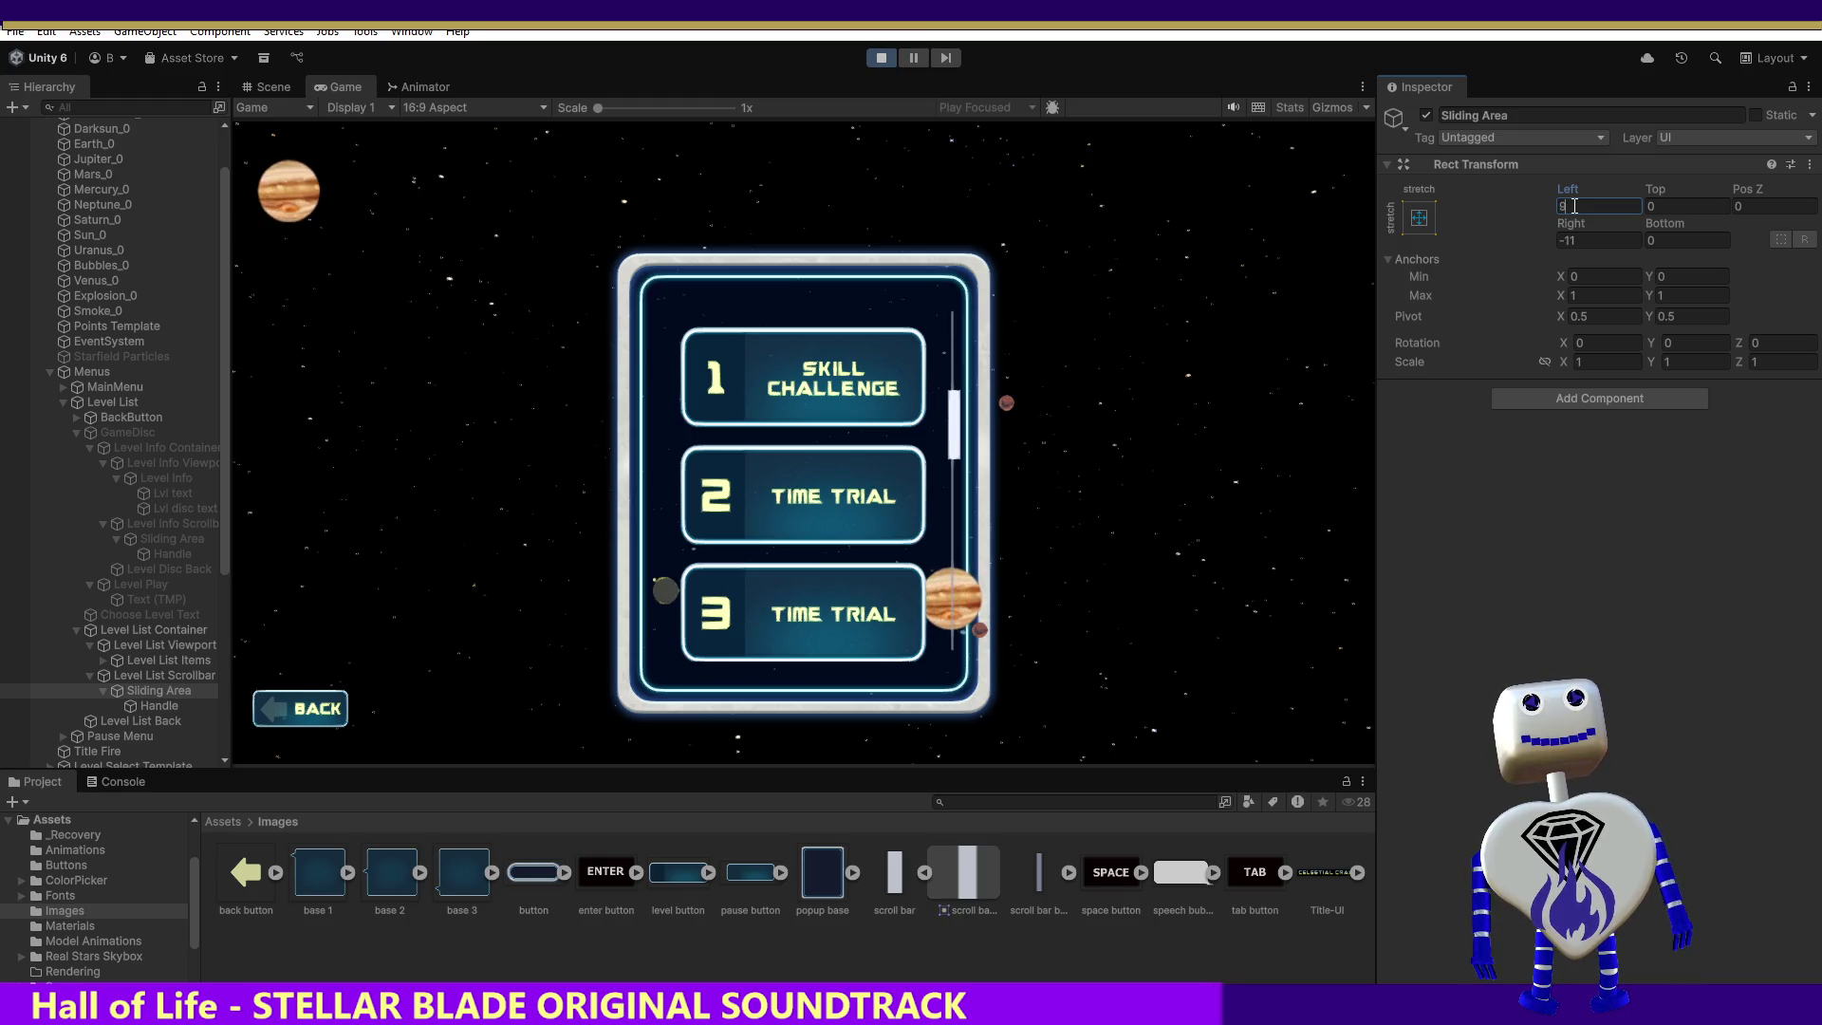
{"action": "left_click", "coordinate": [1585, 241]}
Step: Try Right values -10, -9, -8 and -7, settling on Right -9
{"action": "key", "text": "BackSpace"}
{"action": "type", "text": "0"}
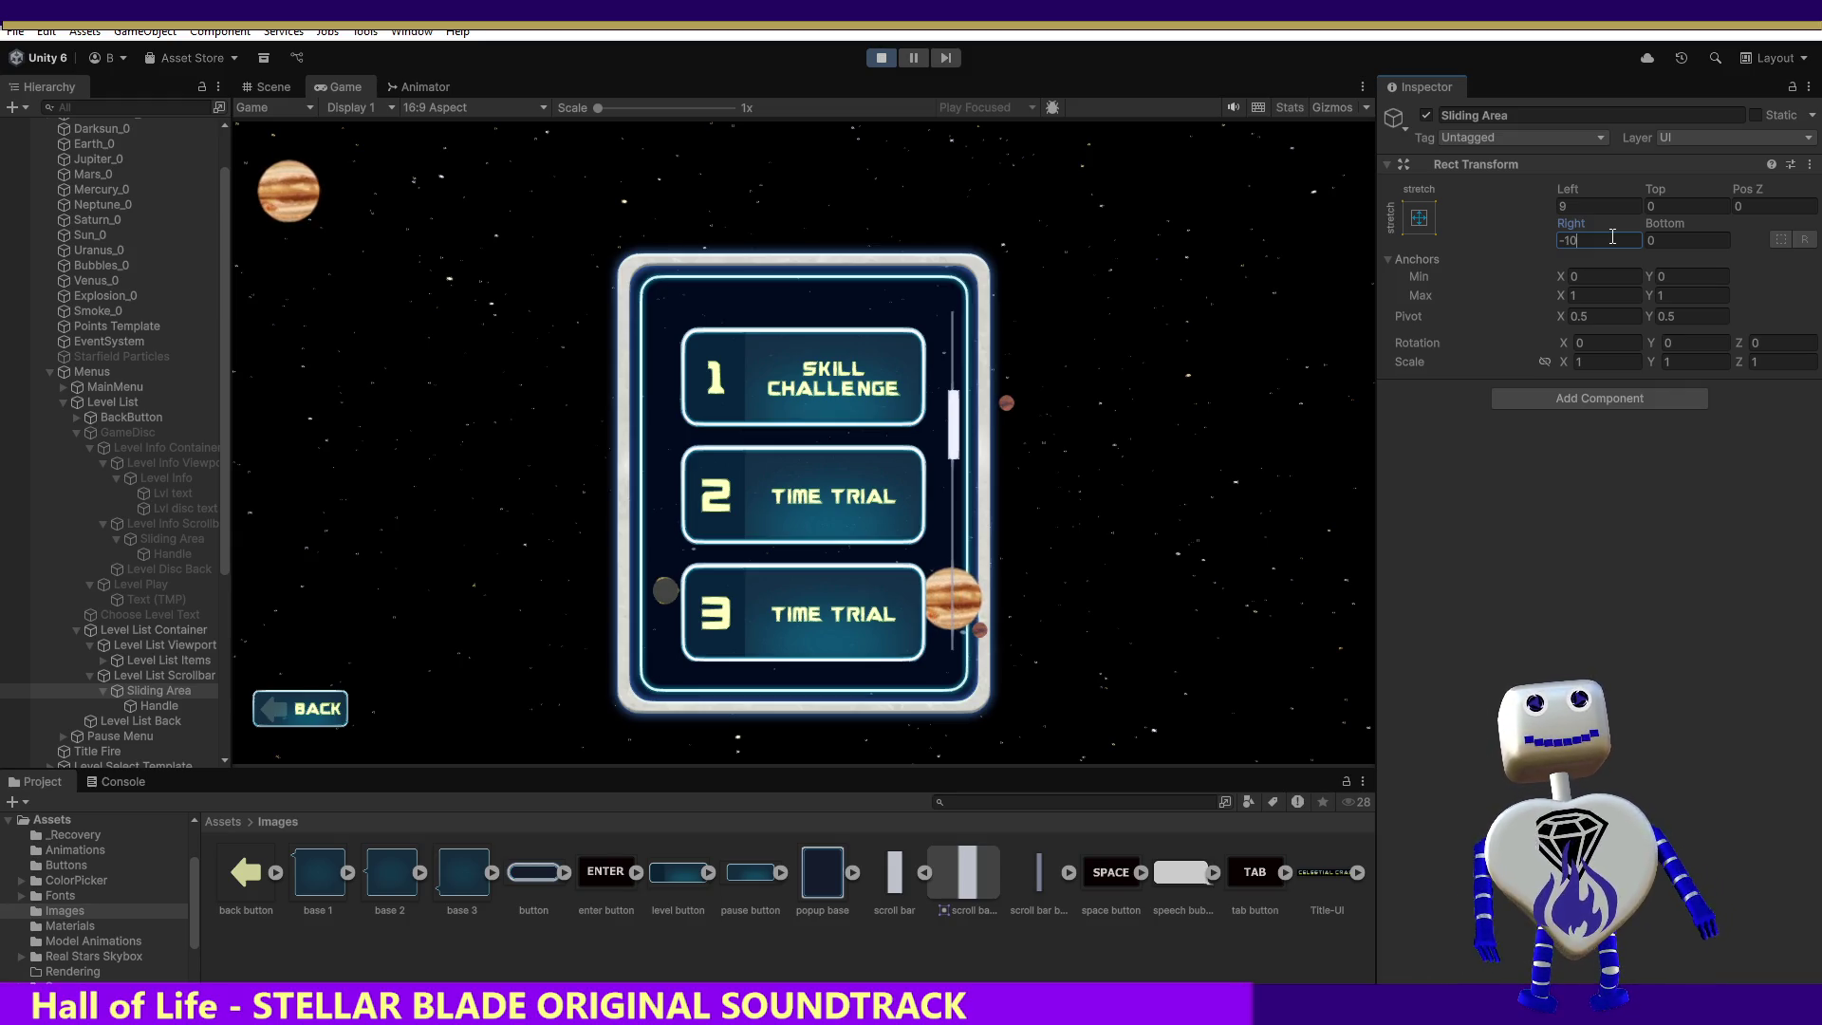
{"action": "key", "text": "BackSpace"}
{"action": "key", "text": "BackSpace"}
{"action": "type", "text": "9"}
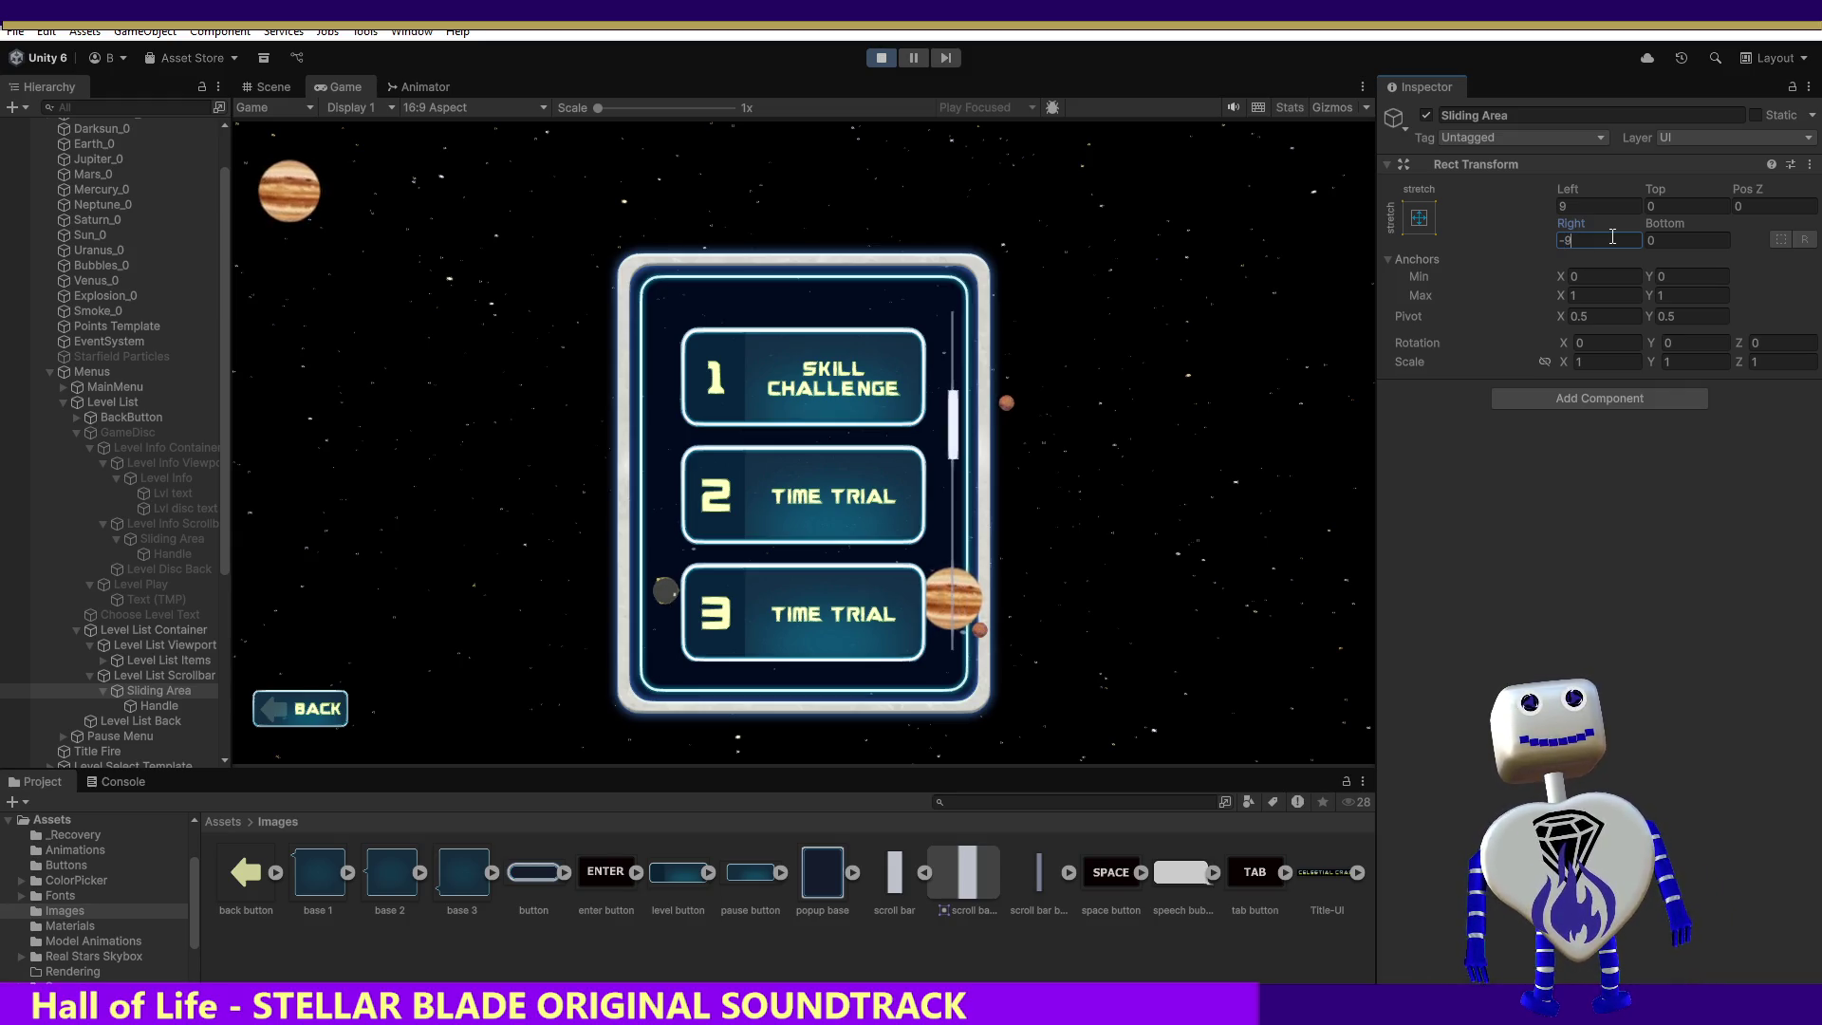
{"action": "key", "text": "BackSpace"}
{"action": "type", "text": "8"}
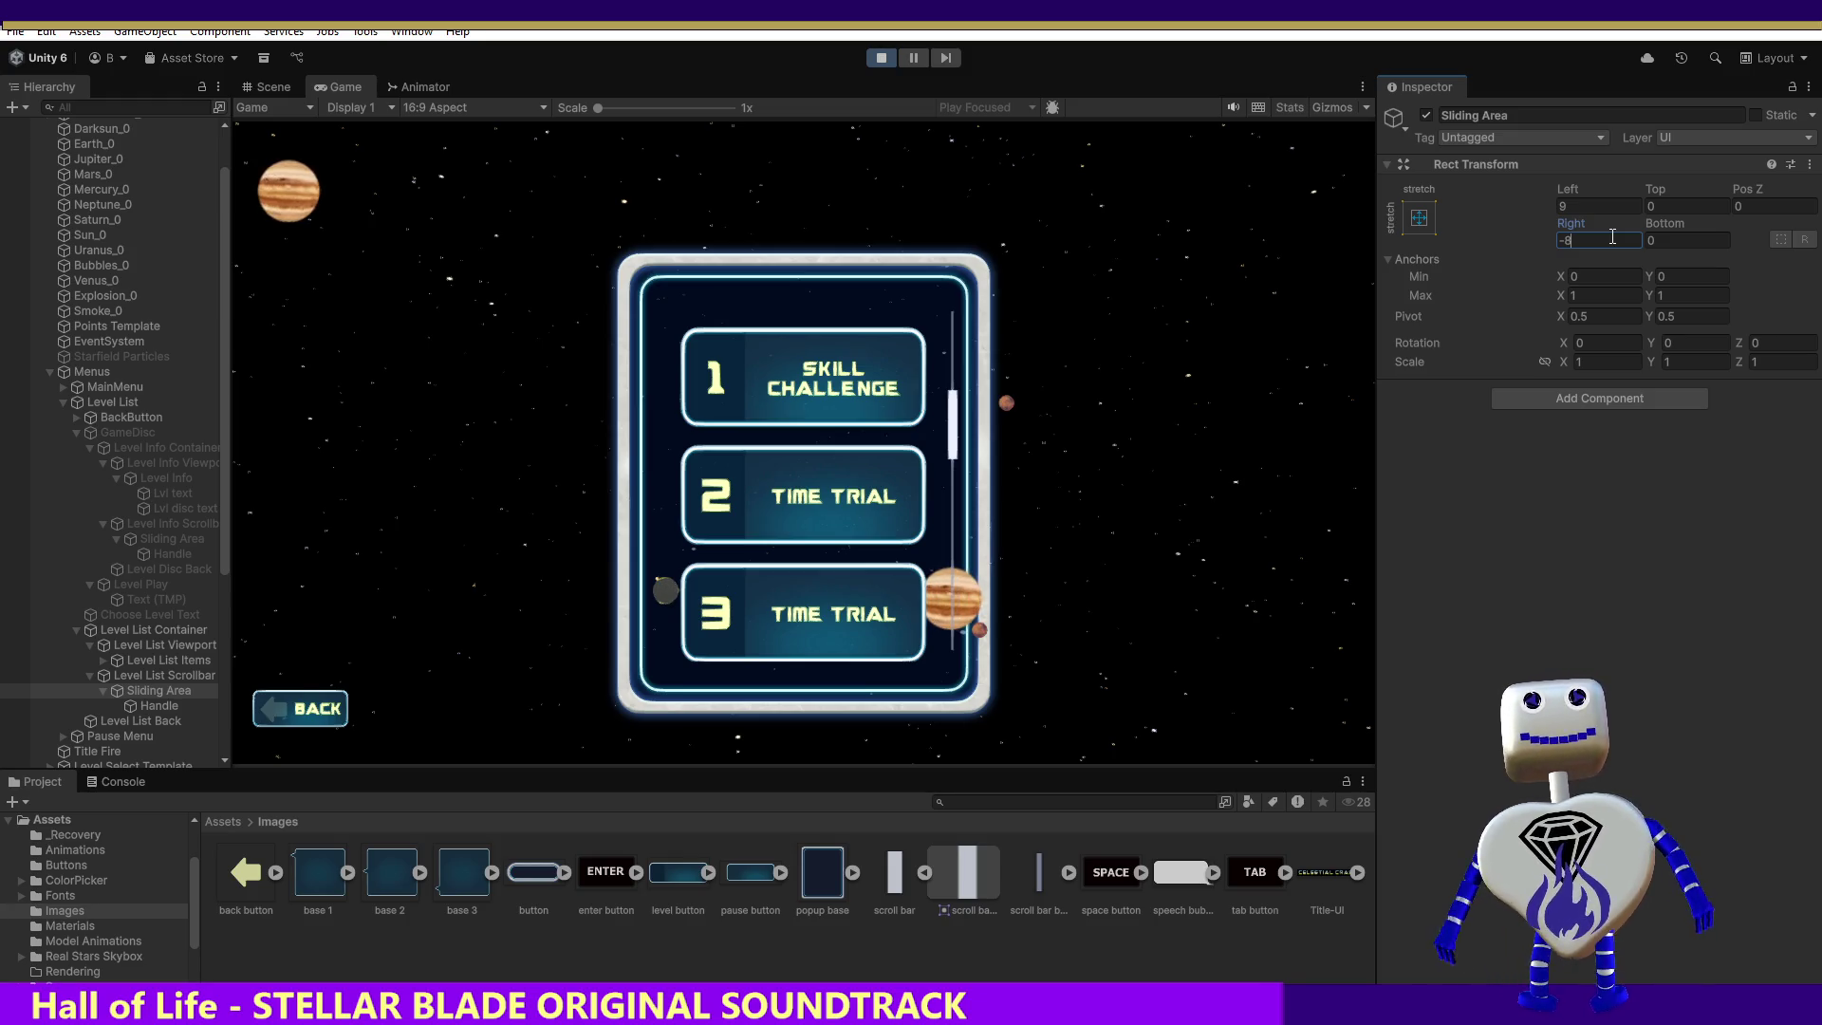
{"action": "key", "text": "BackSpace"}
{"action": "type", "text": "7"}
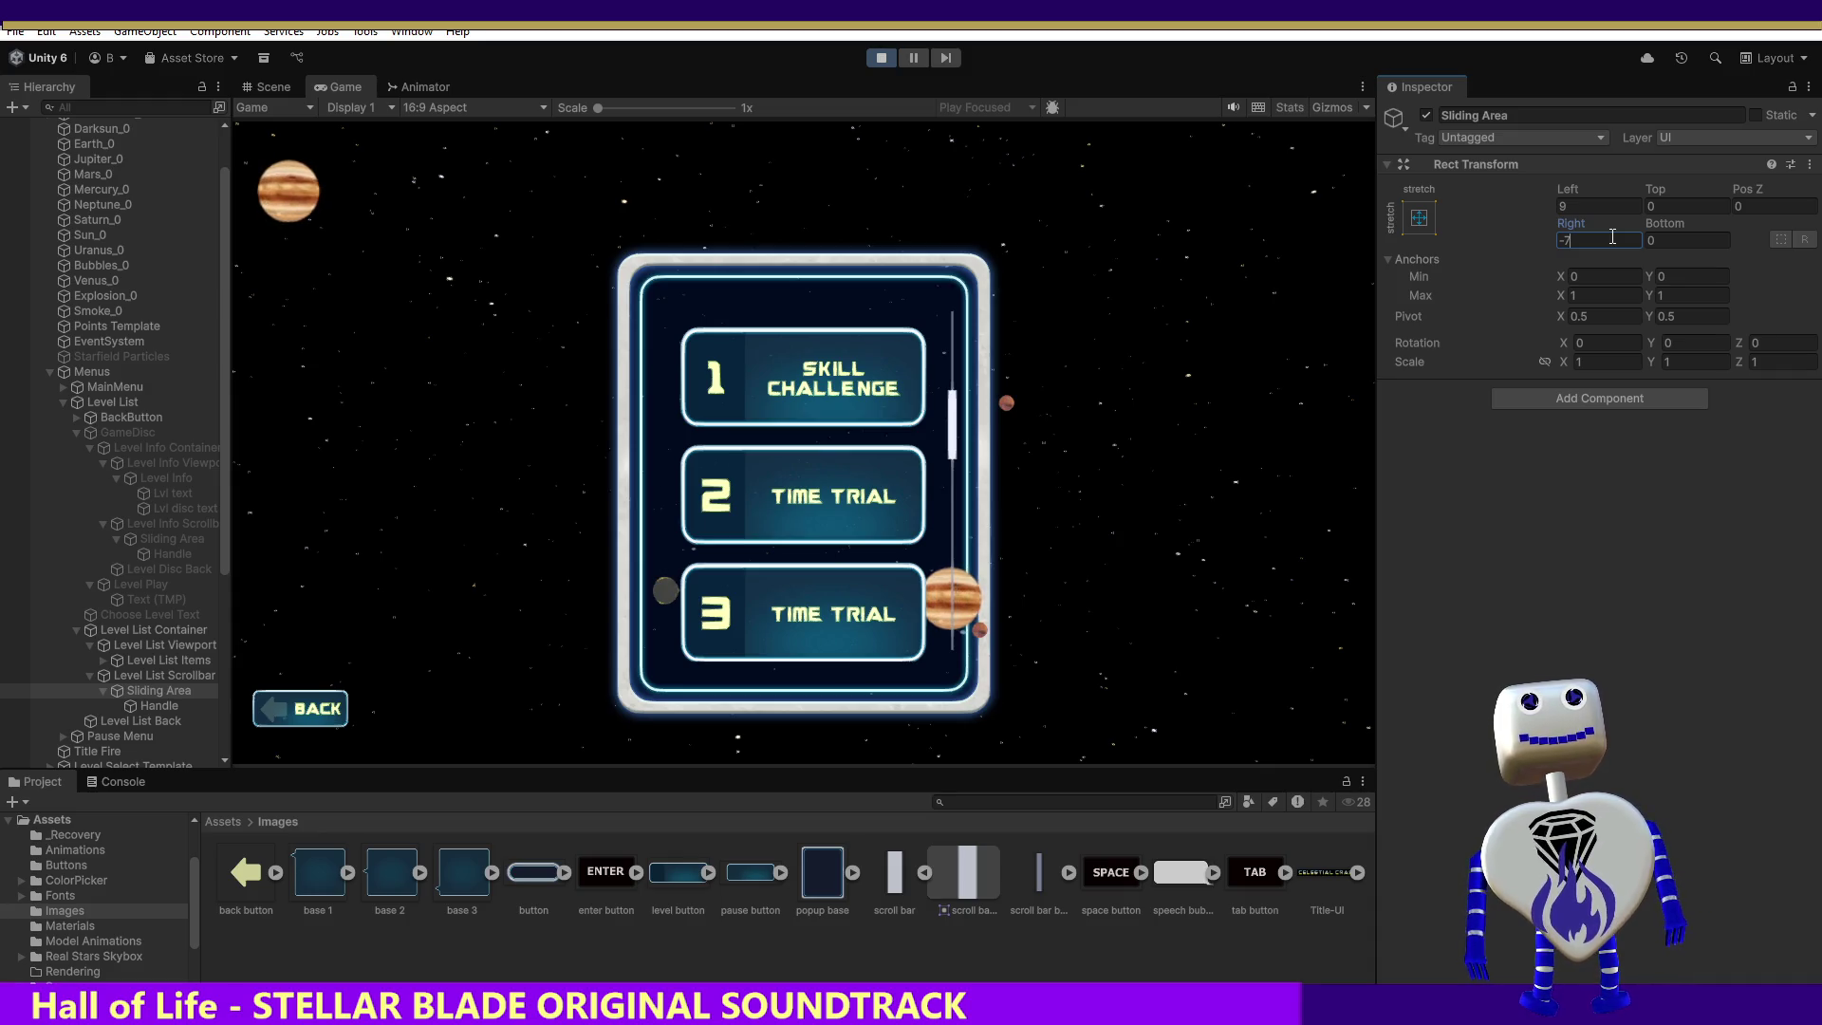
{"action": "key", "text": "BackSpace"}
{"action": "type", "text": "9"}
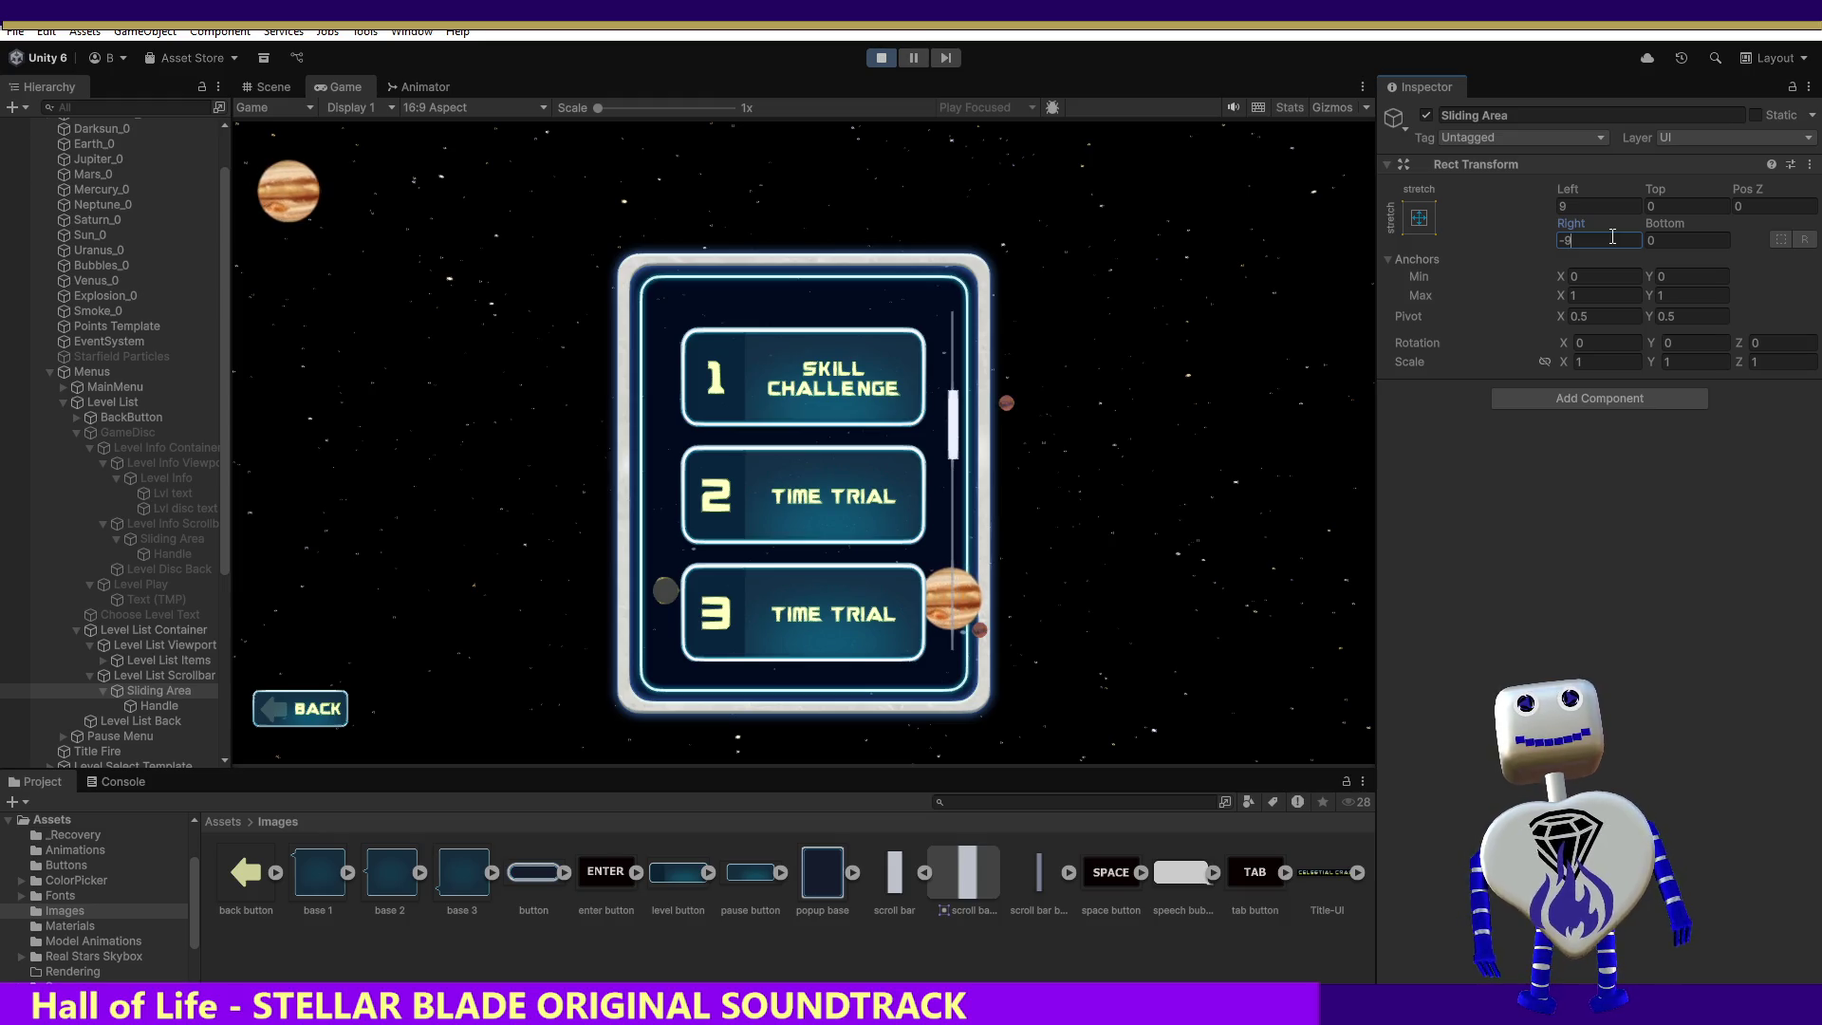
{"action": "left_click", "coordinate": [1587, 205]}
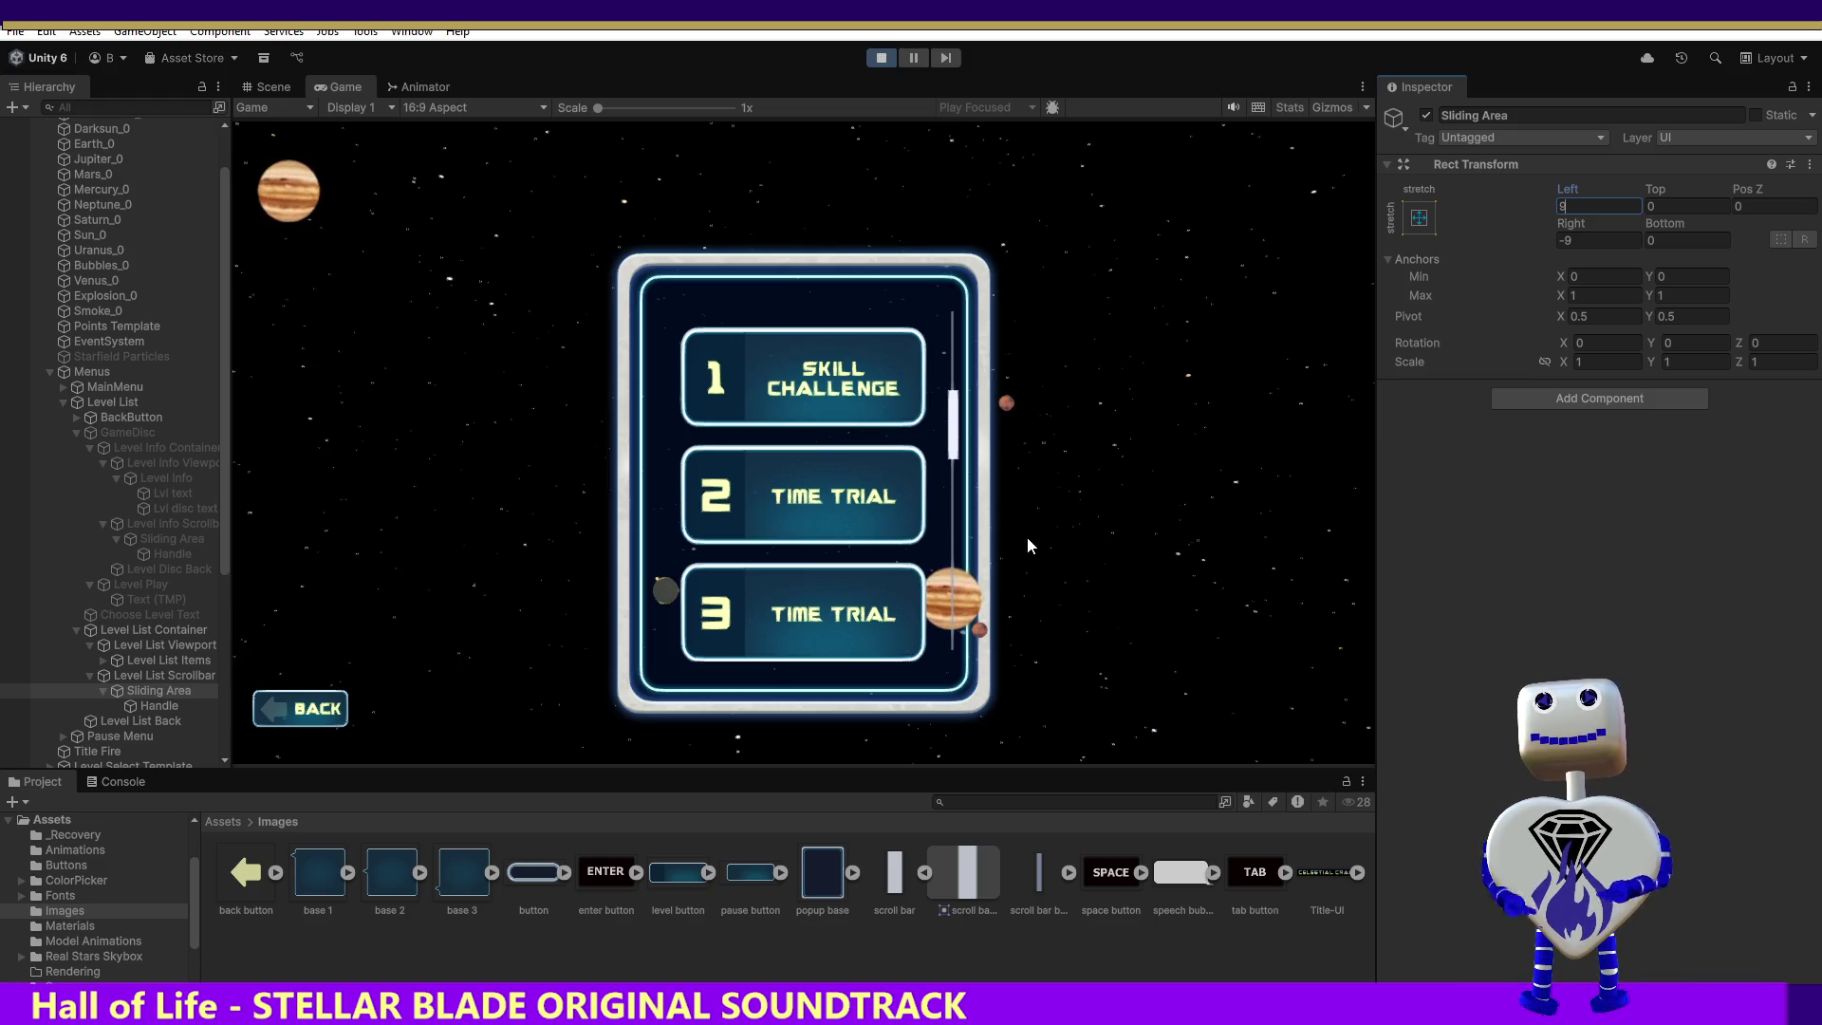
Step: Enter 15 as the Sliding Area's Bottom offset to shorten the scrollbar track
{"action": "left_click", "coordinate": [1685, 240]}
{"action": "type", "text": "15"}
{"action": "left_click", "coordinate": [1650, 207]}
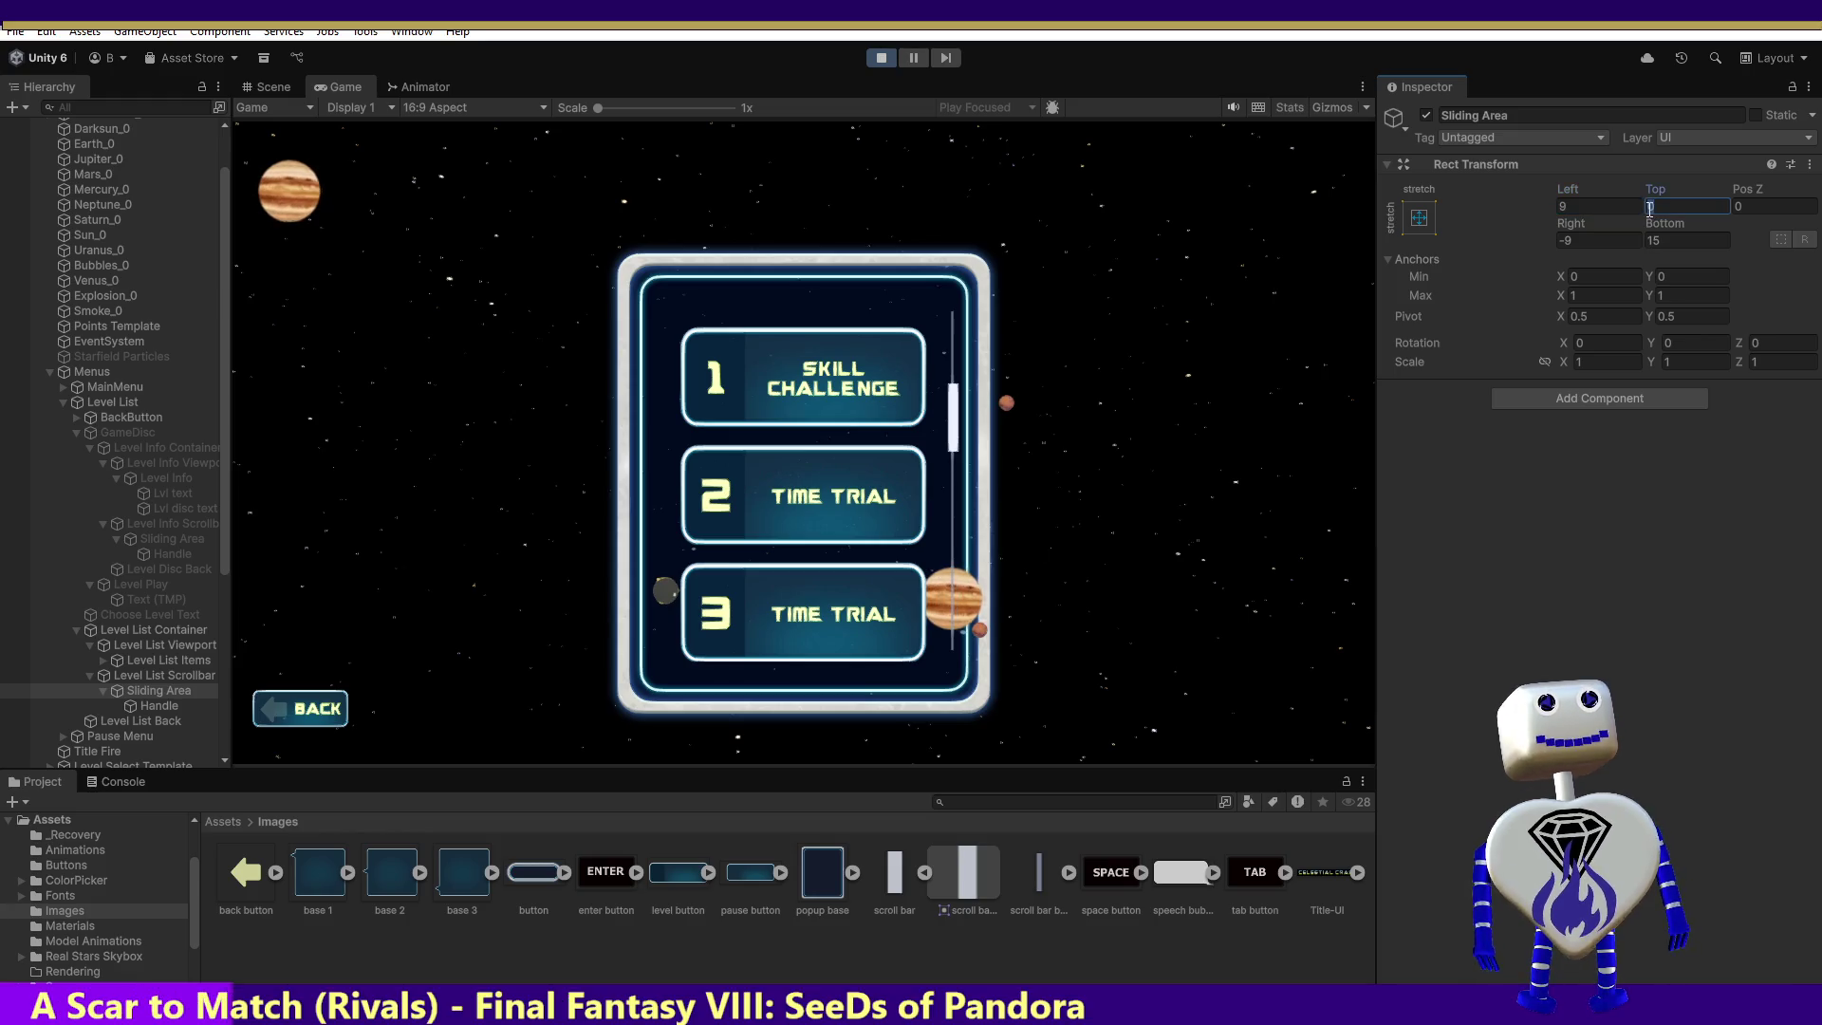
Step: Set the Sliding Area's Top to -110 and Bottom to 0, then select the scrollbar Handle
{"action": "type", "text": "-10"}
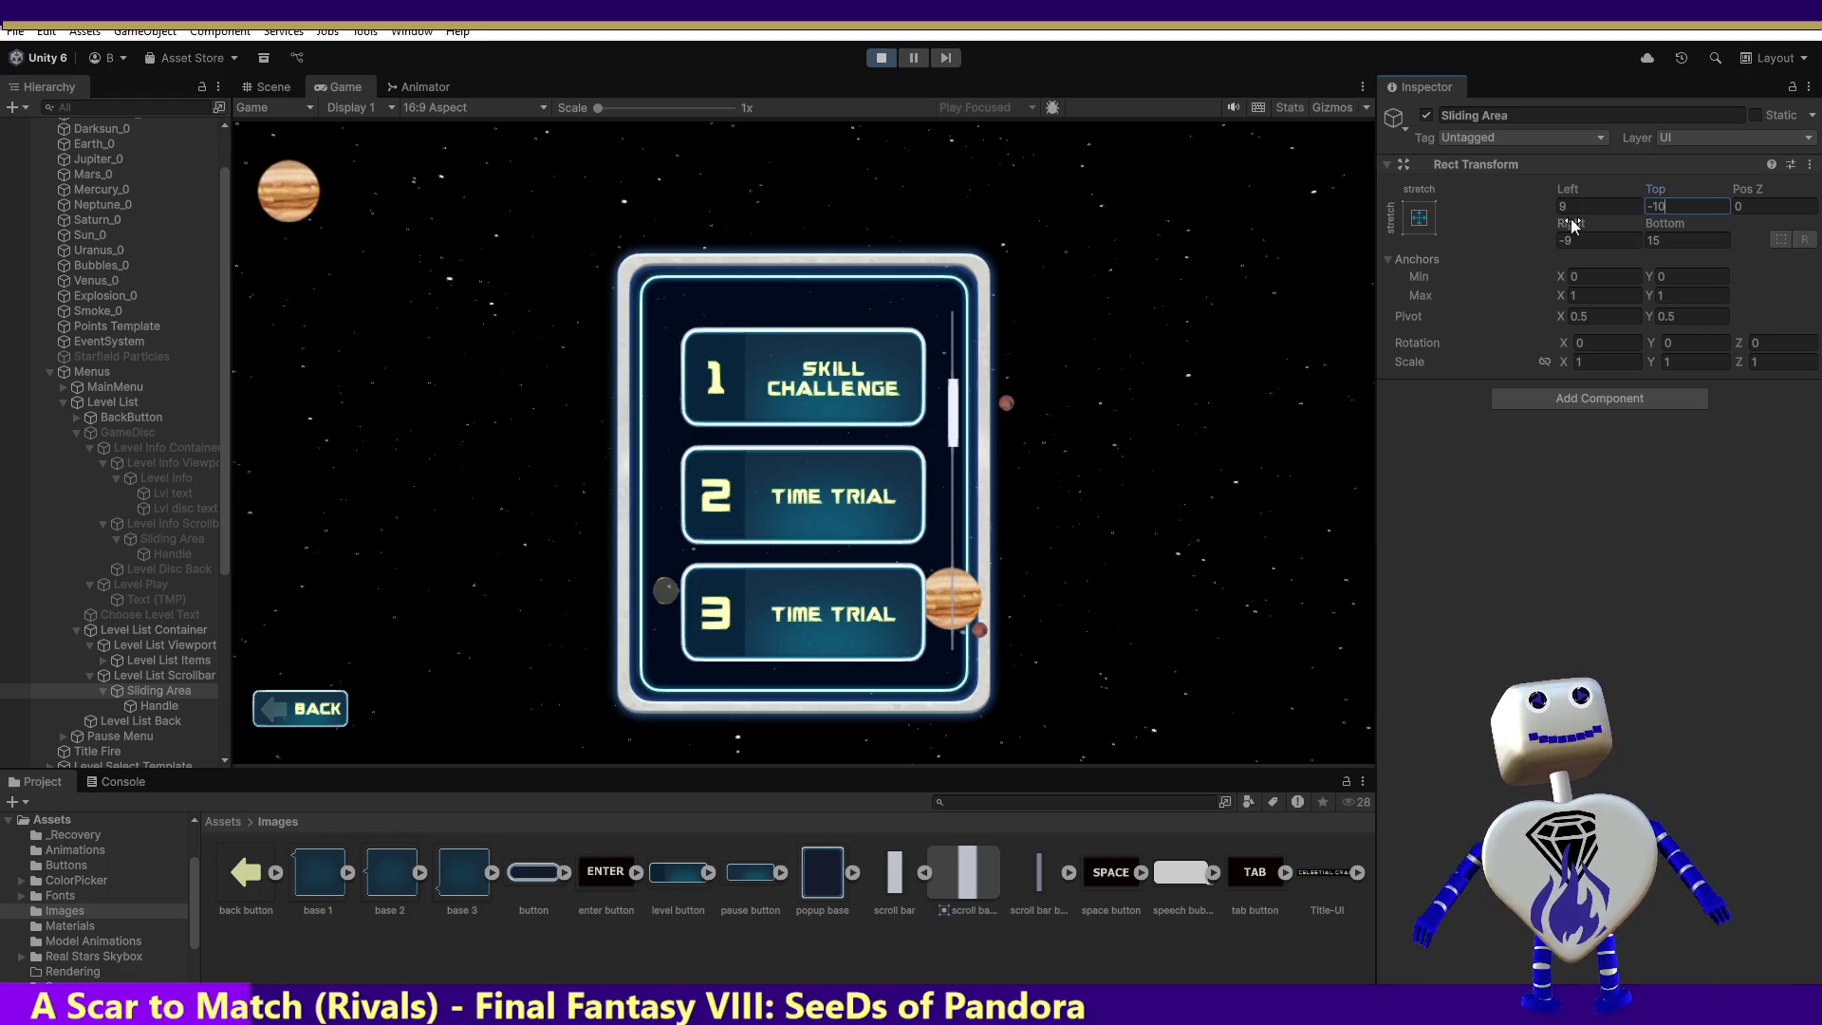
{"action": "type", "text": "0"}
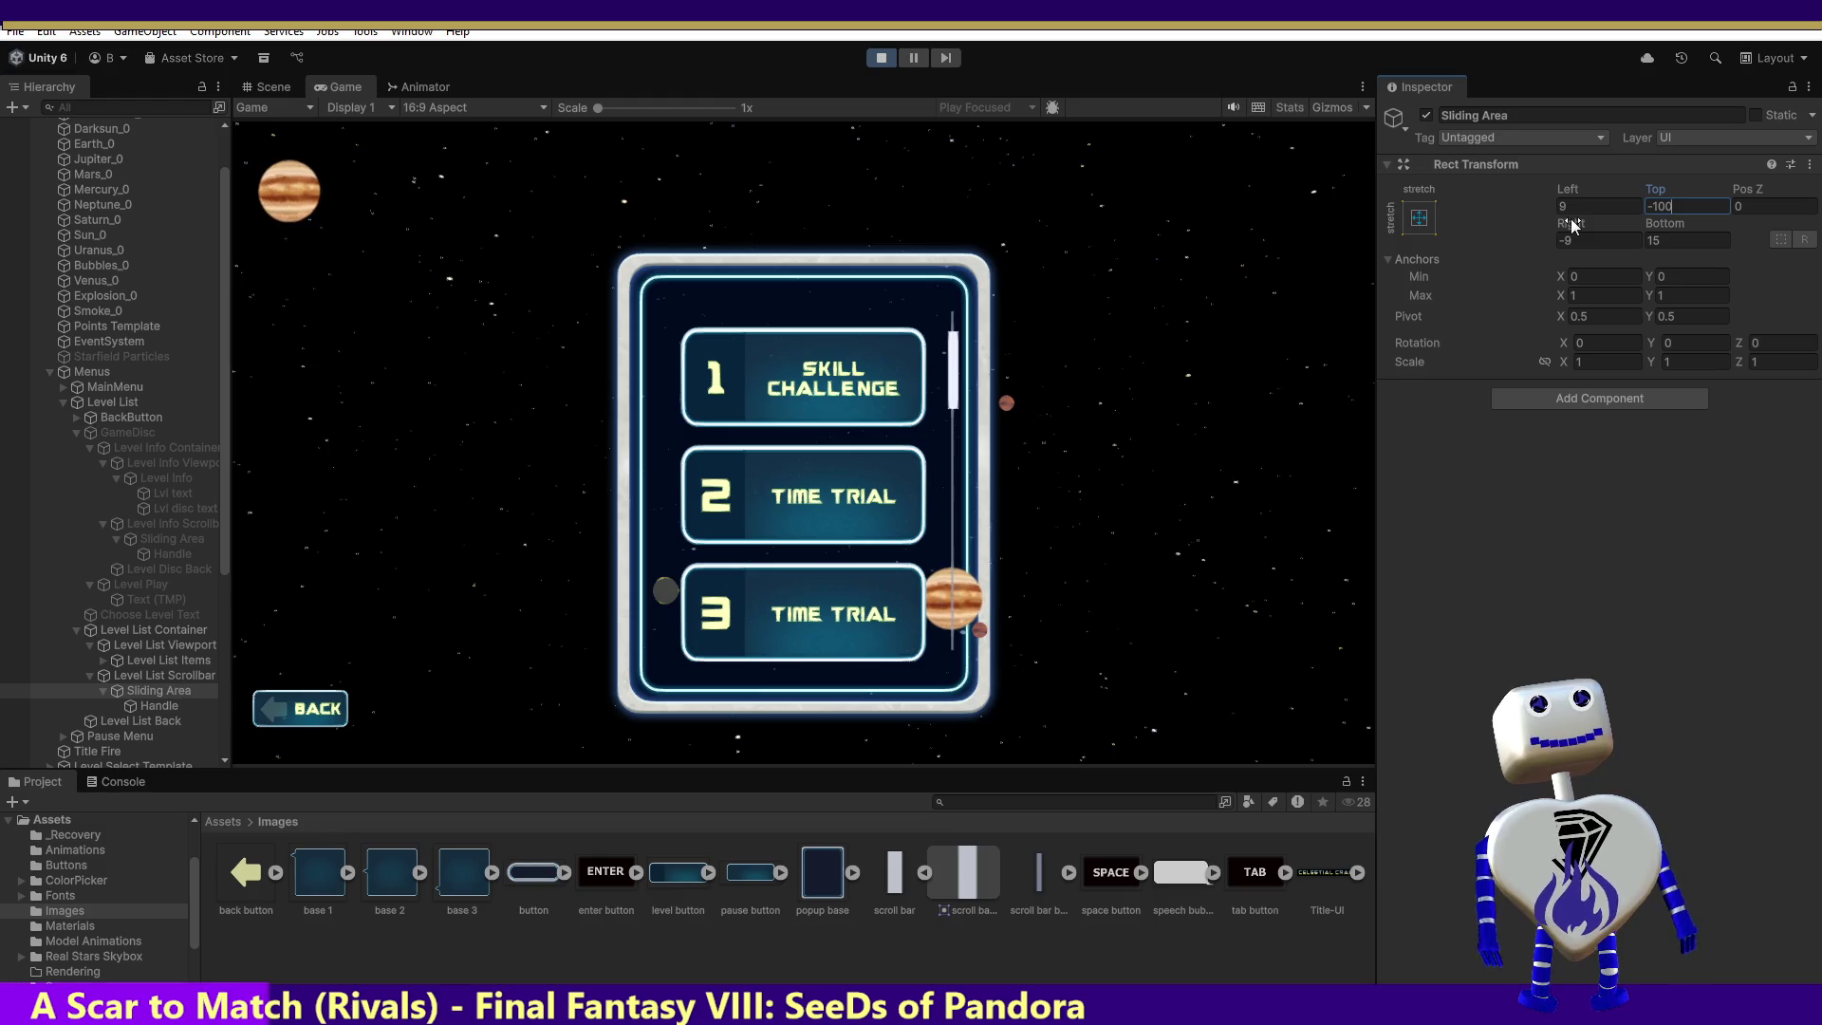
{"action": "left_click", "coordinate": [1675, 240]}
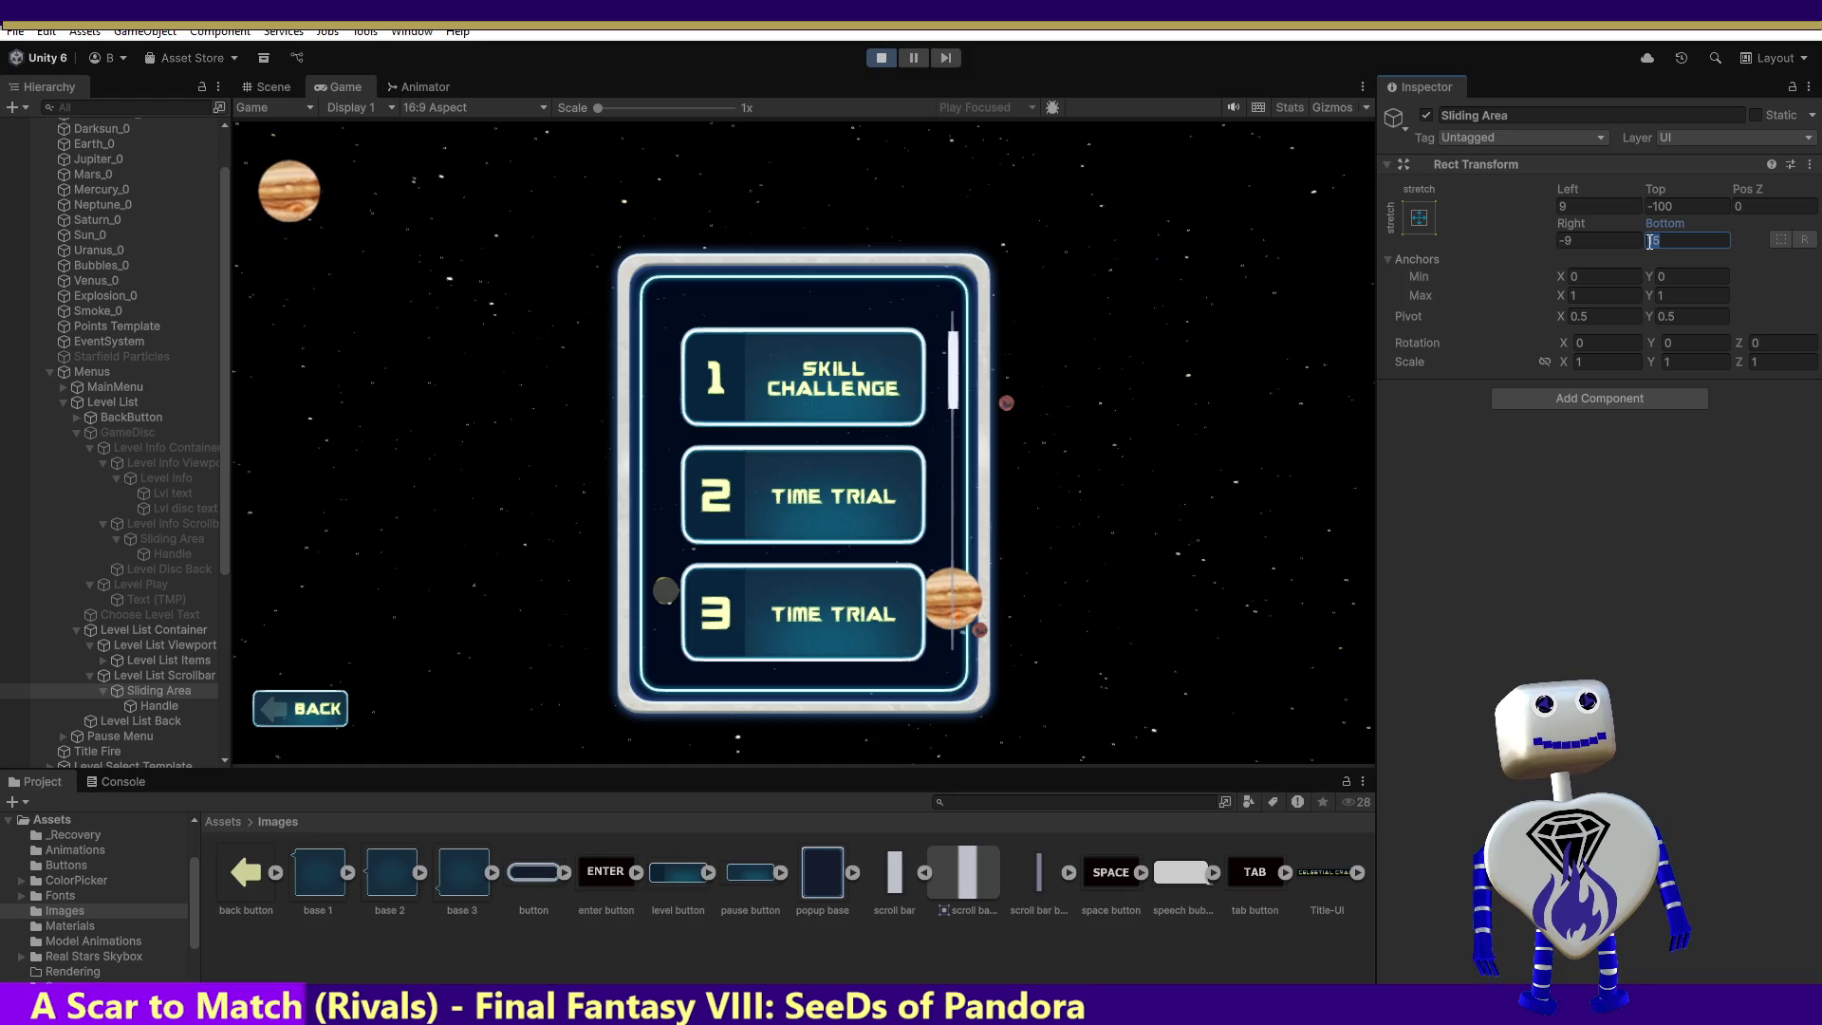
{"action": "type", "text": "85"}
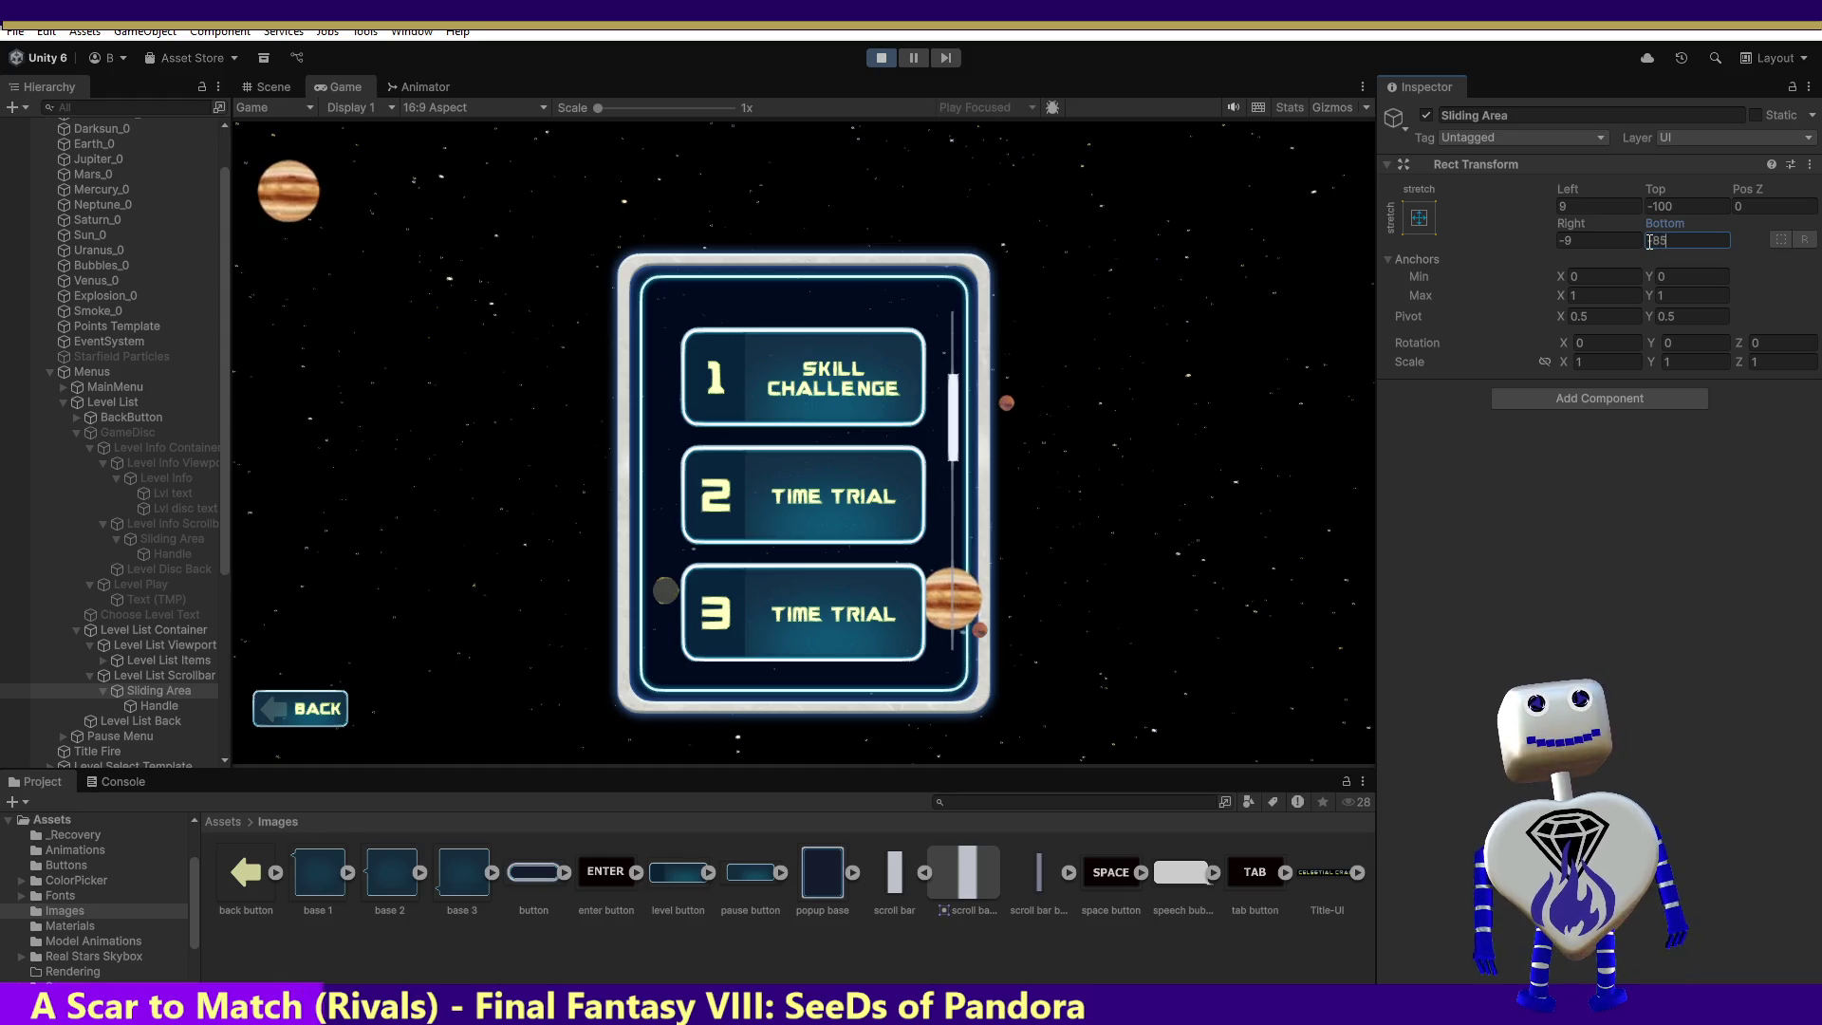
{"action": "key", "text": "BackSpace"}
{"action": "key", "text": "BackSpace"}
{"action": "type", "text": "-"}
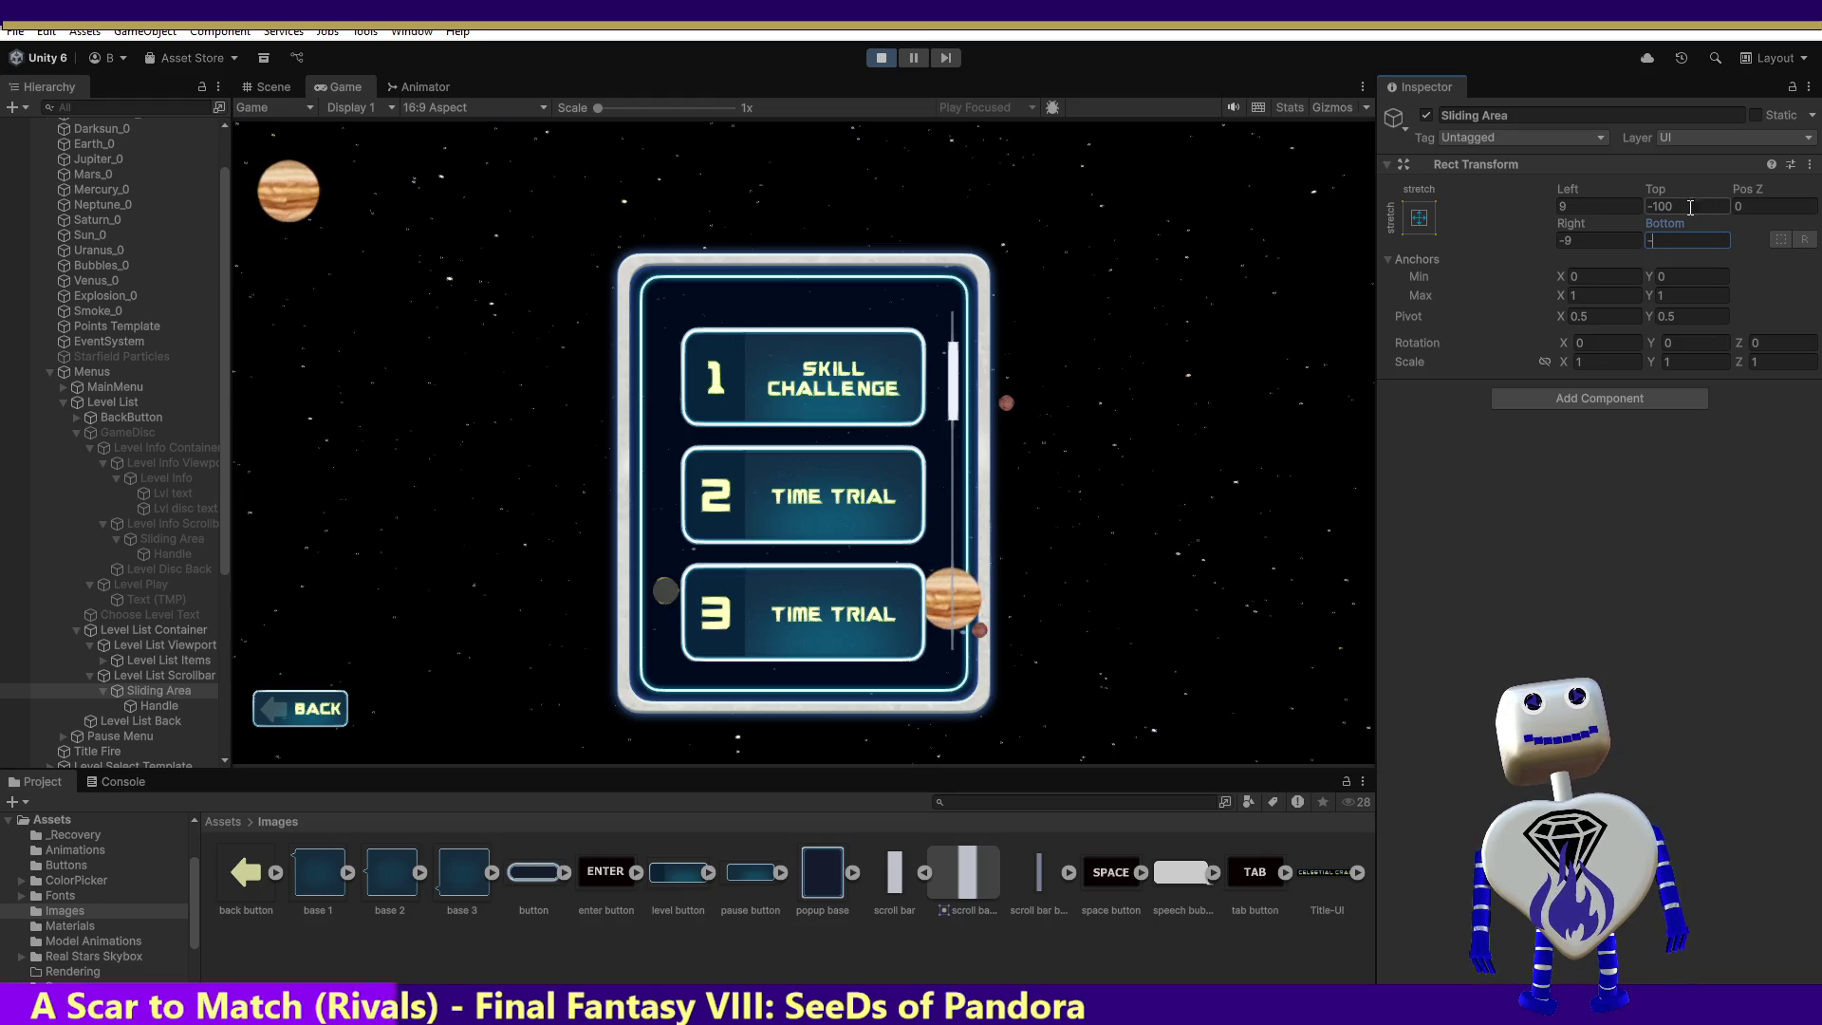
{"action": "type", "text": "8"}
{"action": "left_click", "coordinate": [1671, 207]}
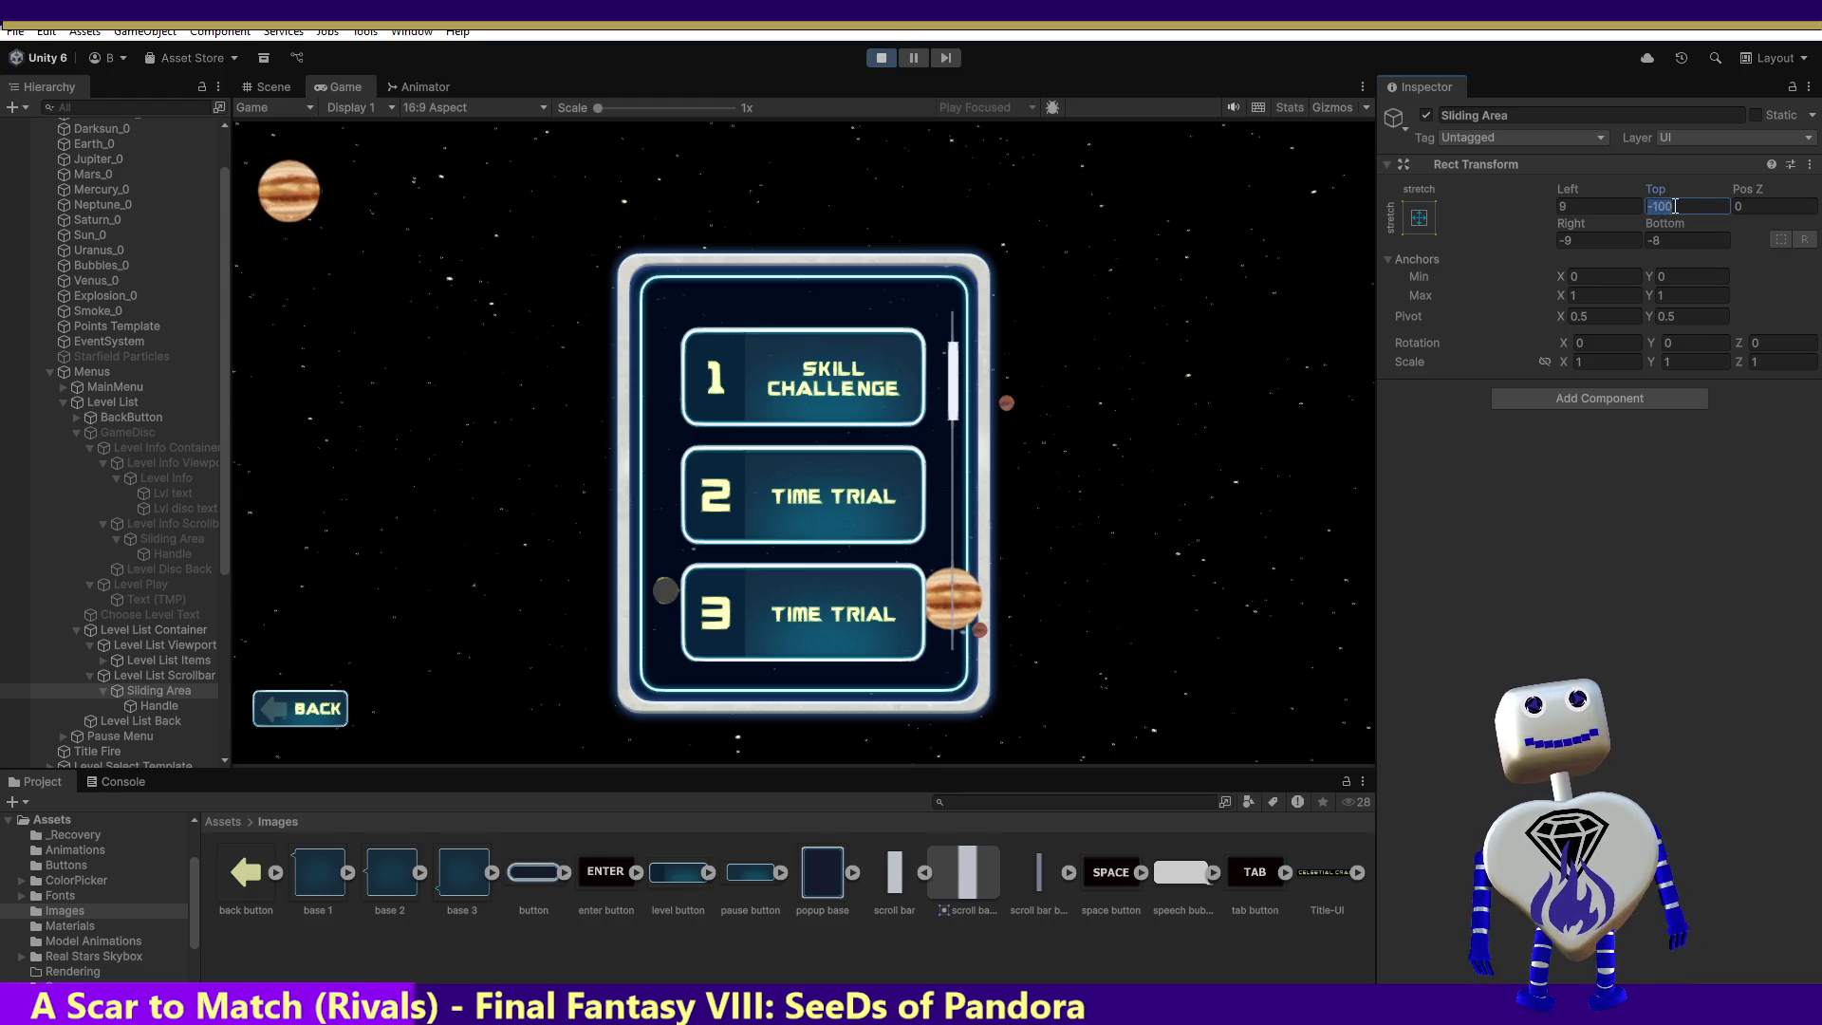
{"action": "key", "text": "BackSpace"}
{"action": "type", "text": "1"}
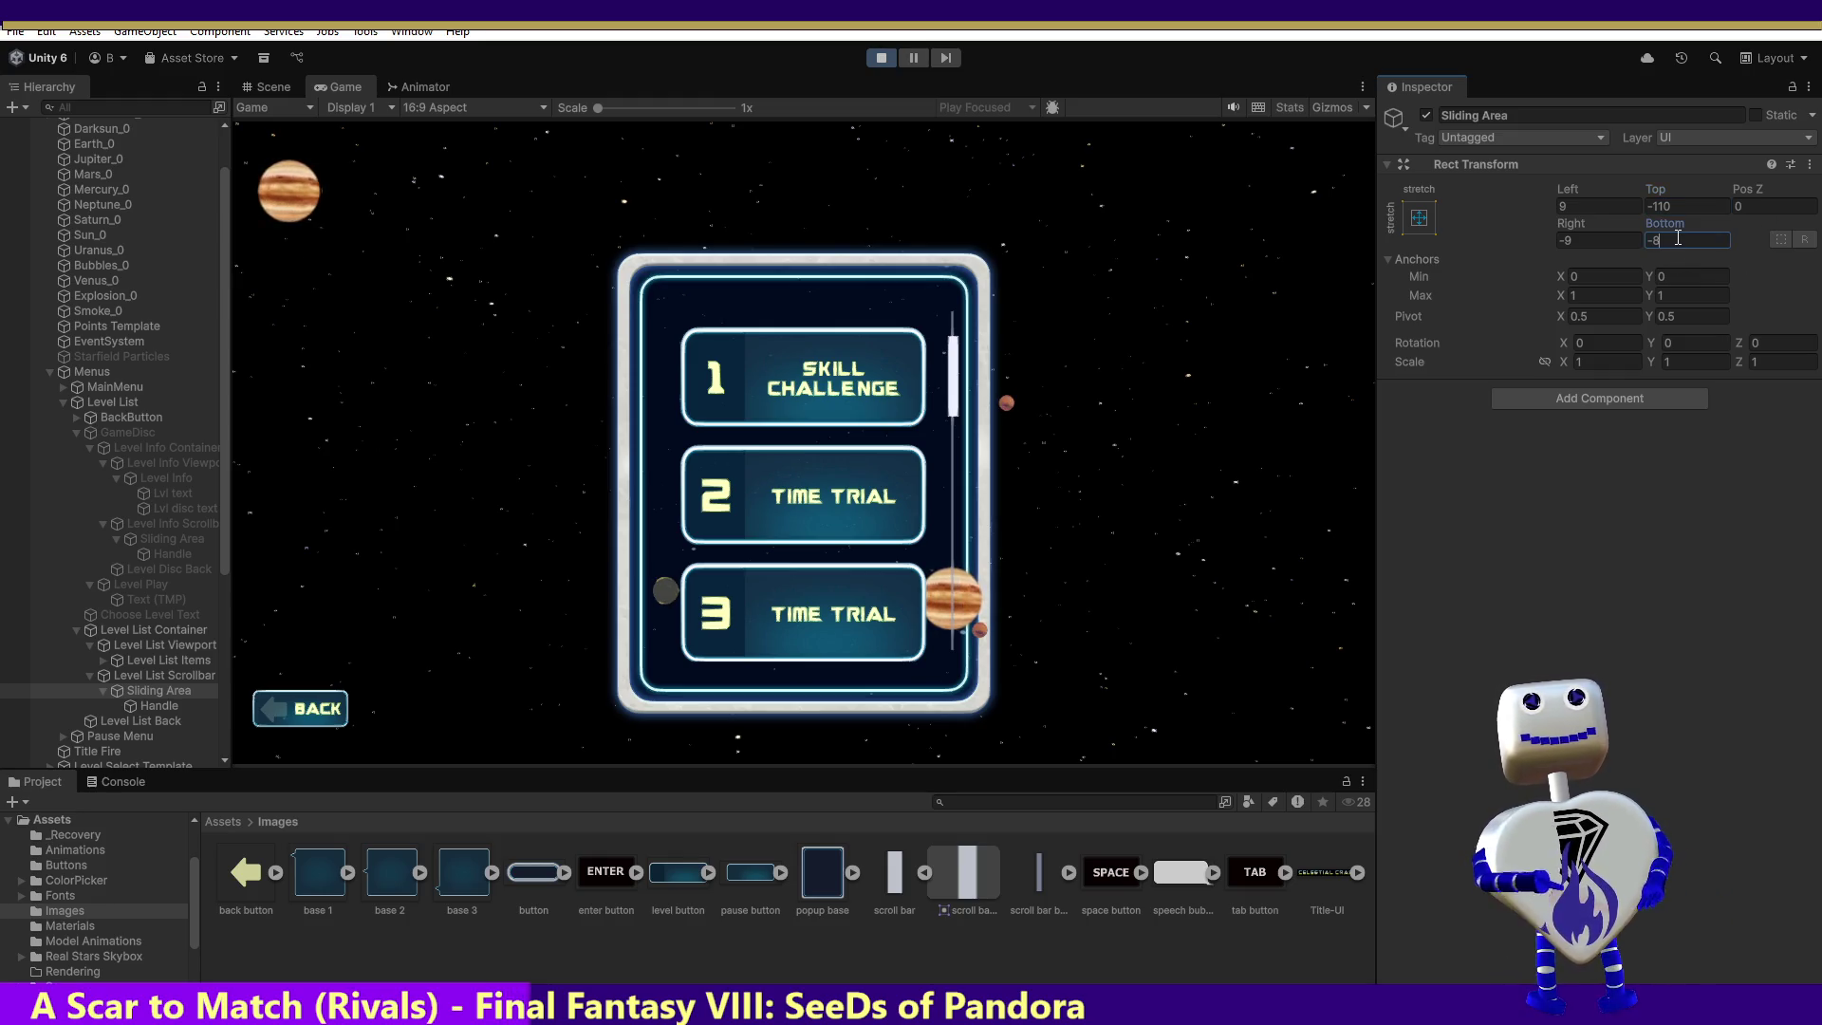
{"action": "type", "text": "100"}
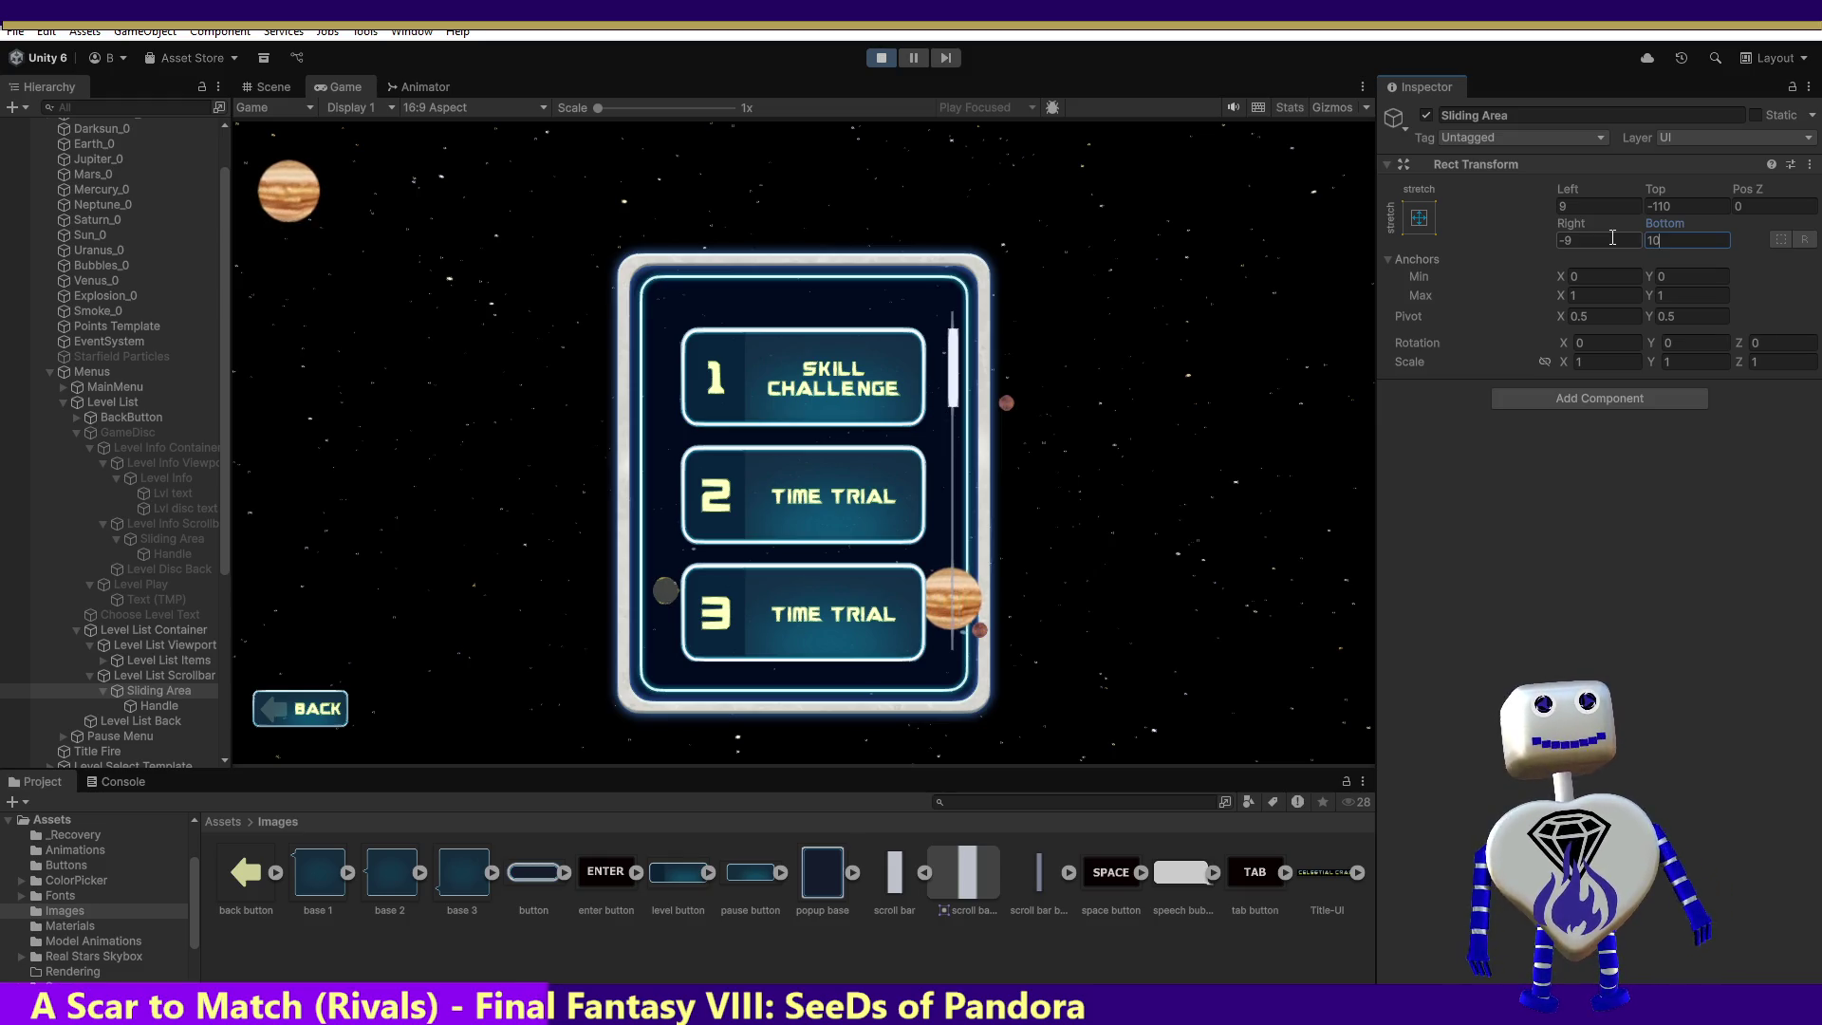
{"action": "key", "text": "BackSpace"}
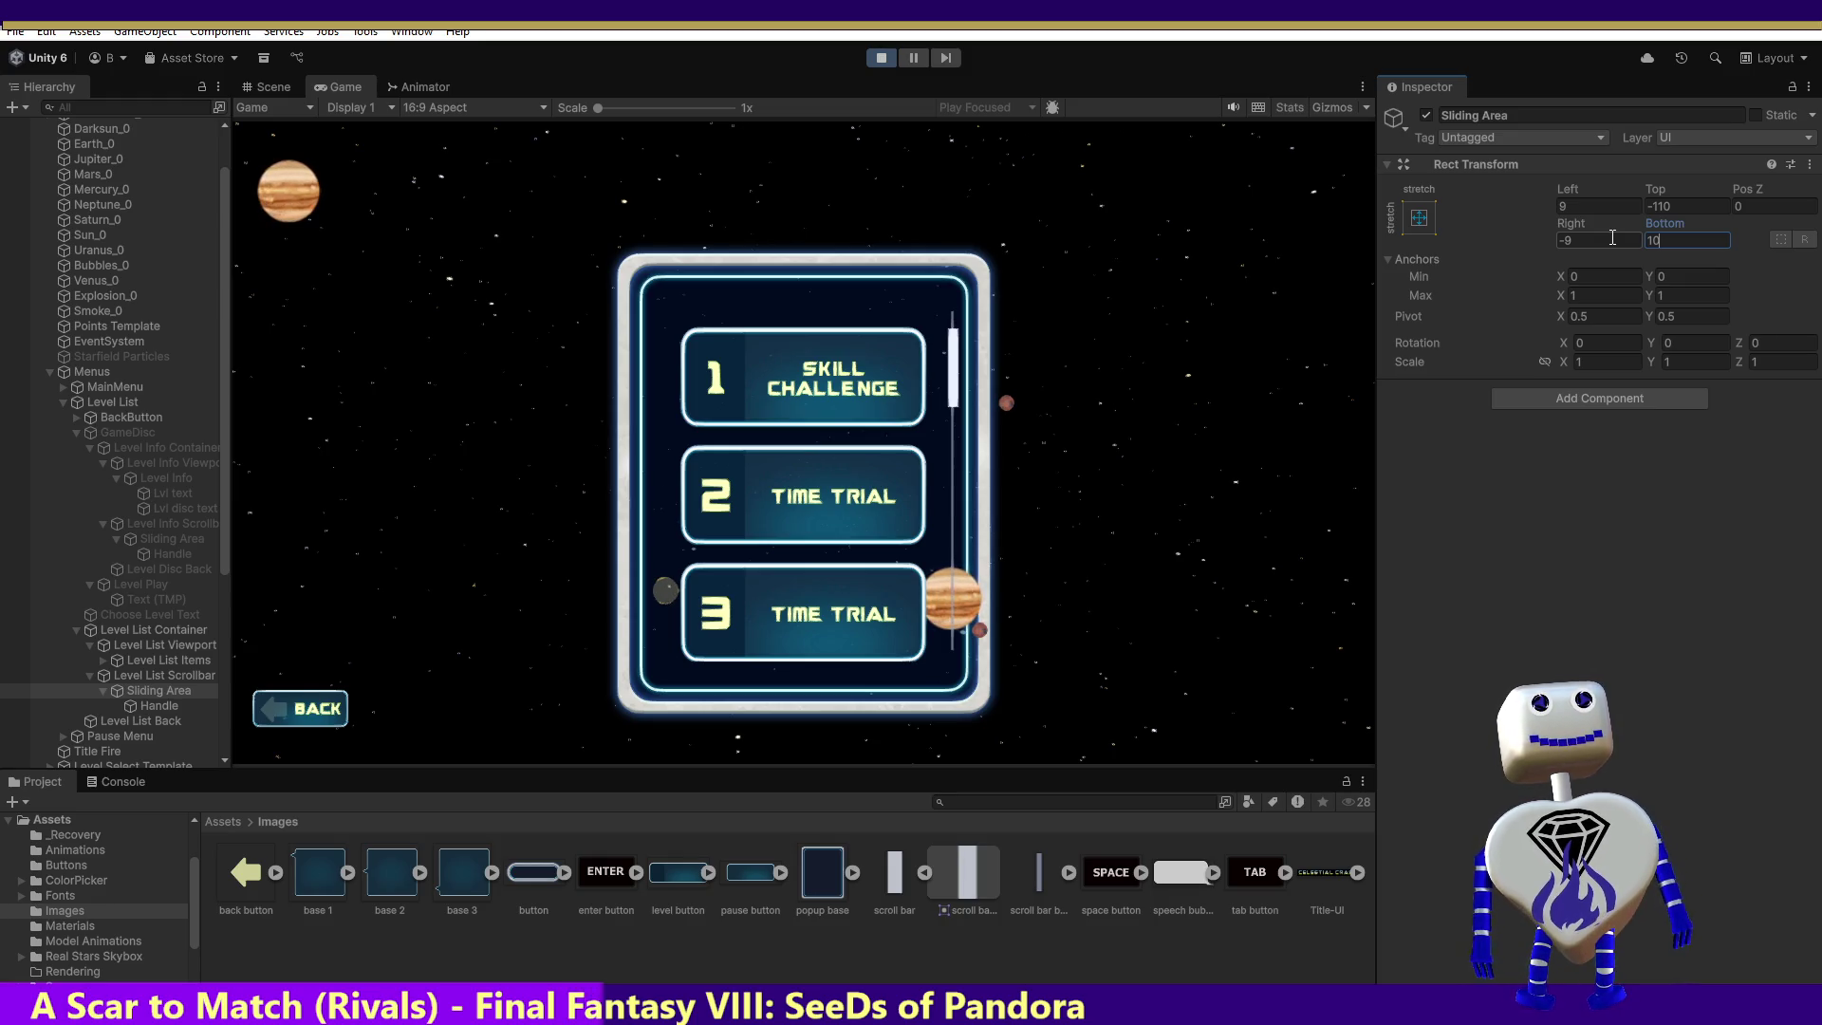
{"action": "key", "text": "BackSpace"}
{"action": "type", "text": "0"}
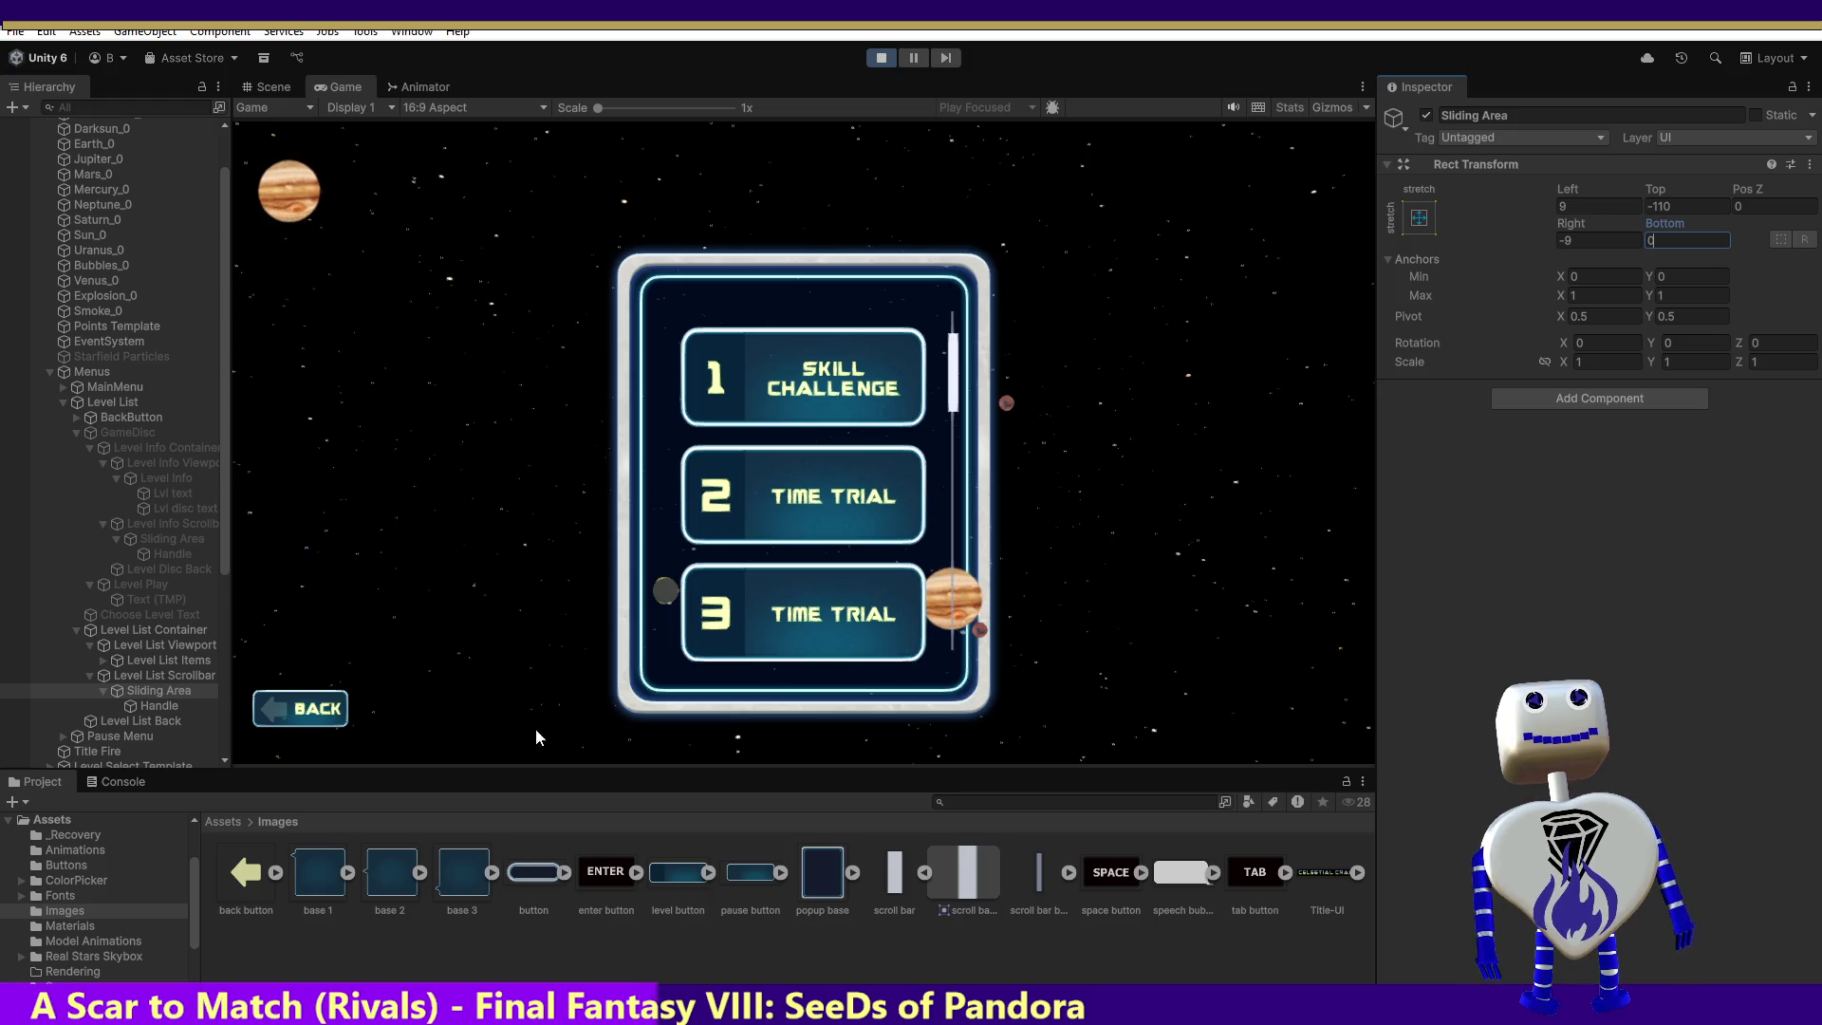
{"action": "left_click", "coordinate": [144, 707]}
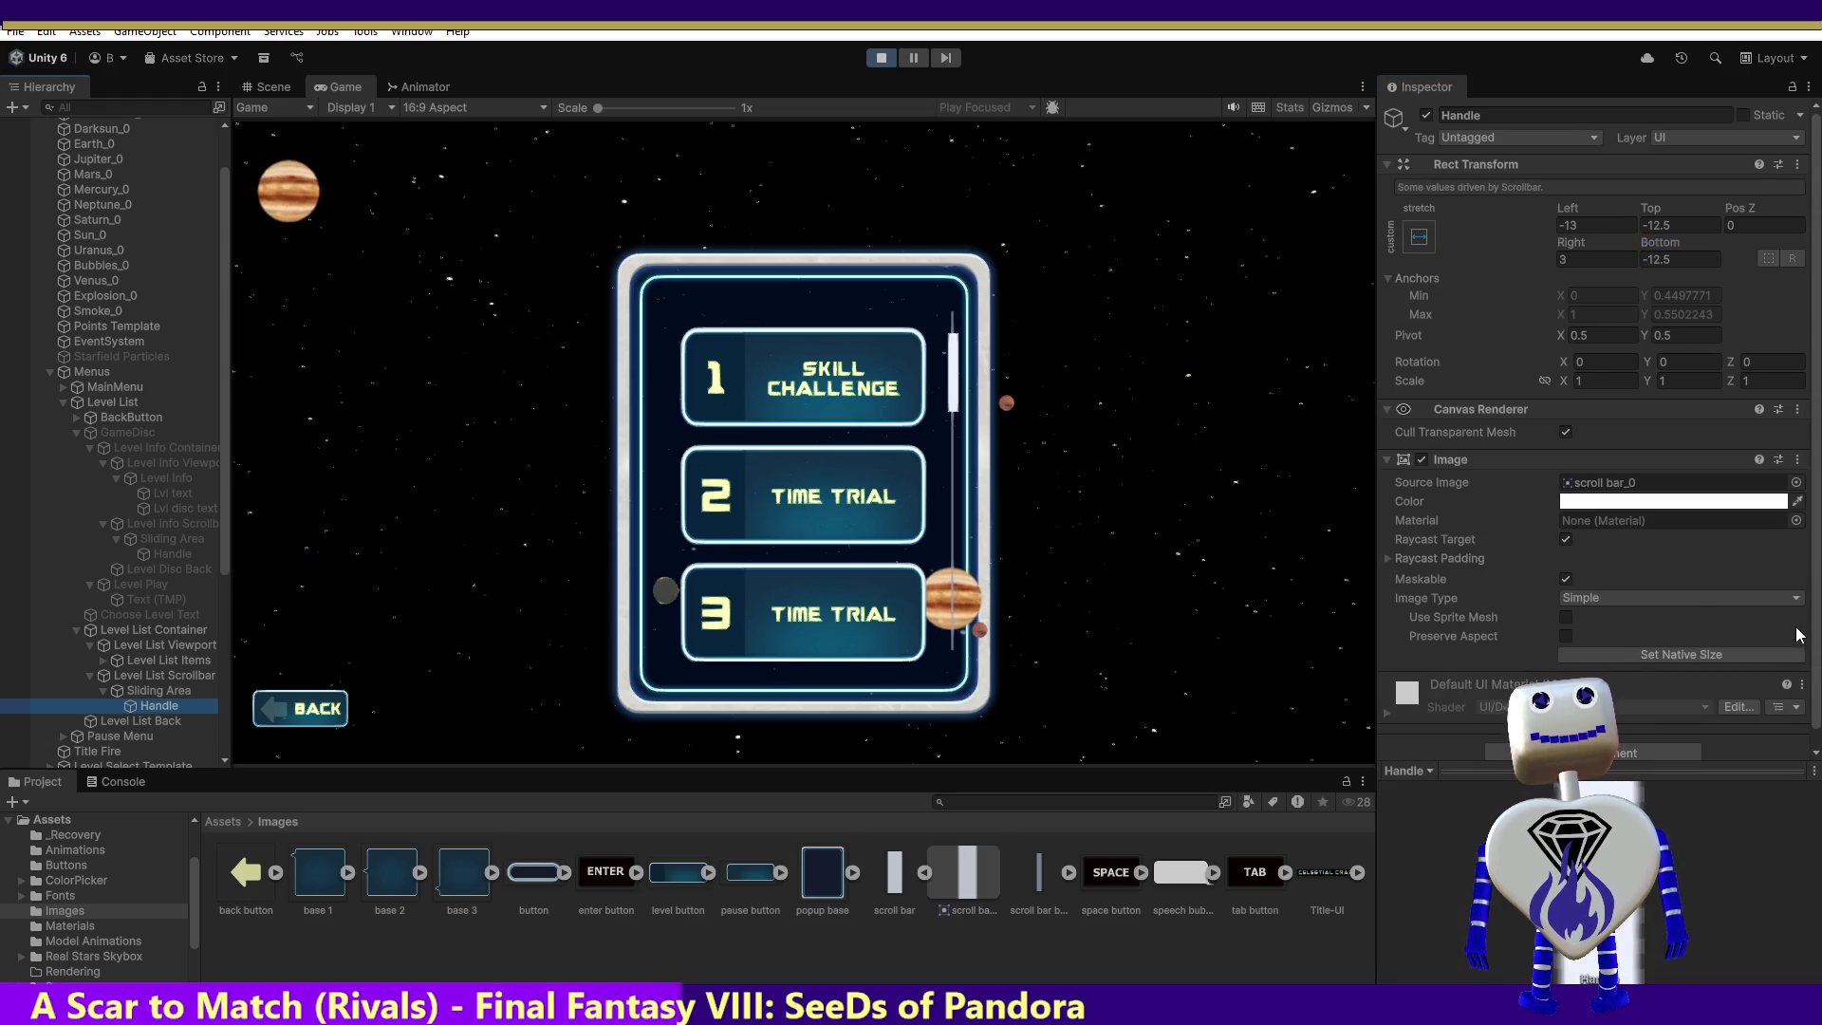
Step: Set the scrollbar Handle's Left offset to 10, giving it a width of 10
{"action": "left_click", "coordinate": [1595, 224]}
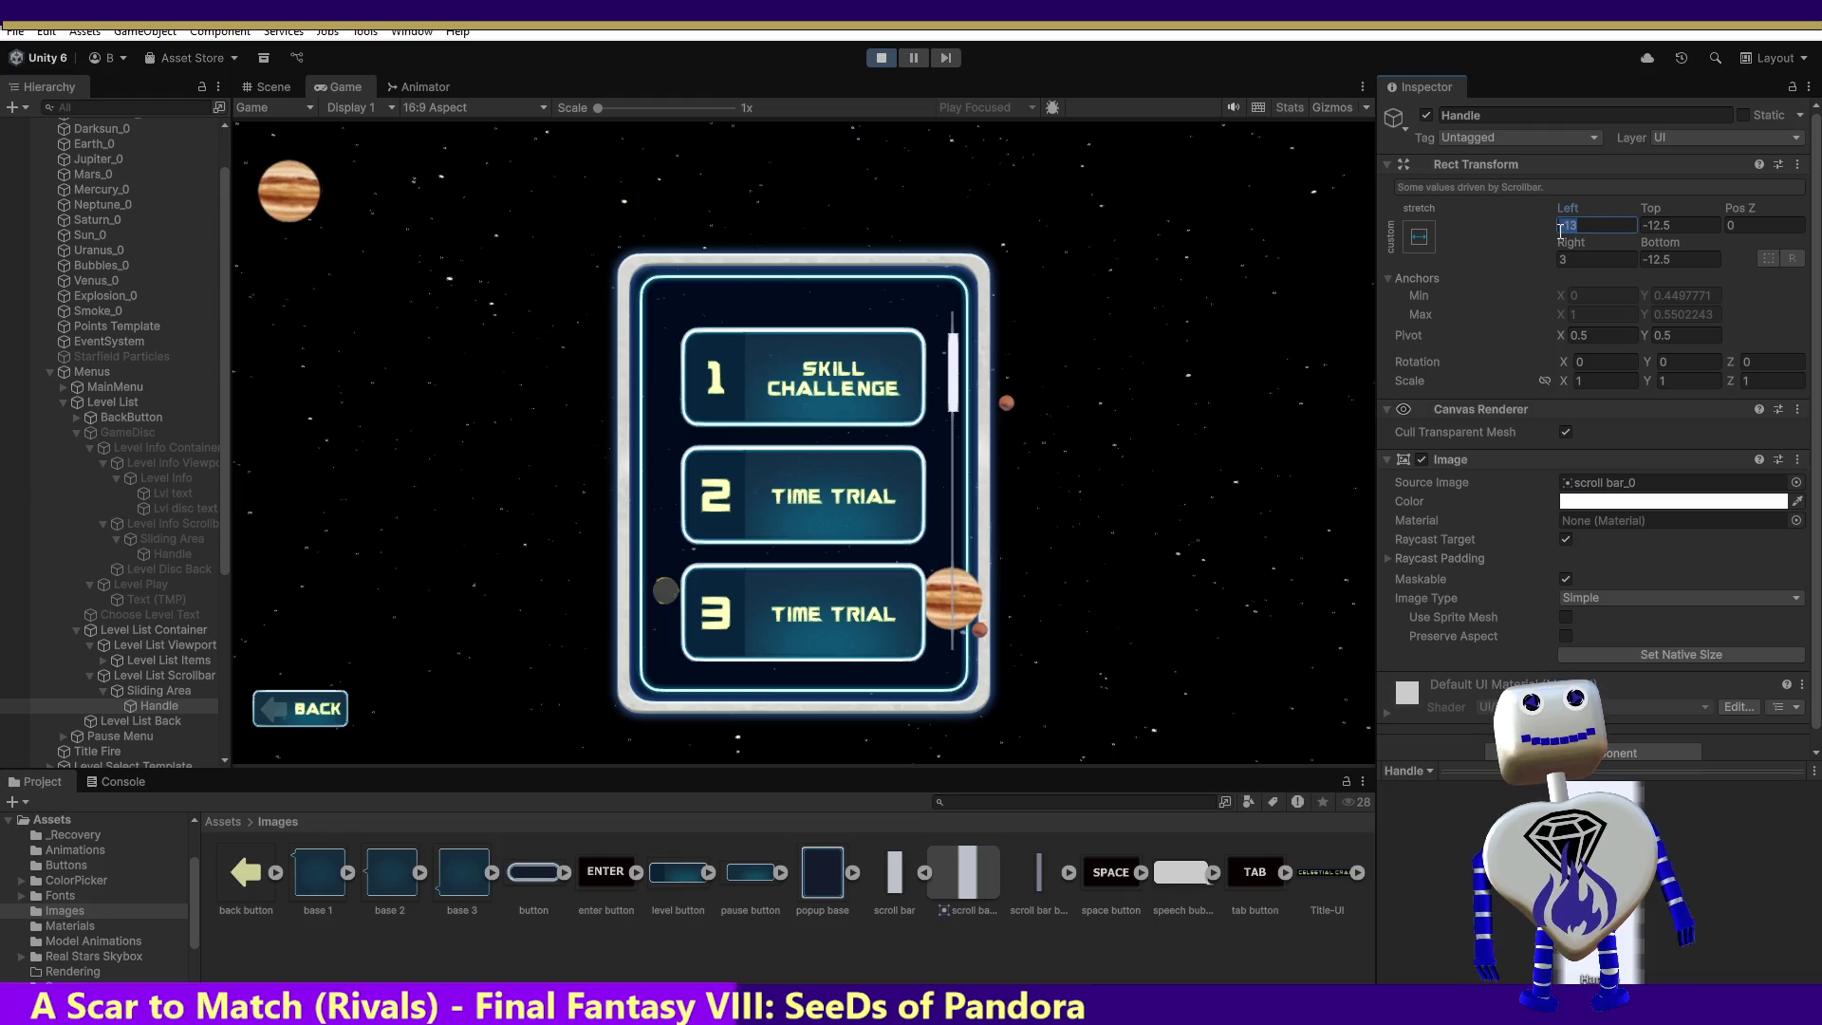
{"action": "type", "text": "10"}
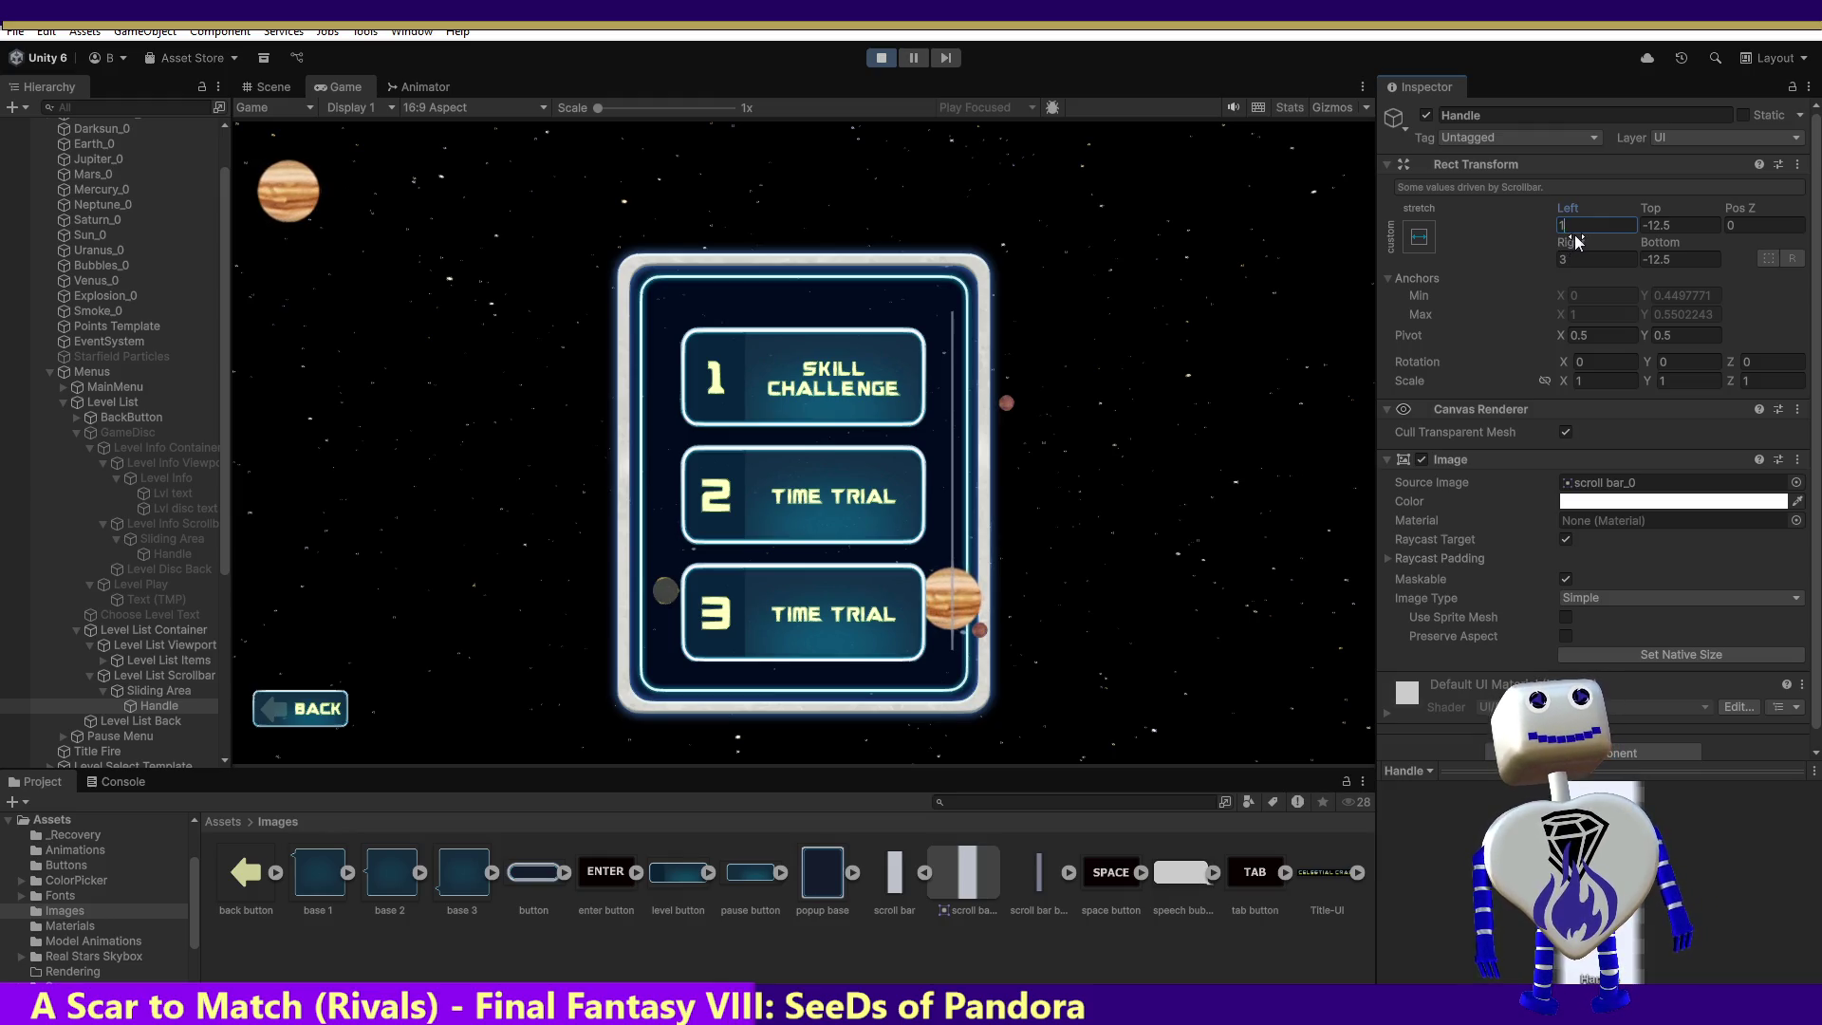
{"action": "key", "text": "Return"}
{"action": "key", "text": "Up"}
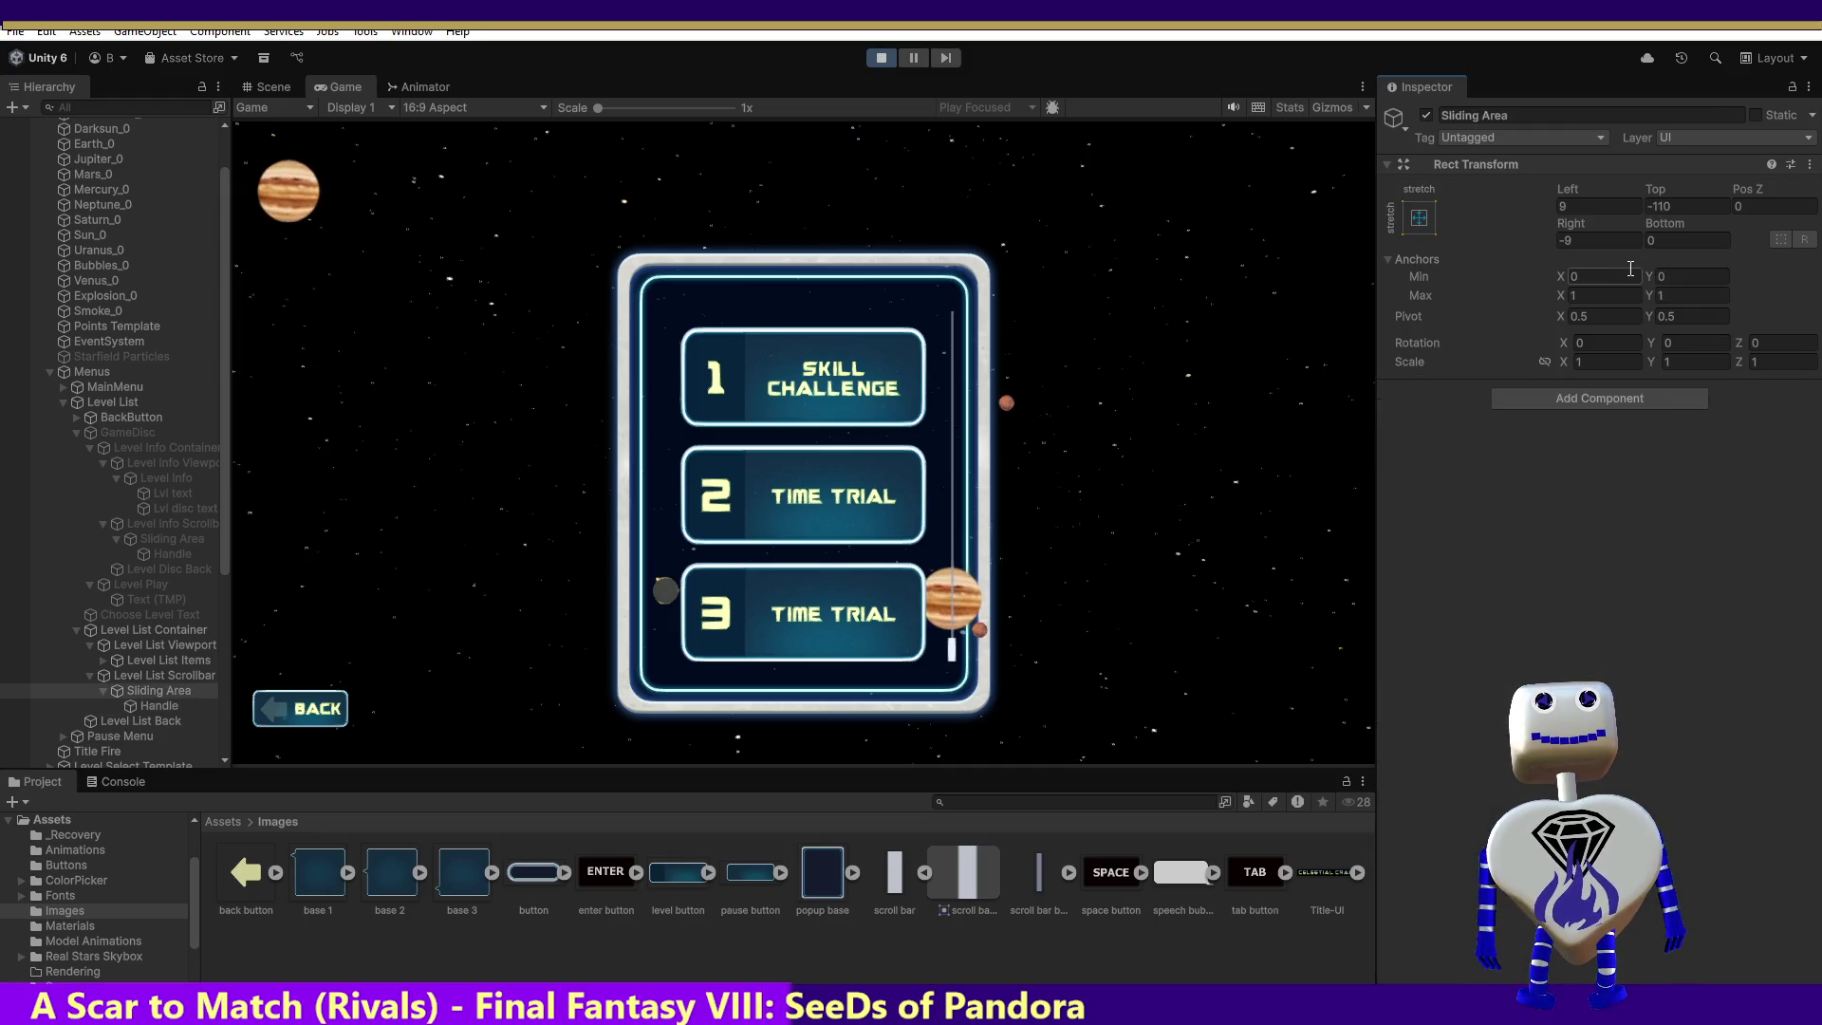
Step: Try Pos X -12 on the Handle, revert it to -8, then return to Sliding Area
{"action": "left_click", "coordinate": [152, 689]}
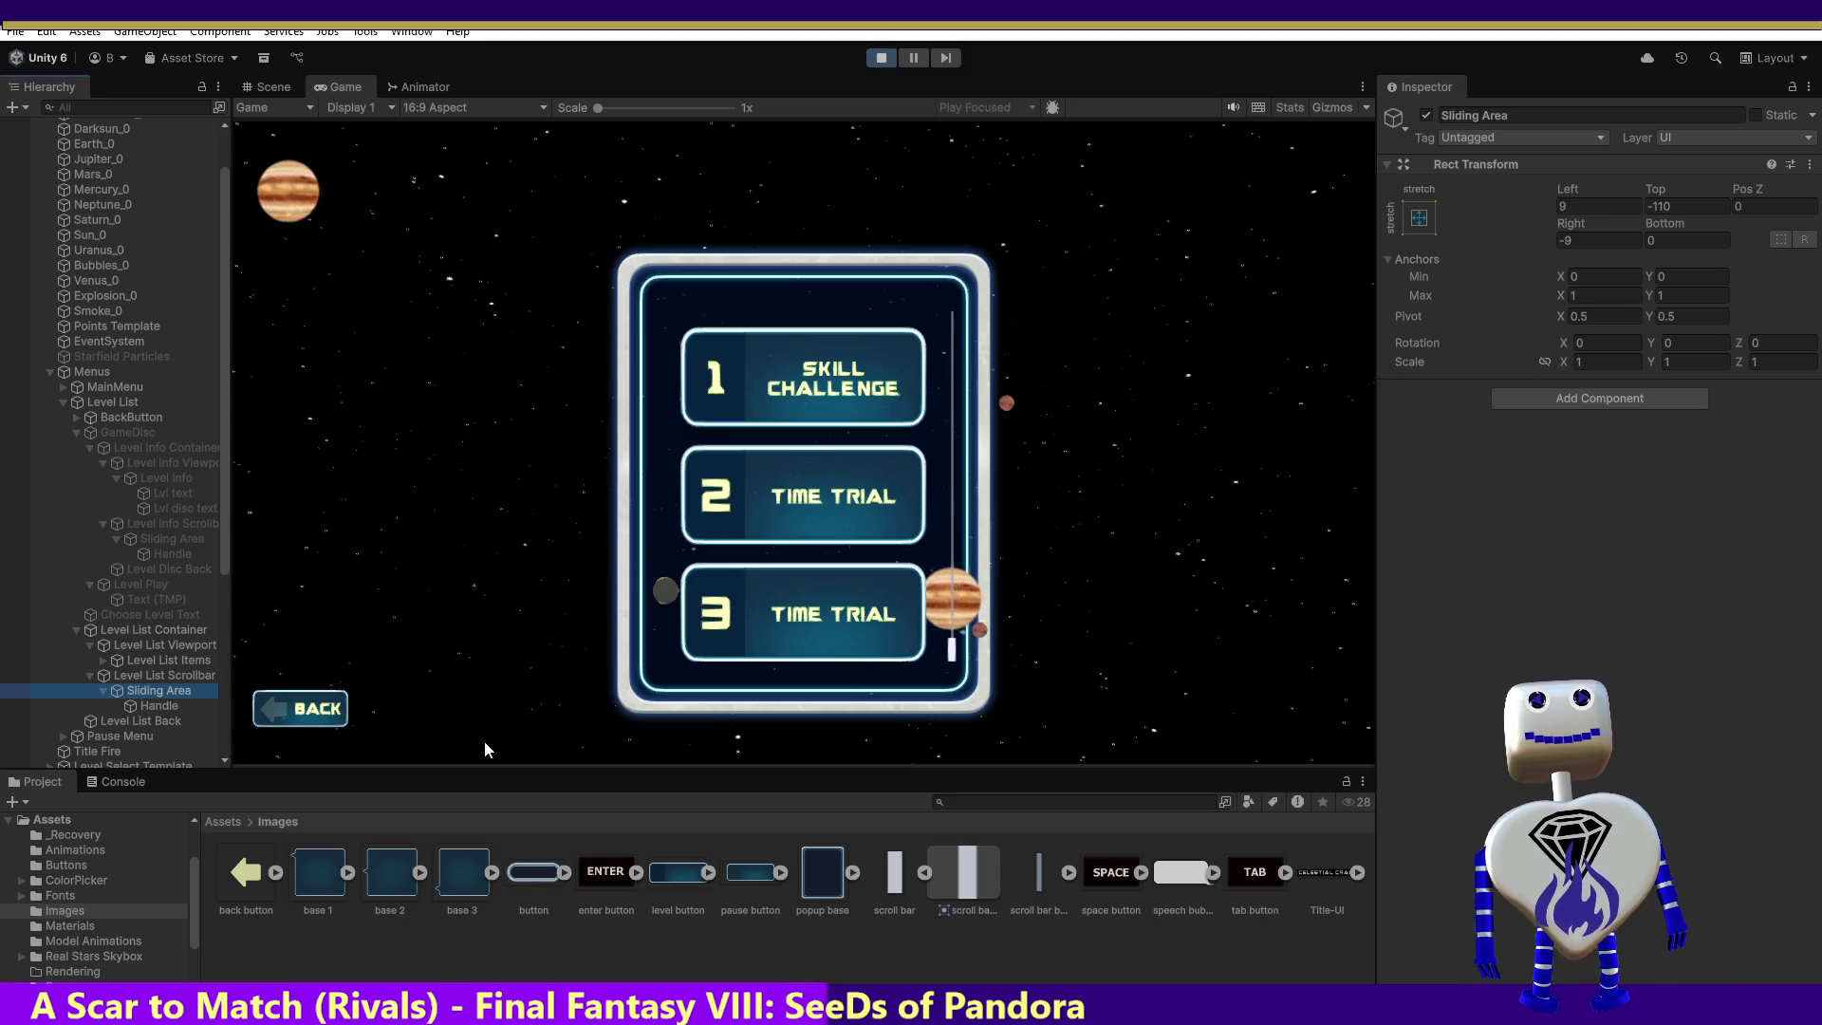
{"action": "left_click", "coordinate": [164, 708]}
{"action": "left_click", "coordinate": [1595, 225]}
{"action": "type", "text": "-12"}
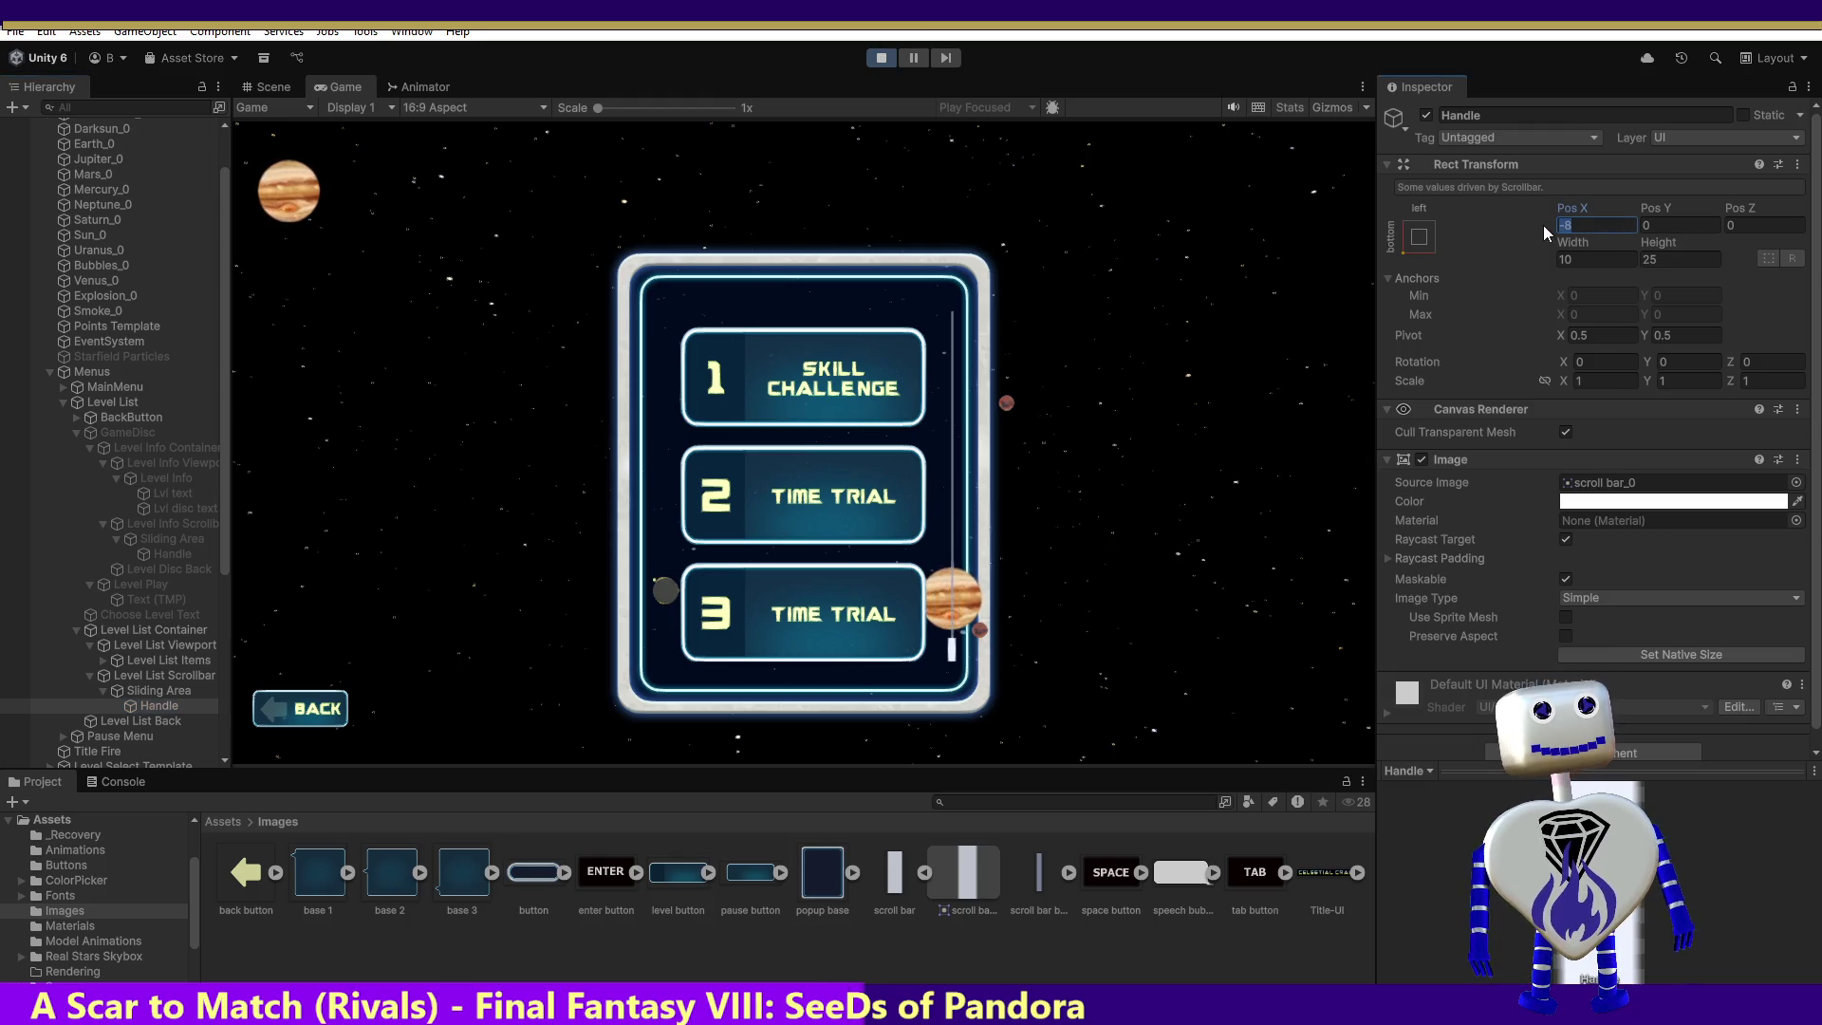
{"action": "key", "text": "Return"}
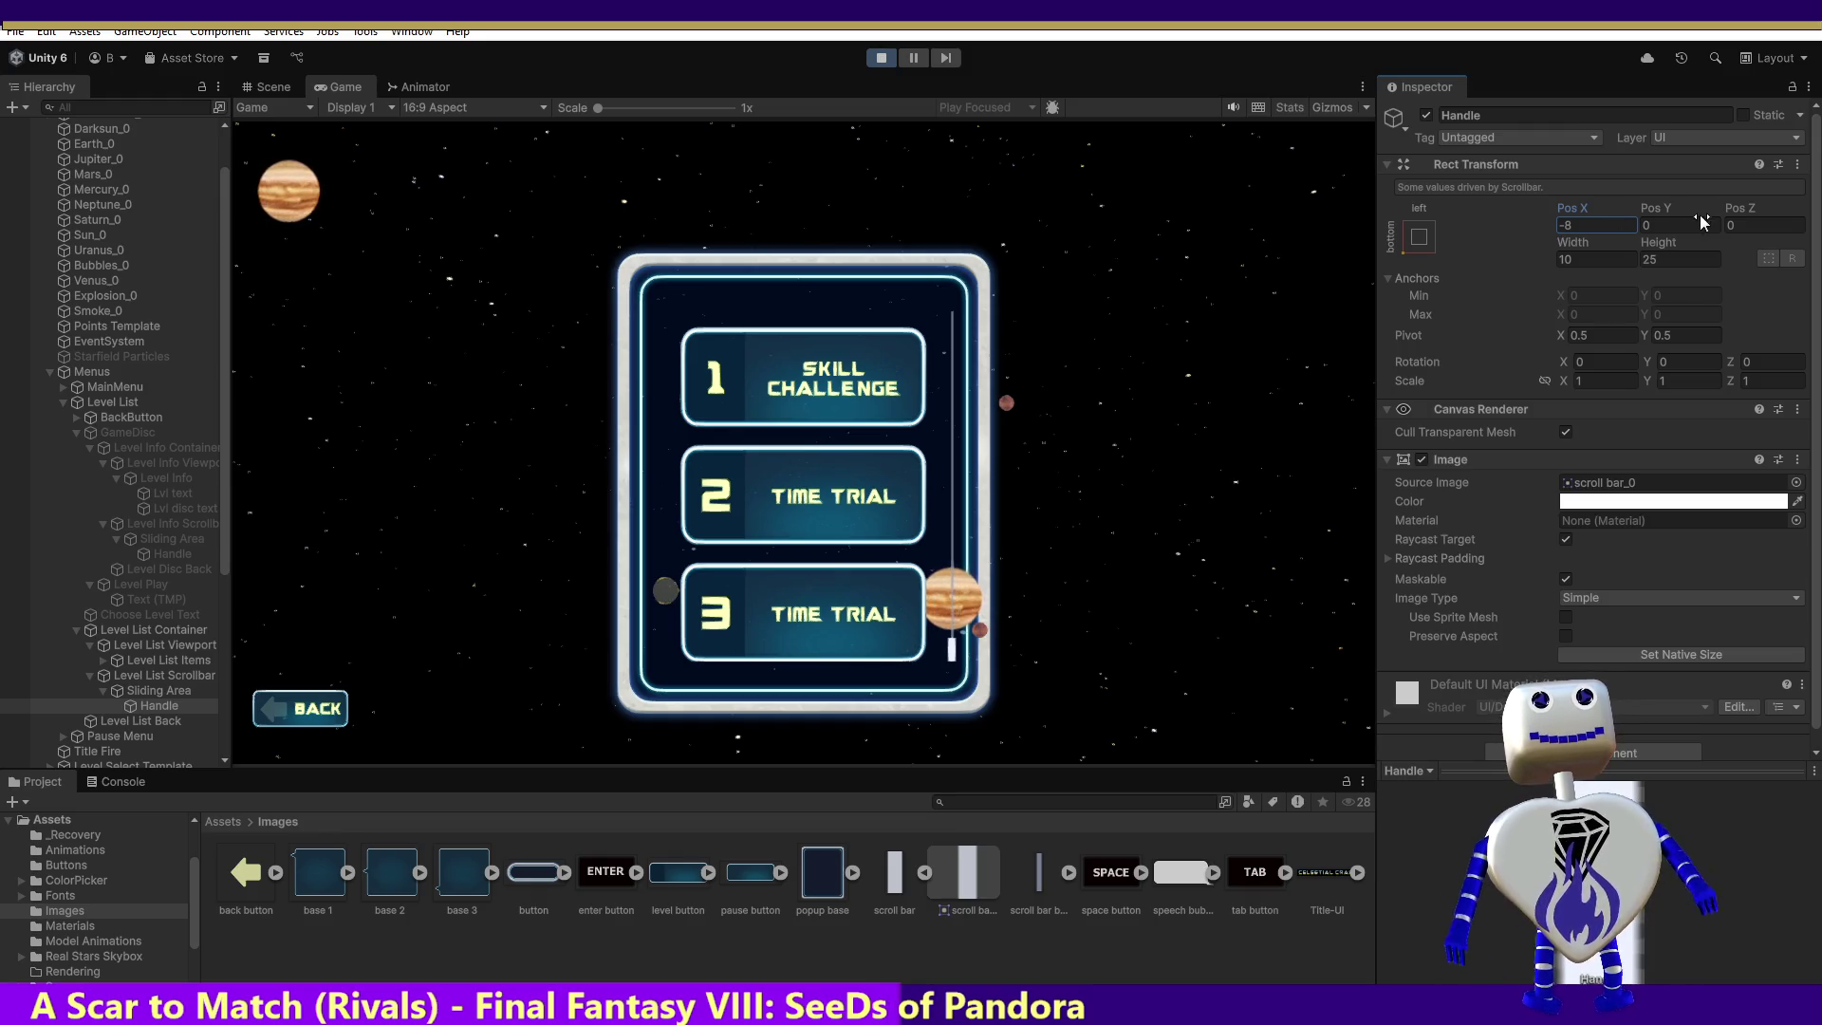
{"action": "left_click", "coordinate": [177, 691]}
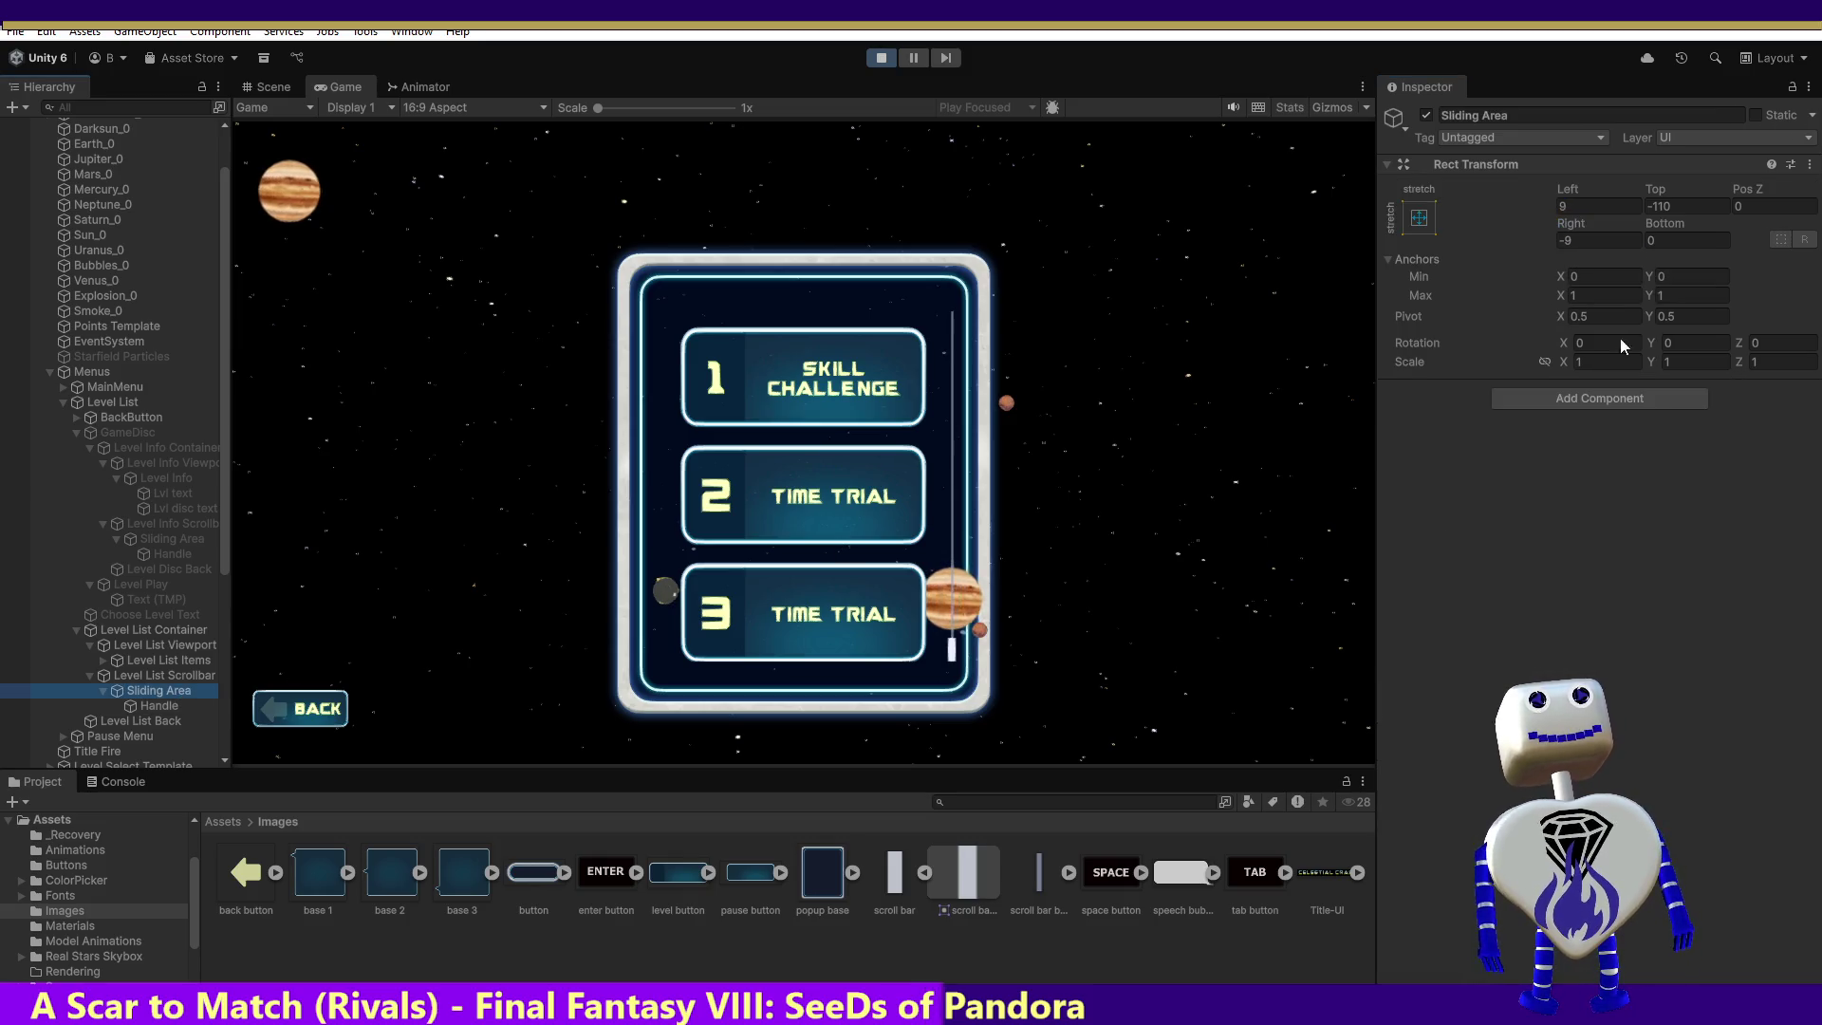
Step: Outside Play mode, reapply the Sliding Area's Left 9 and Right -9 insets
{"action": "left_click", "coordinate": [881, 58]}
{"action": "left_click", "coordinate": [169, 689]}
{"action": "left_click", "coordinate": [1590, 205]}
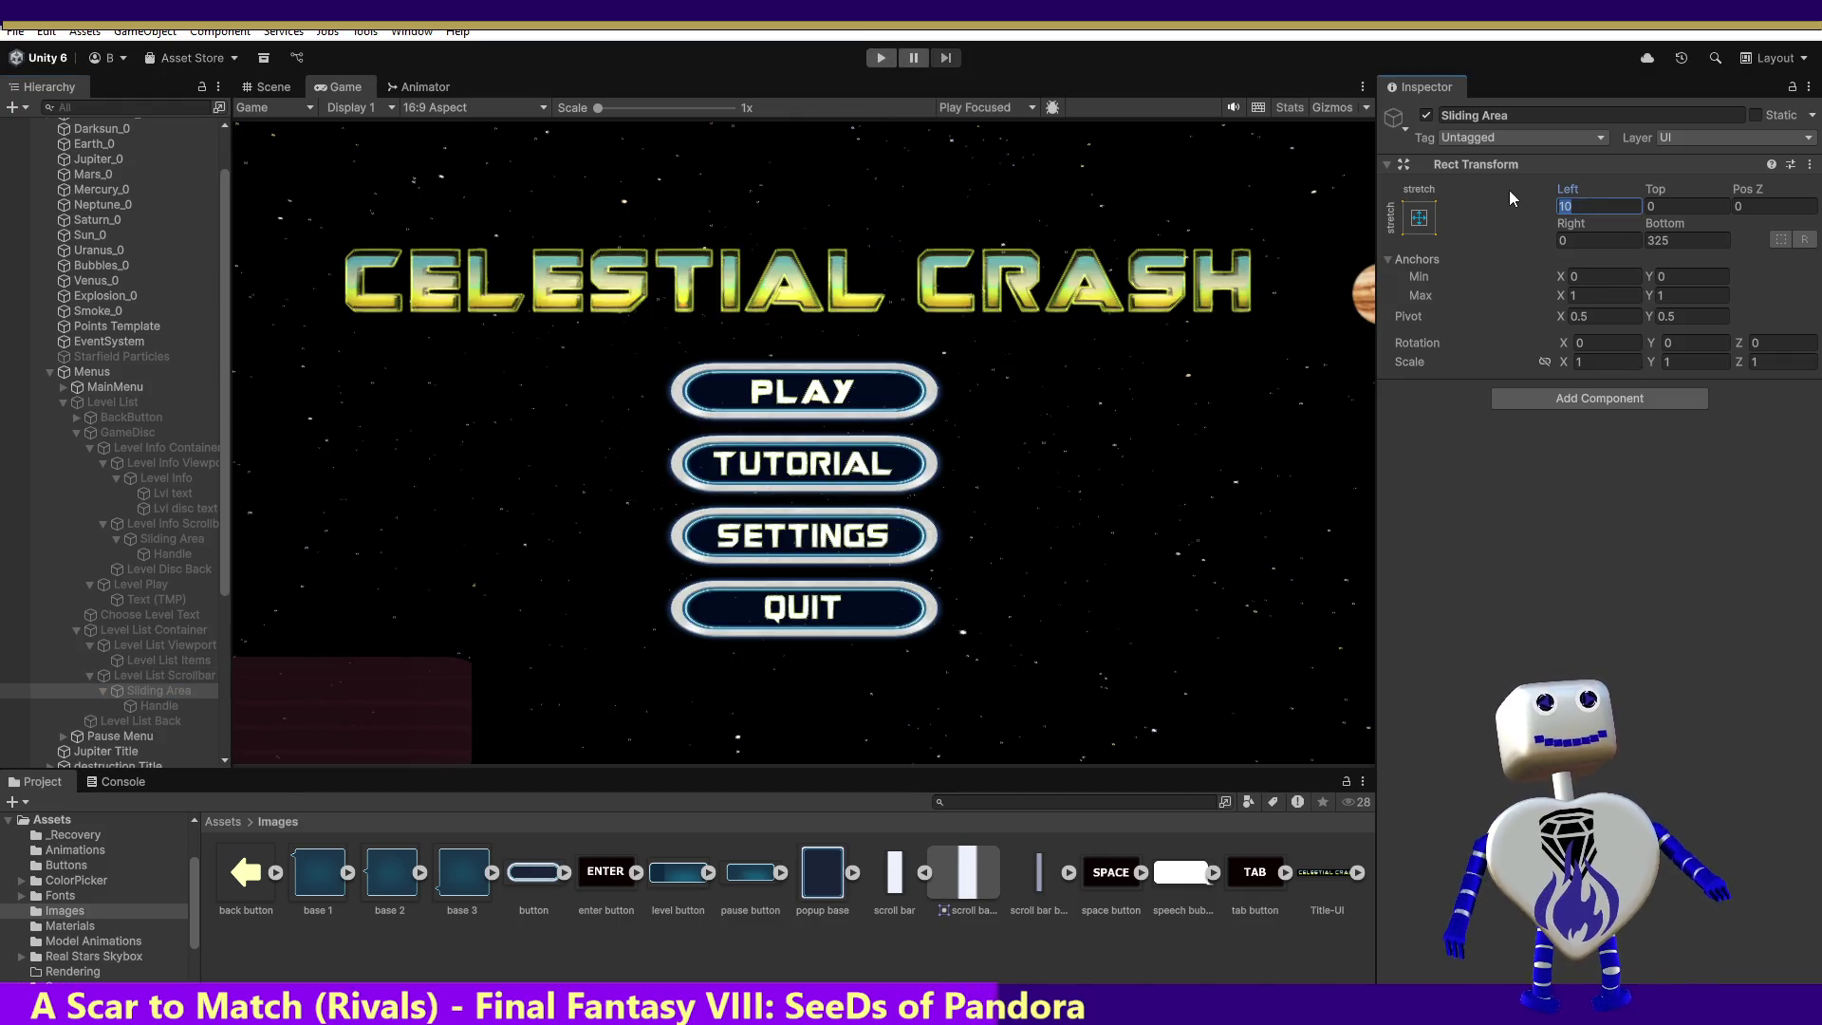
{"action": "type", "text": "9"}
{"action": "left_click", "coordinate": [1600, 241]}
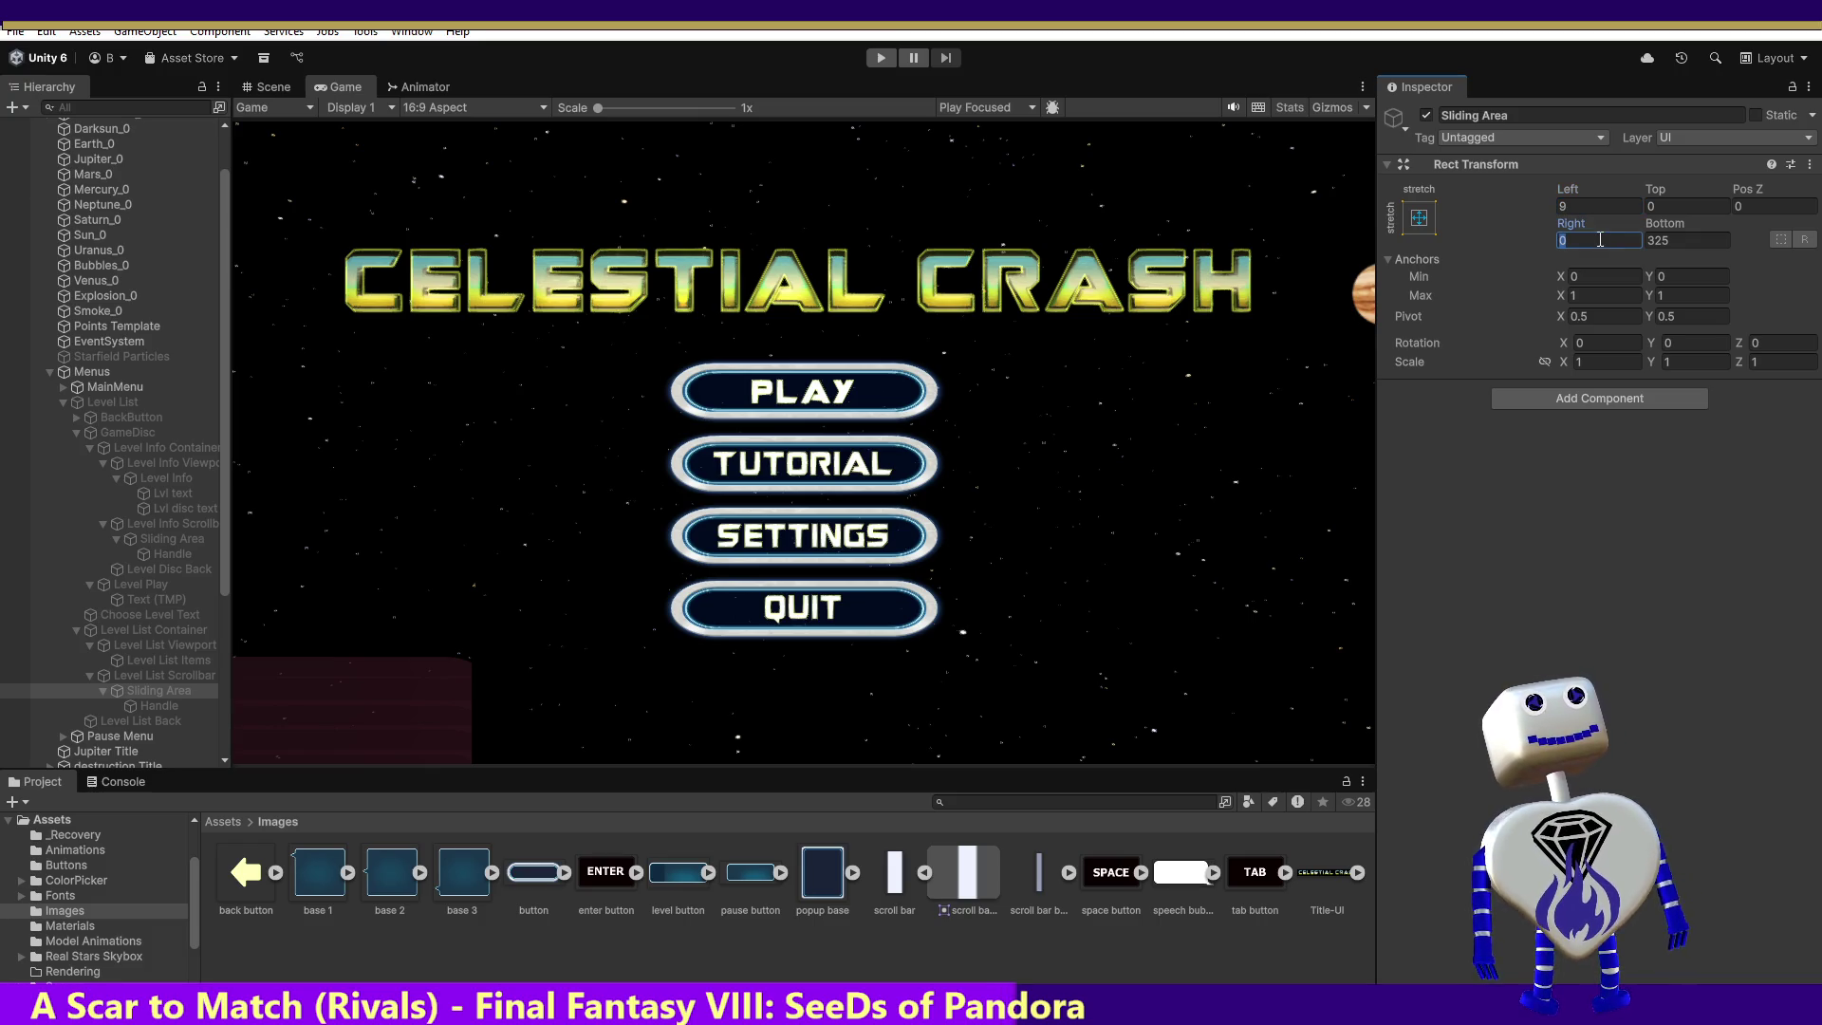
{"action": "type", "text": "-9"}
{"action": "left_click", "coordinate": [1650, 207]}
{"action": "type", "text": "-110"}
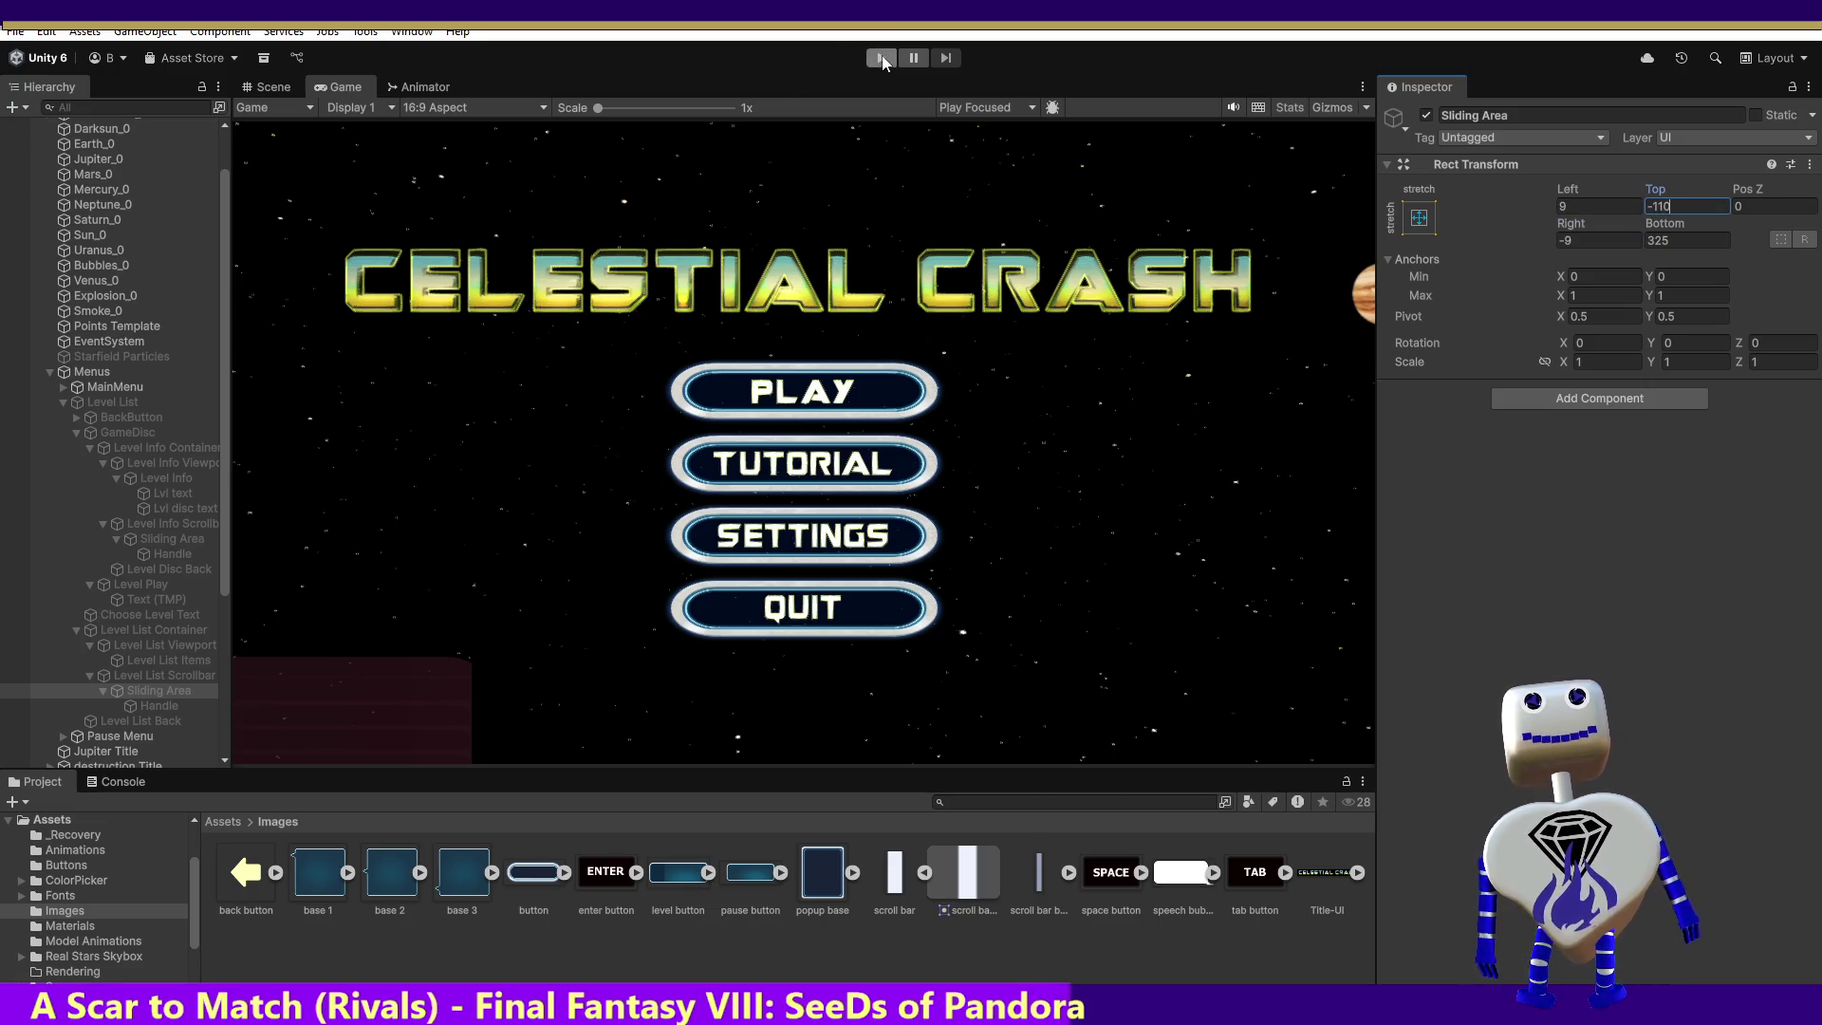
Step: Run, stop and rerun the game to test the scrollbar changes
{"action": "left_click", "coordinate": [881, 58]}
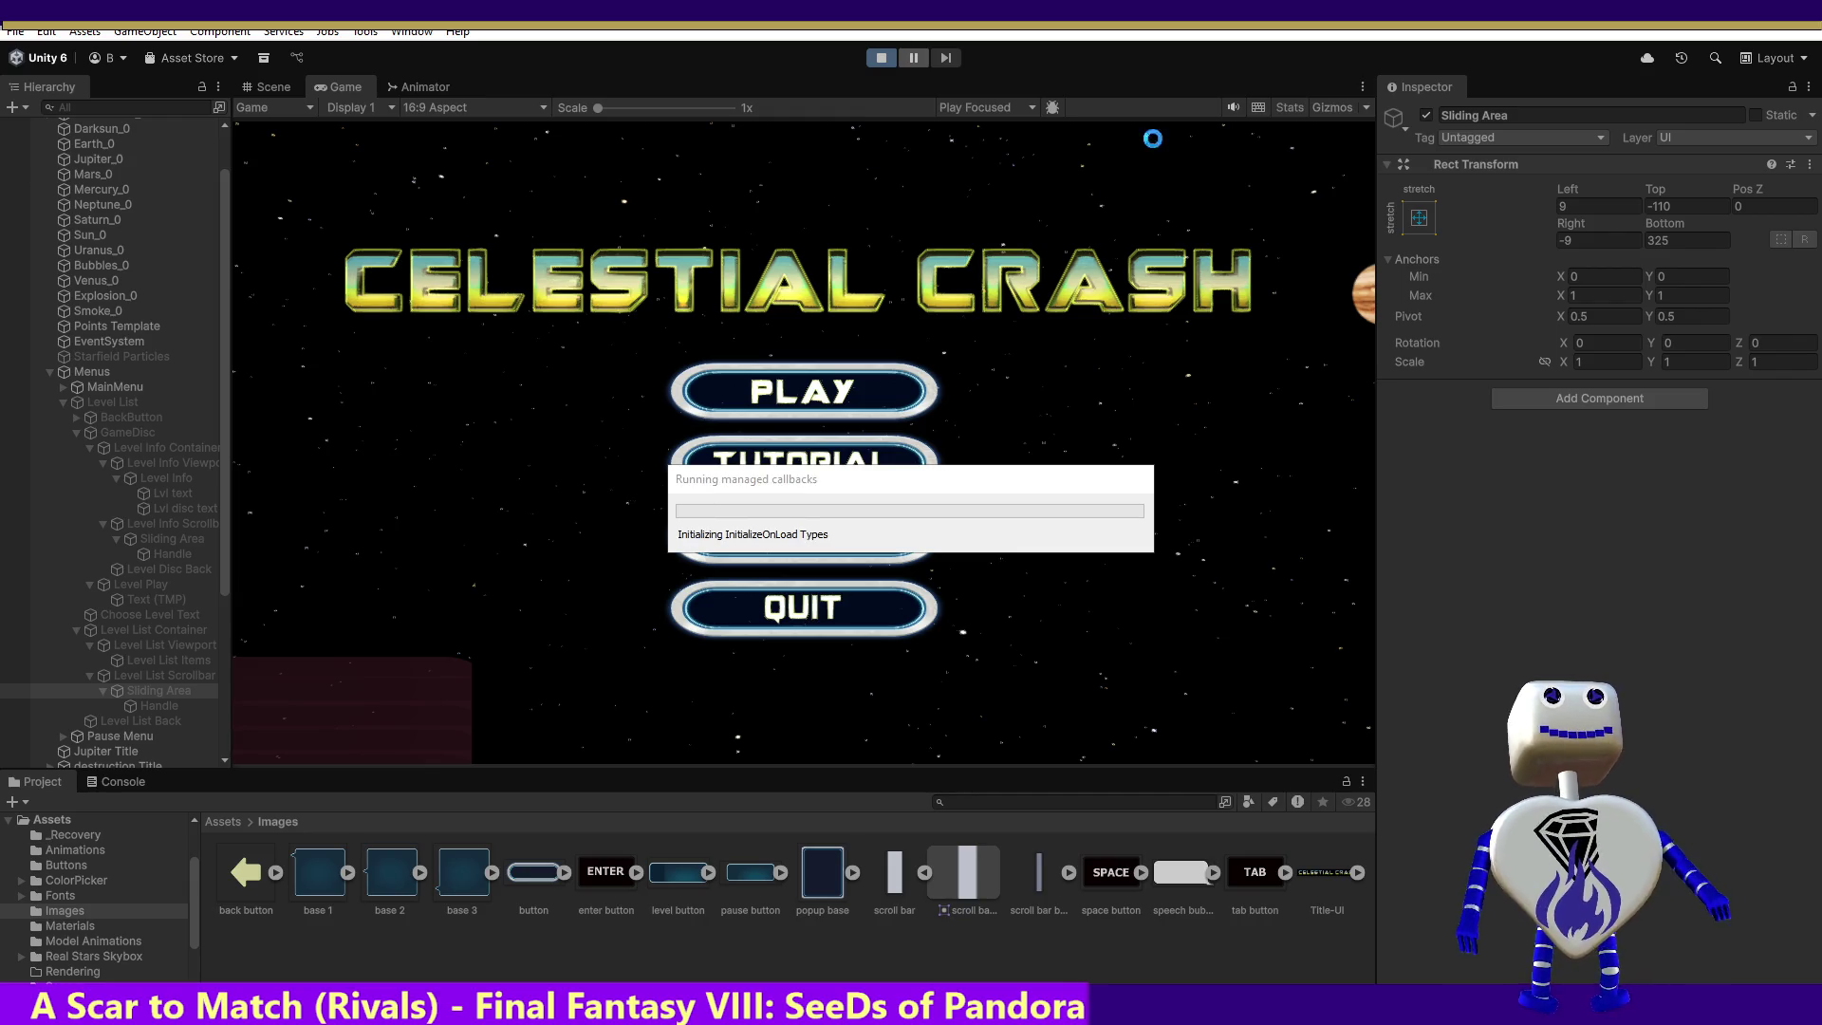
{"action": "left_click", "coordinate": [891, 60]}
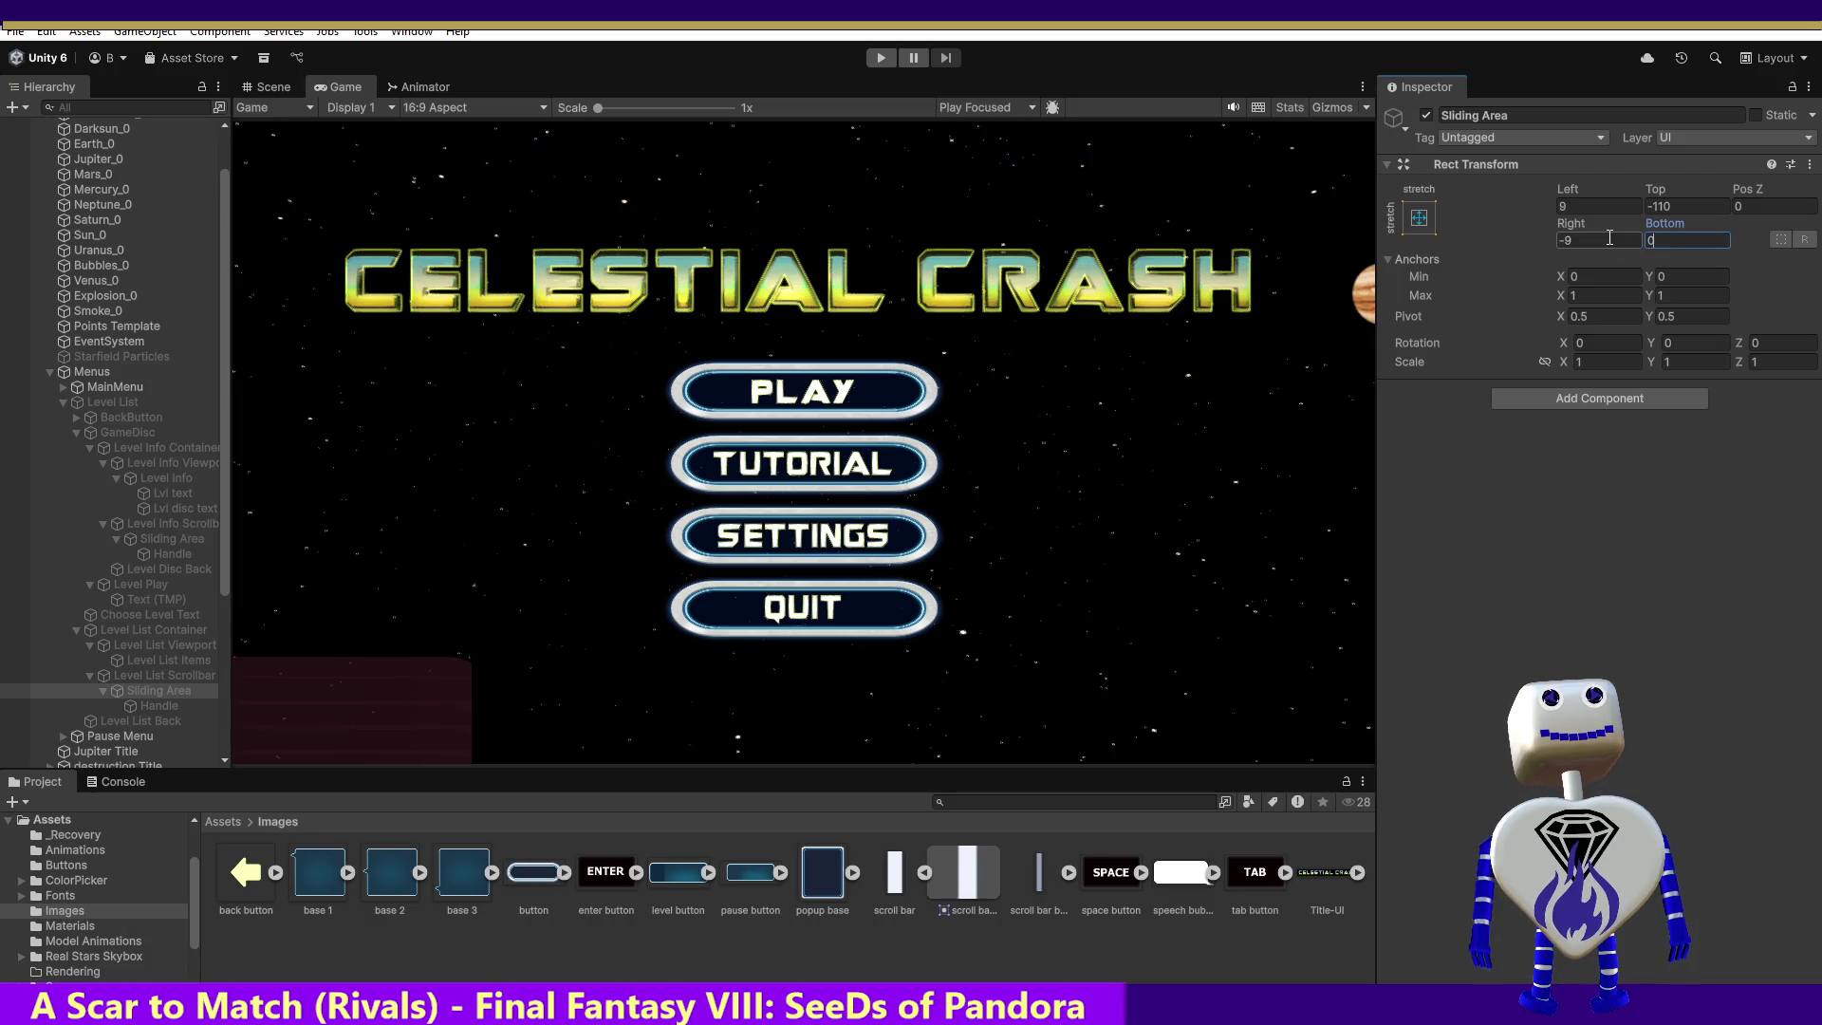
{"action": "left_click", "coordinate": [881, 58]}
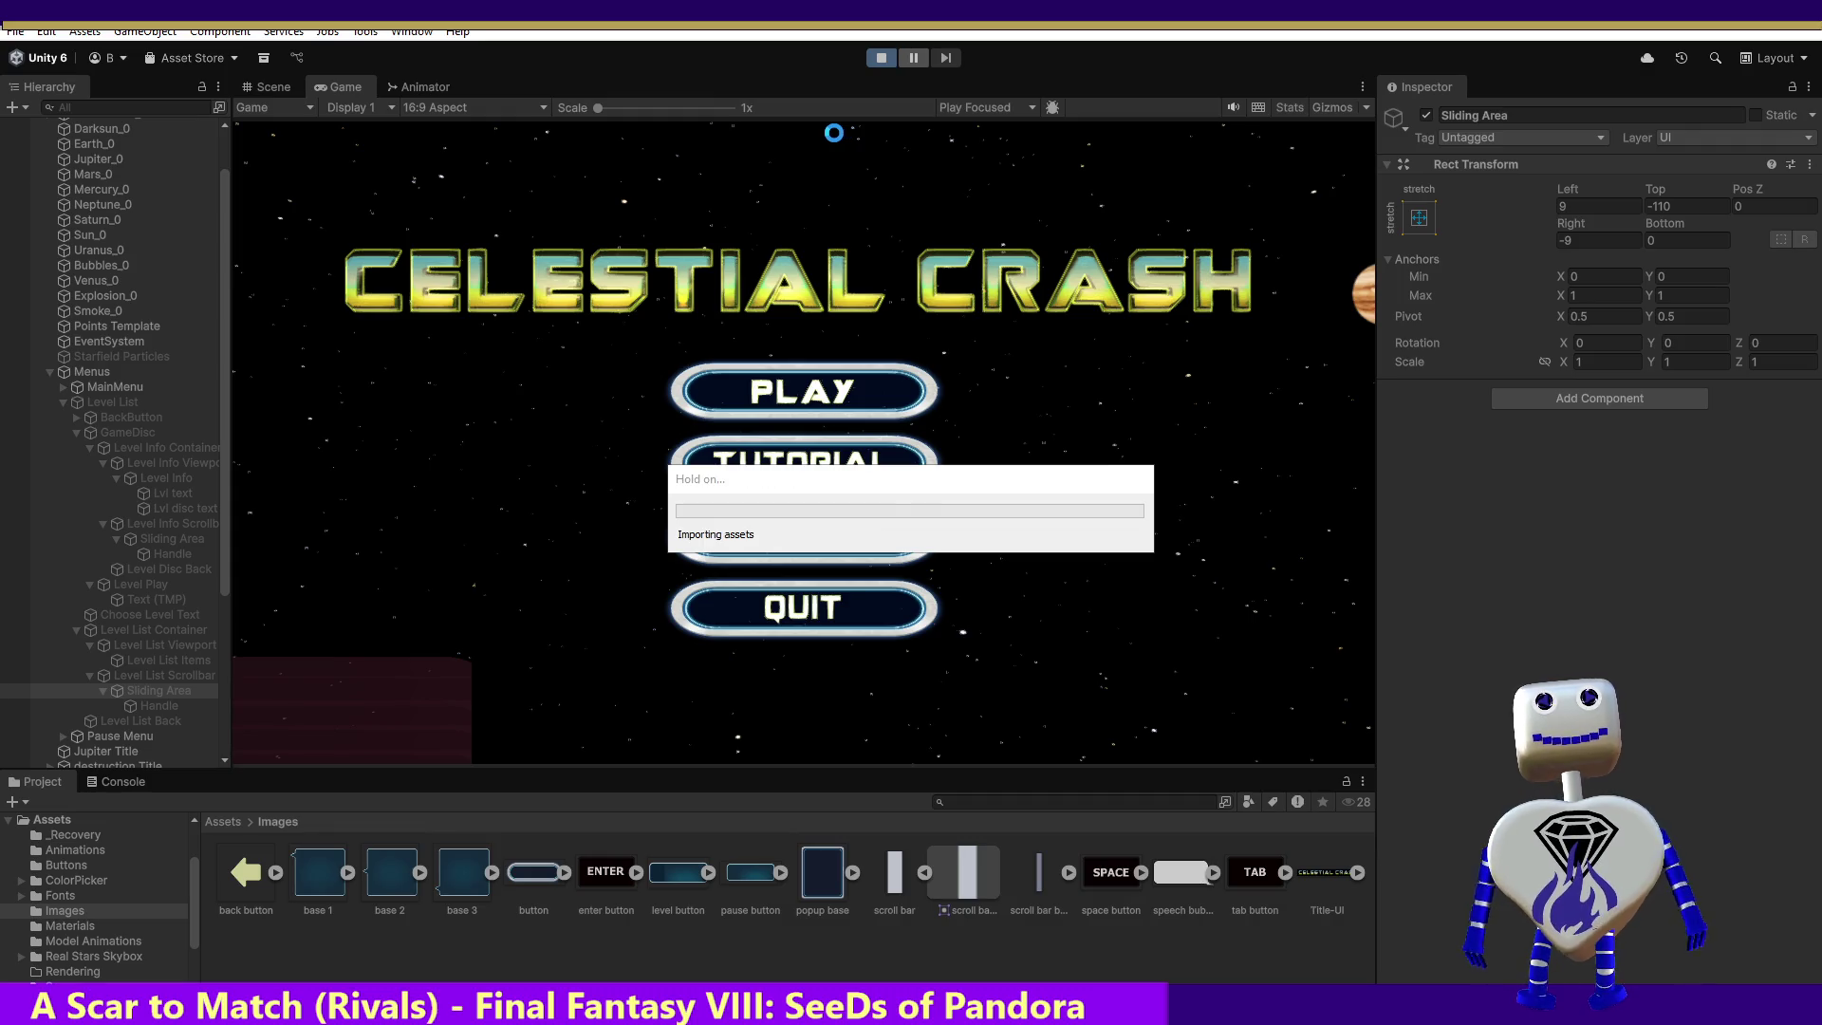
Step: Open the level-select list and drag its scrollbar down to reveal levels 4 and 5
{"action": "left_click", "coordinate": [834, 390]}
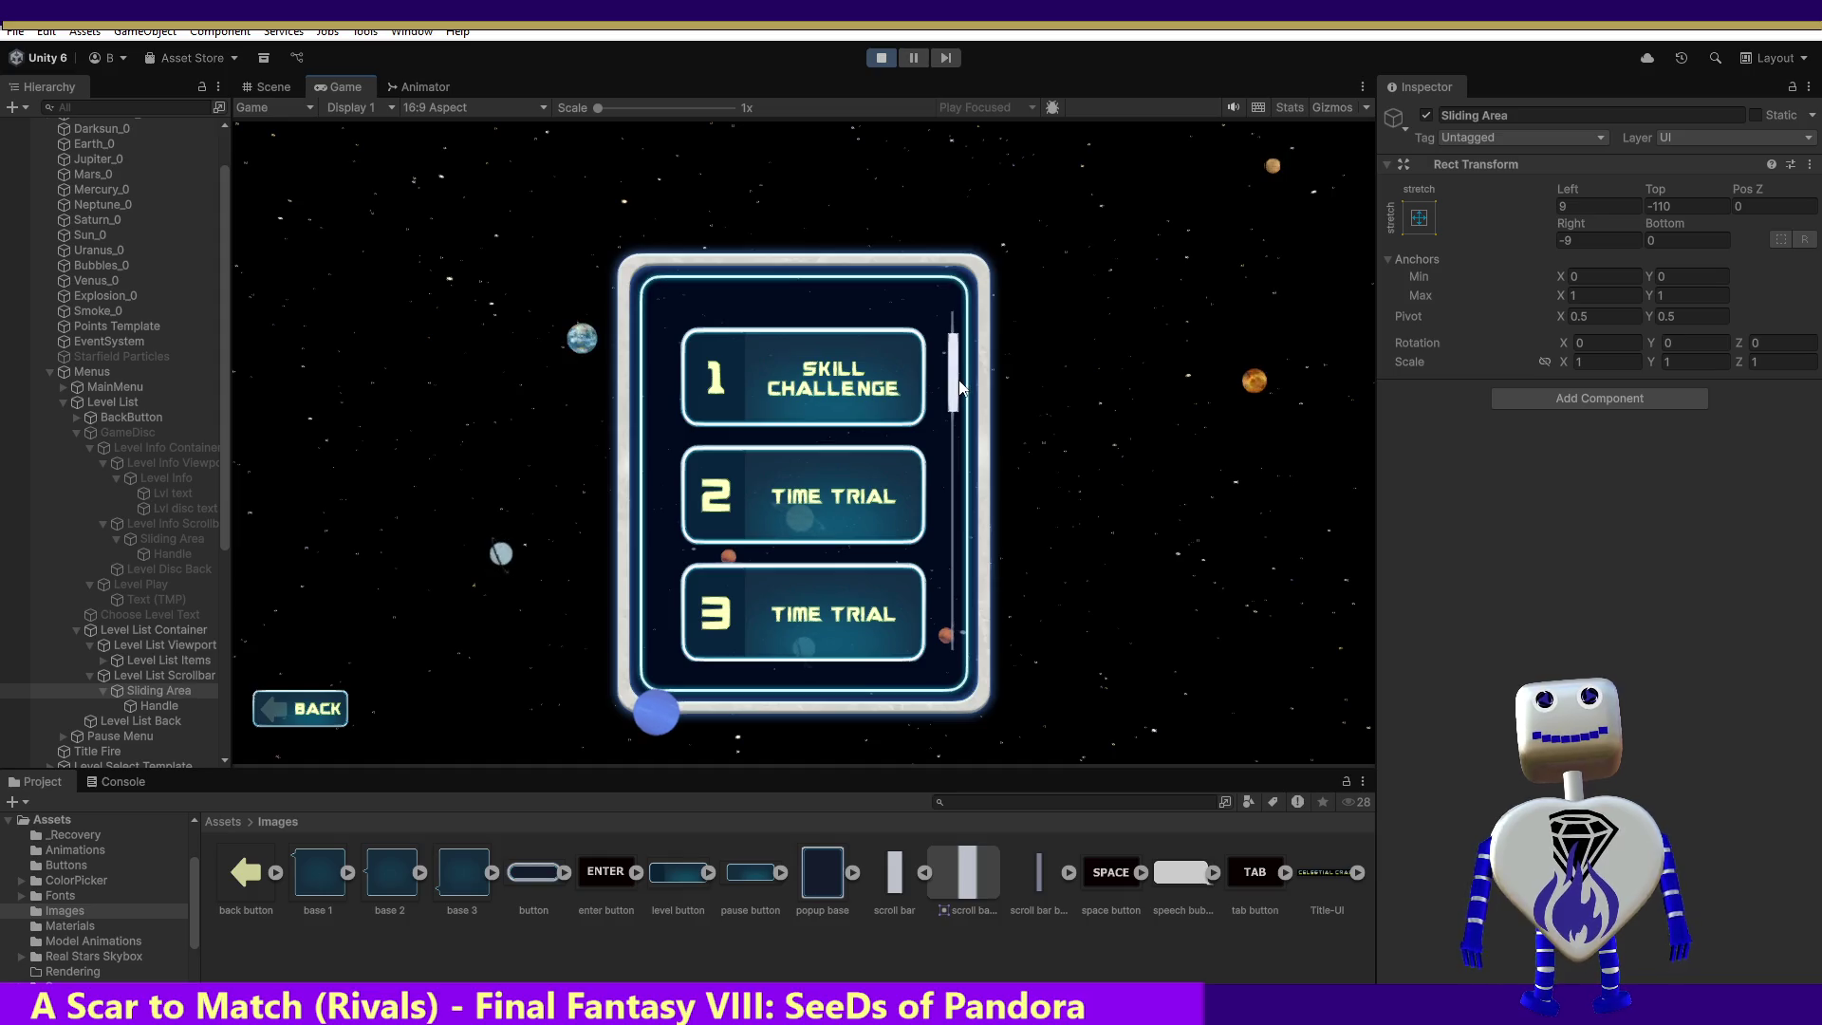
{"action": "mouse_move", "coordinate": [960, 383]}
{"action": "left_mouse_down"}
{"action": "mouse_move", "coordinate": [957, 636]}
{"action": "mouse_move", "coordinate": [1011, 119]}
{"action": "mouse_move", "coordinate": [984, 551]}
{"action": "mouse_move", "coordinate": [1012, 311]}
{"action": "mouse_move", "coordinate": [1011, 645]}
{"action": "mouse_move", "coordinate": [1022, 216]}
{"action": "mouse_move", "coordinate": [1016, 659]}
{"action": "mouse_move", "coordinate": [1049, 250]}
{"action": "mouse_move", "coordinate": [1008, 661]}
{"action": "mouse_move", "coordinate": [1124, 114]}
{"action": "mouse_move", "coordinate": [1109, 670]}
{"action": "left_mouse_up"}
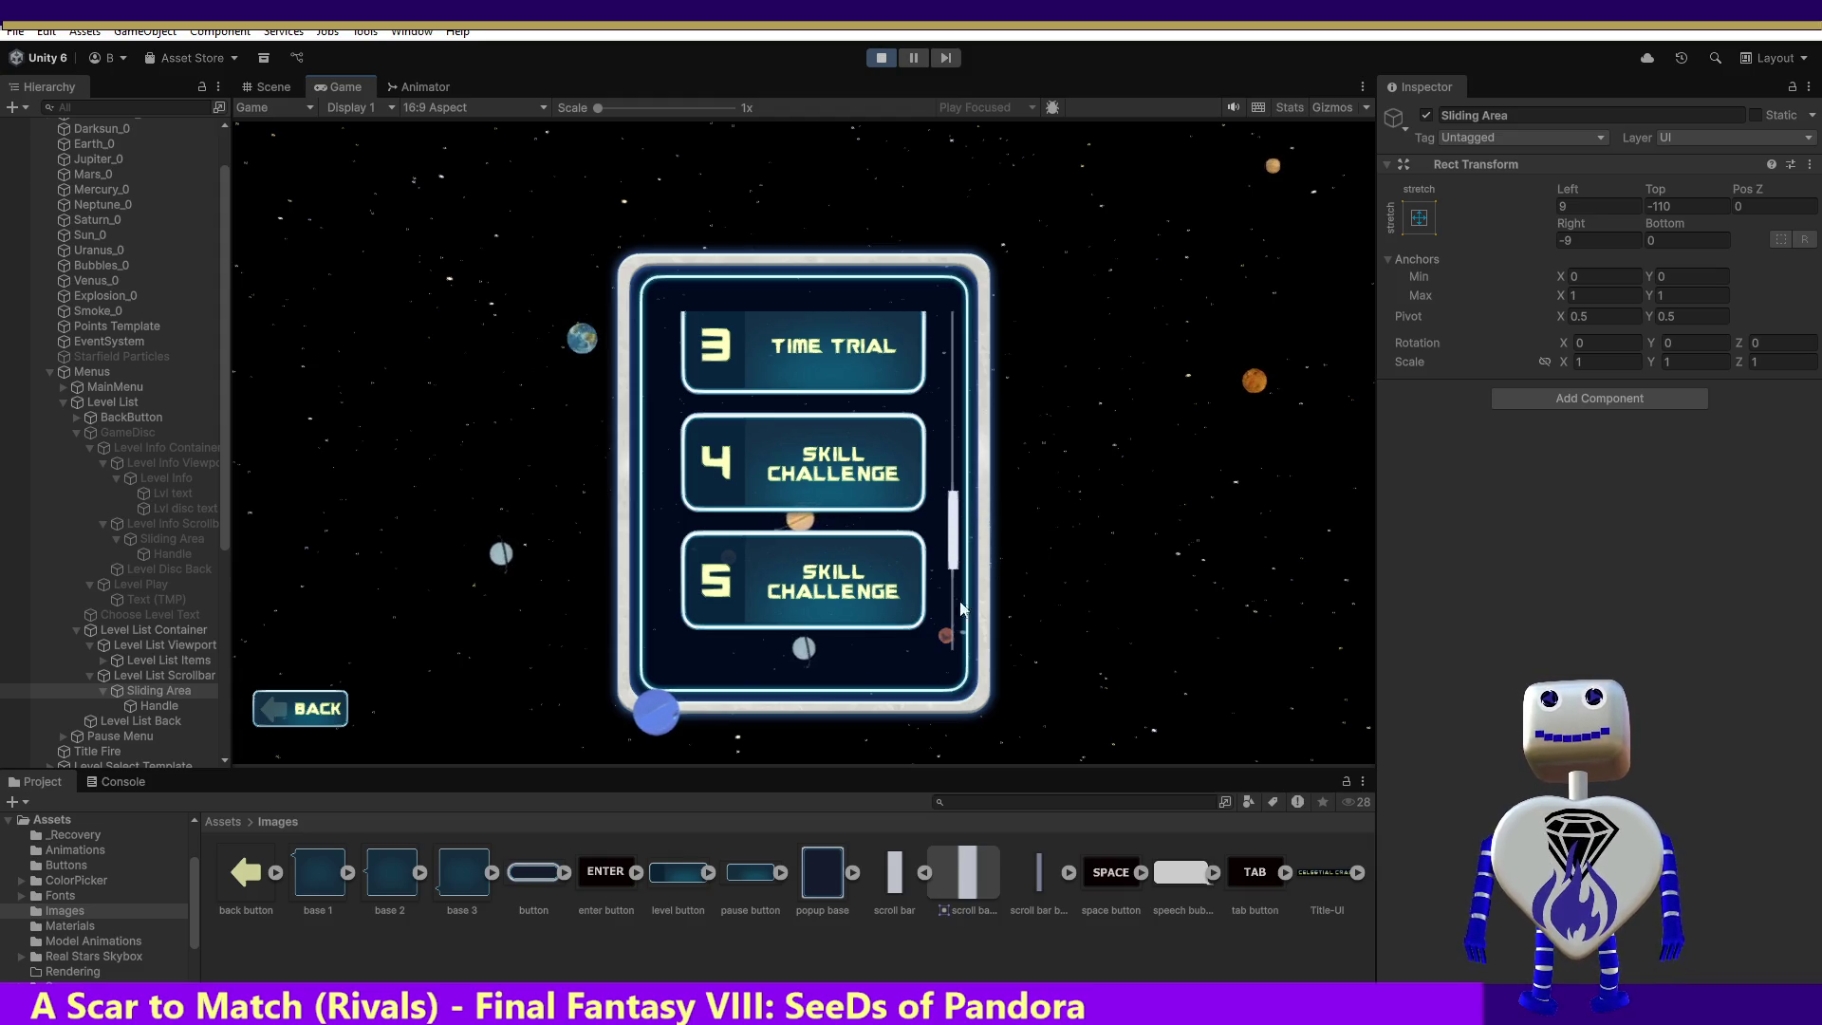
Step: Raise the scrollbar Handle's Bottom offset to 40, then stop the game
{"action": "left_click", "coordinate": [160, 706]}
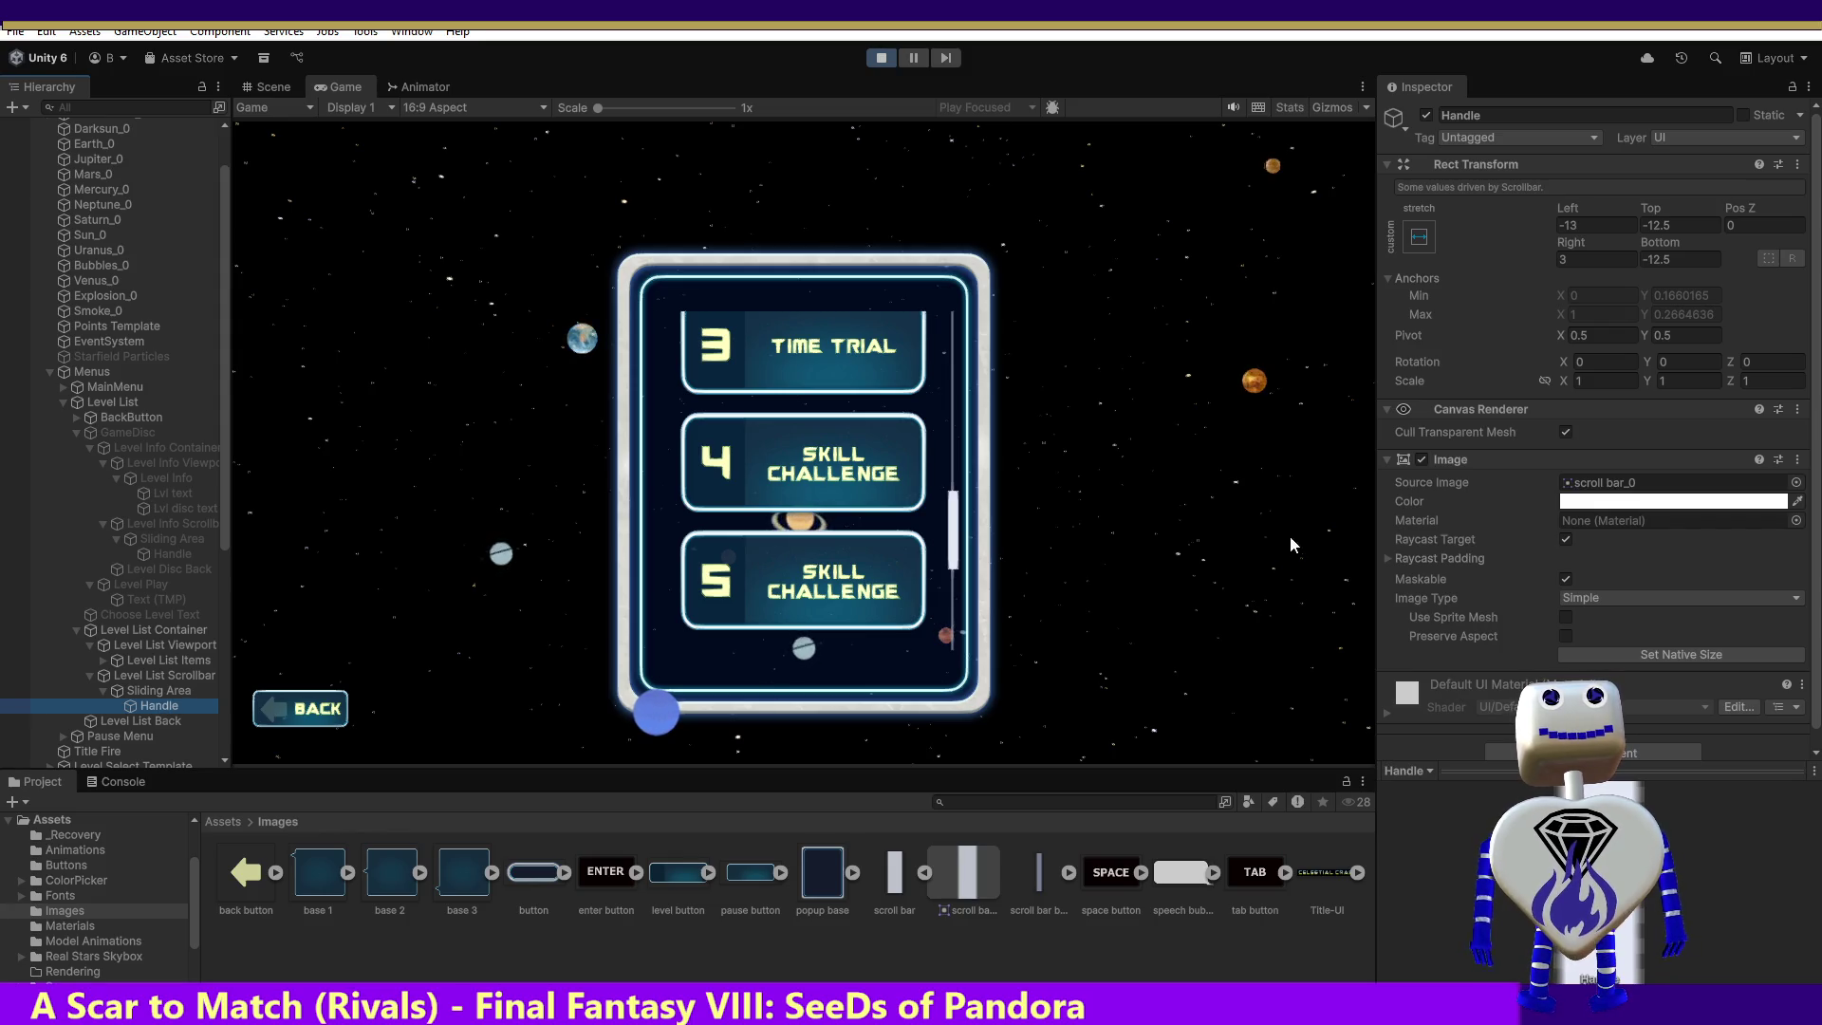
{"action": "left_click", "coordinate": [1690, 257]}
{"action": "type", "text": "32"}
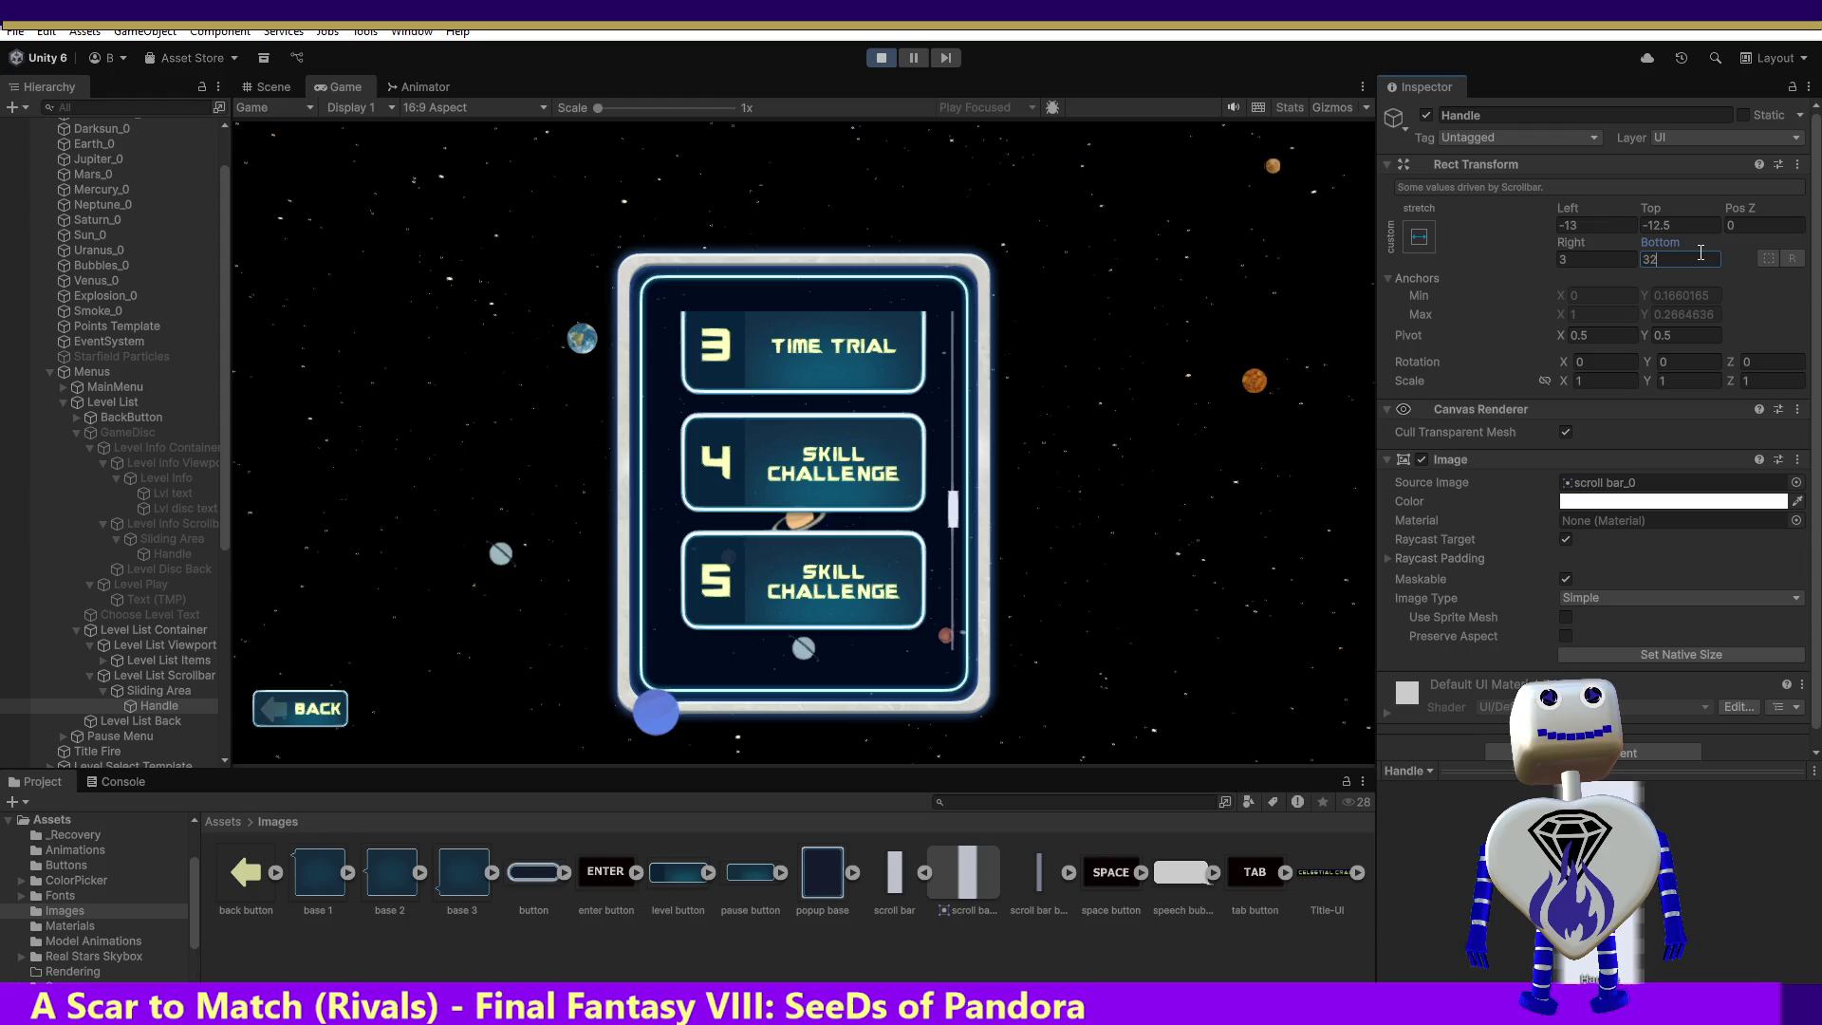
{"action": "left_click_drag", "start_coordinate": [1700, 252], "coordinate": [1712, 255]}
{"action": "type", "text": "40"}
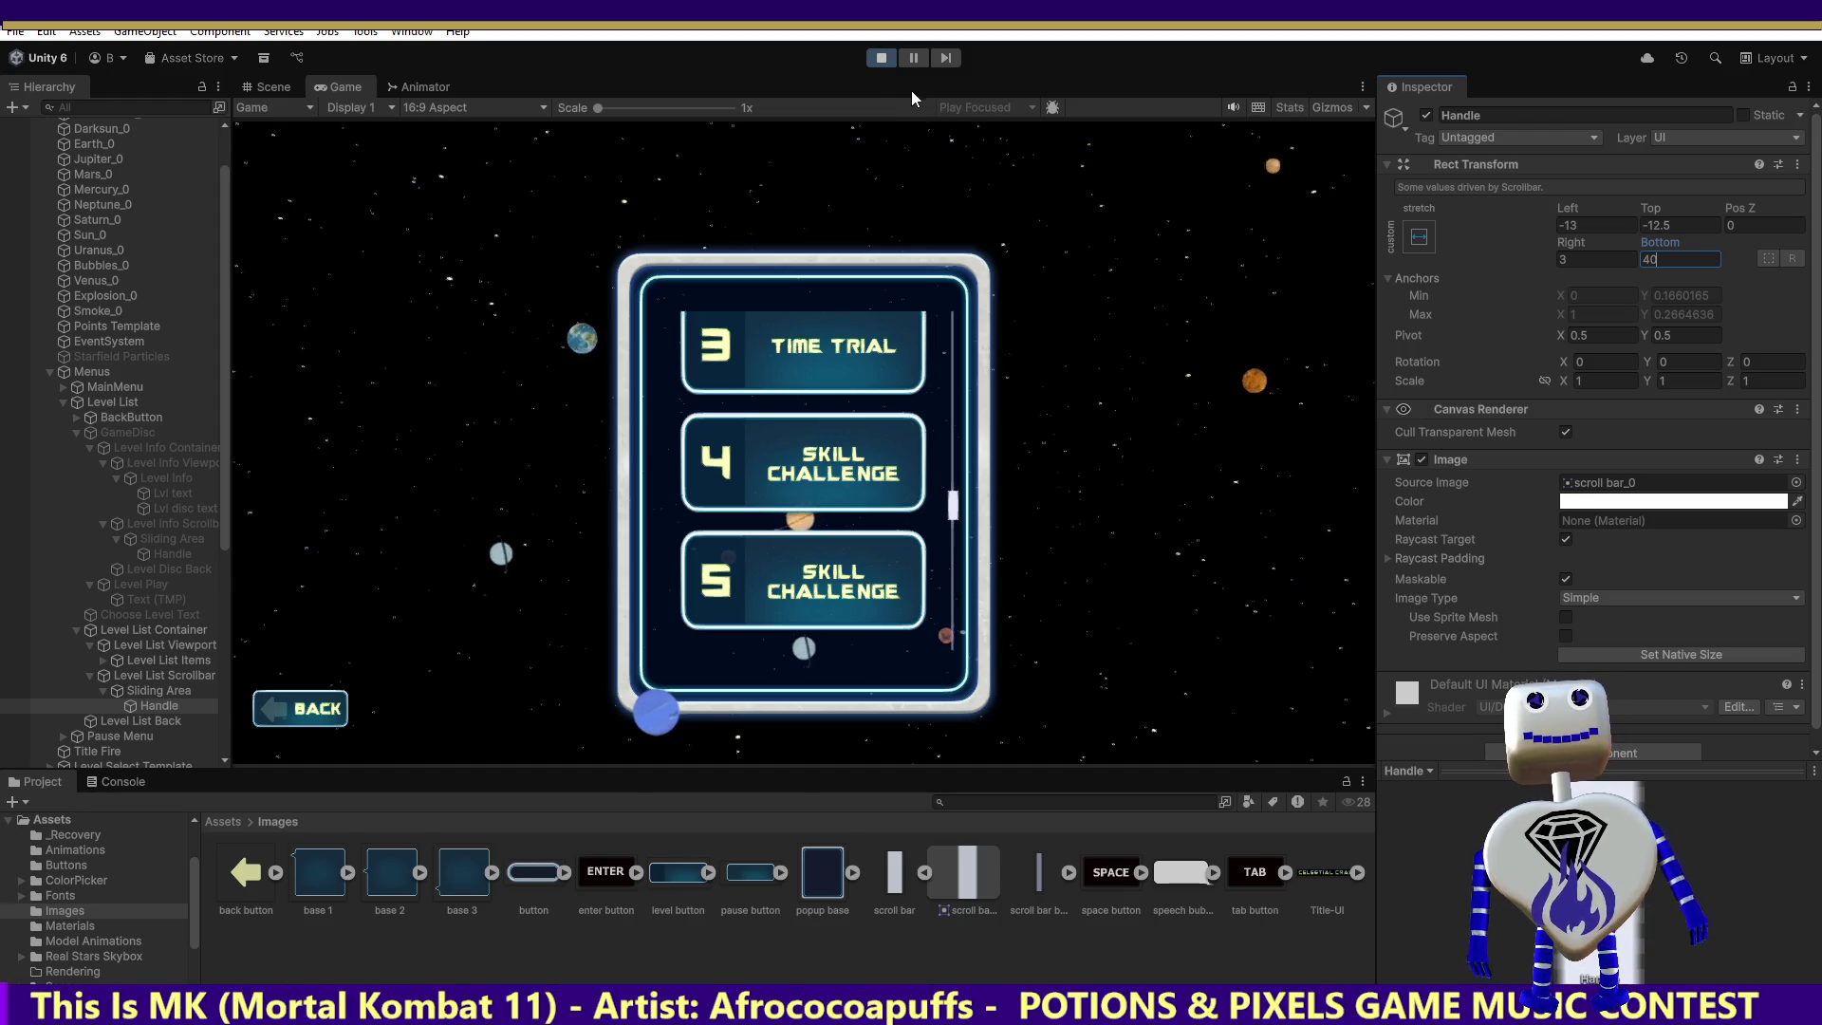
{"action": "left_click", "coordinate": [885, 53]}
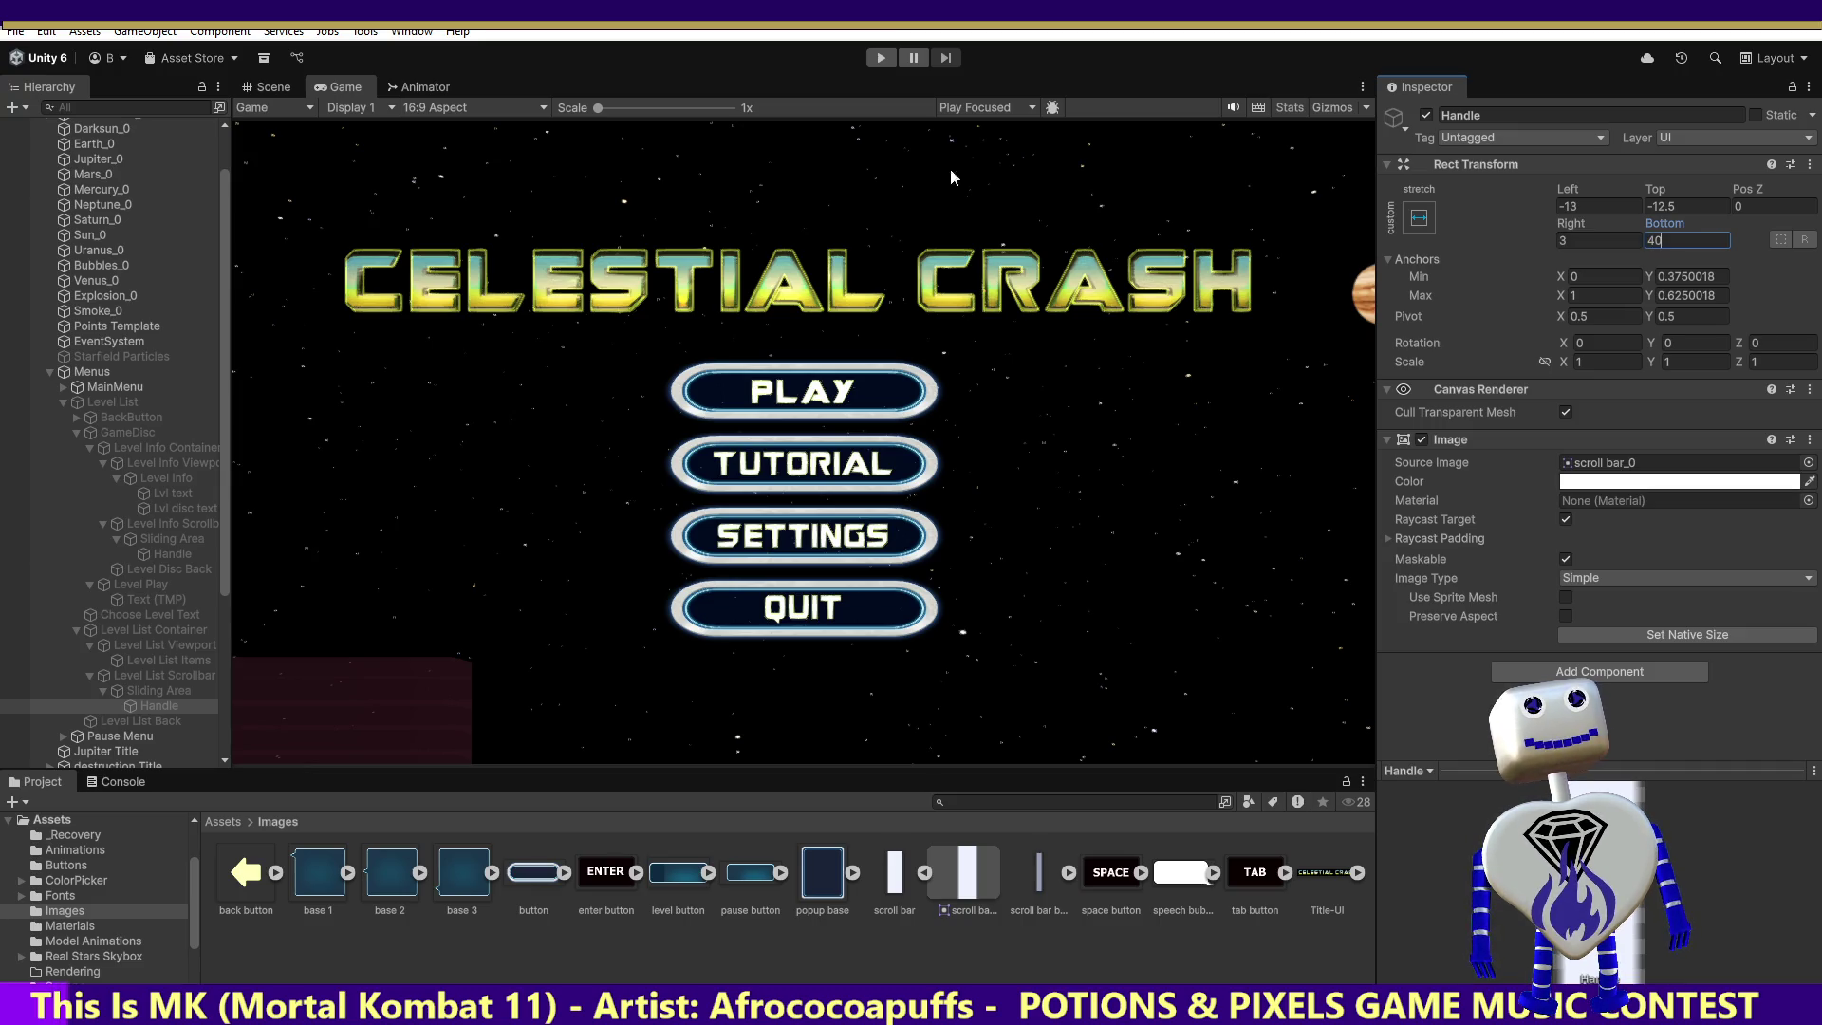
Step: Replay and scroll the level list to check the shorter handle, then restart and reopen the list
{"action": "left_click", "coordinate": [881, 58]}
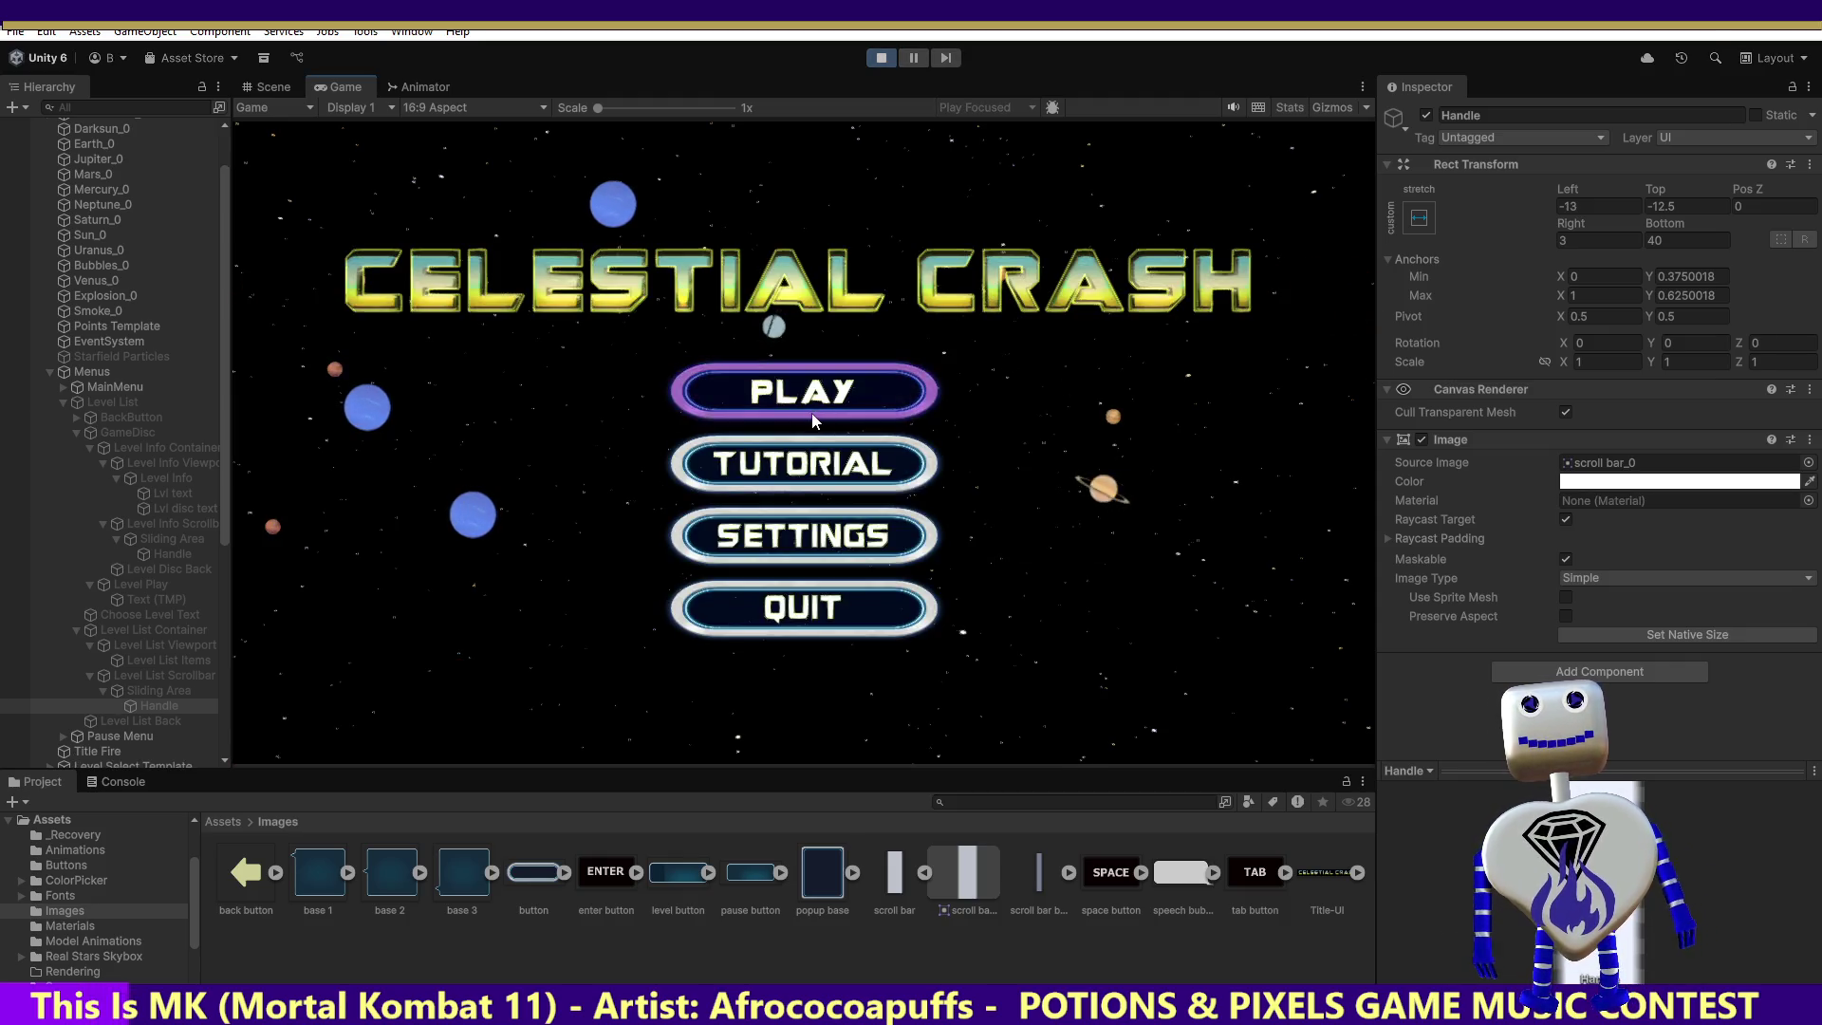
{"action": "left_click", "coordinate": [878, 394]}
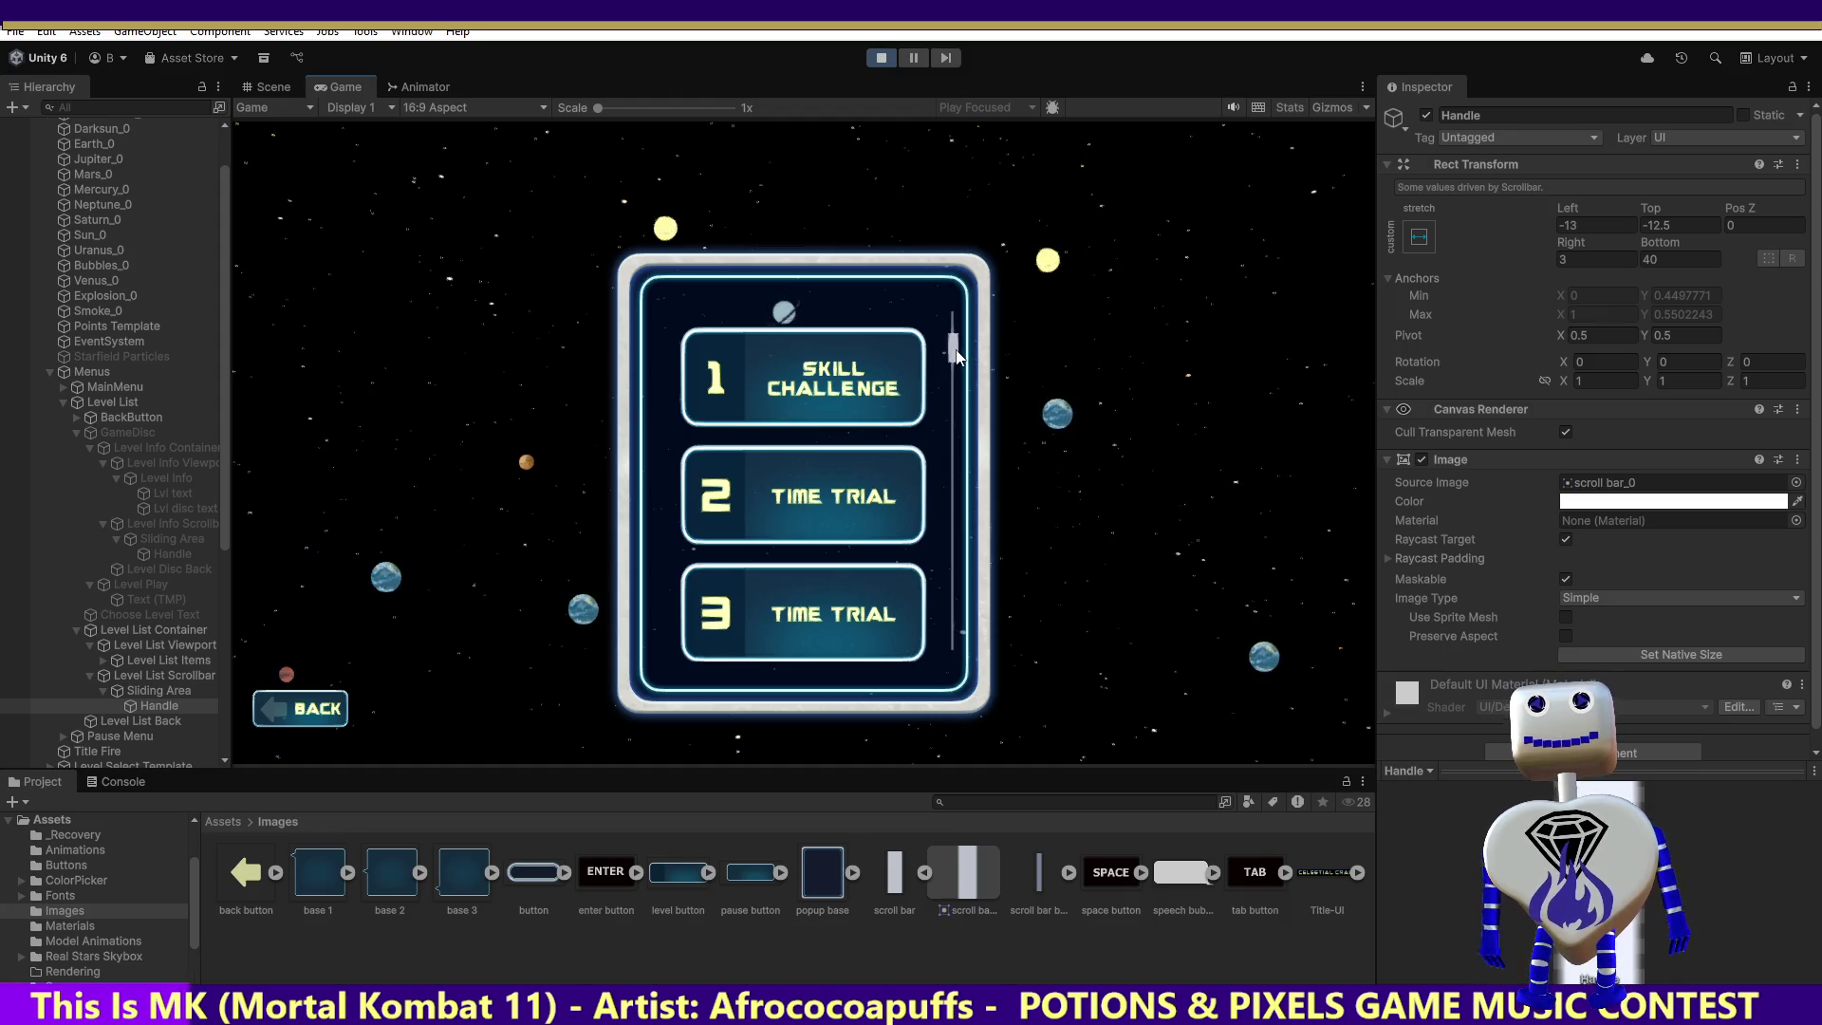
{"action": "mouse_move", "coordinate": [957, 356]}
{"action": "left_mouse_down"}
{"action": "mouse_move", "coordinate": [960, 686]}
{"action": "mouse_move", "coordinate": [1033, 66]}
{"action": "mouse_move", "coordinate": [1034, 597]}
{"action": "mouse_move", "coordinate": [1034, 489]}
{"action": "left_mouse_up"}
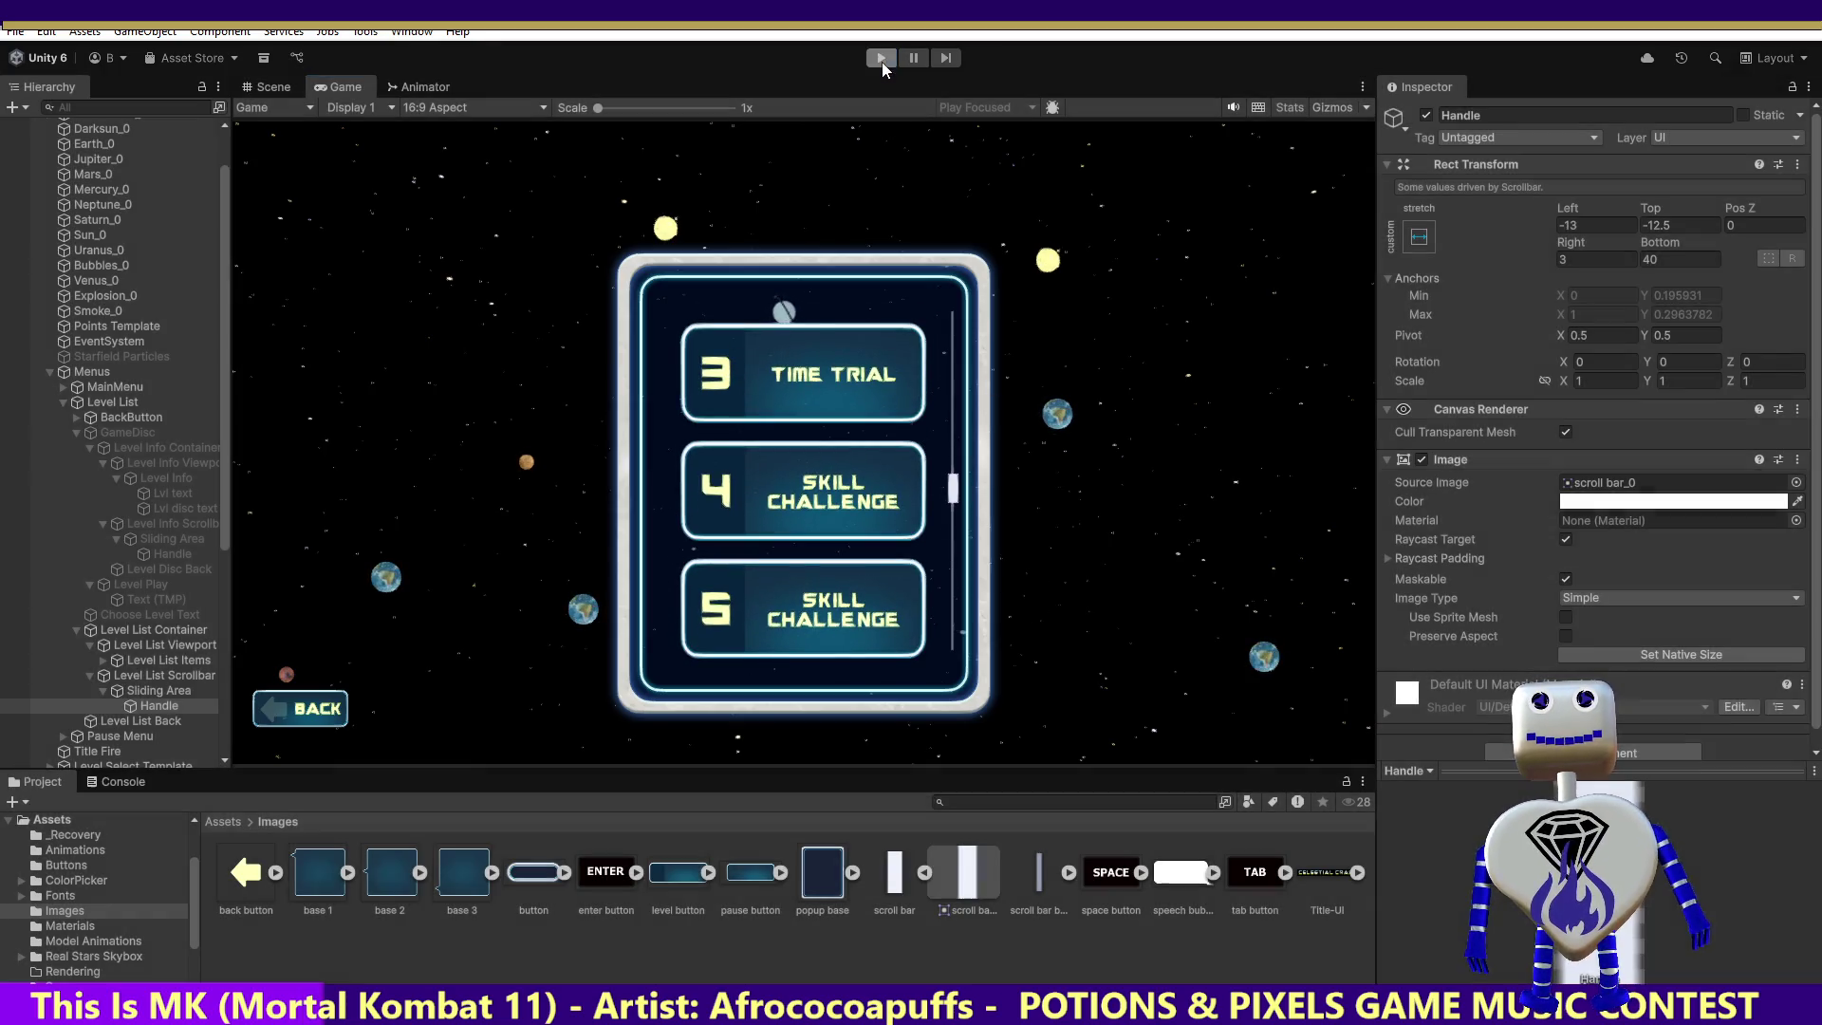
{"action": "left_click", "coordinate": [881, 61]}
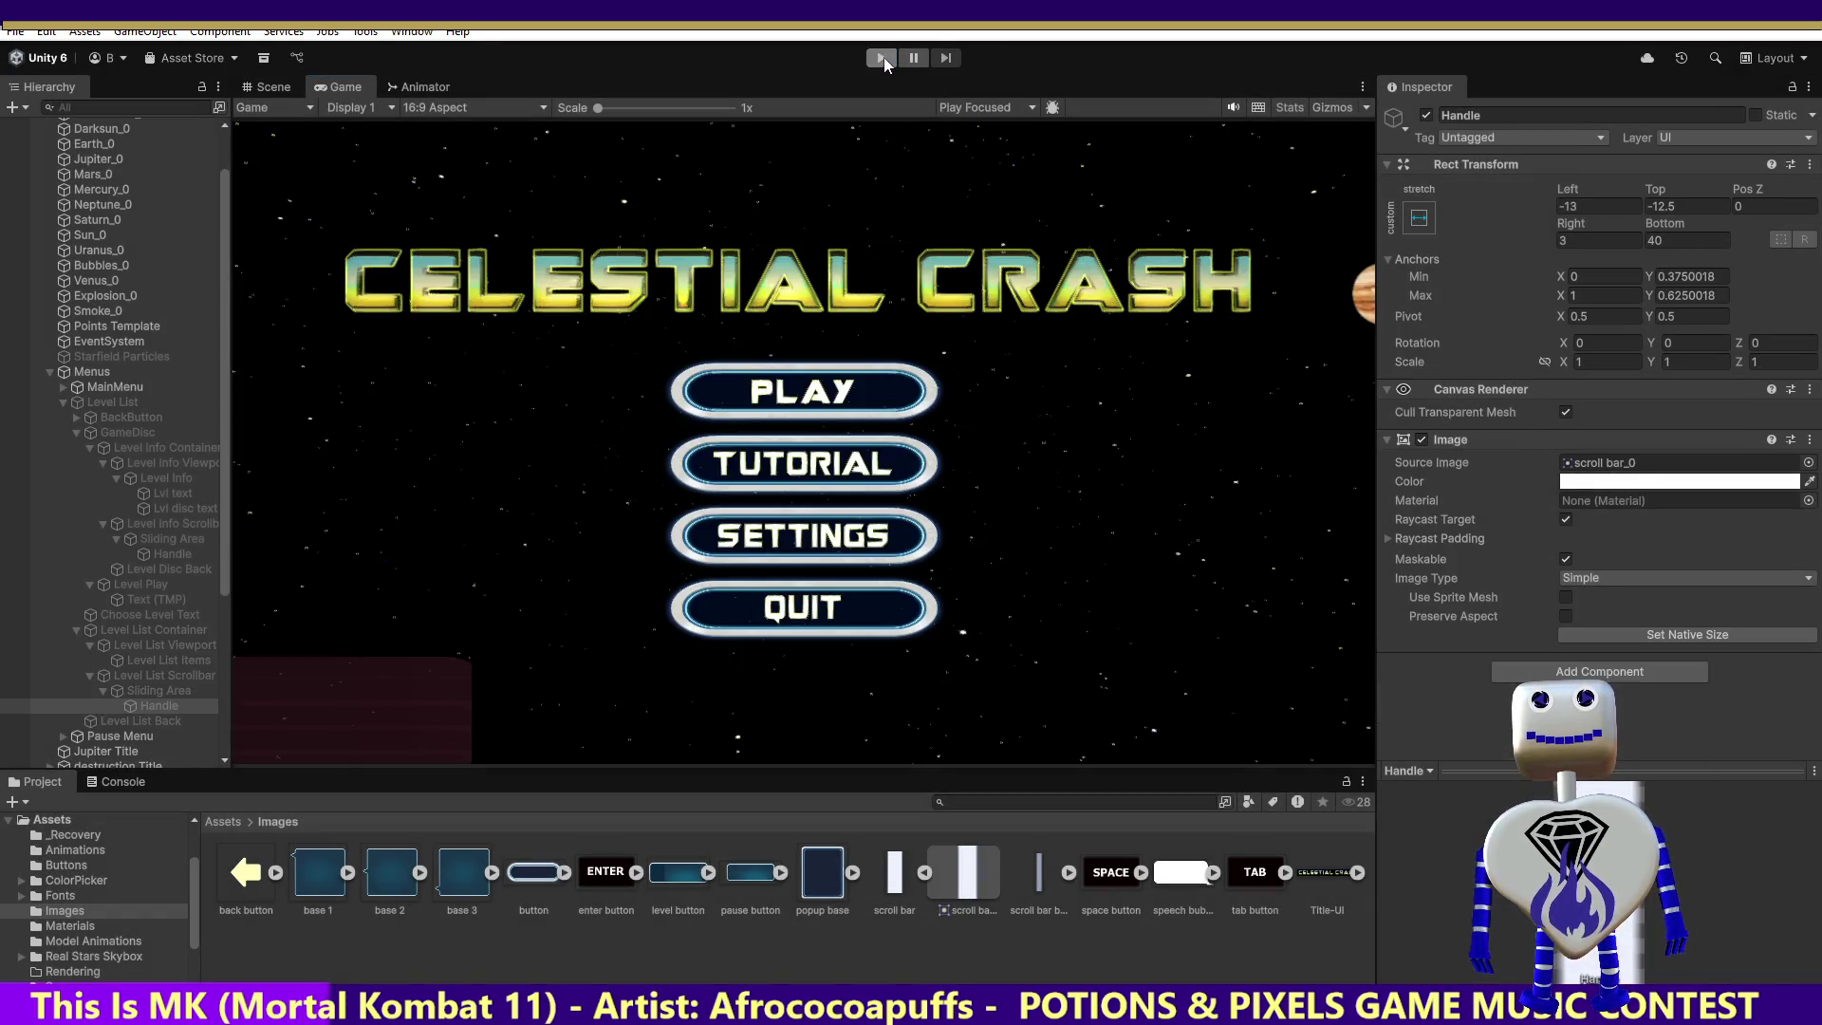
{"action": "left_click", "coordinate": [881, 60]}
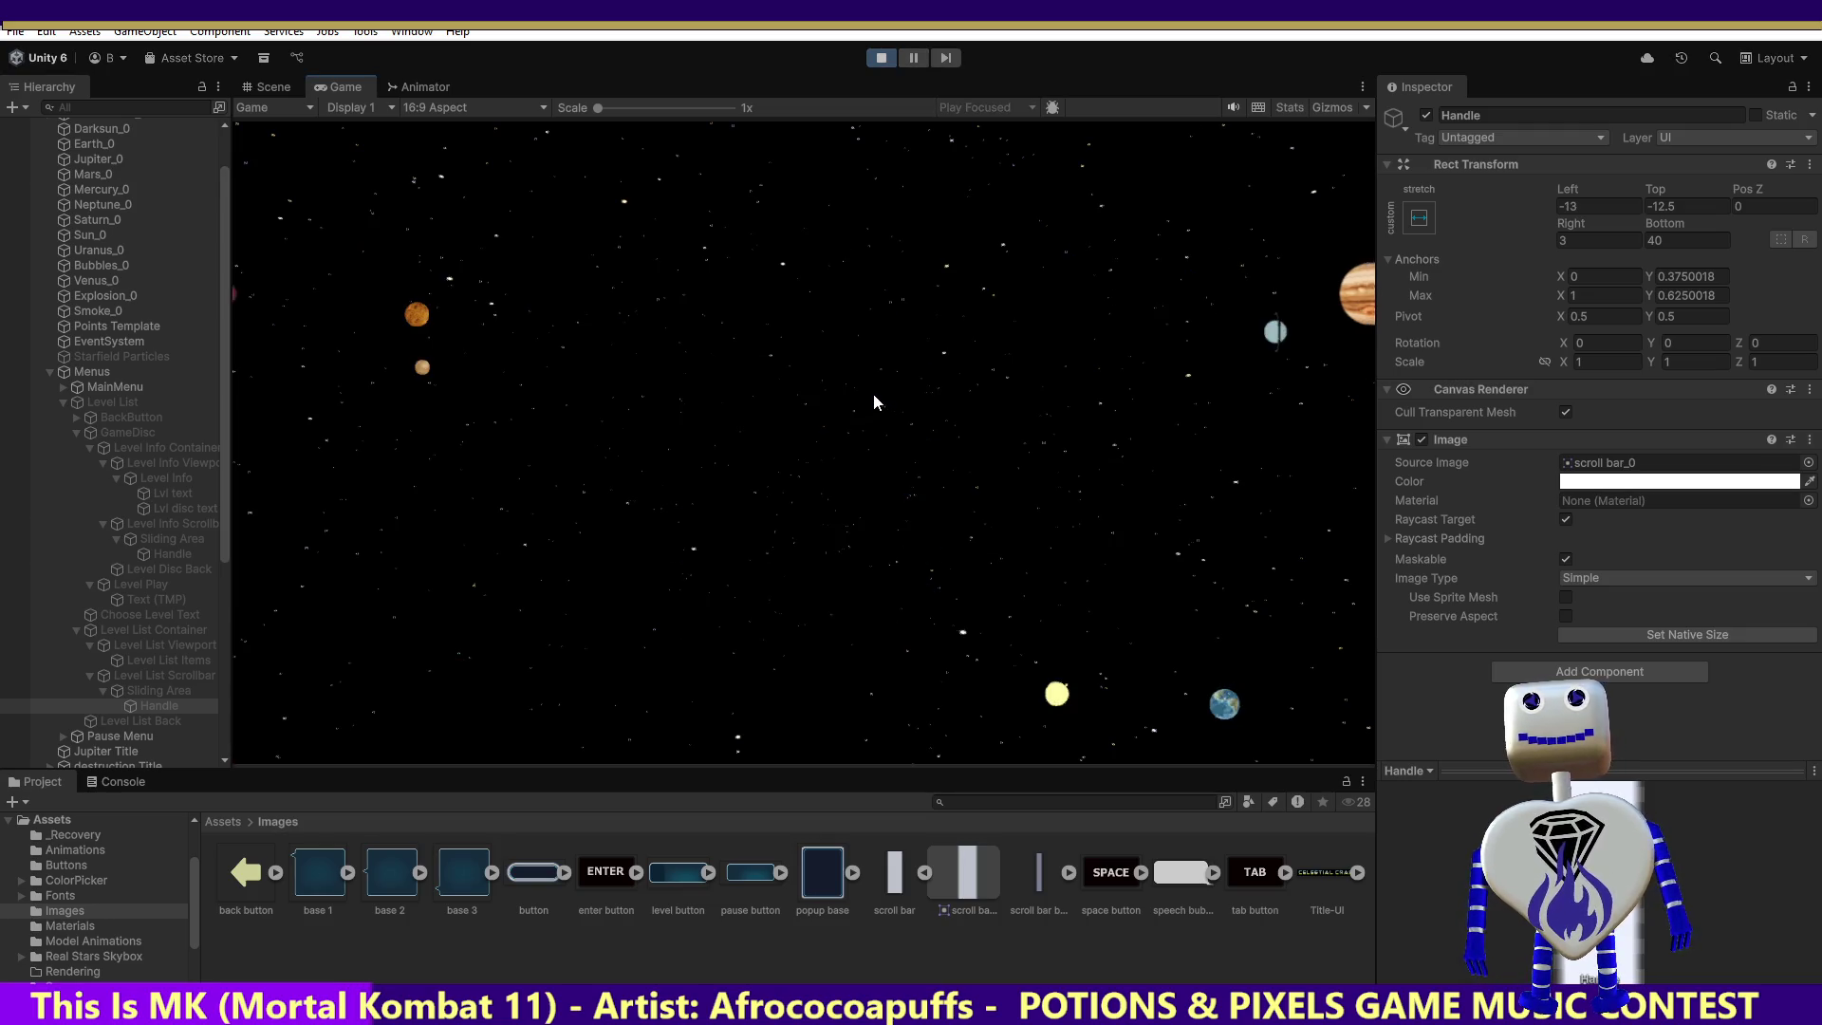
{"action": "left_click", "coordinate": [873, 394]}
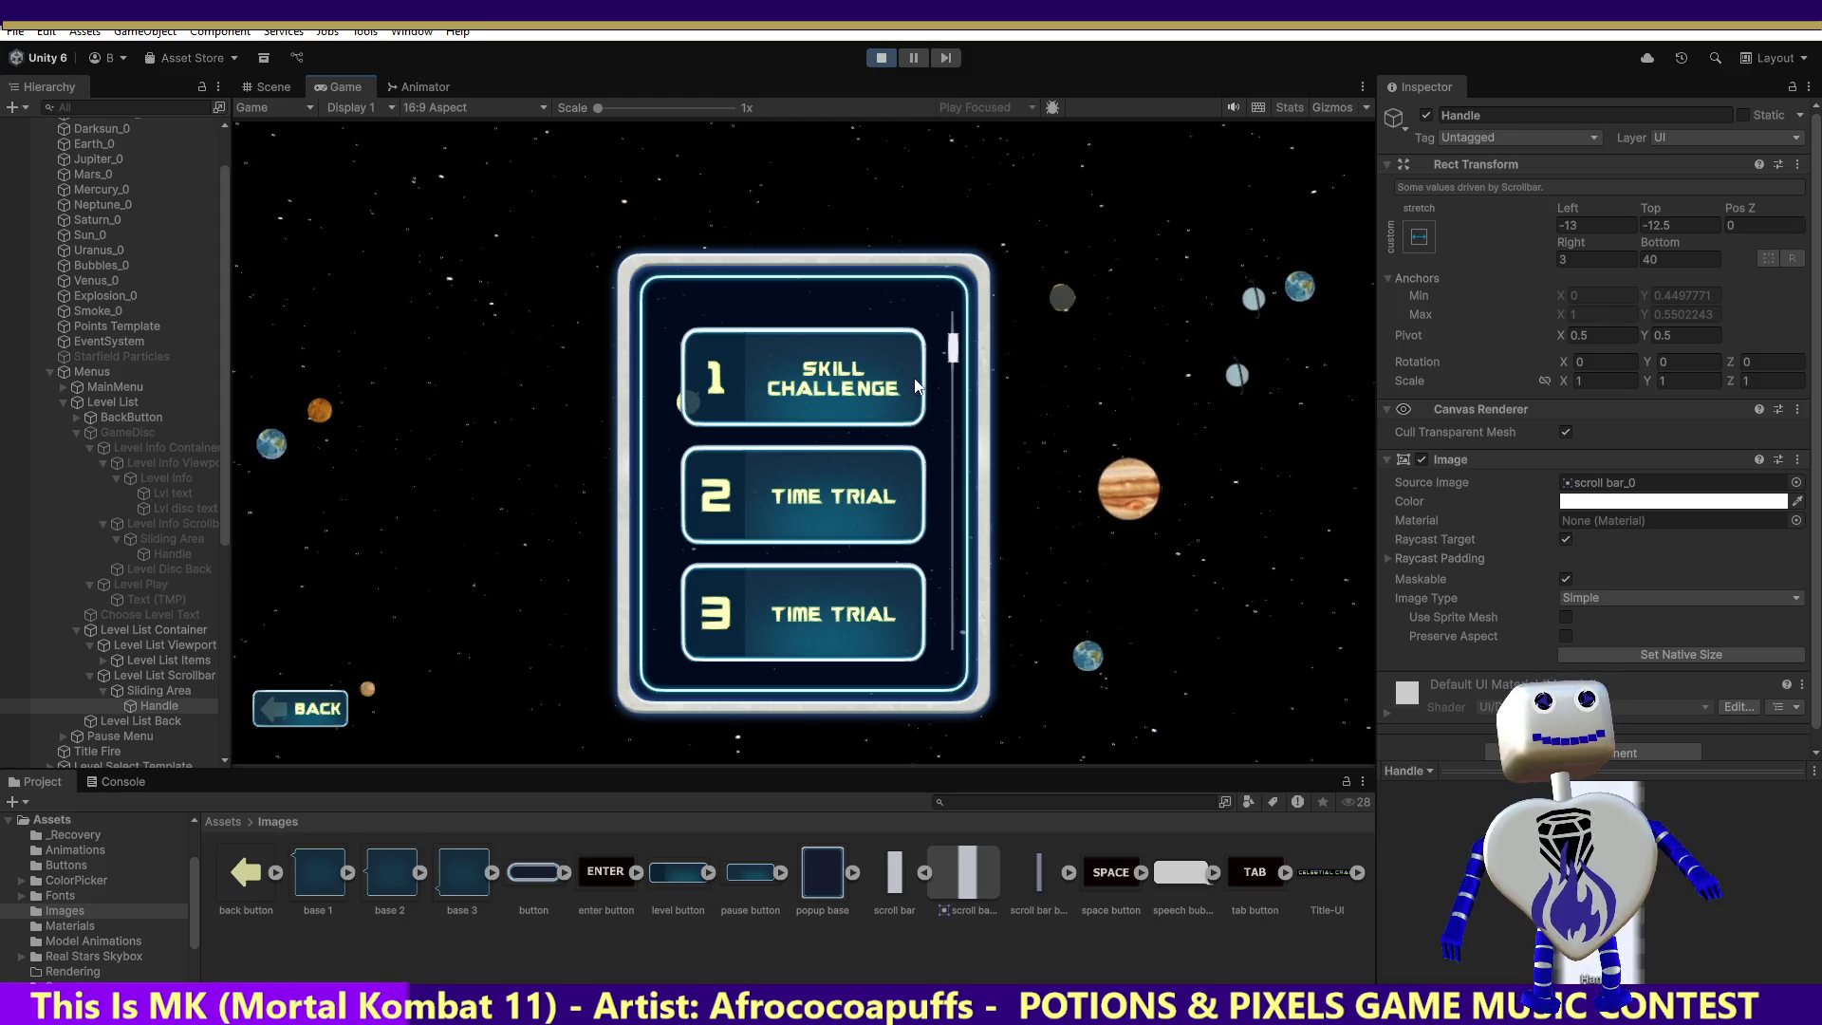
Step: During play, set the scrollbar Handle's Top and Left offsets to 0
{"action": "left_click", "coordinate": [1704, 219]}
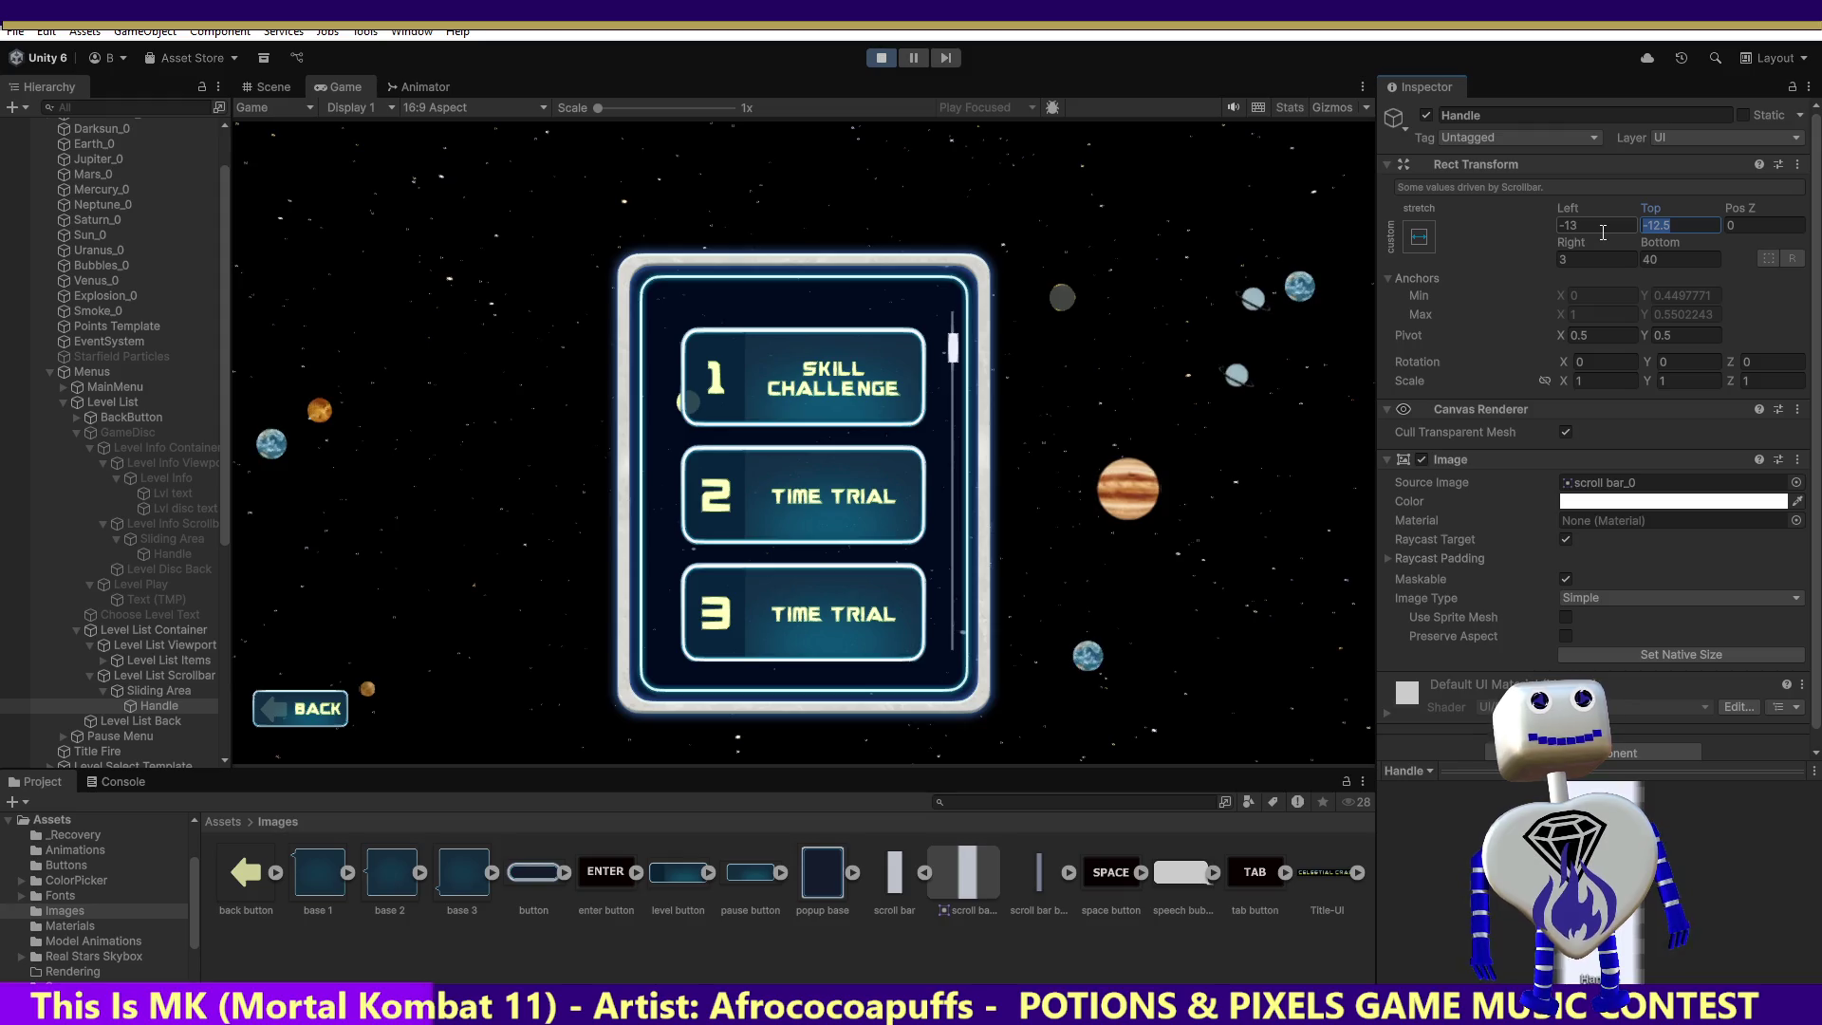
{"action": "type", "text": "0"}
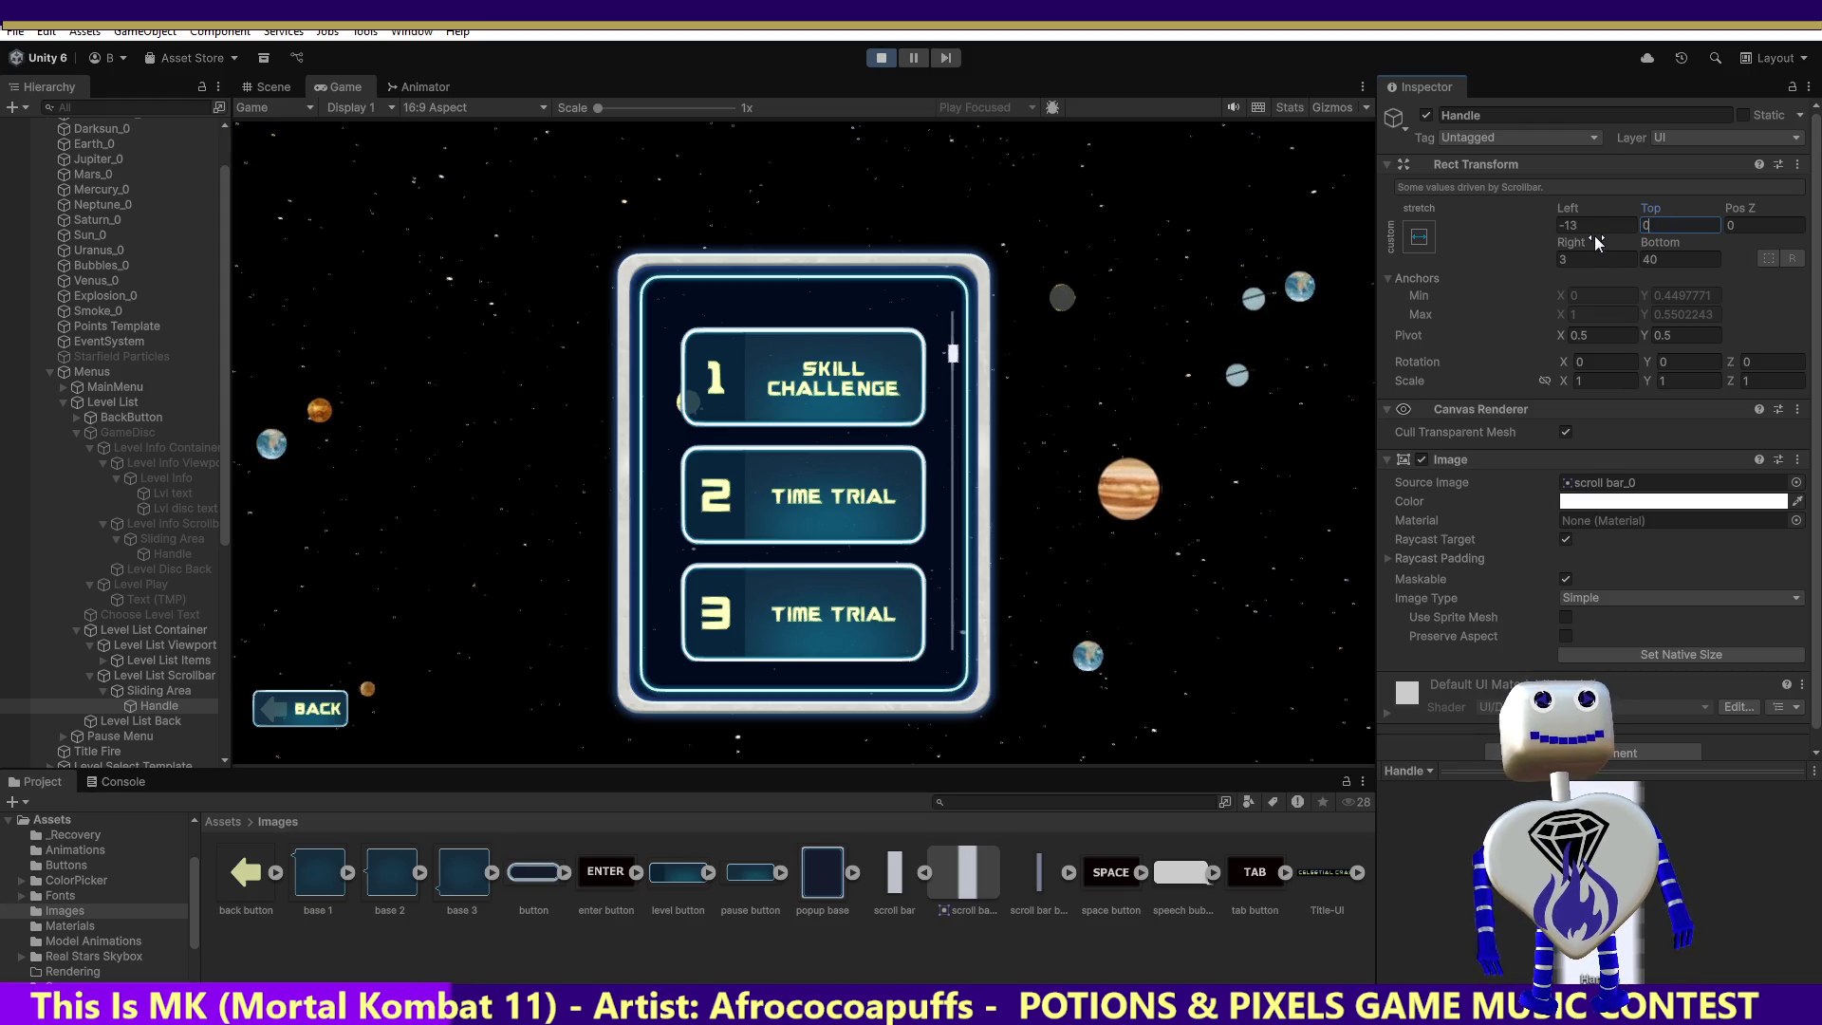
{"action": "left_click", "coordinate": [1565, 225]}
{"action": "type", "text": "0"}
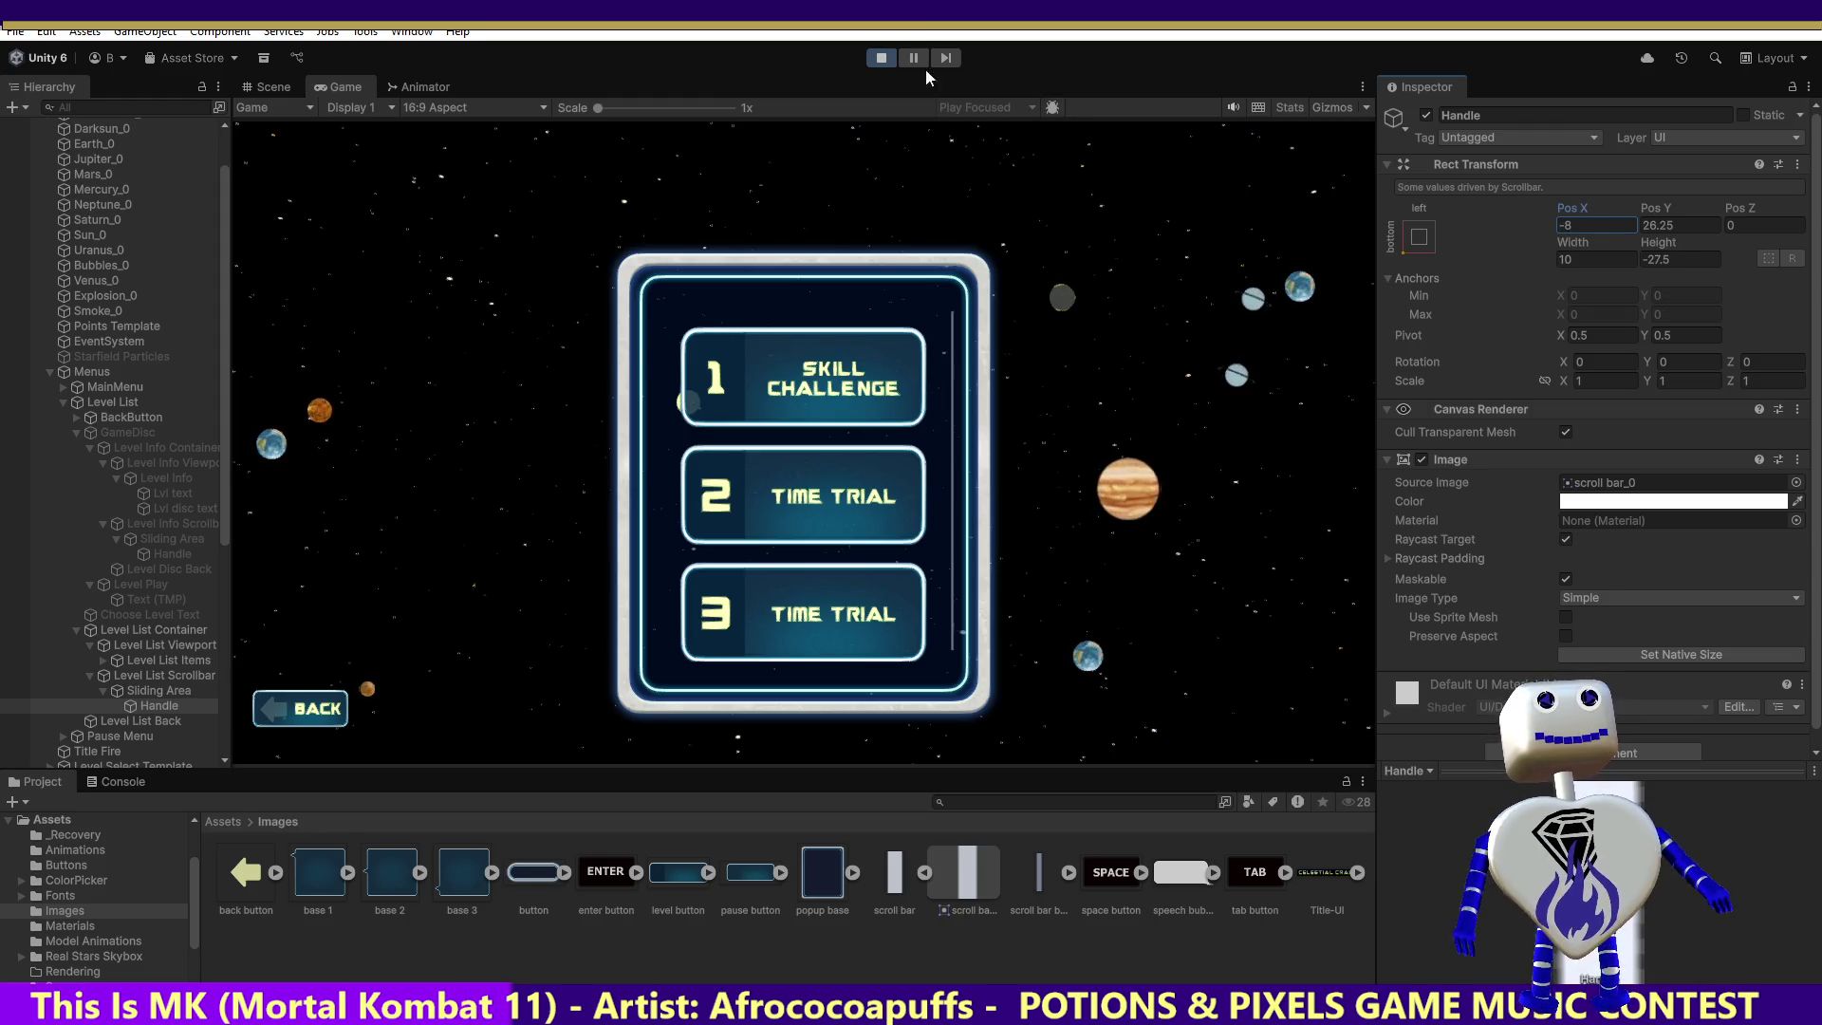
Step: Restart the game to revert the handle values and reopen the level-select list
{"action": "left_click", "coordinate": [885, 59]}
{"action": "left_click", "coordinate": [886, 62]}
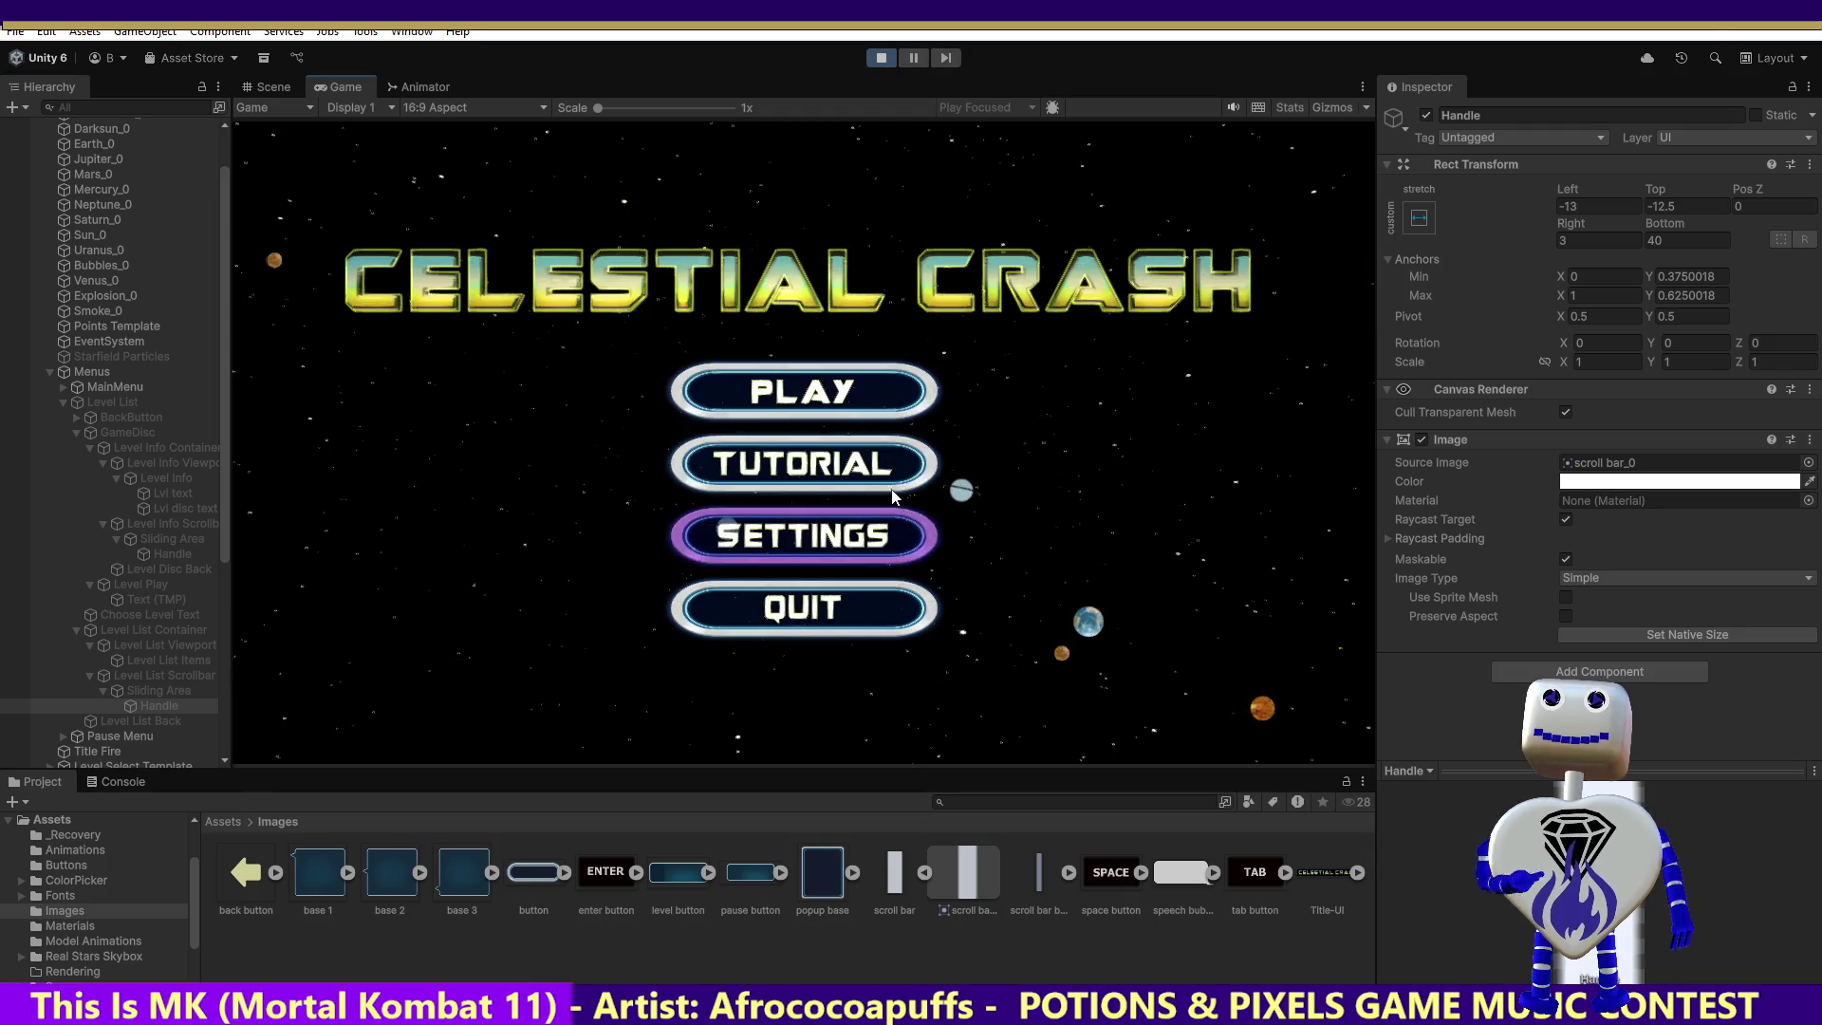
{"action": "left_click", "coordinate": [832, 389]}
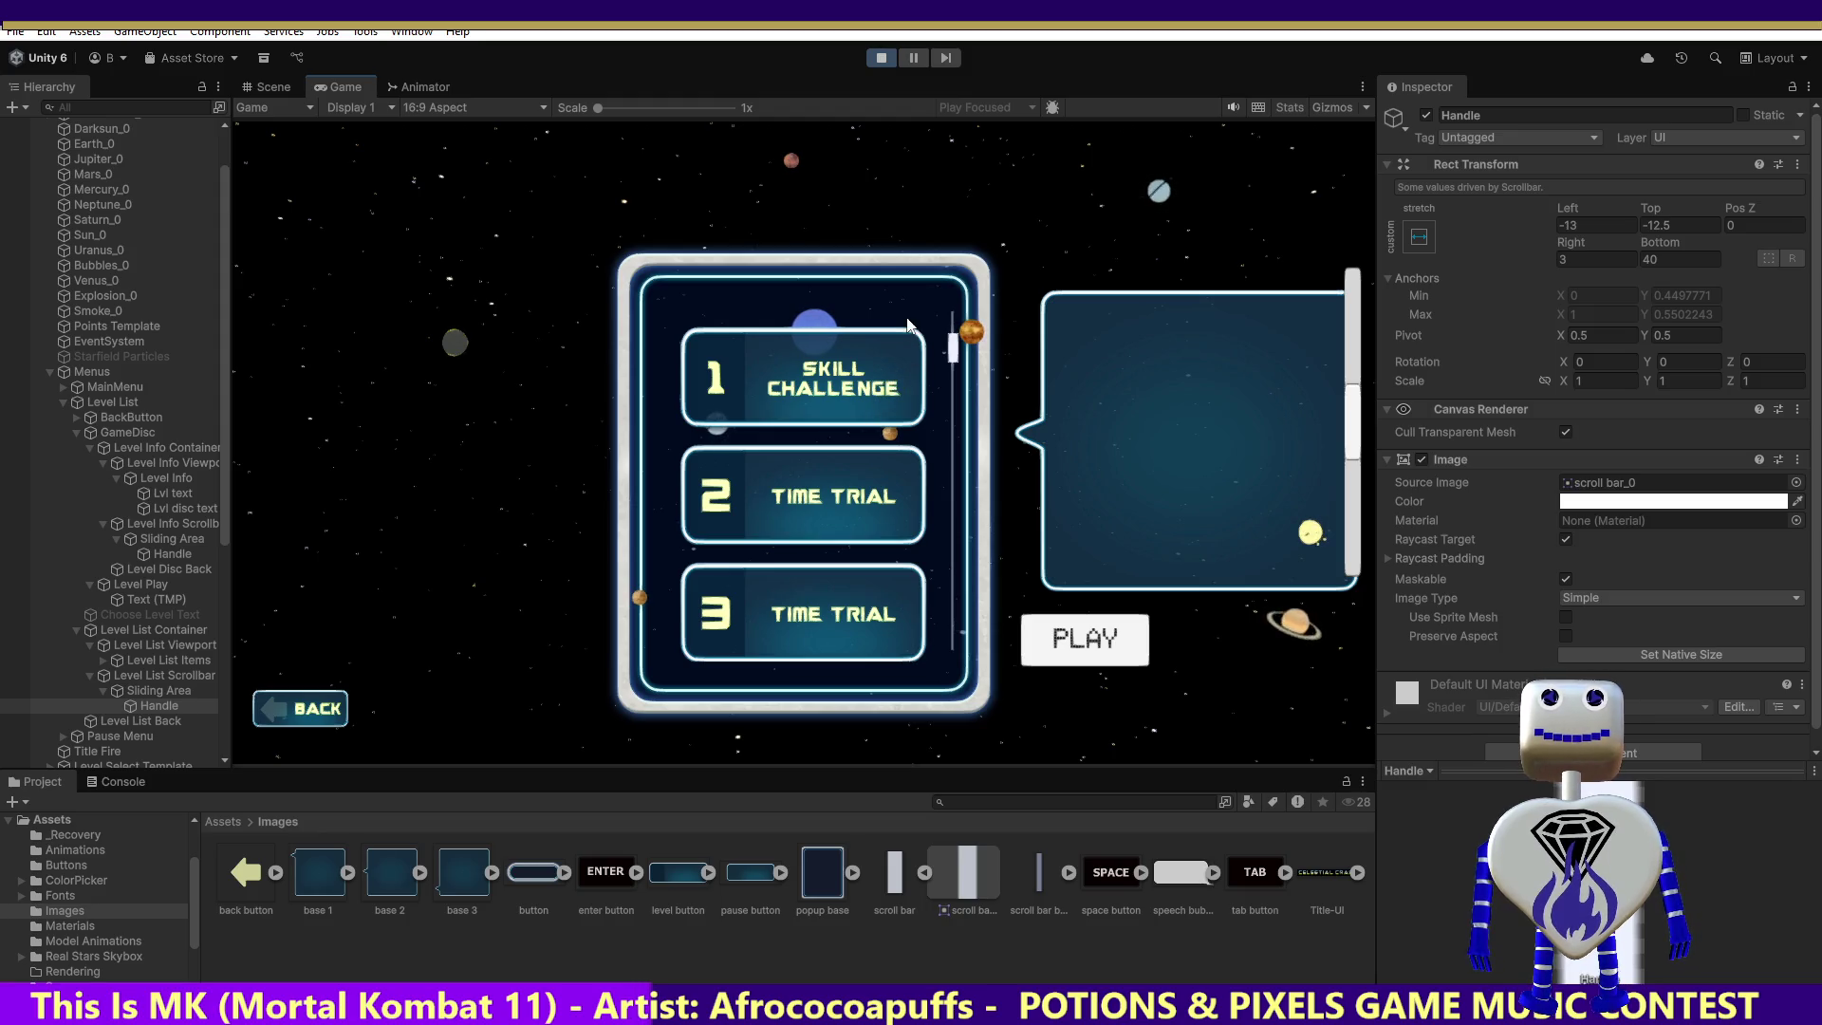
Step: Scroll the open level list, then stop and restart the game on its main menu
{"action": "mouse_move", "coordinate": [955, 349]}
{"action": "left_mouse_down"}
{"action": "mouse_move", "coordinate": [991, 143]}
{"action": "mouse_move", "coordinate": [984, 522]}
{"action": "mouse_move", "coordinate": [994, 370]}
{"action": "left_mouse_up"}
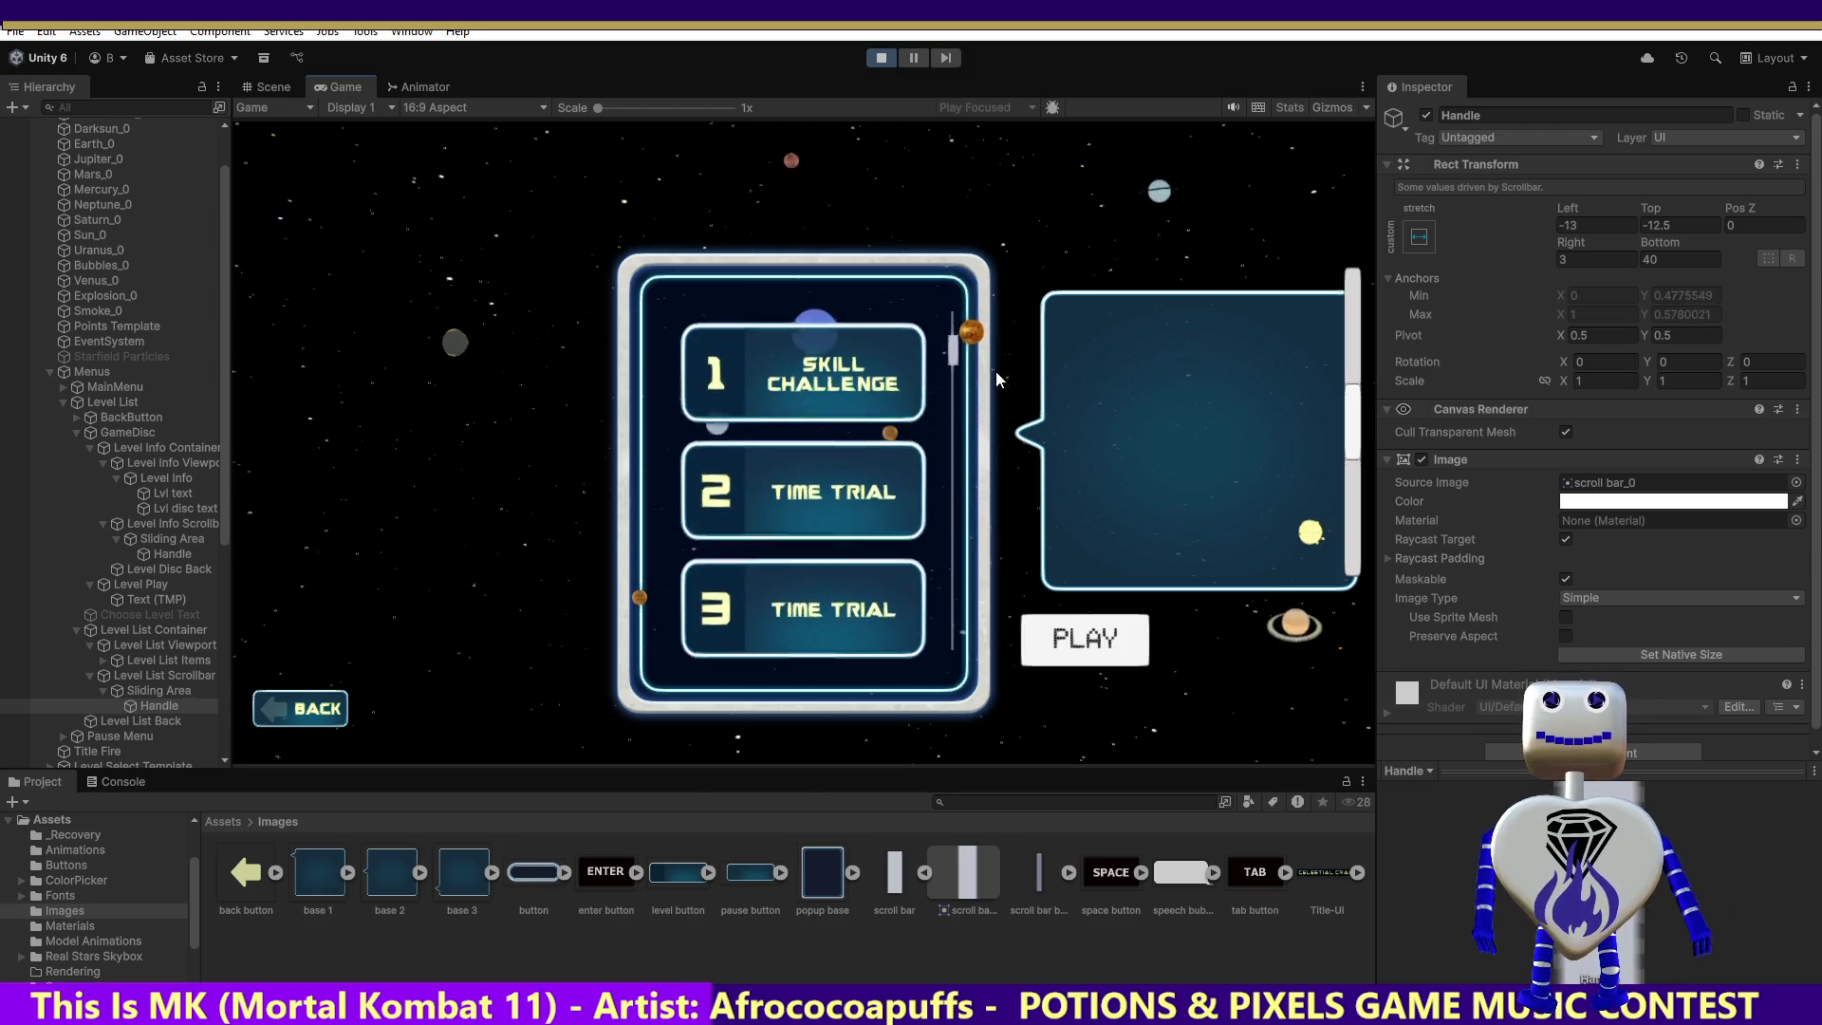
{"action": "left_click", "coordinate": [877, 60]}
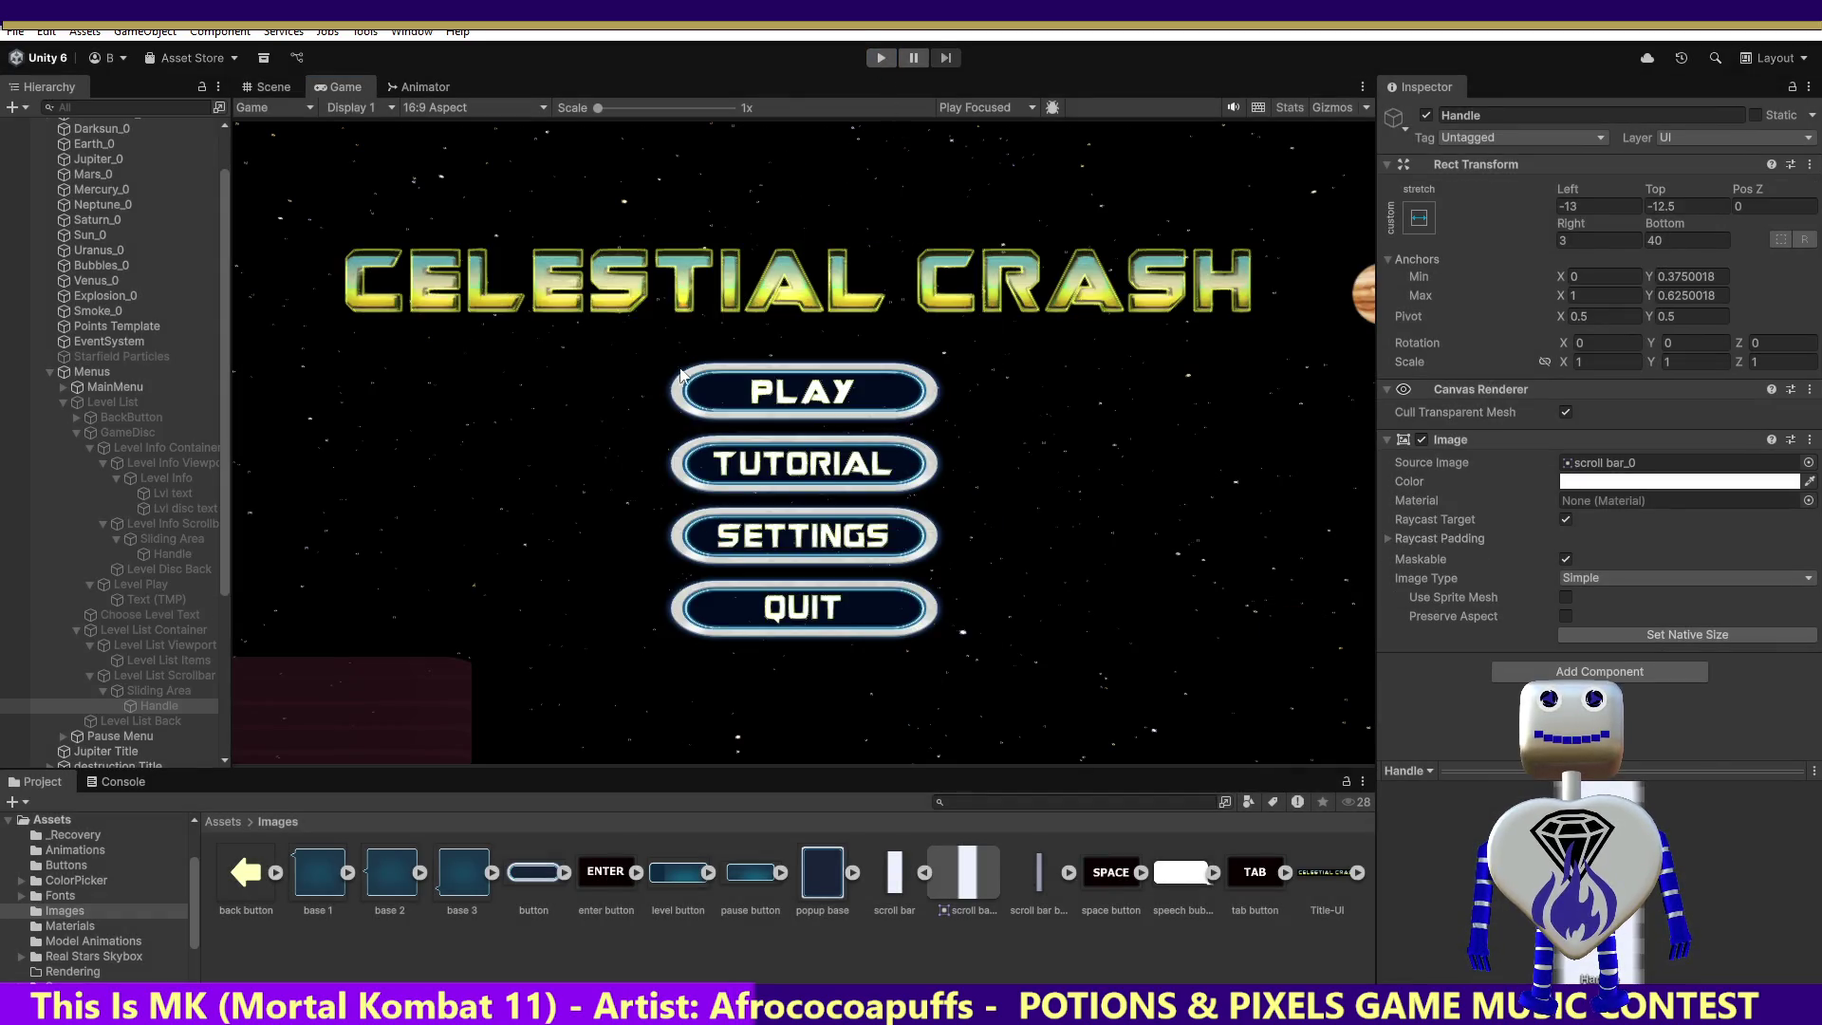
{"action": "left_click", "coordinate": [867, 55]}
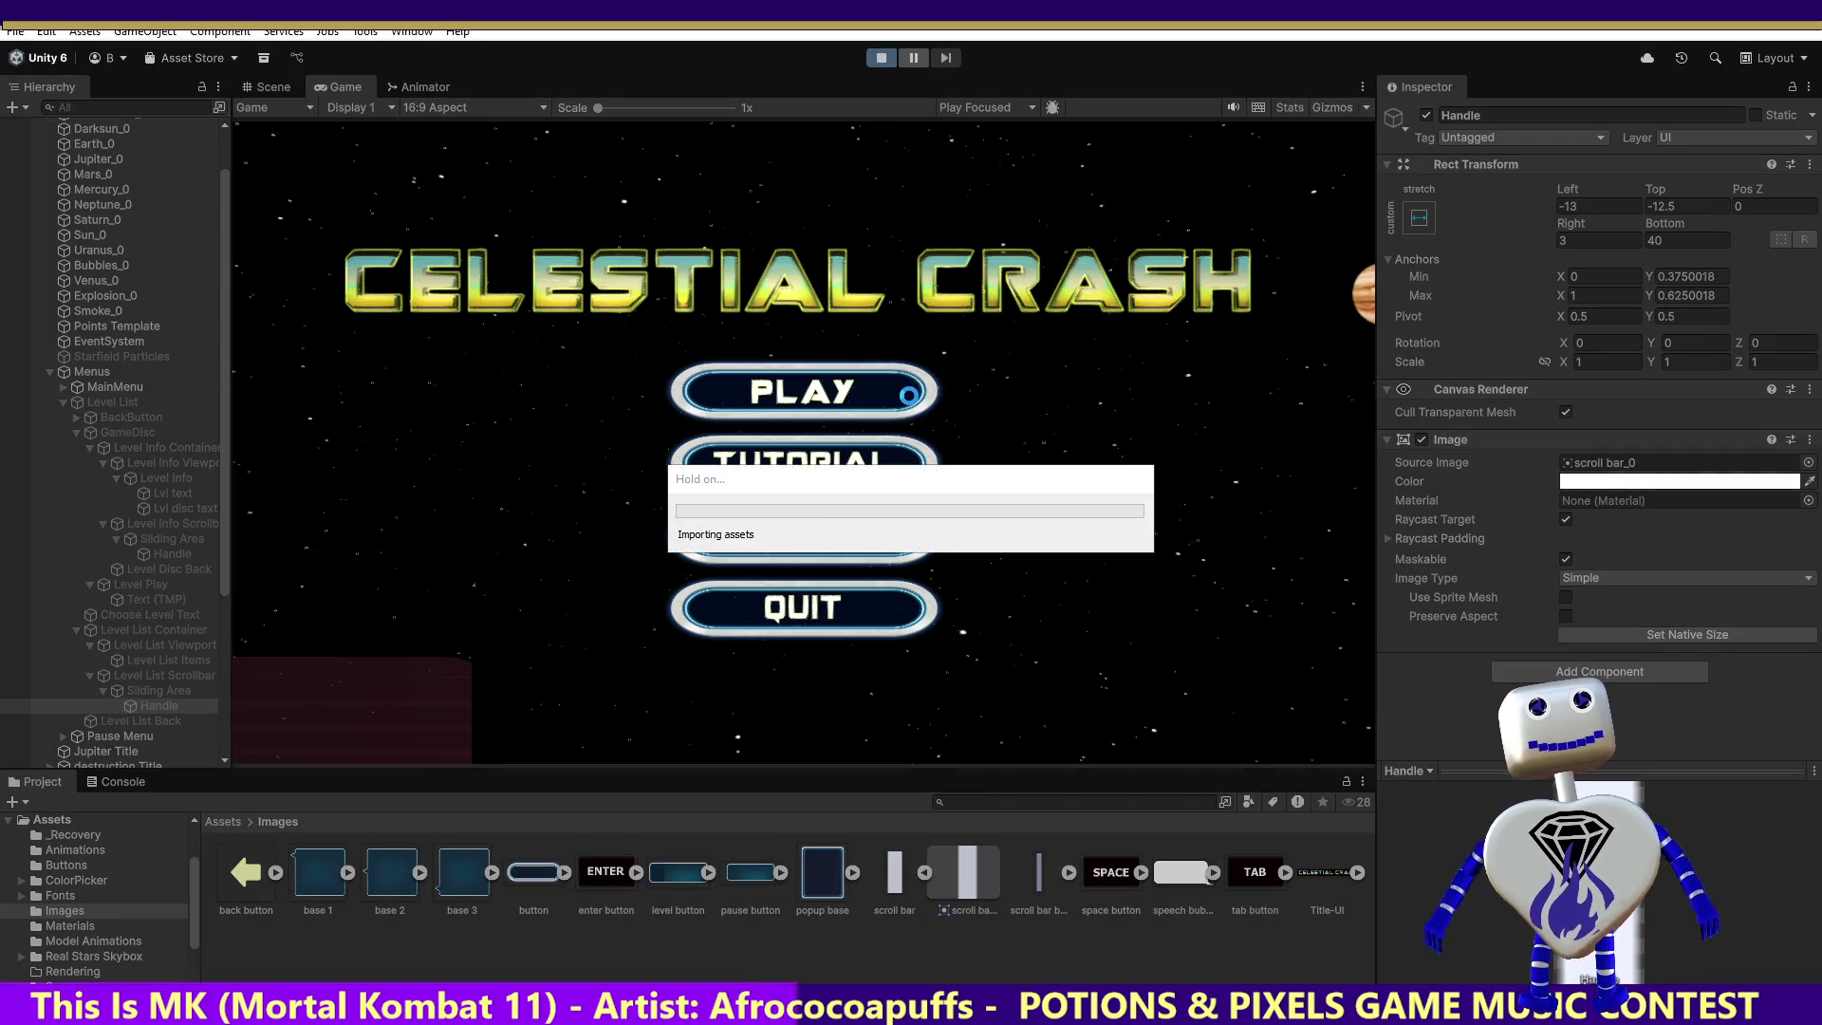
{"action": "left_click", "coordinate": [909, 395]}
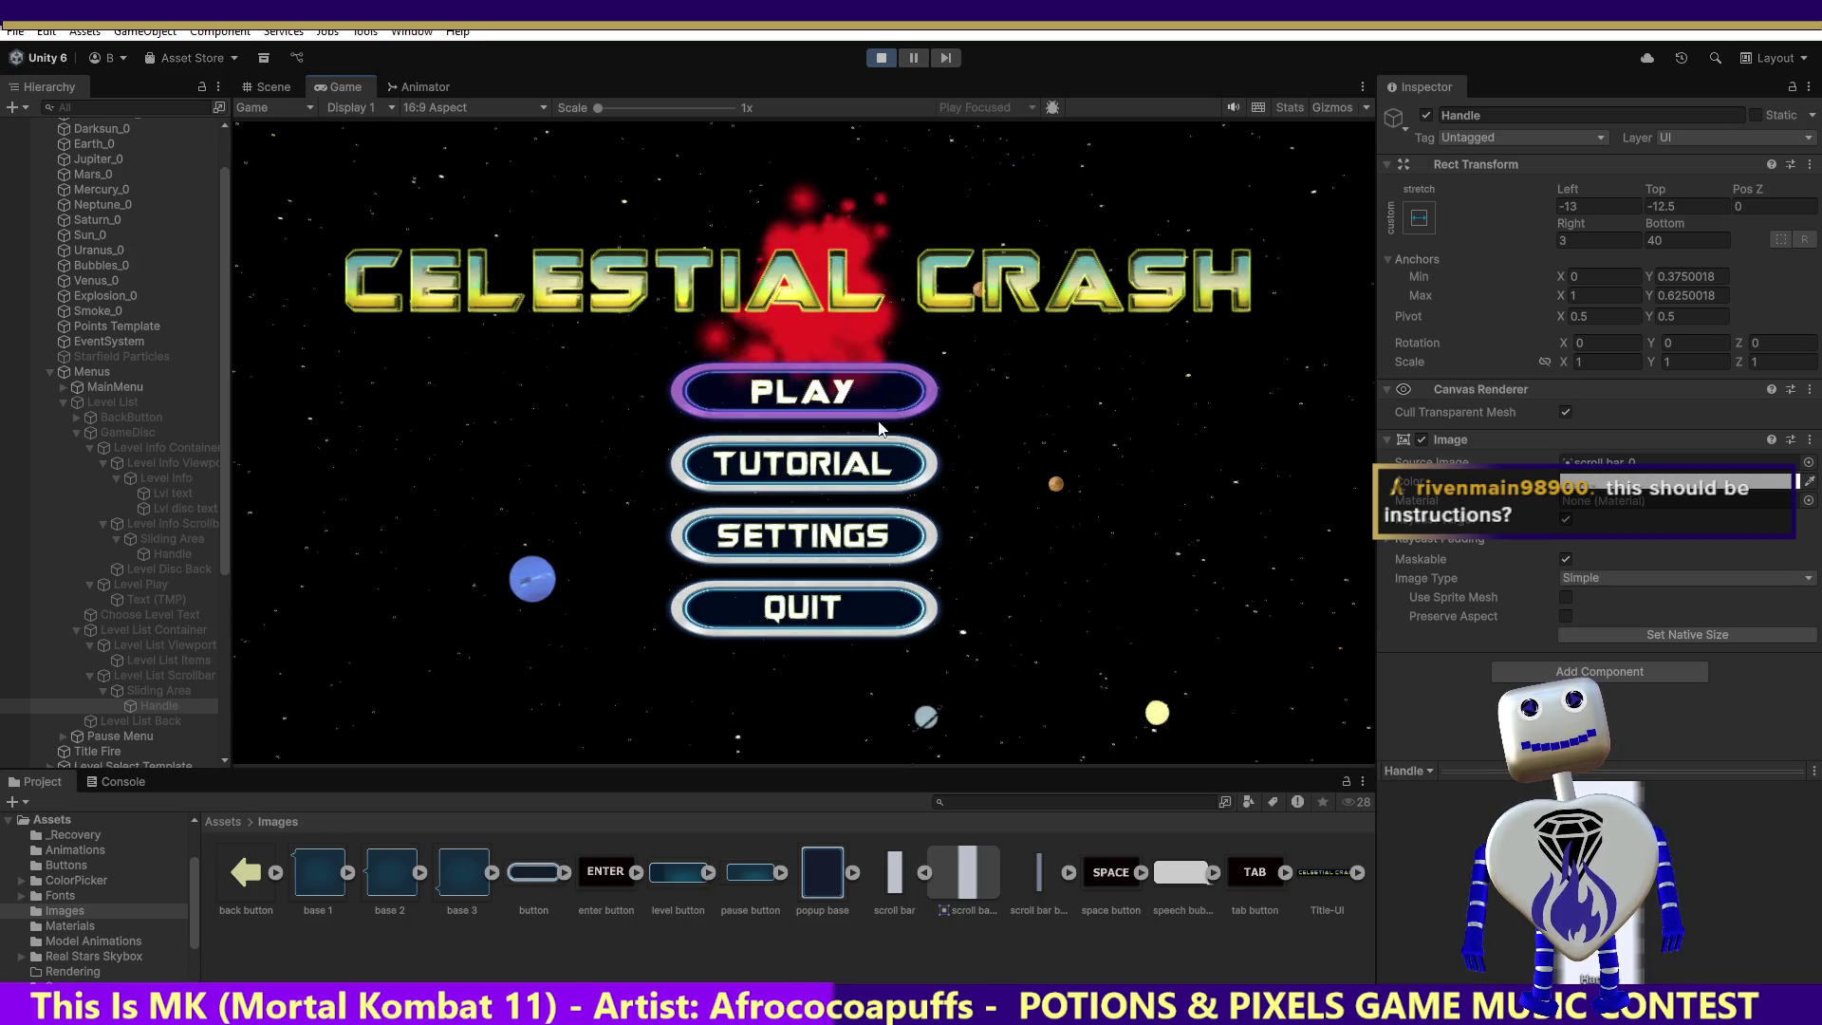
Step: Start the tutorial, advance the robot's dialogue, and destroy the red celestial body to get the objective
{"action": "left_click", "coordinate": [850, 463]}
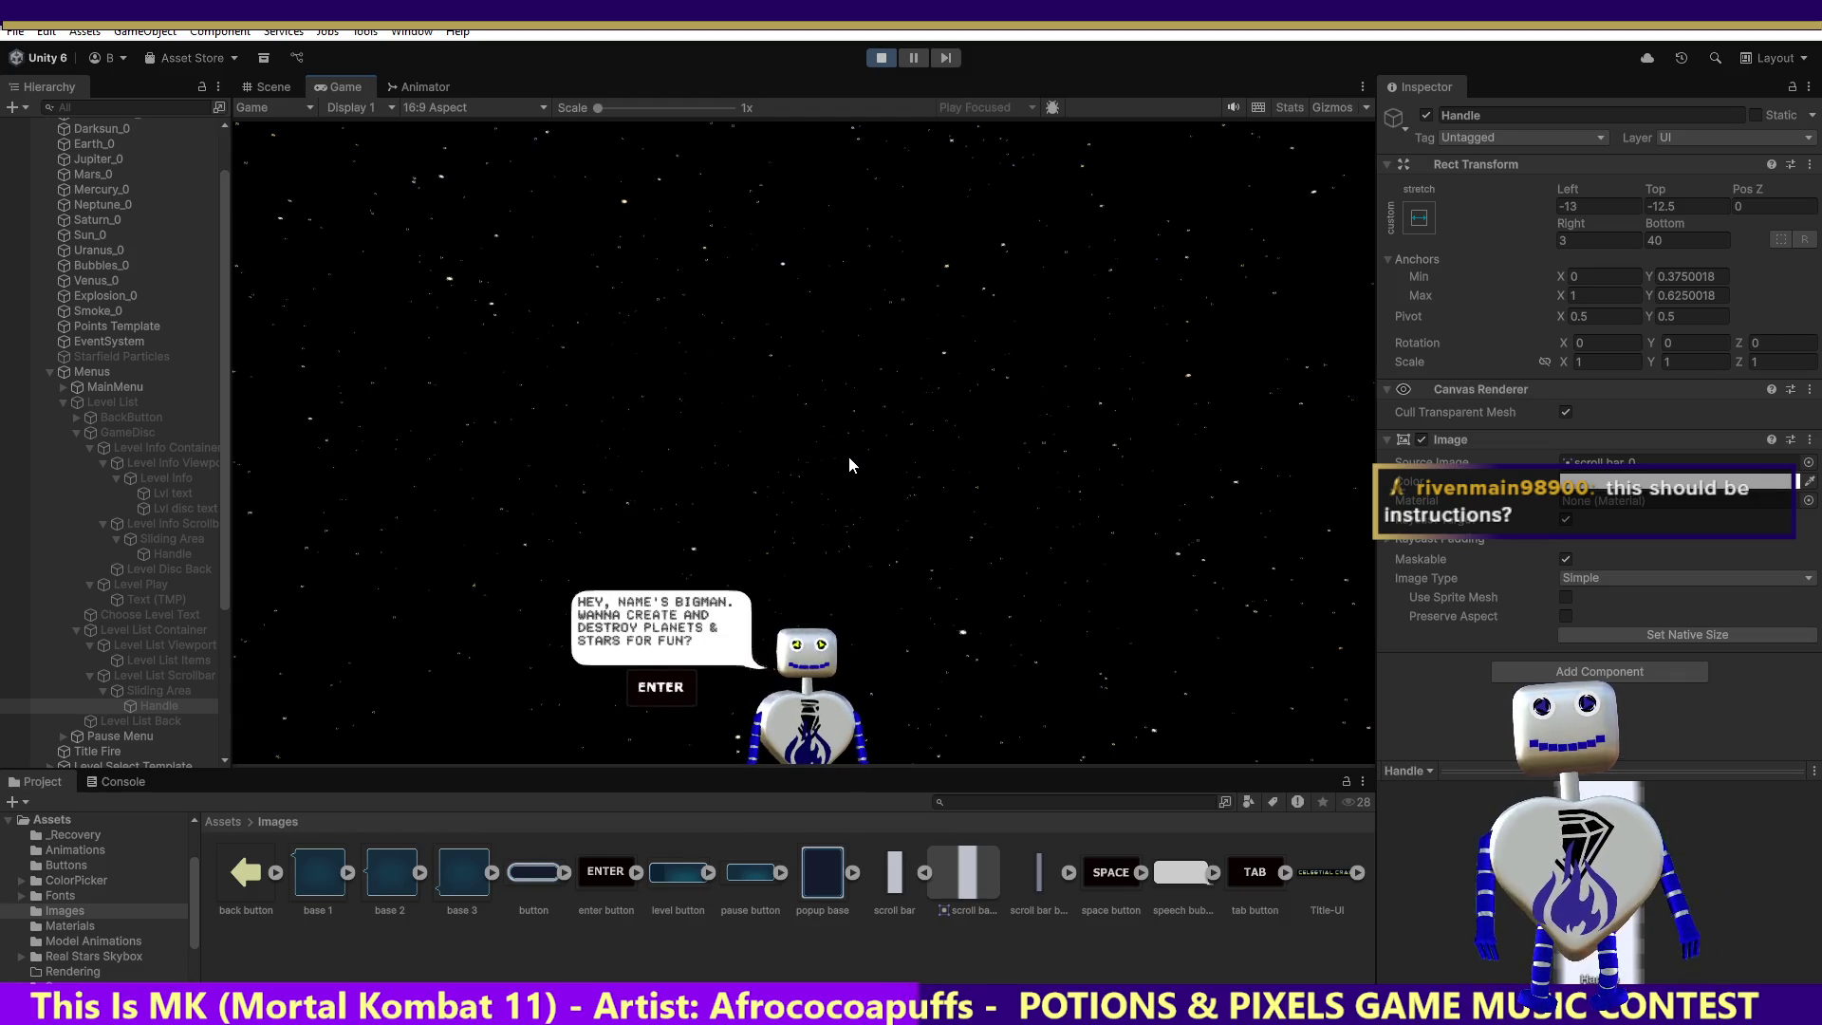
{"action": "key", "text": "Return"}
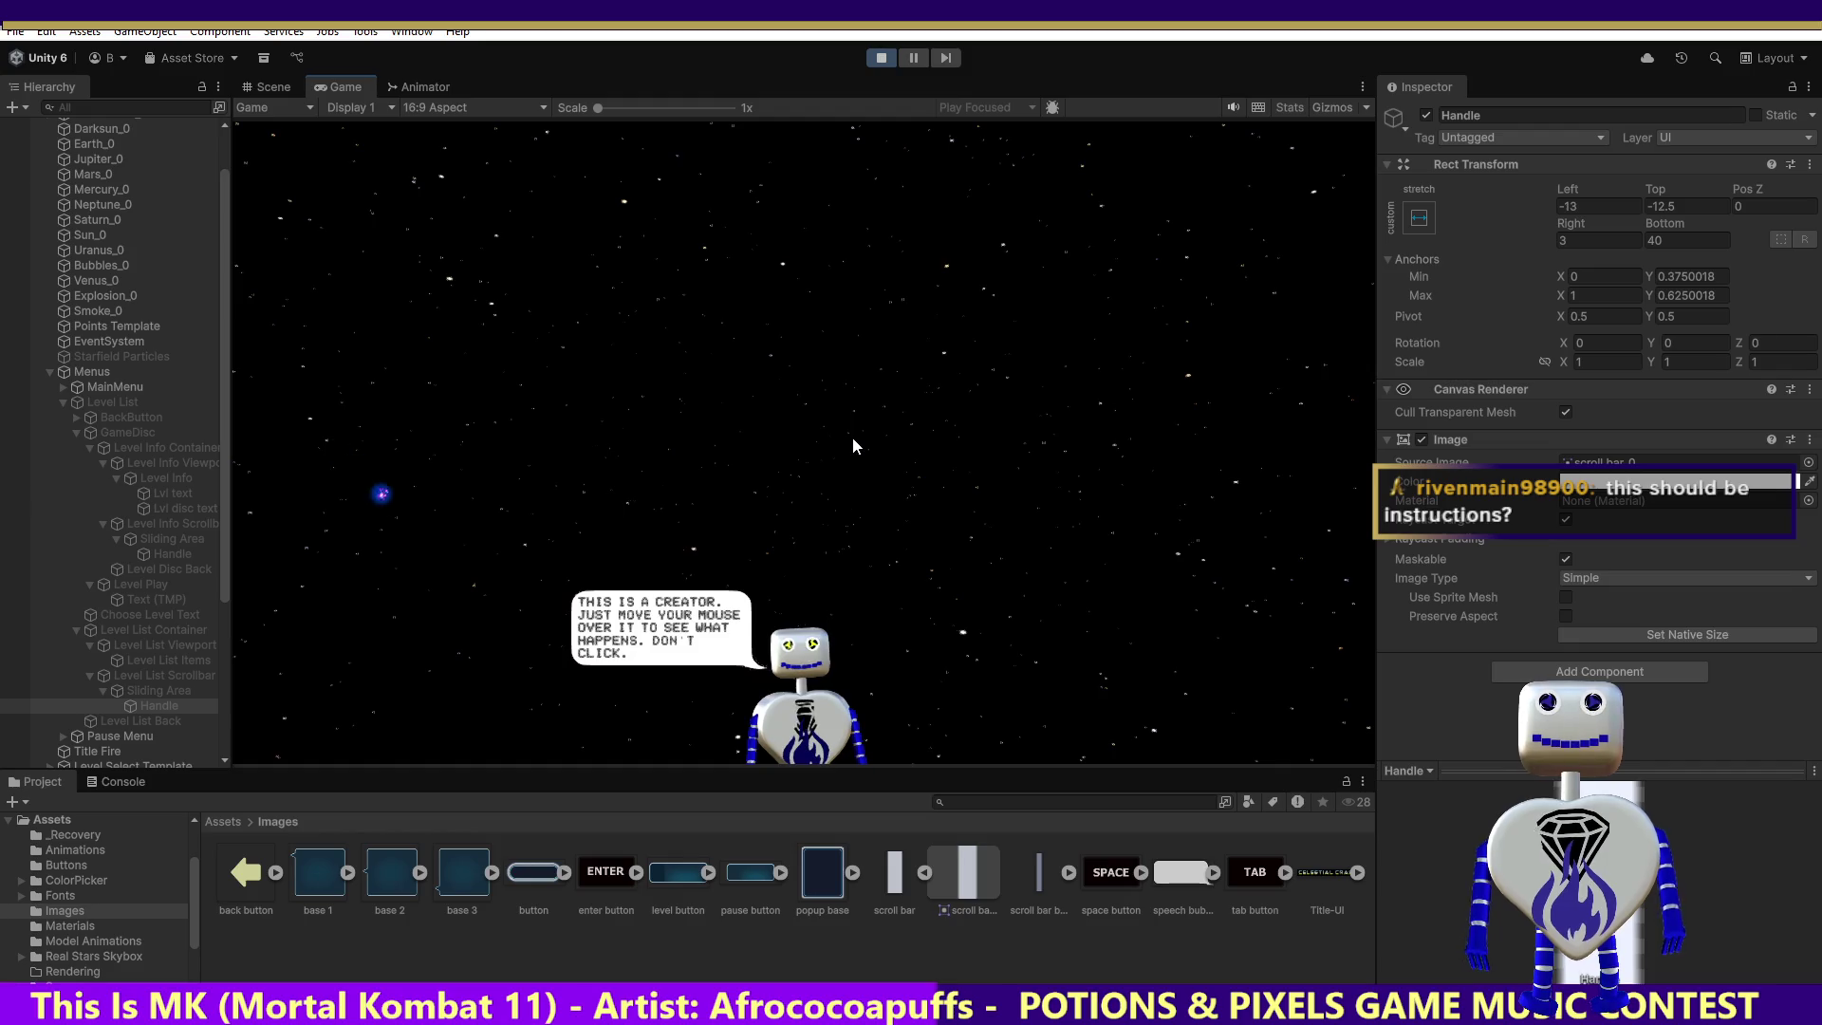
{"action": "mouse_move", "coordinate": [885, 501]}
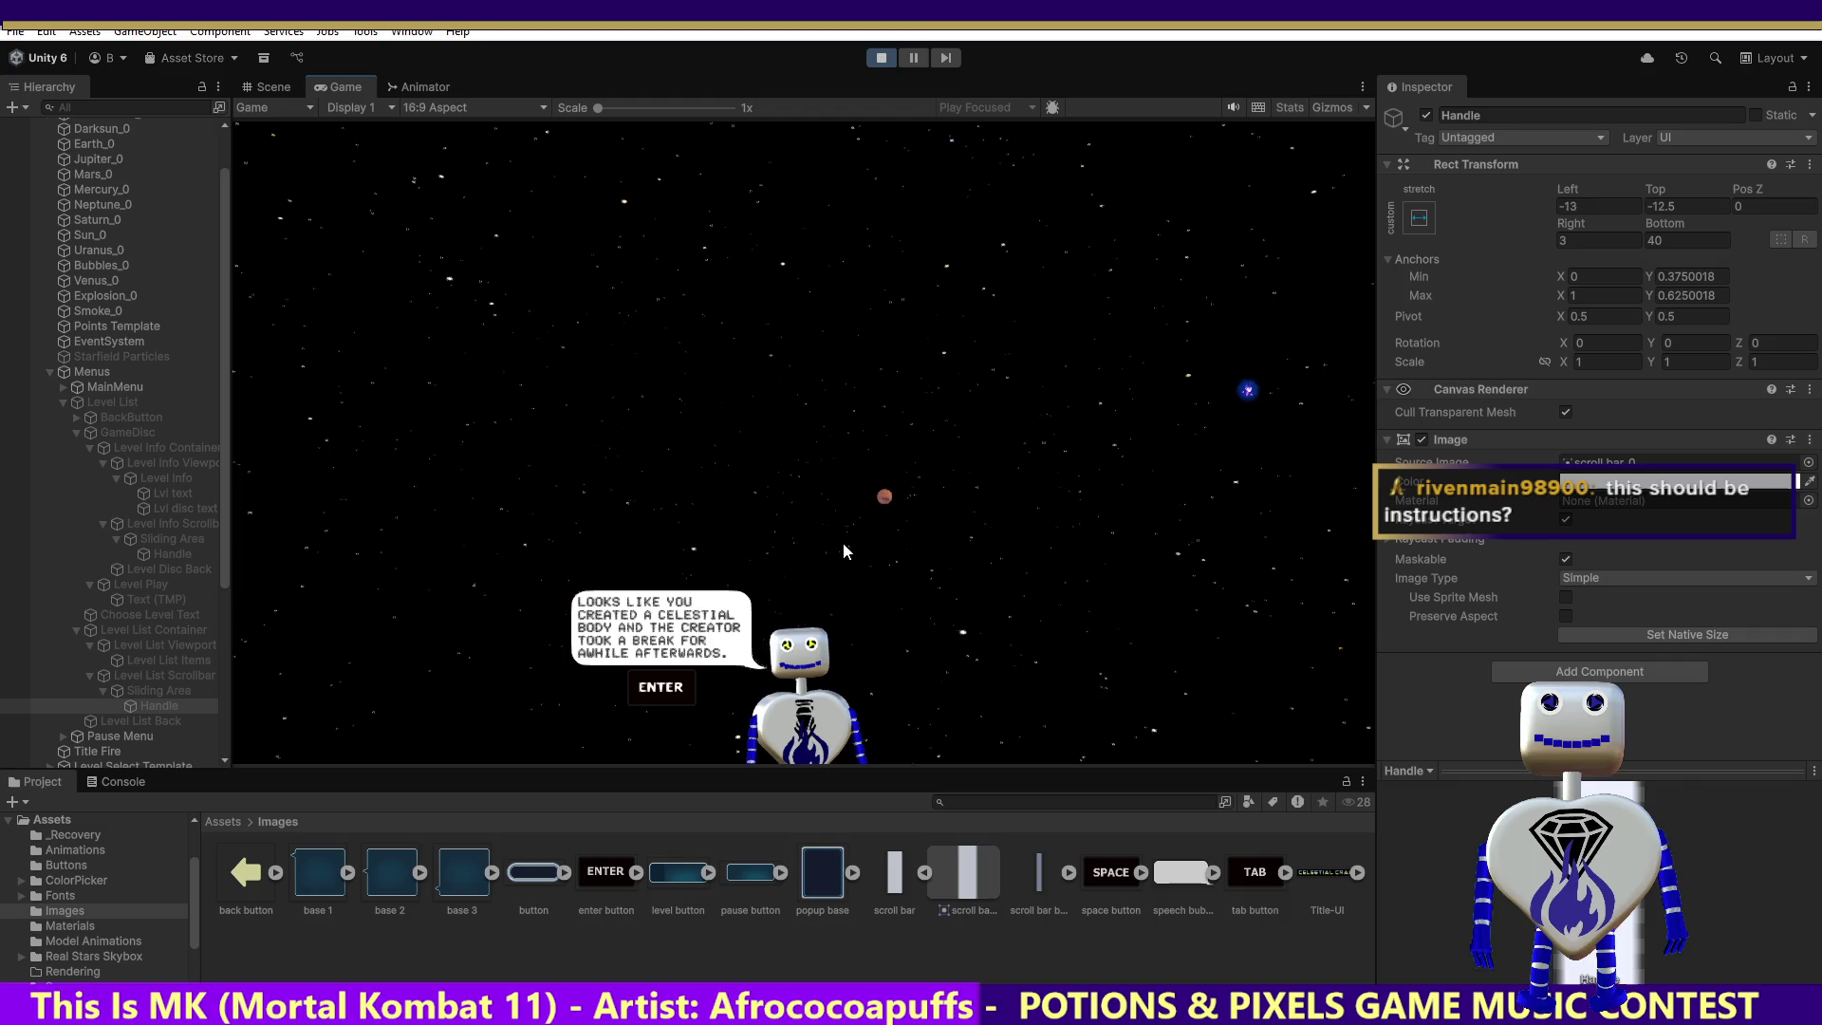
{"action": "key", "text": "Return"}
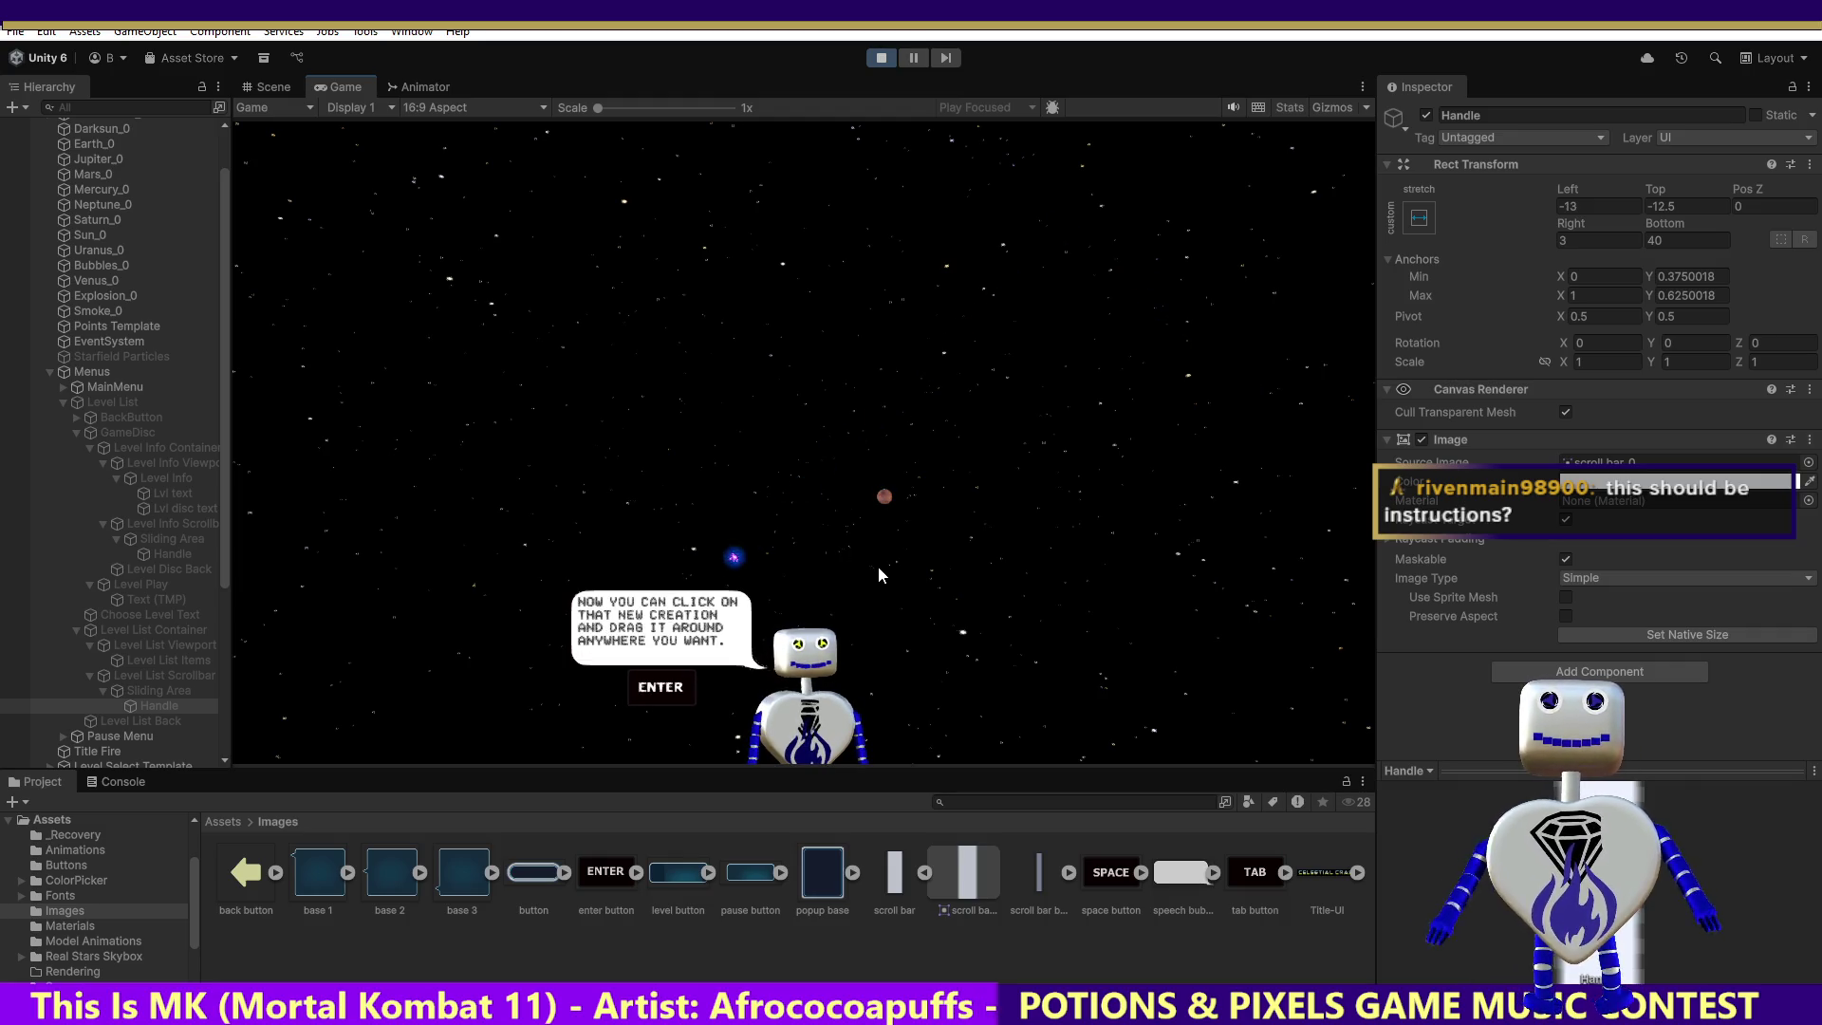
{"action": "key", "text": "Return"}
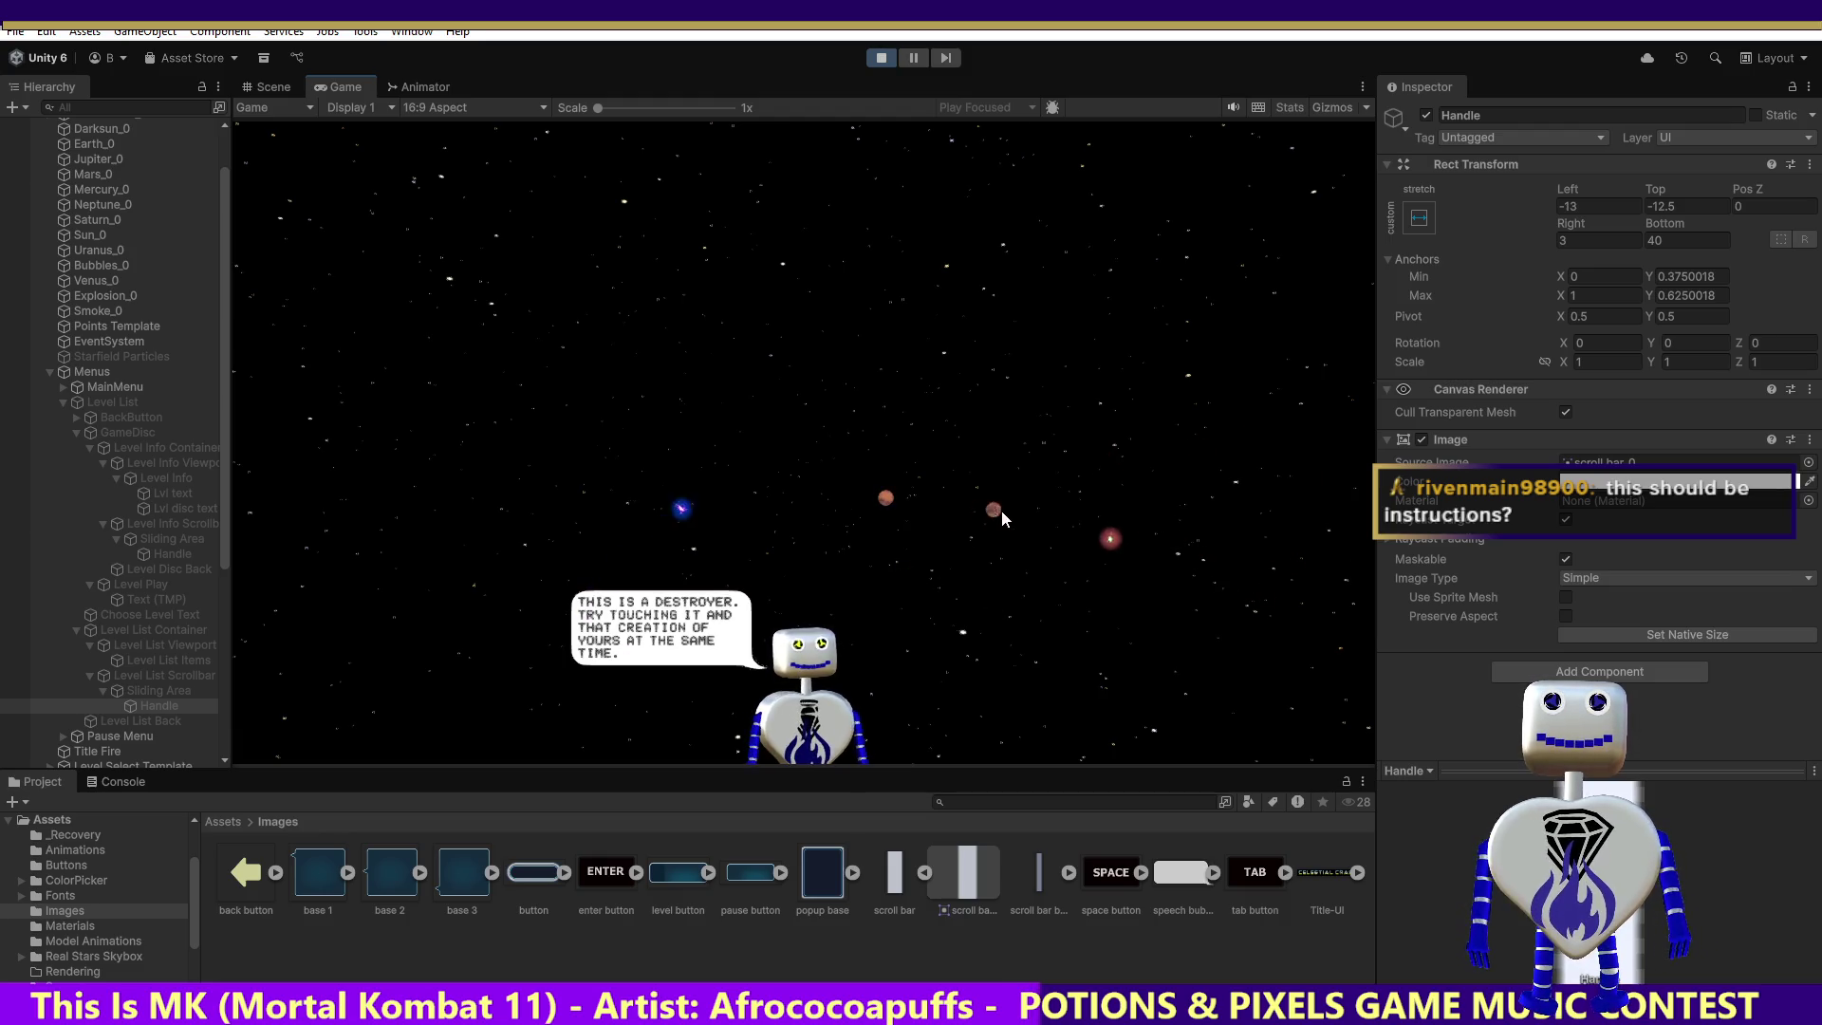
{"action": "left_click", "coordinate": [994, 515]}
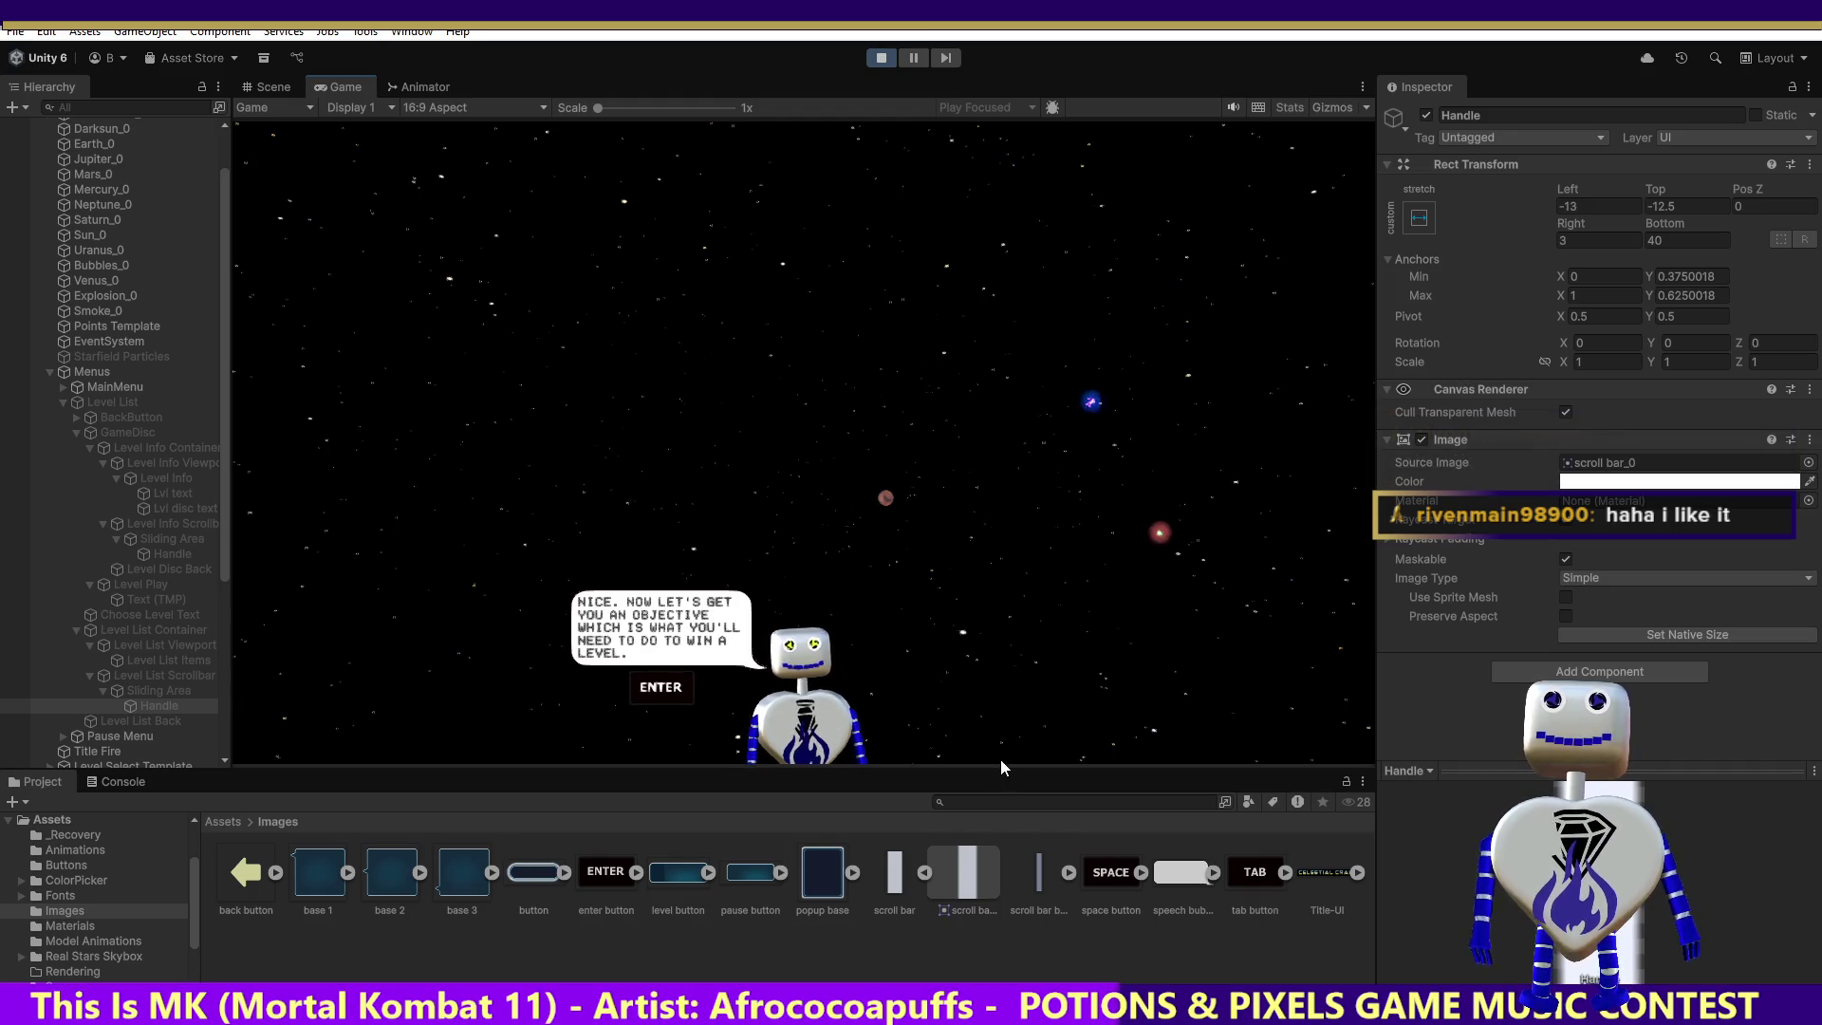
{"action": "key", "text": "Return"}
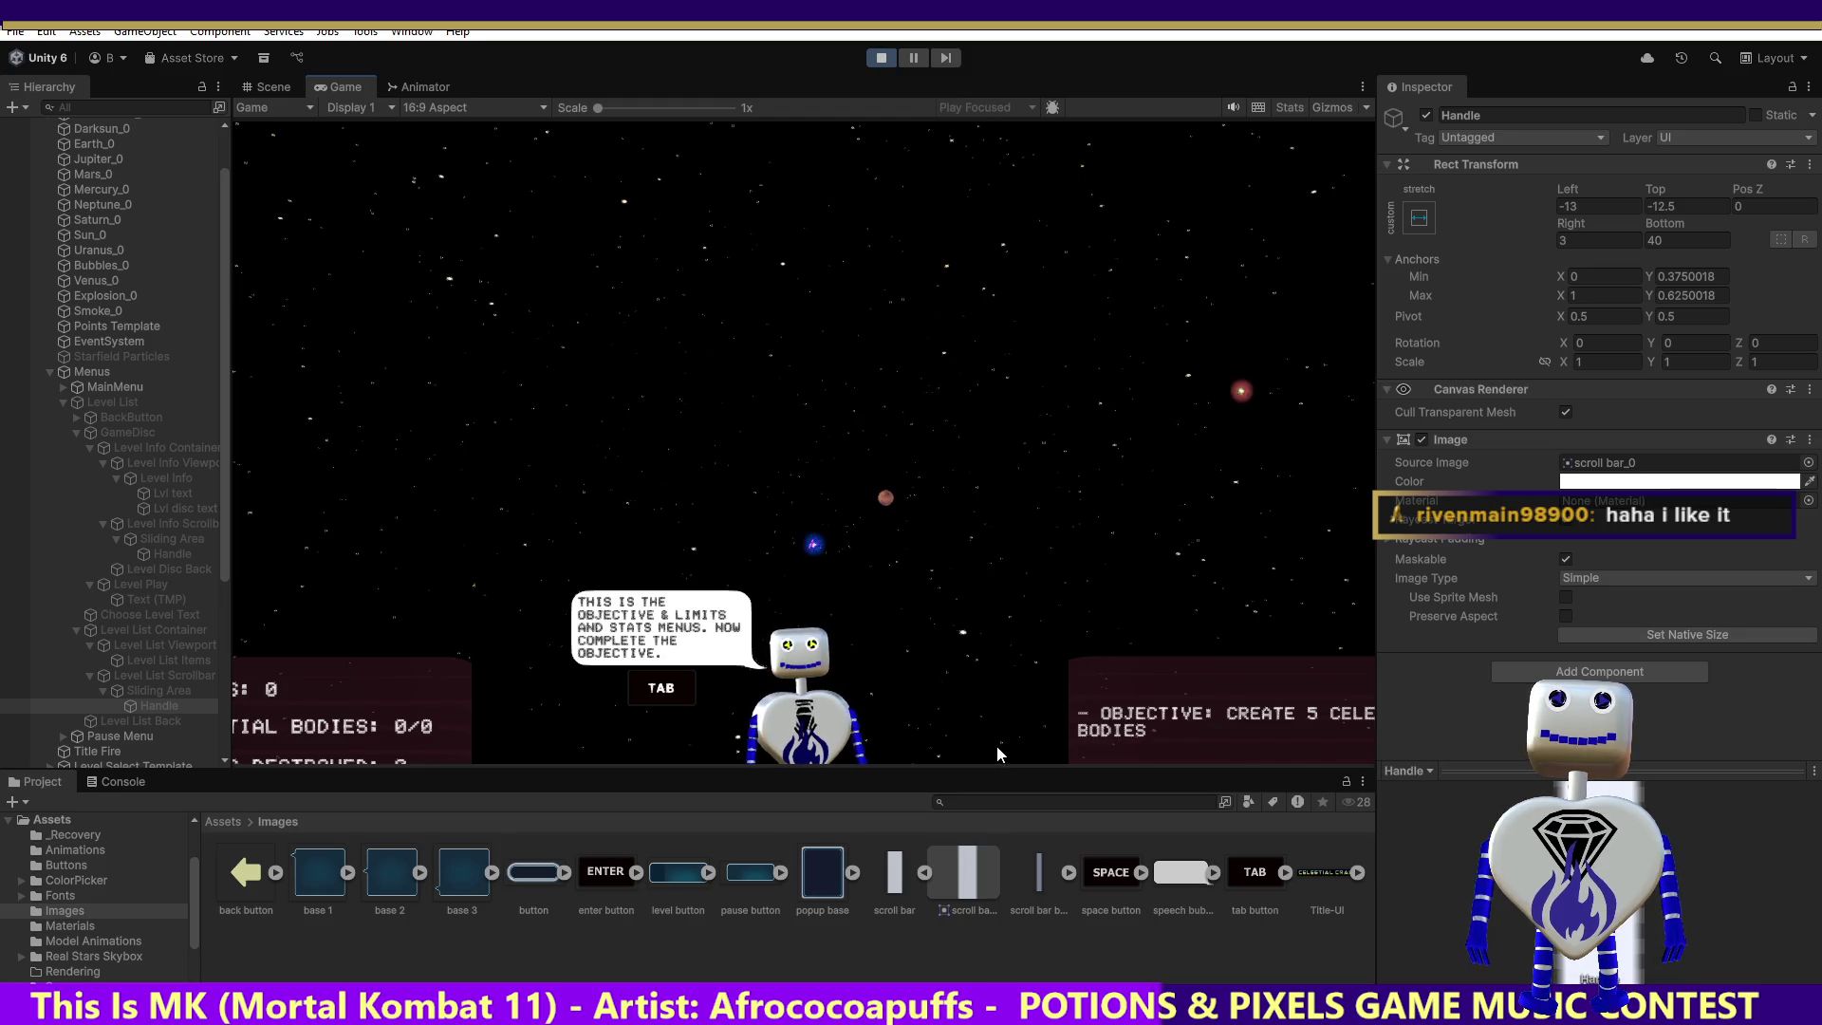
Step: Toggle the objective and stats menus off and on, then place five celestial bodies in space
{"action": "key", "text": "Tab"}
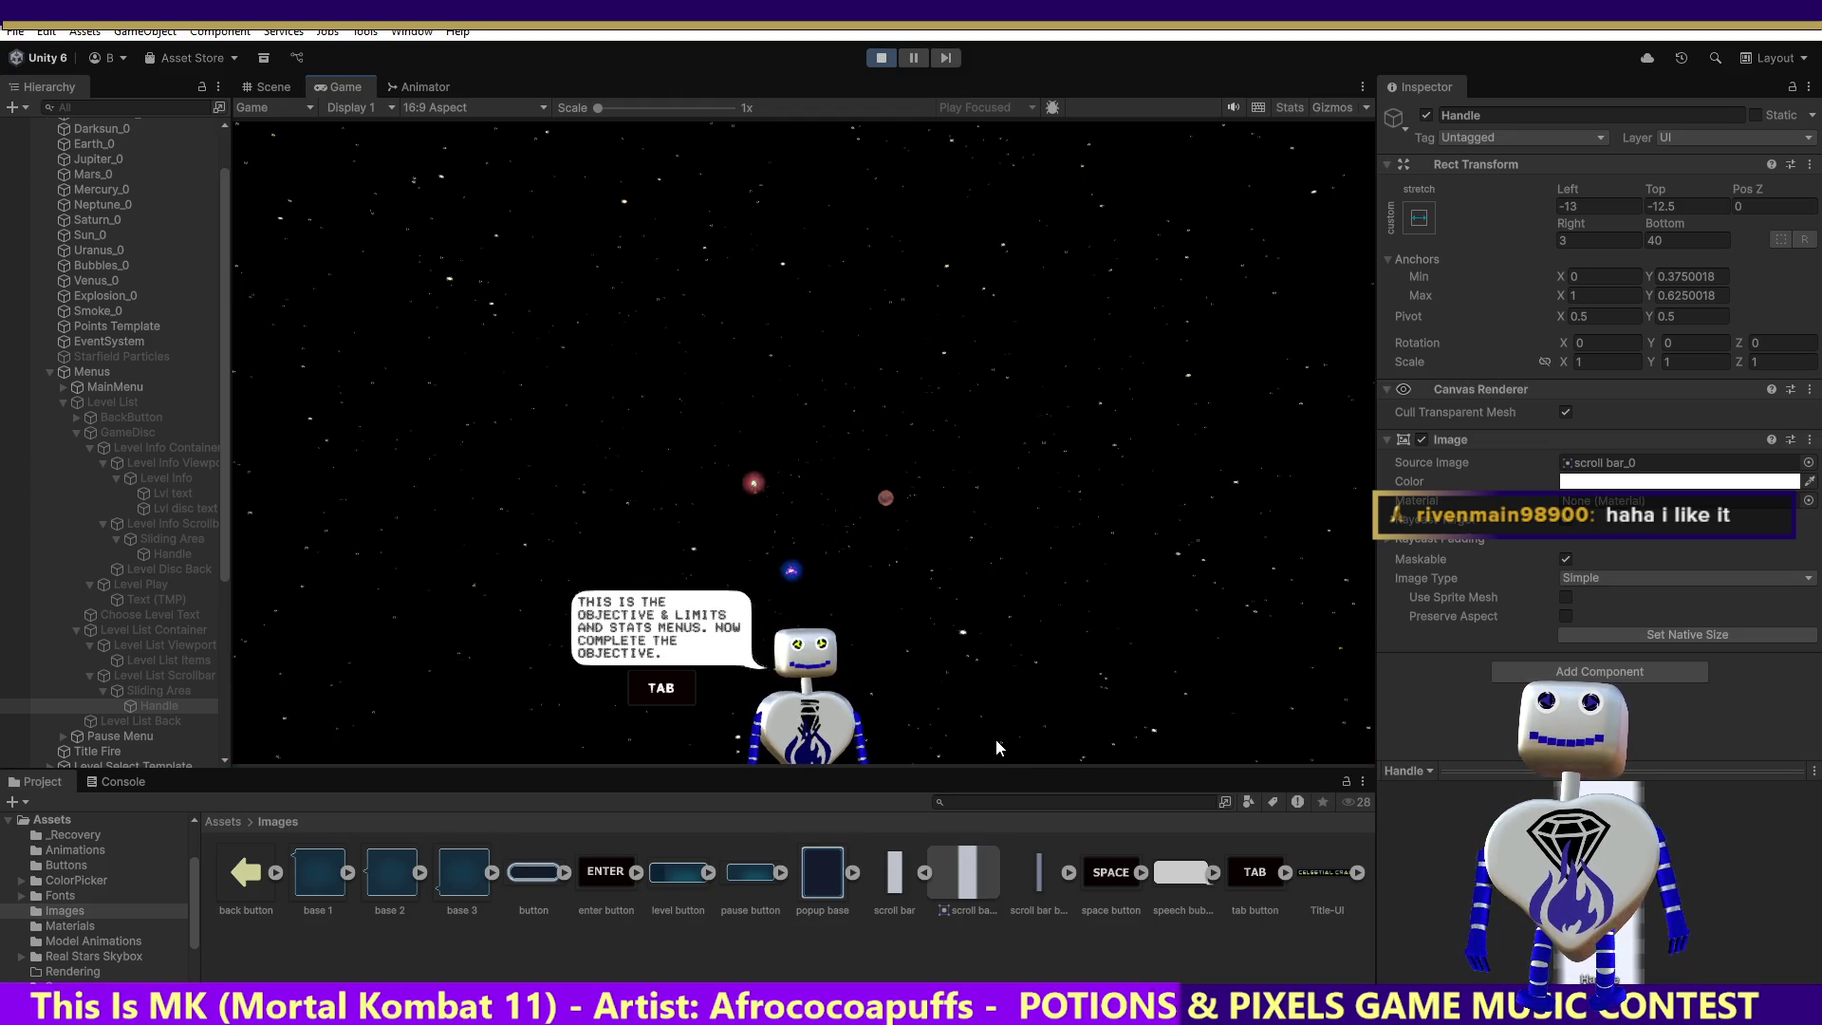
{"action": "key", "text": "Tab"}
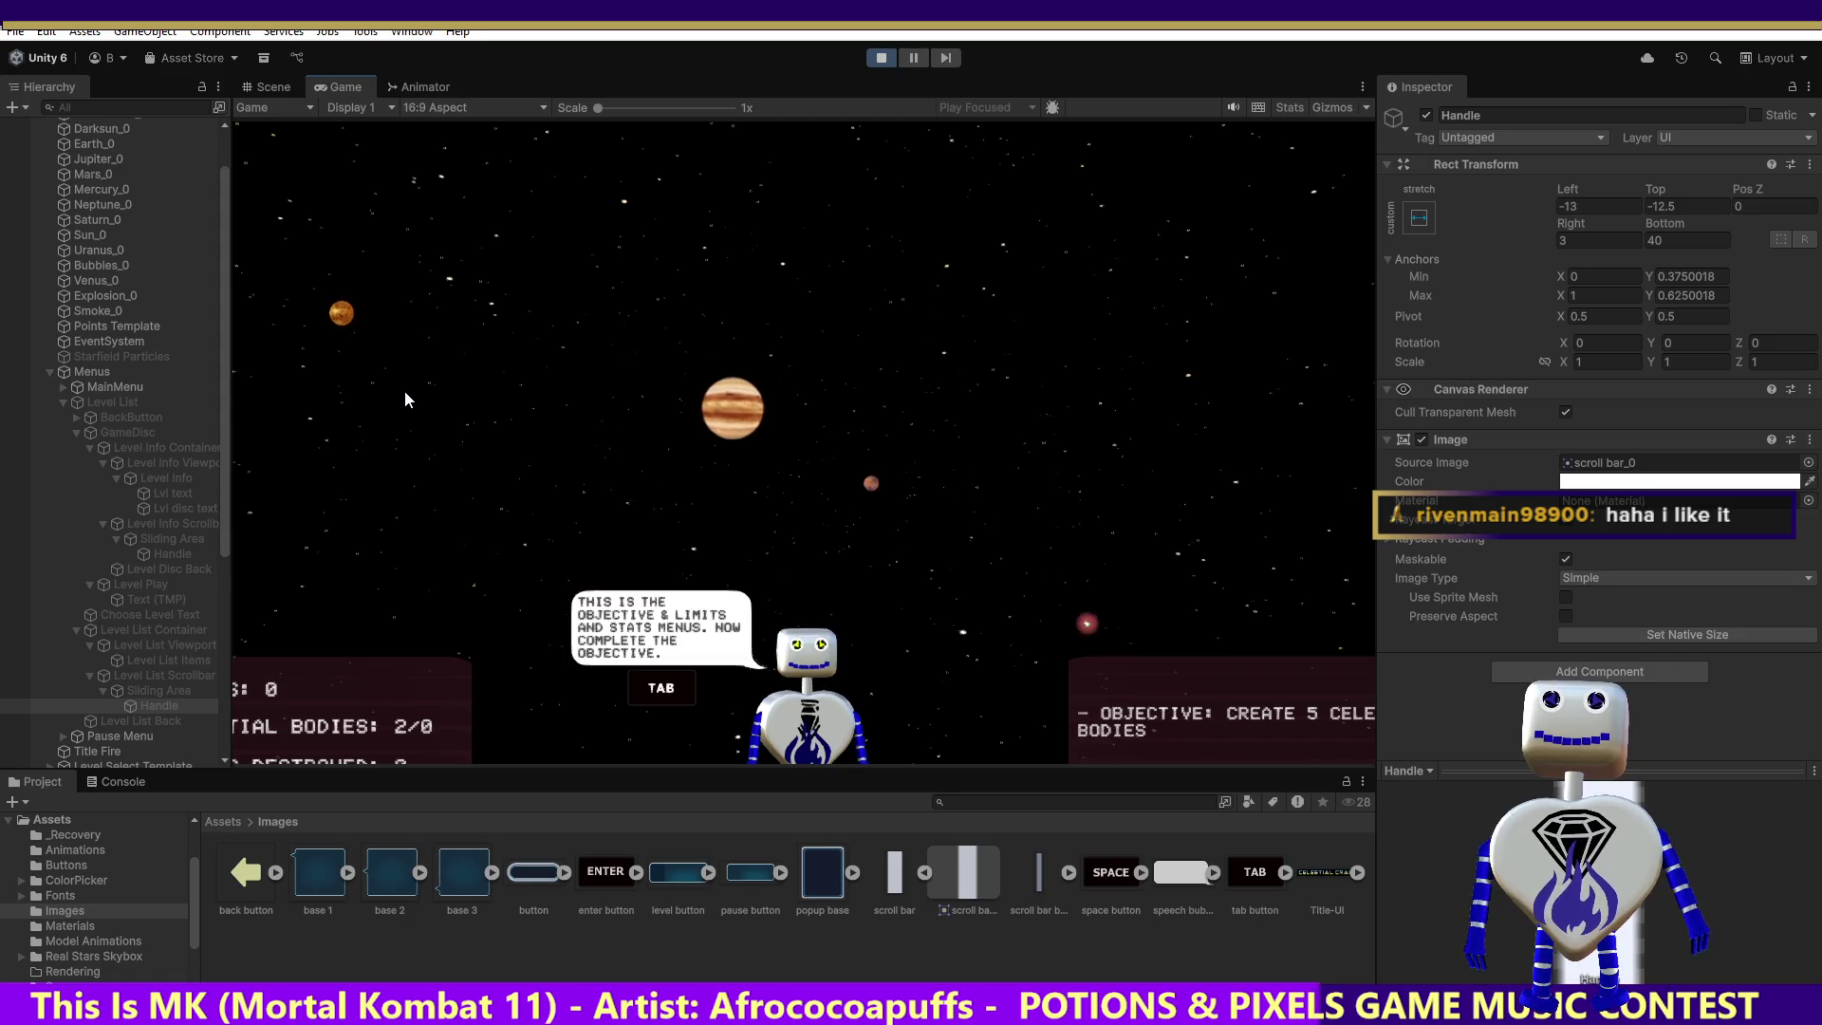
{"action": "left_click", "coordinate": [866, 621]}
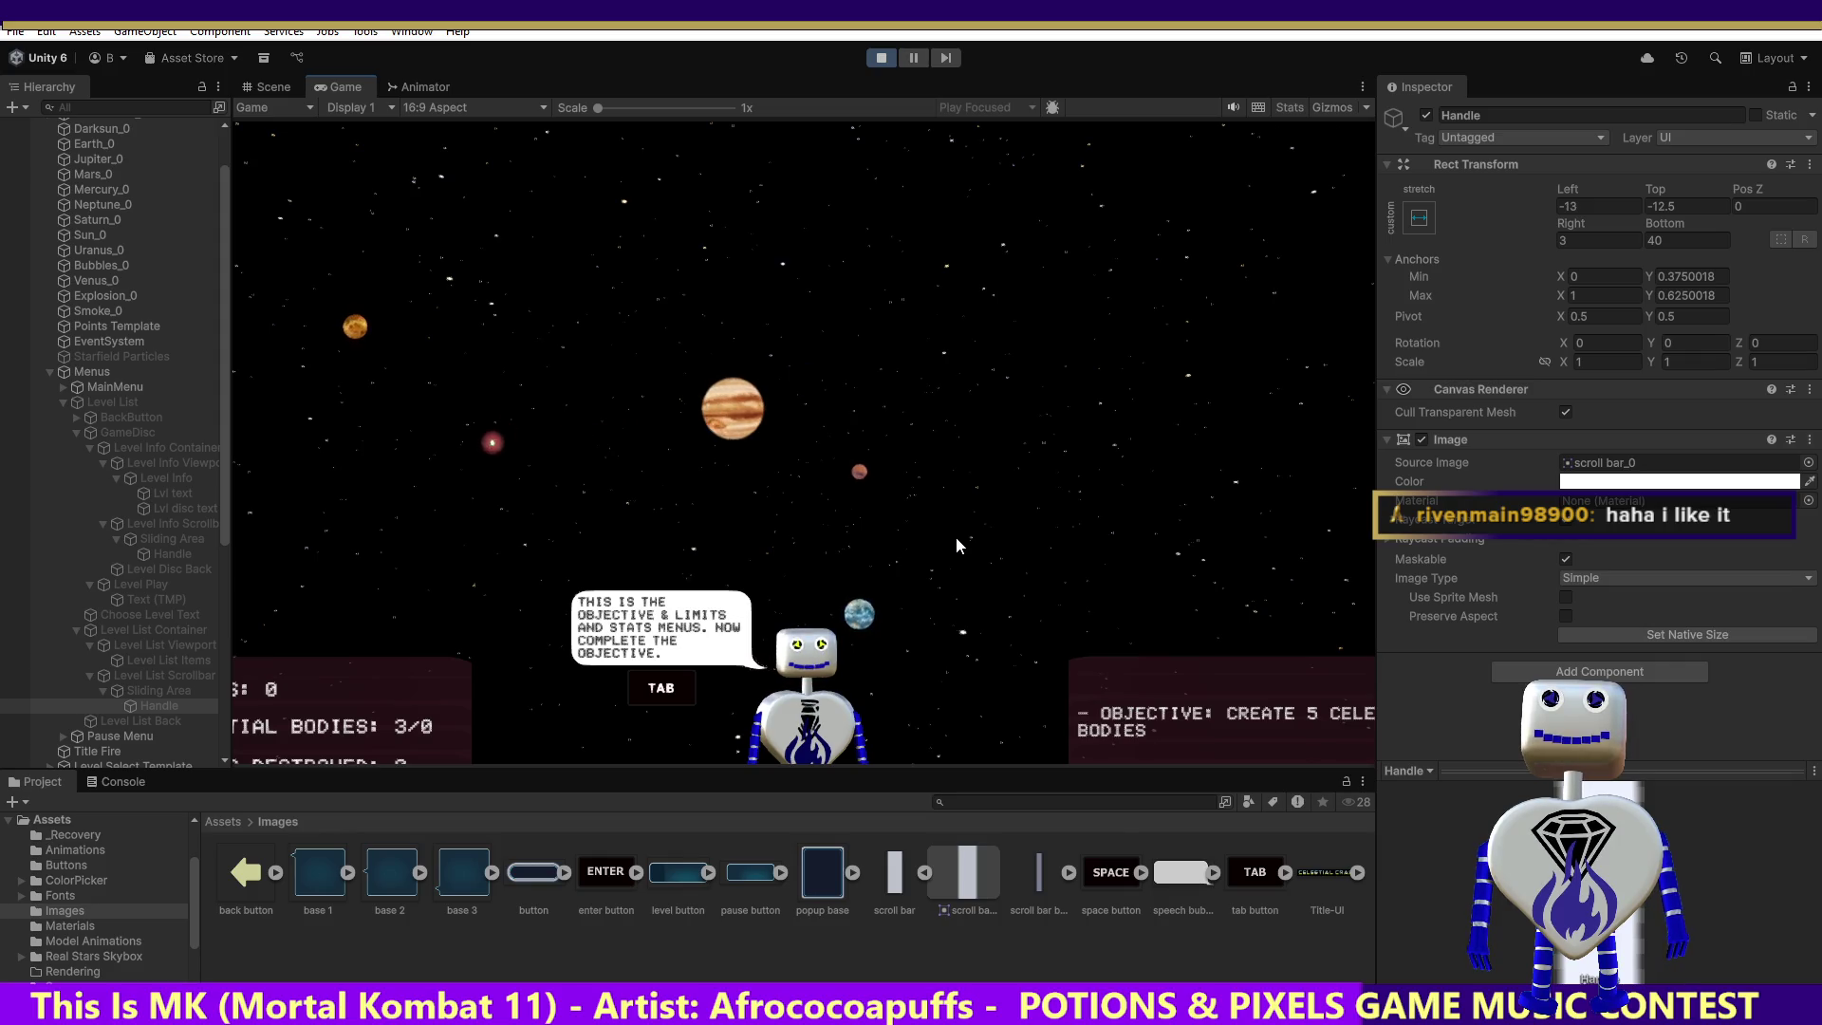
{"action": "left_click", "coordinate": [487, 517]}
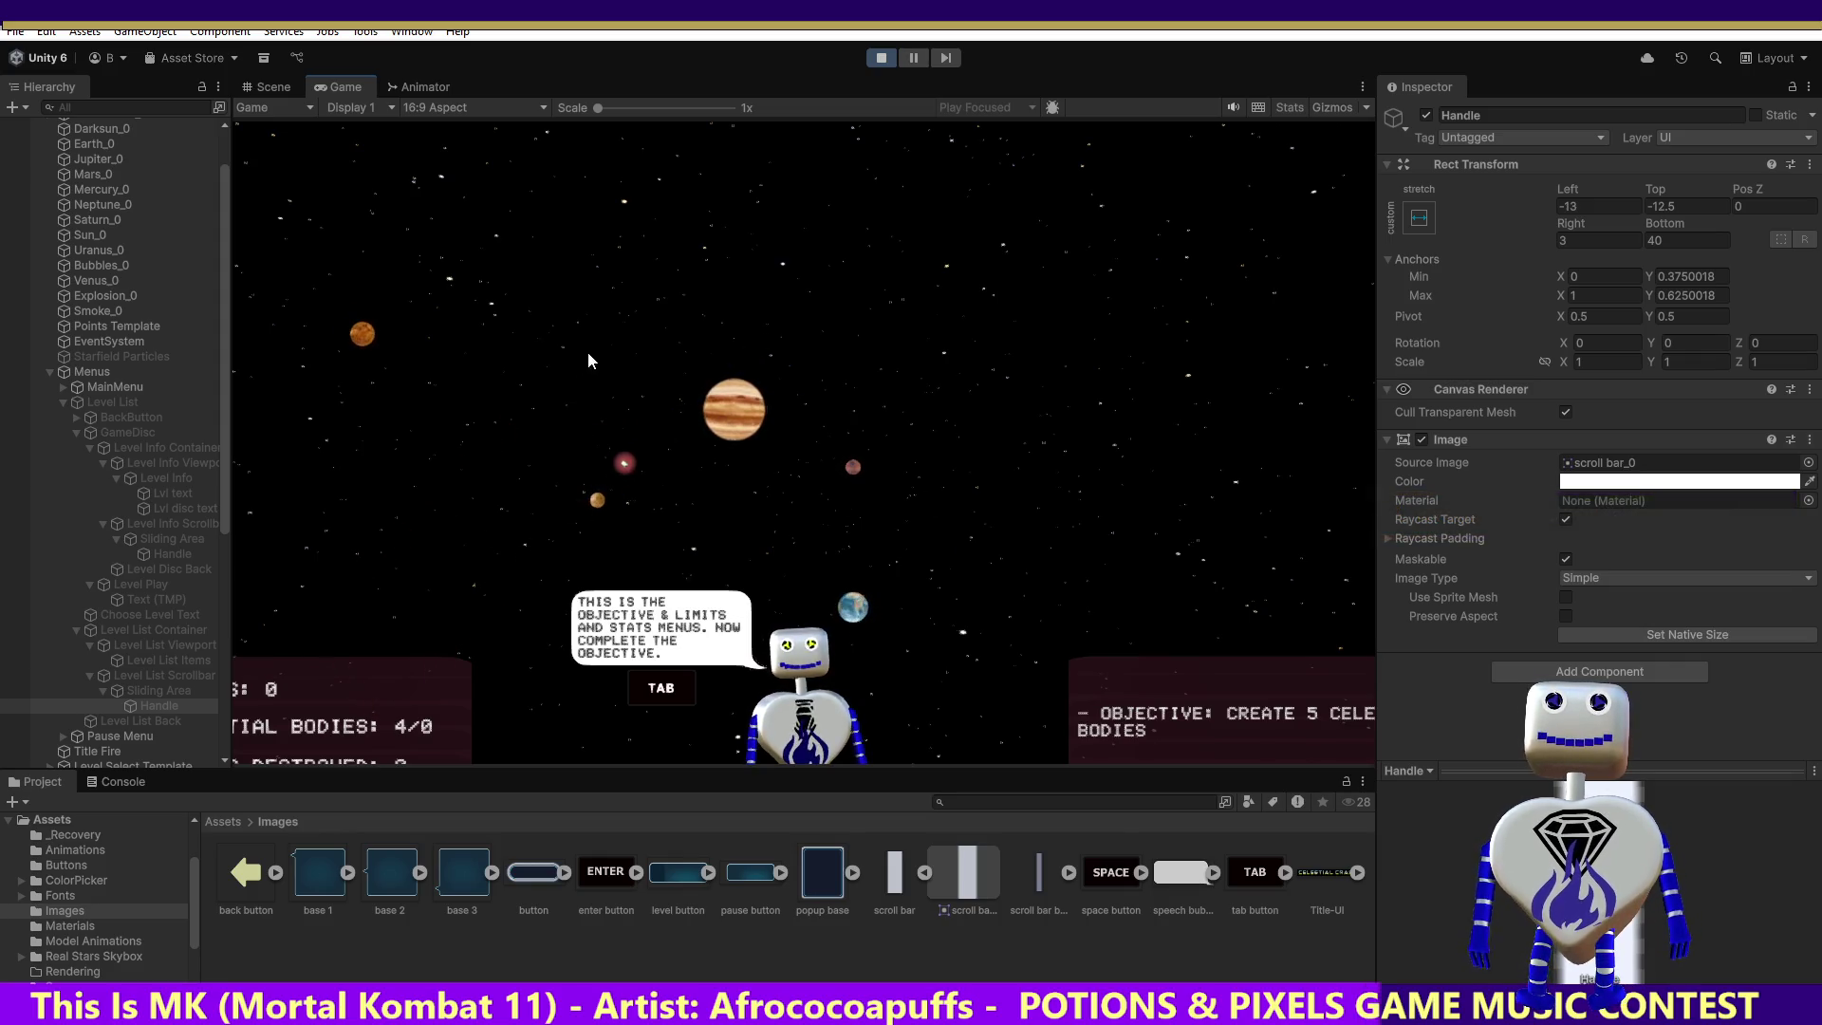
{"action": "left_click", "coordinate": [643, 317]}
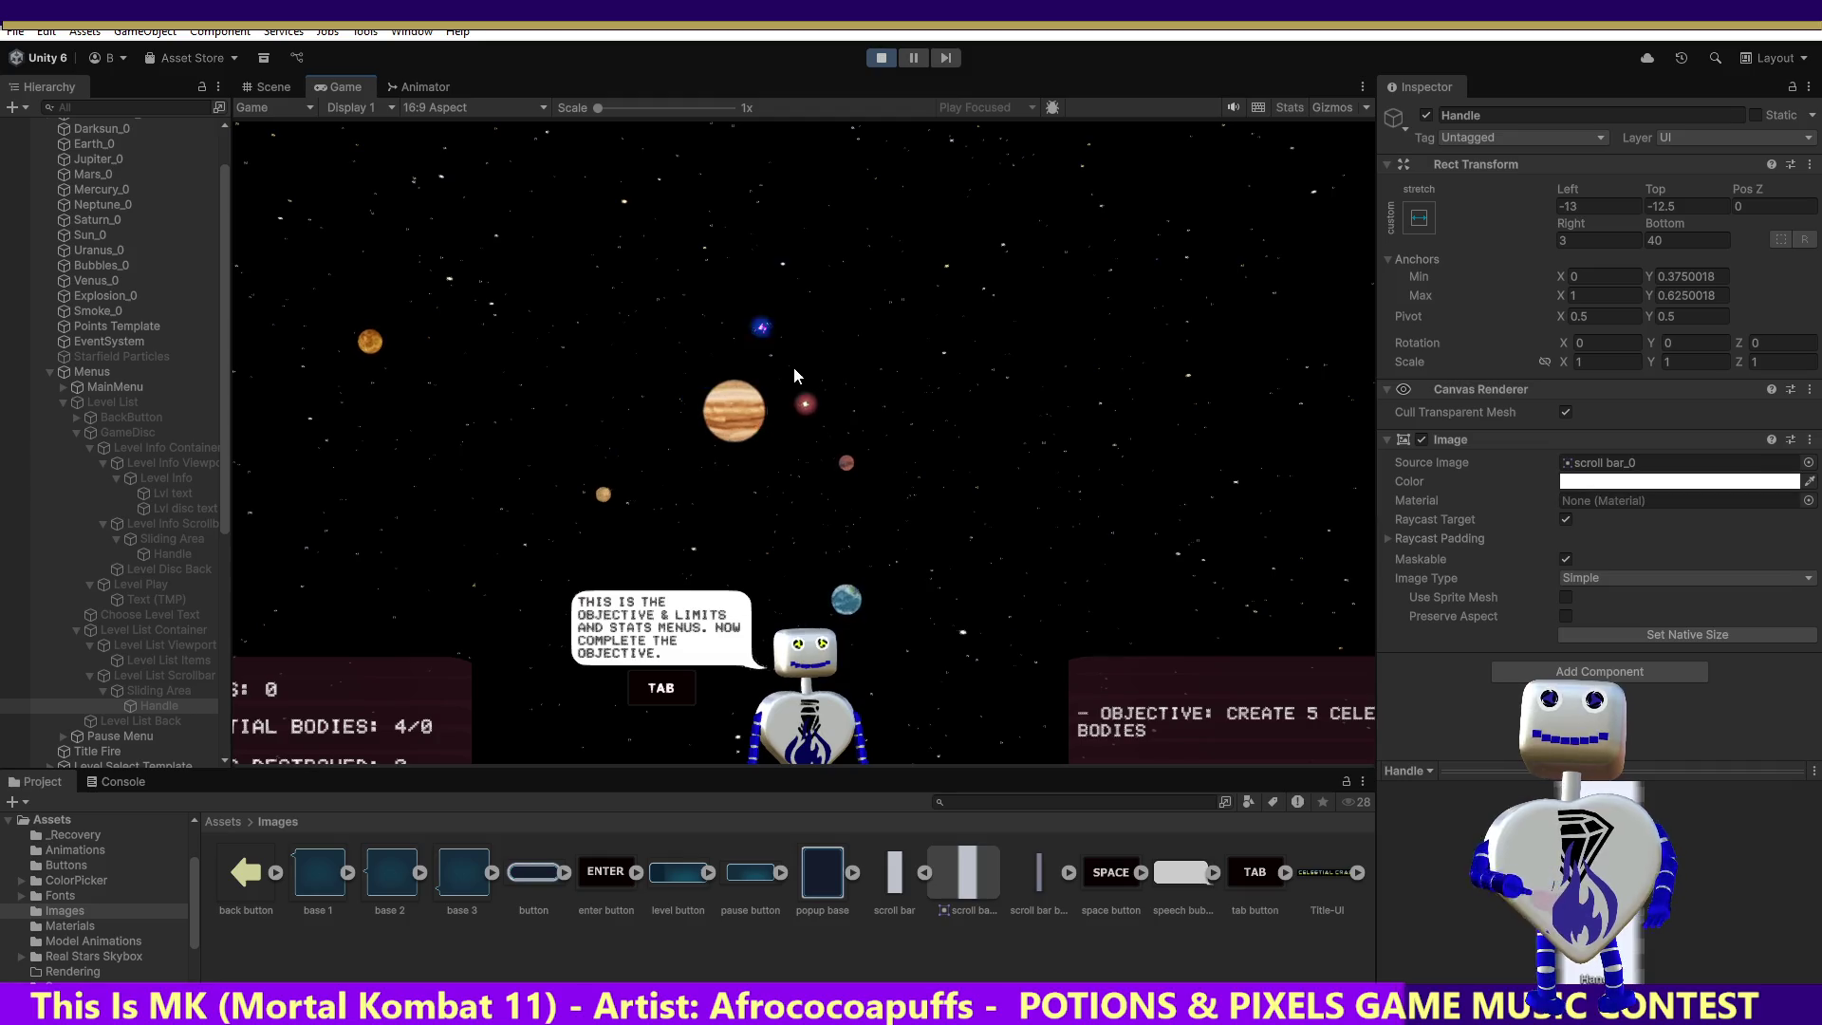
{"action": "left_click_drag", "start_coordinate": [1184, 349], "coordinate": [1053, 446]}
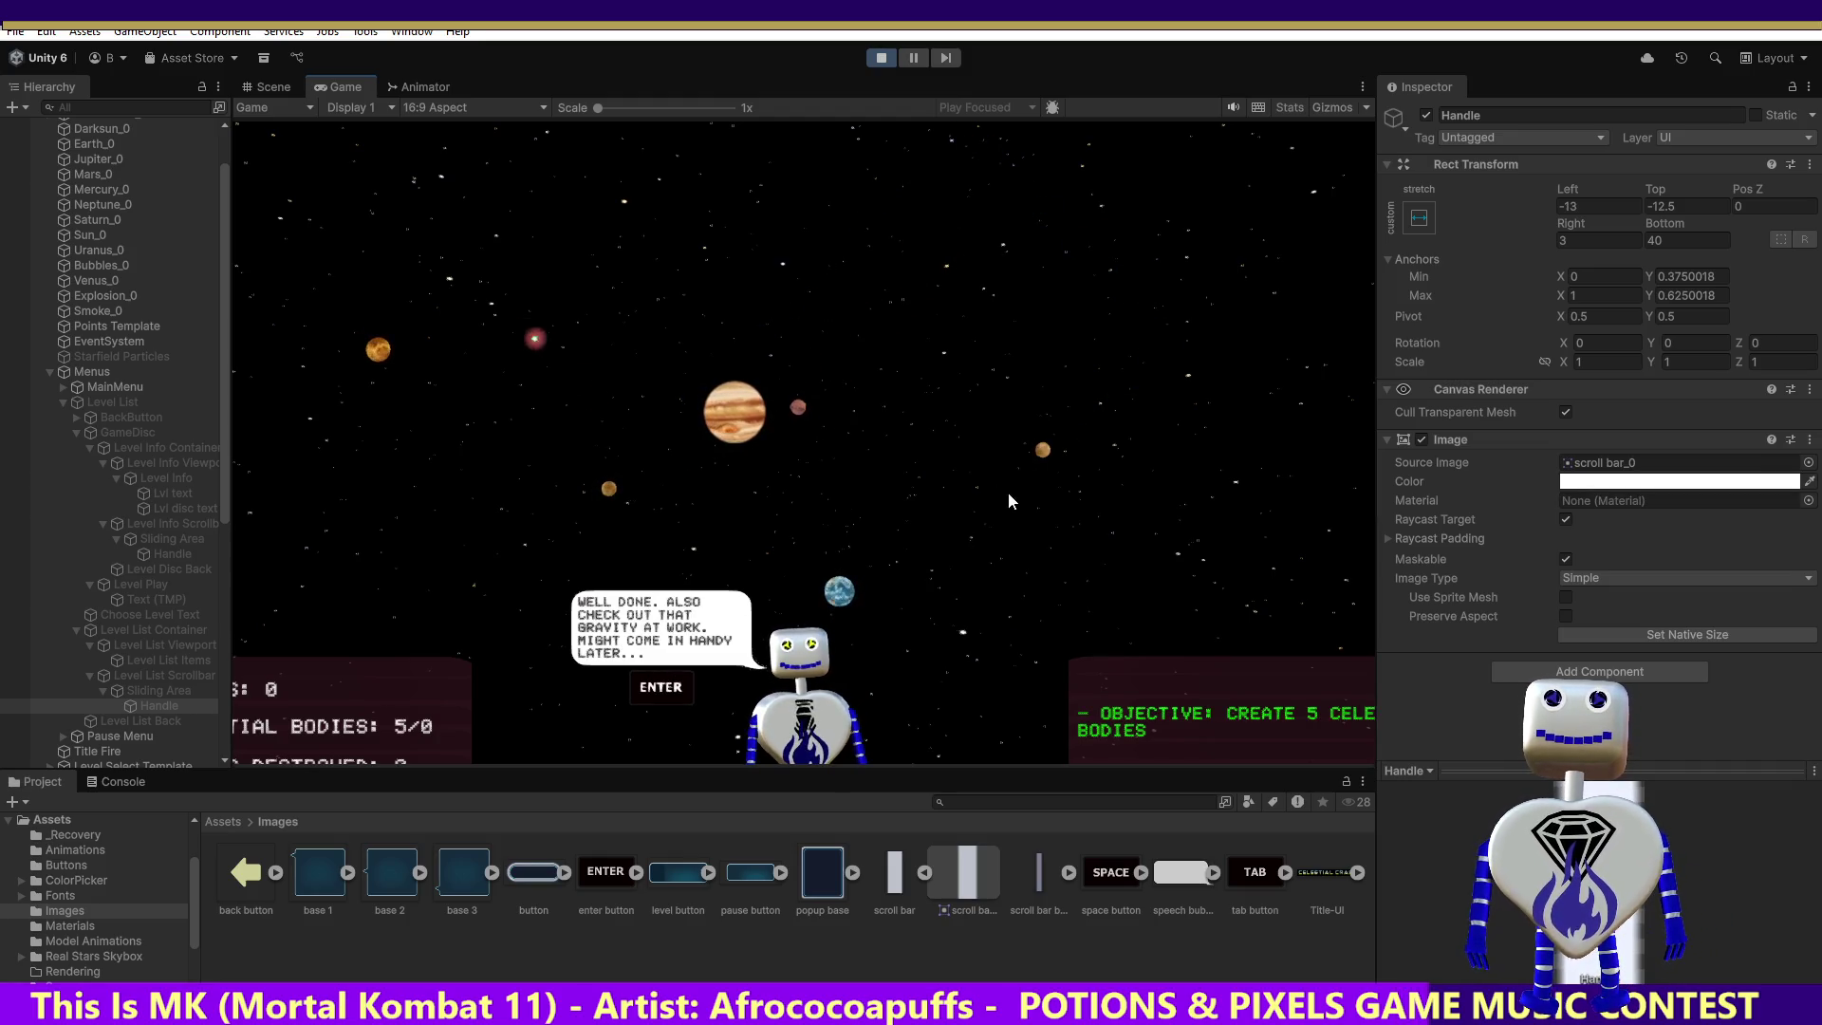
{"action": "left_click", "coordinate": [923, 532]}
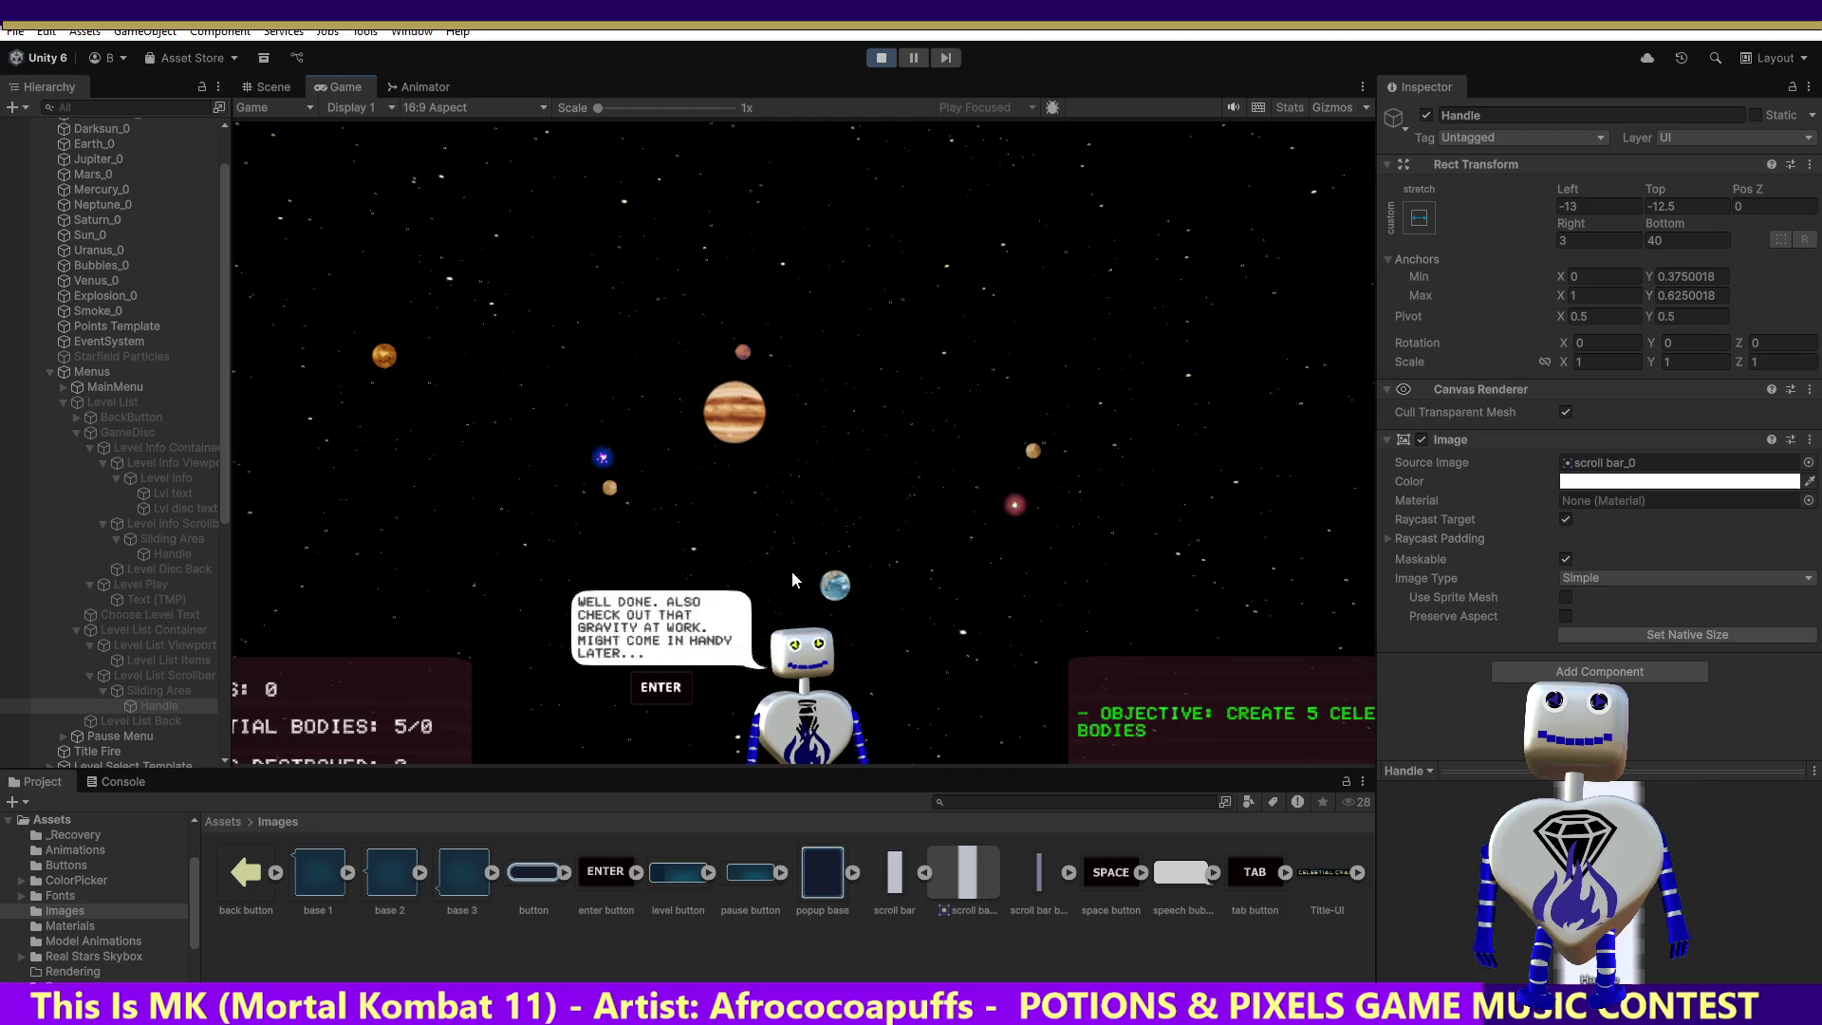
Step: Advance the tutorial dialogue through to the final congratulations message and dismiss it
{"action": "key", "text": "Return"}
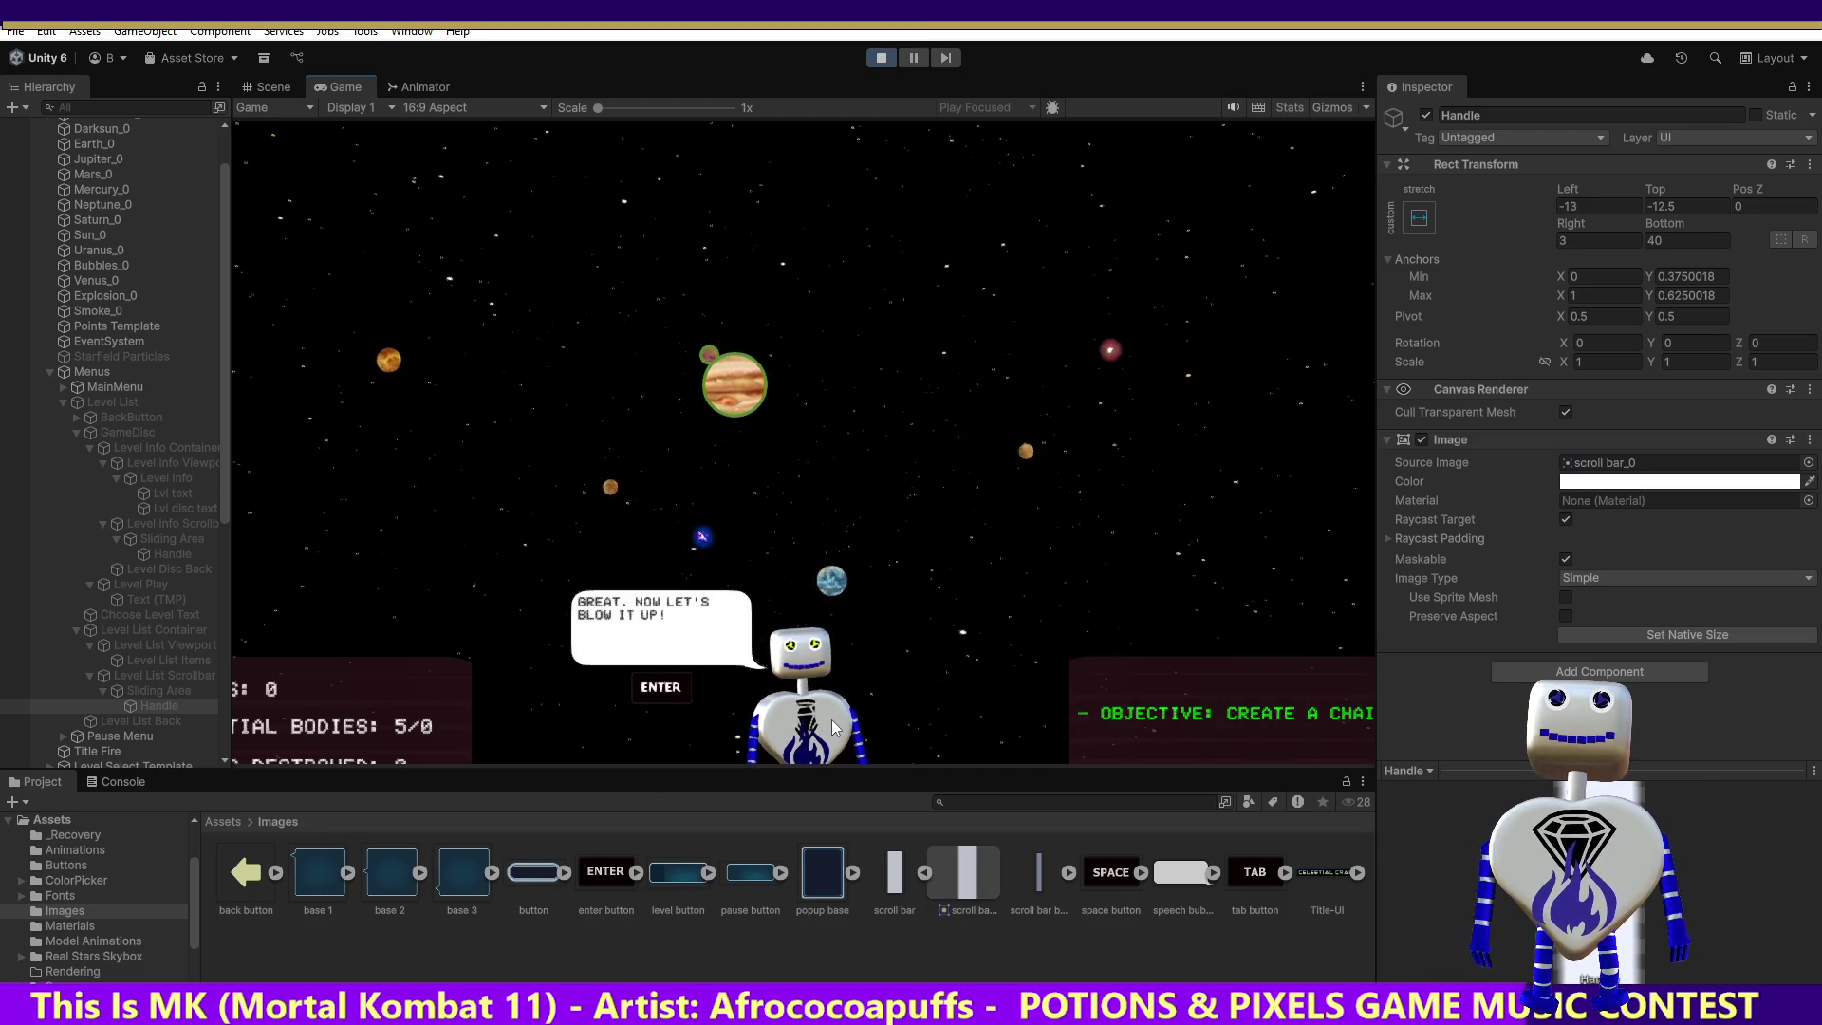
{"action": "key", "text": "Return"}
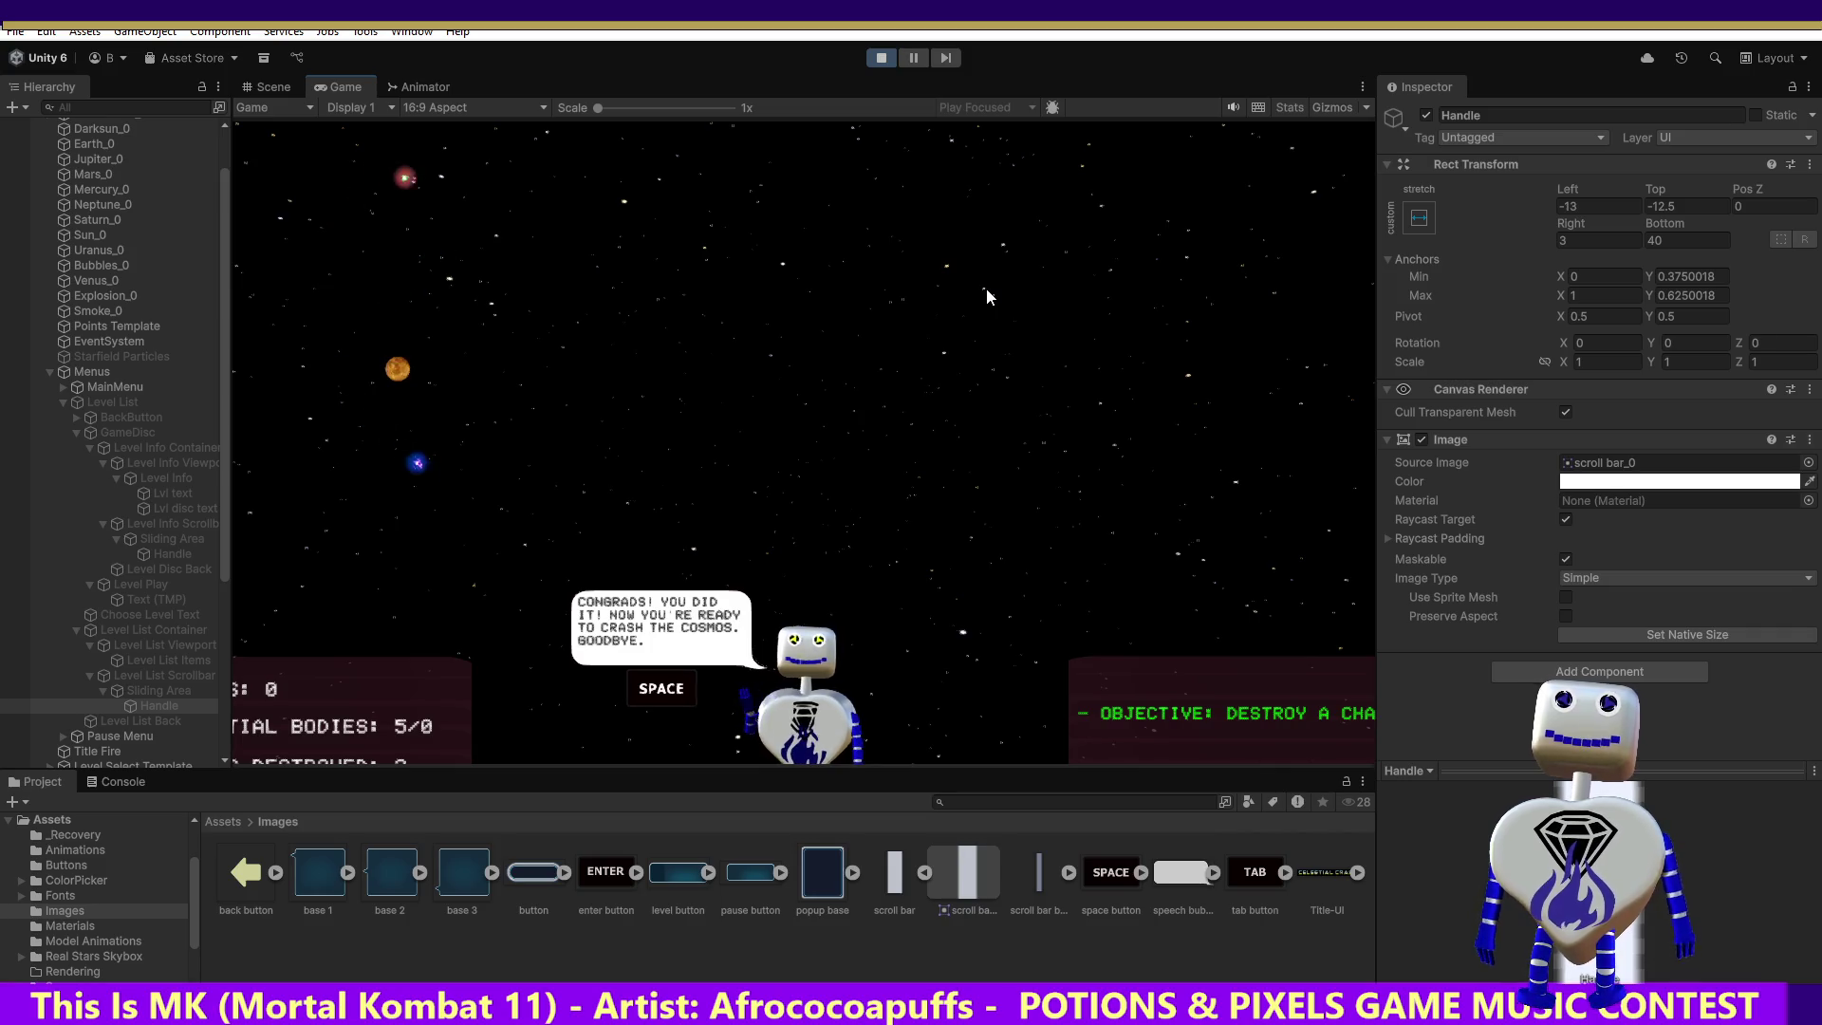
{"action": "key", "text": "space"}
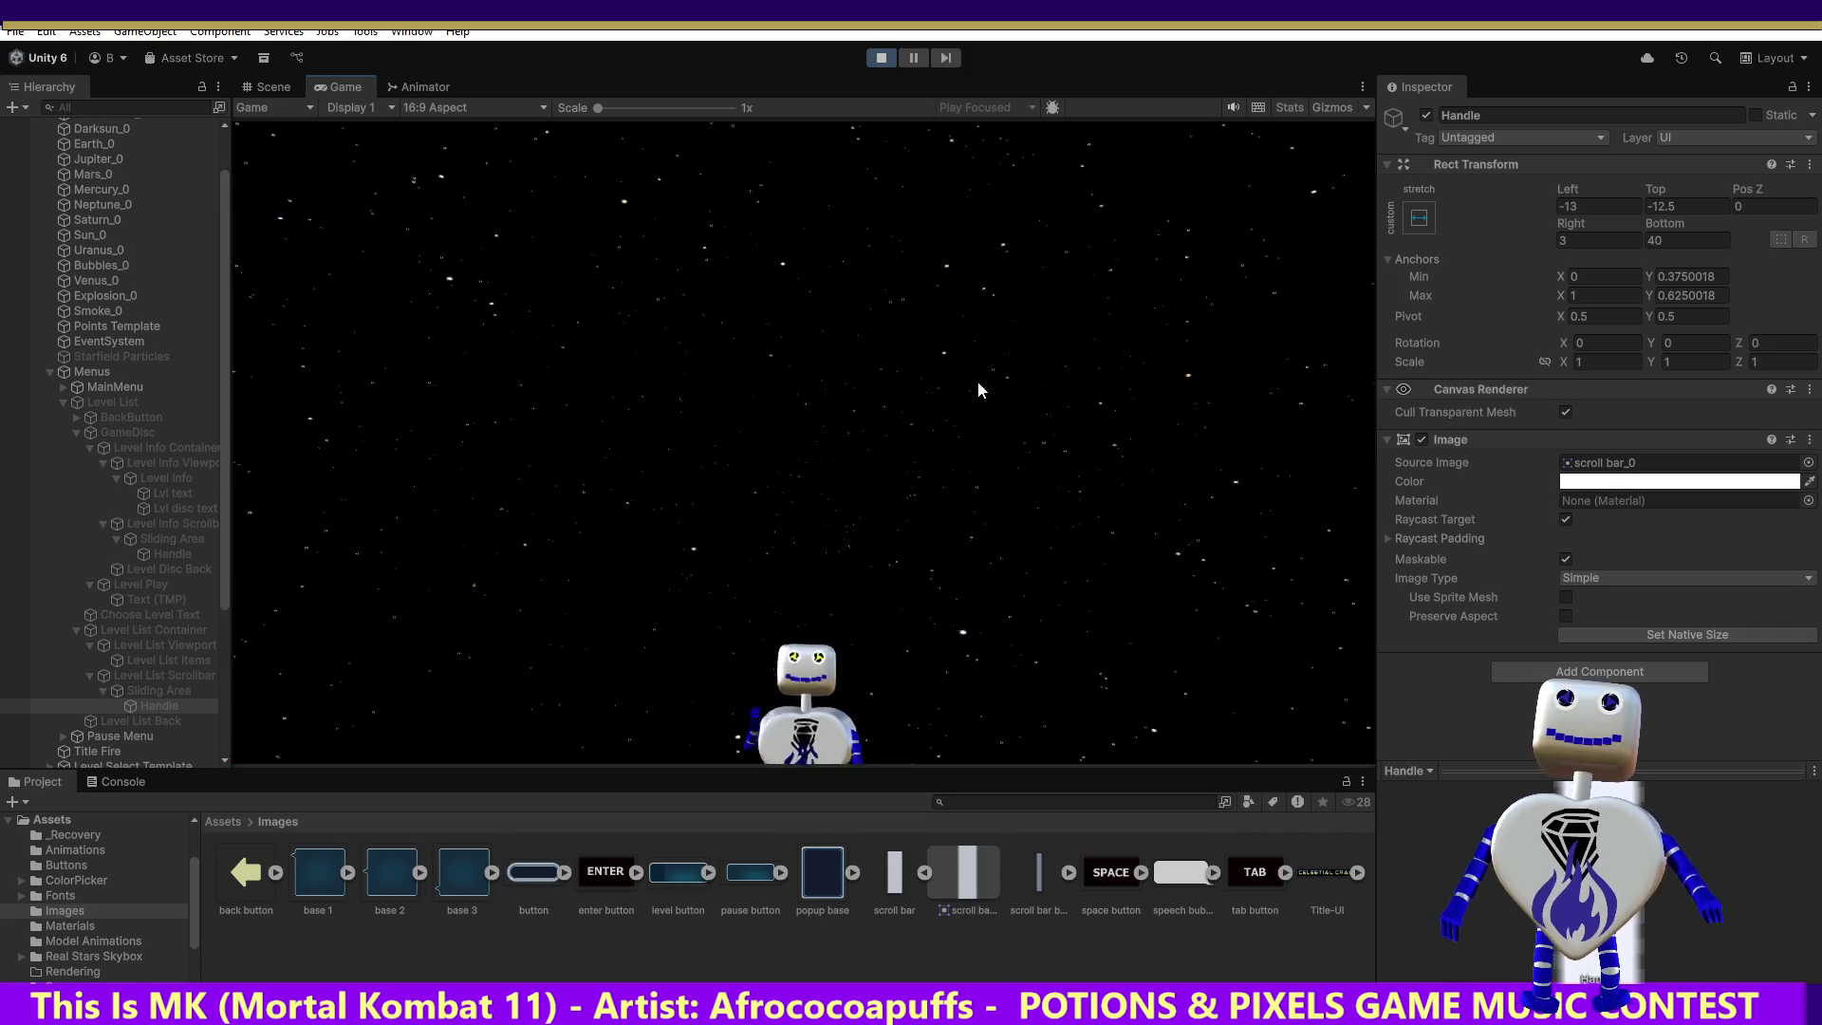
Step: Quit to the main menu, open the level list, and drag its scrollbar
{"action": "key", "text": "Escape"}
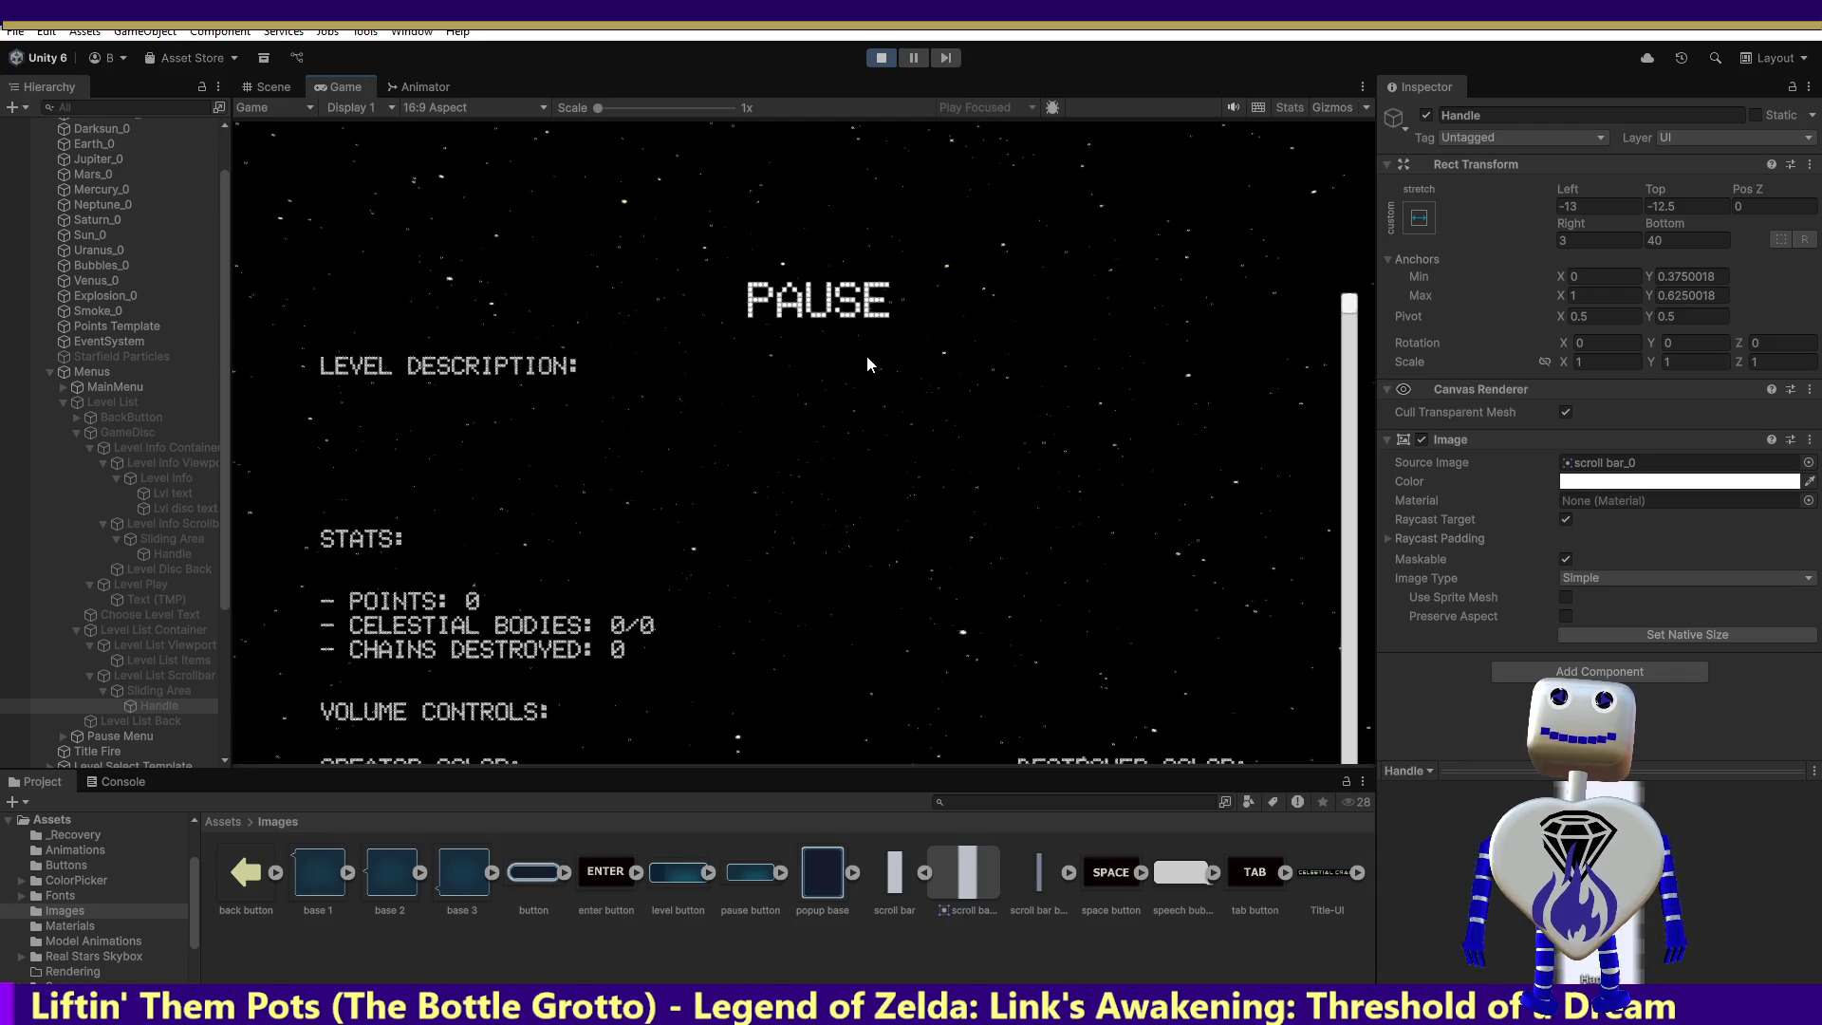
{"action": "key", "text": "Escape"}
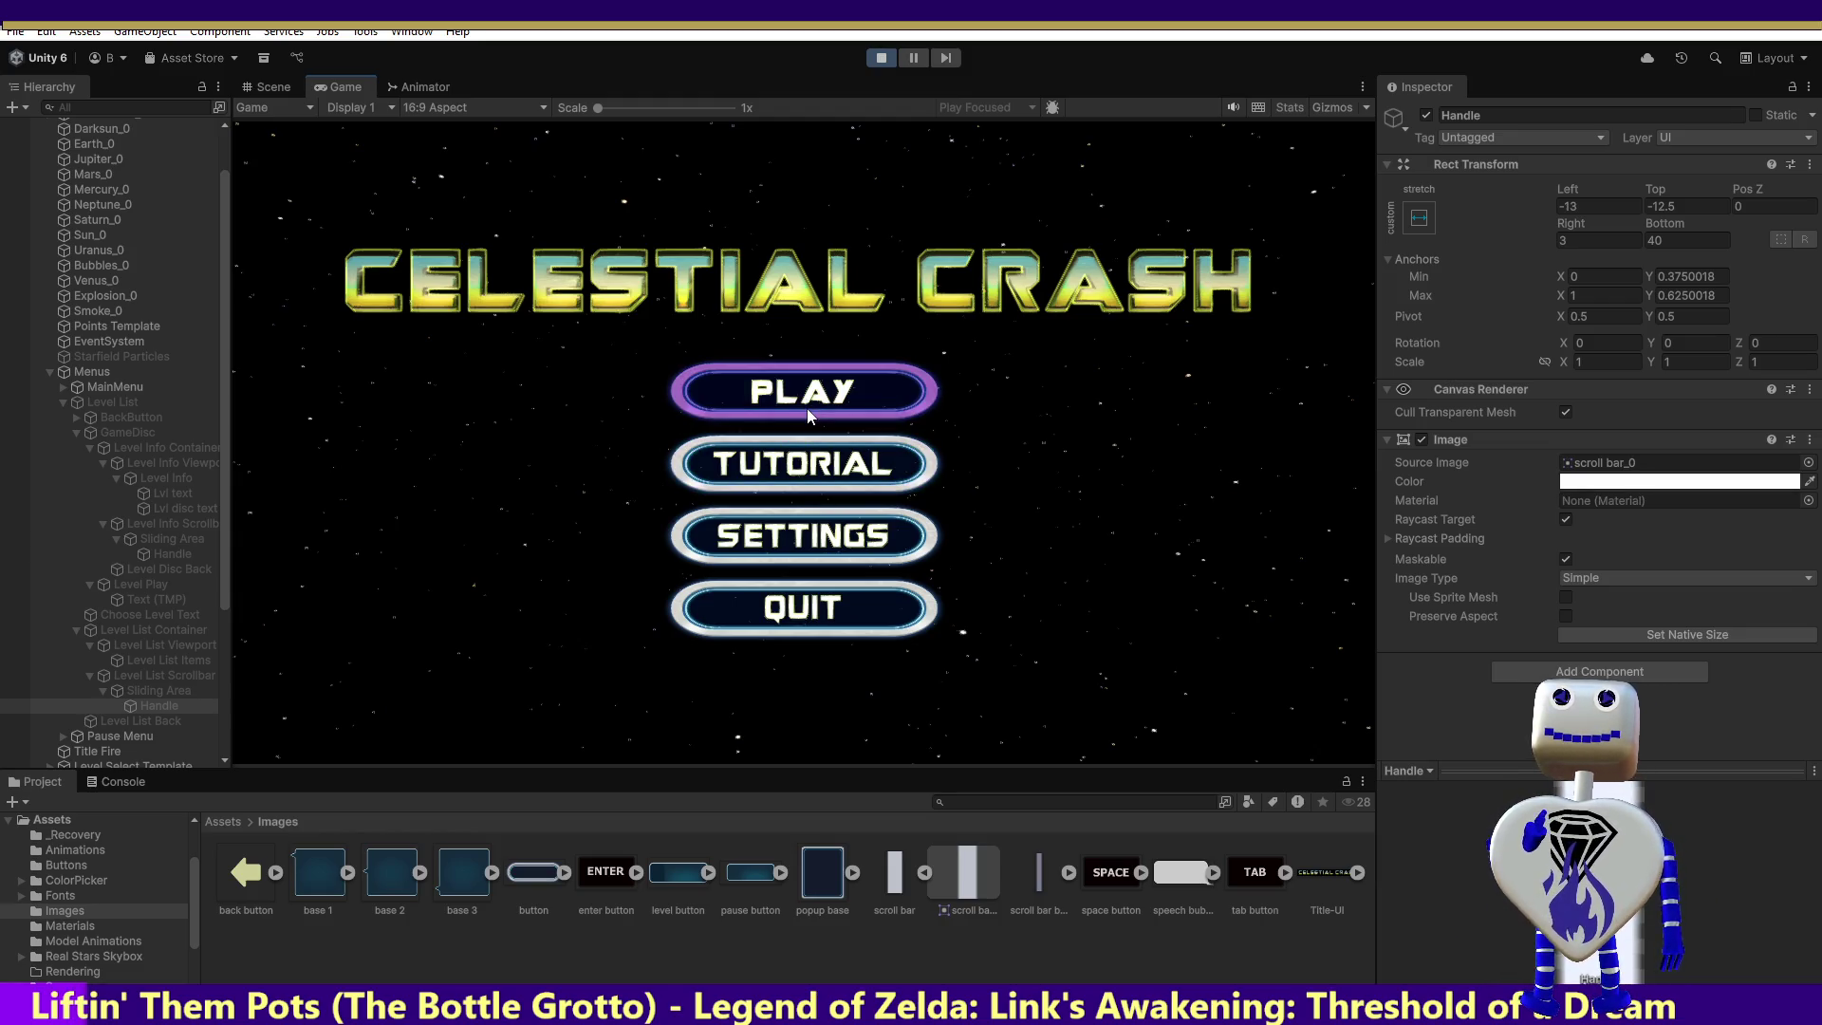
{"action": "left_click", "coordinate": [897, 395]}
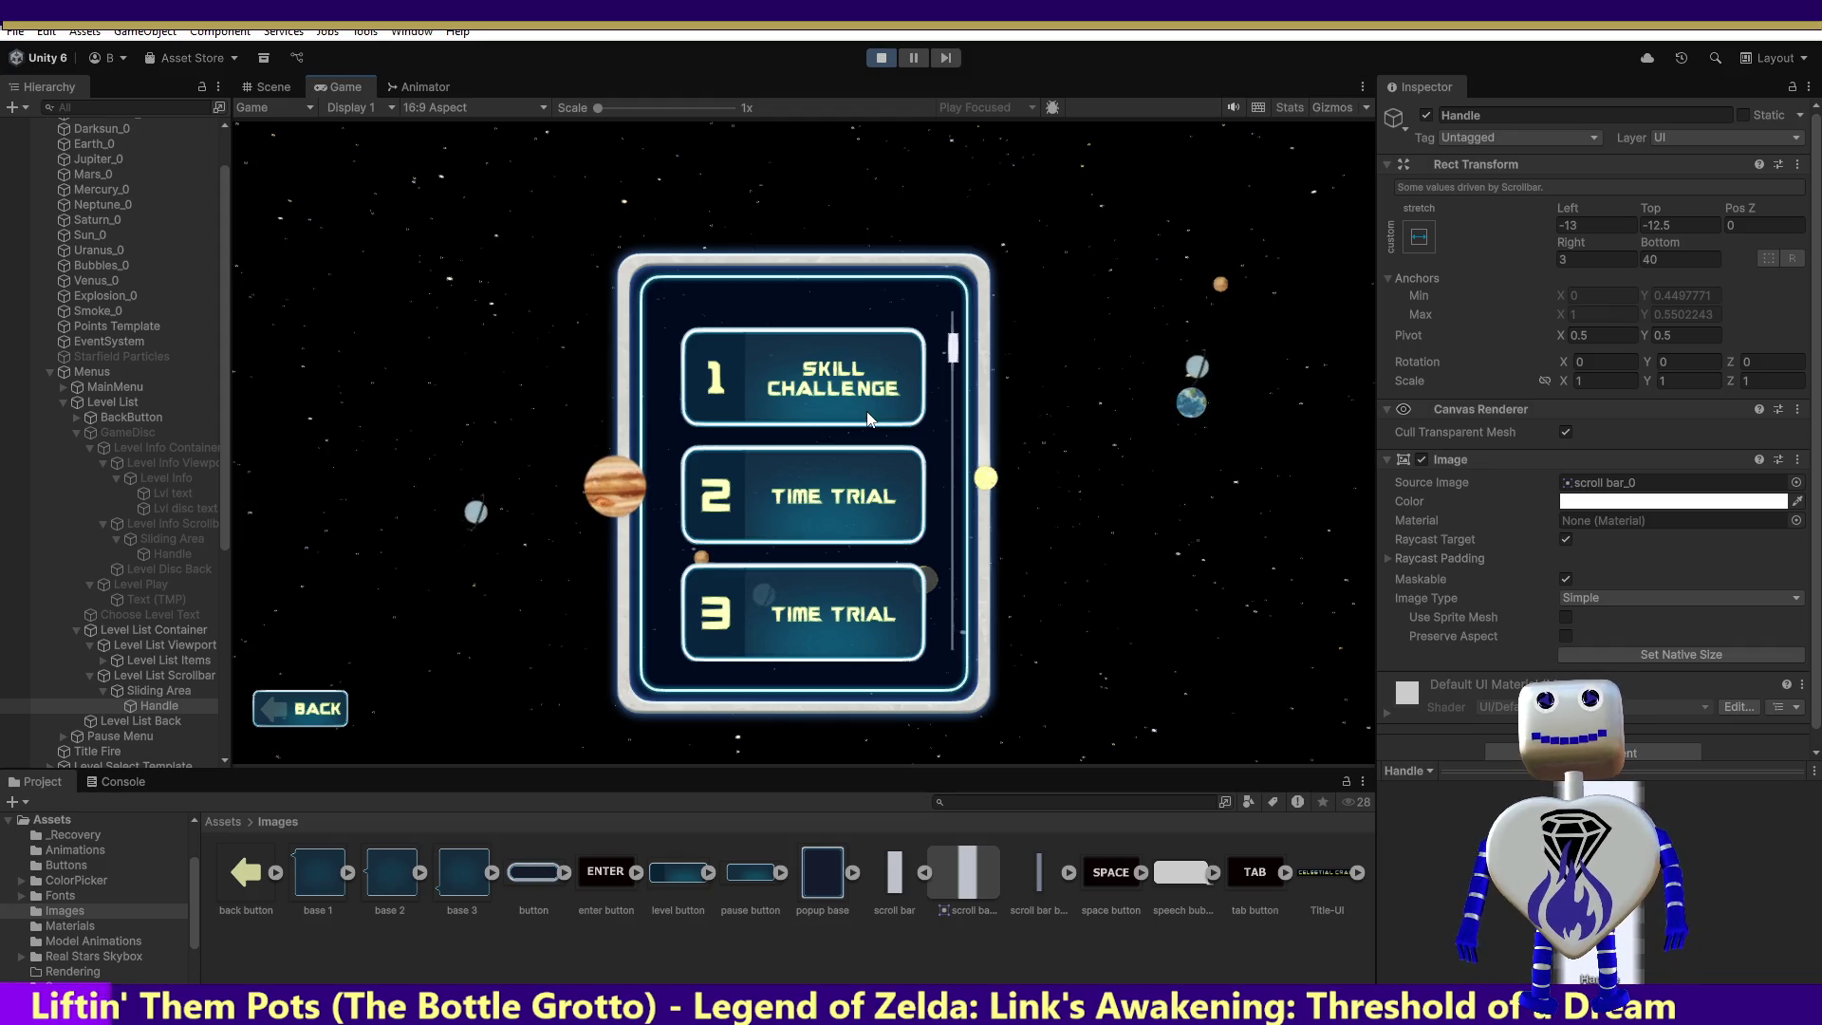
{"action": "left_click_drag", "start_coordinate": [953, 359], "coordinate": [953, 339]}
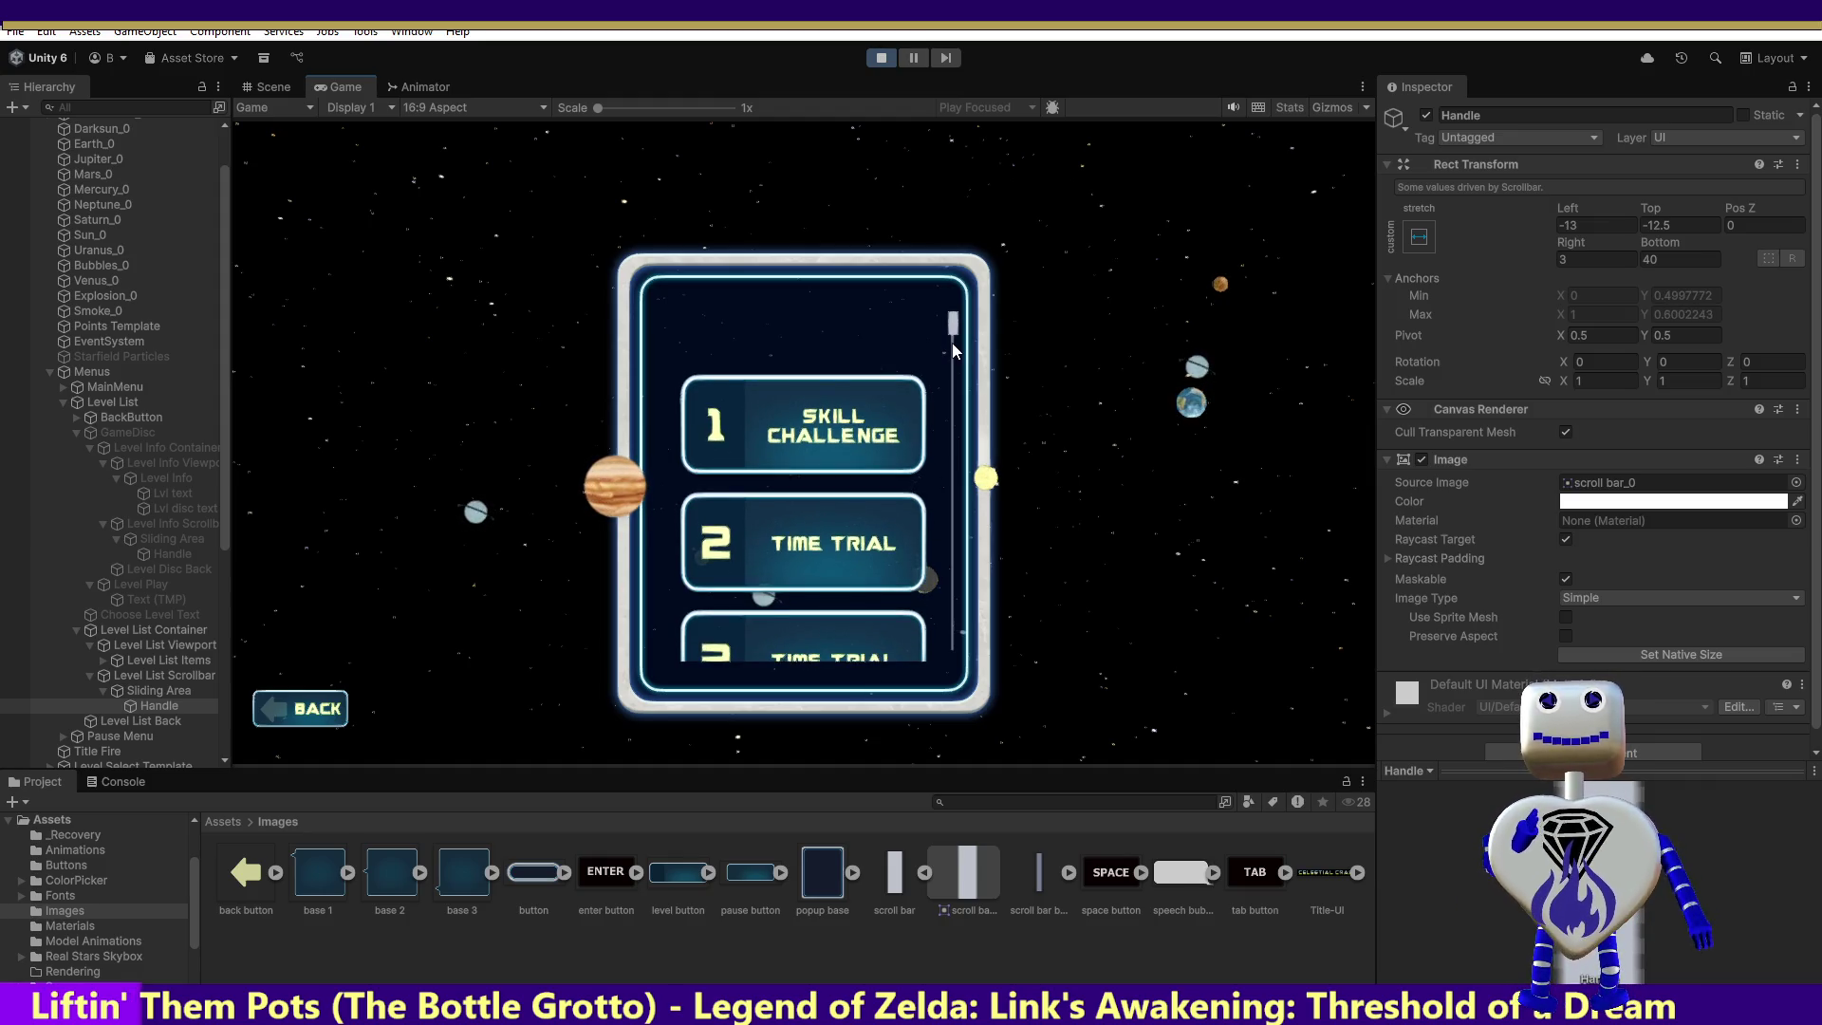
Step: Restart Play mode, reopen the level list, and select Level List Scrollbar
{"action": "left_click", "coordinate": [880, 55]}
{"action": "left_click", "coordinate": [880, 55]}
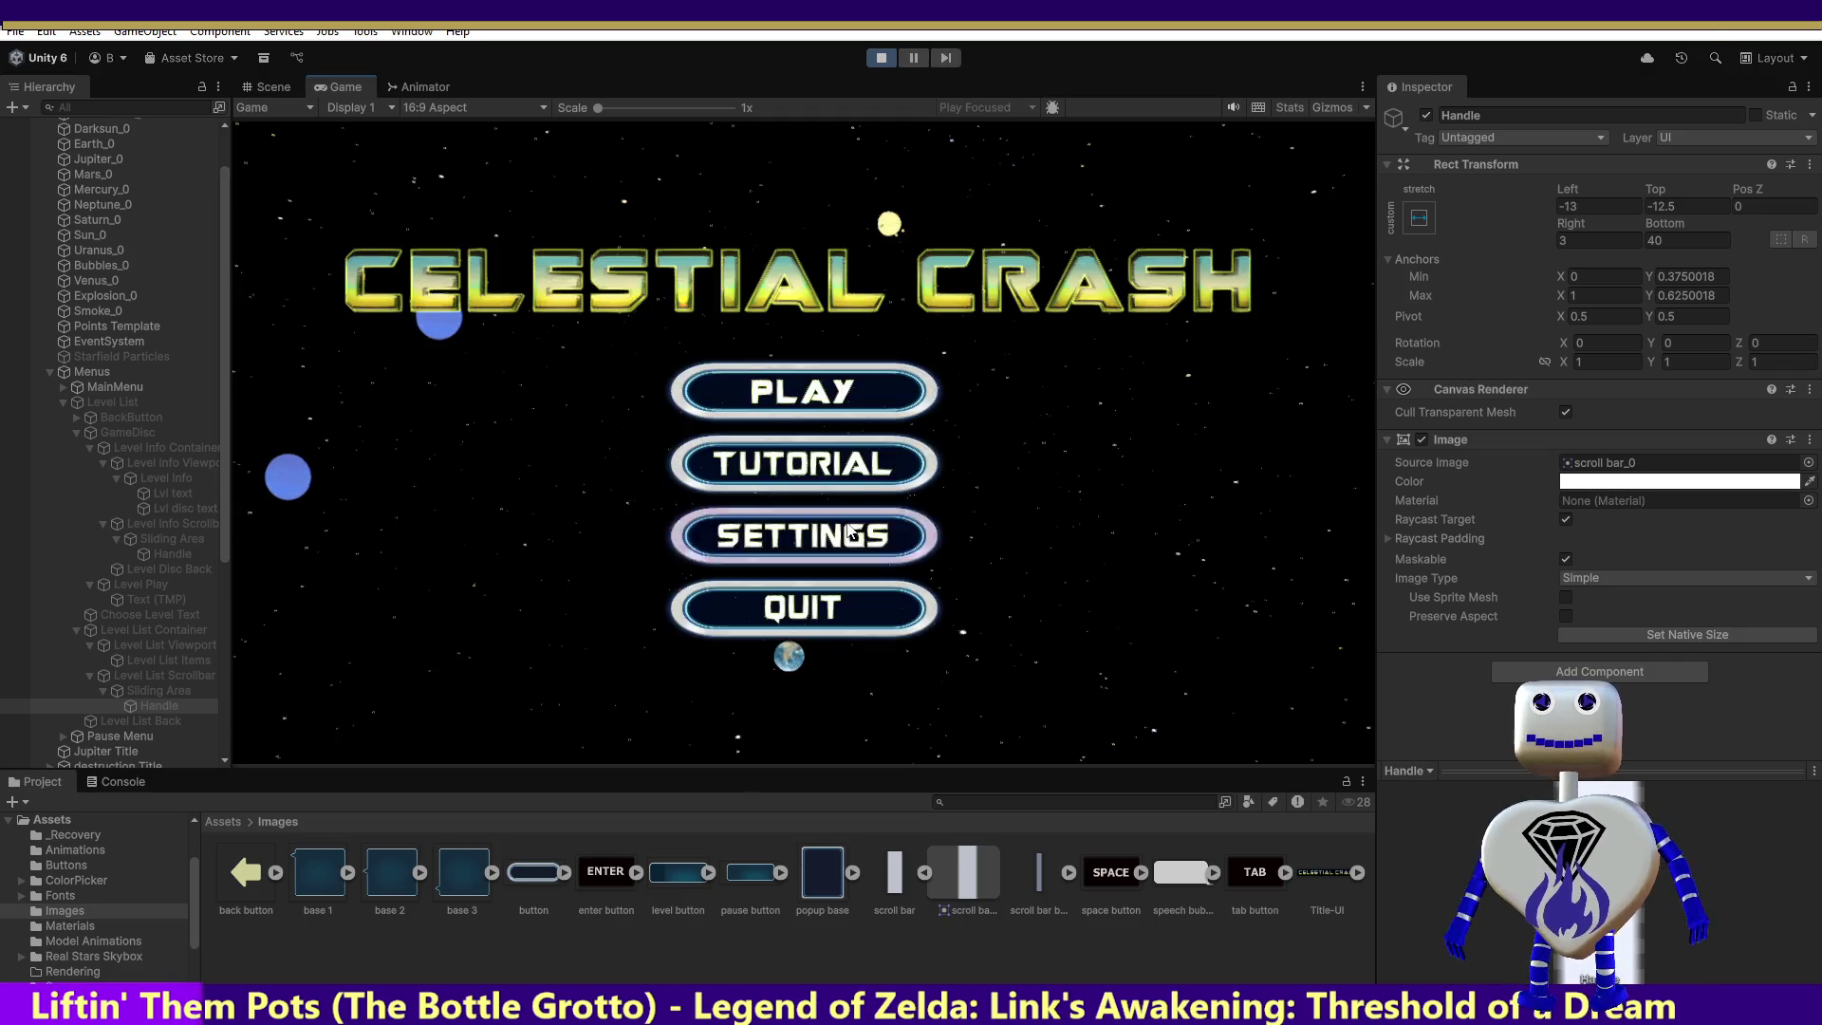
{"action": "left_click", "coordinate": [805, 401]}
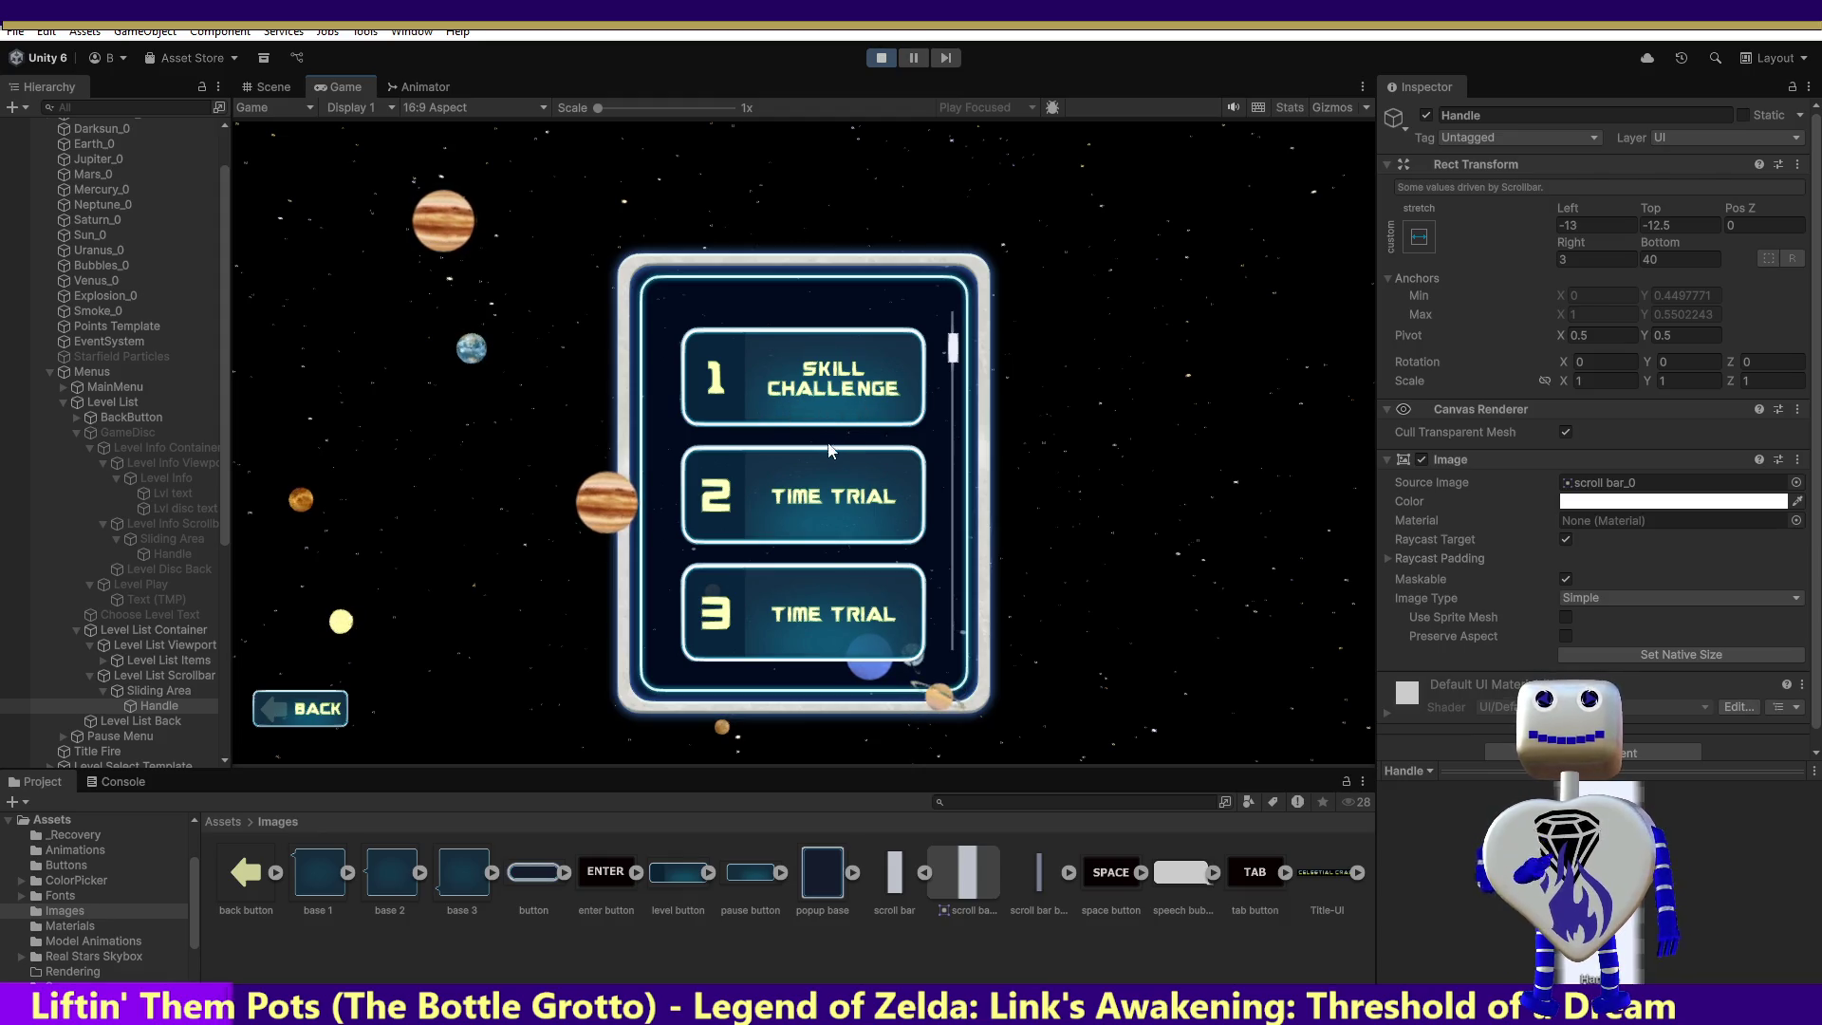
{"action": "left_click", "coordinate": [148, 677]}
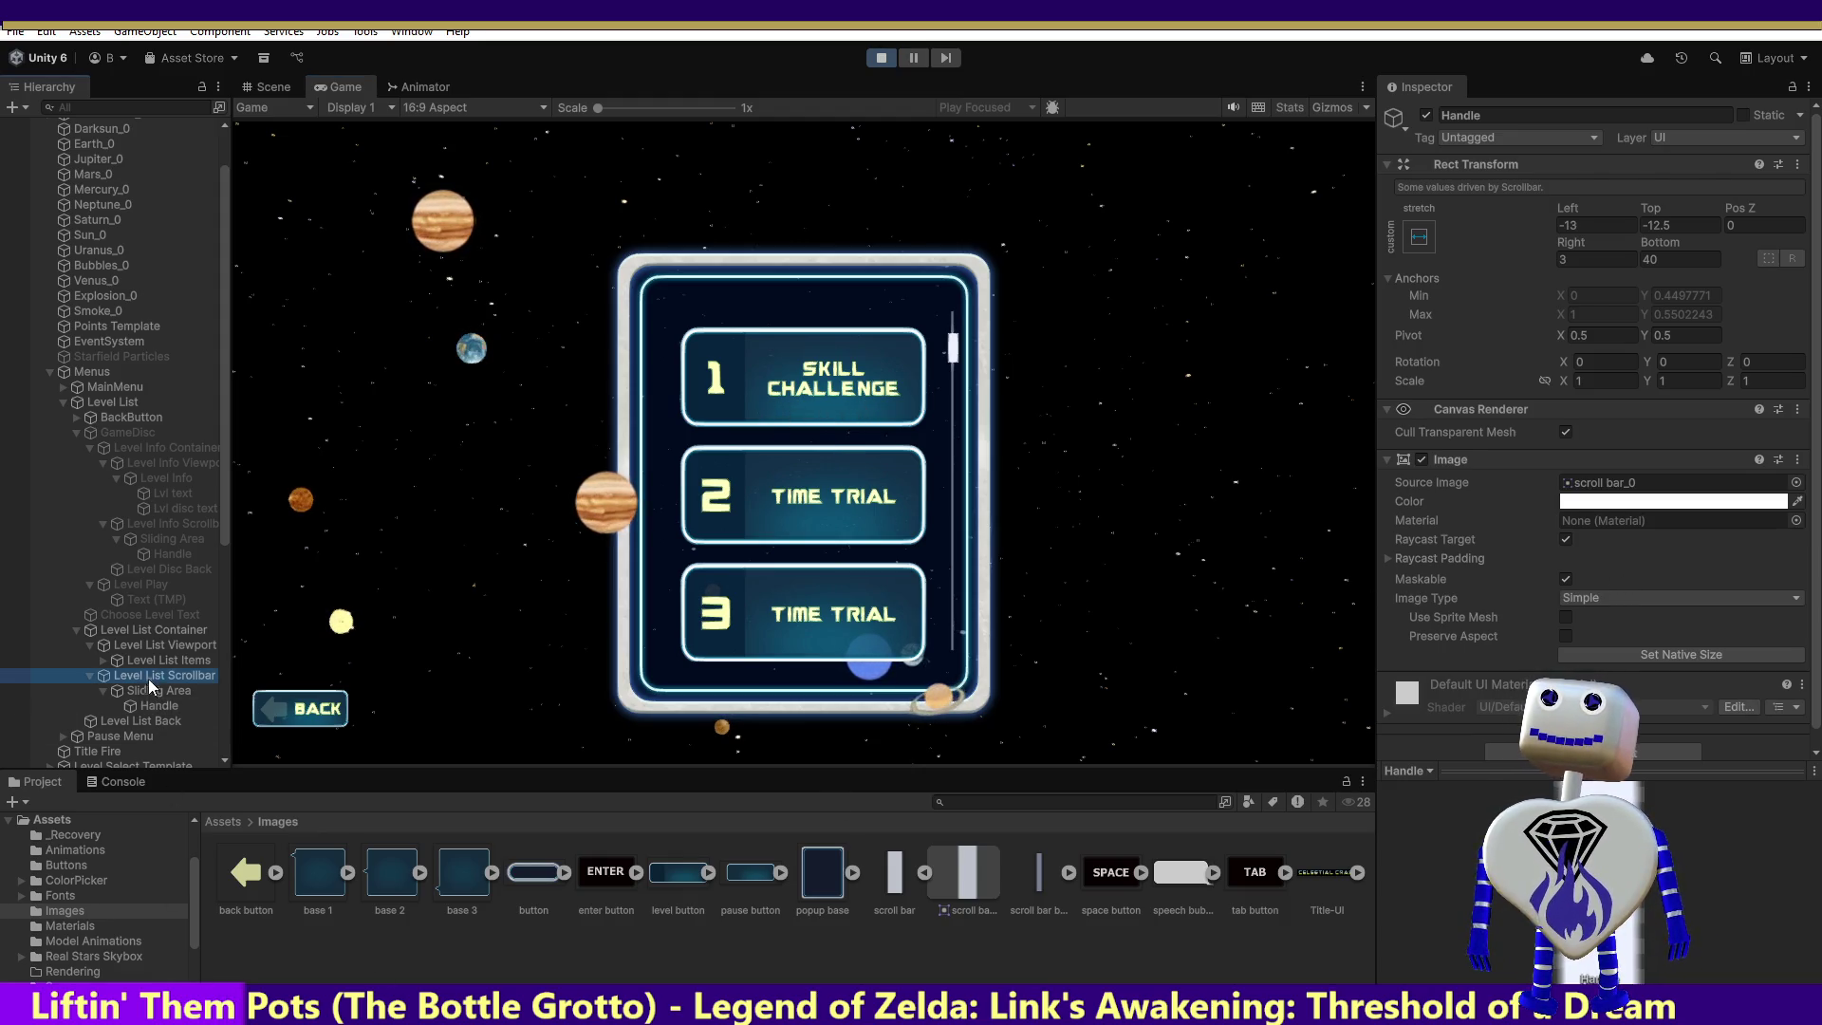
Step: Raise the Level List Scrollbar's Value slider to about 0.526
{"action": "scroll", "coordinate": [1527, 581], "scroll_direction": "down", "scroll_amount": 5}
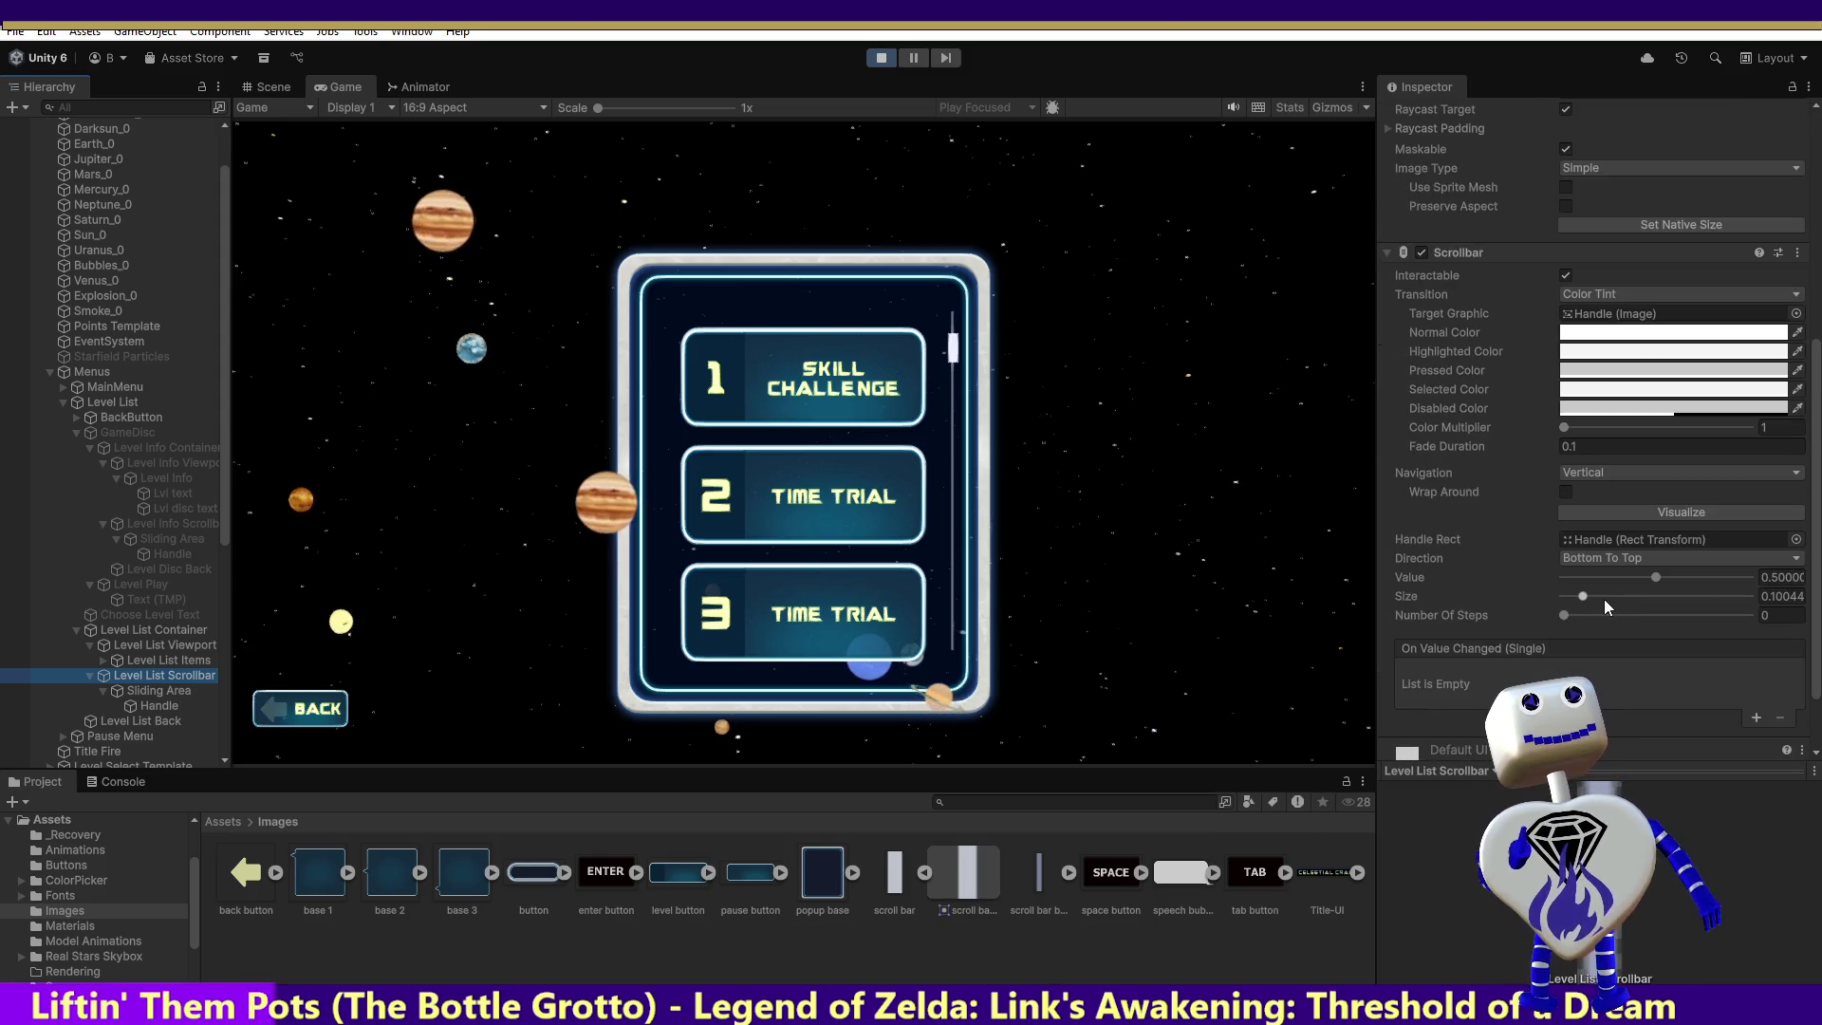
{"action": "mouse_move", "coordinate": [1661, 577]}
{"action": "left_mouse_down"}
{"action": "mouse_move", "coordinate": [1735, 574]}
{"action": "mouse_move", "coordinate": [1505, 572]}
{"action": "mouse_move", "coordinate": [1667, 572]}
{"action": "left_mouse_up"}
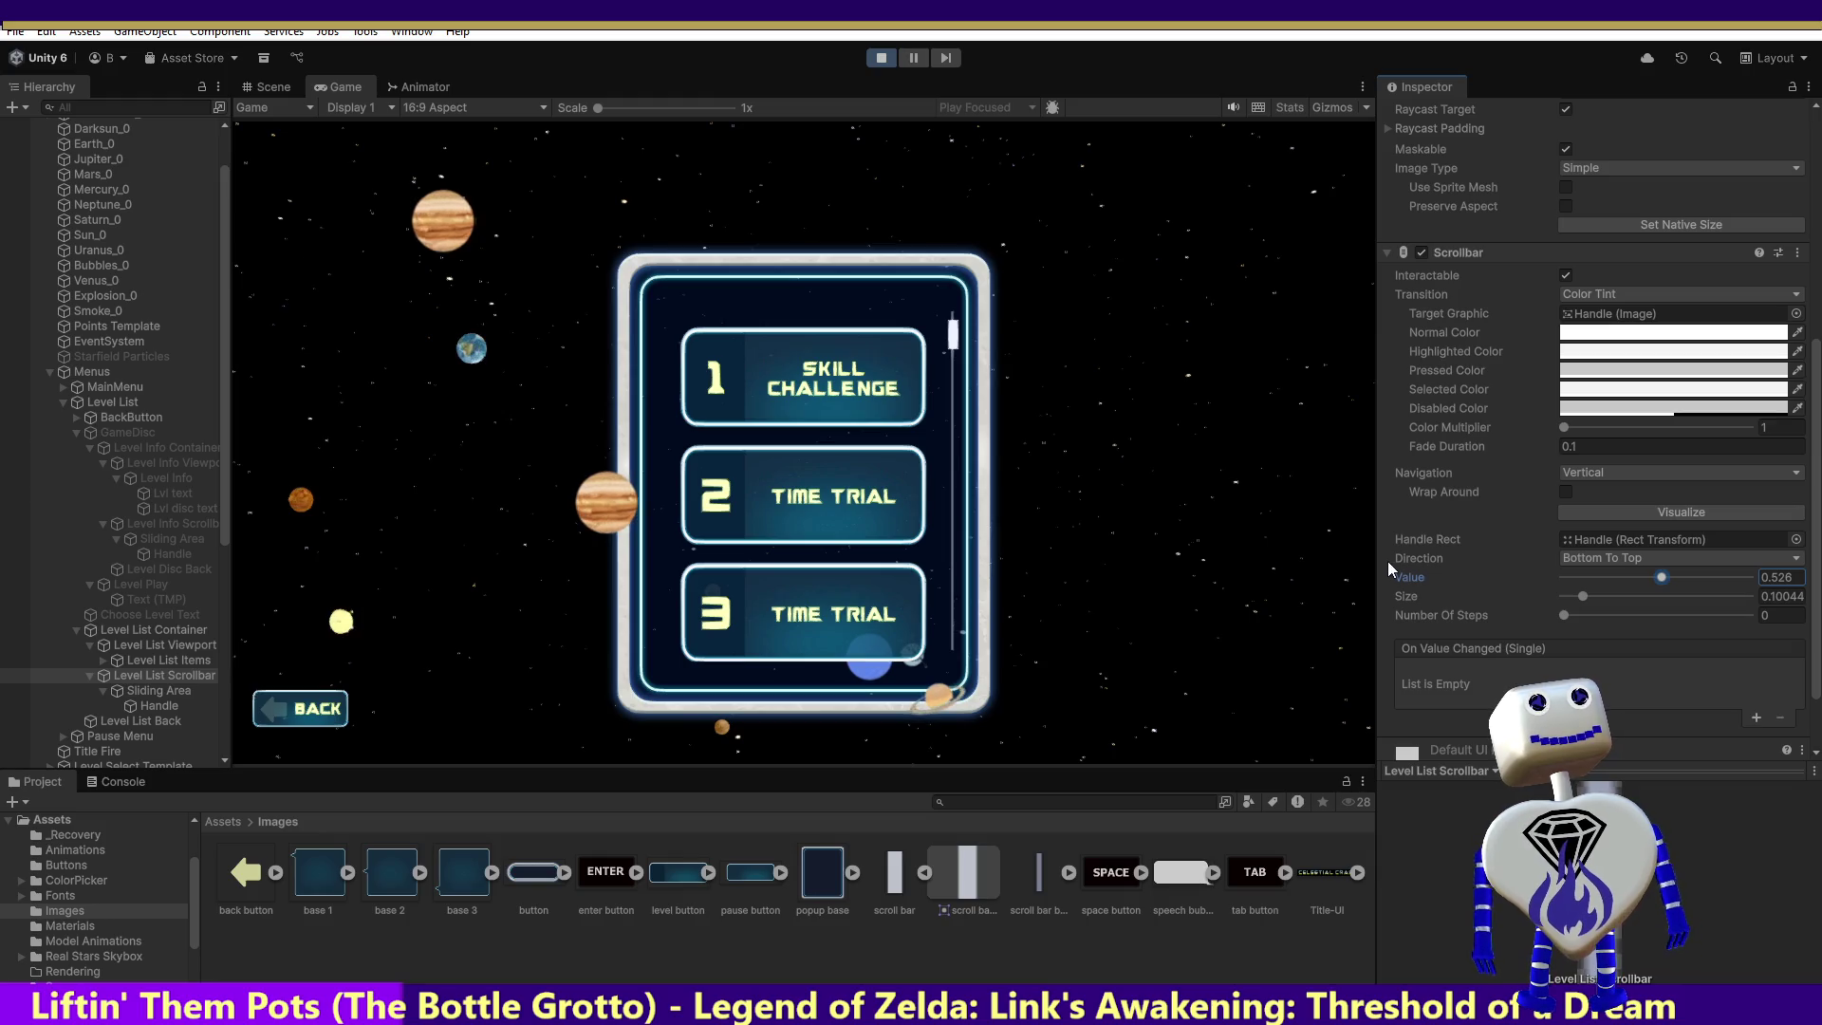
{"action": "scroll", "coordinate": [1386, 567], "scroll_direction": "up", "scroll_amount": 5}
{"action": "scroll", "coordinate": [1382, 583], "scroll_direction": "up", "scroll_amount": 2}
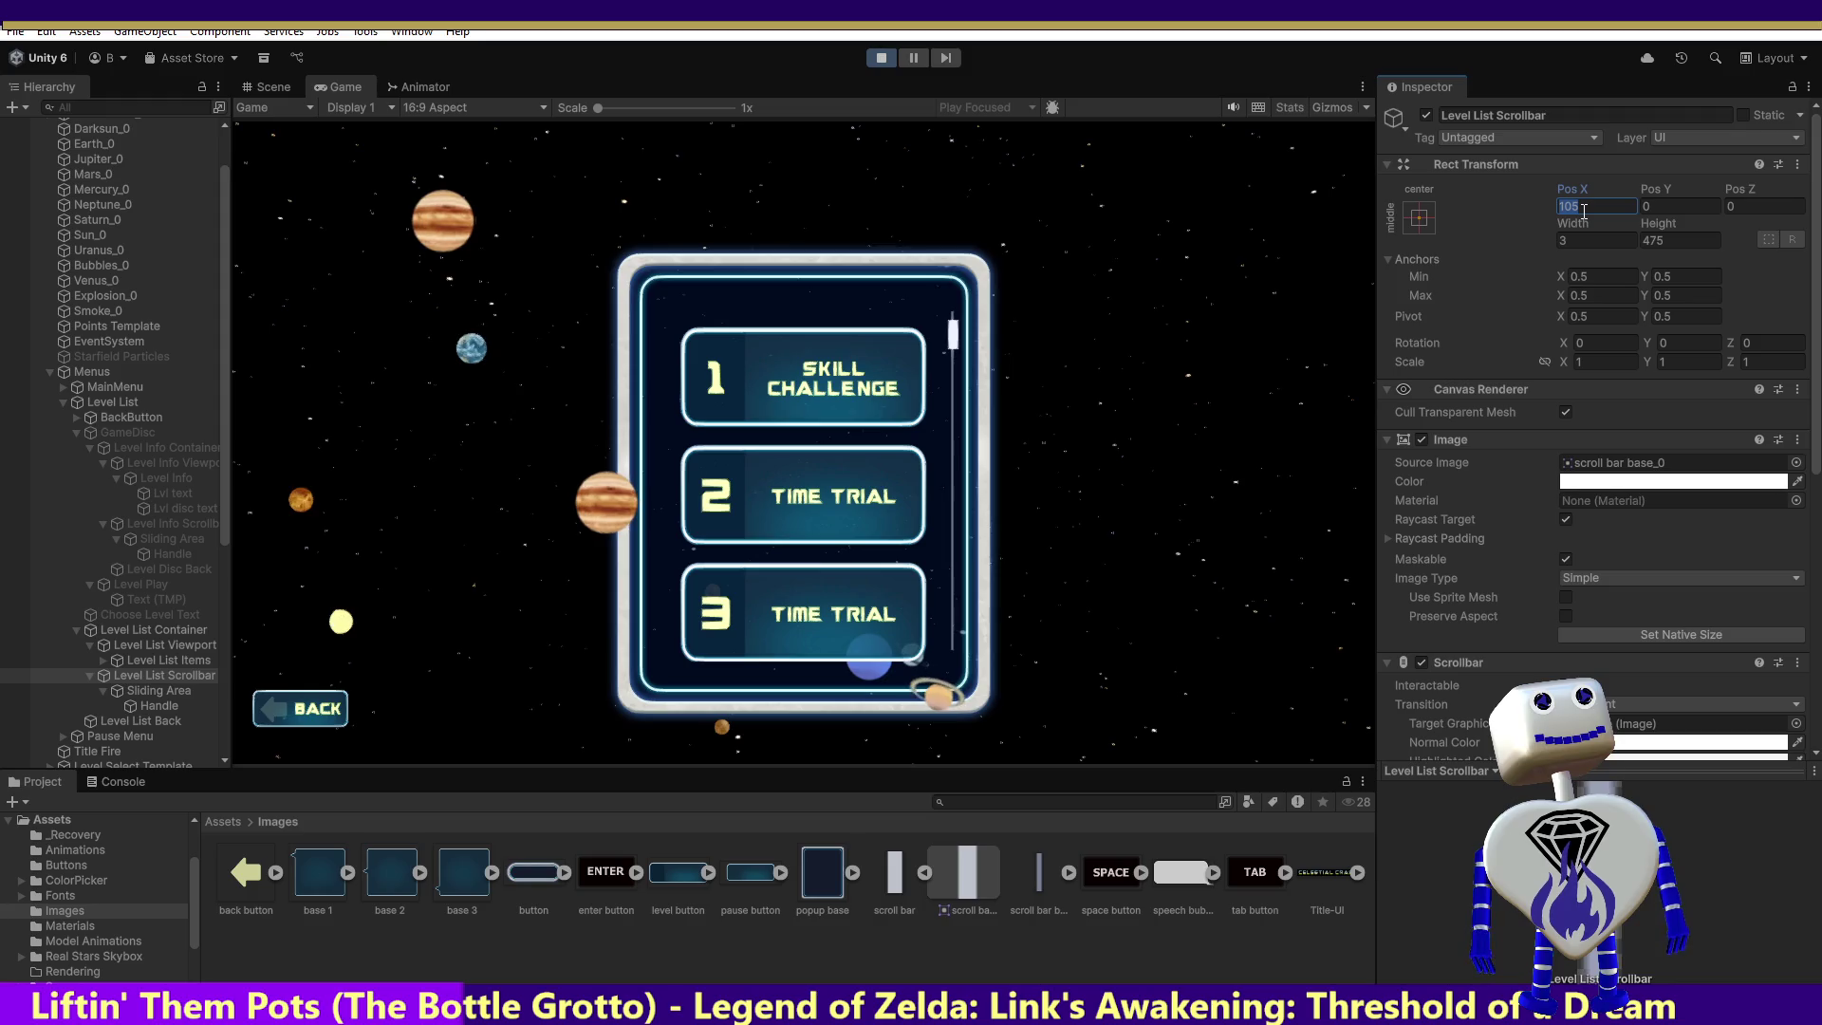
Step: Try Pos X 0 for the scrollbar, then cancel back to 105 and keep height 475
{"action": "type", "text": "0"}
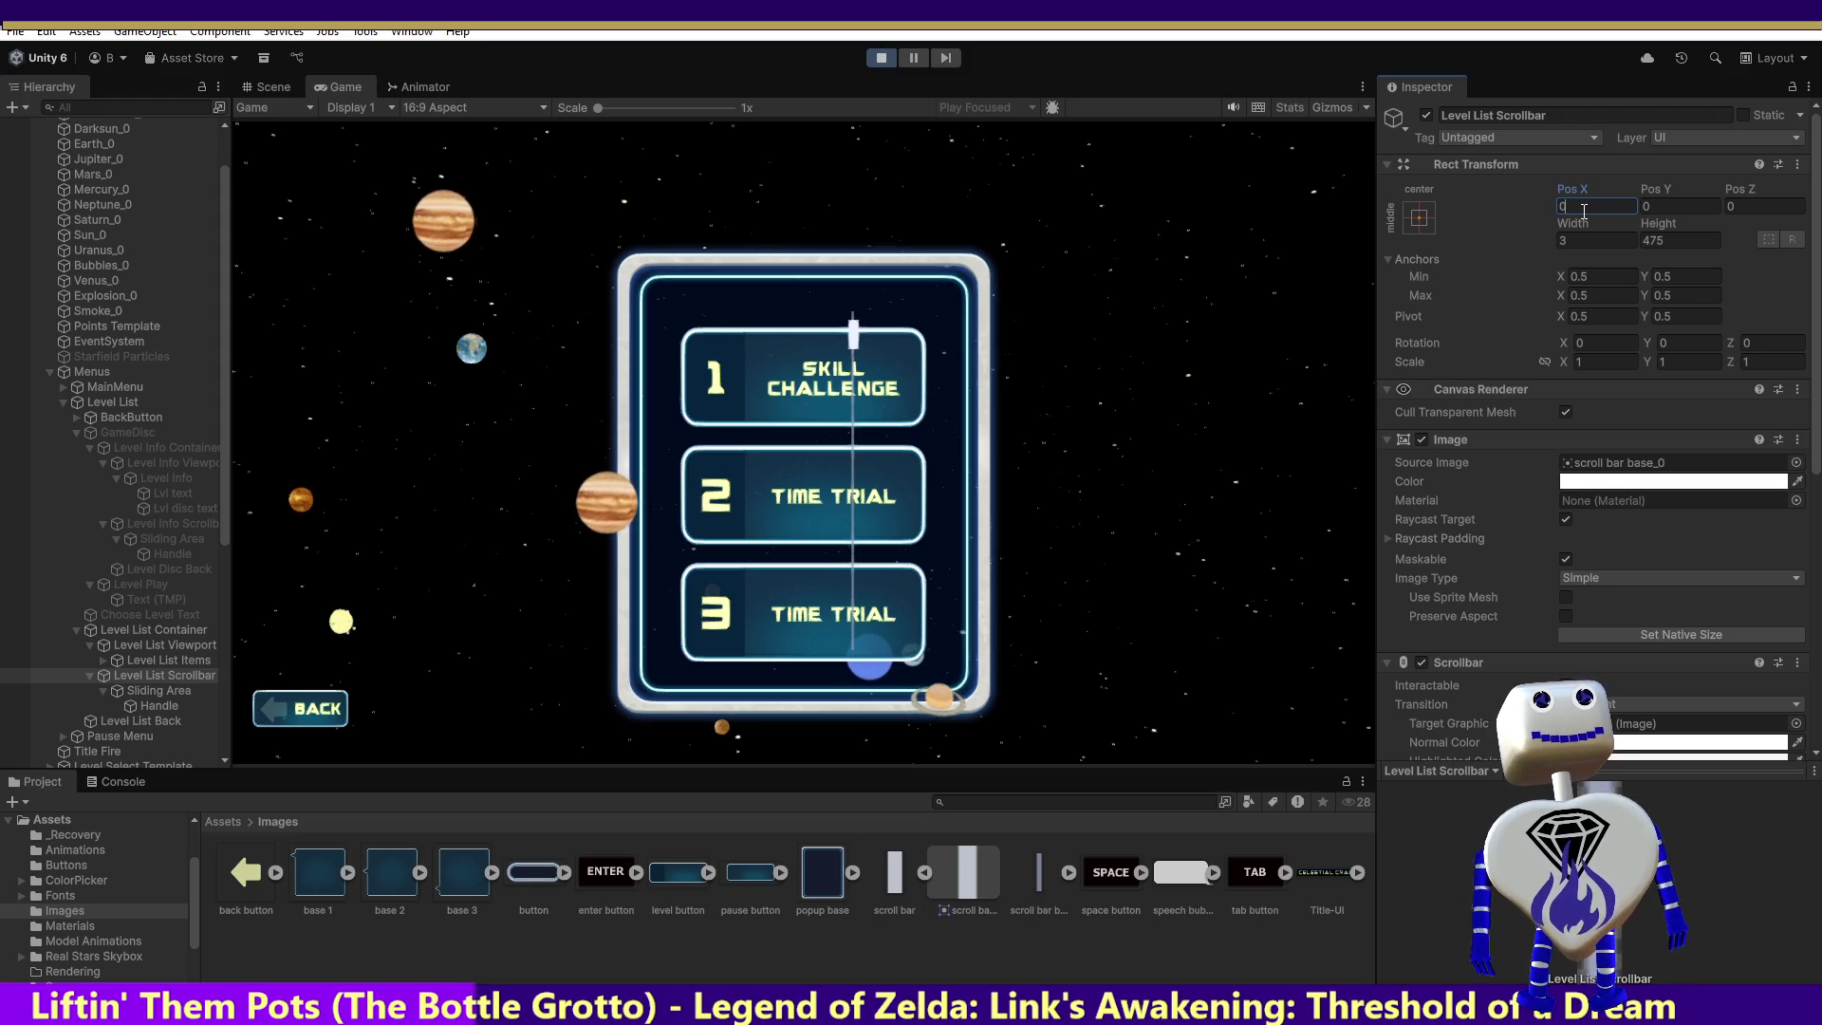
{"action": "key", "text": "Escape"}
{"action": "left_click", "coordinate": [1680, 240]}
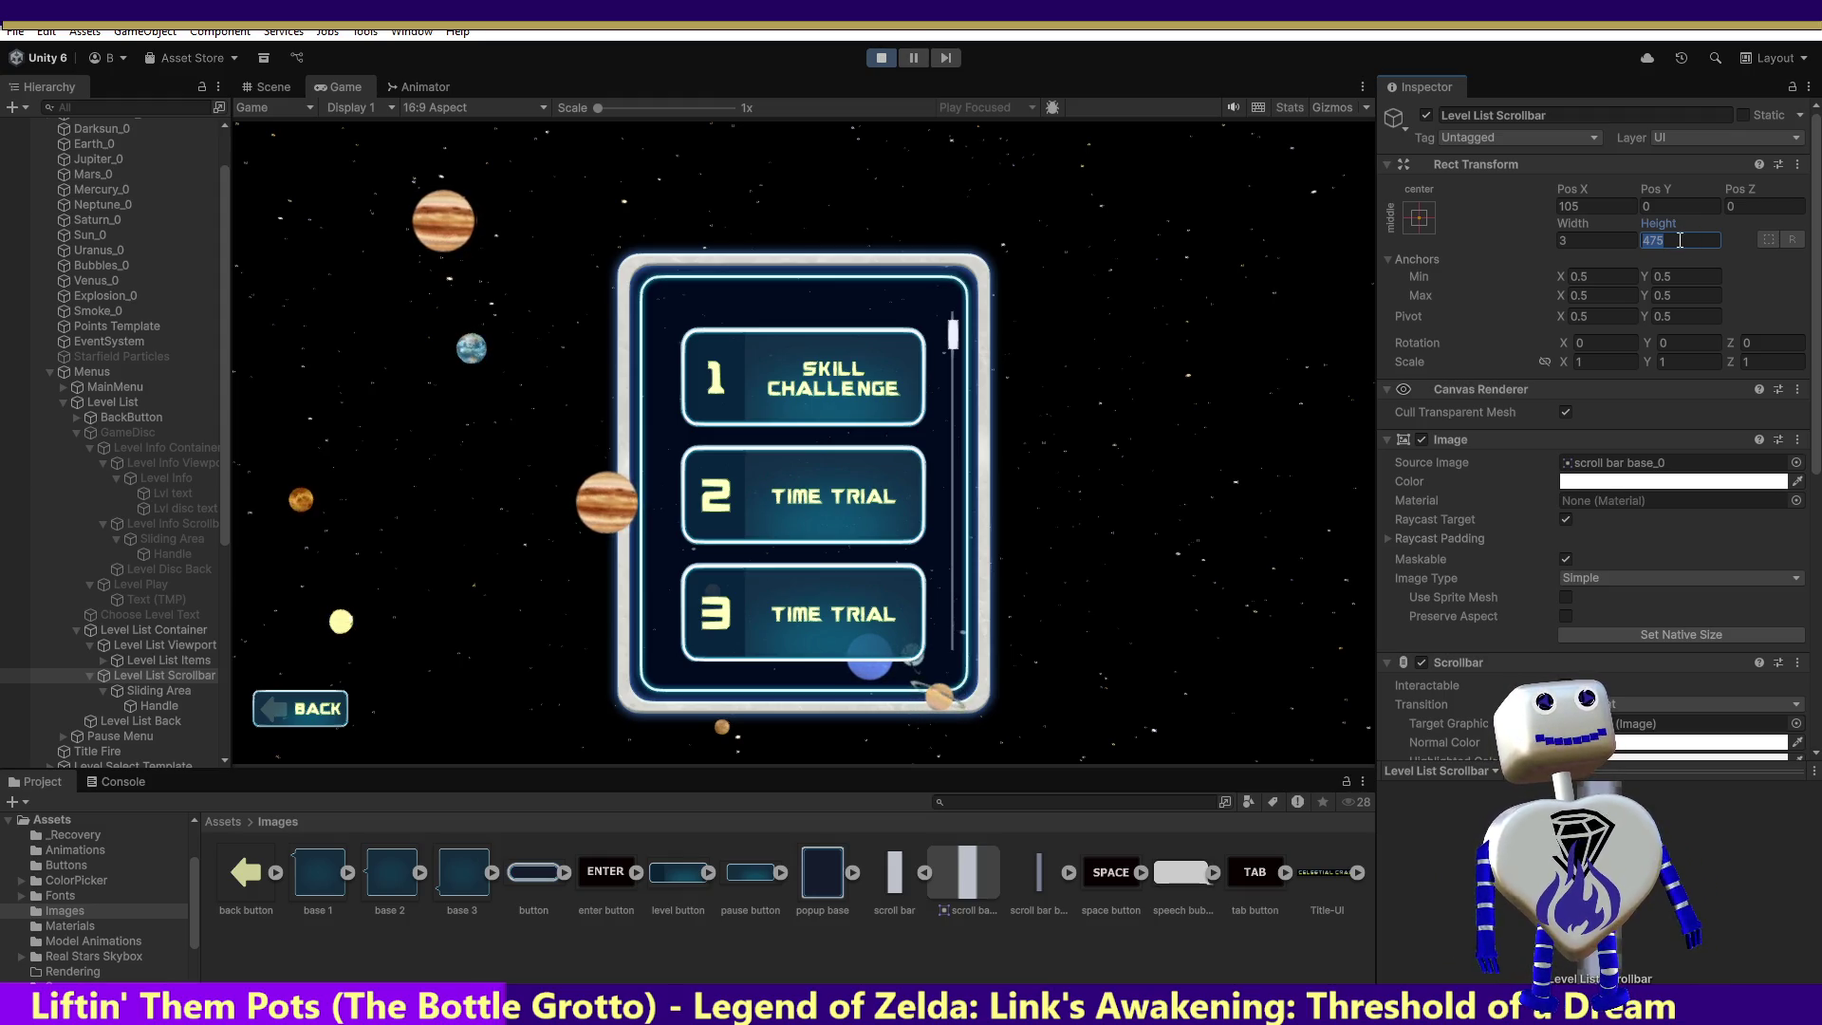
{"action": "type", "text": "5"}
{"action": "key", "text": "Escape"}
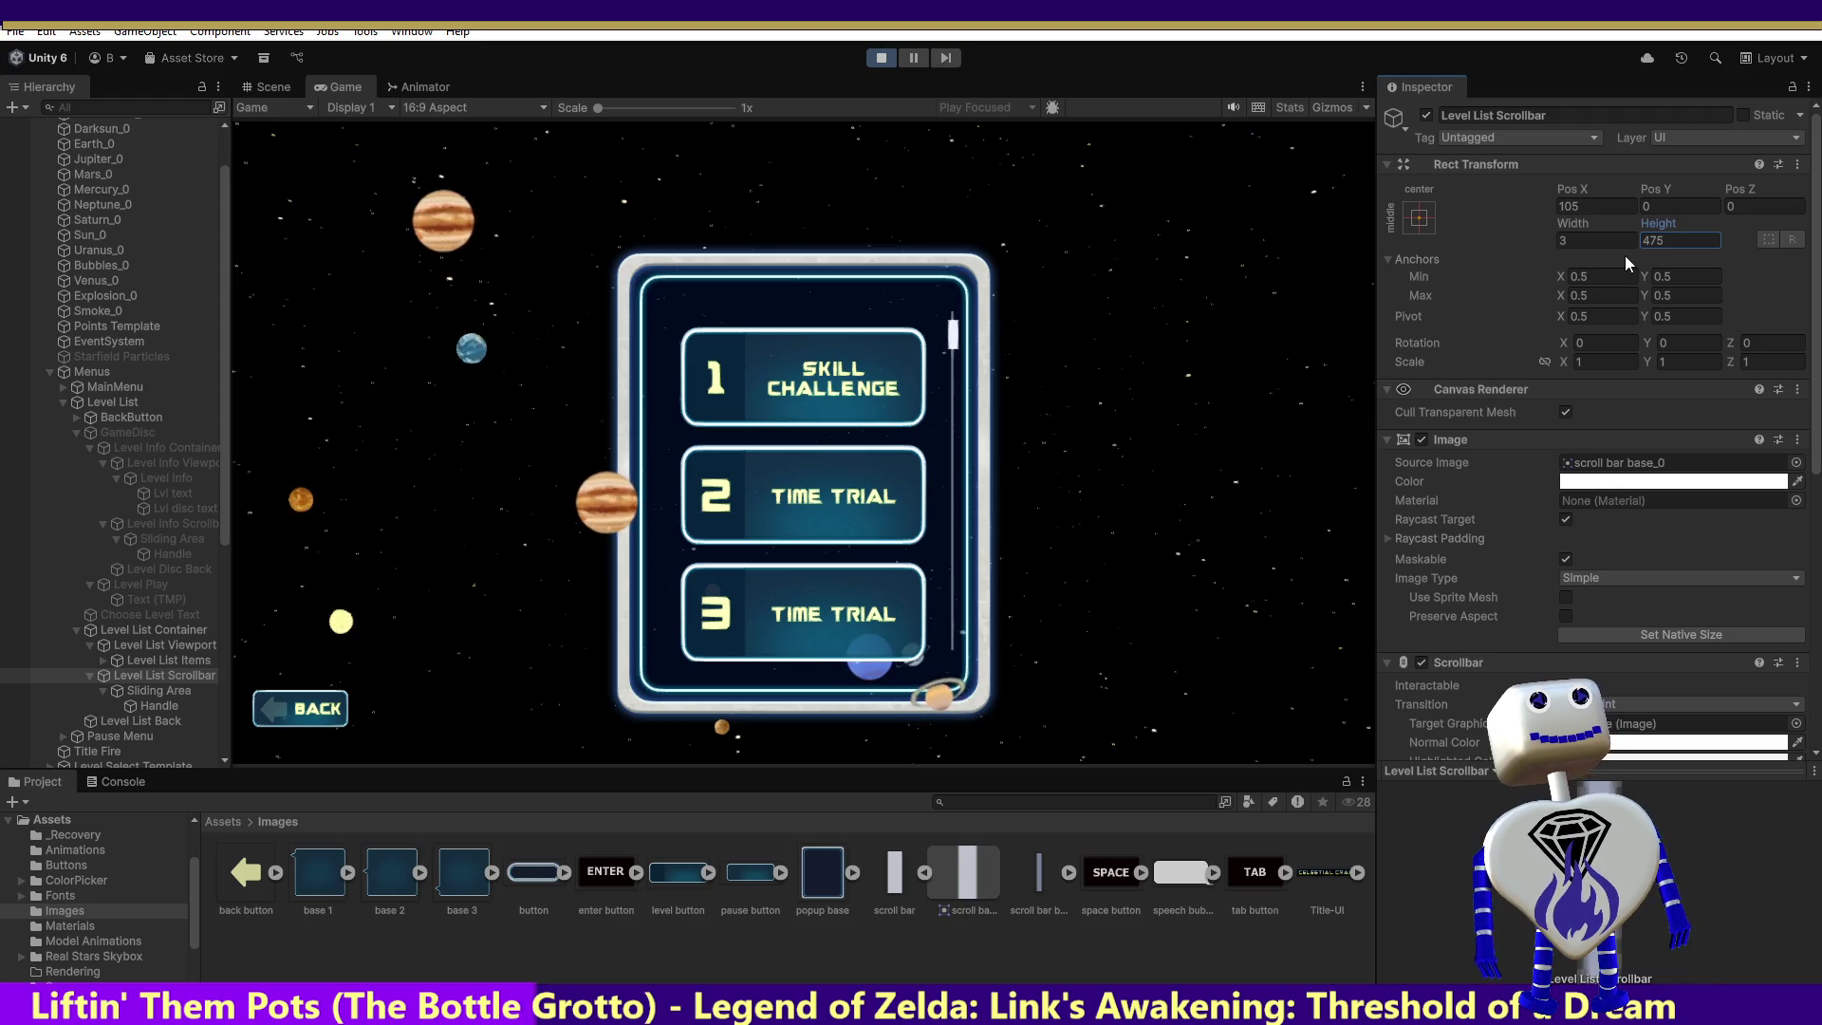
Step: Try a scrollbar height of 300, drag the handle in the game, then undo back to 475
{"action": "type", "text": "300"}
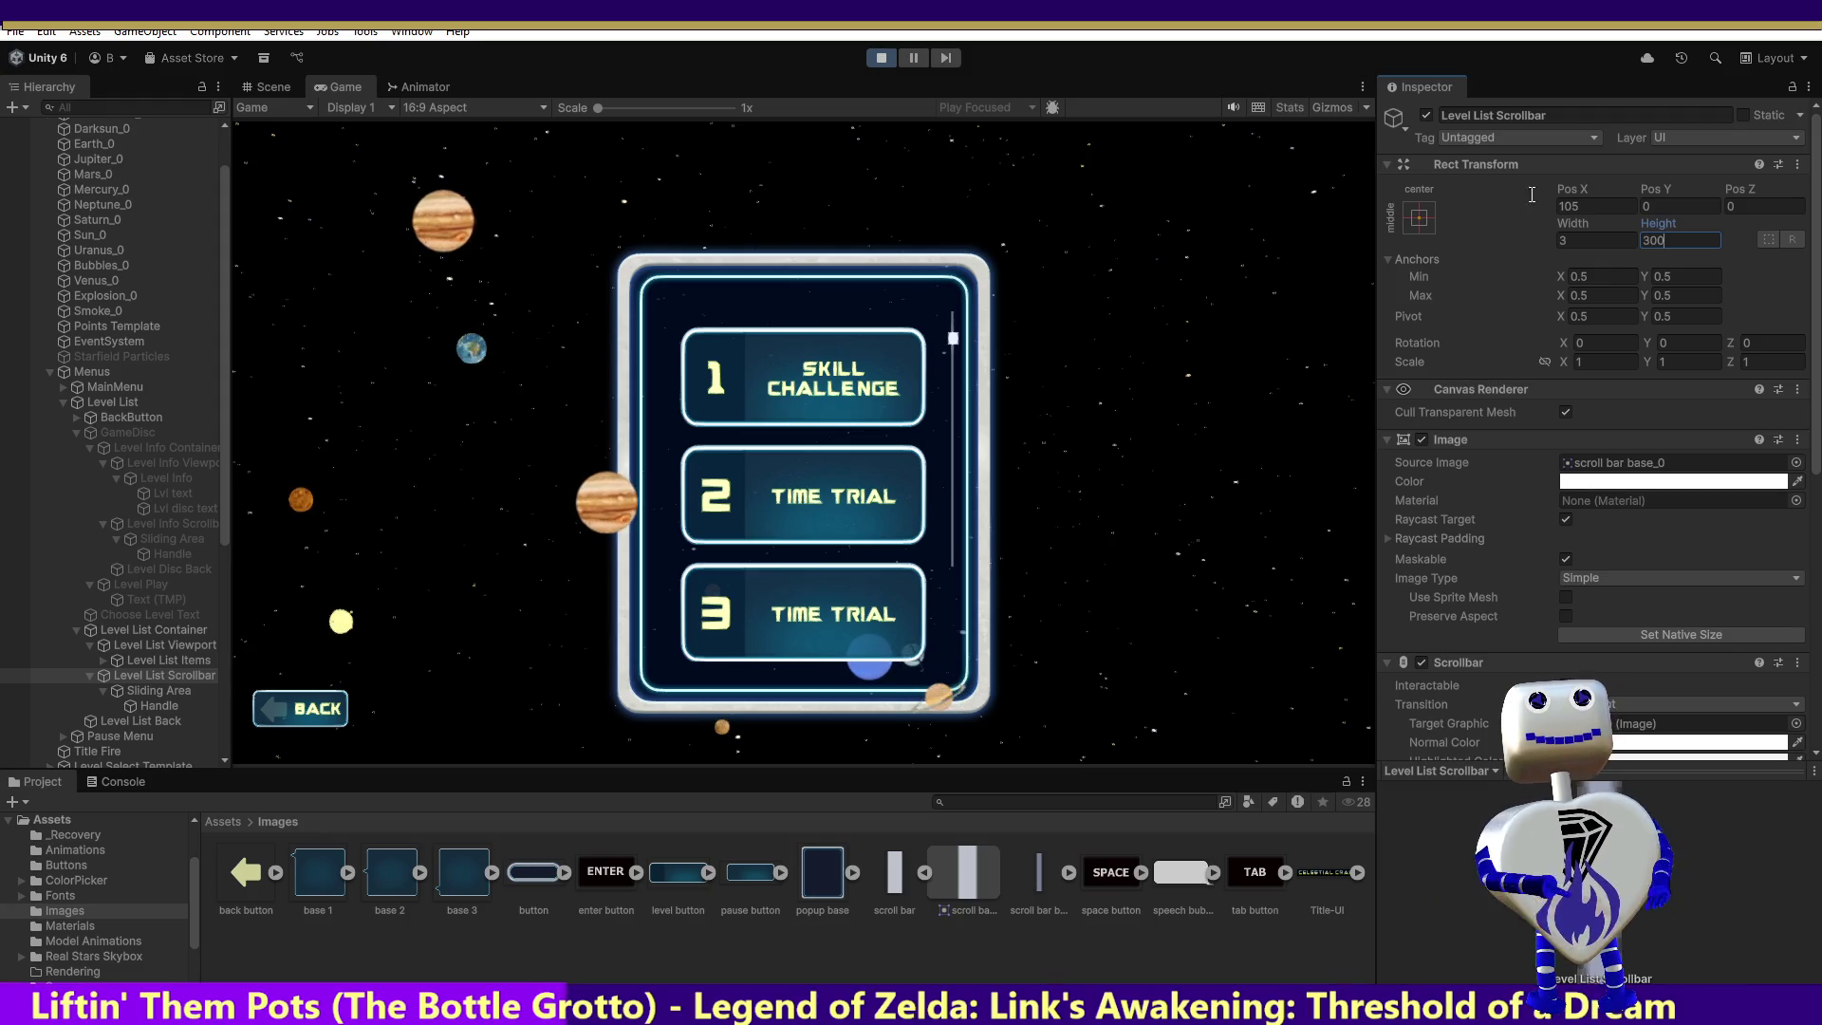
{"action": "left_click_drag", "start_coordinate": [950, 344], "coordinate": [962, 176]}
{"action": "key", "text": "ctrl+z"}
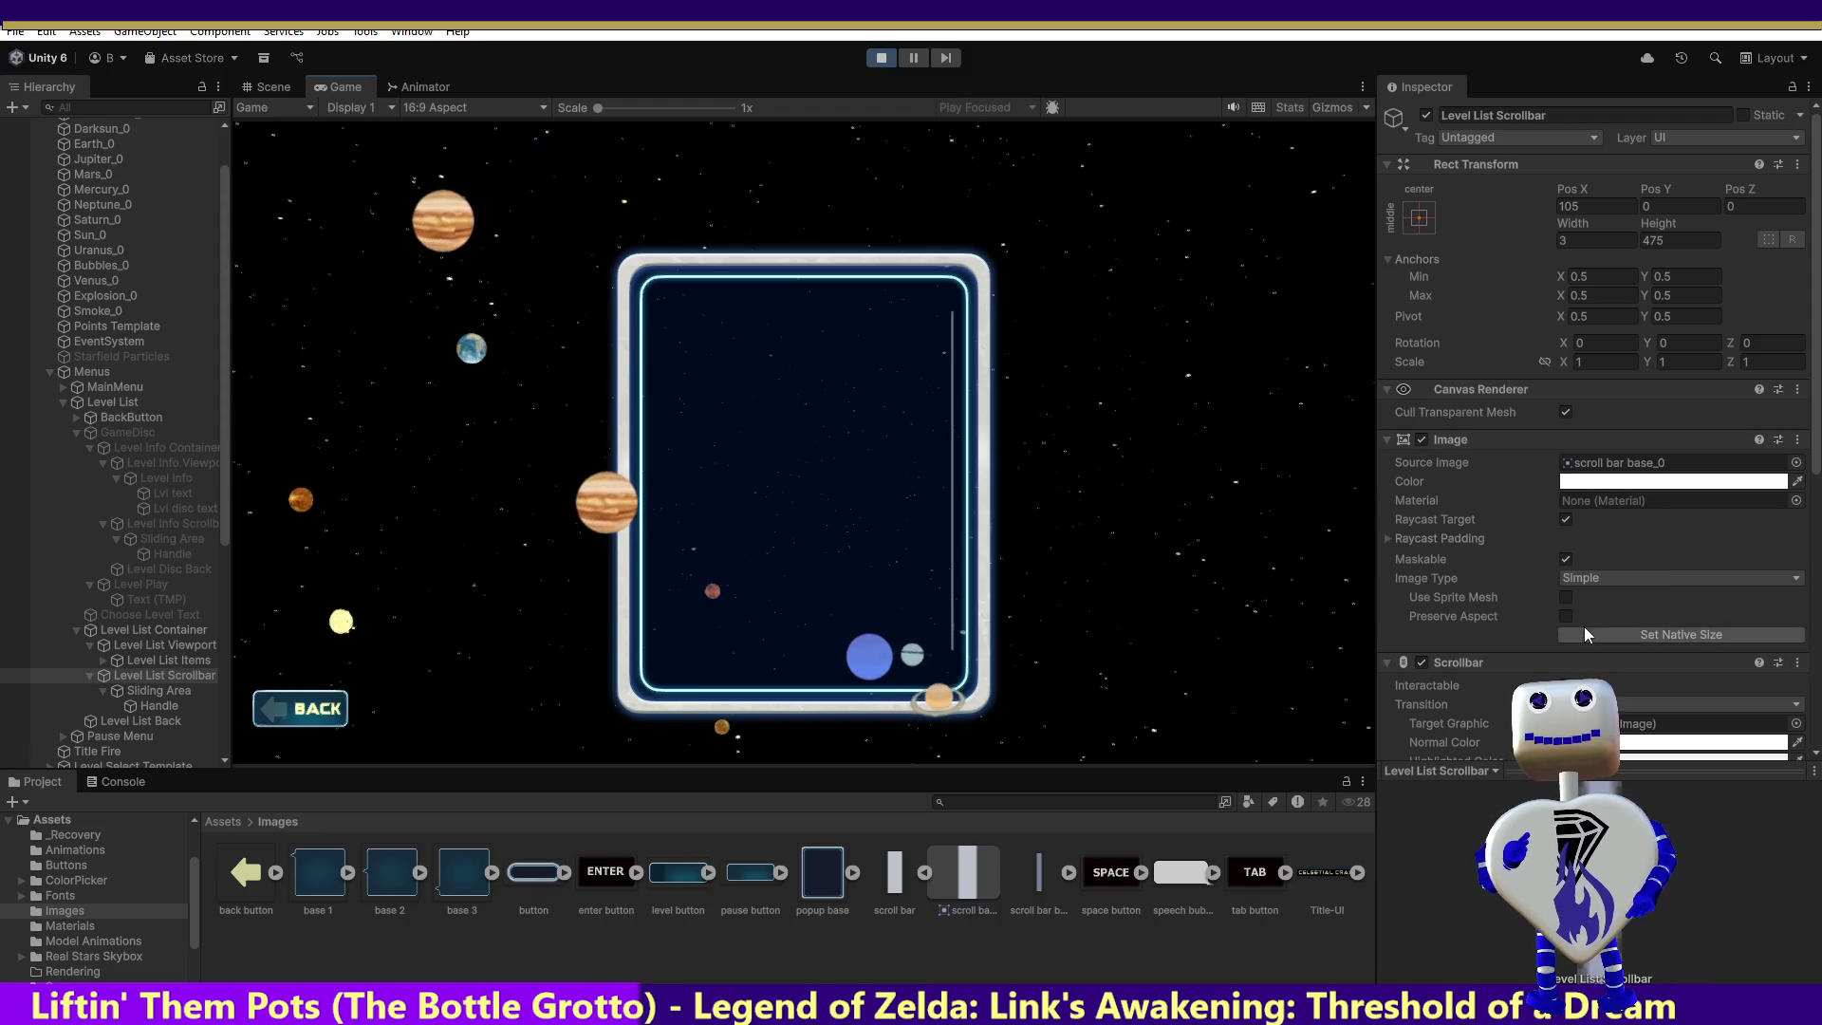
Step: Restart Play mode and open the level list panel in the game
{"action": "scroll", "coordinate": [1585, 627], "scroll_direction": "down", "scroll_amount": 5}
{"action": "scroll", "coordinate": [1583, 619], "scroll_direction": "down", "scroll_amount": 1}
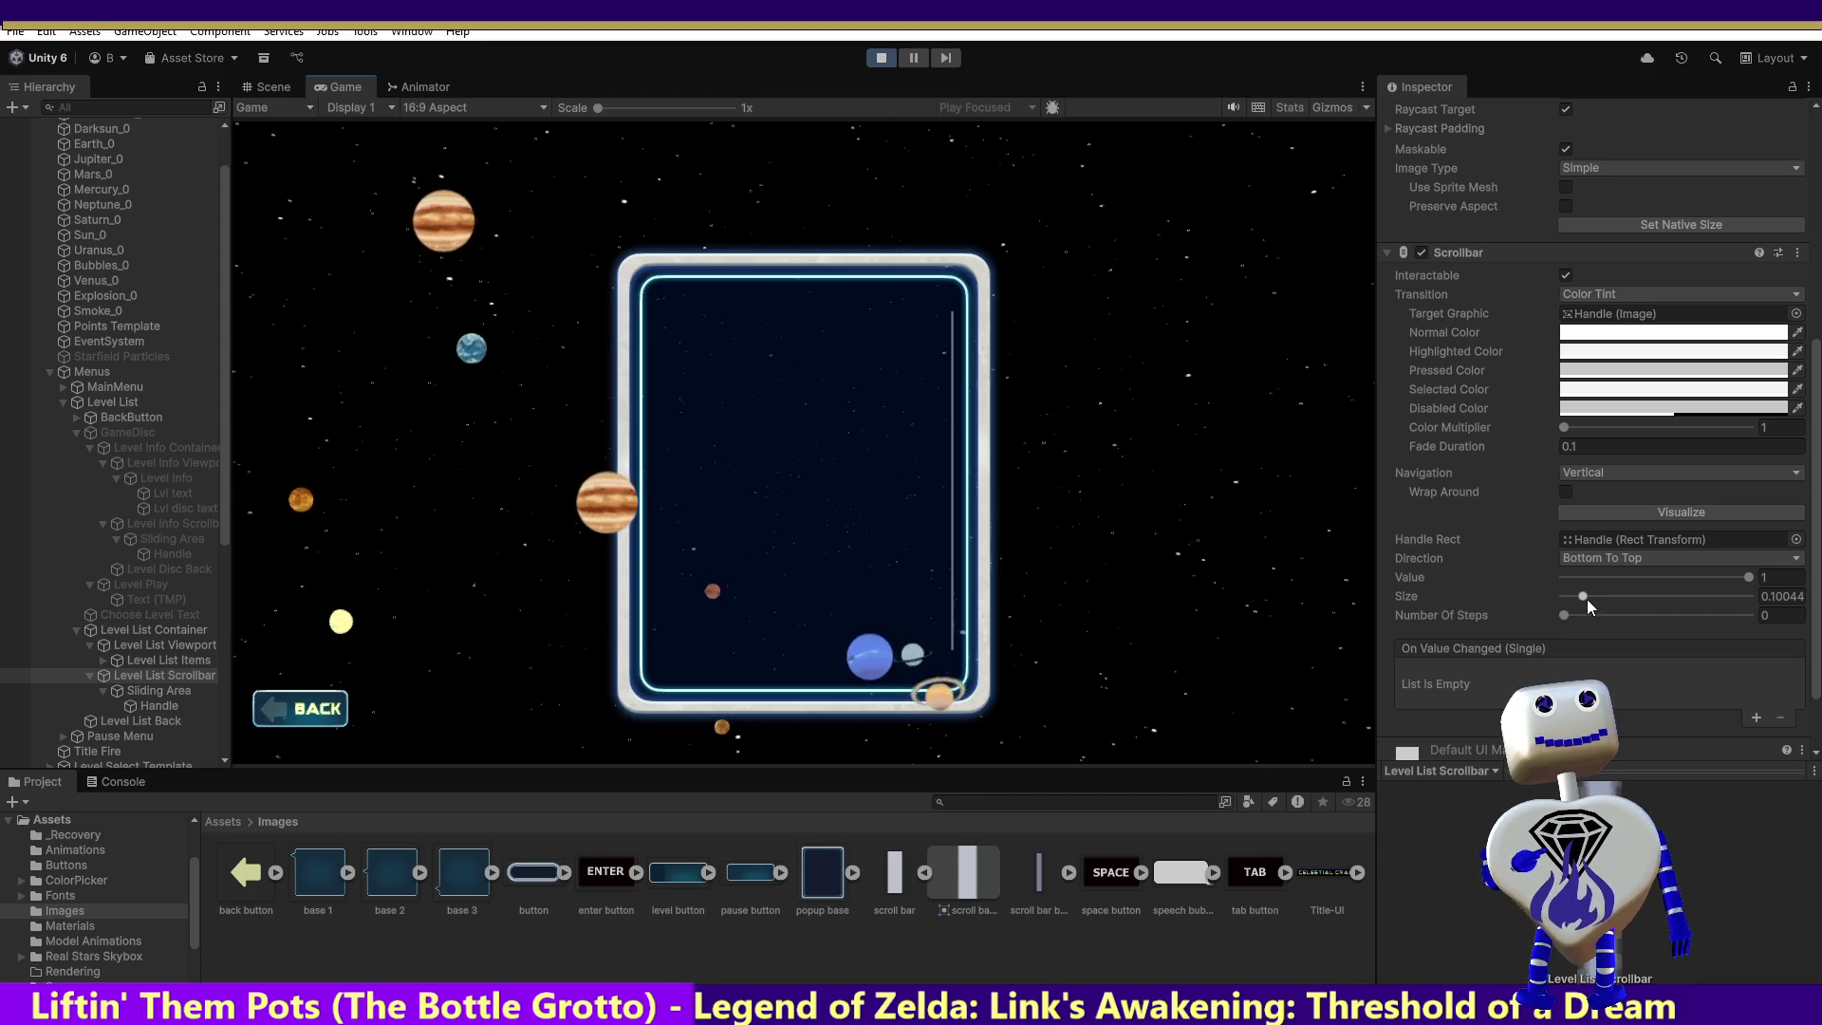
{"action": "left_click", "coordinate": [891, 59]}
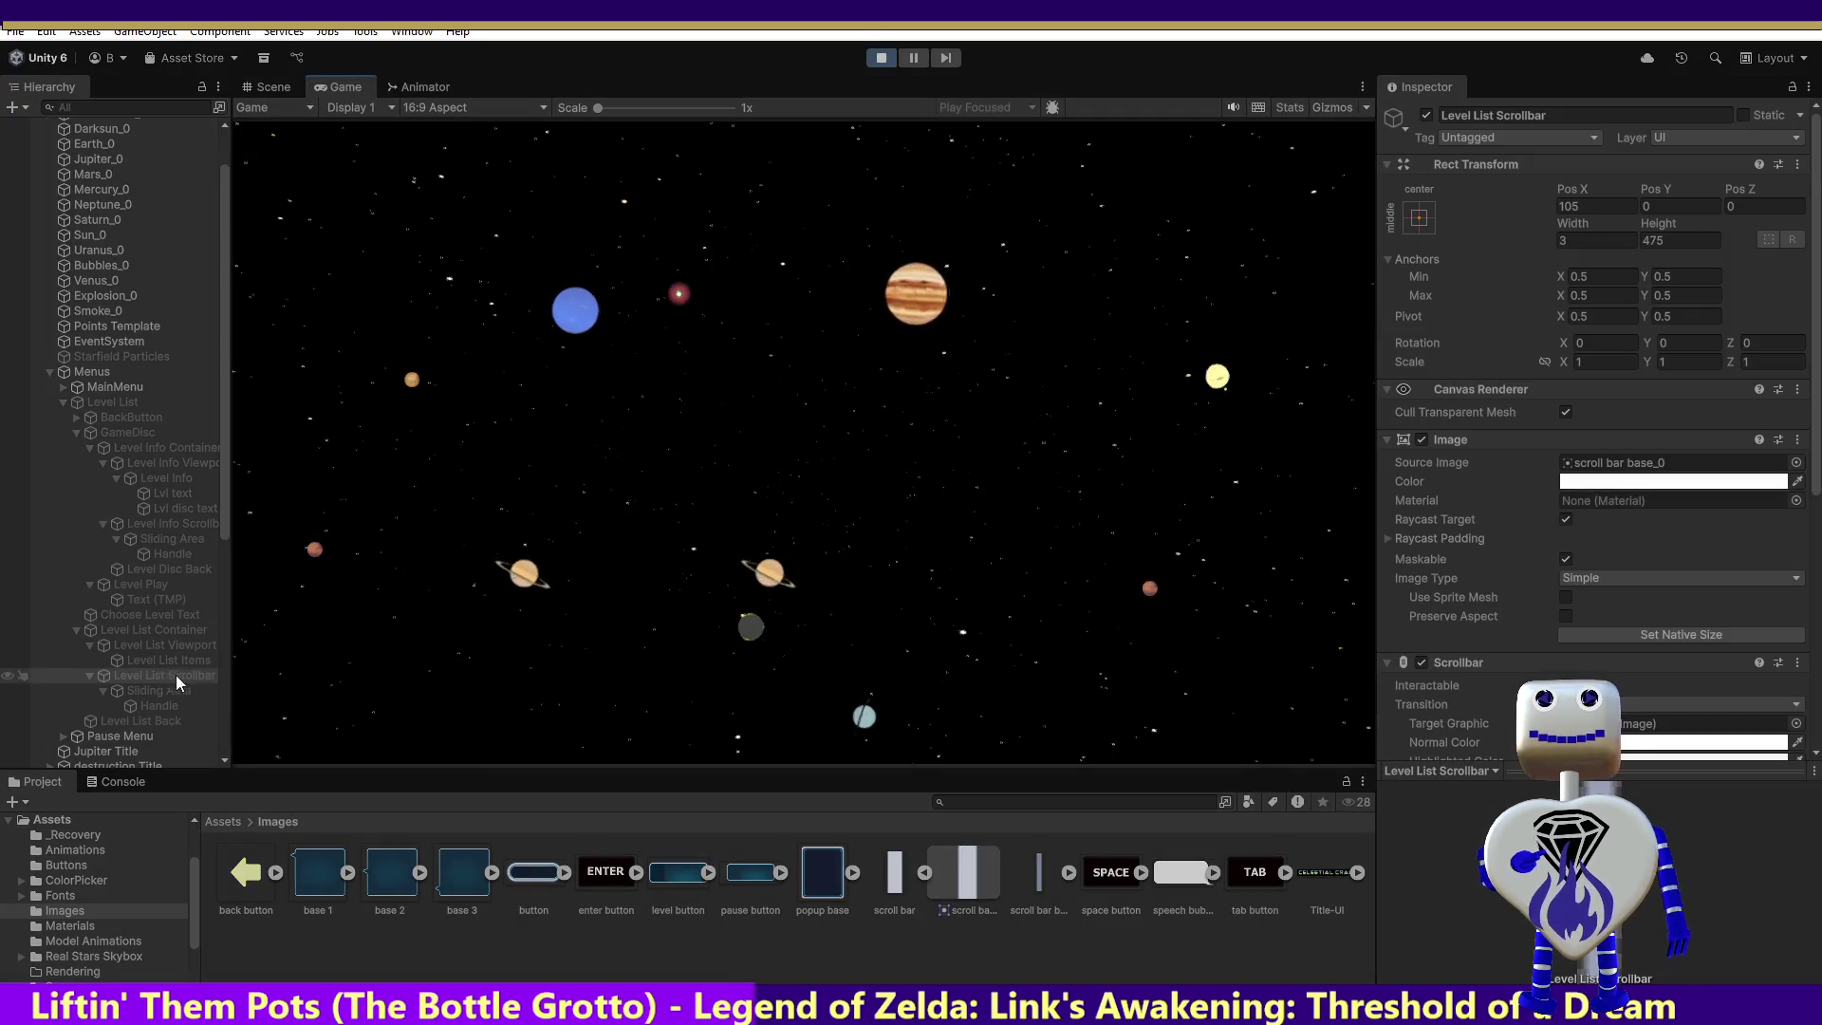
{"action": "left_click", "coordinate": [790, 395]}
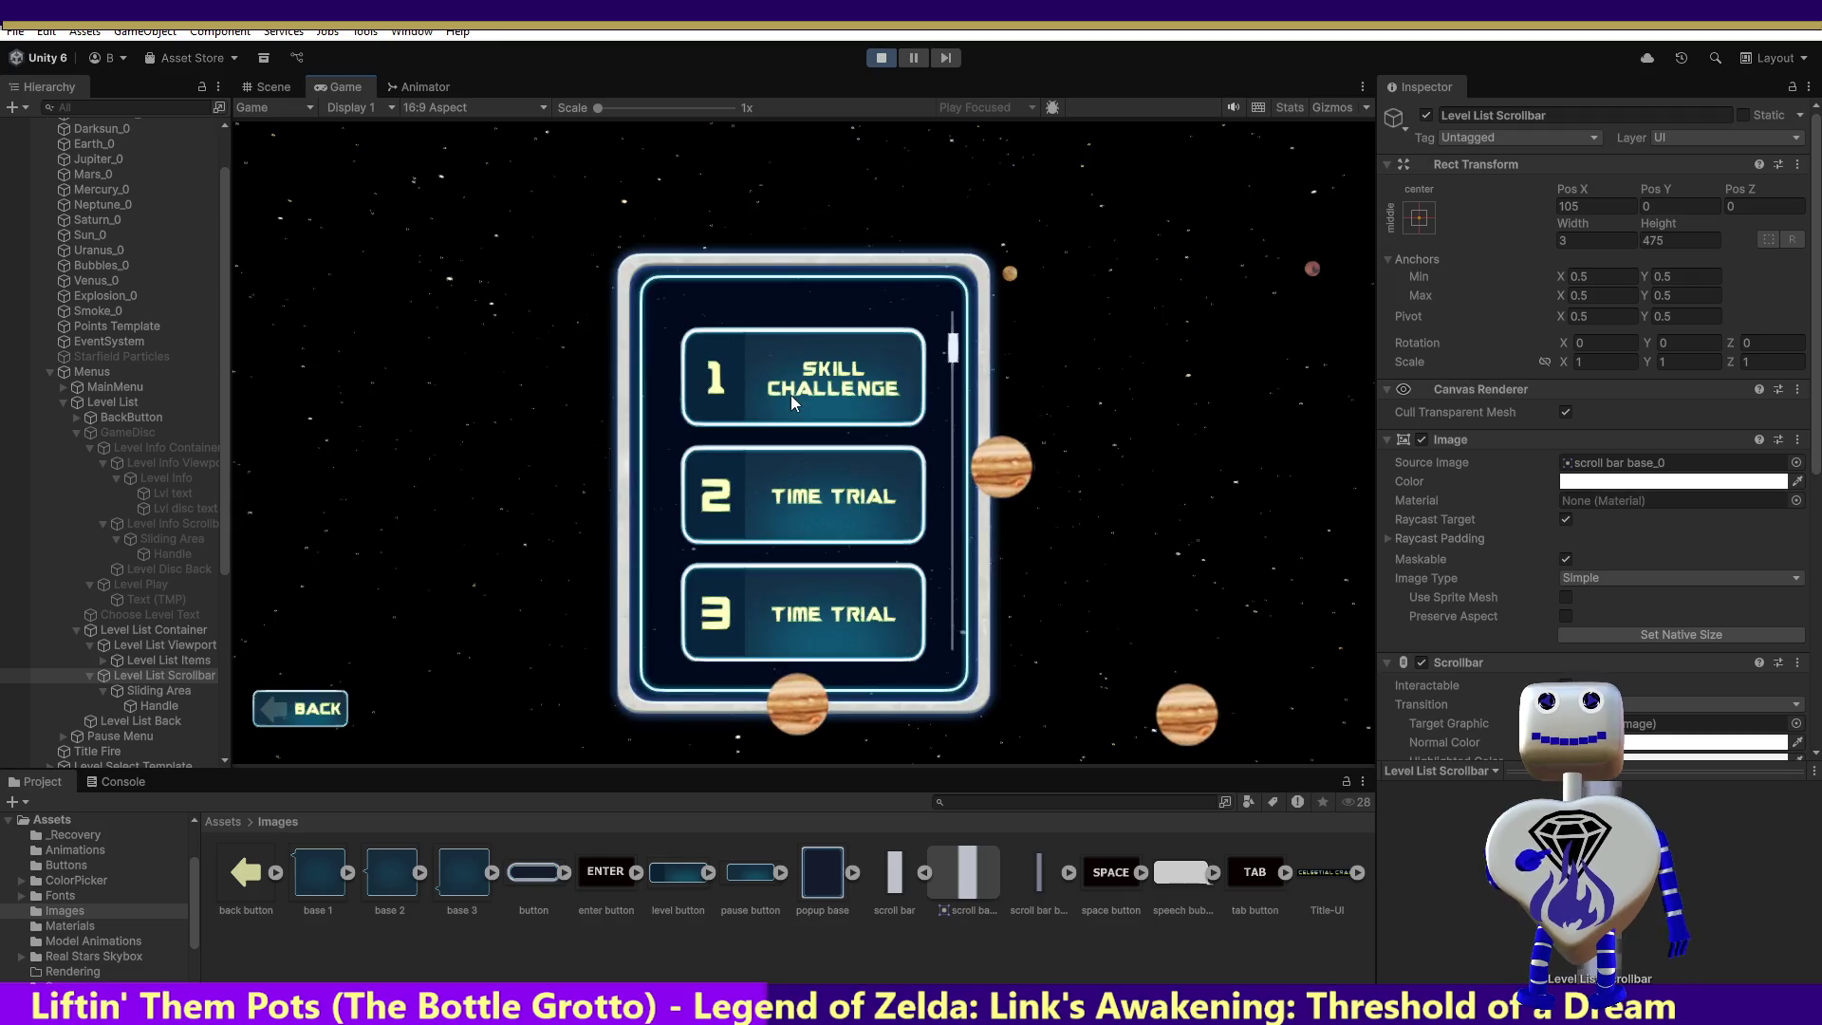
Step: Set the level list scrollbar's Size to 0.118, then stop and re-enter Play mode
{"action": "mouse_move", "coordinate": [1818, 432]}
{"action": "left_mouse_down"}
{"action": "mouse_move", "coordinate": [1804, 560]}
{"action": "mouse_move", "coordinate": [1745, 640]}
{"action": "left_mouse_up"}
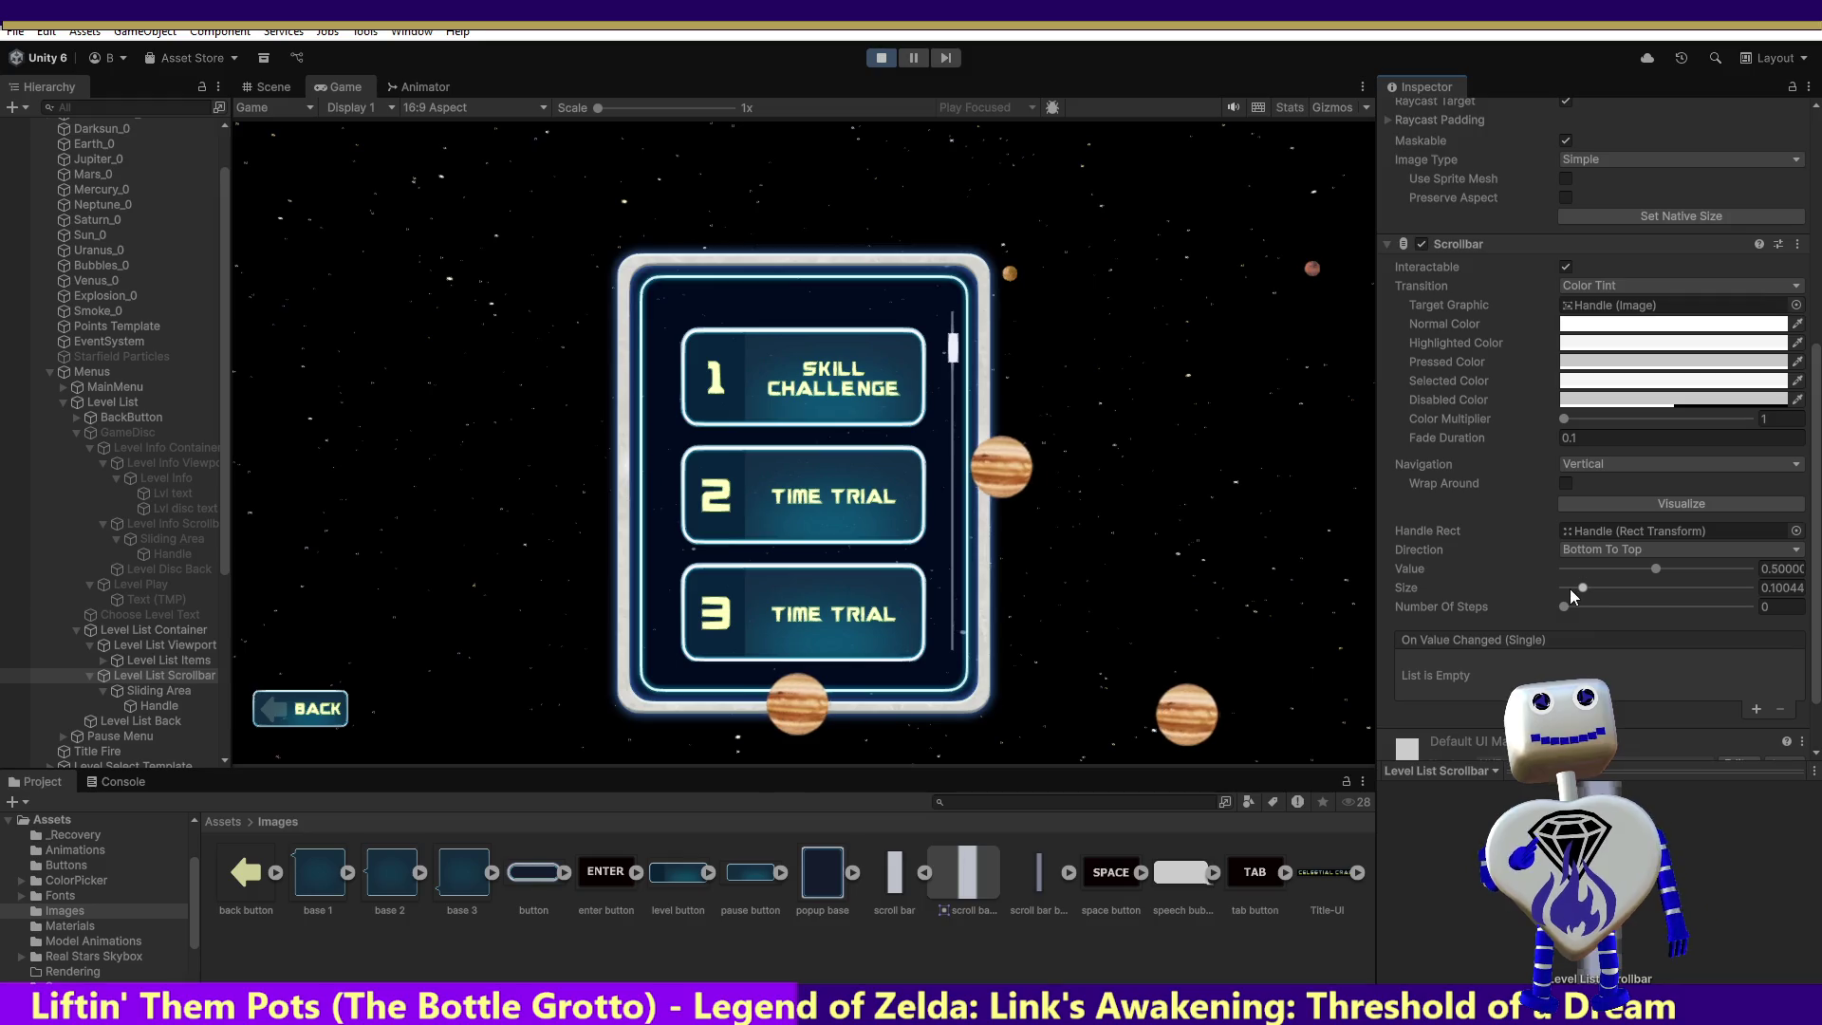
{"action": "mouse_move", "coordinate": [1581, 588]}
{"action": "left_mouse_down"}
{"action": "mouse_move", "coordinate": [1619, 586]}
{"action": "mouse_move", "coordinate": [1567, 589]}
{"action": "mouse_move", "coordinate": [1583, 590]}
{"action": "left_mouse_up"}
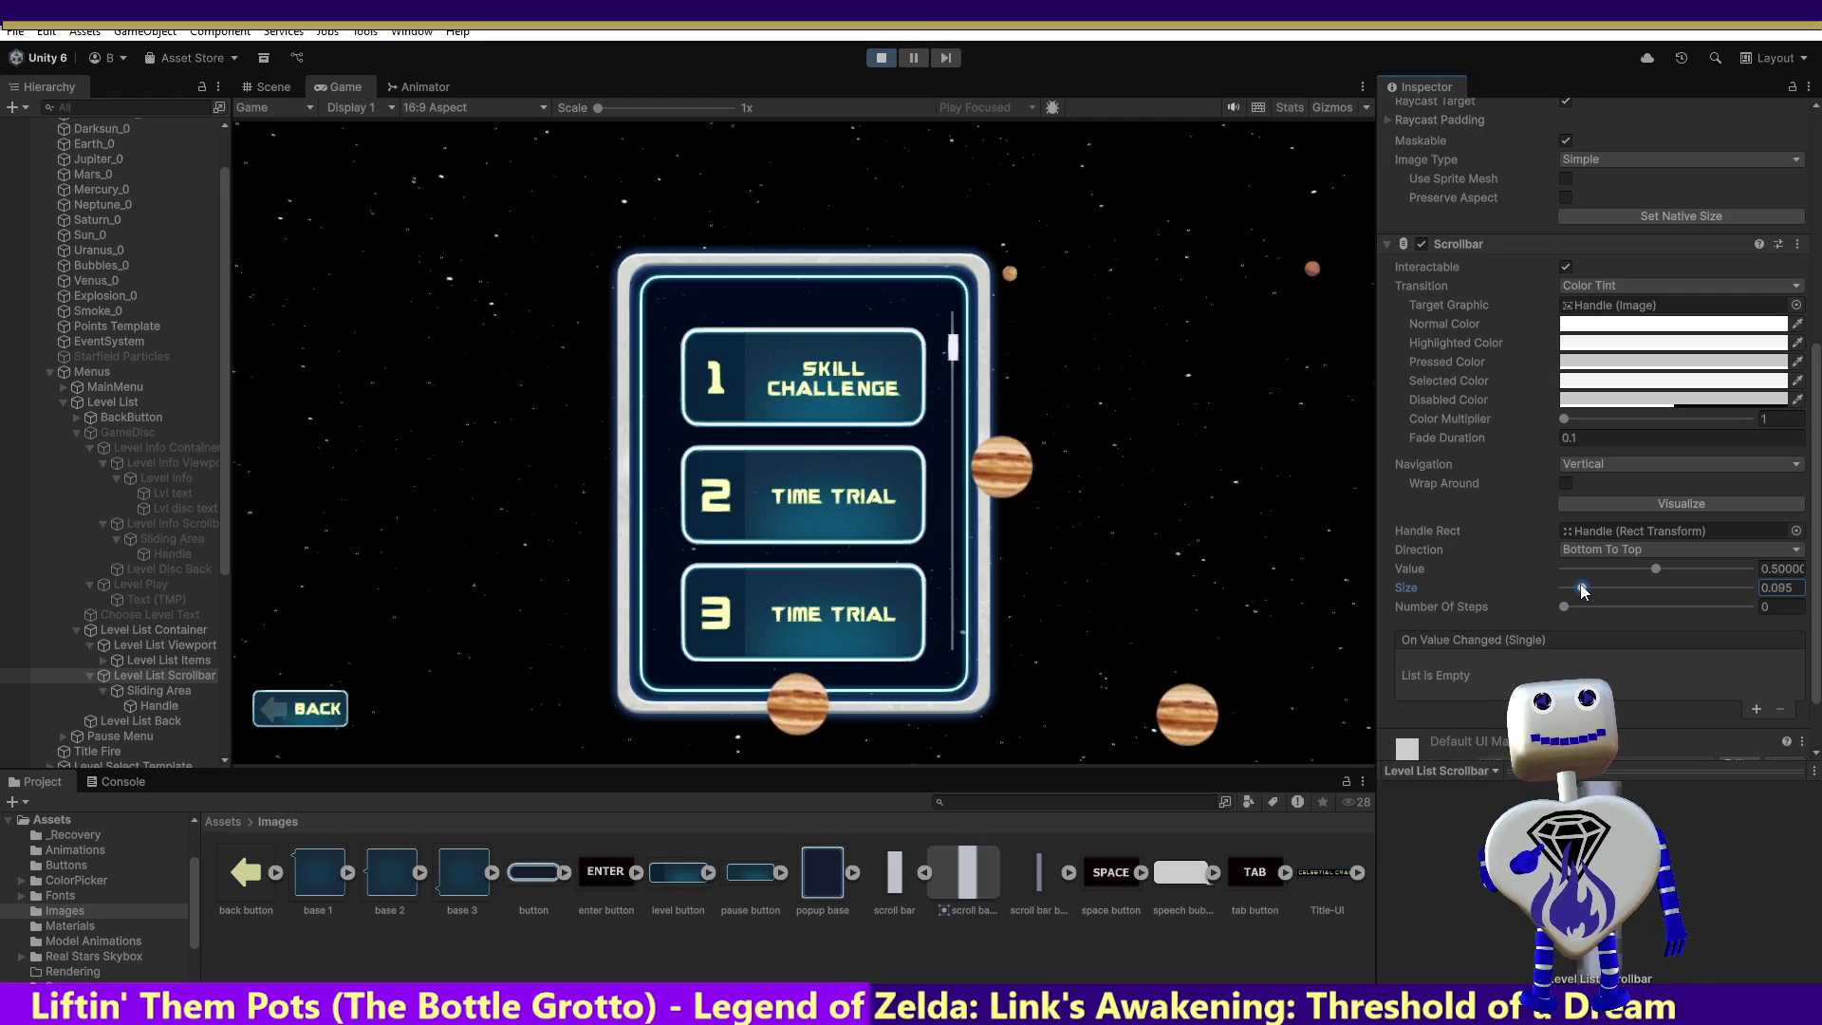
{"action": "left_click", "coordinate": [882, 58]}
{"action": "left_click_drag", "start_coordinate": [1603, 588], "coordinate": [1585, 590]}
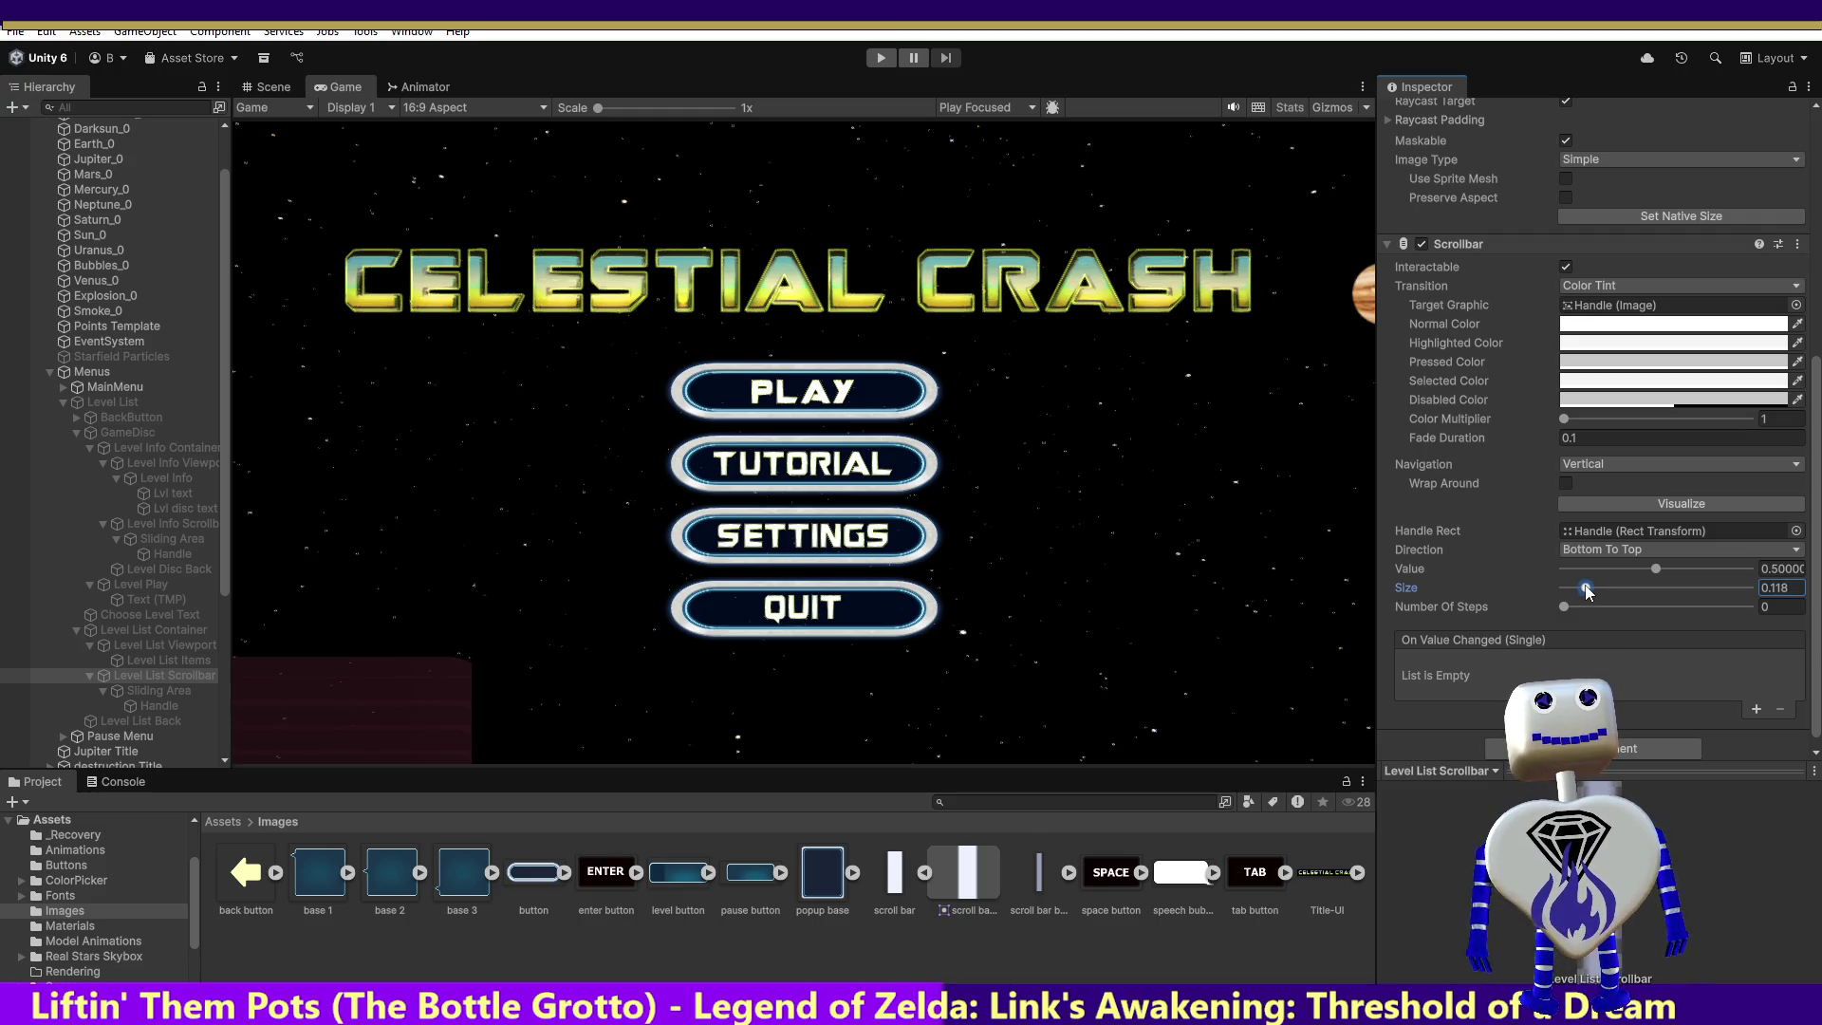
{"action": "left_click", "coordinate": [882, 58]}
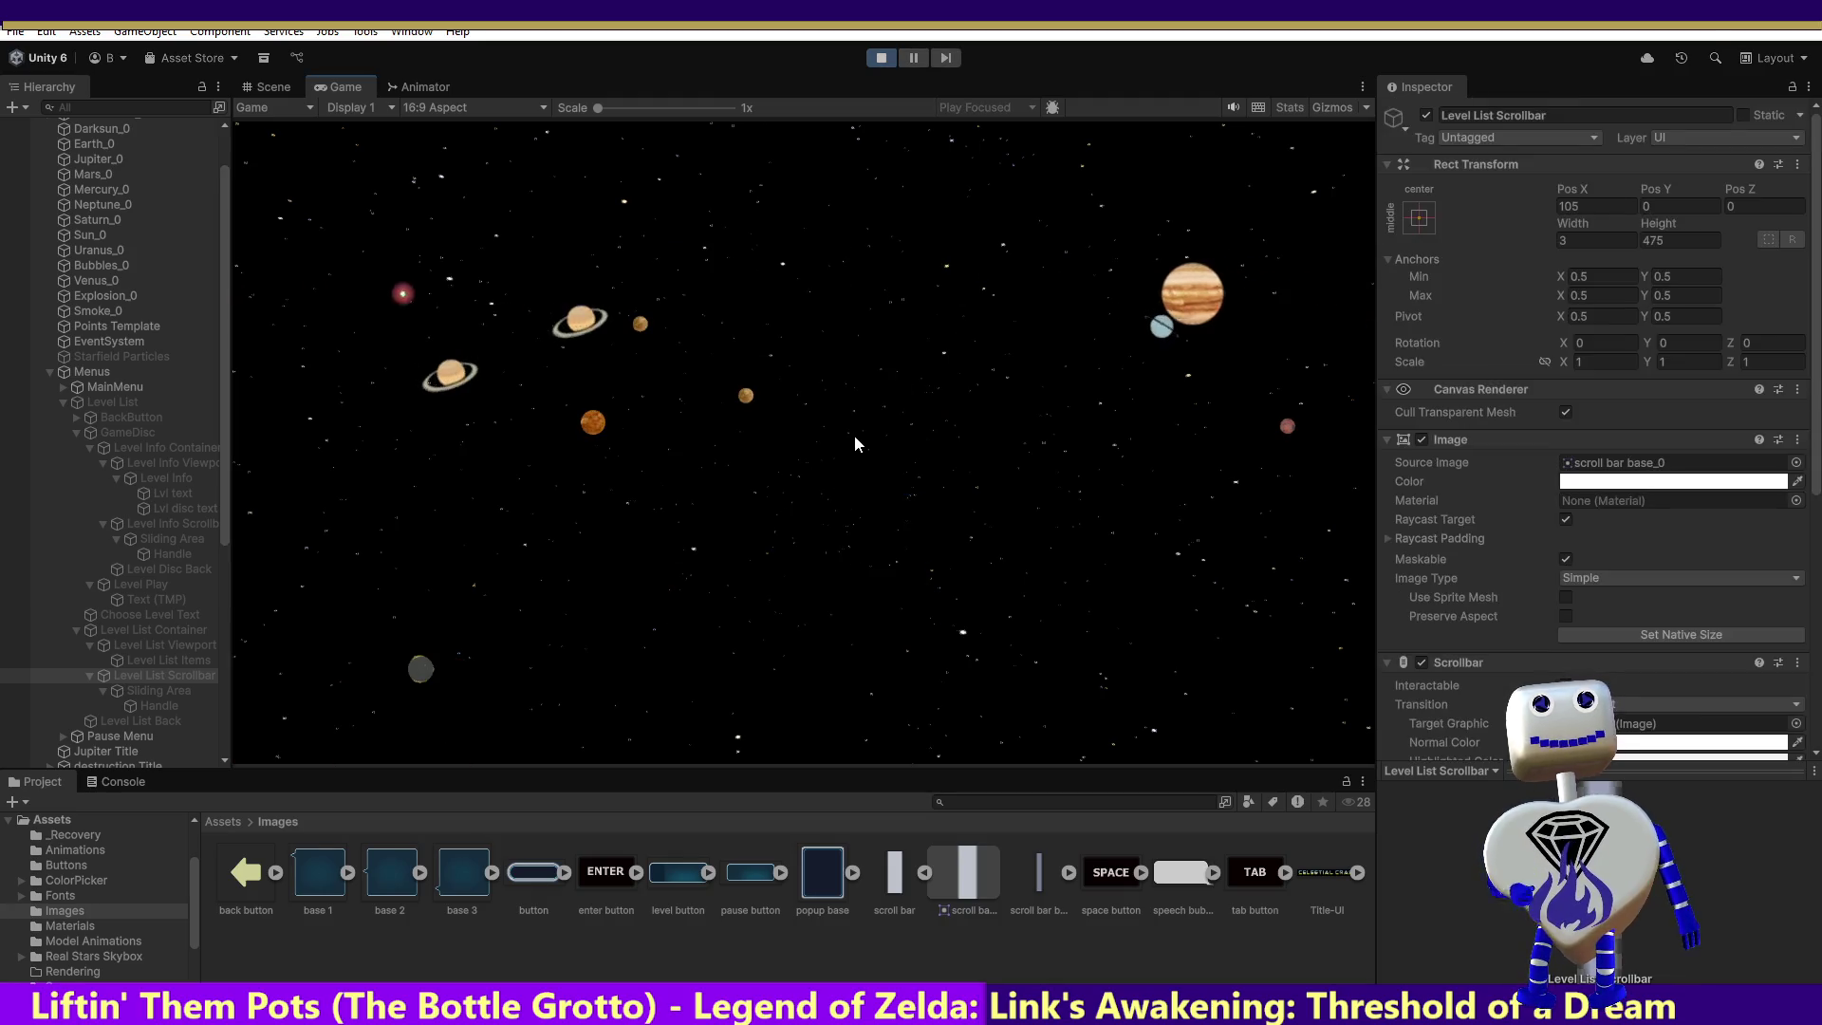
Step: Open the level-select list and inspect the Level List Scrollbar and Viewport layouts
{"action": "left_click", "coordinate": [869, 403]}
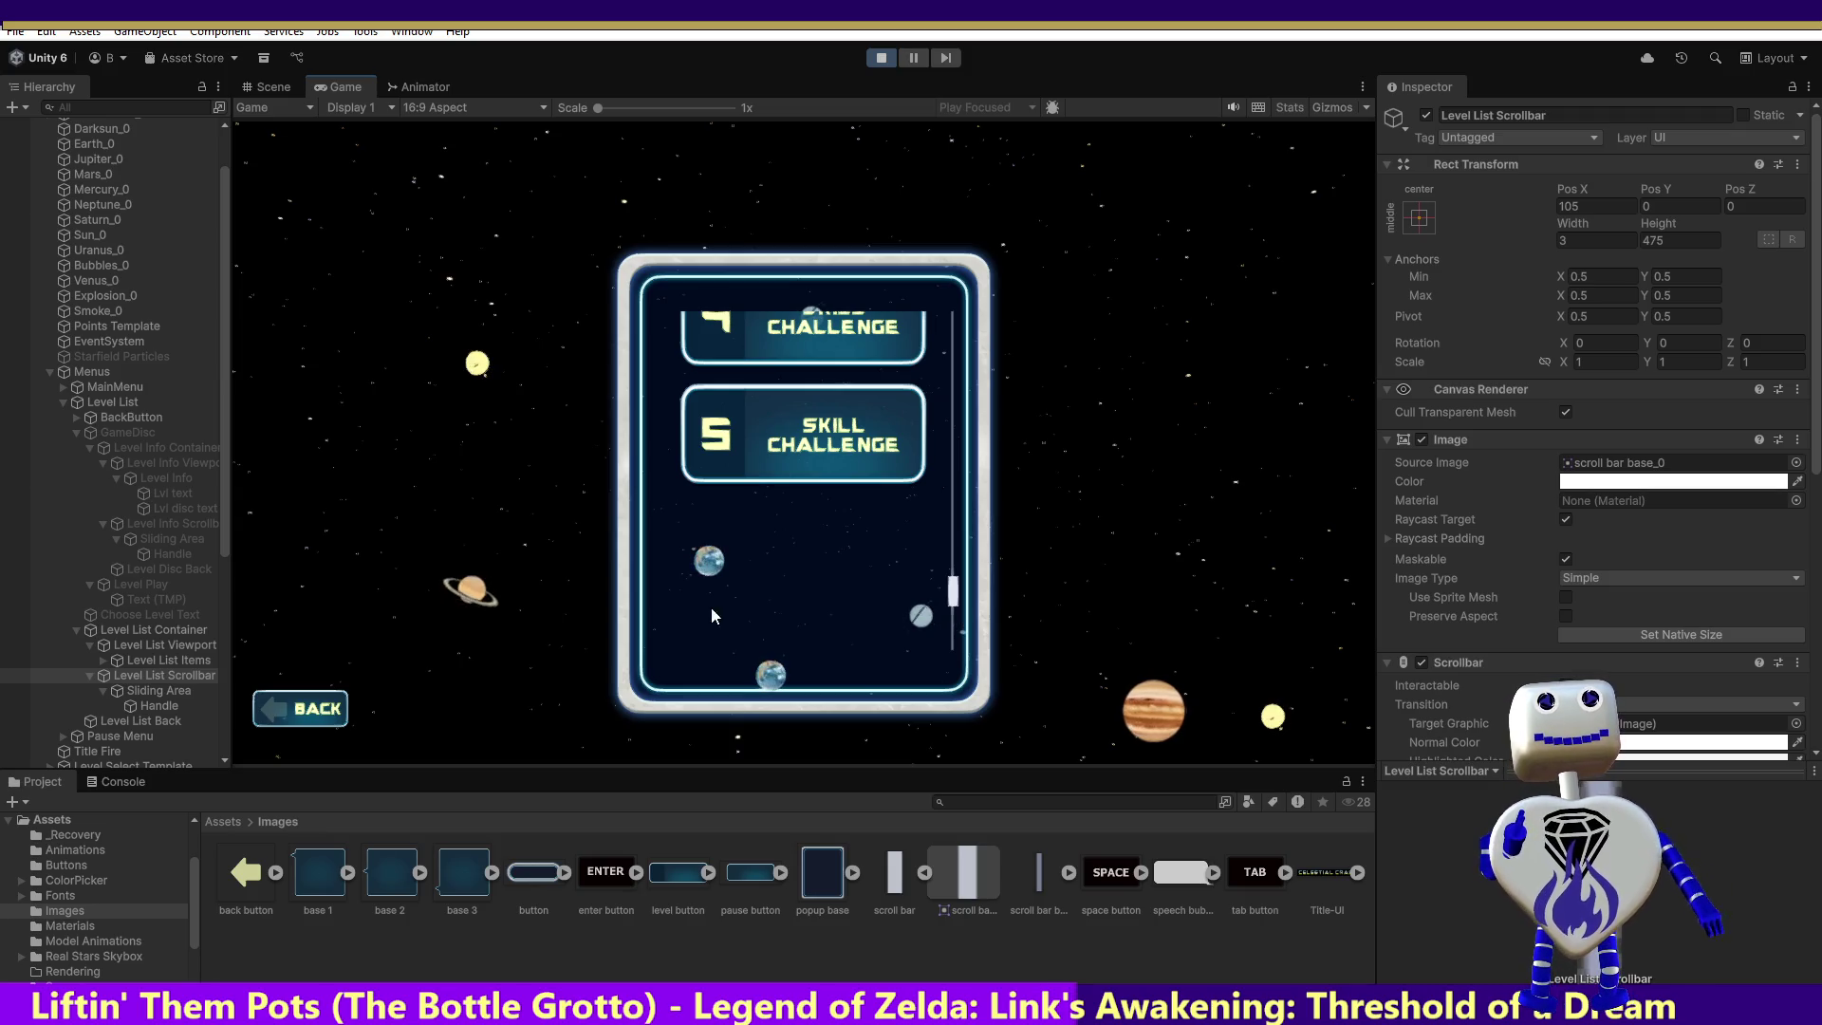
{"action": "left_click", "coordinate": [169, 676]}
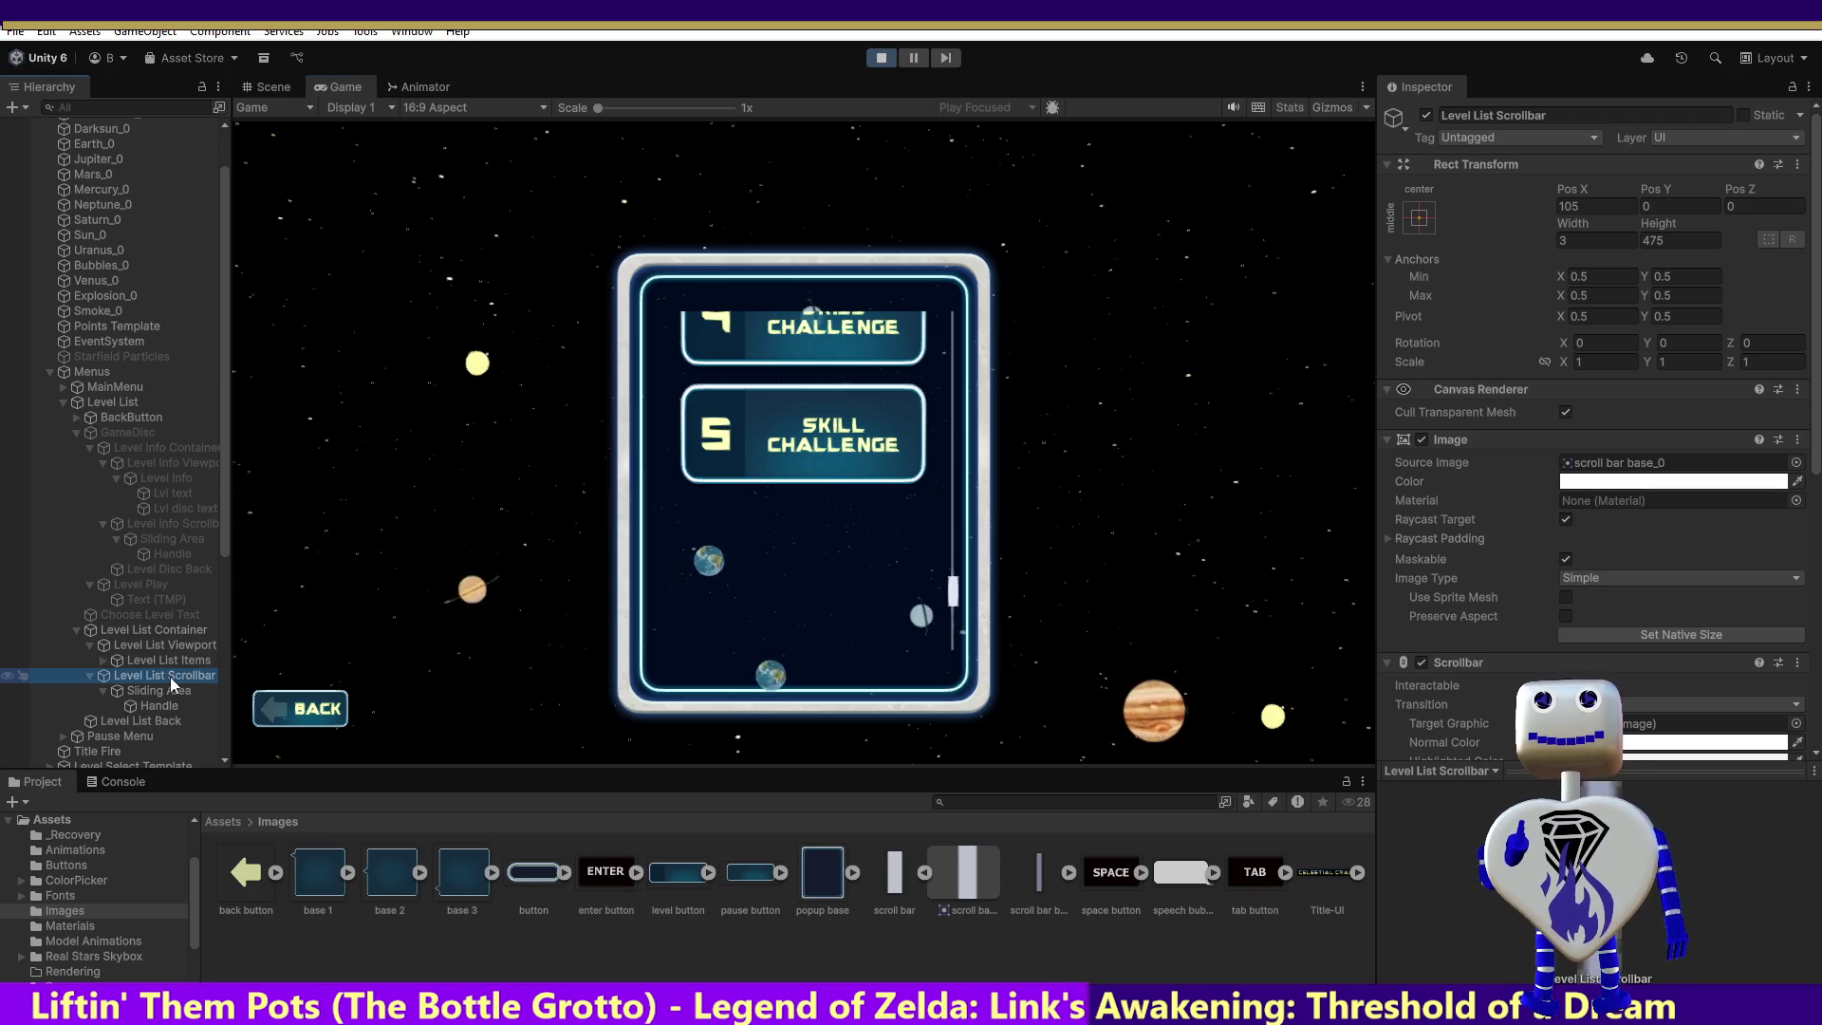
{"action": "left_click", "coordinate": [179, 644]}
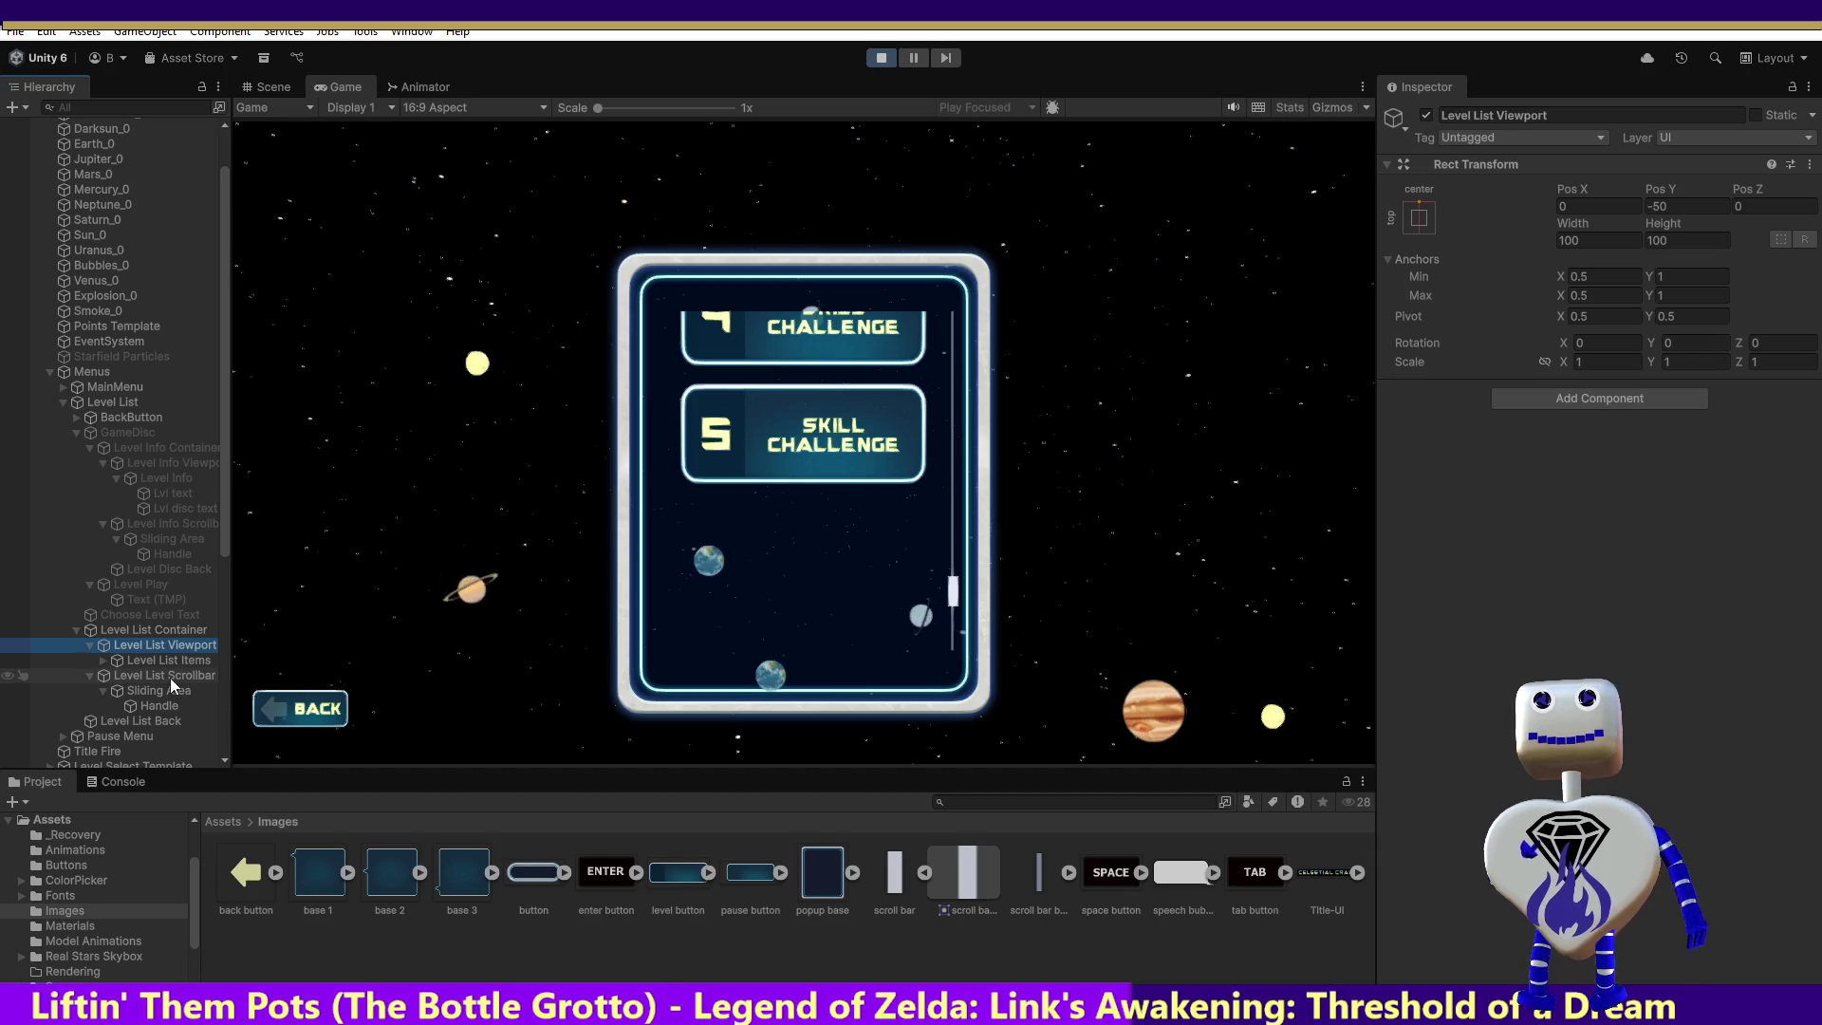
{"action": "left_click", "coordinate": [169, 677]}
Step: Try a scrollbar height of 100, cancel back to 475, and check the Sliding Area's bottom offset
{"action": "left_click", "coordinate": [1676, 241]}
{"action": "type", "text": "100"}
{"action": "key", "text": "Escape"}
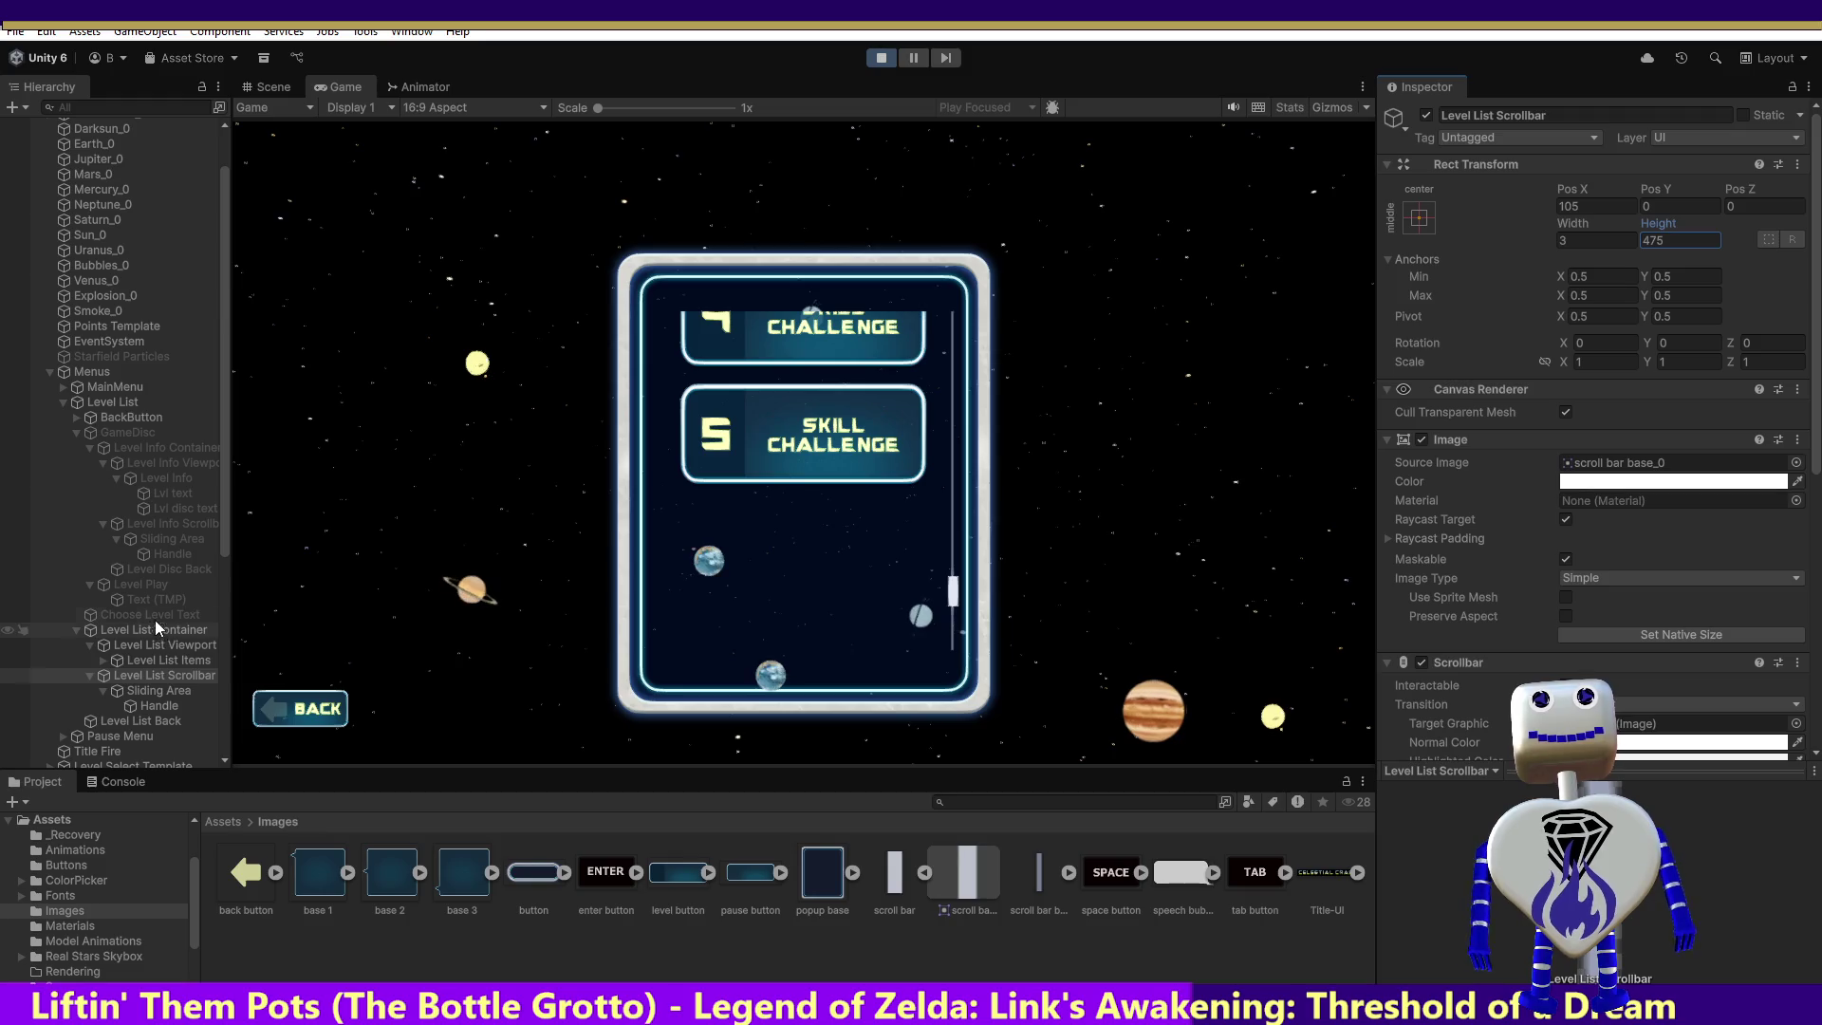
{"action": "left_click", "coordinate": [162, 690]}
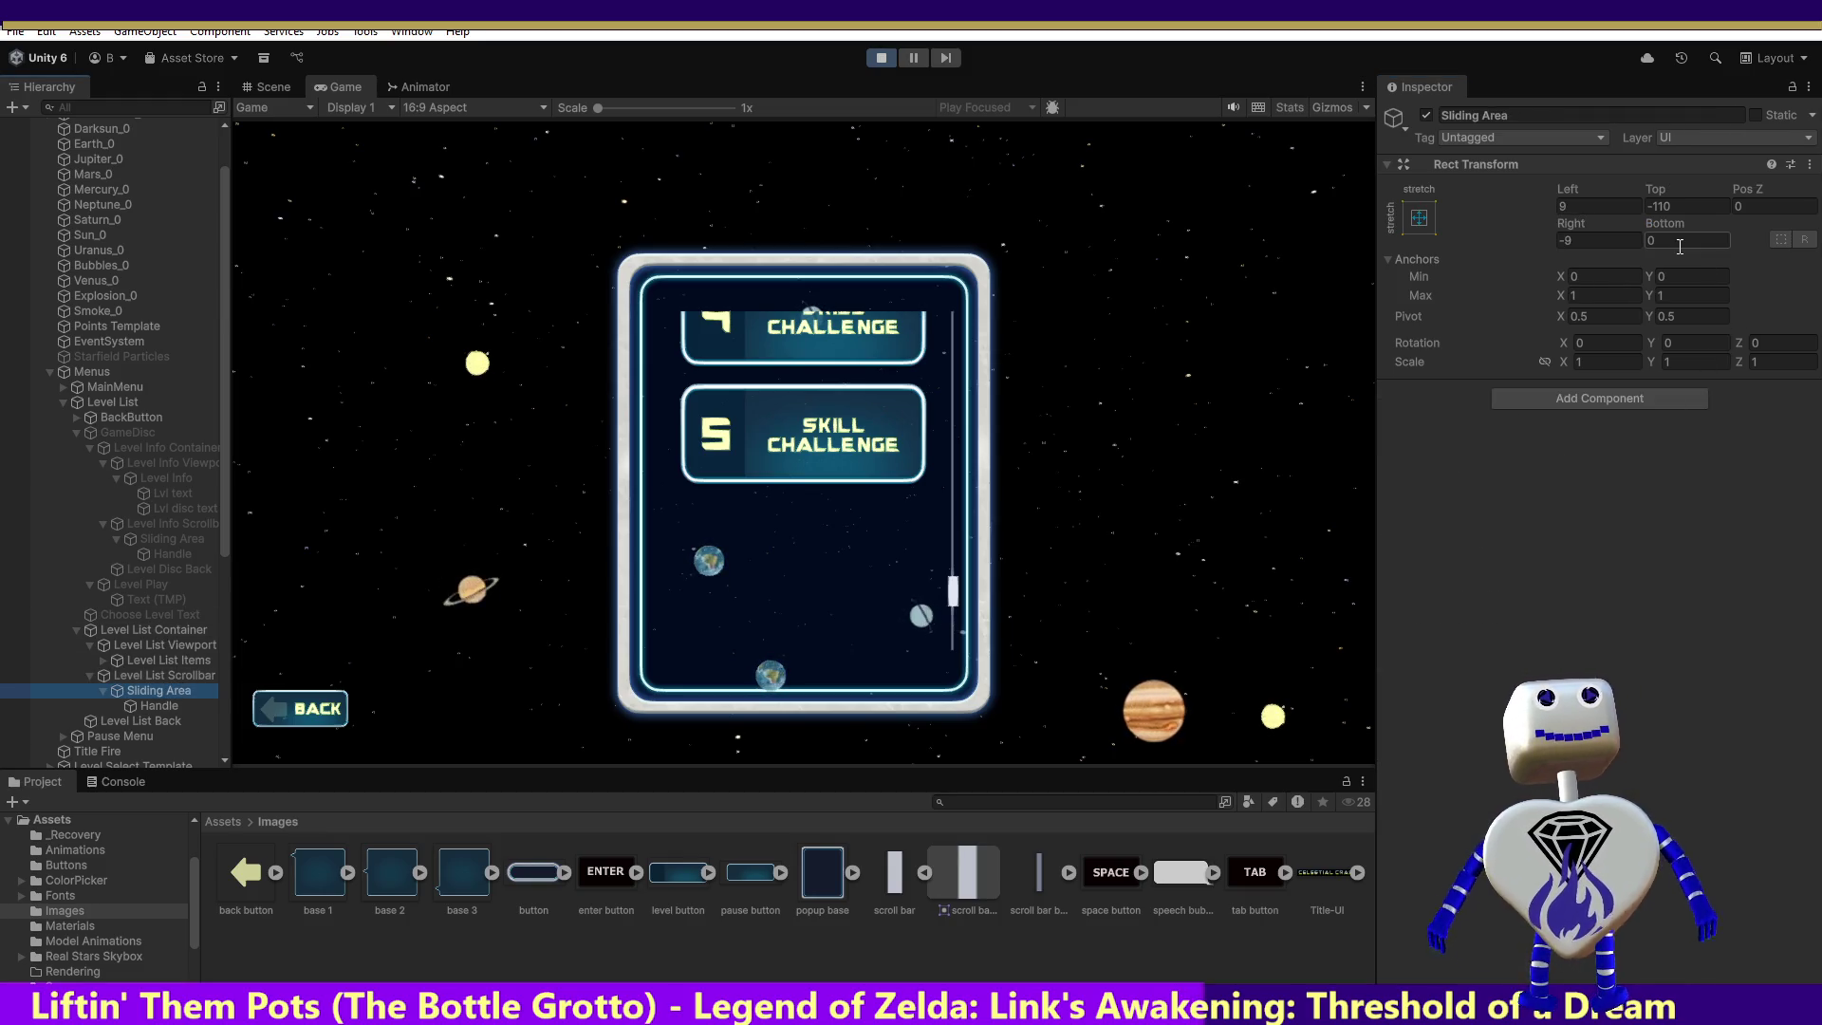
{"action": "left_click", "coordinate": [1677, 243]}
{"action": "left_click", "coordinate": [162, 675]}
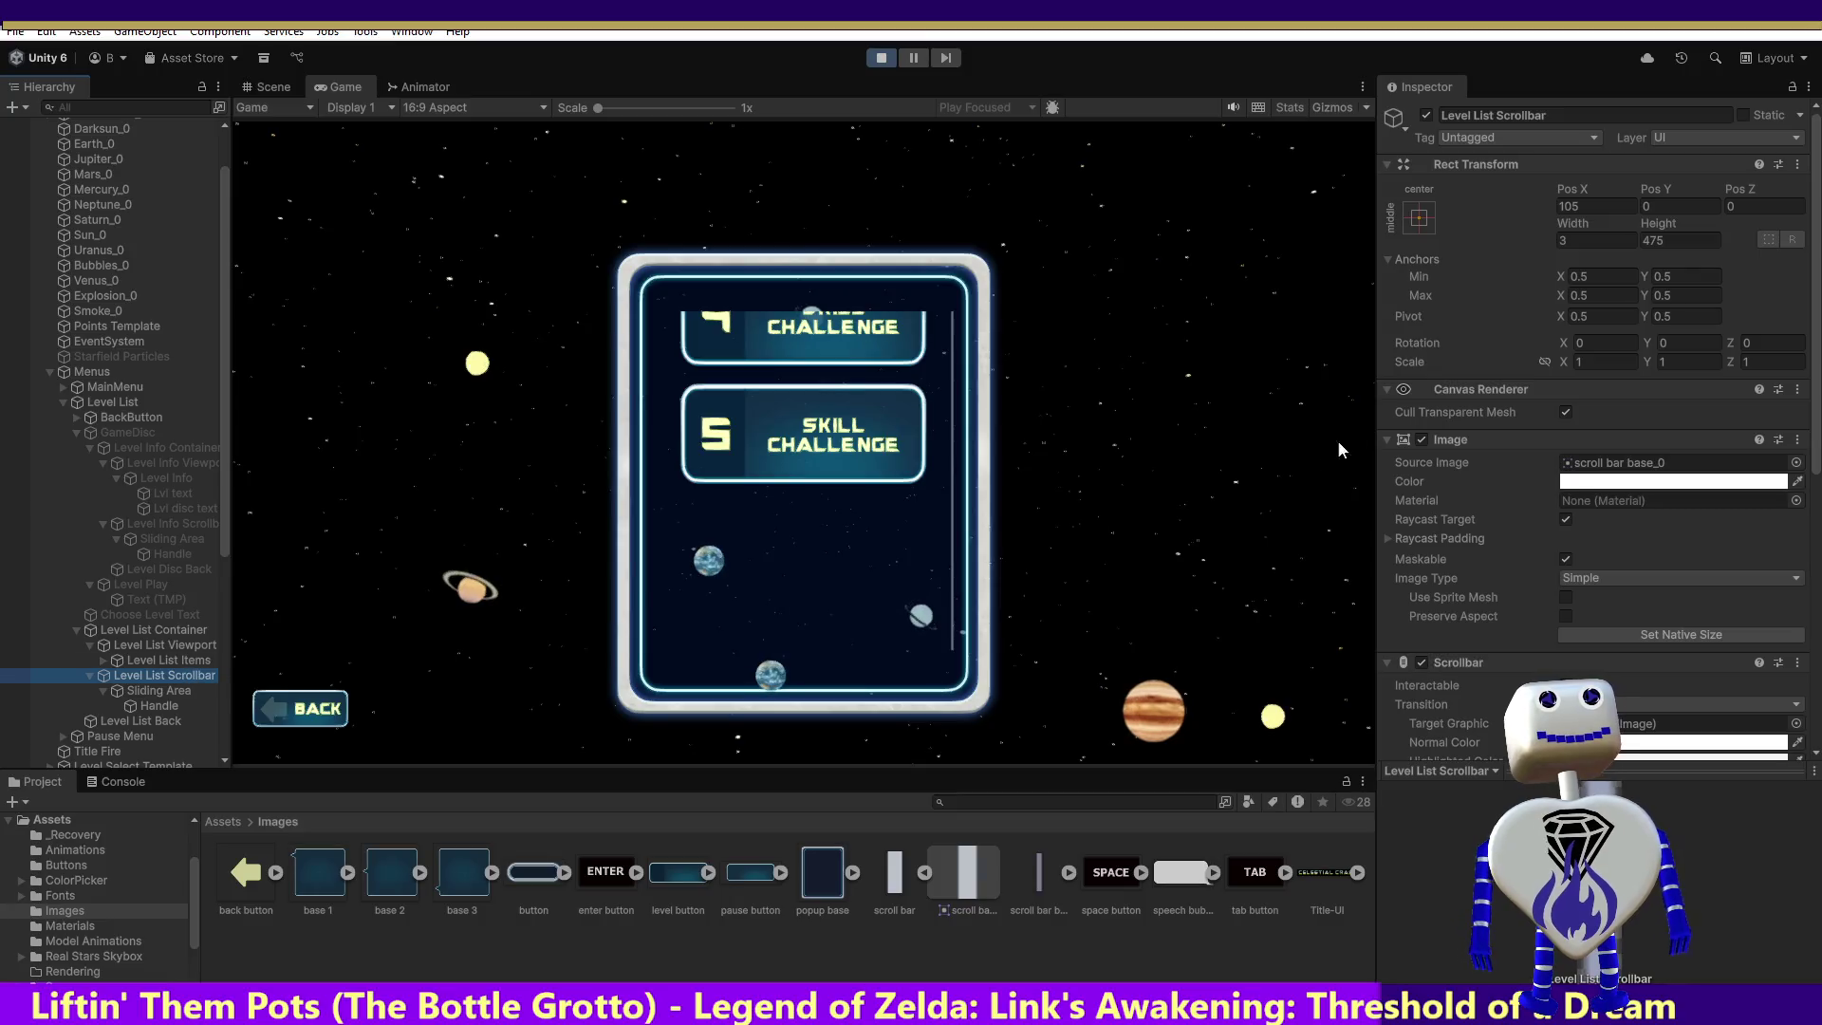
Step: Adjust the scrollbar's Value and enlarge its Size to 0.218, then restart Play mode
{"action": "scroll", "coordinate": [1722, 584], "scroll_direction": "down", "scroll_amount": 5}
{"action": "scroll", "coordinate": [1796, 624], "scroll_direction": "down", "scroll_amount": 4}
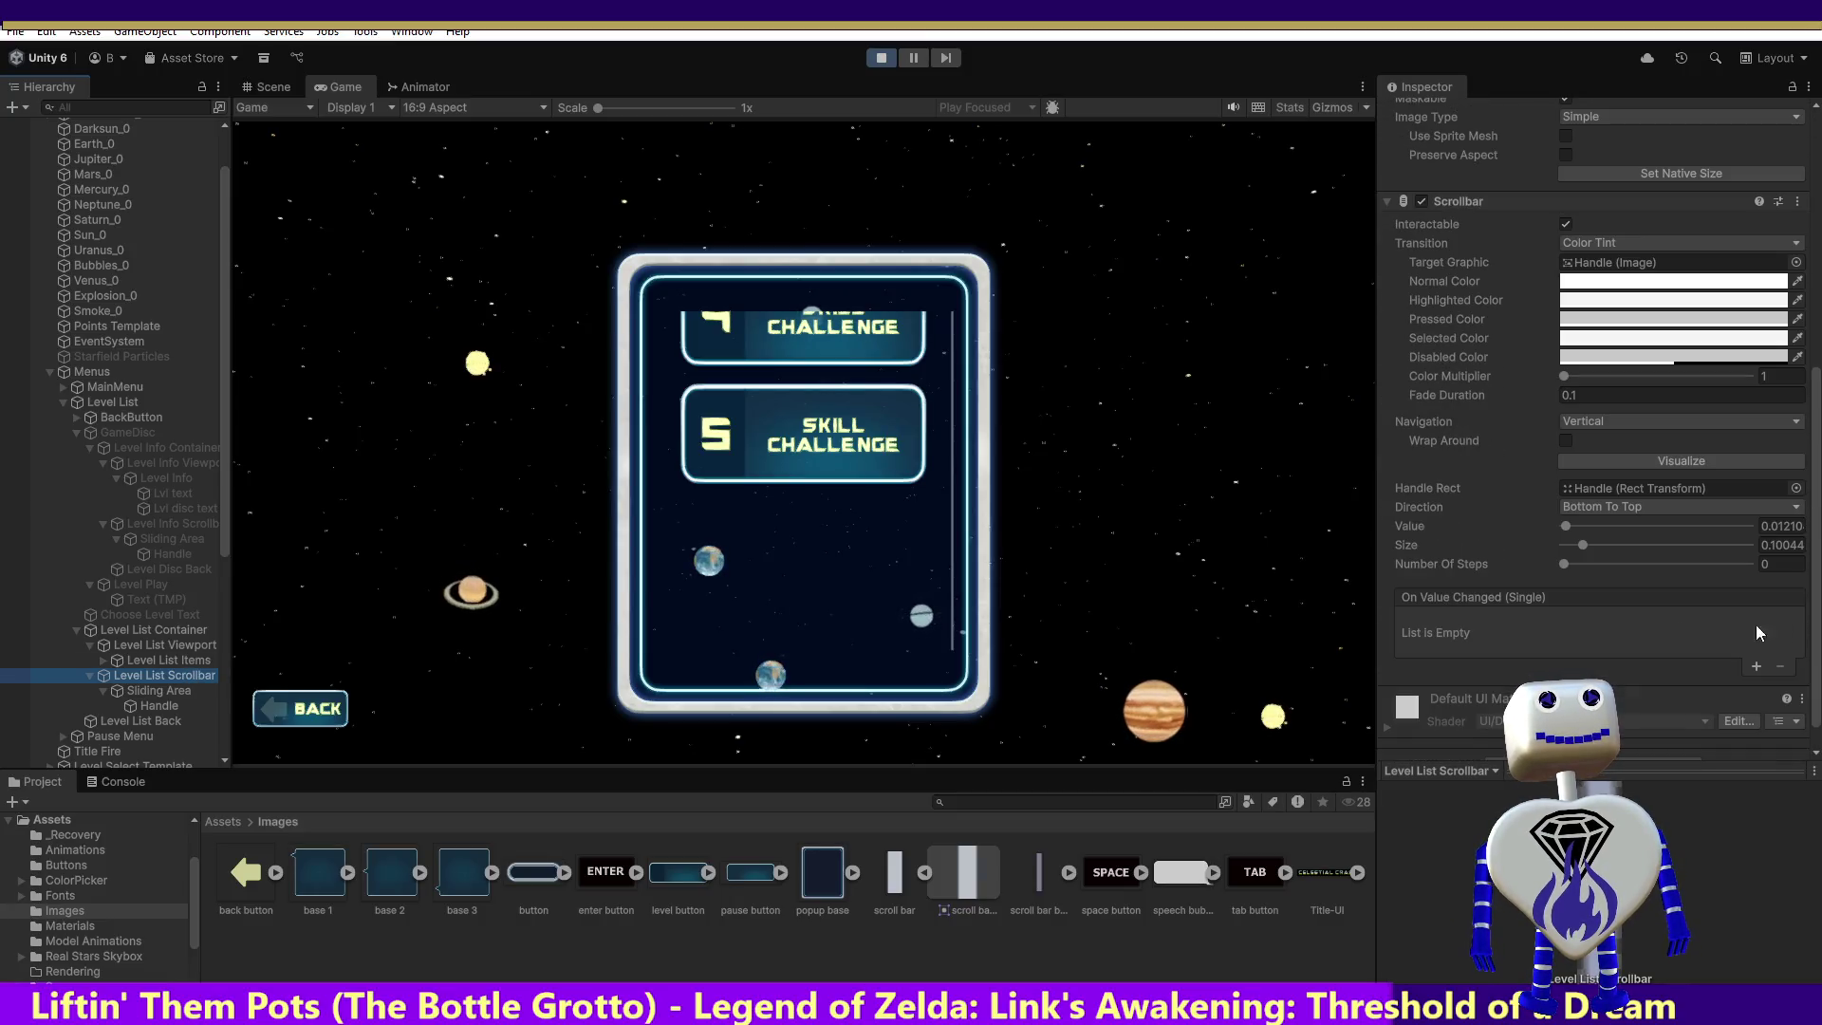
{"action": "left_click_drag", "start_coordinate": [1581, 549], "coordinate": [1681, 545]}
{"action": "left_click", "coordinate": [1568, 526]}
{"action": "mouse_move", "coordinate": [1568, 526]}
{"action": "left_mouse_down"}
{"action": "mouse_move", "coordinate": [1743, 536]}
{"action": "mouse_move", "coordinate": [1574, 545]}
{"action": "mouse_move", "coordinate": [1604, 549]}
{"action": "left_mouse_up"}
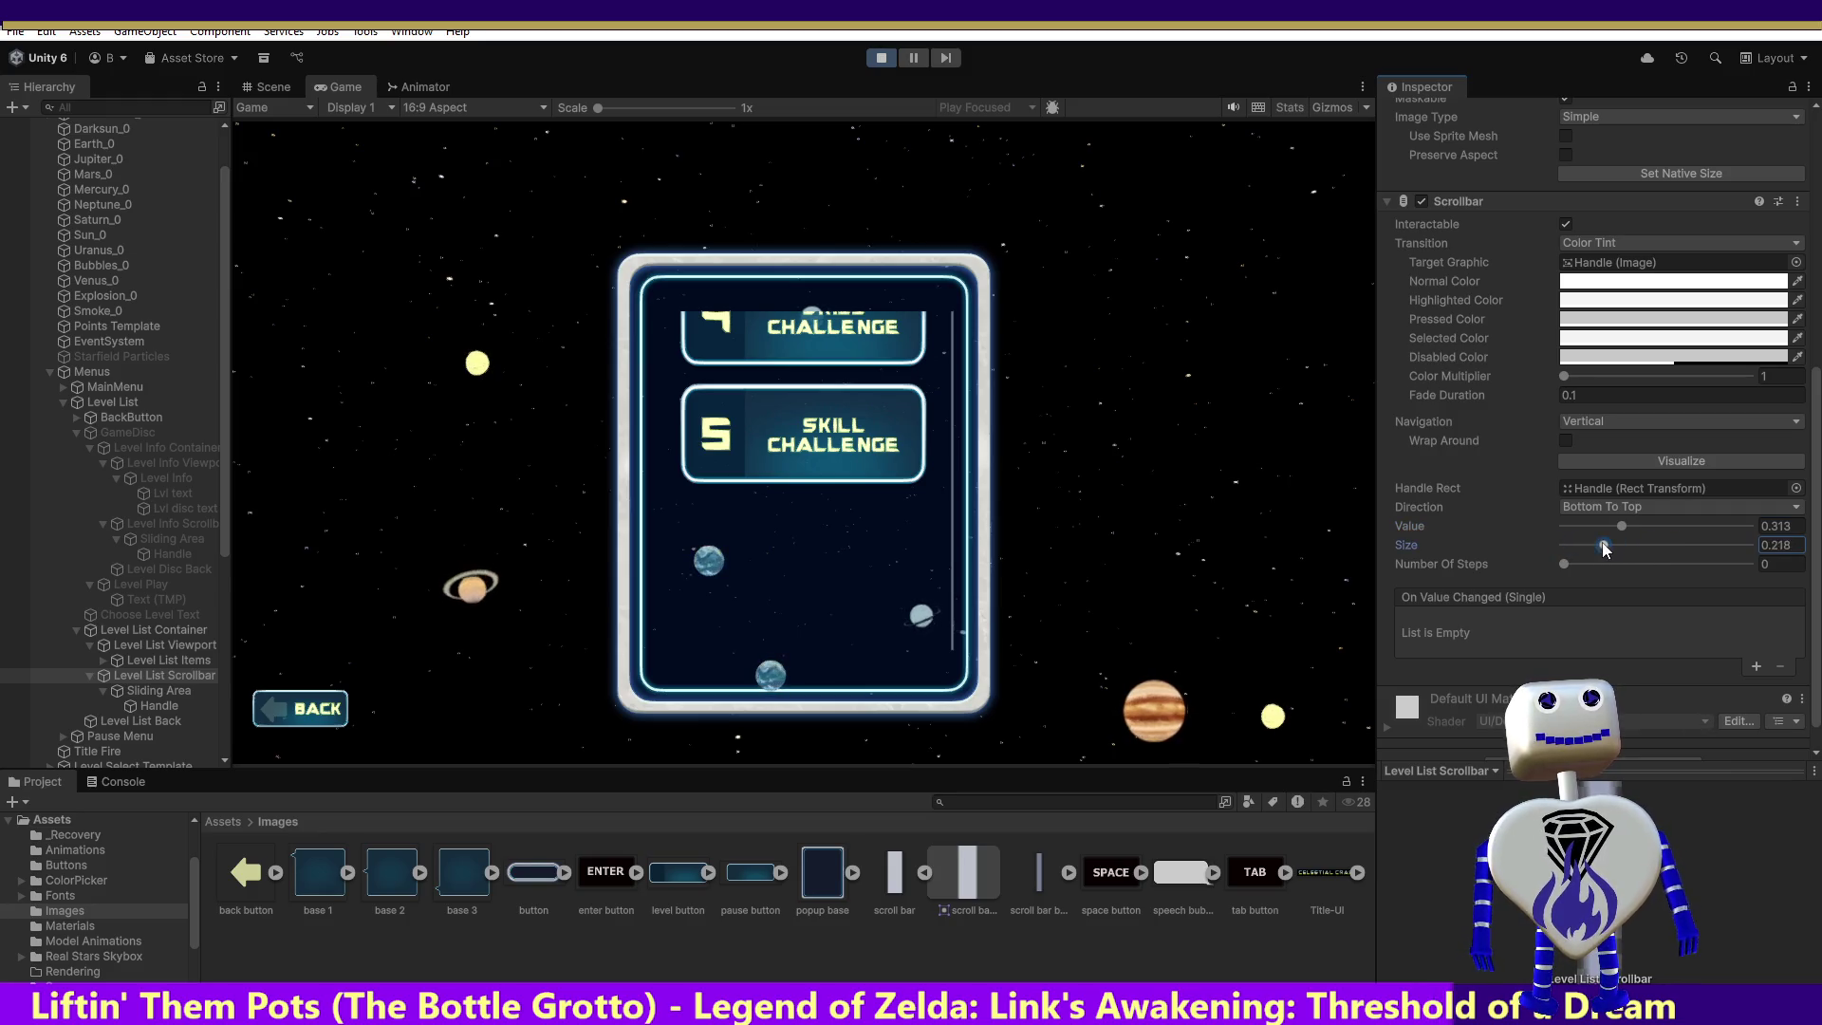
{"action": "left_click", "coordinate": [880, 57]}
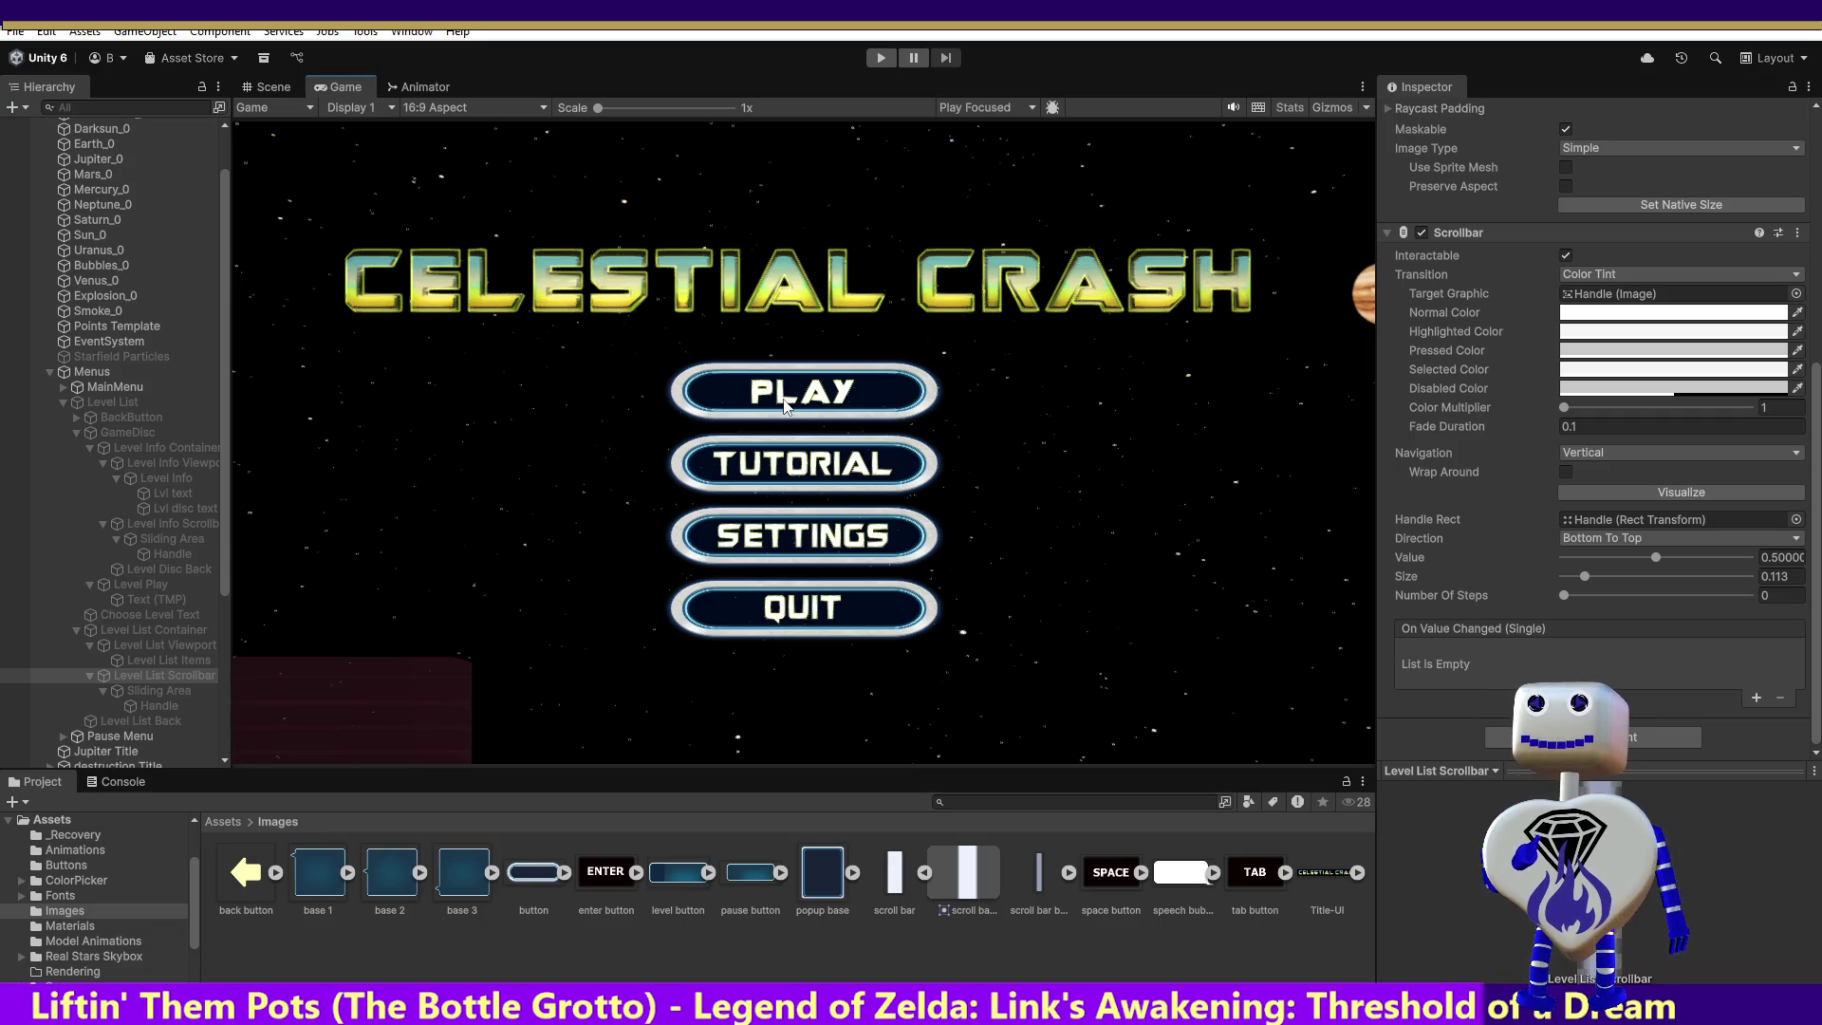
{"action": "left_click", "coordinate": [881, 57]}
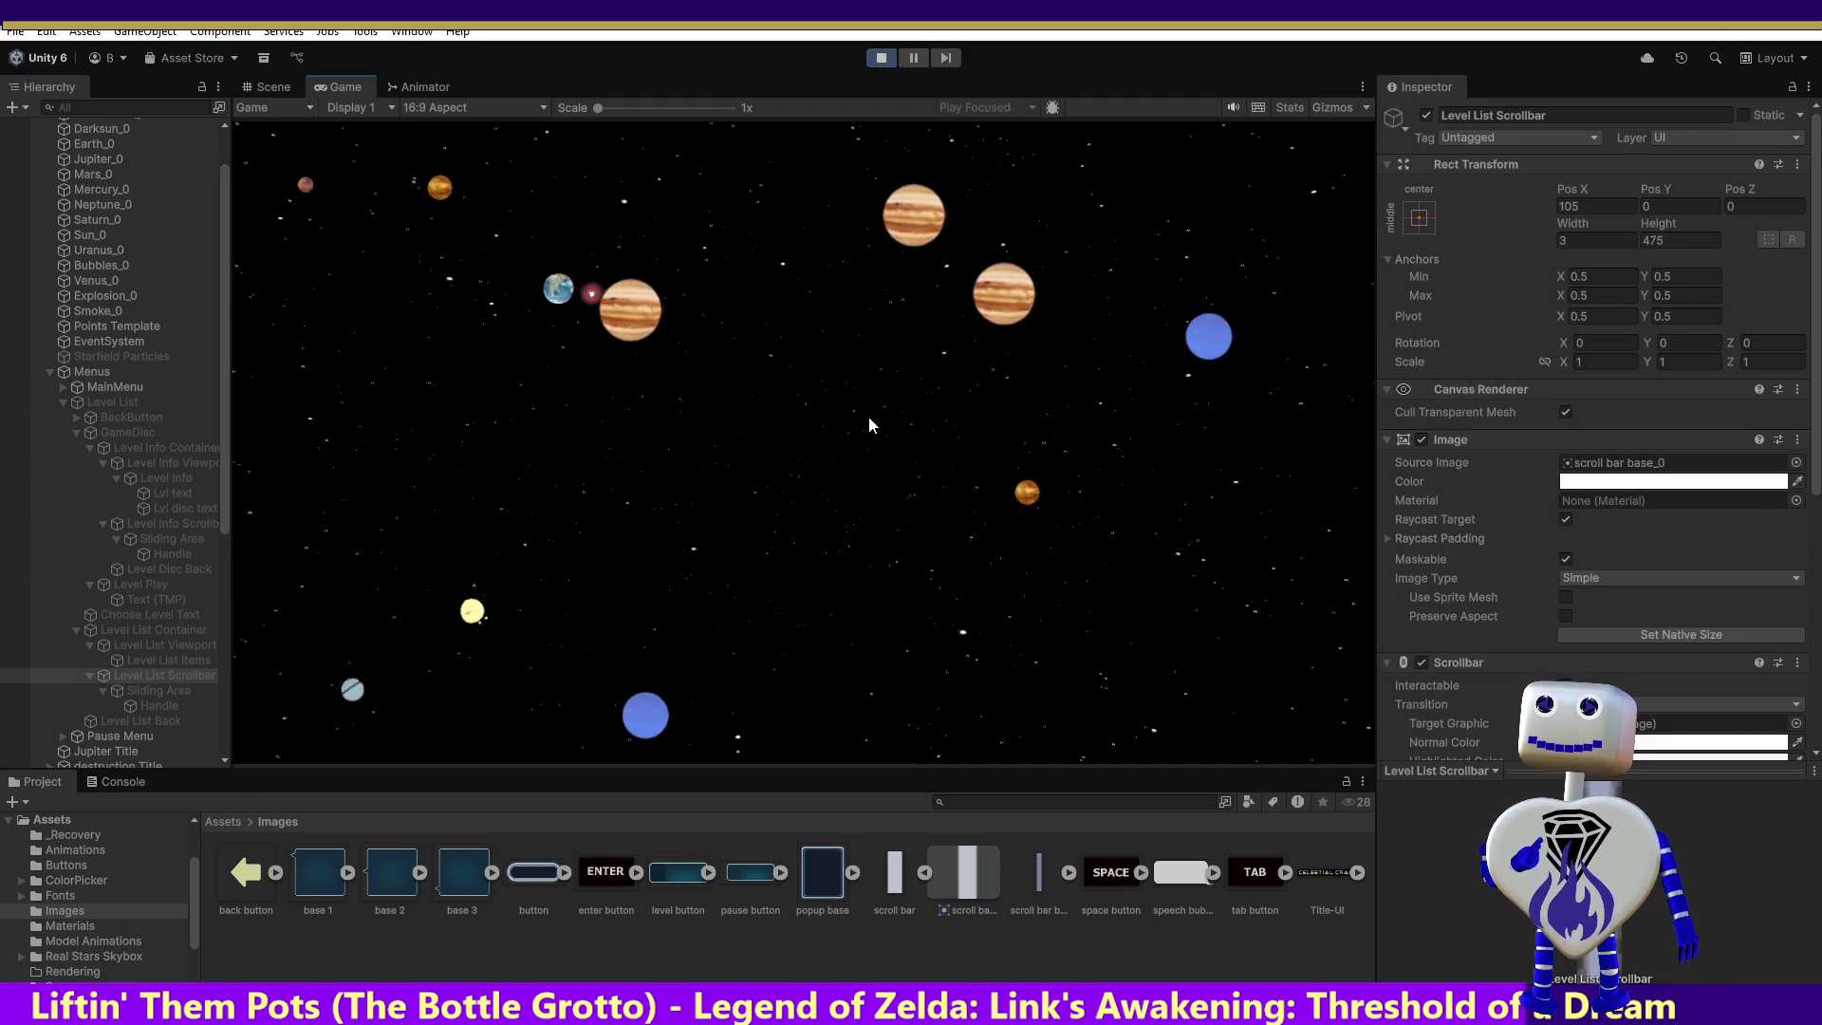
Step: Open the level-select list in the running game
{"action": "left_click", "coordinate": [854, 399]}
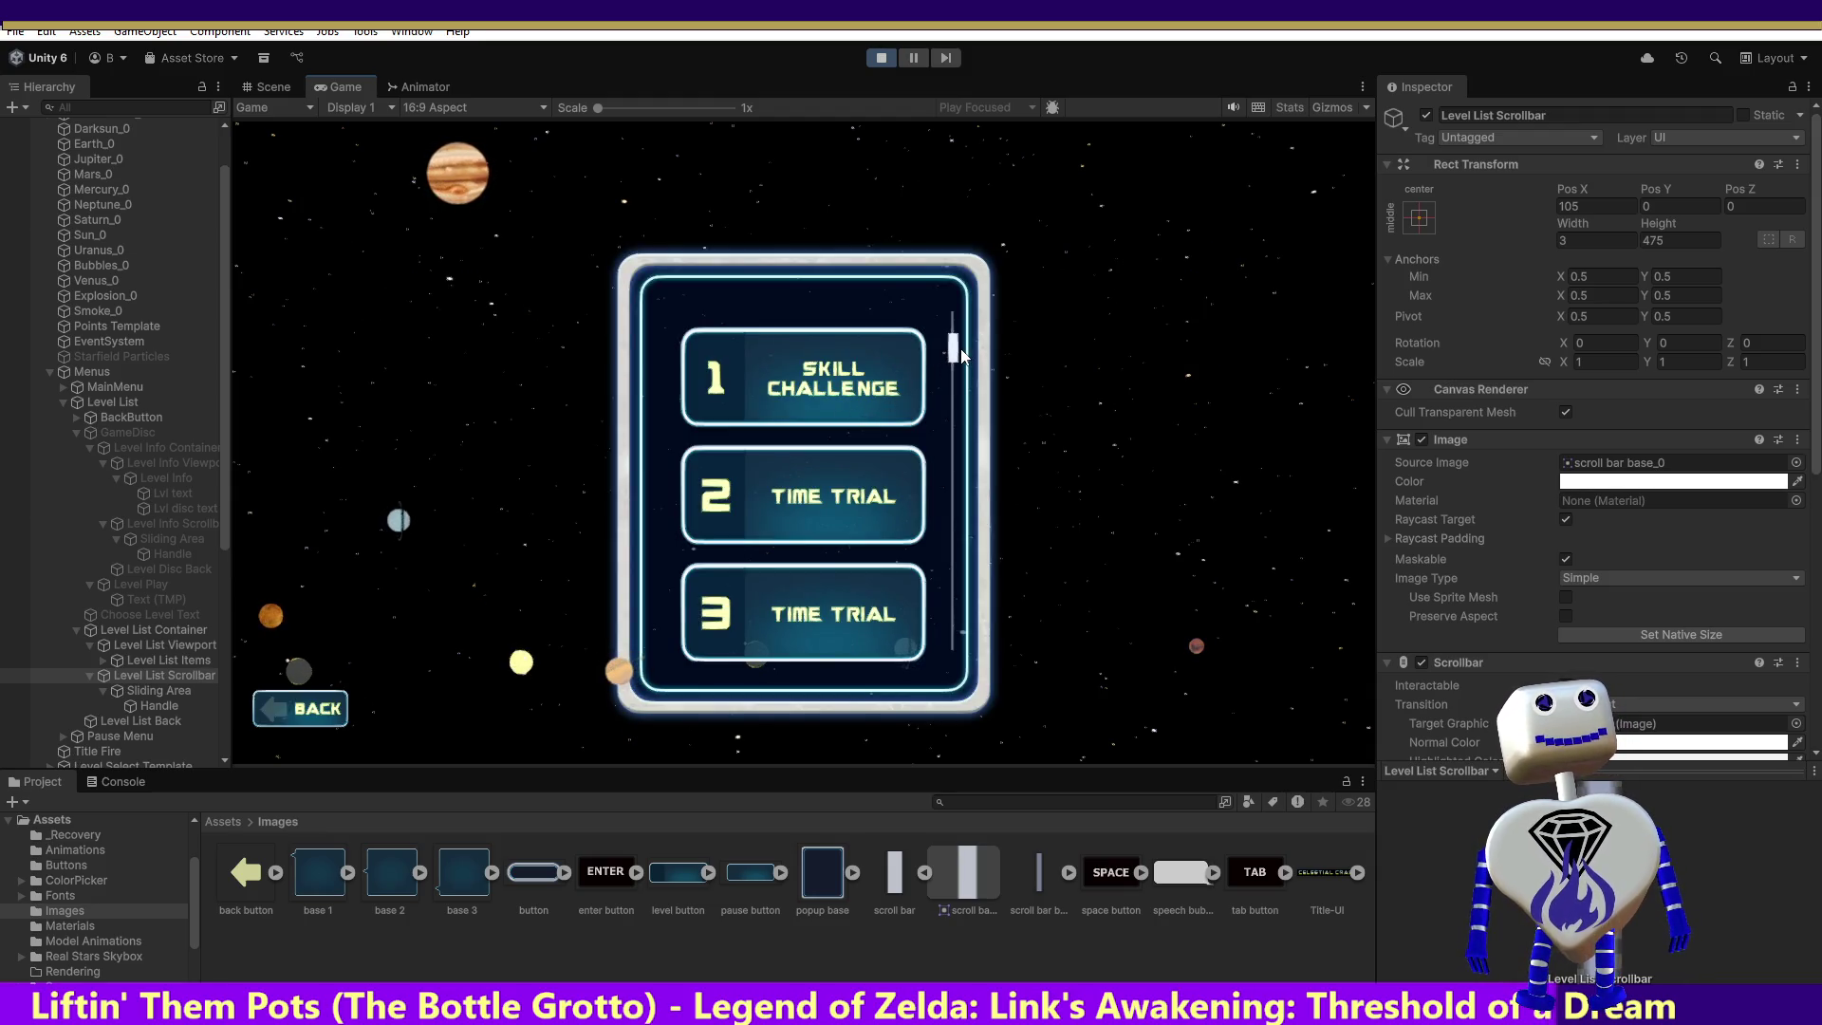
{"action": "scroll", "coordinate": [955, 358], "scroll_direction": "up", "scroll_amount": 1}
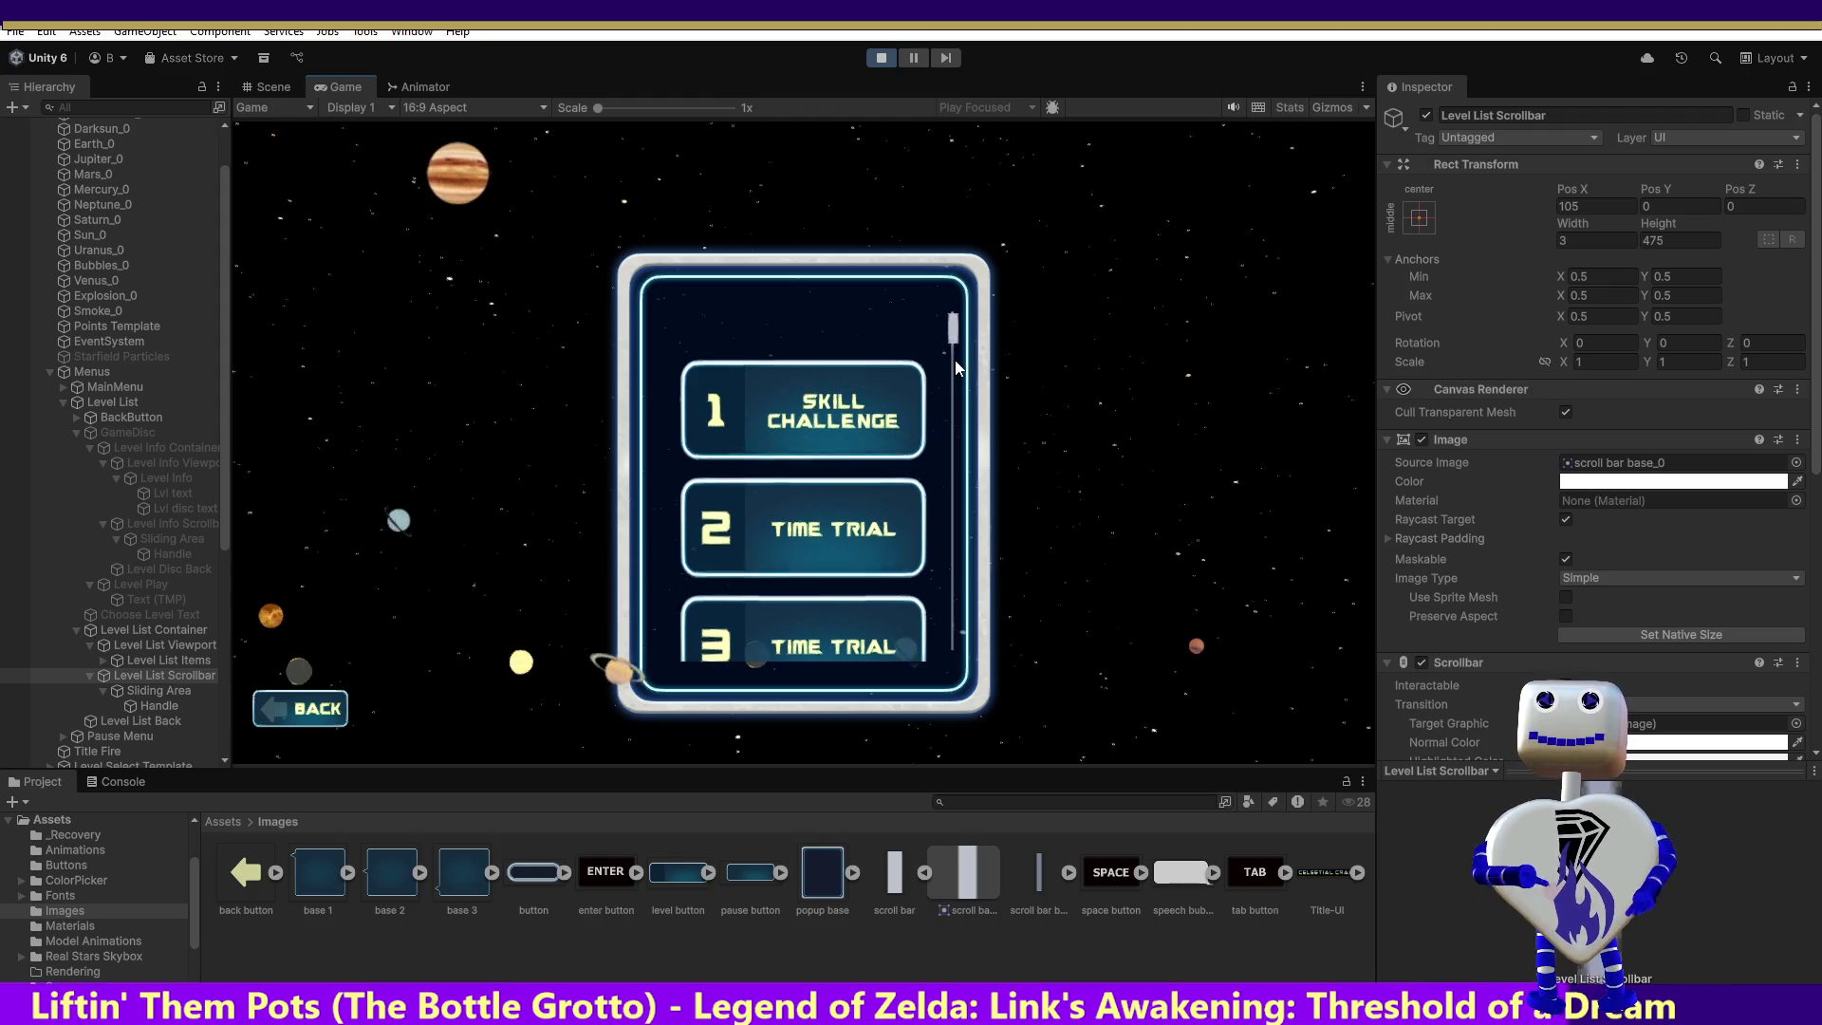
{"action": "scroll", "coordinate": [959, 322], "scroll_direction": "up", "scroll_amount": 5}
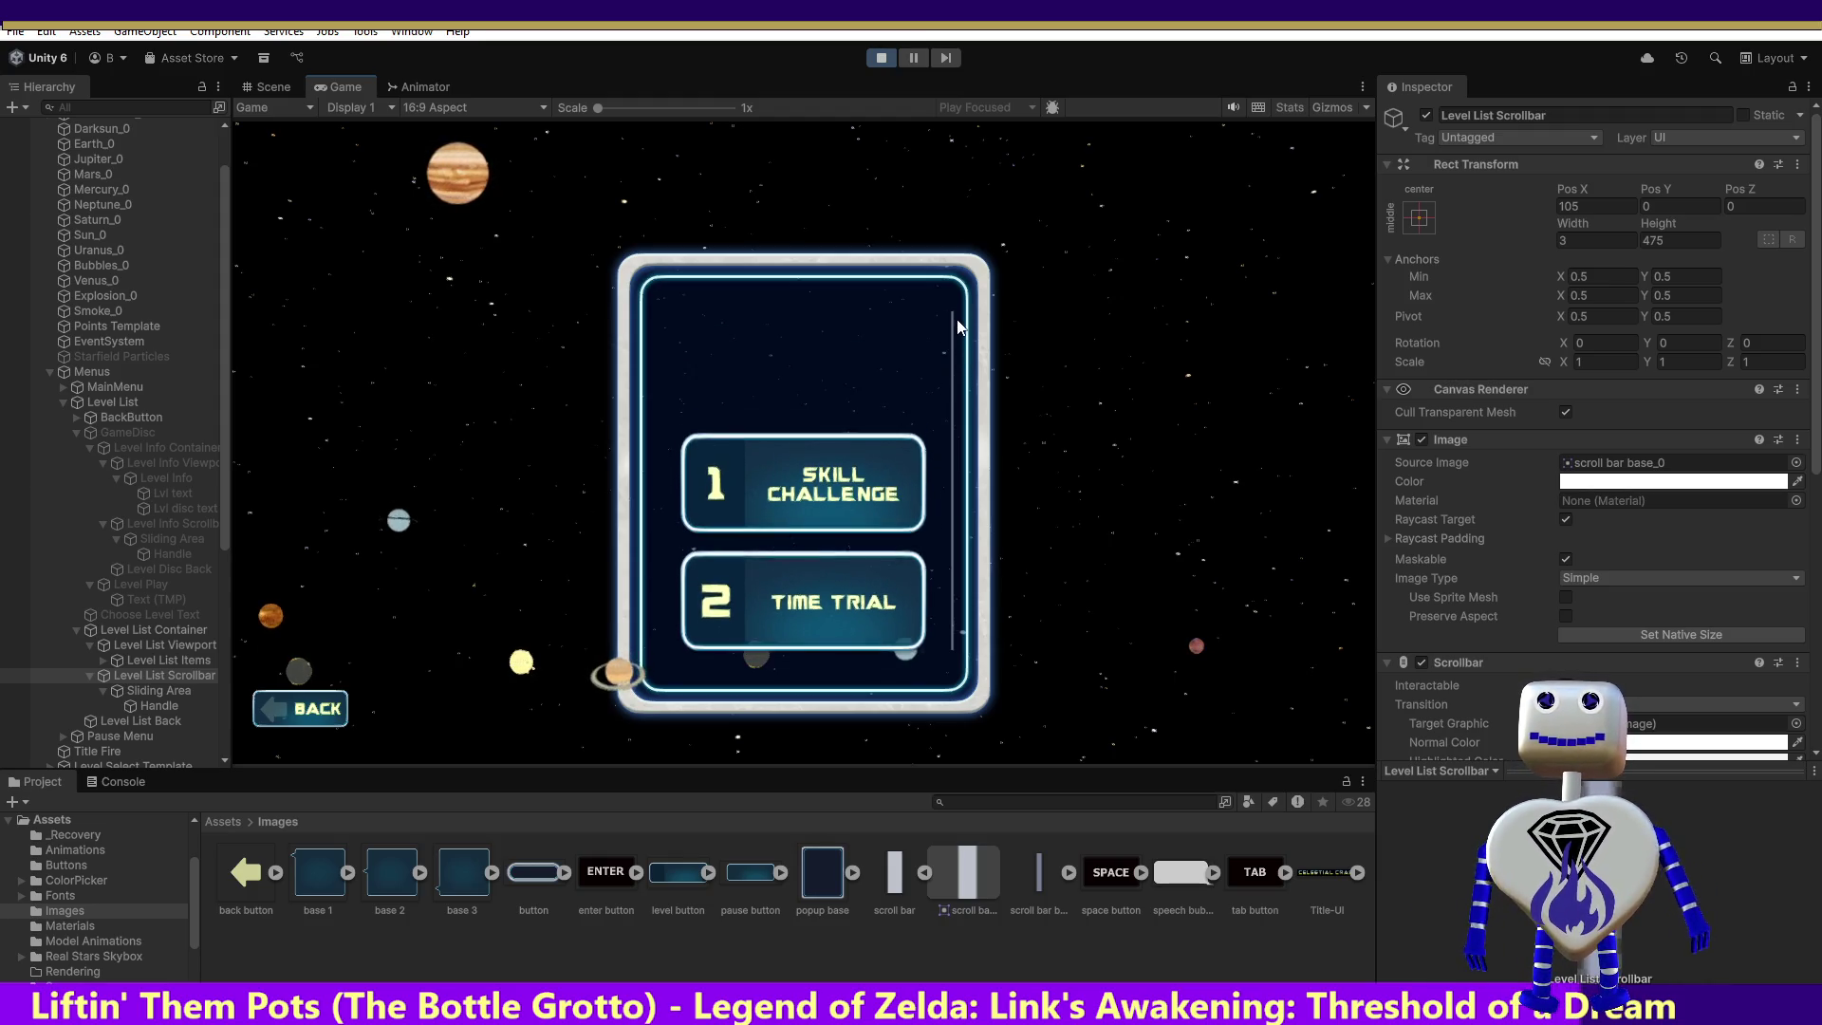
{"action": "scroll", "coordinate": [968, 277], "scroll_direction": "up", "scroll_amount": 2}
{"action": "scroll", "coordinate": [962, 457], "scroll_direction": "down", "scroll_amount": 3}
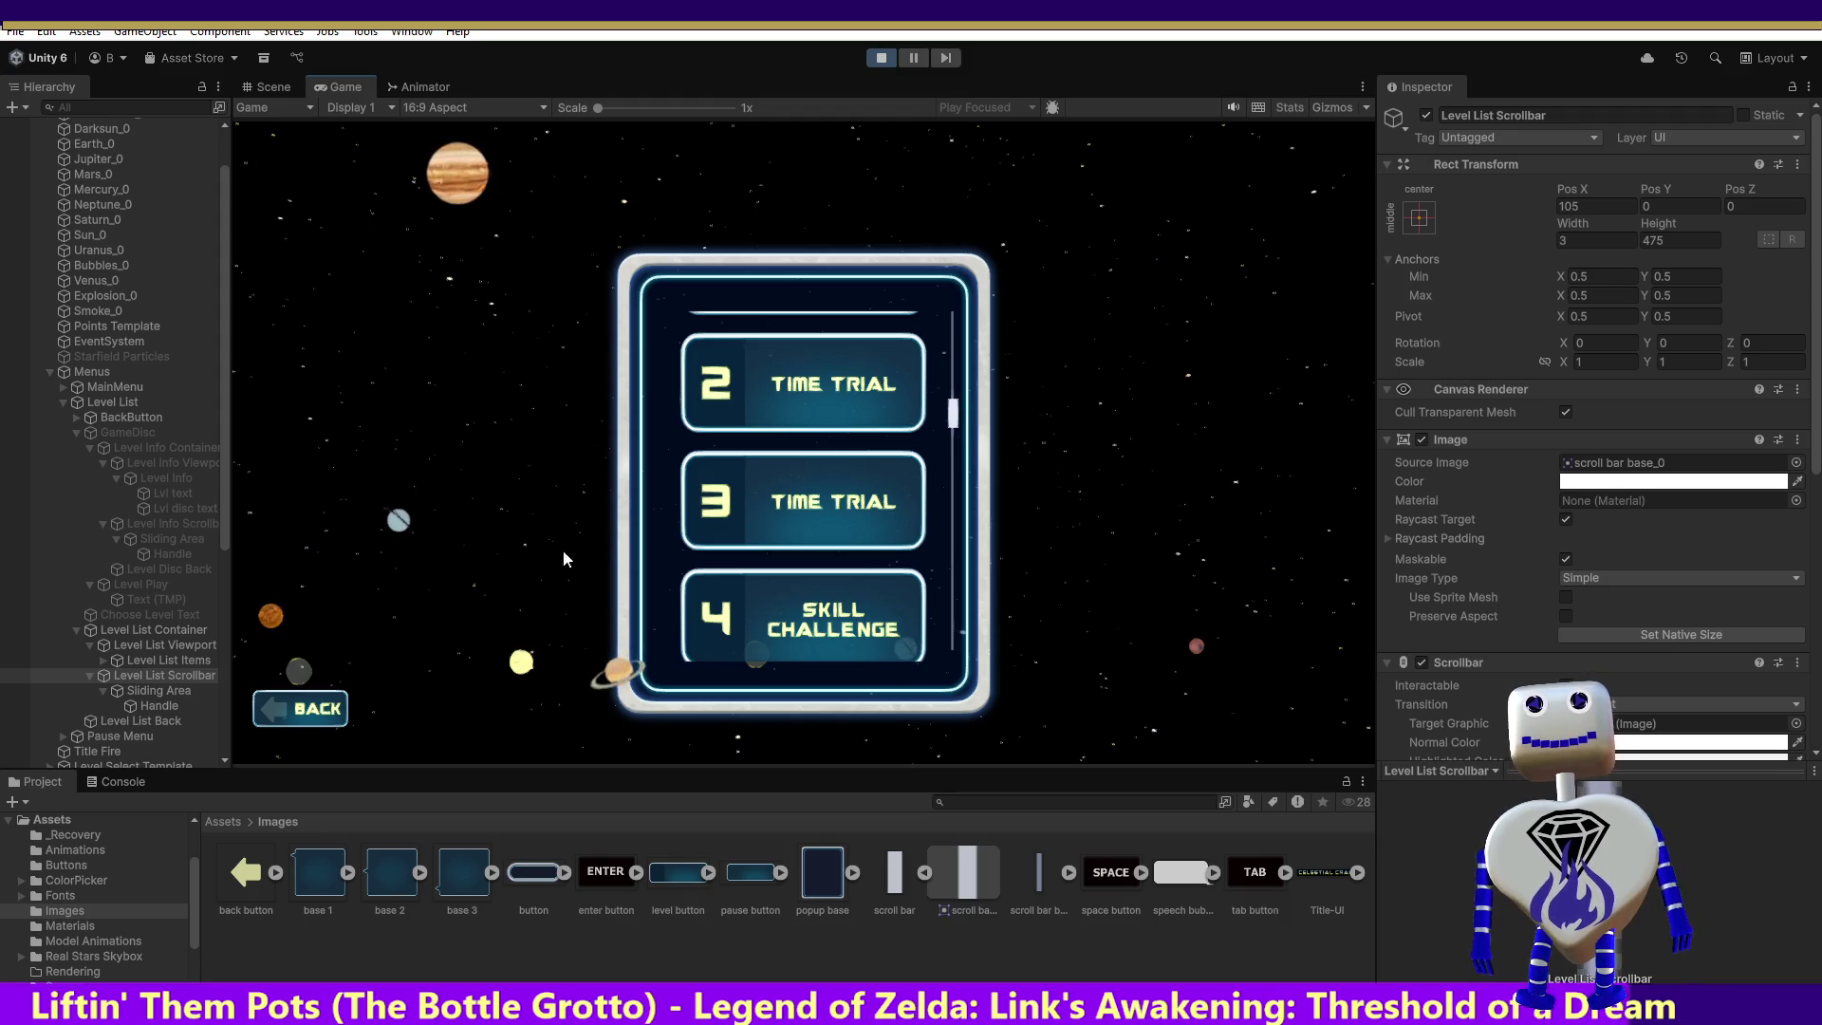
Step: Set the scrollbar Handle's Bottom offset to 65 and test scrolling the level list
{"action": "left_click", "coordinate": [154, 691]}
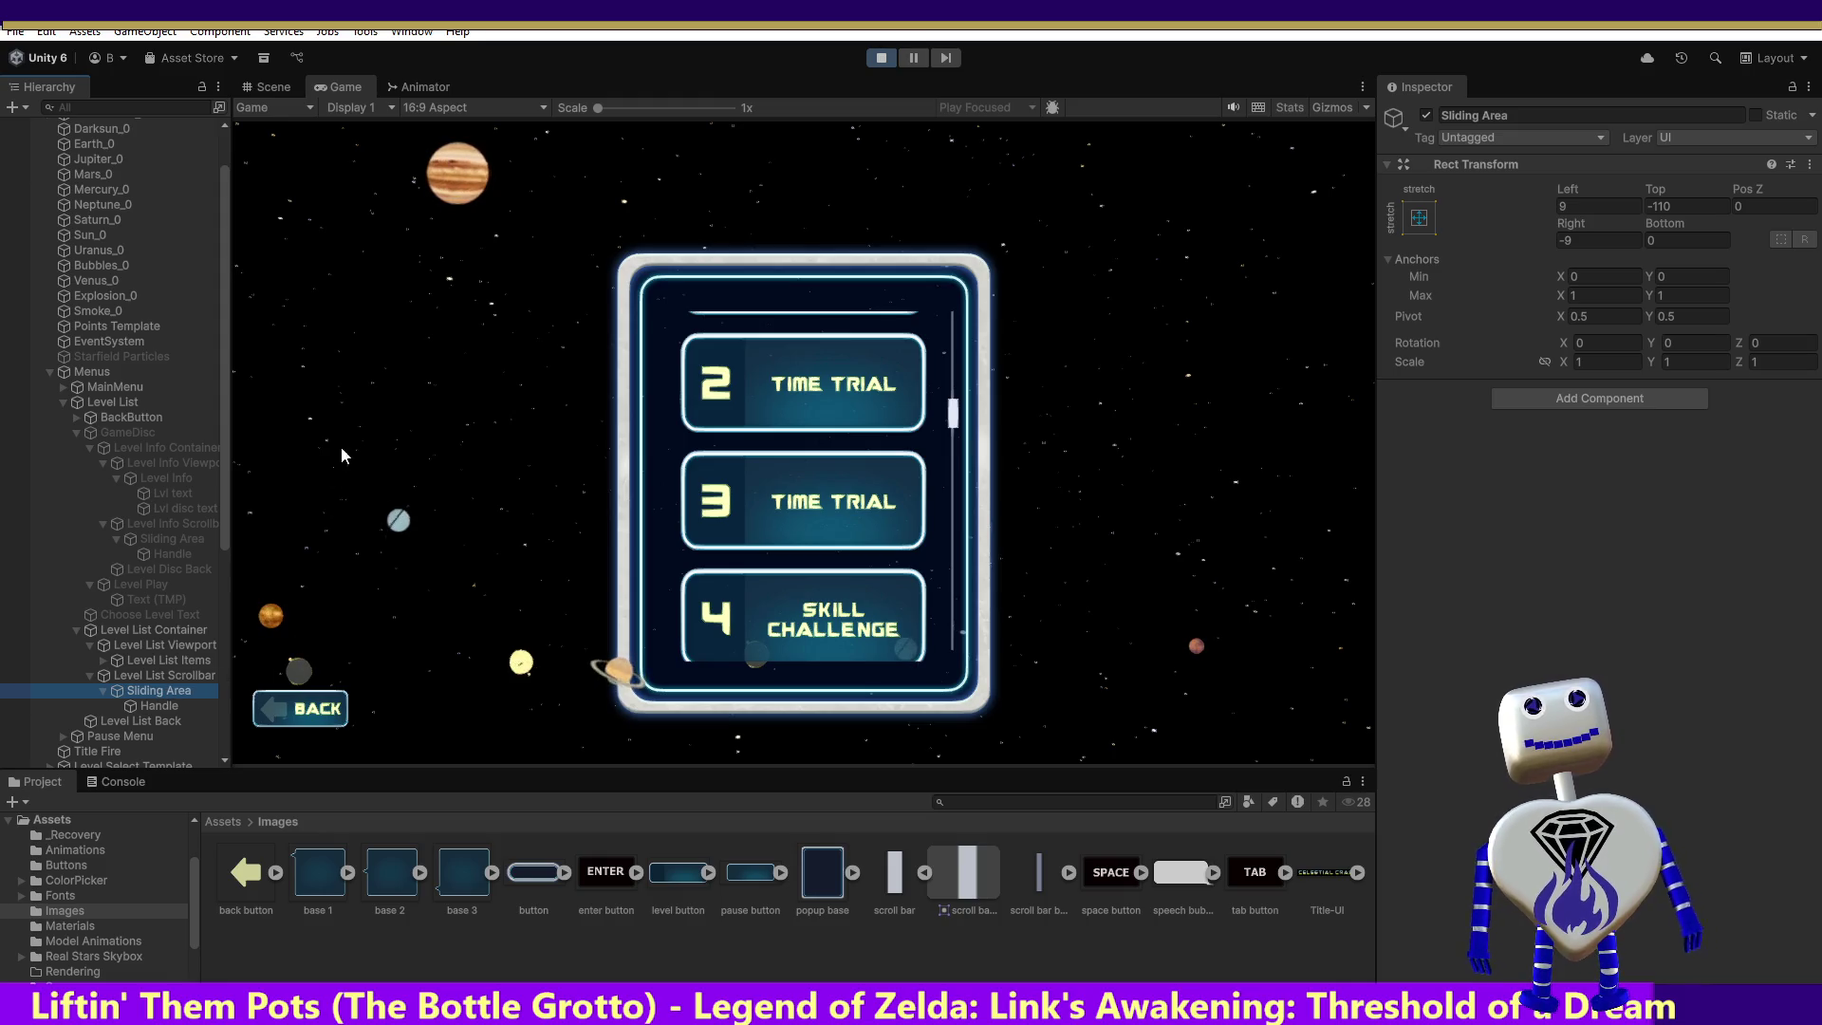
{"action": "left_click", "coordinate": [157, 707]}
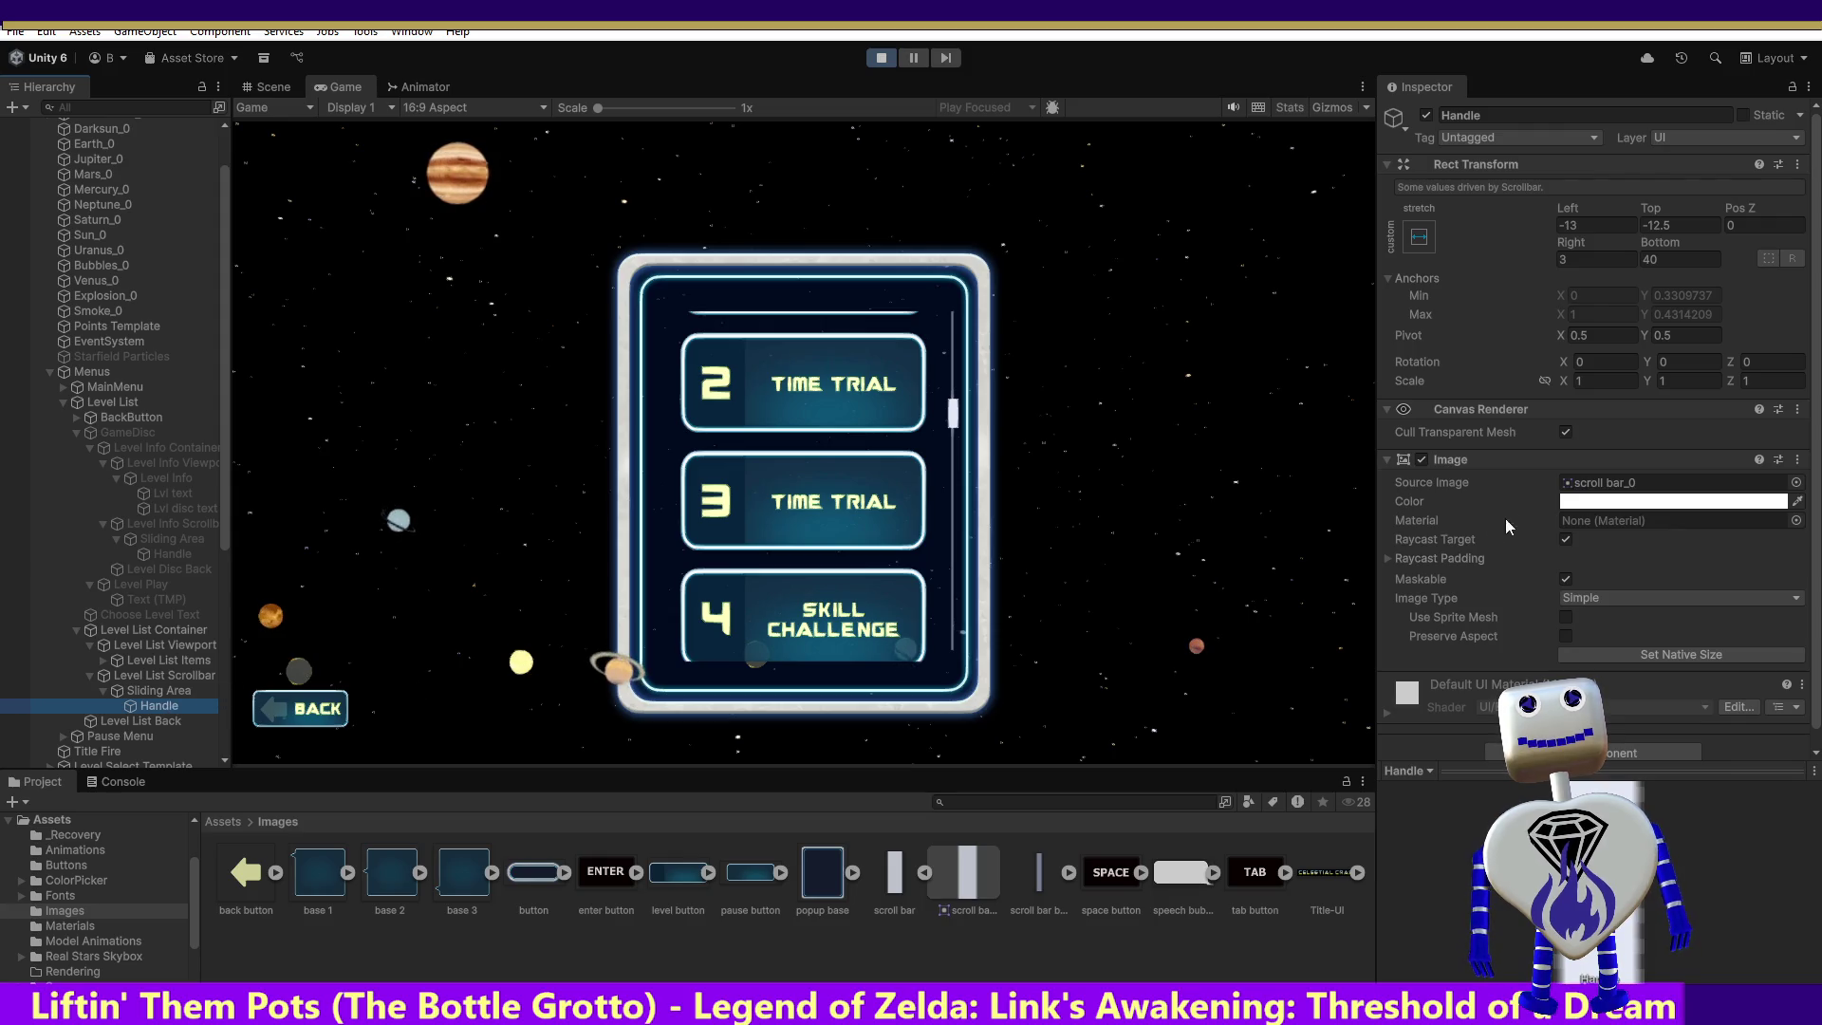
{"action": "scroll", "coordinate": [1604, 509], "scroll_direction": "down", "scroll_amount": 1}
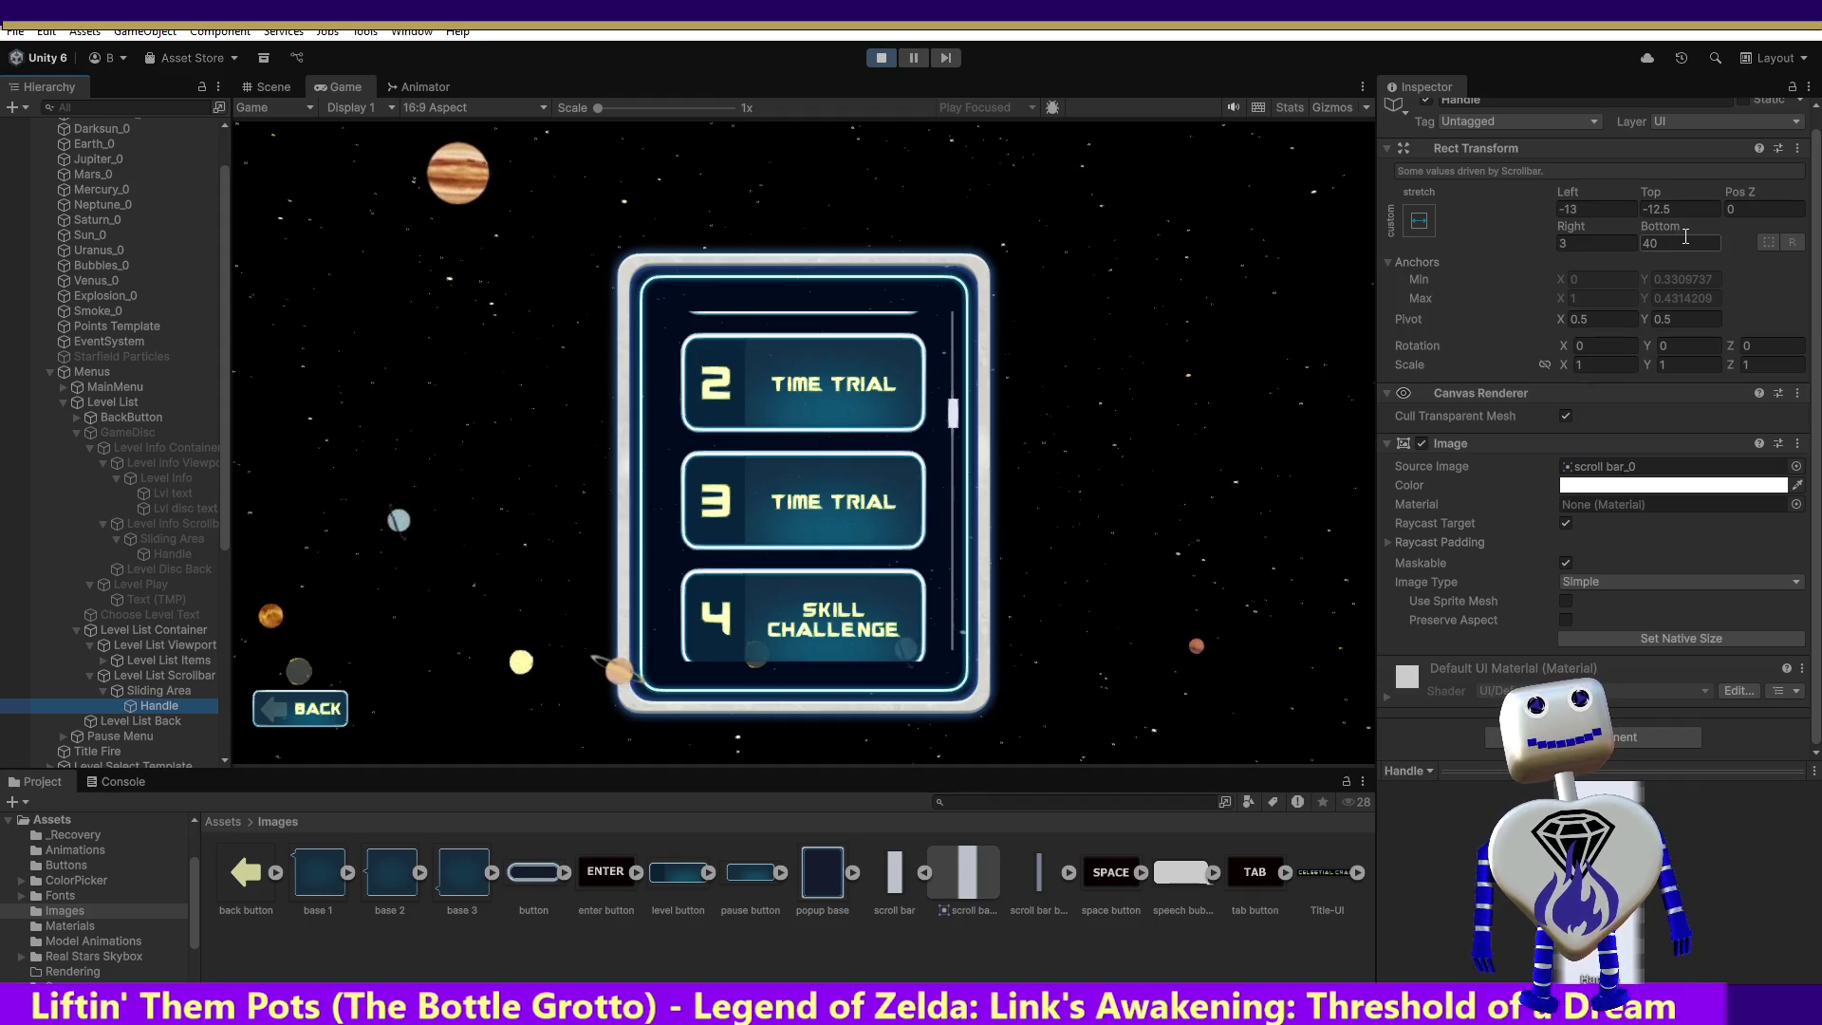
{"action": "left_click", "coordinate": [1680, 240]}
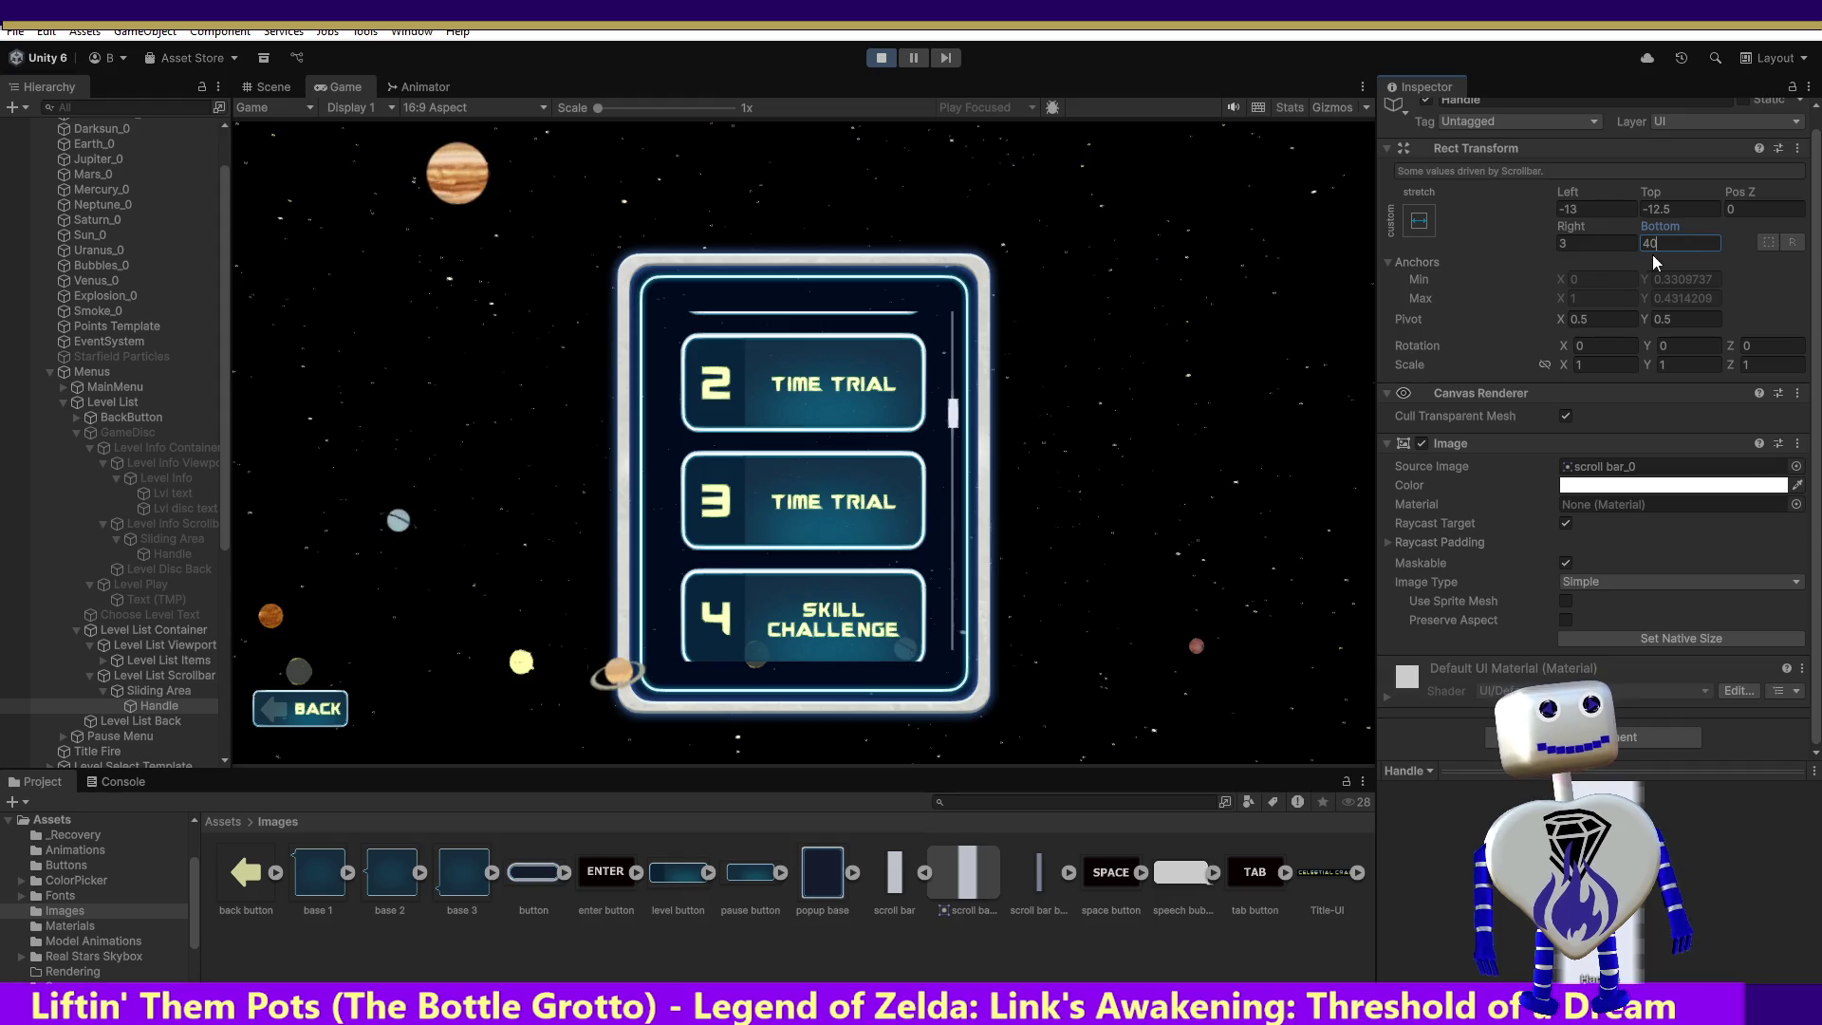
{"action": "type", "text": "5"}
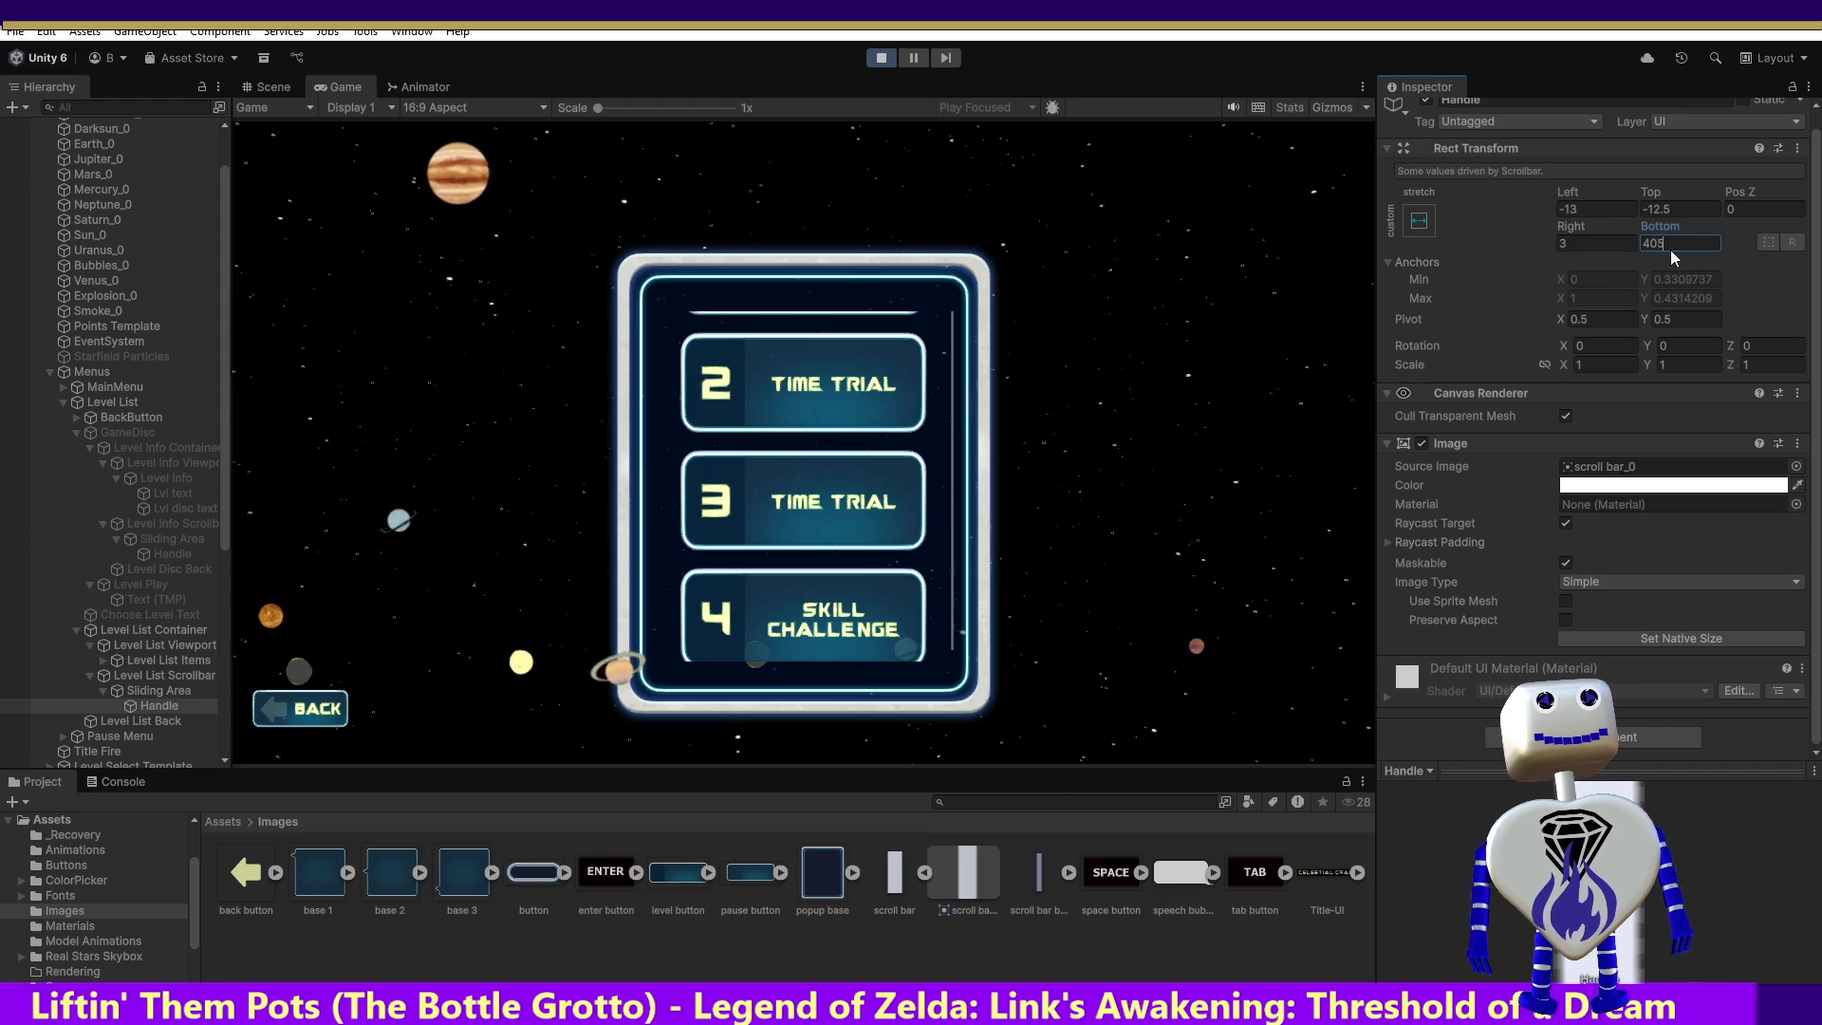
{"action": "type", "text": "65"}
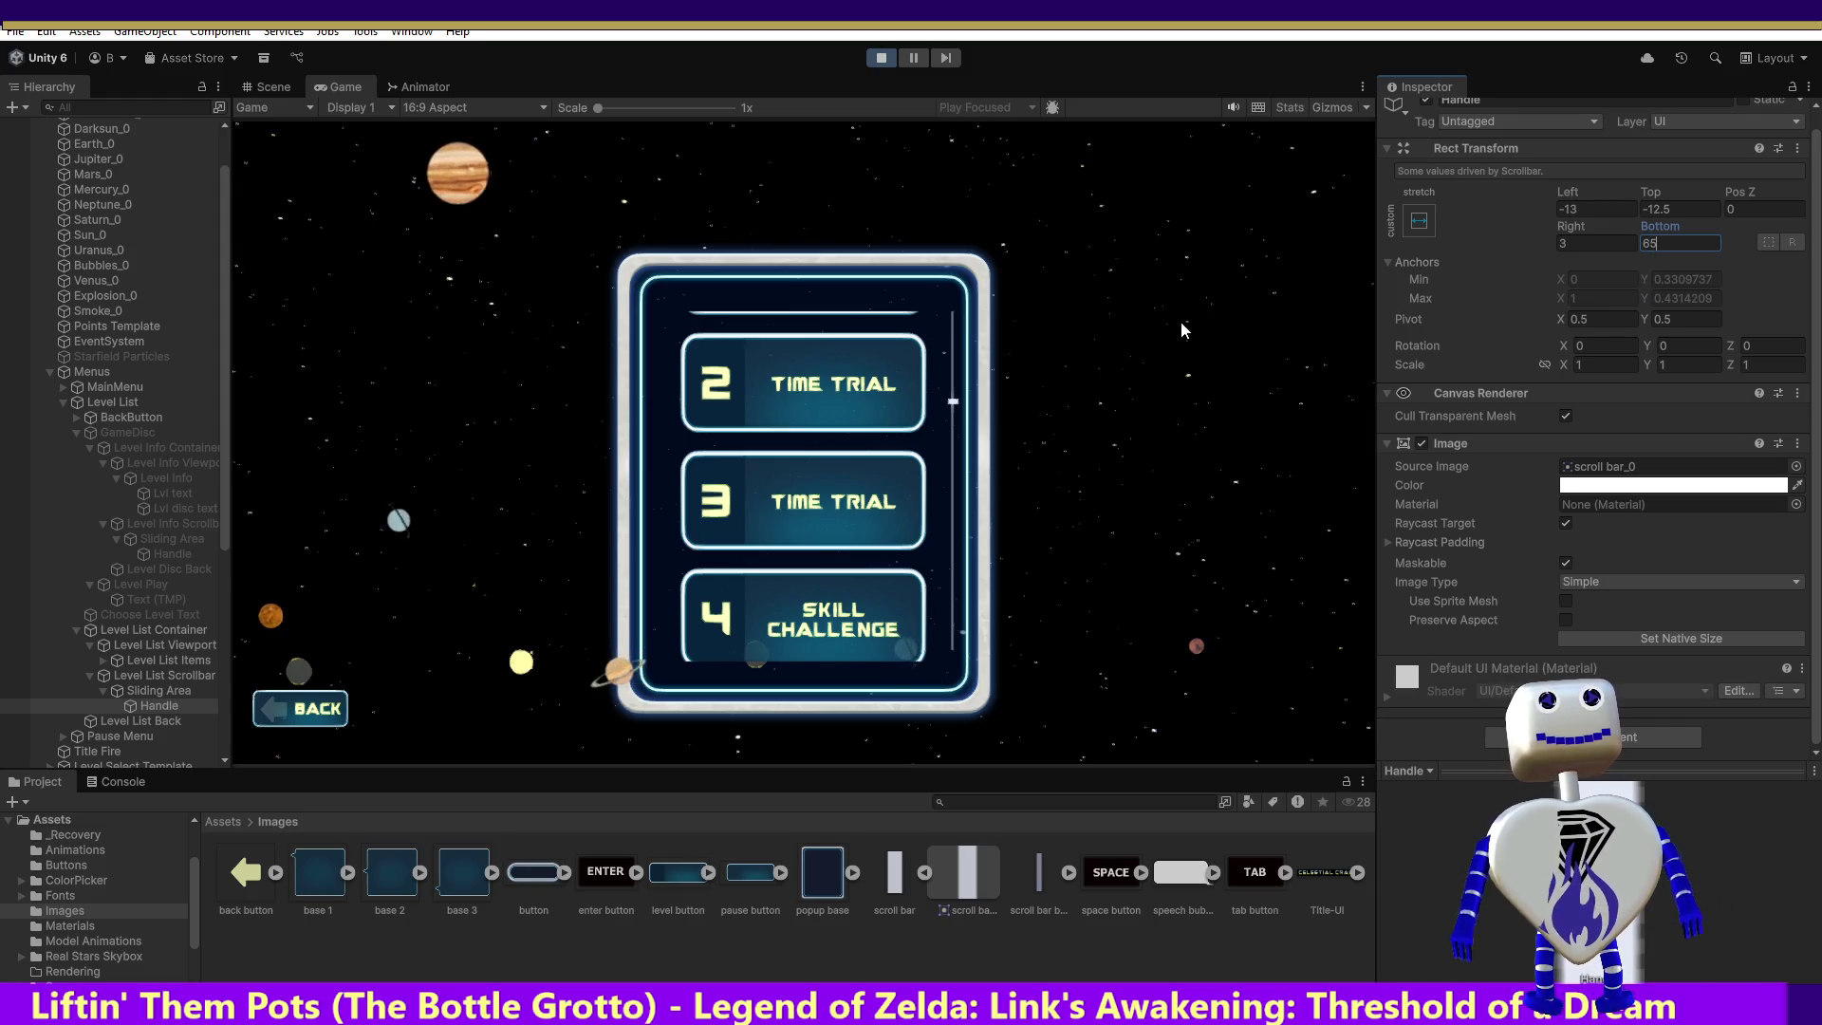
{"action": "left_click_drag", "start_coordinate": [946, 410], "coordinate": [966, 329]}
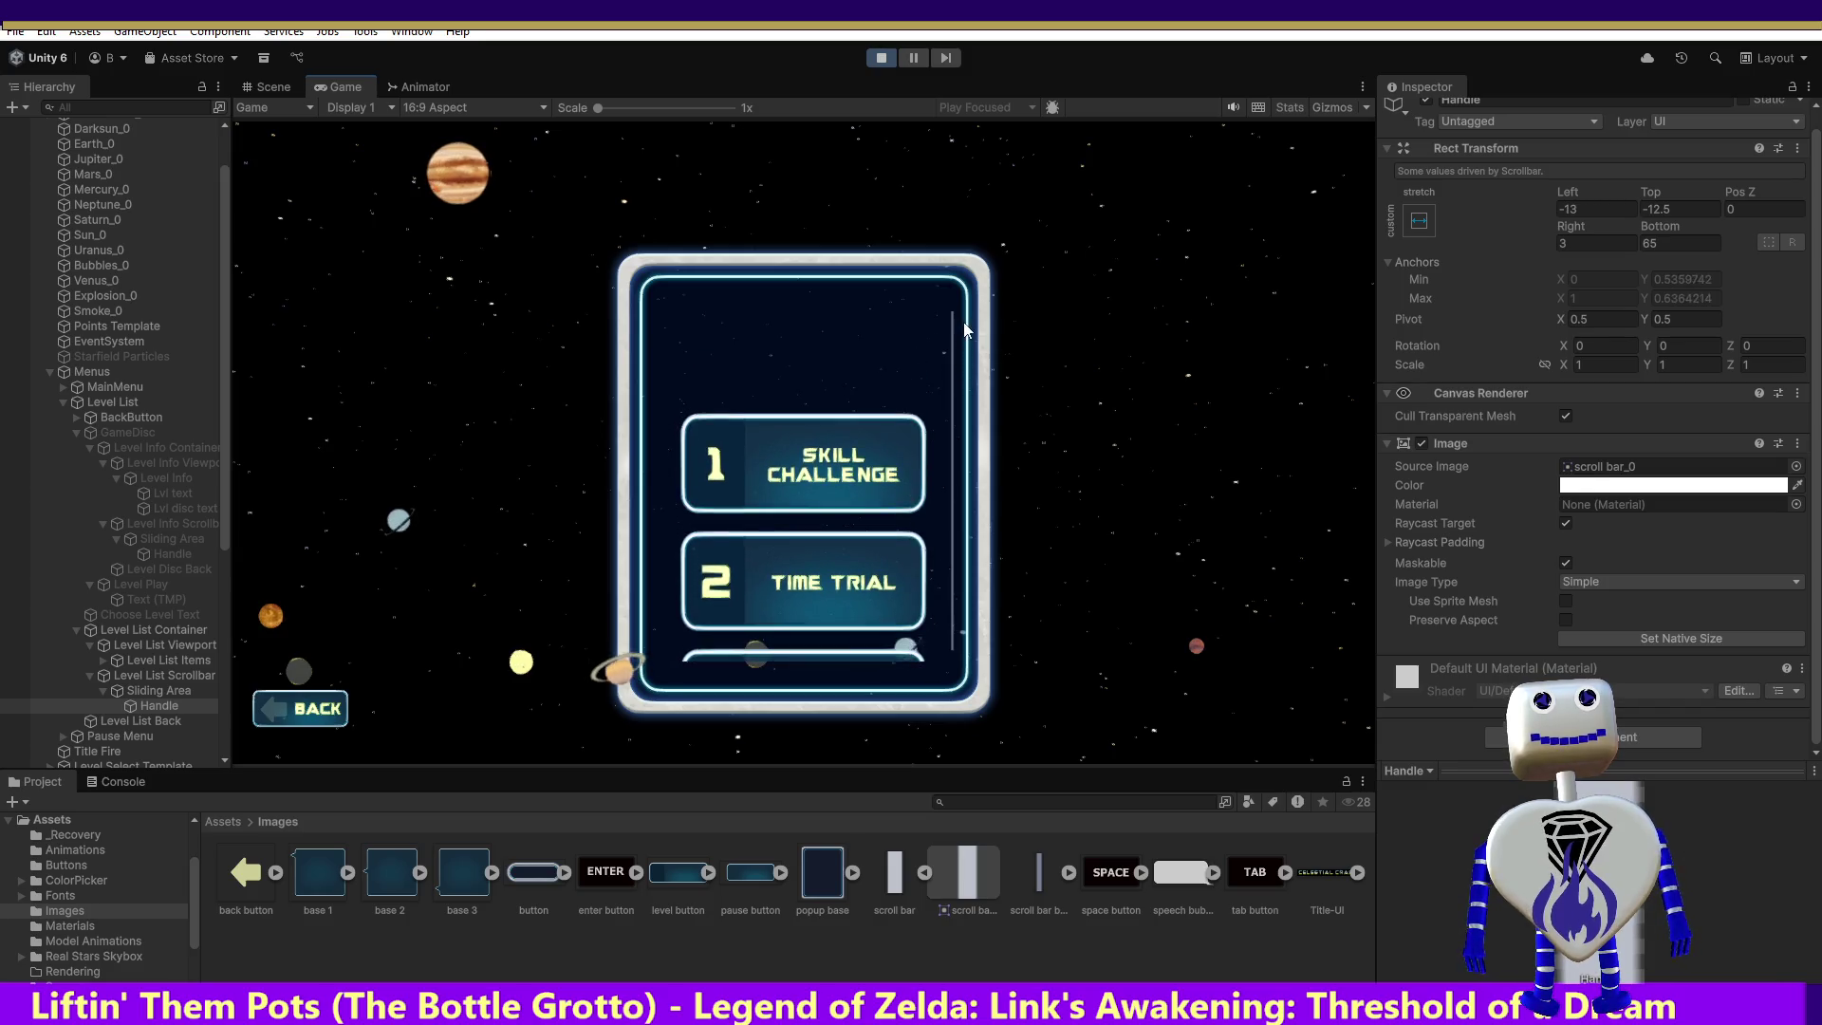
{"action": "left_click", "coordinate": [197, 558]}
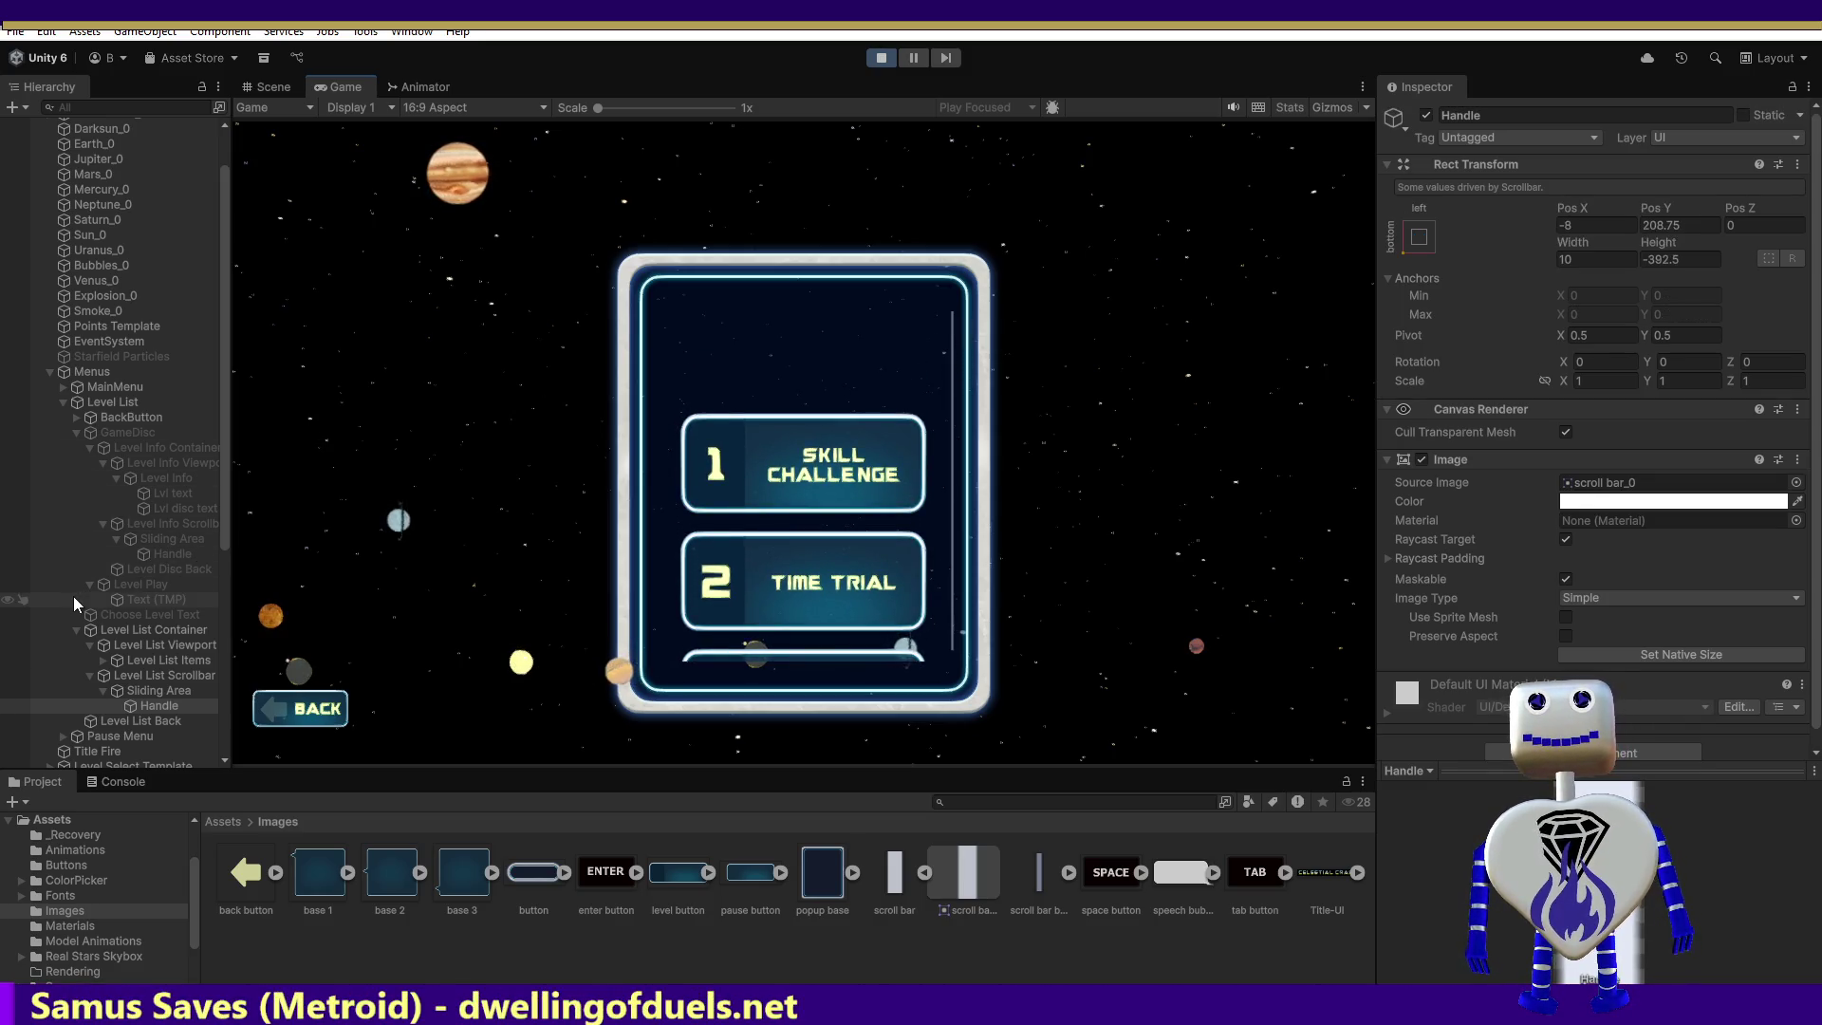
Step: Review Level List Container, Viewport, Items padding and Scrollbar settings, then restart Play mode
{"action": "left_click", "coordinate": [137, 630]}
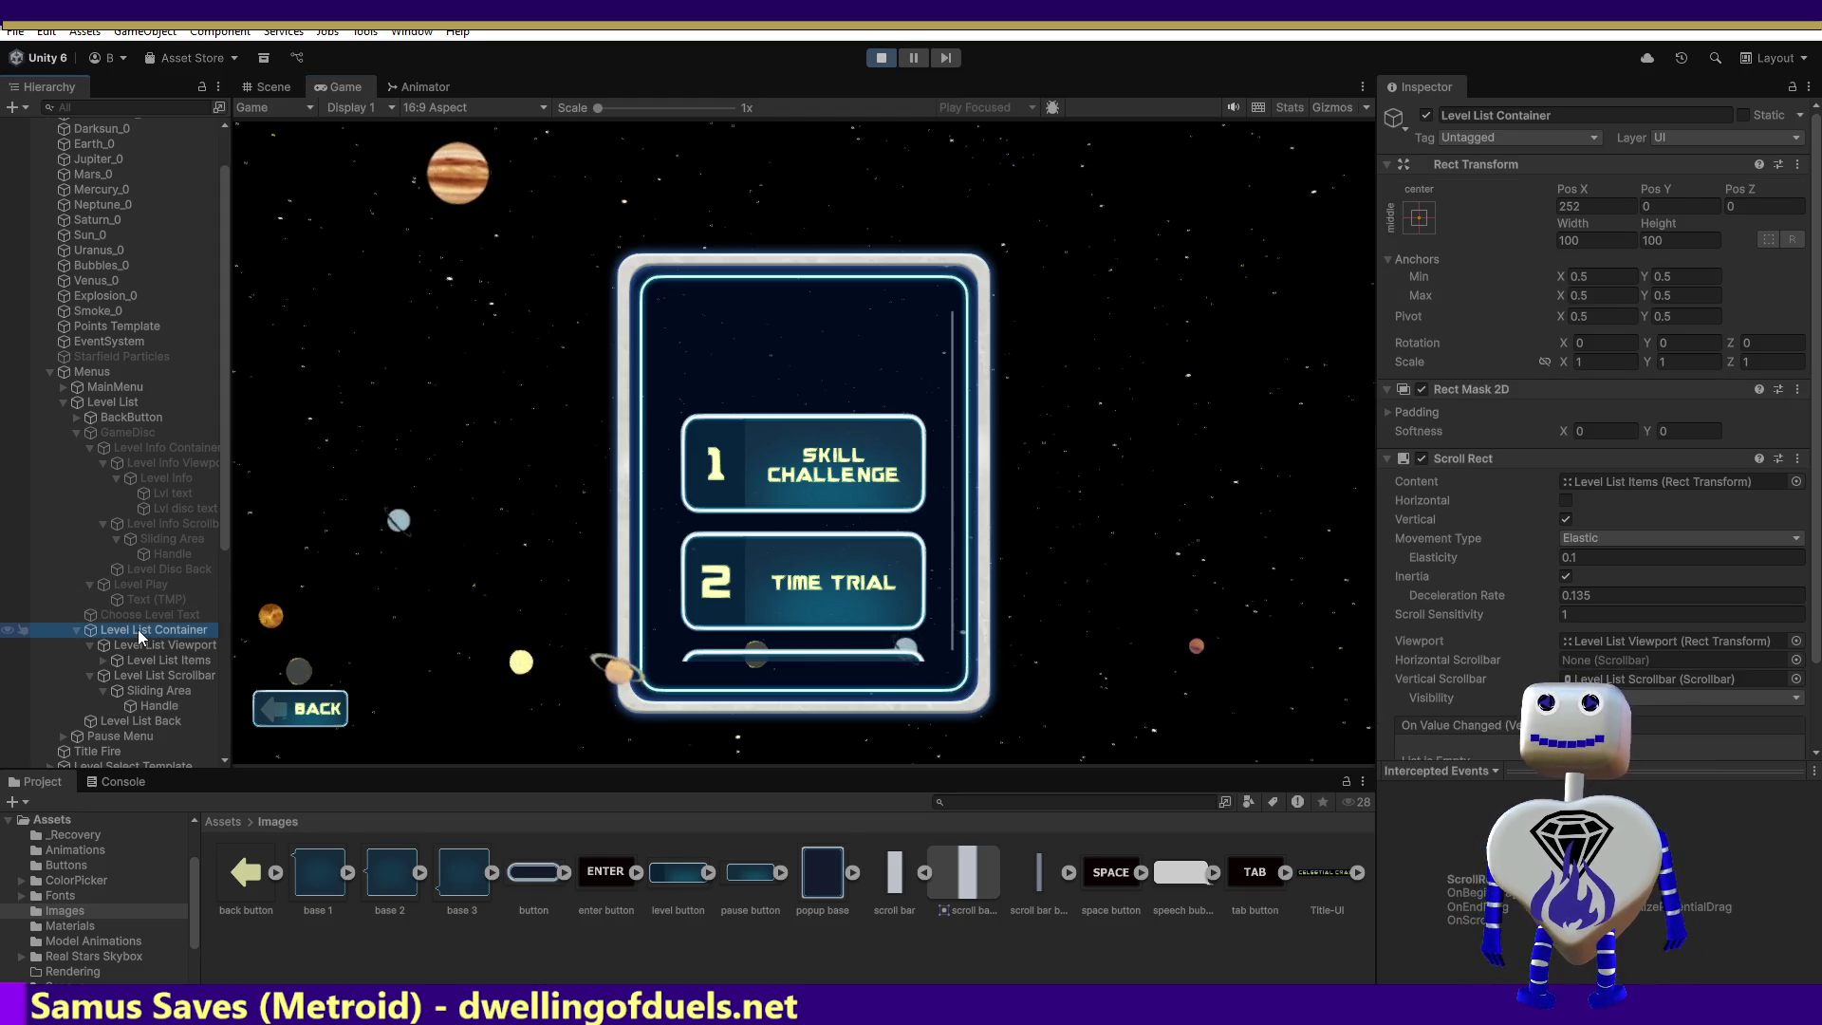
{"action": "left_click", "coordinate": [140, 646]}
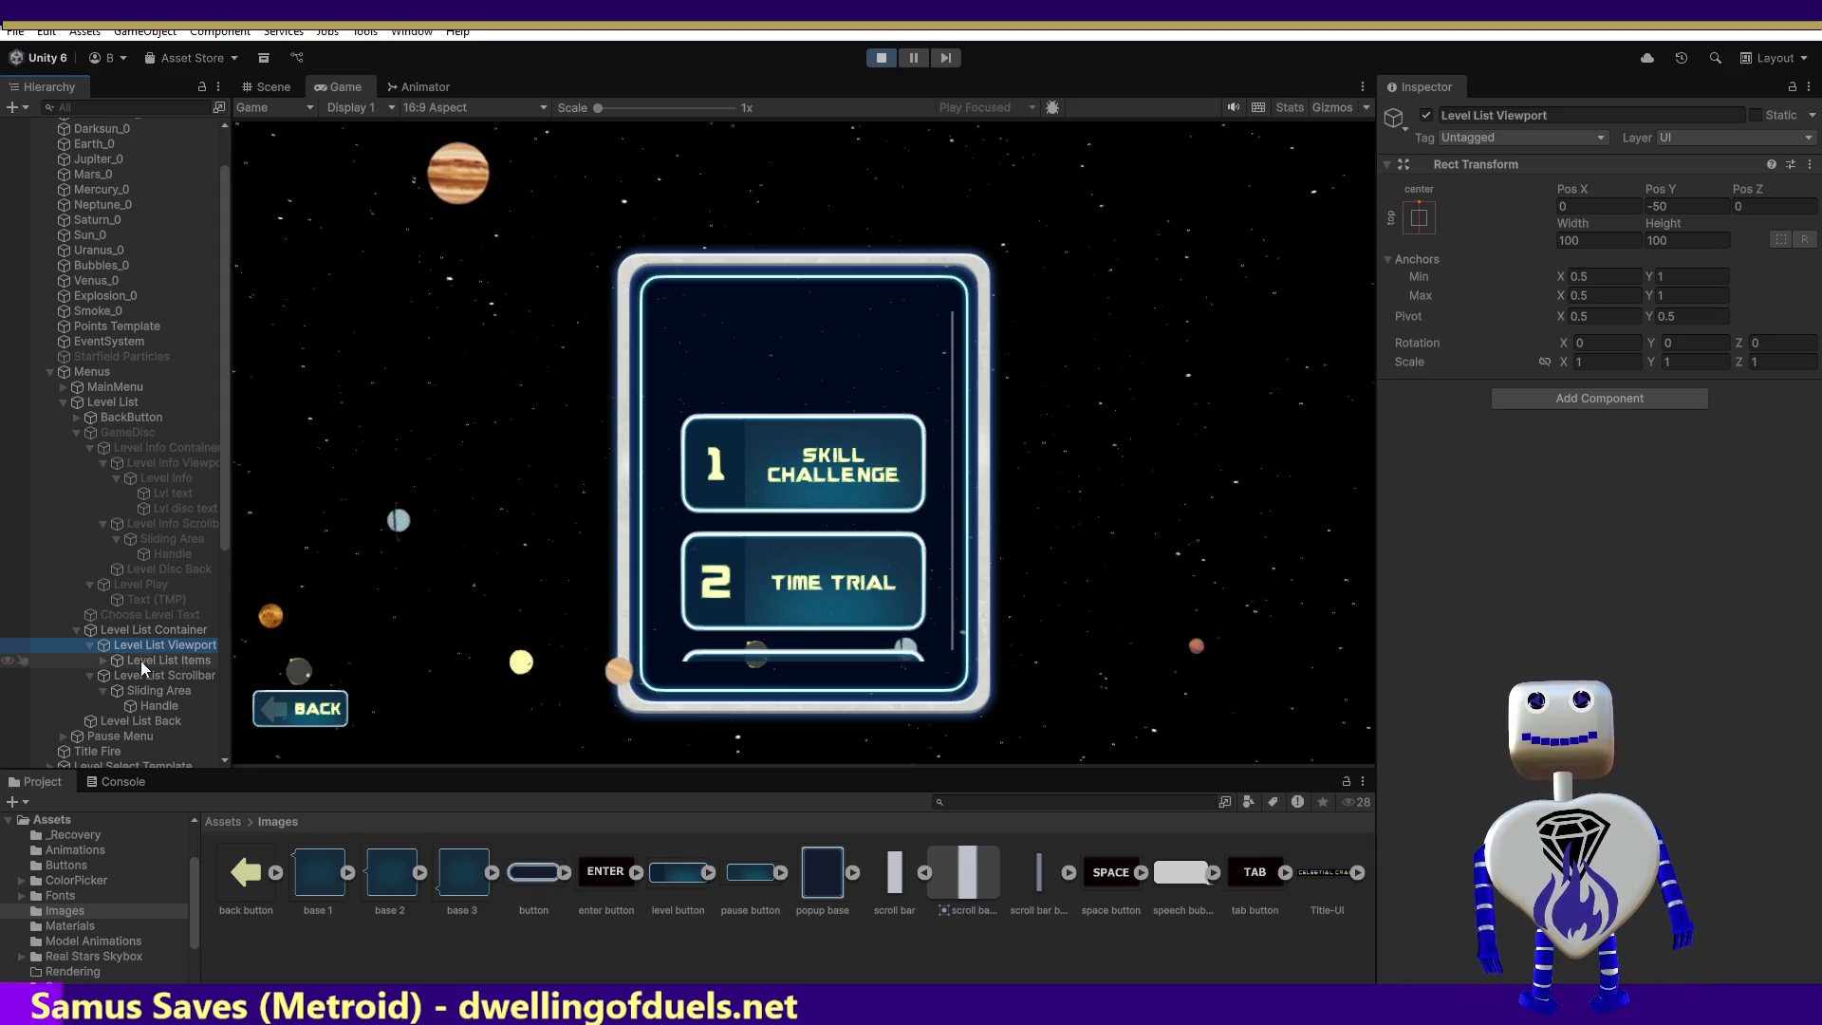
{"action": "left_click", "coordinate": [140, 661]}
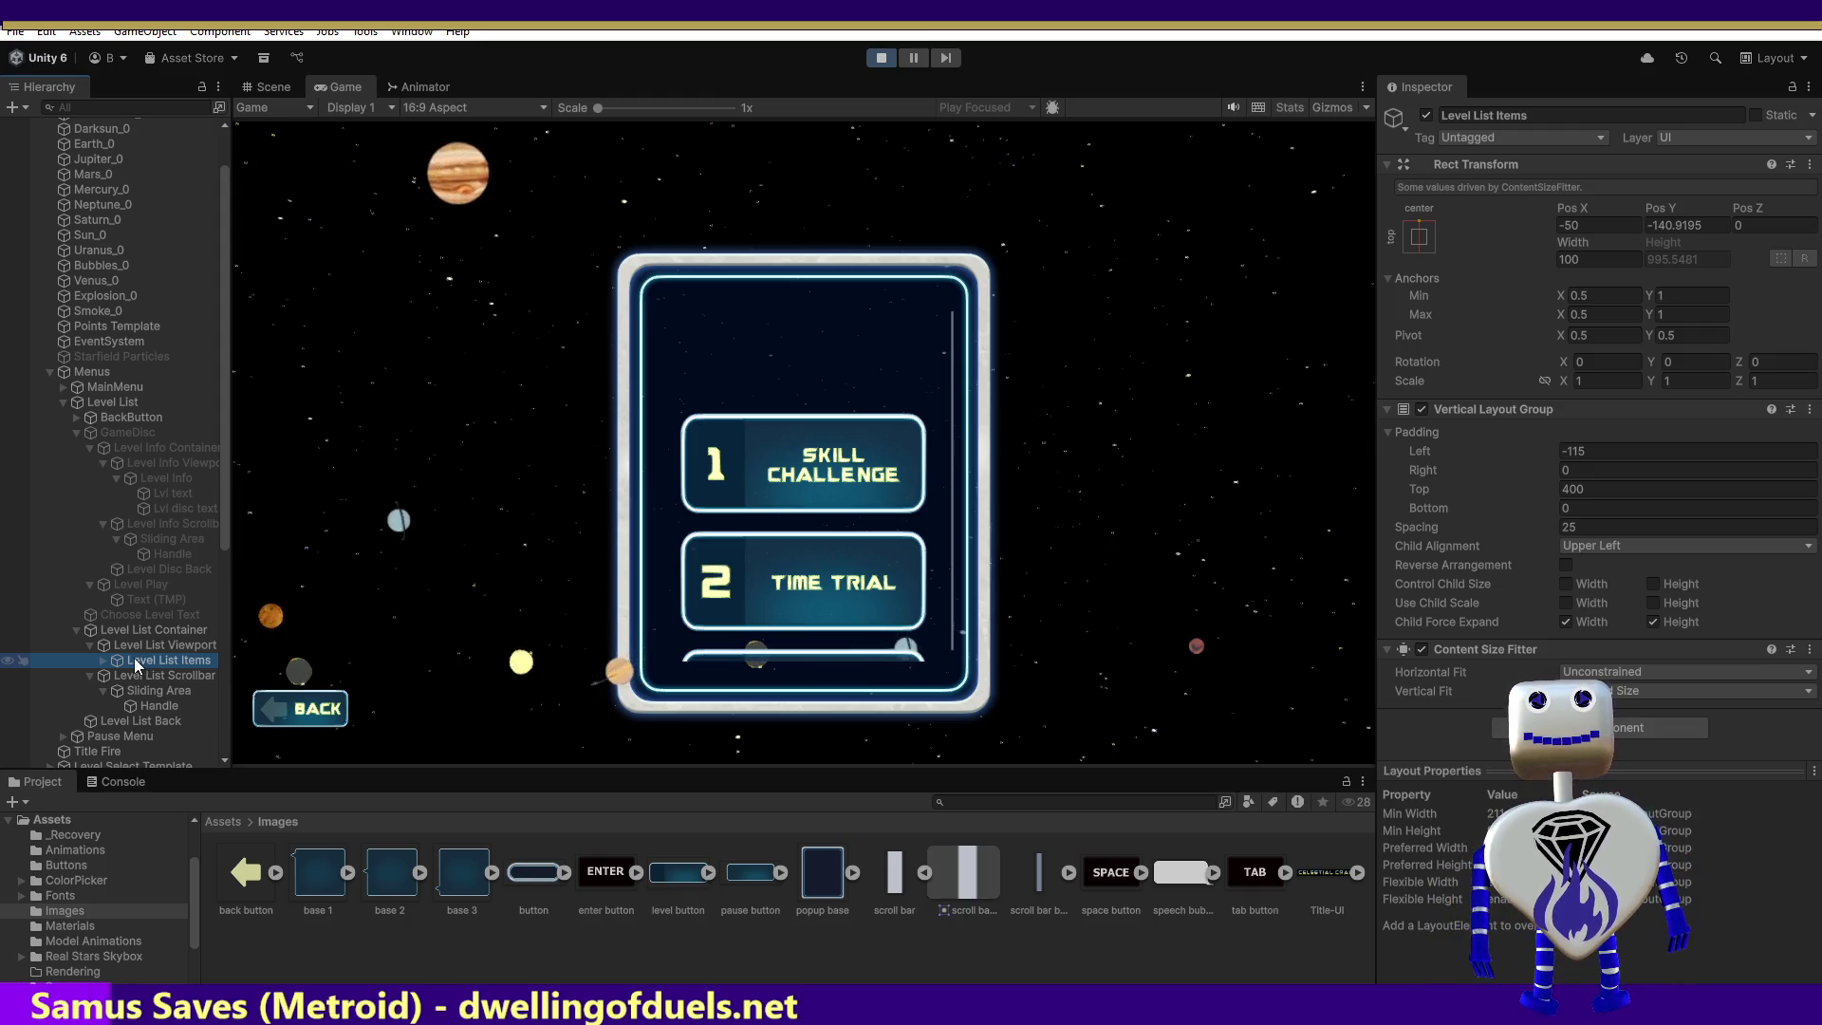
{"action": "left_click", "coordinate": [133, 674]}
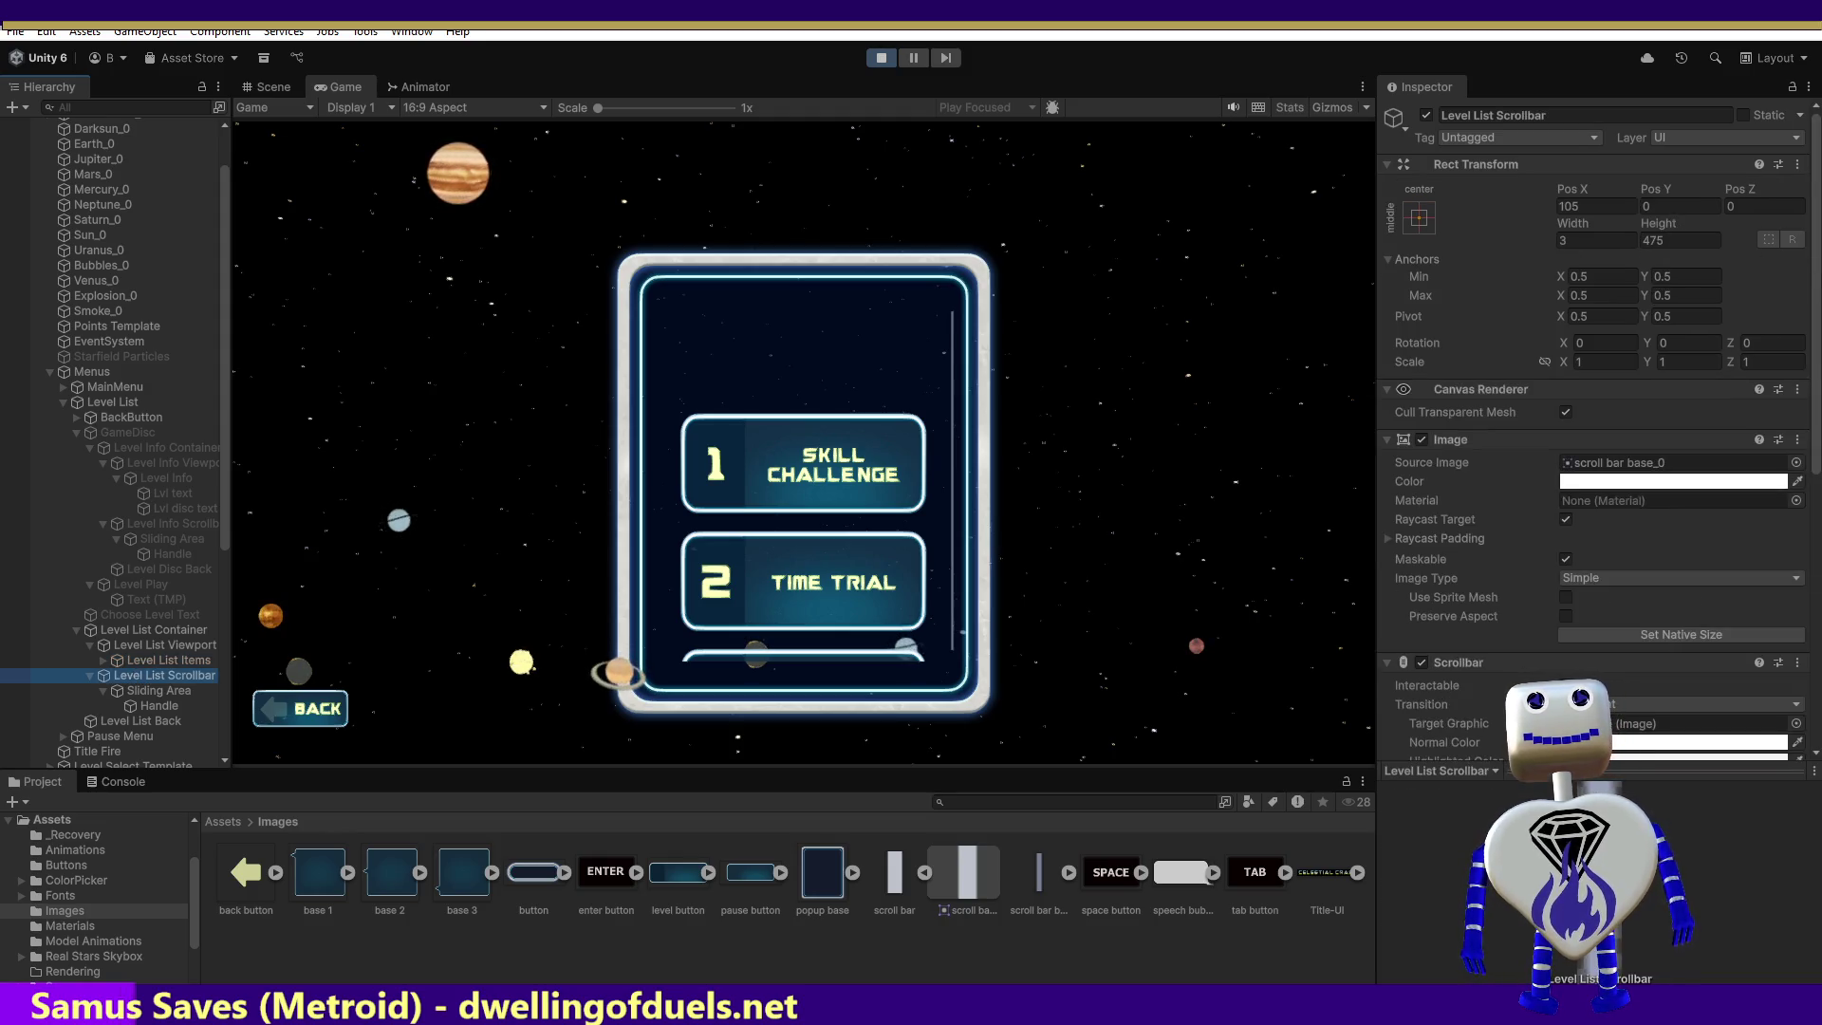
{"action": "left_click", "coordinate": [882, 58]}
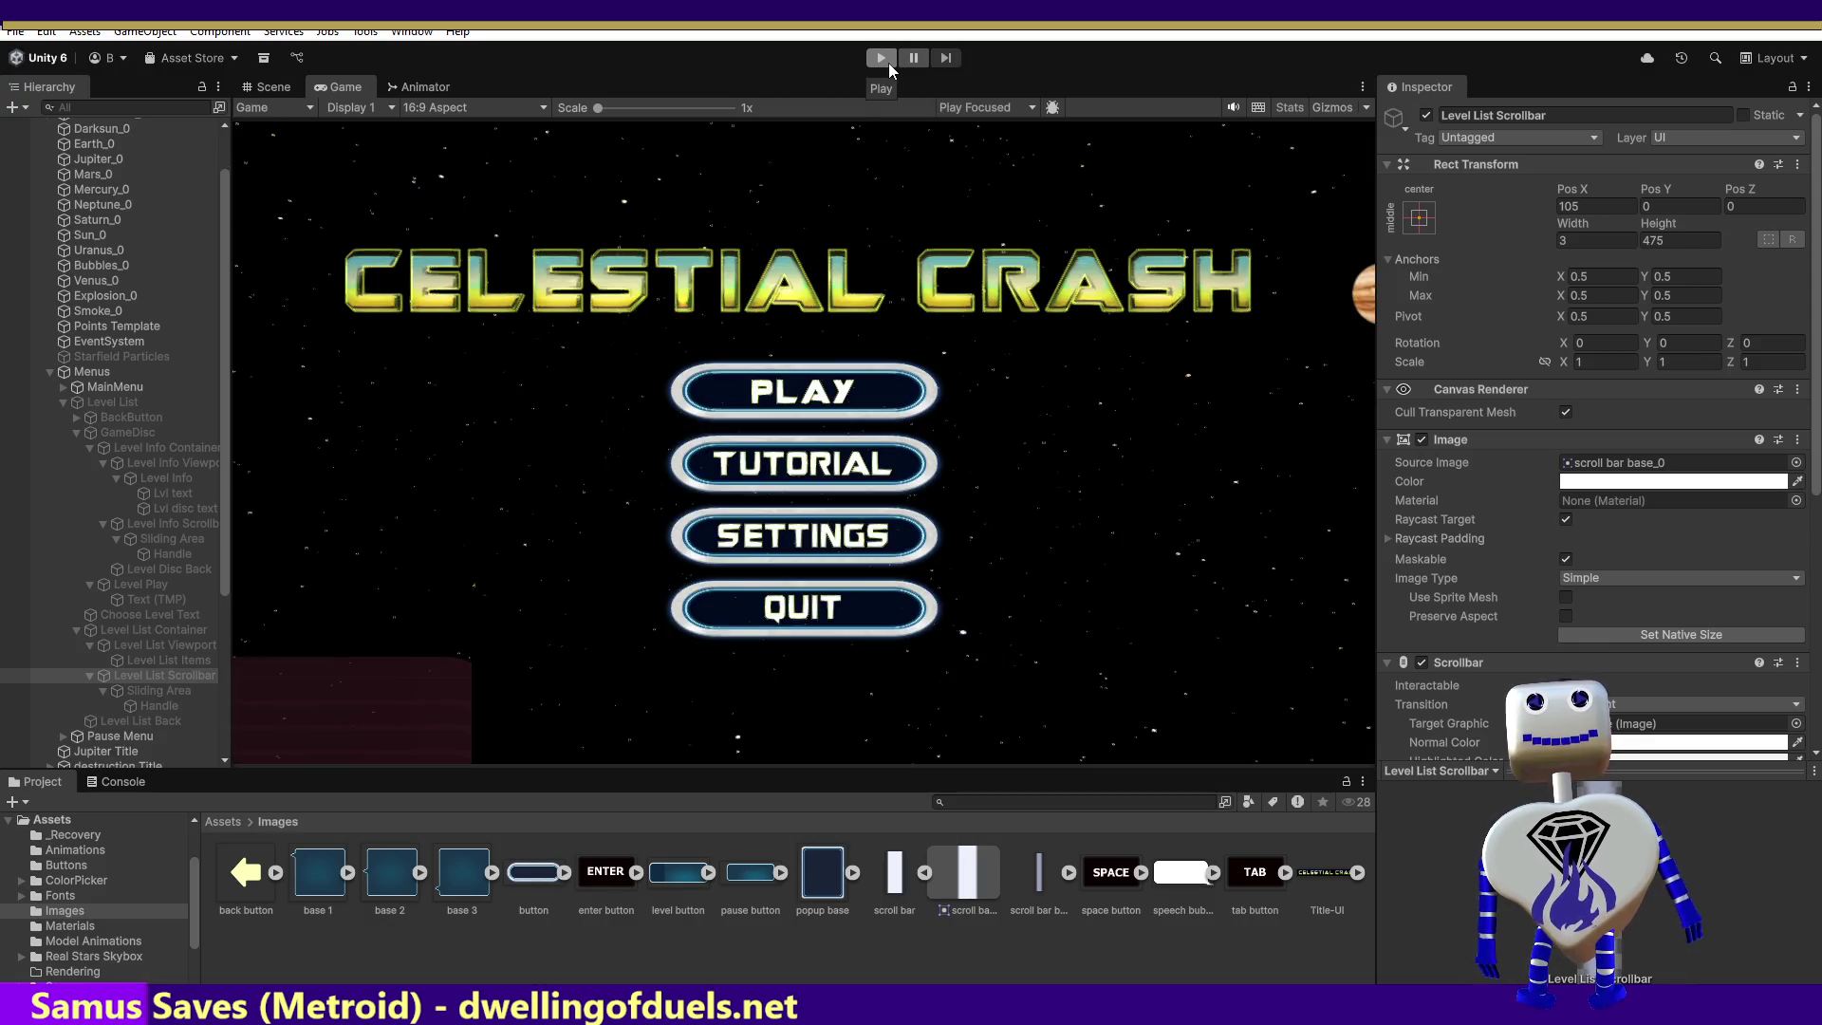
{"action": "left_click", "coordinate": [888, 62]}
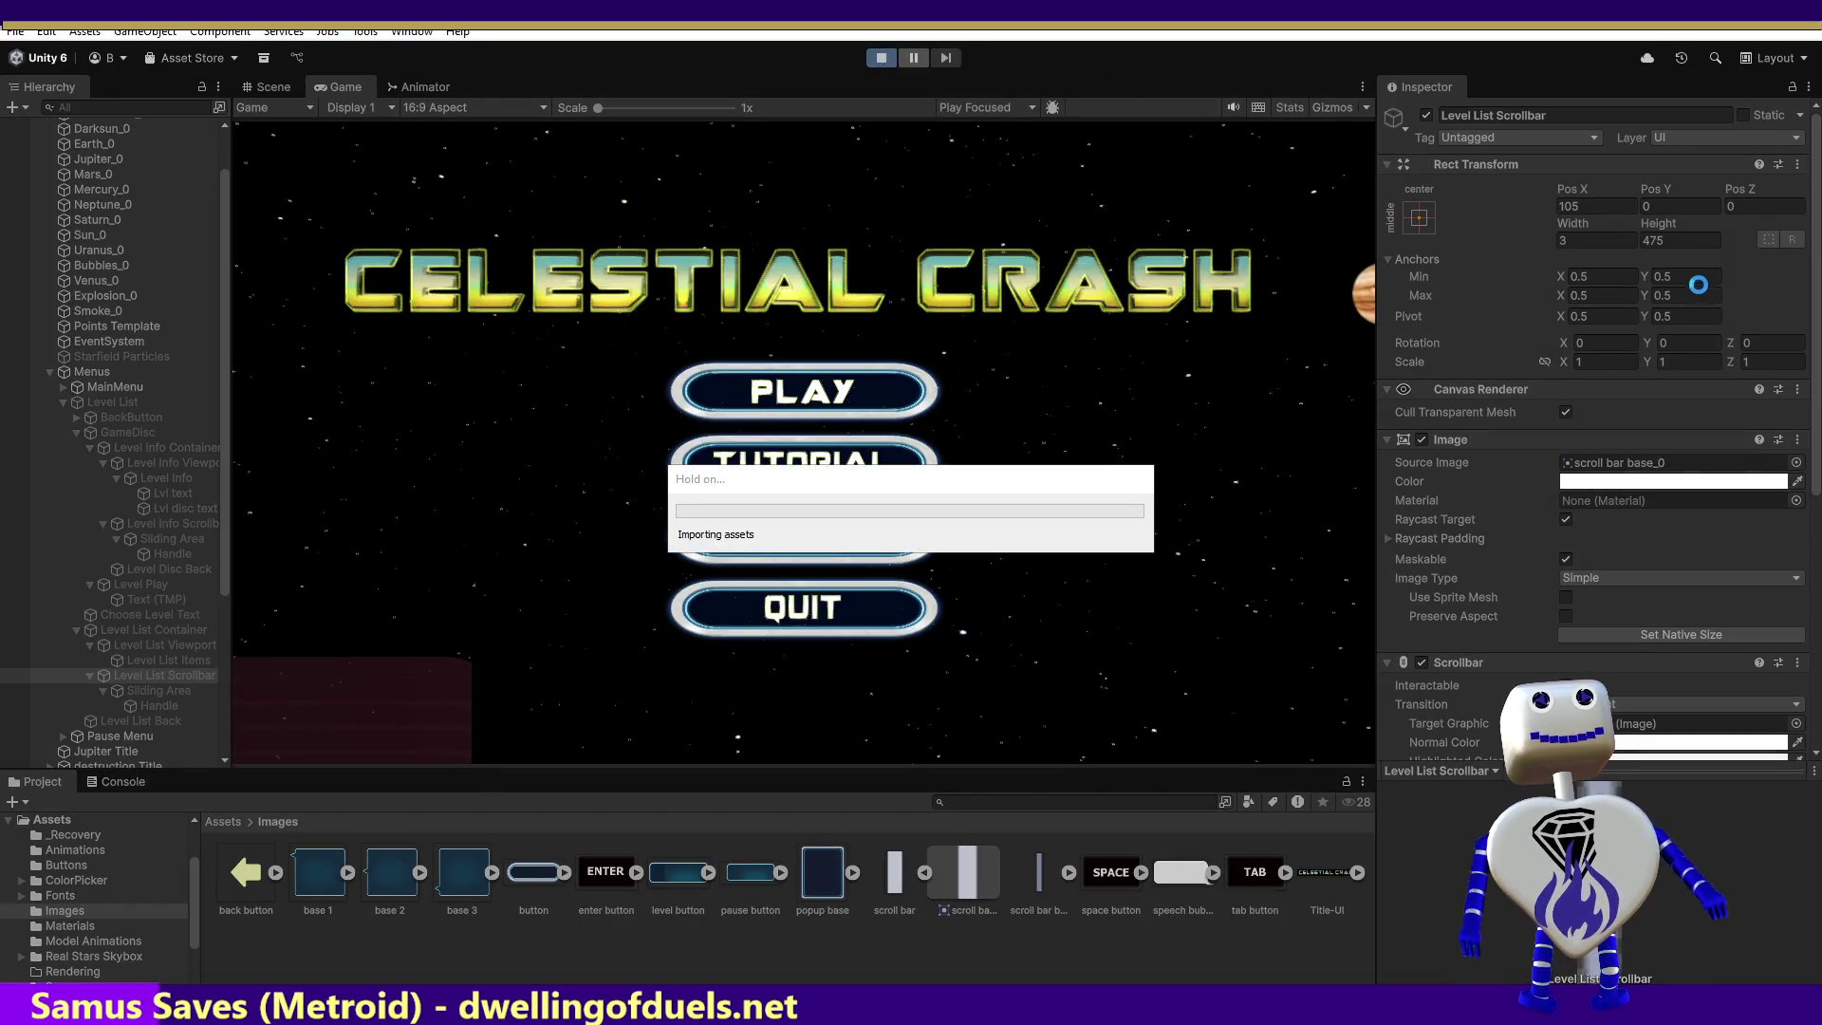
Step: Set the Level List Scrollbar's height to 900
{"action": "left_click", "coordinate": [1677, 239]}
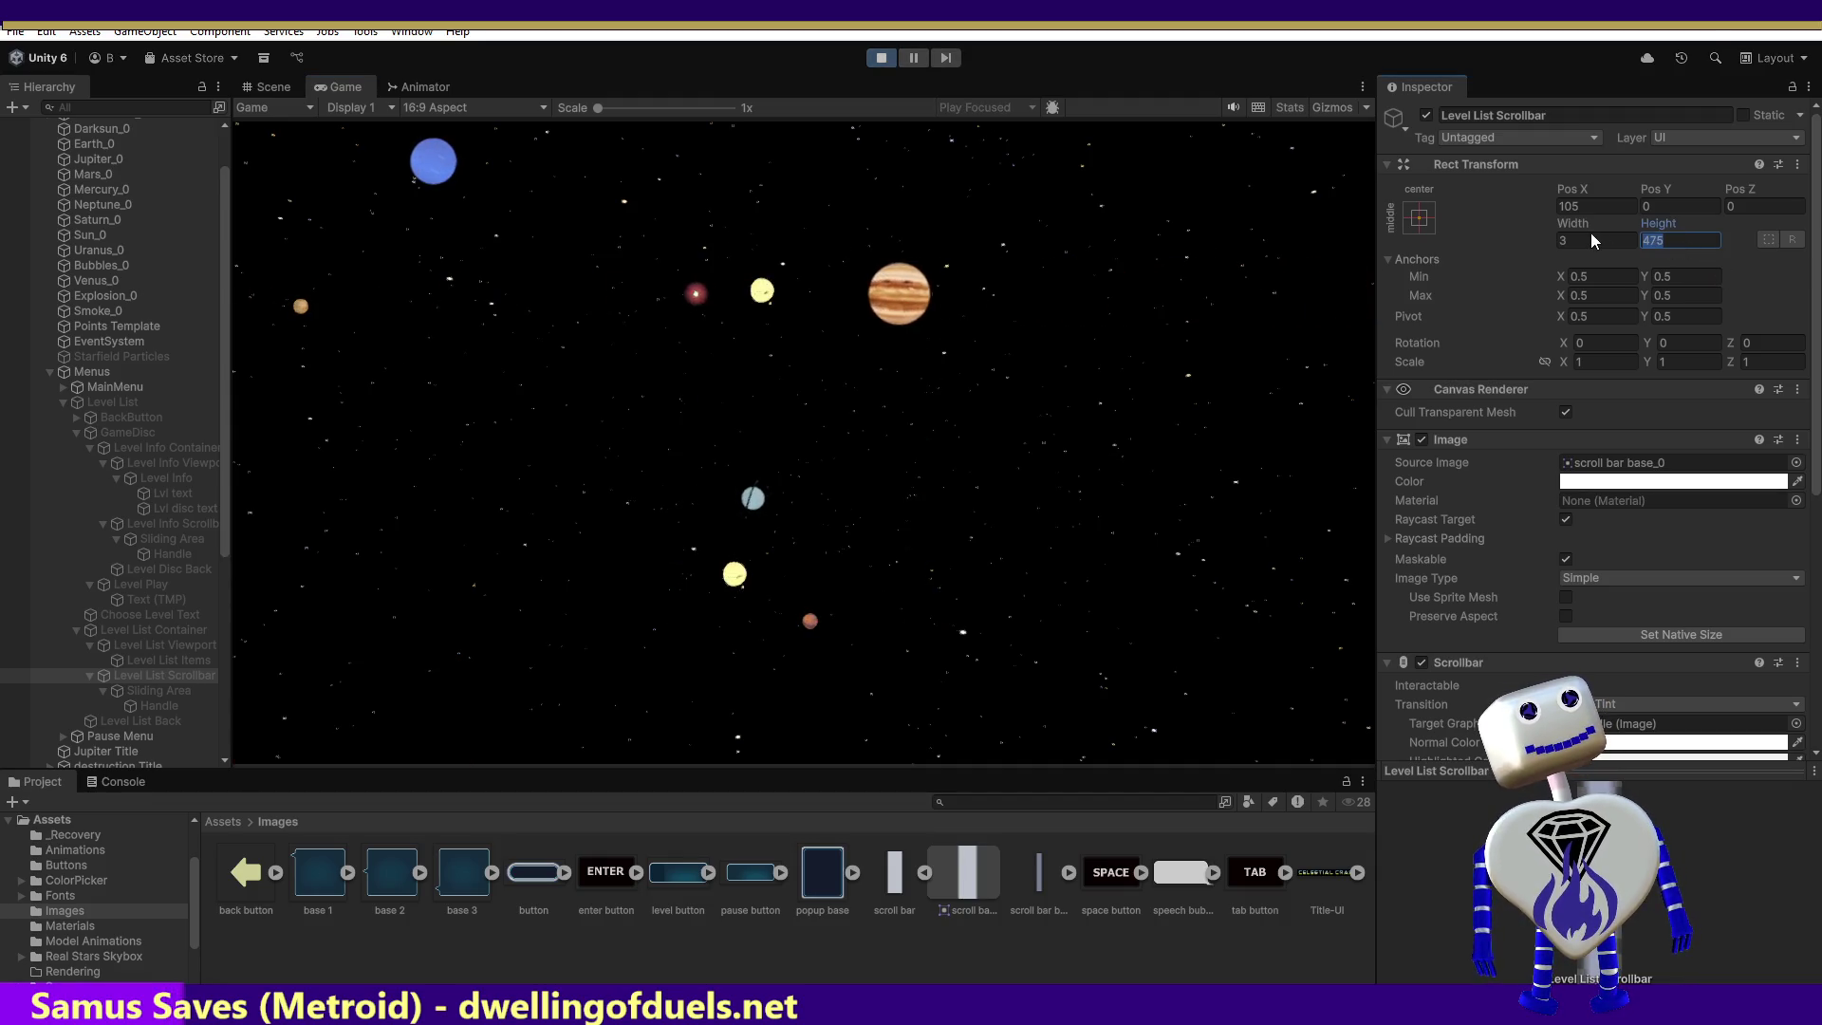
{"action": "type", "text": "900"}
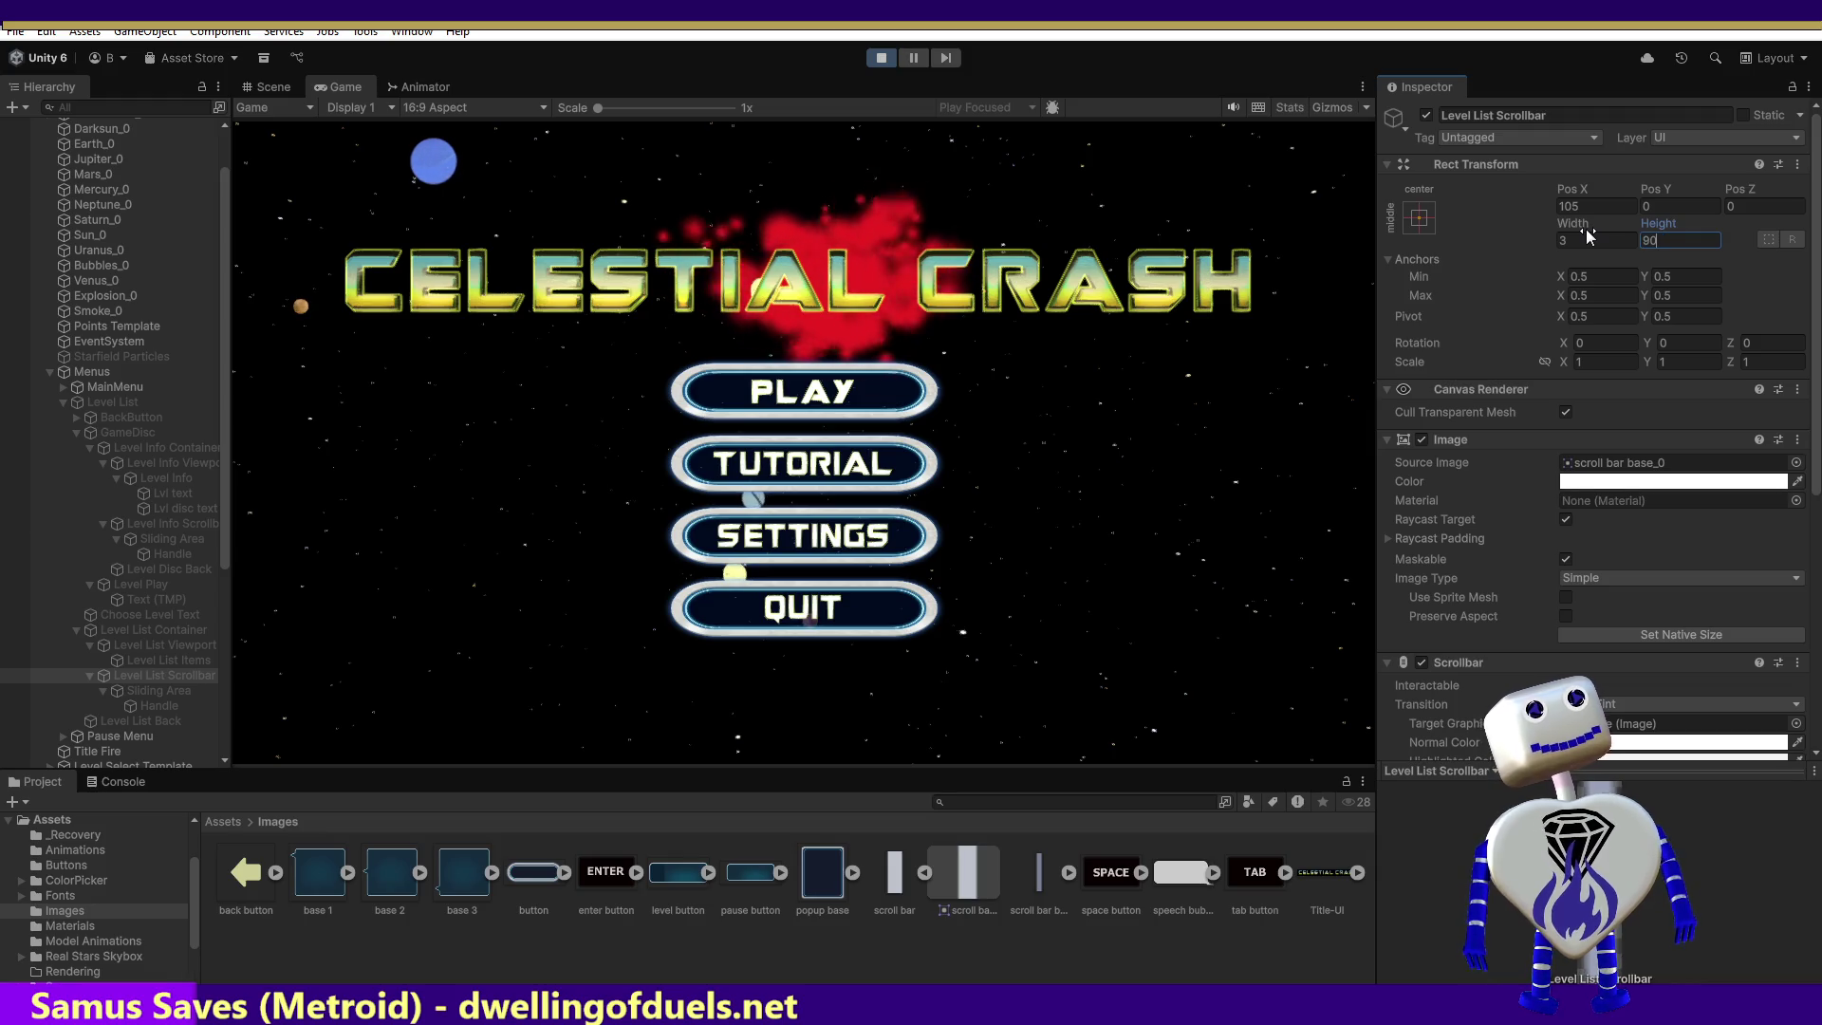
{"action": "left_click", "coordinate": [789, 393]}
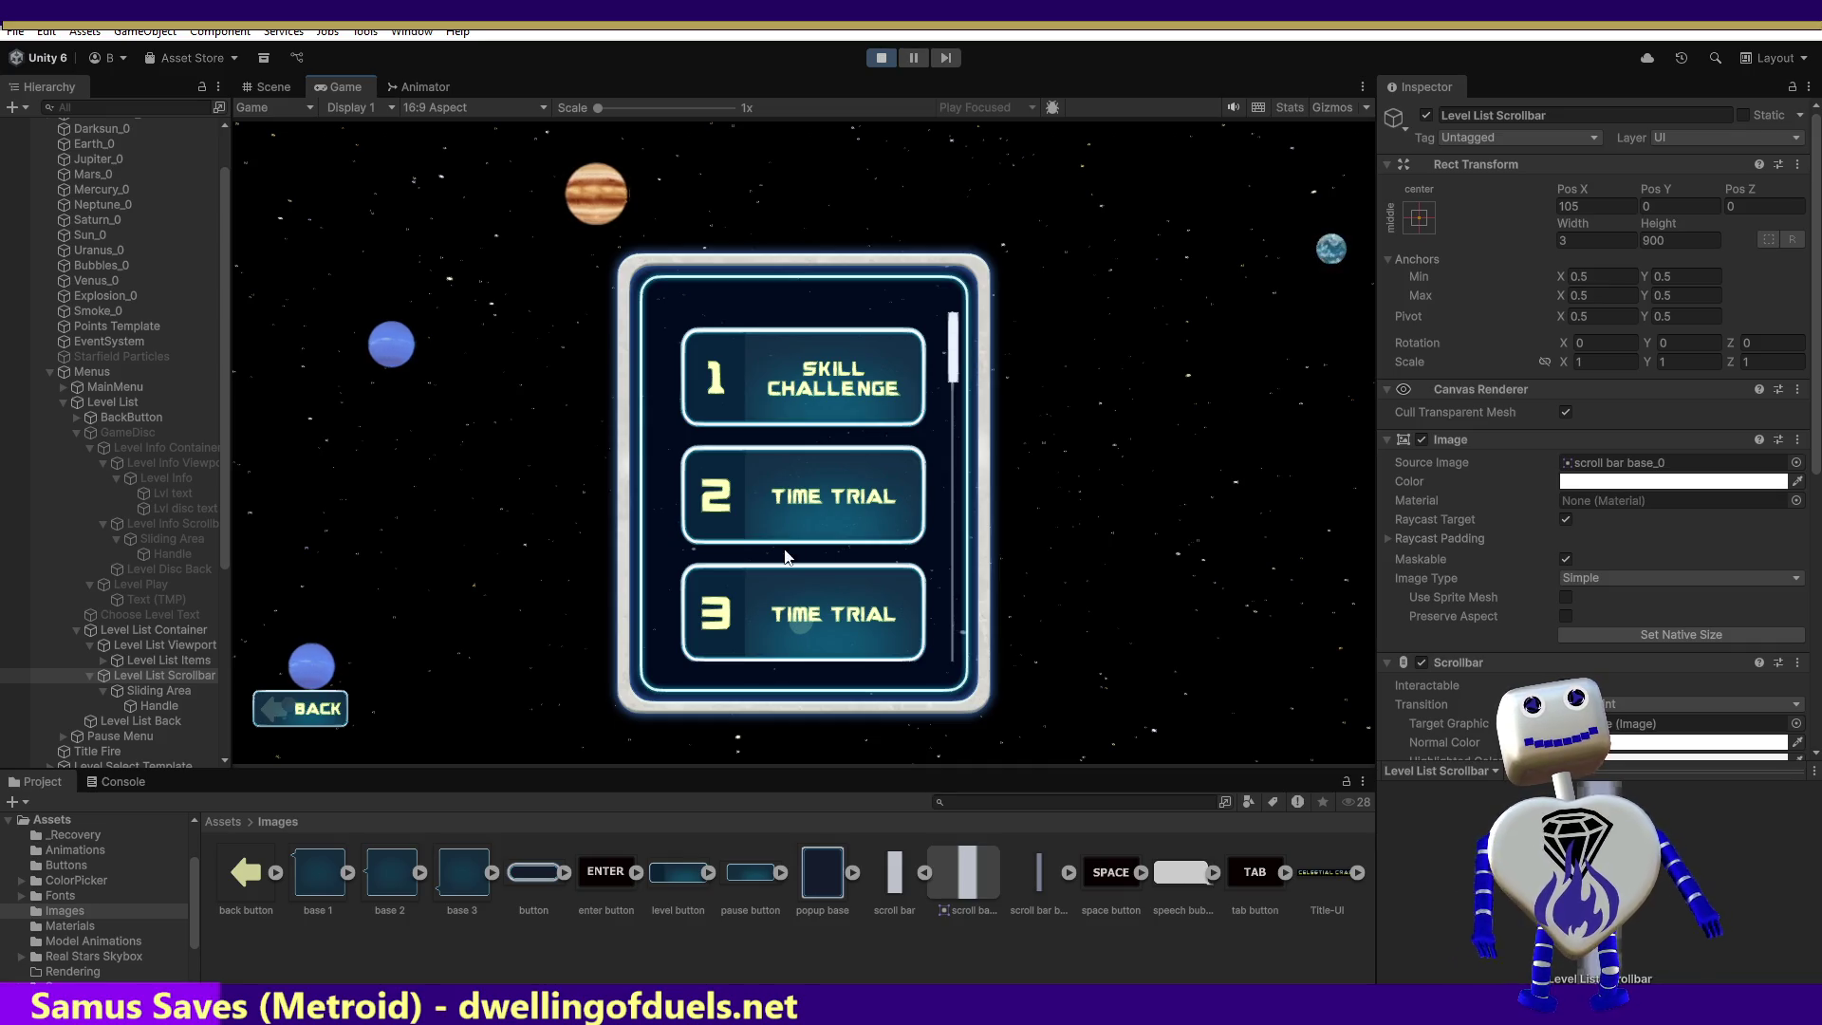
Step: Shrink the scrollbar Size to 0.054, test the handle in the game, then restart Play mode
{"action": "scroll", "coordinate": [1683, 492], "scroll_direction": "down", "scroll_amount": 10}
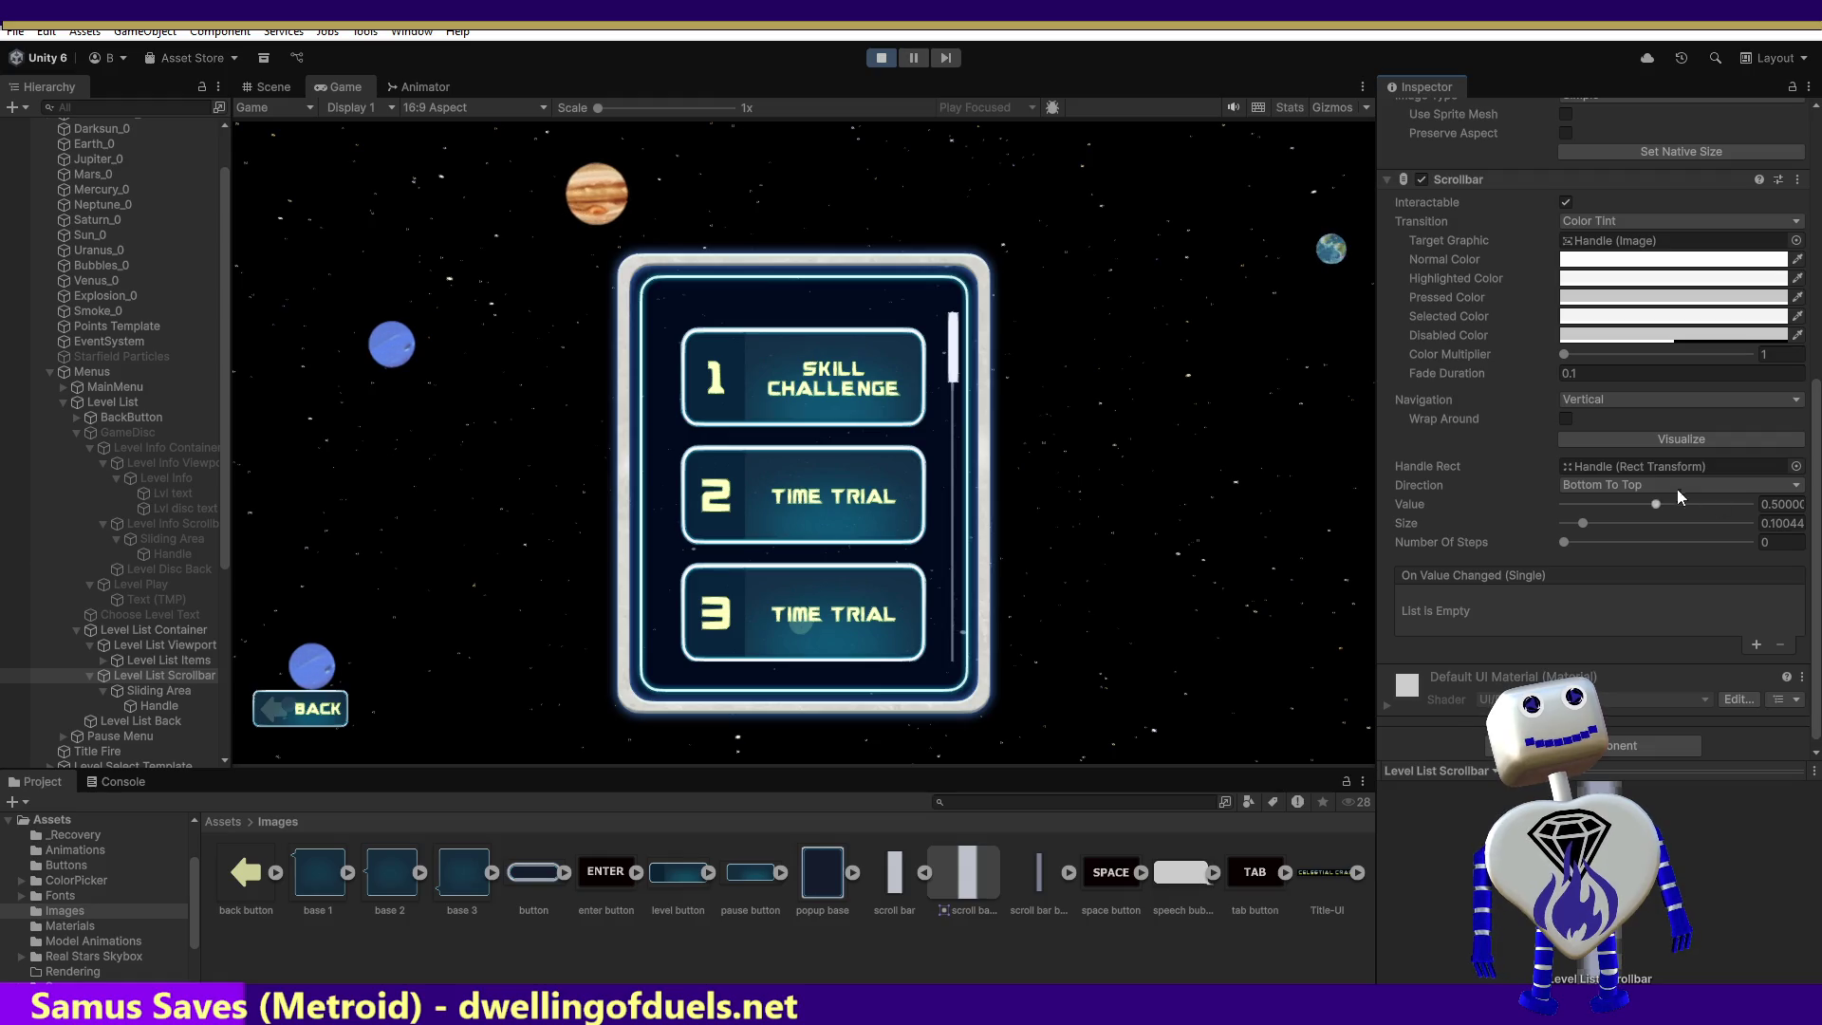
{"action": "left_click_drag", "start_coordinate": [1584, 528], "coordinate": [1576, 527]}
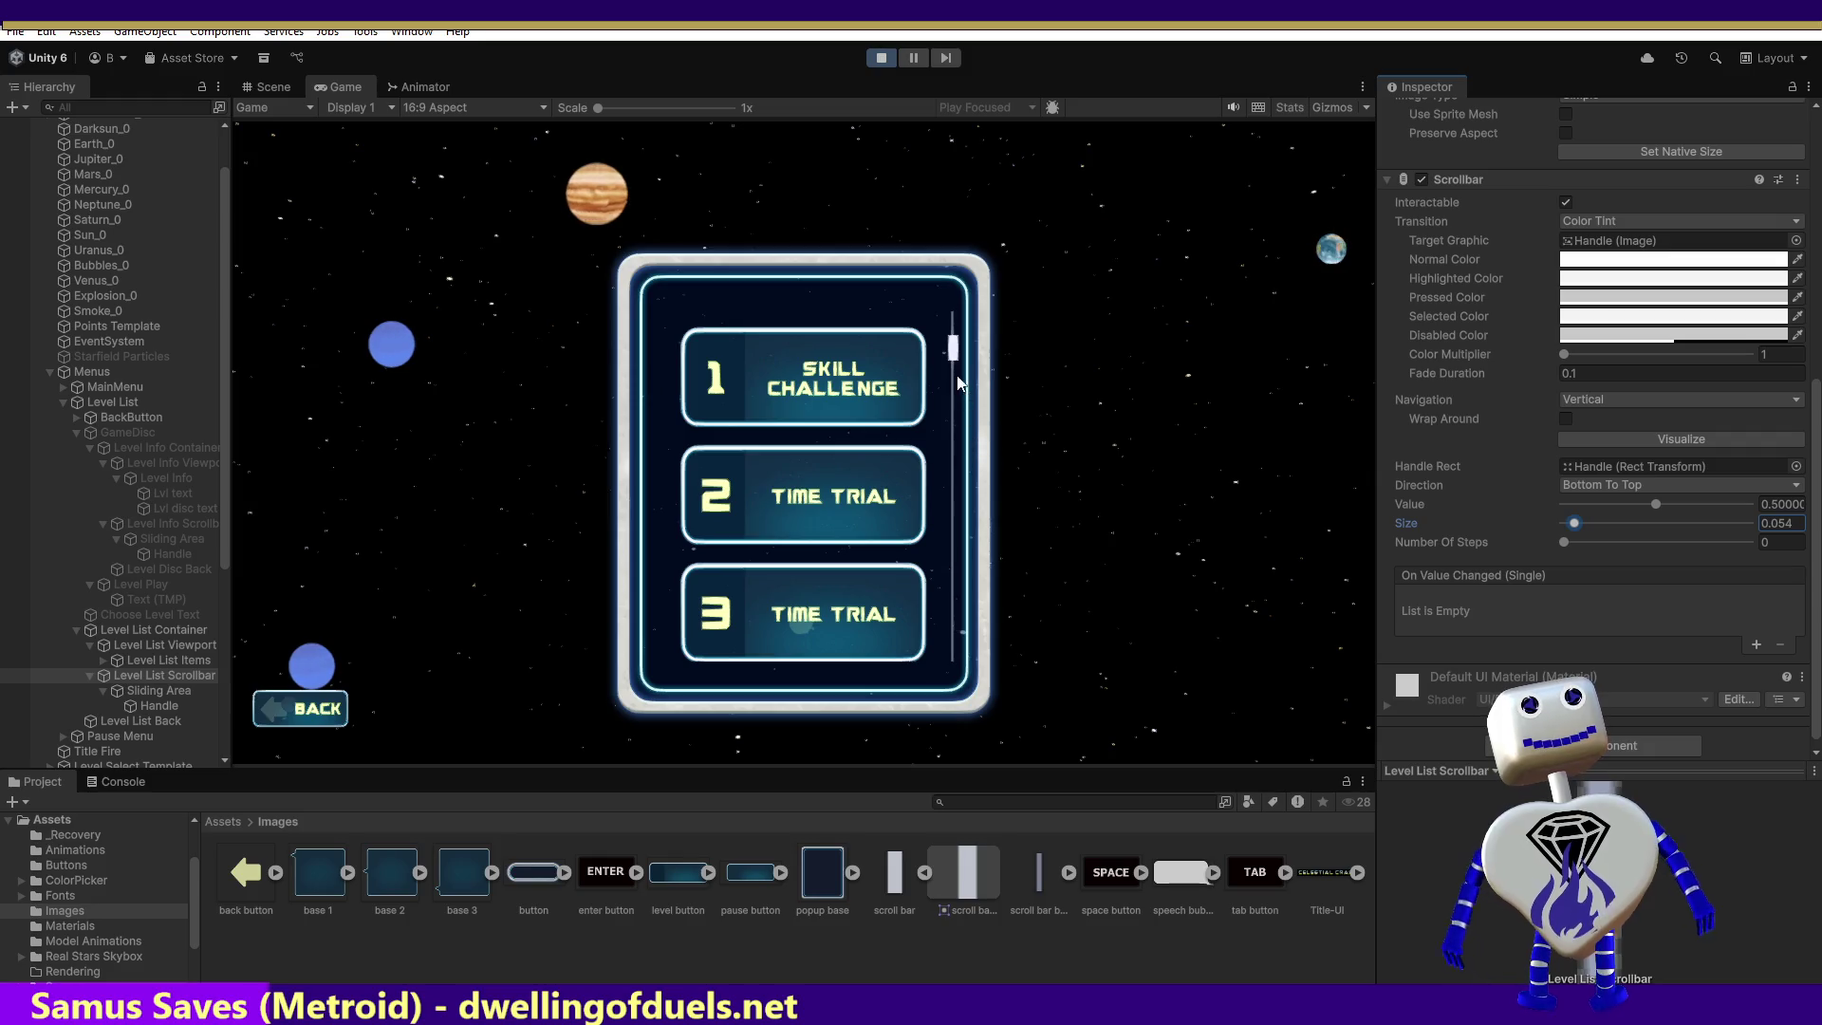
{"action": "mouse_move", "coordinate": [957, 355]}
{"action": "left_mouse_down"}
{"action": "mouse_move", "coordinate": [955, 337]}
{"action": "mouse_move", "coordinate": [963, 742]}
{"action": "mouse_move", "coordinate": [1017, 532]}
{"action": "mouse_move", "coordinate": [1075, 41]}
{"action": "left_mouse_up"}
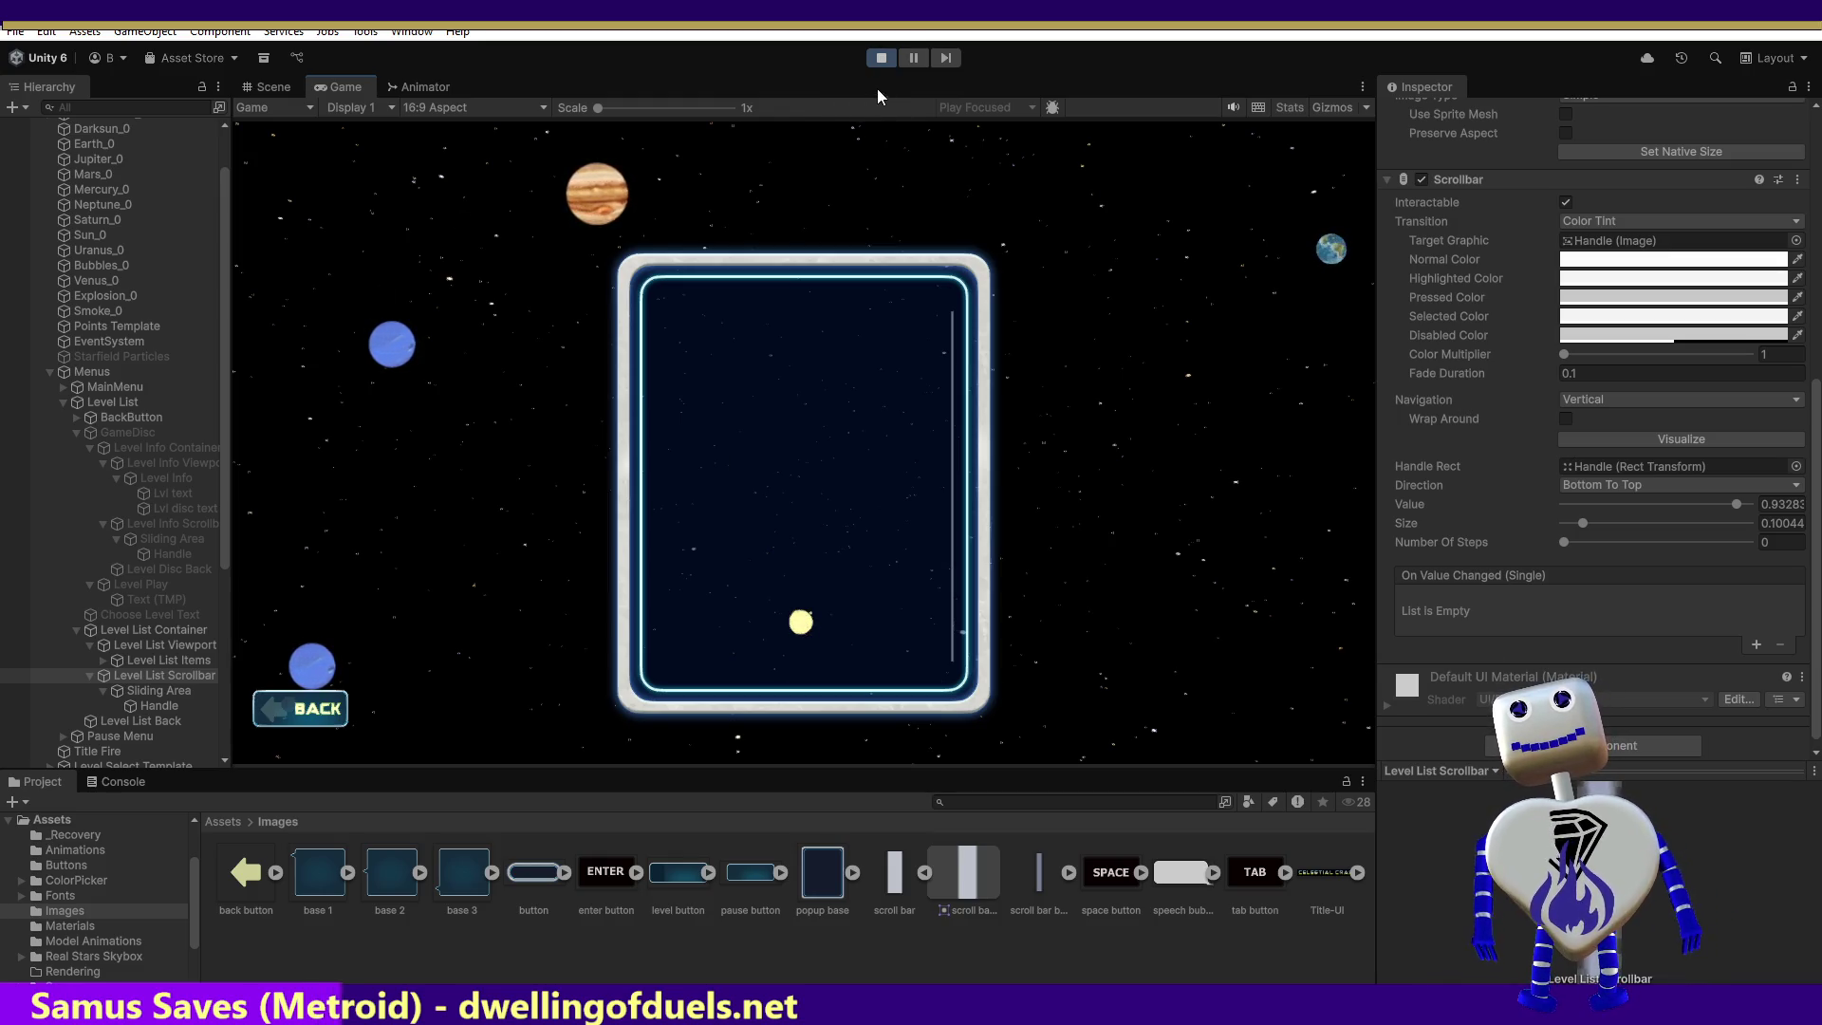
{"action": "left_click", "coordinate": [881, 58]}
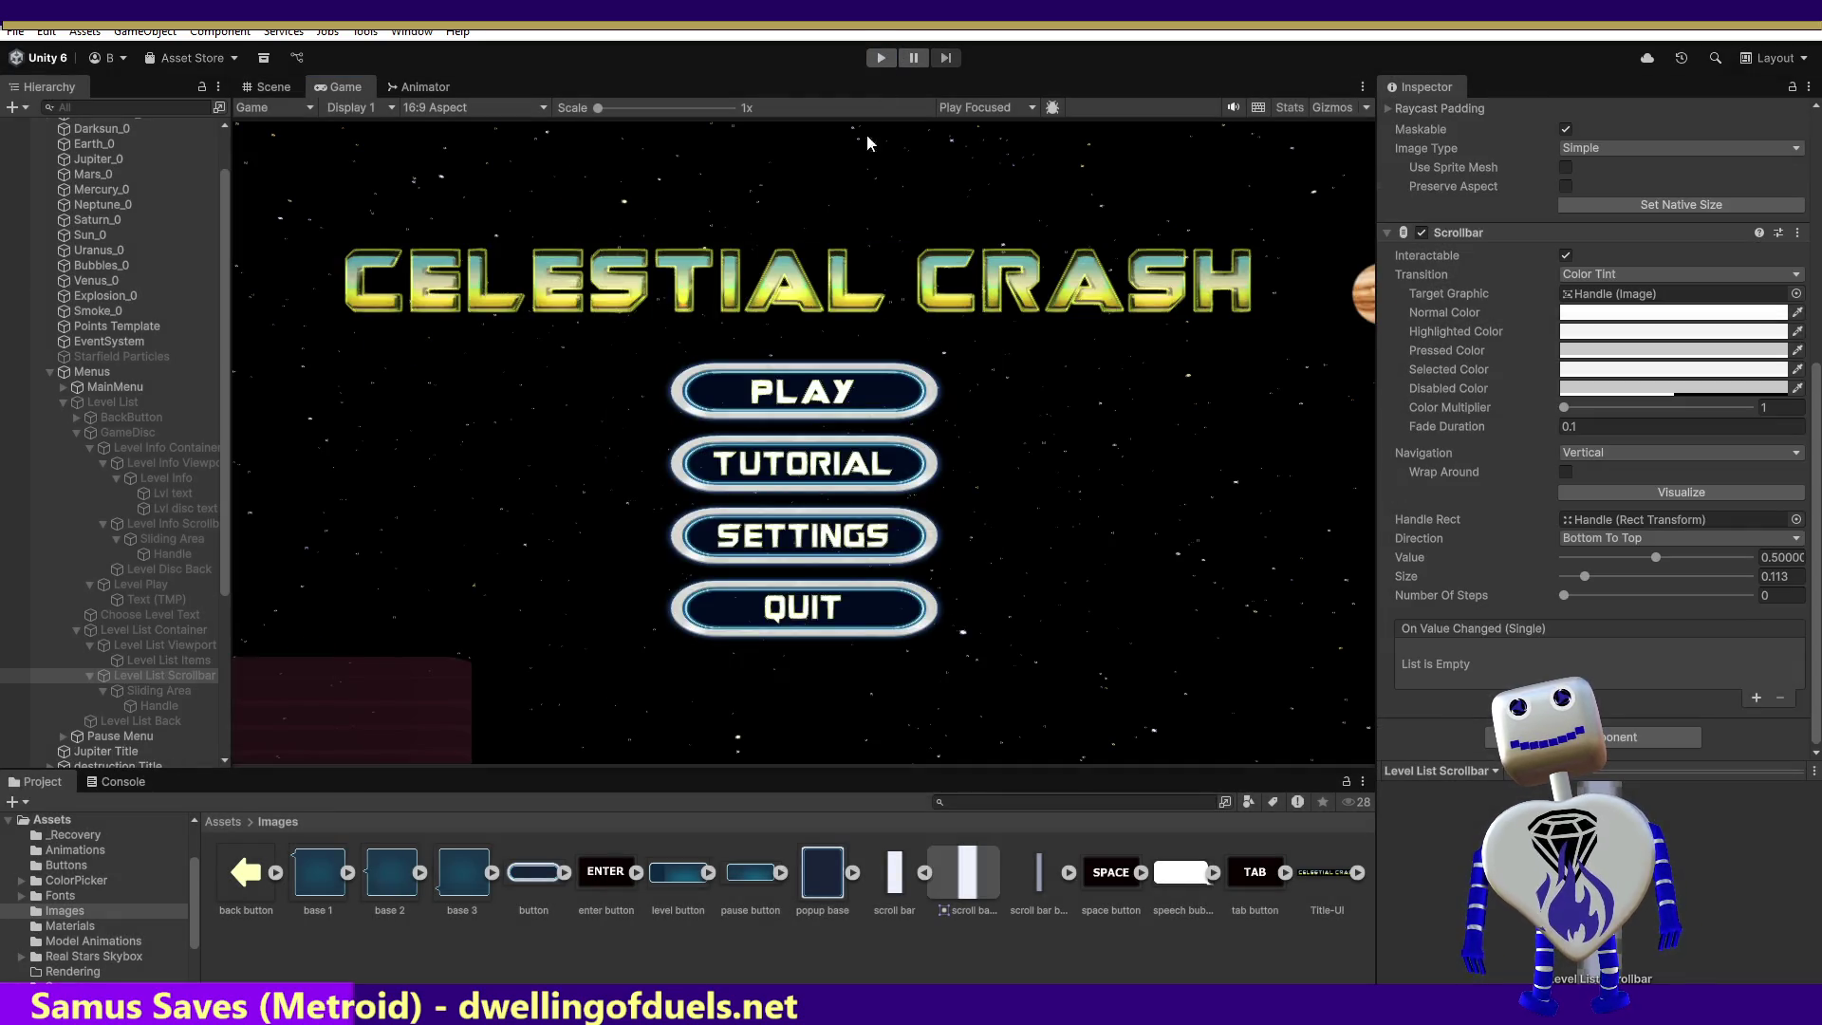
{"action": "left_click", "coordinate": [879, 59]}
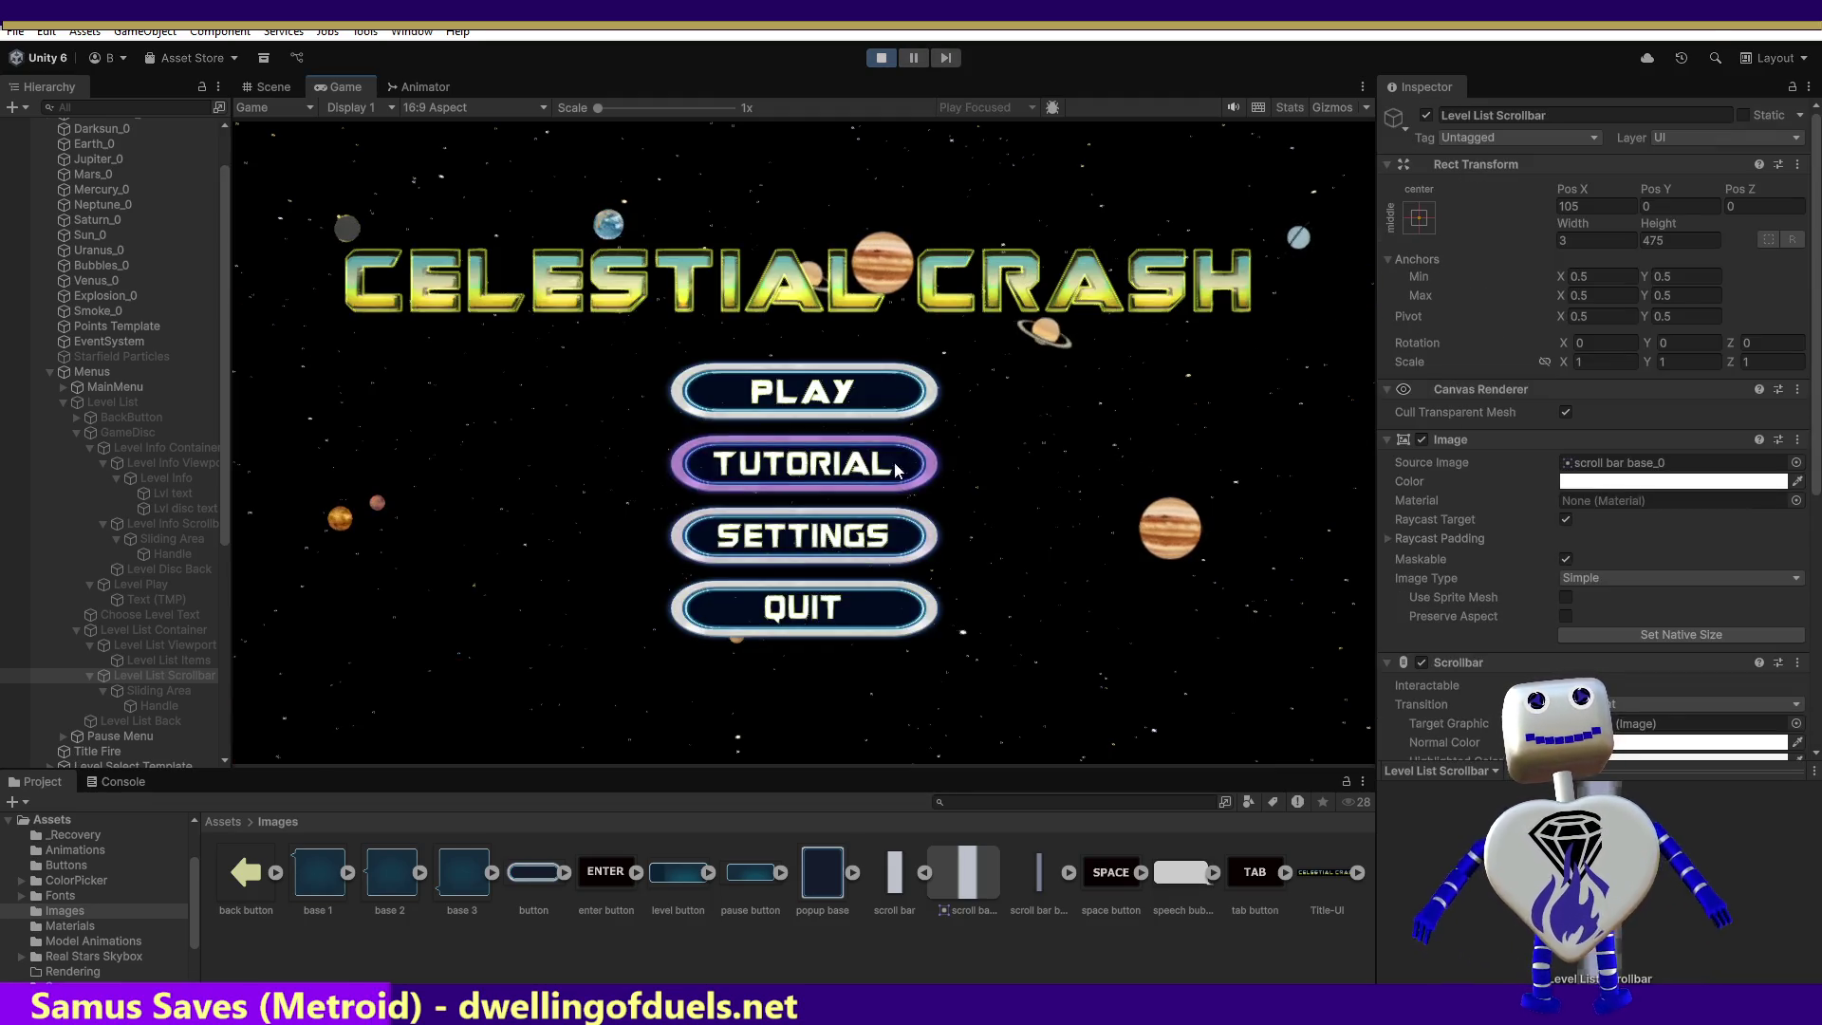
Step: Open the level-select list in the running game and scroll through it
{"action": "left_click", "coordinate": [860, 406]}
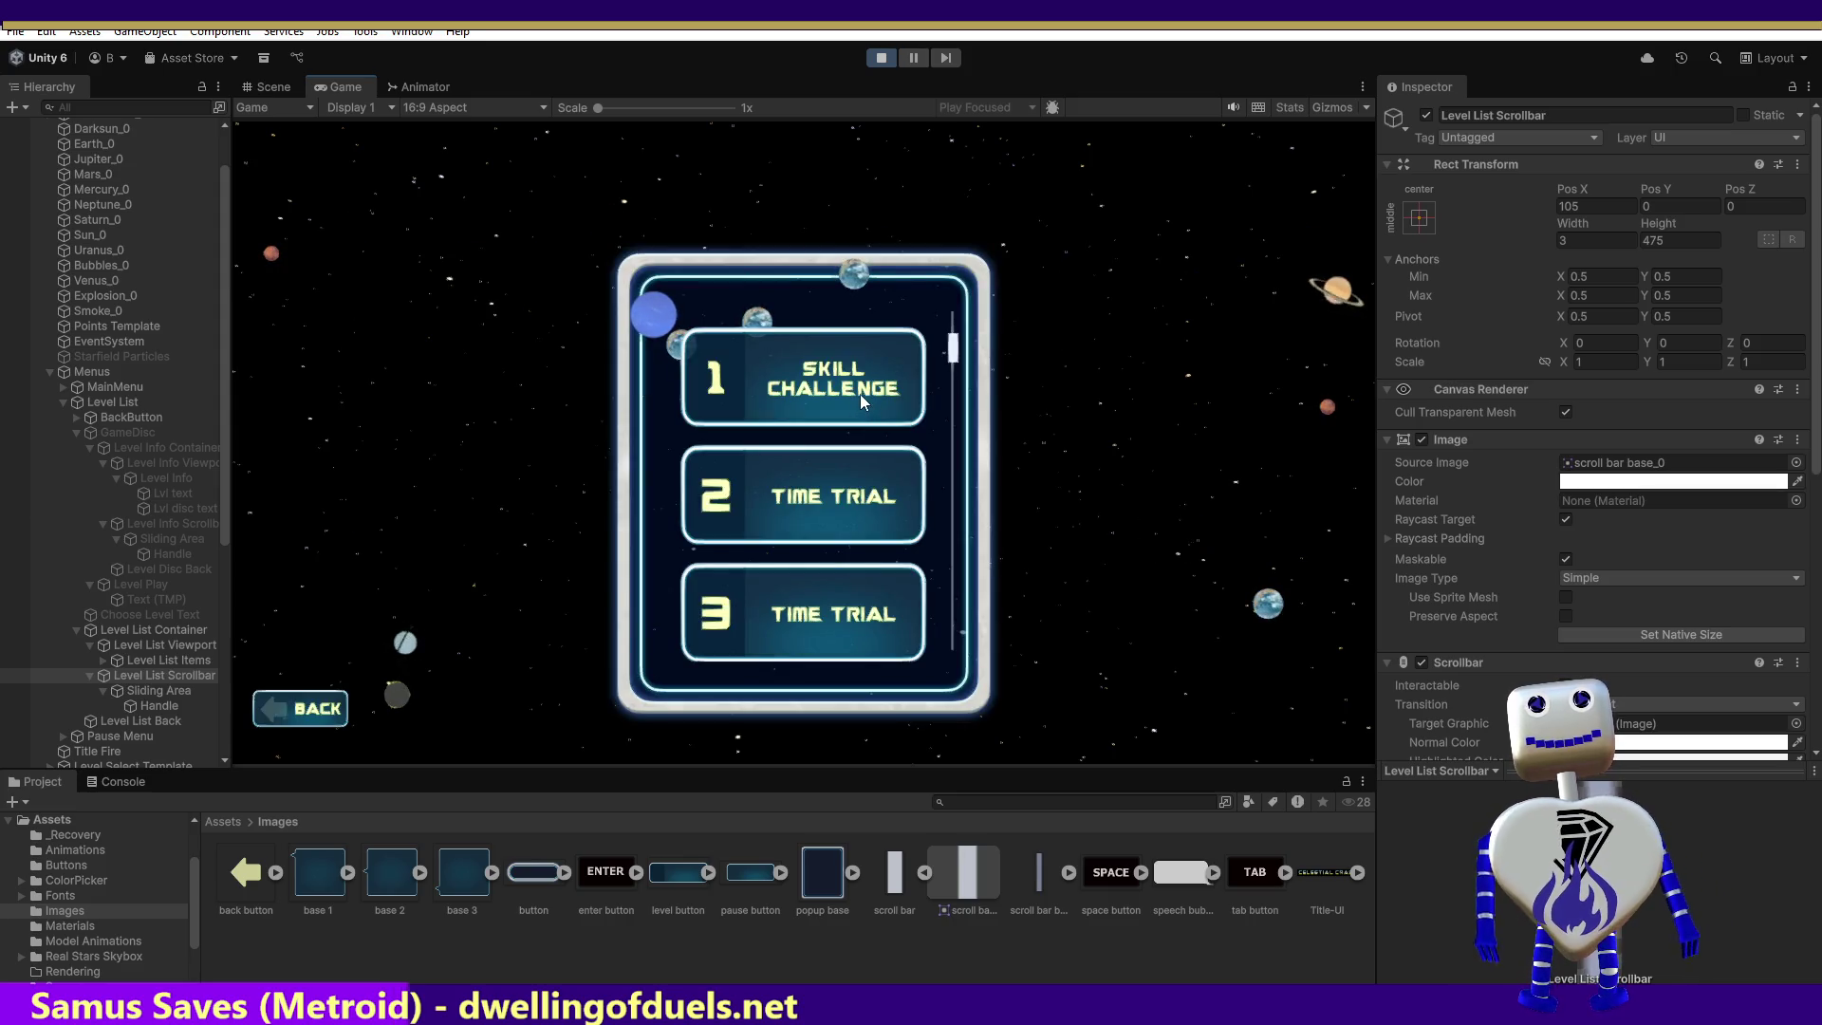
{"action": "mouse_move", "coordinate": [957, 351]}
{"action": "left_mouse_down"}
{"action": "mouse_move", "coordinate": [956, 322]}
{"action": "mouse_move", "coordinate": [952, 423]}
{"action": "mouse_move", "coordinate": [994, 76]}
{"action": "mouse_move", "coordinate": [957, 427]}
{"action": "mouse_move", "coordinate": [962, 636]}
{"action": "left_mouse_up"}
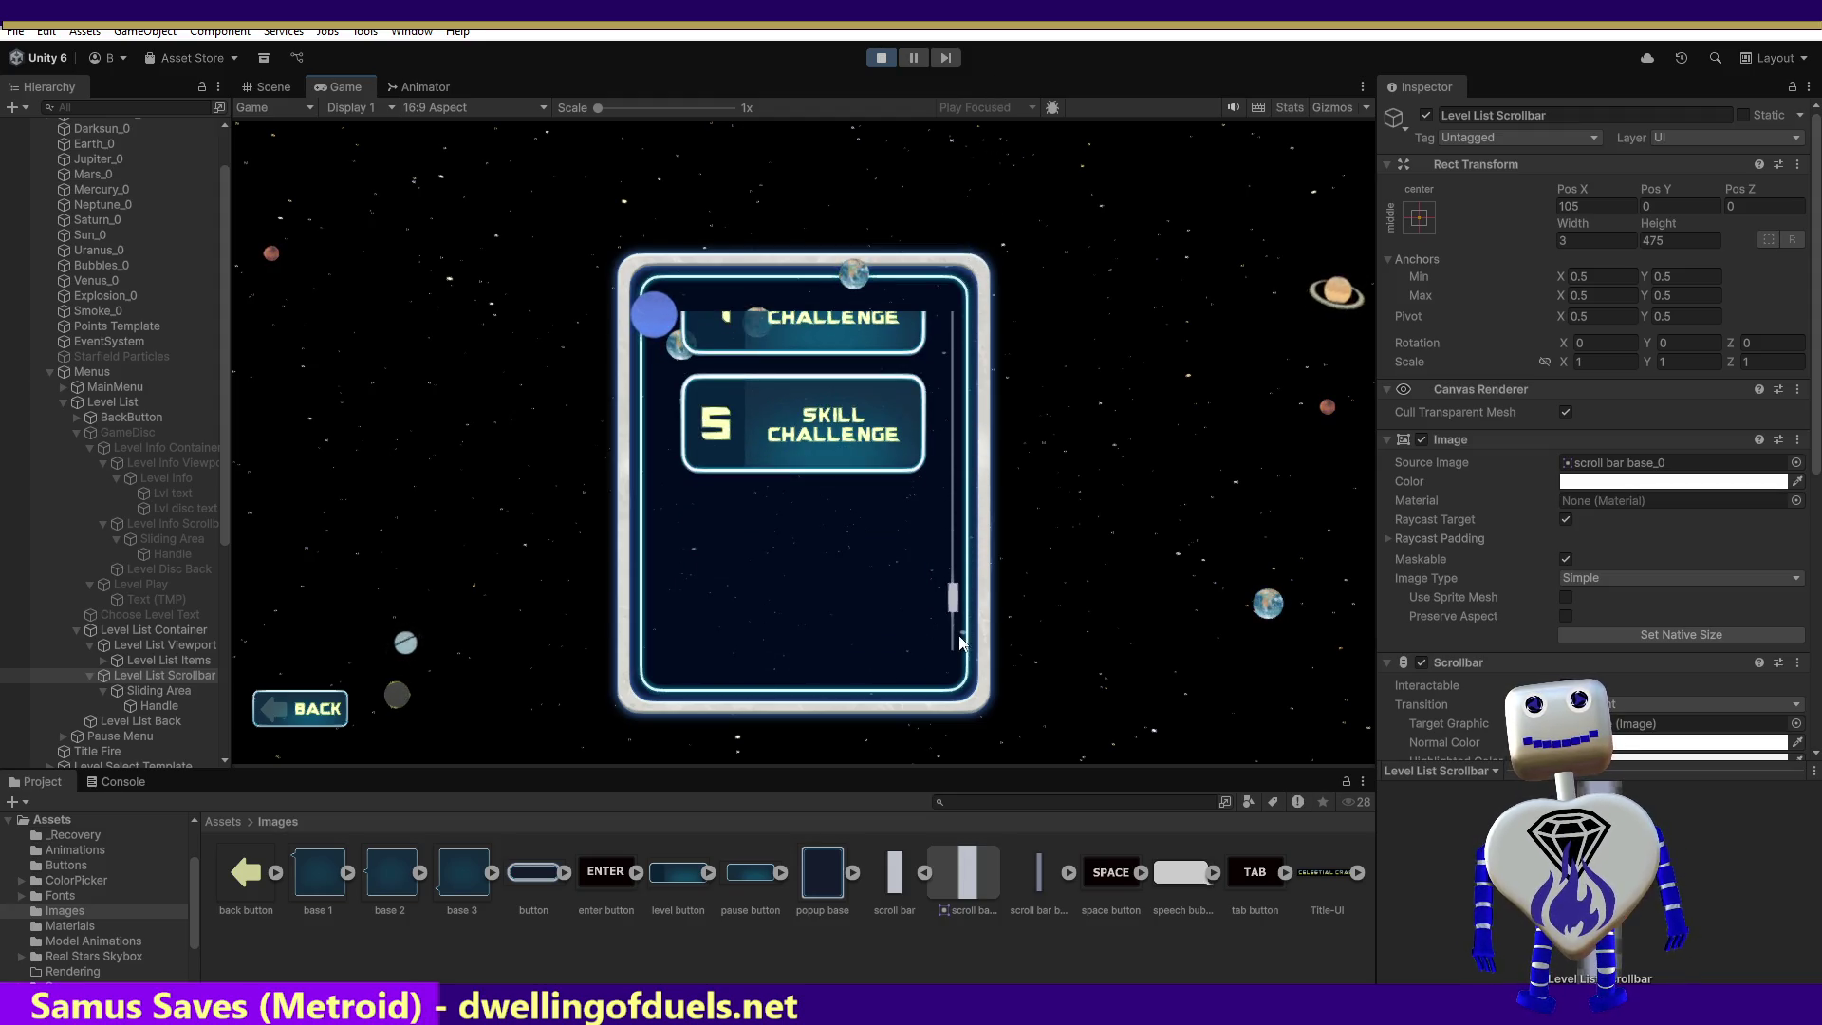
{"action": "scroll", "coordinate": [953, 652], "scroll_direction": "up", "scroll_amount": 1}
{"action": "scroll", "coordinate": [958, 675], "scroll_direction": "down", "scroll_amount": 1}
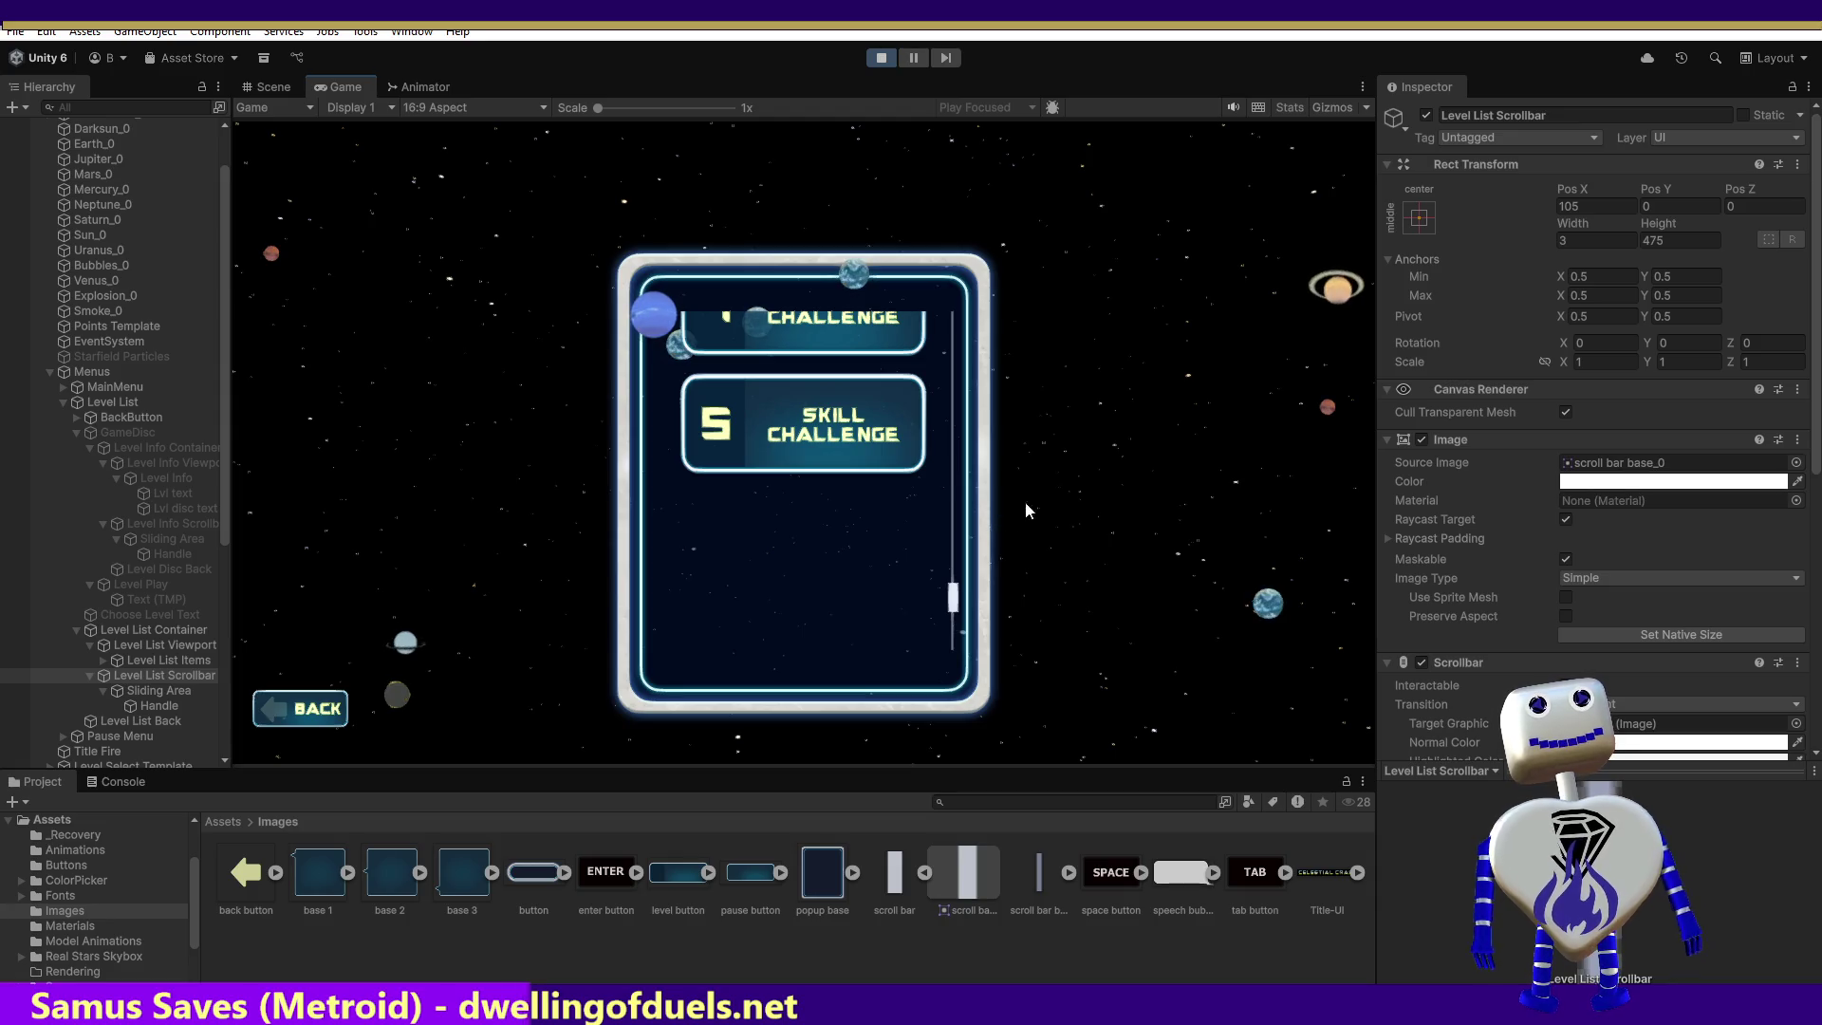
Step: Set the Level List Scrollbar's Rect Transform height to 500
{"action": "left_click", "coordinate": [1665, 242]}
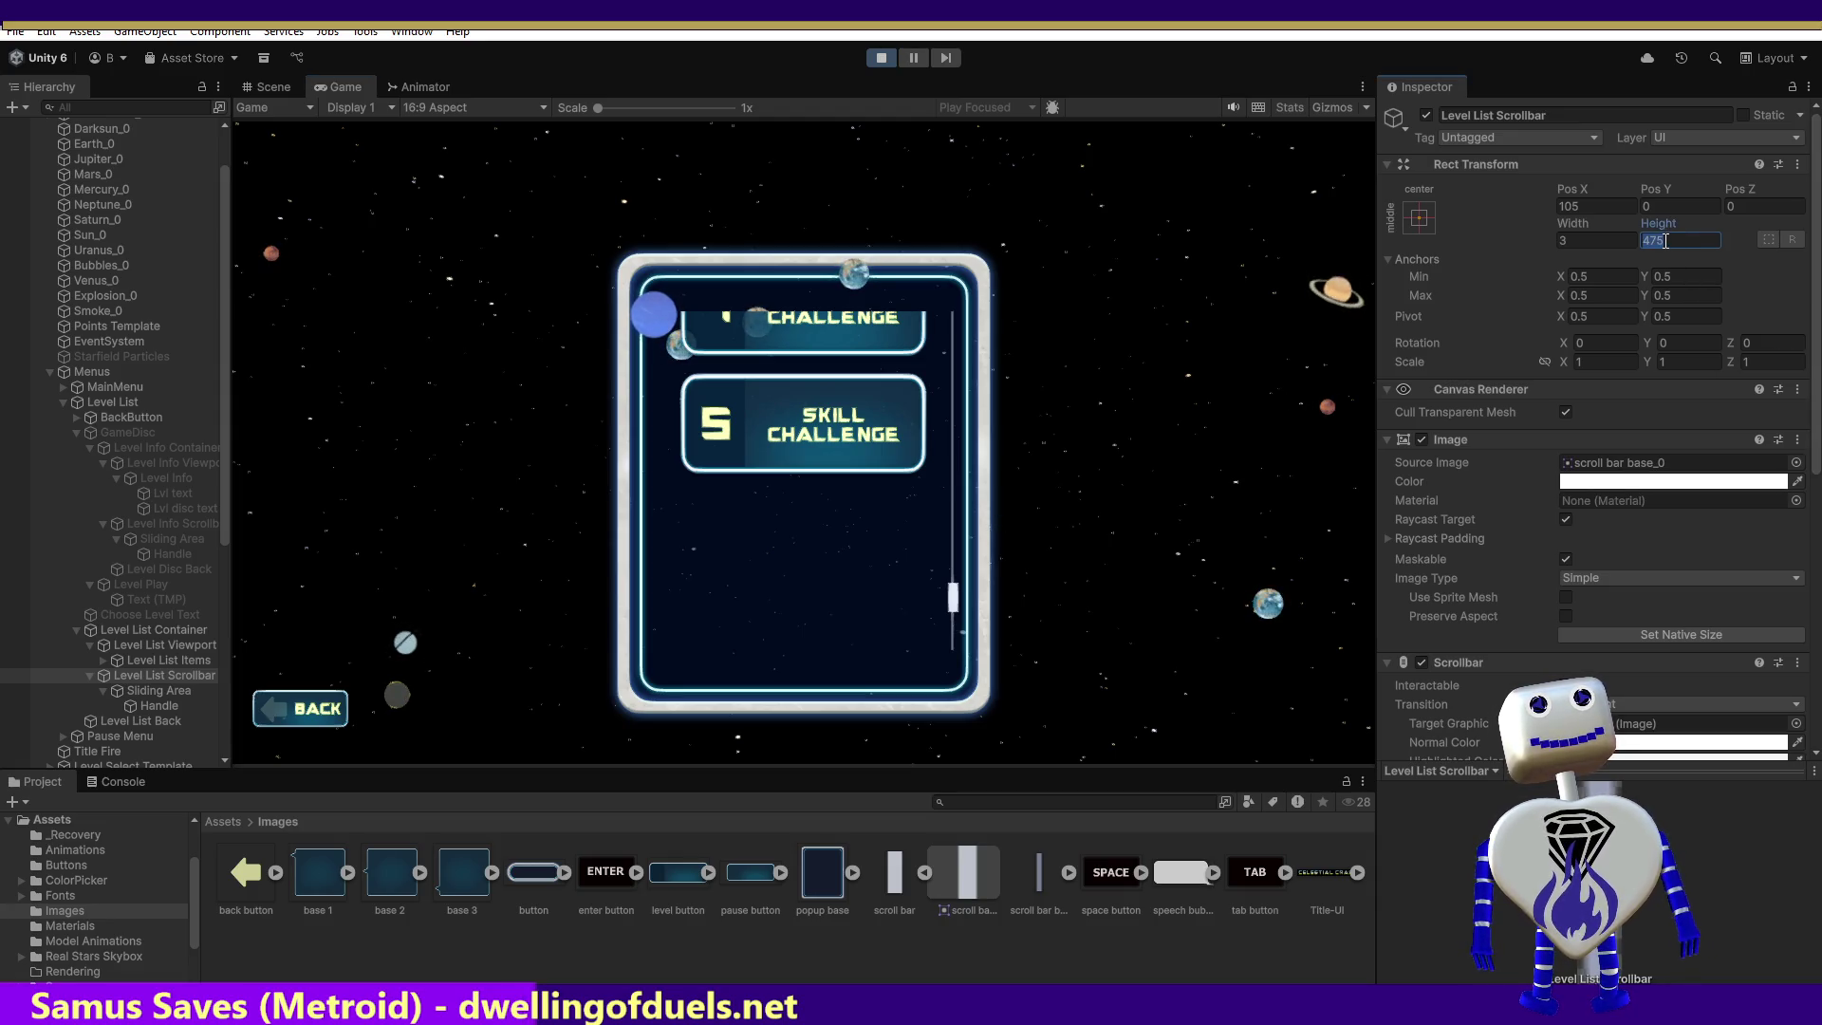
{"action": "type", "text": "500"}
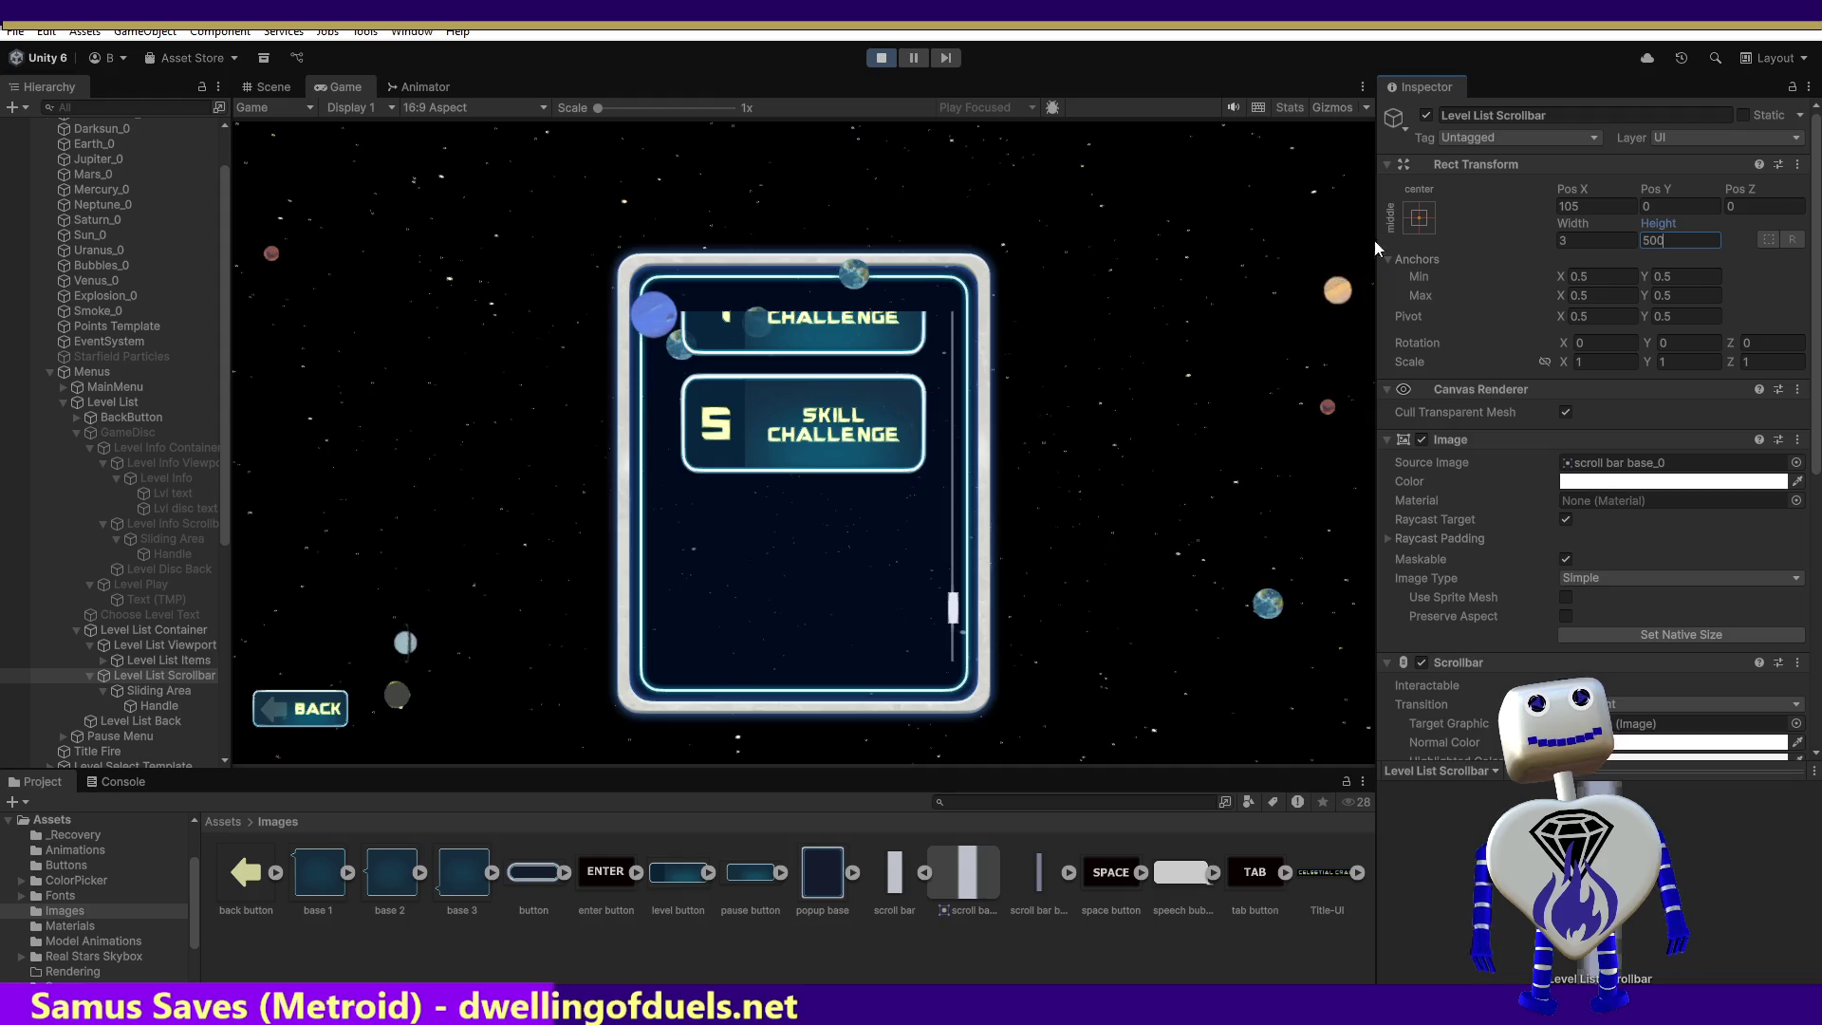
{"action": "left_click", "coordinate": [955, 612]}
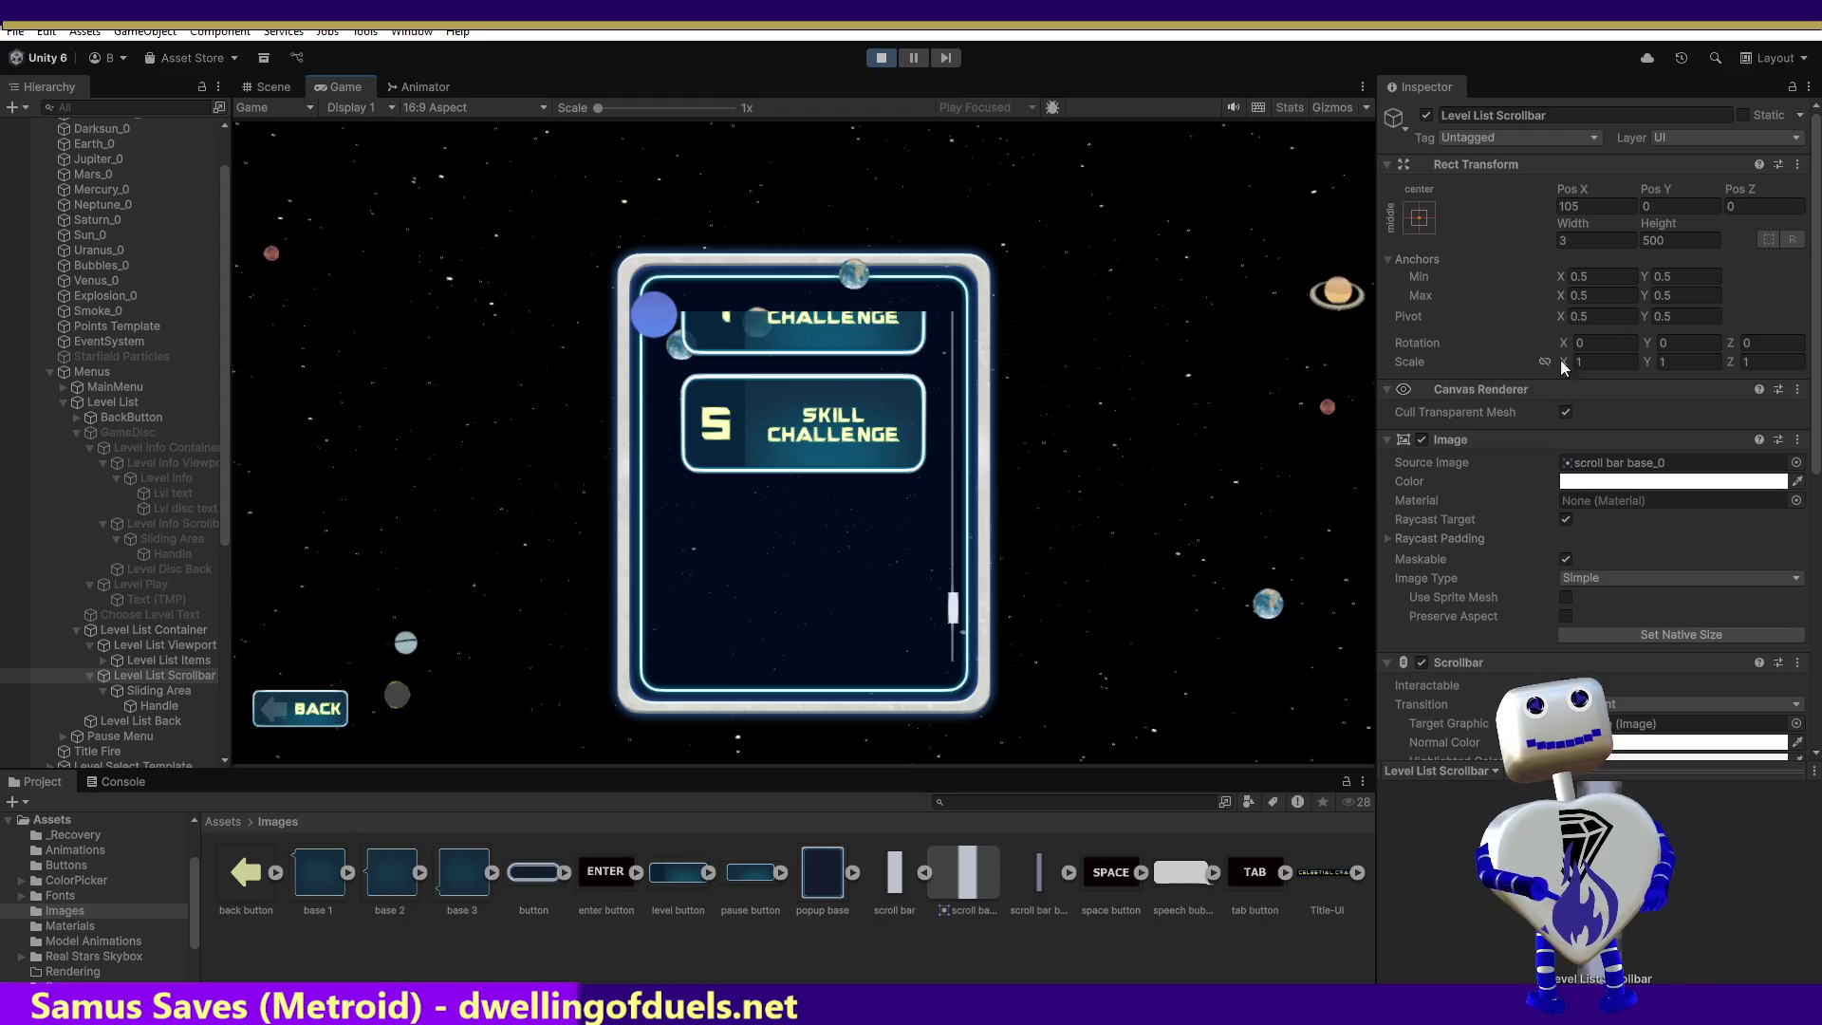
{"action": "scroll", "coordinate": [1737, 551], "scroll_direction": "down", "scroll_amount": 6}
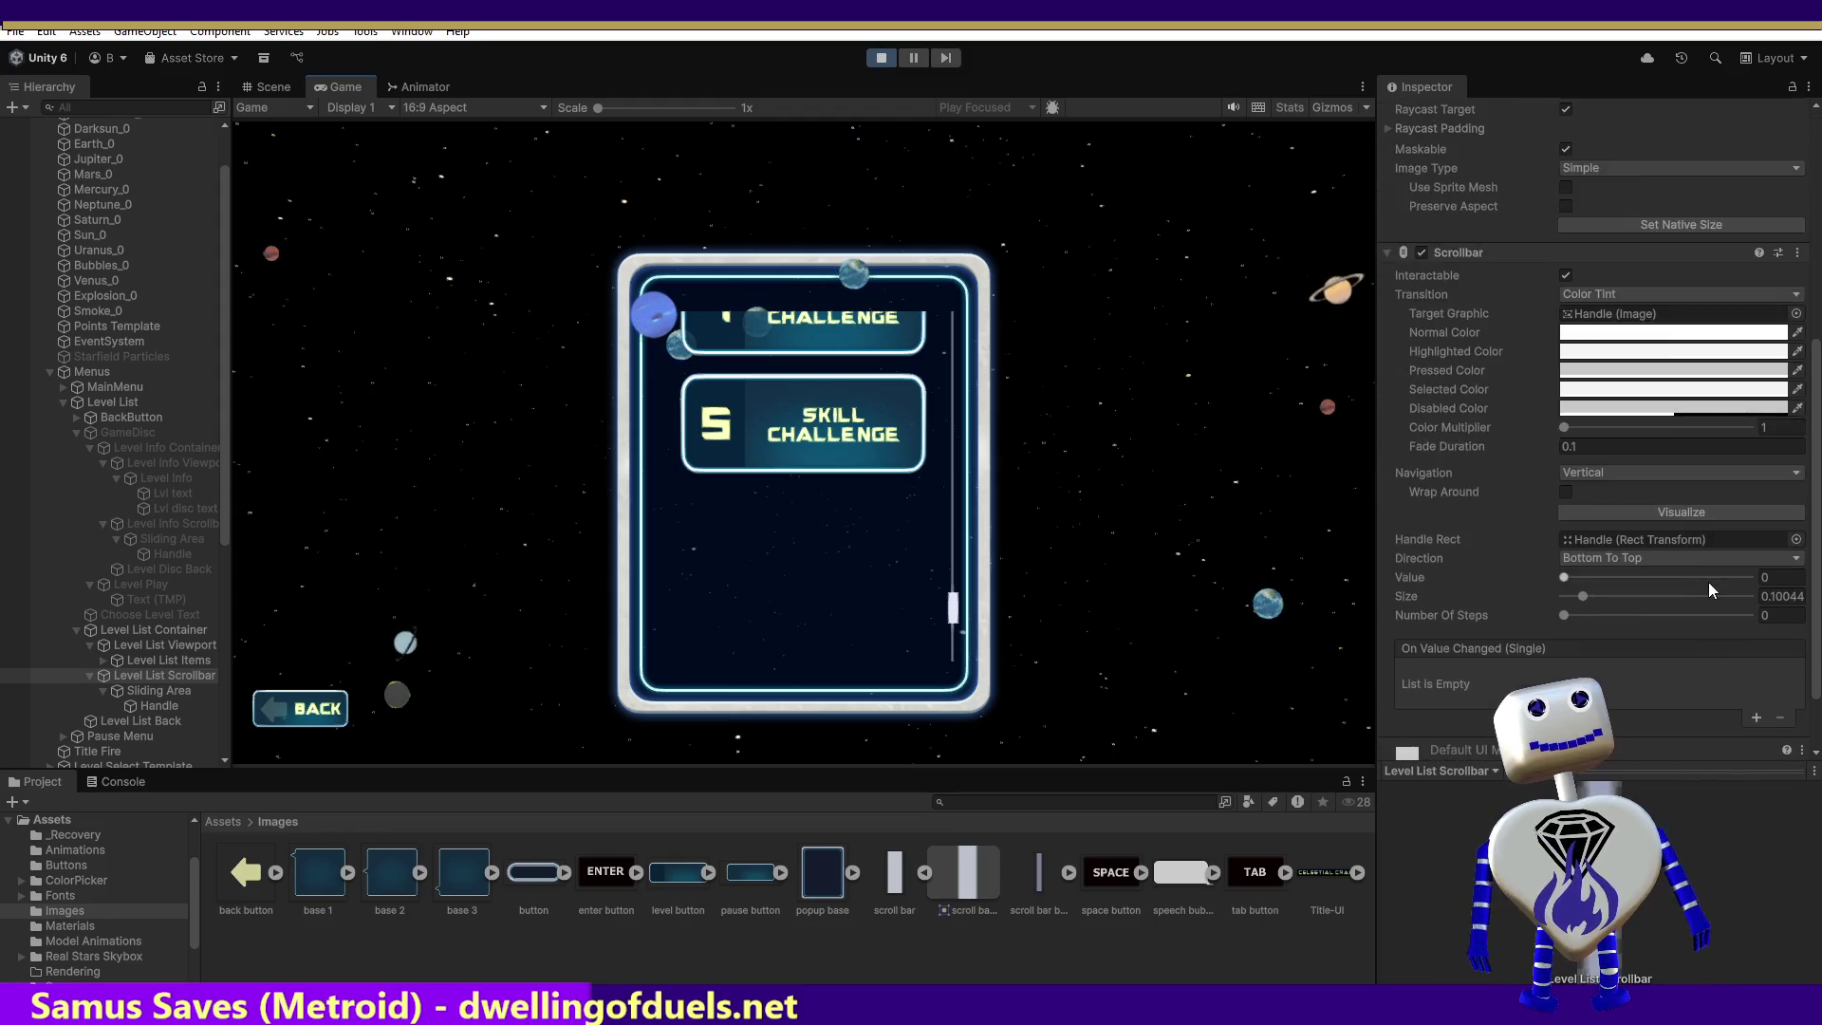
Step: Test the scrollbar's Size and Value sliders, leaving Size 0.10044 and Value 1
{"action": "mouse_move", "coordinate": [1583, 515]}
{"action": "left_mouse_down"}
{"action": "mouse_move", "coordinate": [1564, 520]}
{"action": "mouse_move", "coordinate": [1648, 521]}
{"action": "left_mouse_up"}
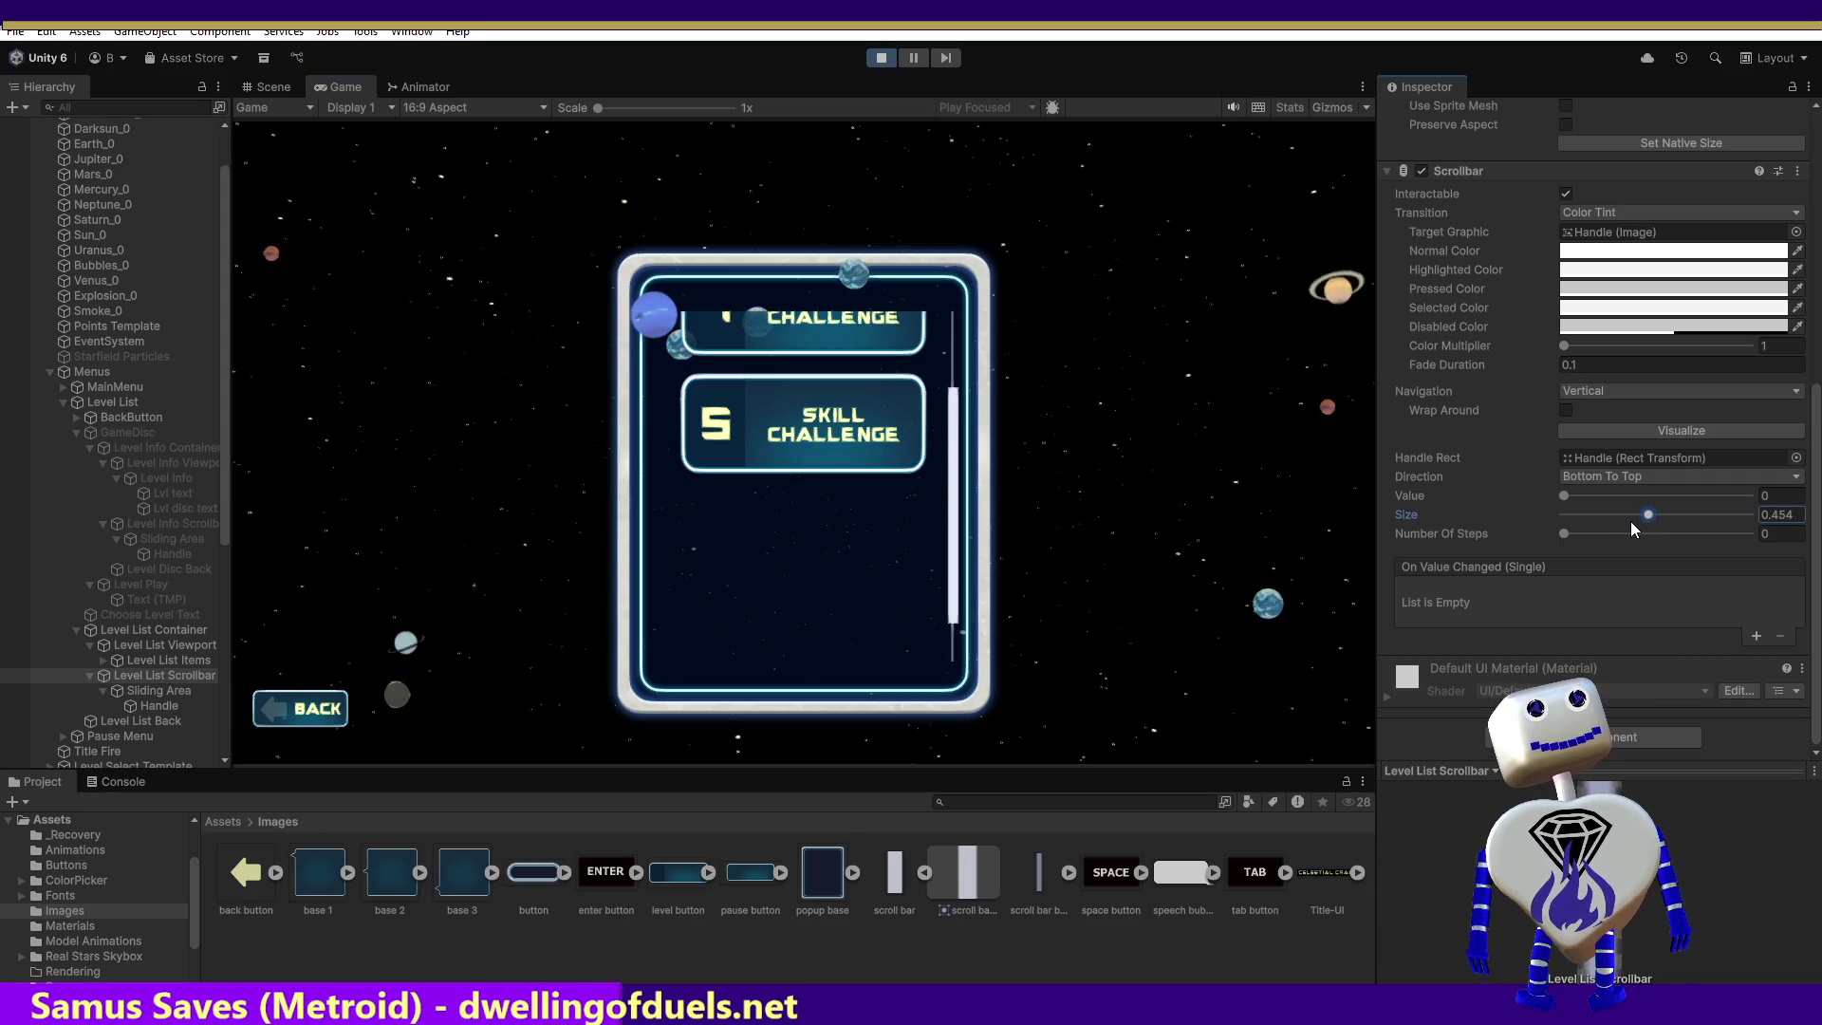
{"action": "key", "text": "ctrl+z"}
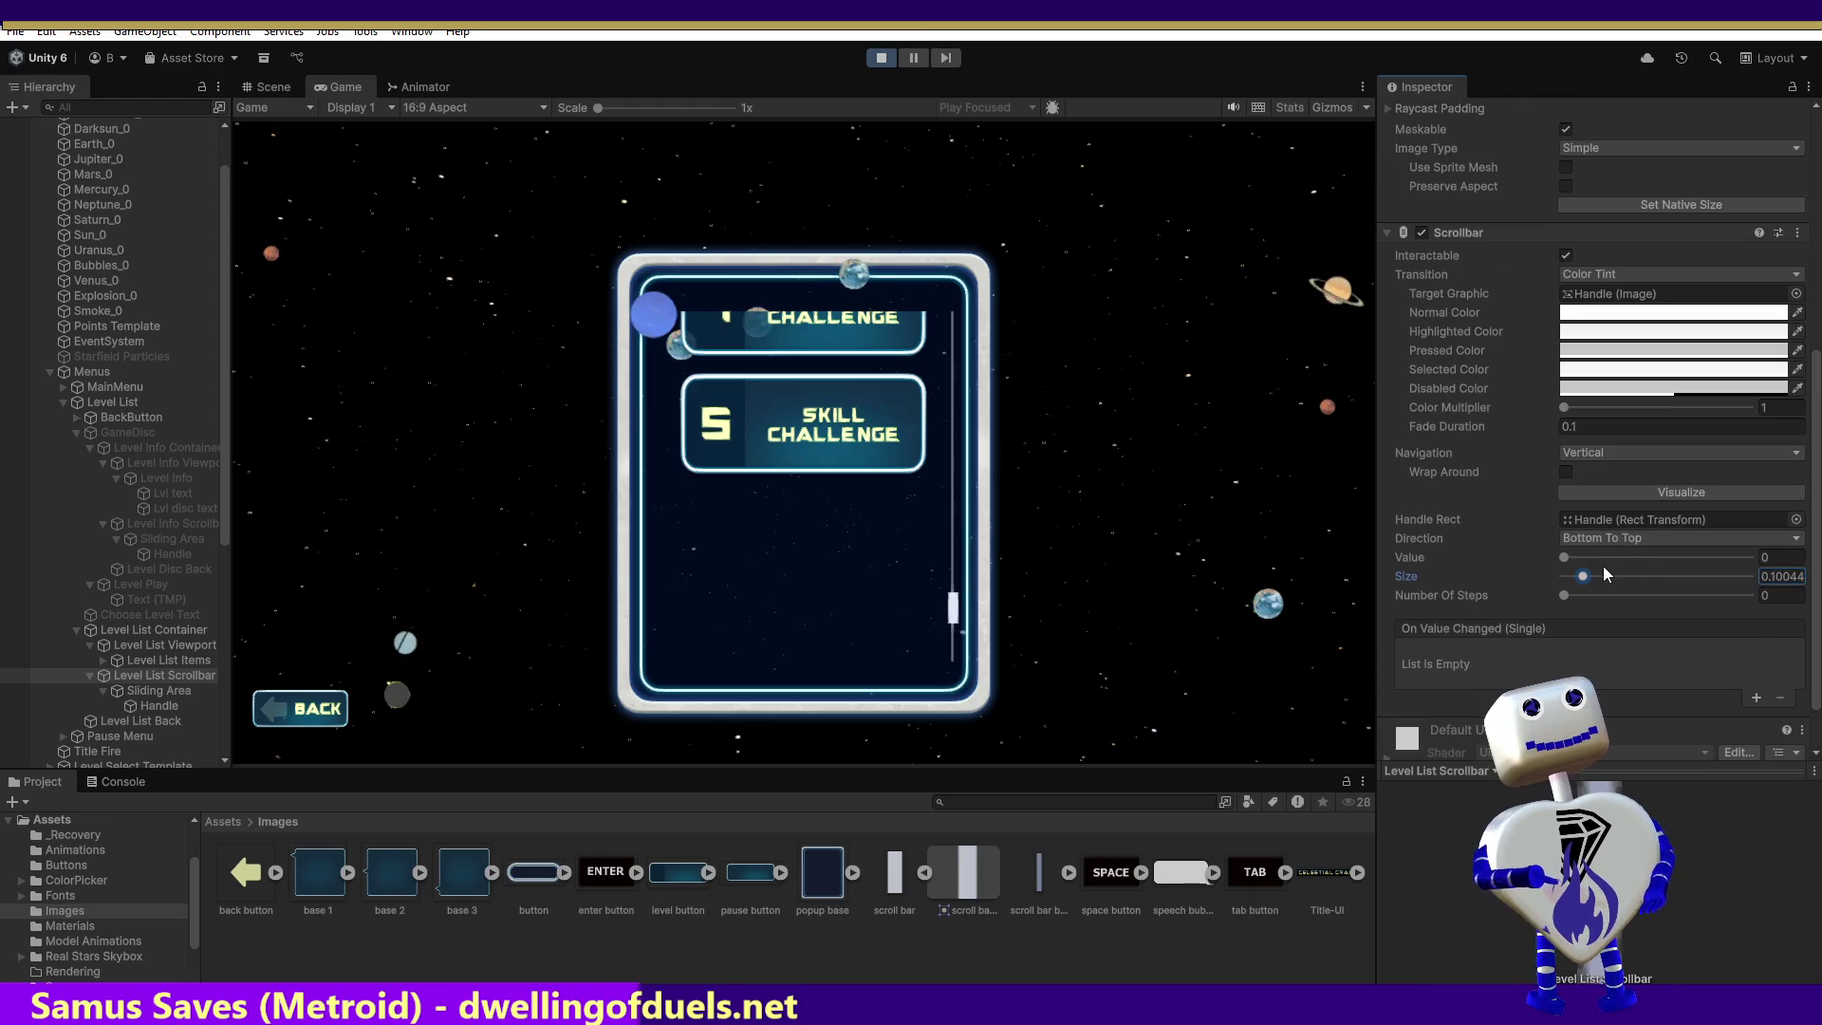
{"action": "left_click_drag", "start_coordinate": [1572, 556], "coordinate": [1745, 567]}
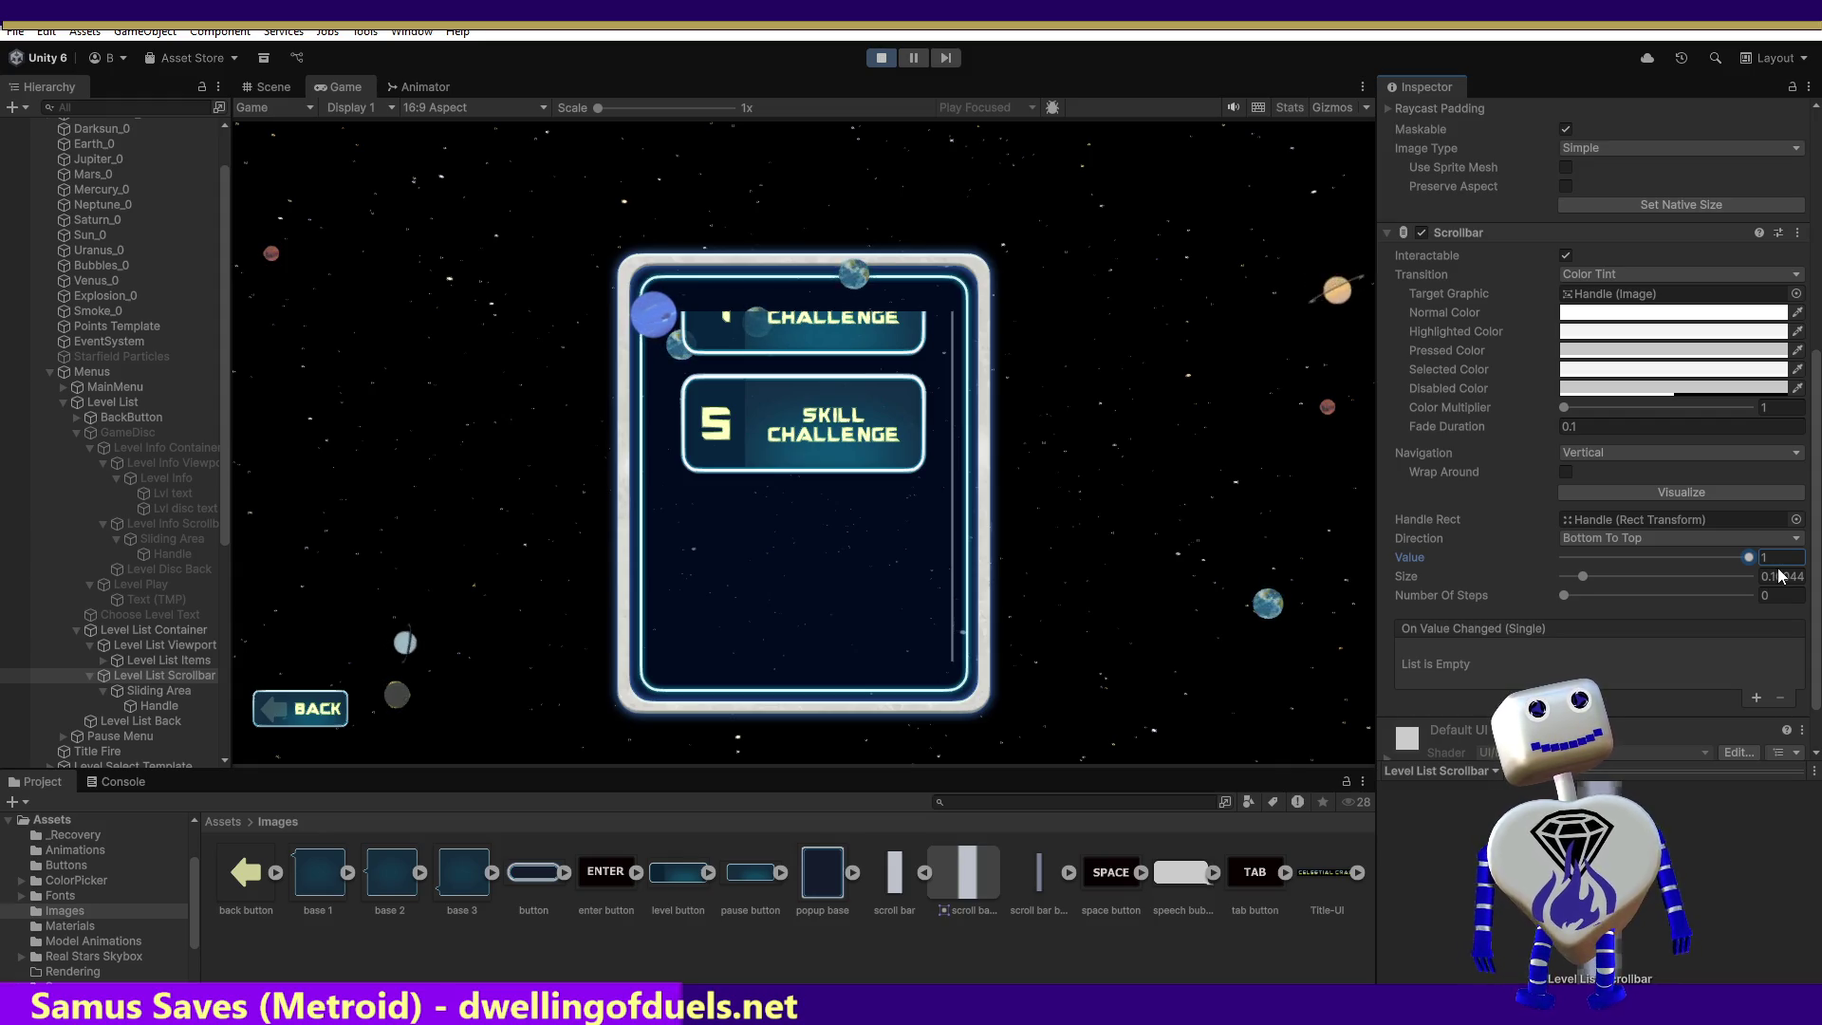
{"action": "left_click", "coordinate": [169, 690]}
{"action": "left_click", "coordinate": [171, 675]}
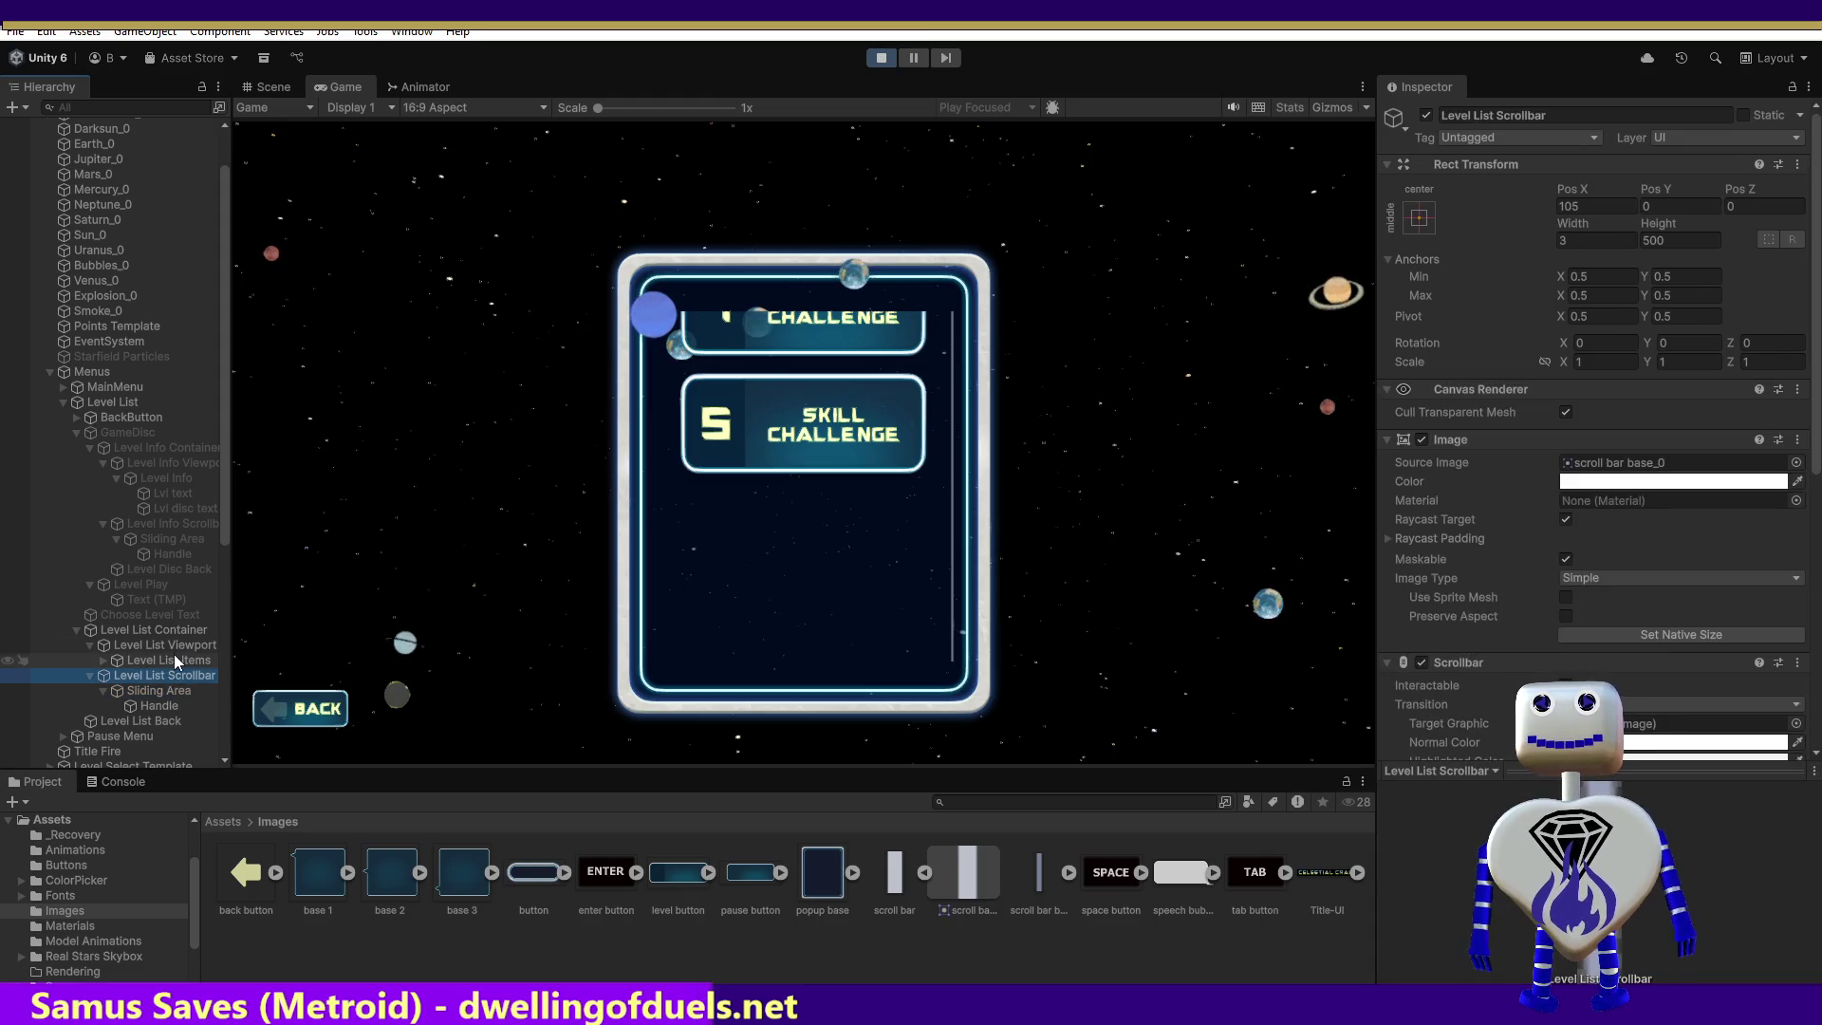
Step: Select Level List Items and try left padding values of 1 and 50
{"action": "left_click", "coordinate": [174, 657]}
{"action": "left_click", "coordinate": [1593, 453]}
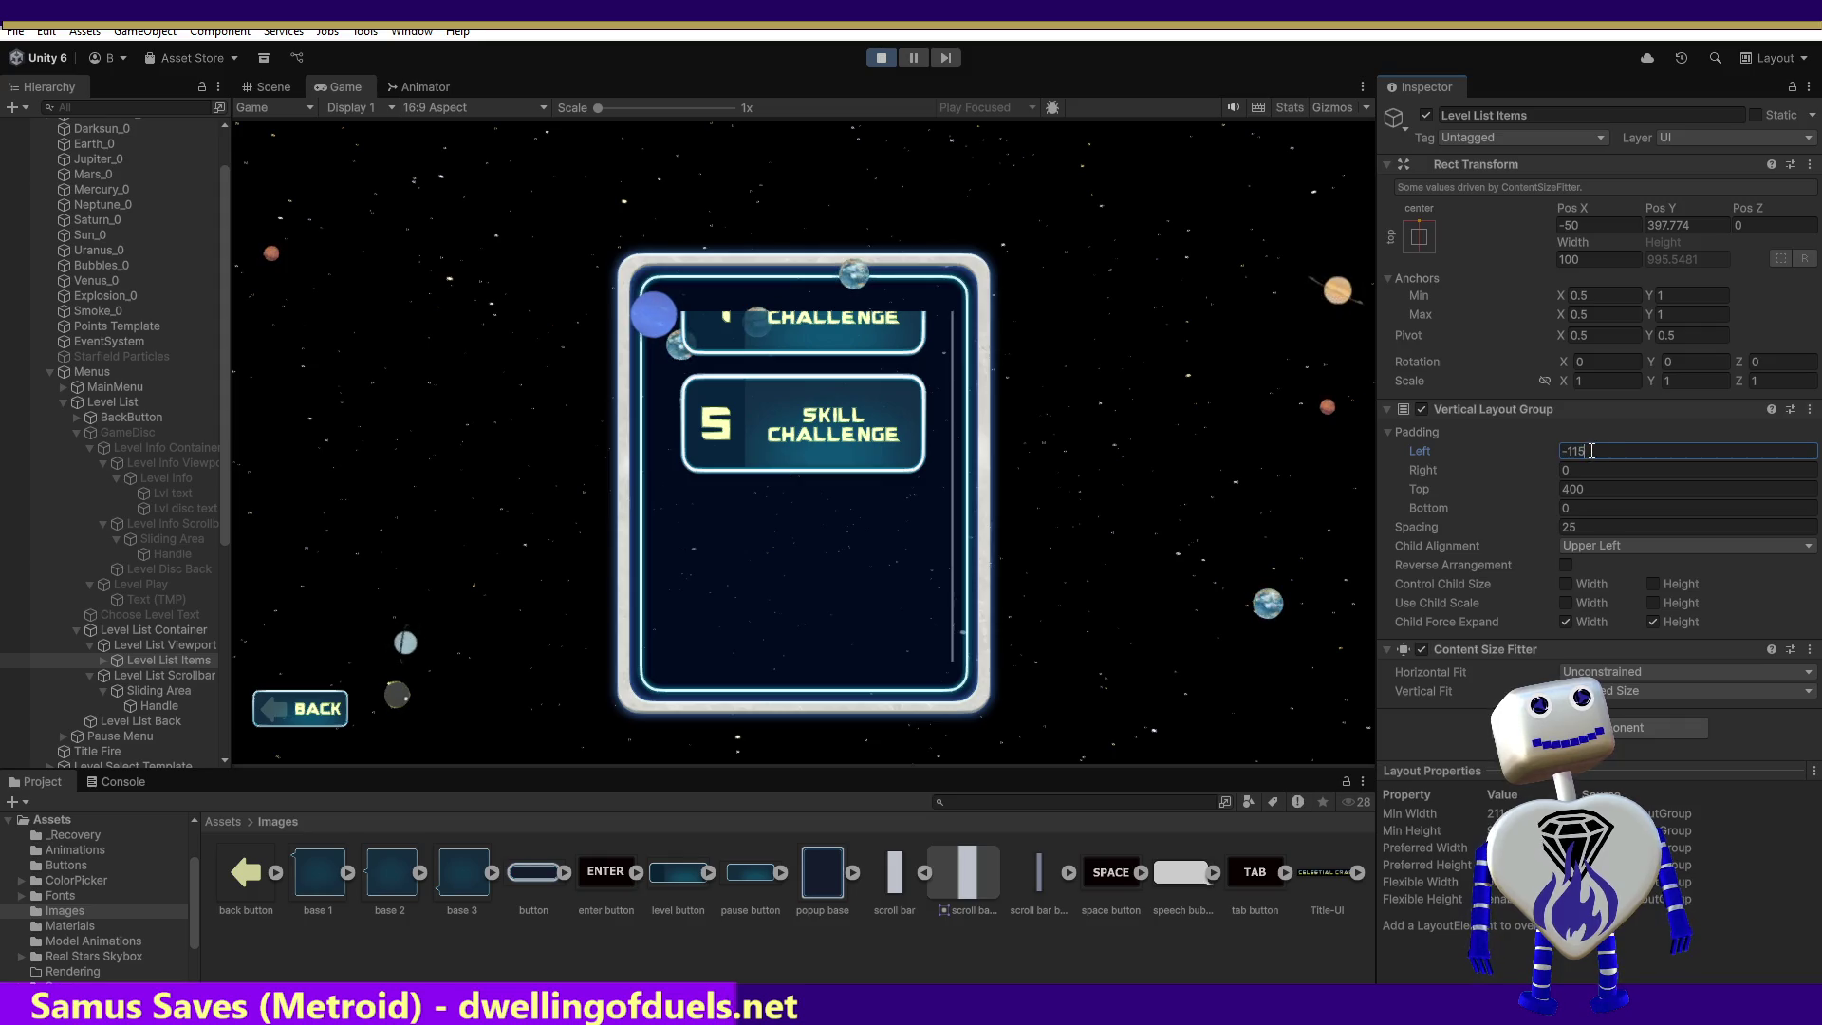
{"action": "left_click_drag", "start_coordinate": [1595, 451], "coordinate": [1569, 454]}
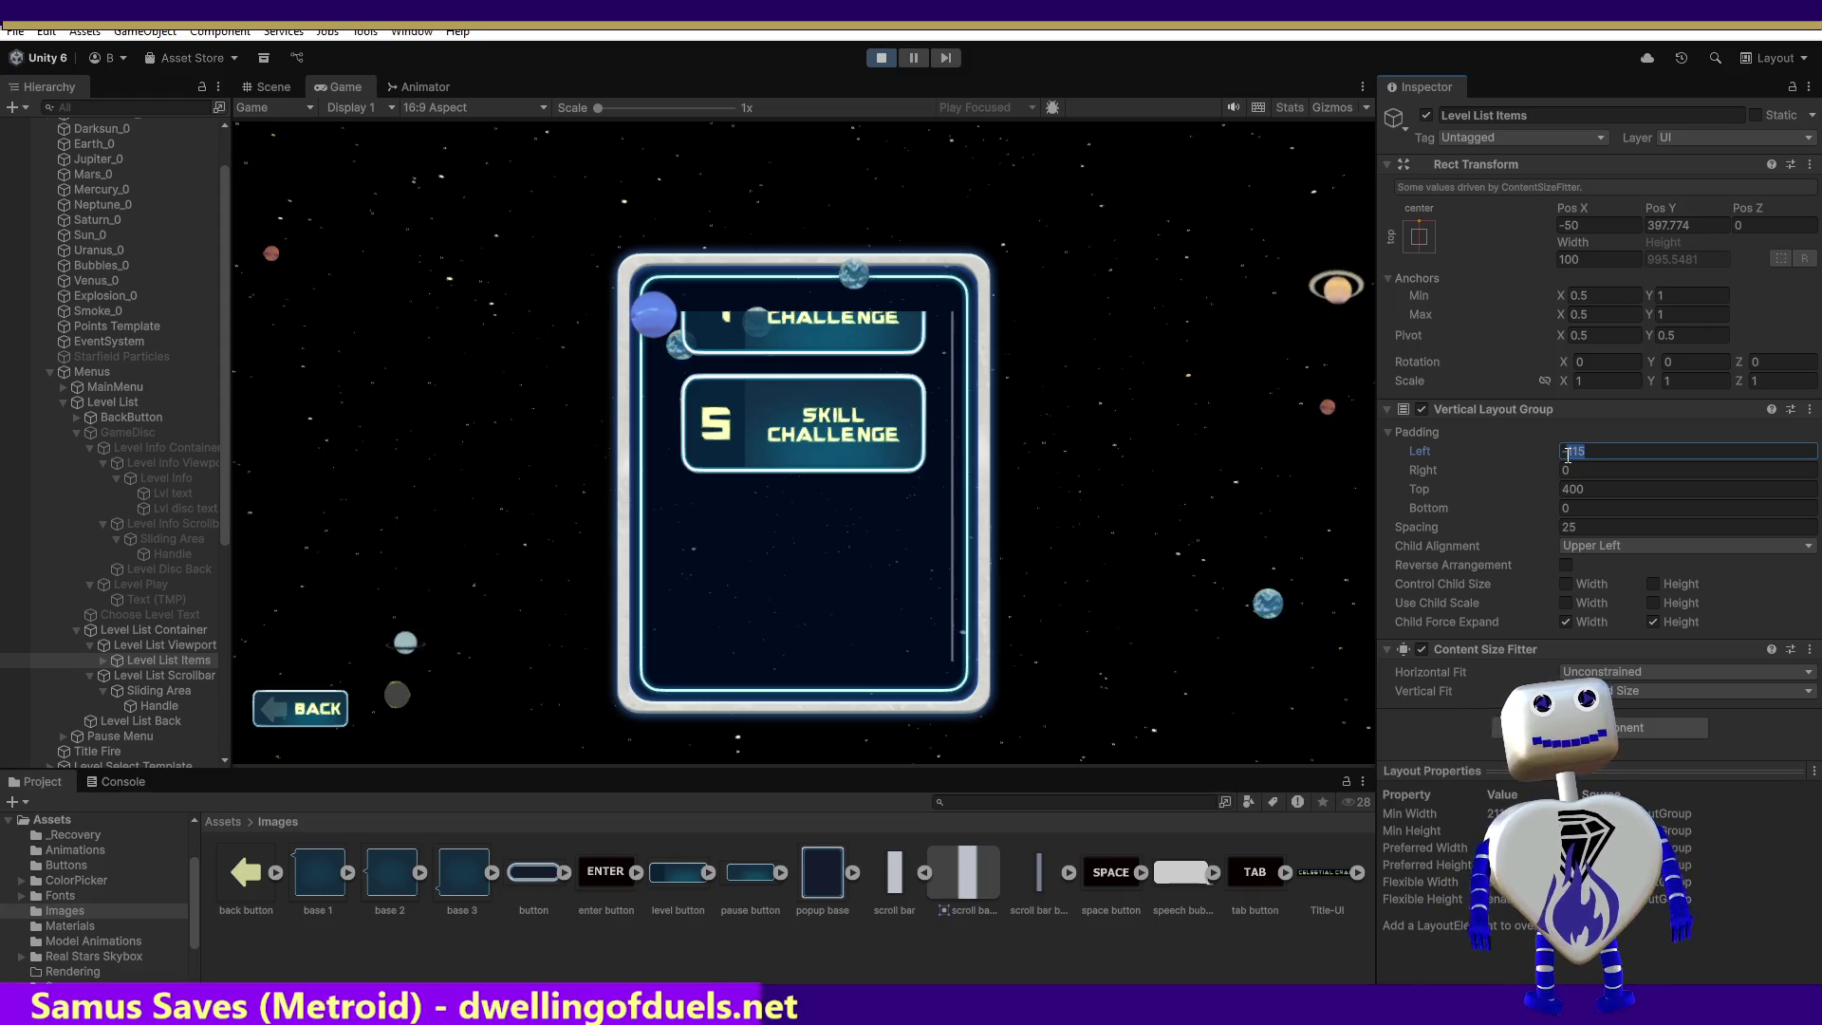
{"action": "type", "text": "1"}
{"action": "key", "text": "ctrl+z"}
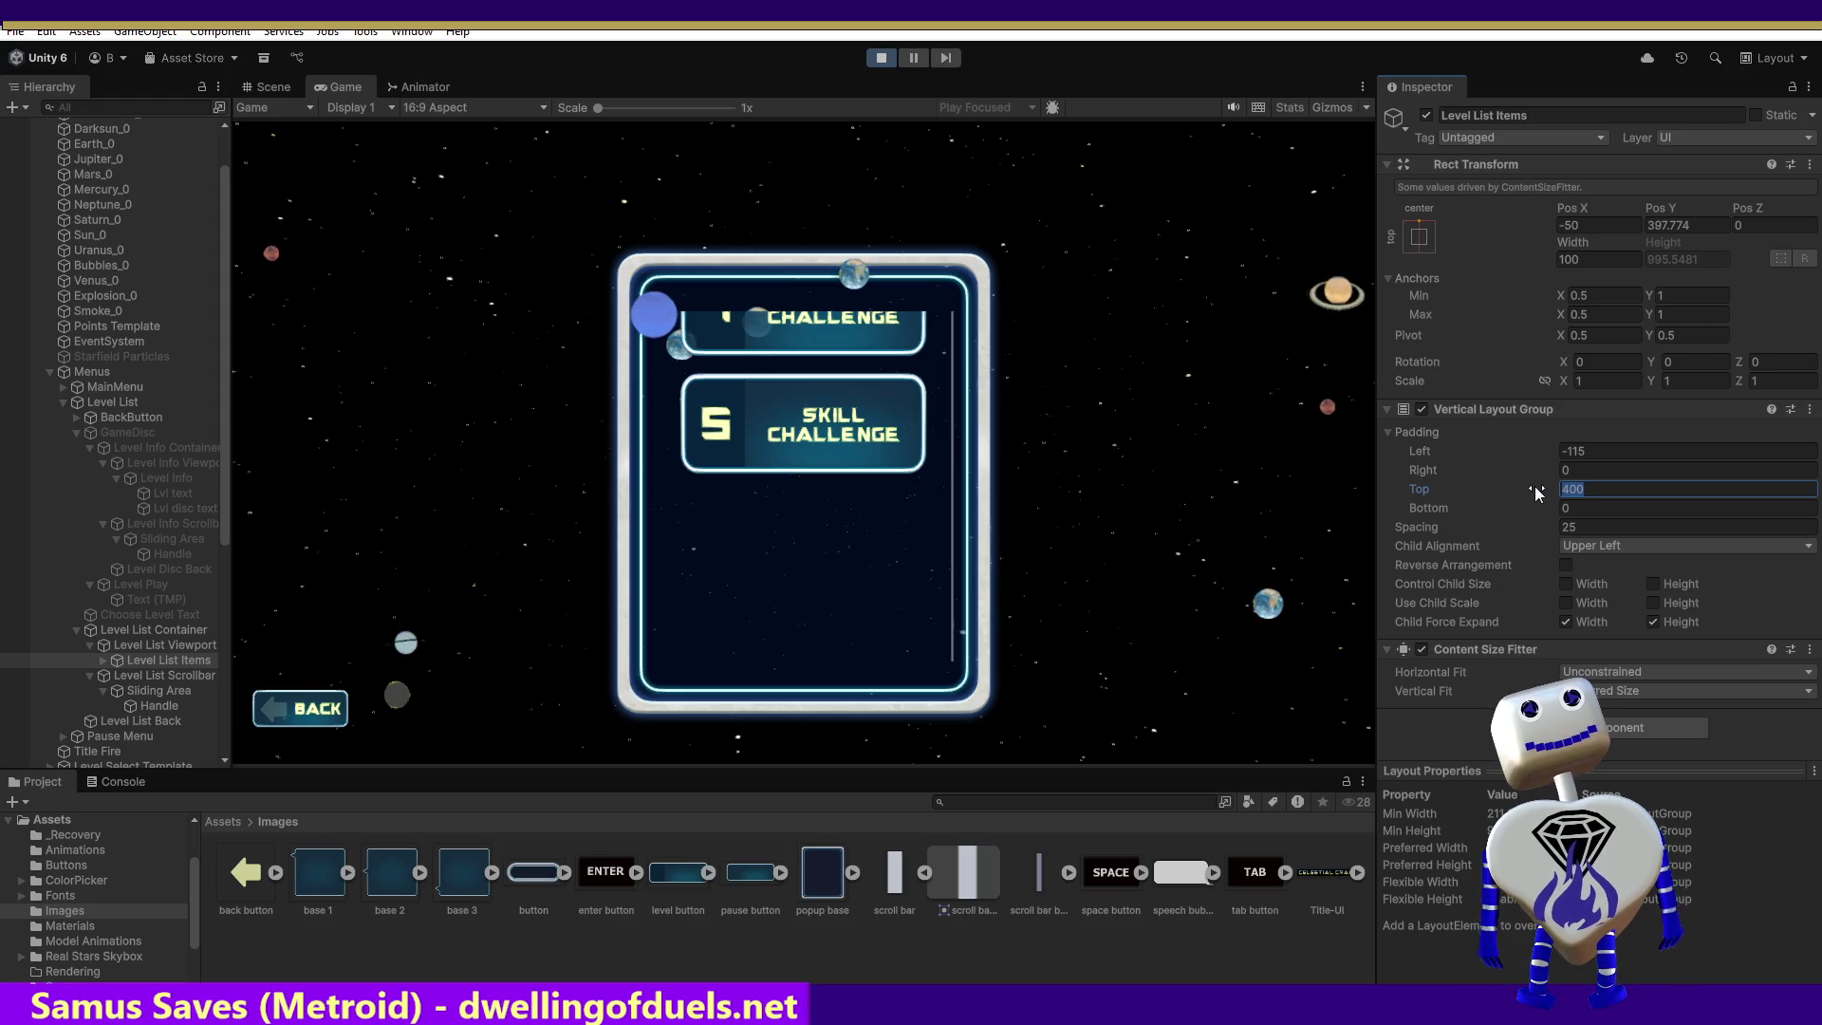
{"action": "type", "text": "50"}
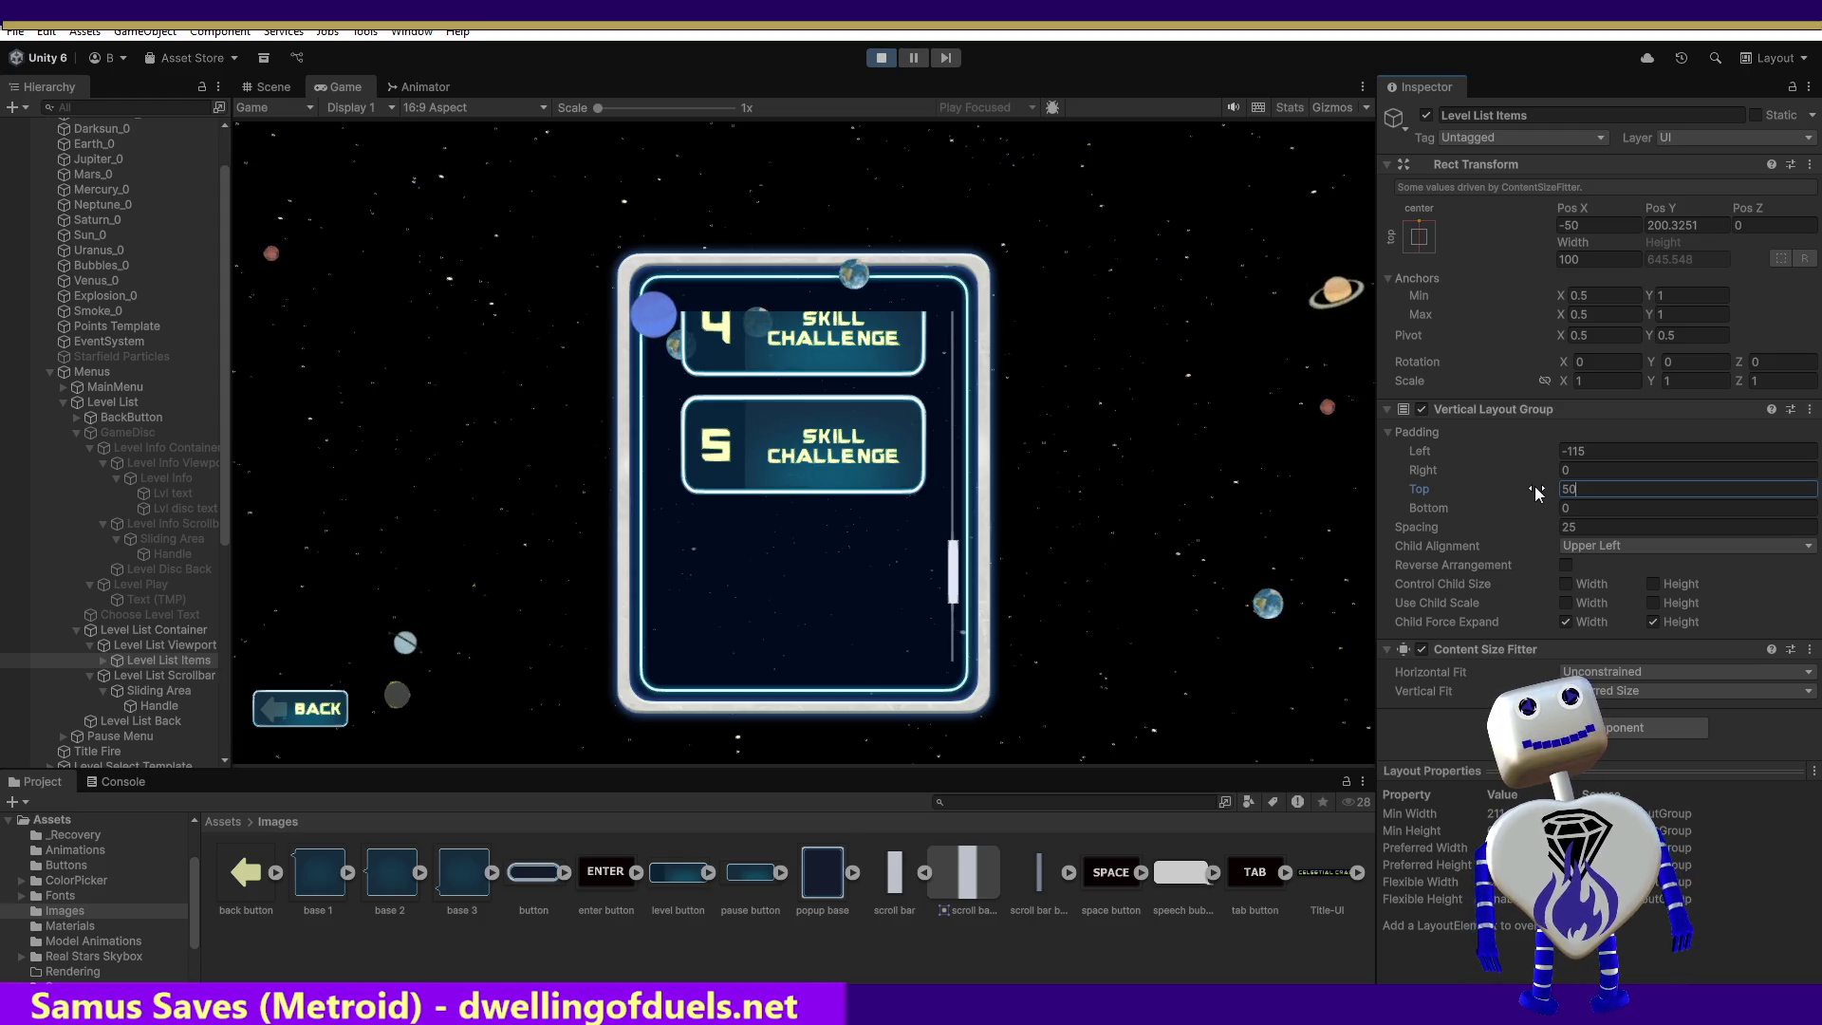
Step: Restart the game, reopen the level list, and change its top padding from 400 to 0
{"action": "left_click", "coordinate": [879, 60]}
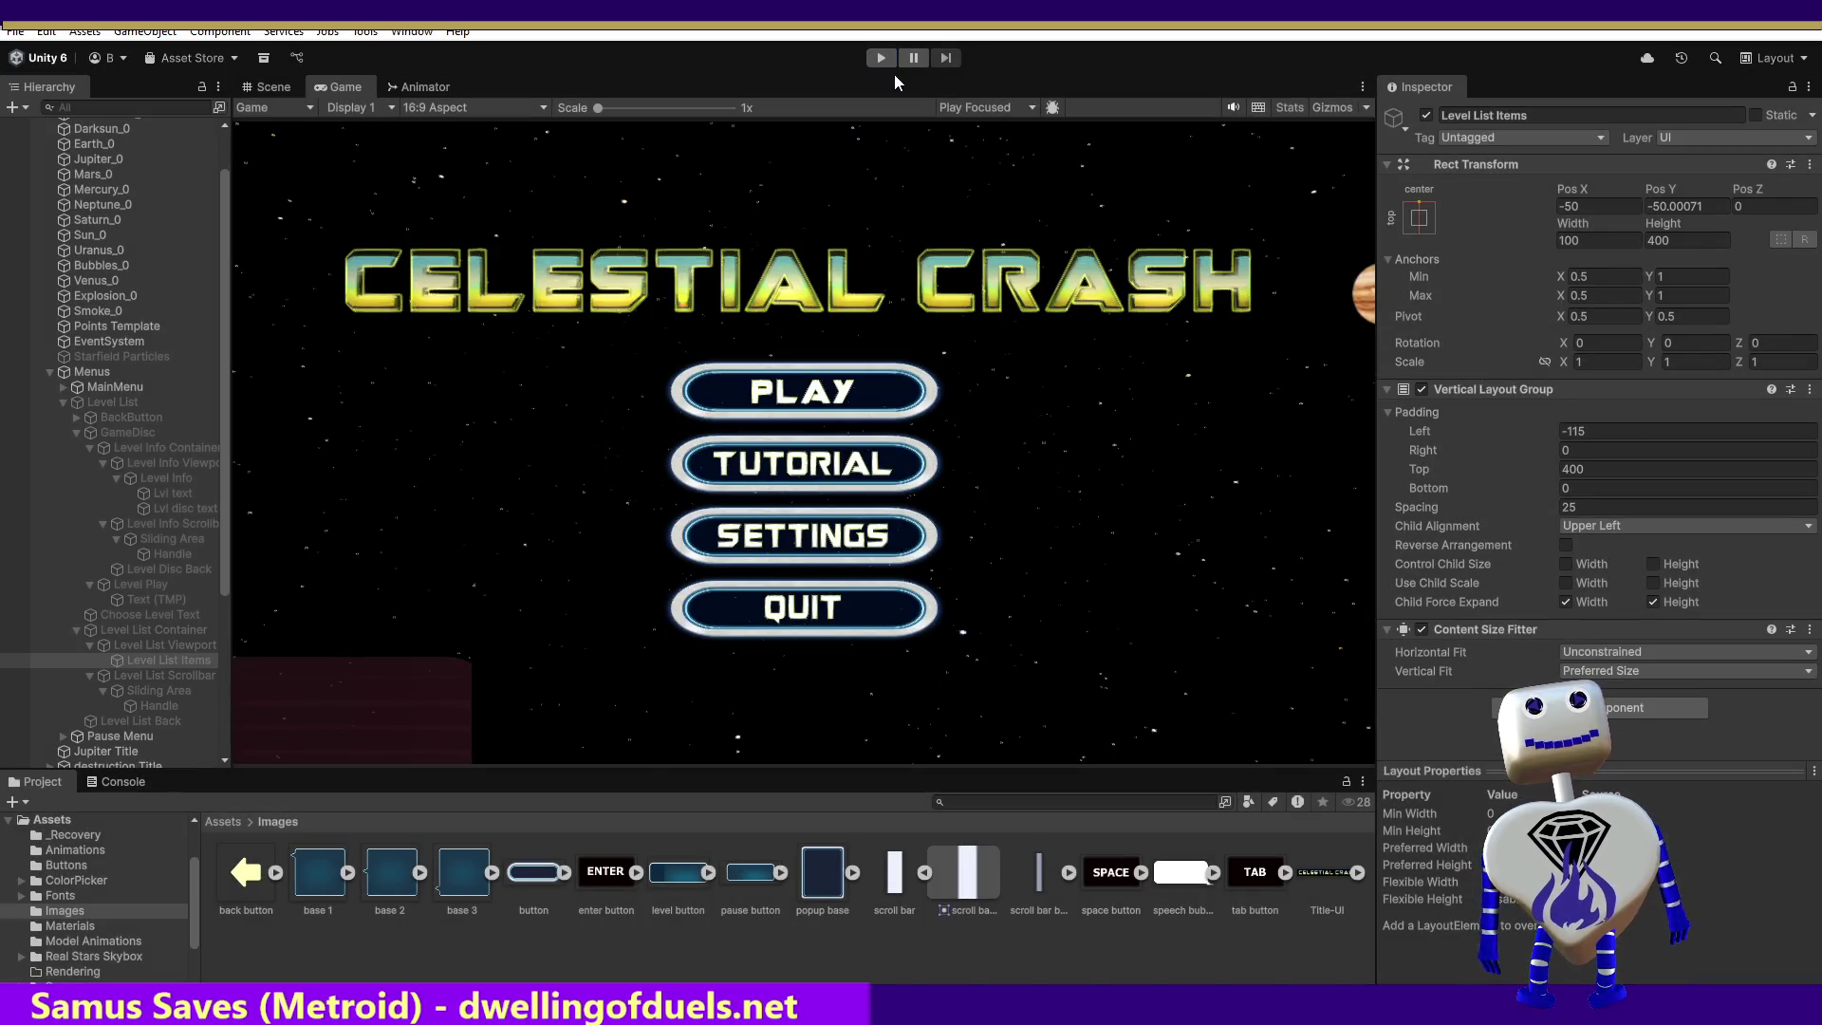
{"action": "left_click", "coordinate": [868, 57]}
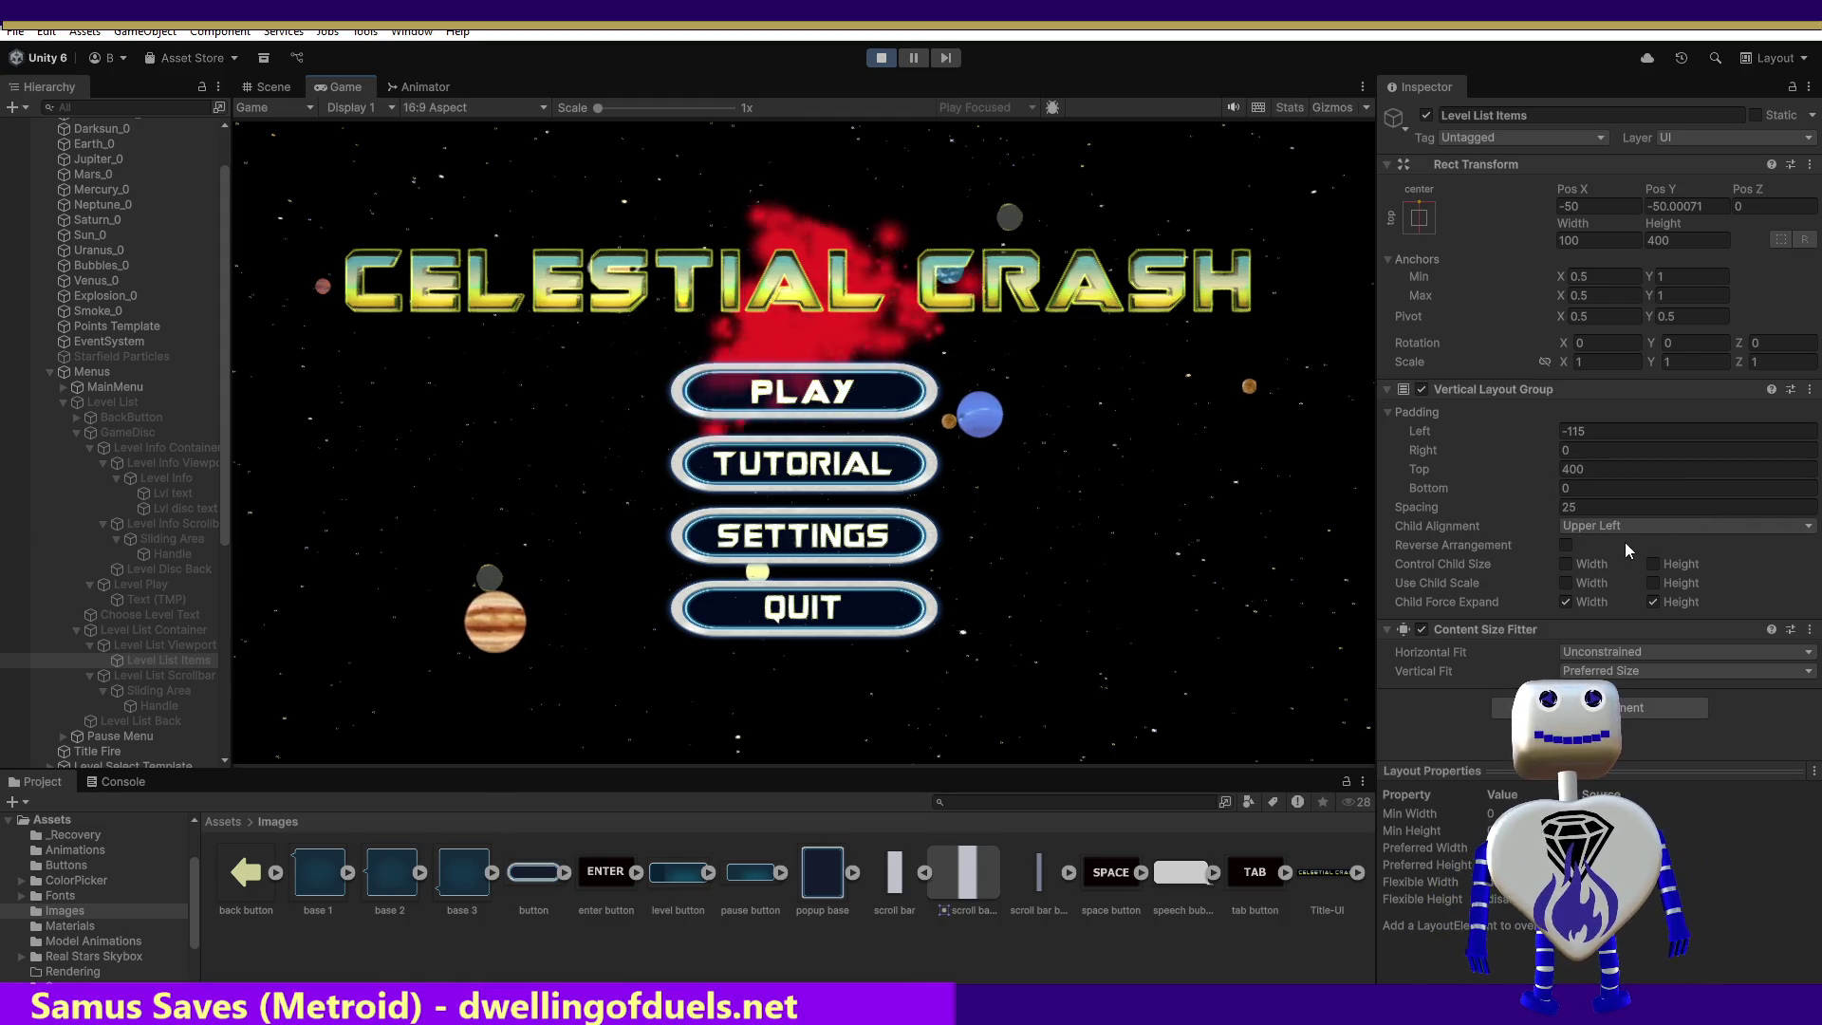
{"action": "left_click", "coordinate": [925, 385]}
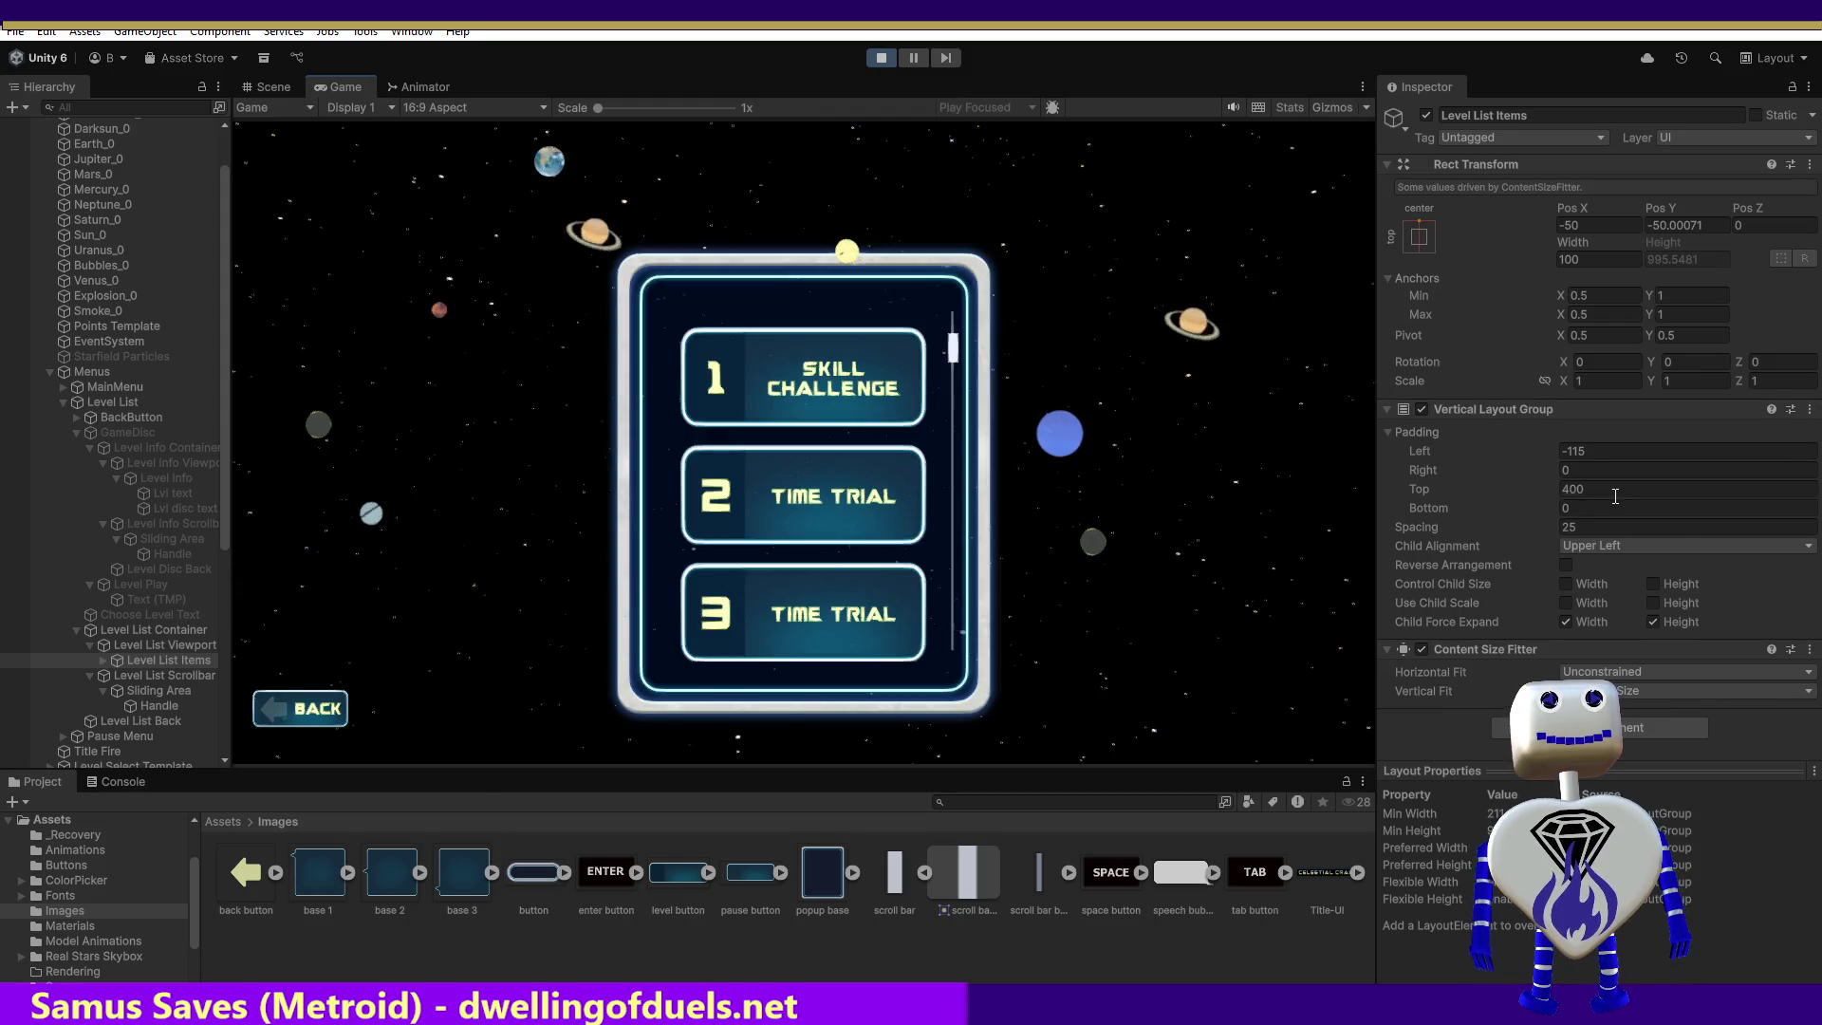
{"action": "left_click", "coordinate": [1563, 489]}
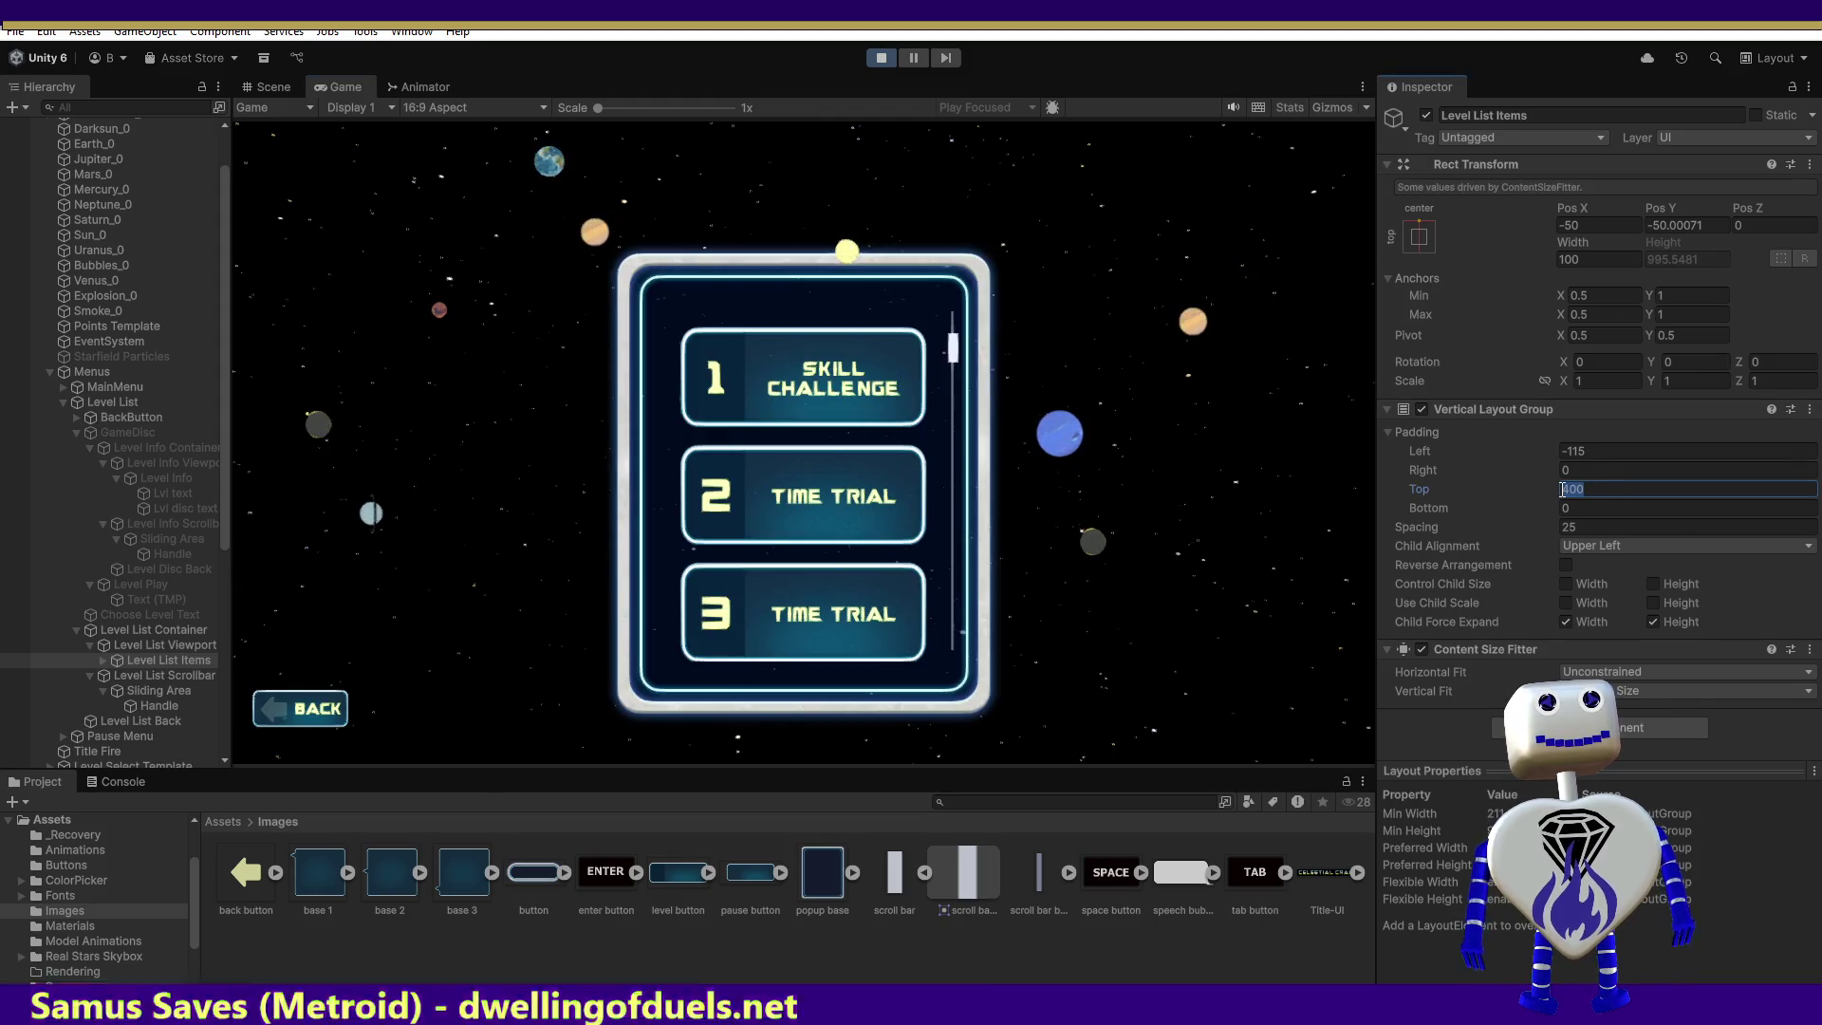
{"action": "key", "text": "BackSpace"}
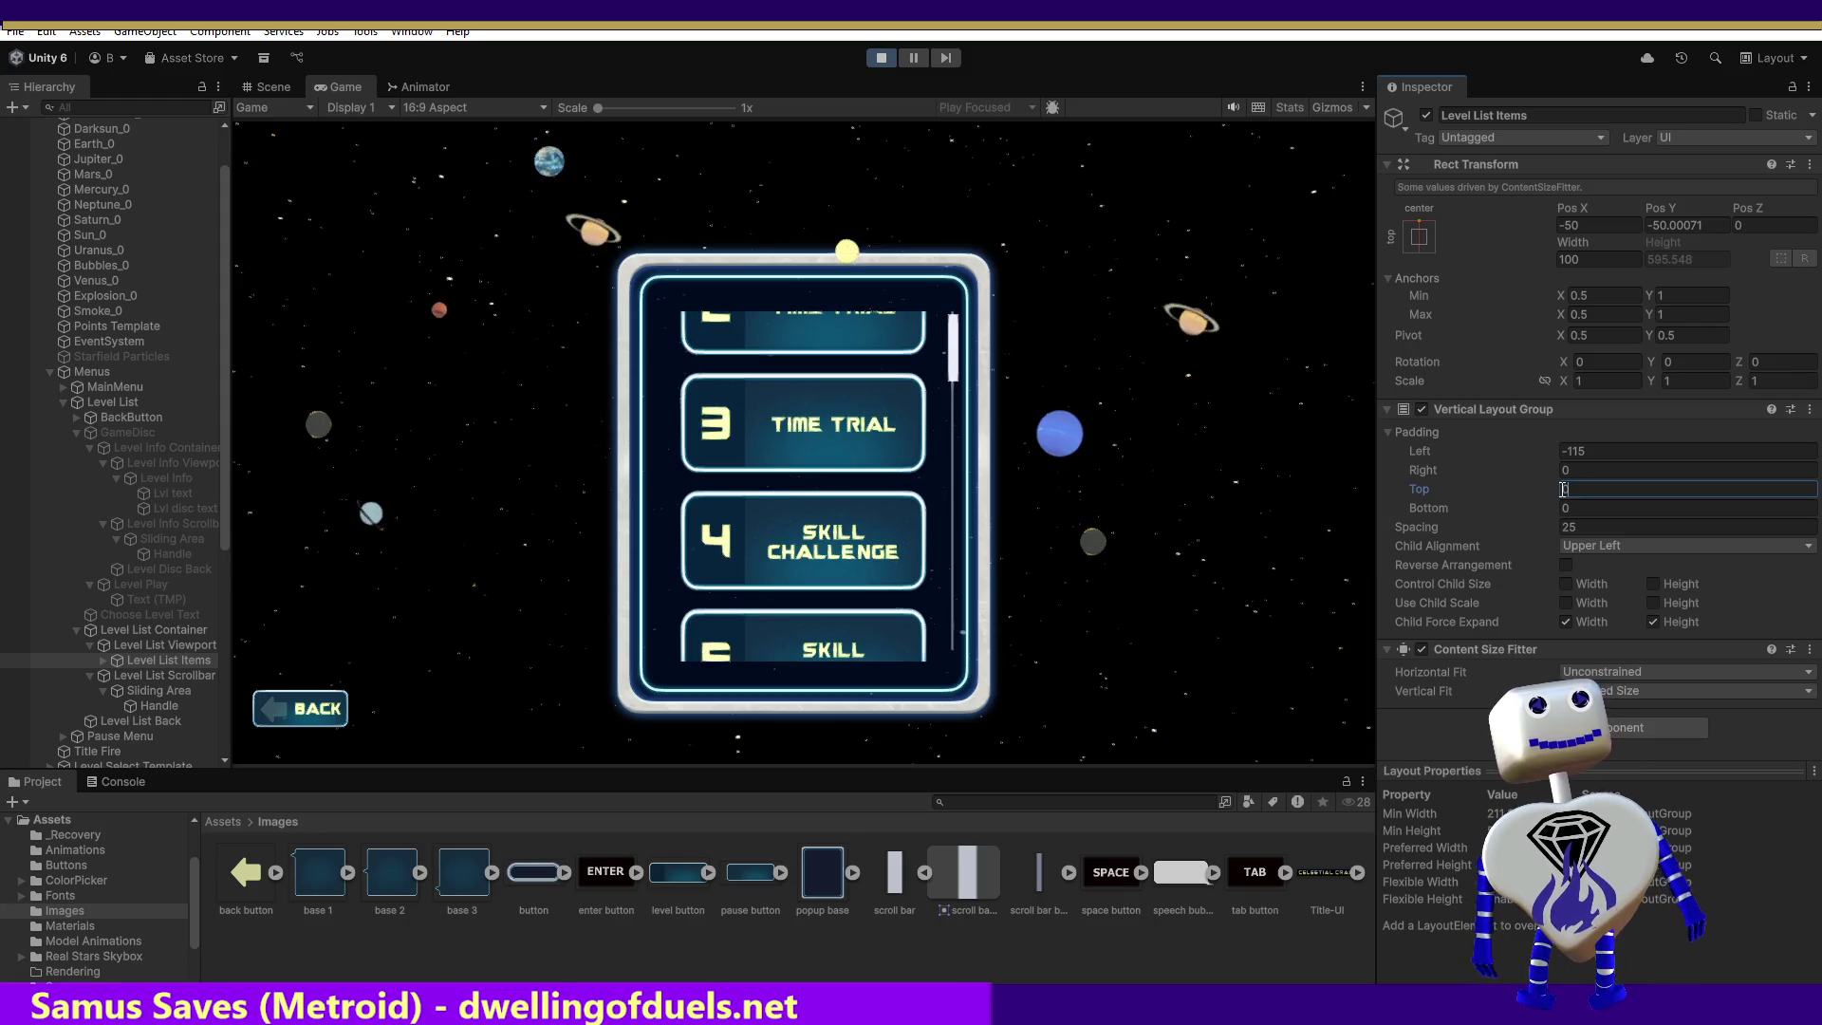
{"action": "type", "text": "0"}
{"action": "left_click", "coordinate": [957, 375]}
{"action": "mouse_move", "coordinate": [957, 375]}
{"action": "left_mouse_down"}
{"action": "mouse_move", "coordinate": [954, 610]}
{"action": "mouse_move", "coordinate": [993, 285]}
{"action": "mouse_move", "coordinate": [1027, 288]}
{"action": "mouse_move", "coordinate": [1035, 589]}
{"action": "mouse_move", "coordinate": [1042, 59]}
{"action": "mouse_move", "coordinate": [1038, 516]}
{"action": "mouse_move", "coordinate": [1039, 332]}
{"action": "left_mouse_up"}
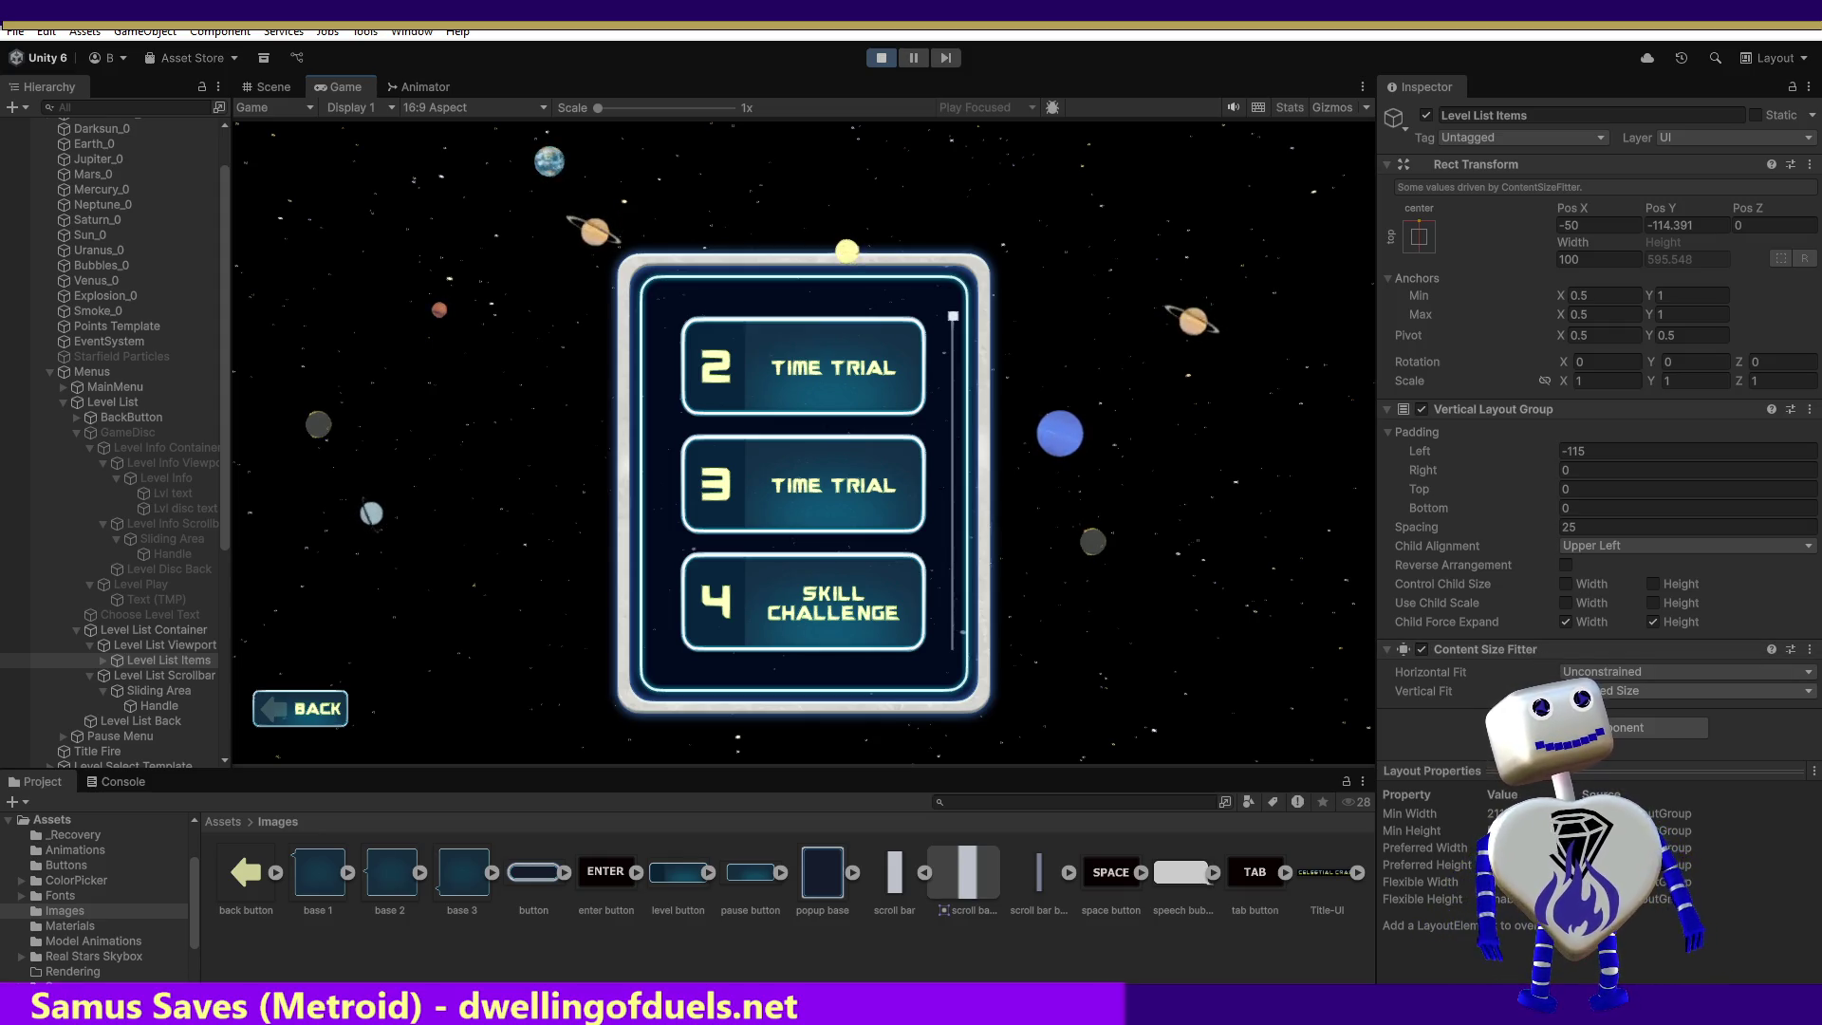
Step: Restart the game, reopen the level list, and set Vertical Fit to Min Size
{"action": "left_click", "coordinate": [1585, 691]}
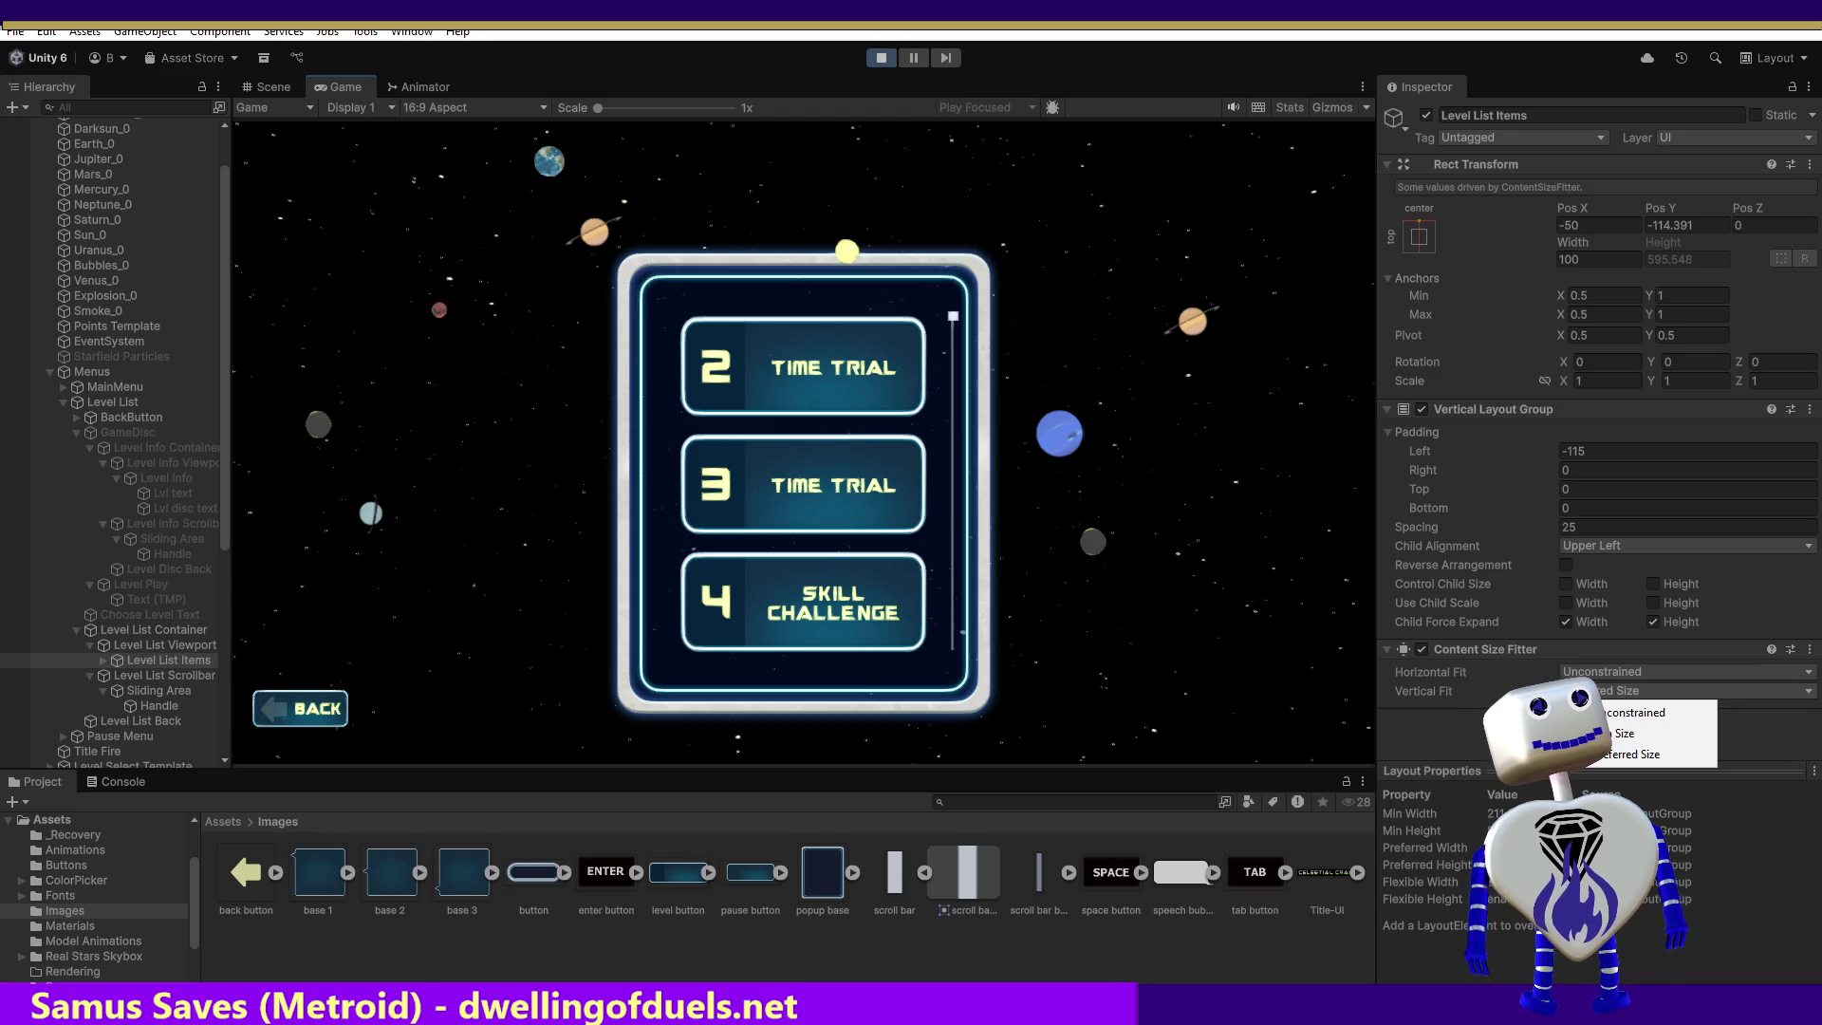
{"action": "left_click", "coordinate": [879, 58]}
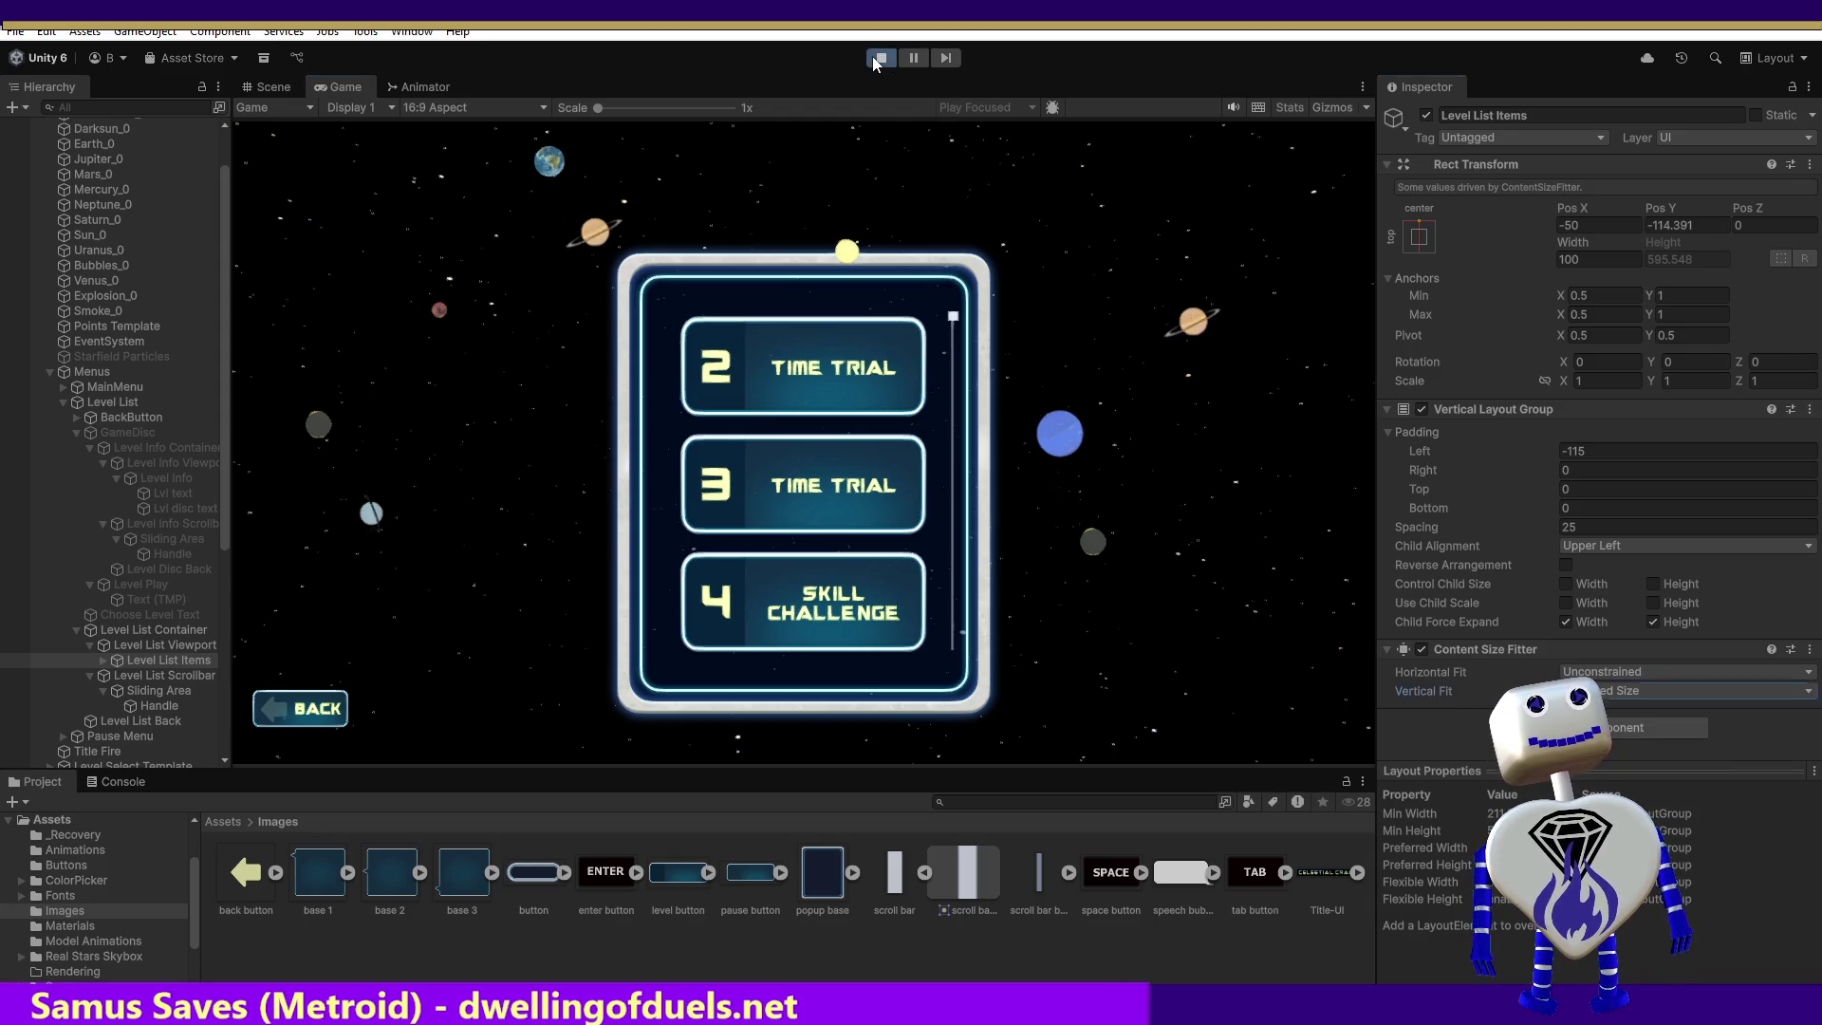
{"action": "left_click", "coordinate": [879, 57]}
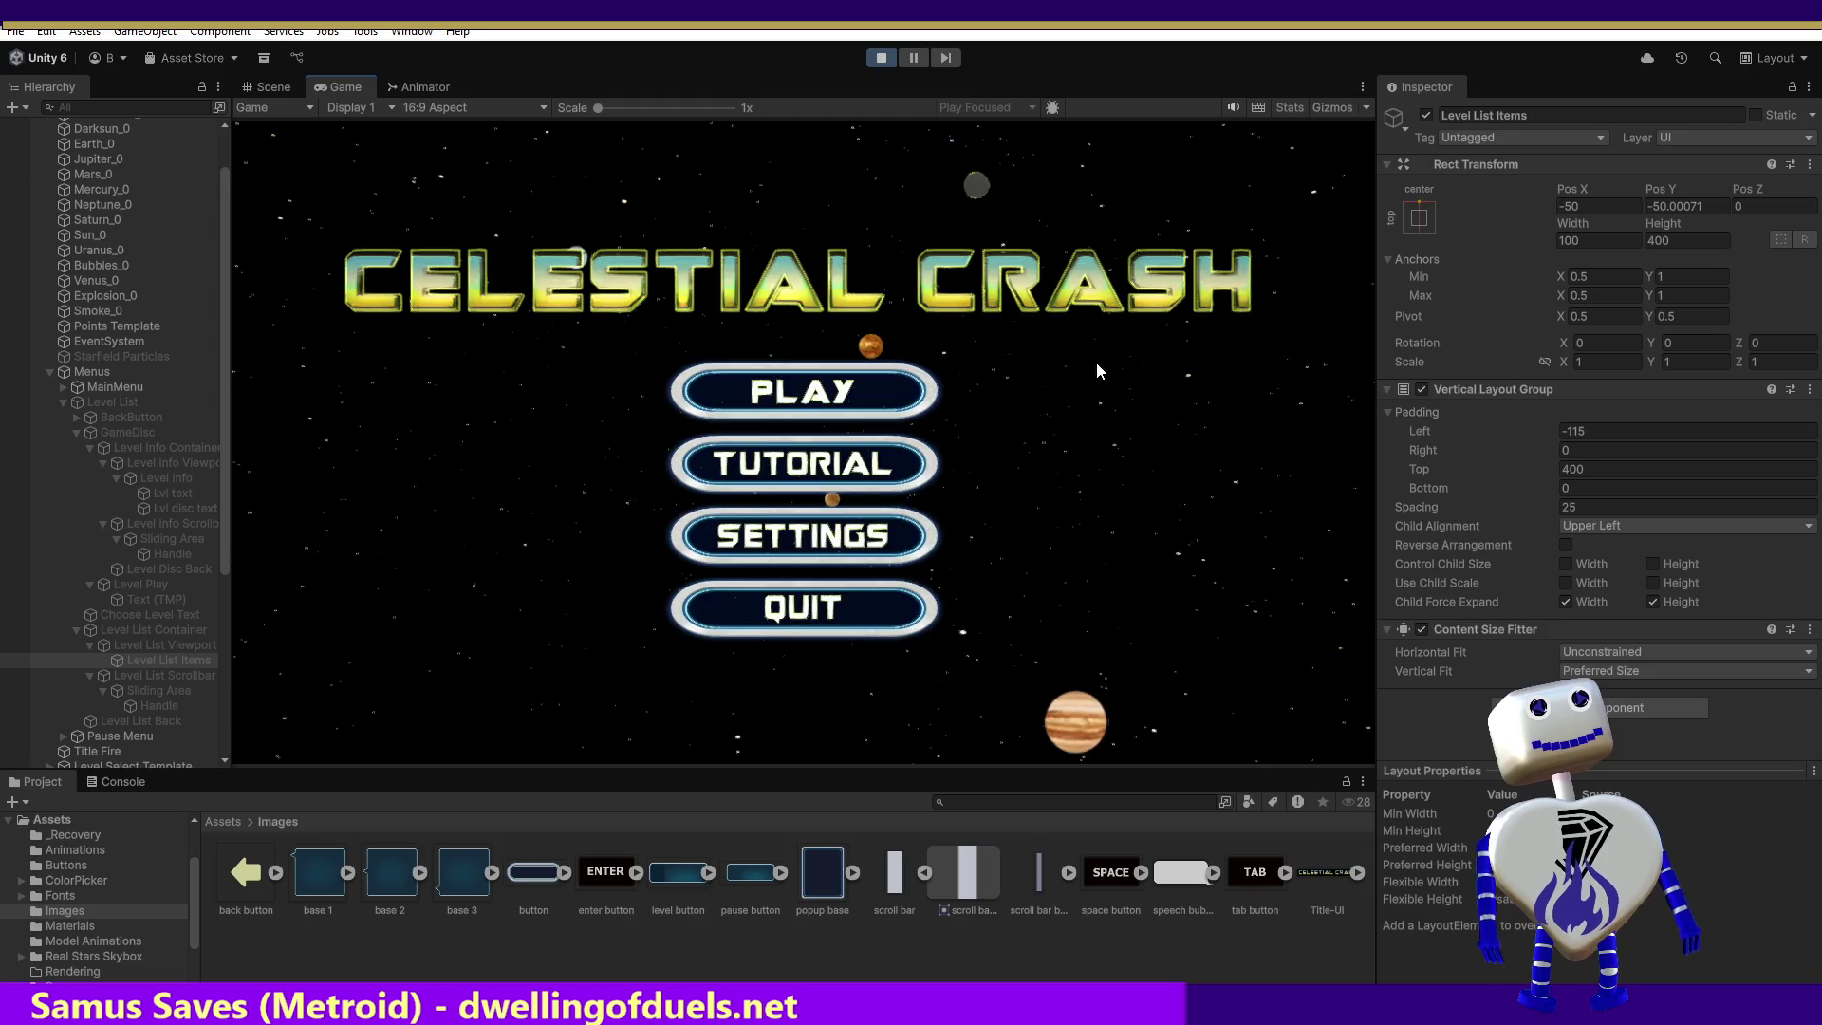
{"action": "left_click", "coordinate": [852, 397]}
{"action": "left_click", "coordinate": [1651, 691]}
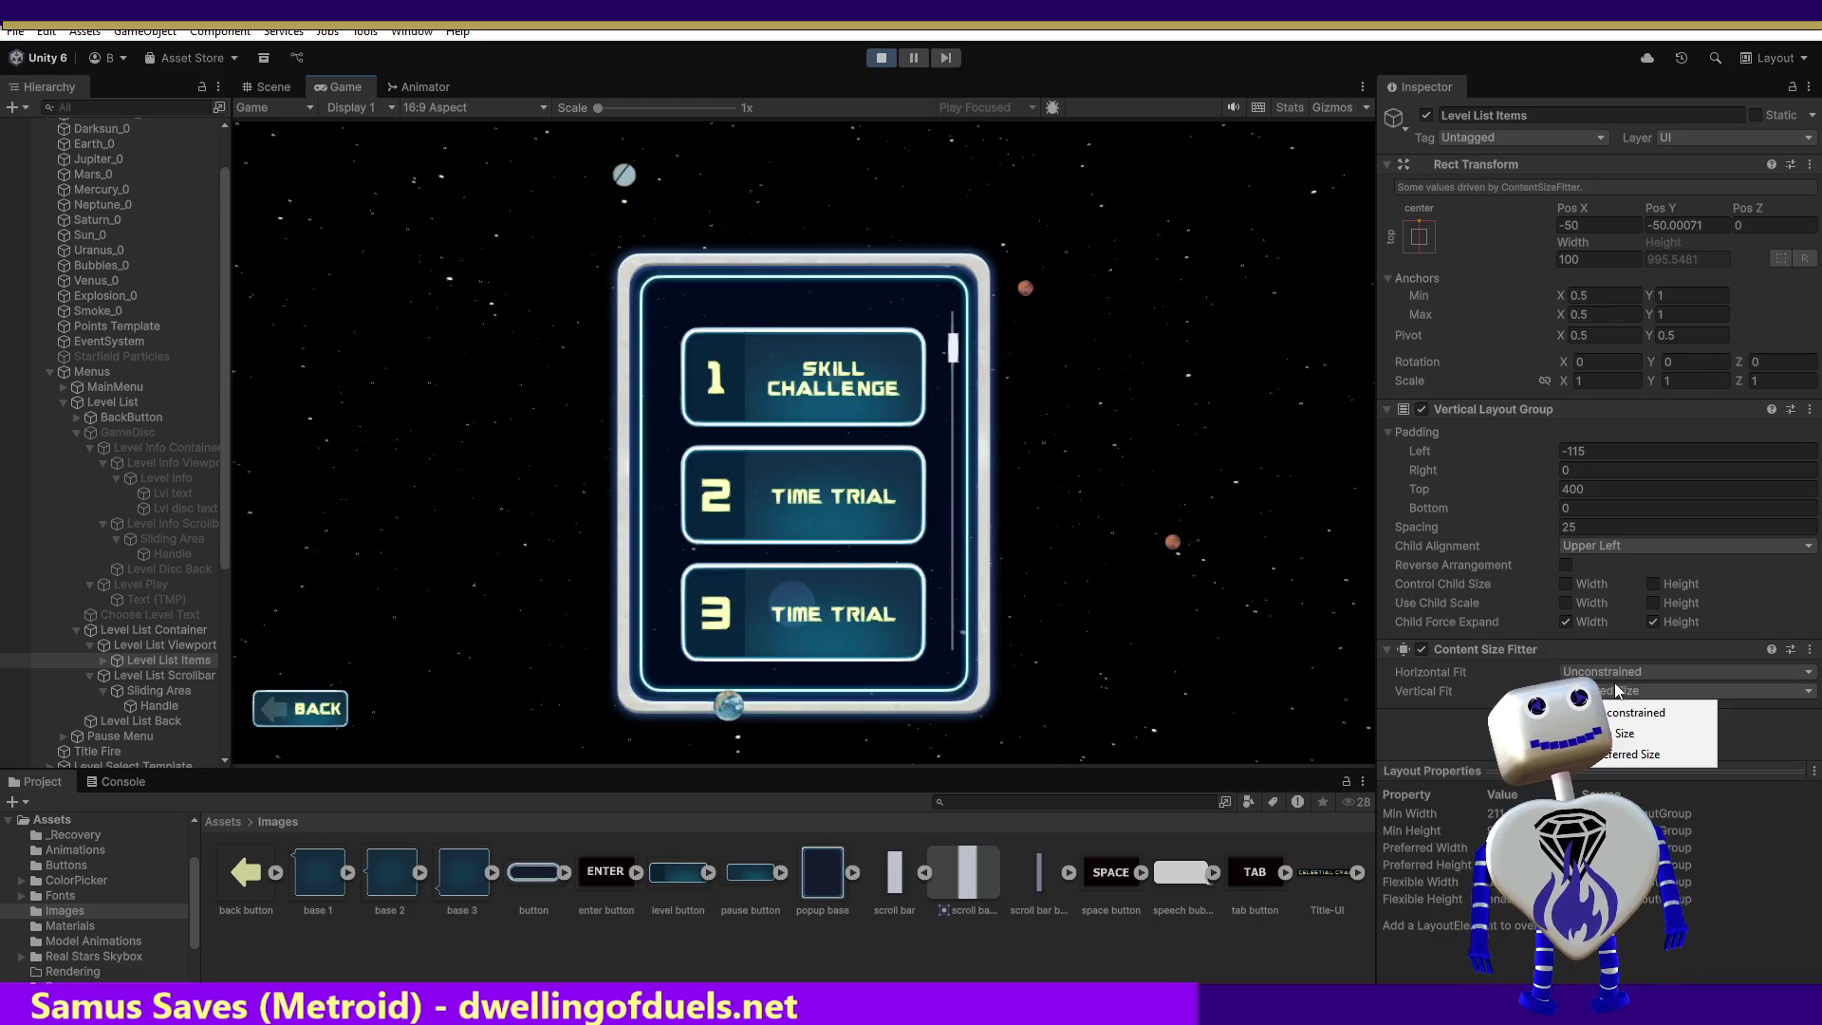
{"action": "left_click", "coordinate": [1638, 733]}
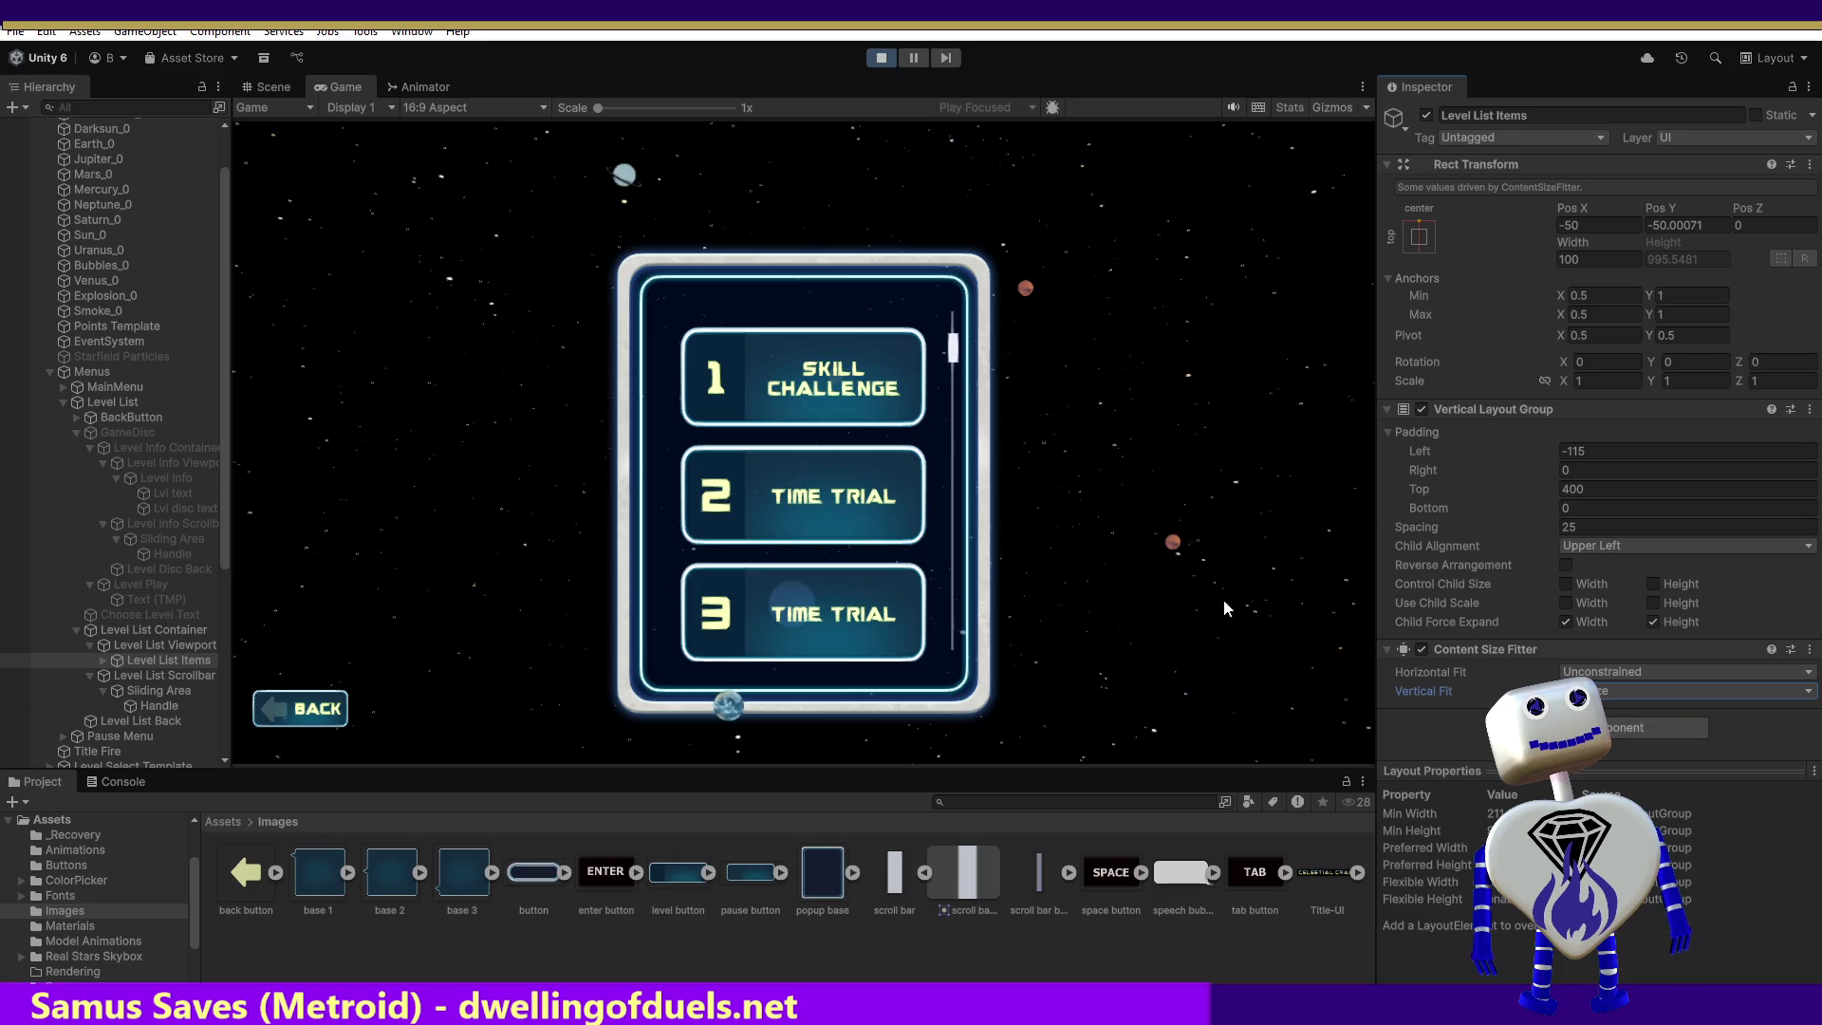
{"action": "mouse_move", "coordinate": [962, 368]}
{"action": "left_mouse_down"}
{"action": "mouse_move", "coordinate": [1005, 657]}
{"action": "mouse_move", "coordinate": [1056, 78]}
{"action": "left_mouse_up"}
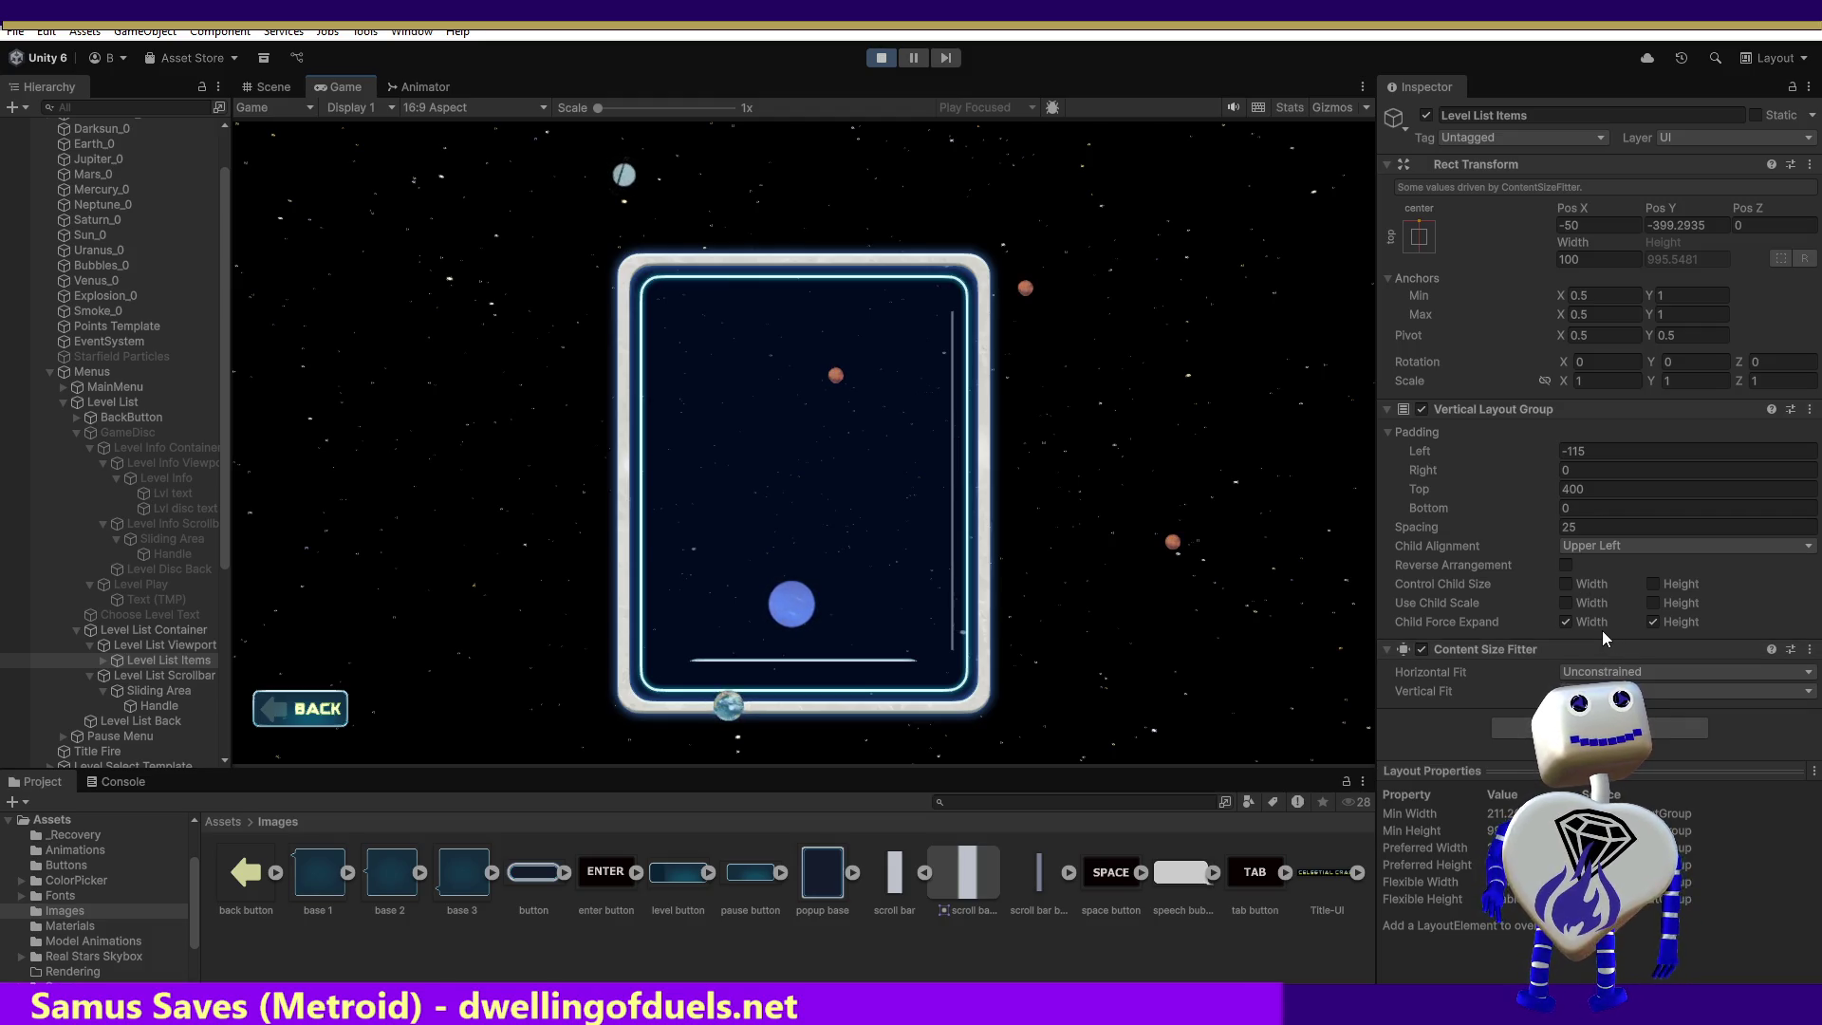
Step: Tick Reverse Arrangement, scroll to check the reversed order, then stop Play mode
{"action": "left_click", "coordinate": [1566, 564]}
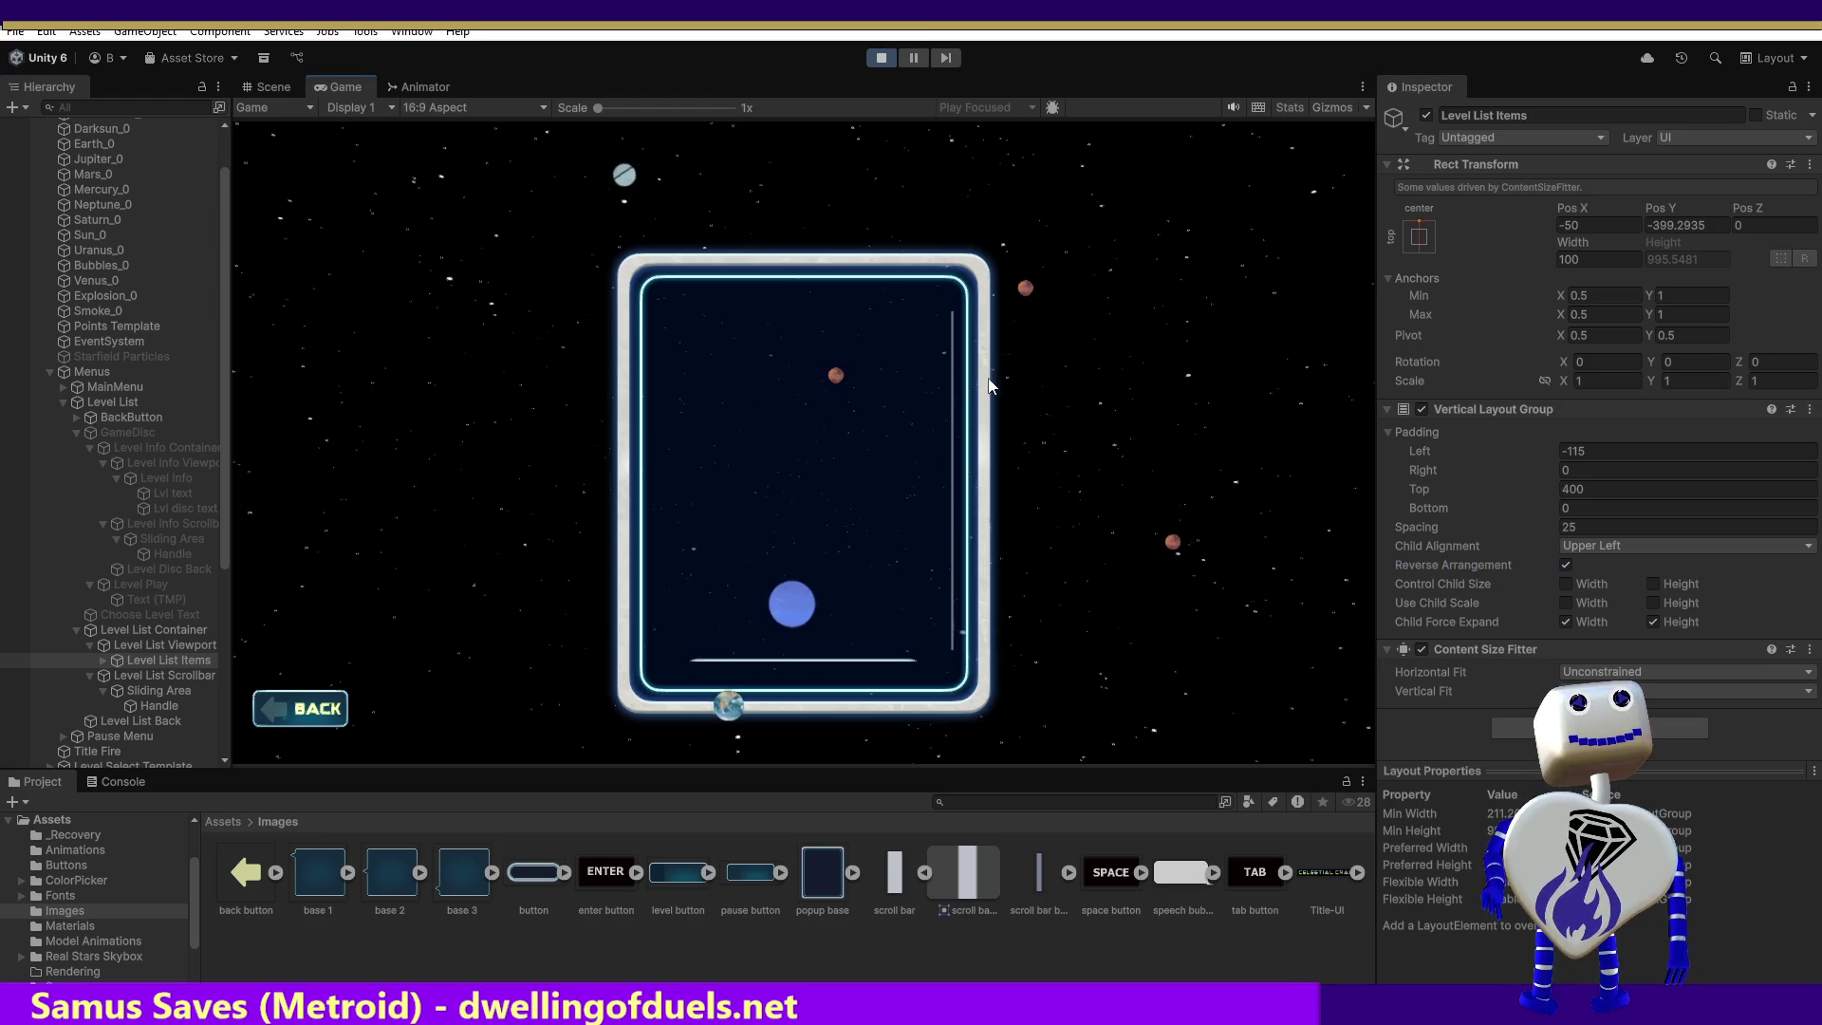
{"action": "left_click", "coordinate": [953, 384]}
{"action": "mouse_move", "coordinate": [953, 384]}
{"action": "left_mouse_down"}
{"action": "mouse_move", "coordinate": [953, 646]}
{"action": "mouse_move", "coordinate": [975, 140]}
{"action": "mouse_move", "coordinate": [1095, 610]}
{"action": "left_mouse_up"}
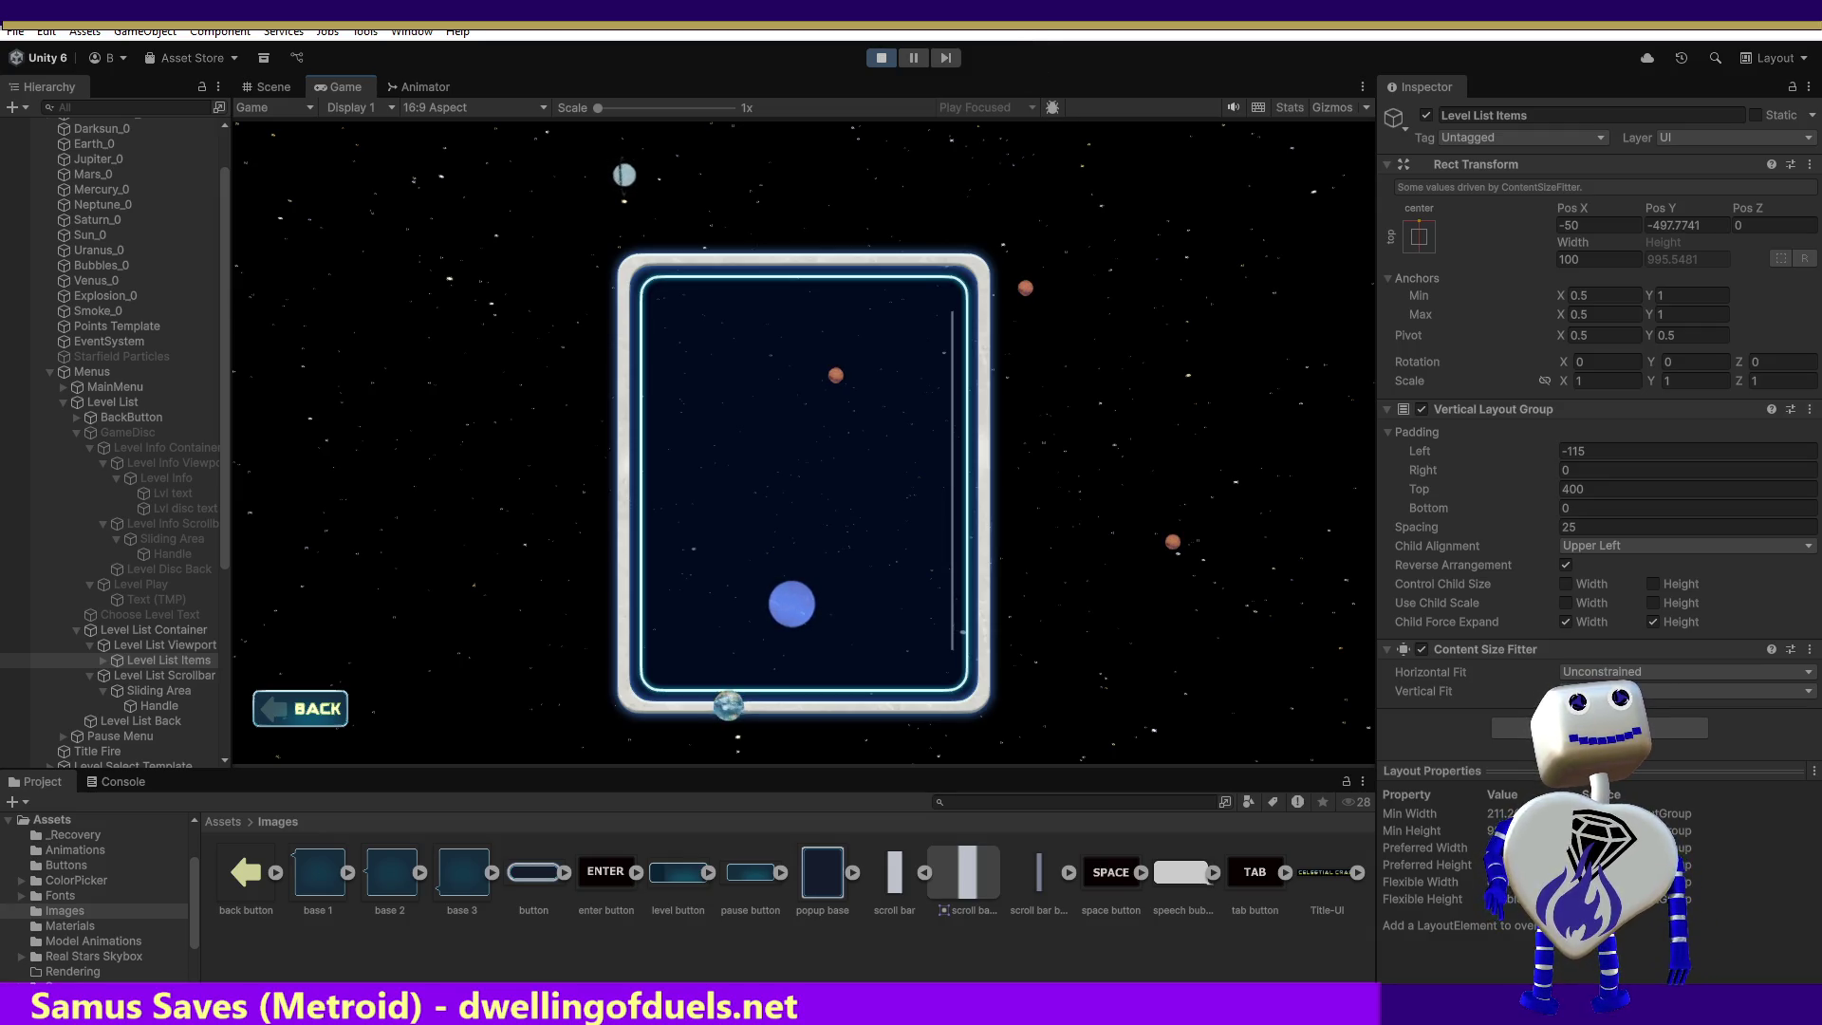
{"action": "left_click", "coordinate": [882, 59]}
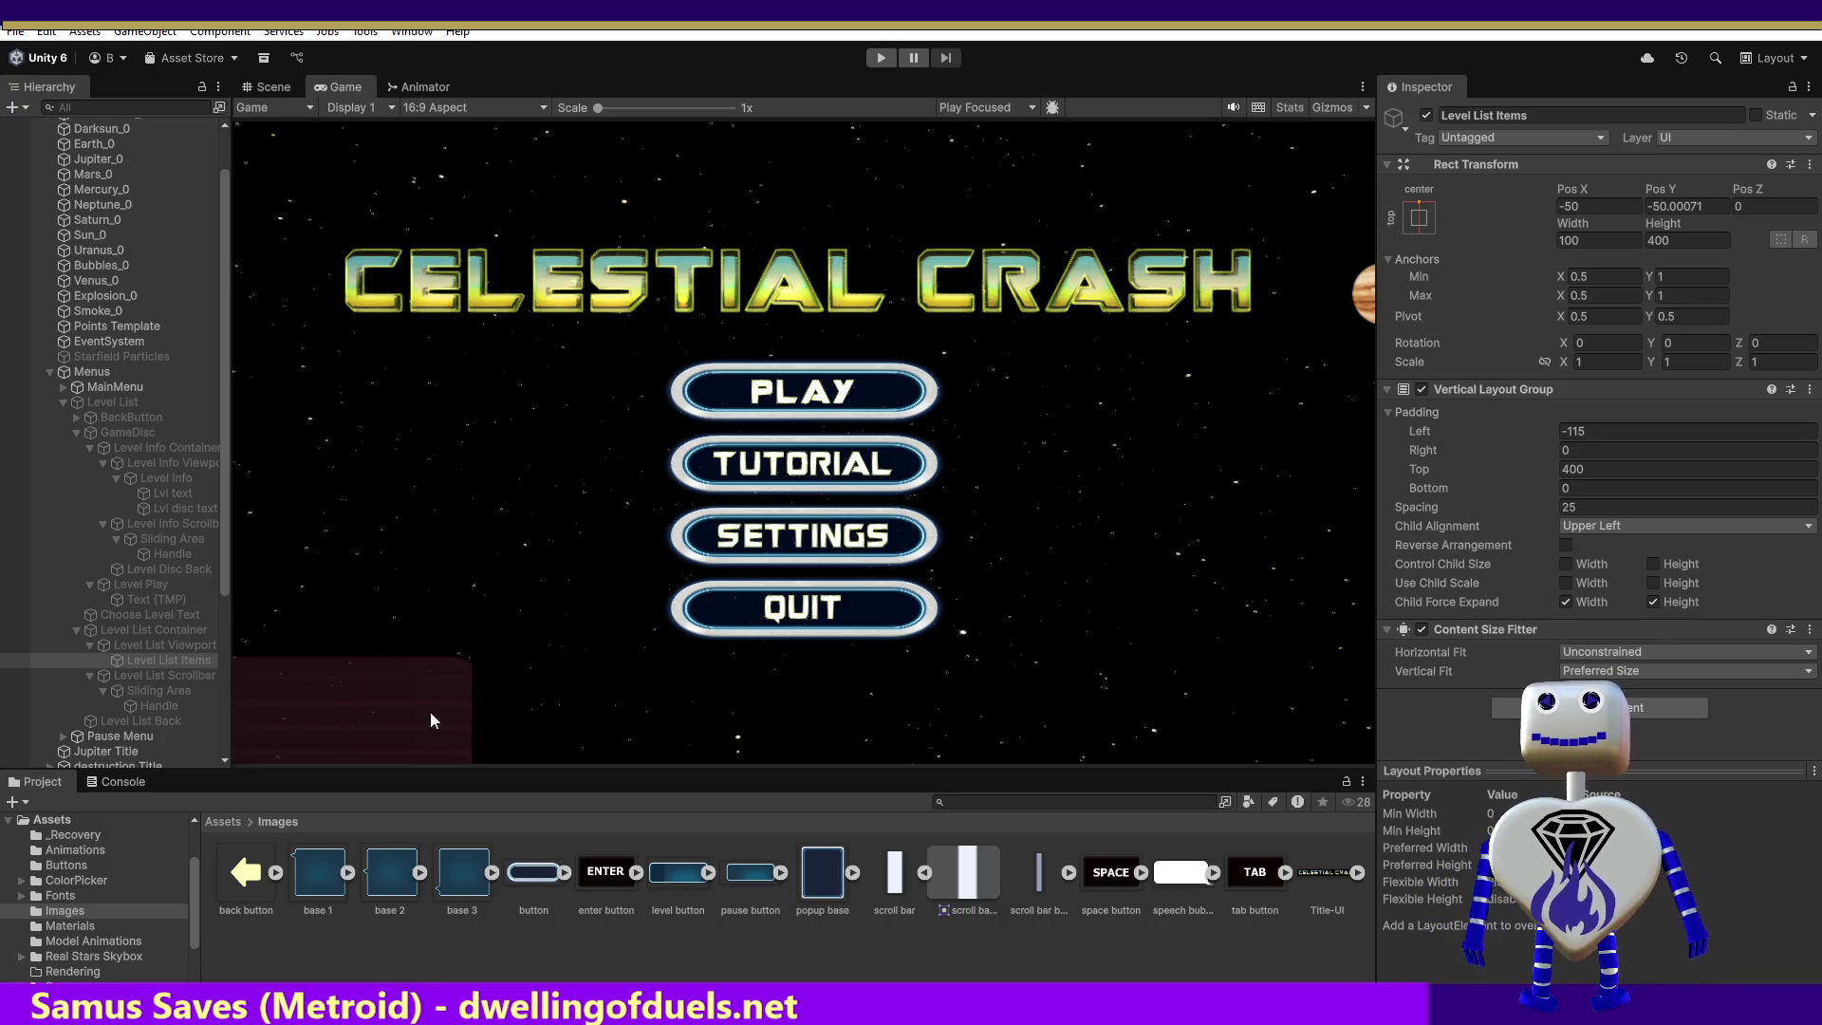
Step: Restart the game, reopen the level list, and set the top padding to 400
{"action": "left_click", "coordinate": [881, 59]}
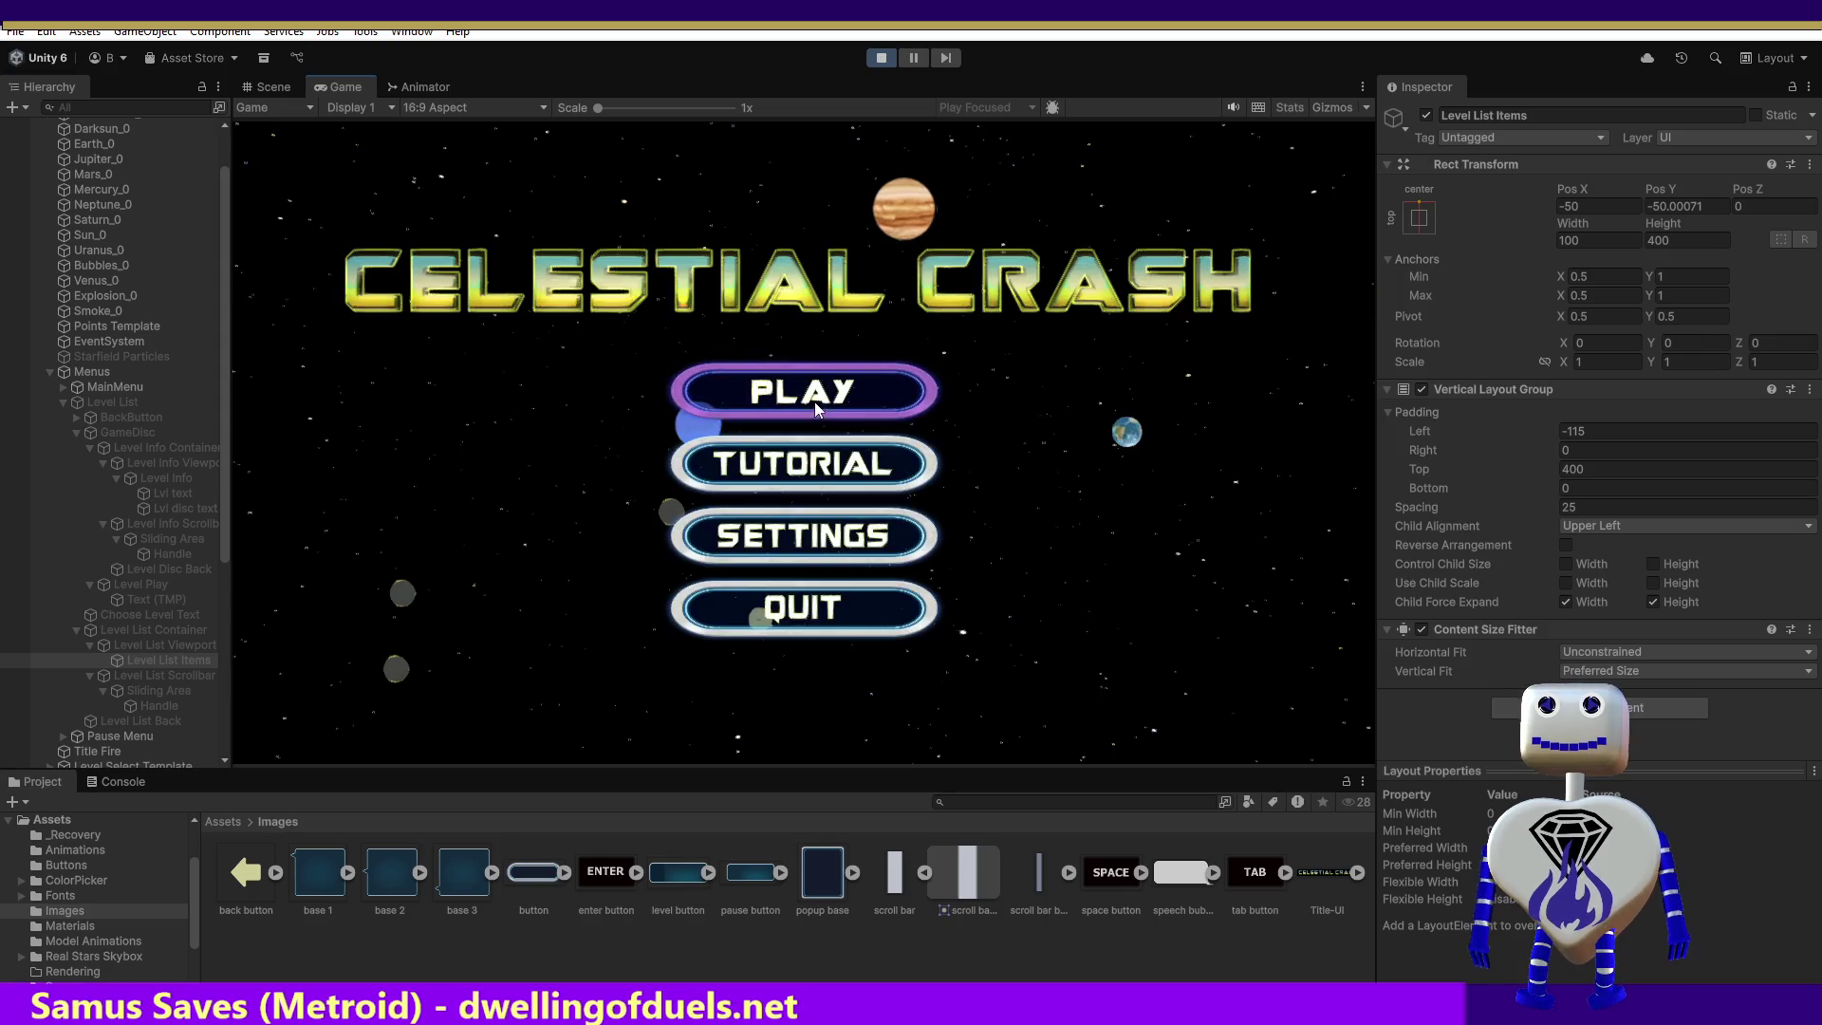
{"action": "left_click", "coordinate": [815, 401]}
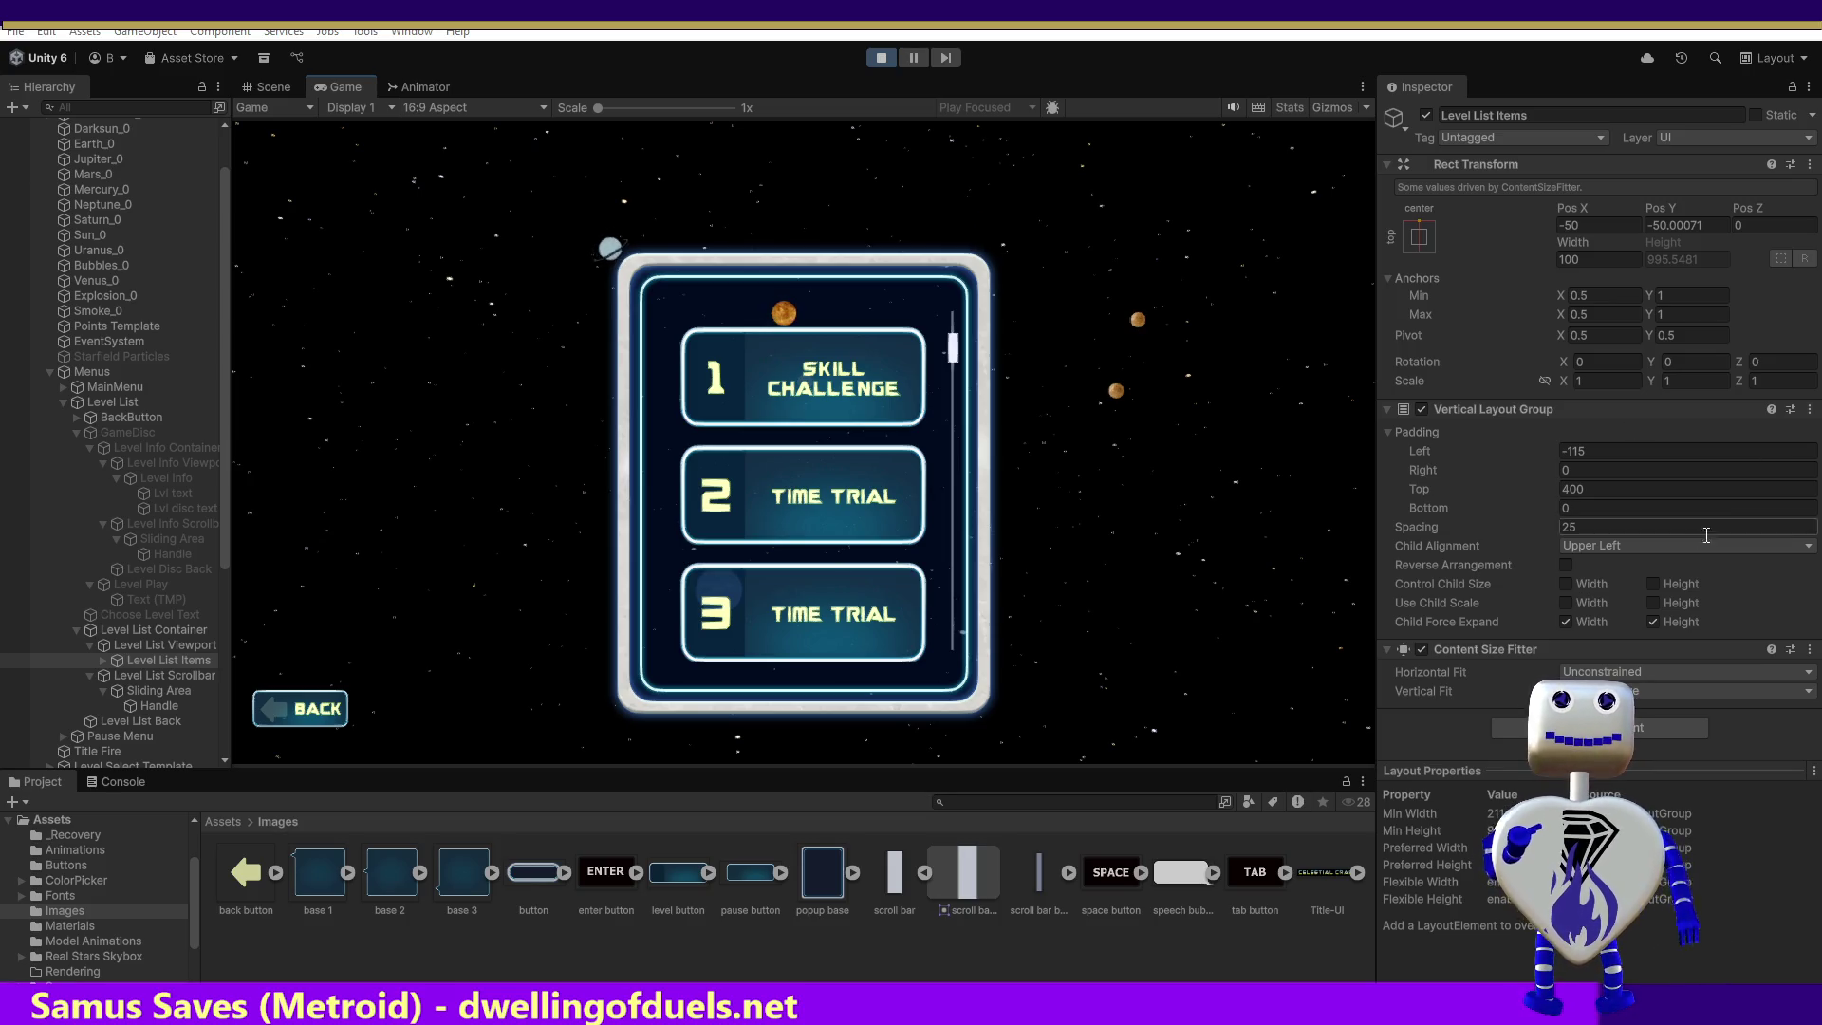
{"action": "left_click", "coordinate": [1600, 489]}
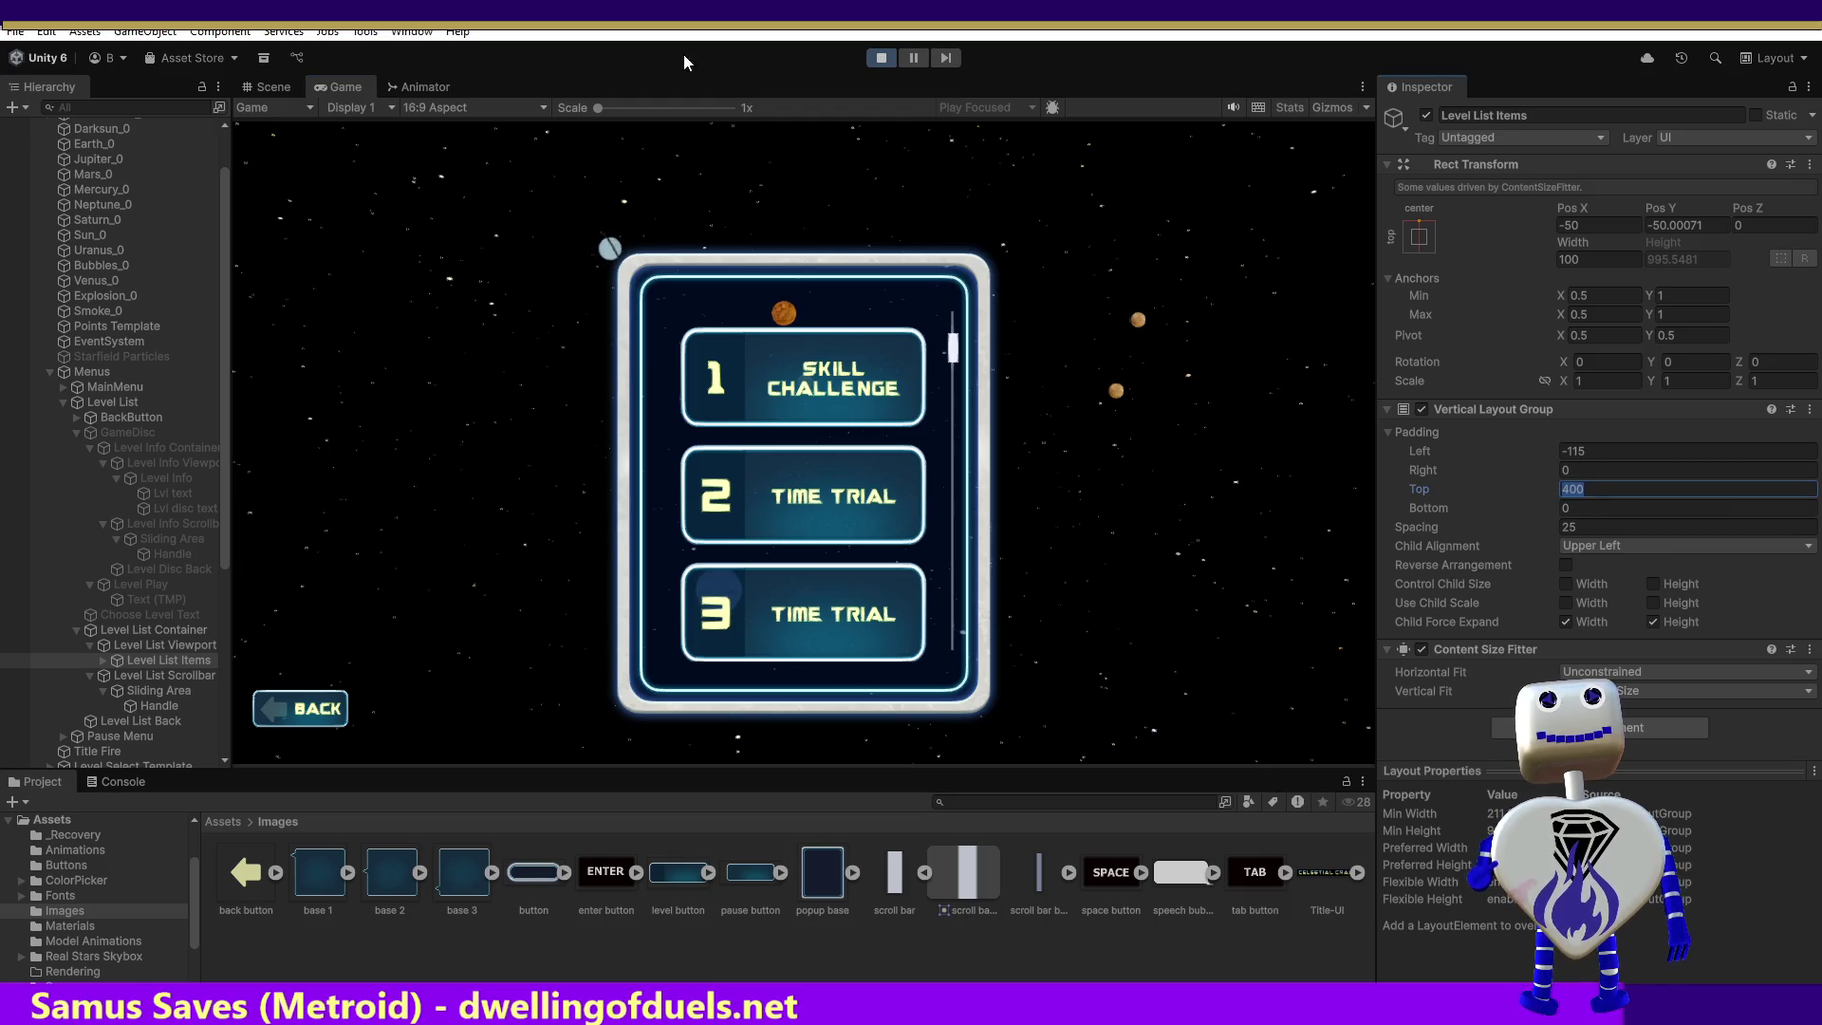
{"action": "left_click", "coordinate": [883, 58]}
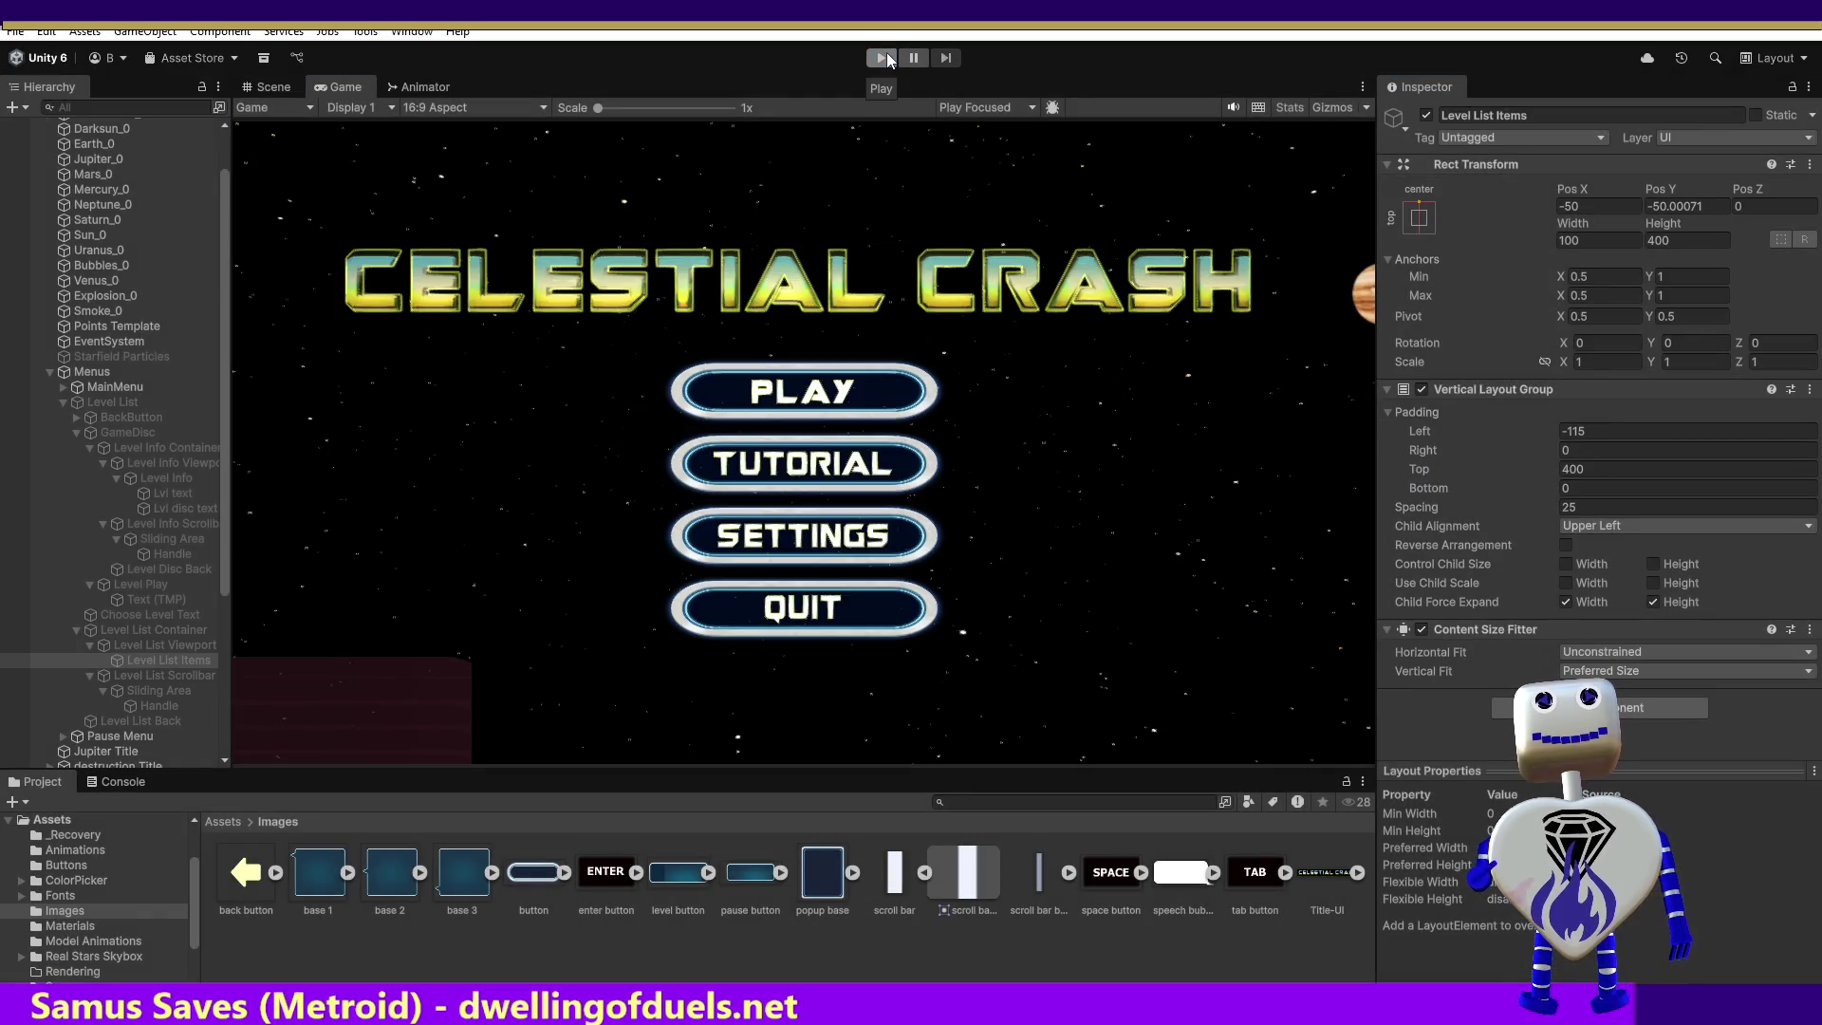
{"action": "left_click", "coordinate": [883, 58]}
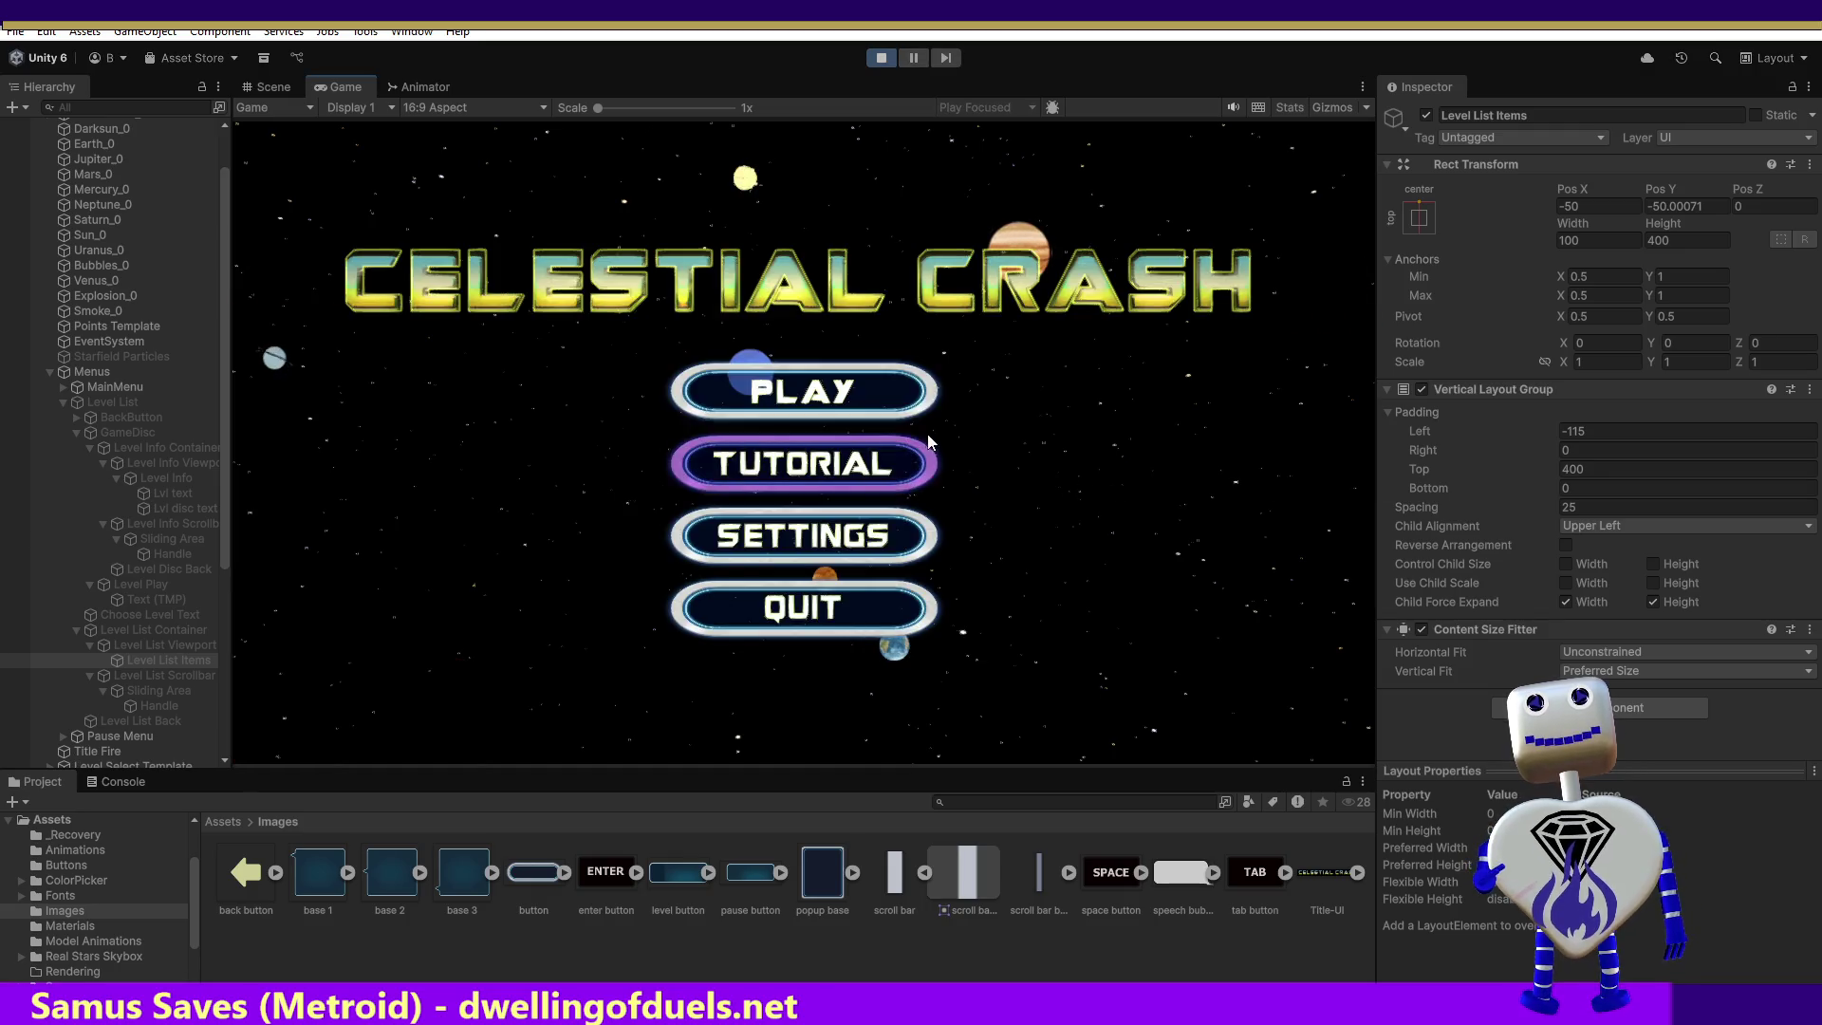
{"action": "left_click", "coordinate": [880, 397]}
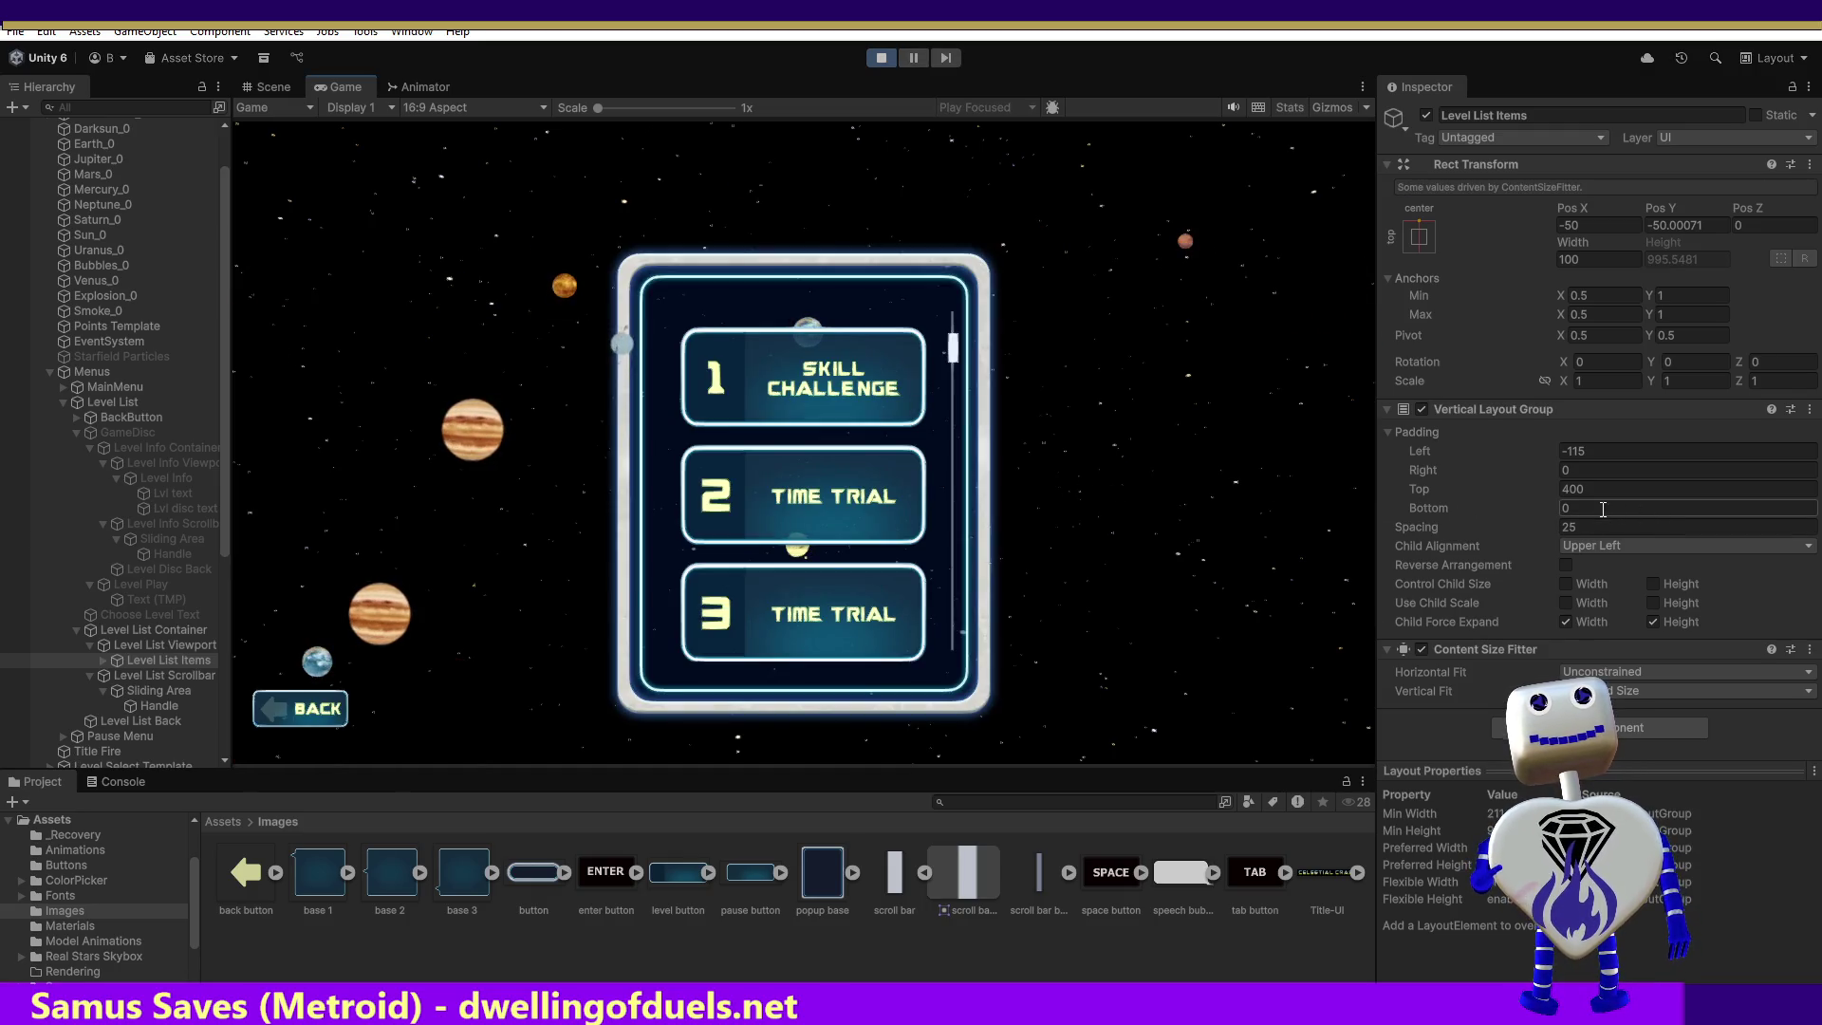
{"action": "type", "text": "400"}
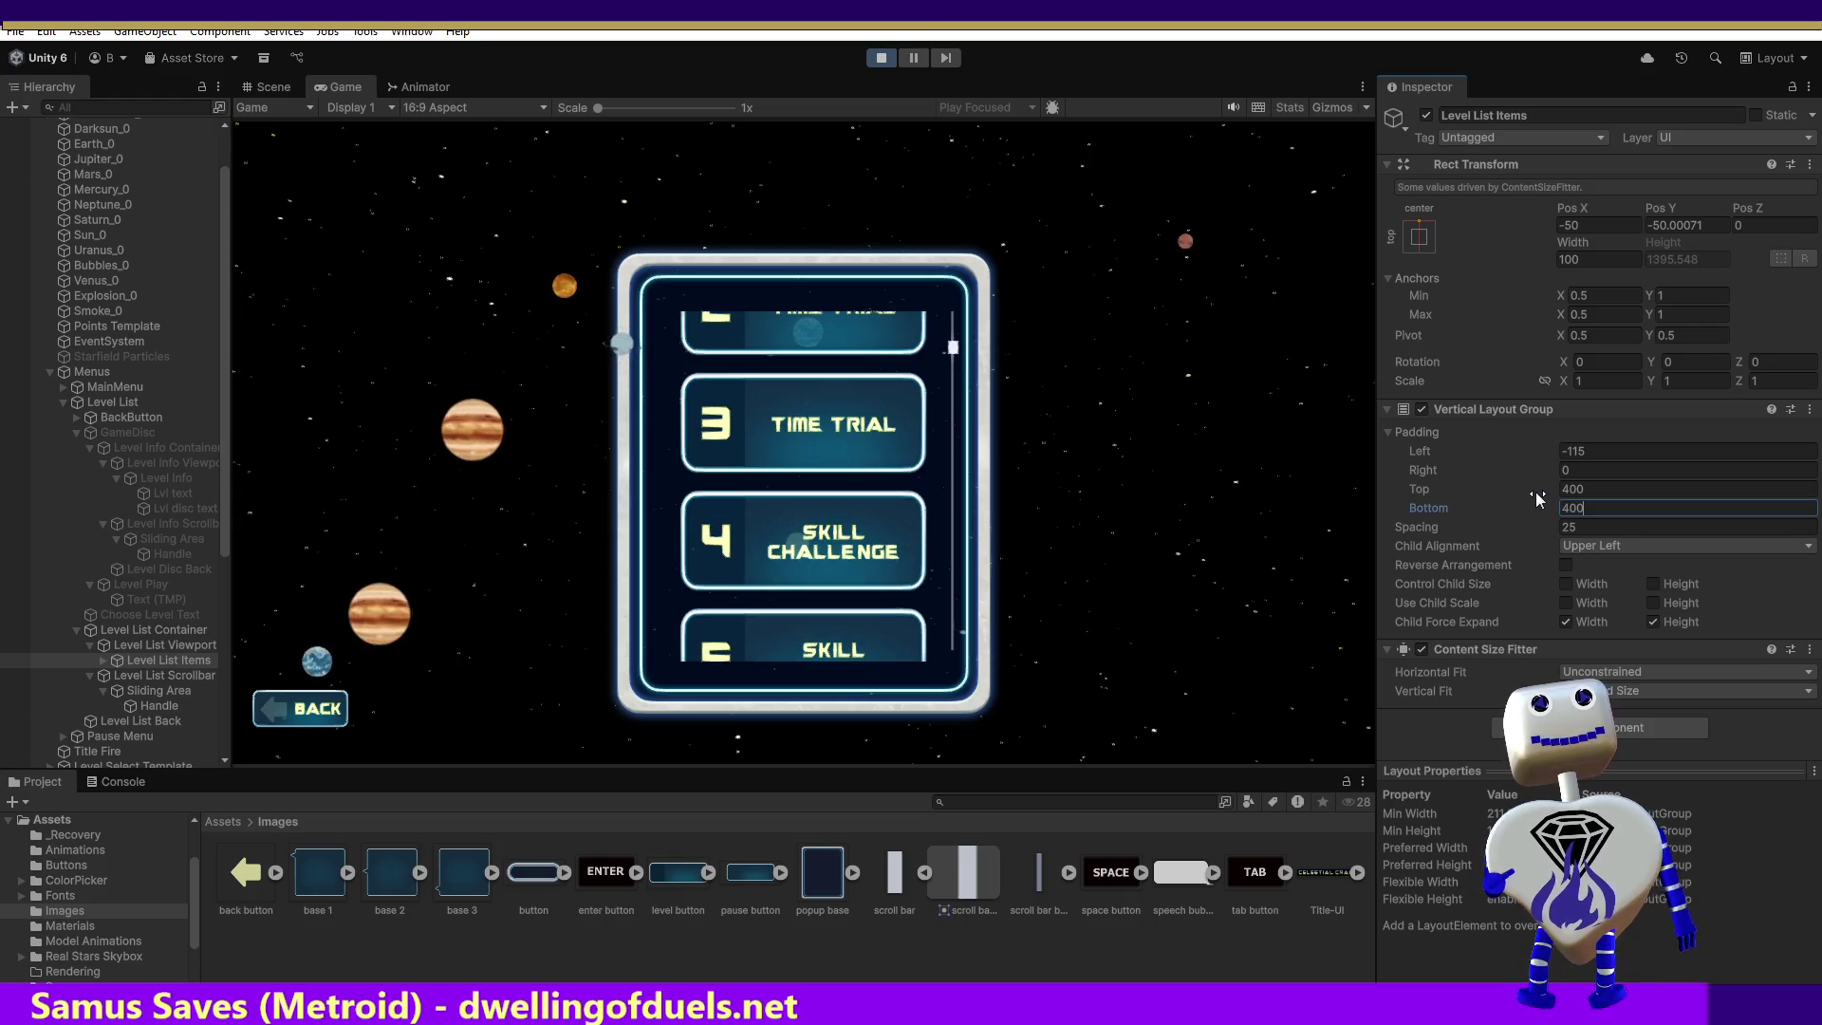
{"action": "mouse_move", "coordinate": [957, 358]}
{"action": "left_mouse_down"}
{"action": "mouse_move", "coordinate": [965, 137]}
{"action": "mouse_move", "coordinate": [965, 532]}
{"action": "left_mouse_up"}
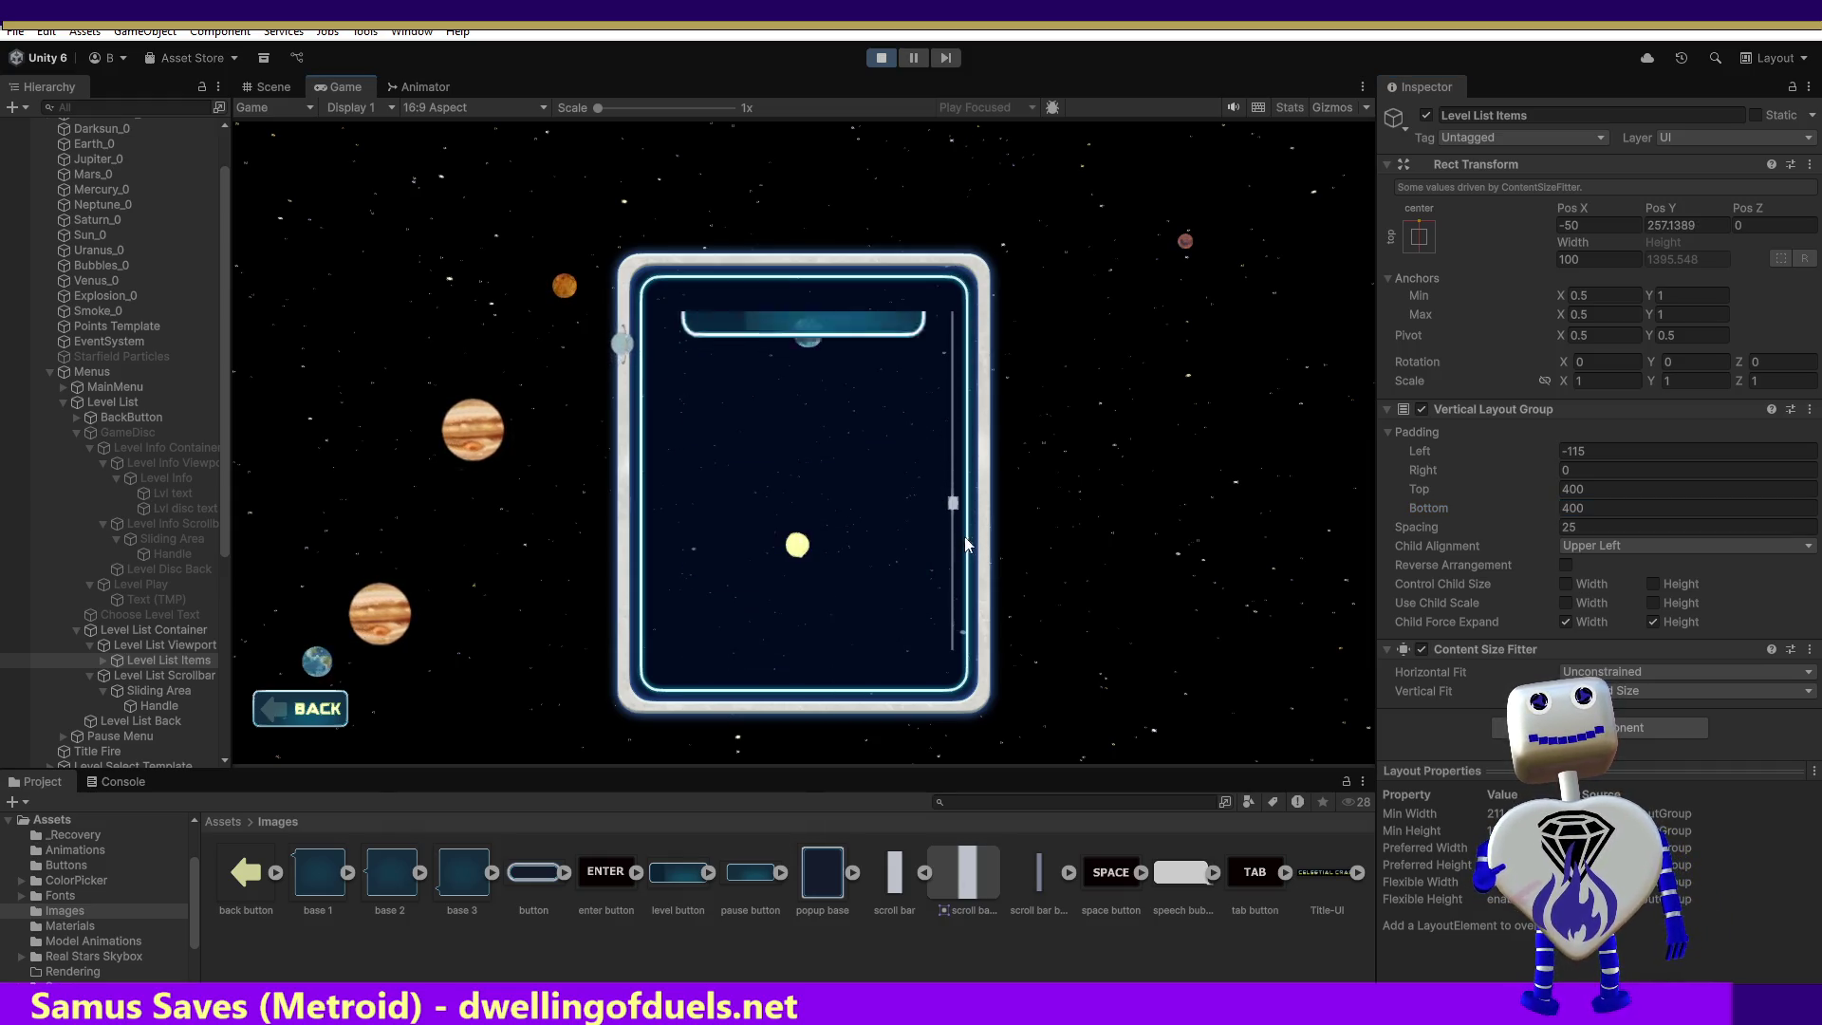
Step: Set the bottom padding to -400 and scroll the list
{"action": "left_click", "coordinate": [1575, 508]}
{"action": "left_click", "coordinate": [1566, 508]}
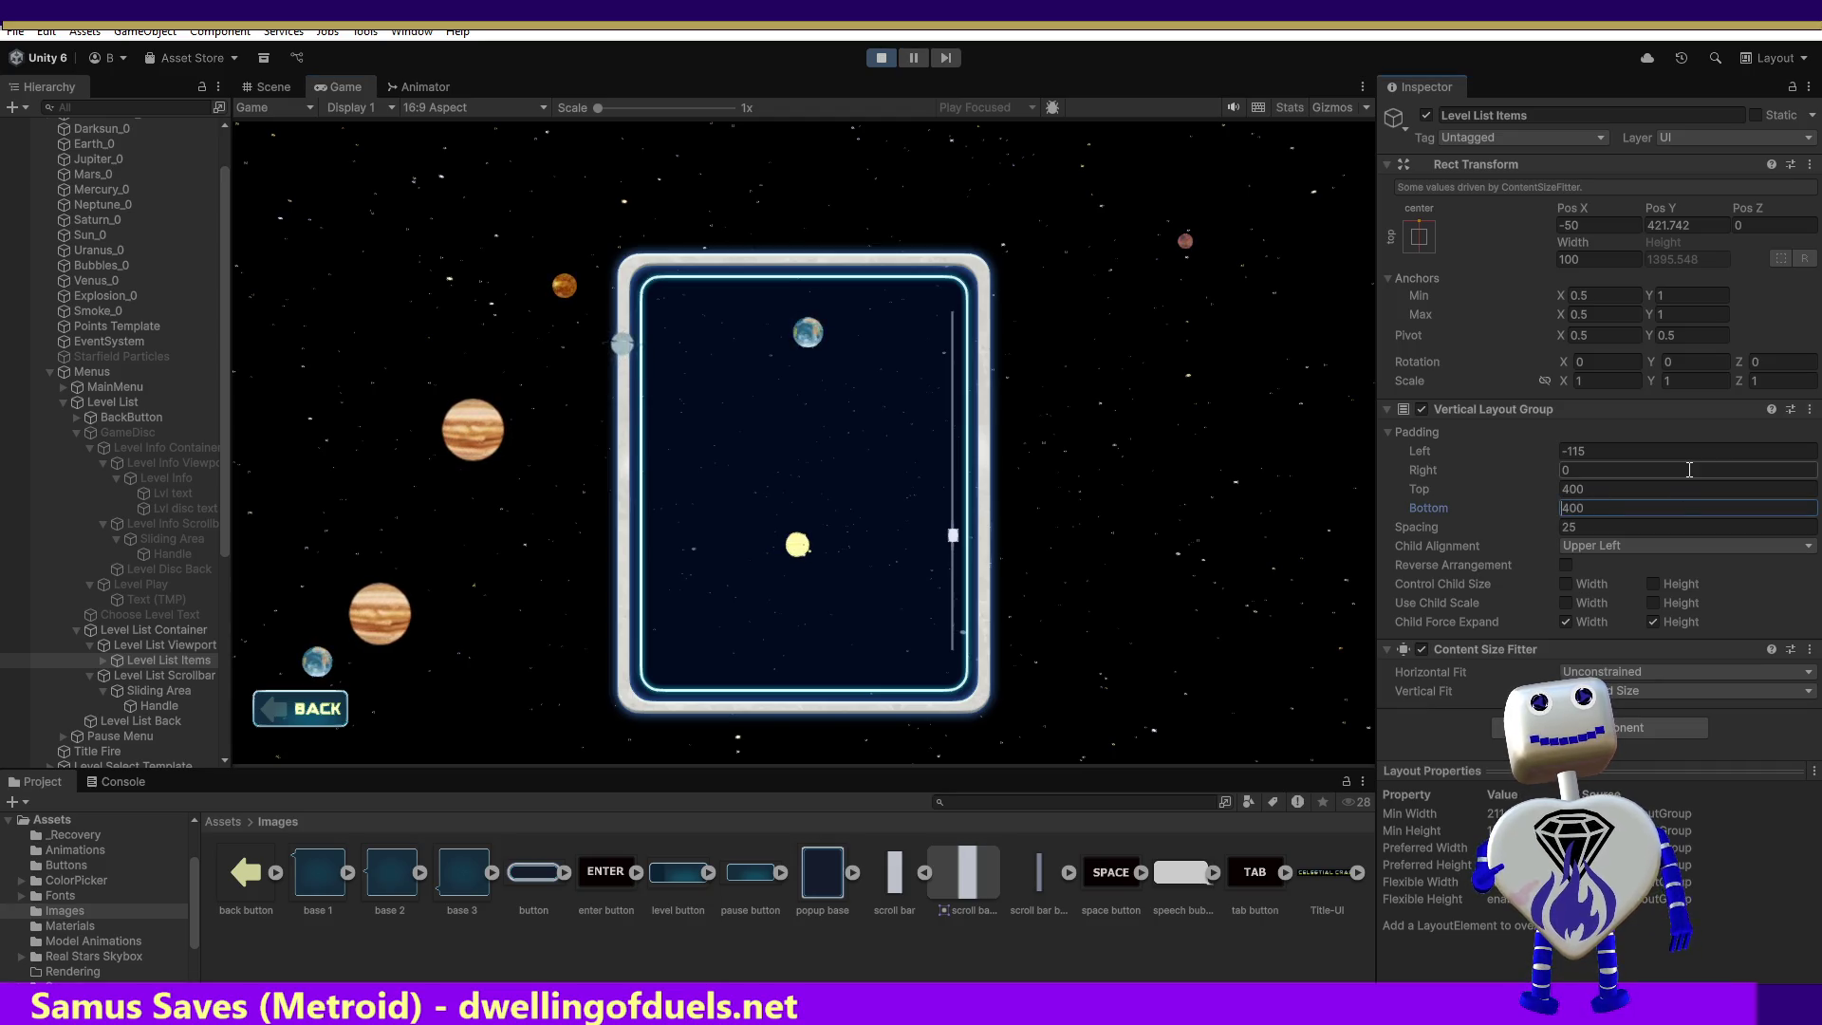
{"action": "type", "text": "-"}
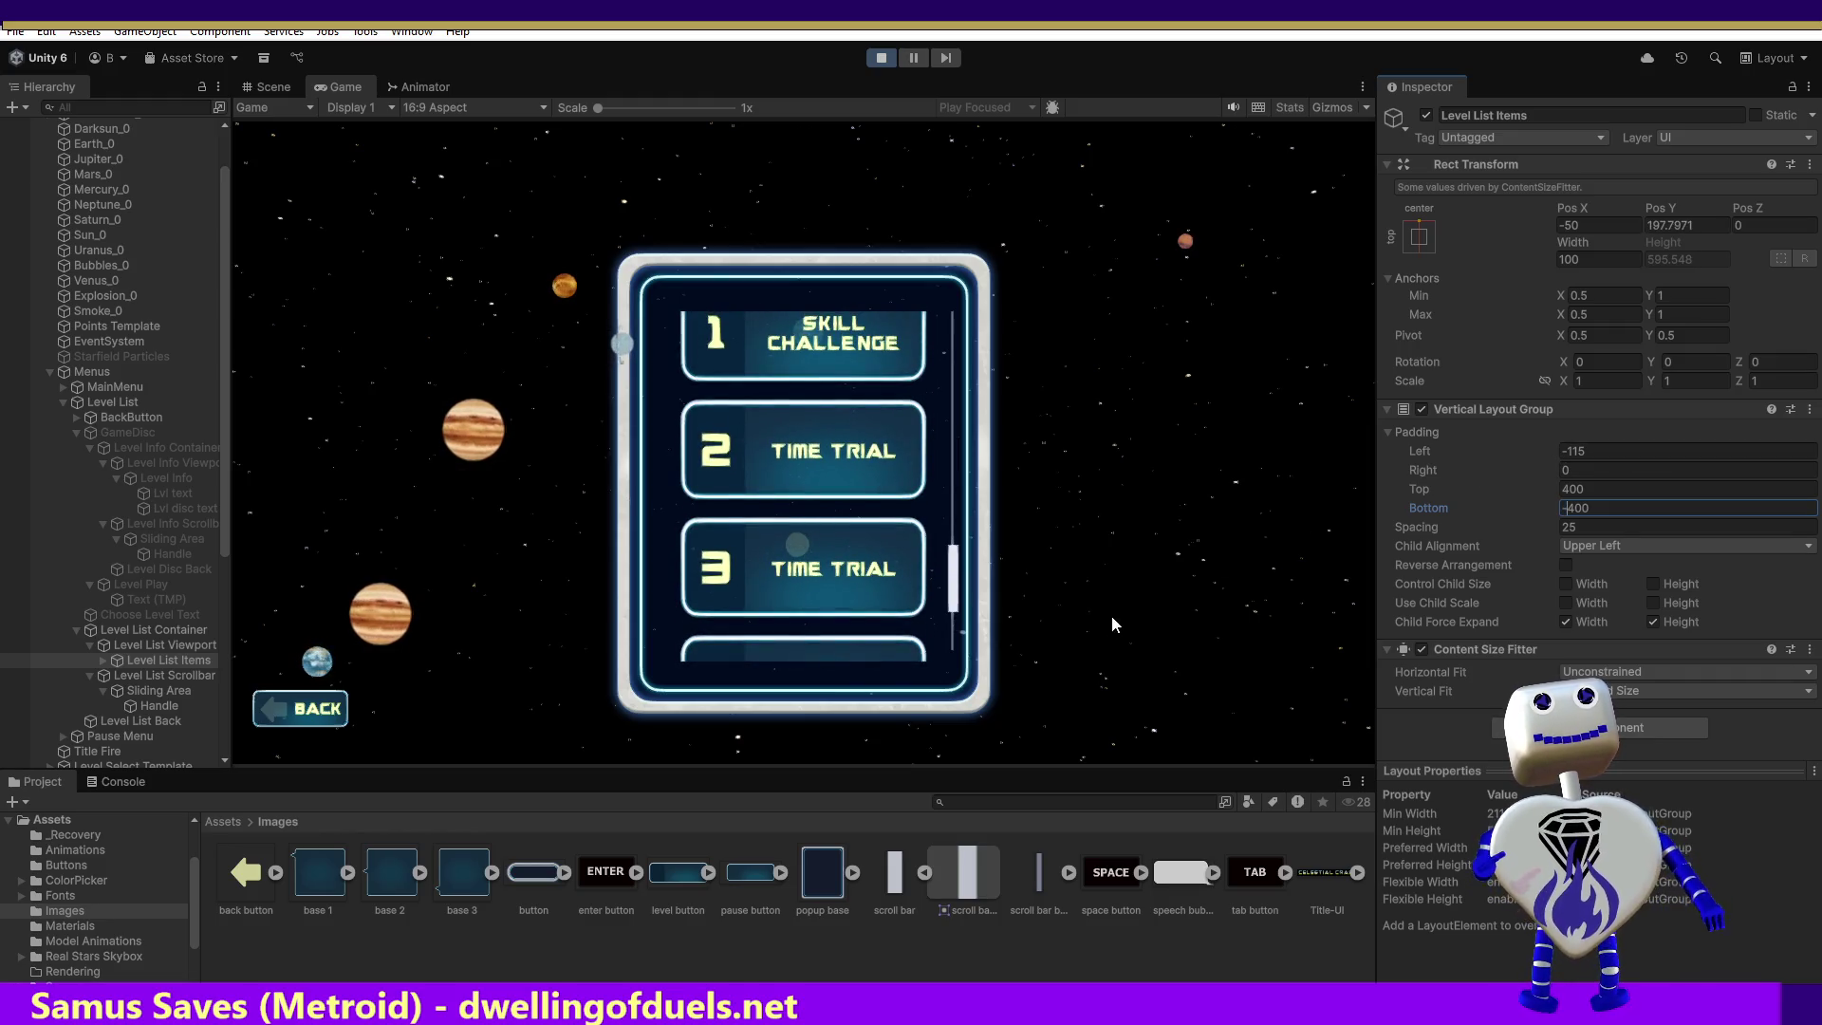
{"action": "mouse_move", "coordinate": [959, 584]}
{"action": "left_mouse_down"}
{"action": "mouse_move", "coordinate": [971, 157]}
{"action": "mouse_move", "coordinate": [1029, 635]}
{"action": "mouse_move", "coordinate": [1050, 176]}
{"action": "mouse_move", "coordinate": [1052, 543]}
{"action": "mouse_move", "coordinate": [1061, 355]}
{"action": "mouse_move", "coordinate": [1062, 393]}
{"action": "mouse_move", "coordinate": [1018, 735]}
{"action": "left_mouse_up"}
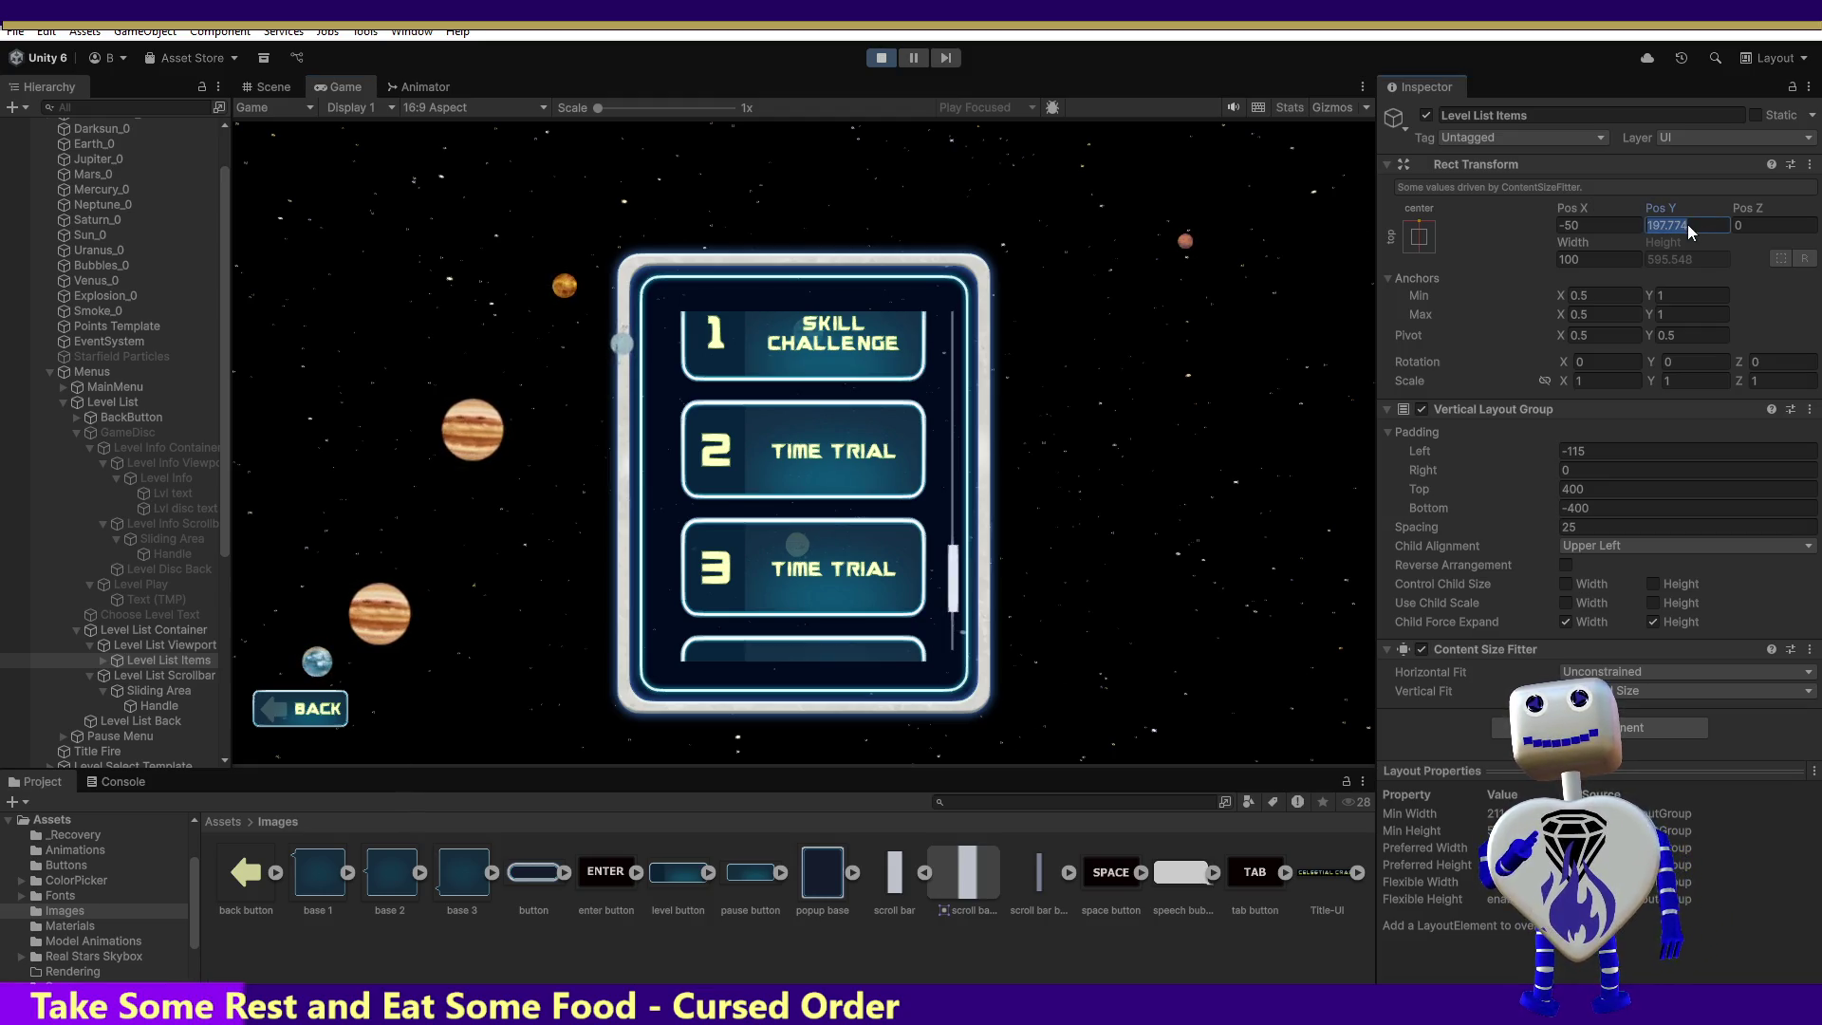
Step: Set Level List Items Pos Y to 100 and Vertical Fit to Unconstrained, then scroll
{"action": "type", "text": "10"}
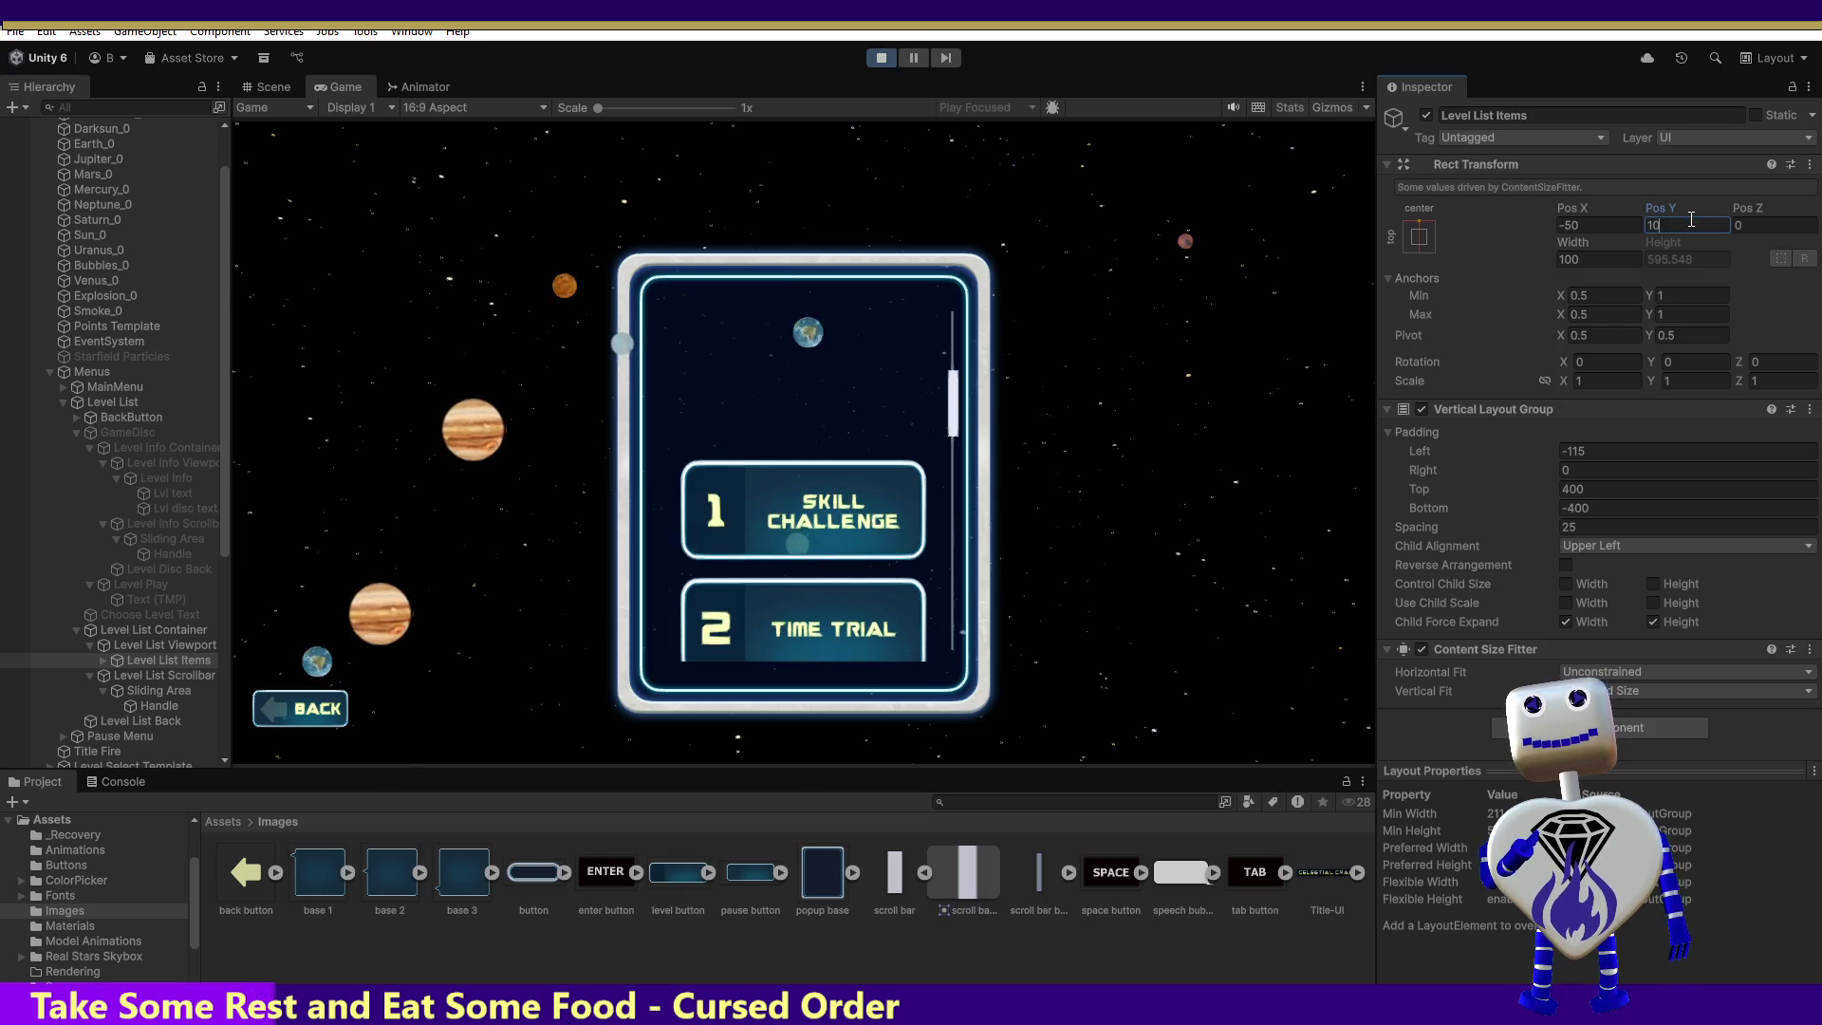
{"action": "type", "text": "0"}
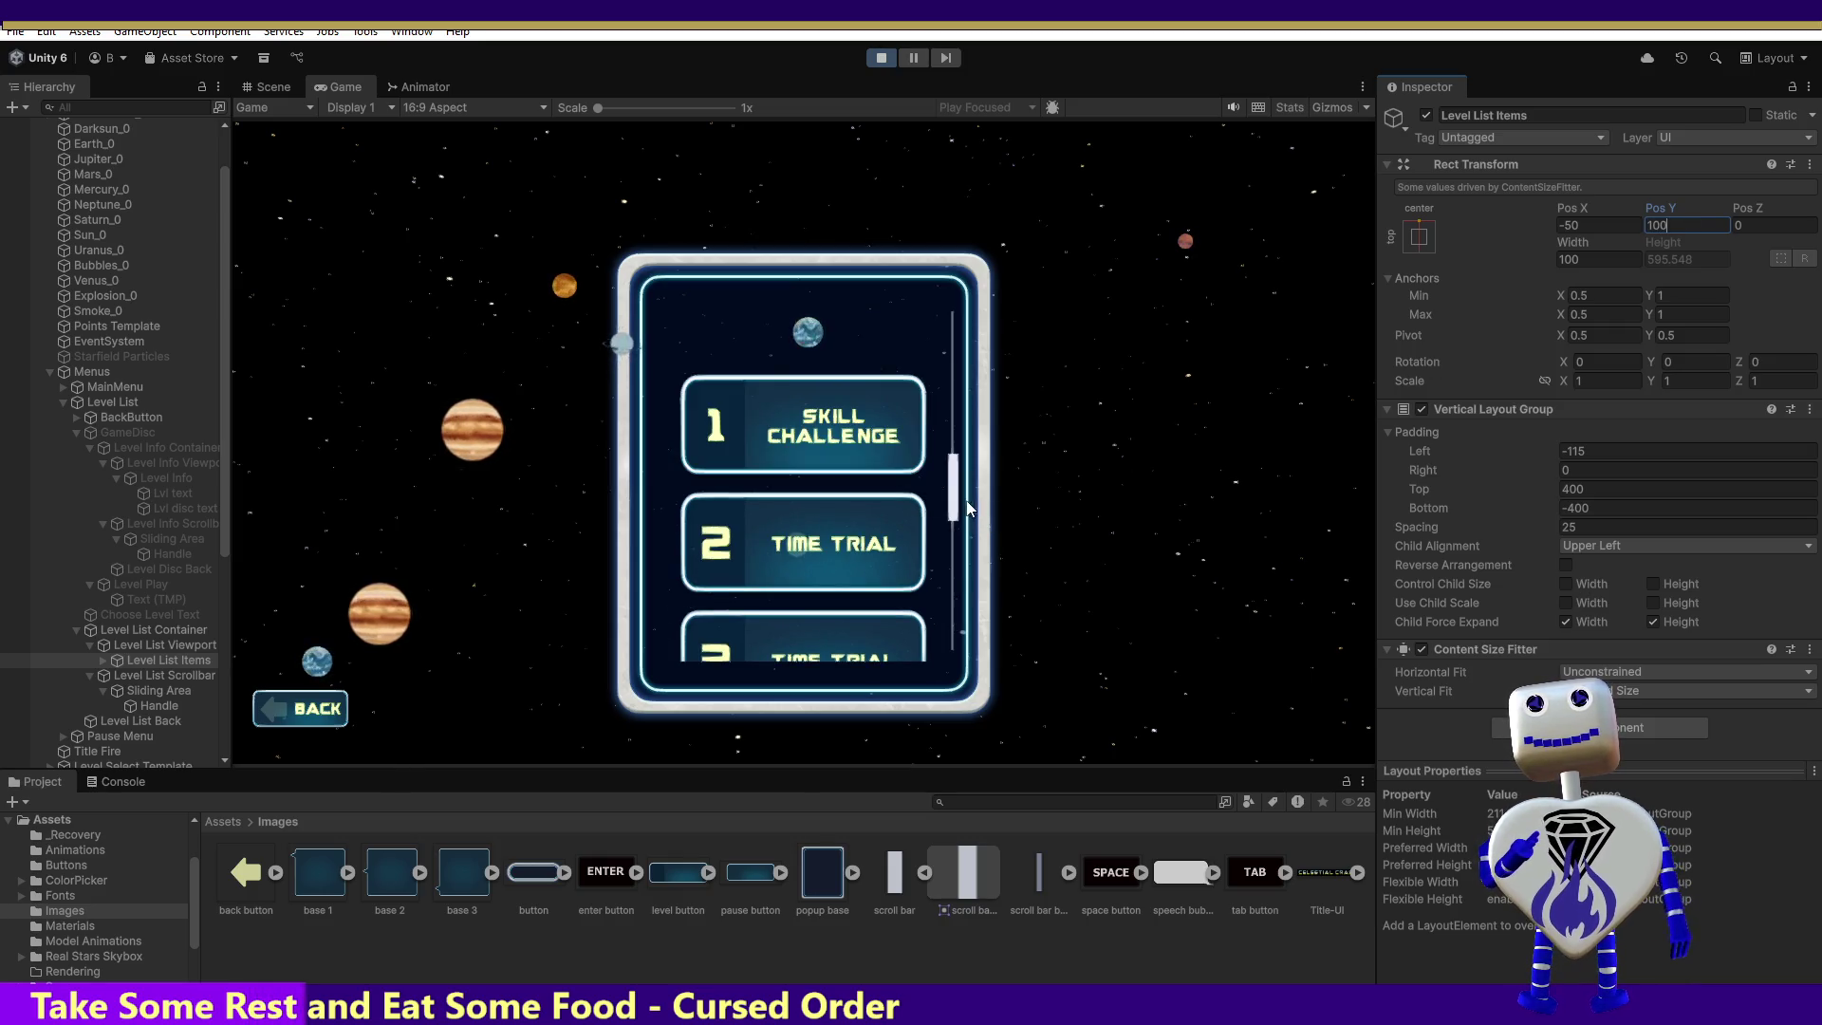
{"action": "left_click_drag", "start_coordinate": [953, 516], "coordinate": [953, 464]}
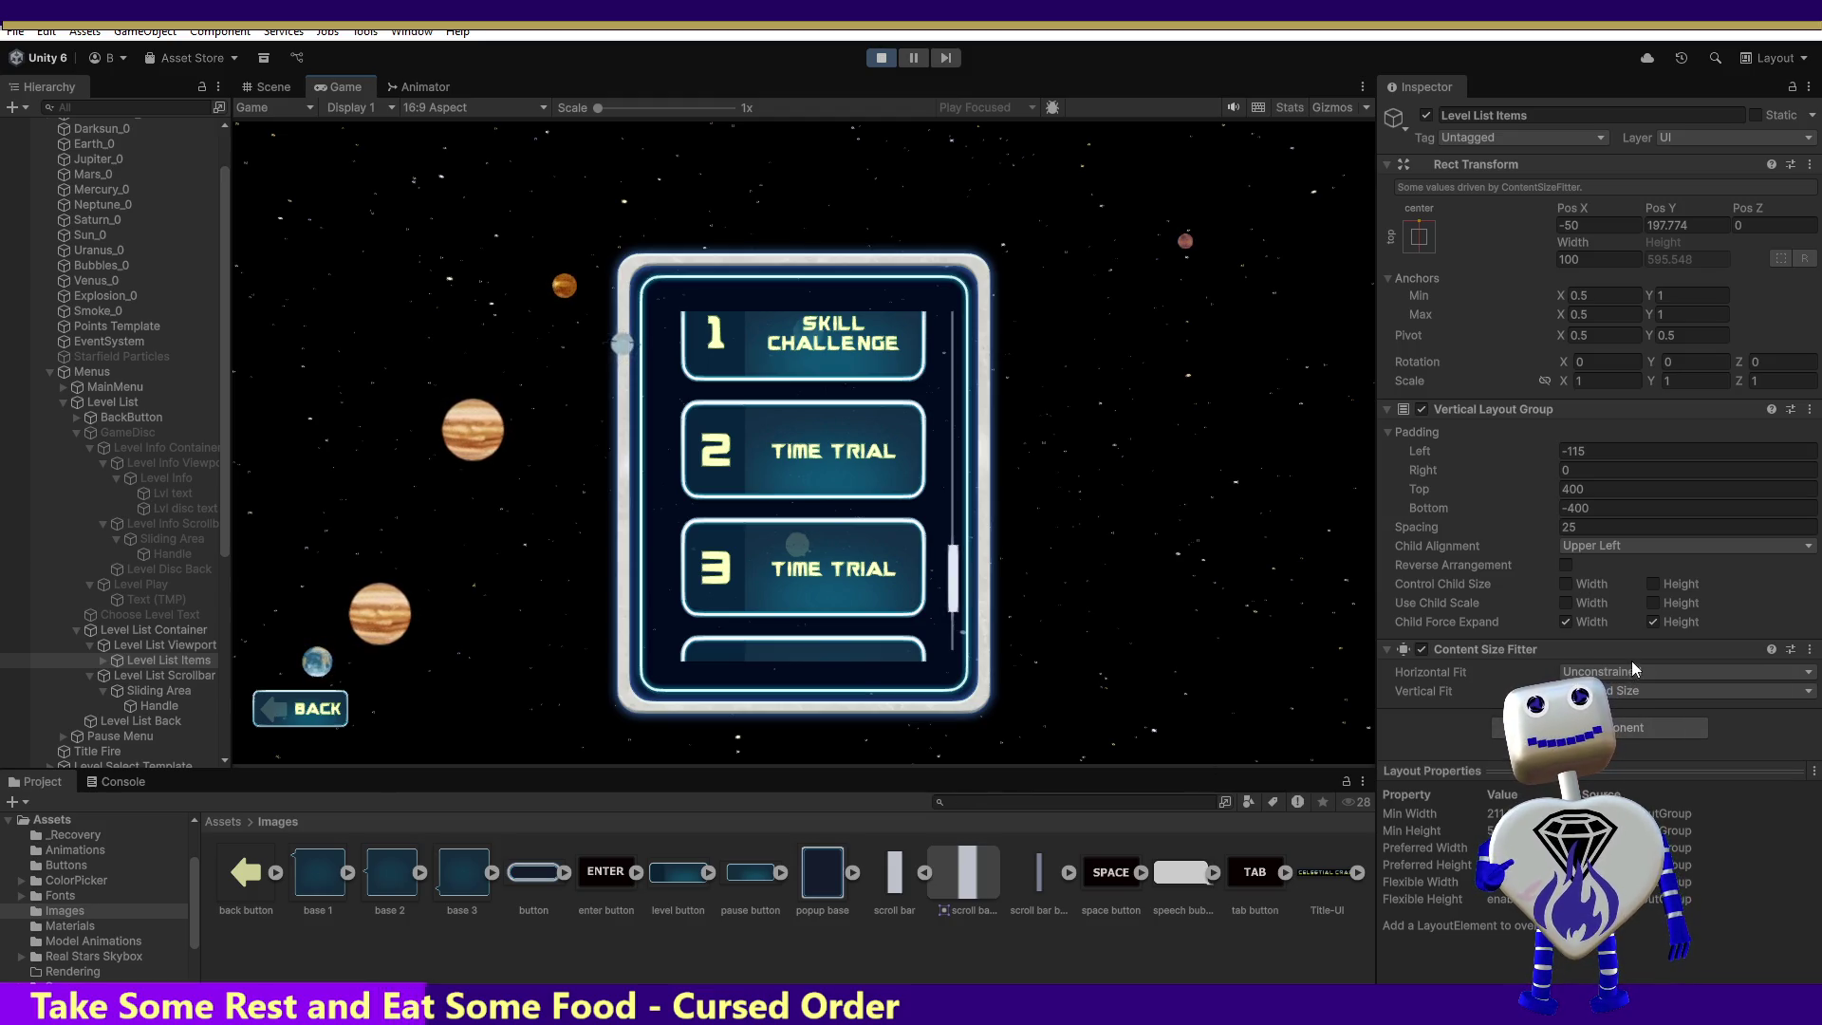
{"action": "left_click", "coordinate": [1647, 691]}
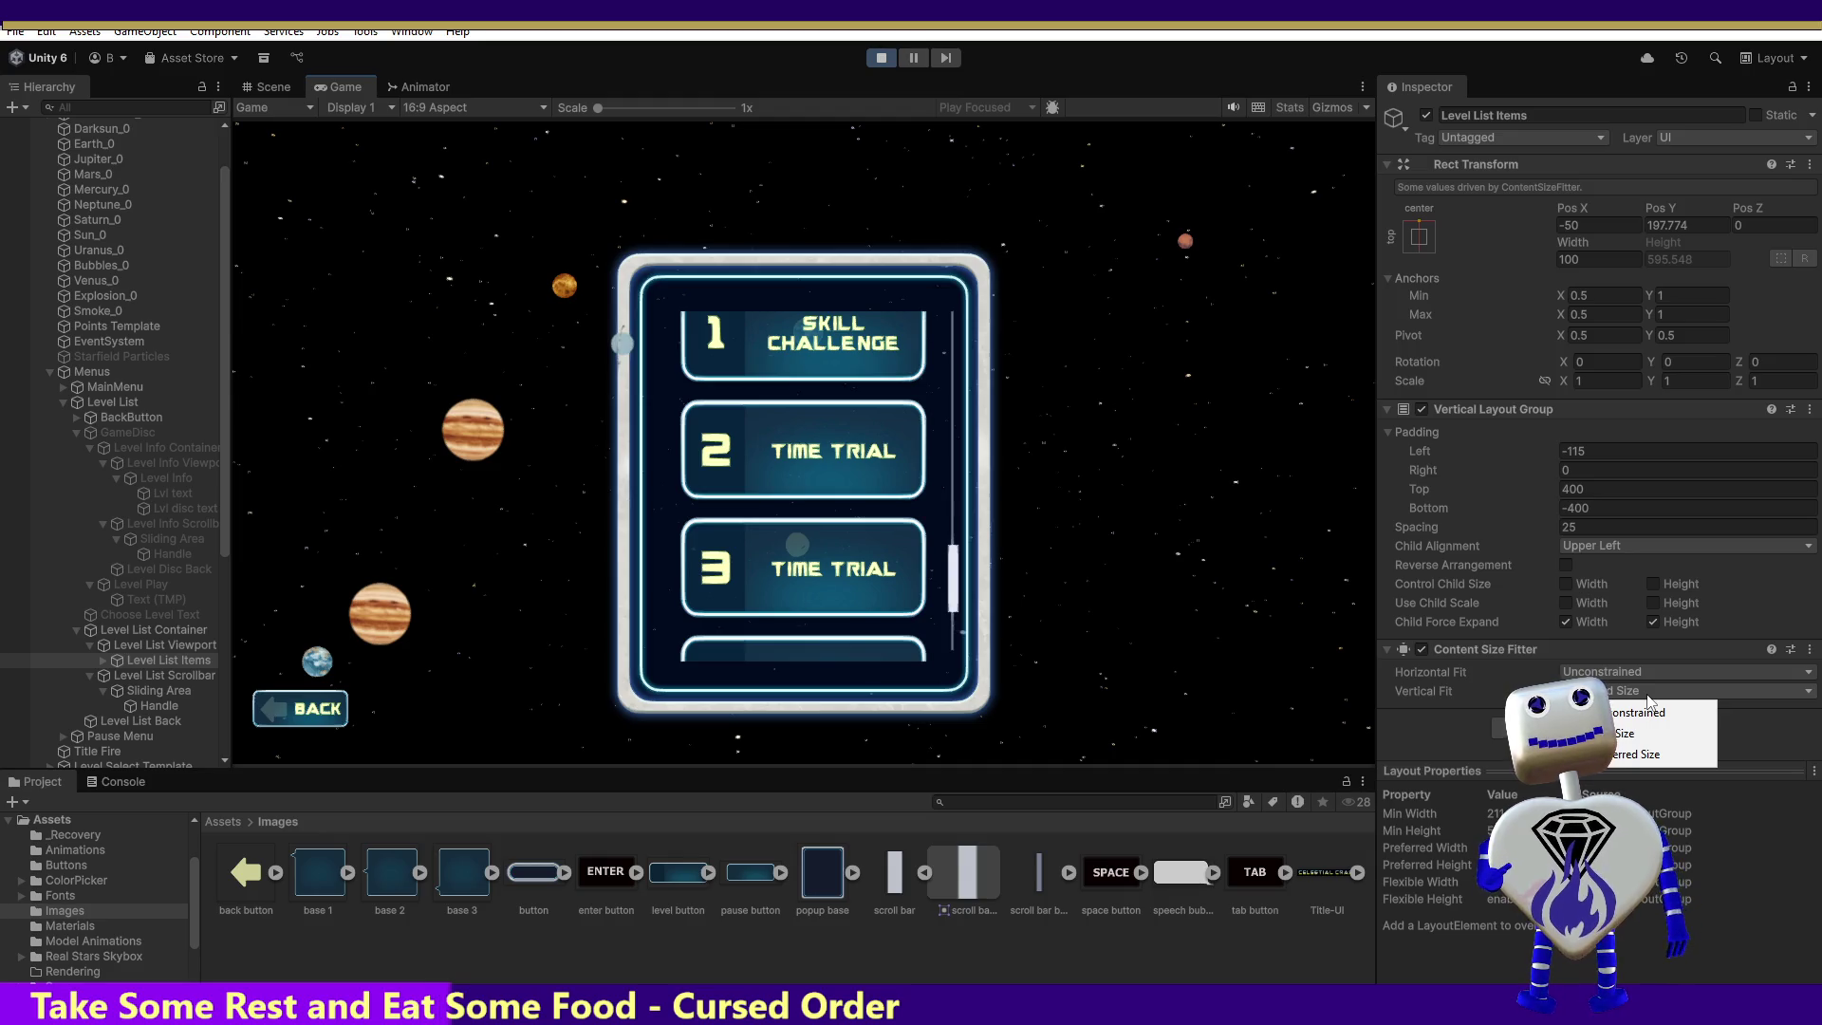
{"action": "left_click", "coordinate": [1639, 711]}
{"action": "scroll", "coordinate": [970, 429], "scroll_direction": "up", "scroll_amount": 3}
{"action": "scroll", "coordinate": [970, 429], "scroll_direction": "up", "scroll_amount": 5}
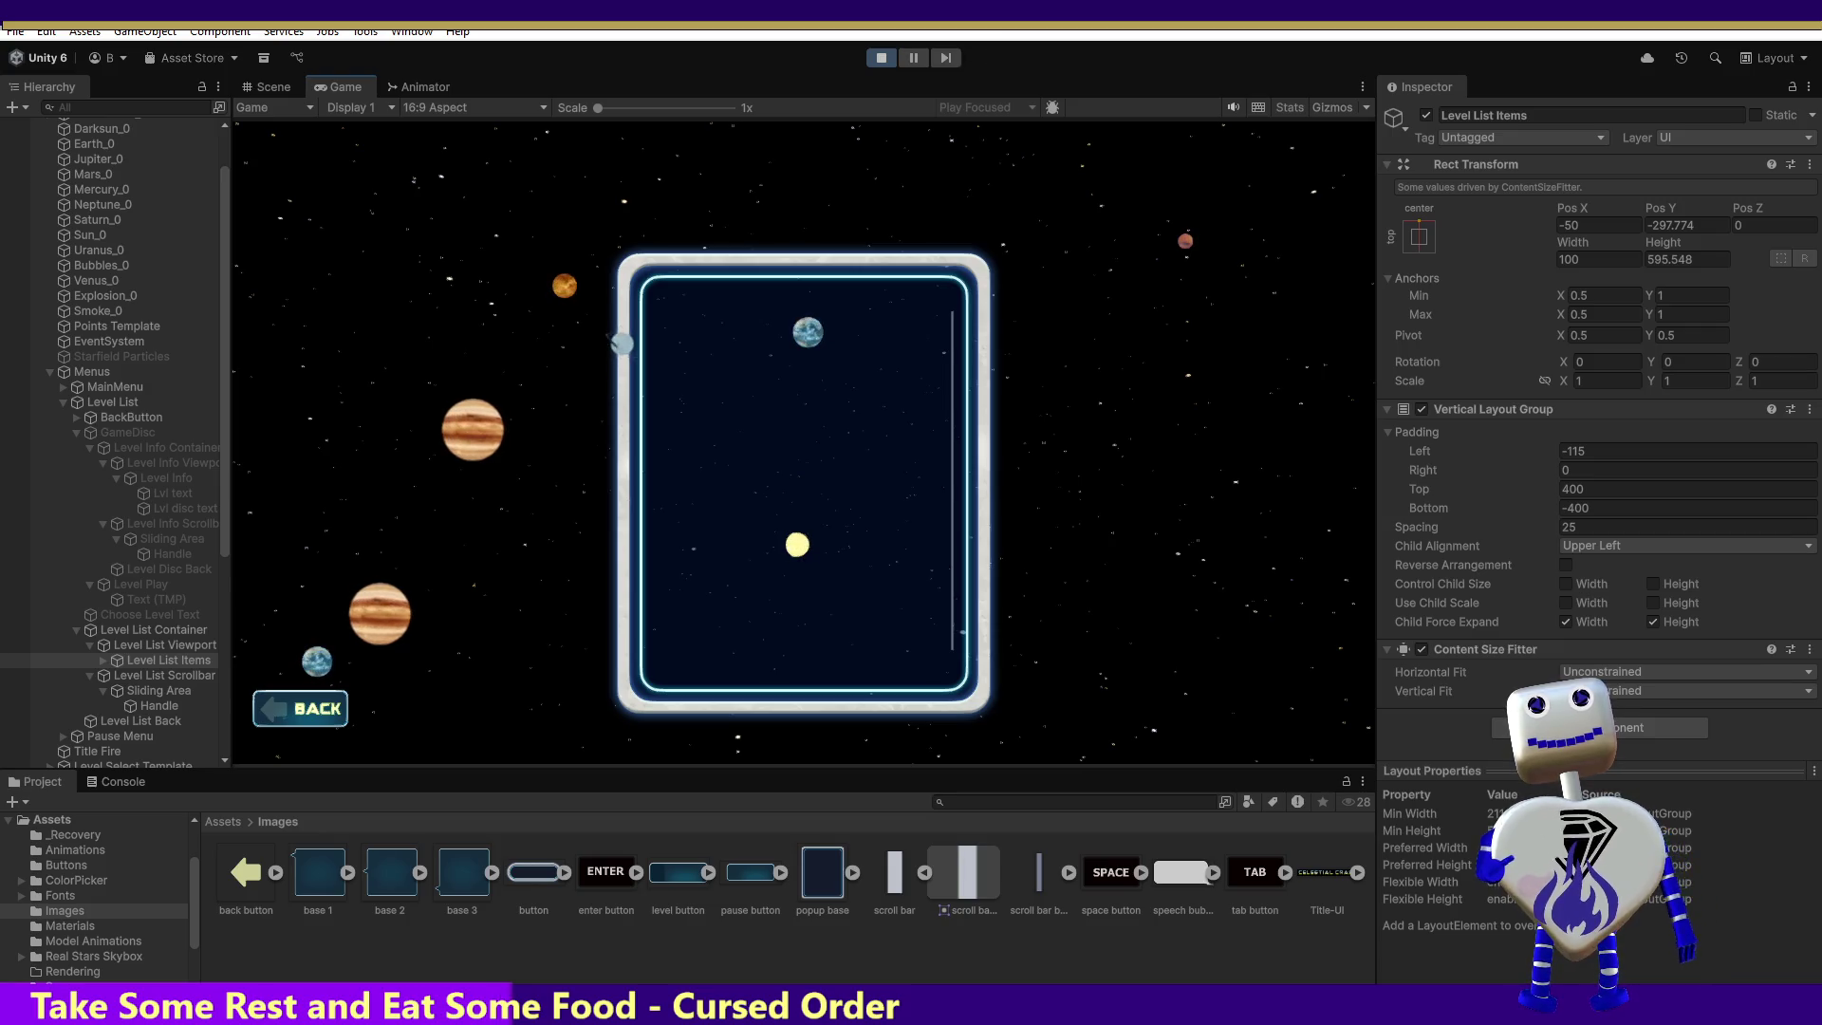
{"action": "scroll", "coordinate": [804, 486], "scroll_direction": "down", "scroll_amount": 5}
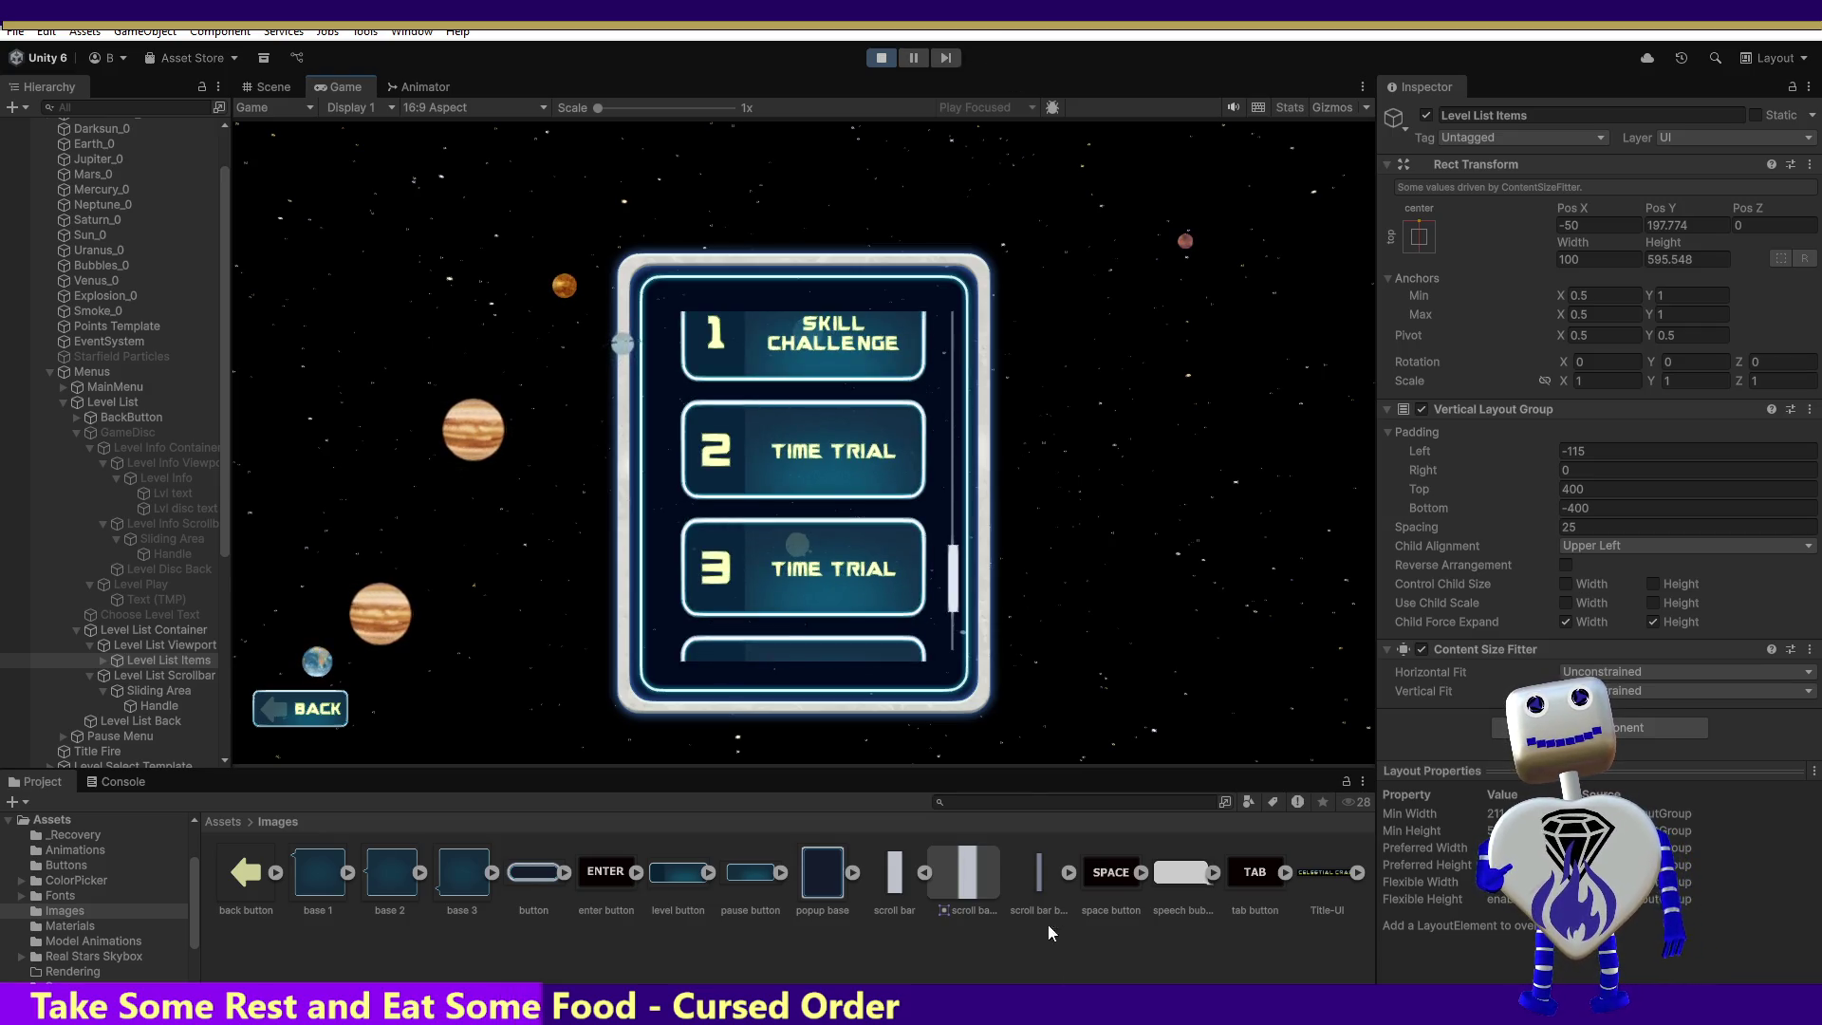
{"action": "mouse_move", "coordinate": [959, 596]}
{"action": "left_mouse_down"}
{"action": "mouse_move", "coordinate": [953, 356]}
{"action": "mouse_move", "coordinate": [996, 174]}
{"action": "left_mouse_up"}
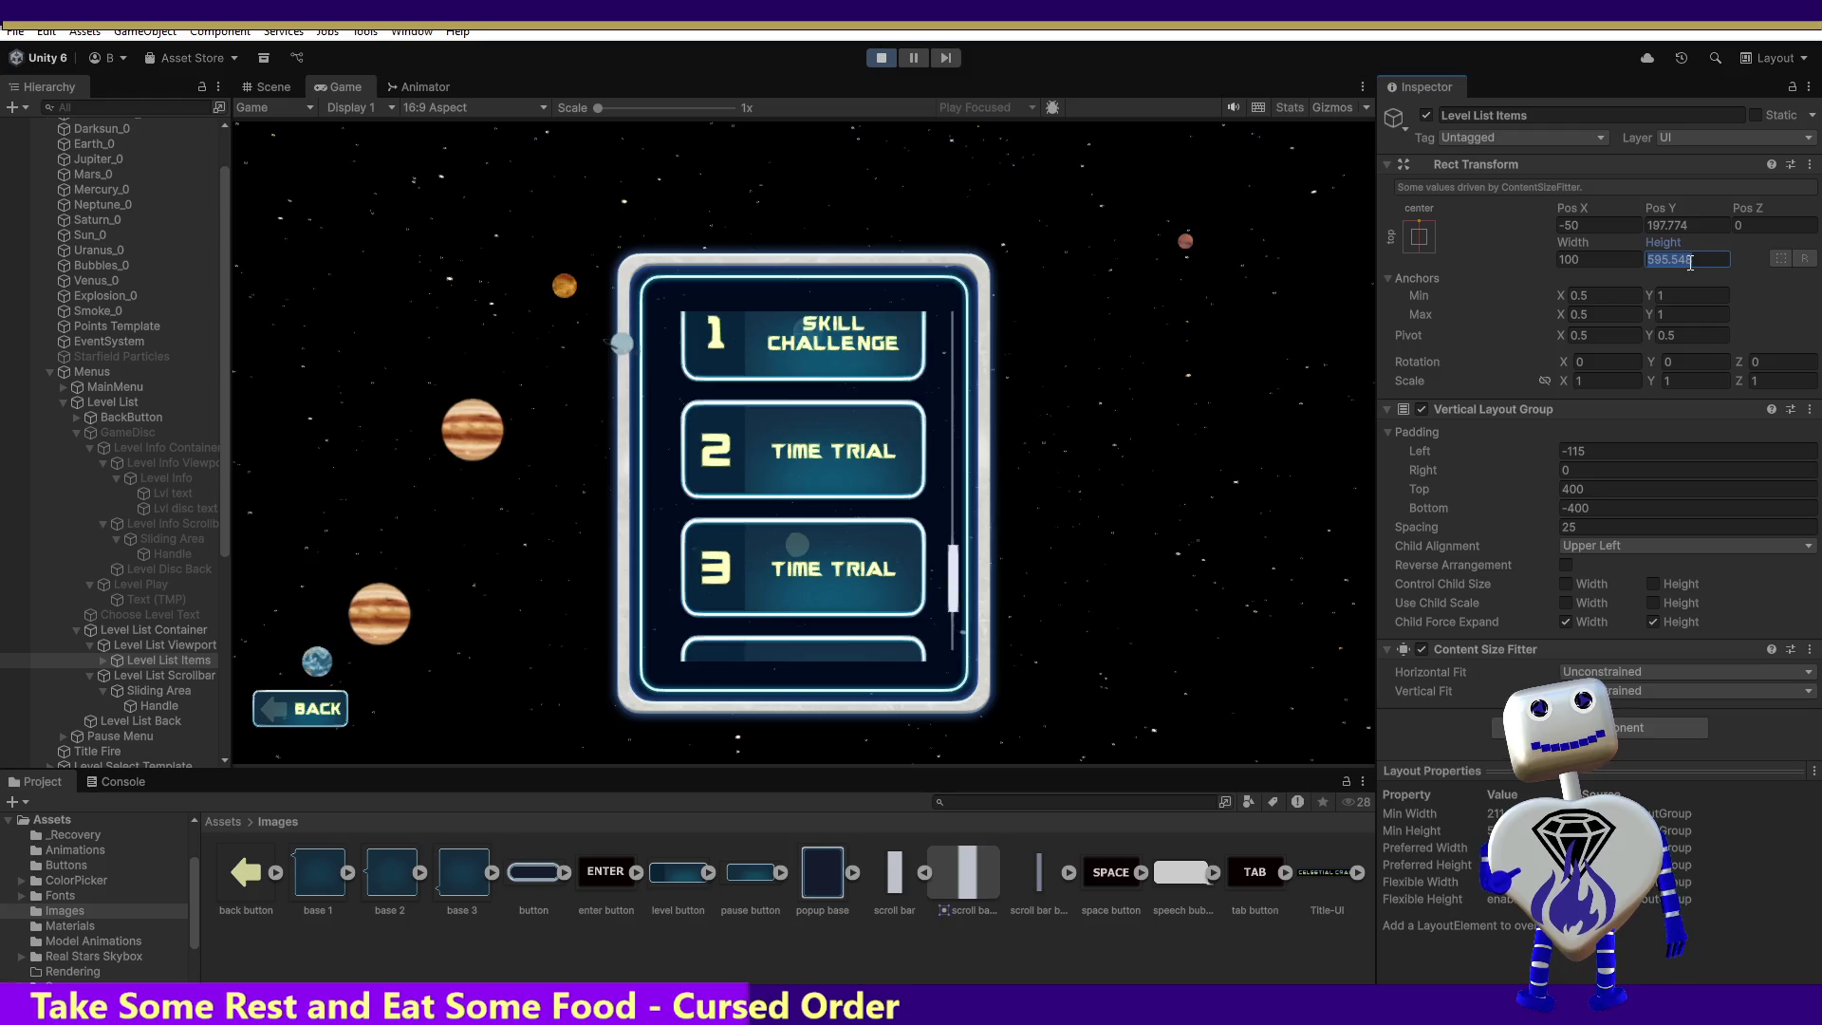
Step: Set the list height to 400, then restart the game and reopen the level list
{"action": "type", "text": "400"}
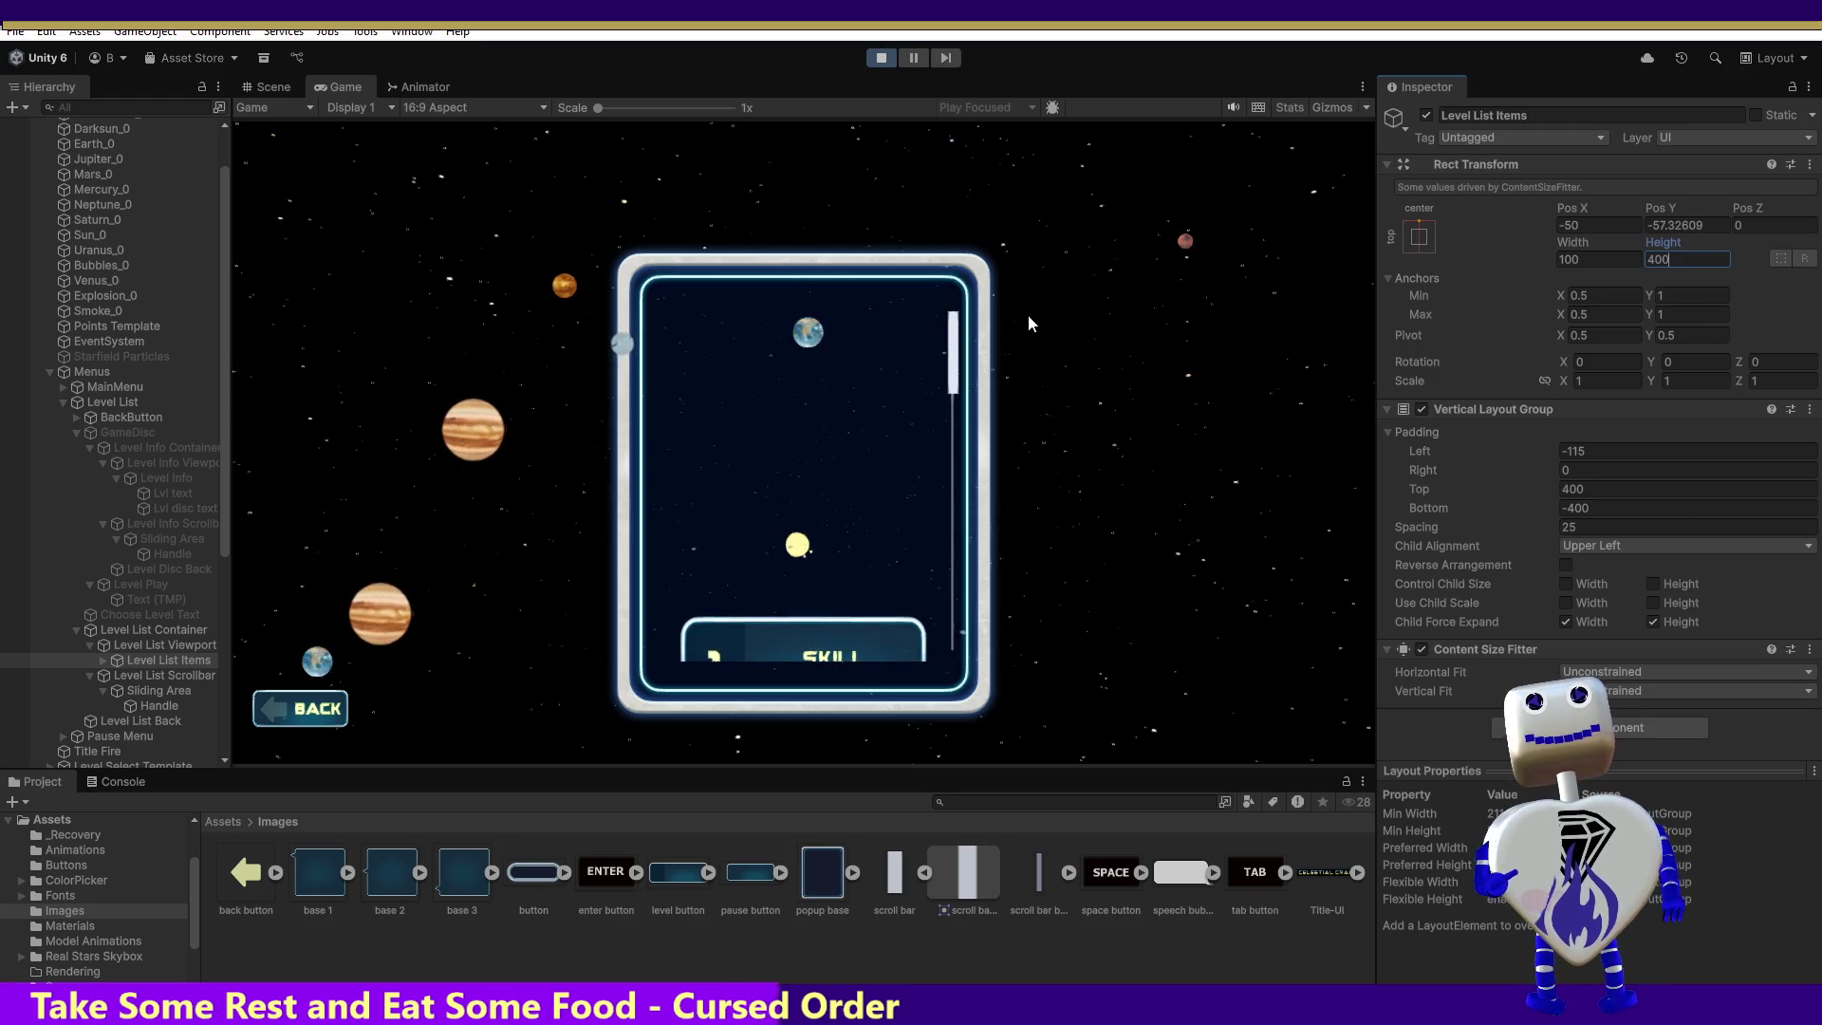
{"action": "left_click", "coordinate": [956, 317]}
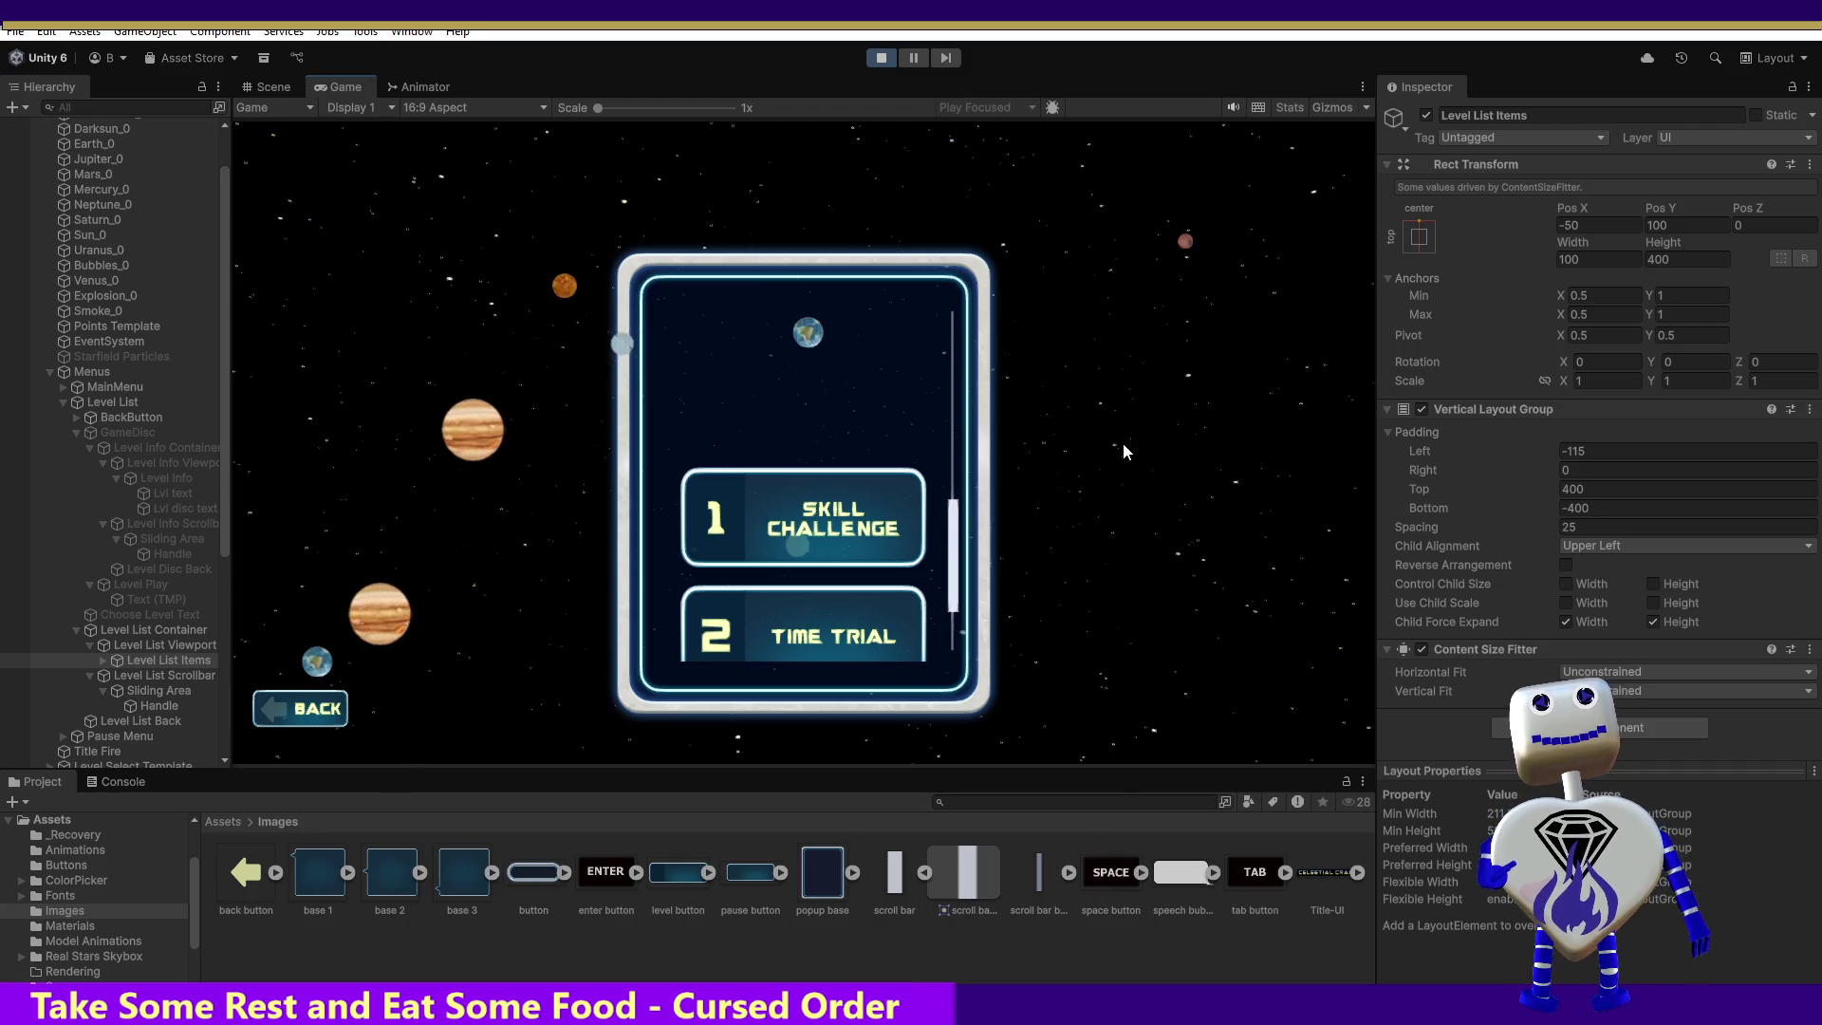
{"action": "left_click", "coordinate": [883, 59]}
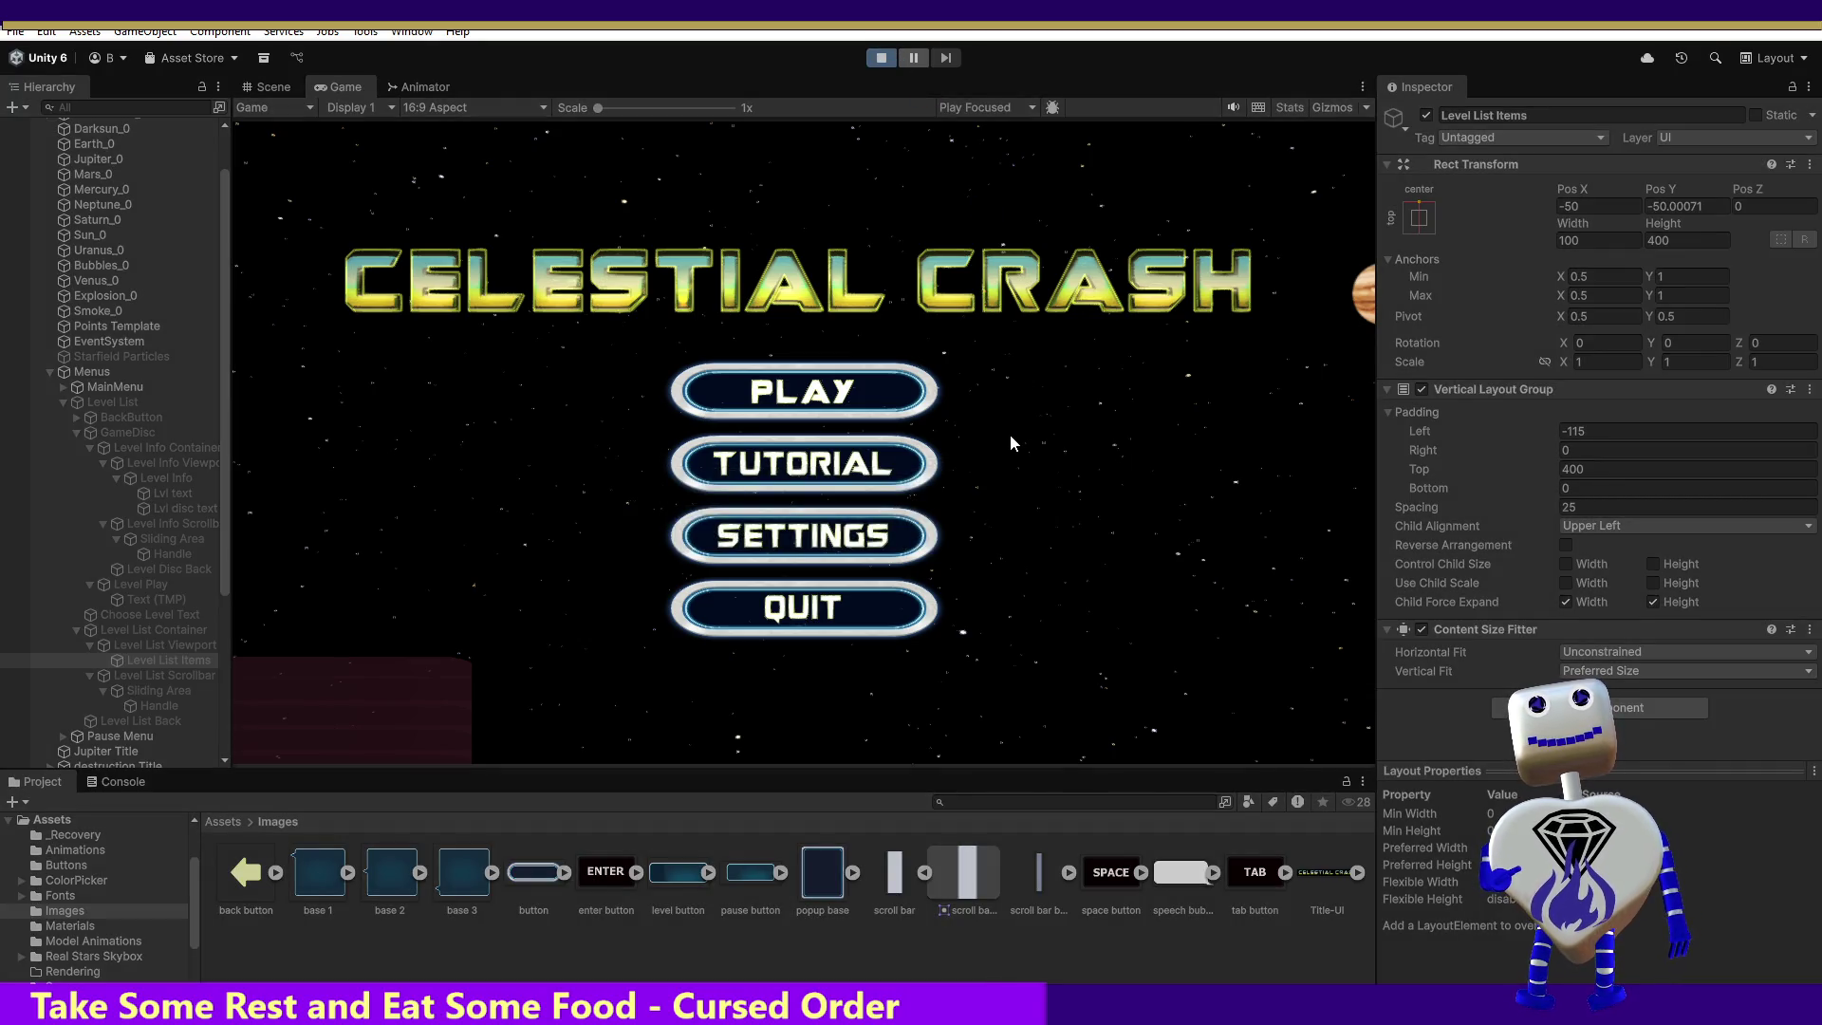
{"action": "left_click", "coordinate": [867, 401]}
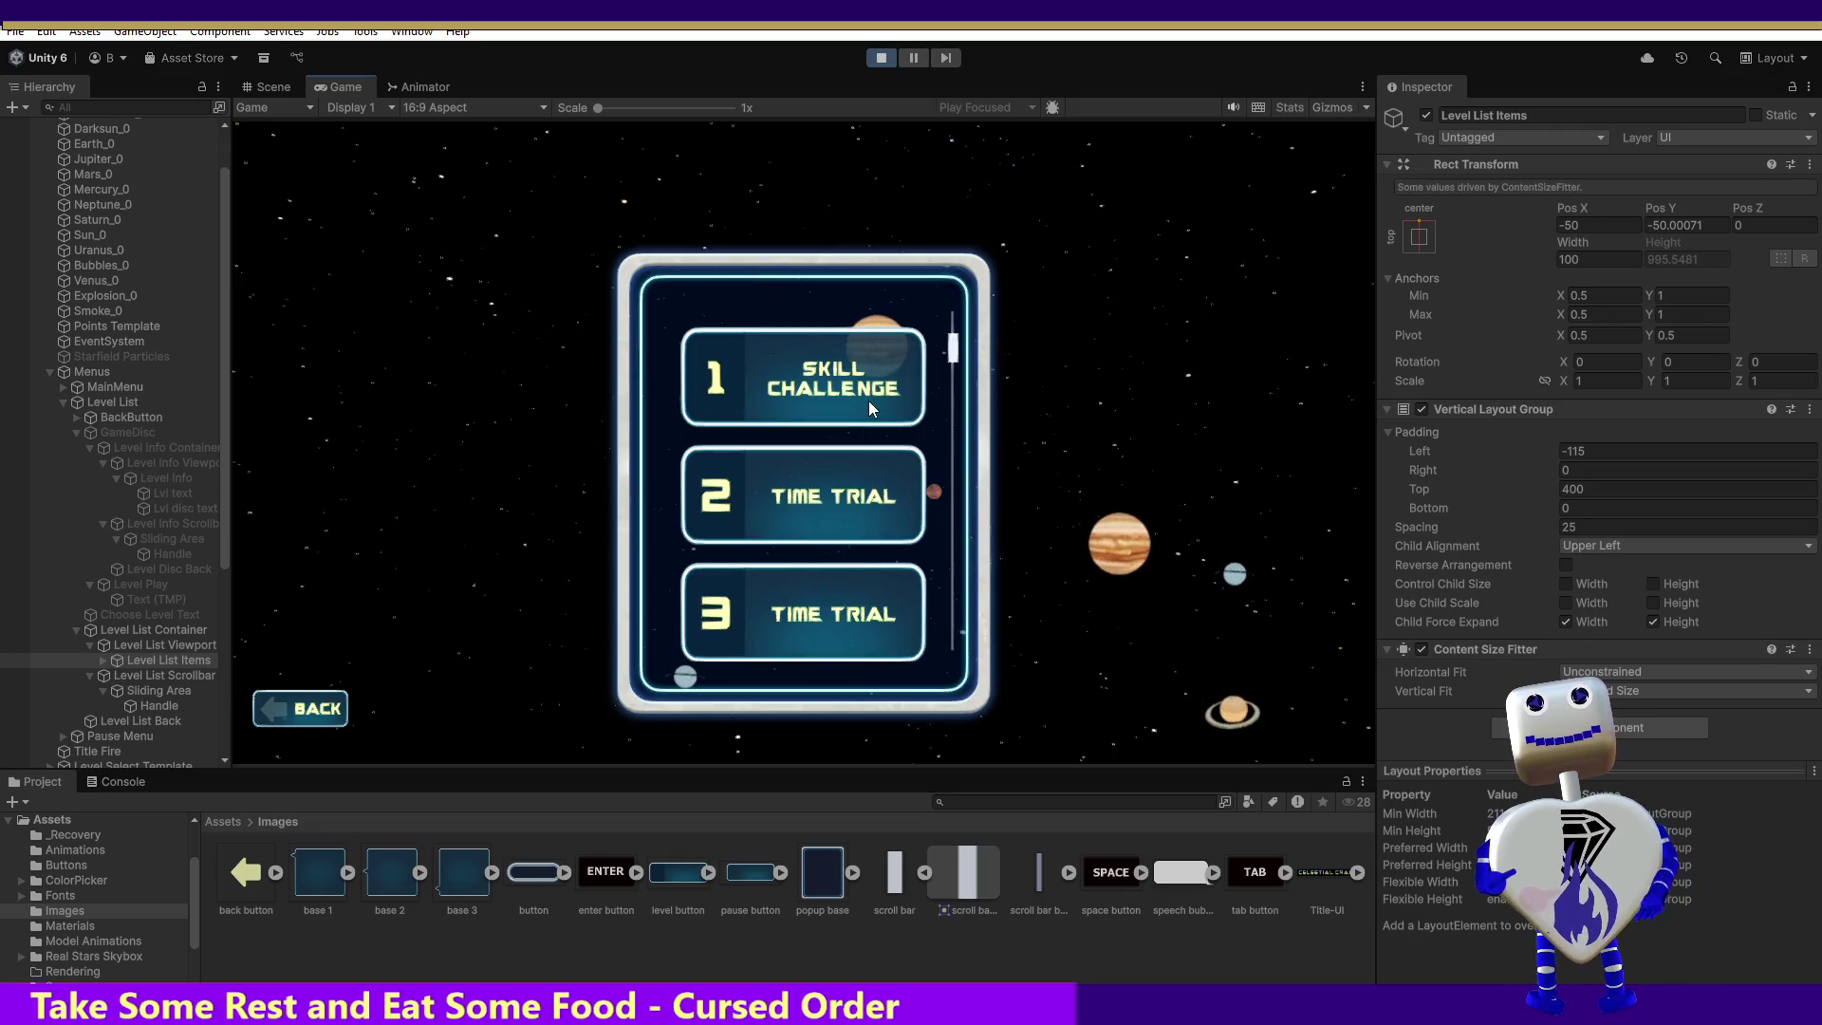
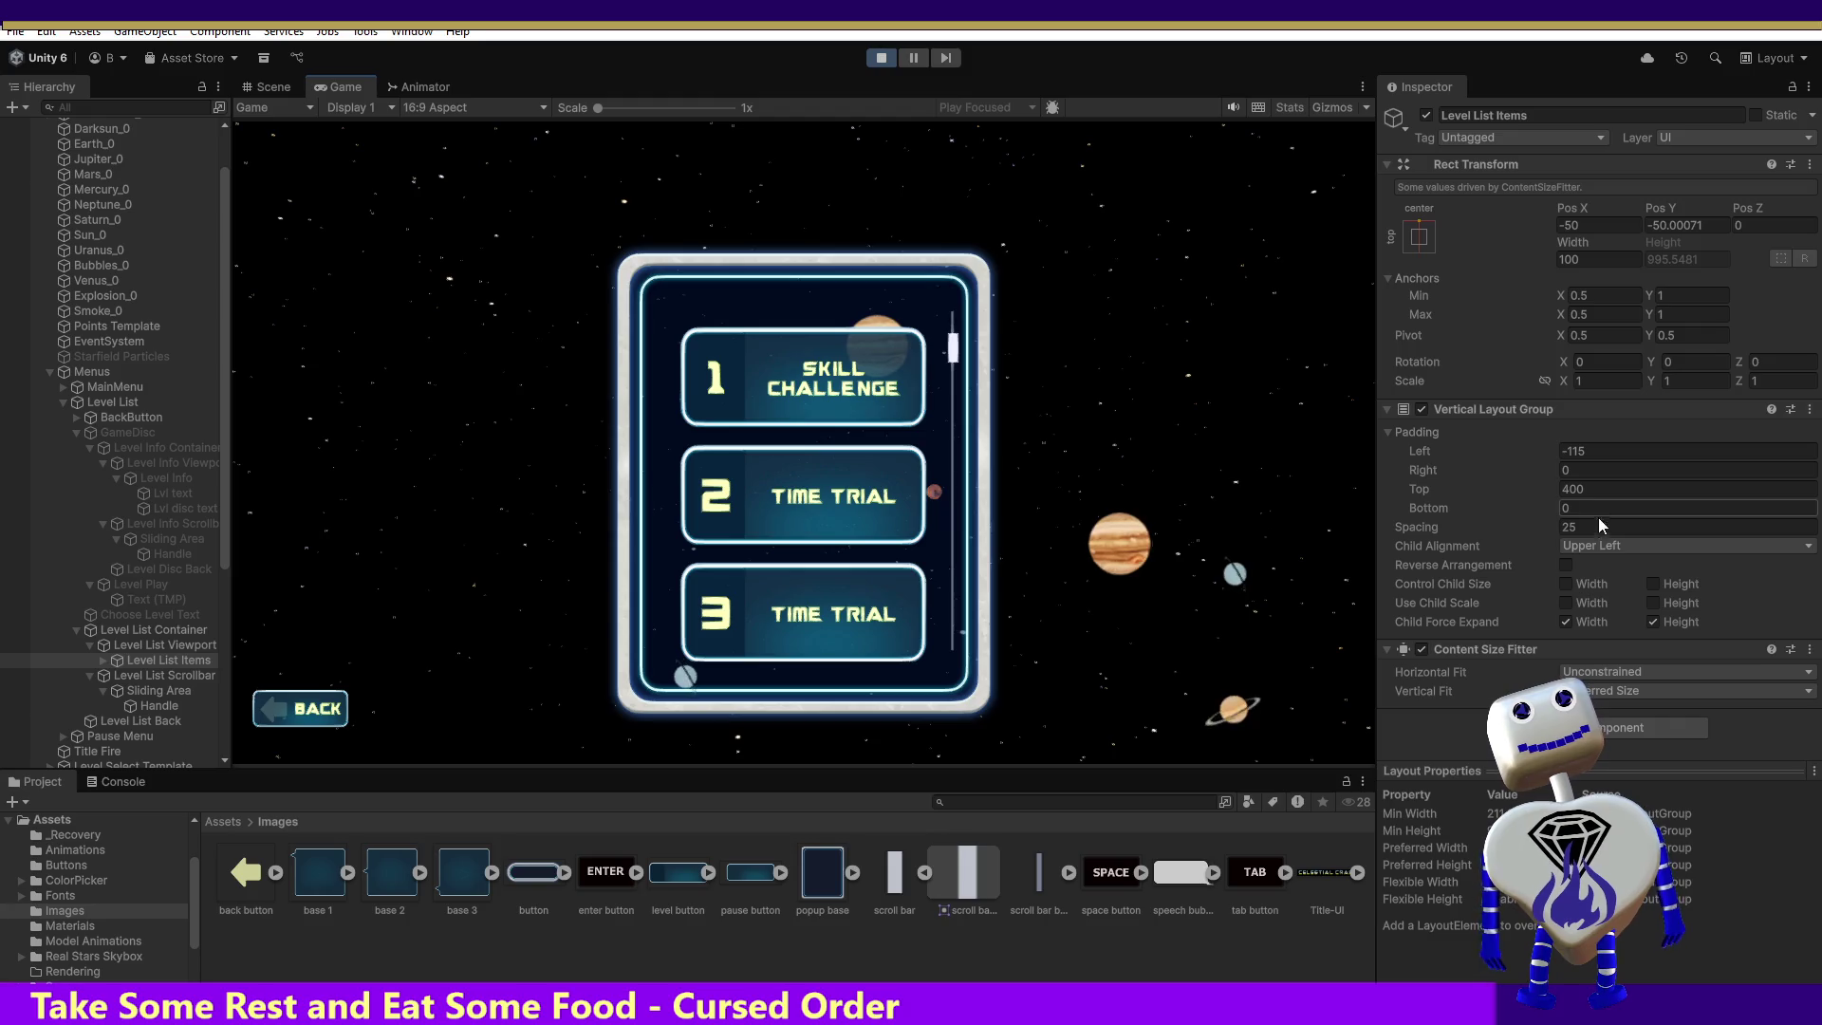
Step: Try Lower Right child alignment for the level buttons, then restore Upper Left
{"action": "left_click", "coordinate": [1614, 547]}
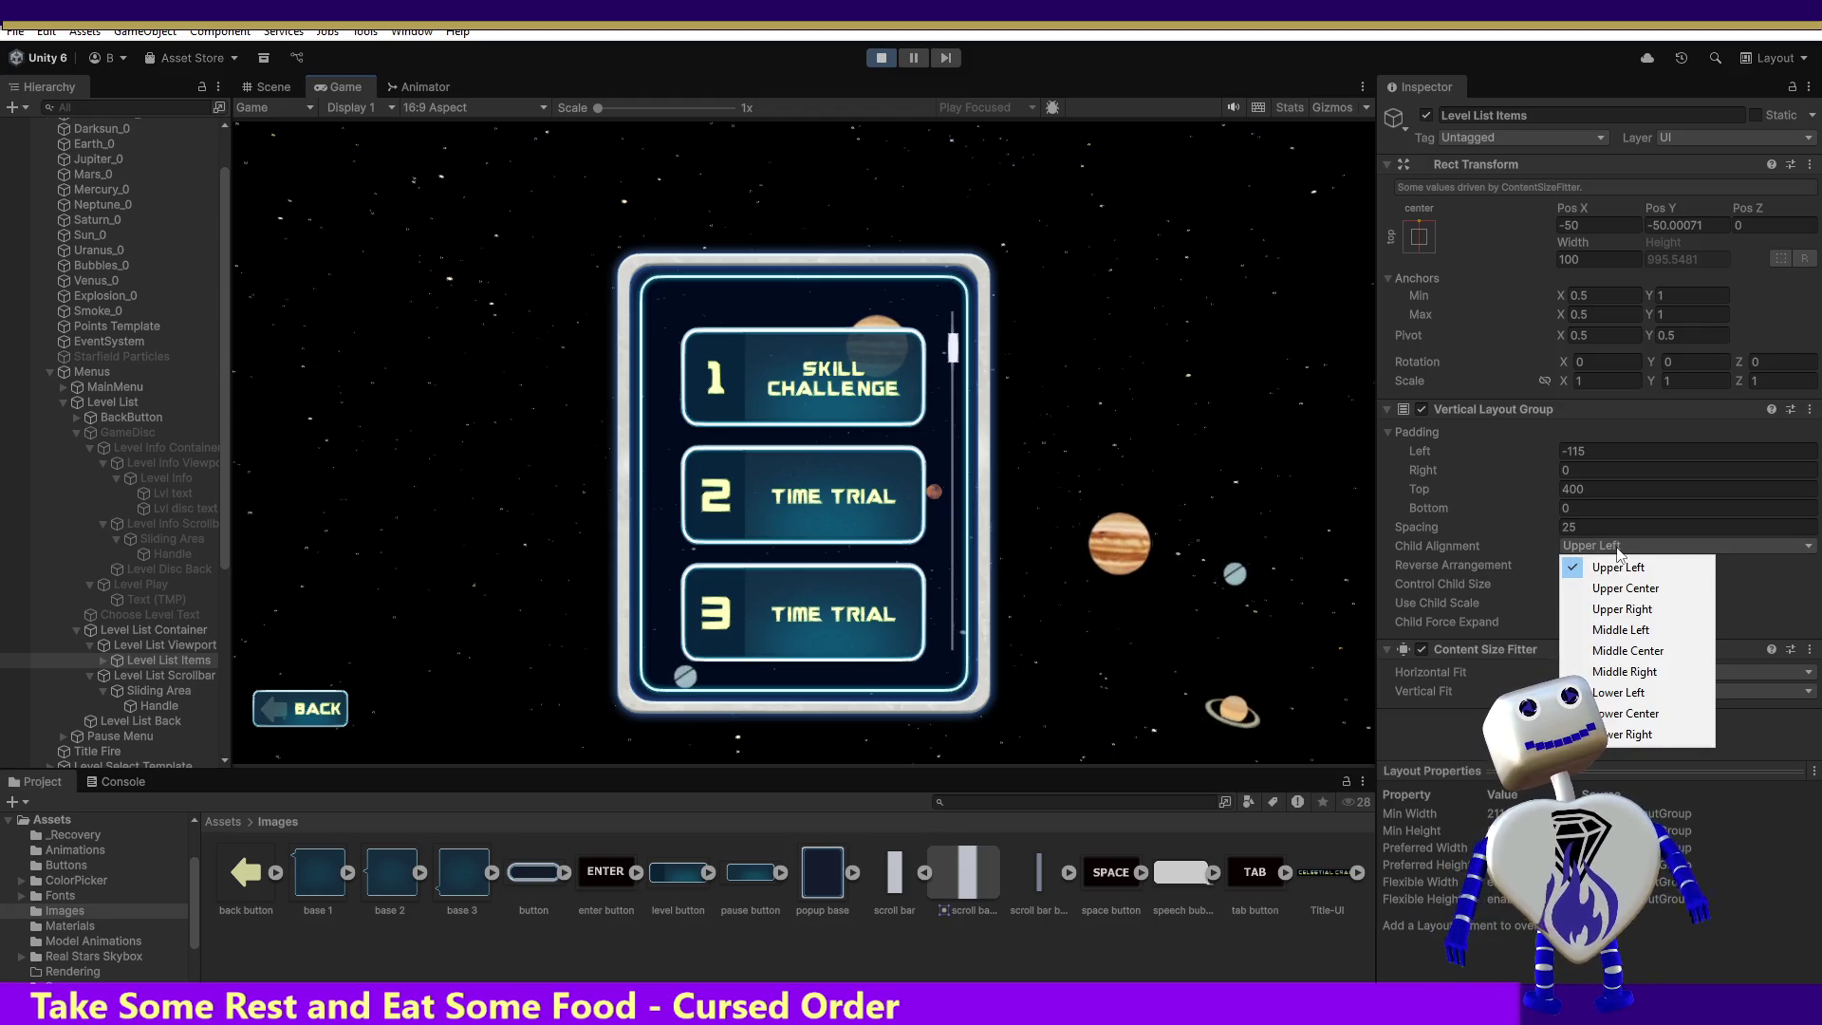
{"action": "left_click", "coordinate": [1626, 735]}
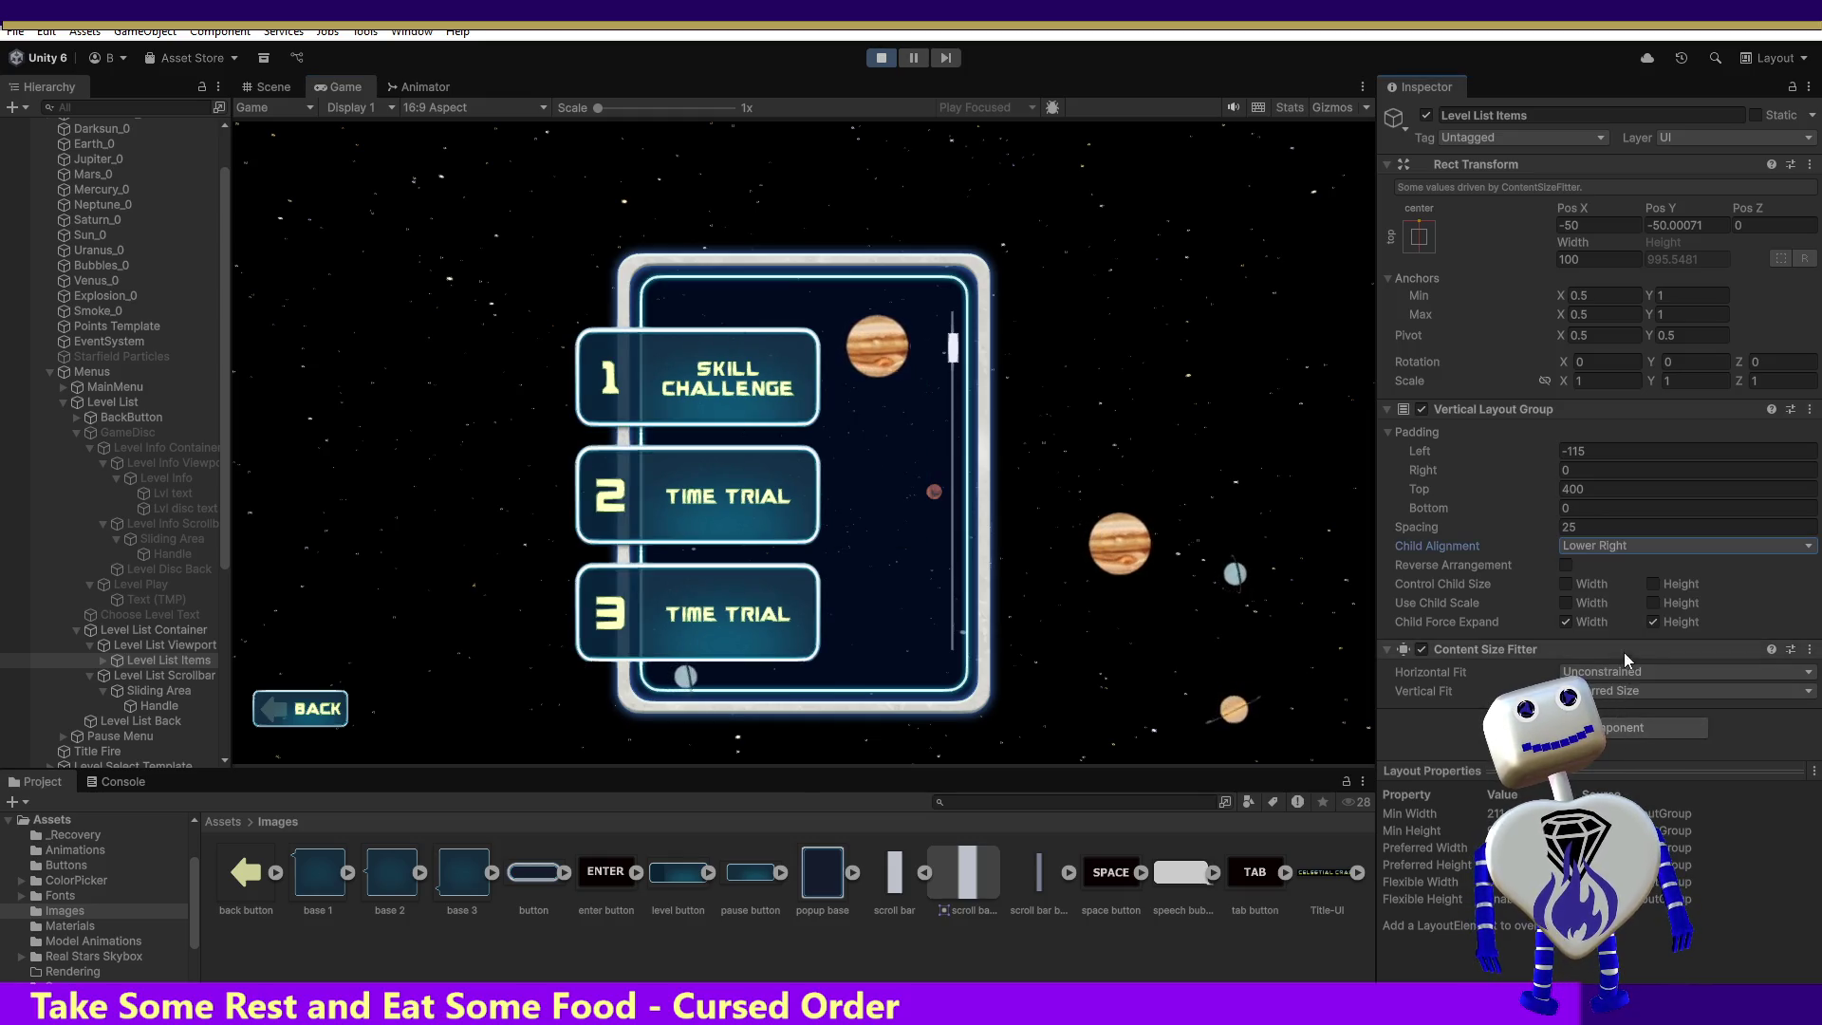
{"action": "left_click", "coordinate": [1591, 560]}
{"action": "left_click", "coordinate": [1596, 570]}
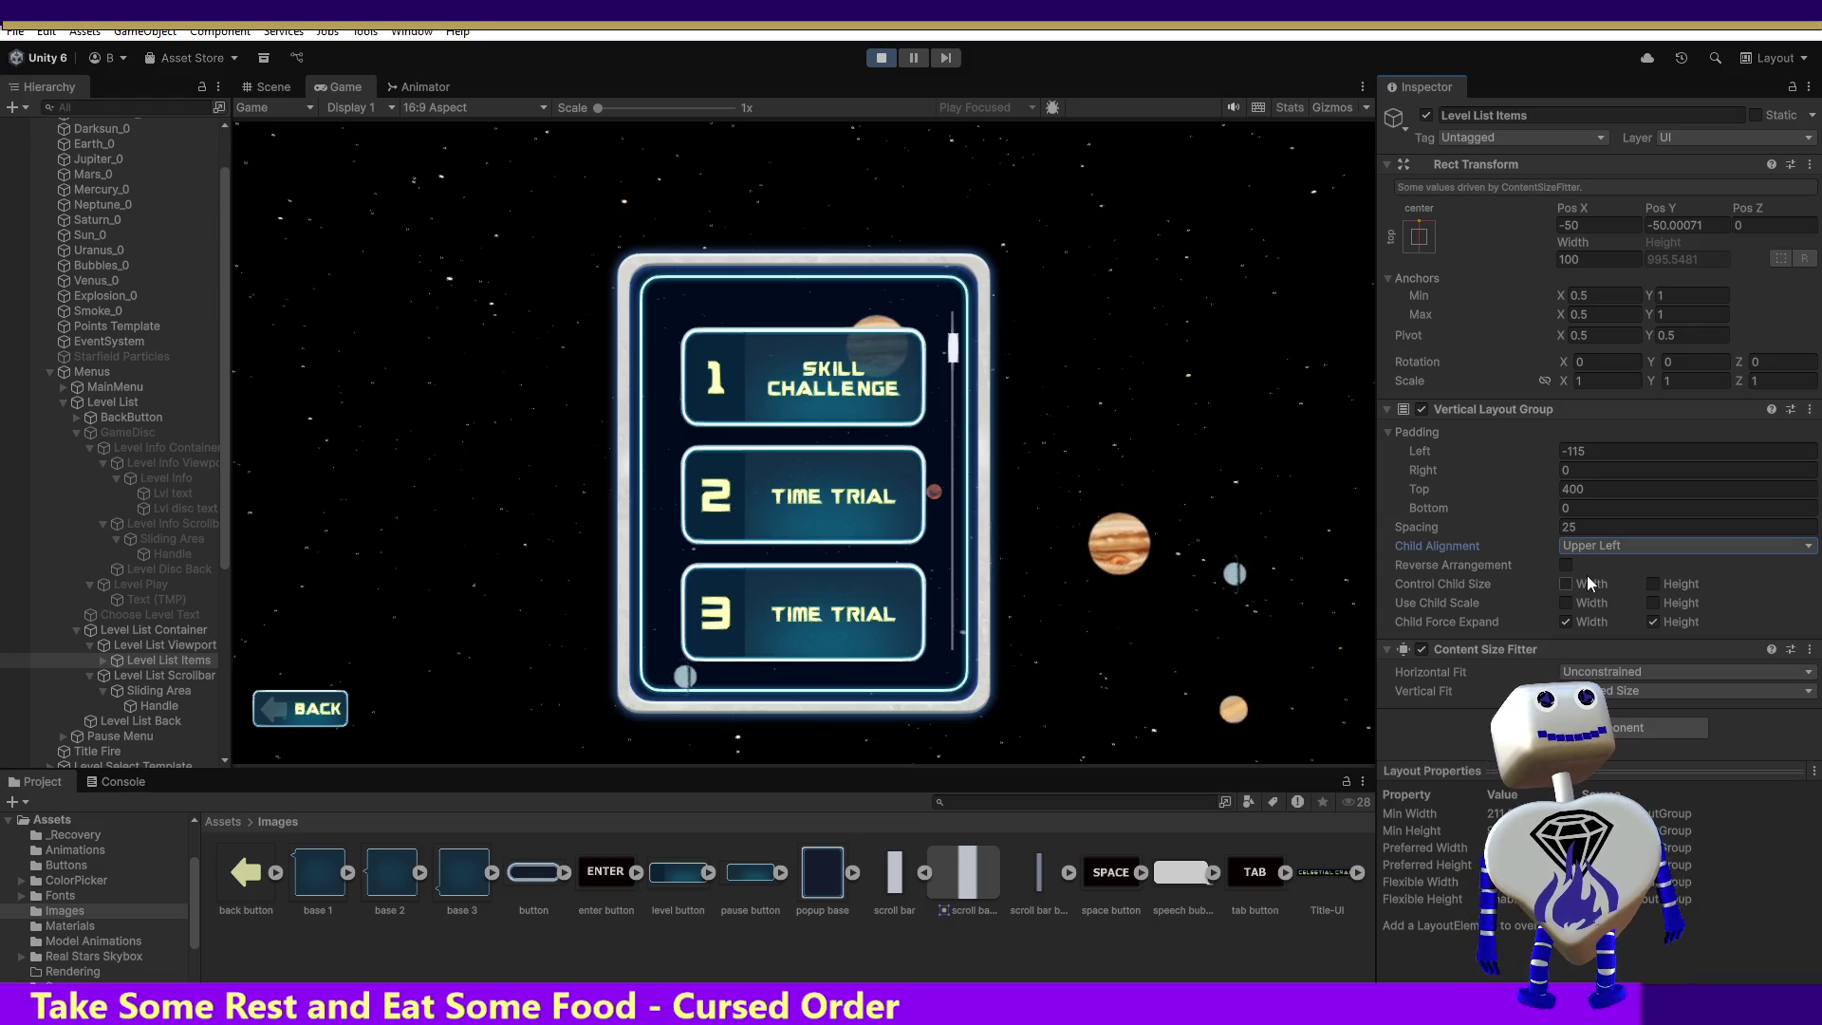
Step: Inspect the Level List Viewport, Container and Items, ending on the Level List Scrollbar
{"action": "left_click", "coordinate": [147, 646]}
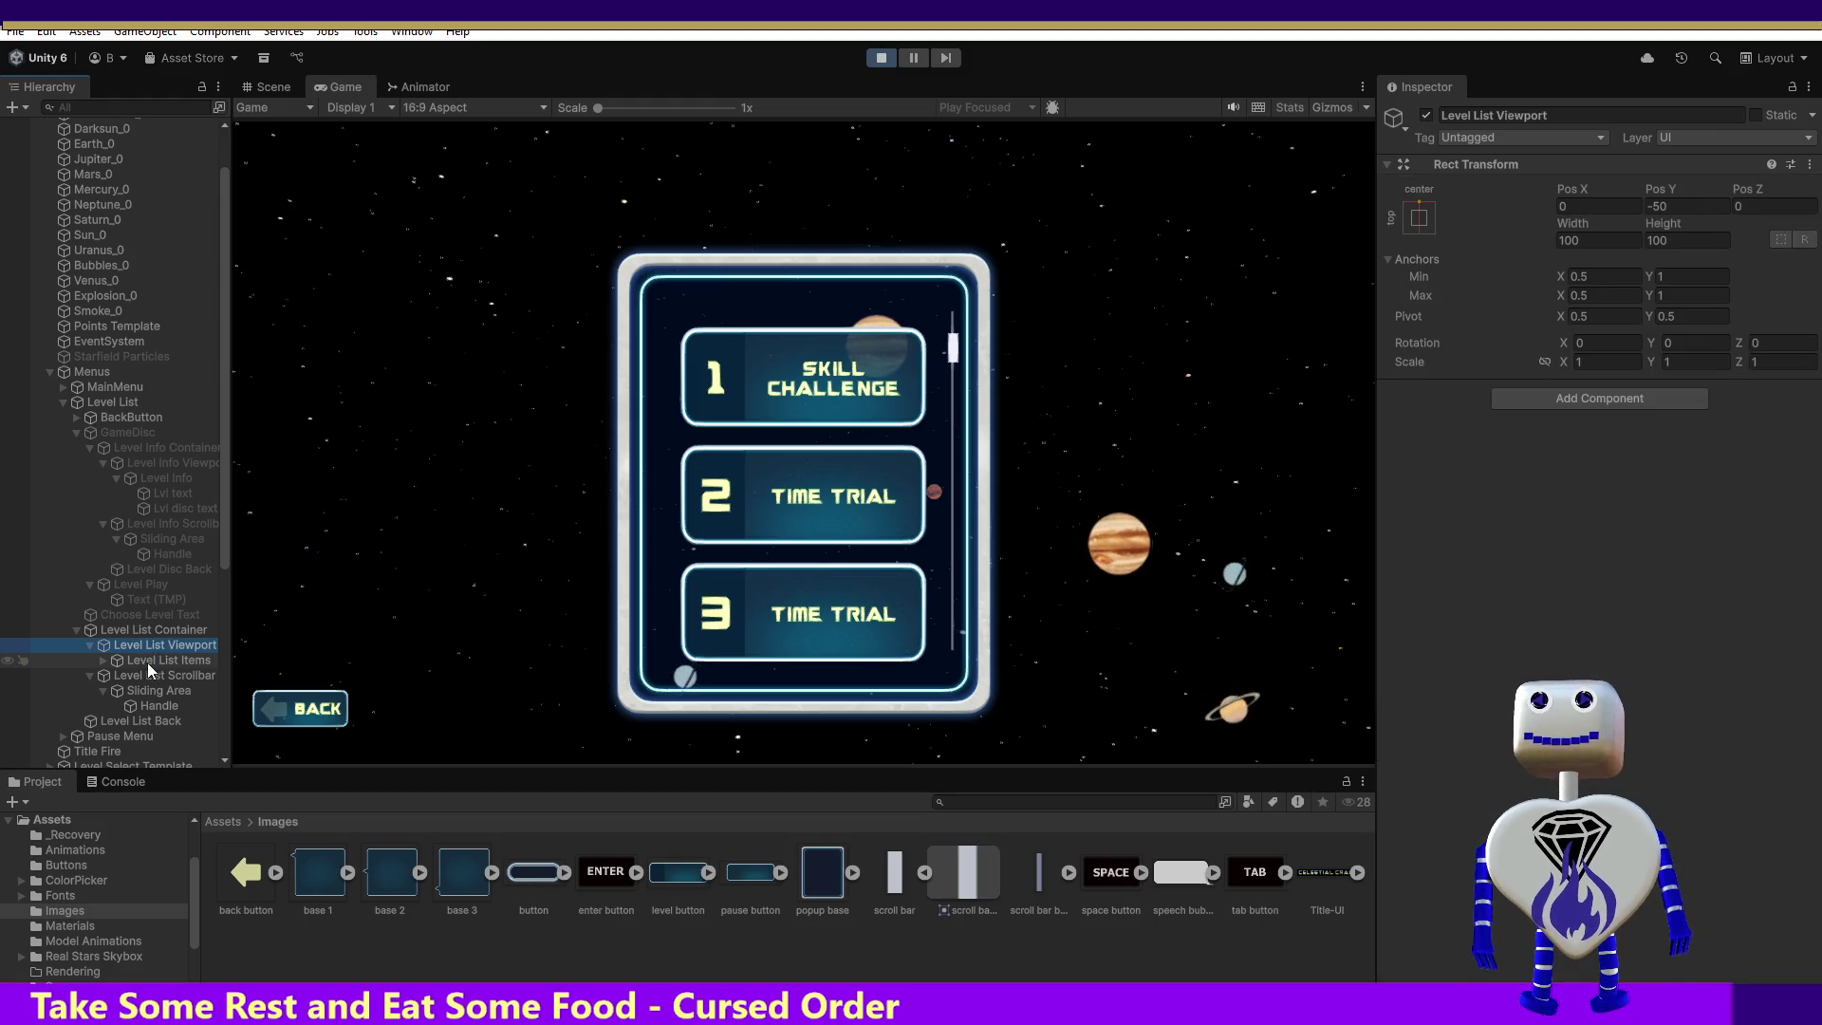
{"action": "left_click", "coordinate": [152, 631]}
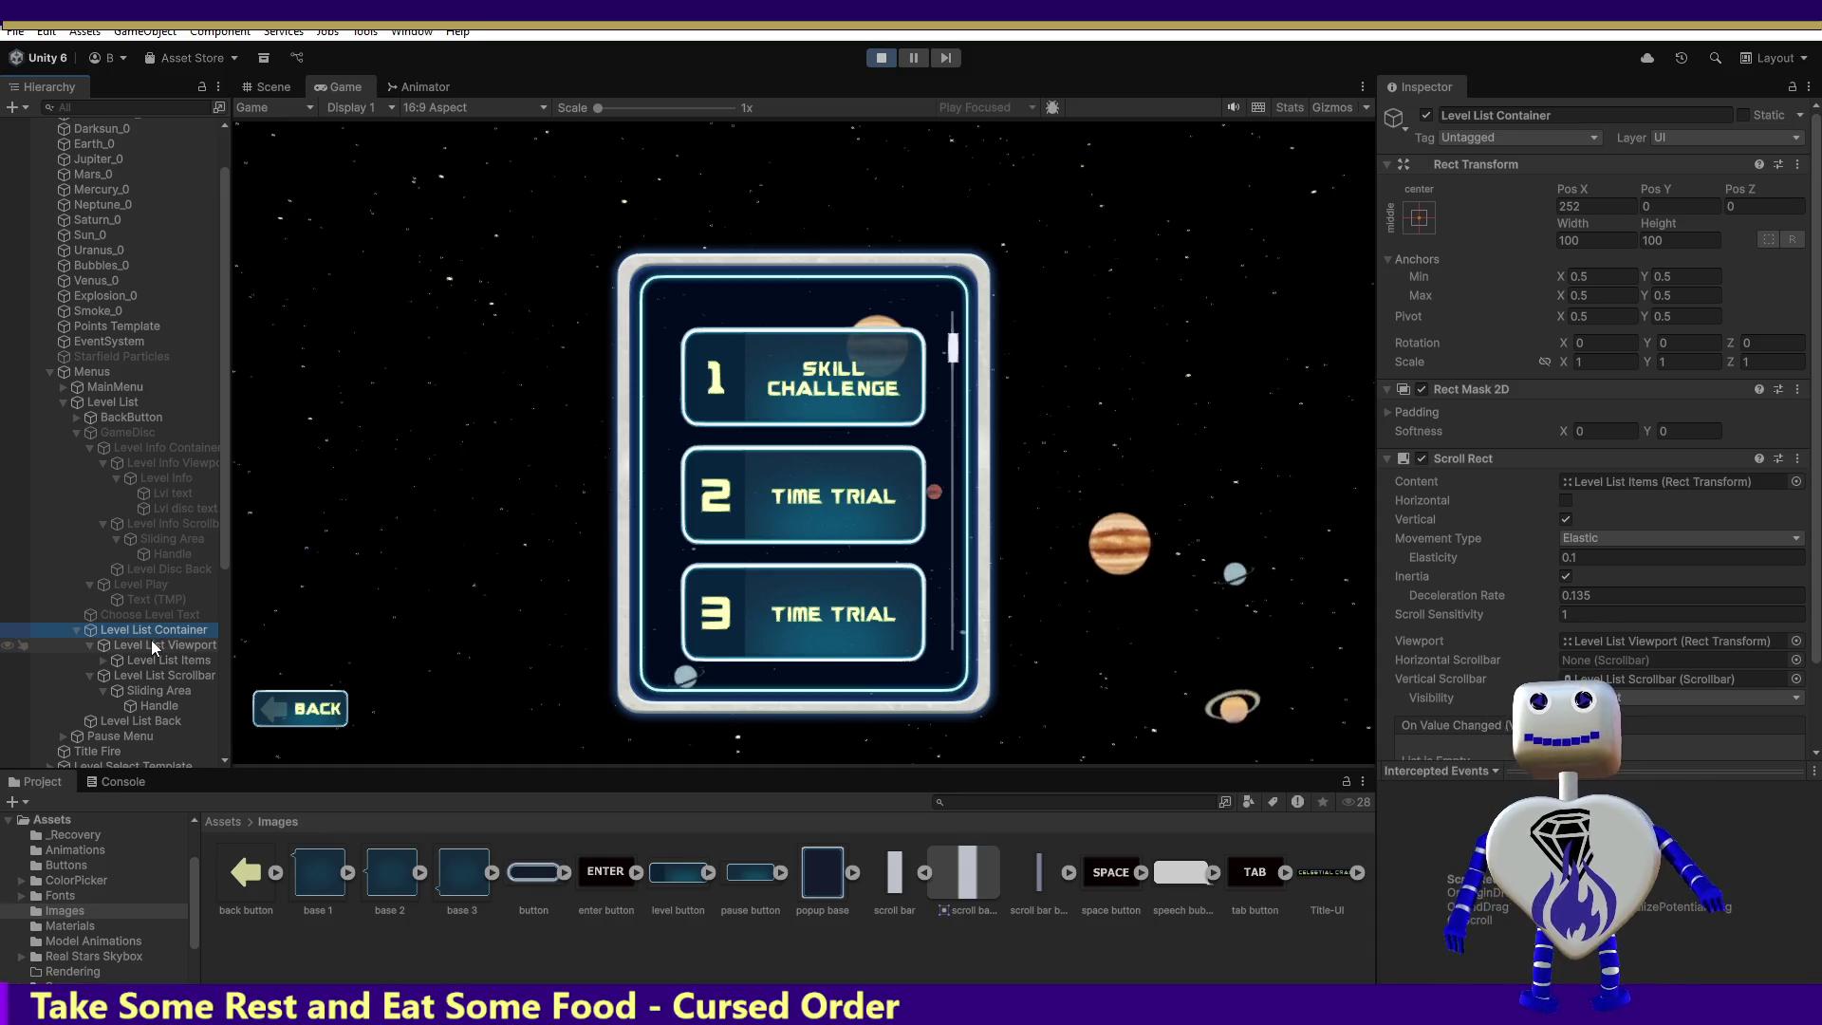
{"action": "scroll", "coordinate": [1614, 636], "scroll_direction": "down", "scroll_amount": 2}
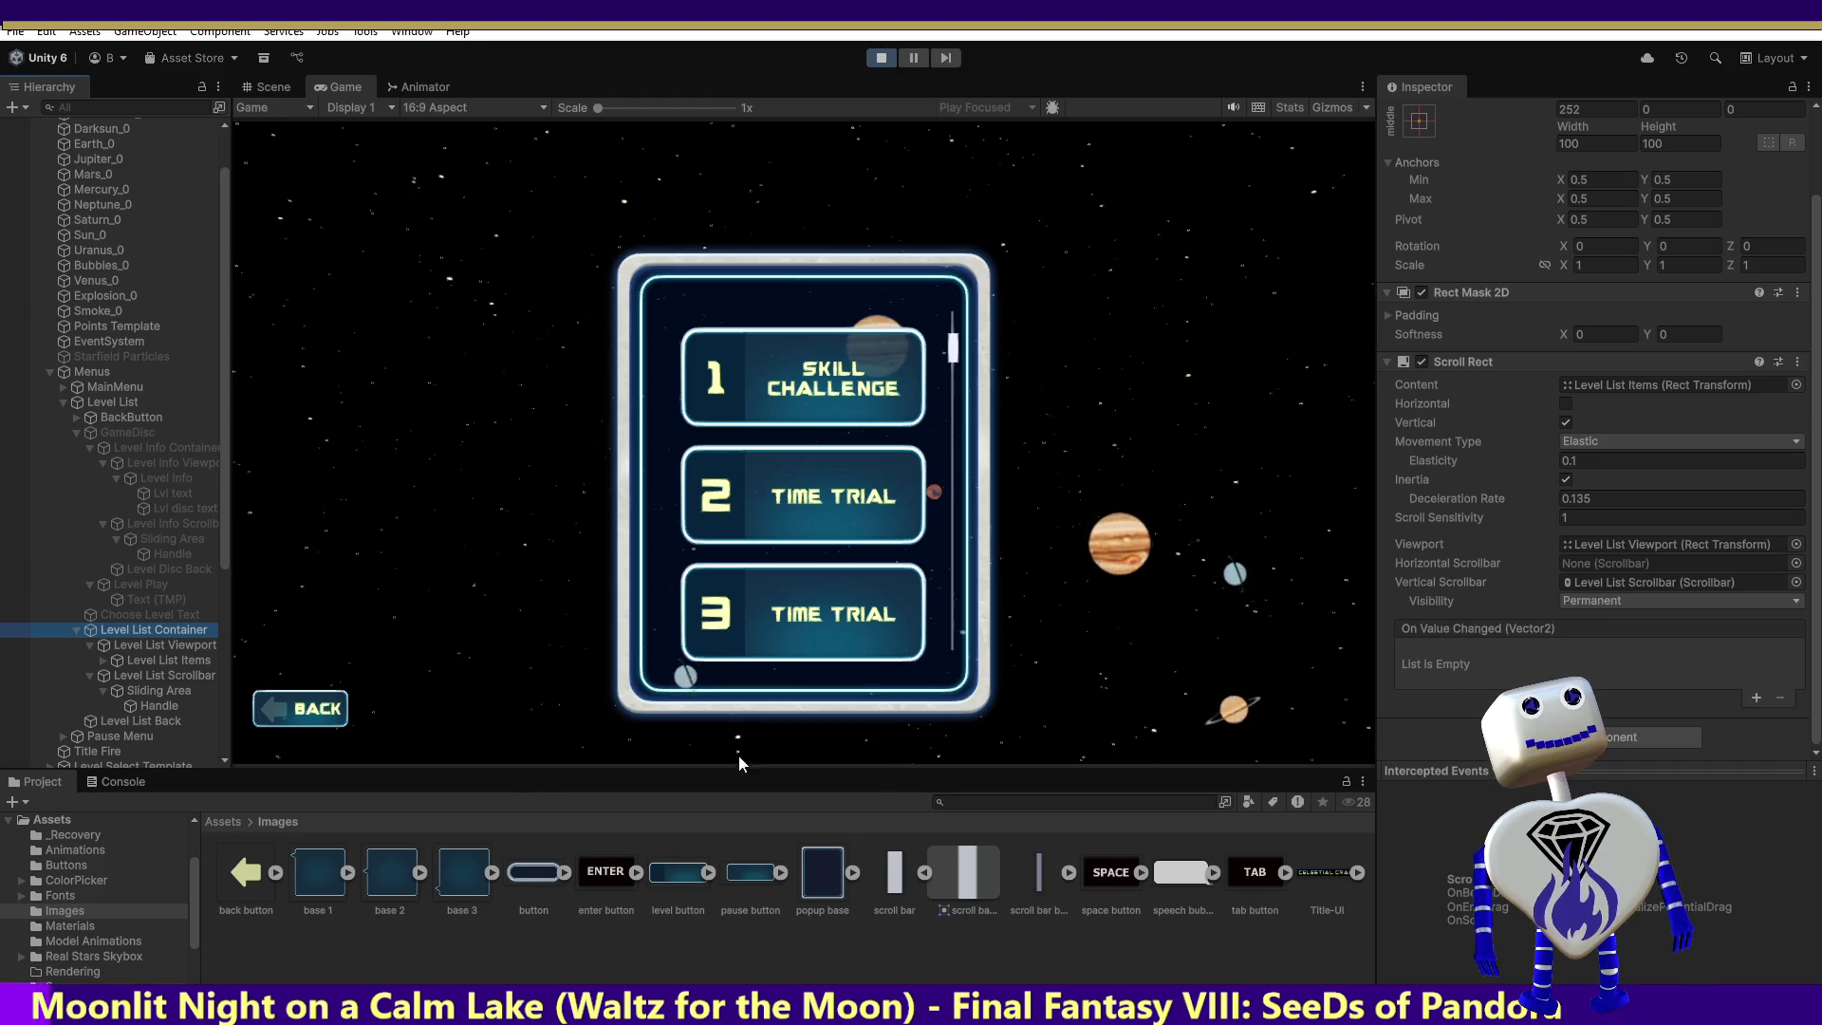
{"action": "left_click", "coordinate": [197, 649]}
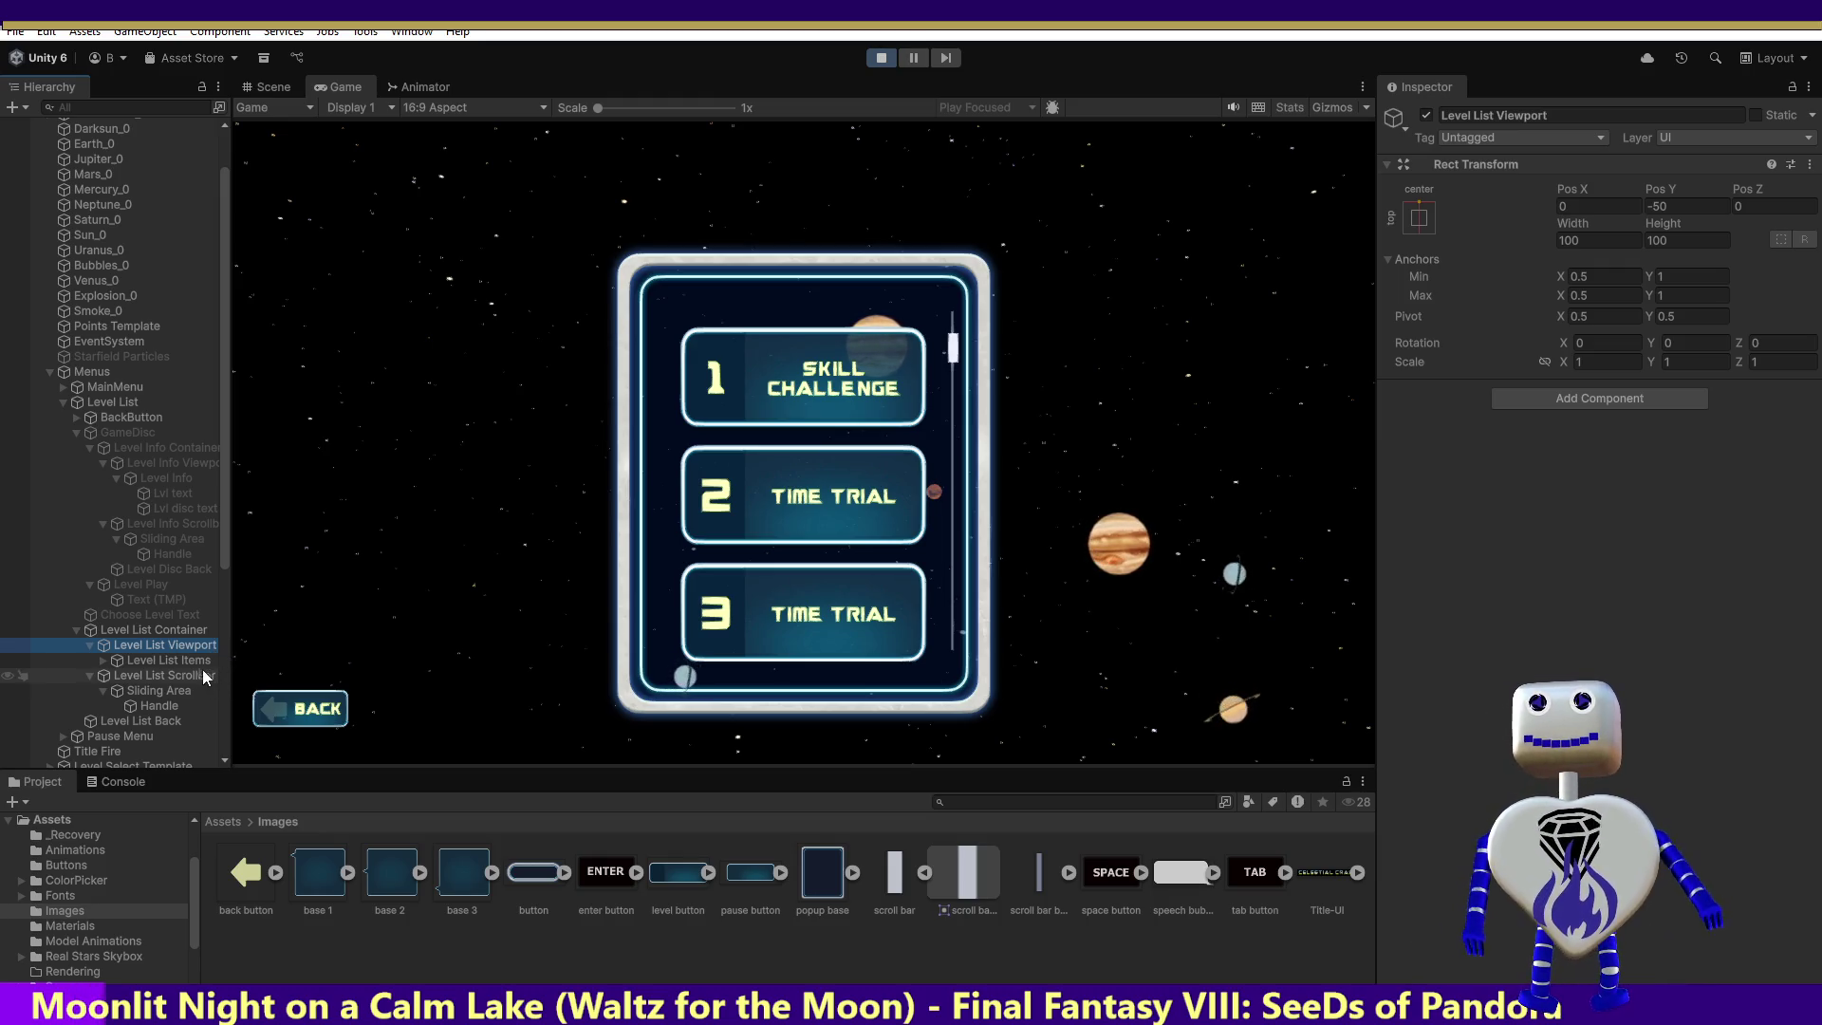
{"action": "left_click", "coordinate": [201, 663]}
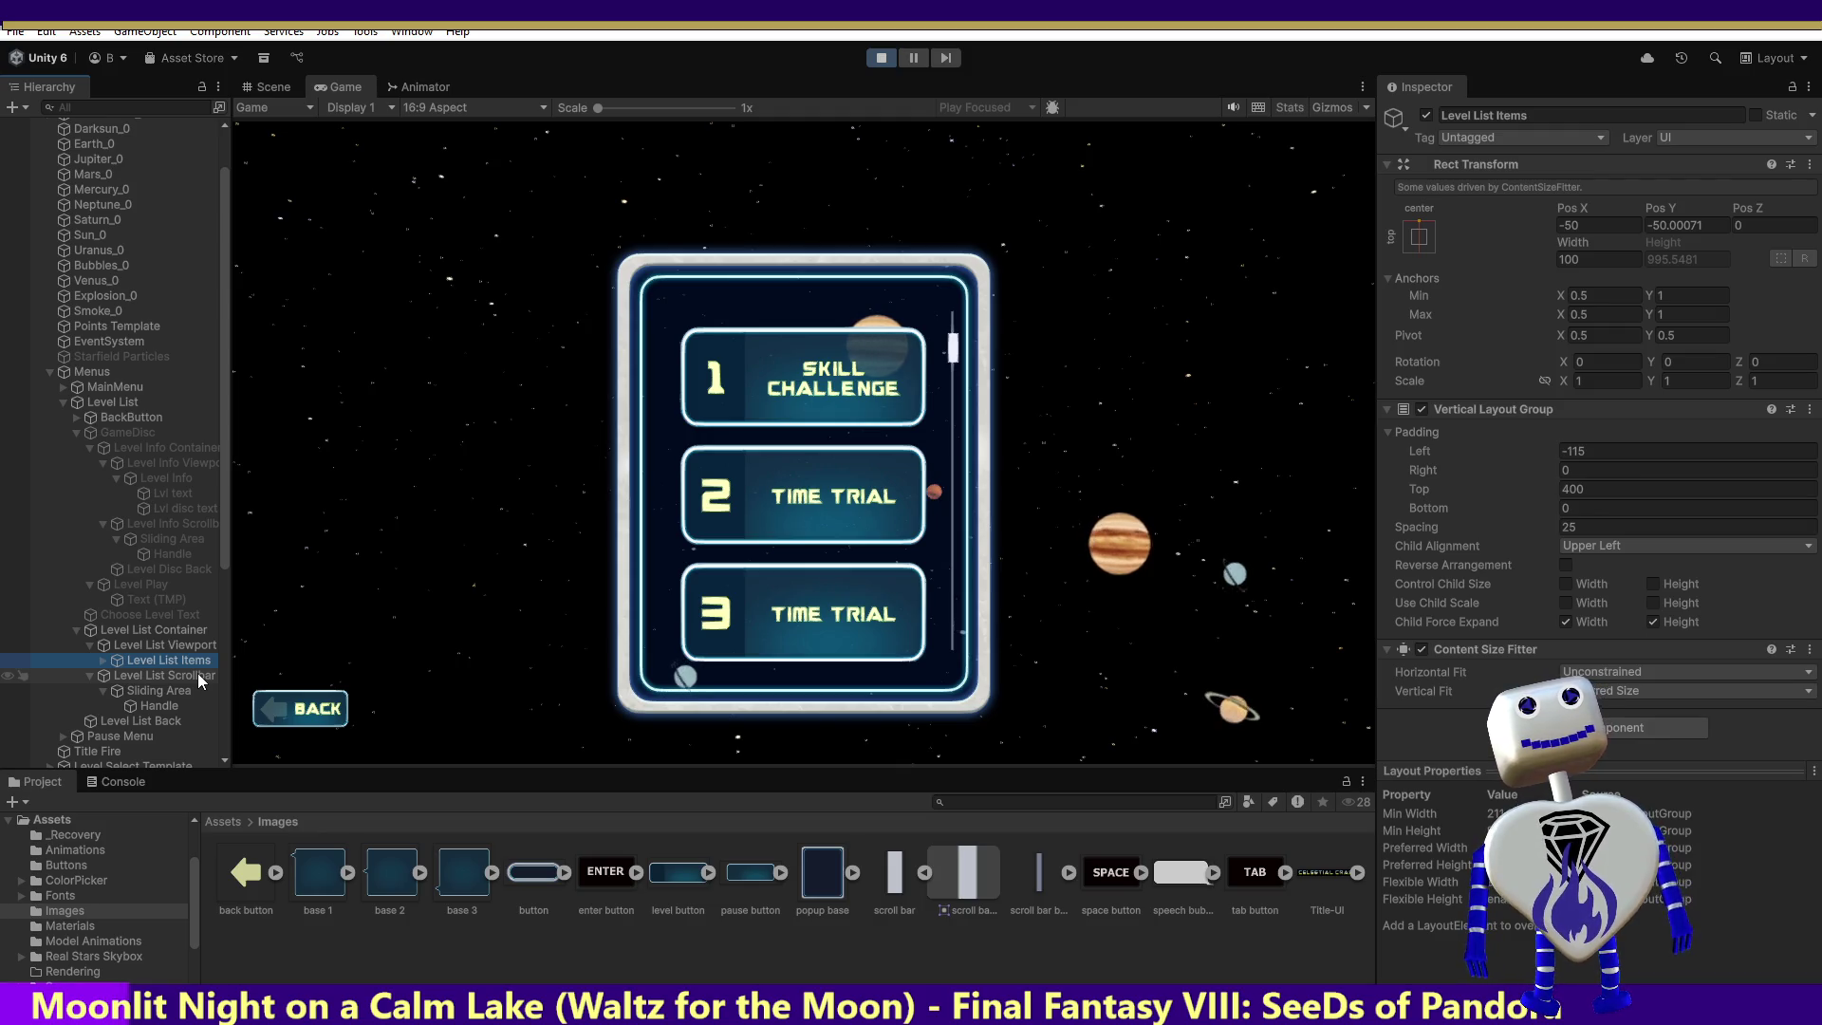
{"action": "left_click", "coordinate": [197, 675]}
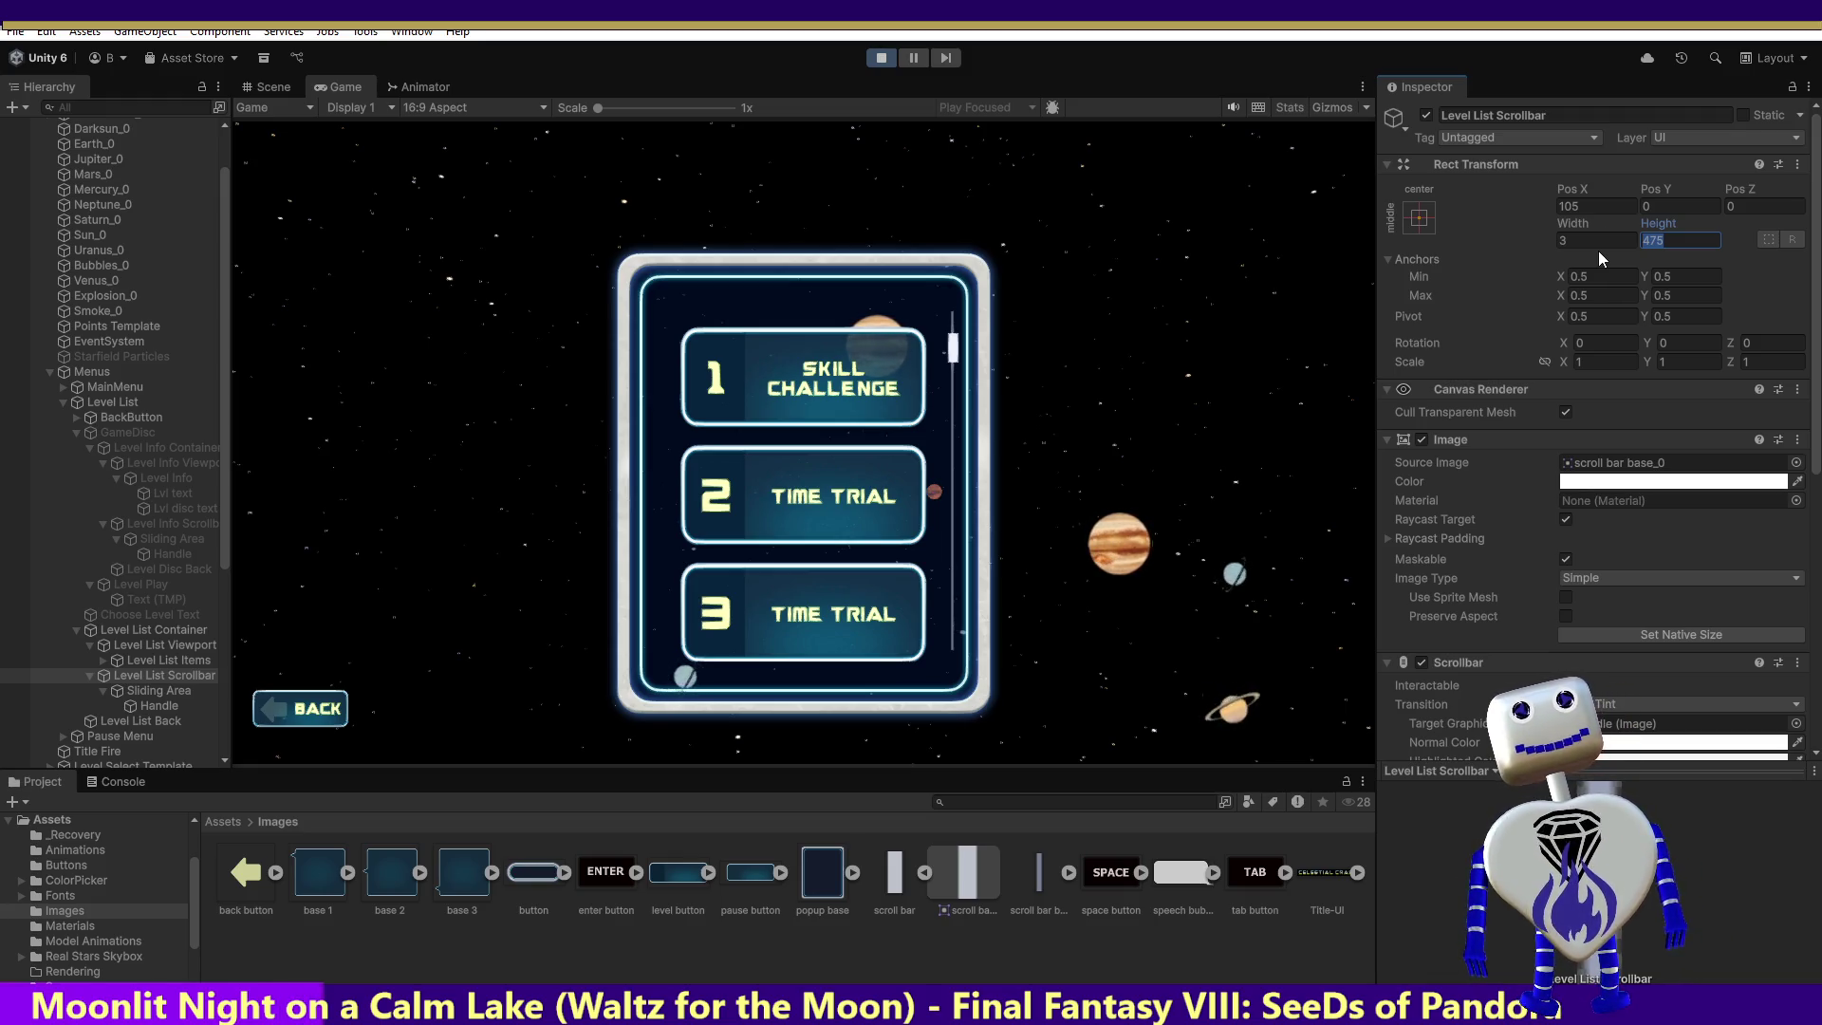
Step: Revert the scrollbar height edit back to 475
{"action": "type", "text": "50"}
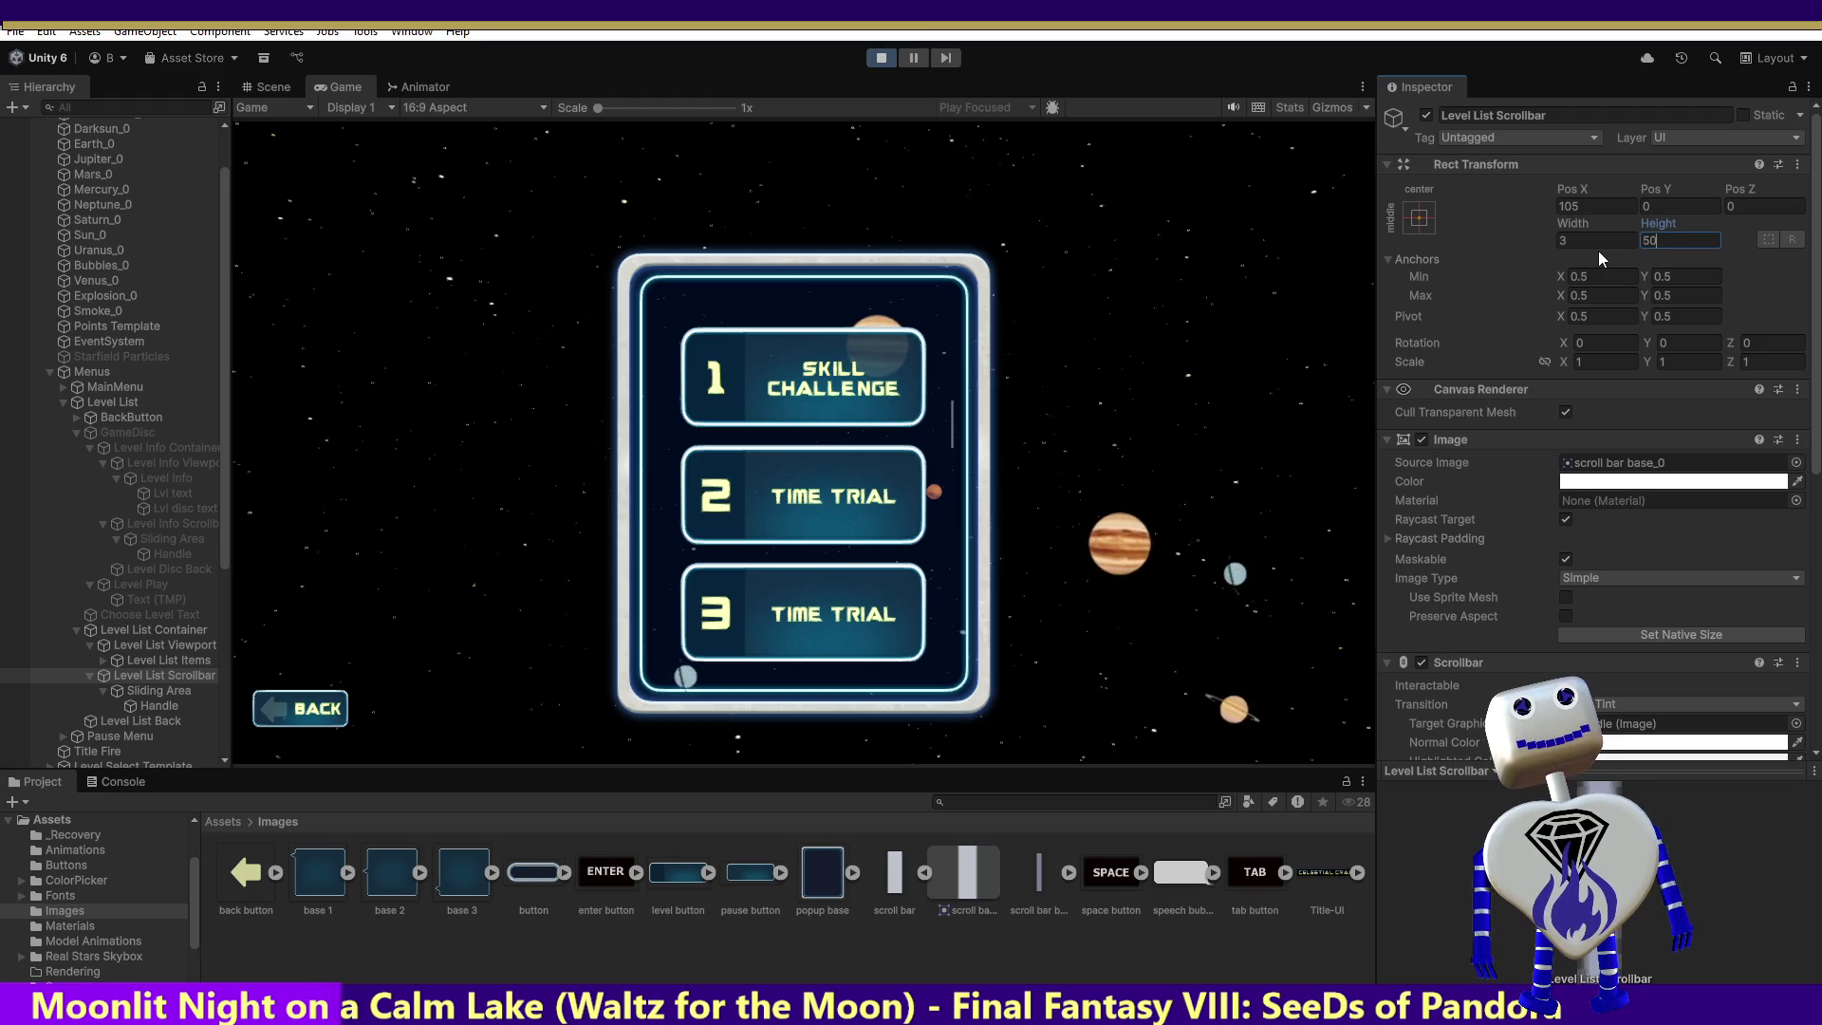
{"action": "key", "text": "Escape"}
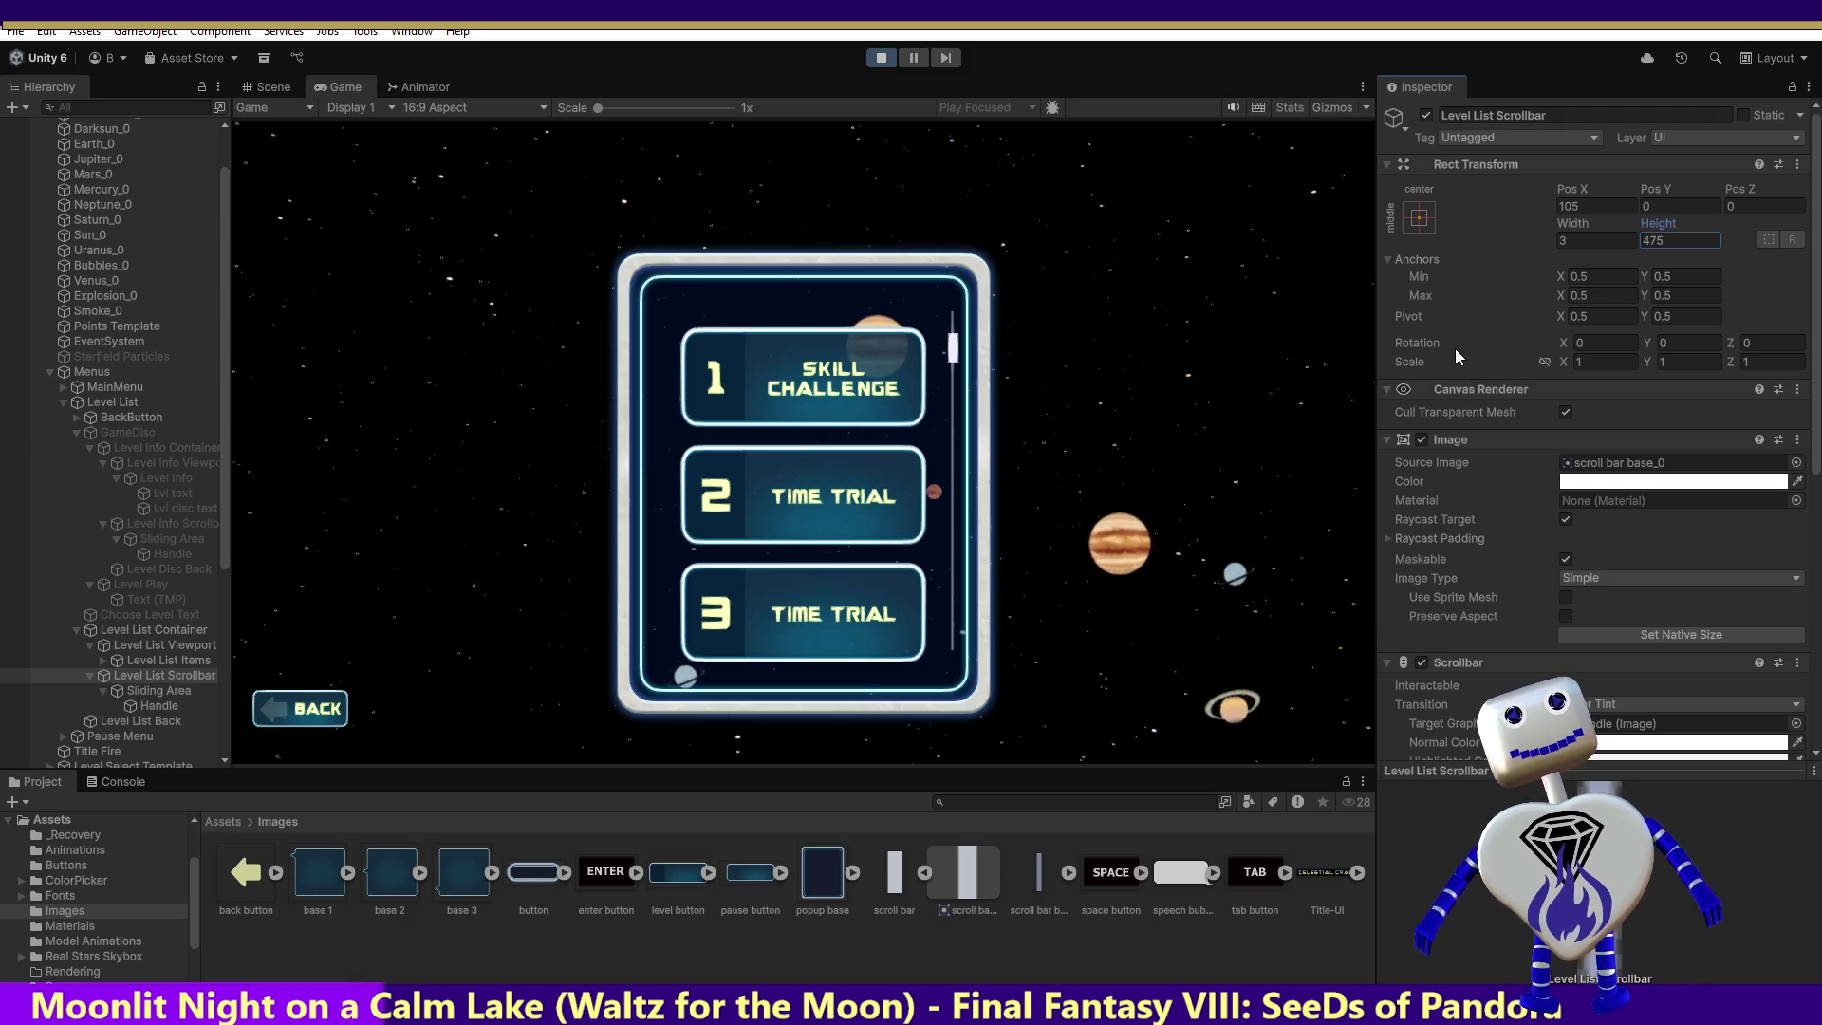
{"action": "scroll", "coordinate": [1433, 423], "scroll_direction": "down", "scroll_amount": 3}
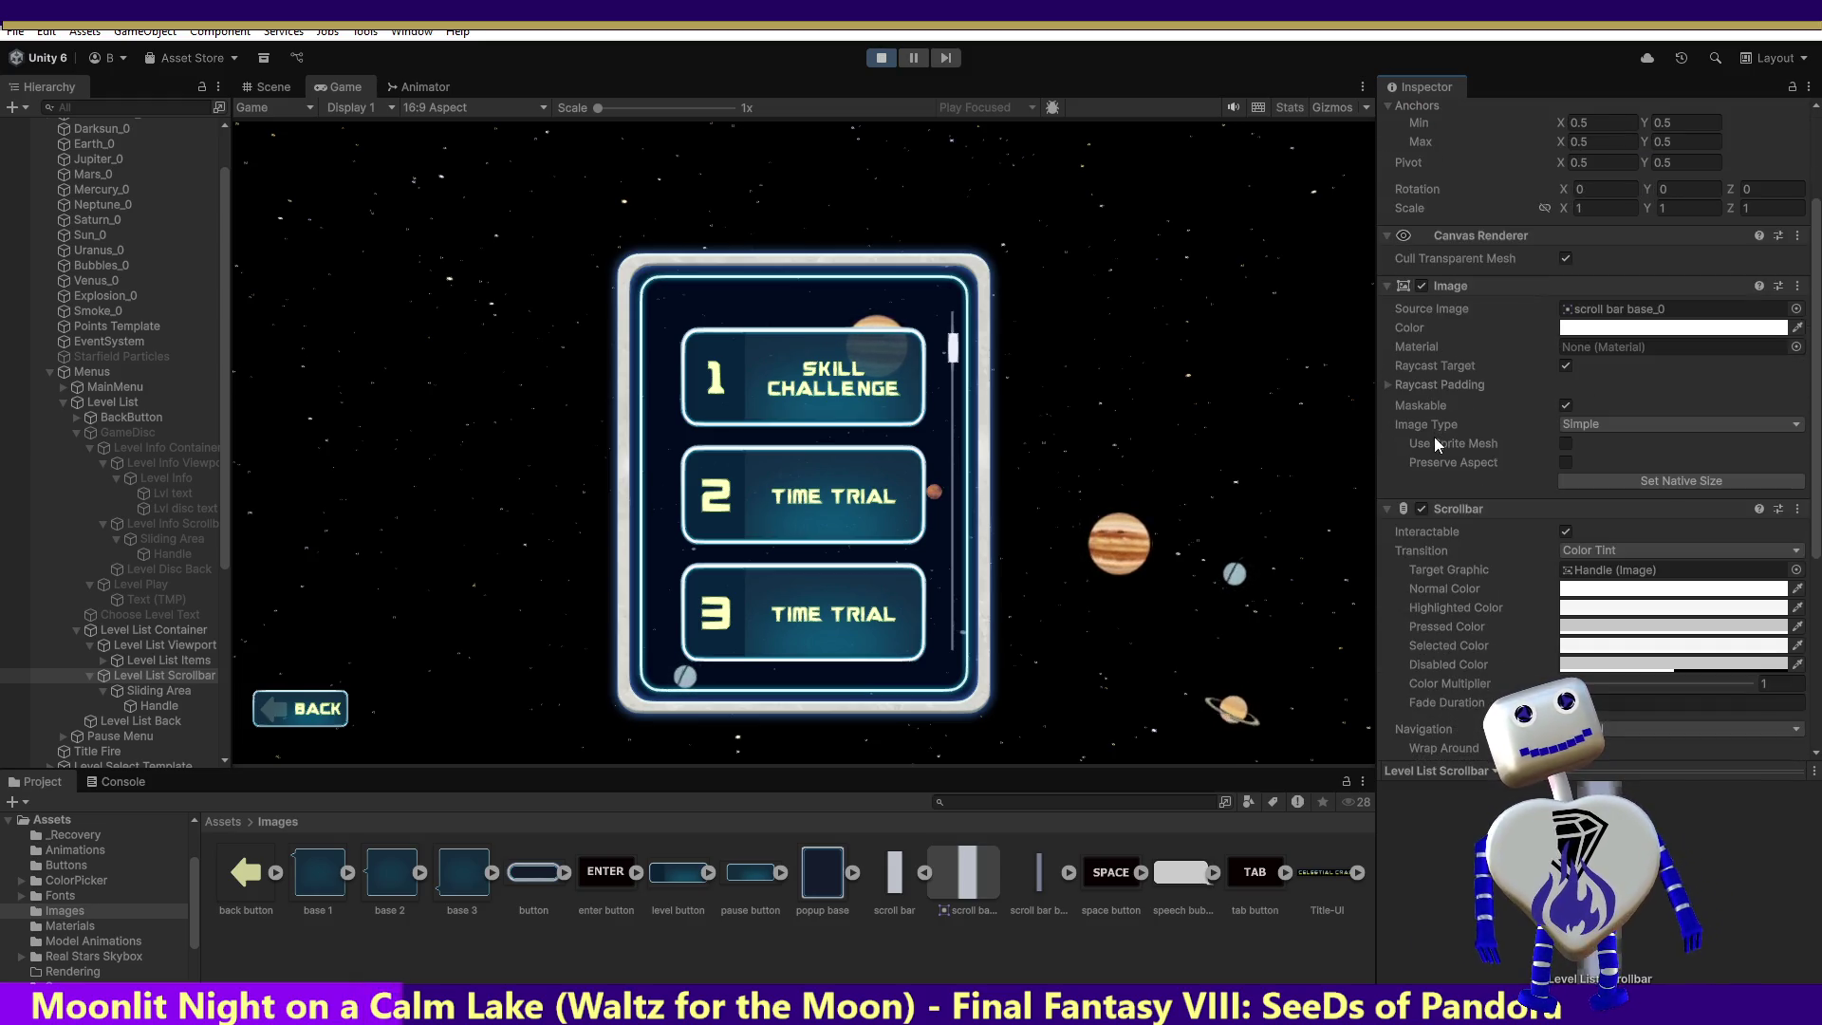
{"action": "scroll", "coordinate": [1433, 439], "scroll_direction": "down", "scroll_amount": 3}
{"action": "scroll", "coordinate": [1429, 466], "scroll_direction": "down", "scroll_amount": 1}
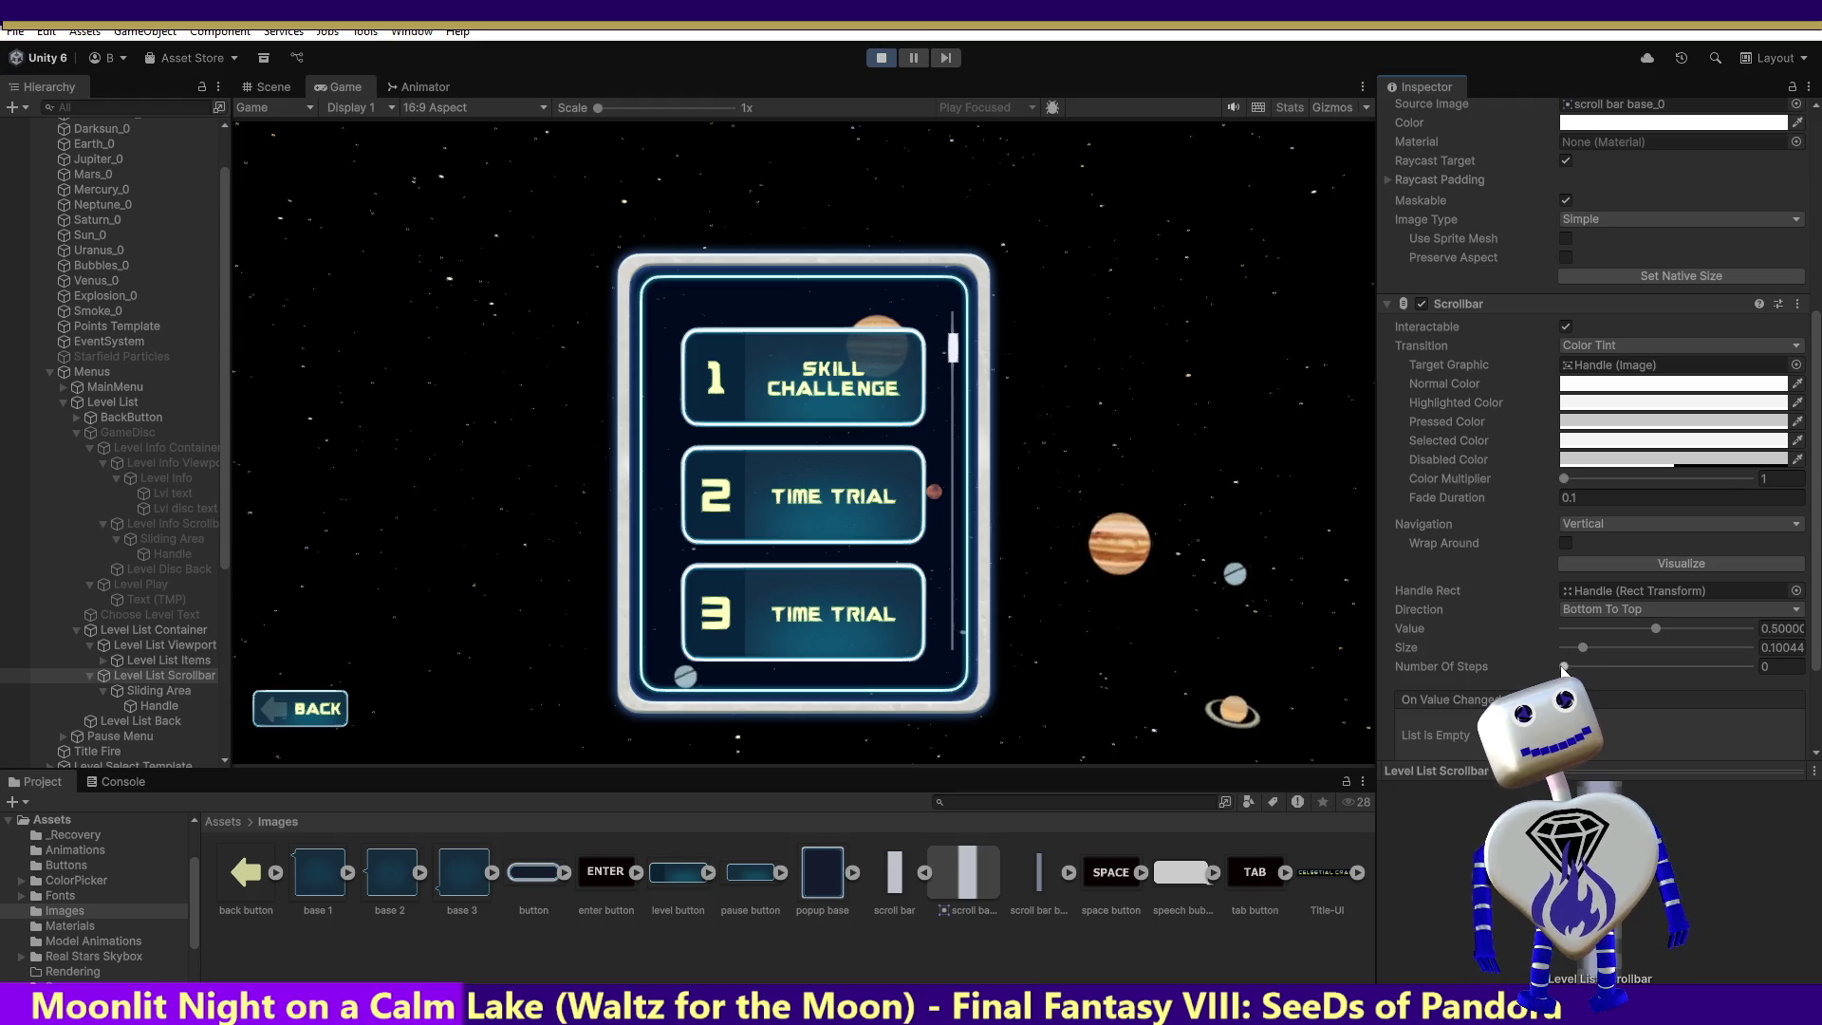
Step: Test the scrollbar's Number Of Steps at 8, then 1, while playing
{"action": "left_click_drag", "start_coordinate": [1565, 670], "coordinate": [1696, 669]}
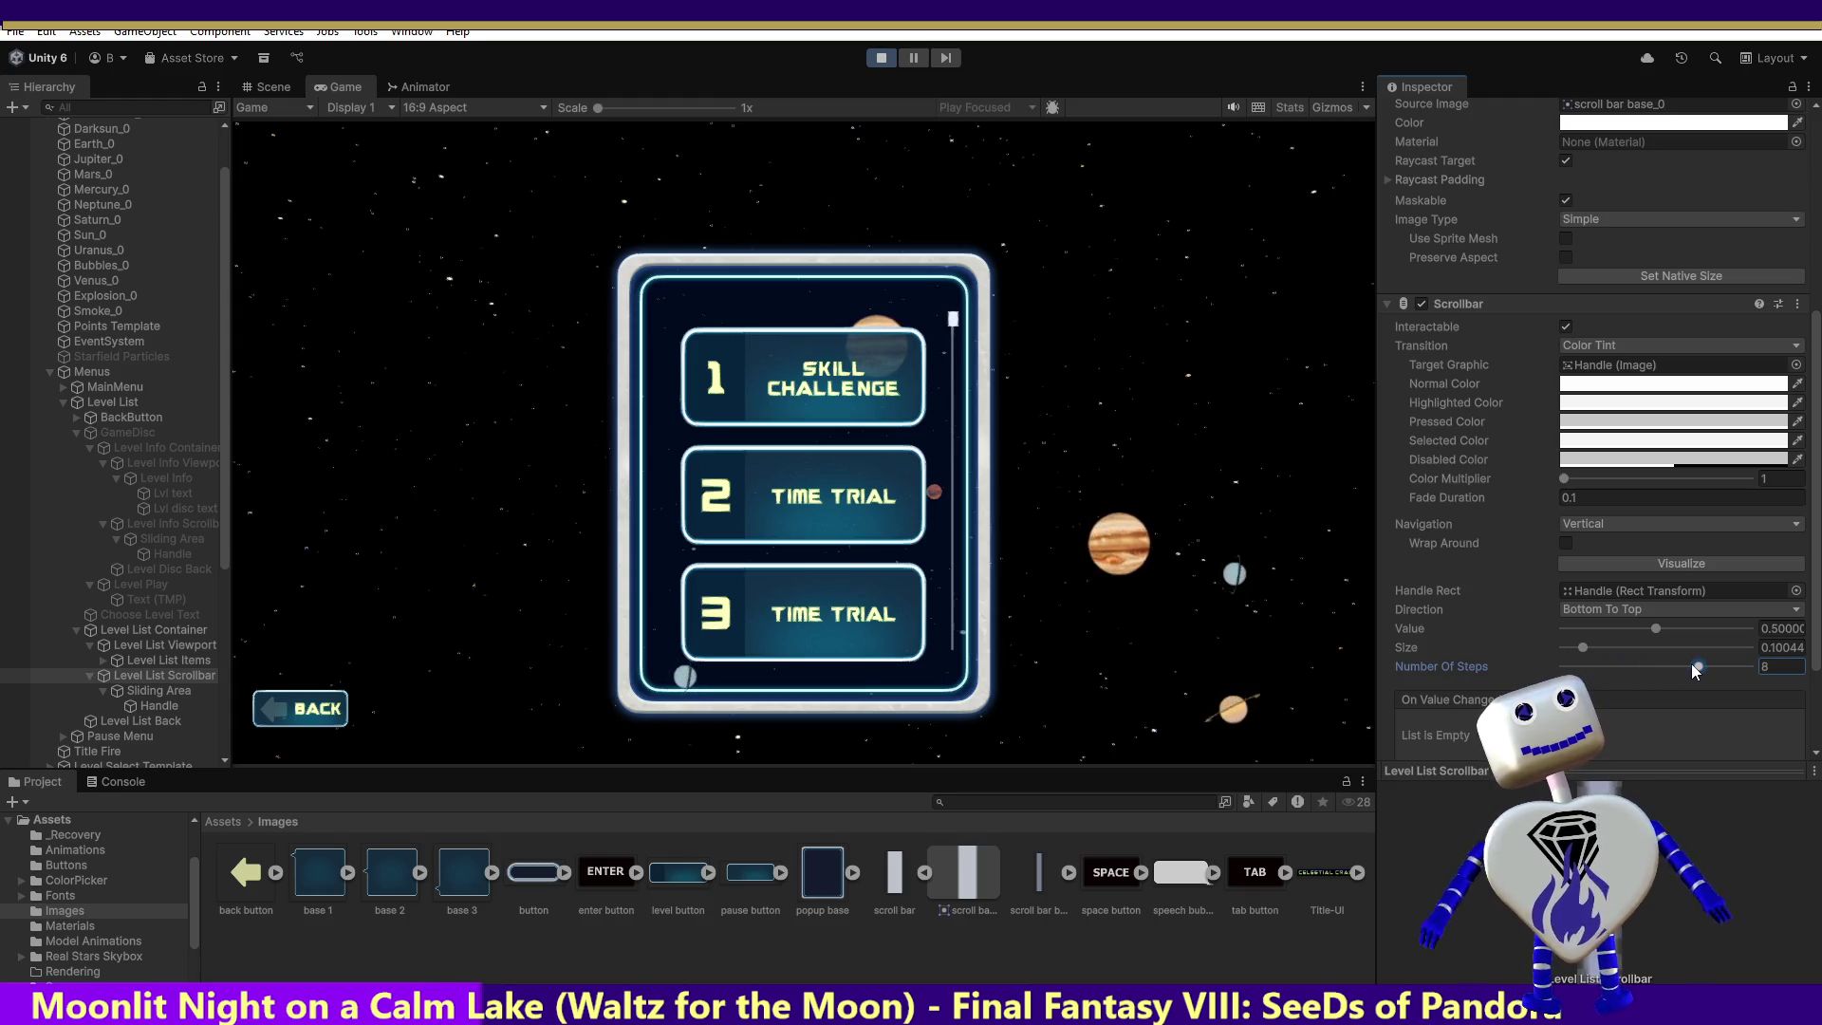
{"action": "left_click", "coordinate": [960, 342]}
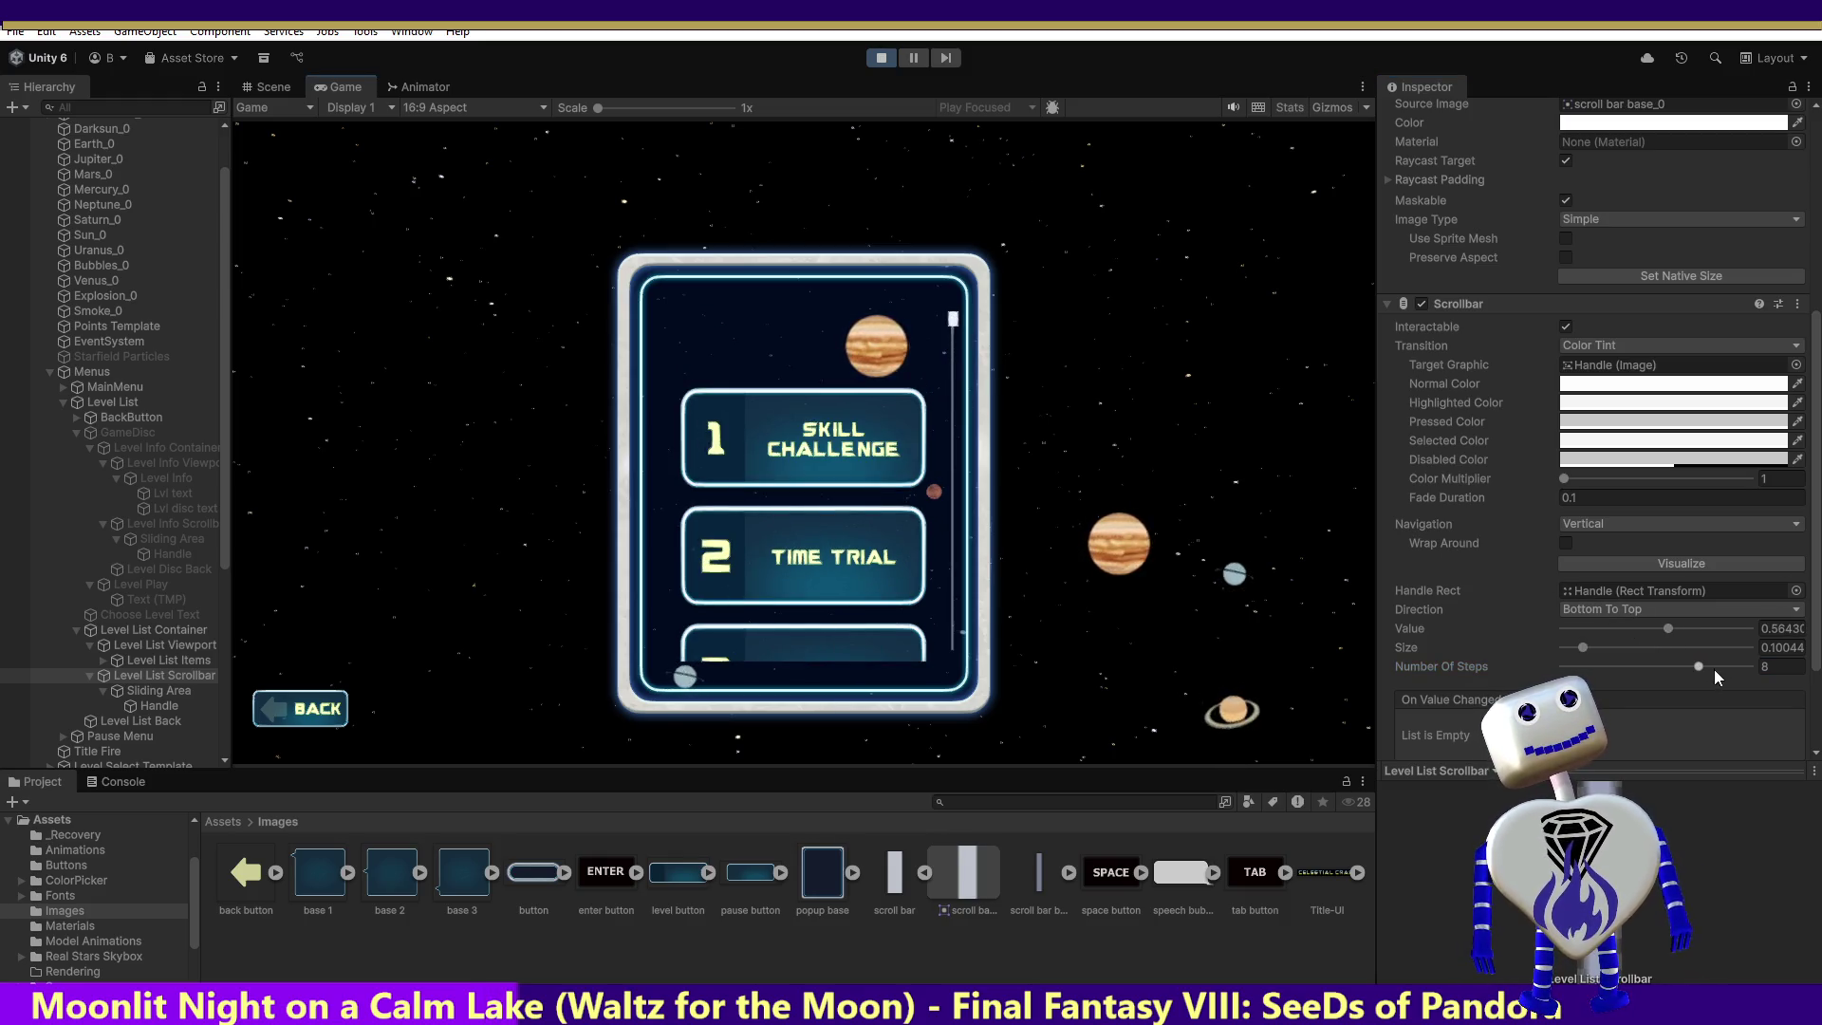
{"action": "left_click_drag", "start_coordinate": [1688, 666], "coordinate": [1580, 666]}
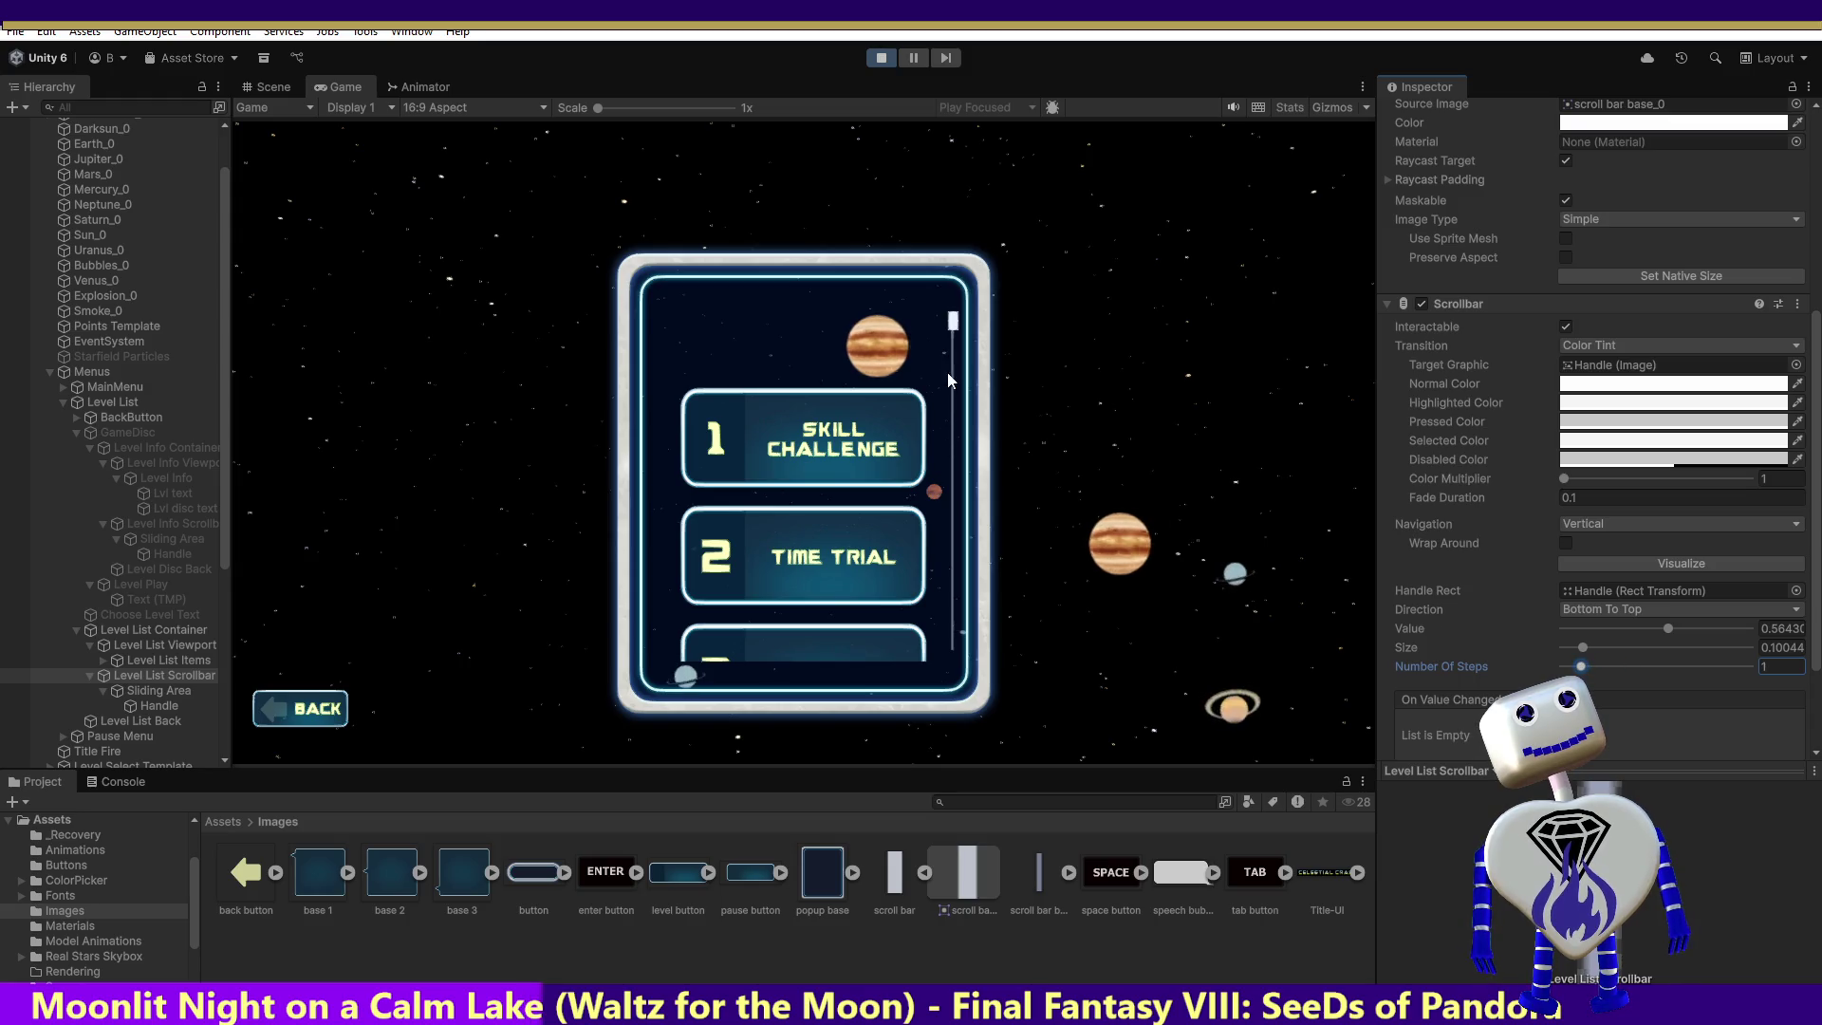
{"action": "mouse_move", "coordinate": [947, 386]}
{"action": "left_mouse_down"}
{"action": "mouse_move", "coordinate": [976, 711]}
{"action": "mouse_move", "coordinate": [999, 288]}
{"action": "left_mouse_up"}
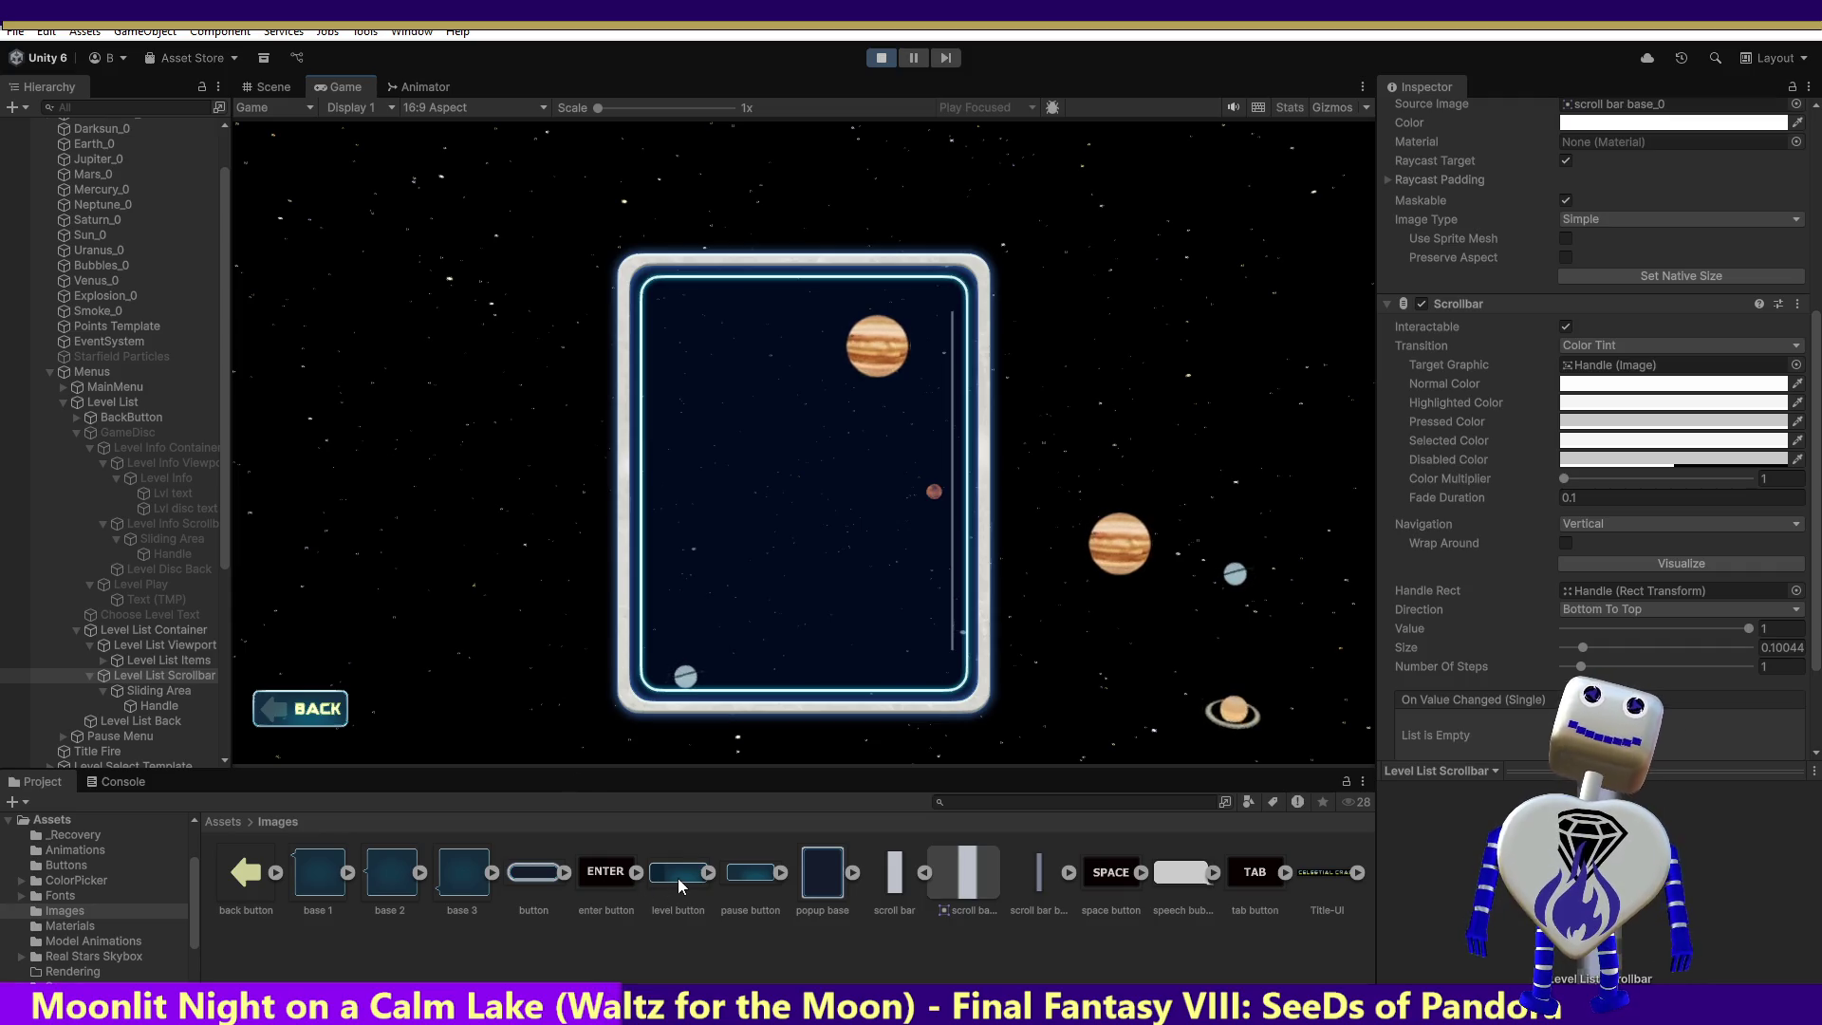
Step: Set the scrollbar Direction to Top To Bottom, test scrolling, then stop play mode
{"action": "left_click", "coordinate": [1727, 608]}
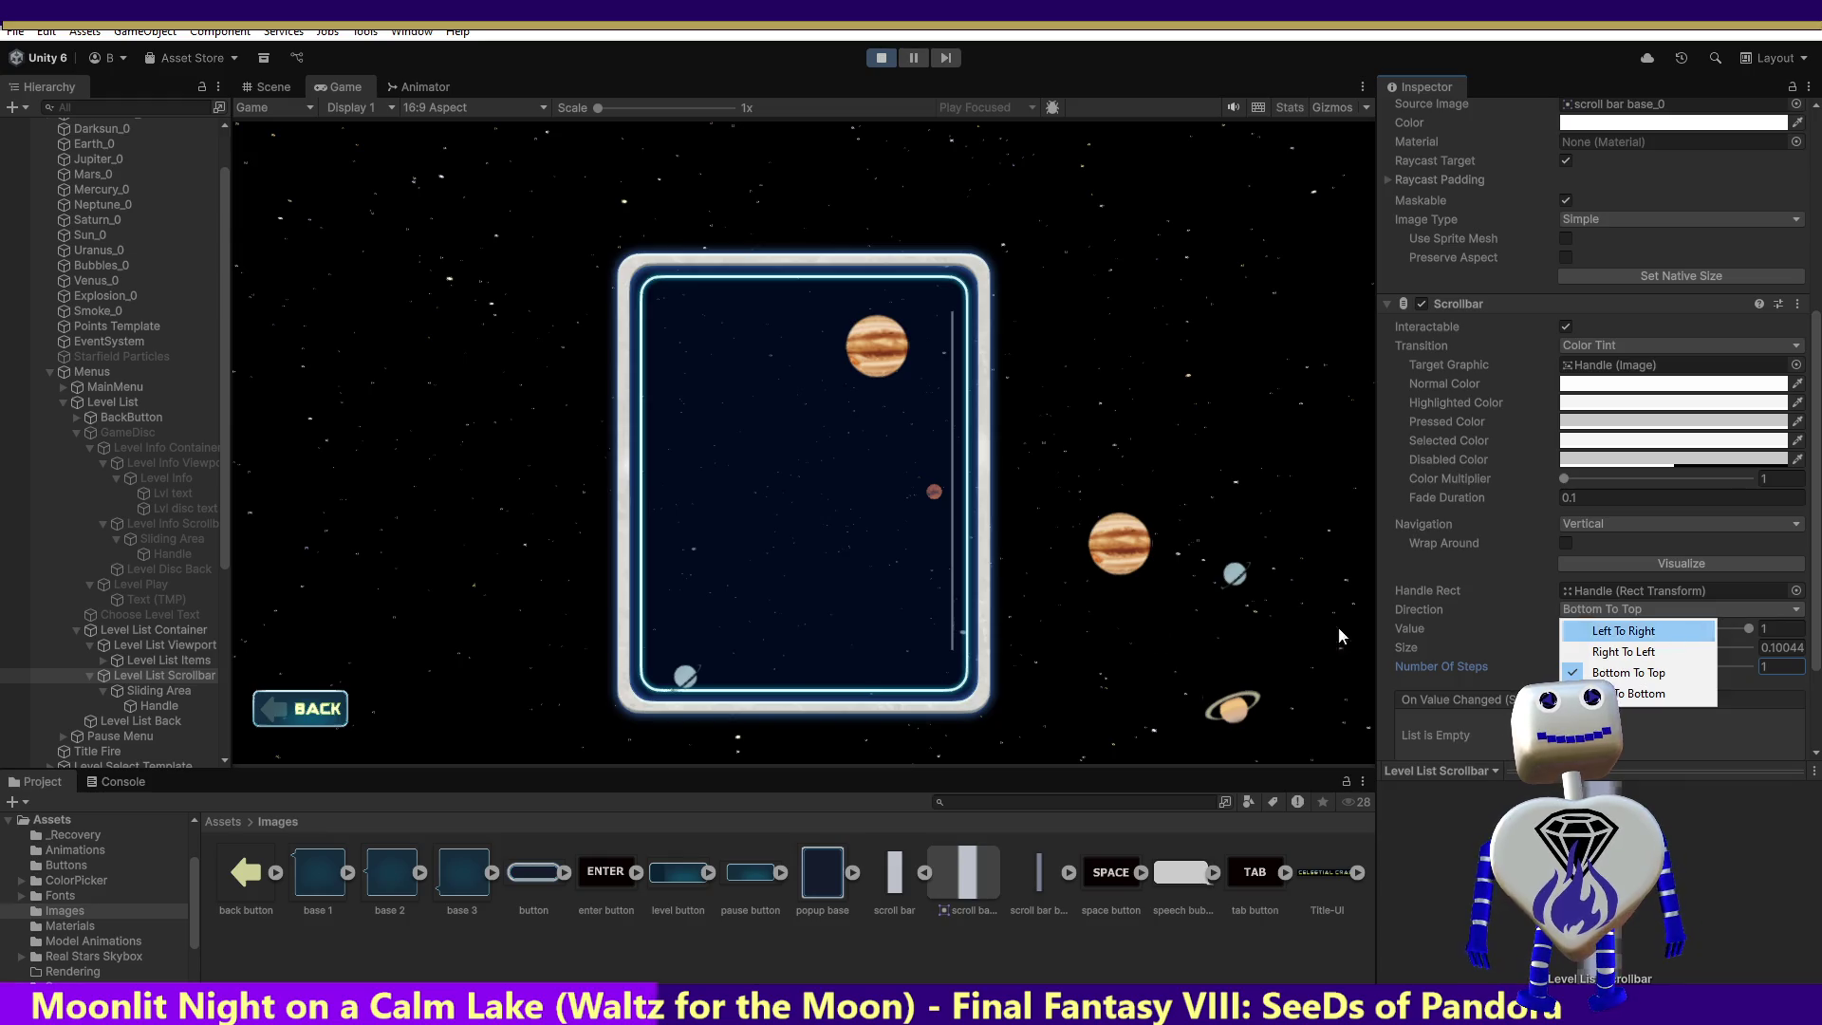
{"action": "left_click", "coordinate": [1671, 693]}
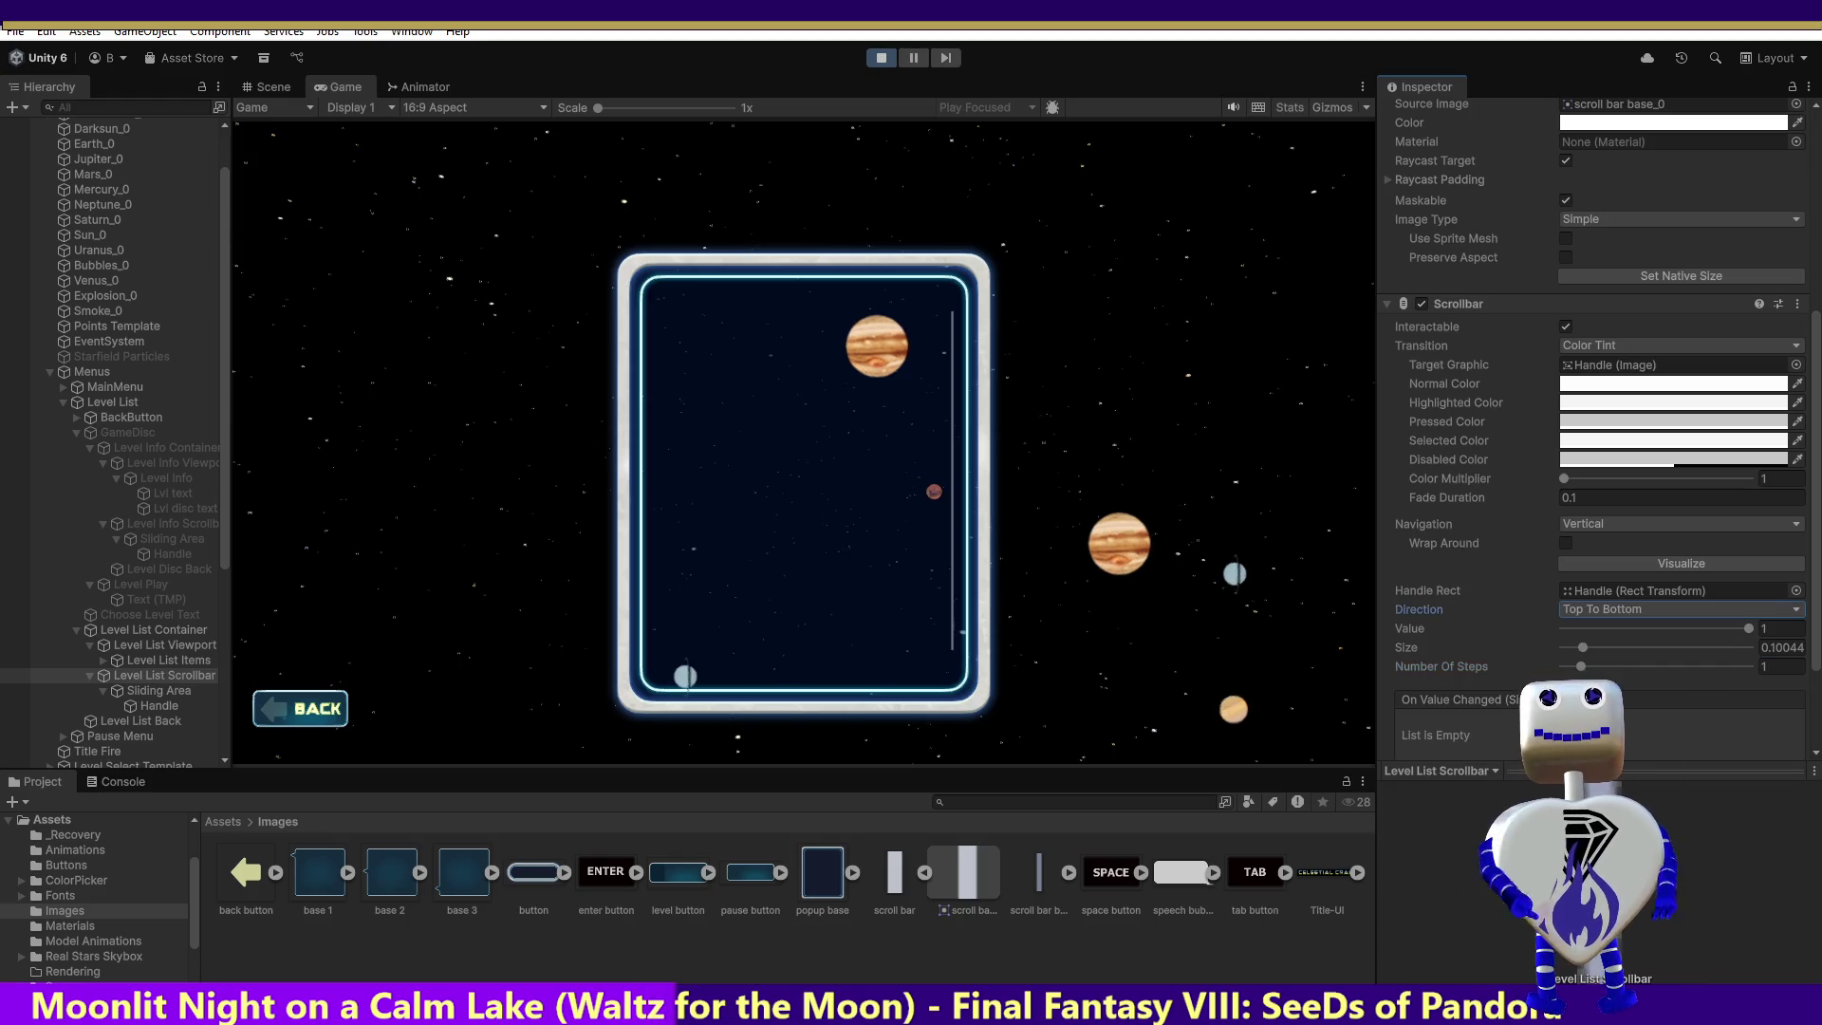
{"action": "left_click", "coordinate": [954, 336]}
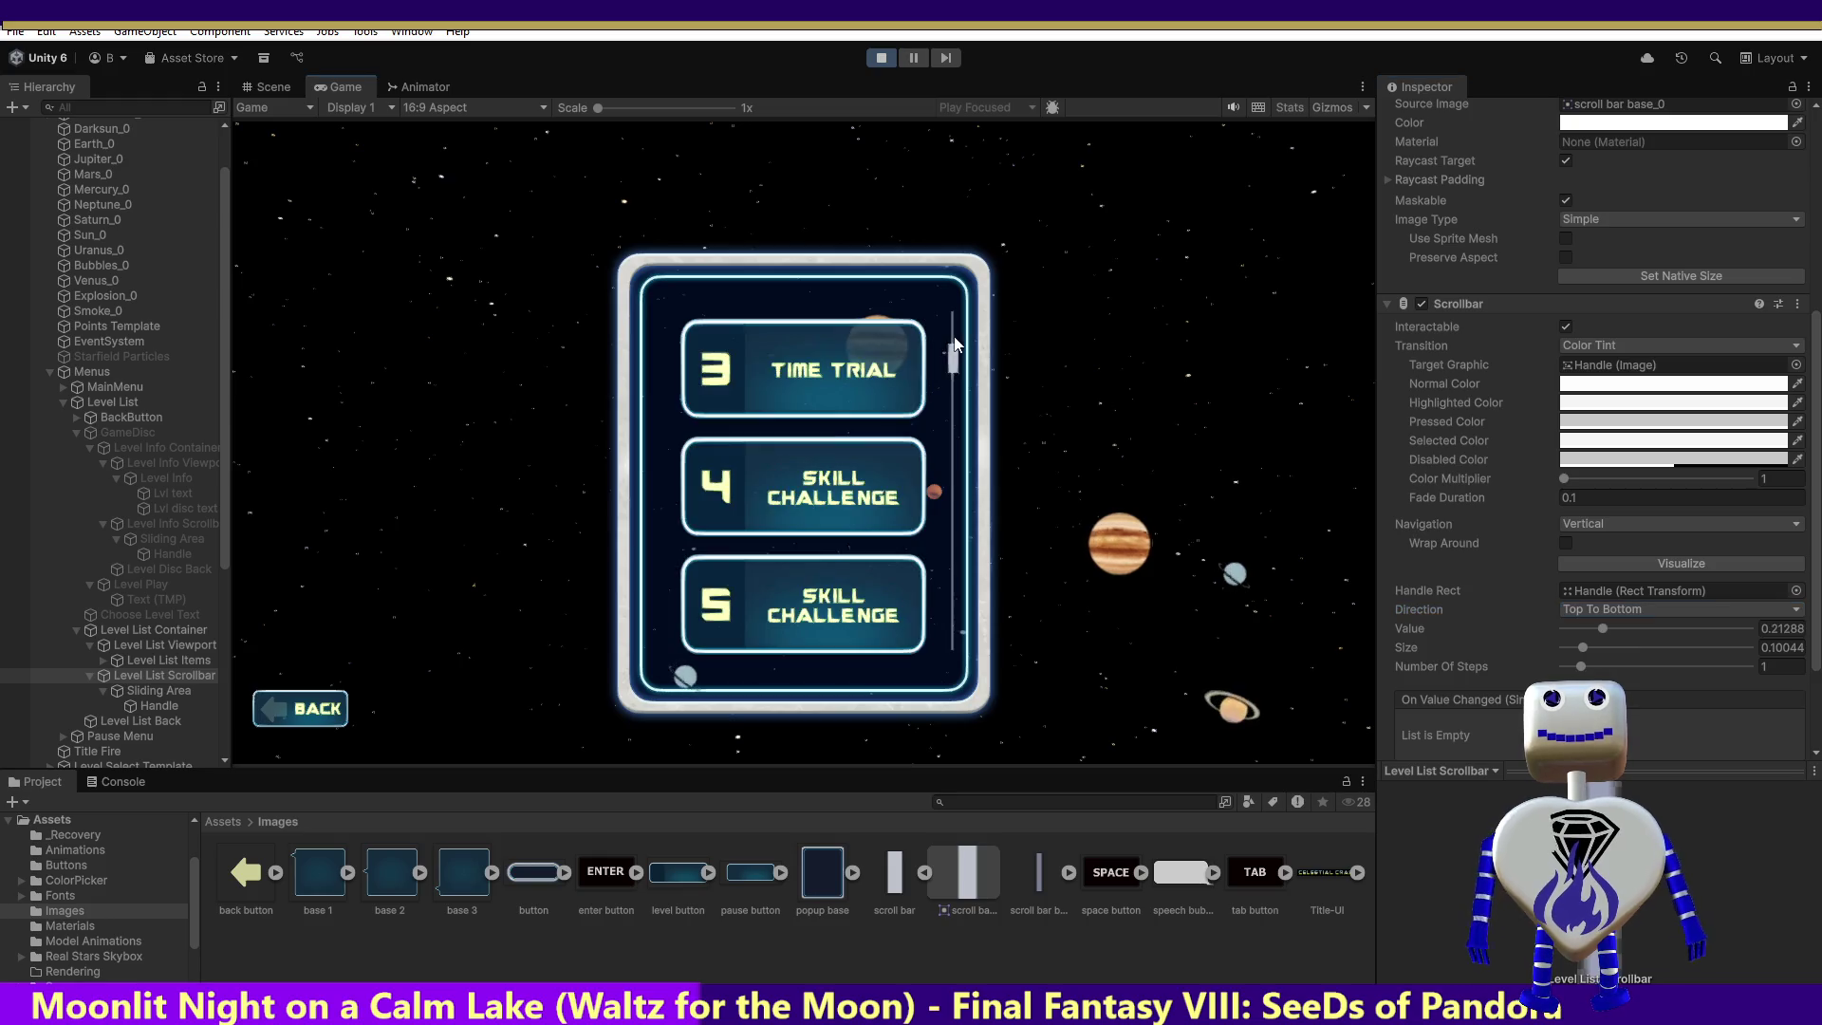
{"action": "mouse_move", "coordinate": [954, 336]}
{"action": "left_mouse_down"}
{"action": "mouse_move", "coordinate": [938, 72]}
{"action": "mouse_move", "coordinate": [952, 655]}
{"action": "mouse_move", "coordinate": [1029, 662]}
{"action": "mouse_move", "coordinate": [1044, 538]}
{"action": "mouse_move", "coordinate": [1021, 676]}
{"action": "mouse_move", "coordinate": [254, 165]}
{"action": "left_mouse_up"}
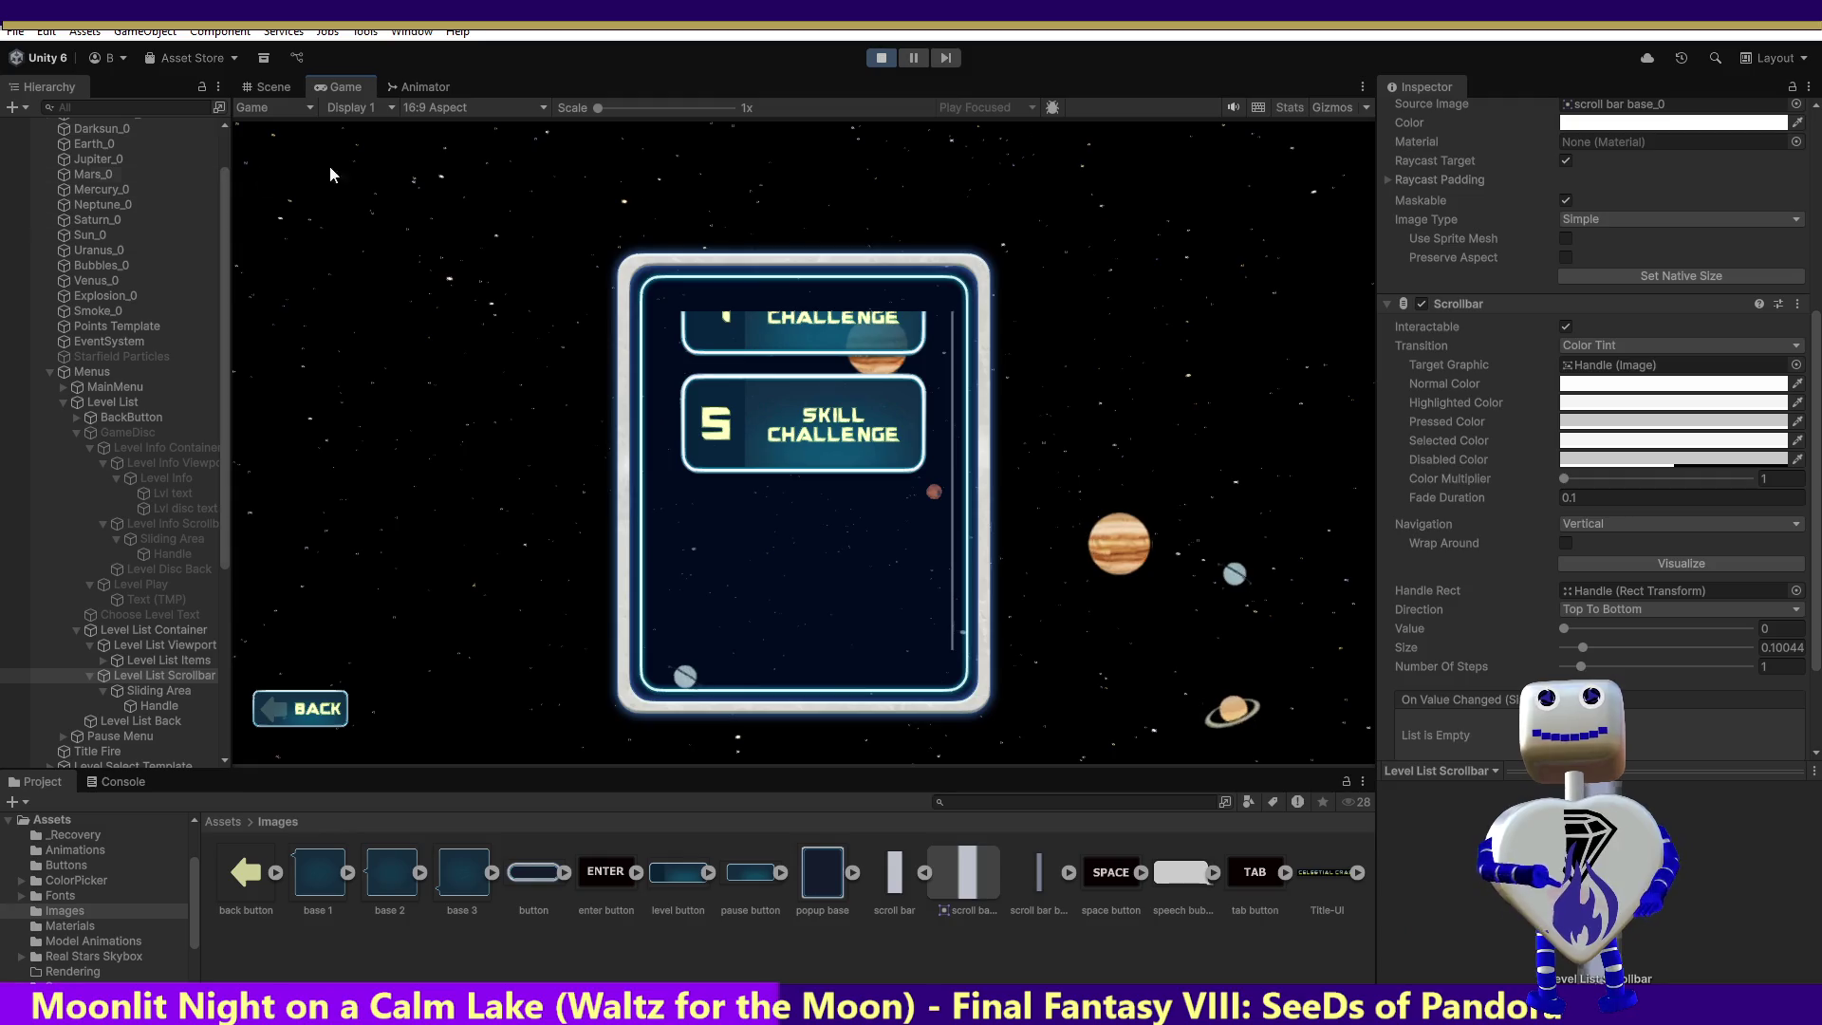
{"action": "left_click", "coordinate": [878, 59]}
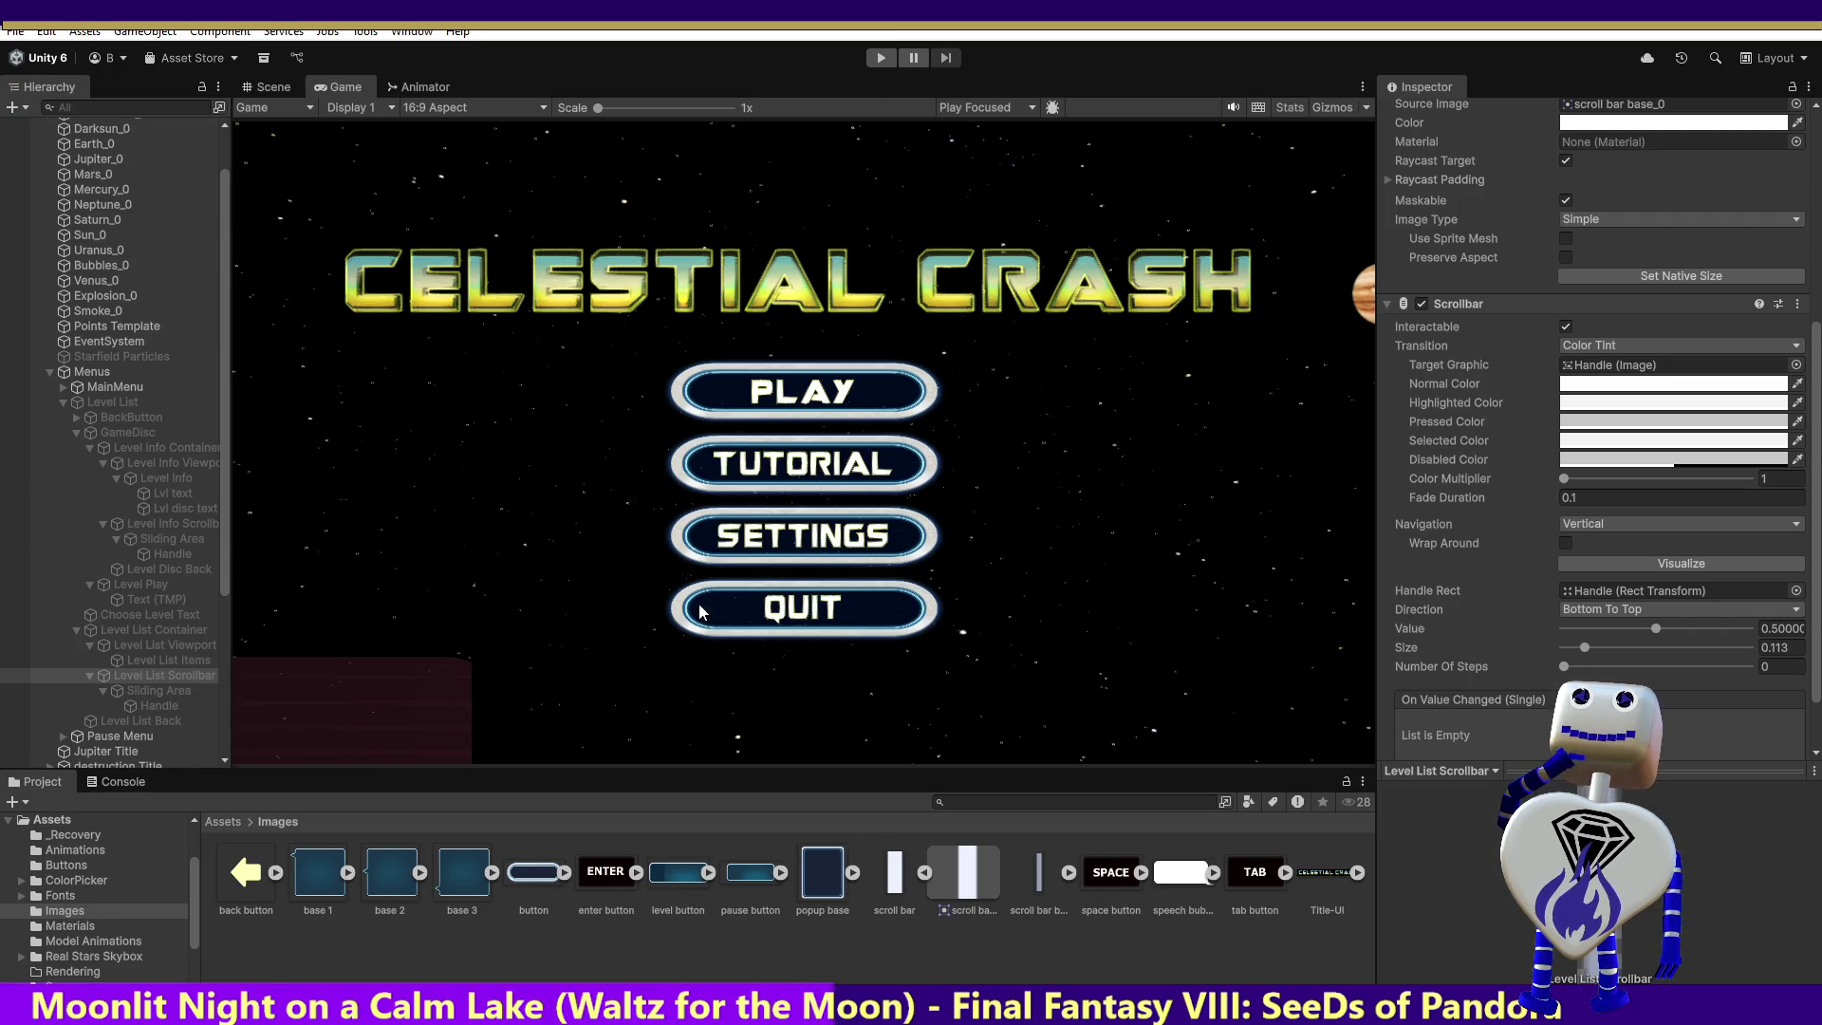
Step: Select the scrollbar Handle, start Play mode, and open the level-select panel via PLAY
{"action": "left_click", "coordinate": [145, 690]}
{"action": "left_click", "coordinate": [153, 707]}
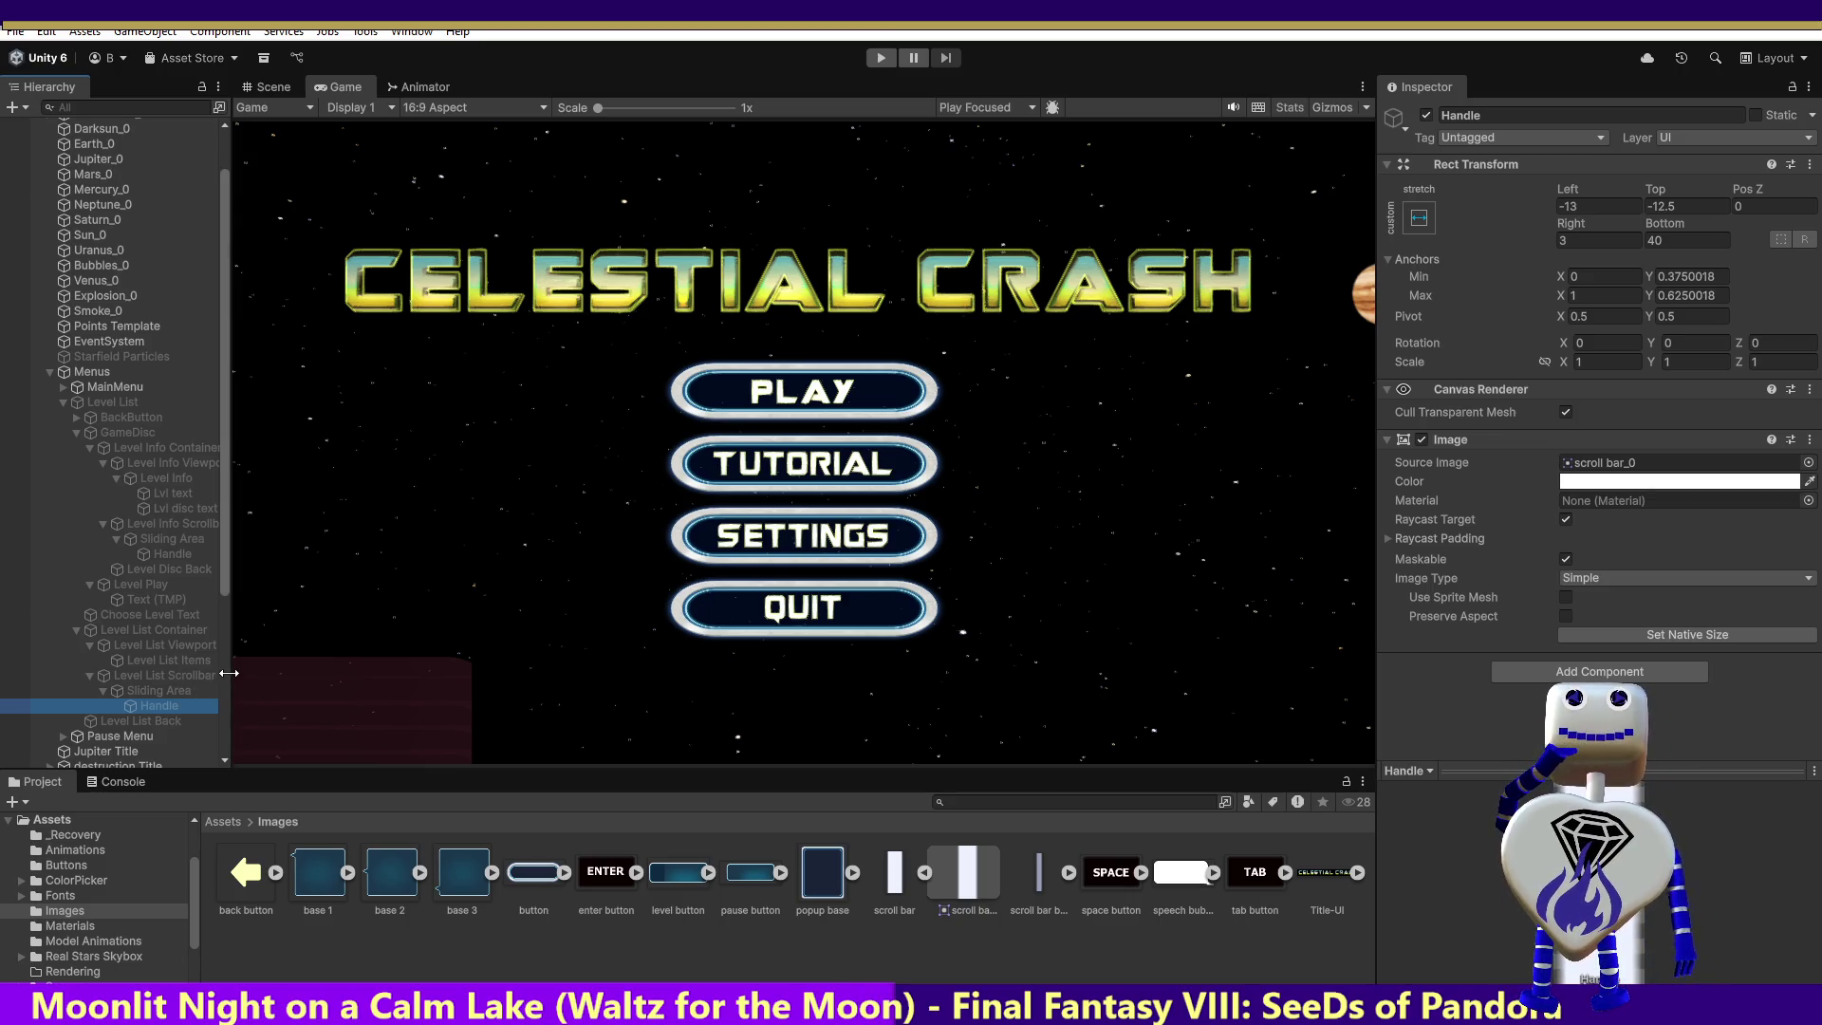
{"action": "left_click", "coordinate": [788, 381]}
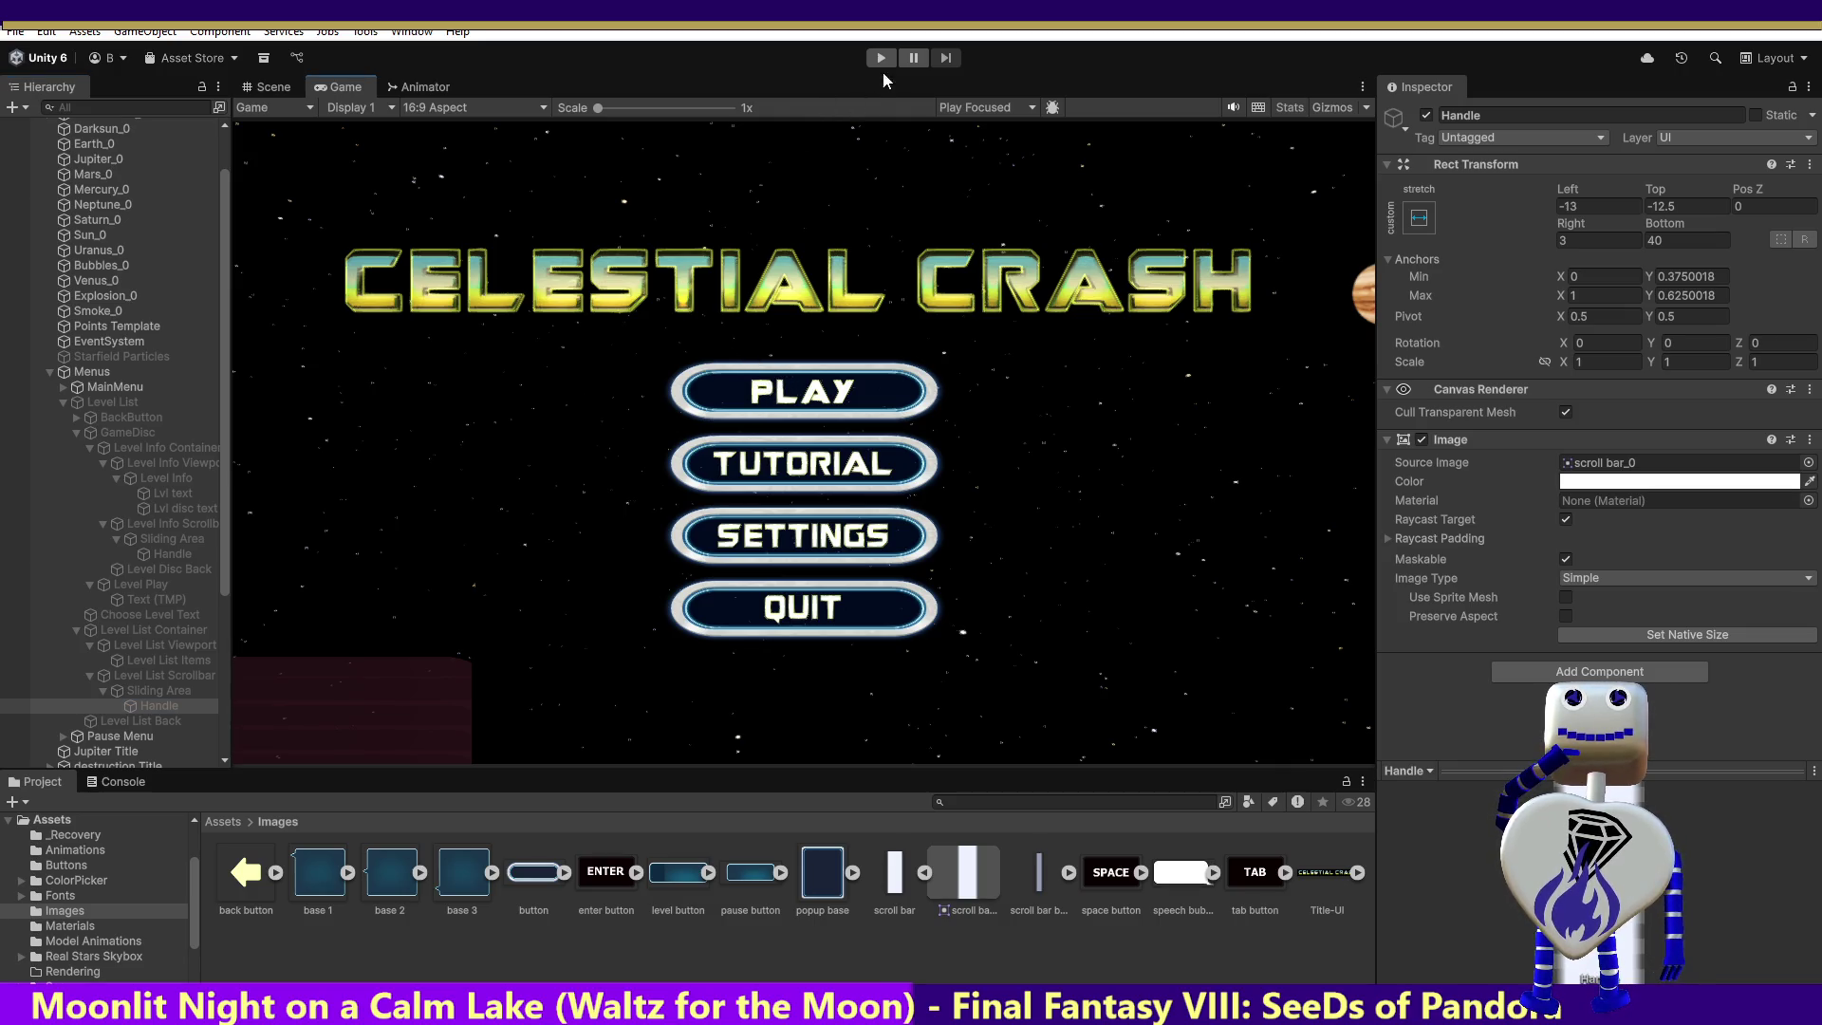
{"action": "left_click", "coordinate": [881, 59]}
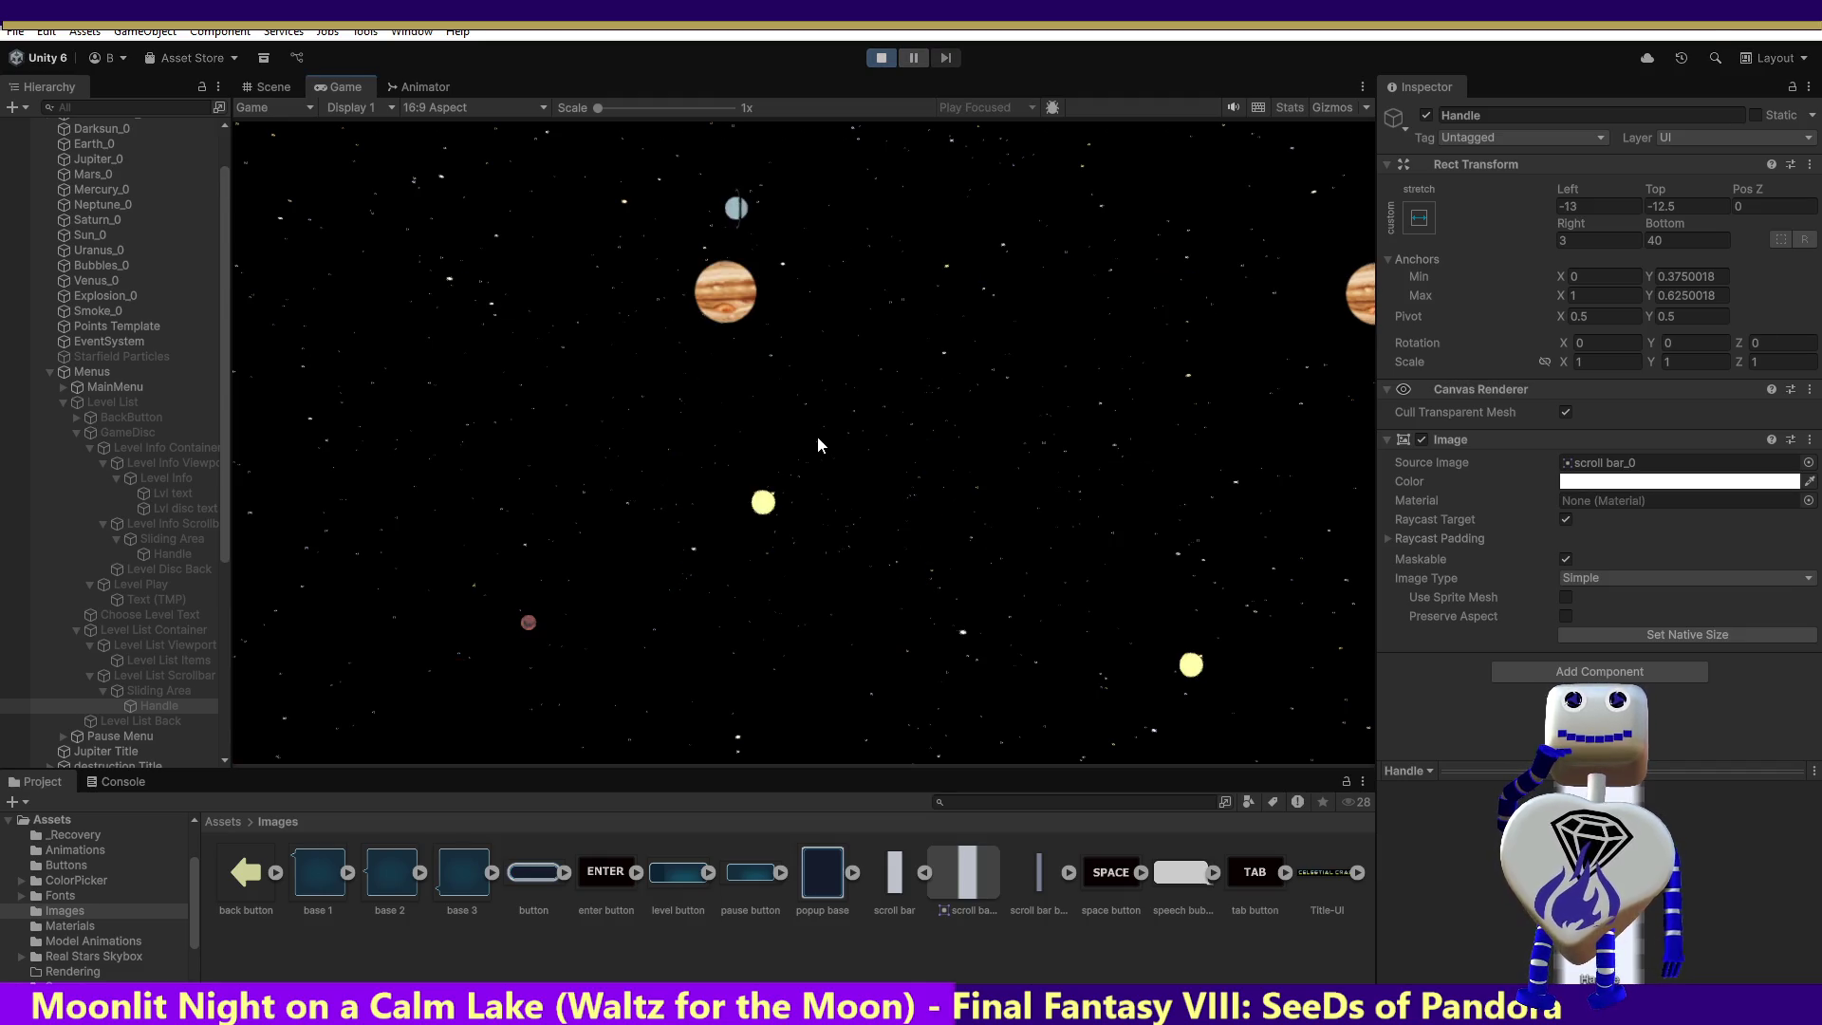
{"action": "left_click", "coordinate": [818, 402]}
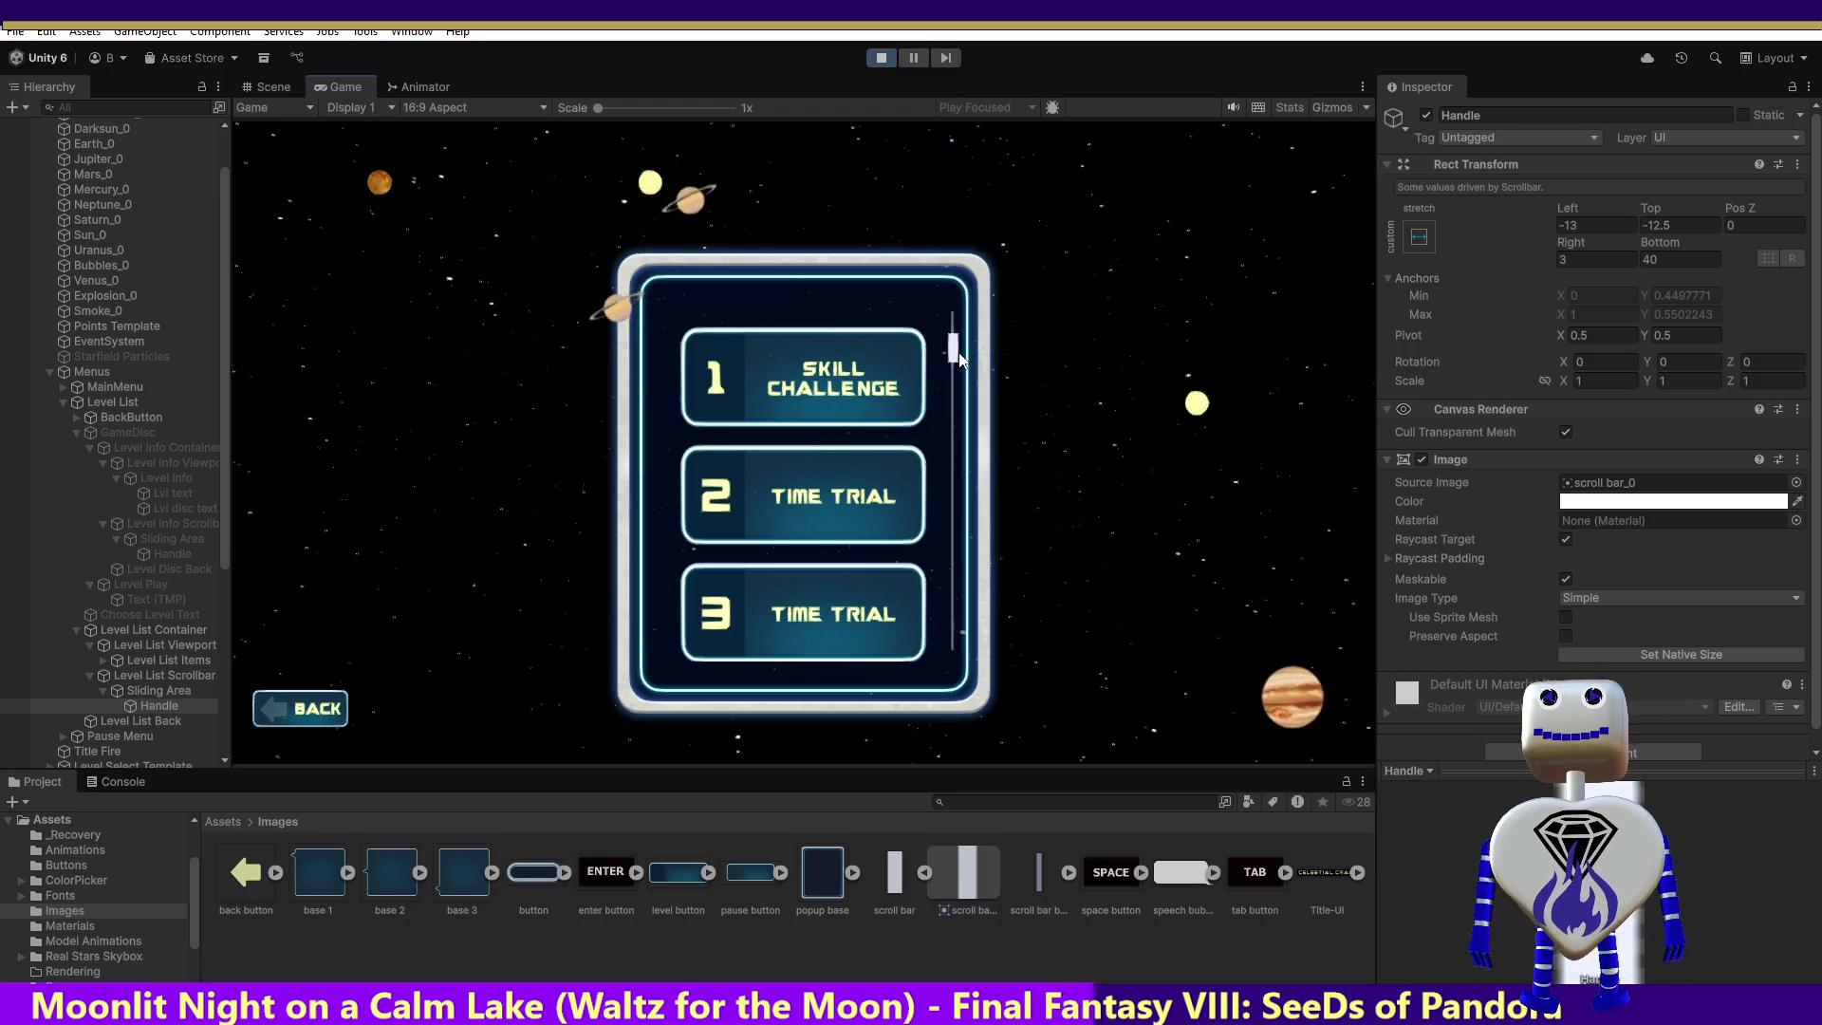
Step: Scroll the level list and drag its scrollbar handle to test scrolling
{"action": "scroll", "coordinate": [959, 359], "scroll_direction": "up", "scroll_amount": 3}
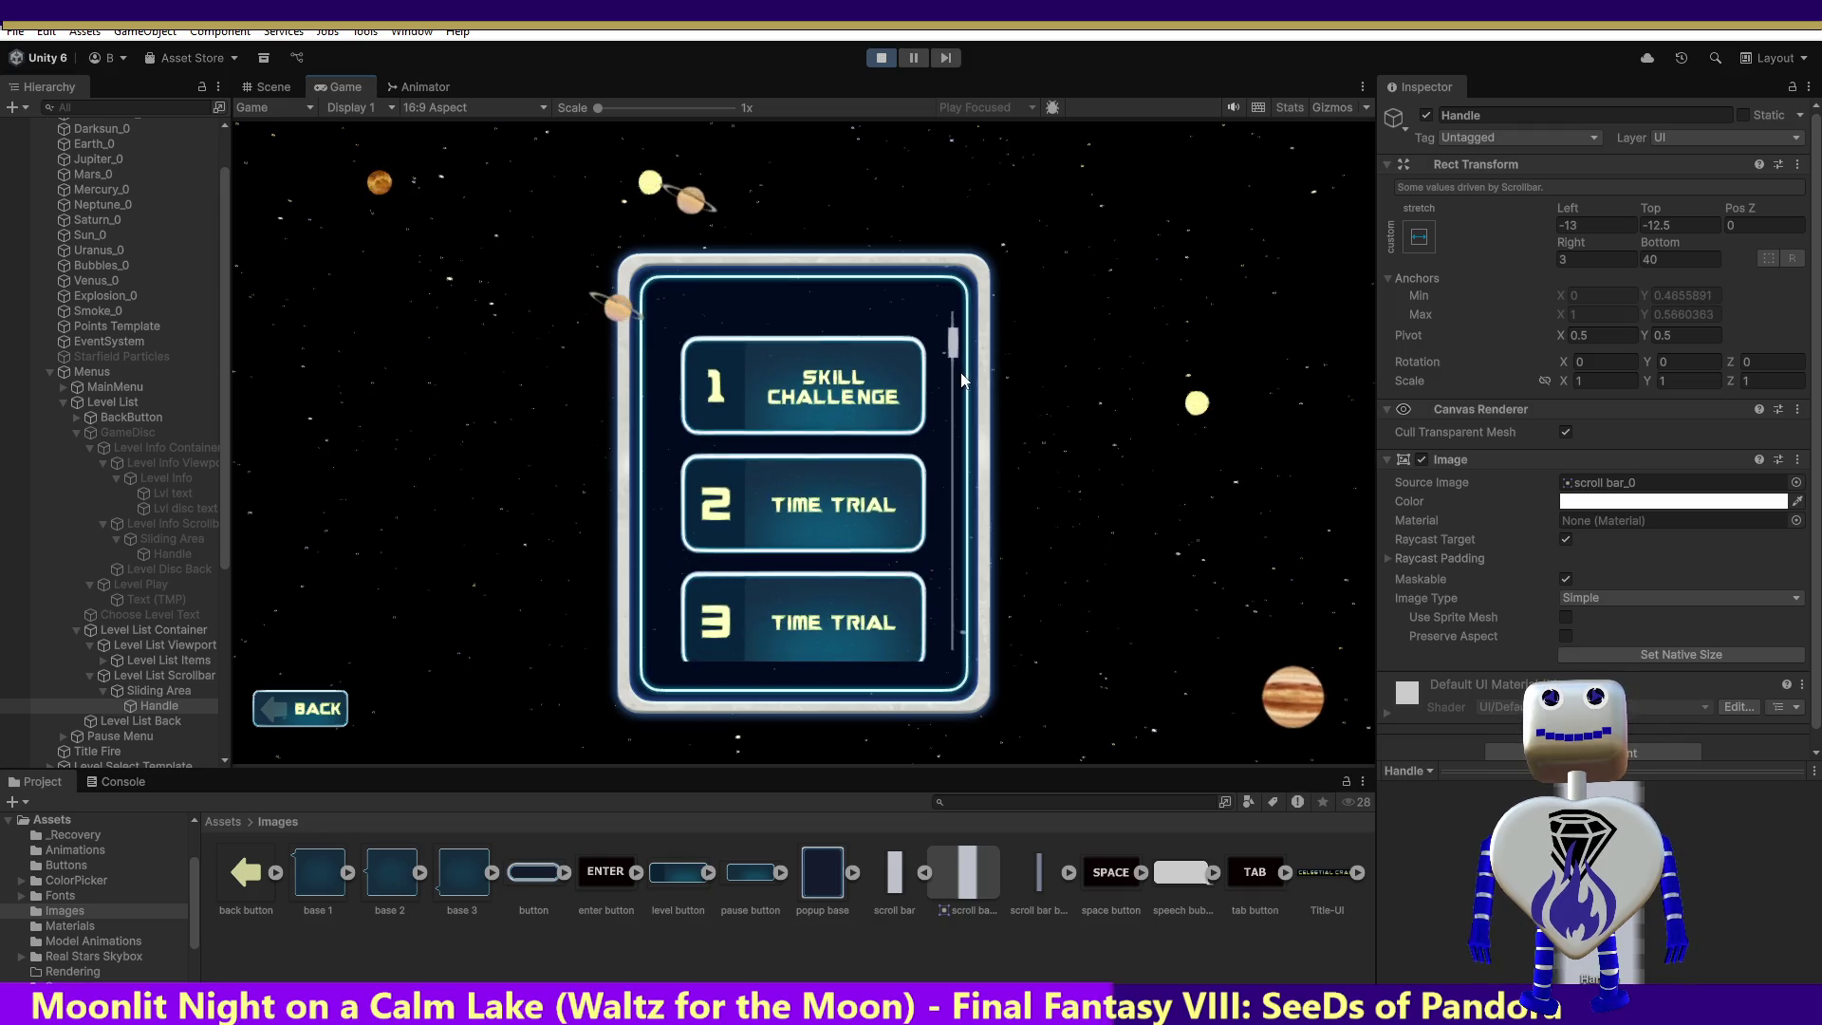
{"action": "scroll", "coordinate": [959, 332], "scroll_direction": "up", "scroll_amount": 3}
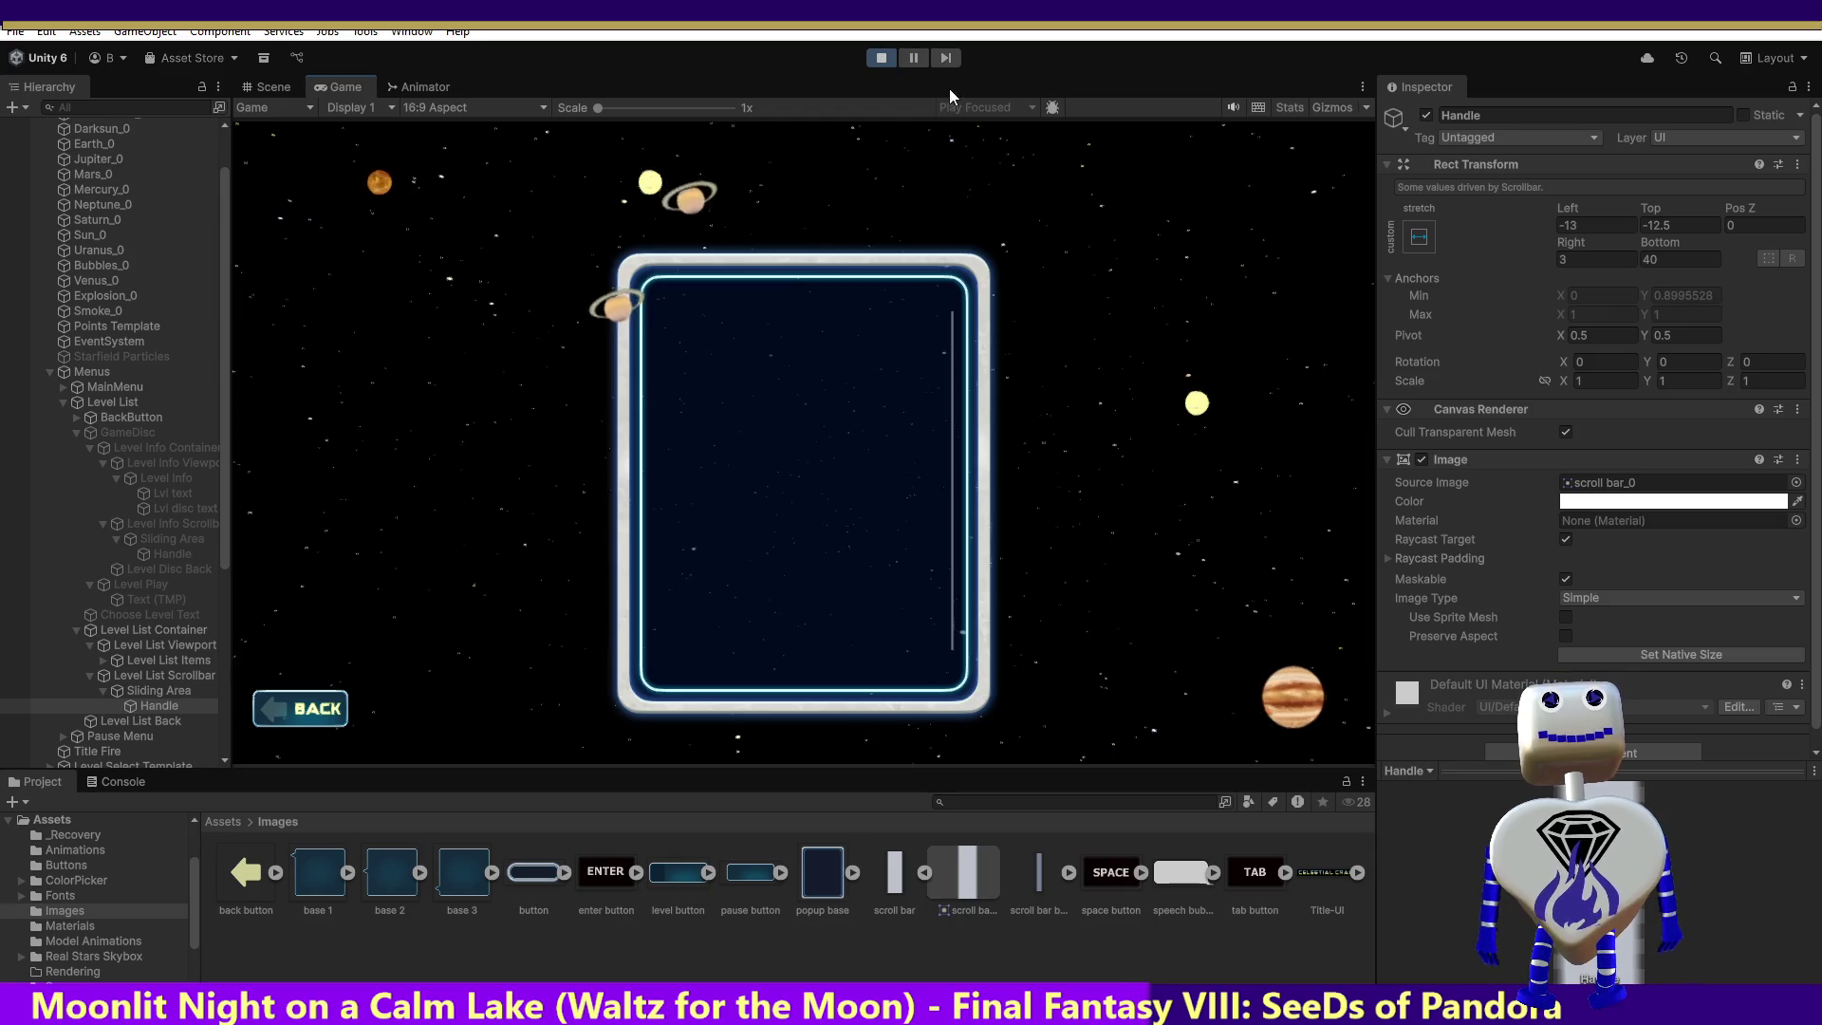
{"action": "scroll", "coordinate": [959, 569], "scroll_direction": "down", "scroll_amount": 5}
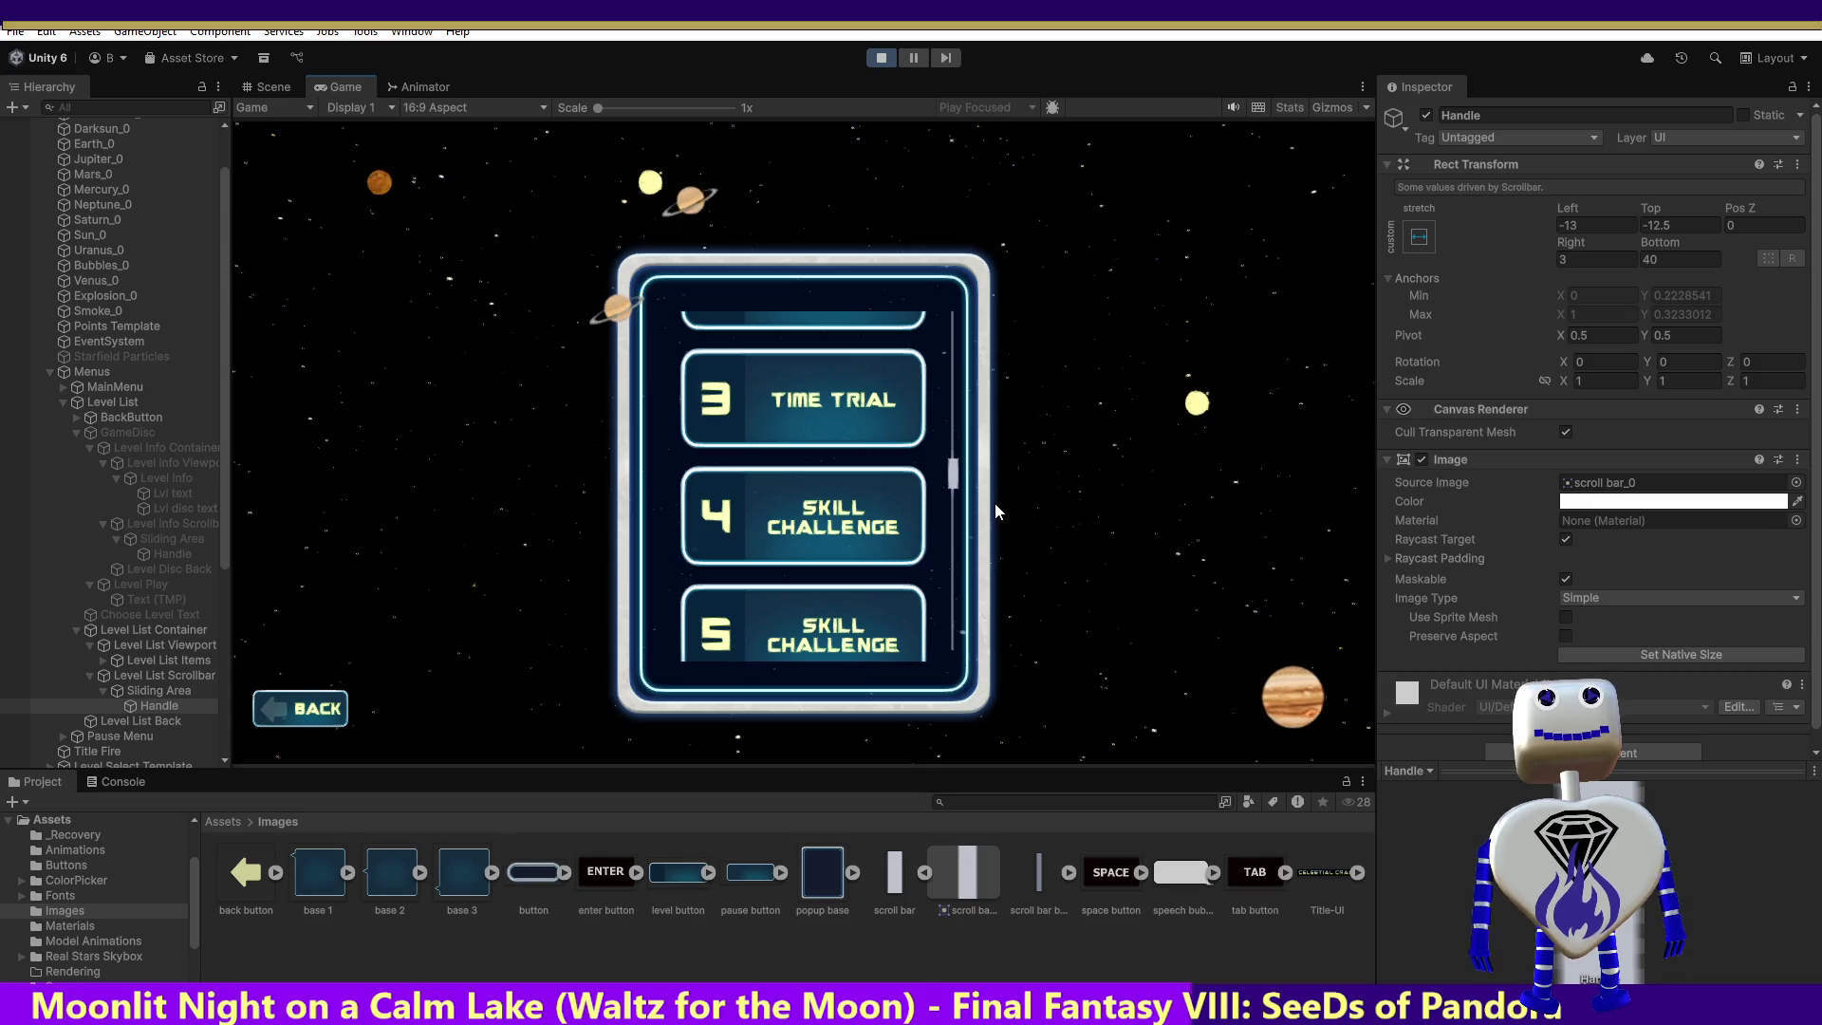
{"action": "scroll", "coordinate": [995, 503], "scroll_direction": "up", "scroll_amount": 2}
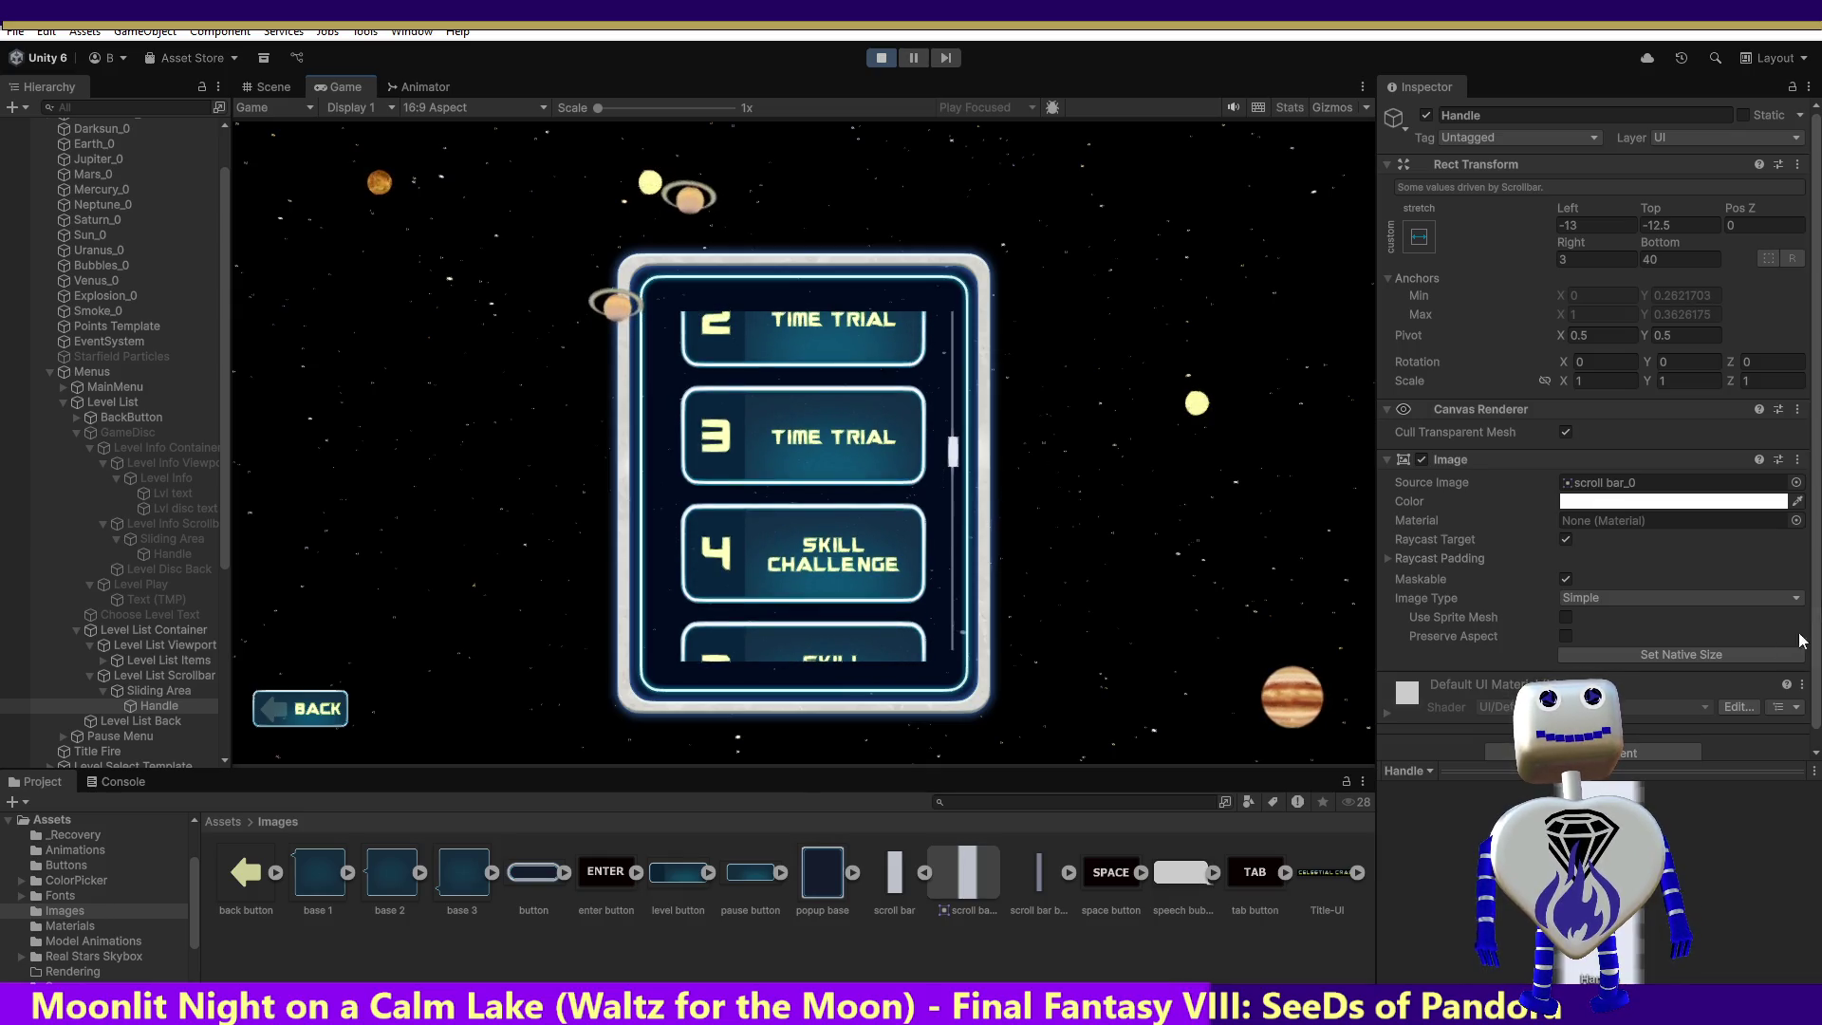
{"action": "scroll", "coordinate": [1775, 641], "scroll_direction": "down", "scroll_amount": 1}
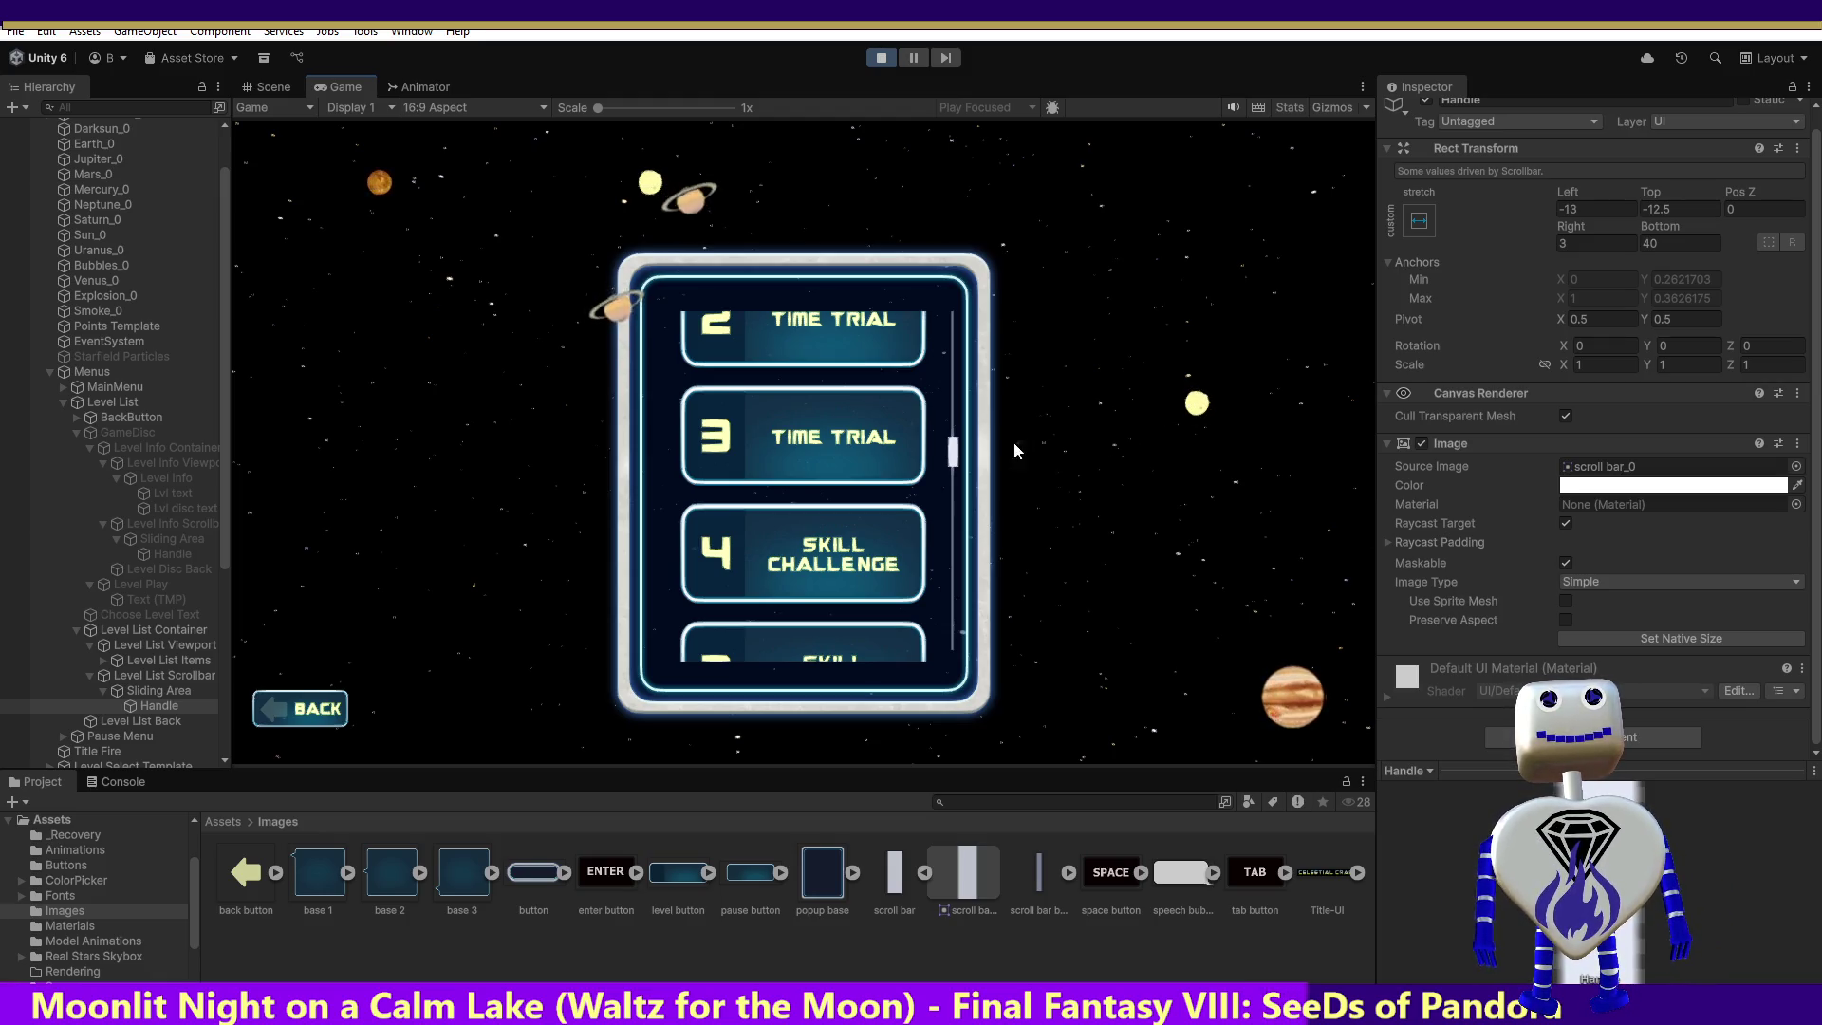
{"action": "mouse_move", "coordinate": [956, 454]}
{"action": "left_mouse_down"}
{"action": "mouse_move", "coordinate": [982, 142]}
{"action": "mouse_move", "coordinate": [1062, 260]}
{"action": "mouse_move", "coordinate": [1078, 676]}
{"action": "left_mouse_up"}
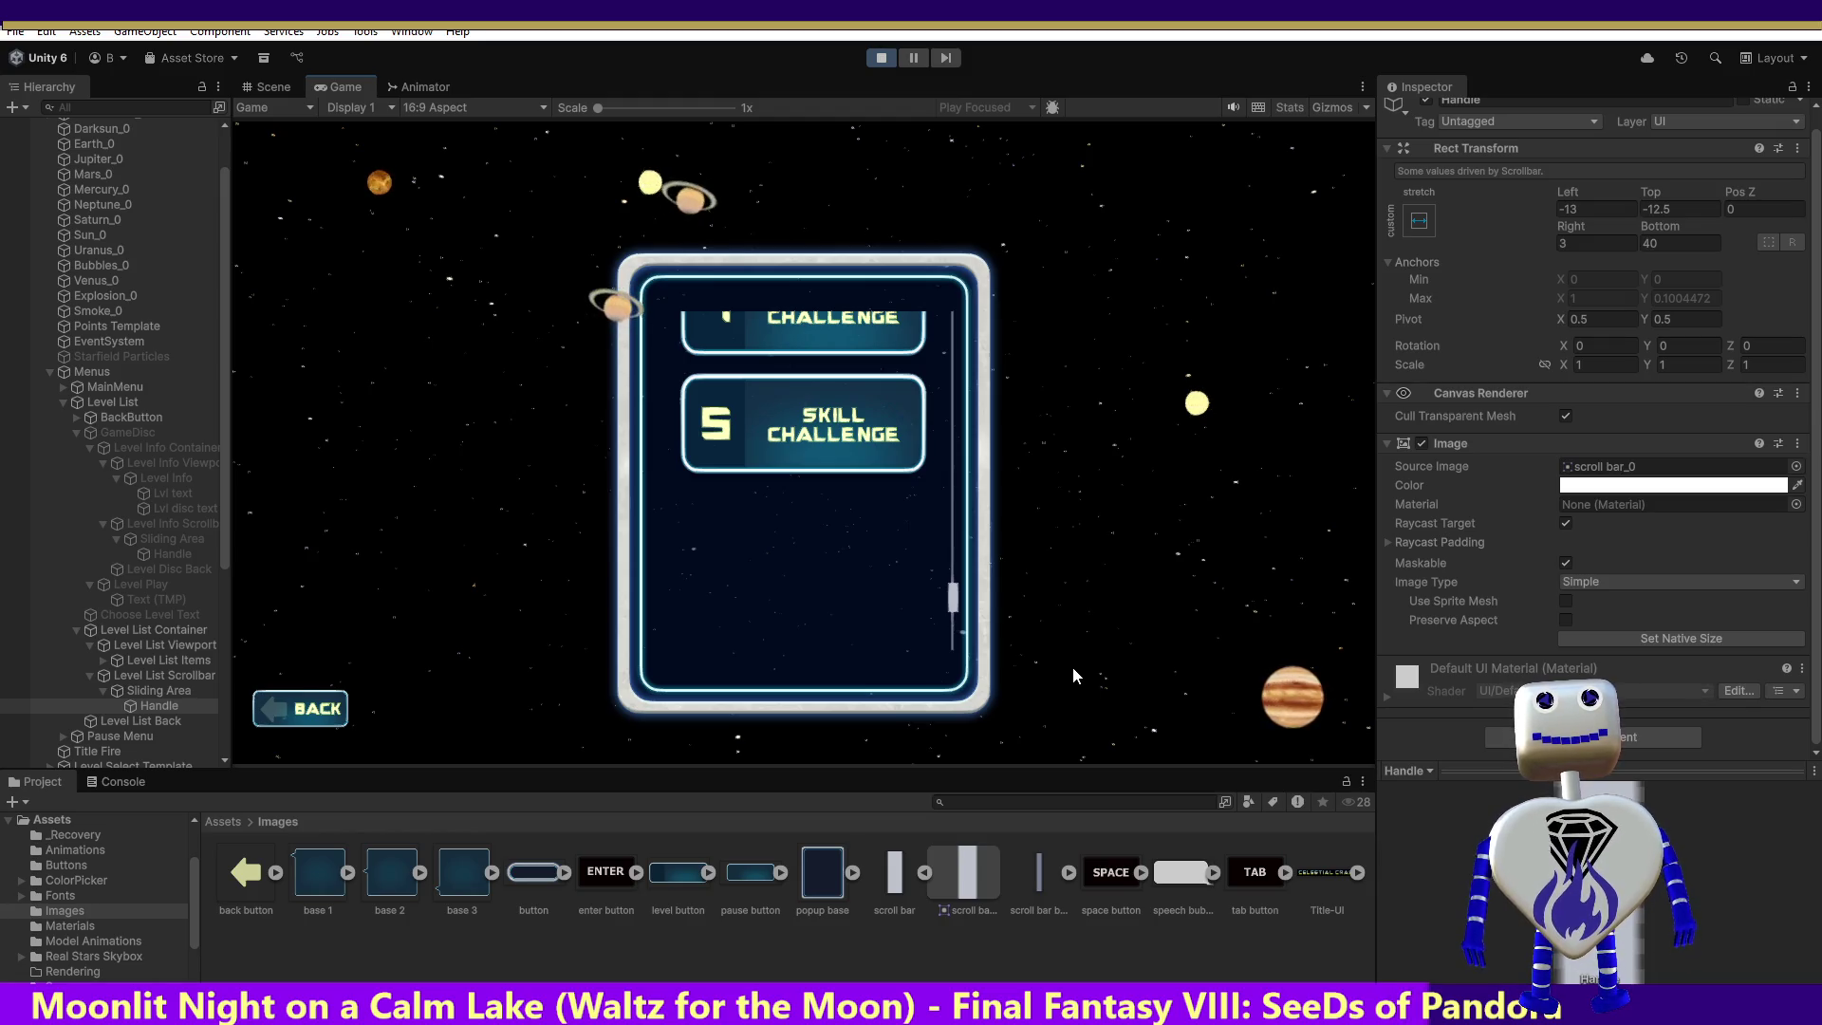
{"action": "scroll", "coordinate": [1093, 589], "scroll_direction": "up", "scroll_amount": 2}
{"action": "scroll", "coordinate": [1091, 545], "scroll_direction": "down", "scroll_amount": 2}
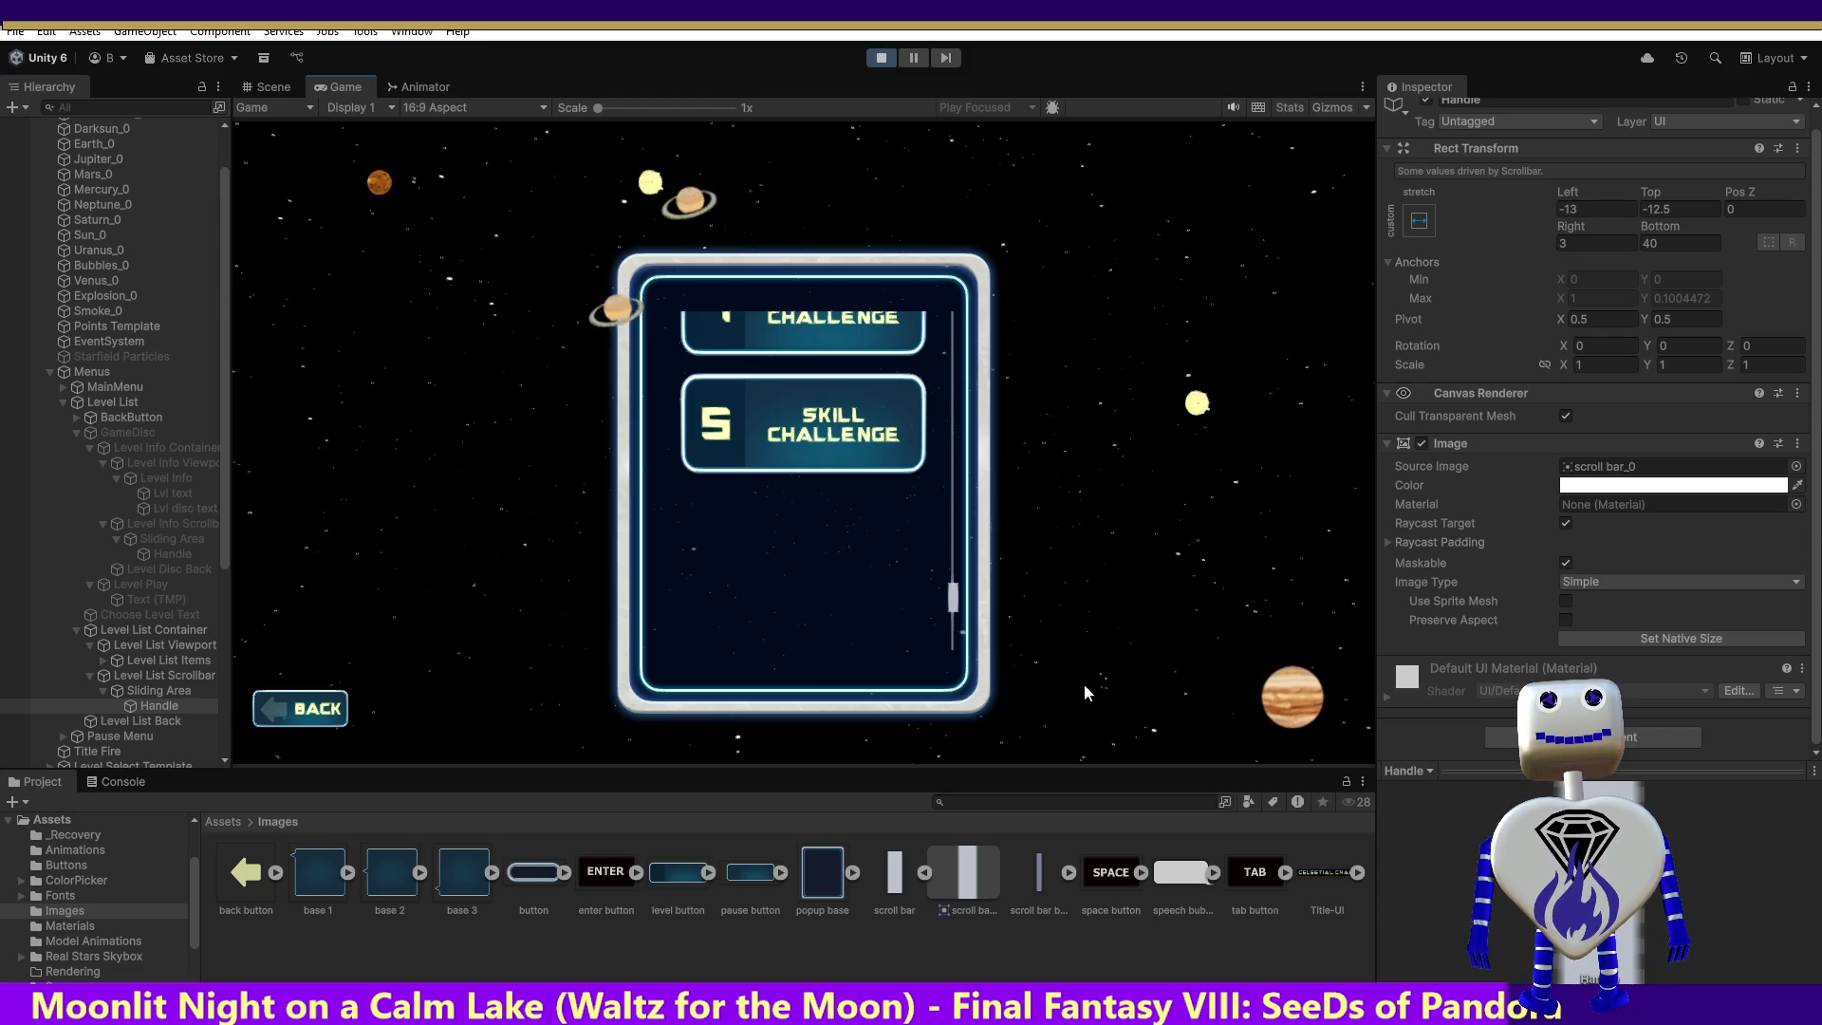
{"action": "scroll", "coordinate": [1097, 632], "scroll_direction": "up", "scroll_amount": 1}
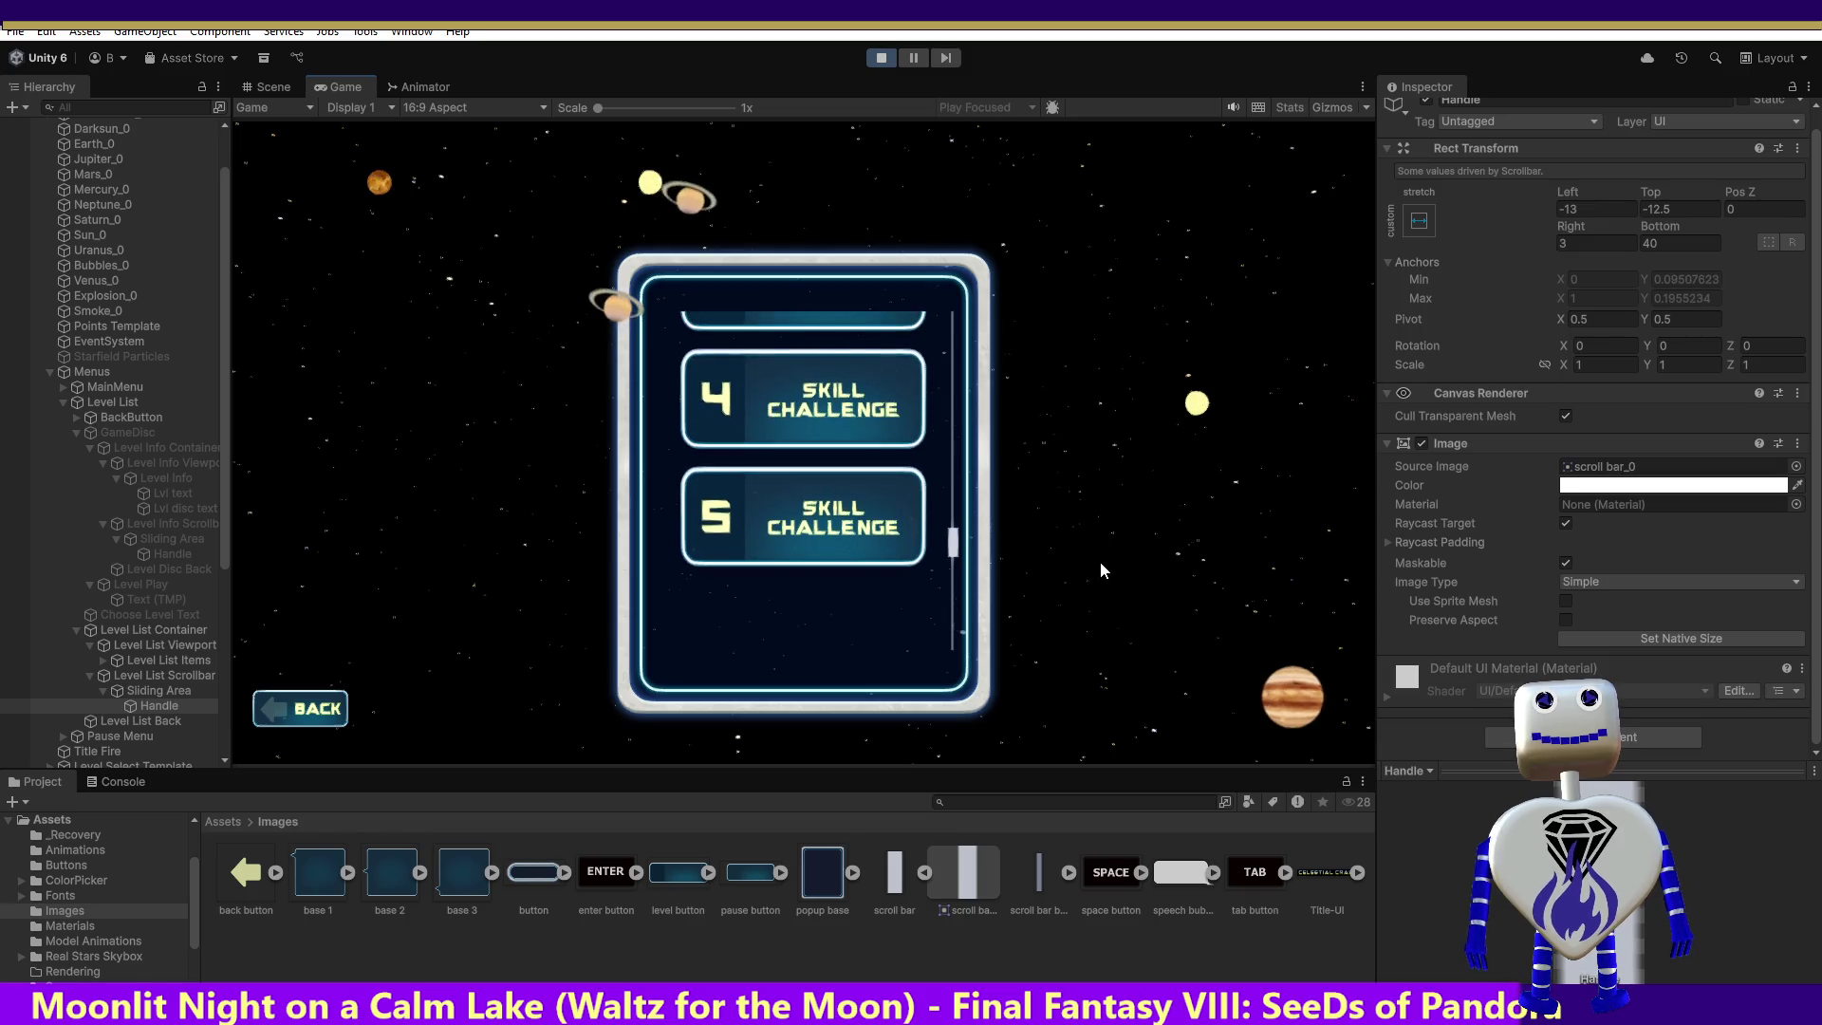
Step: Show the info panel for level 5 Skill Challenge, then select the scrollbar's Sliding Area
{"action": "left_click", "coordinate": [892, 530]}
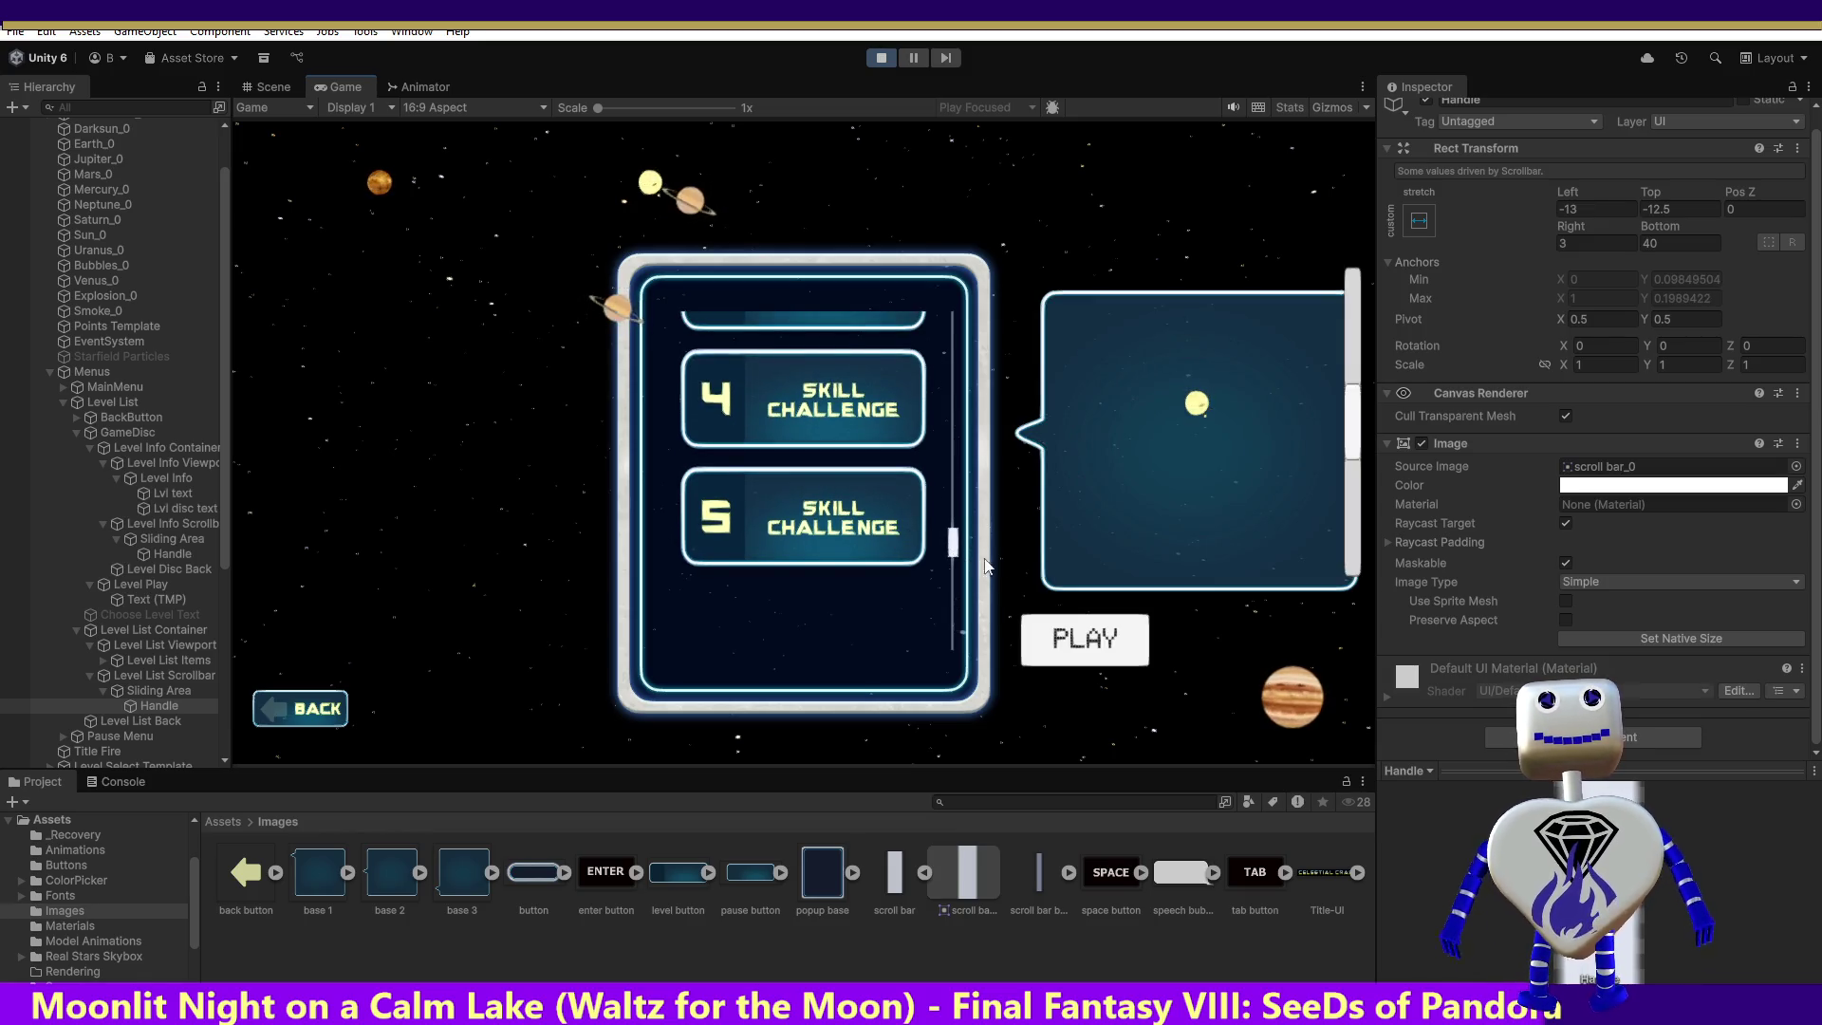
{"action": "mouse_move", "coordinate": [951, 557]}
{"action": "left_mouse_down"}
{"action": "mouse_move", "coordinate": [952, 534]}
{"action": "mouse_move", "coordinate": [943, 672]}
{"action": "mouse_move", "coordinate": [954, 455]}
{"action": "mouse_move", "coordinate": [1005, 389]}
{"action": "mouse_move", "coordinate": [1032, 124]}
{"action": "left_mouse_up"}
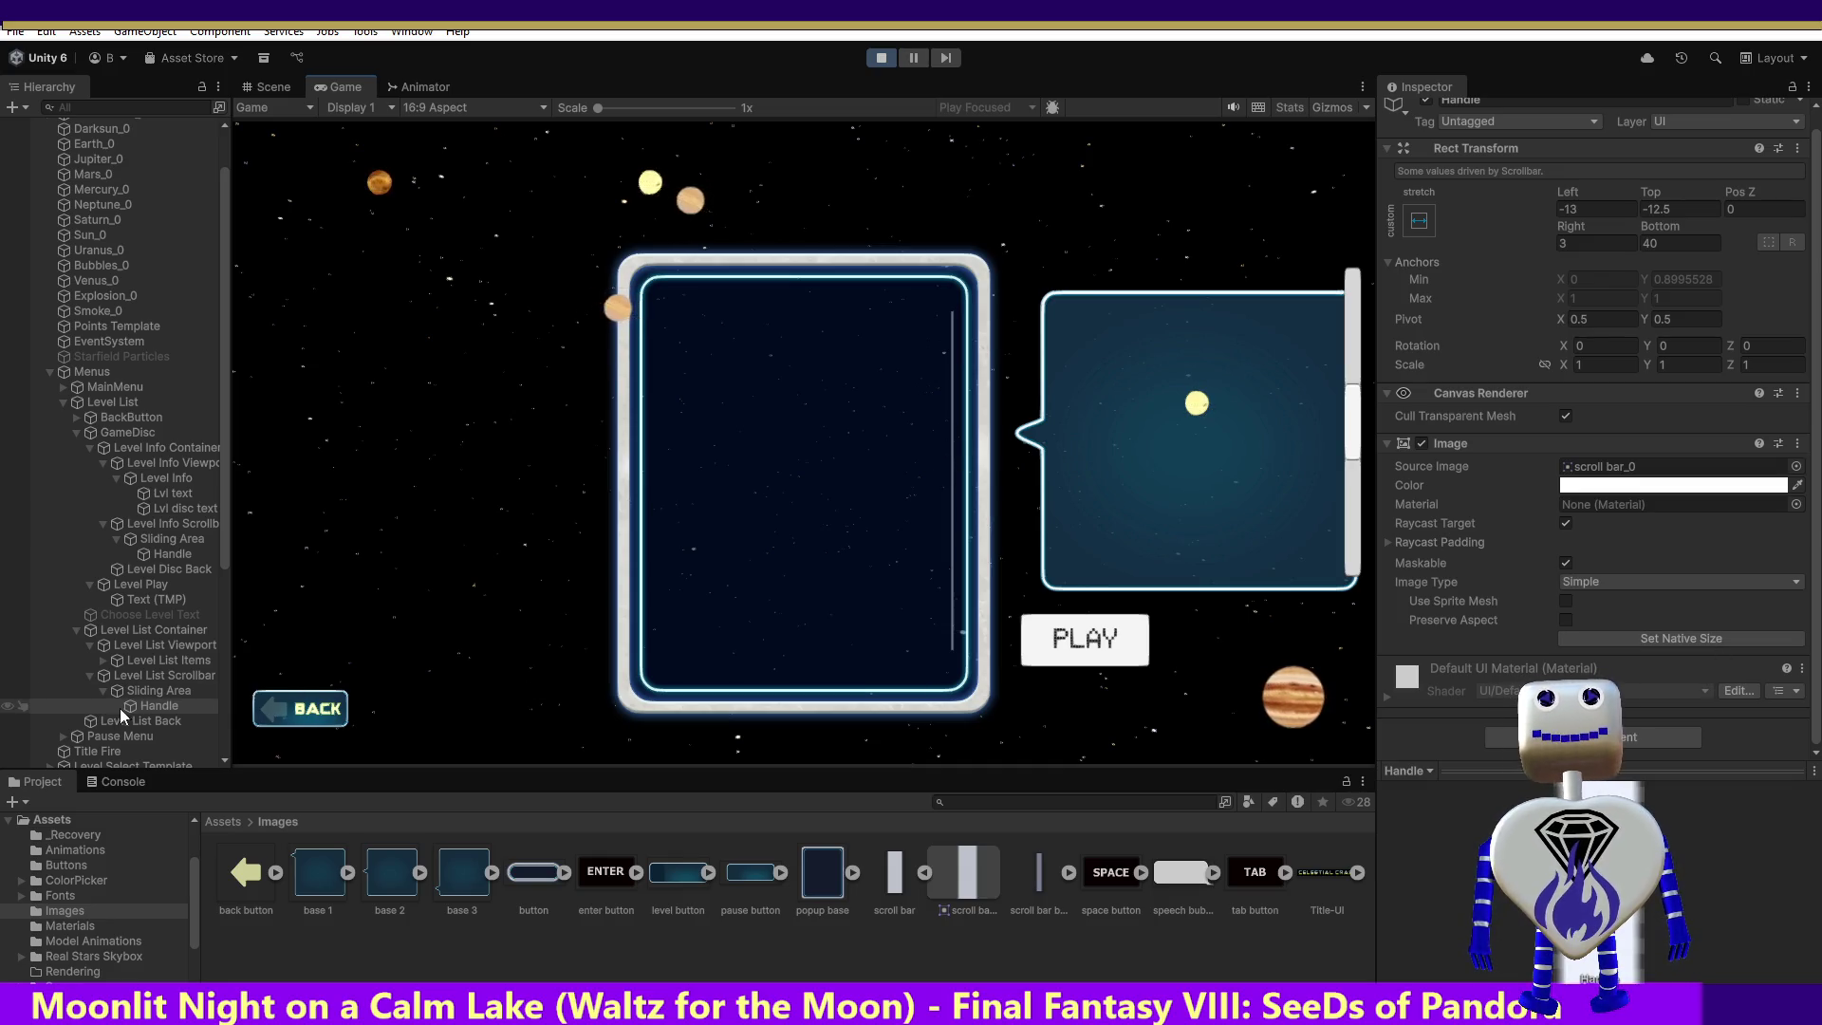
{"action": "left_click", "coordinate": [192, 691]}
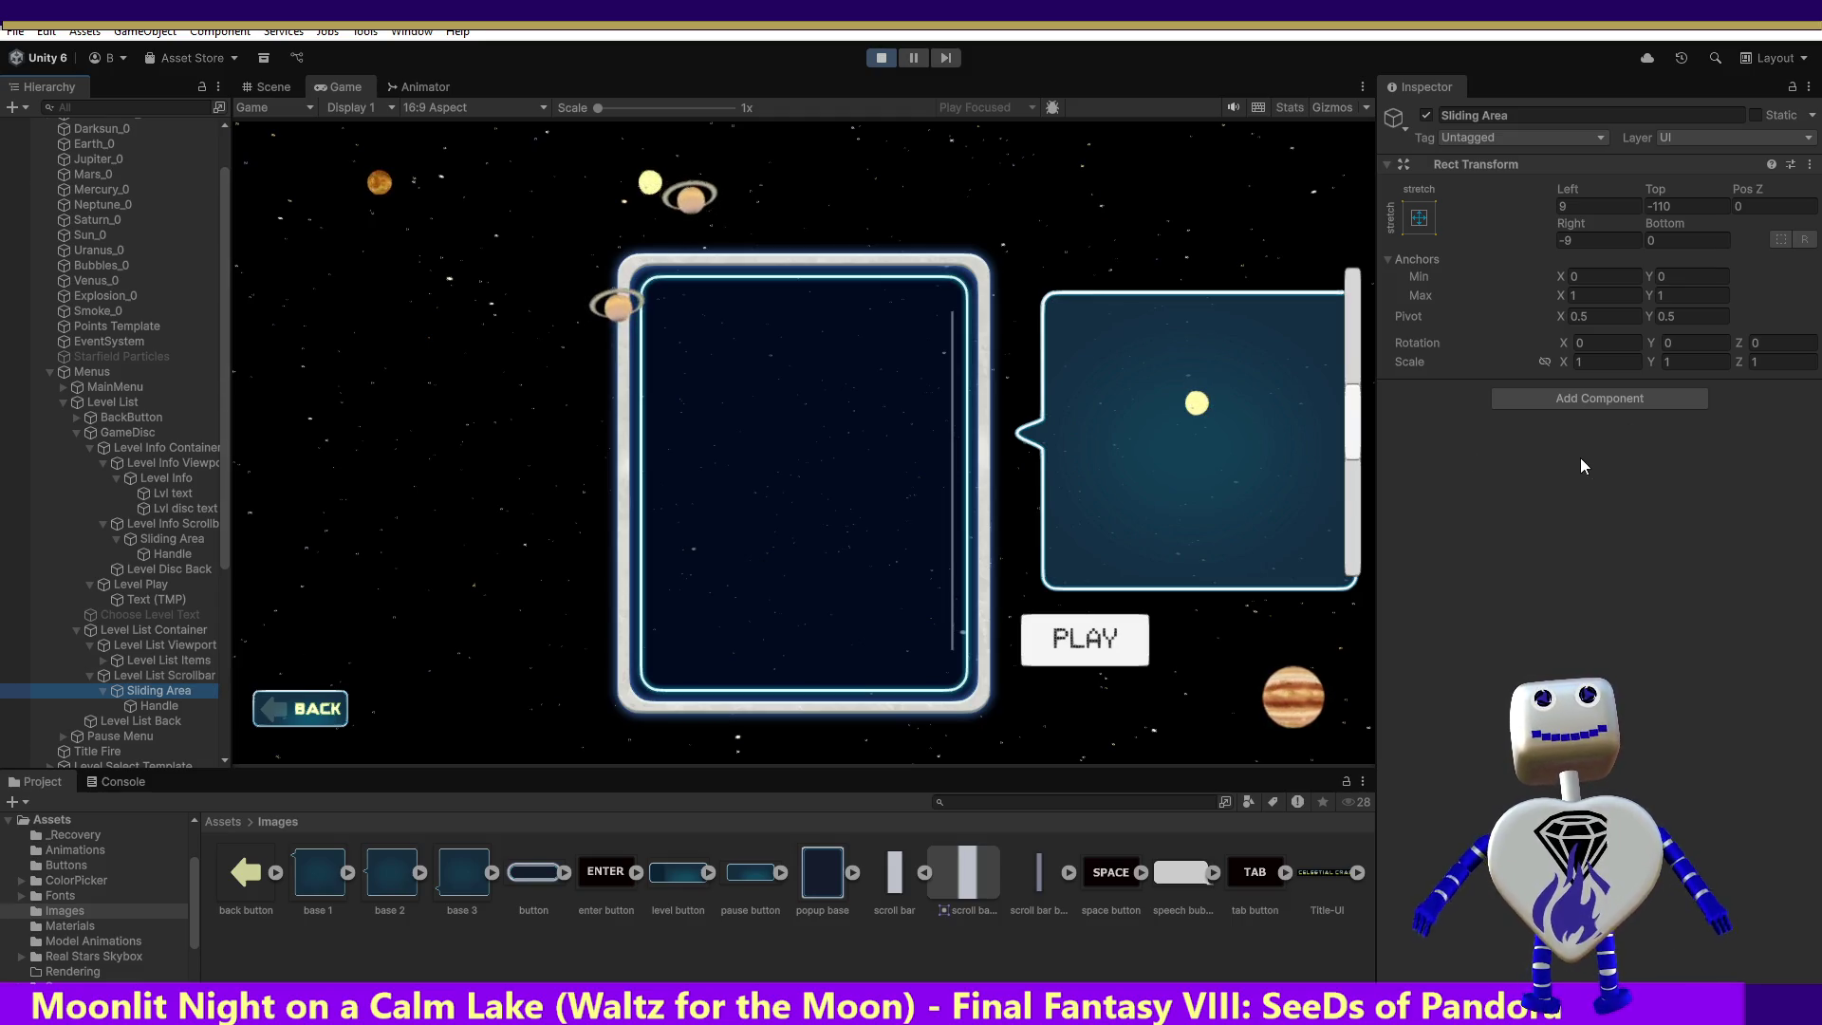
Step: Clear the Sliding Area Top offset, then restart the game and open the level-select screen
{"action": "left_click", "coordinate": [1678, 206]}
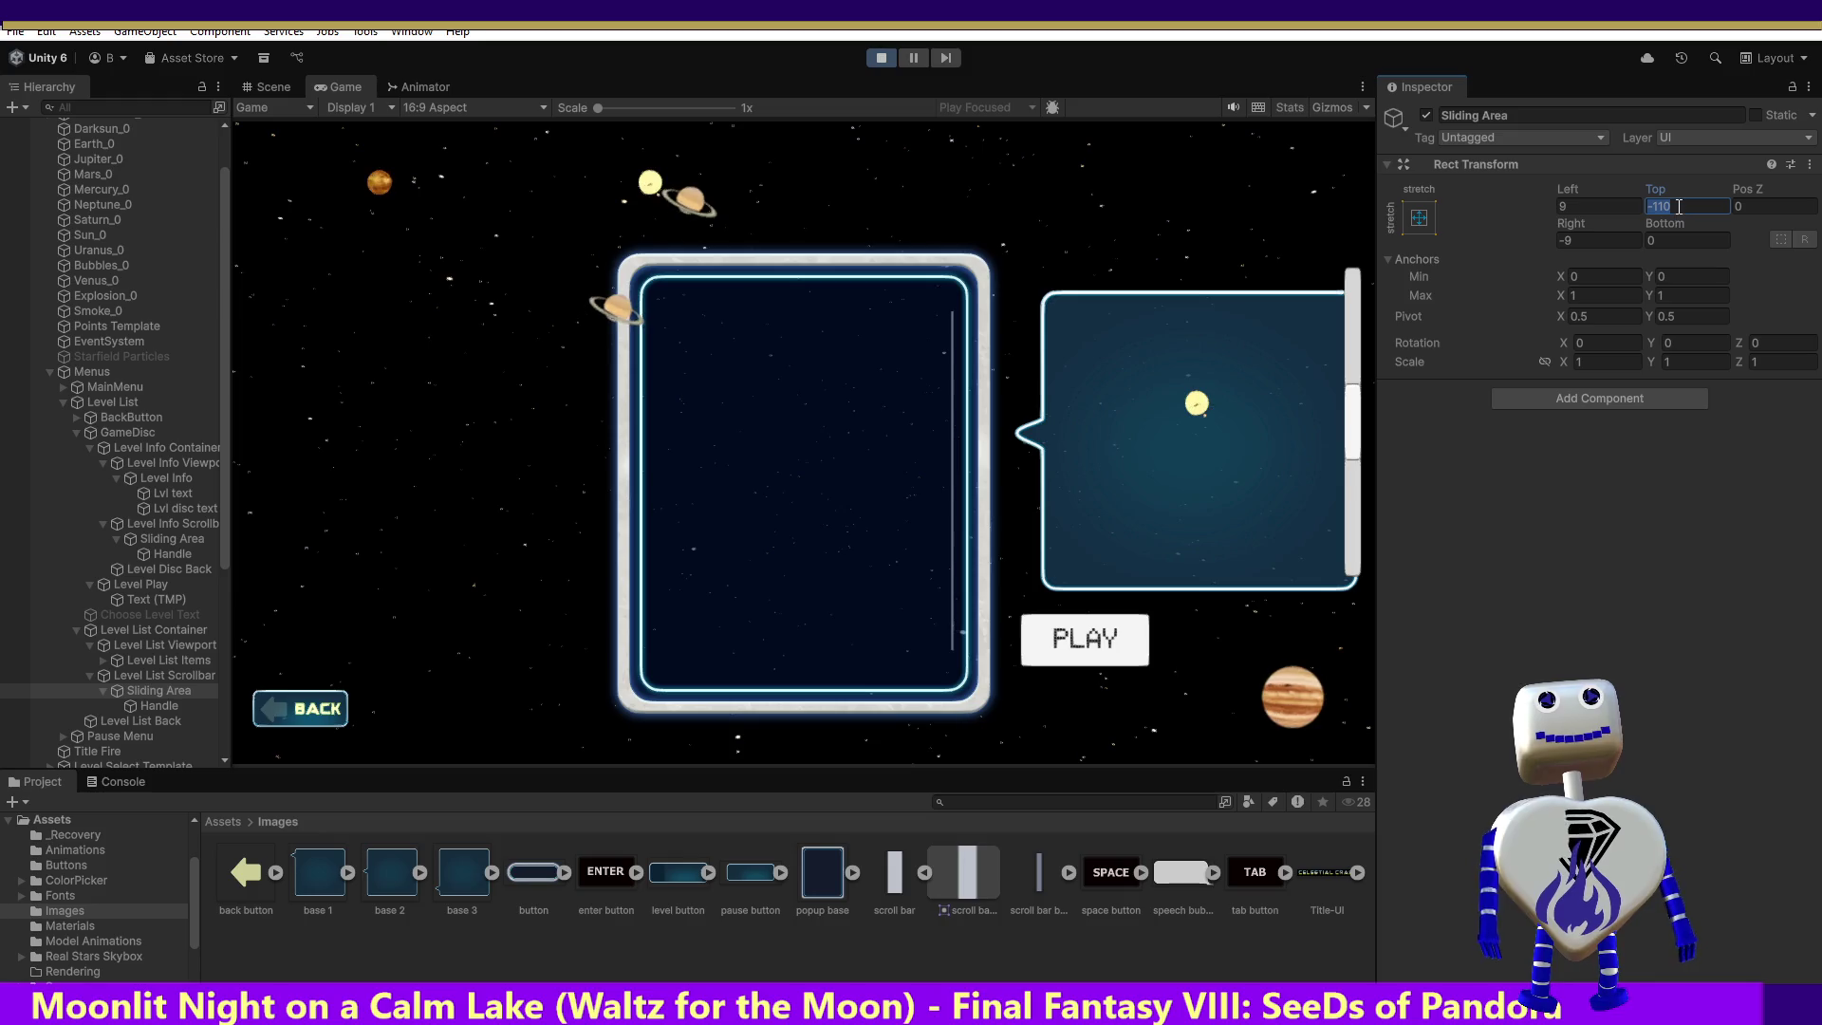
{"action": "key", "text": "BackSpace"}
{"action": "key", "text": "BackSpace"}
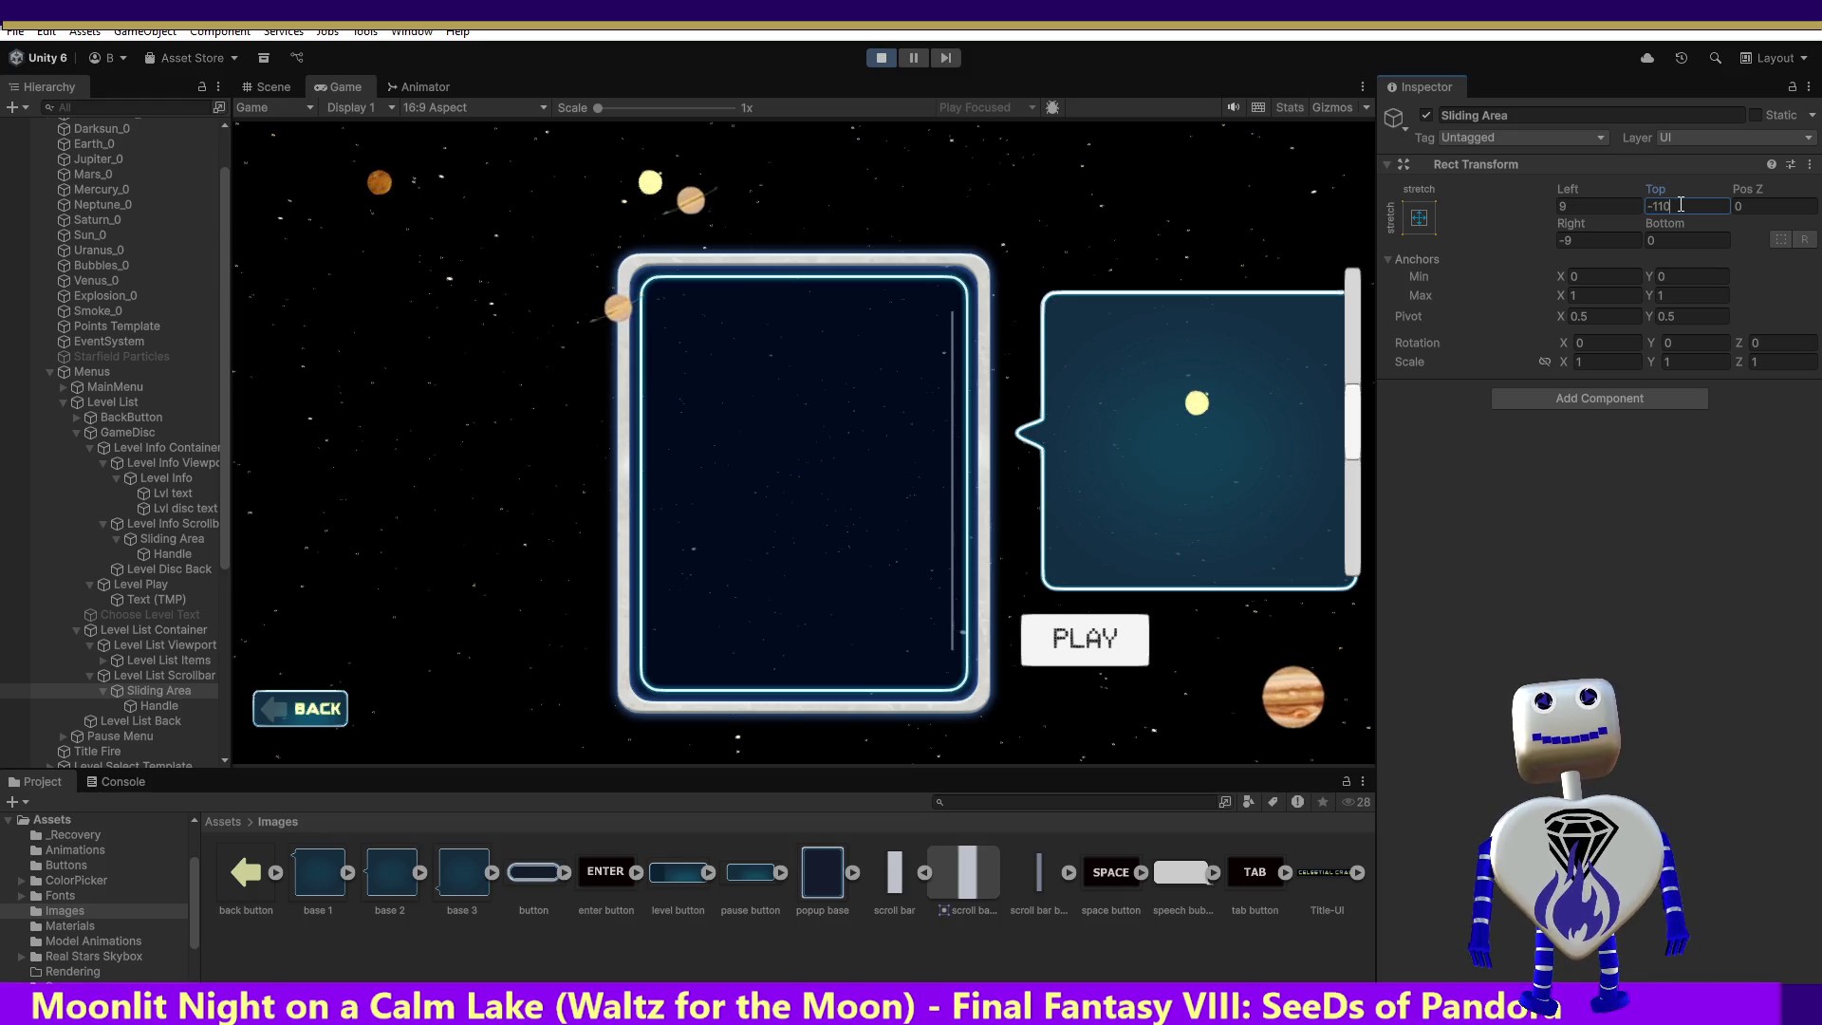
{"action": "key", "text": "BackSpace"}
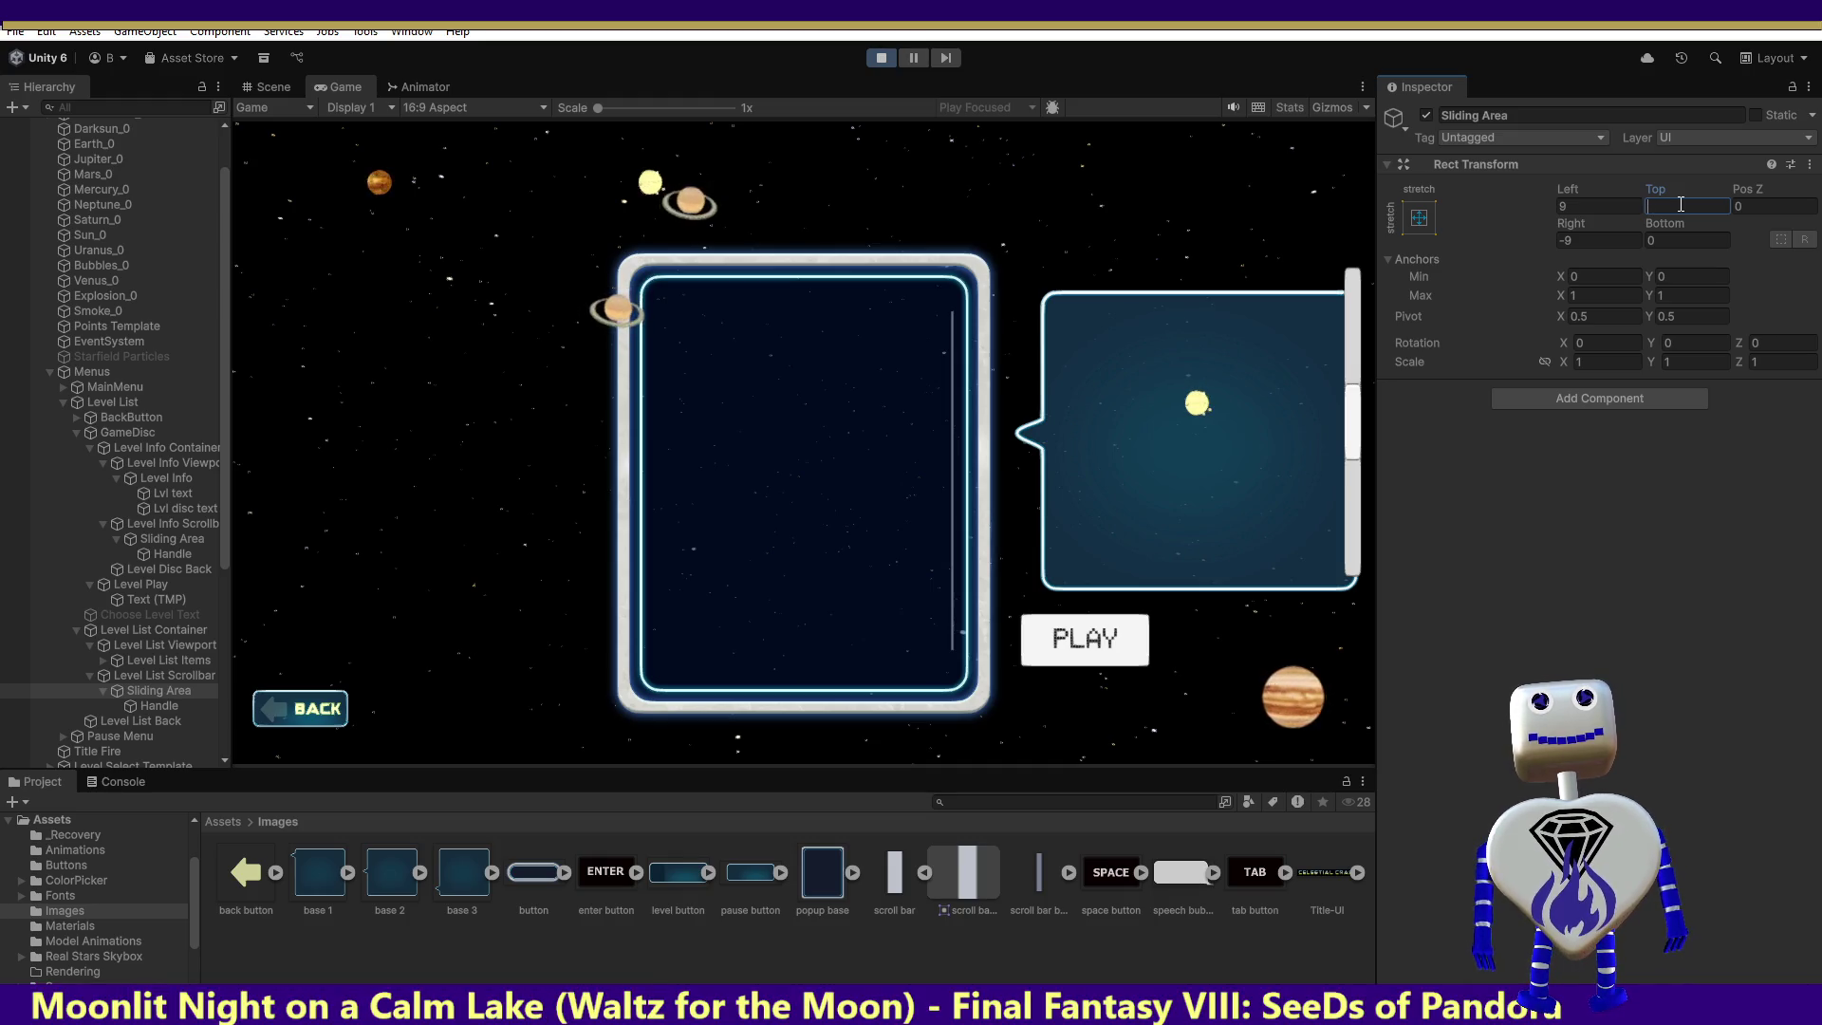
{"action": "type", "text": "1"}
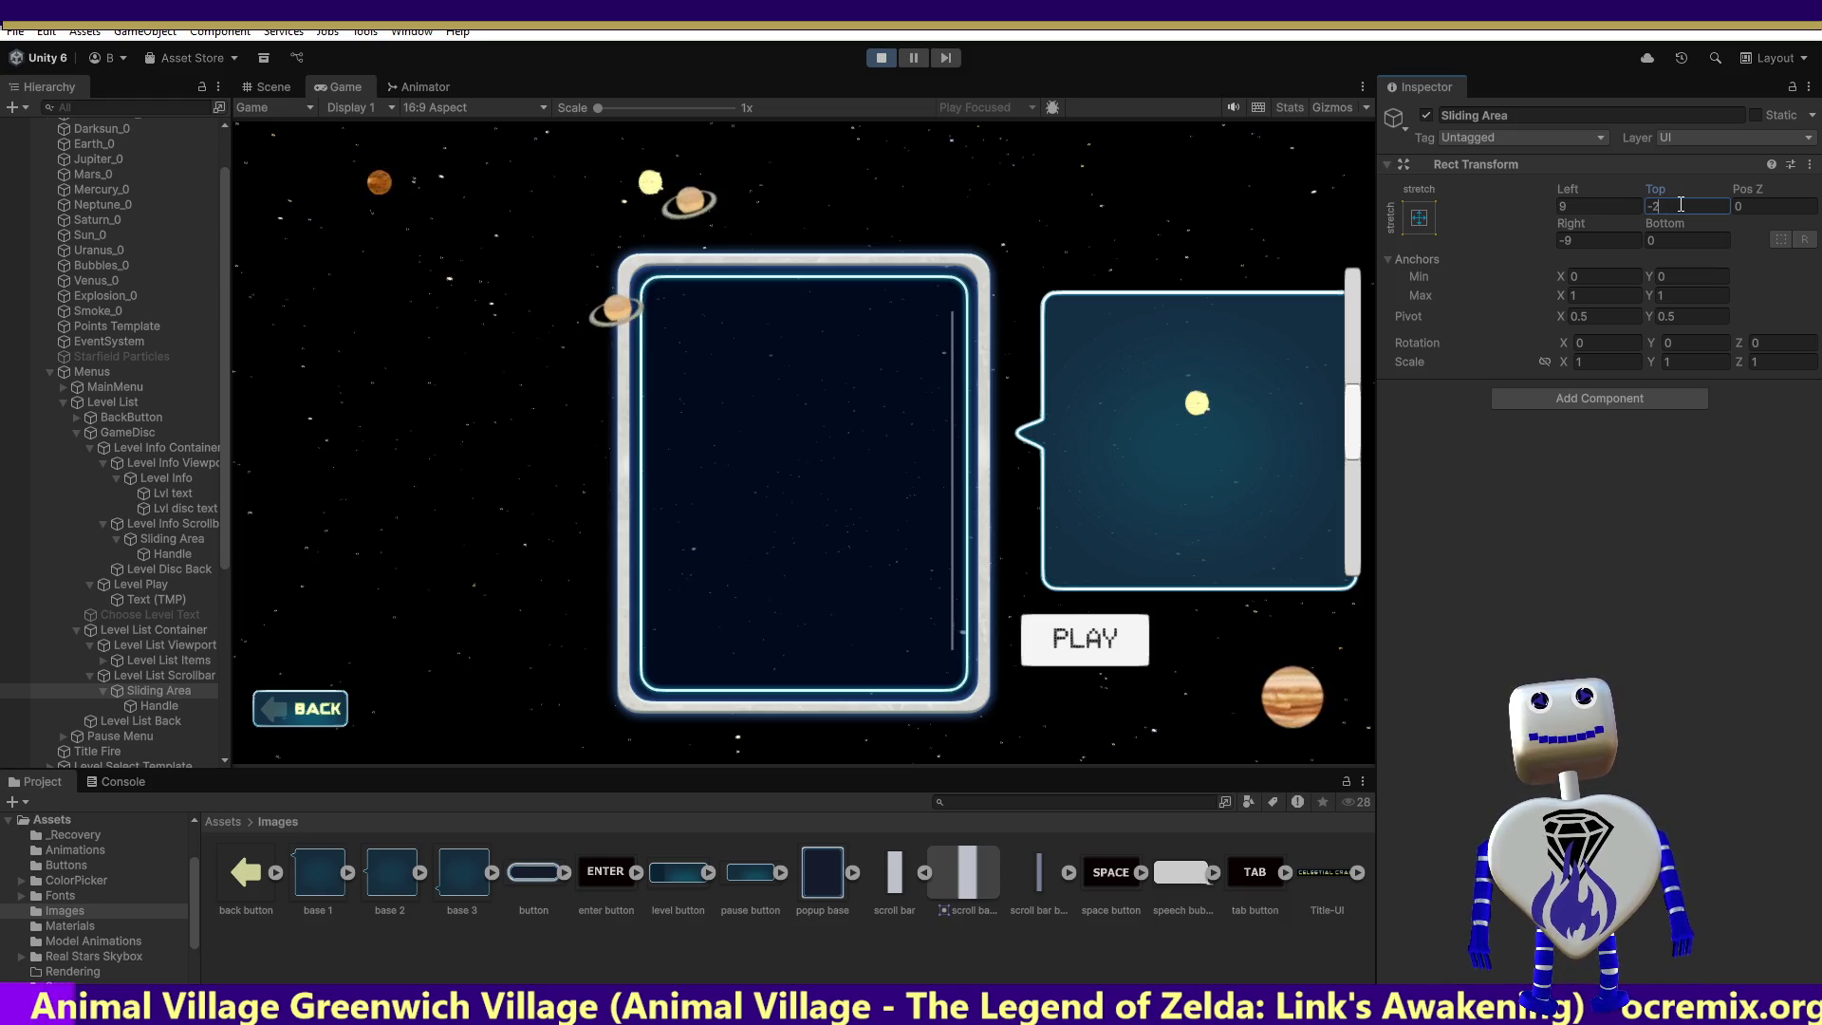
{"action": "left_click", "coordinate": [870, 57]}
{"action": "left_click", "coordinate": [879, 58]}
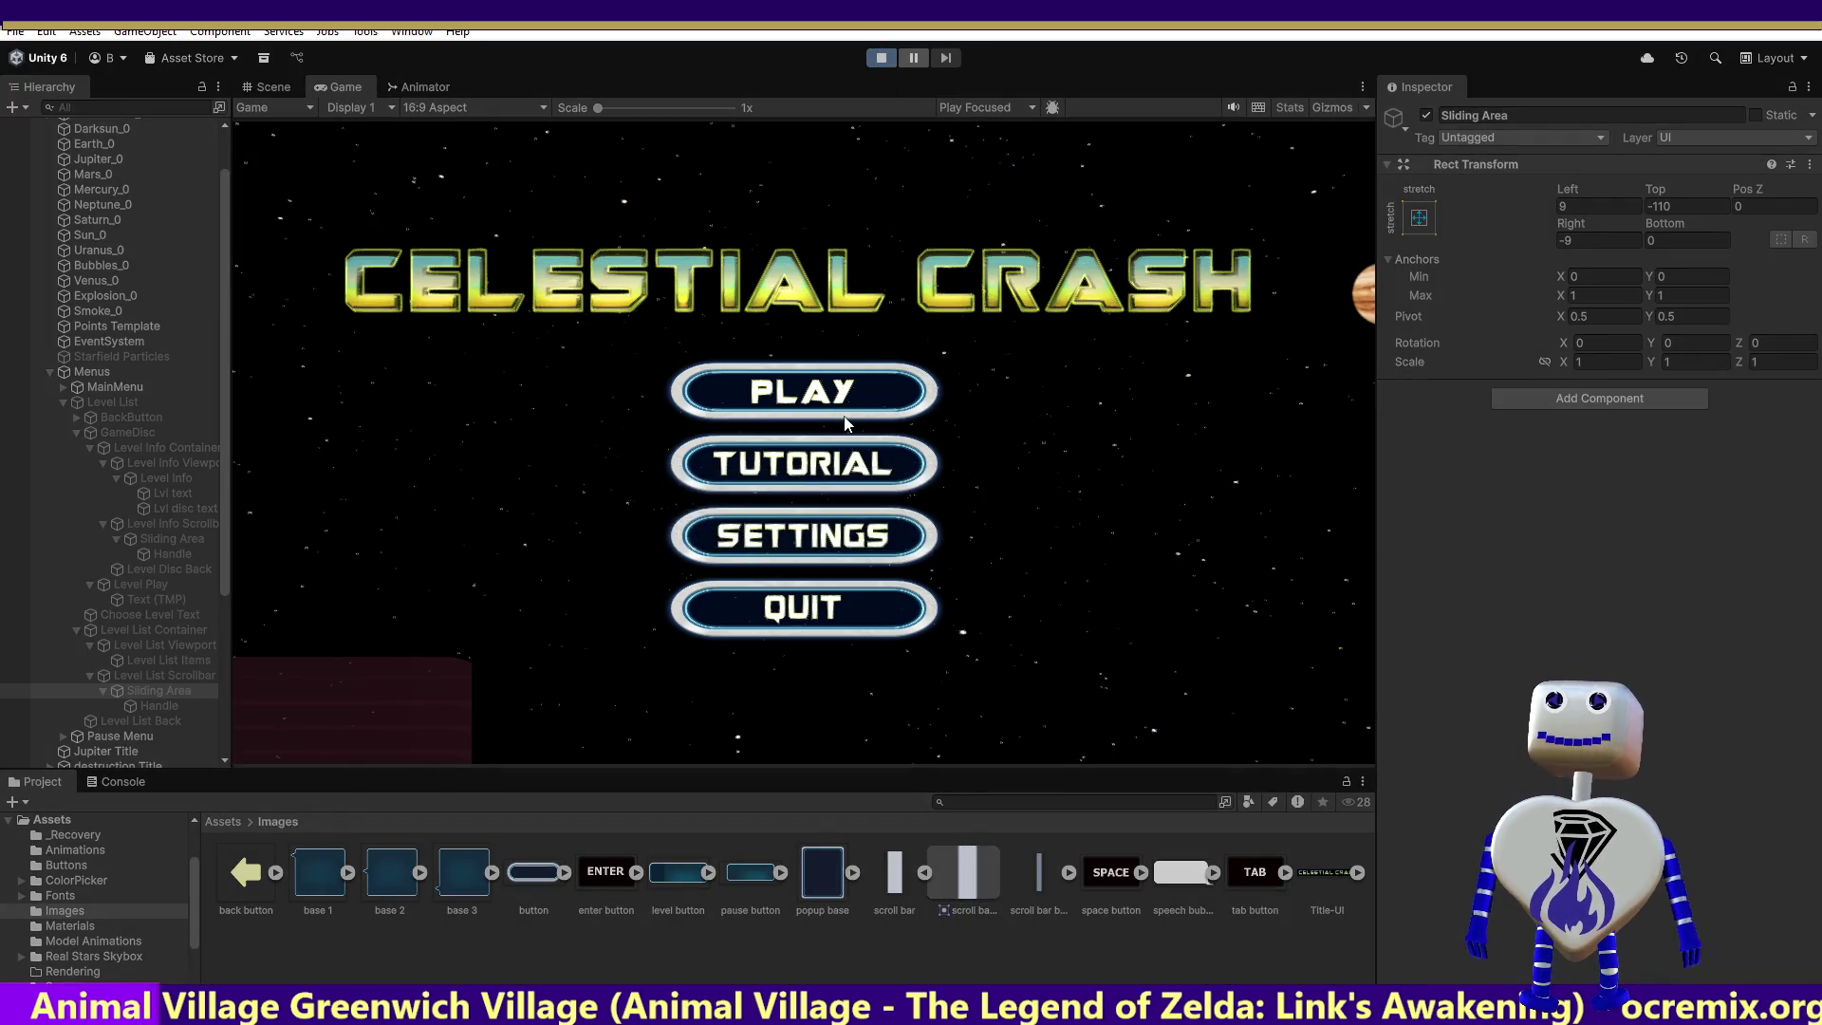
{"action": "left_click", "coordinate": [845, 399]}
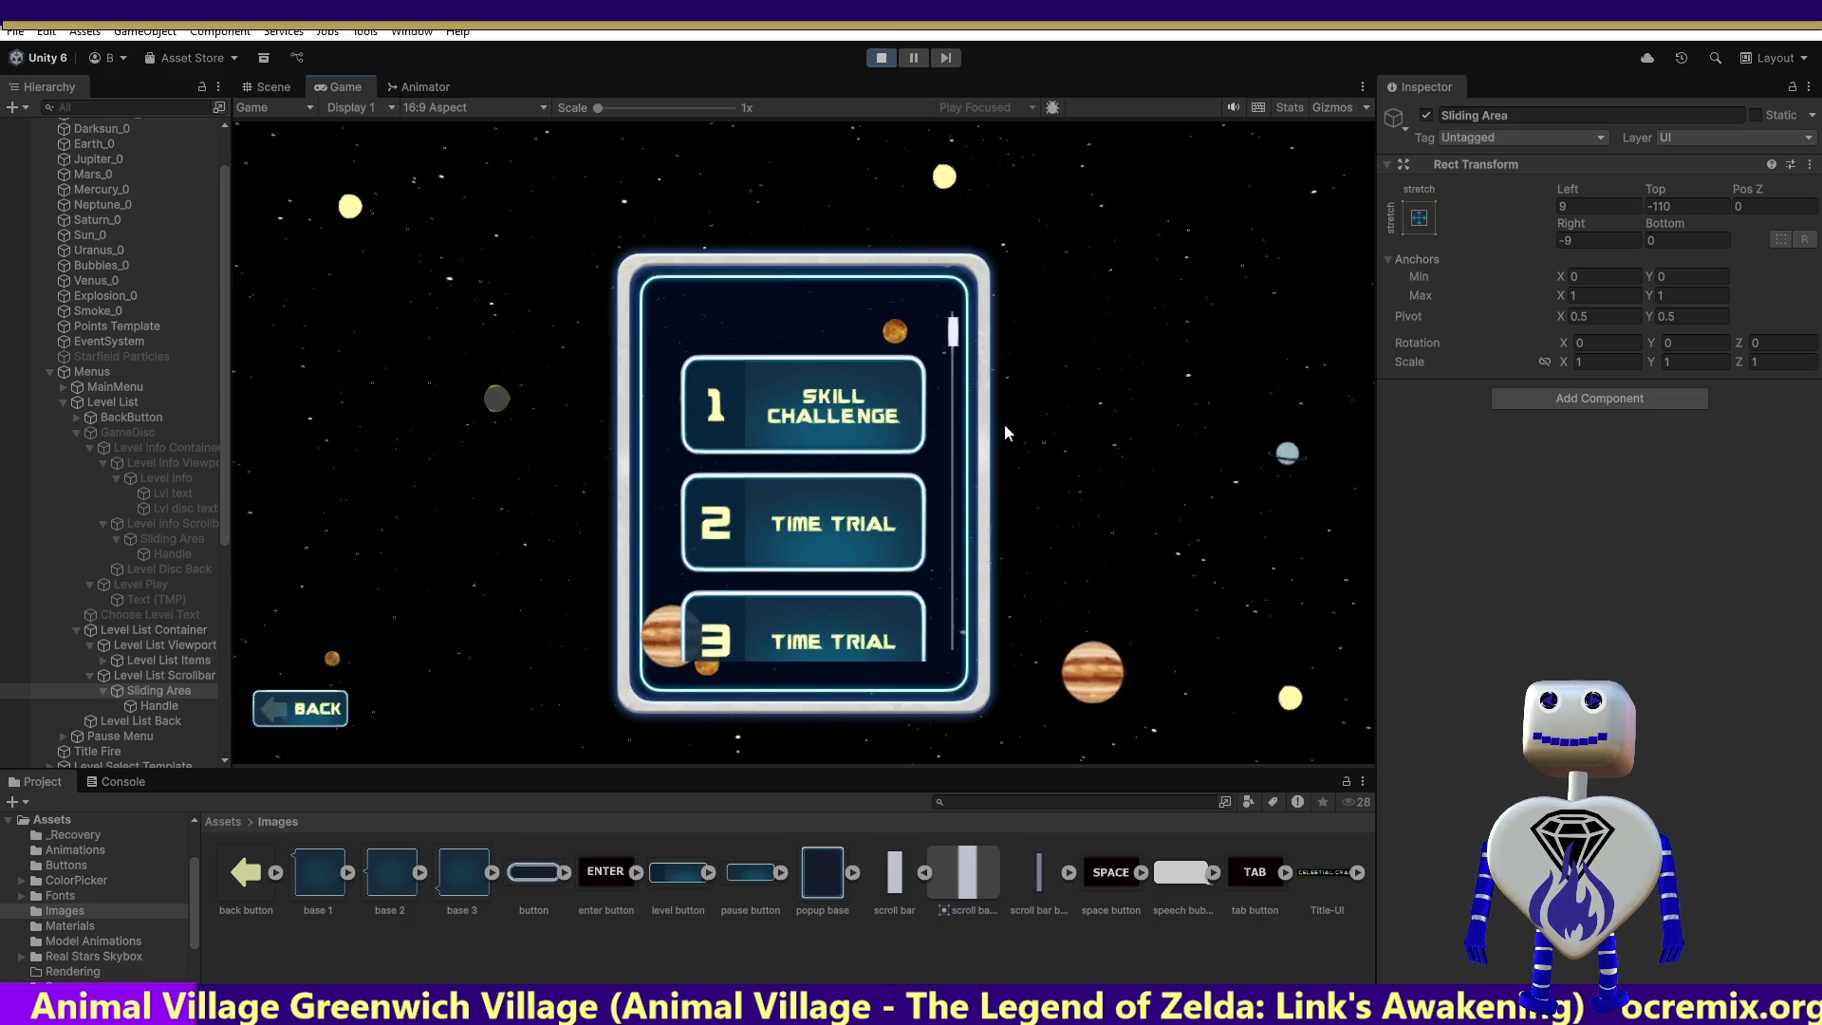
Step: Set the Sliding Area Top offset to 100 and drag the scrollbar to test it
{"action": "left_click", "coordinate": [1680, 205]}
{"action": "type", "text": "100"}
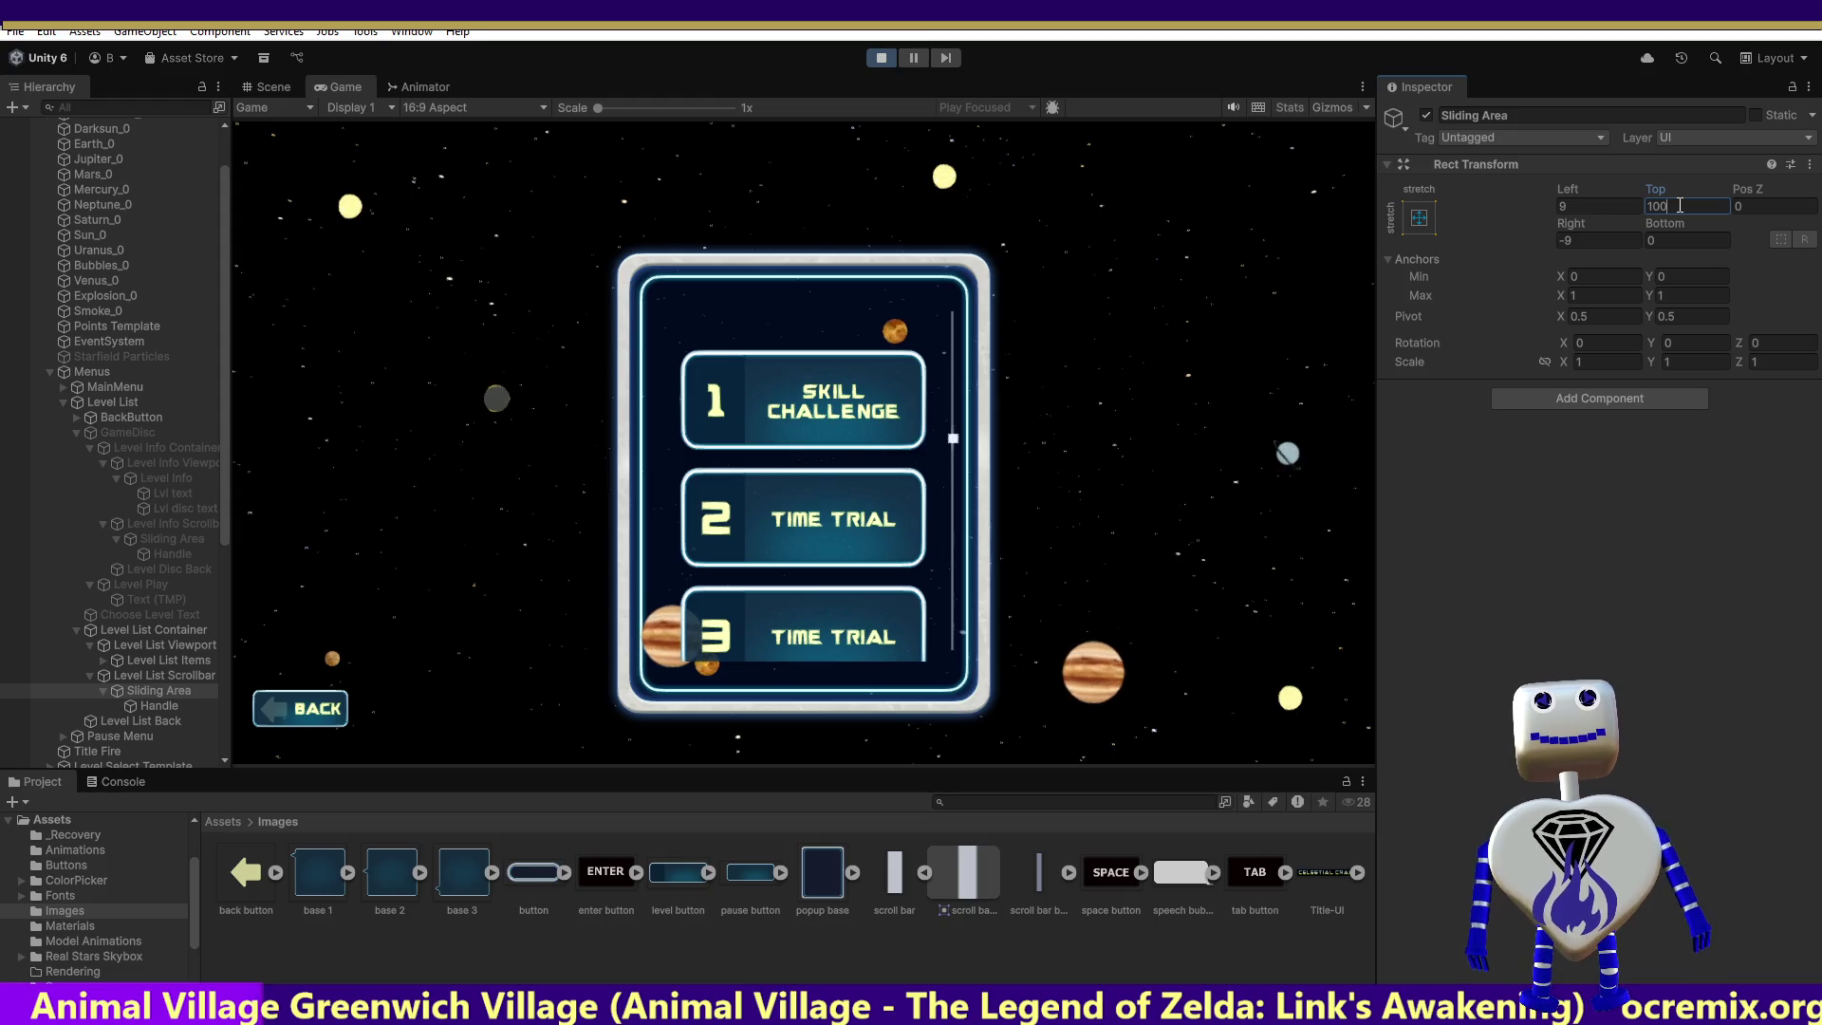
{"action": "mouse_move", "coordinate": [953, 439]}
{"action": "left_mouse_down"}
{"action": "mouse_move", "coordinate": [985, 128]}
{"action": "mouse_move", "coordinate": [984, 719]}
{"action": "left_mouse_up"}
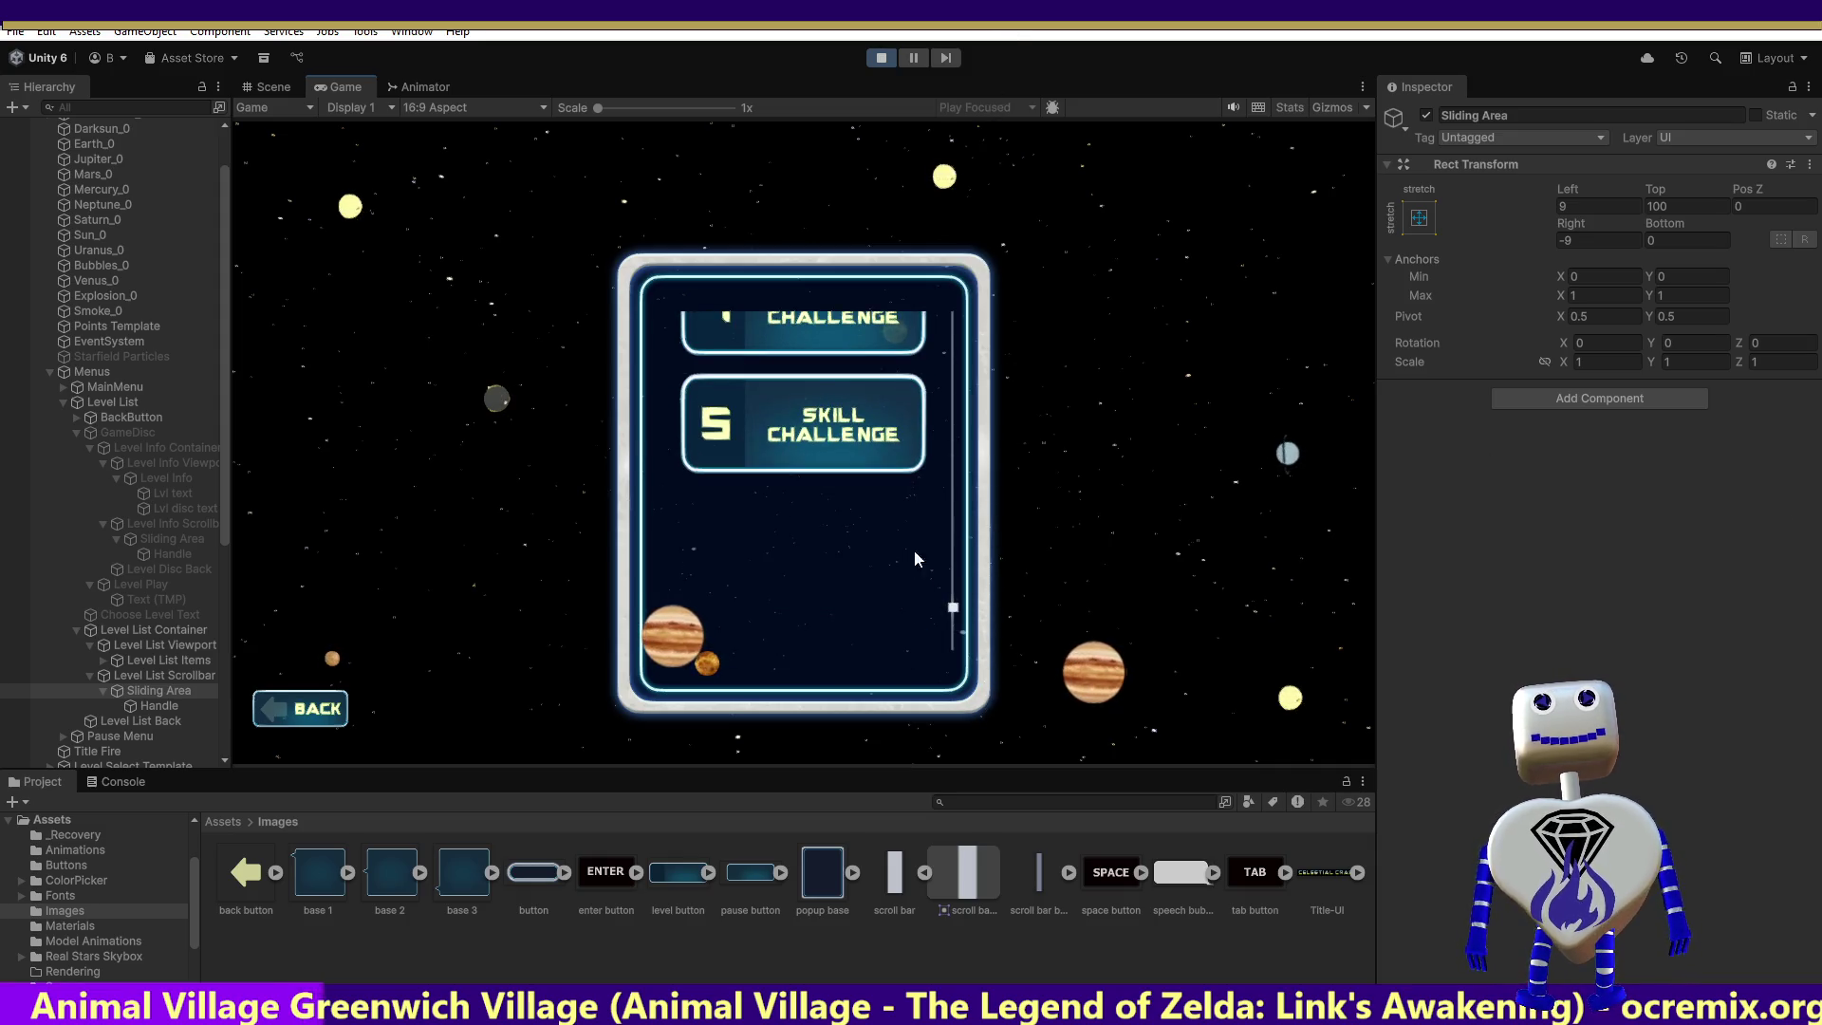
{"action": "left_click", "coordinate": [171, 707]}
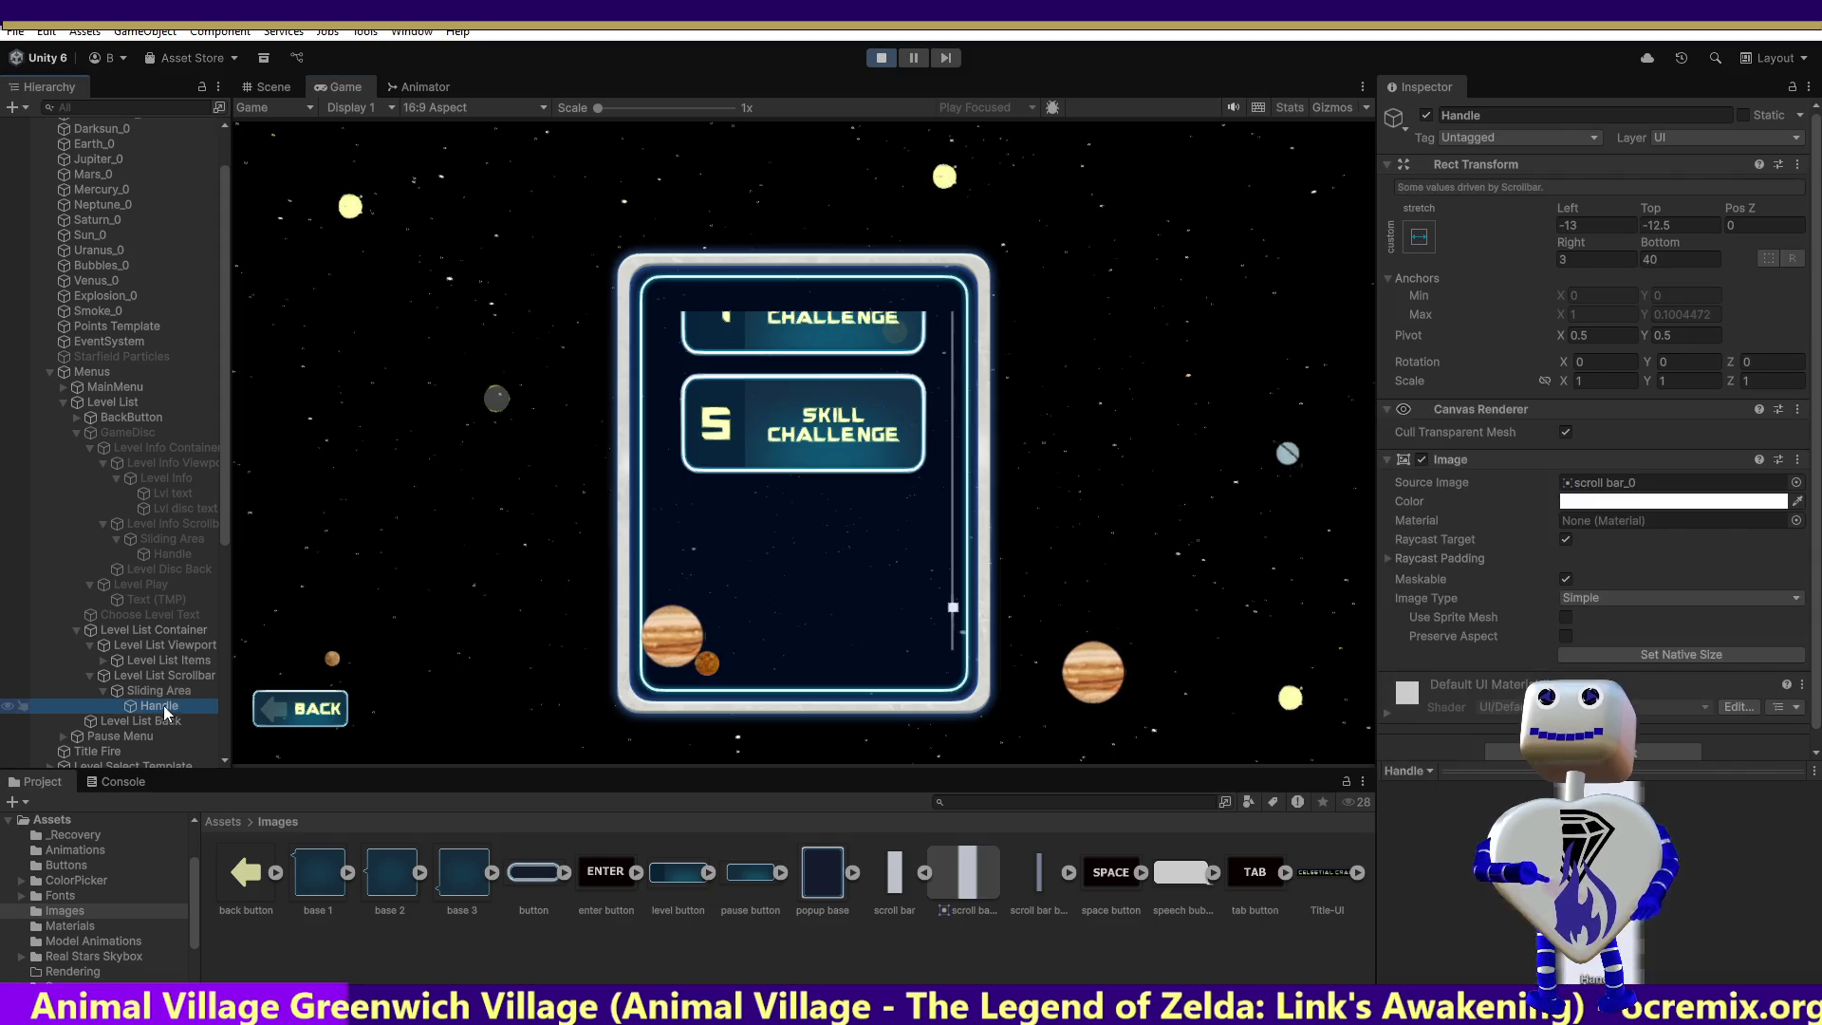
Step: Set the Level List Scrollbar's Height to 300
{"action": "left_click", "coordinate": [166, 691]}
{"action": "left_click", "coordinate": [162, 676]}
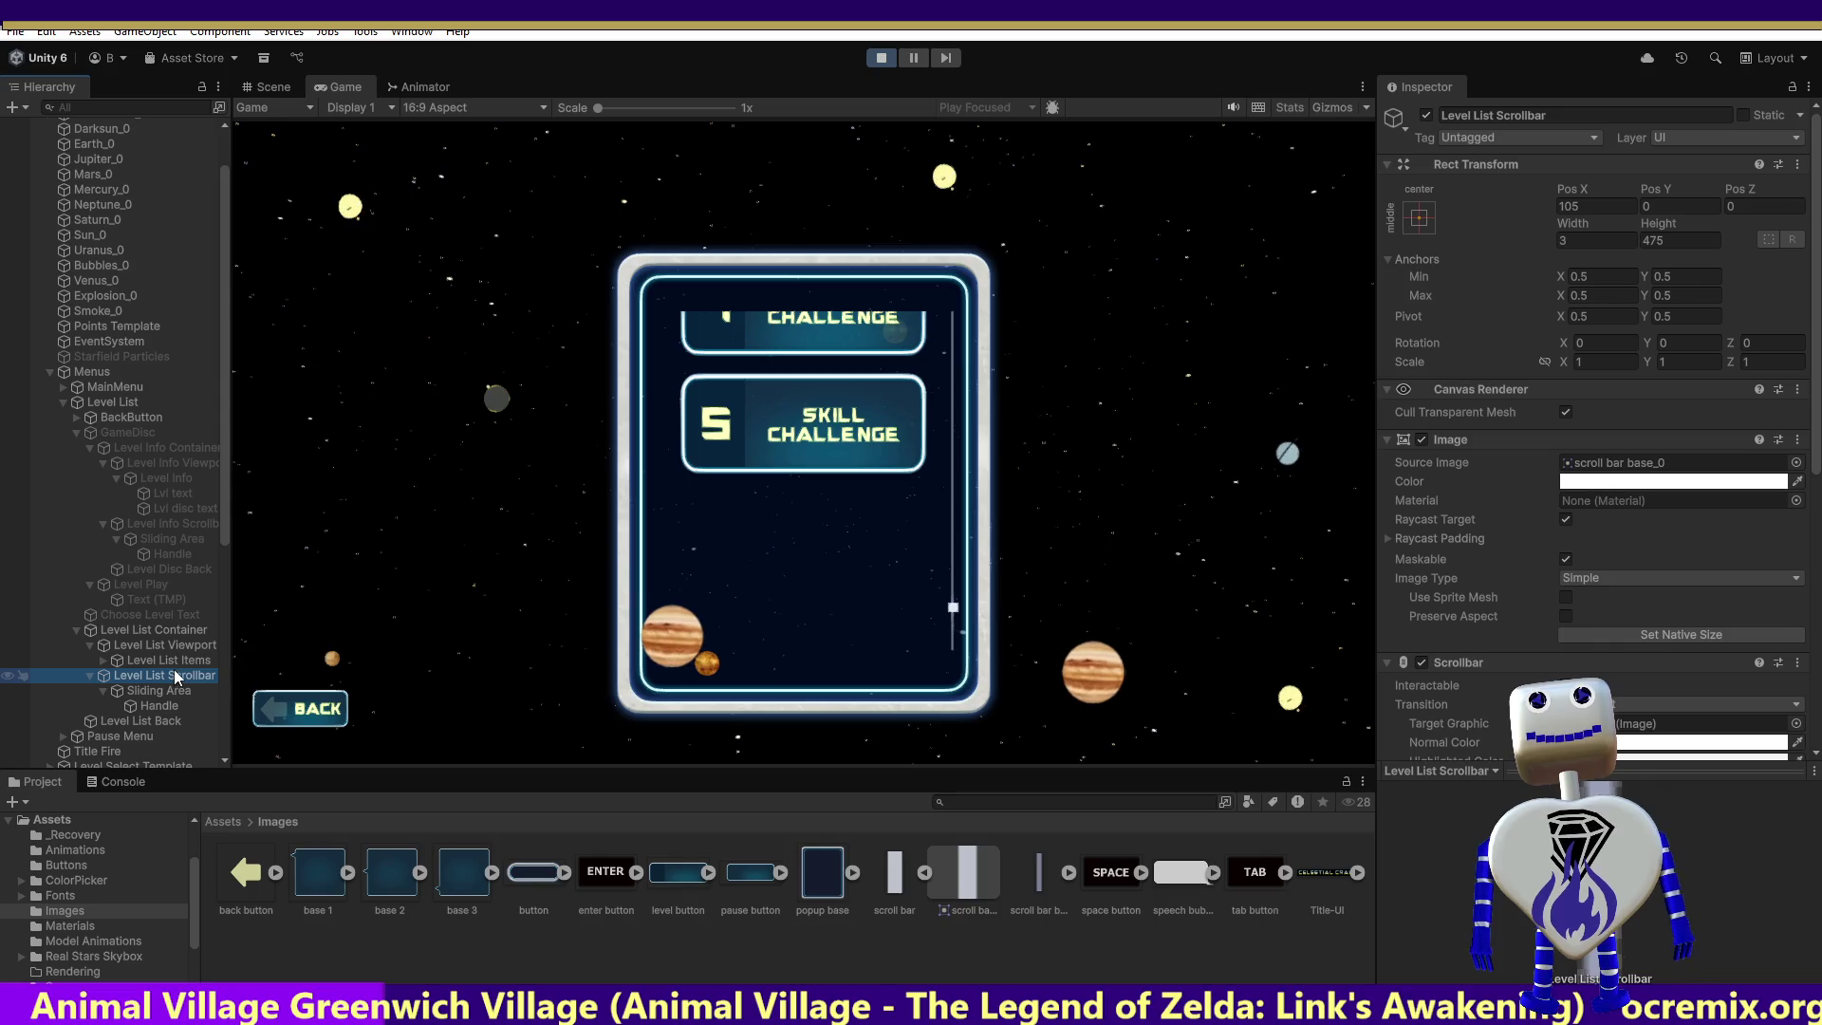
{"action": "left_click", "coordinate": [1657, 240]}
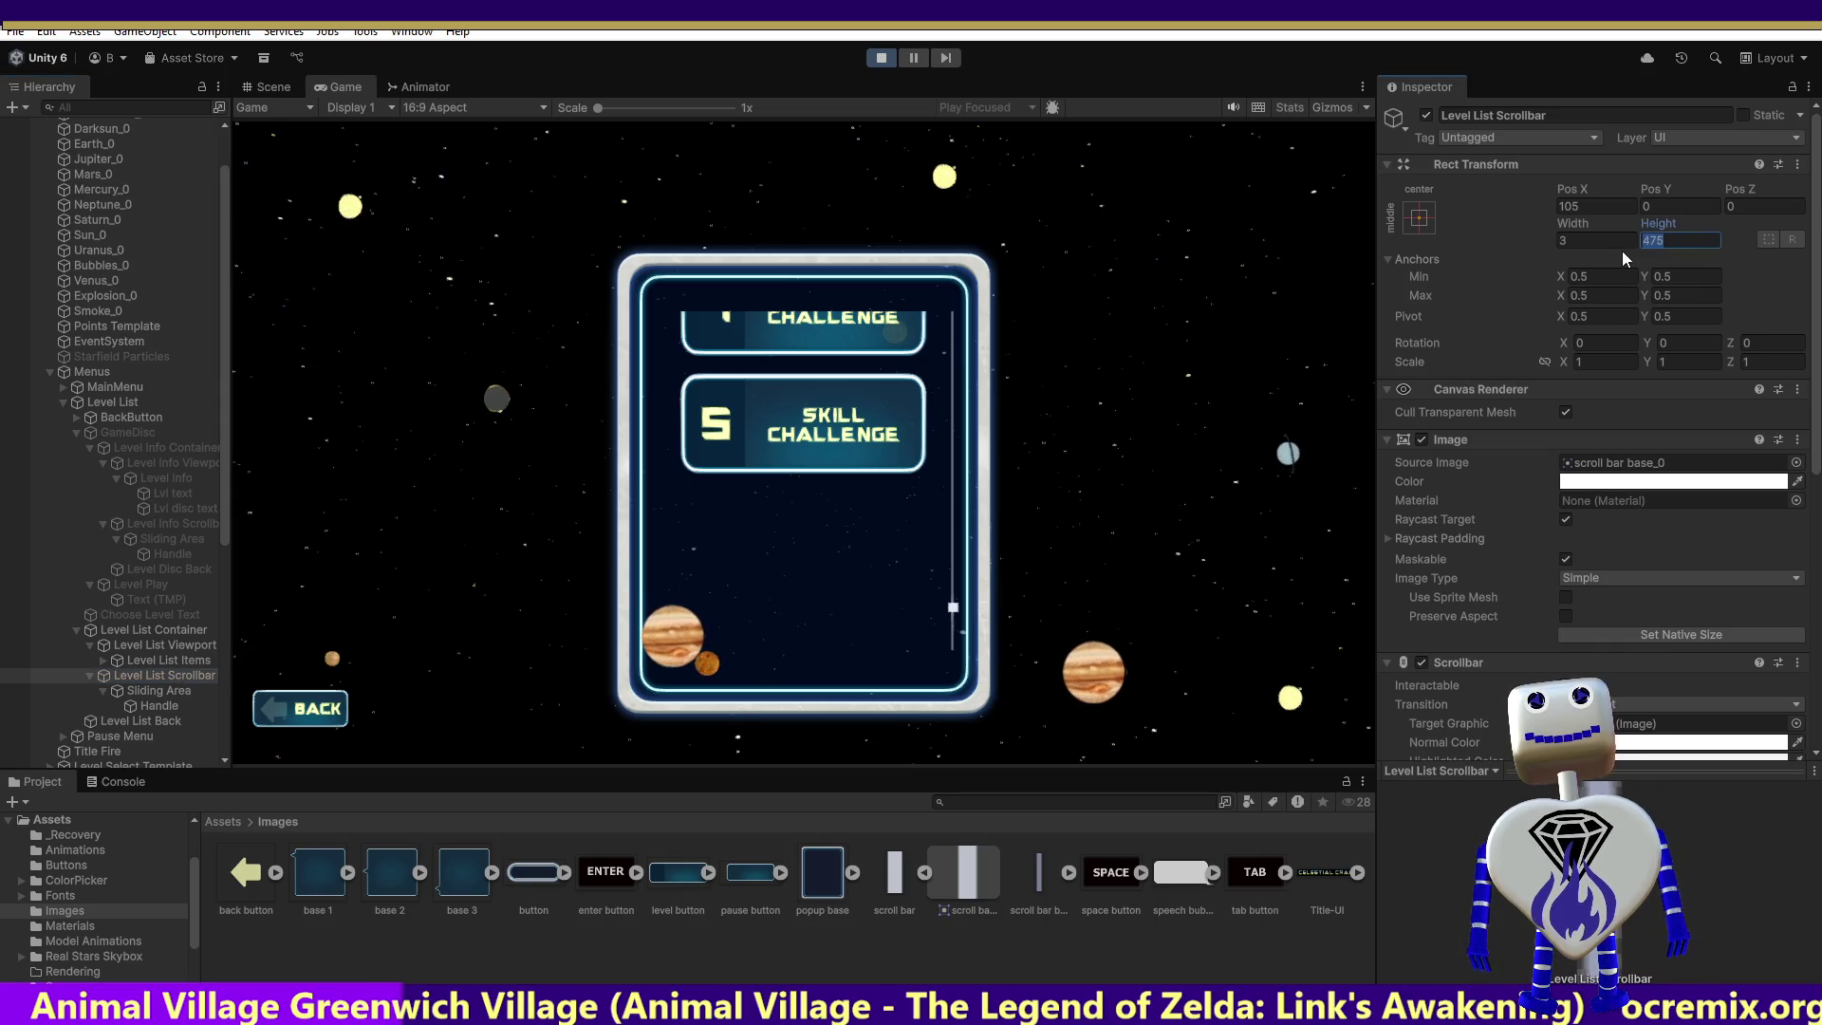
{"action": "type", "text": "300"}
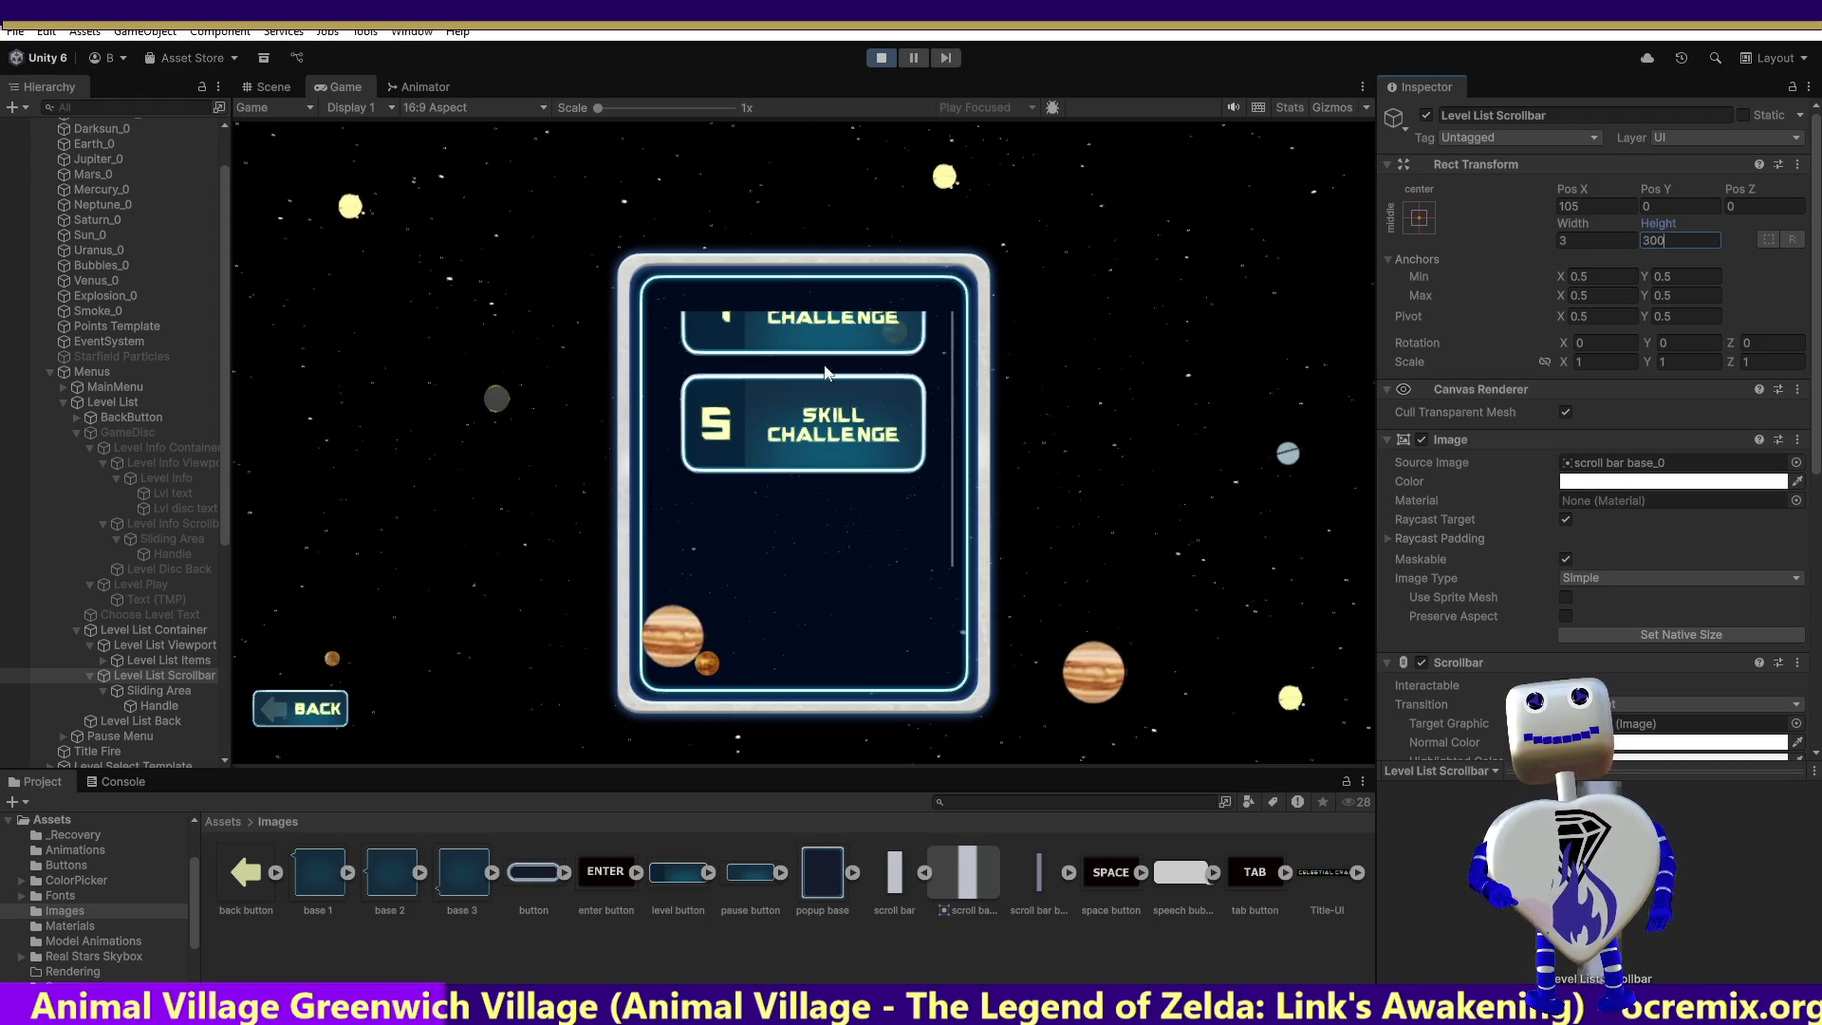
{"action": "left_click", "coordinate": [954, 332]}
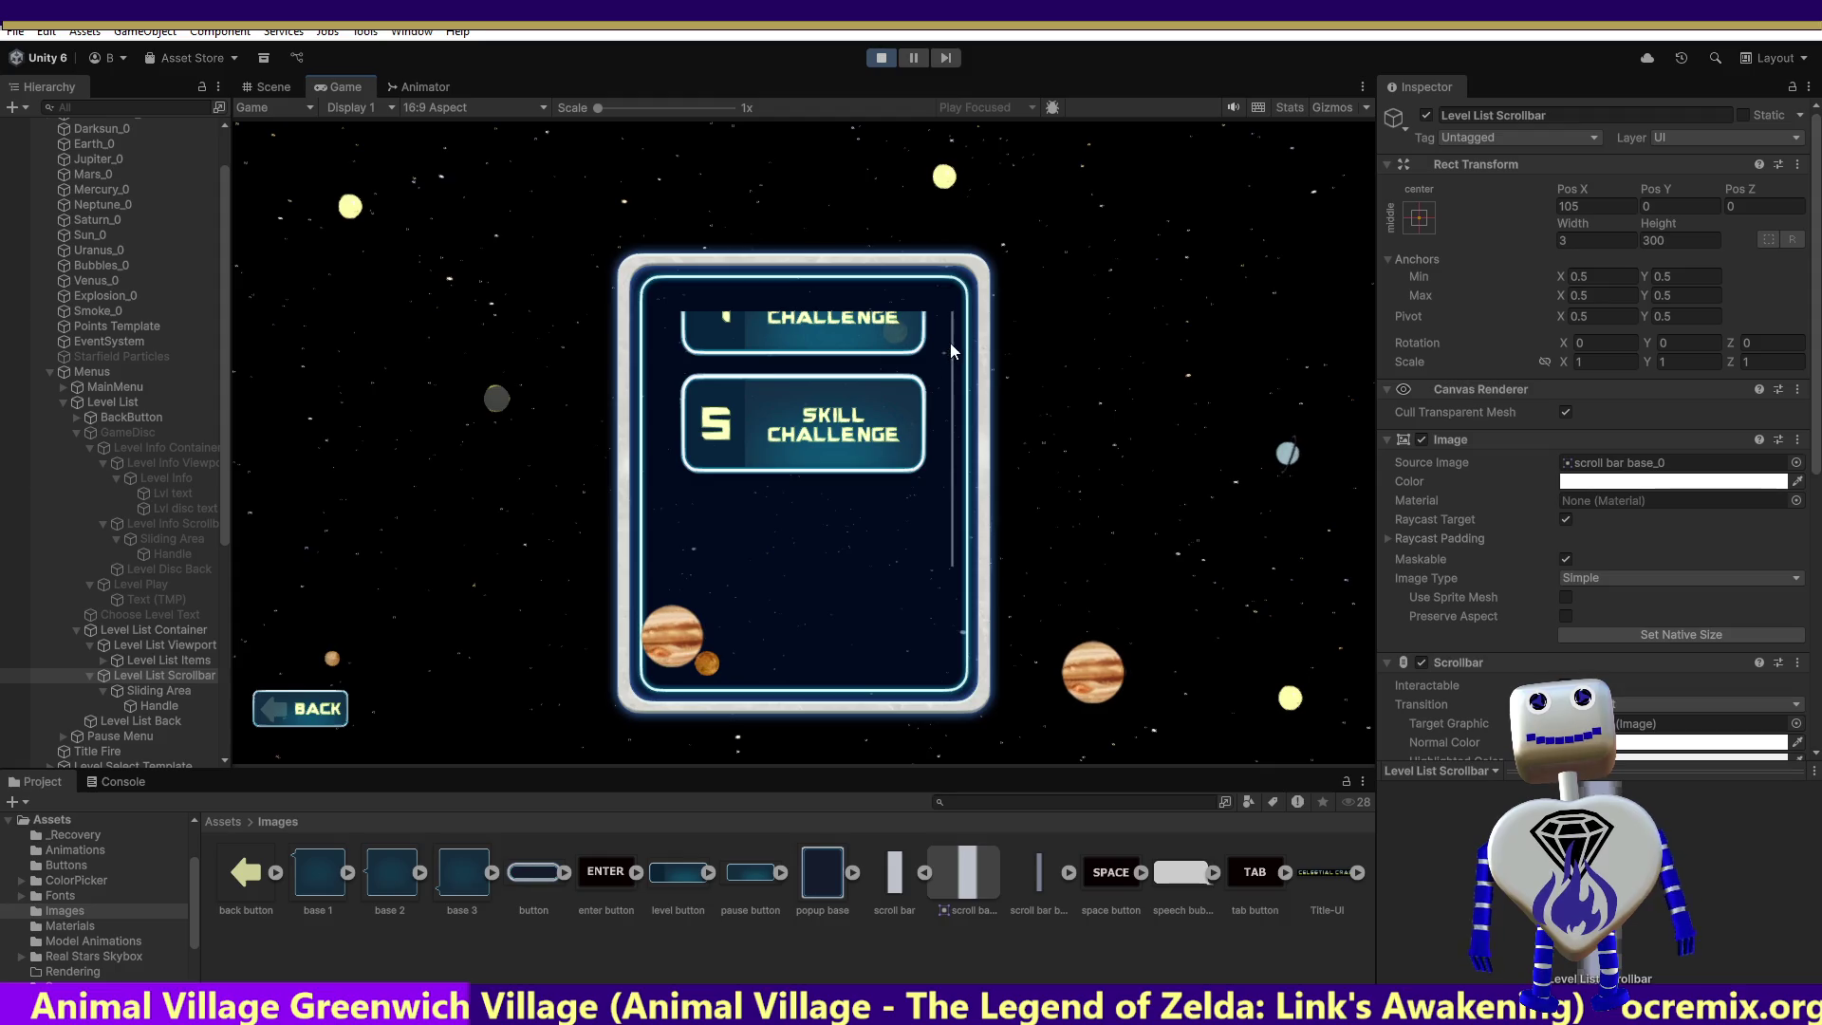
Step: Restart the game, open the level-select screen, and scroll the list
{"action": "left_click", "coordinate": [882, 58]}
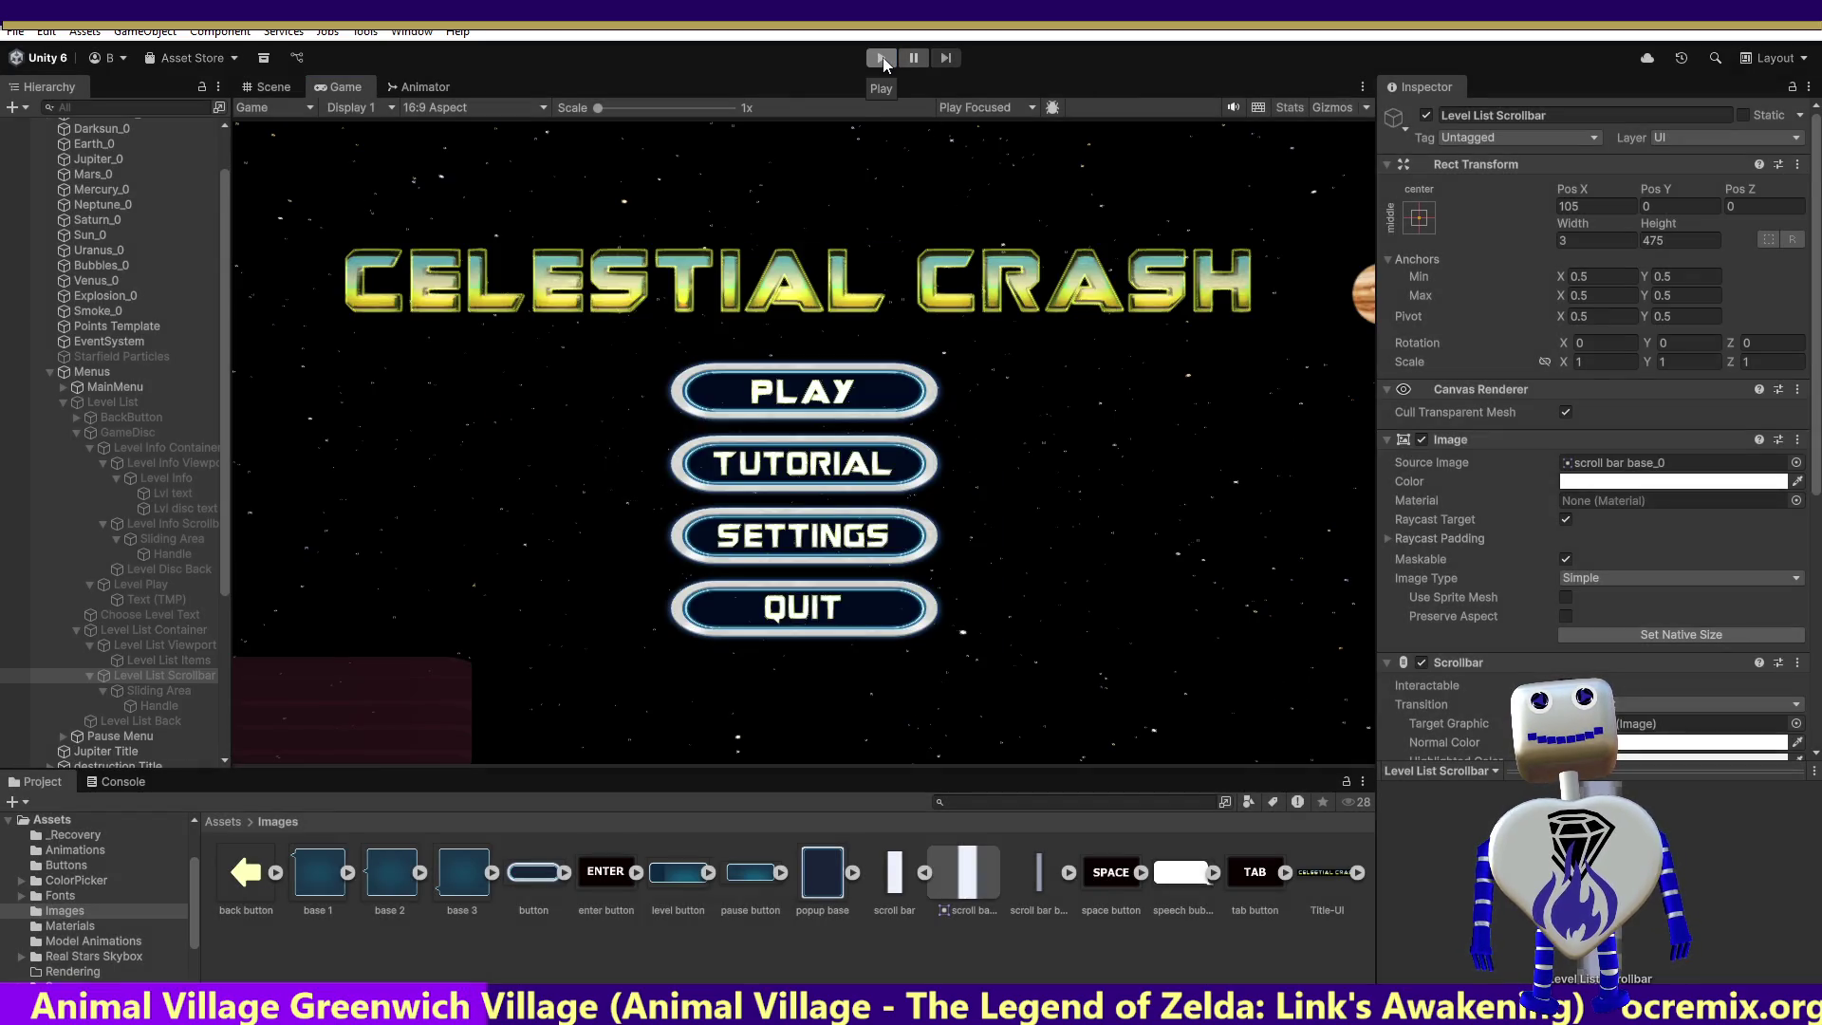
{"action": "left_click", "coordinate": [883, 59]}
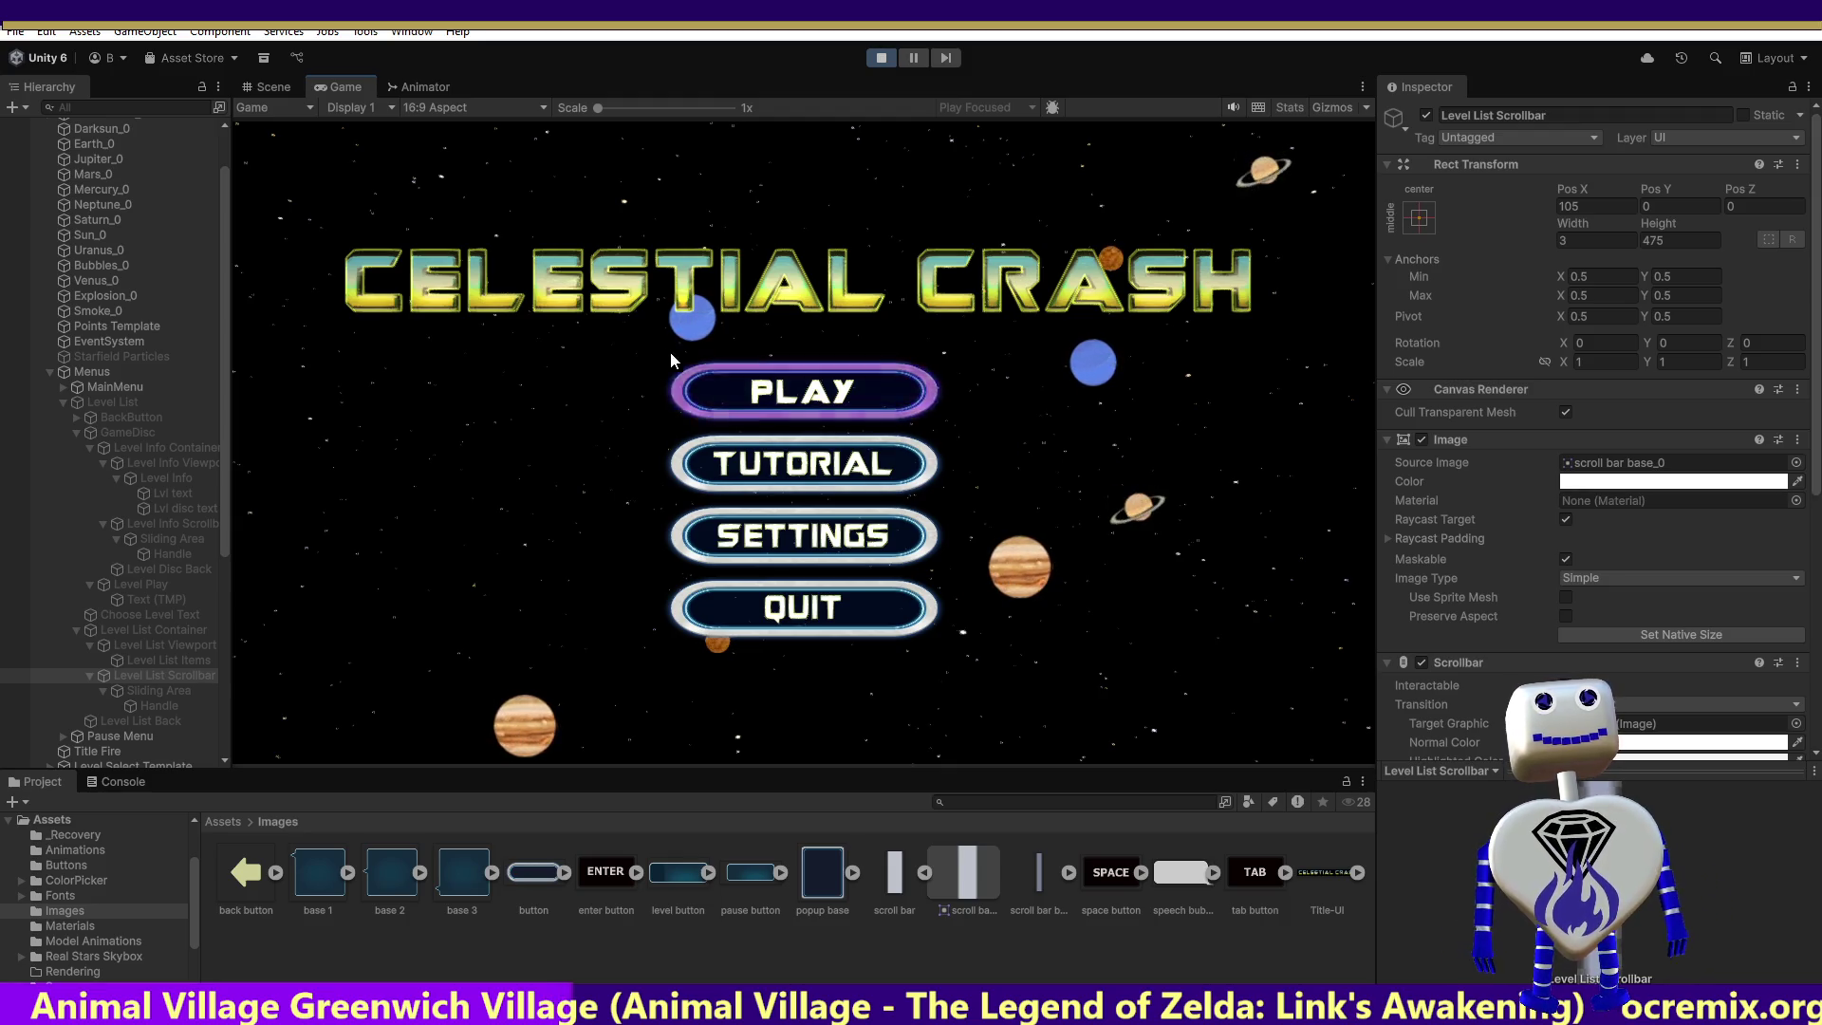
{"action": "left_click", "coordinate": [770, 400]}
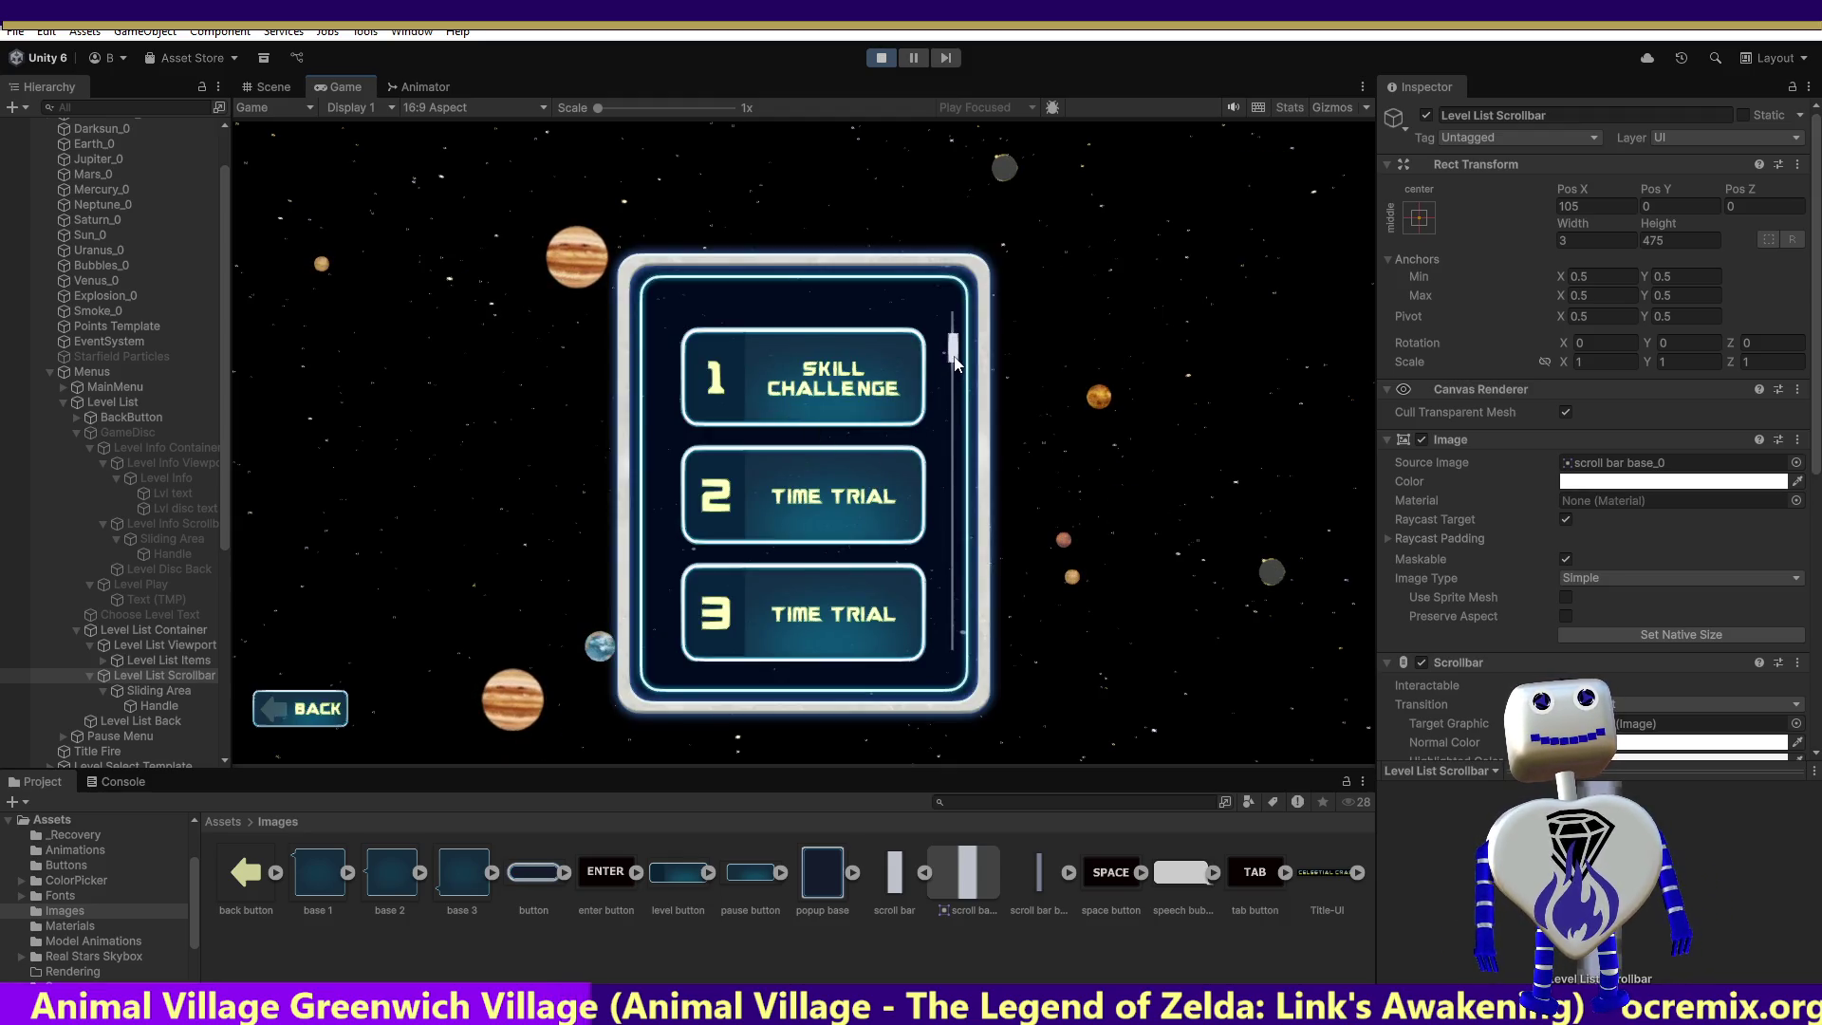
{"action": "scroll", "coordinate": [954, 368], "scroll_direction": "up", "scroll_amount": 2}
{"action": "scroll", "coordinate": [949, 356], "scroll_direction": "down", "scroll_amount": 2}
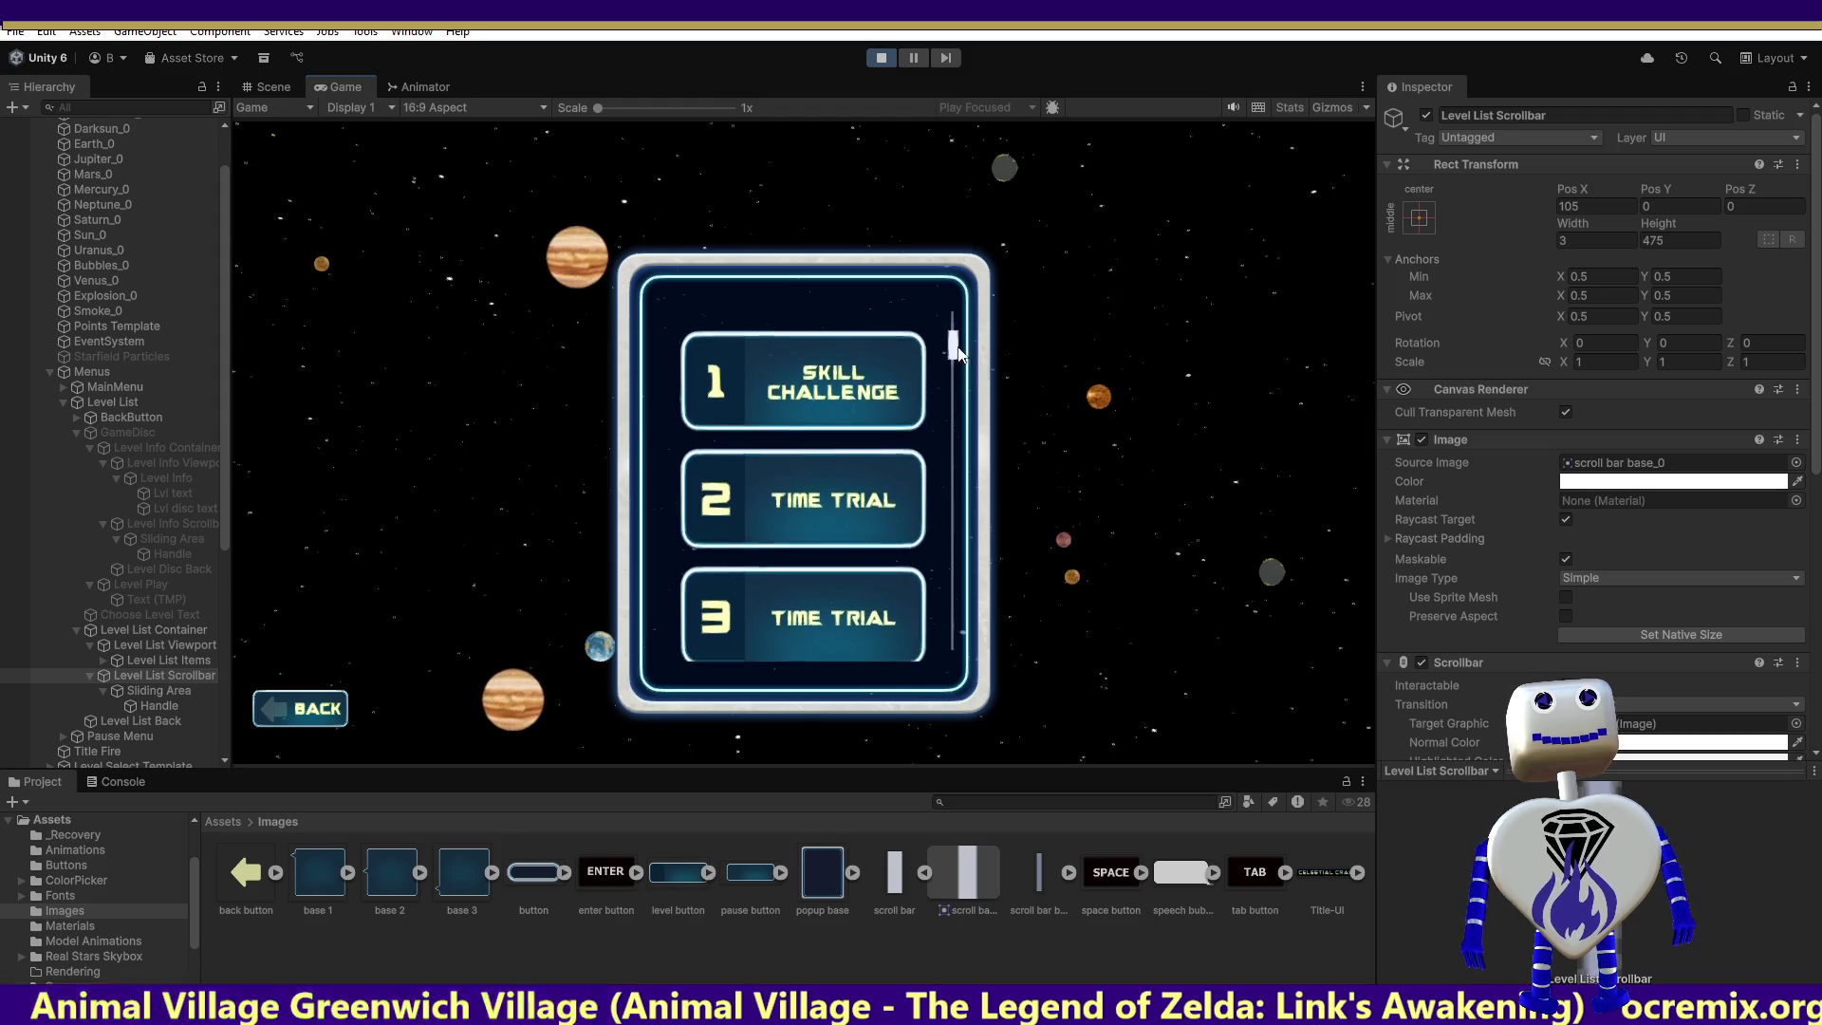
Step: Try a smaller scrollbar Height, revert it to 475, and select the Sliding Area
{"action": "left_click", "coordinate": [1652, 240]}
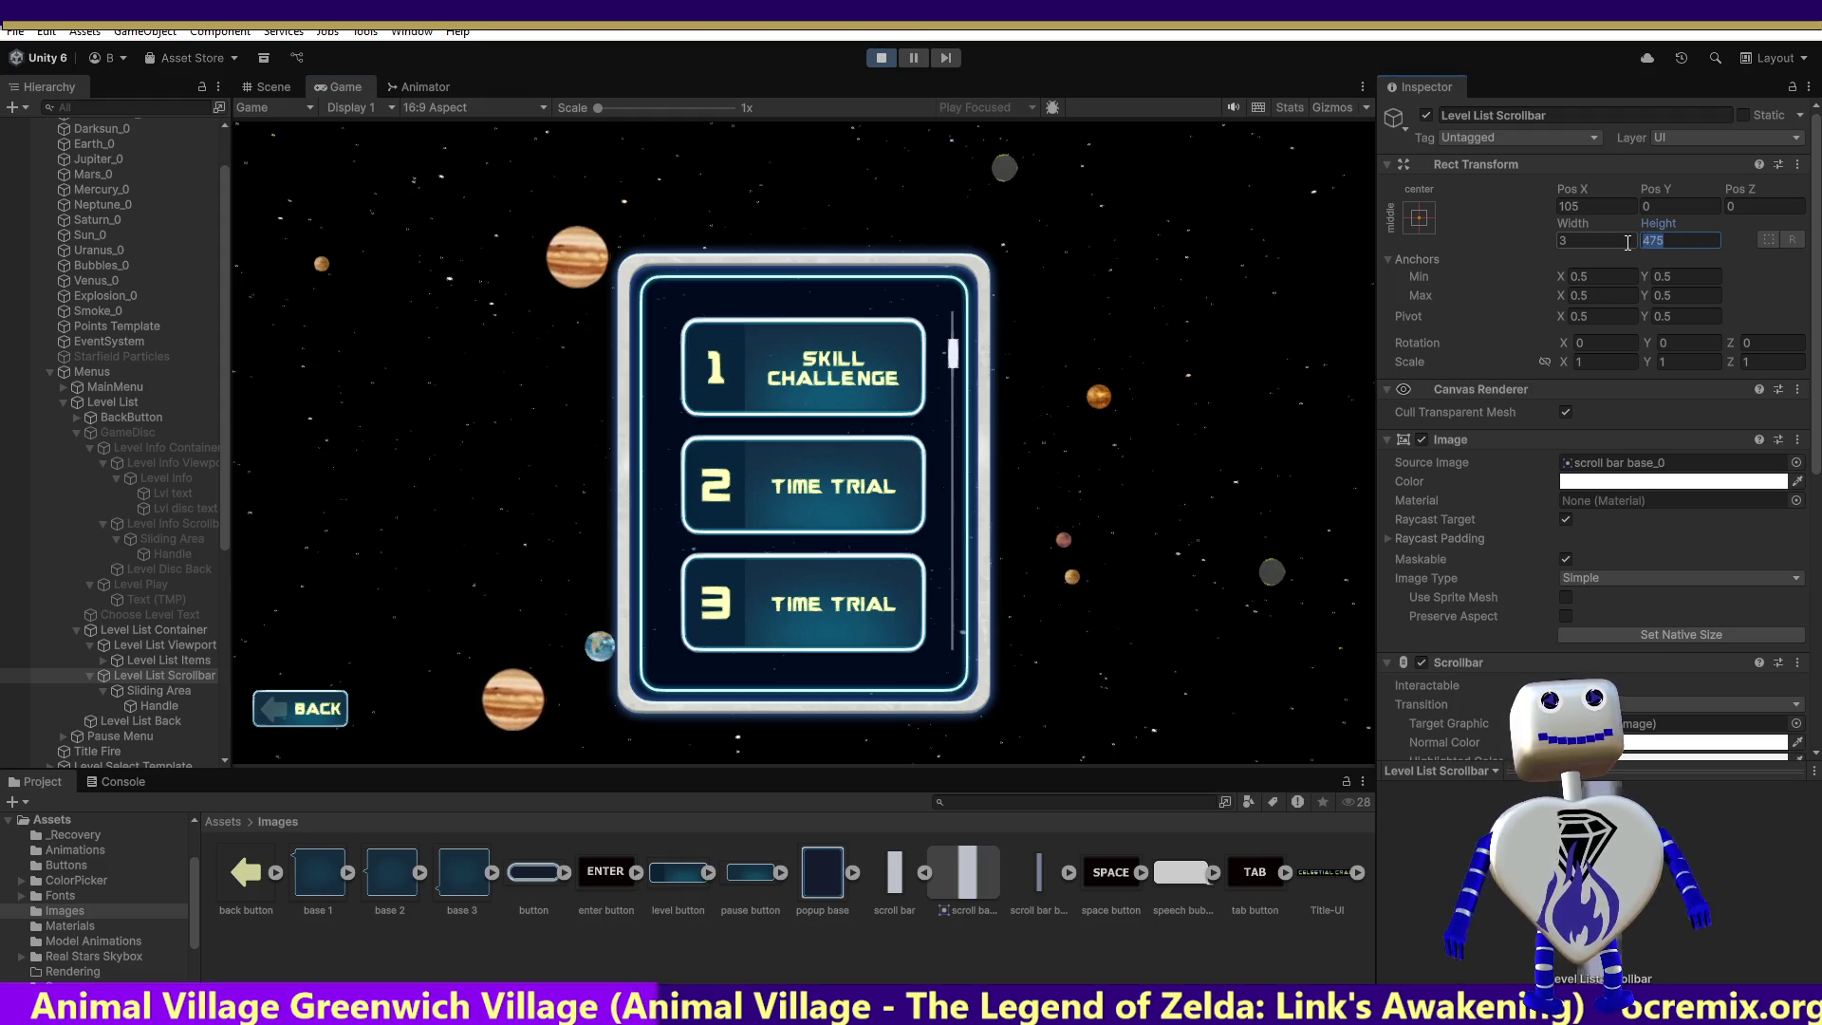
{"action": "type", "text": "200"}
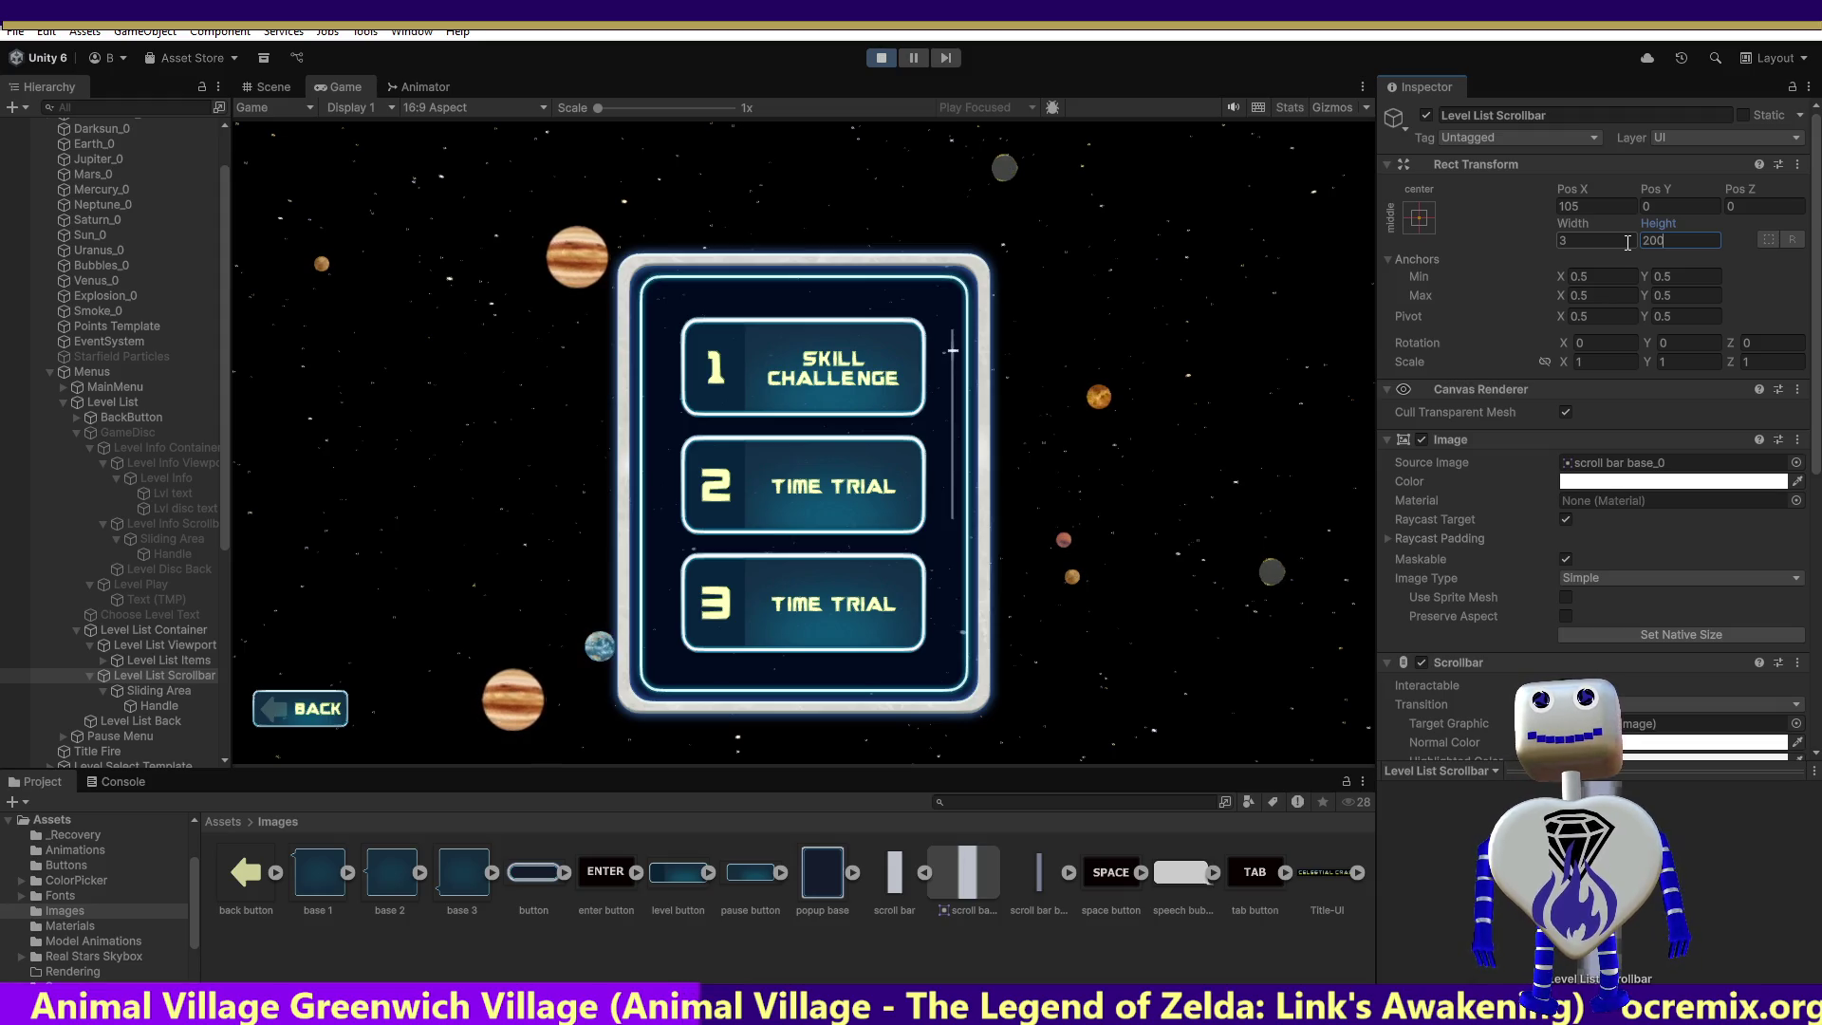
{"action": "key", "text": "ctrl+z"}
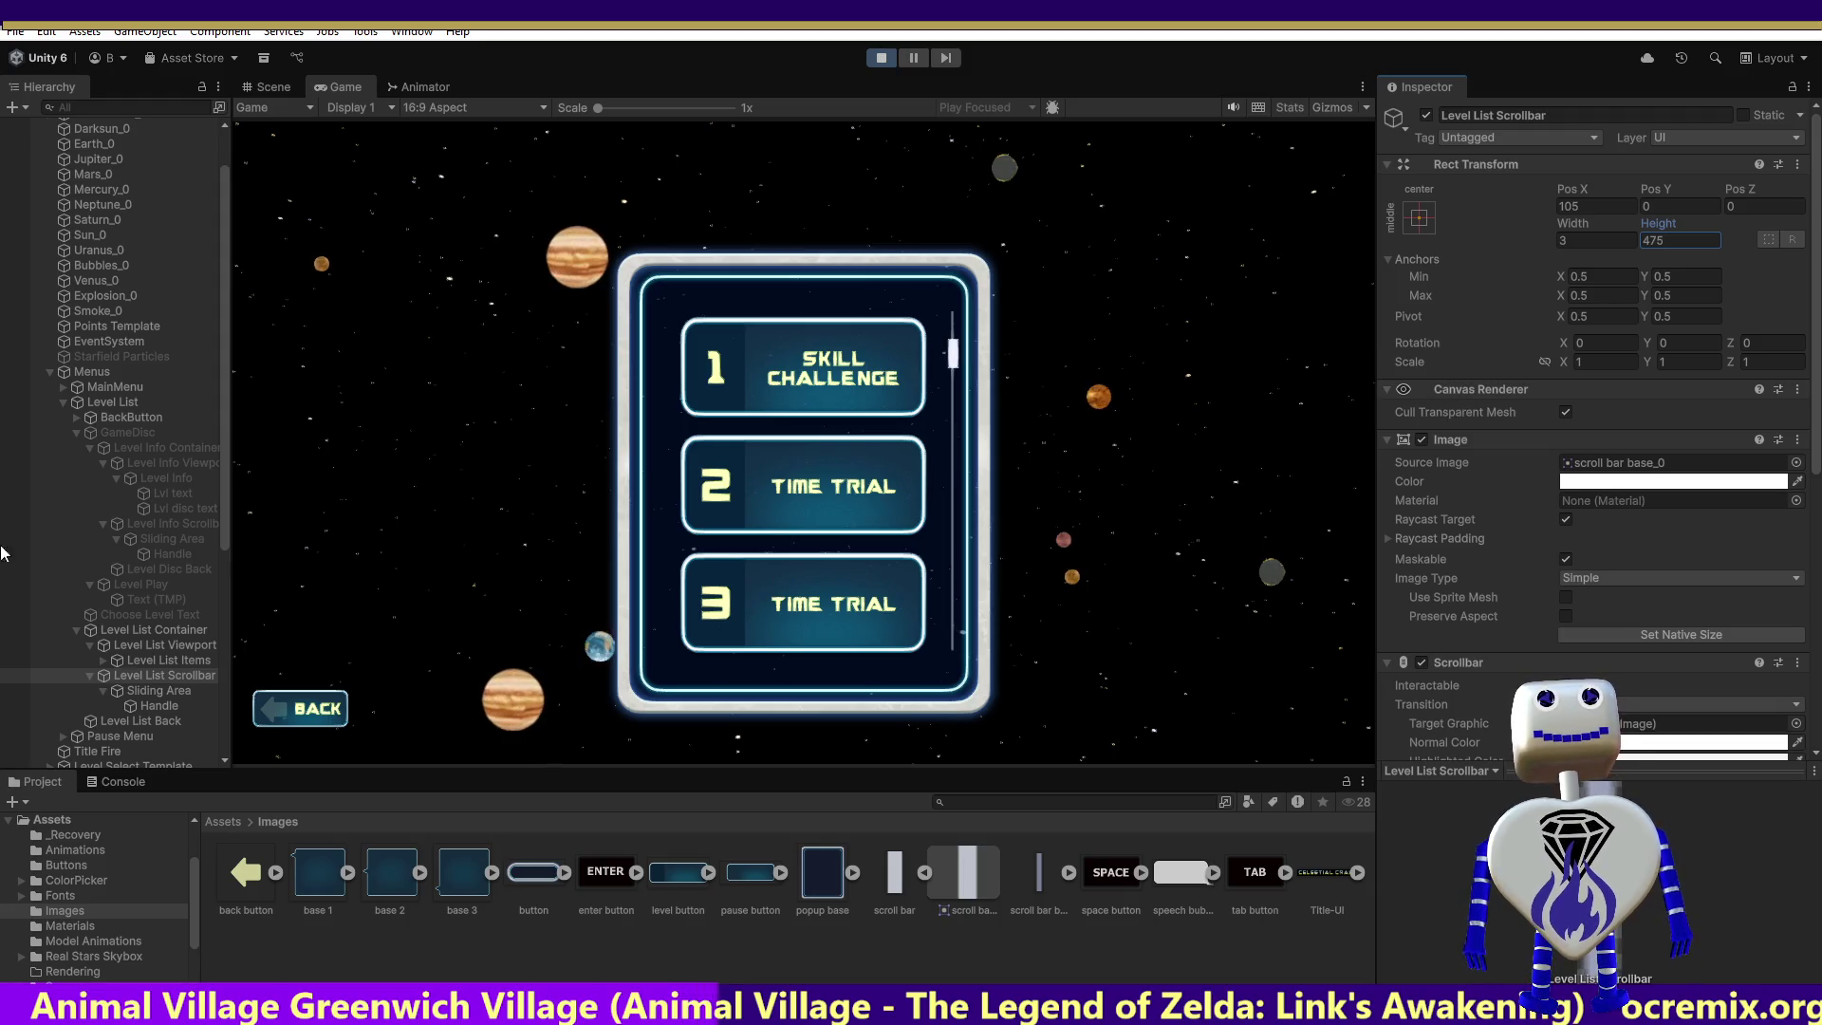
{"action": "left_click", "coordinate": [127, 687]}
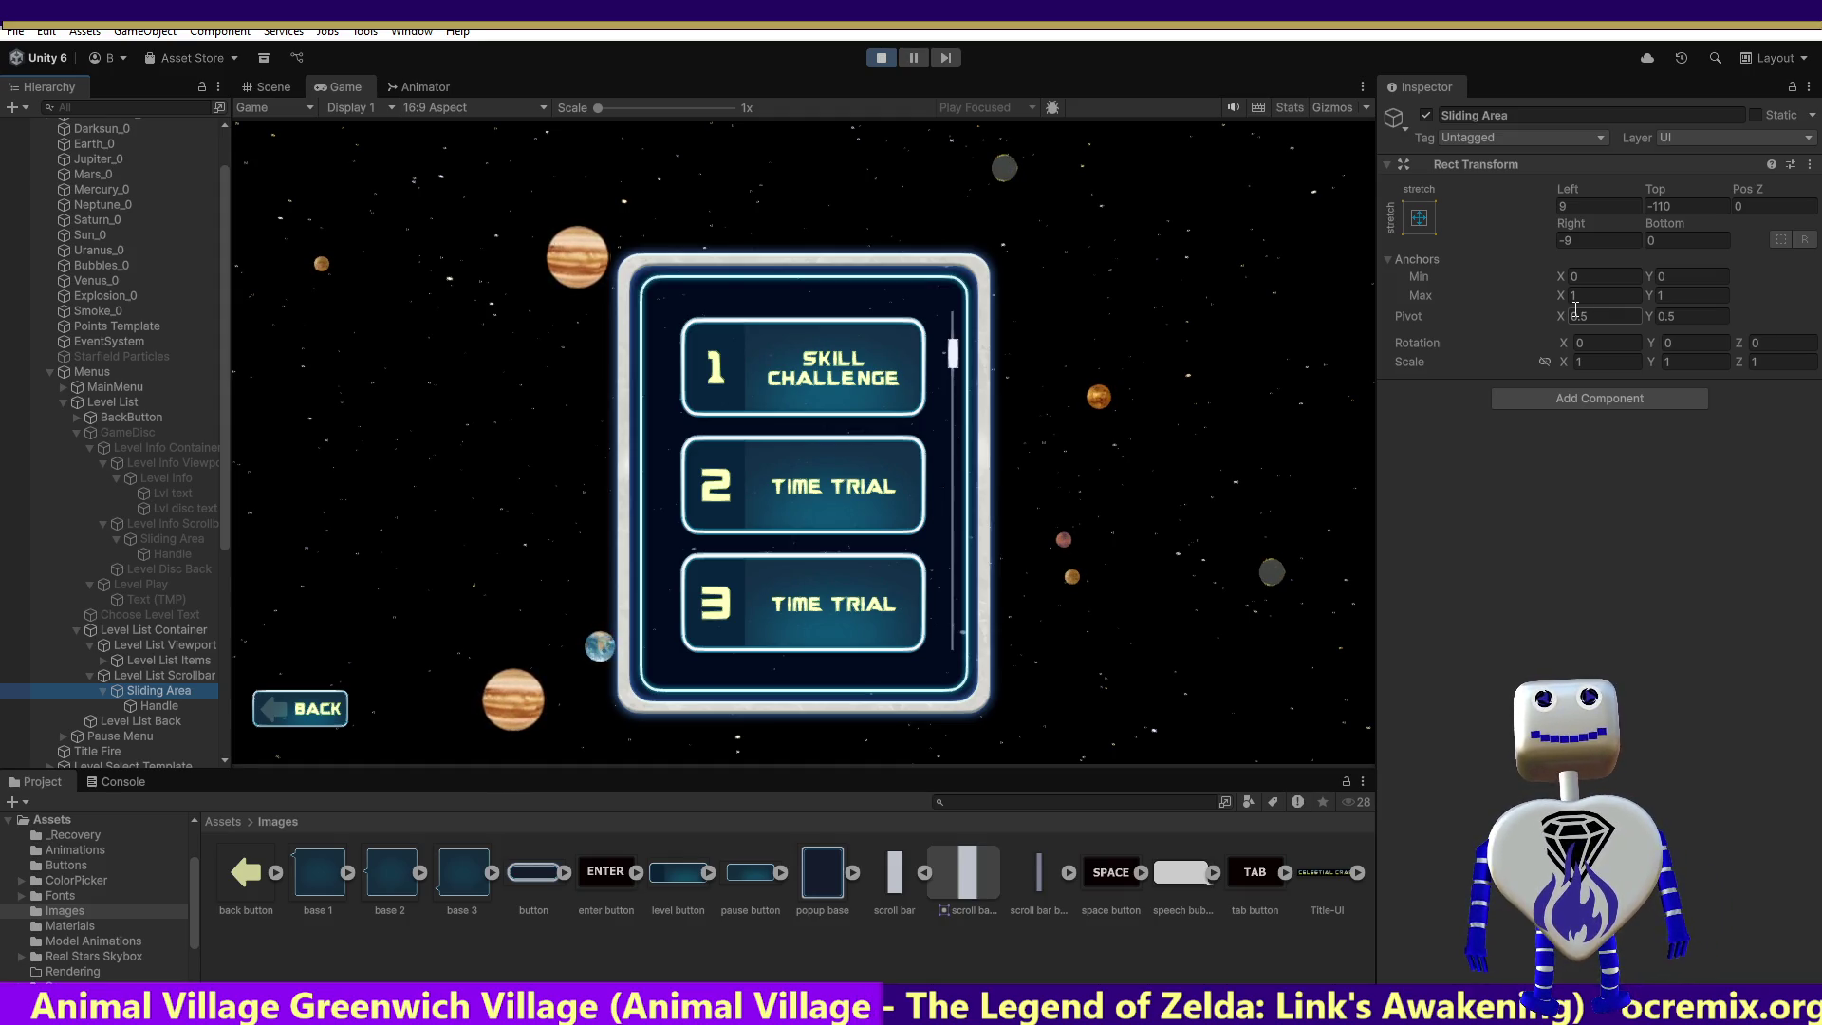
Step: Change the Sliding Area's Top offset to -11
{"action": "left_click", "coordinate": [1572, 313]}
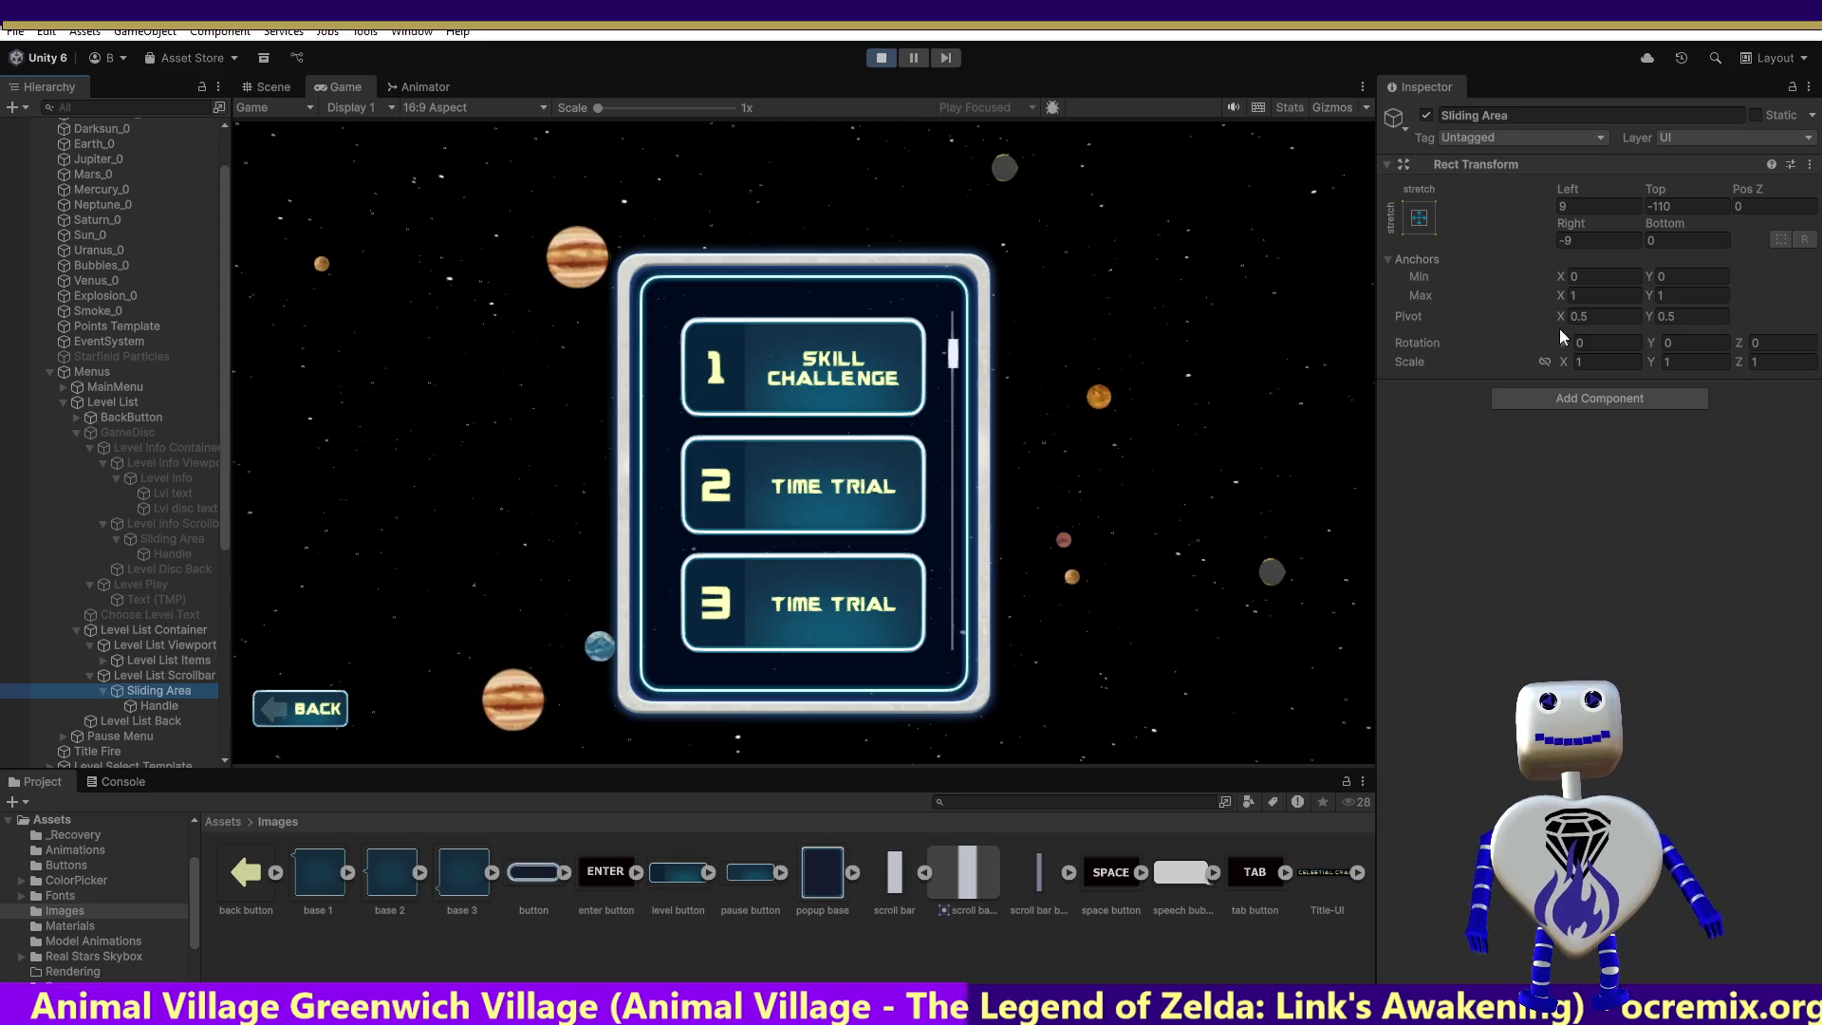
{"action": "left_click", "coordinate": [1673, 222]}
{"action": "left_click", "coordinate": [1676, 206]}
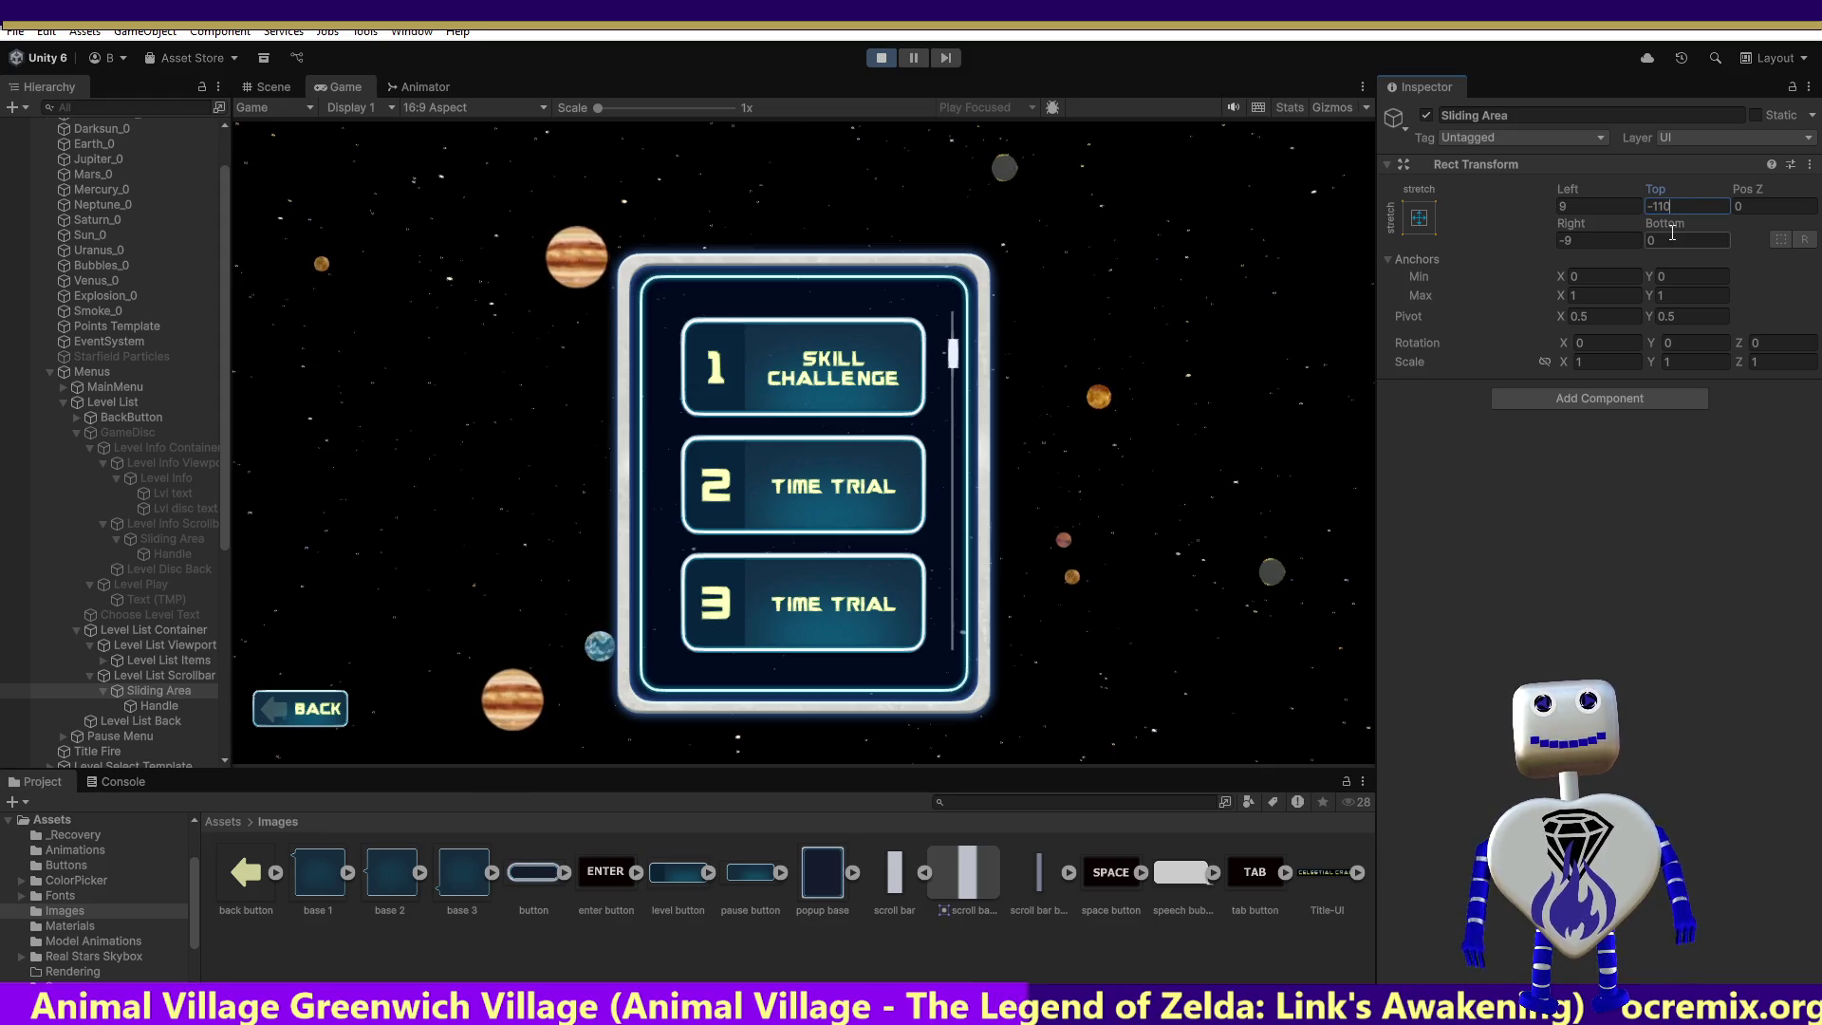
{"action": "key", "text": "BackSpace"}
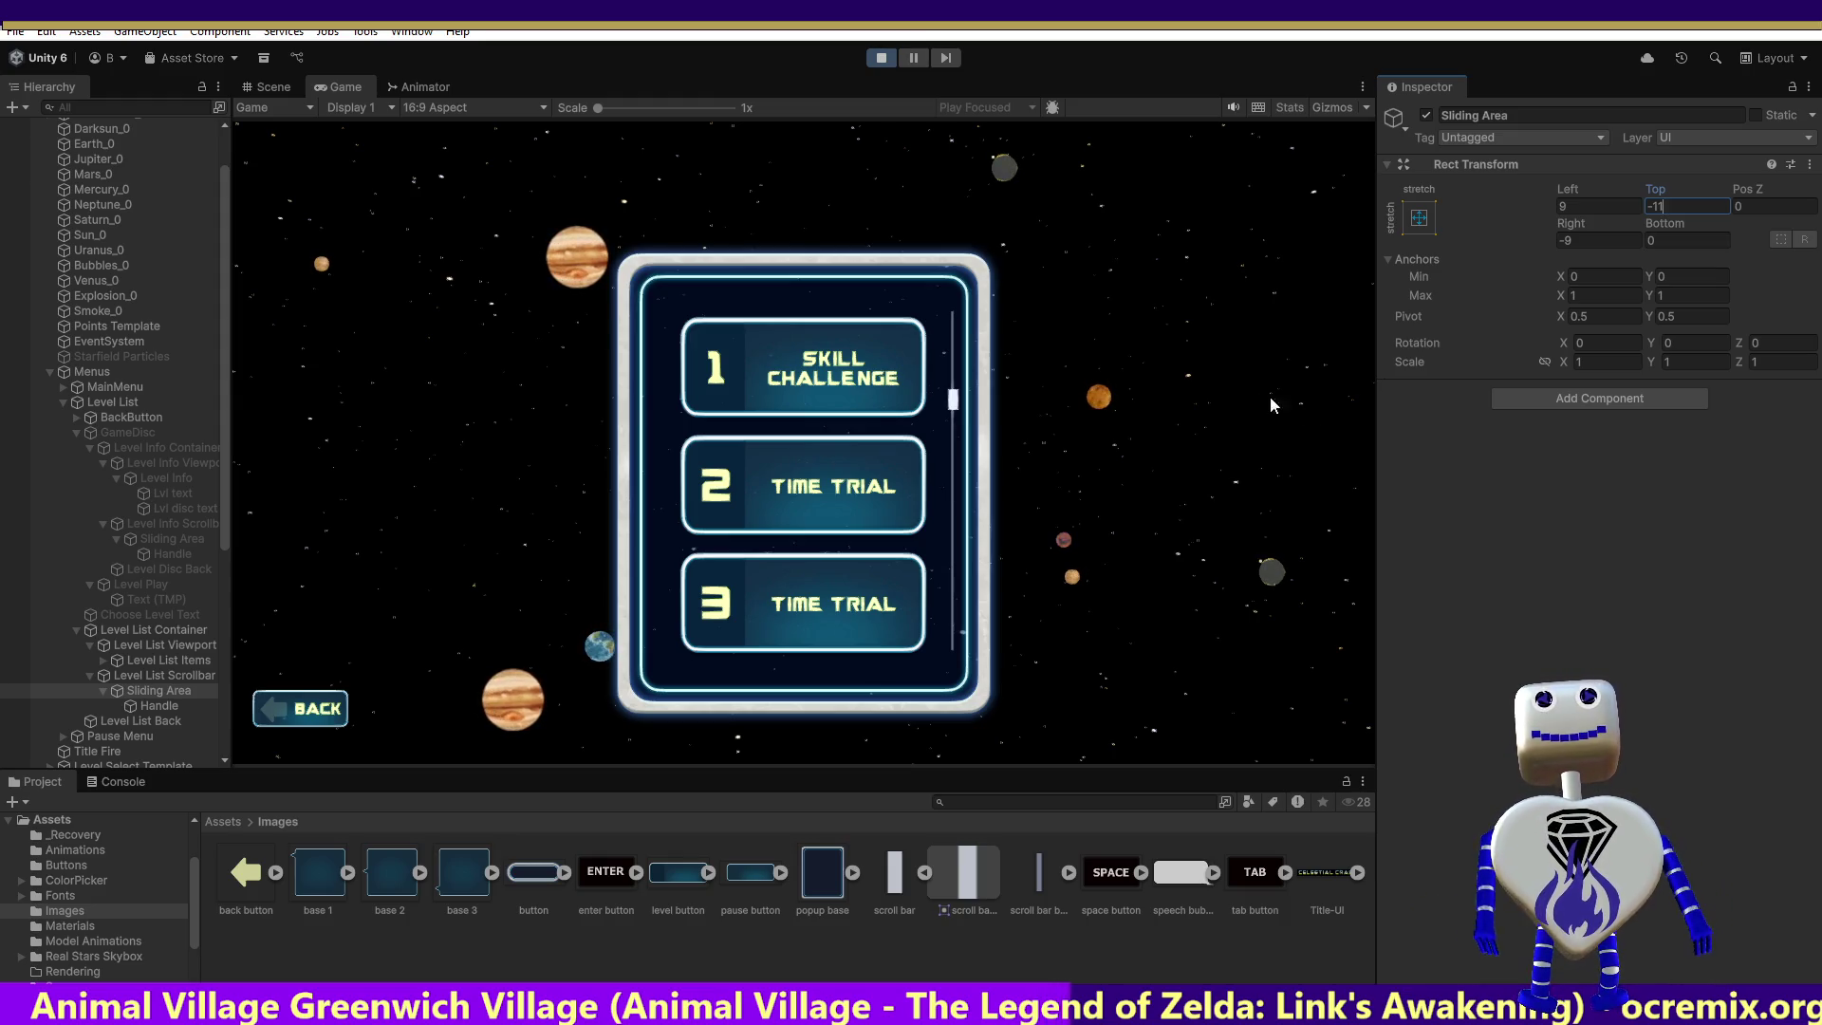
Step: Drag and scroll the level list scrollbar to test it, then stop play mode
{"action": "left_click_drag", "start_coordinate": [965, 399], "coordinate": [981, 209]}
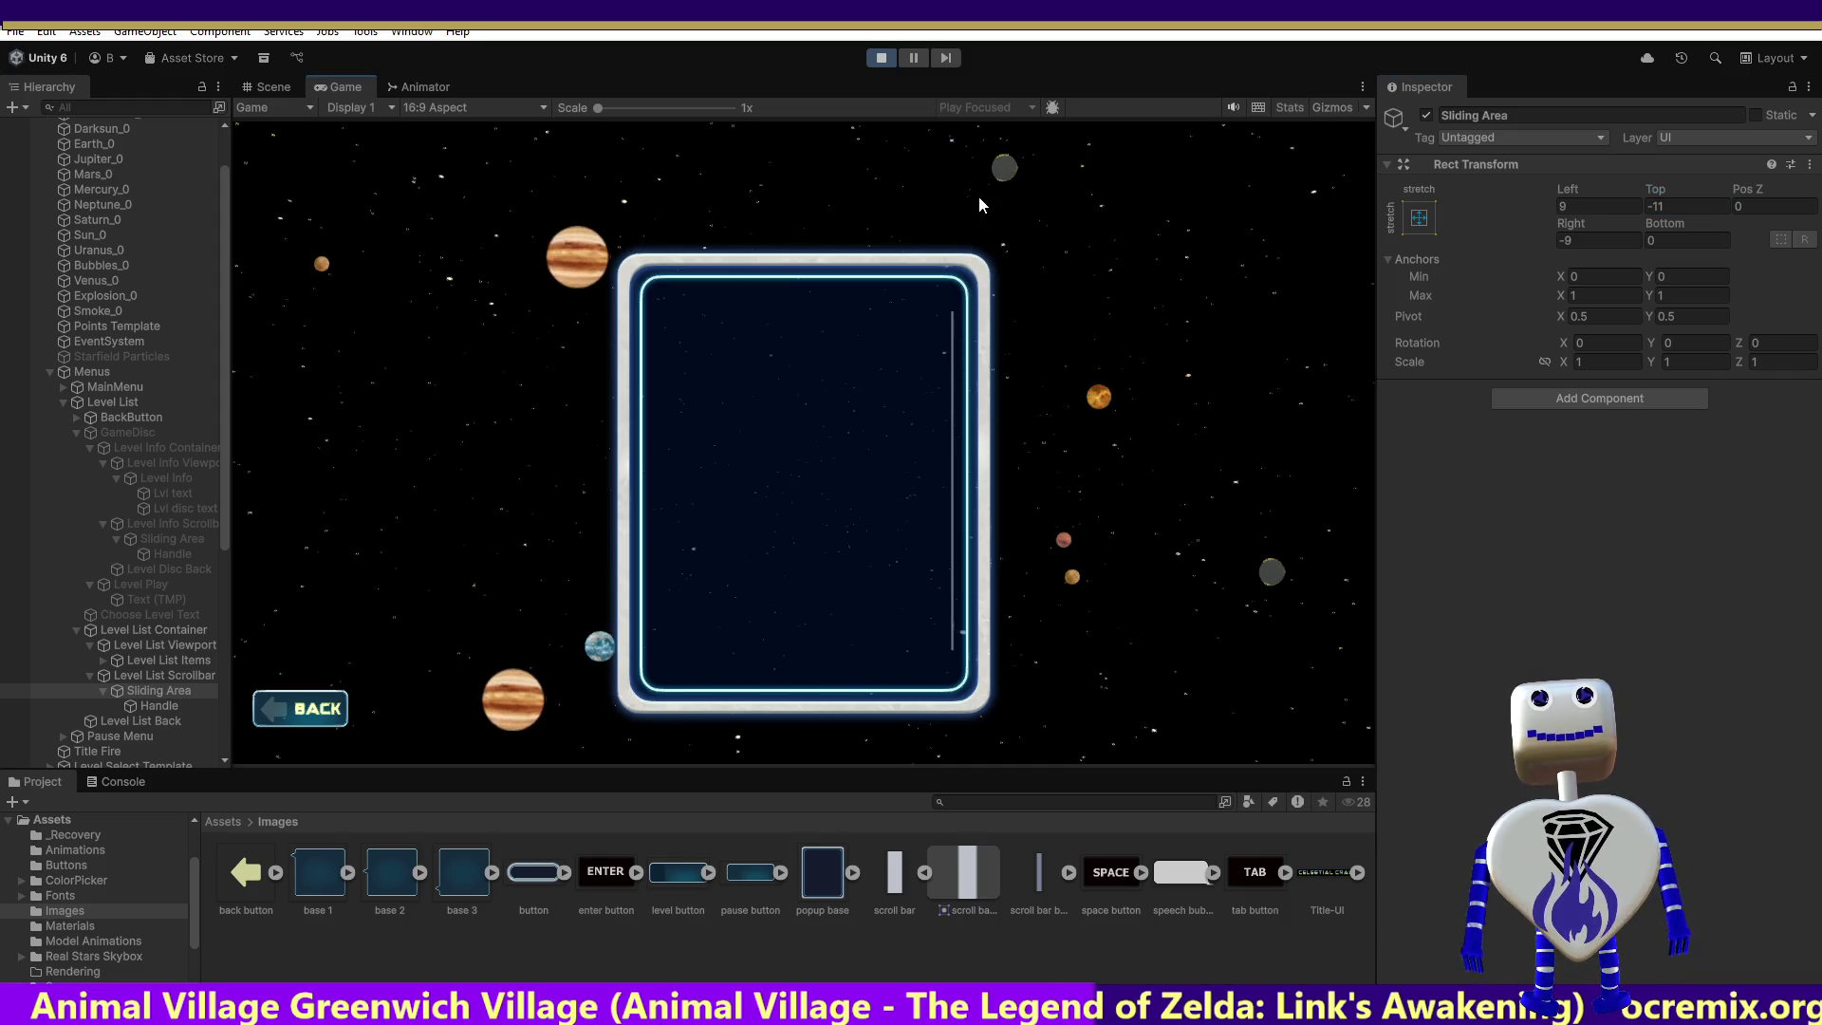
{"action": "mouse_move", "coordinate": [1016, 57]}
{"action": "left_mouse_down"}
{"action": "mouse_move", "coordinate": [1027, 738]}
{"action": "mouse_move", "coordinate": [1038, 59]}
{"action": "mouse_move", "coordinate": [1045, 128]}
{"action": "left_mouse_up"}
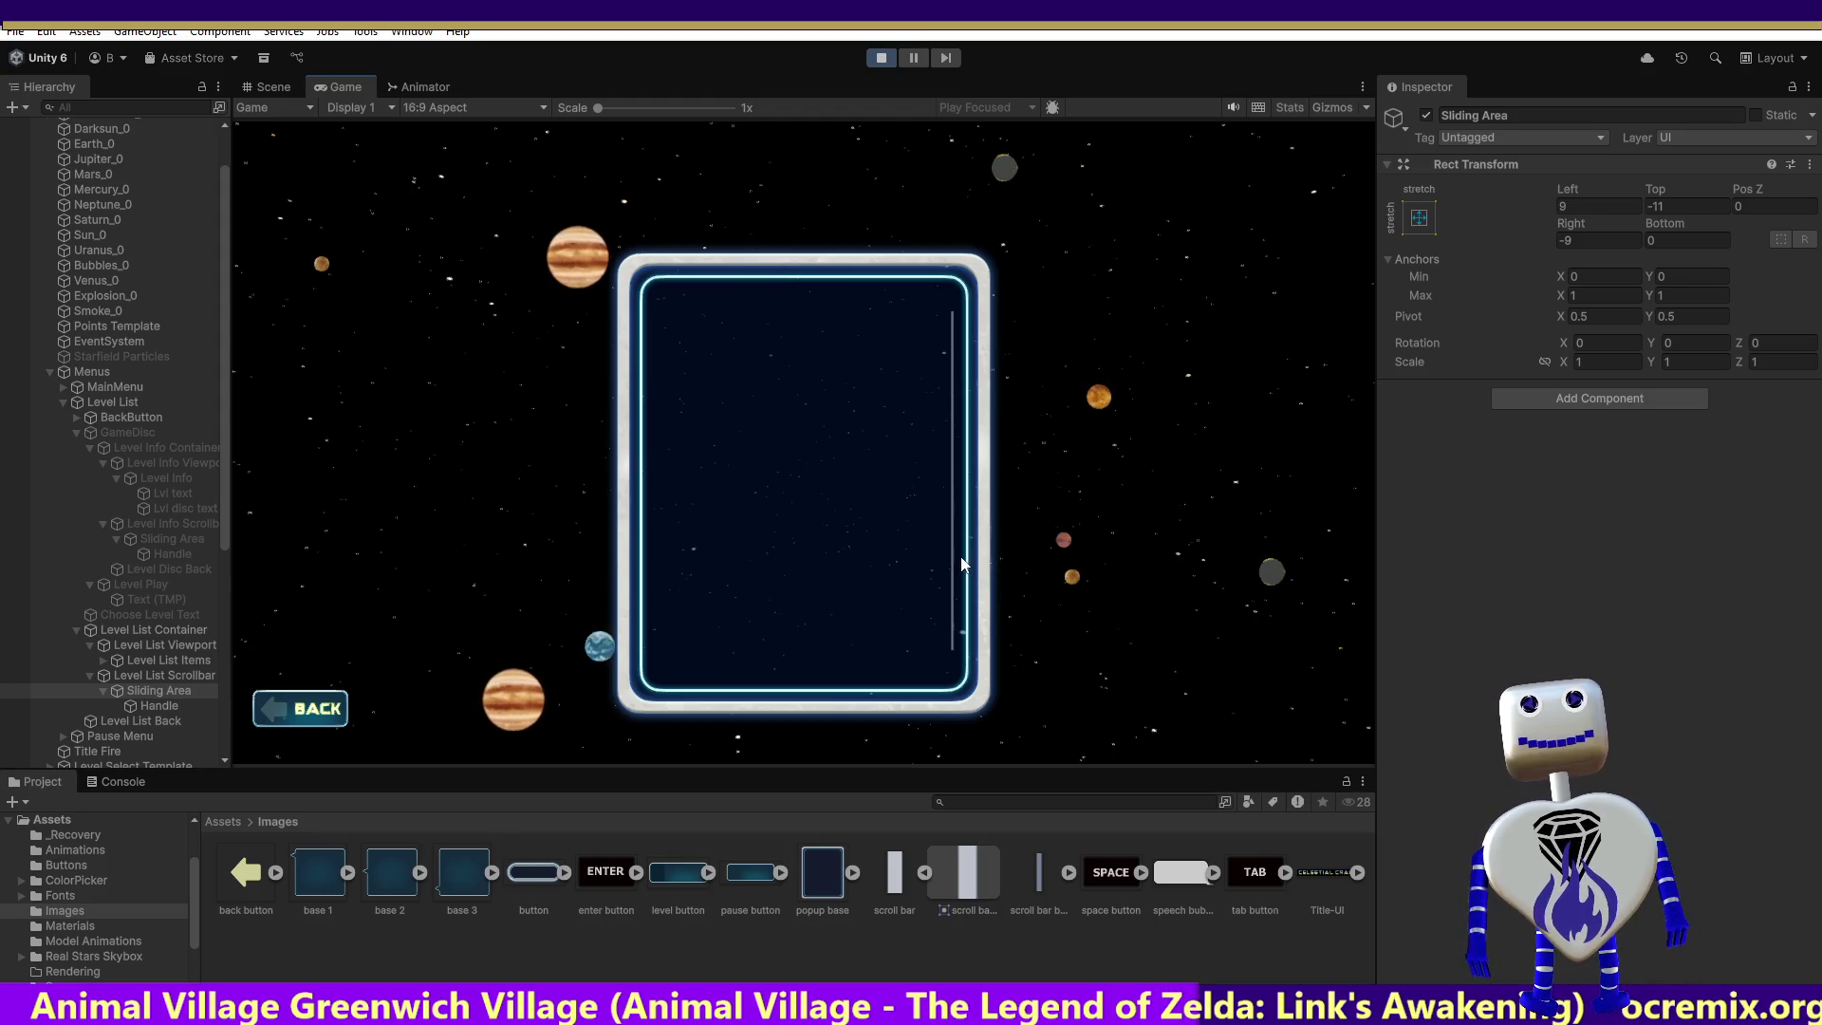
{"action": "scroll", "coordinate": [954, 550], "scroll_direction": "up", "scroll_amount": 3}
{"action": "scroll", "coordinate": [955, 545], "scroll_direction": "down", "scroll_amount": 3}
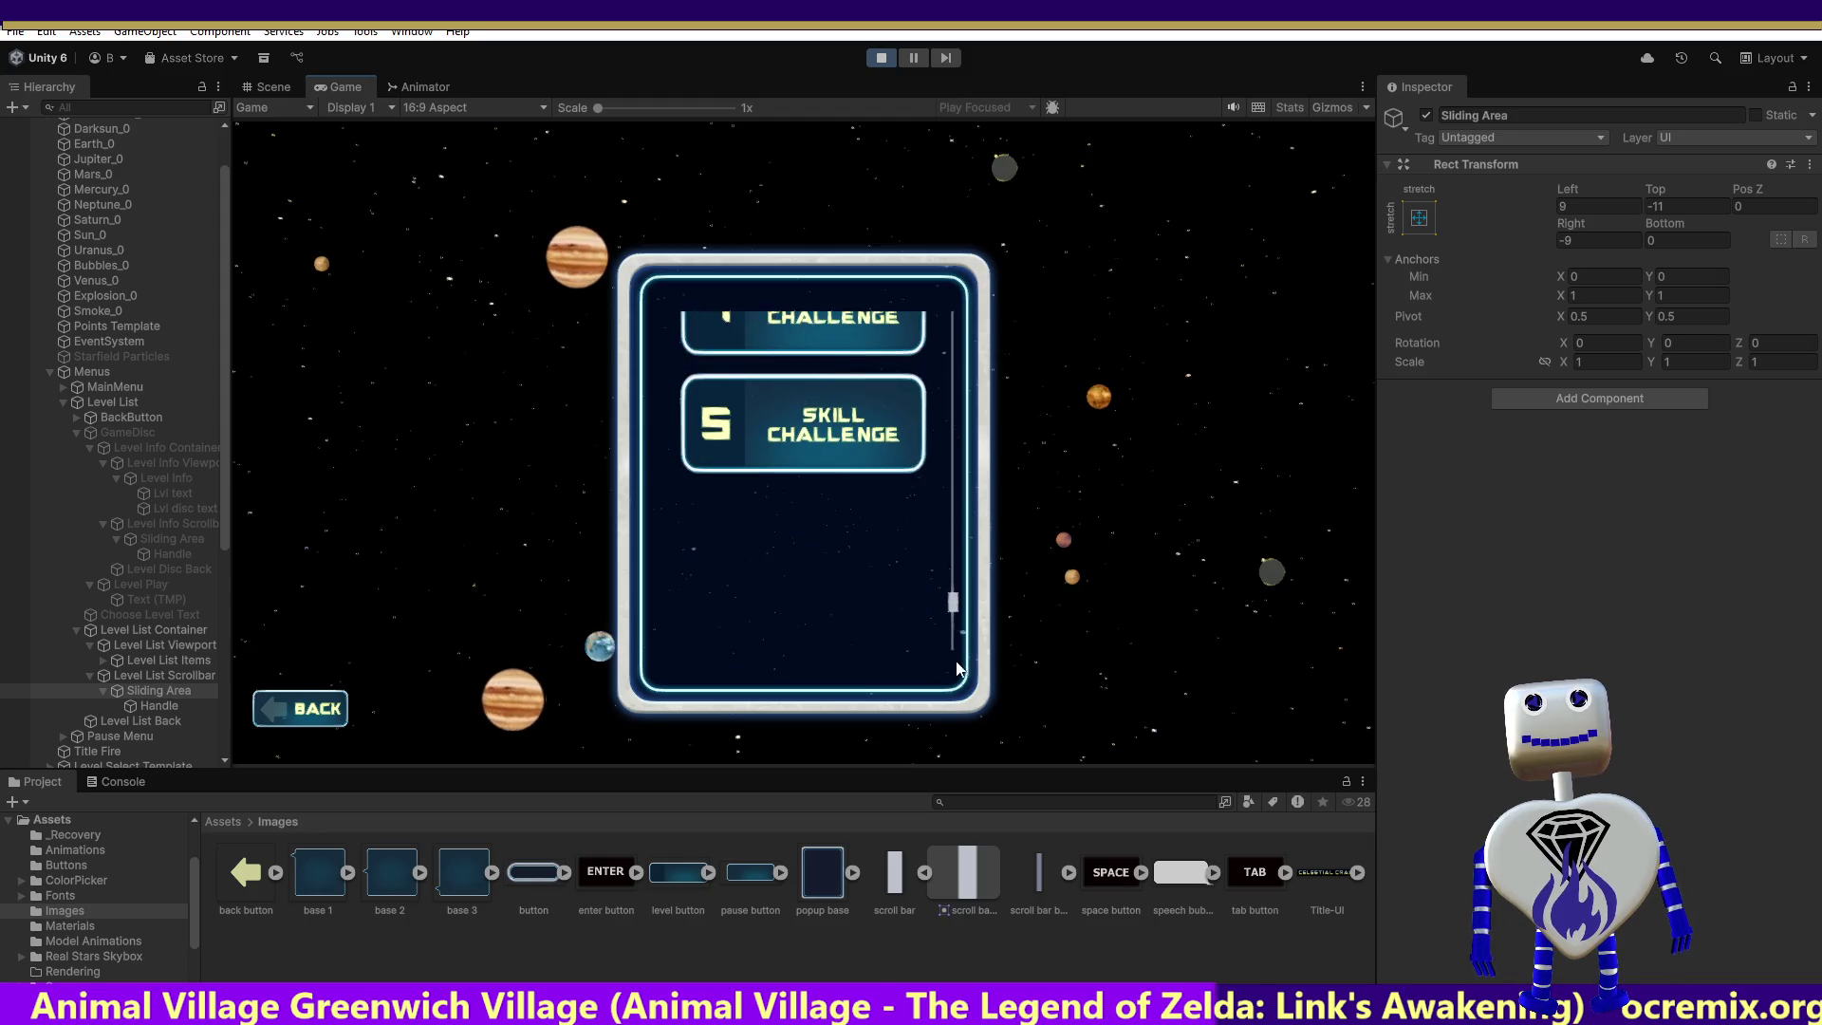
{"action": "scroll", "coordinate": [991, 436], "scroll_direction": "up", "scroll_amount": 5}
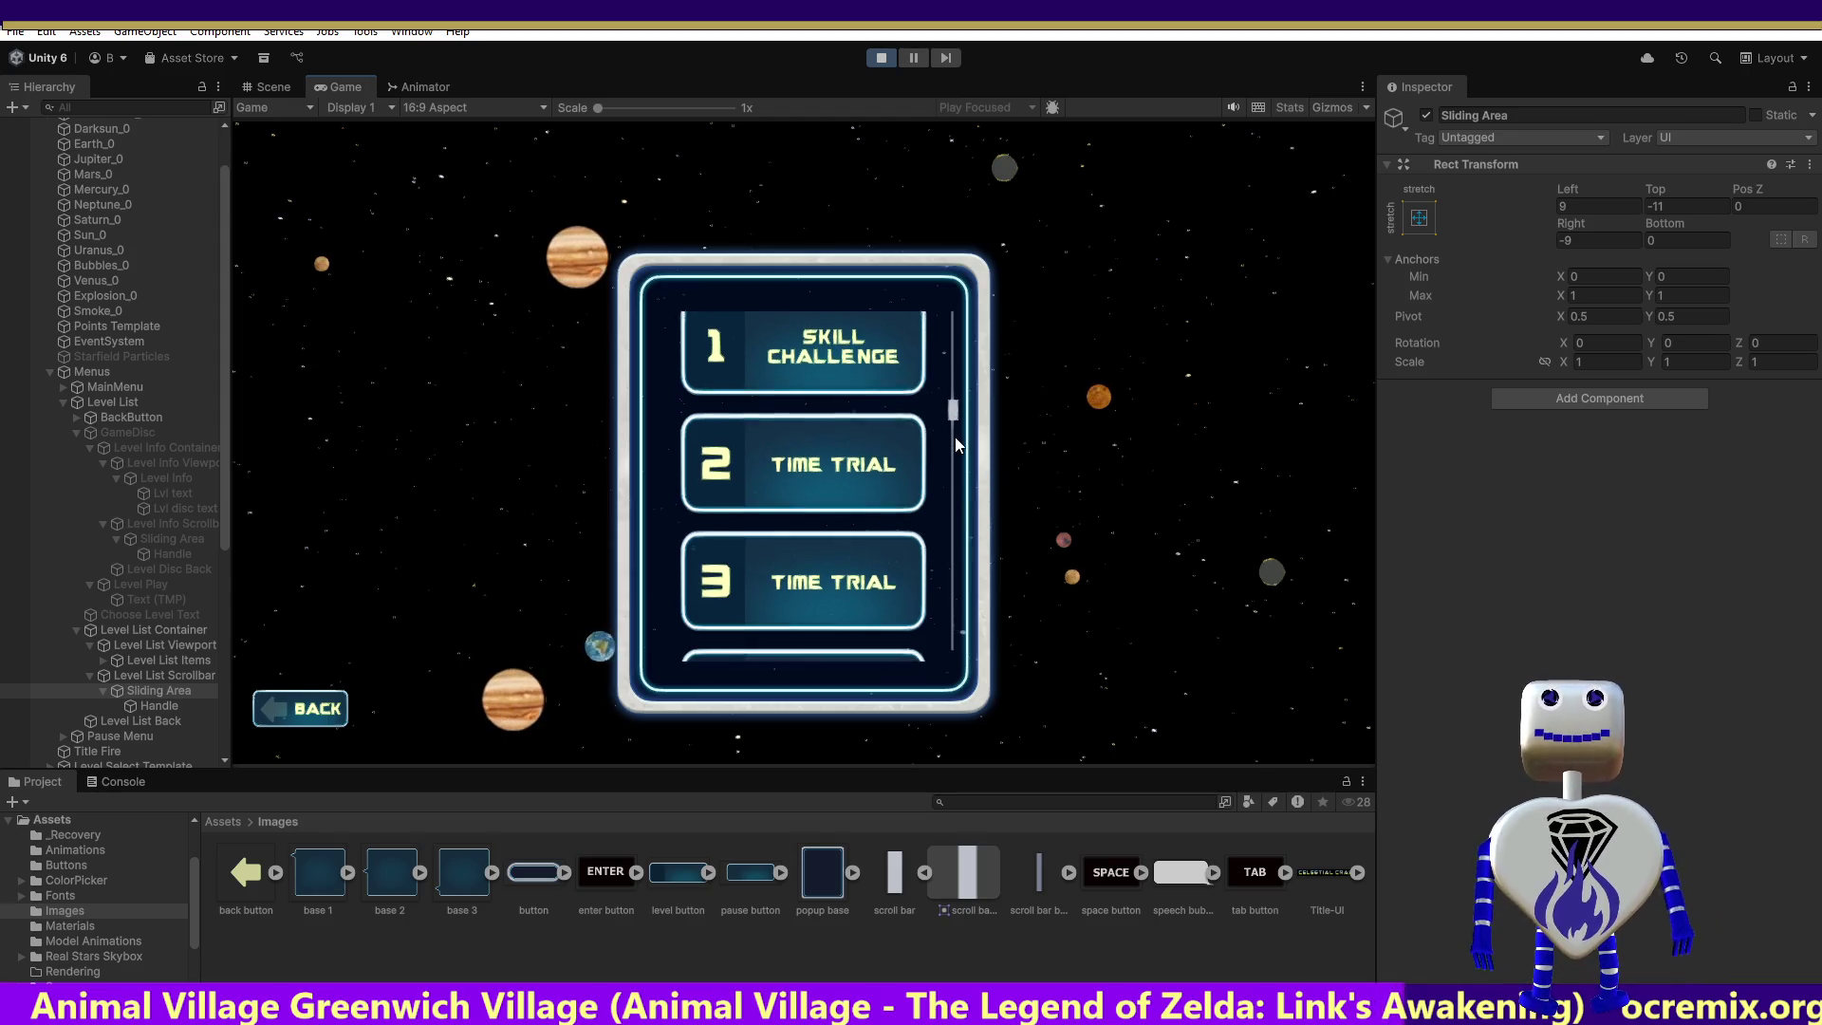
{"action": "mouse_move", "coordinate": [953, 420]}
{"action": "left_mouse_down"}
{"action": "mouse_move", "coordinate": [948, 627]}
{"action": "mouse_move", "coordinate": [953, 342]}
{"action": "mouse_move", "coordinate": [988, 207]}
{"action": "mouse_move", "coordinate": [983, 593]}
{"action": "mouse_move", "coordinate": [994, 386]}
{"action": "left_mouse_up"}
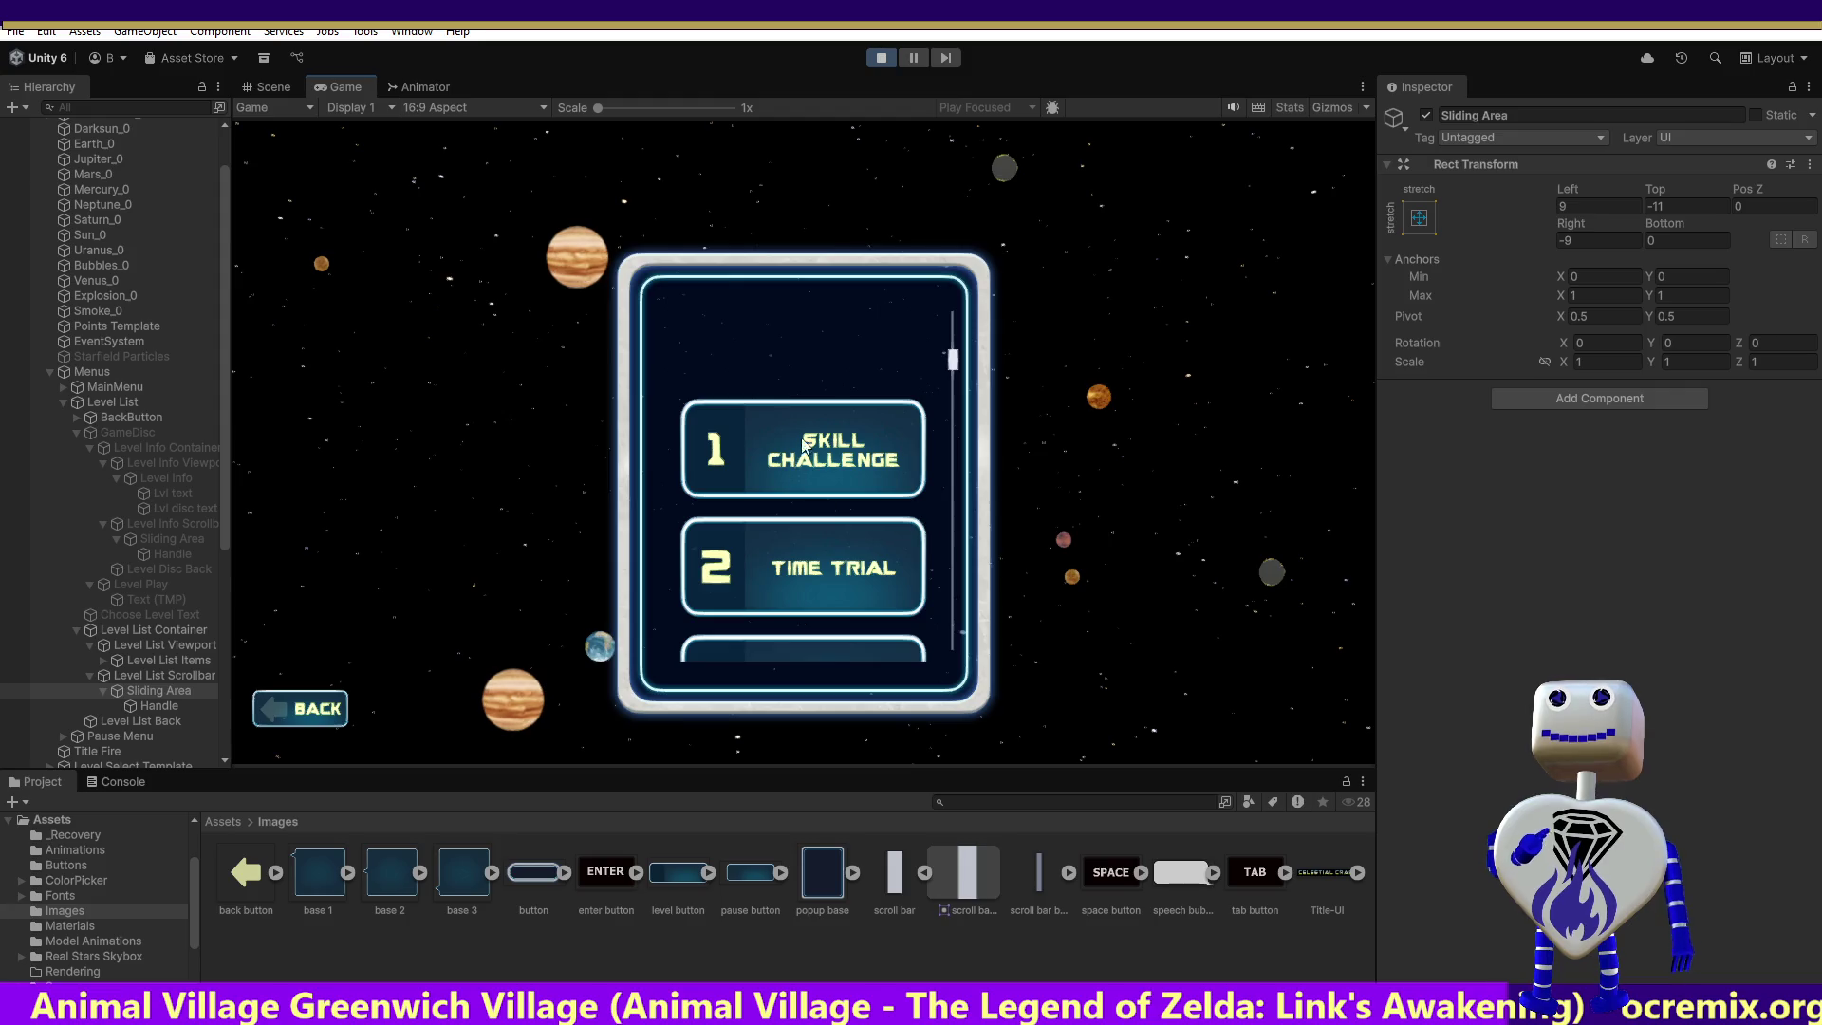
{"action": "left_click", "coordinate": [880, 60]}
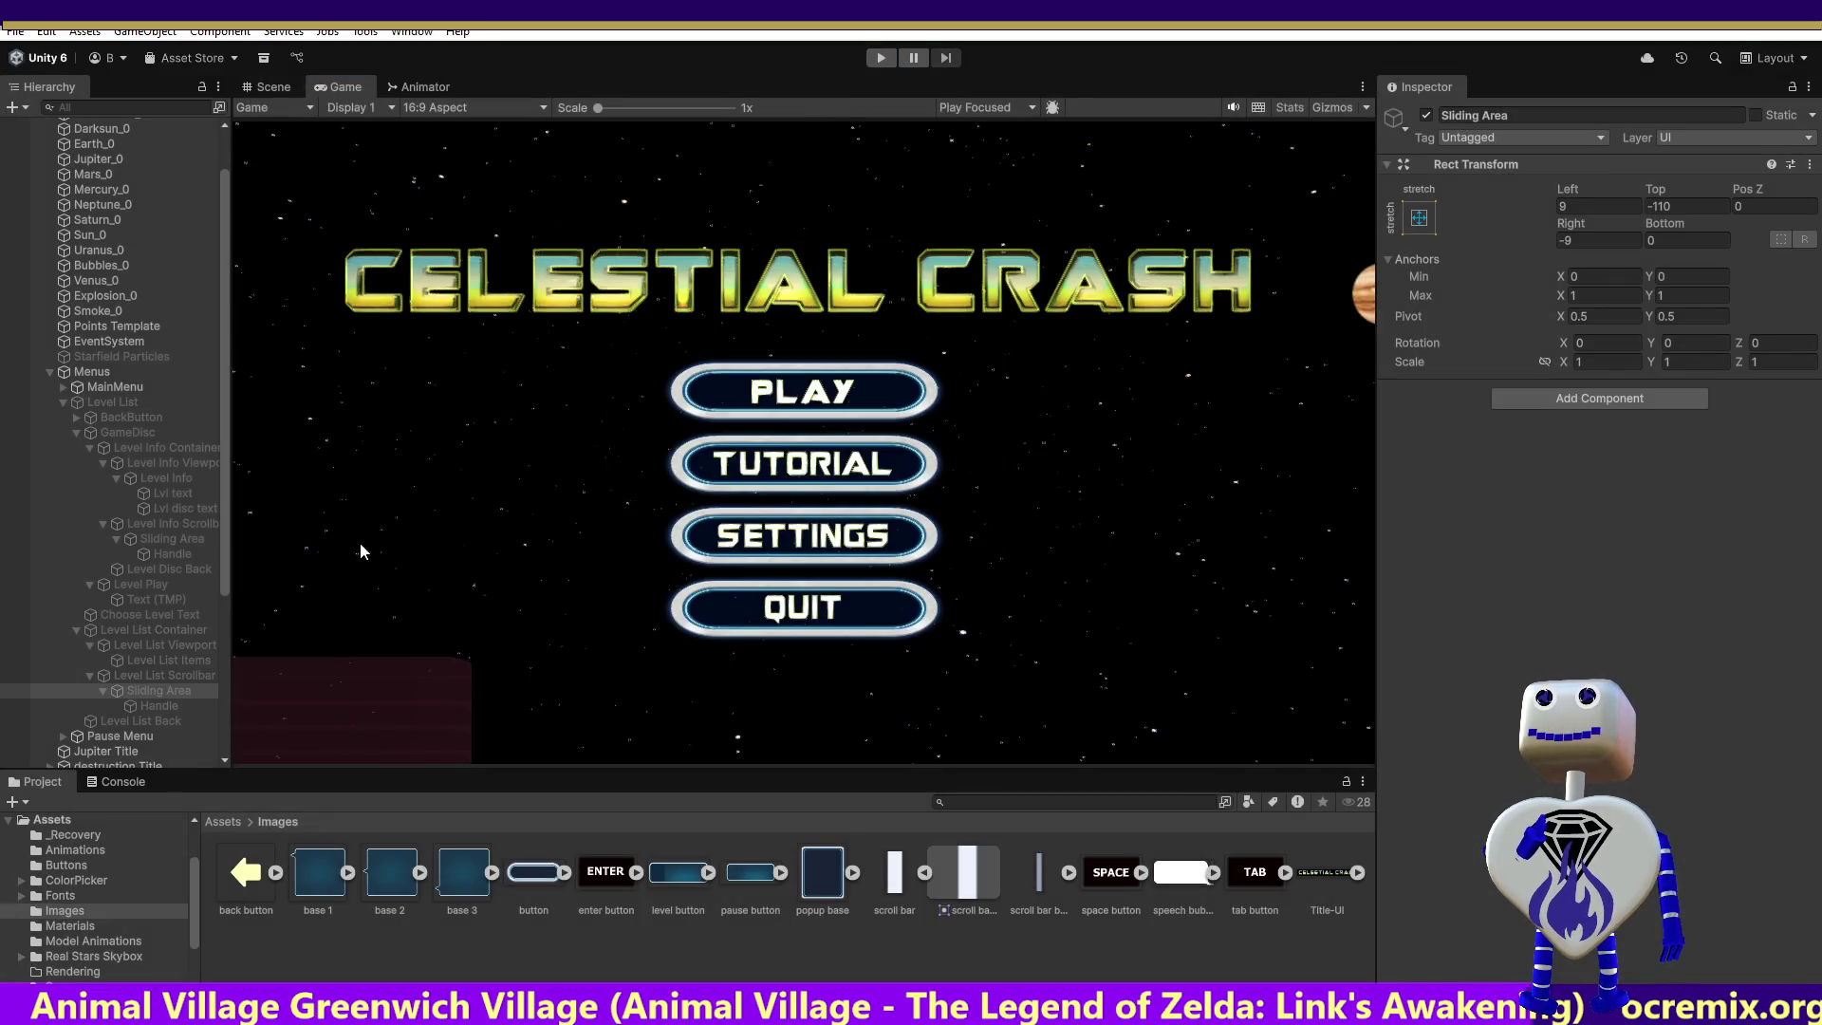
Step: Enable the Level List and GameDisc objects so they show
{"action": "left_click", "coordinate": [149, 523]}
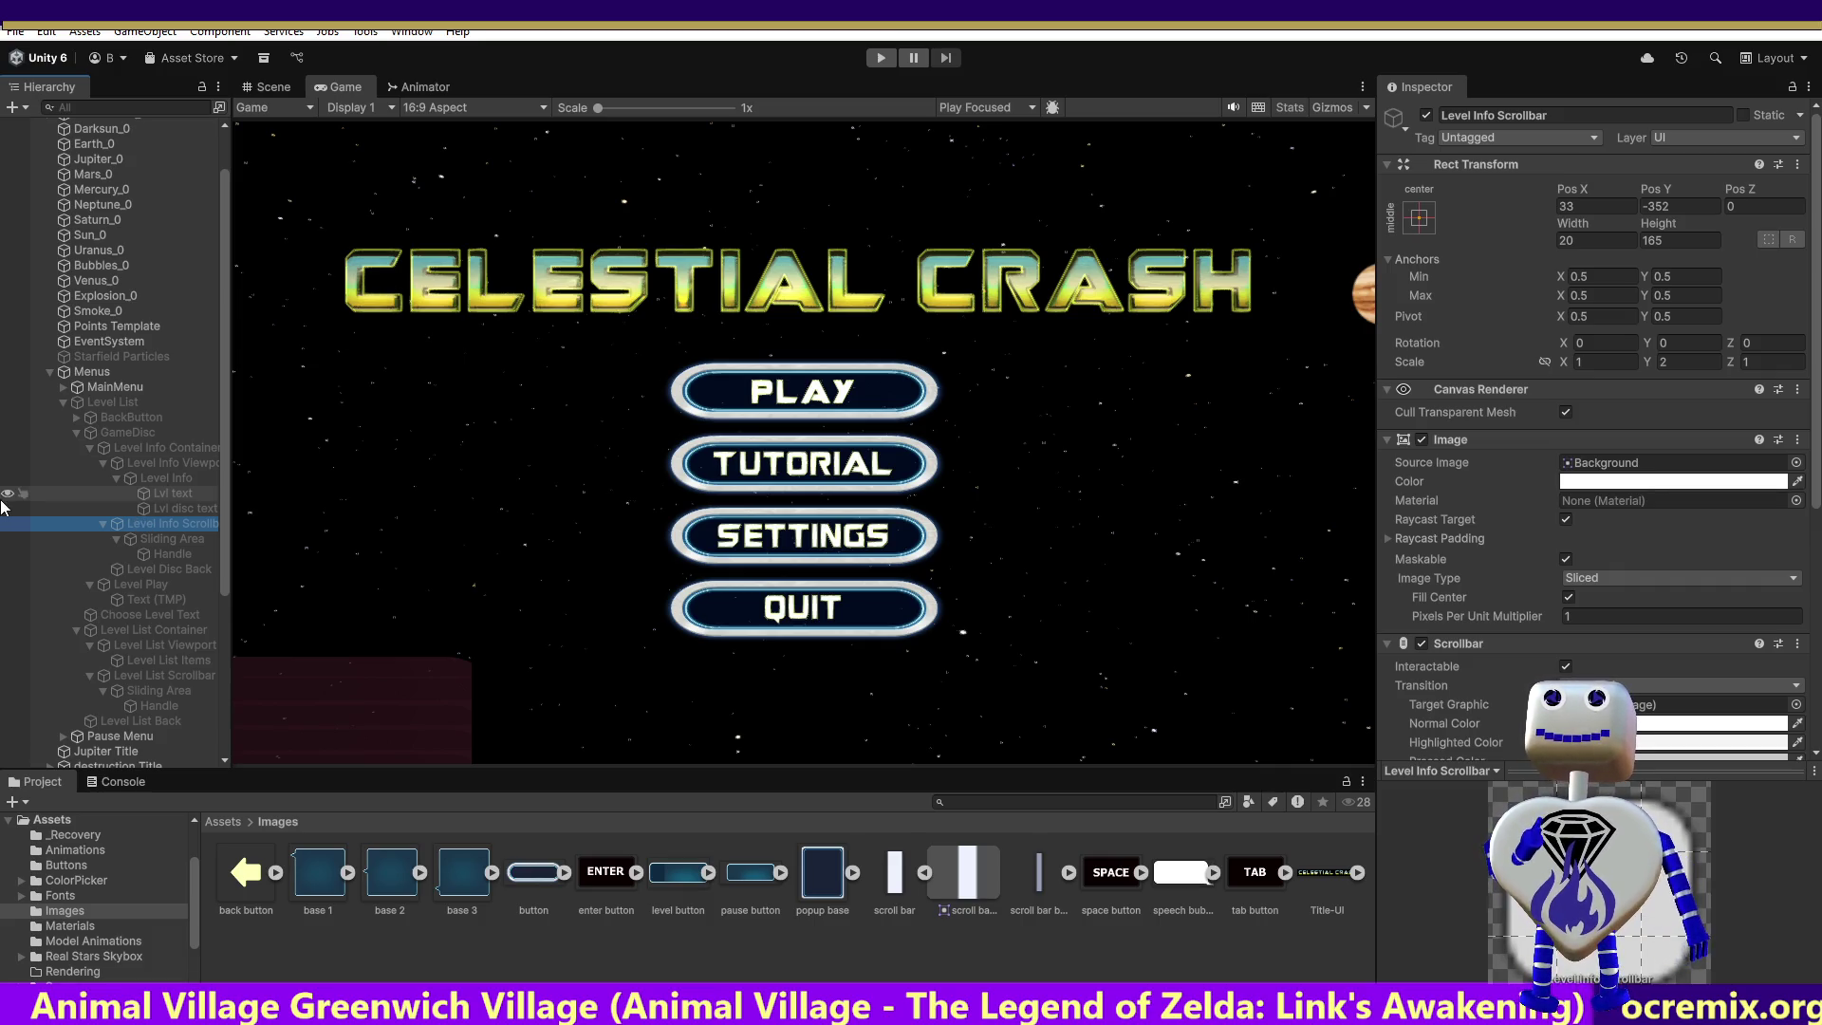
{"action": "left_click", "coordinate": [93, 374]}
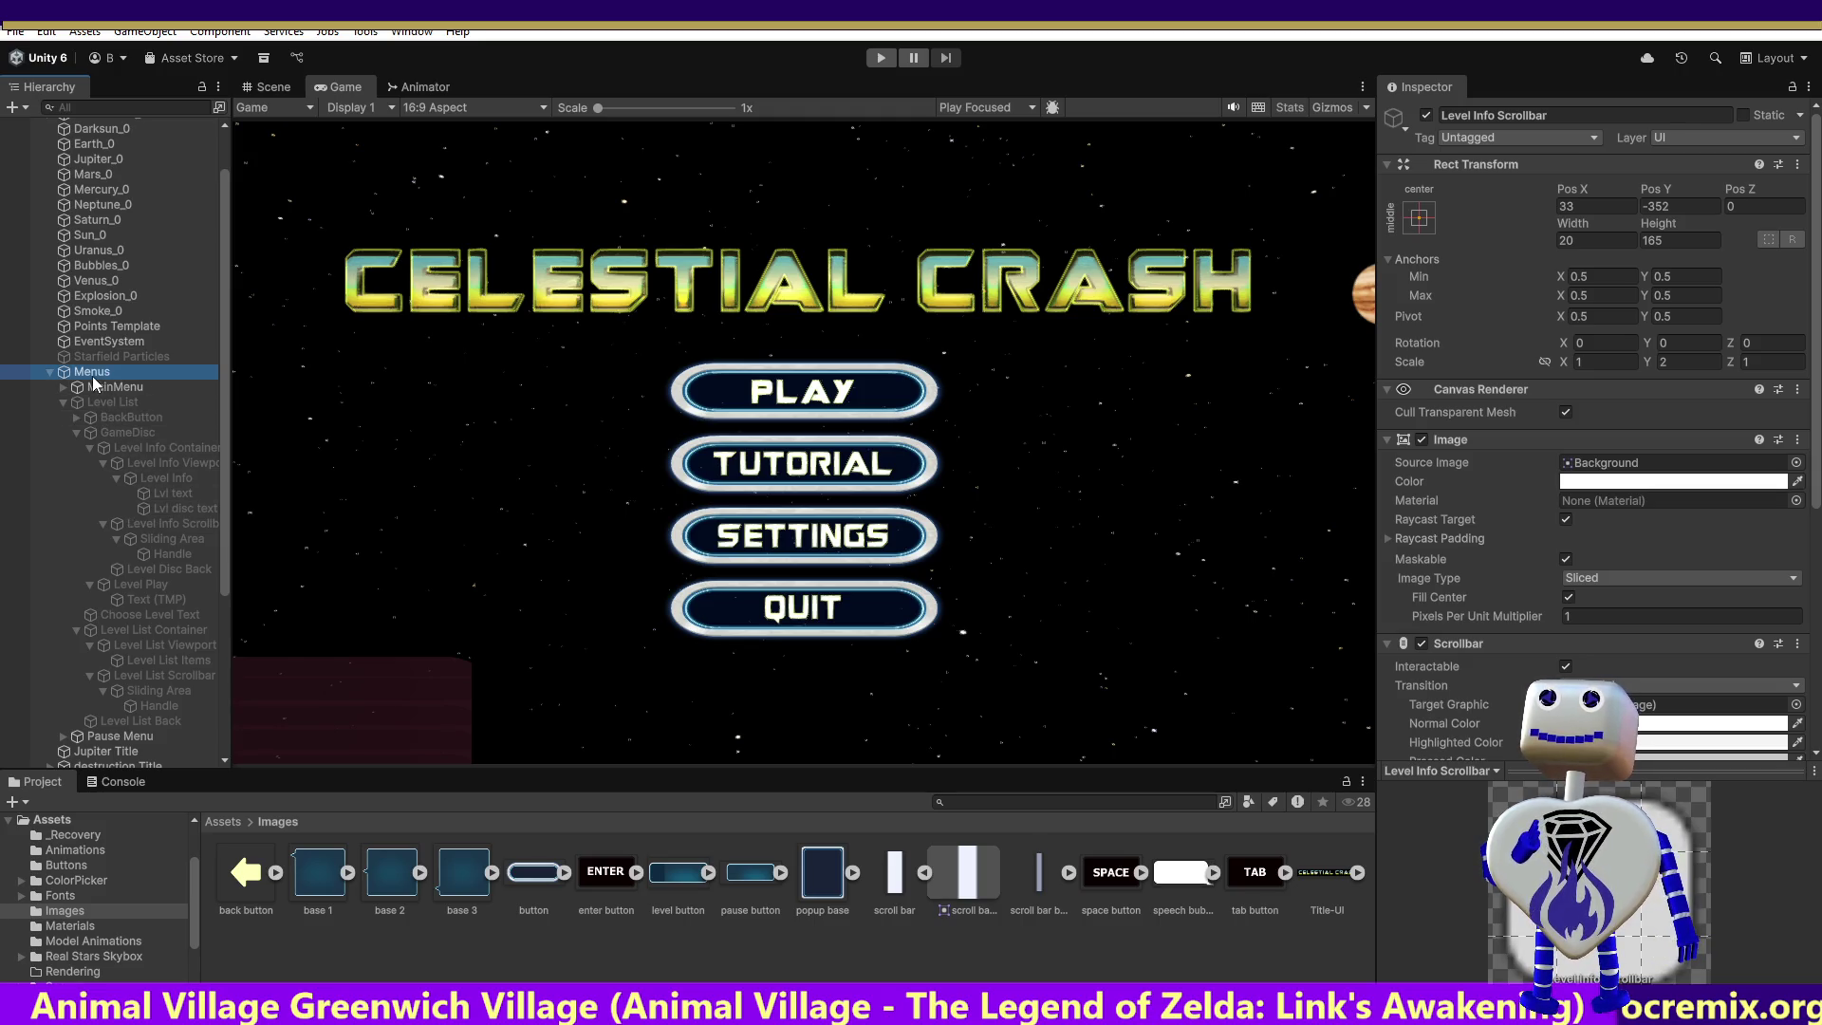
{"action": "left_click", "coordinate": [116, 402]}
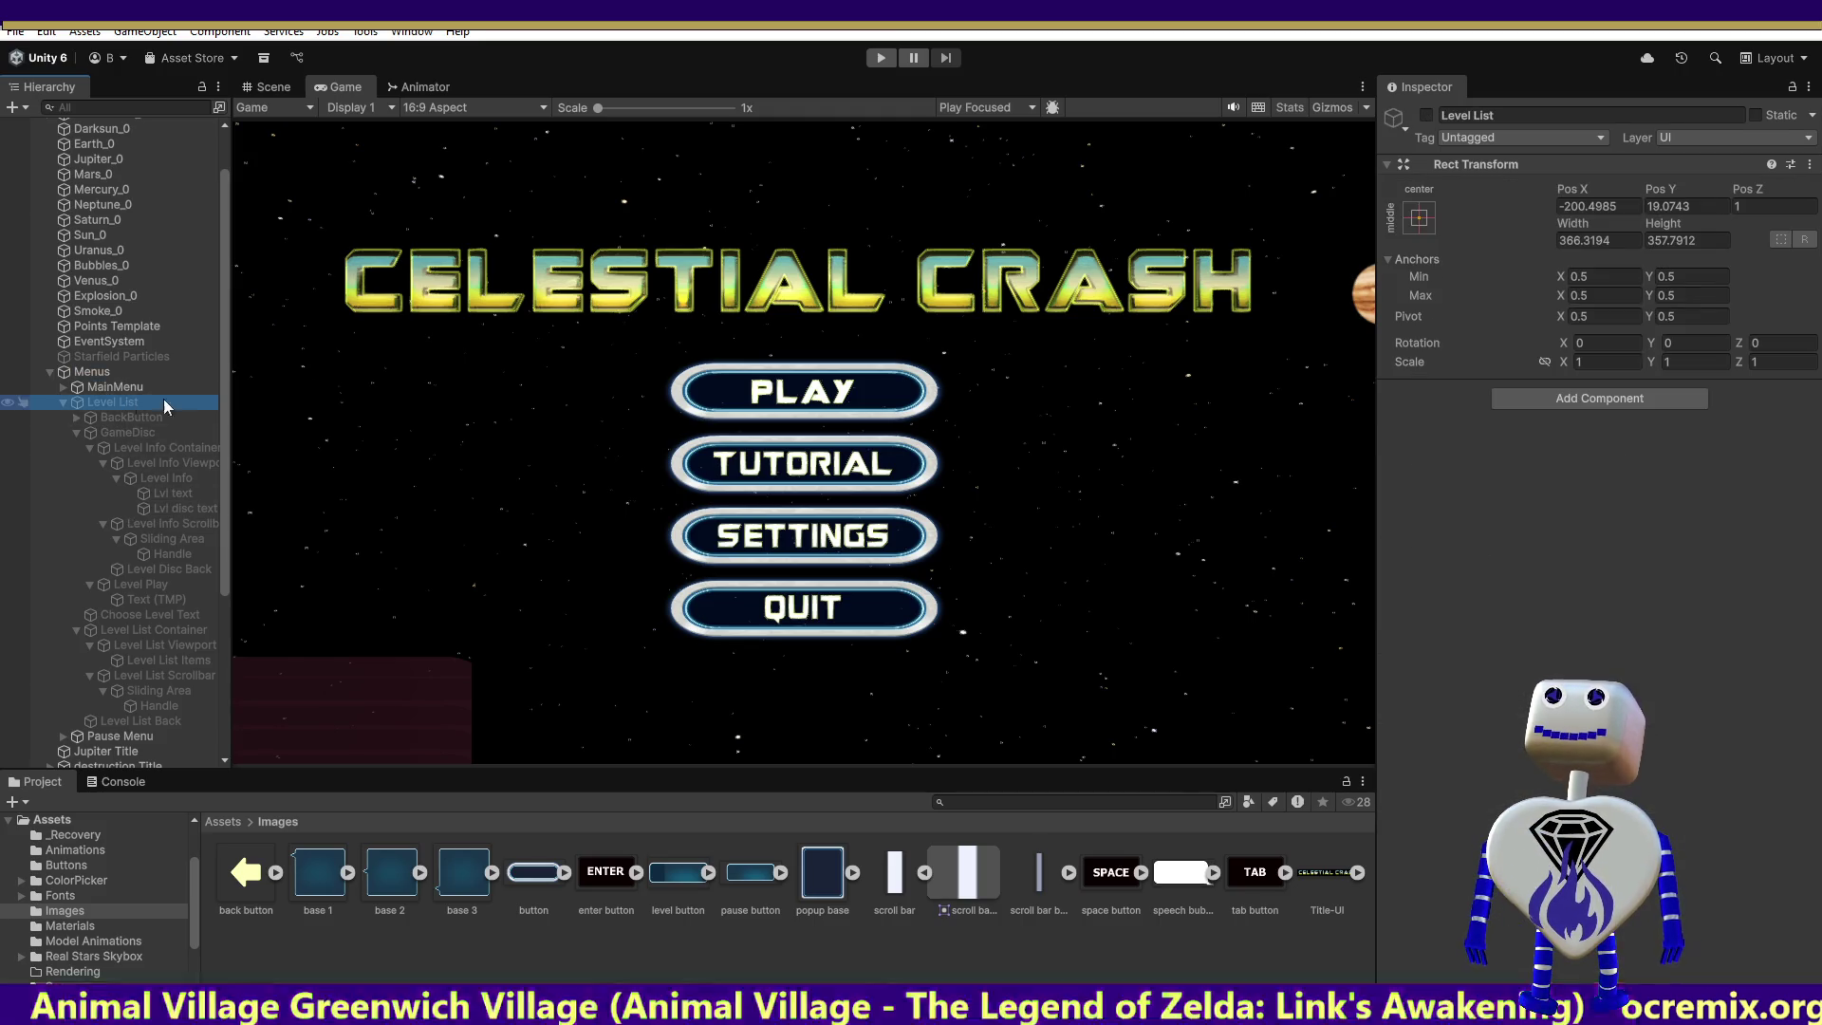
{"action": "left_click", "coordinate": [1431, 116]}
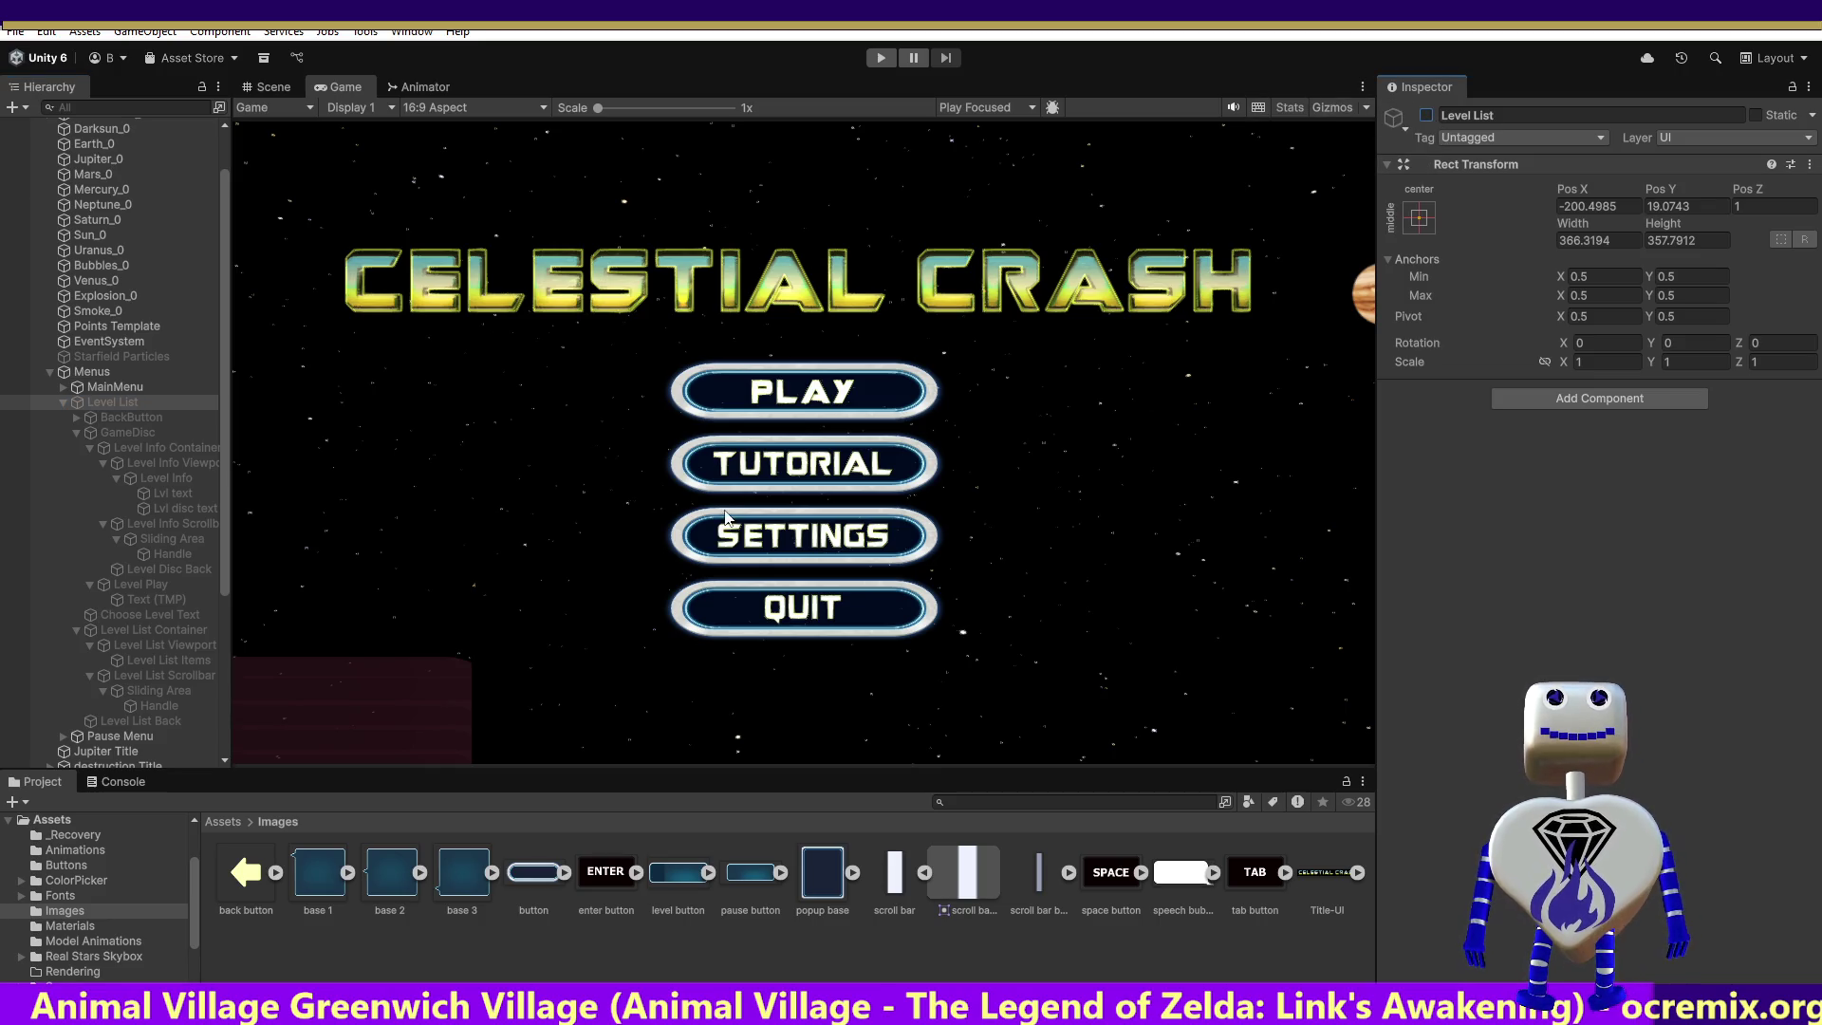
{"action": "left_click", "coordinate": [1427, 115]}
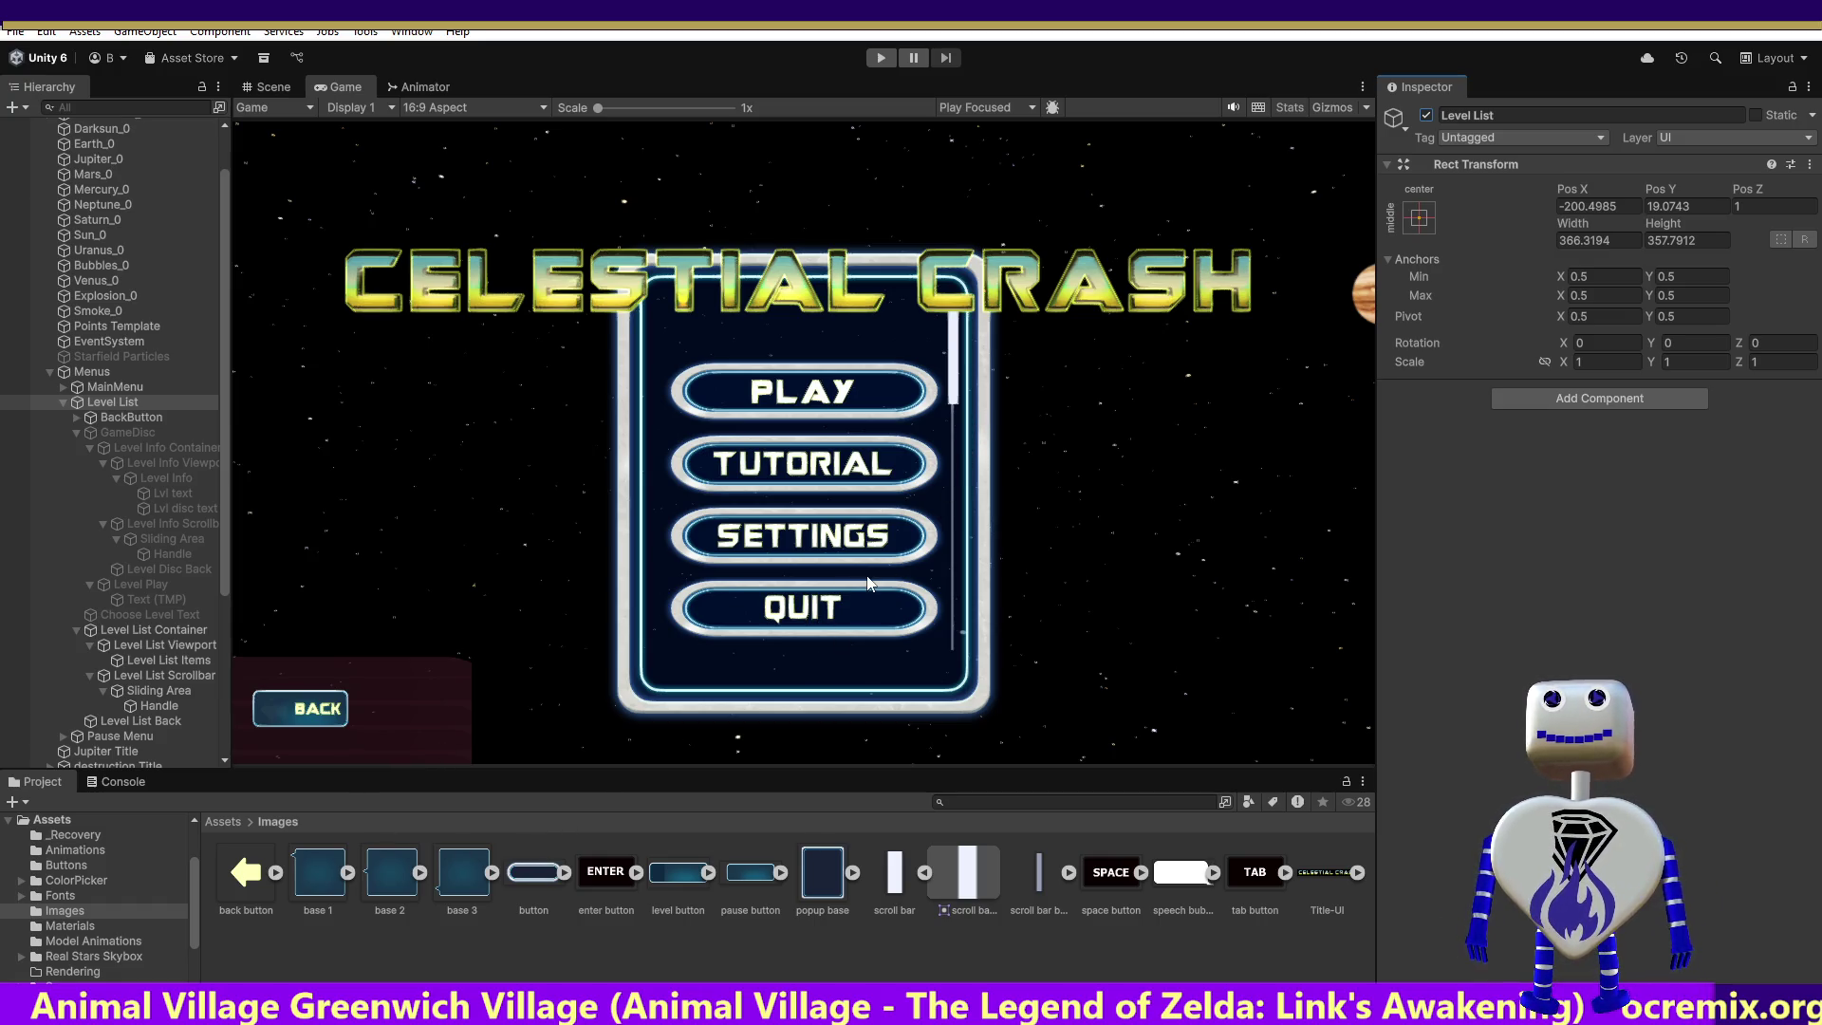
{"action": "left_click", "coordinate": [101, 434]}
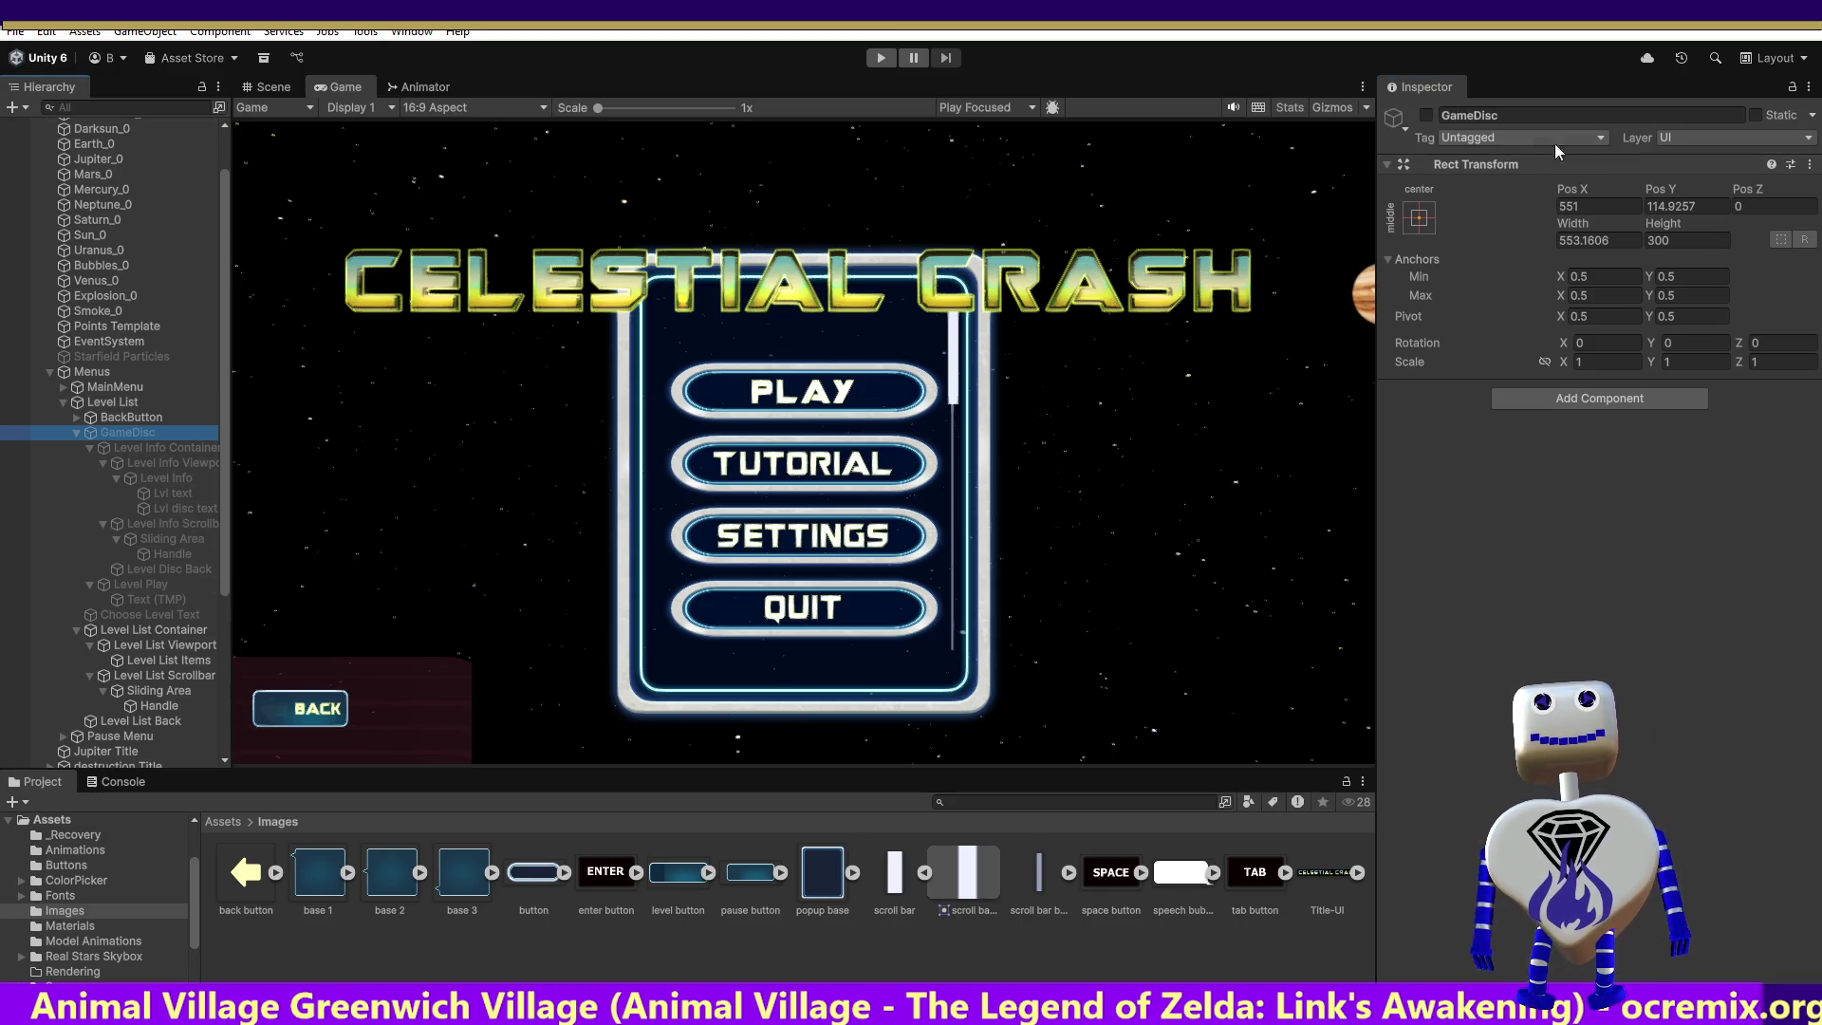
{"action": "left_click", "coordinate": [1427, 115]}
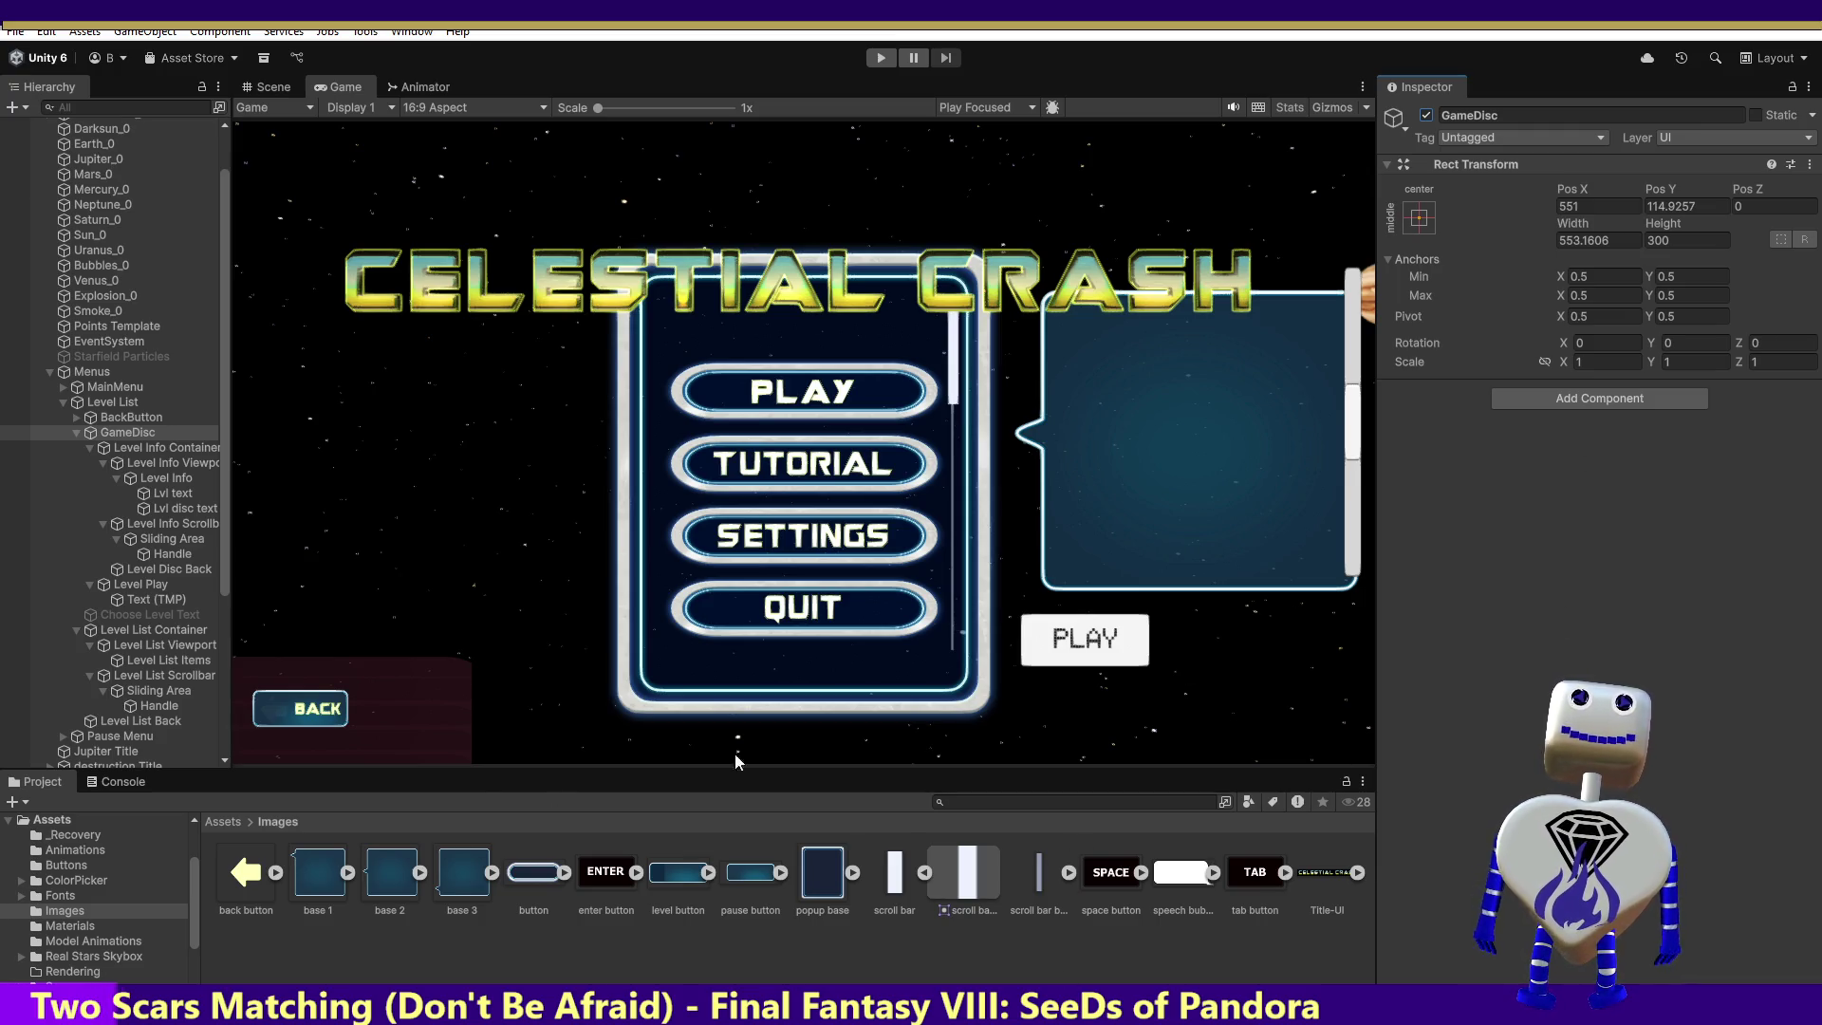
Step: Play the game, open the level list, and view it in the Scene view
{"action": "left_click", "coordinate": [885, 60]}
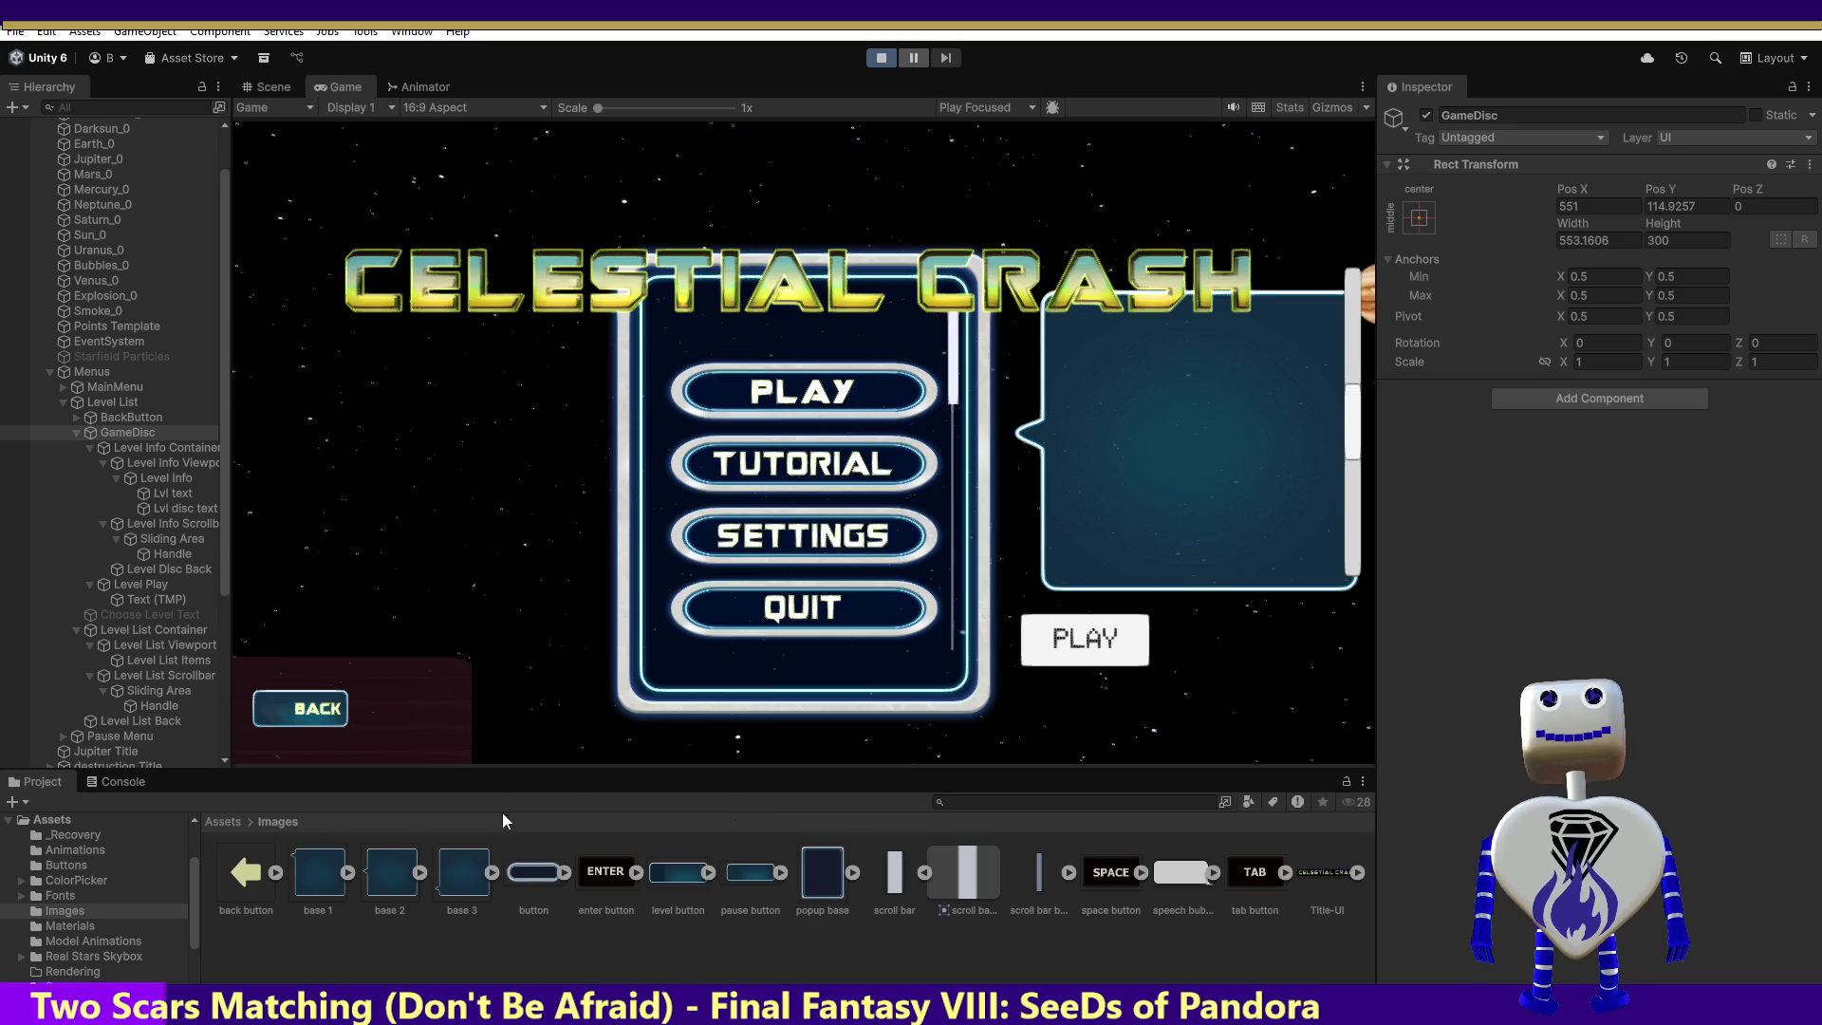
{"action": "key", "text": "Return"}
{"action": "left_click", "coordinate": [174, 450]}
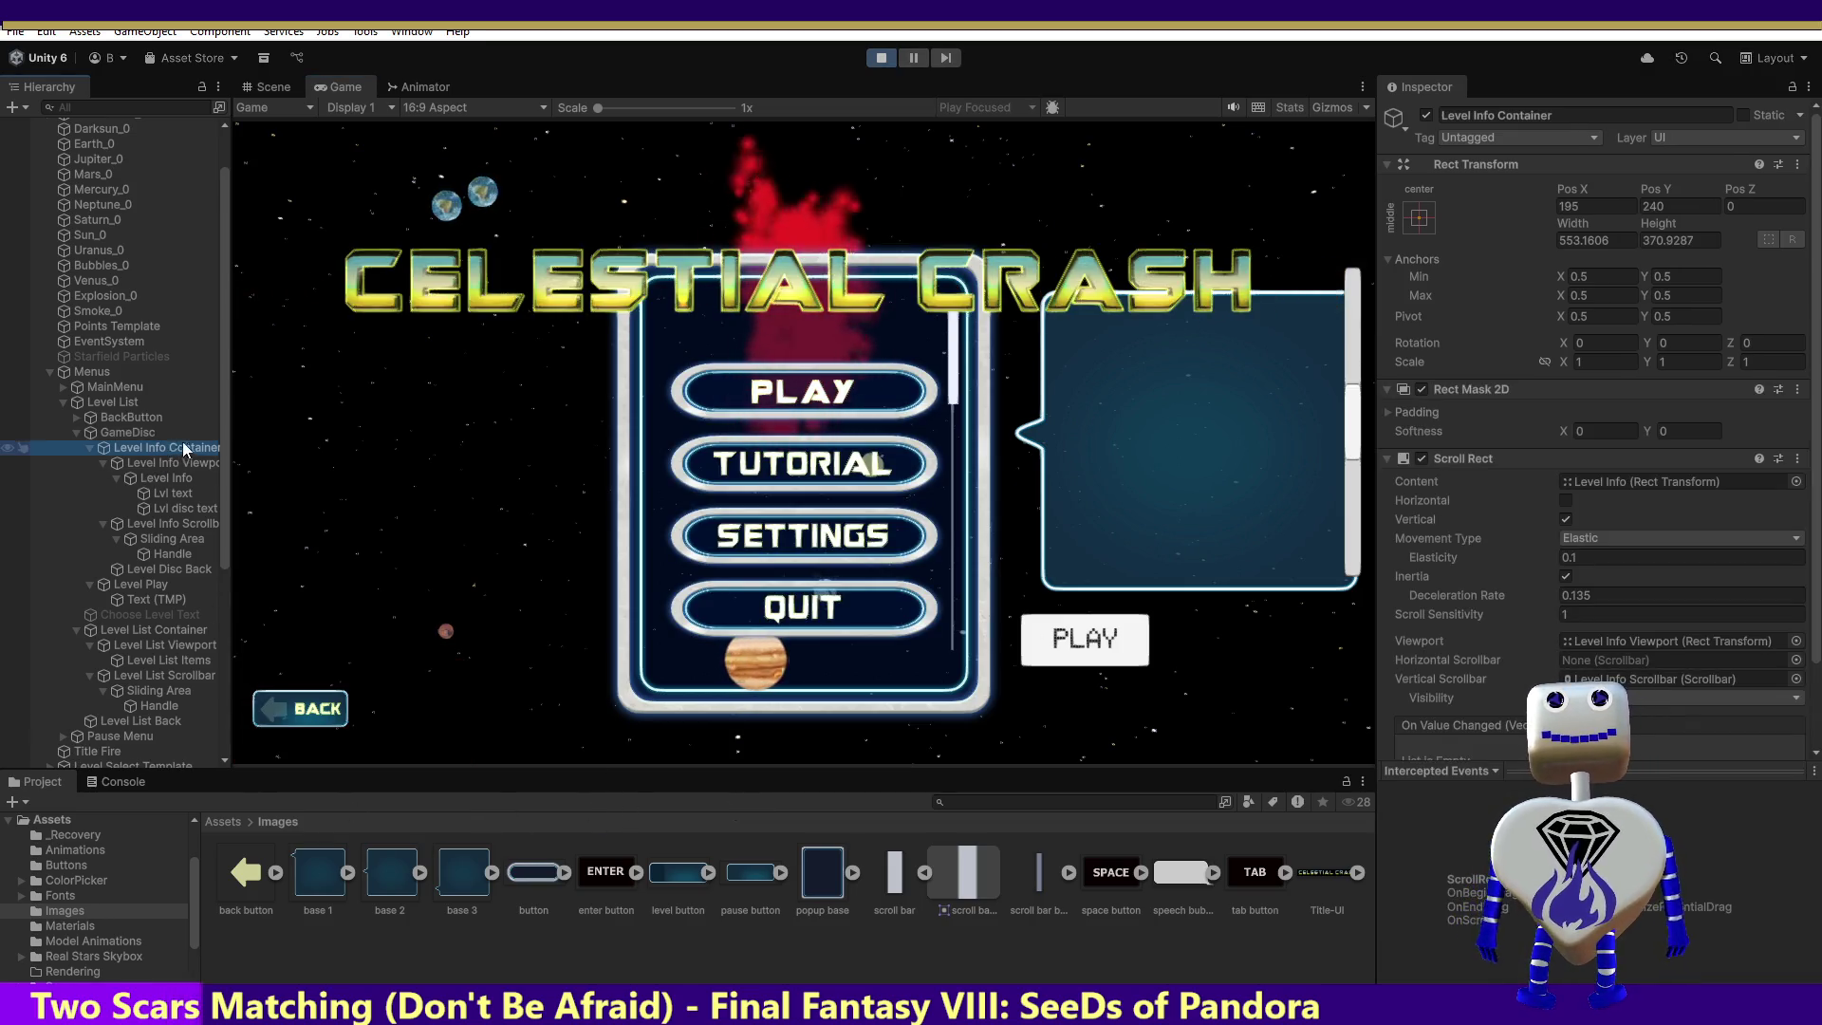
{"action": "left_click", "coordinate": [781, 396]}
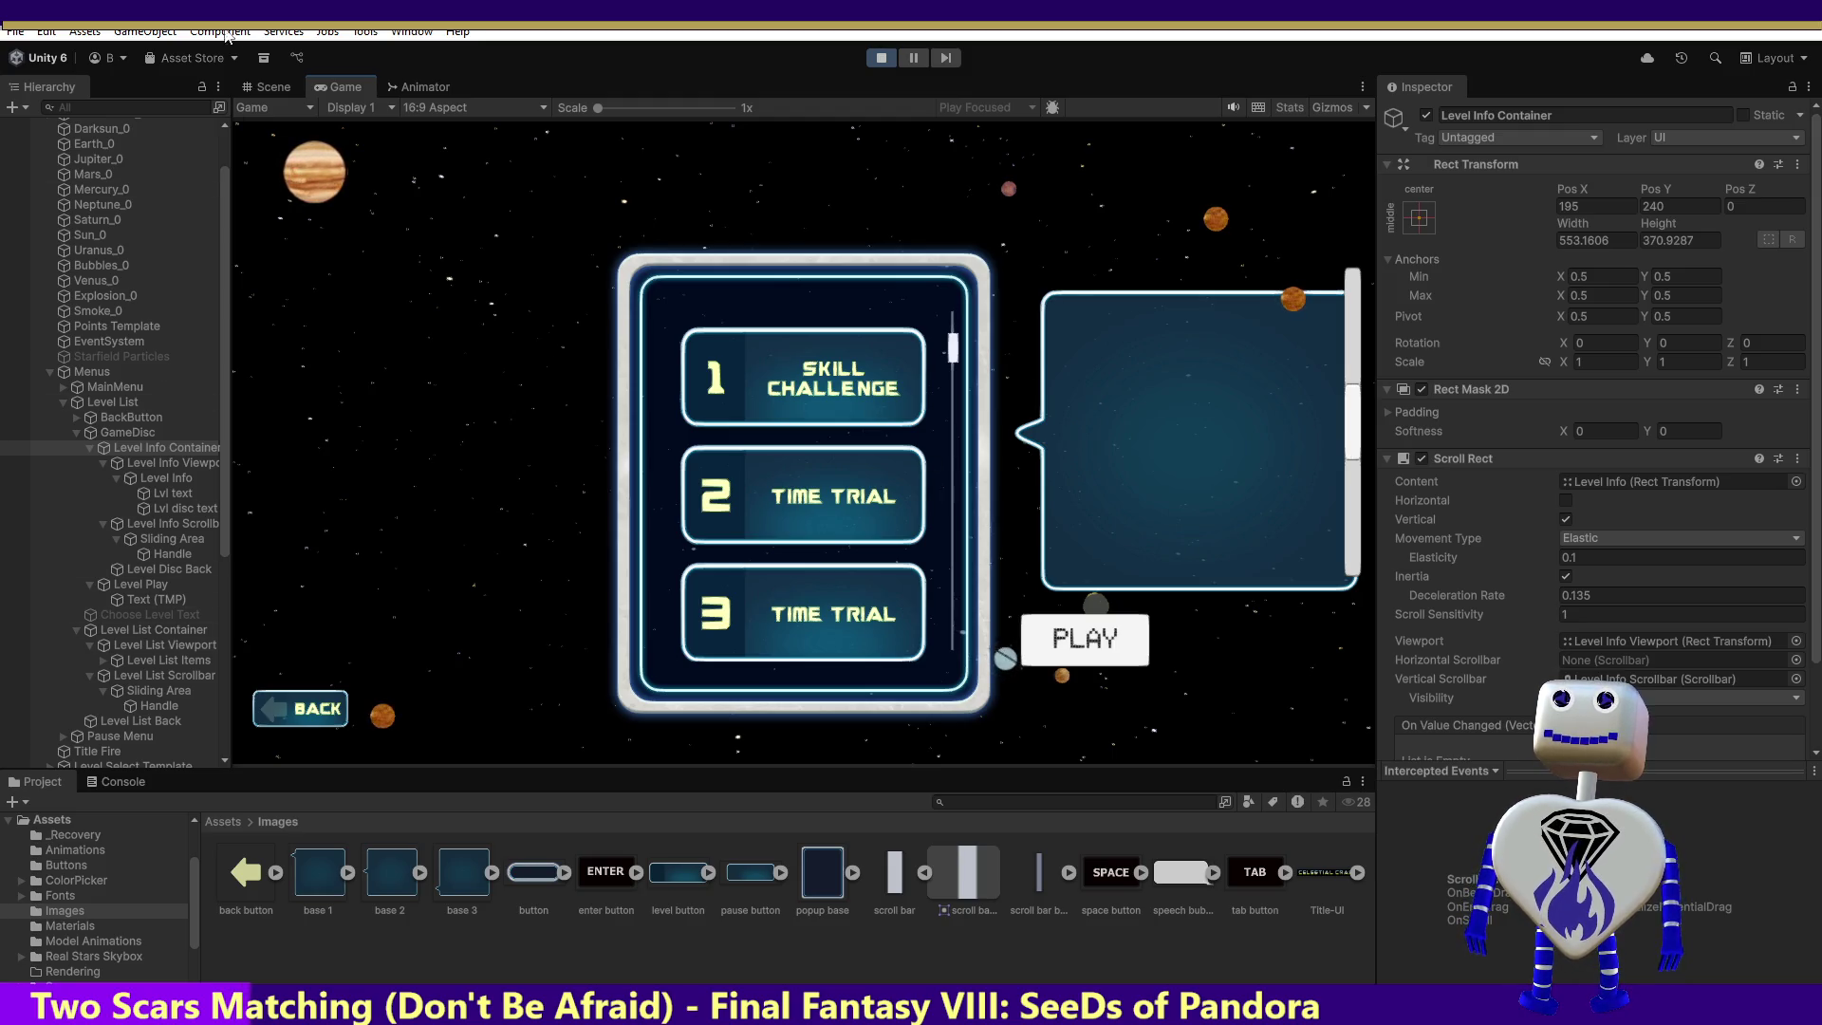
{"action": "left_click", "coordinate": [260, 84]}
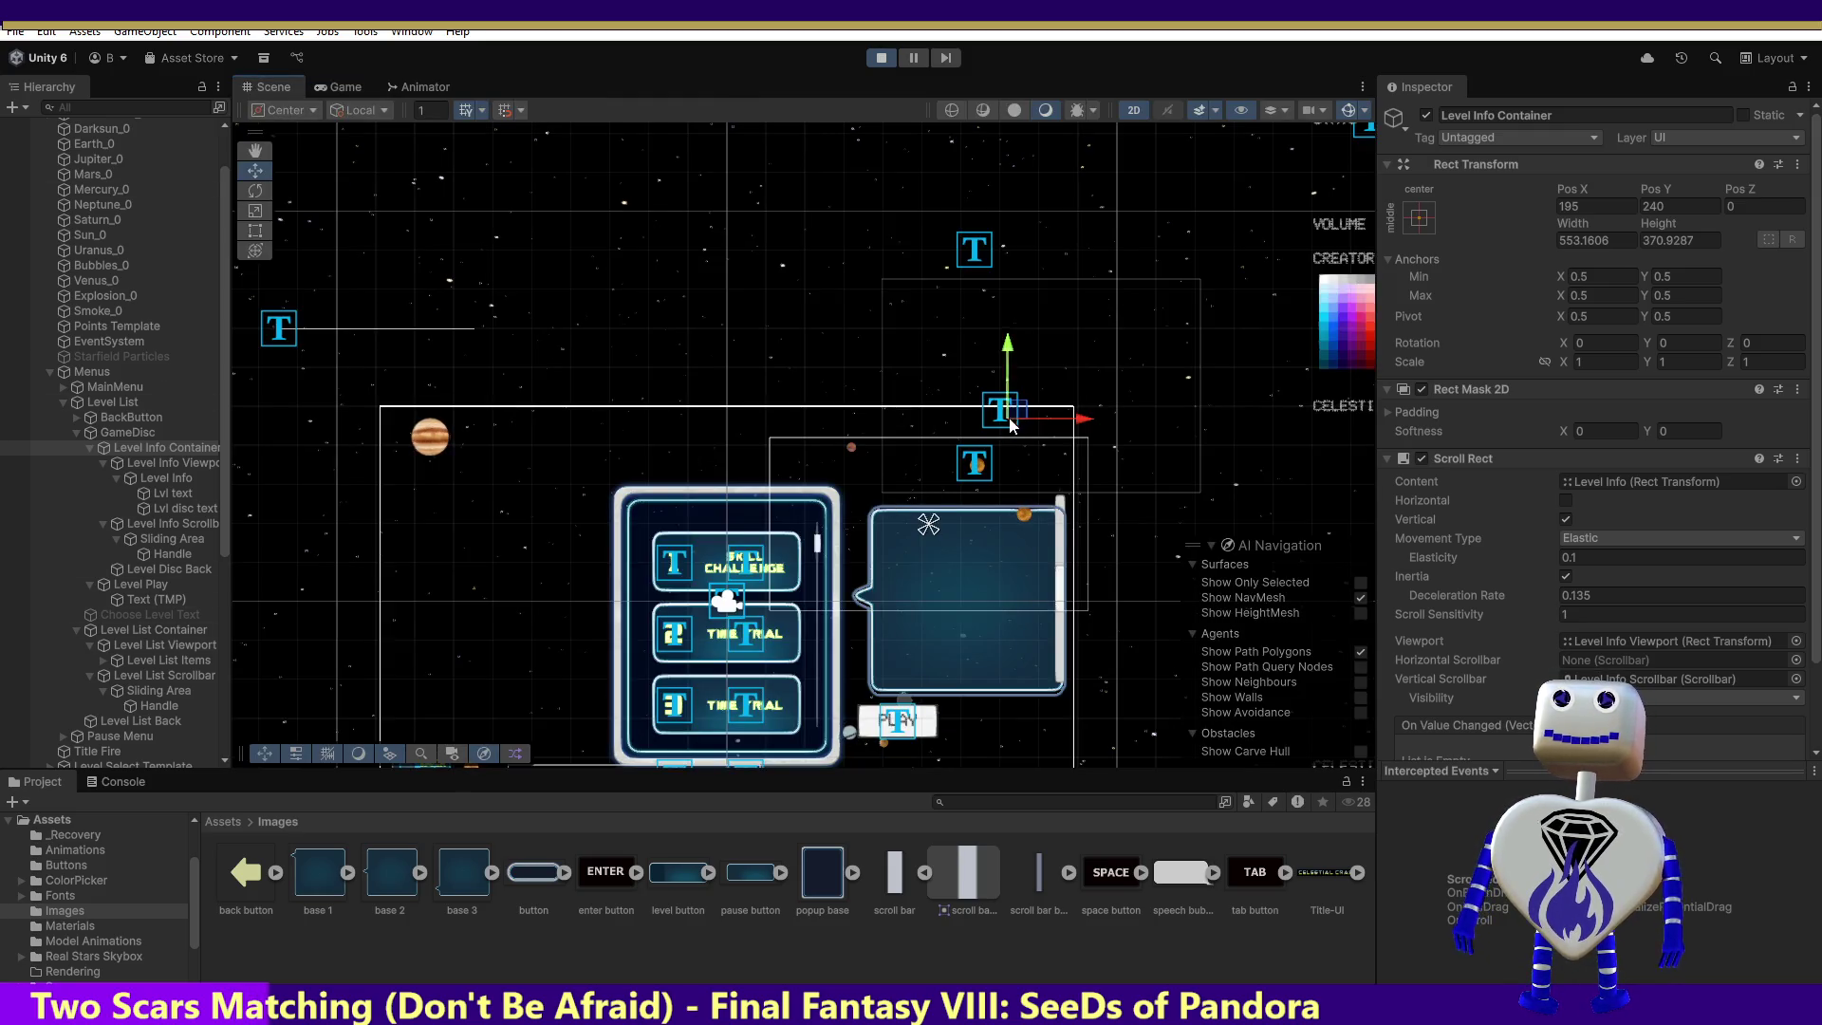
Step: Drag the Level Info Viewport down onto the speech-bubble panel, then stop play mode
{"action": "left_click_drag", "start_coordinate": [1013, 417], "coordinate": [993, 467]}
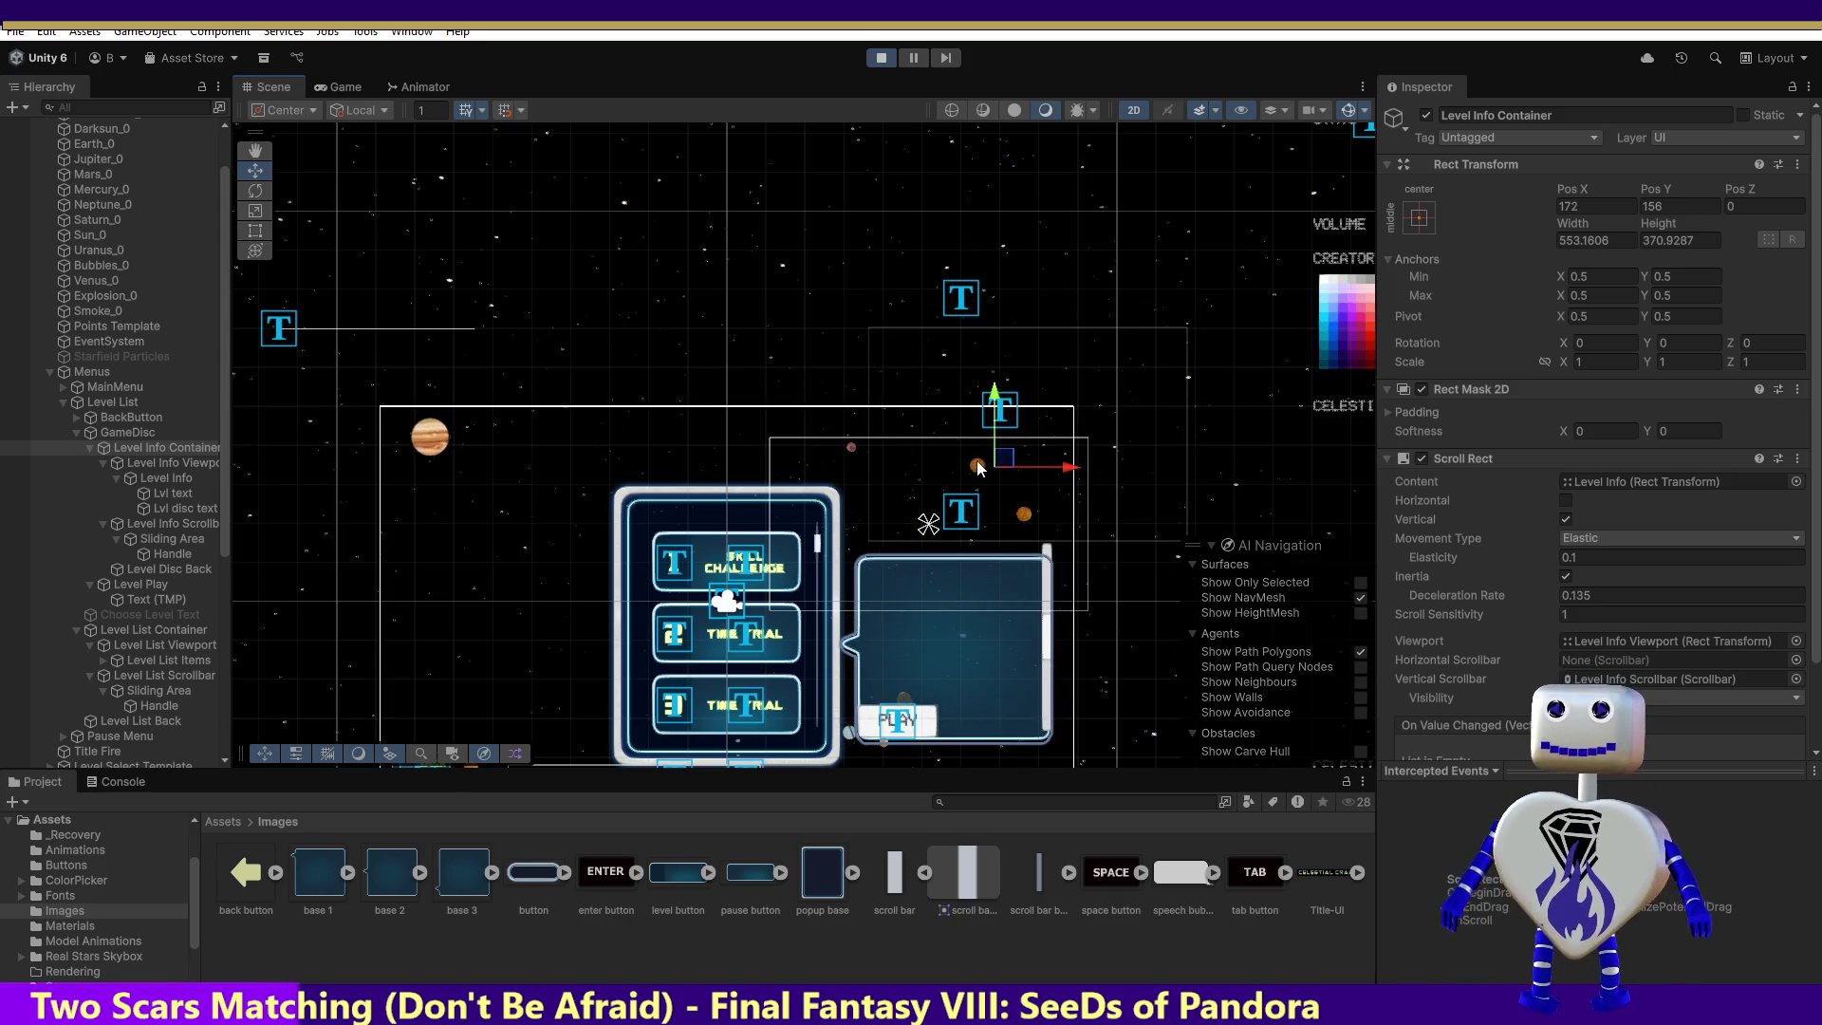
{"action": "key", "text": "ctrl+z"}
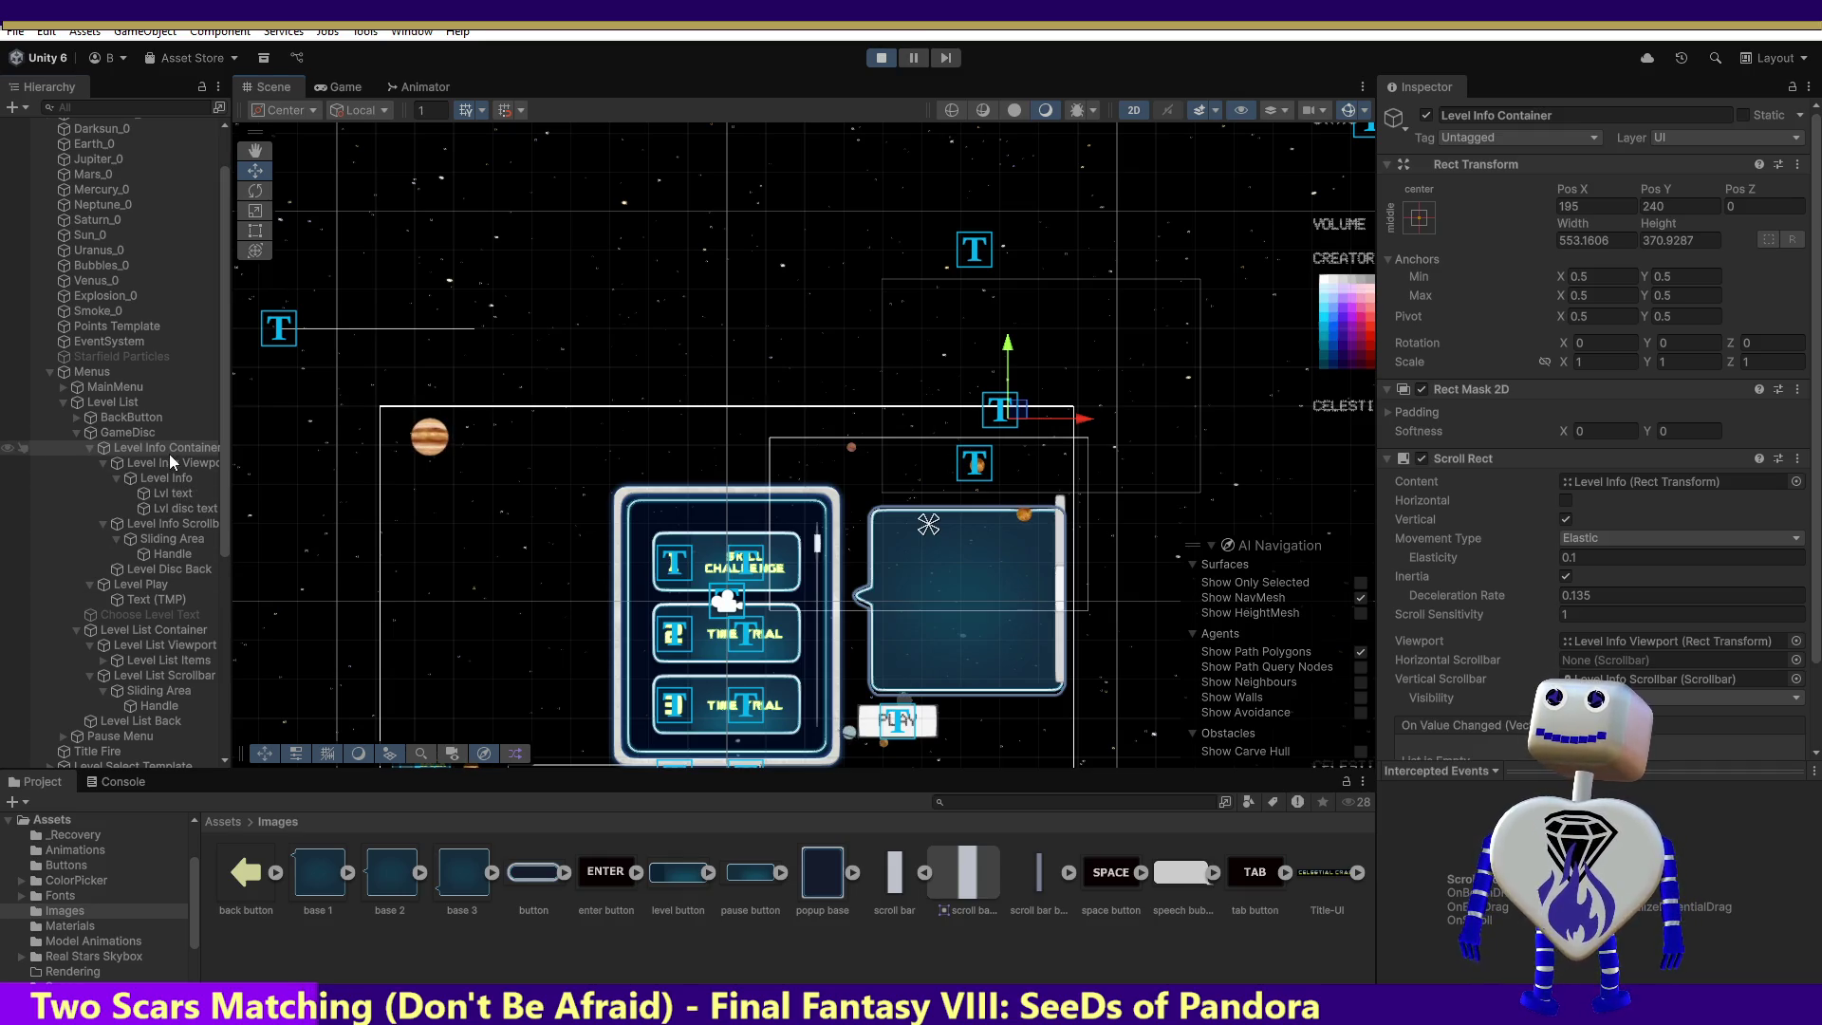
{"action": "left_click", "coordinate": [171, 463]}
{"action": "mouse_move", "coordinate": [983, 349]}
{"action": "left_mouse_down"}
{"action": "mouse_move", "coordinate": [987, 422]}
{"action": "mouse_move", "coordinate": [1048, 516]}
{"action": "left_mouse_up"}
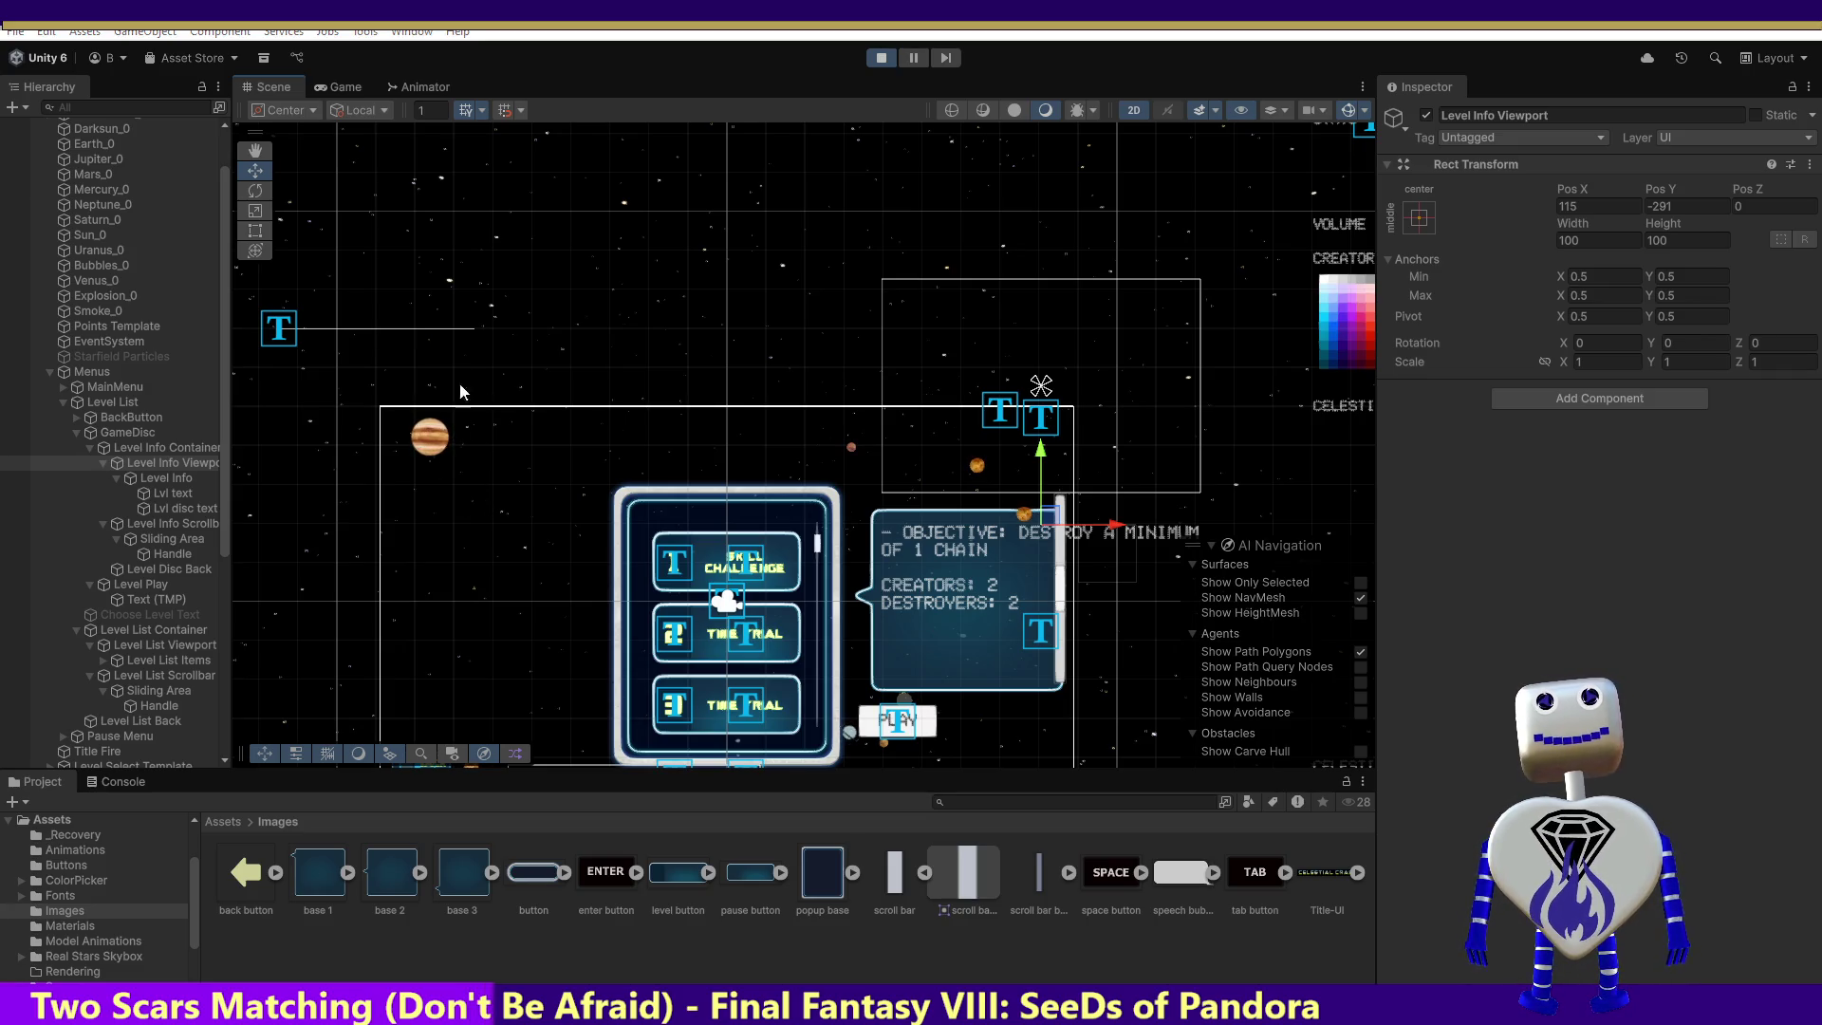
{"action": "left_click", "coordinate": [881, 58]}
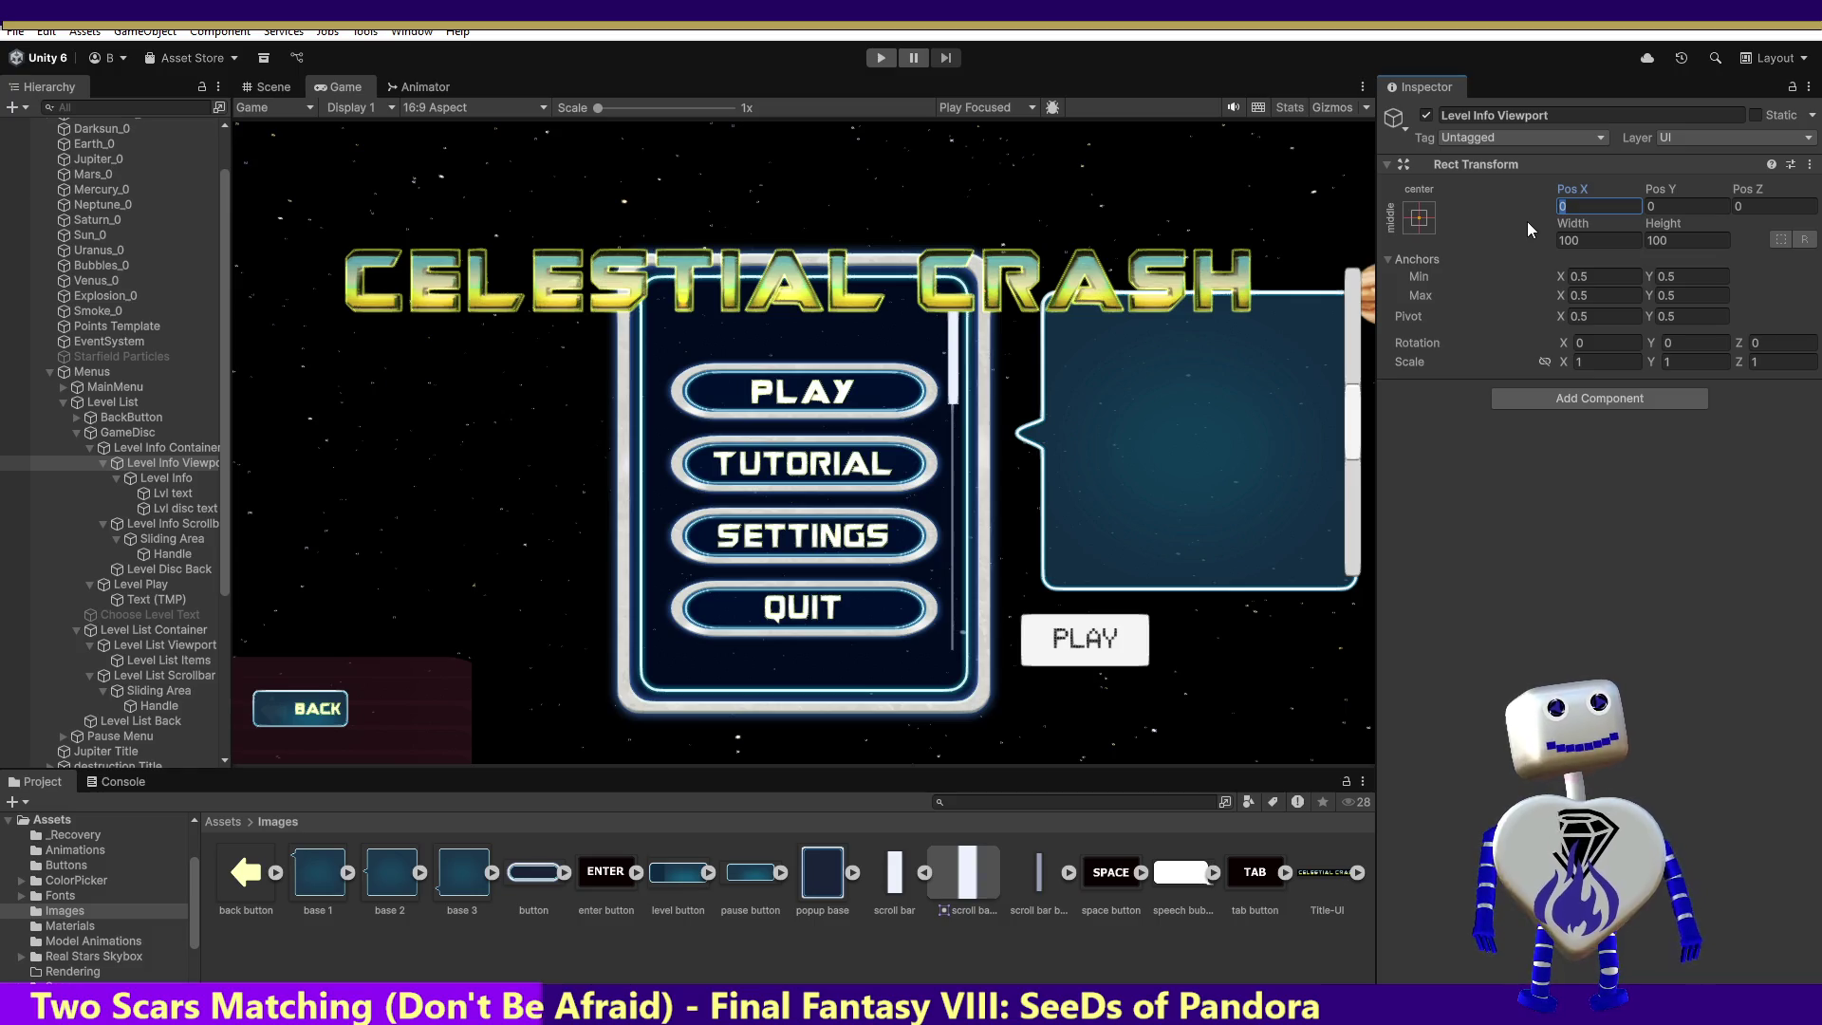
Step: Place the Level Info Viewport at 115, -219, then run the game and drag the info scrollbar
{"action": "type", "text": "115"}
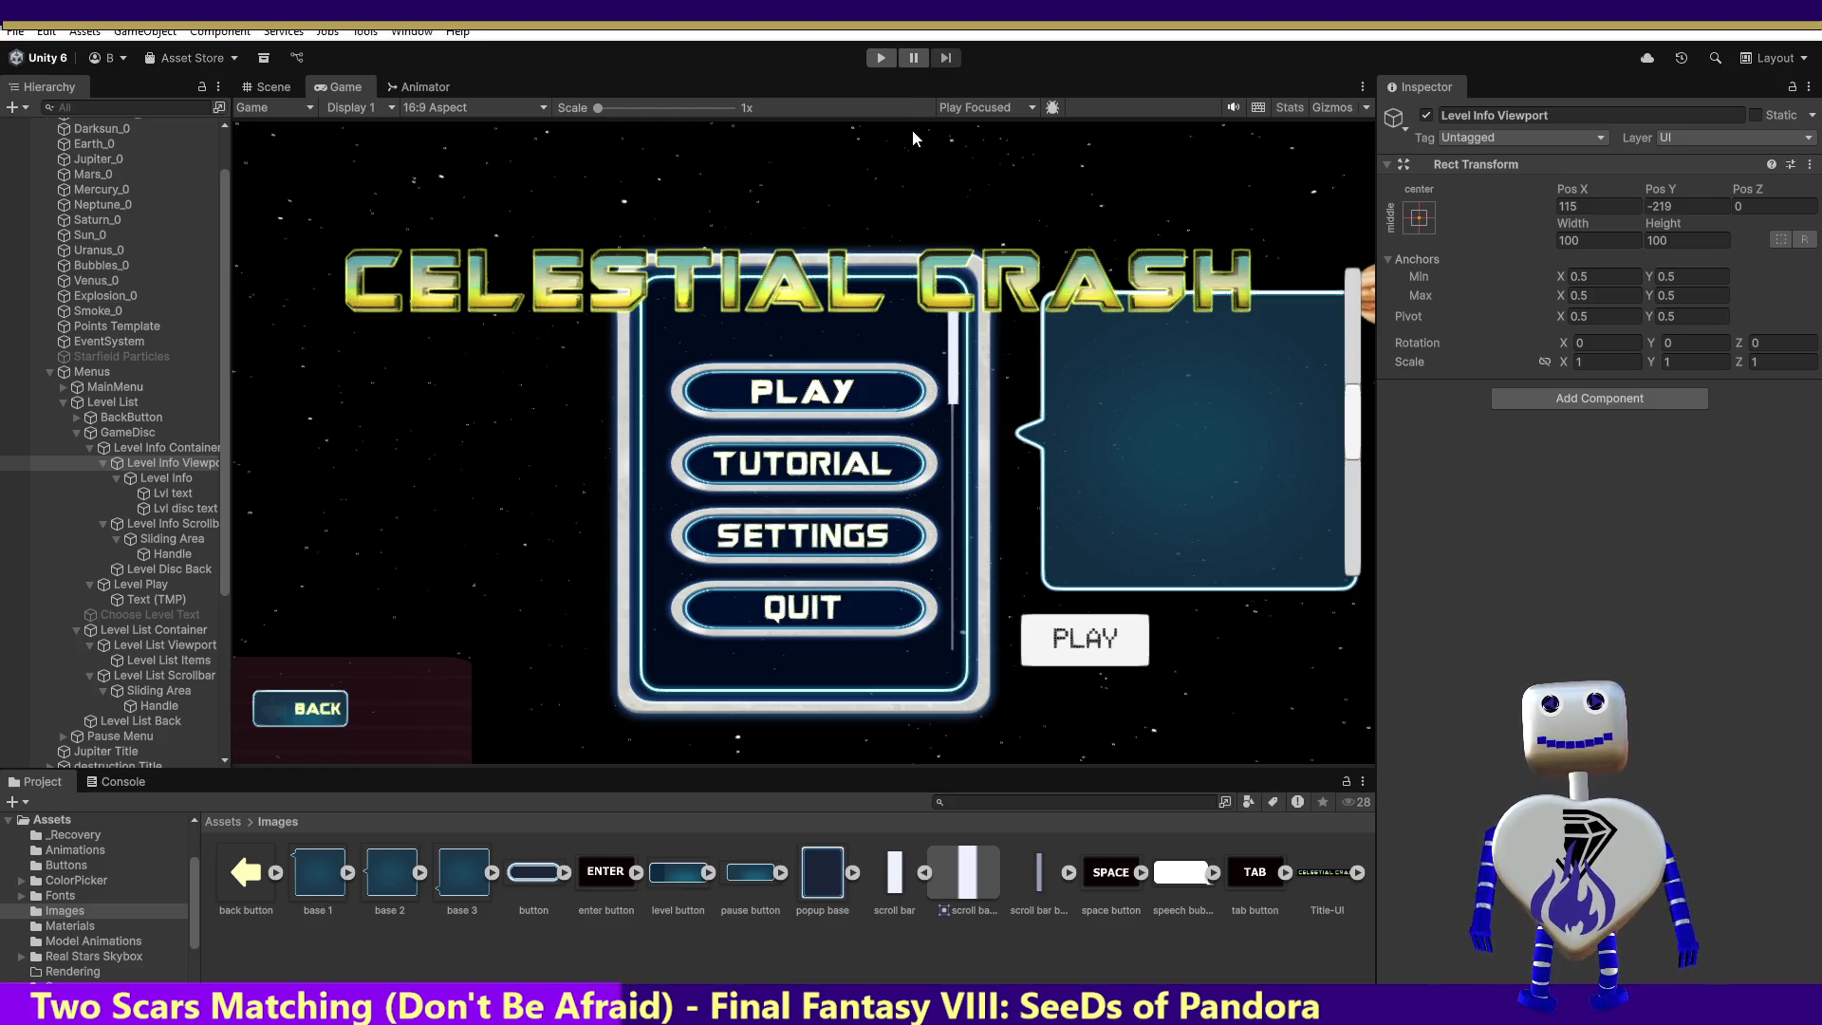
{"action": "left_click", "coordinate": [880, 62]}
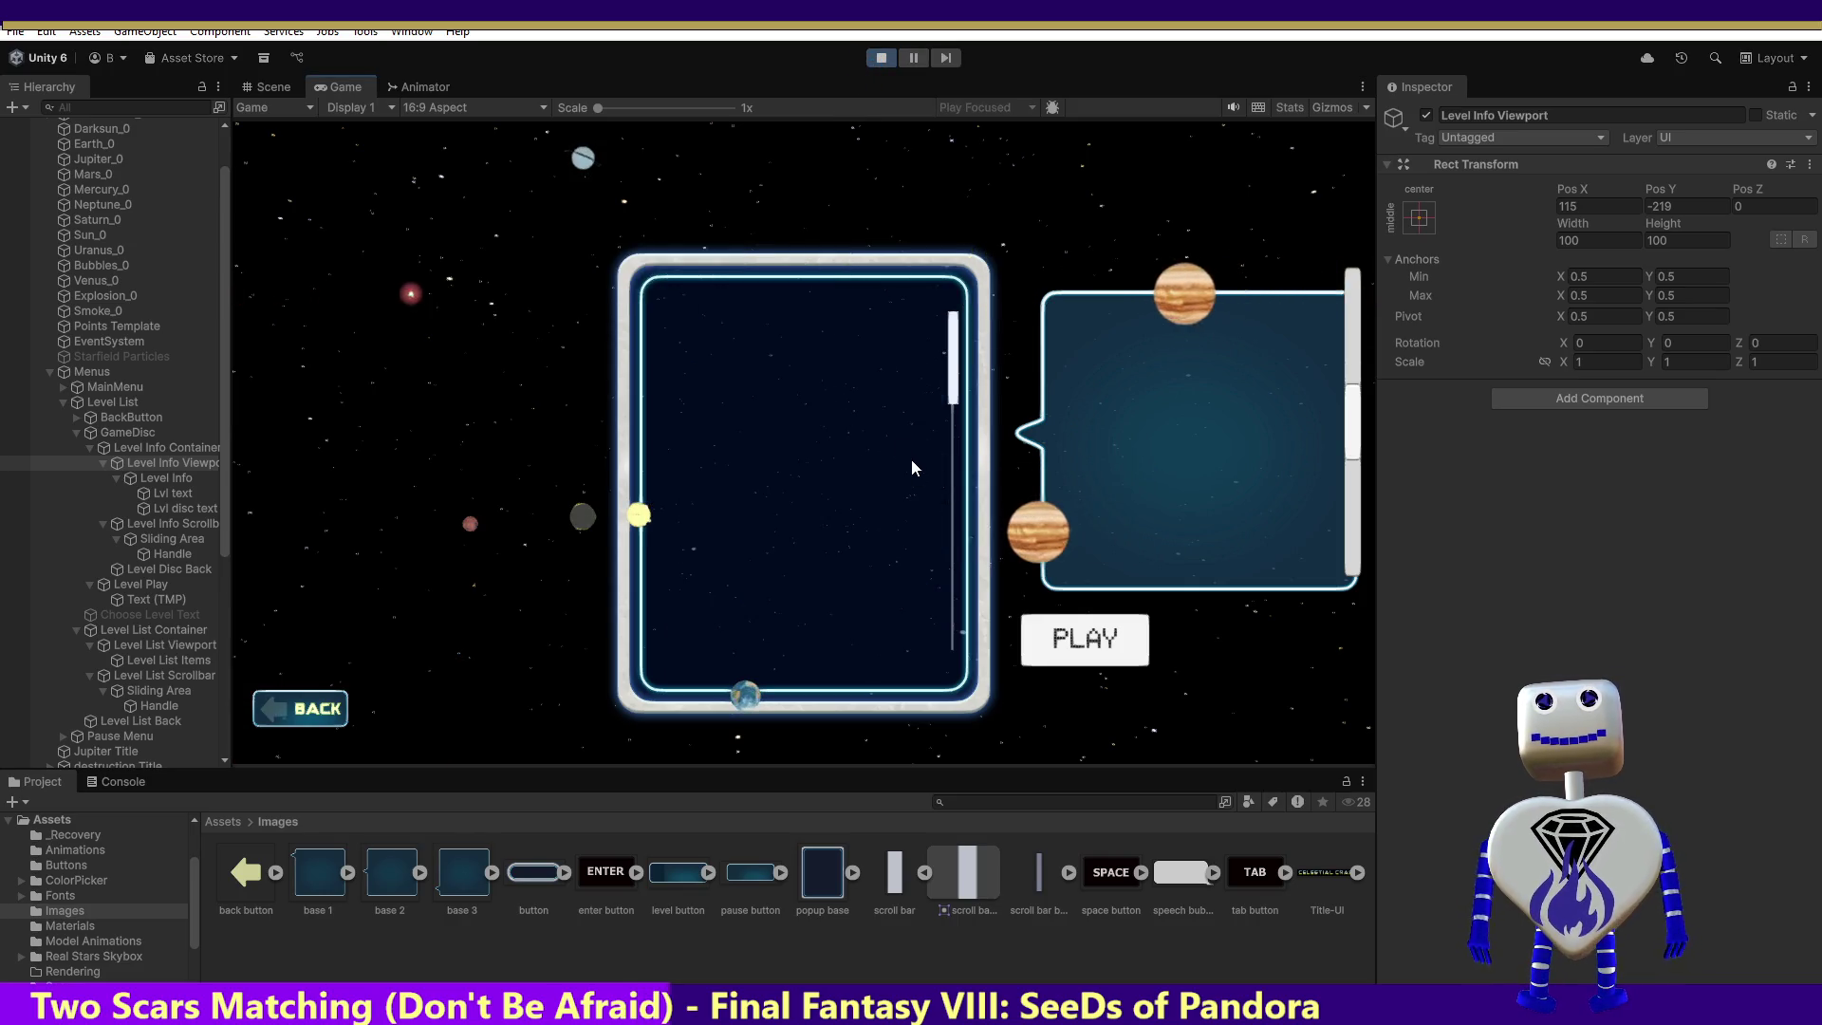
{"action": "left_click", "coordinate": [841, 414]}
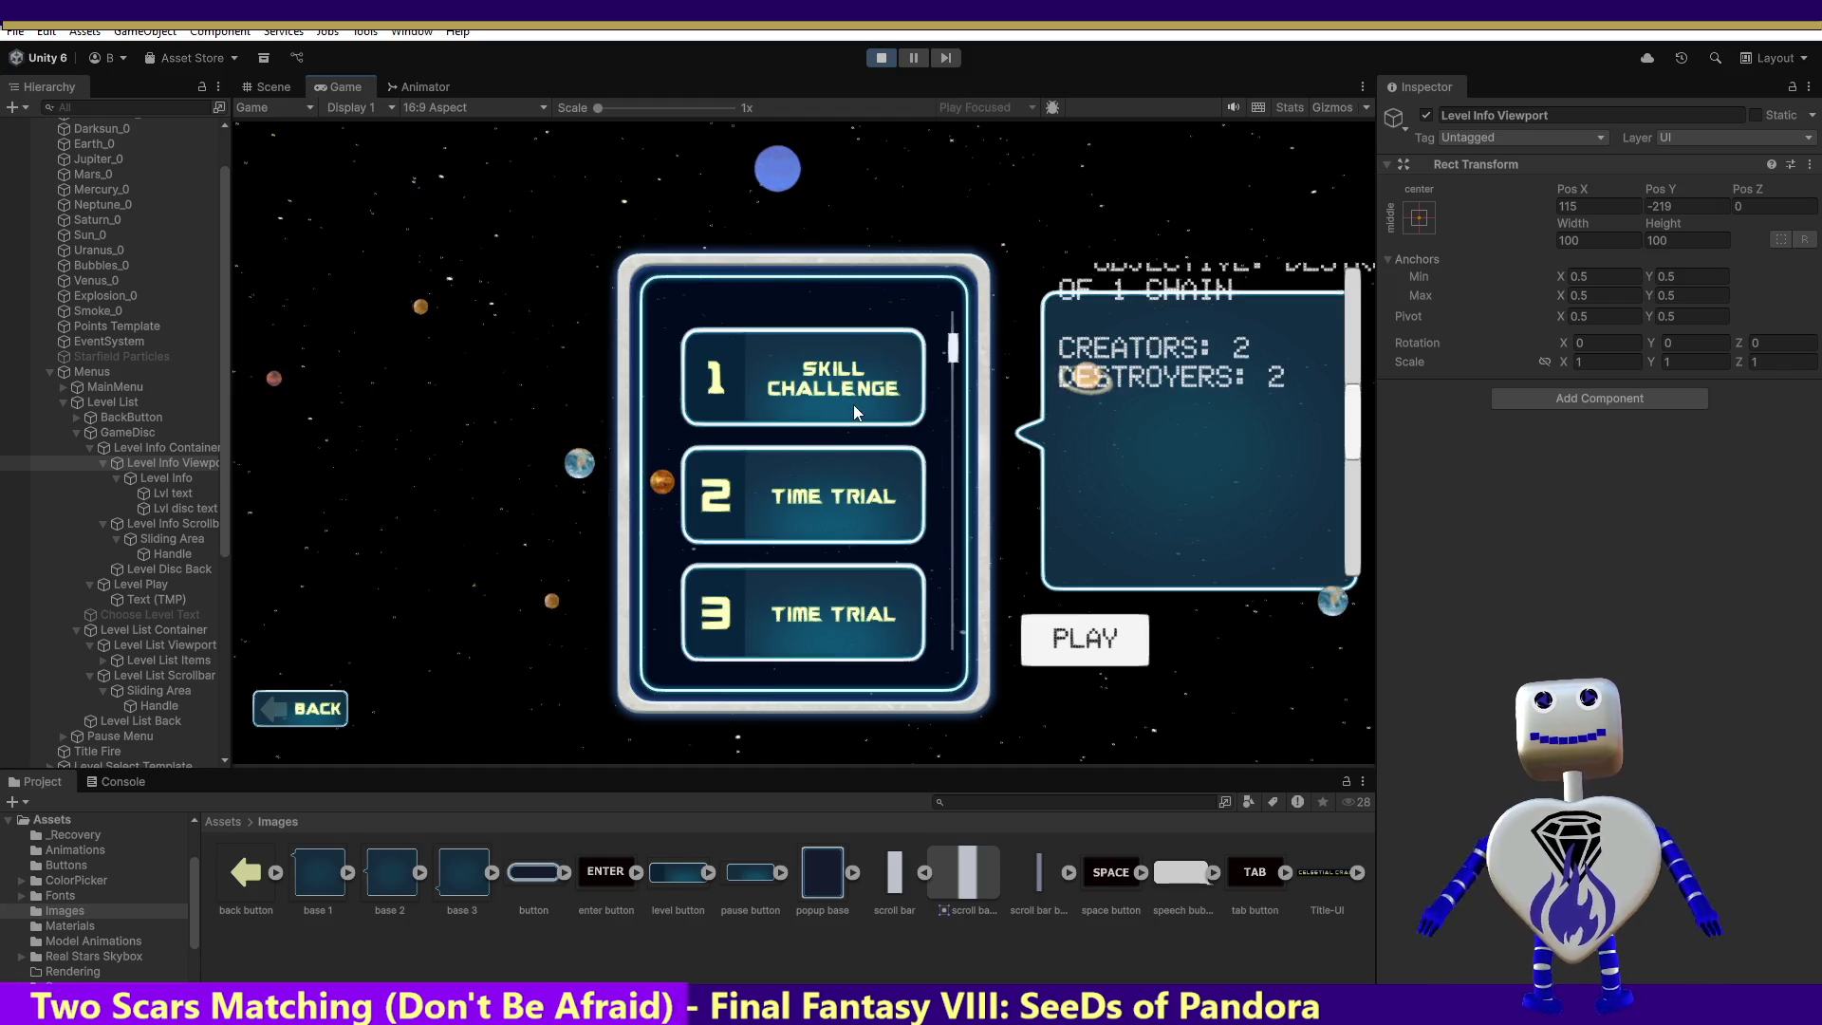
{"action": "mouse_move", "coordinate": [1352, 423]}
{"action": "left_mouse_down"}
{"action": "mouse_move", "coordinate": [1351, 303]}
{"action": "mouse_move", "coordinate": [1329, 581]}
{"action": "mouse_move", "coordinate": [1360, 363]}
{"action": "left_mouse_up"}
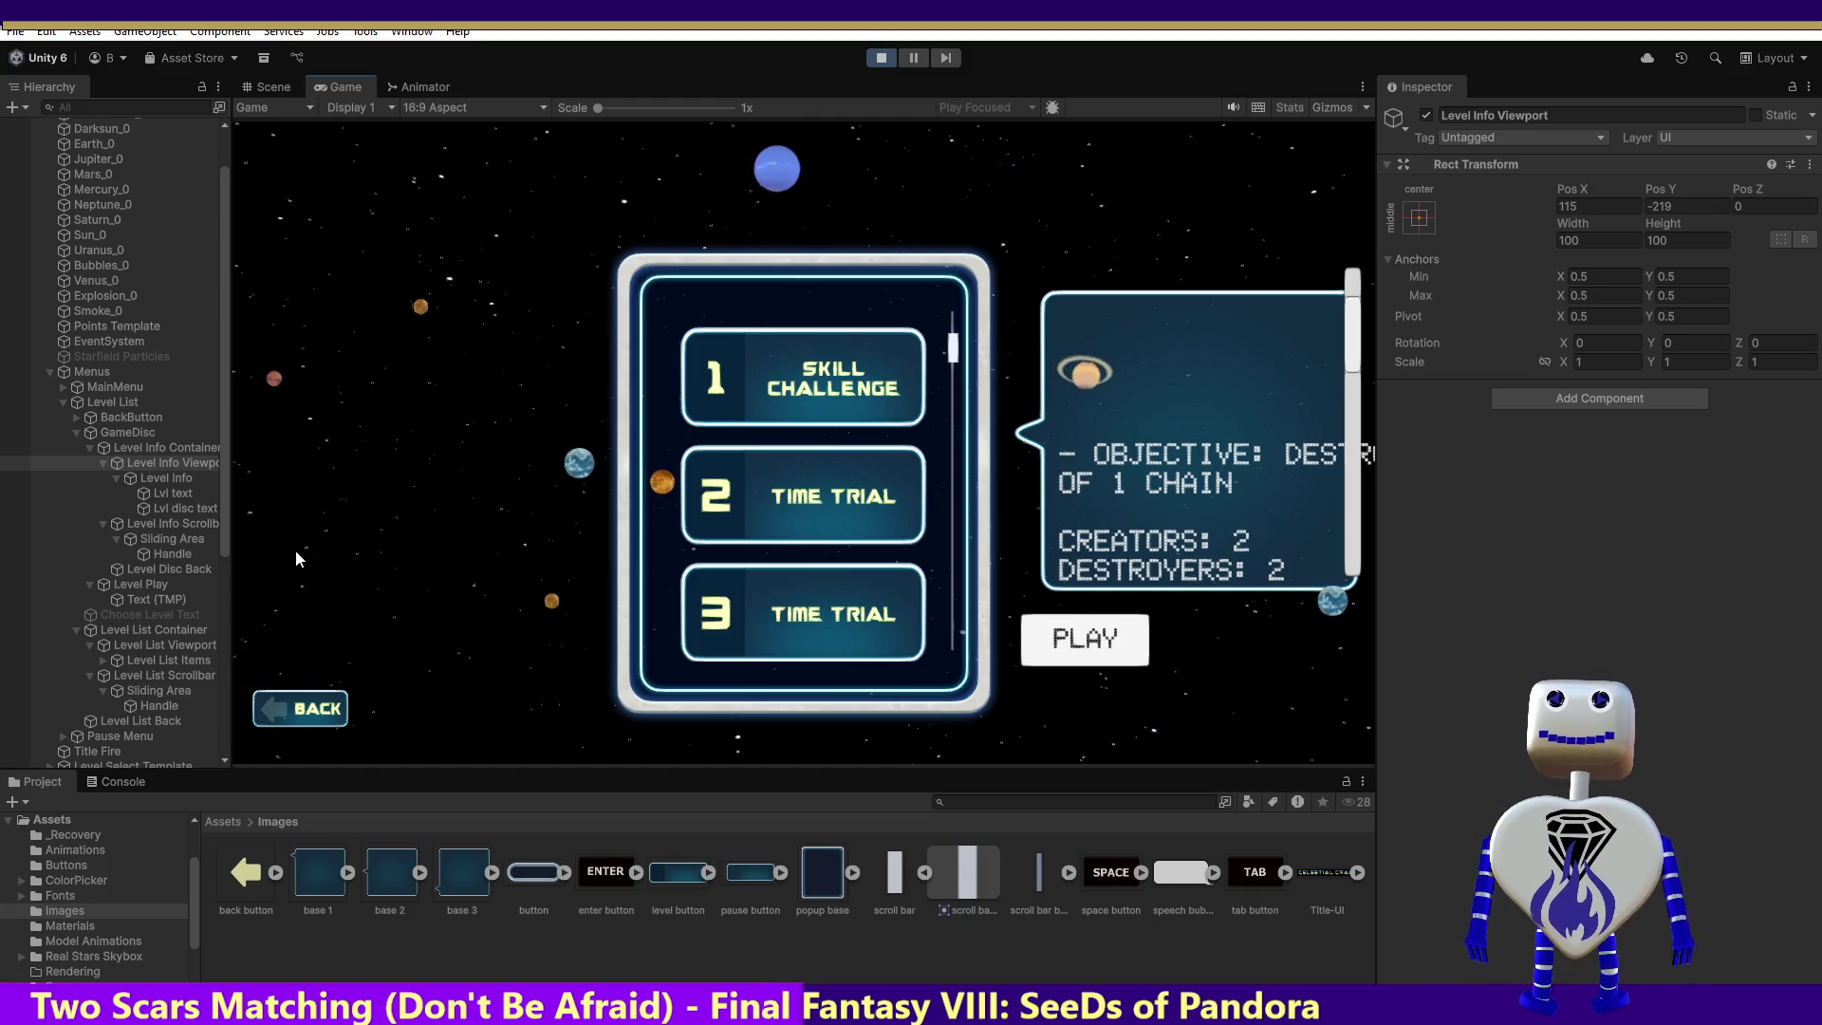
{"action": "left_click", "coordinate": [160, 481]}
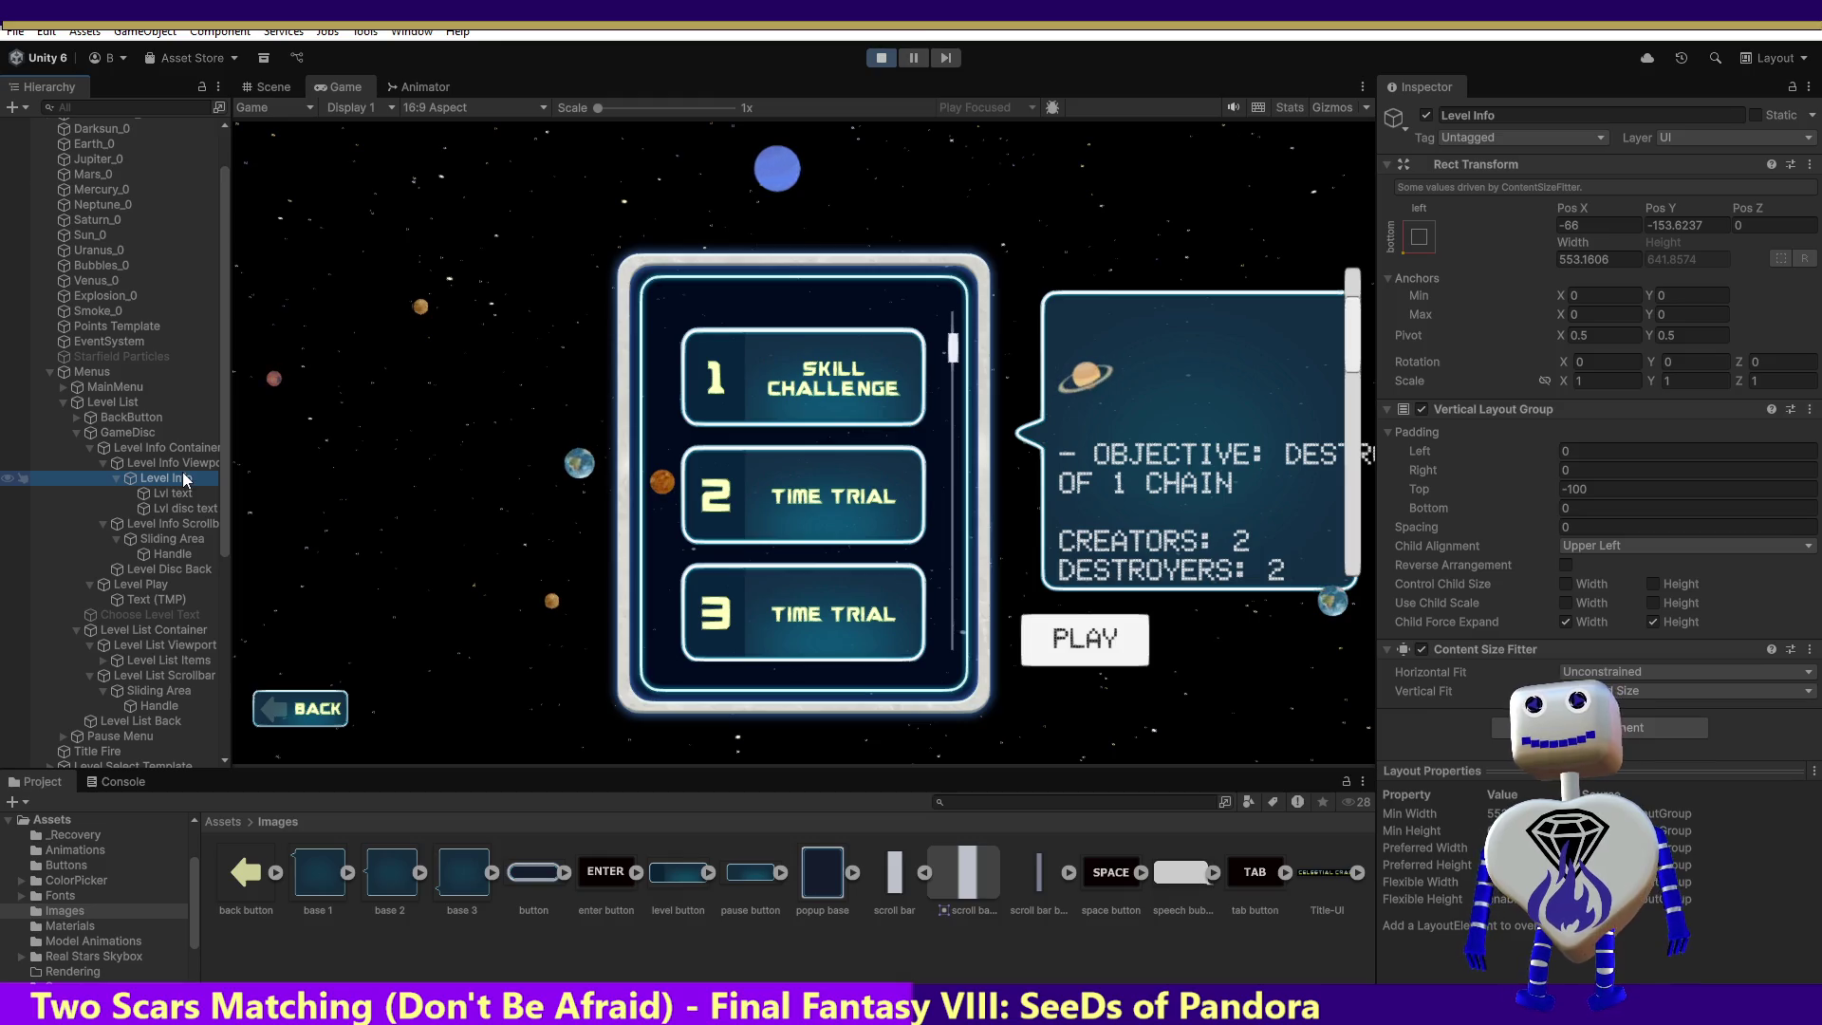
Step: Try Level Info top padding values of -300, 50 and 40
{"action": "left_click", "coordinate": [1625, 496]}
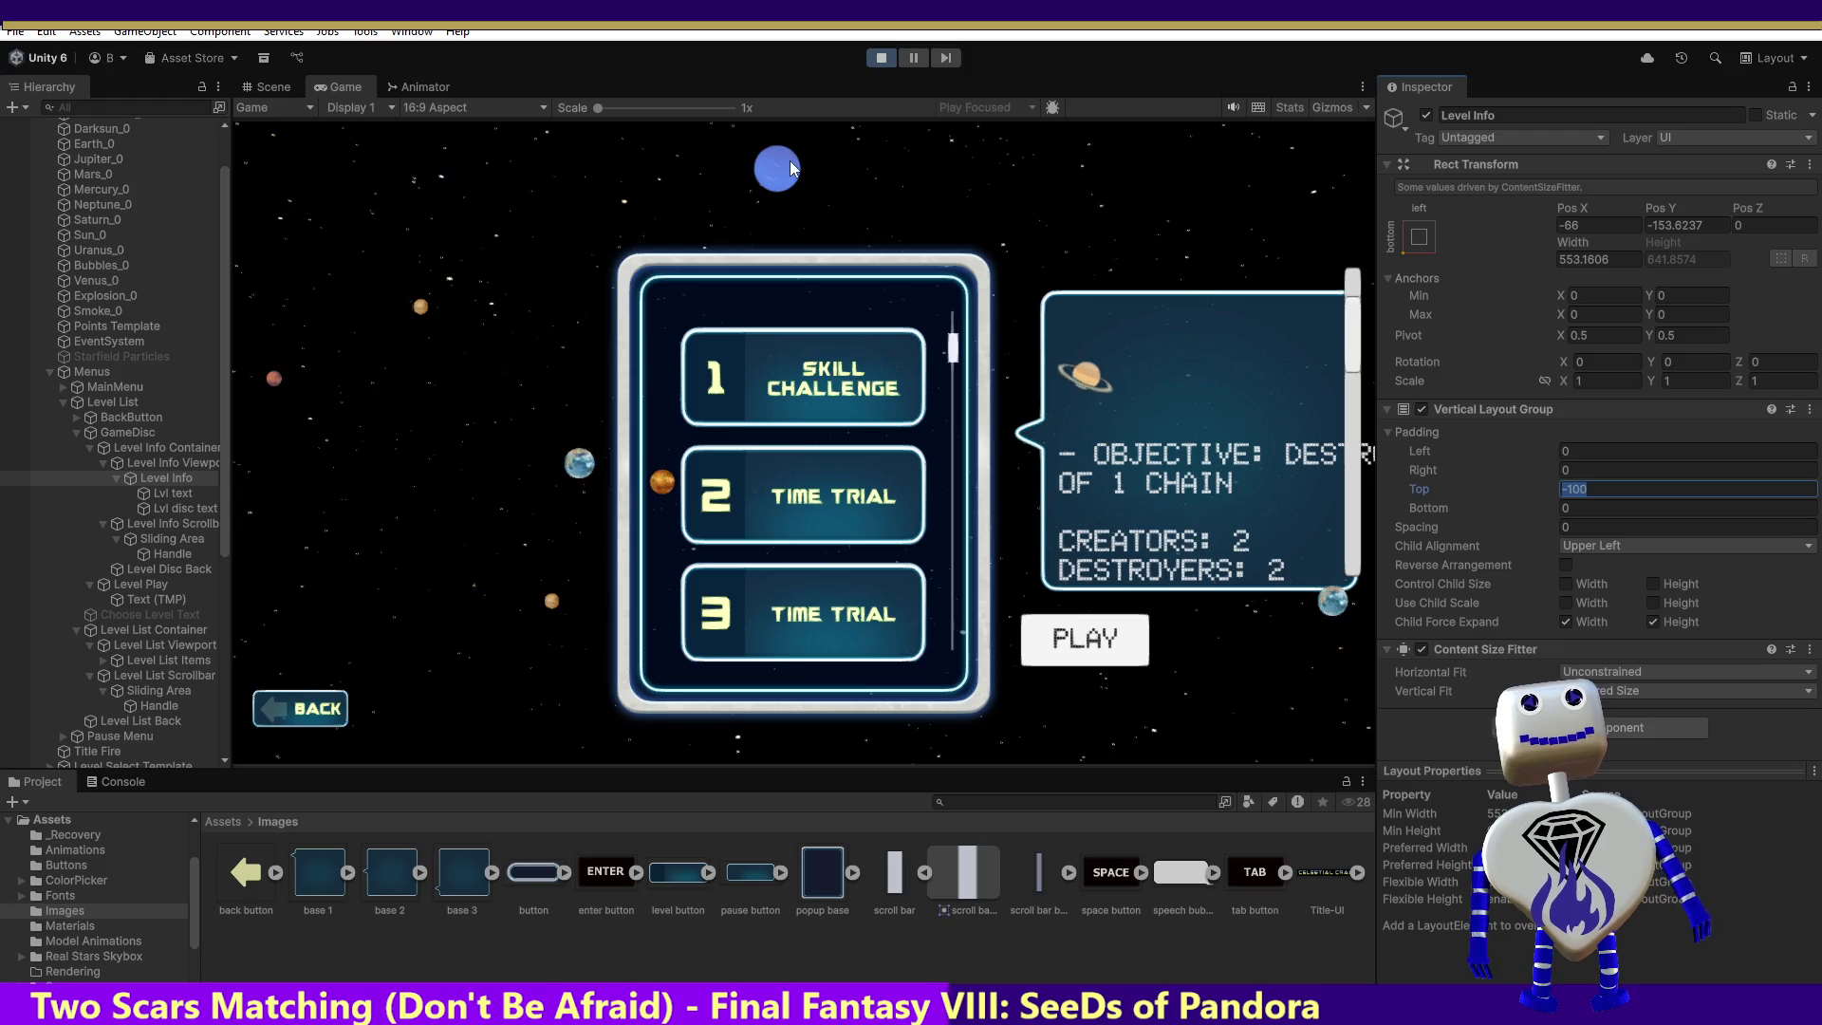
{"action": "type", "text": "0"}
{"action": "key", "text": "BackSpace"}
{"action": "type", "text": "-300"}
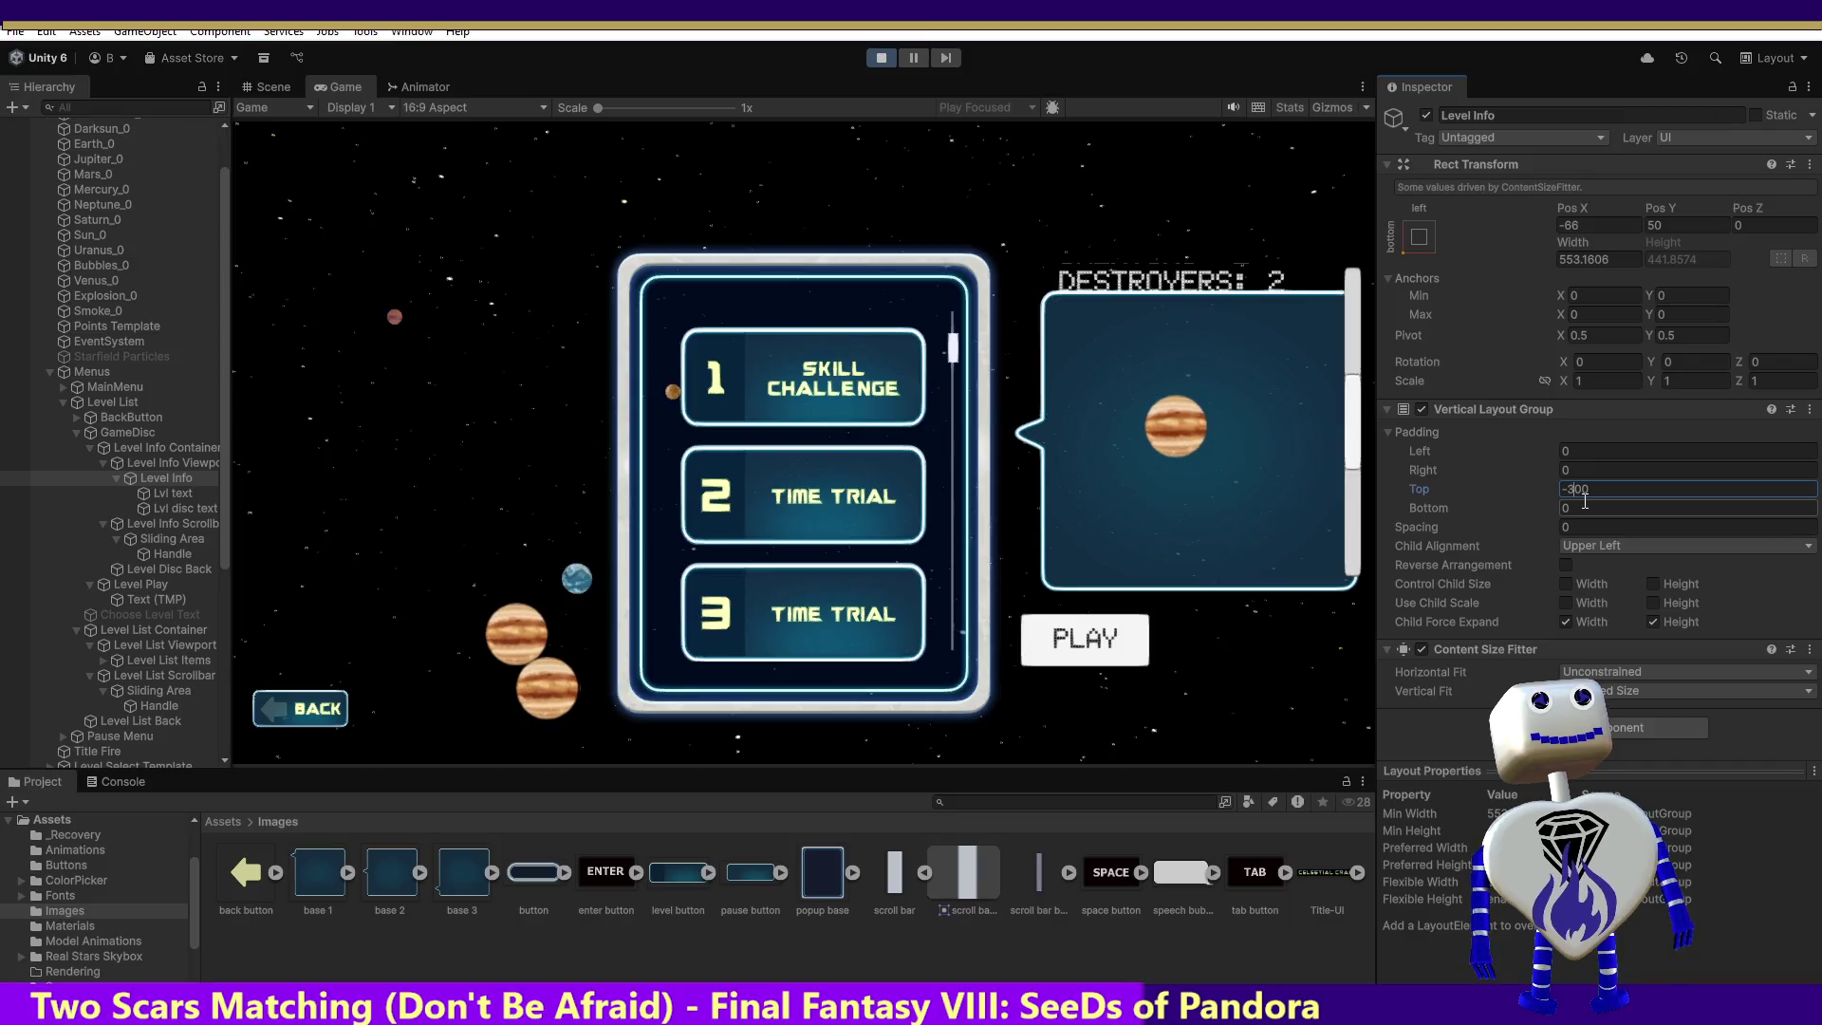
{"action": "key", "text": "BackSpace"}
{"action": "key", "text": "BackSpace"}
{"action": "key", "text": "BackSpace"}
{"action": "type", "text": "50"}
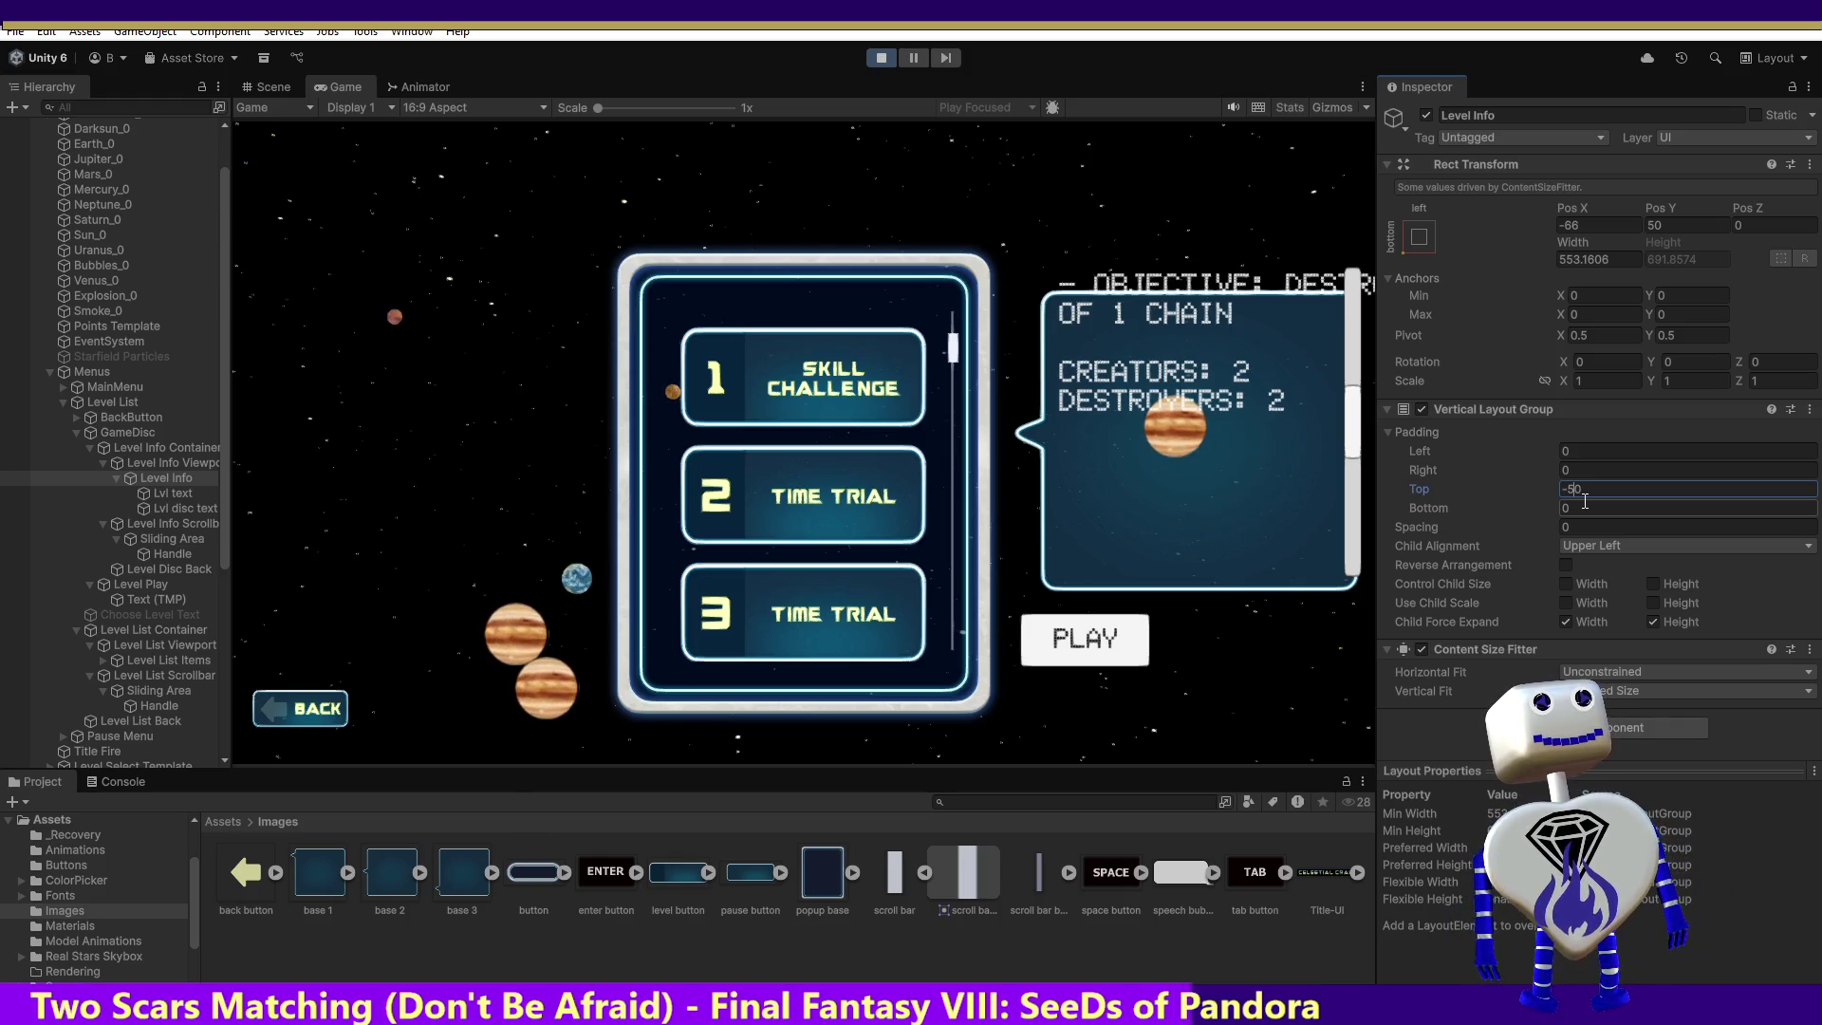
{"action": "key", "text": "BackSpace"}
{"action": "key", "text": "BackSpace"}
{"action": "type", "text": "40"}
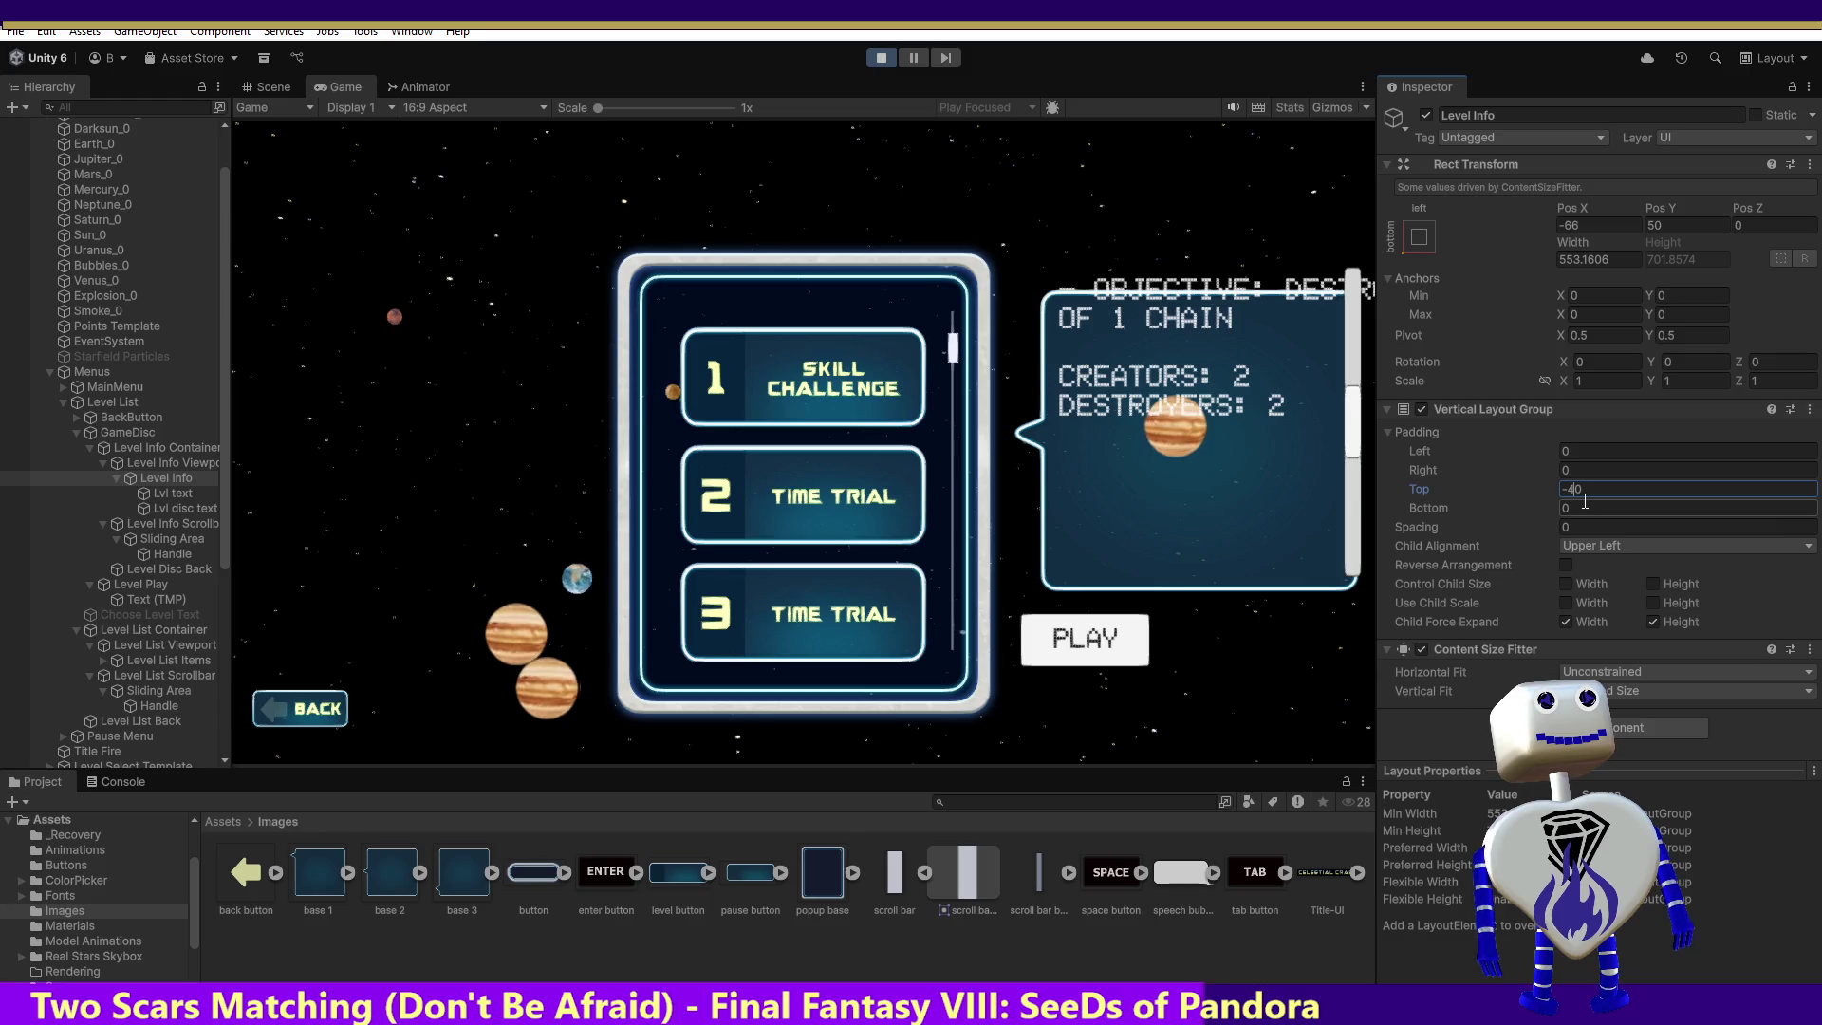
Step: Try top paddings of 15, 20 and 41, settle back on 40, and stop play mode
{"action": "key", "text": "BackSpace"}
{"action": "key", "text": "BackSpace"}
{"action": "key", "text": "BackSpace"}
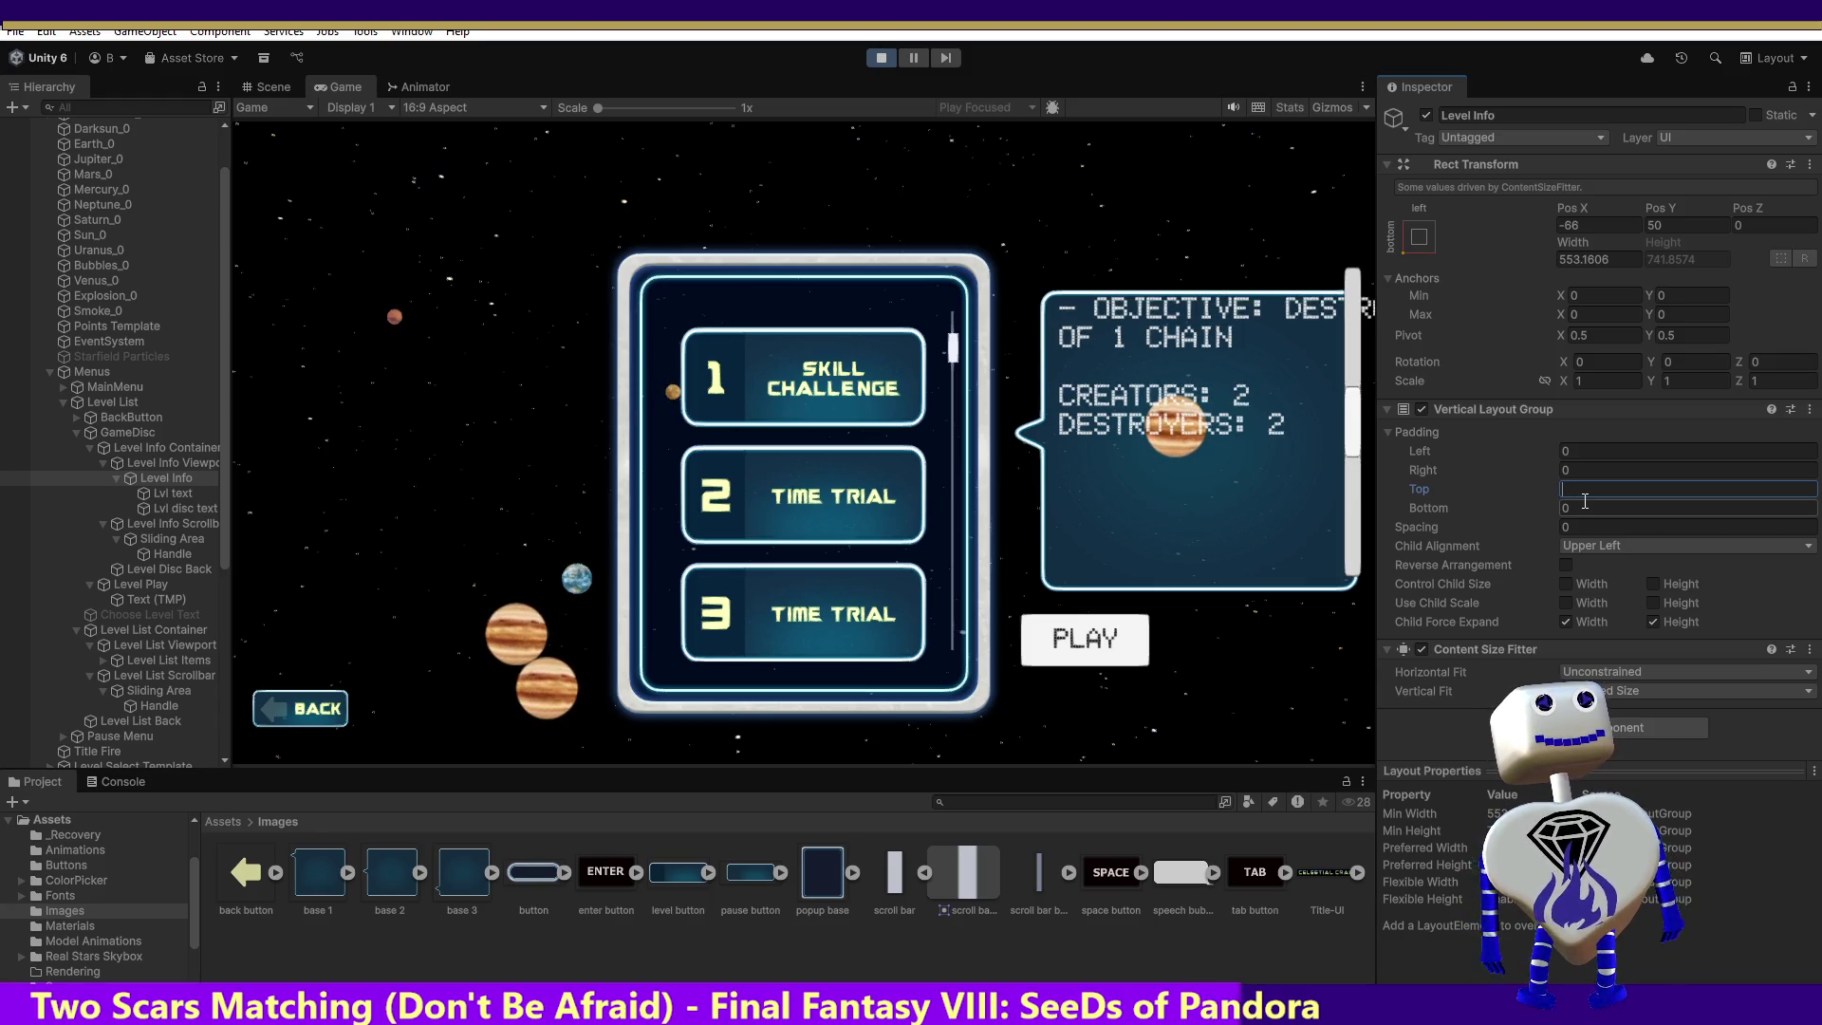
{"action": "type", "text": "15"}
{"action": "key", "text": "BackSpace"}
{"action": "key", "text": "BackSpace"}
{"action": "type", "text": "20"}
{"action": "key", "text": "BackSpace"}
{"action": "key", "text": "BackSpace"}
{"action": "type", "text": "41"}
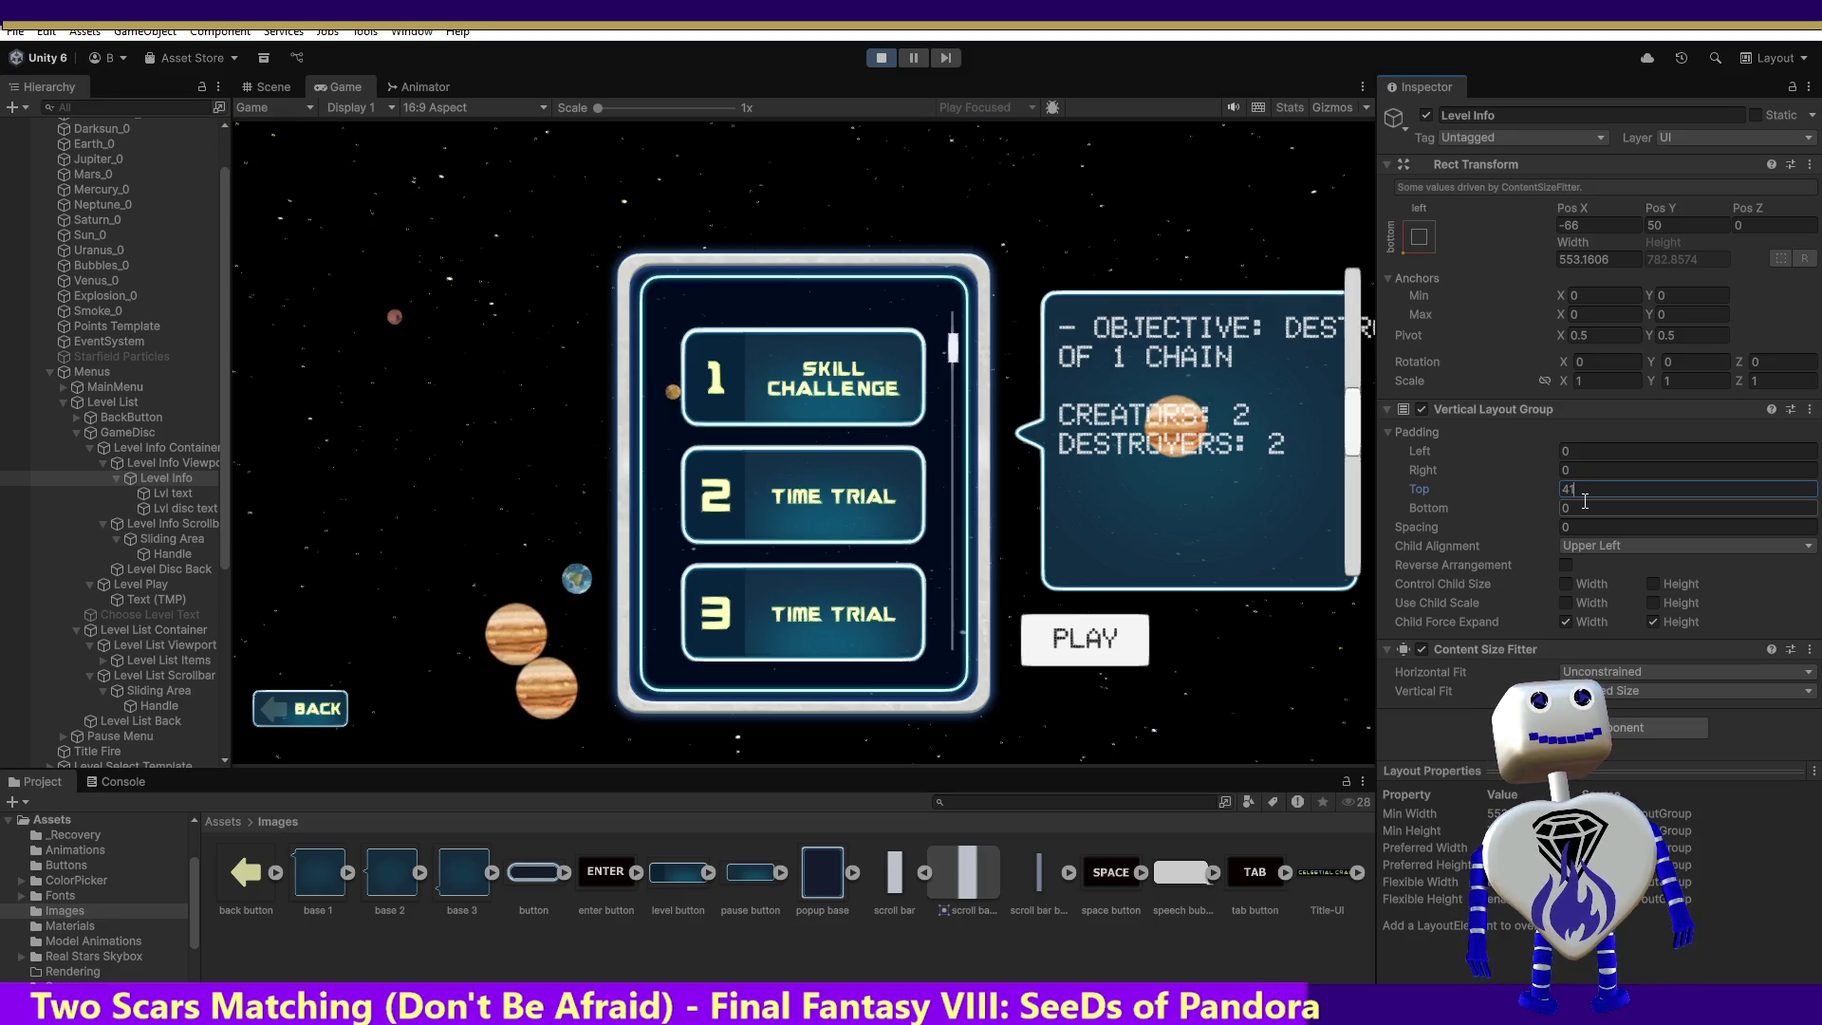
{"action": "key", "text": "BackSpace"}
{"action": "type", "text": "0"}
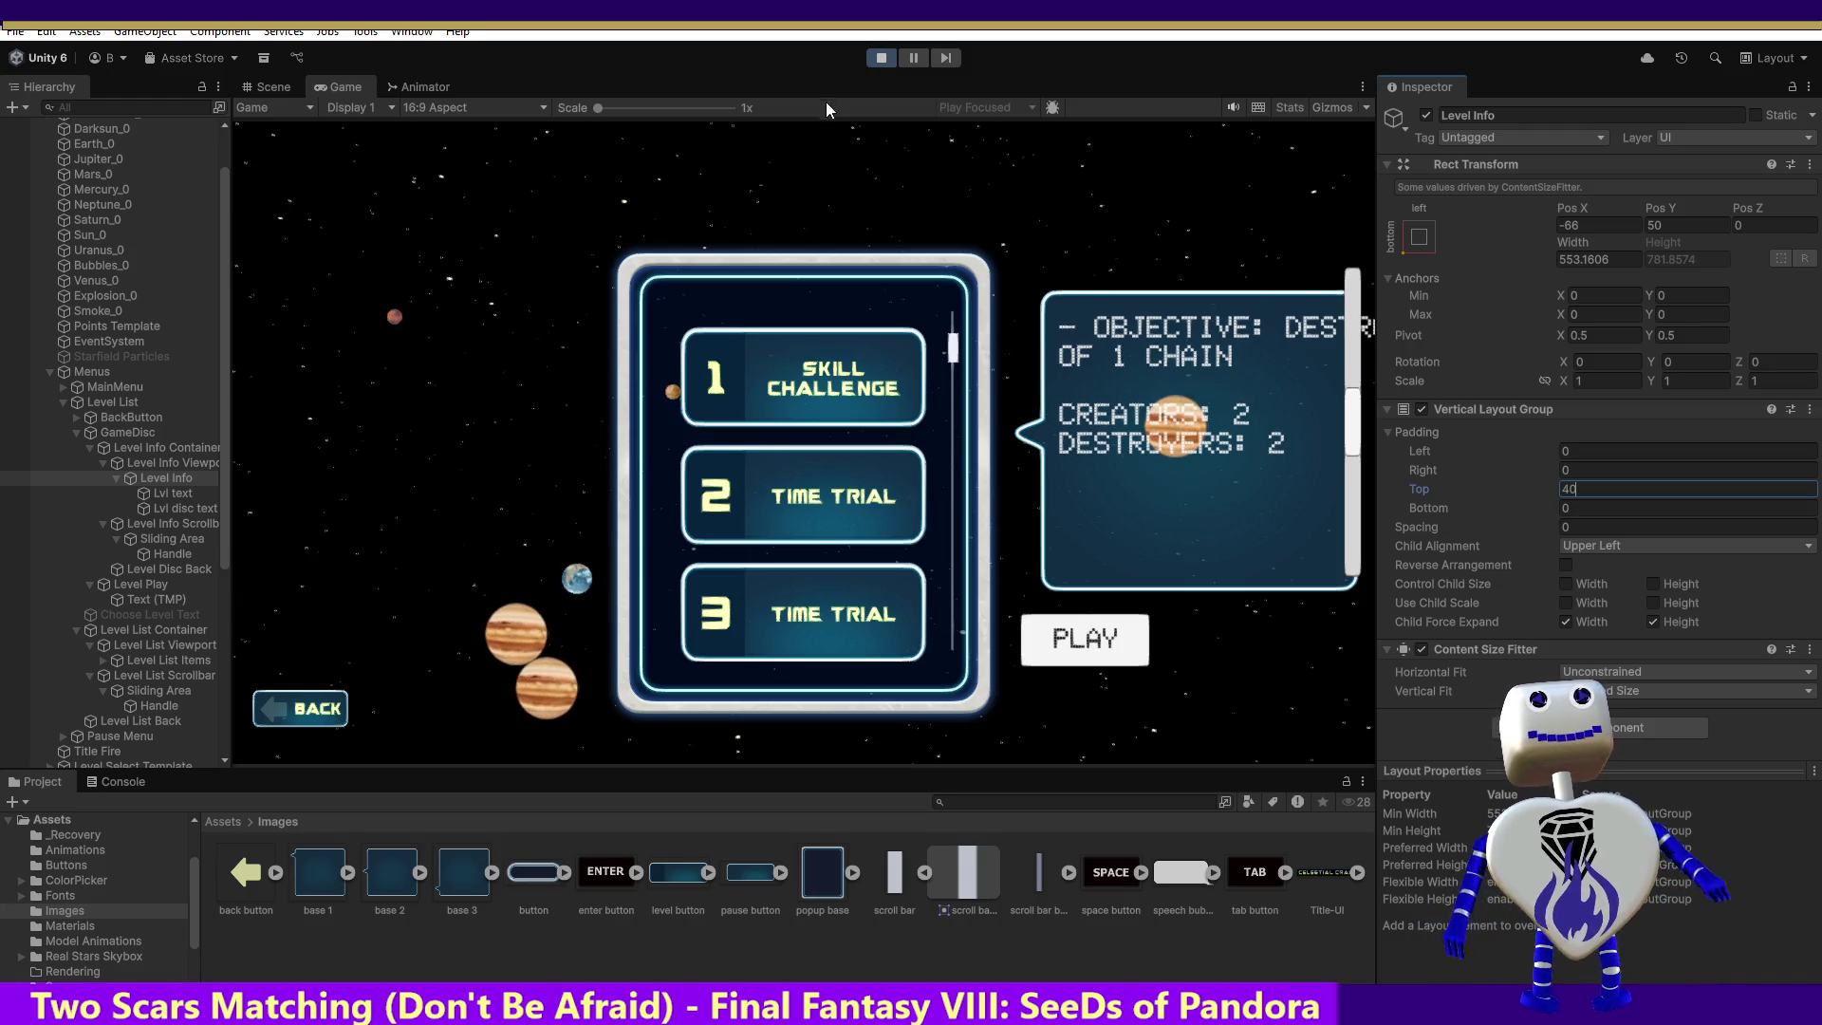
{"action": "left_click", "coordinate": [883, 57]}
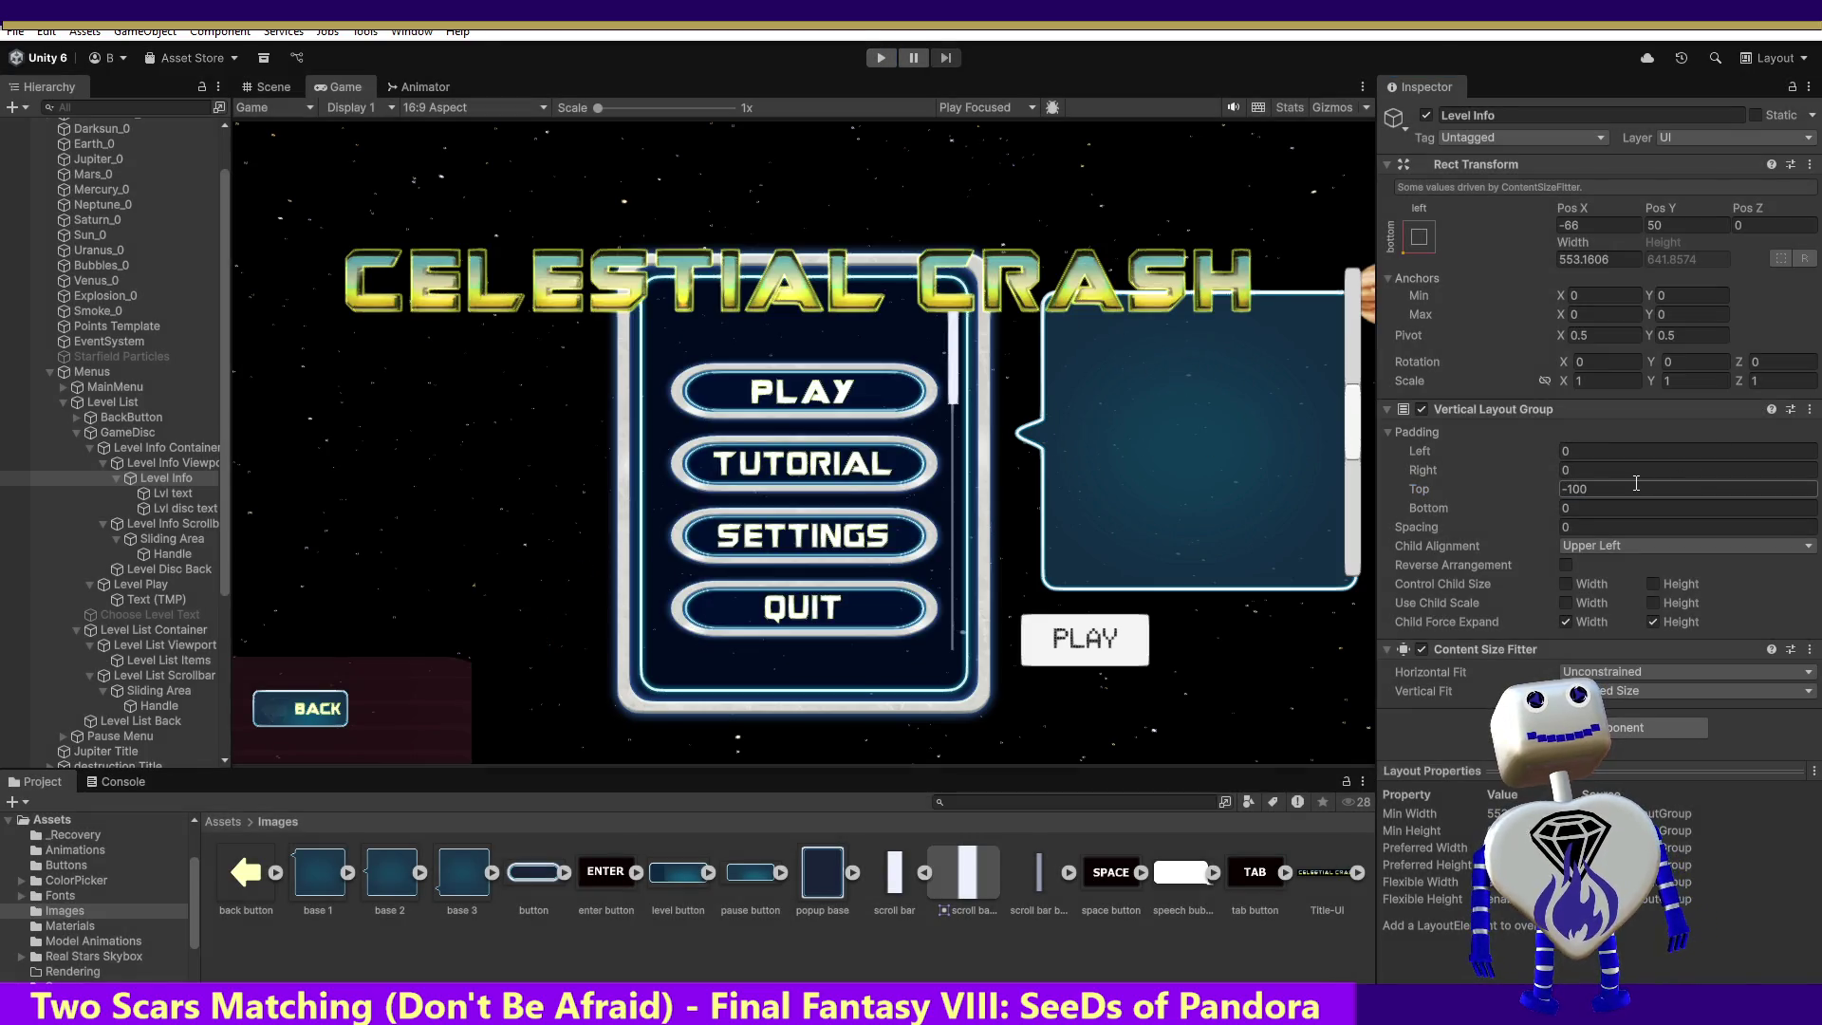
Step: Re-enter top padding 40, then play-test scrolling of Time Trial 2's info text
{"action": "type", "text": "40"}
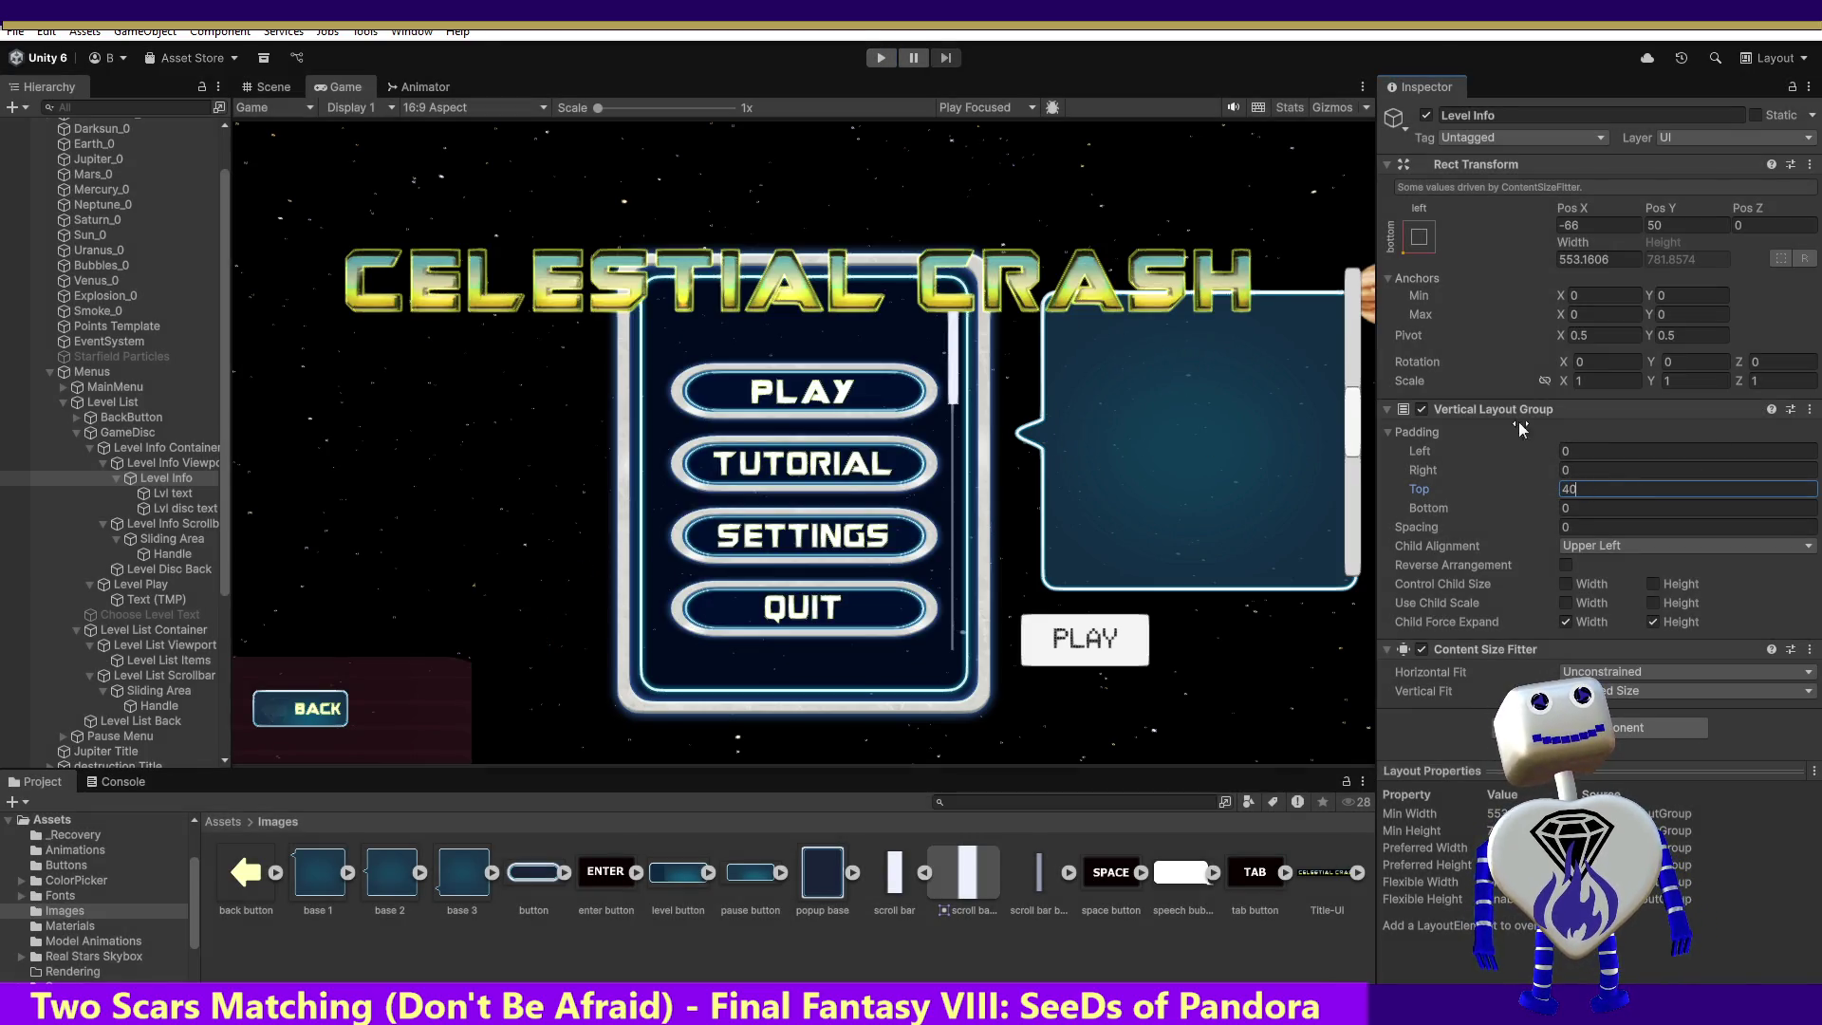
{"action": "left_click", "coordinate": [876, 57]}
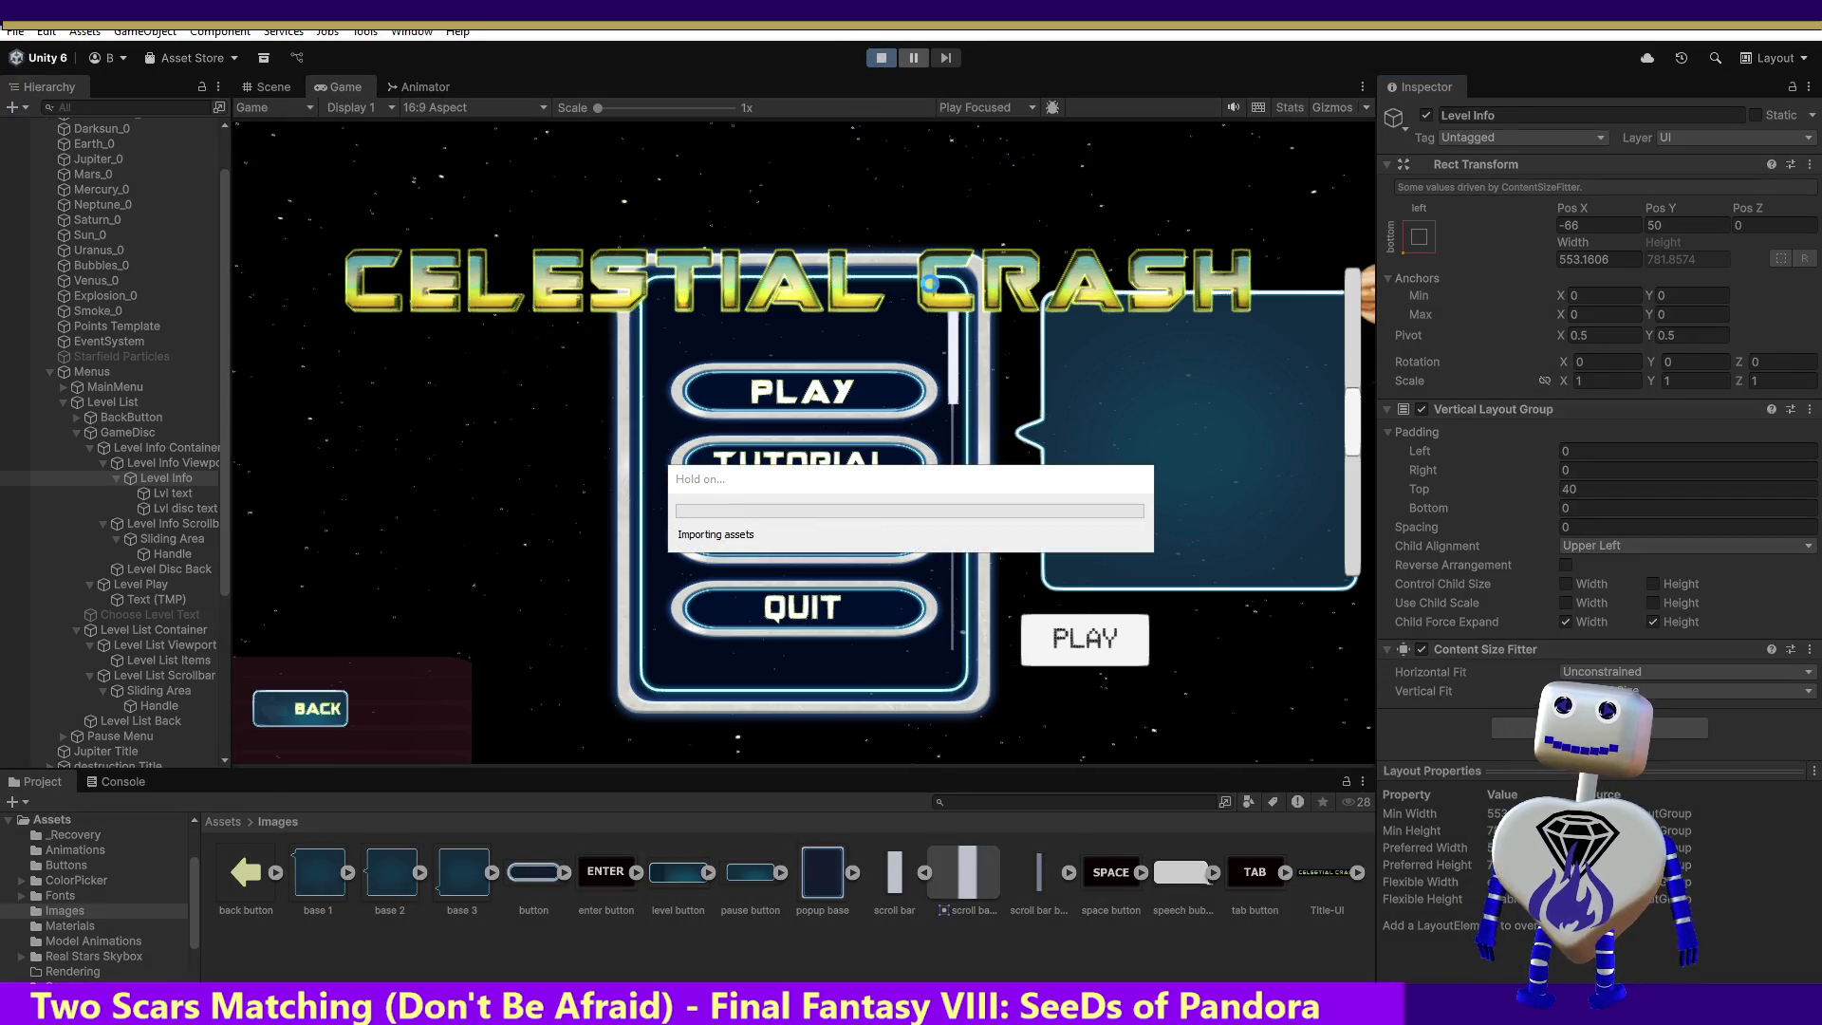
{"action": "left_click", "coordinate": [870, 381]}
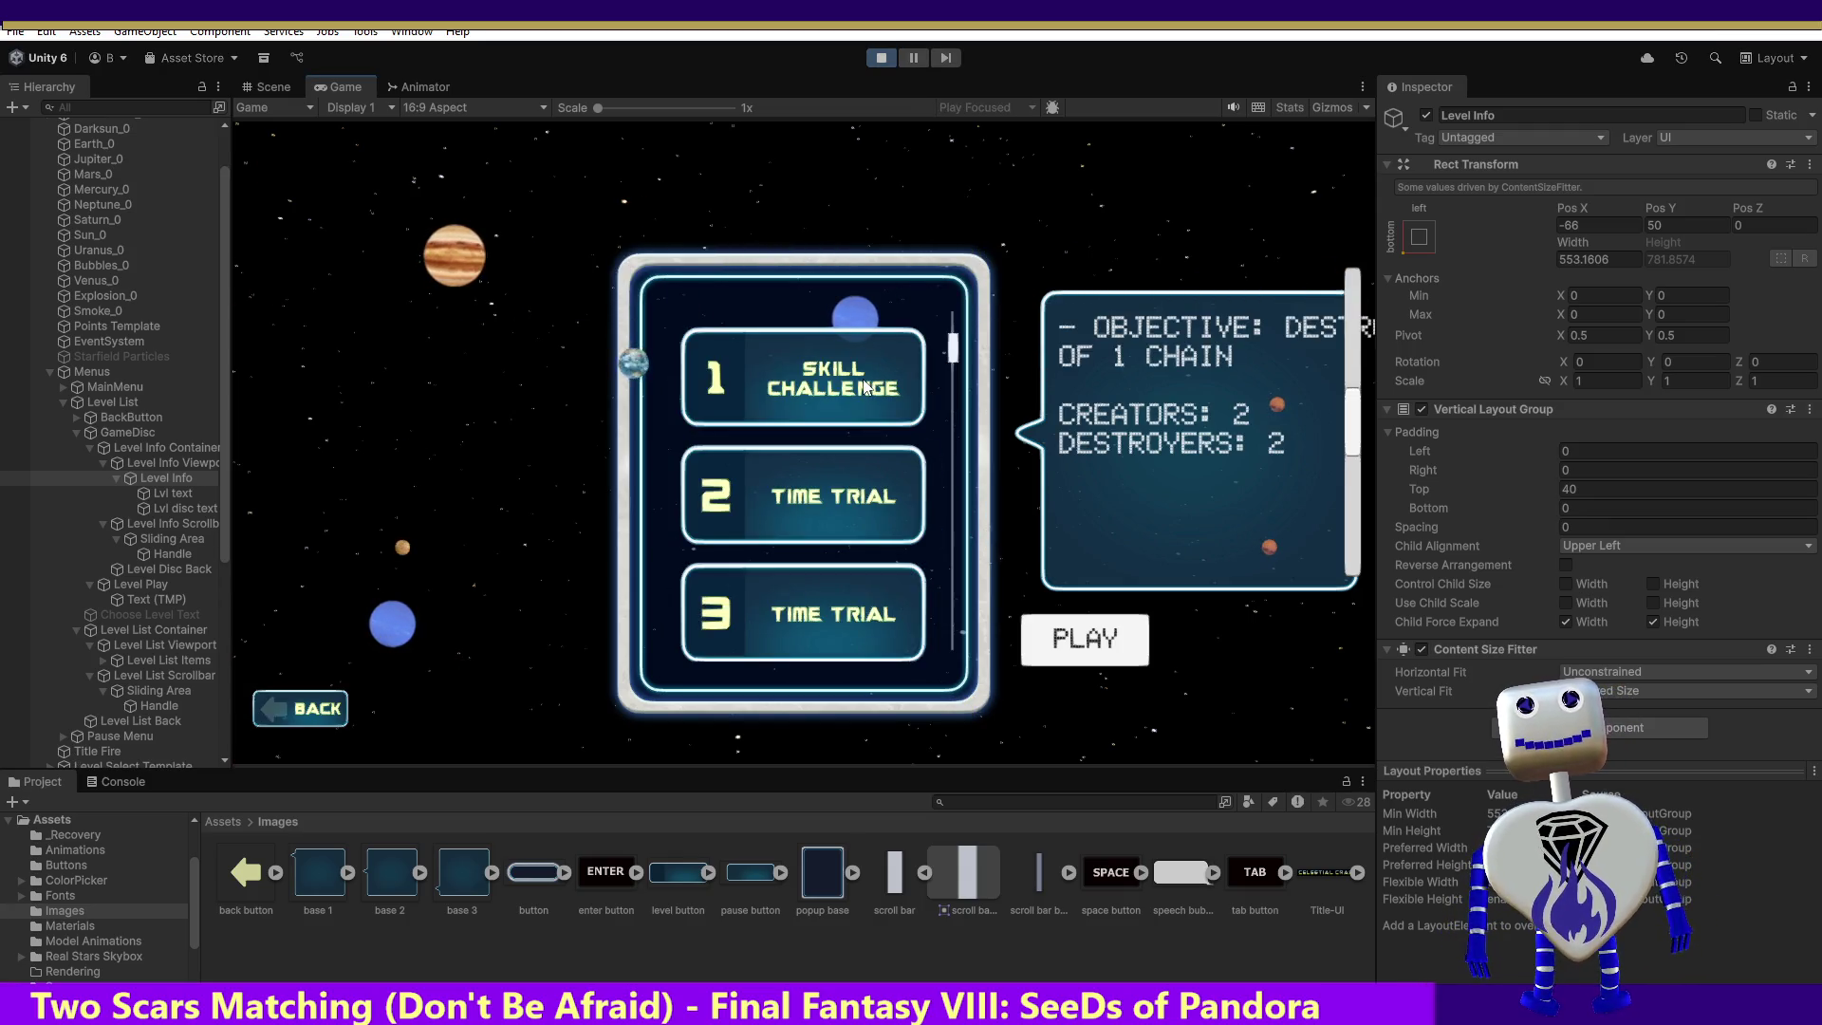
{"action": "left_click", "coordinate": [834, 506]}
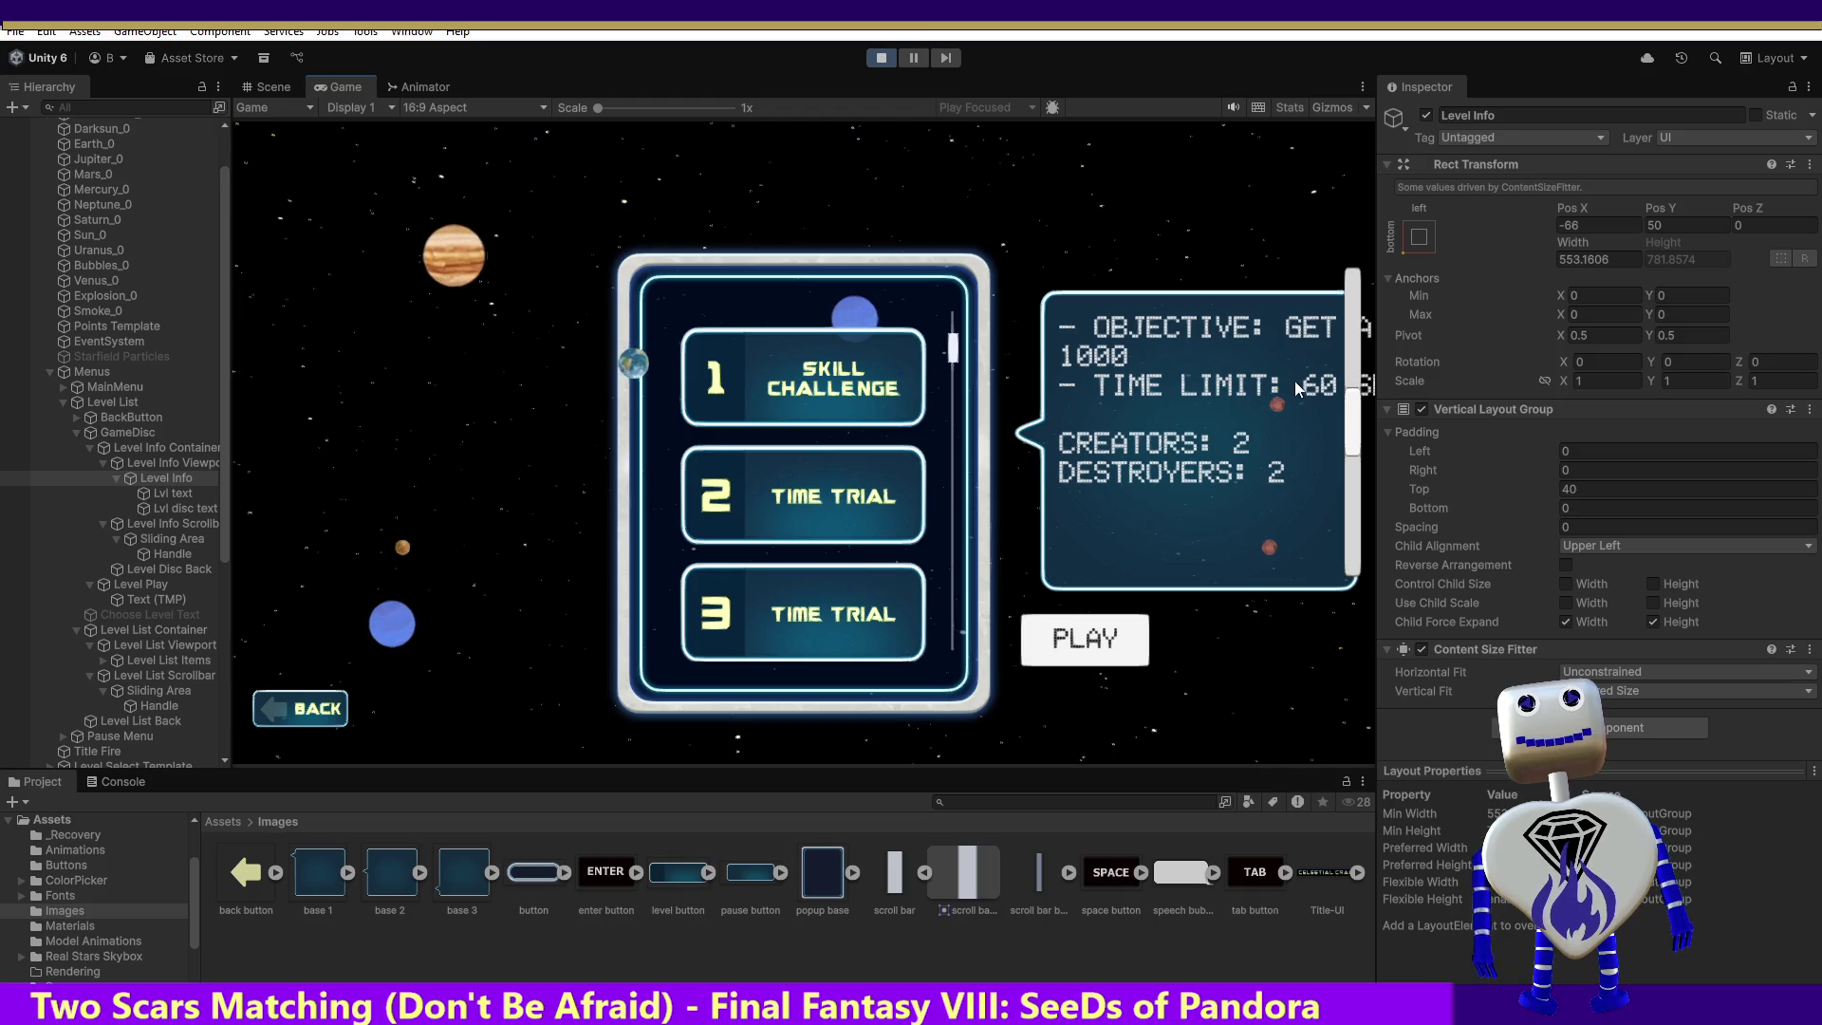
{"action": "mouse_move", "coordinate": [1341, 385]}
{"action": "left_mouse_down"}
{"action": "mouse_move", "coordinate": [1350, 526]}
{"action": "mouse_move", "coordinate": [1369, 344]}
{"action": "mouse_move", "coordinate": [1372, 444]}
{"action": "left_mouse_up"}
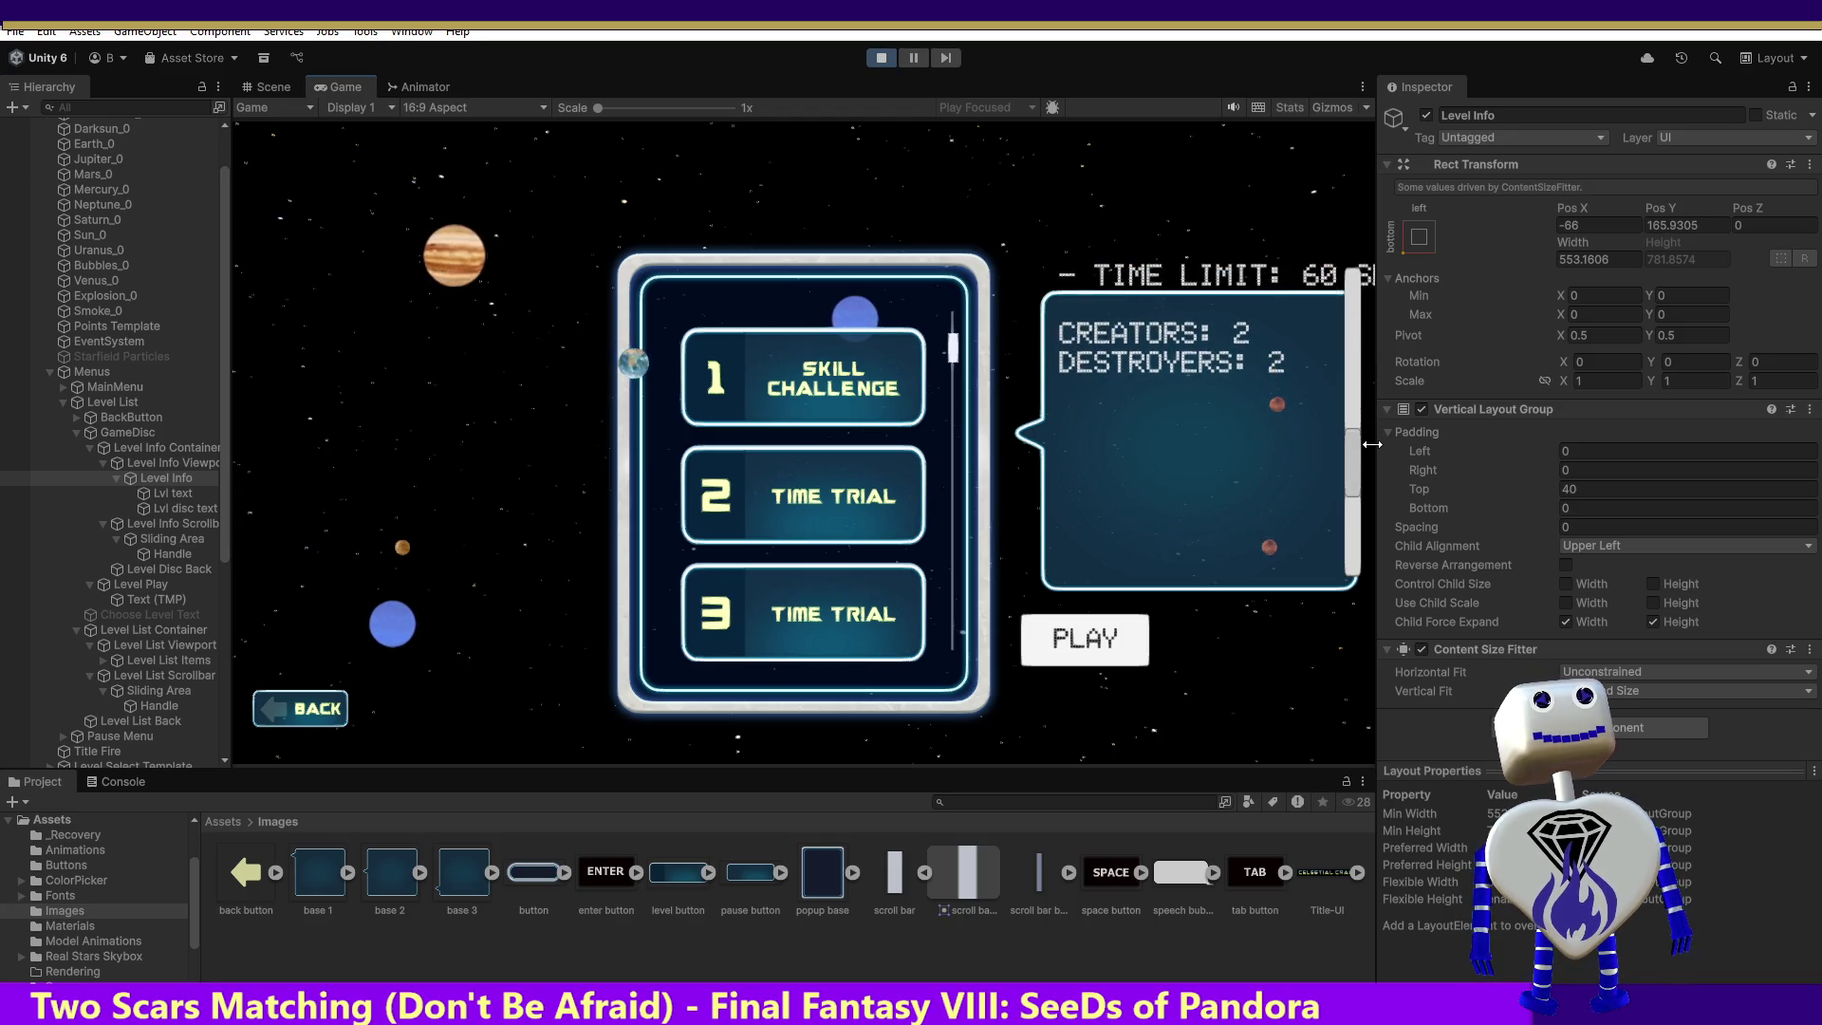
{"action": "mouse_move", "coordinate": [1373, 444]}
{"action": "left_mouse_down"}
{"action": "mouse_move", "coordinate": [1411, 302]}
{"action": "mouse_move", "coordinate": [1416, 421]}
{"action": "left_mouse_up"}
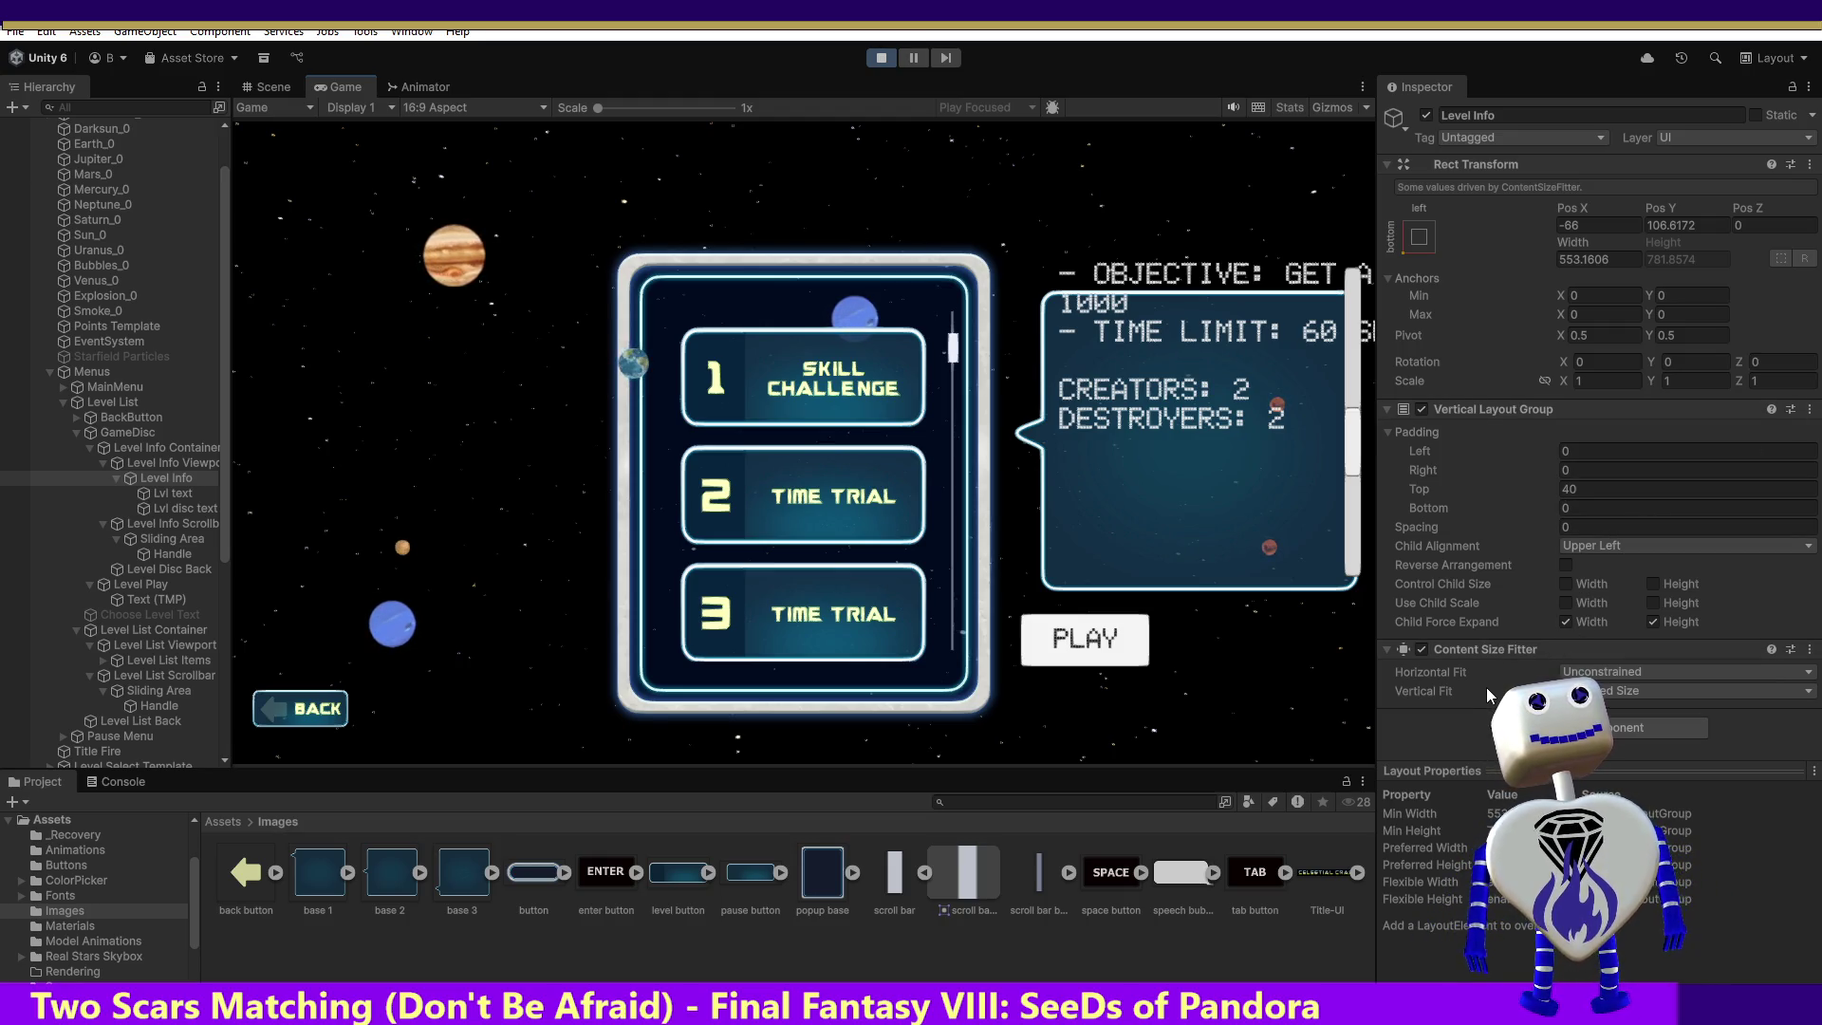
{"action": "left_click", "coordinate": [171, 463]}
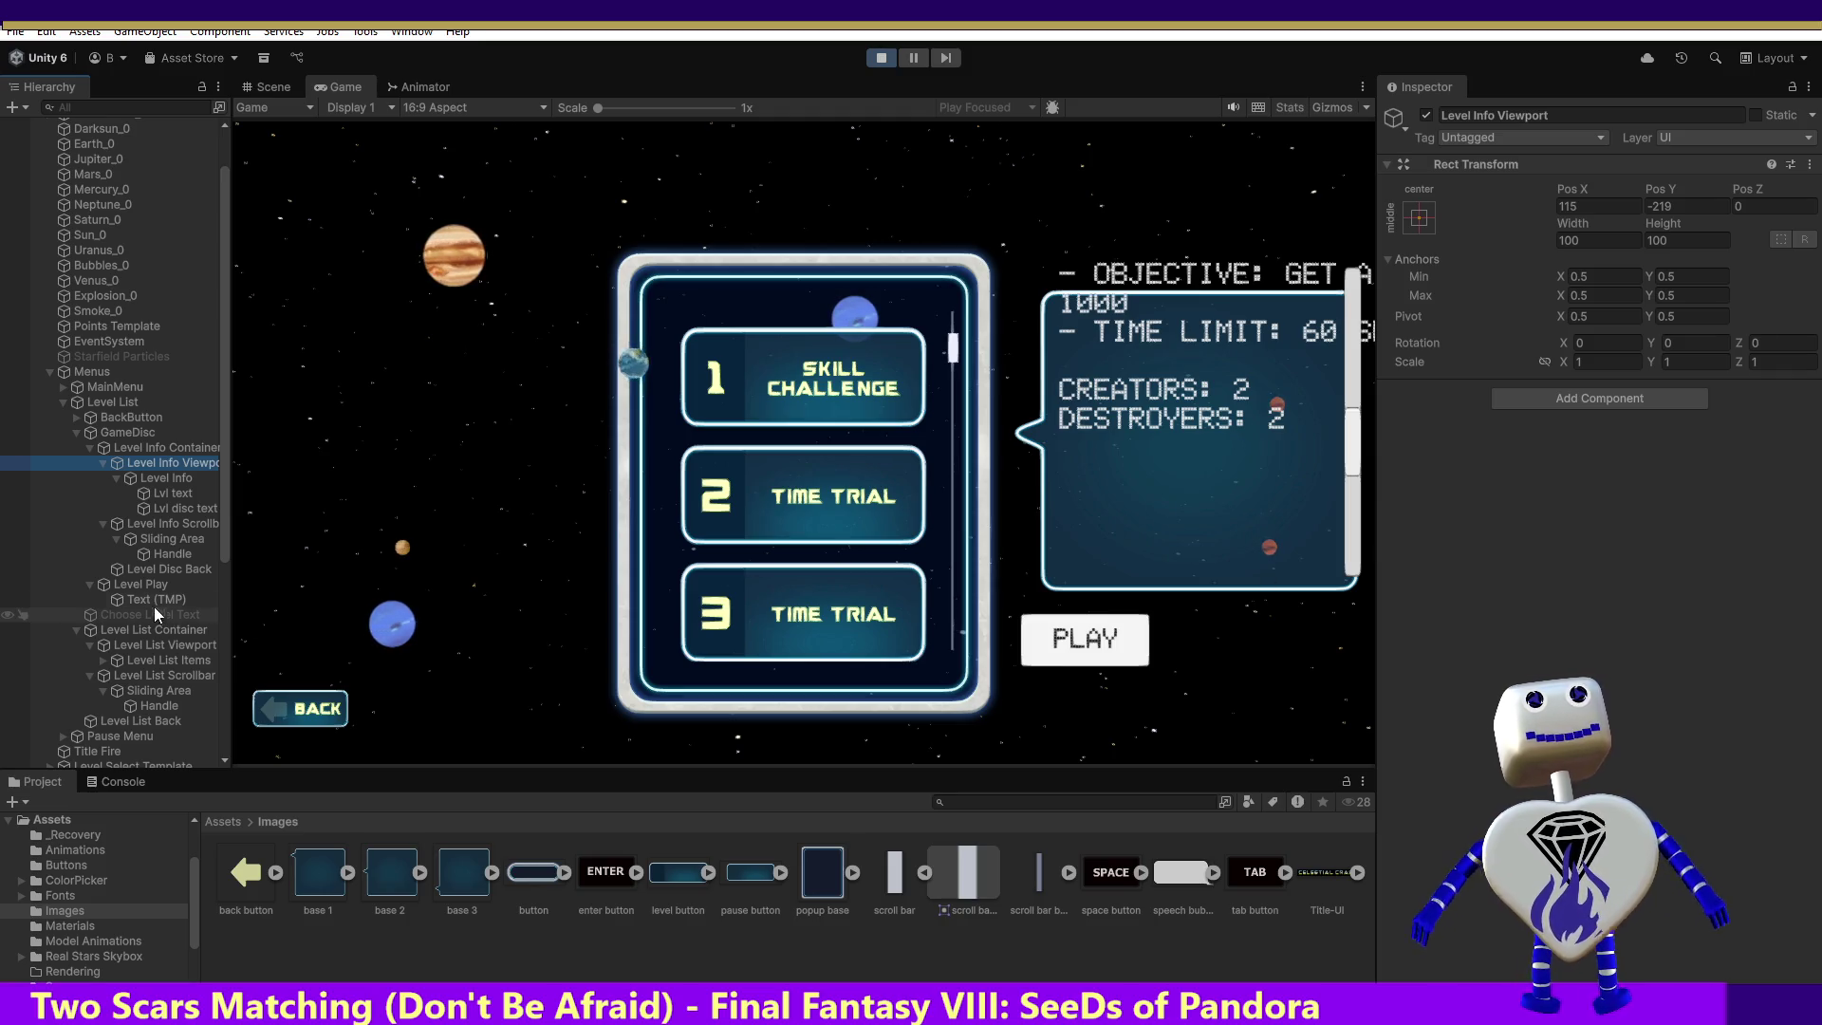
Step: Select Level Info Container and expand its Rect Mask 2D padding settings
{"action": "left_click", "coordinate": [164, 448]}
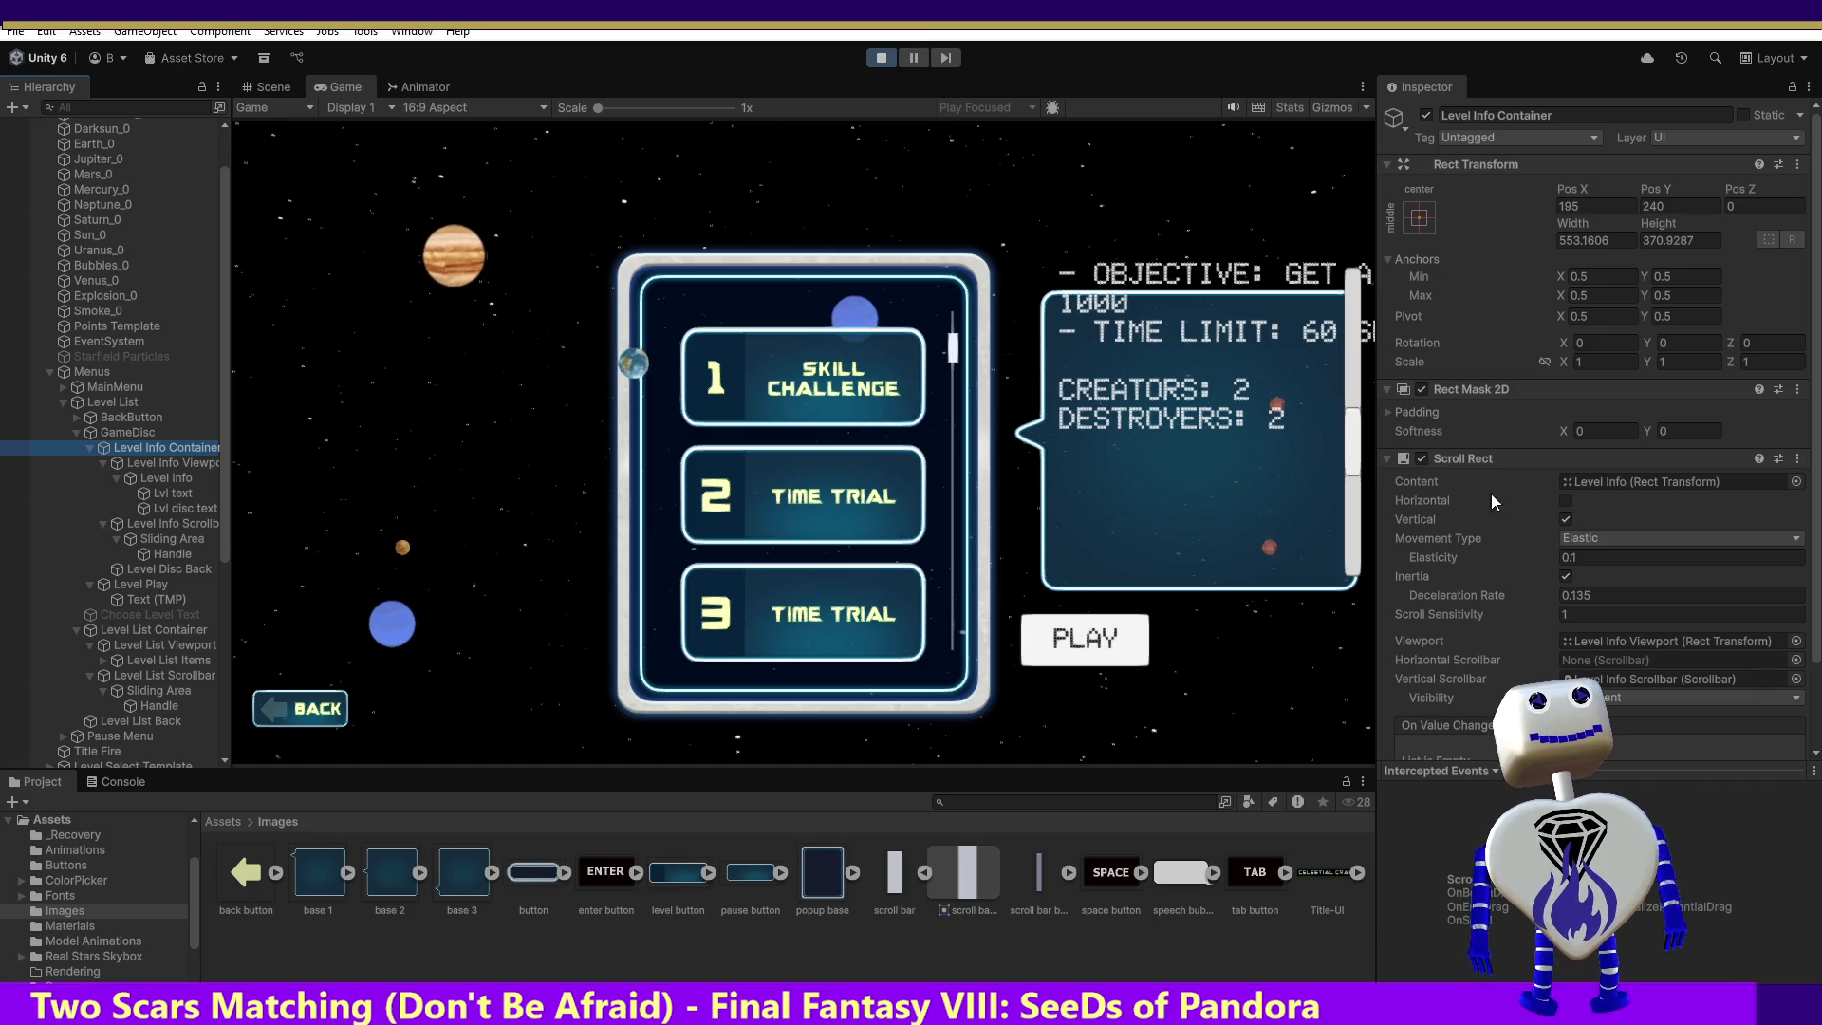
{"action": "left_click", "coordinate": [1390, 413]}
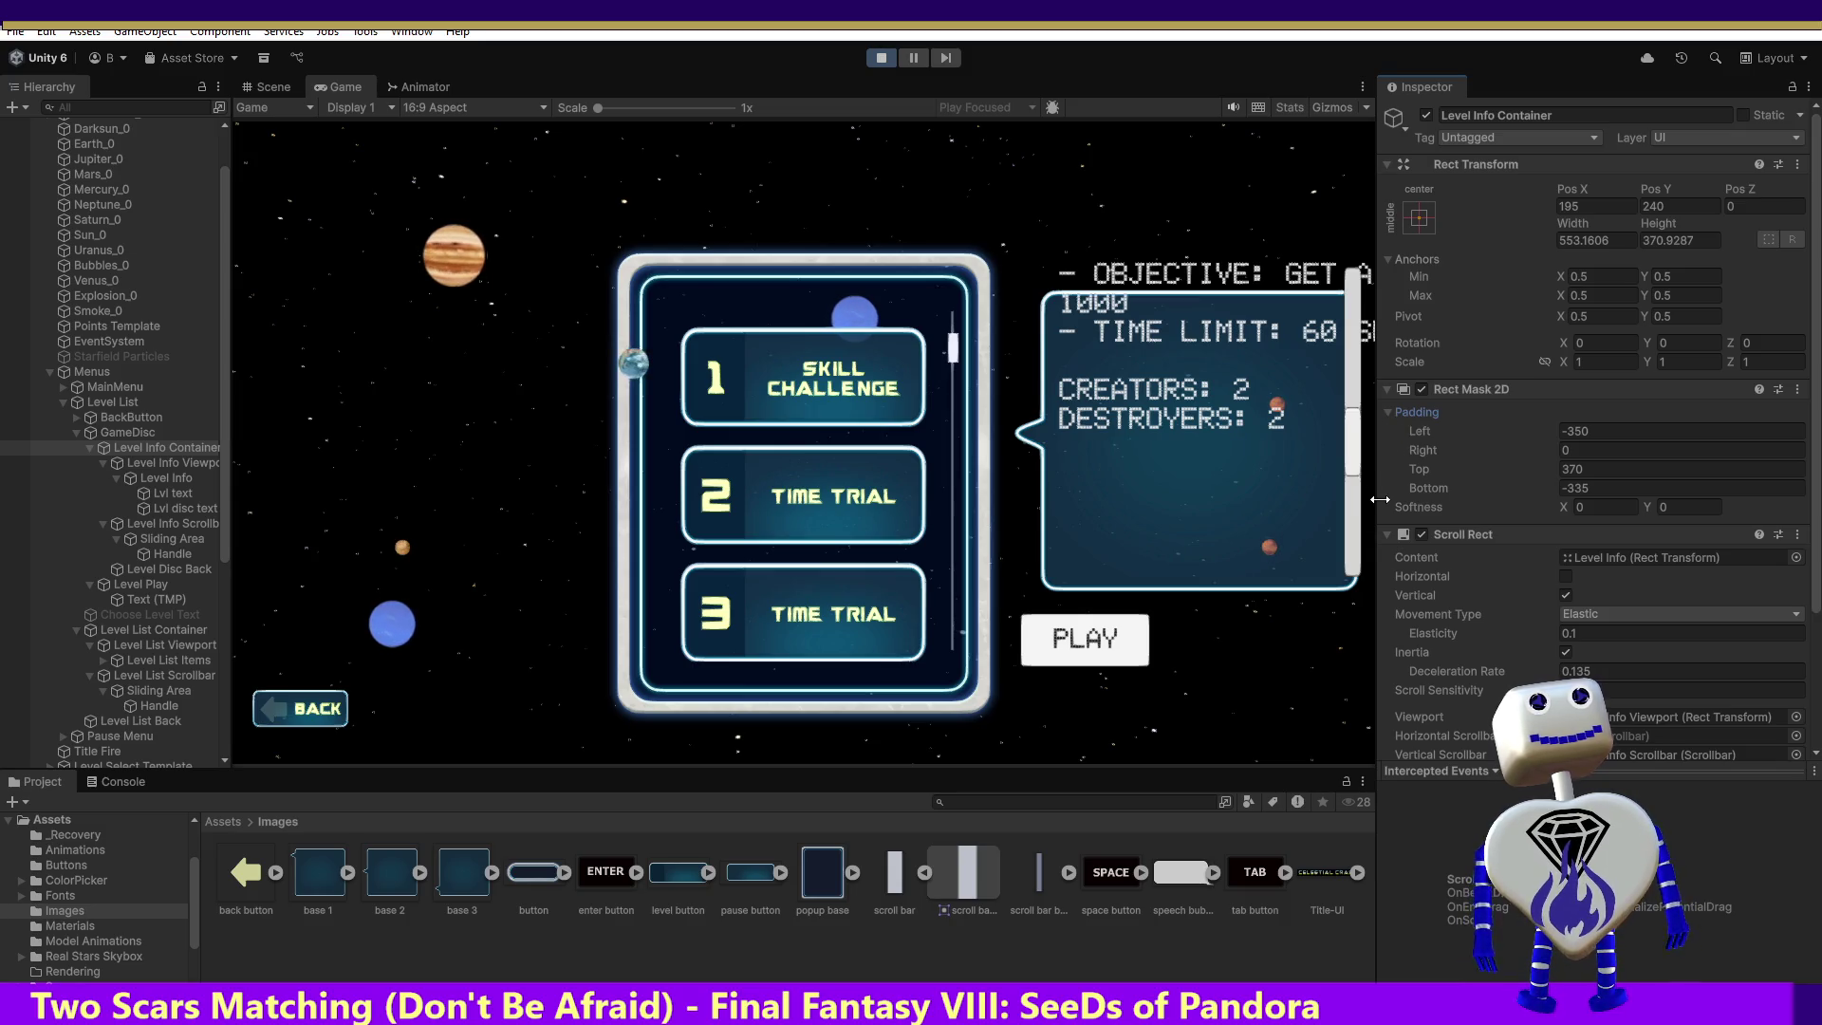
{"action": "left_click", "coordinate": [1568, 471]}
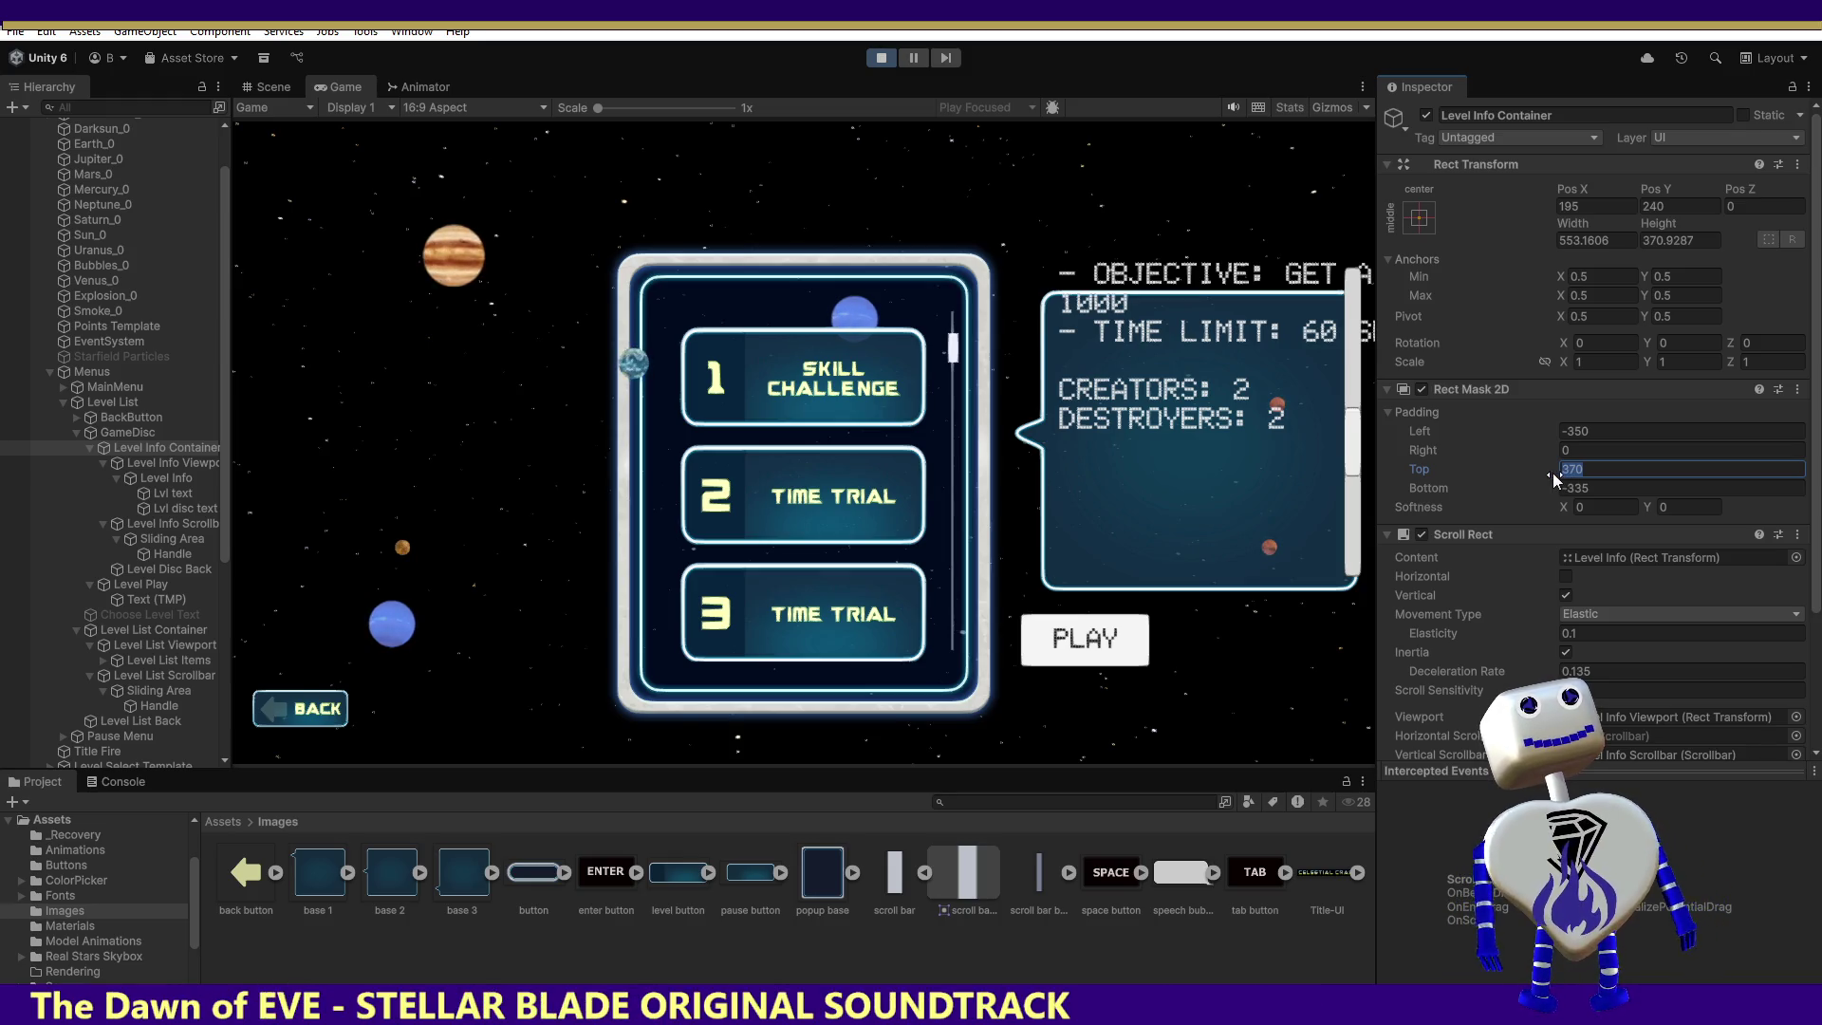
{"action": "type", "text": "0"}
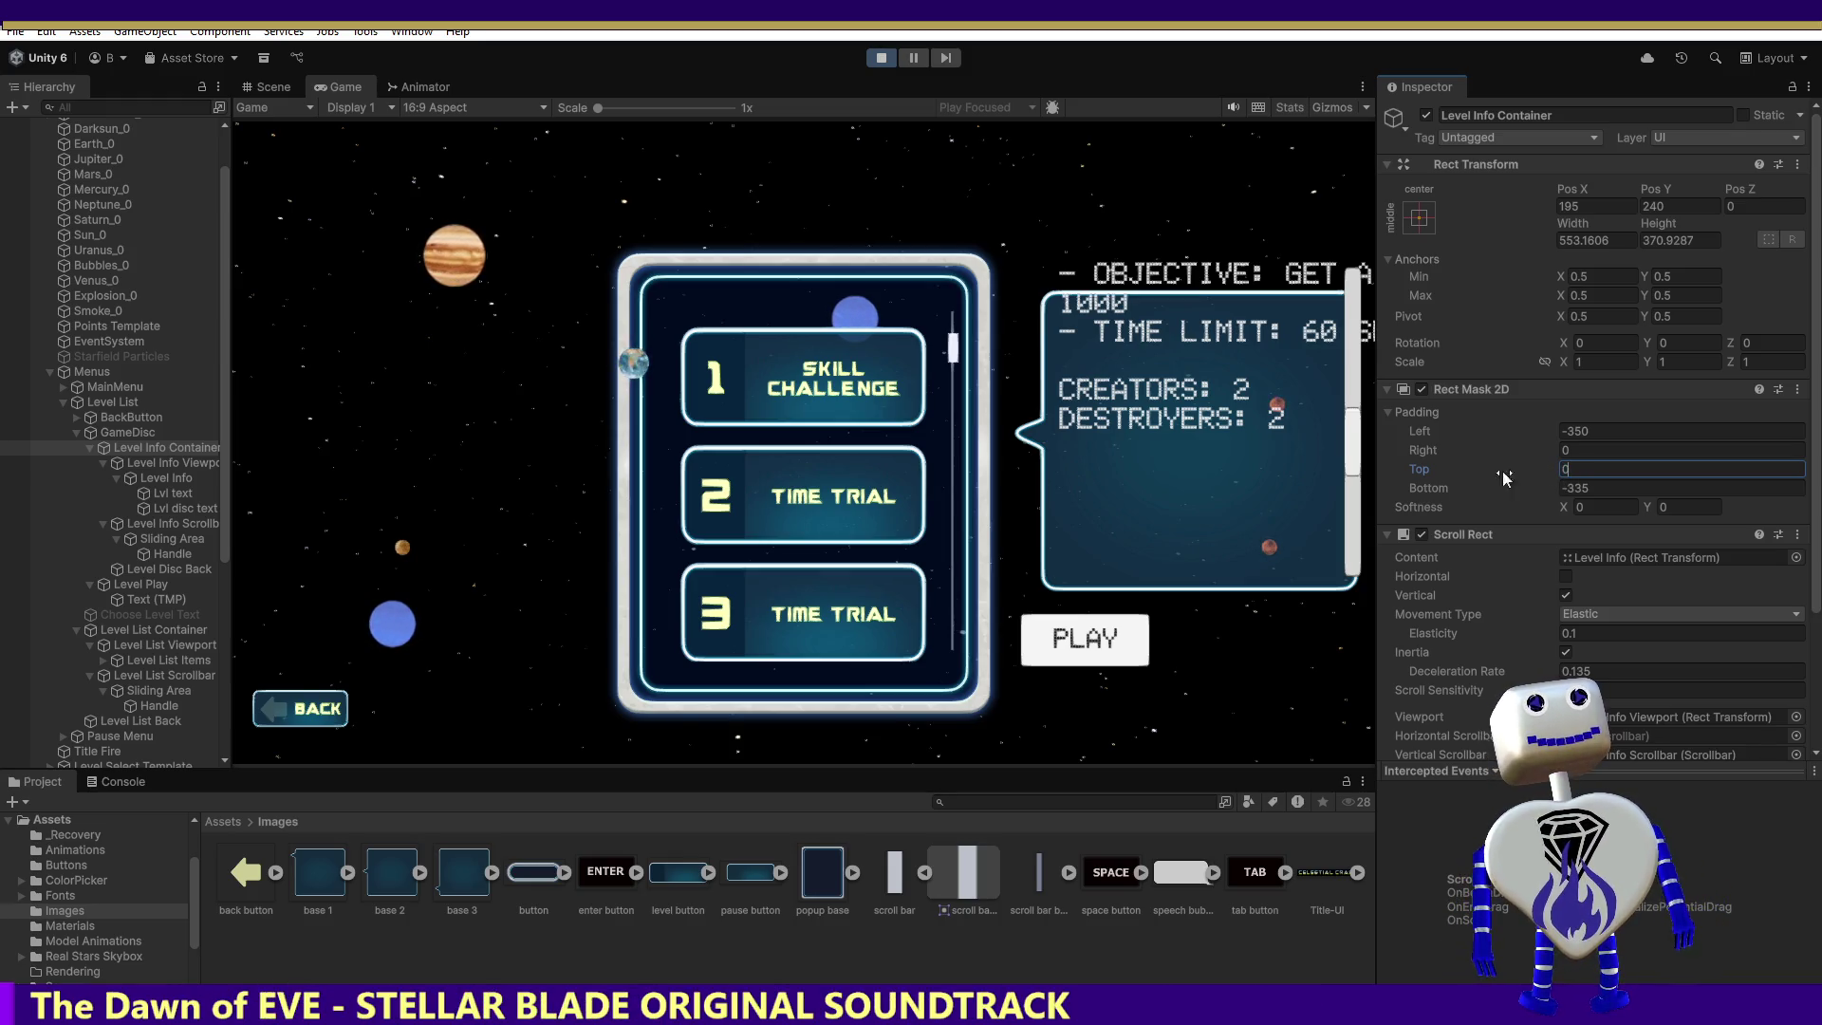
{"action": "mouse_move", "coordinate": [1361, 419]}
{"action": "left_mouse_down"}
{"action": "mouse_move", "coordinate": [1359, 446]}
{"action": "mouse_move", "coordinate": [1358, 399]}
{"action": "mouse_move", "coordinate": [1335, 470]}
{"action": "left_mouse_up"}
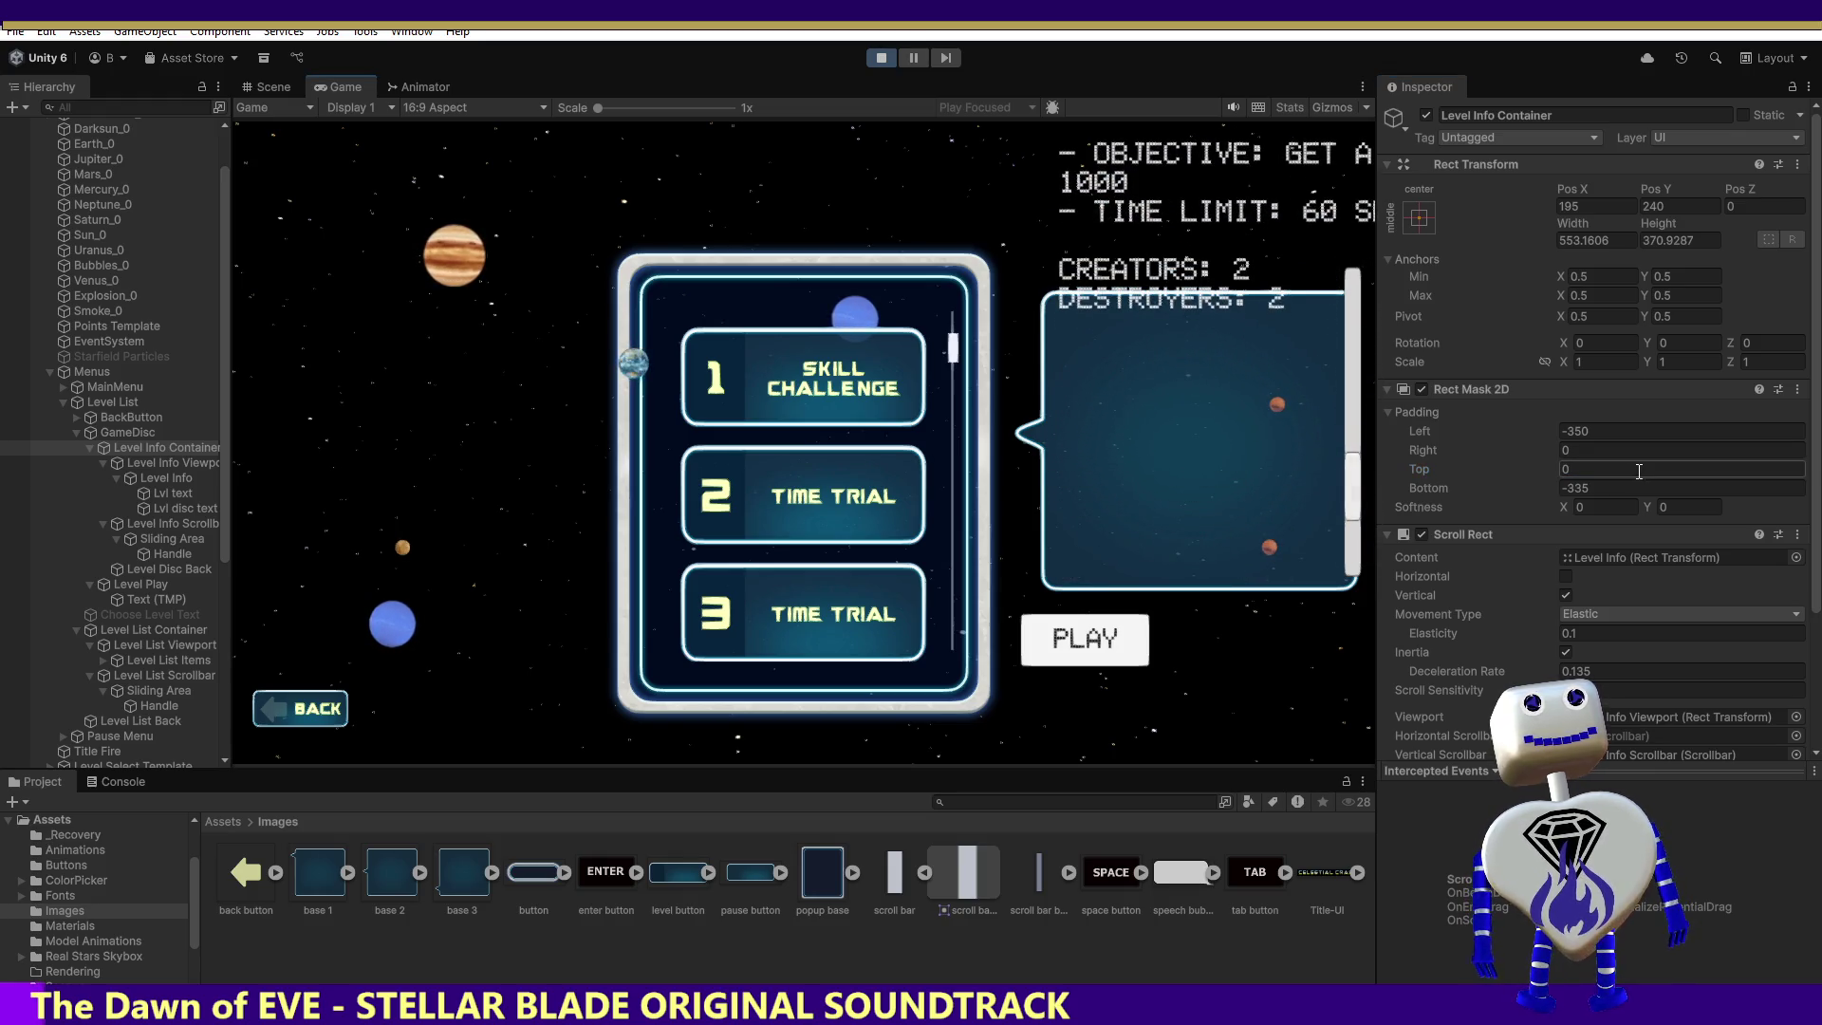
Step: Try mask top padding values from 450 downward during play, confirming 375
{"action": "left_click", "coordinate": [1593, 470]}
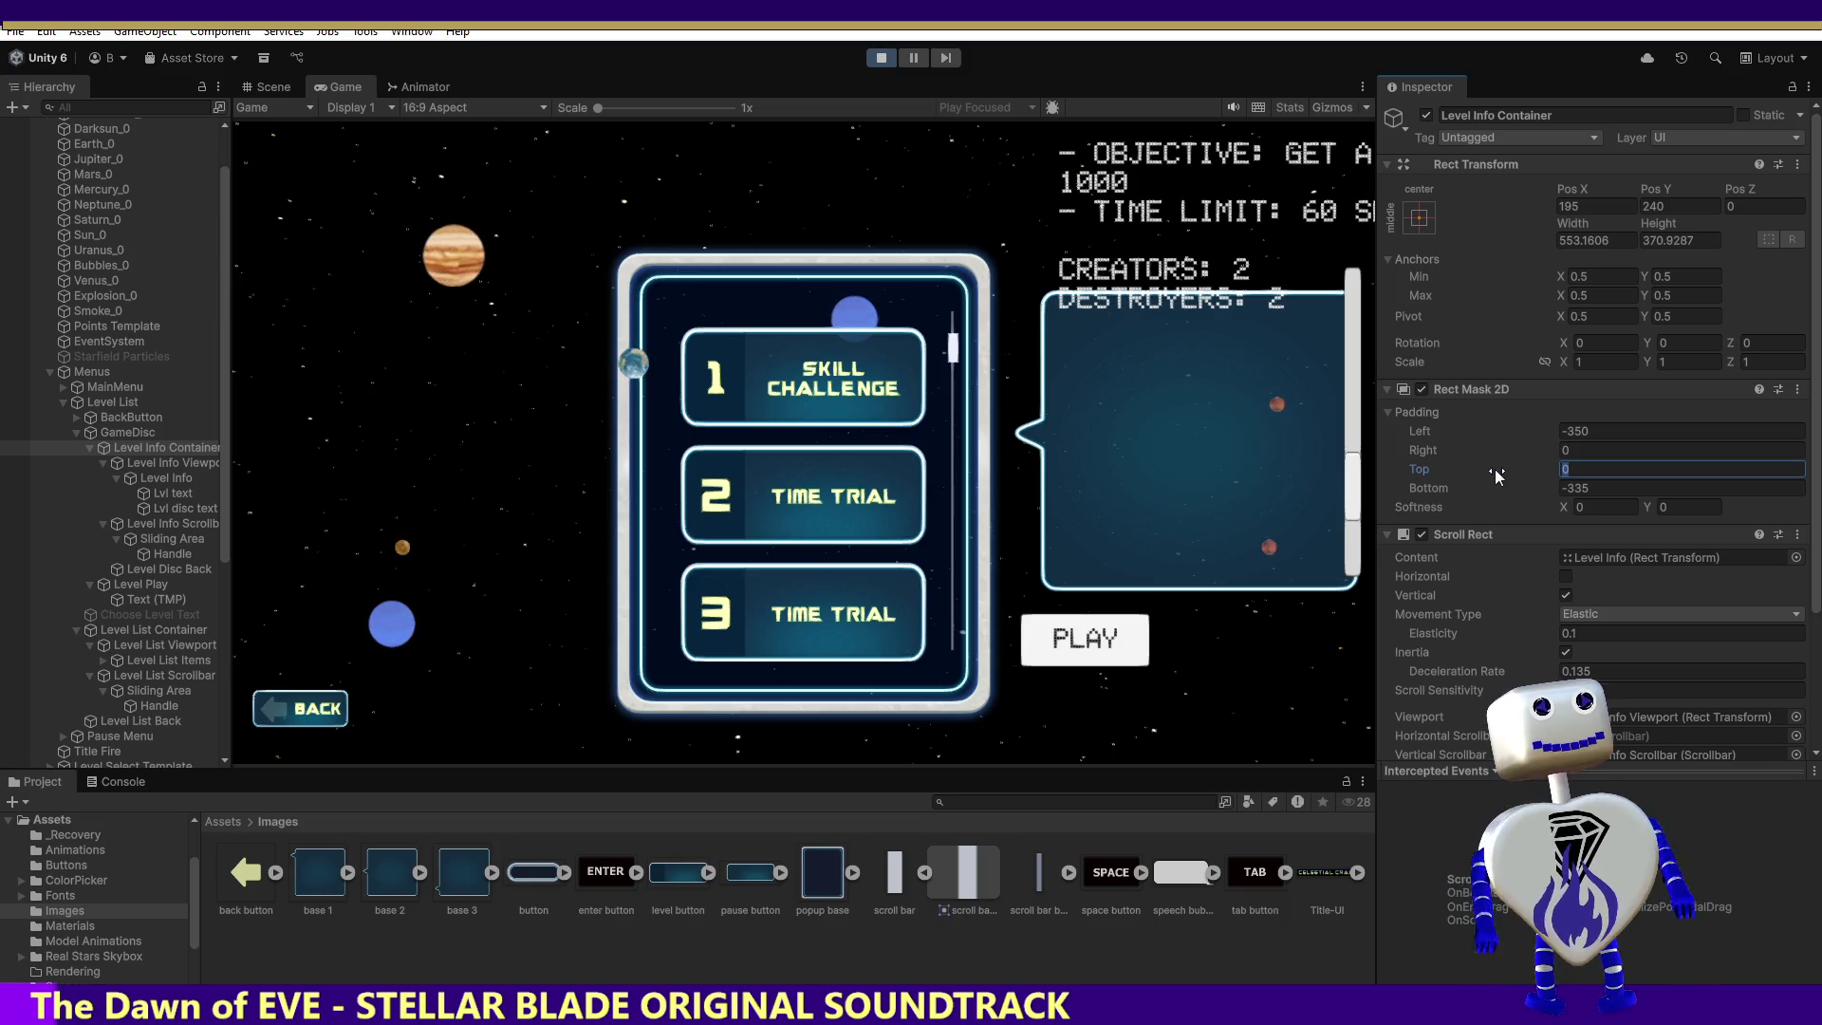
{"action": "type", "text": "00"}
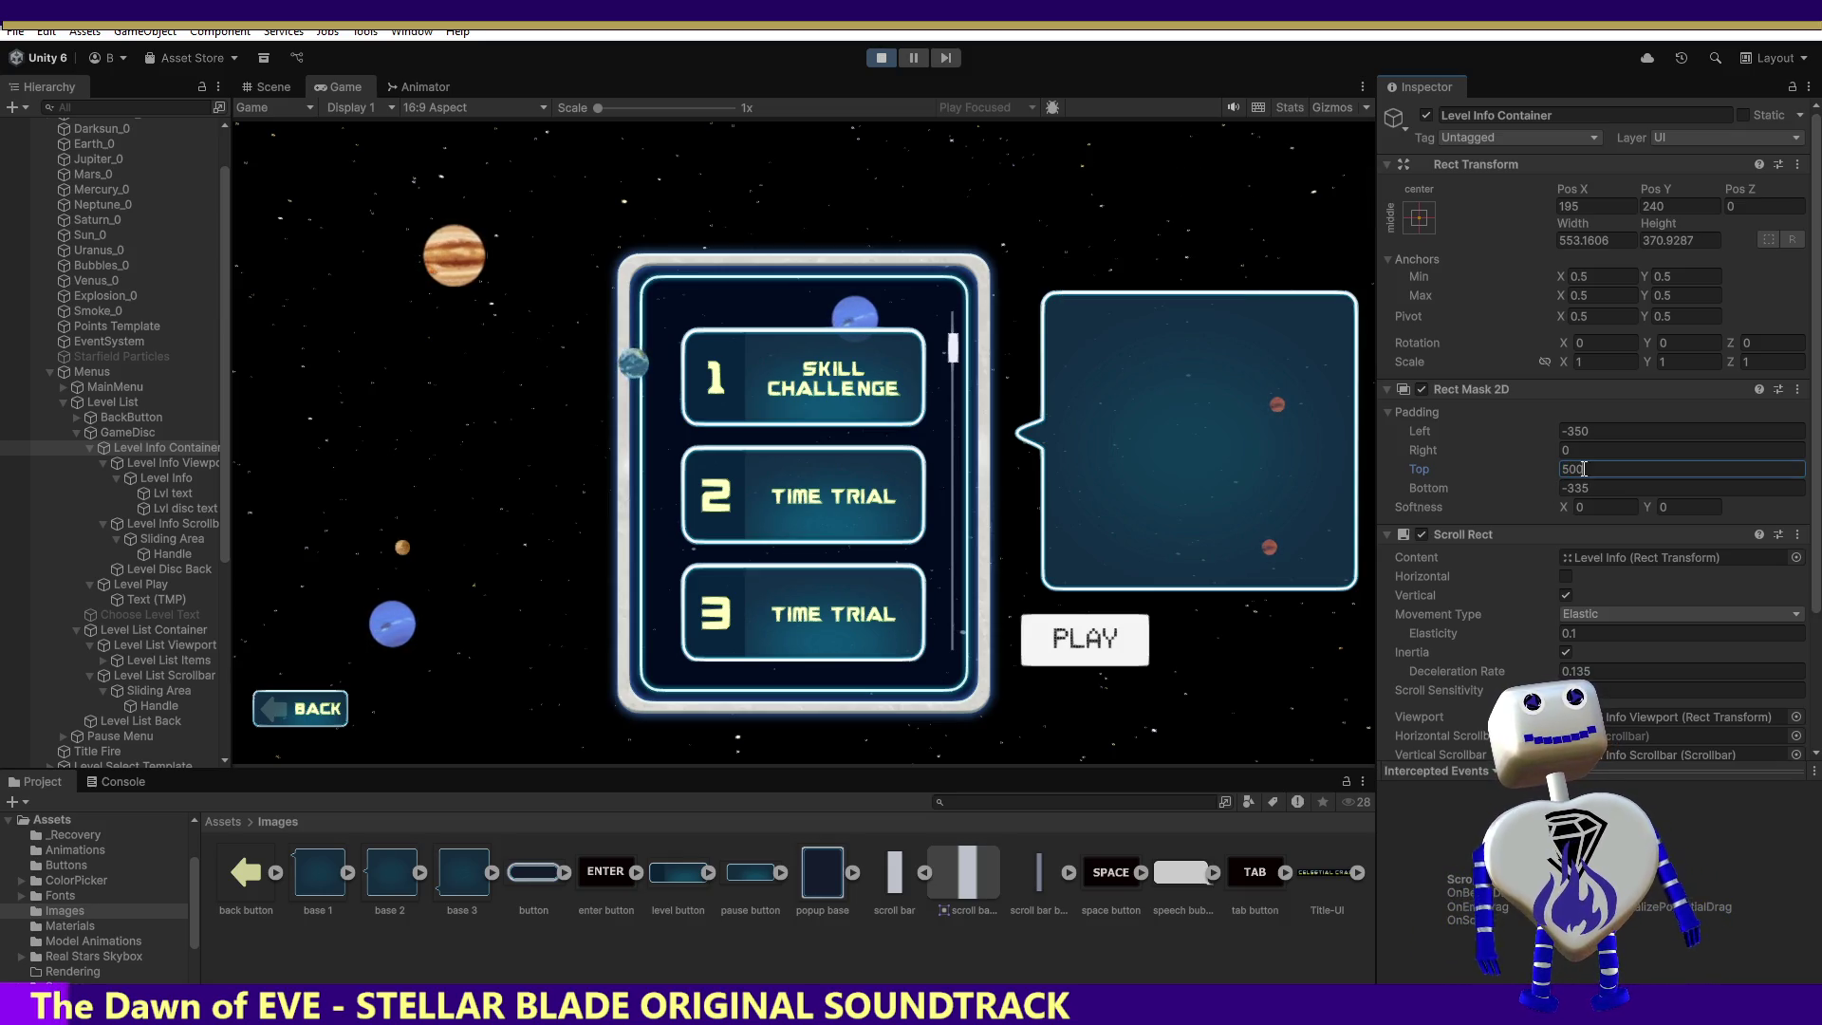
{"action": "type", "text": "450"}
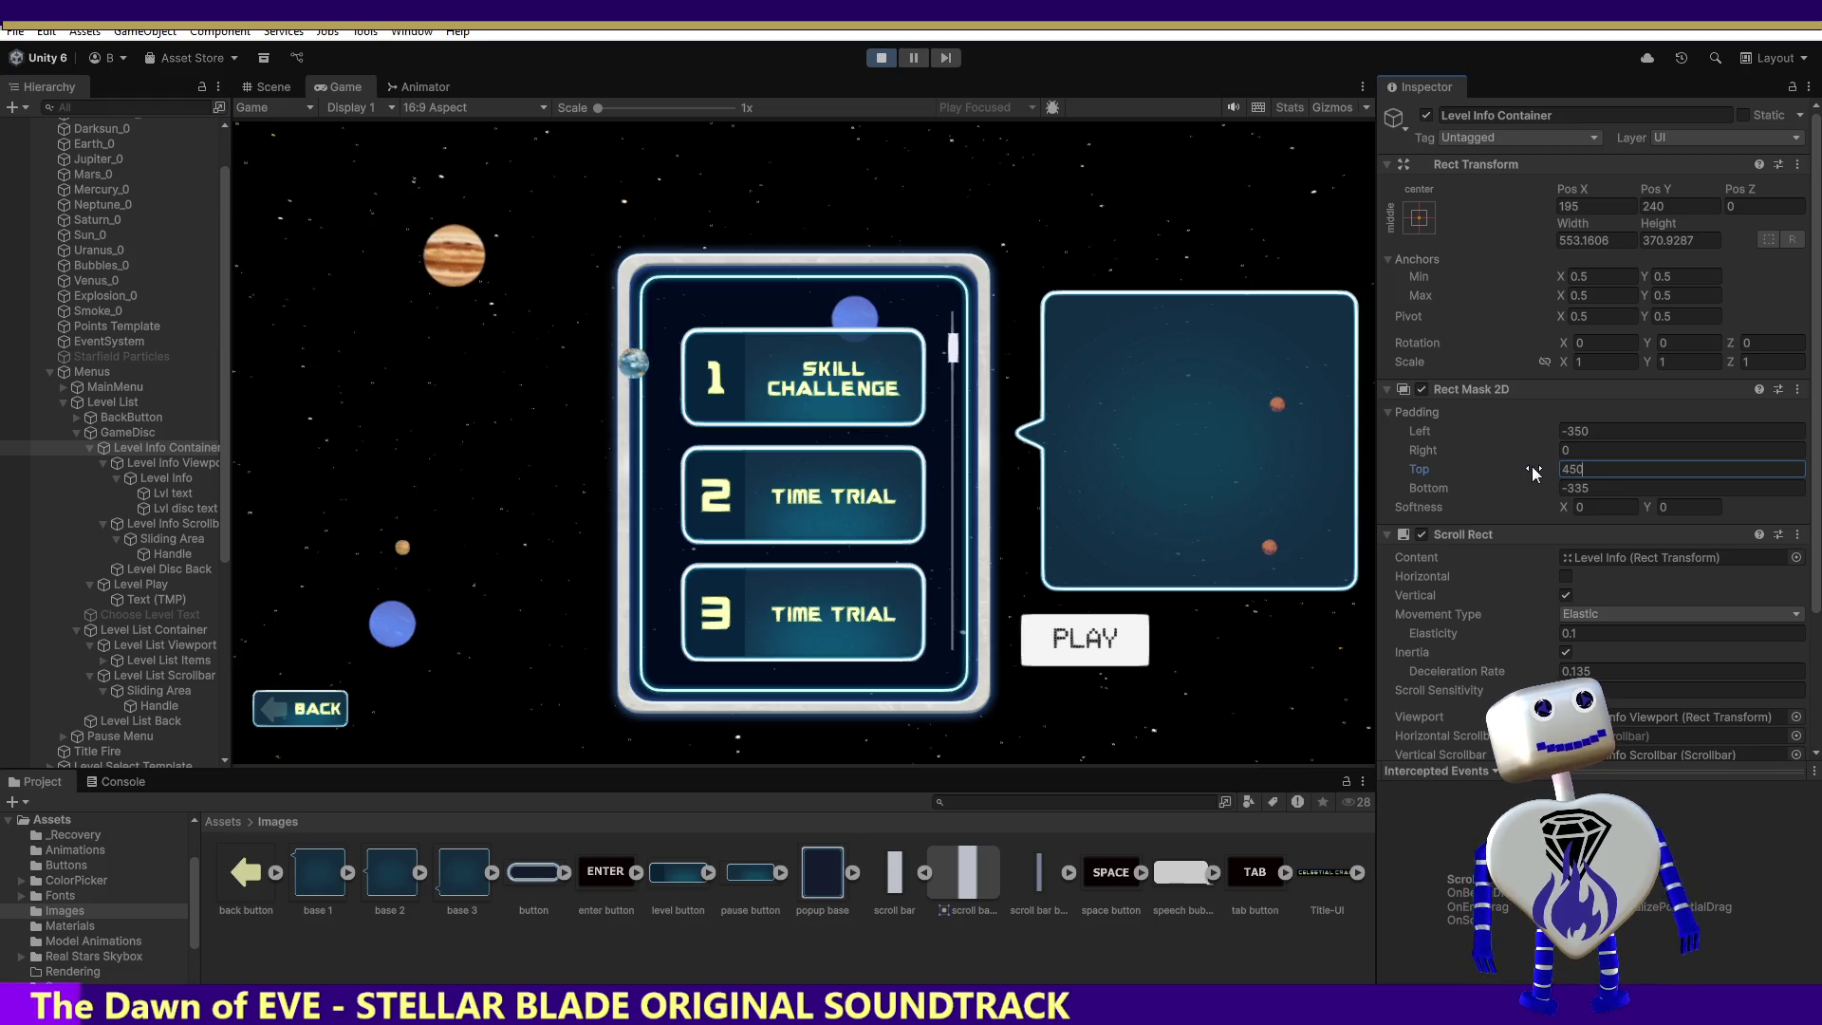
{"action": "key", "text": "BackSpace"}
{"action": "key", "text": "BackSpace"}
{"action": "key", "text": "BackSpace"}
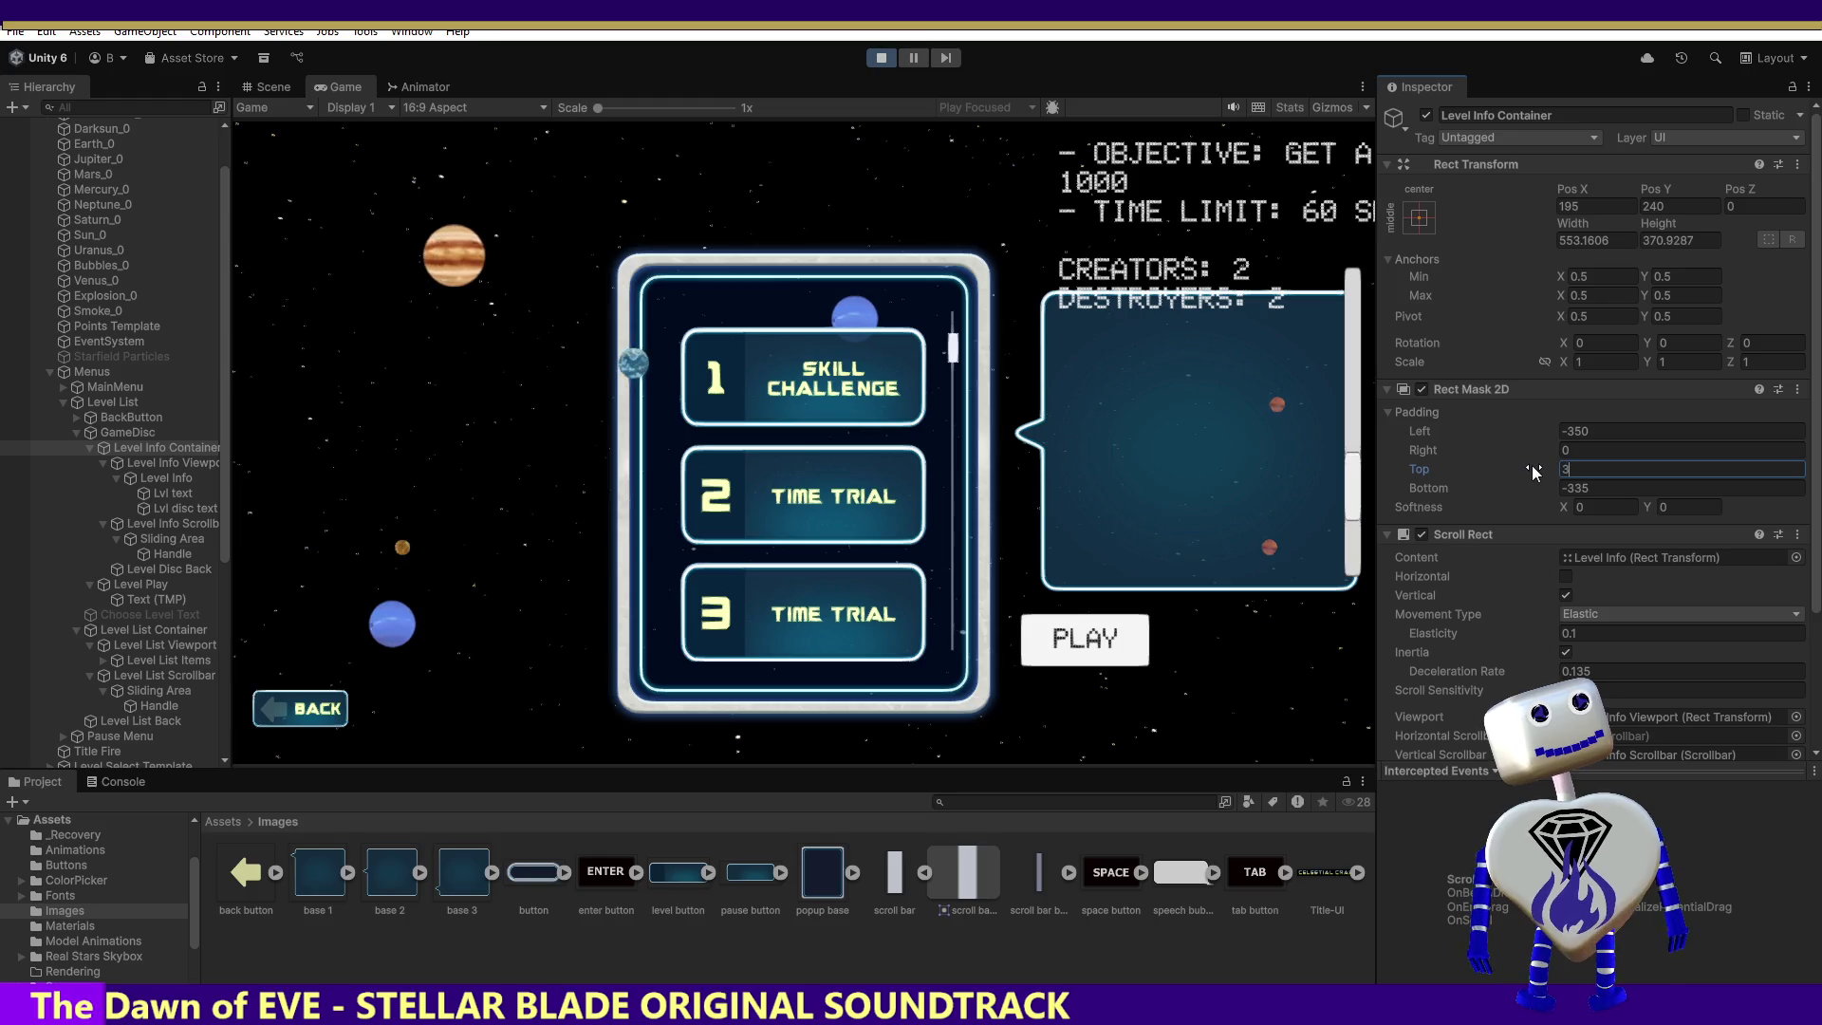
{"action": "type", "text": "375"}
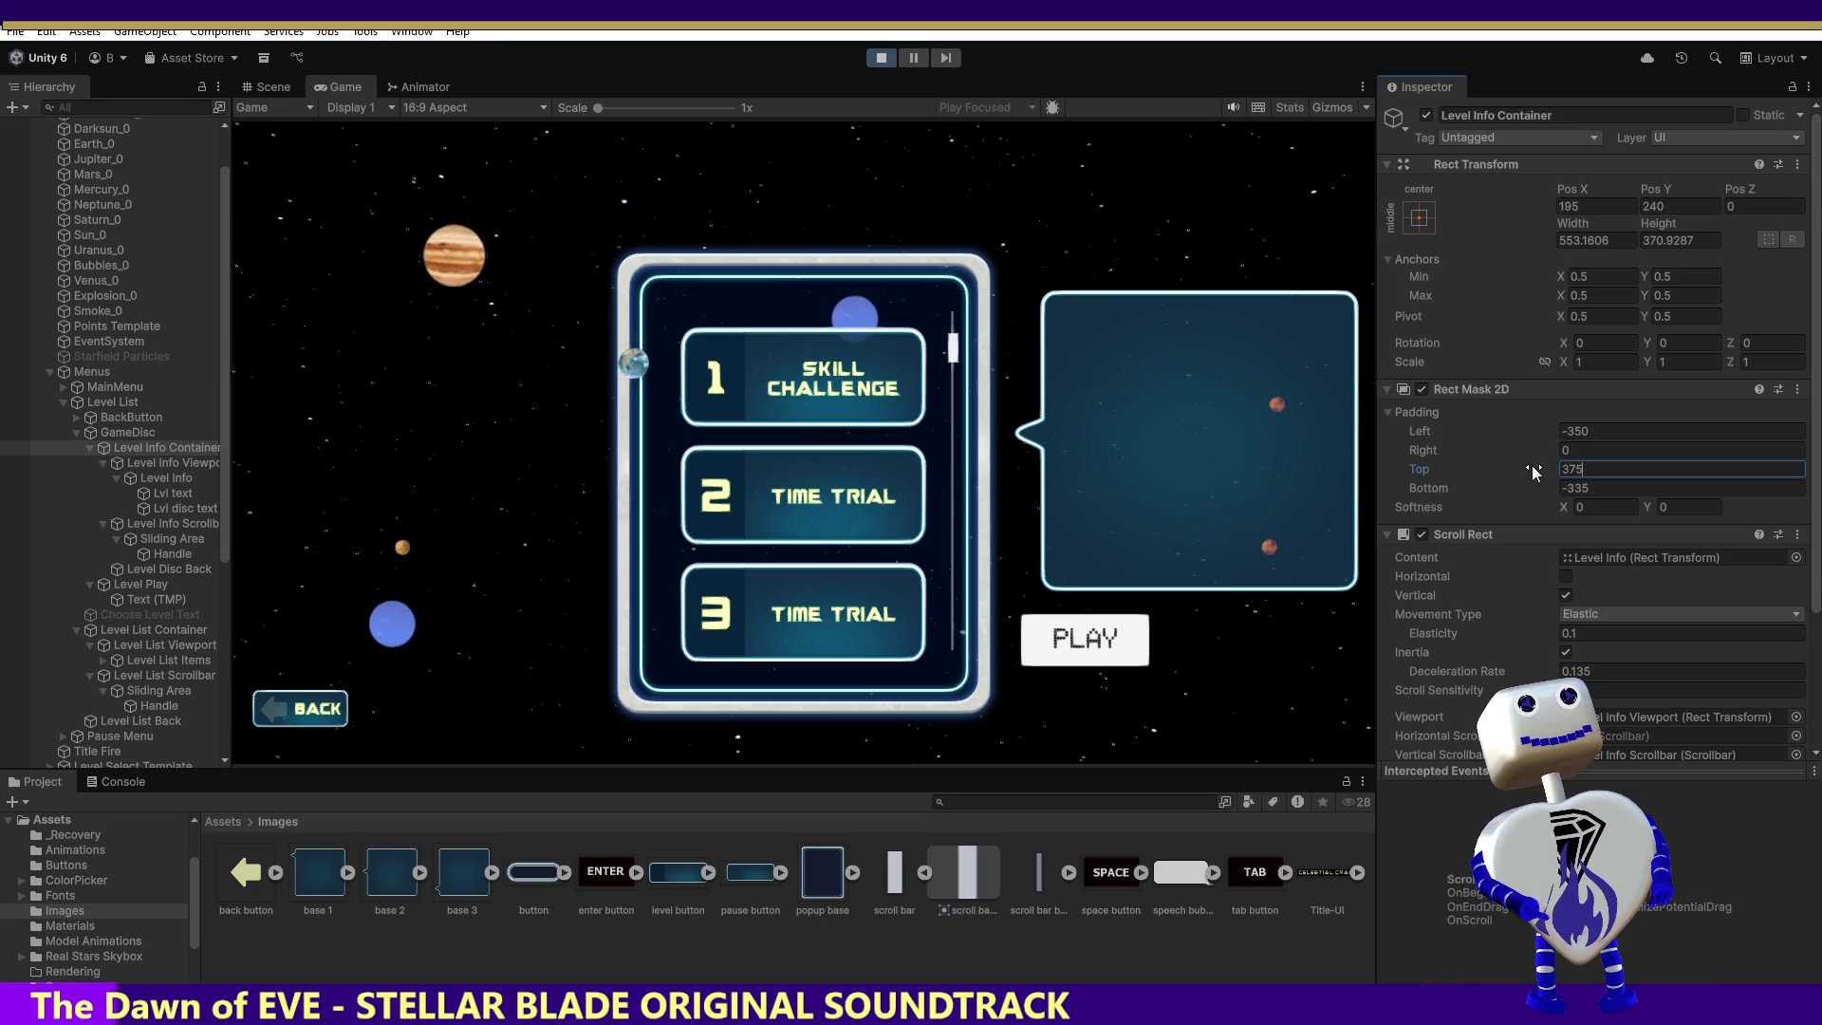
{"action": "key", "text": "BackSpace"}
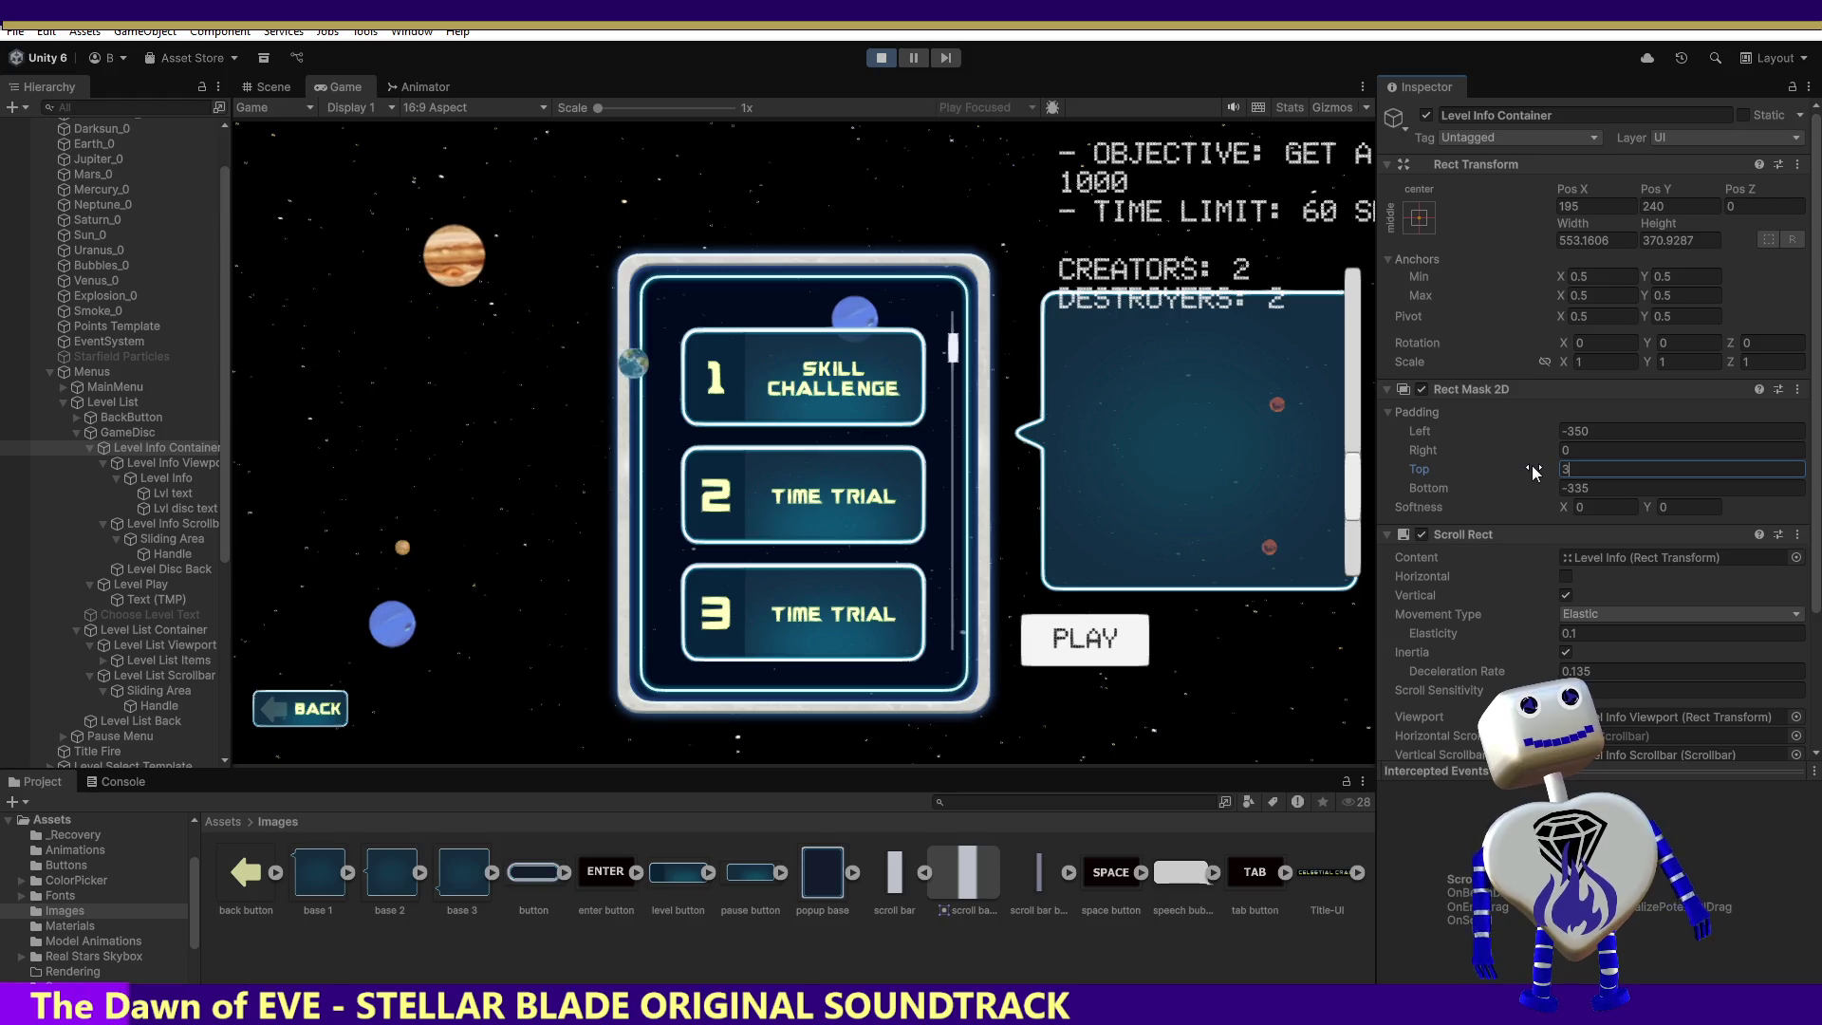
{"action": "type", "text": "25"}
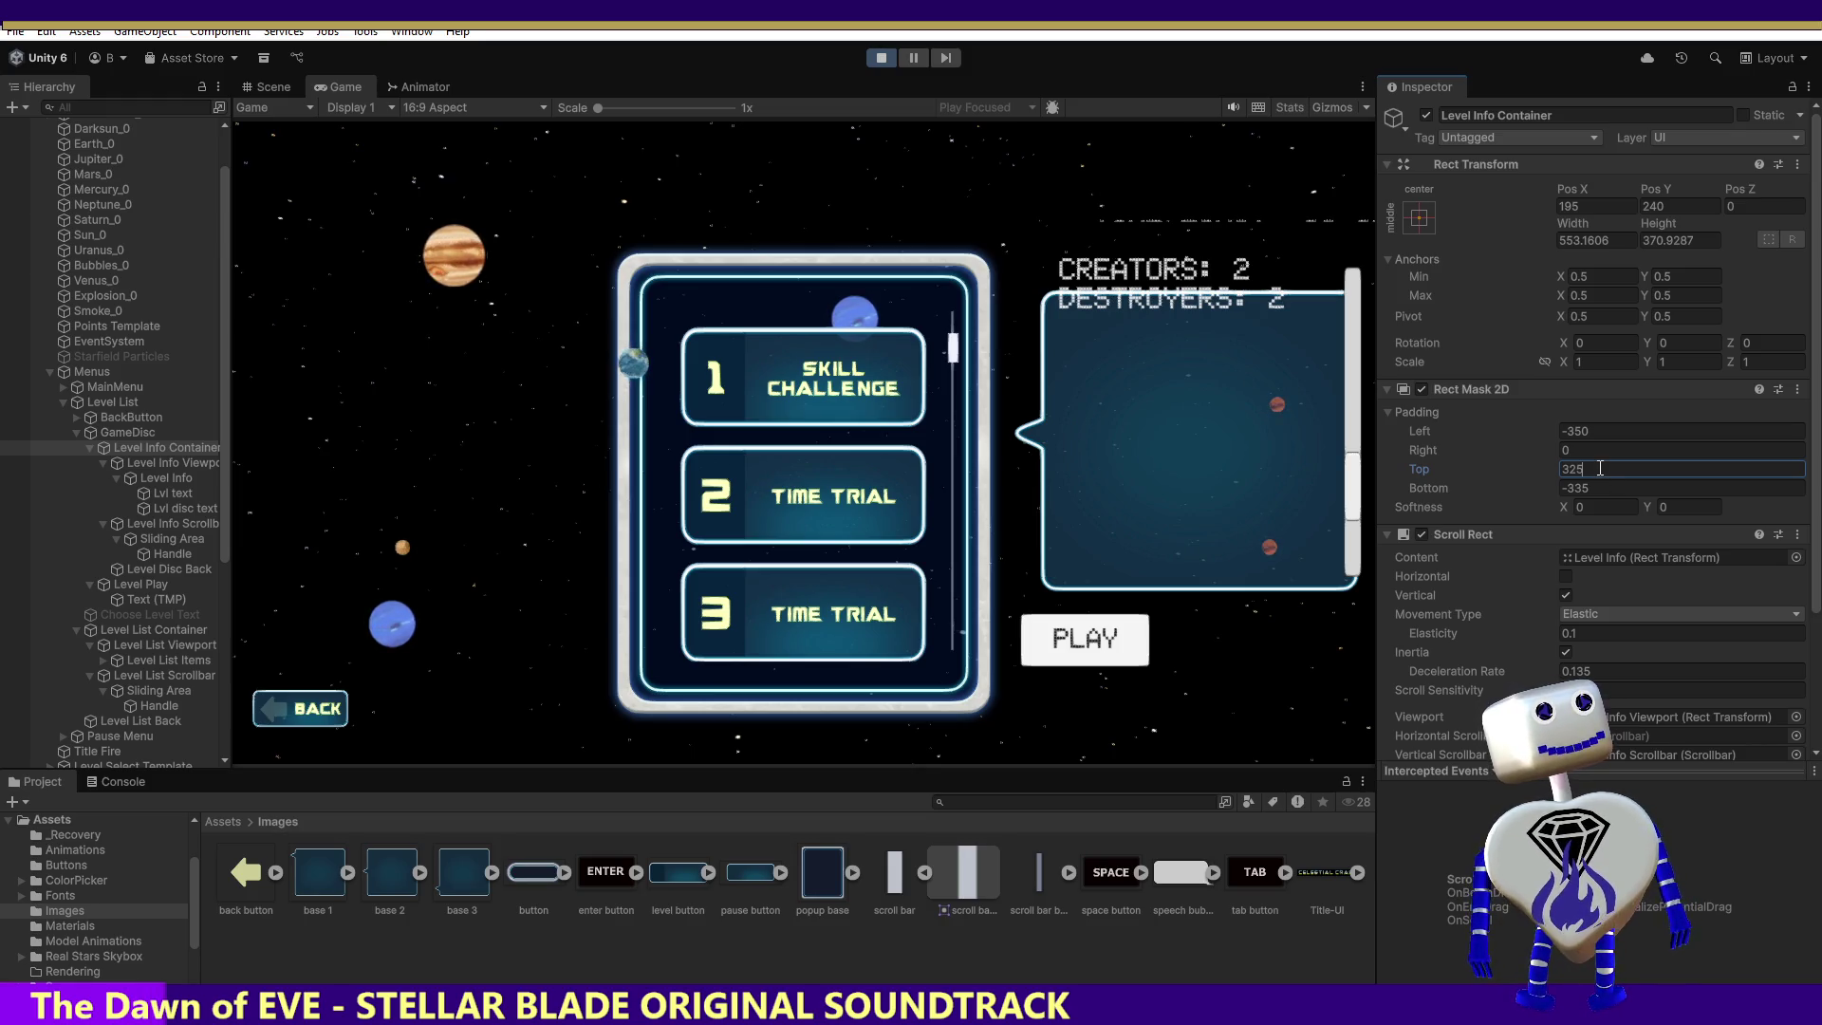
{"action": "key", "text": "BackSpace"}
{"action": "key", "text": "BackSpace"}
{"action": "type", "text": "50"}
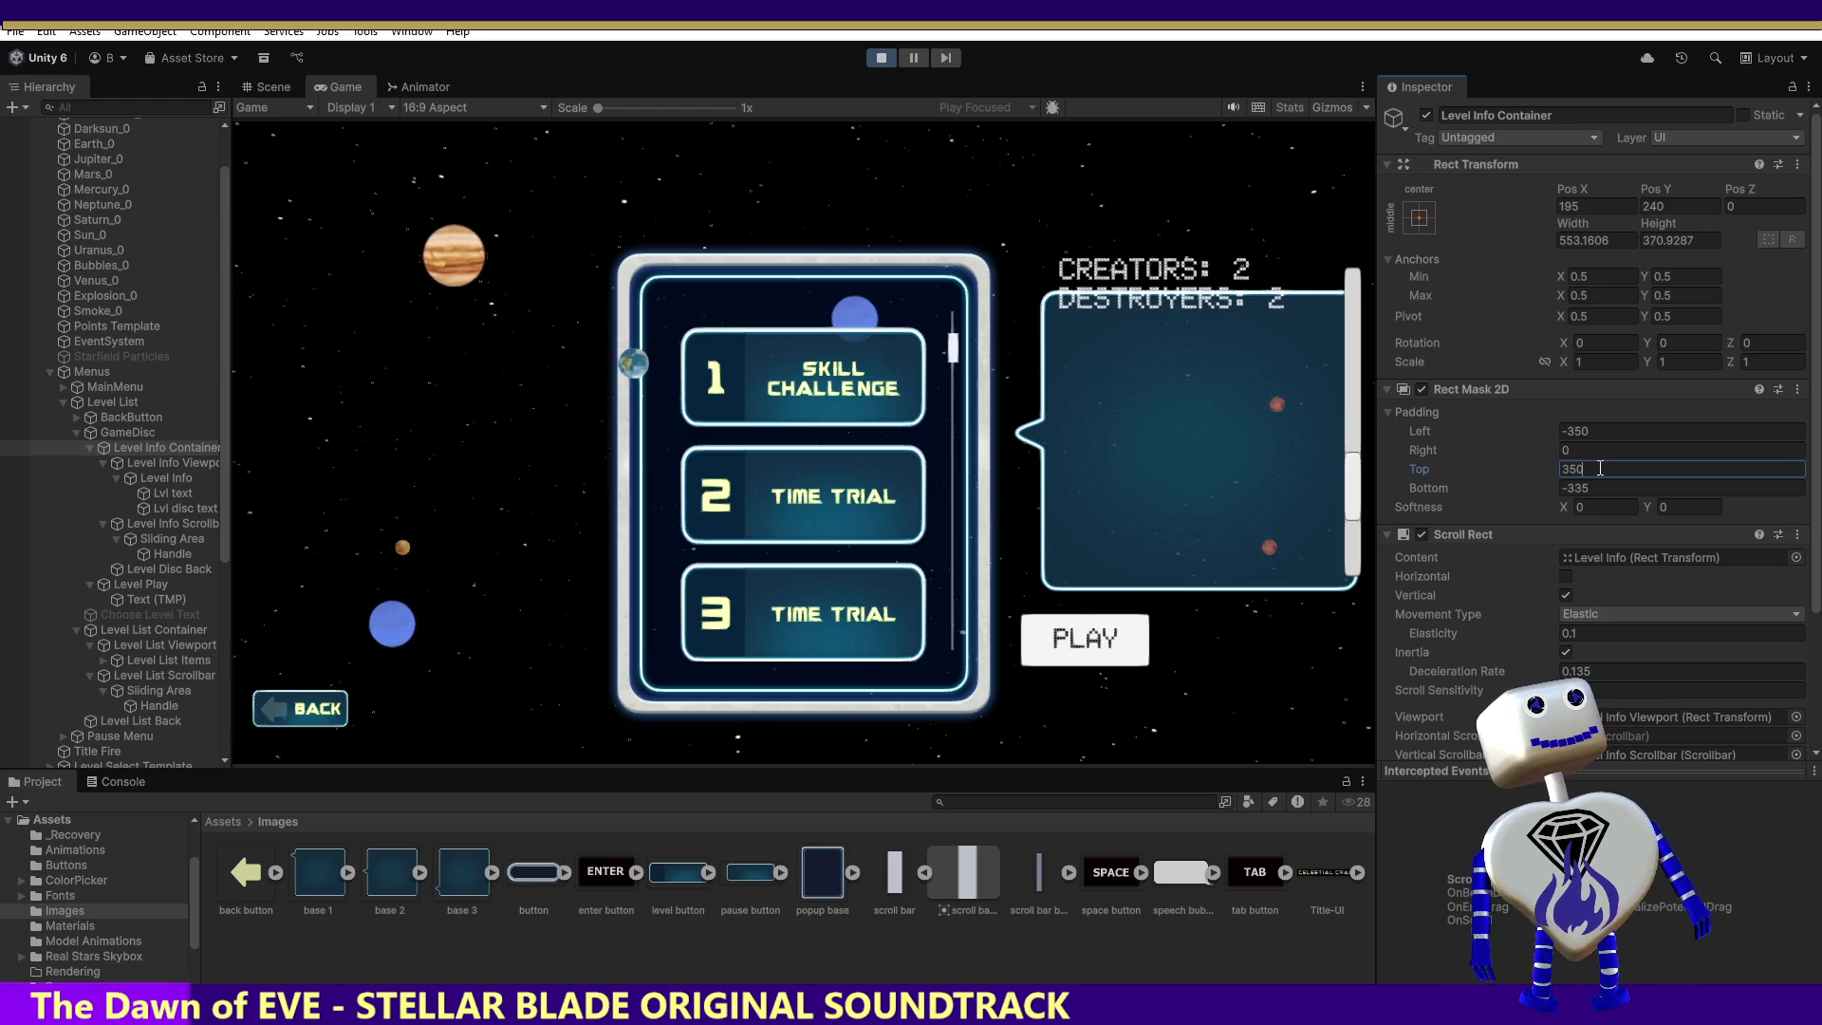
{"action": "key", "text": "BackSpace"}
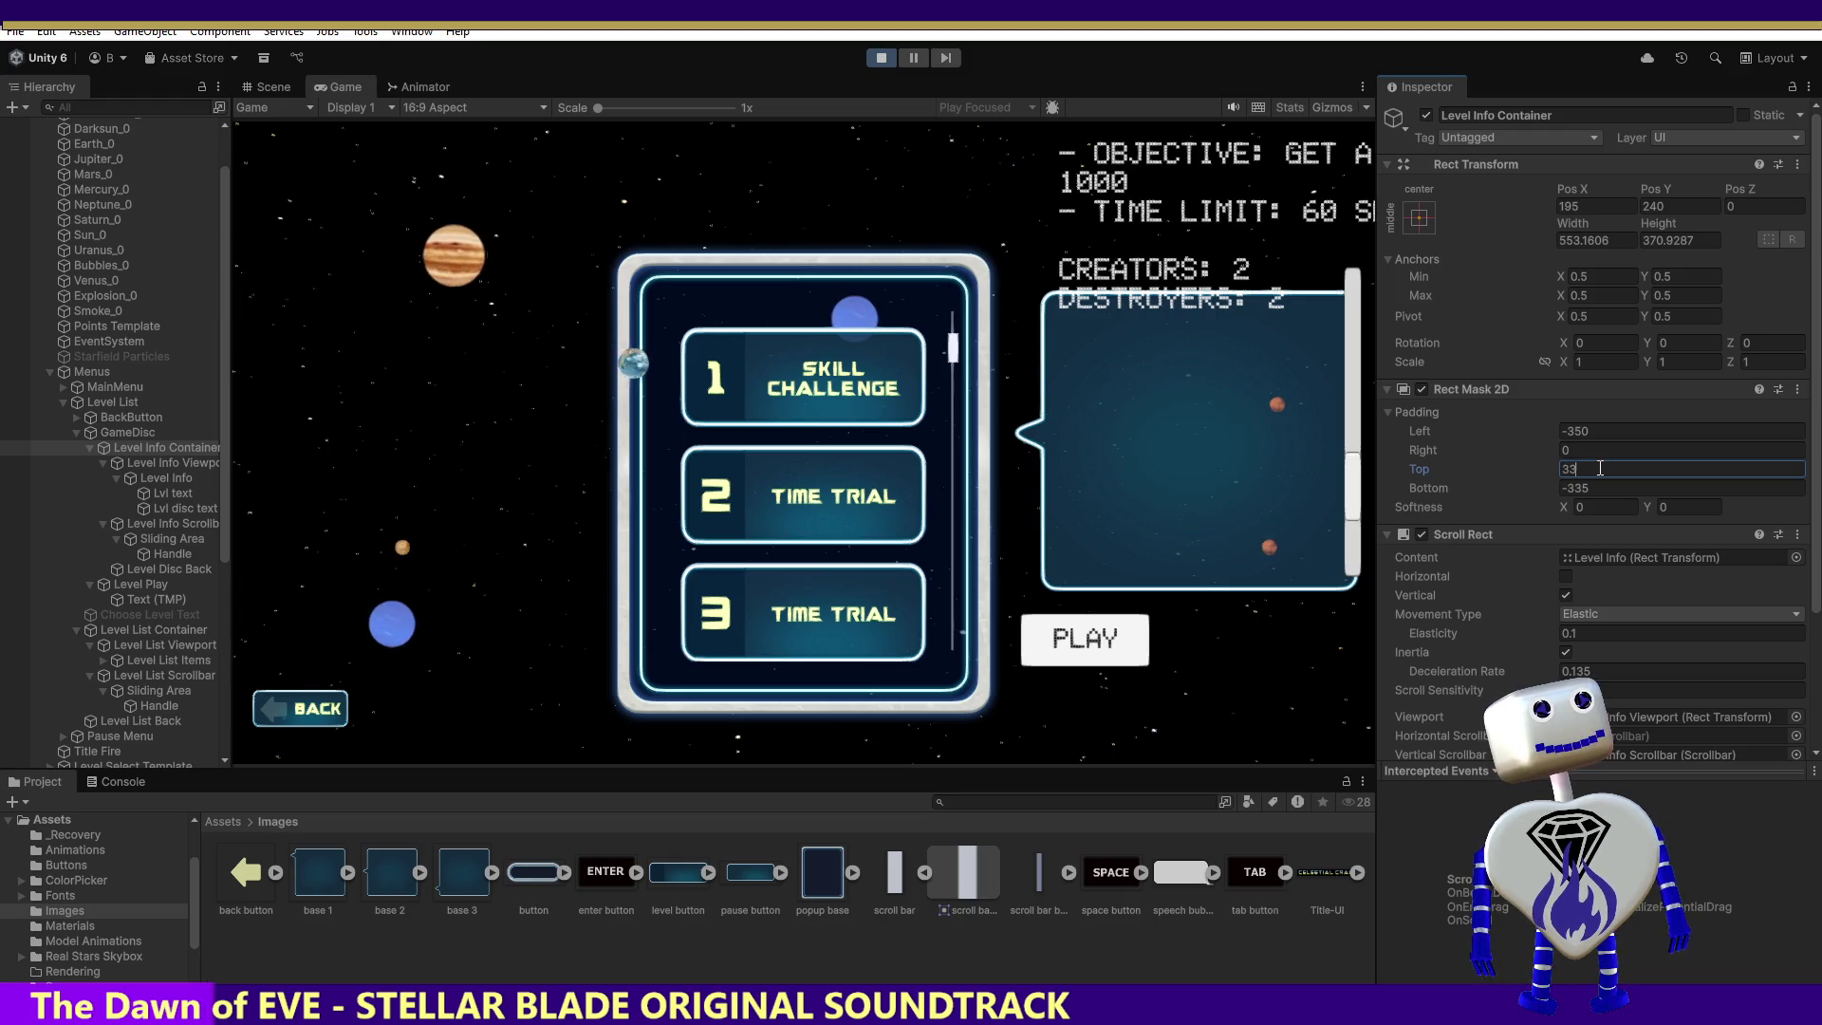
{"action": "type", "text": "55"}
{"action": "key", "text": "BackSpace"}
{"action": "key", "text": "BackSpace"}
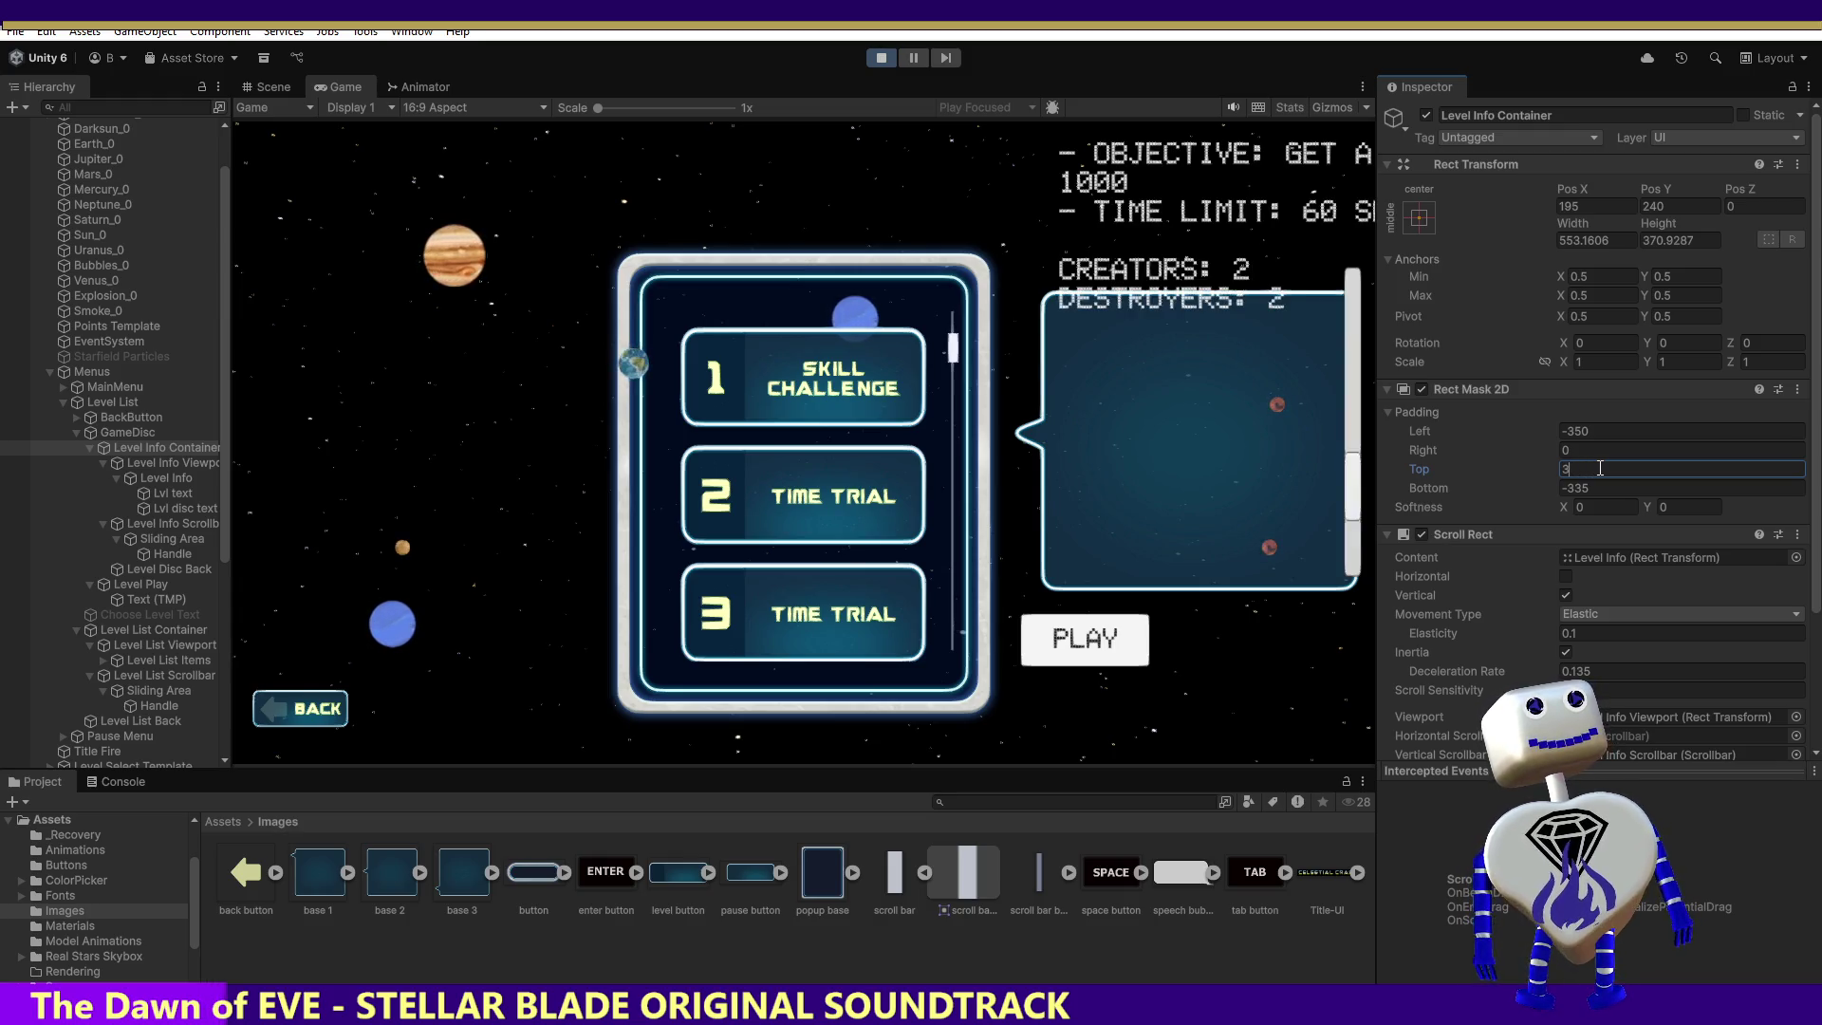
{"action": "type", "text": "55"}
{"action": "key", "text": "BackSpace"}
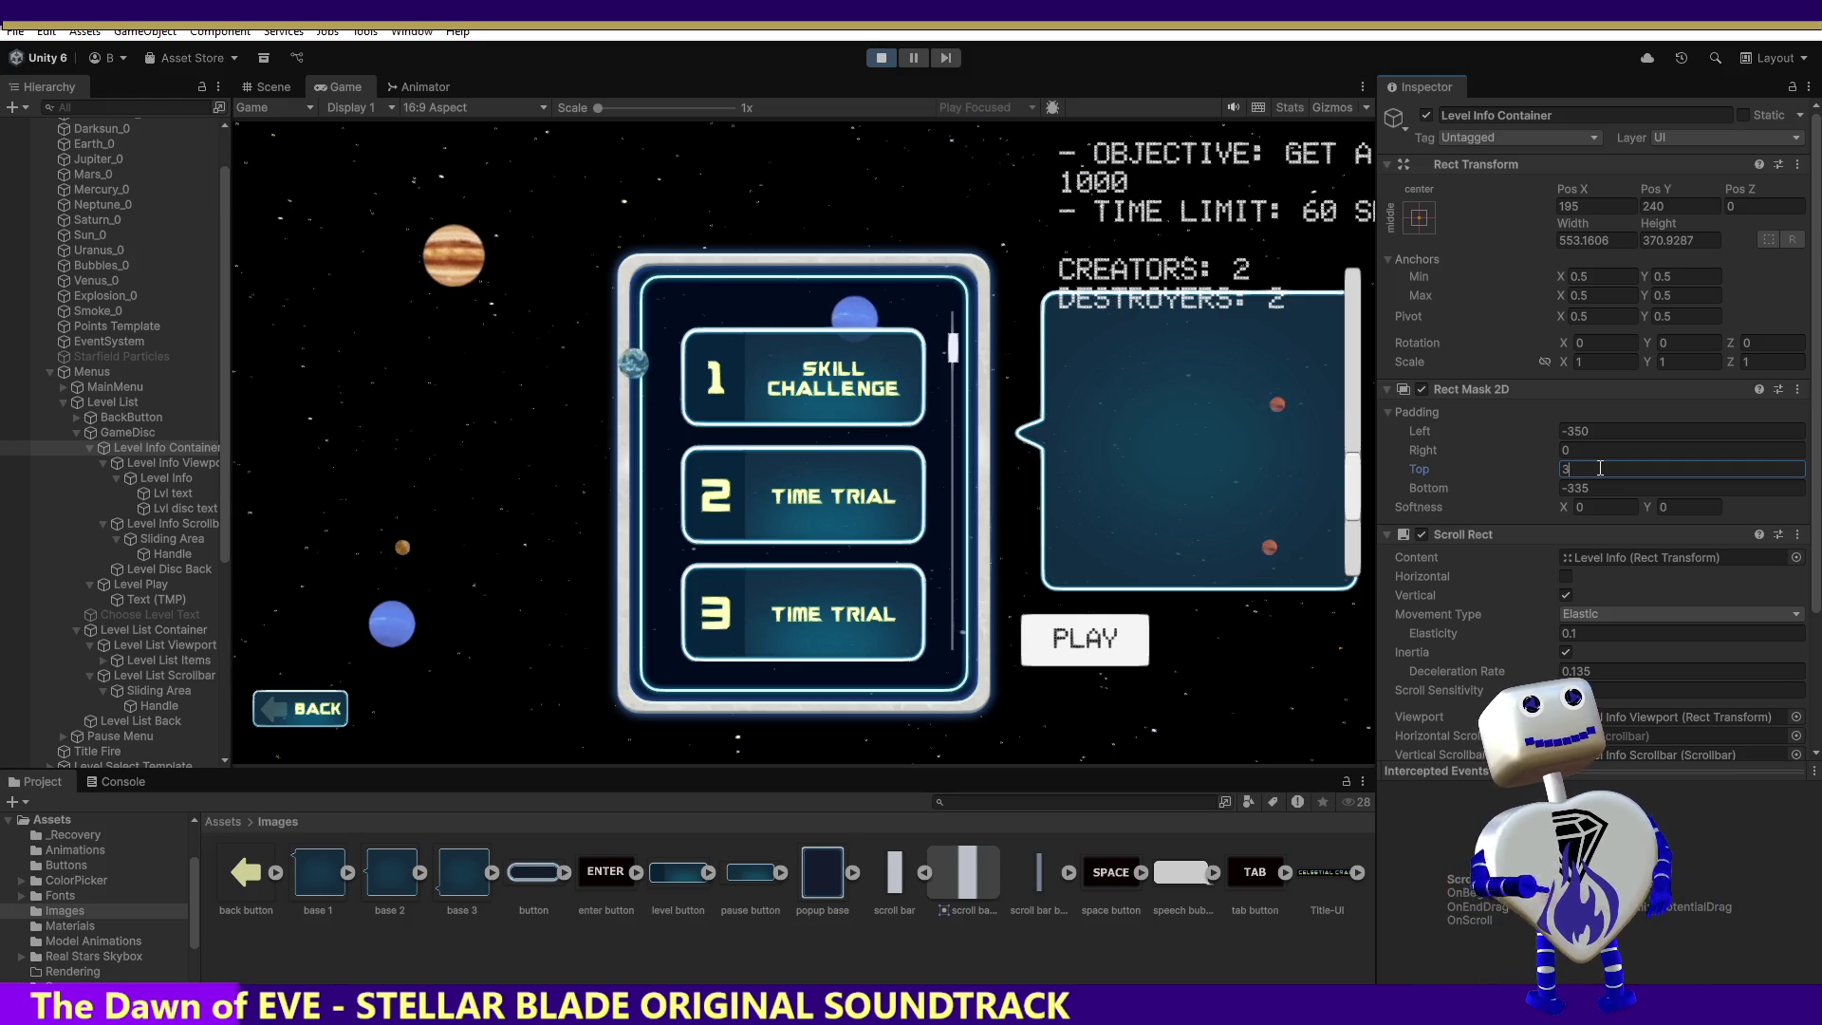
{"action": "type", "text": "60"}
{"action": "key", "text": "BackSpace"}
{"action": "type", "text": "5"}
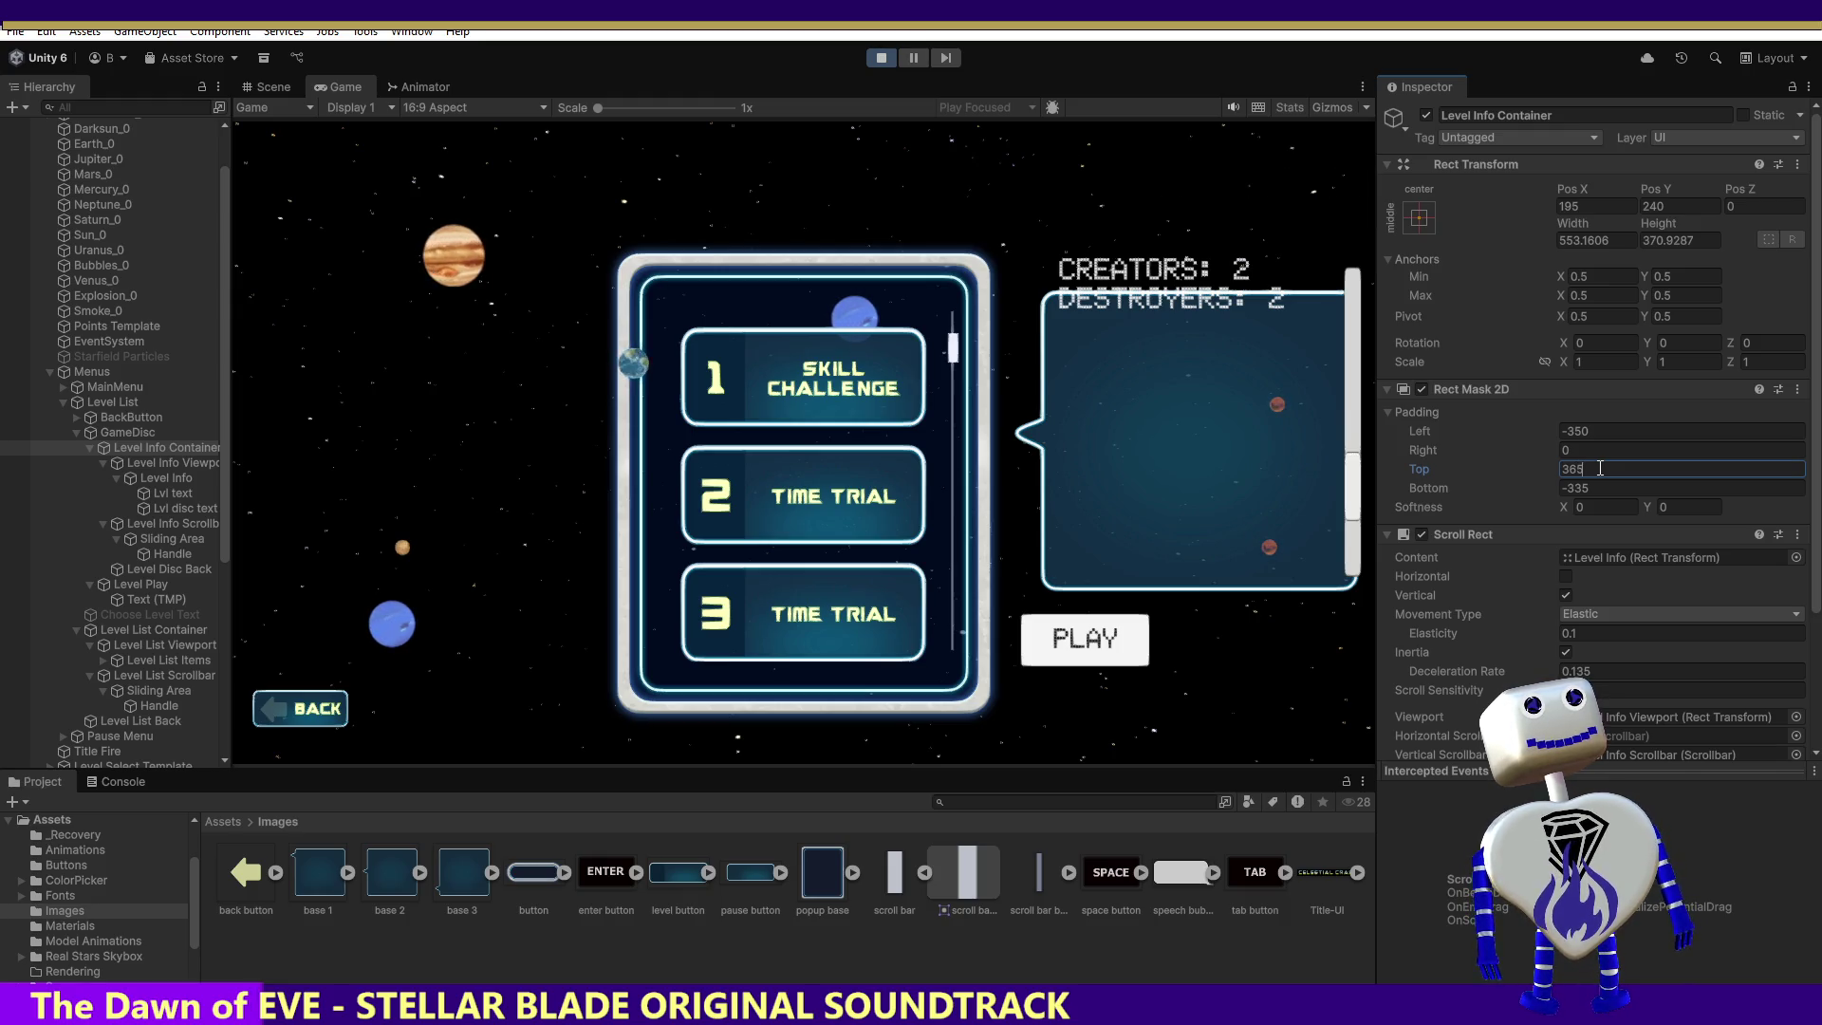
{"action": "key", "text": "BackSpace"}
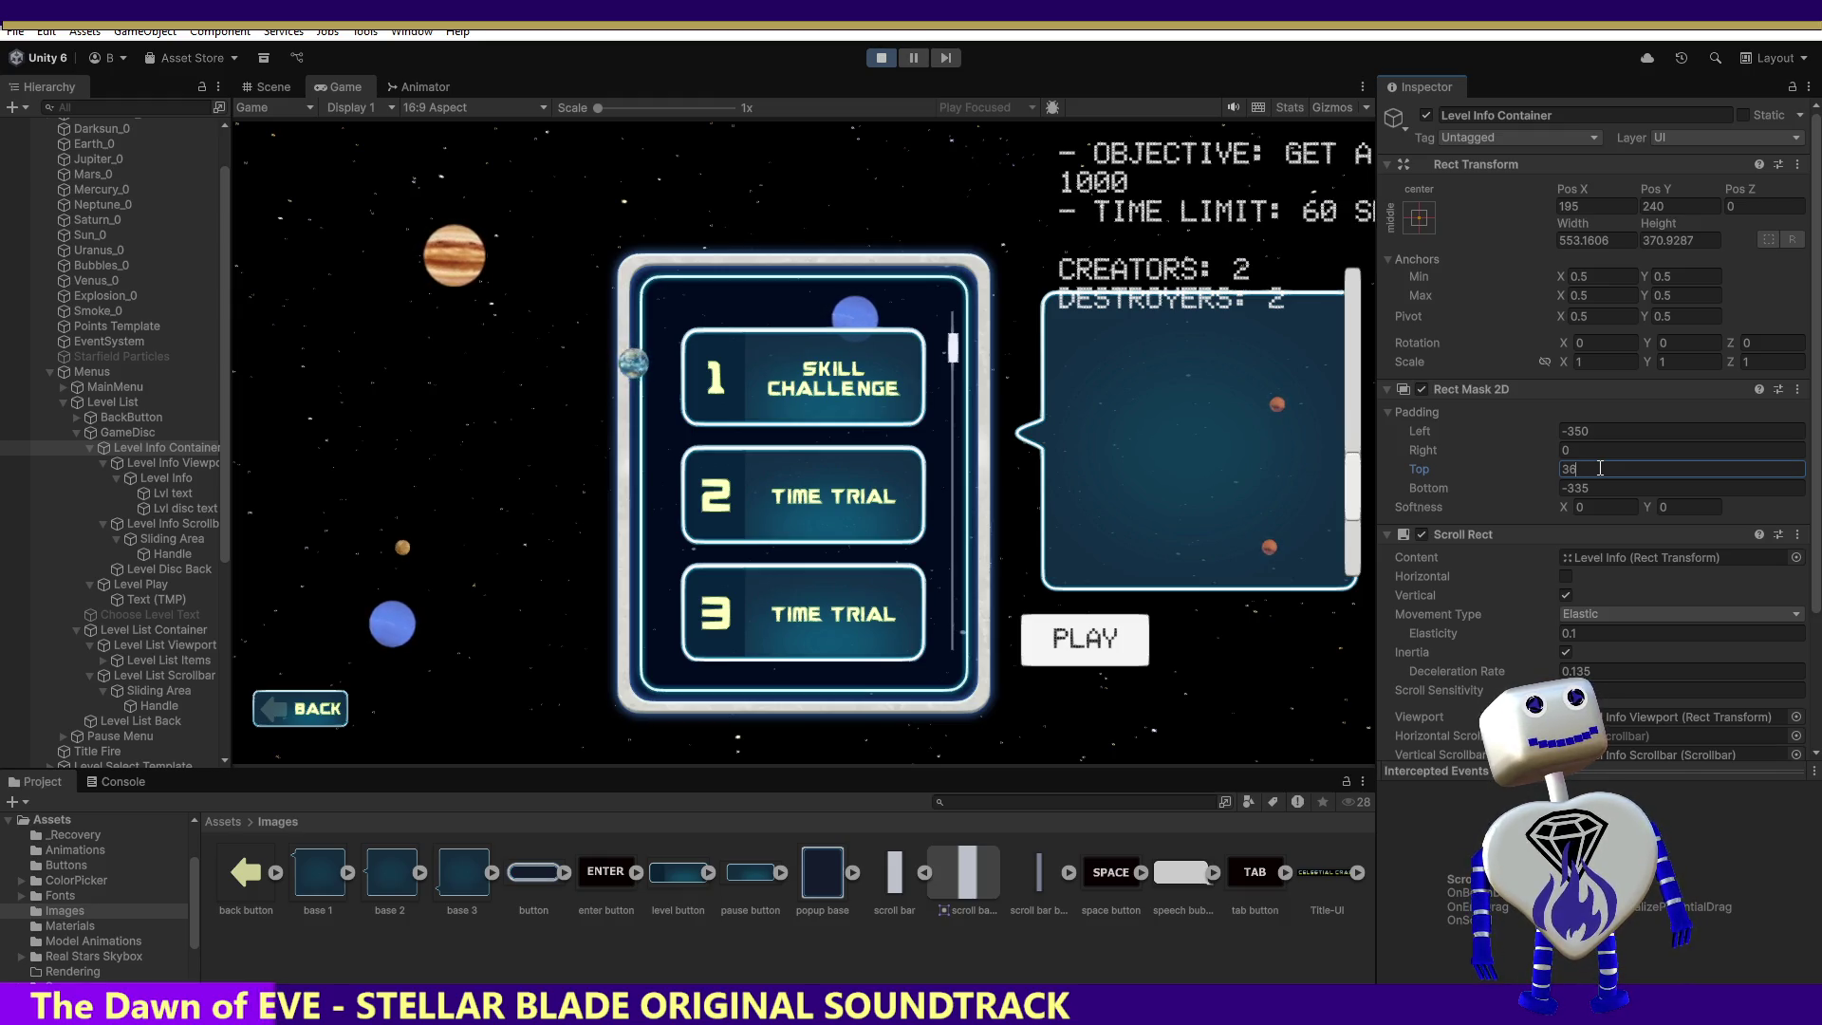
{"action": "type", "text": "7"}
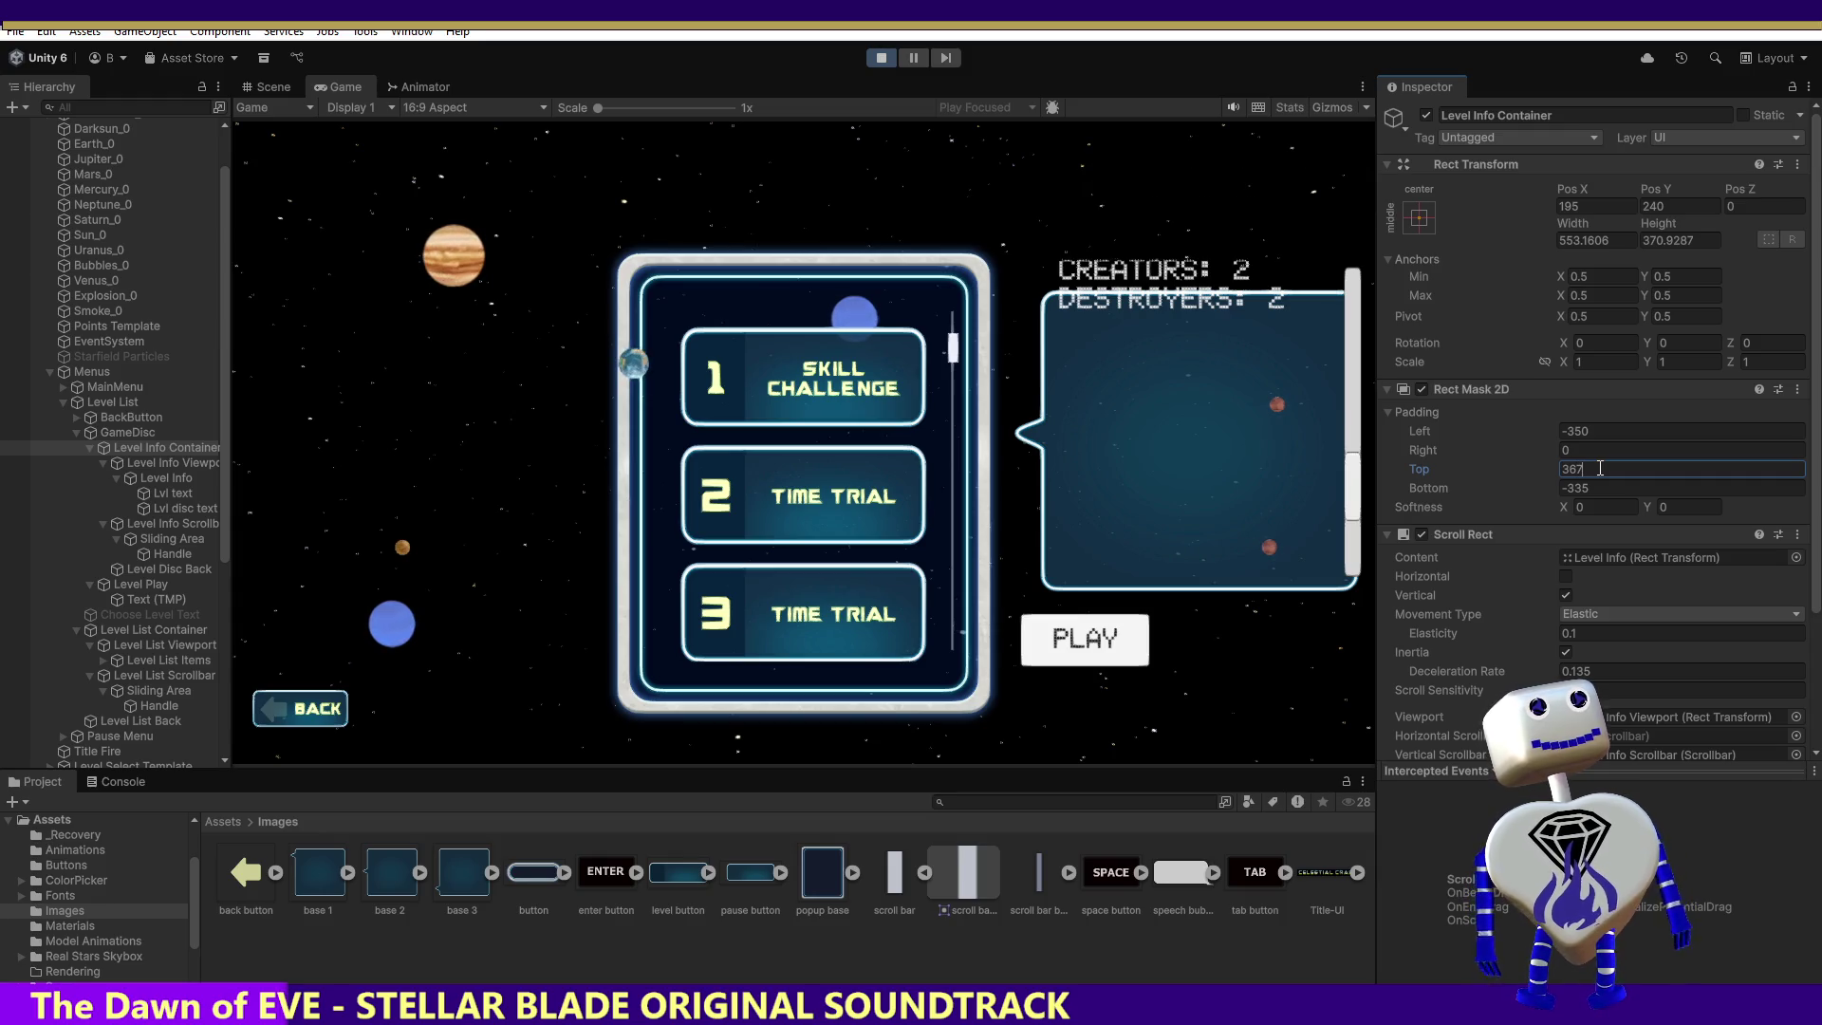
{"action": "key", "text": "BackSpace"}
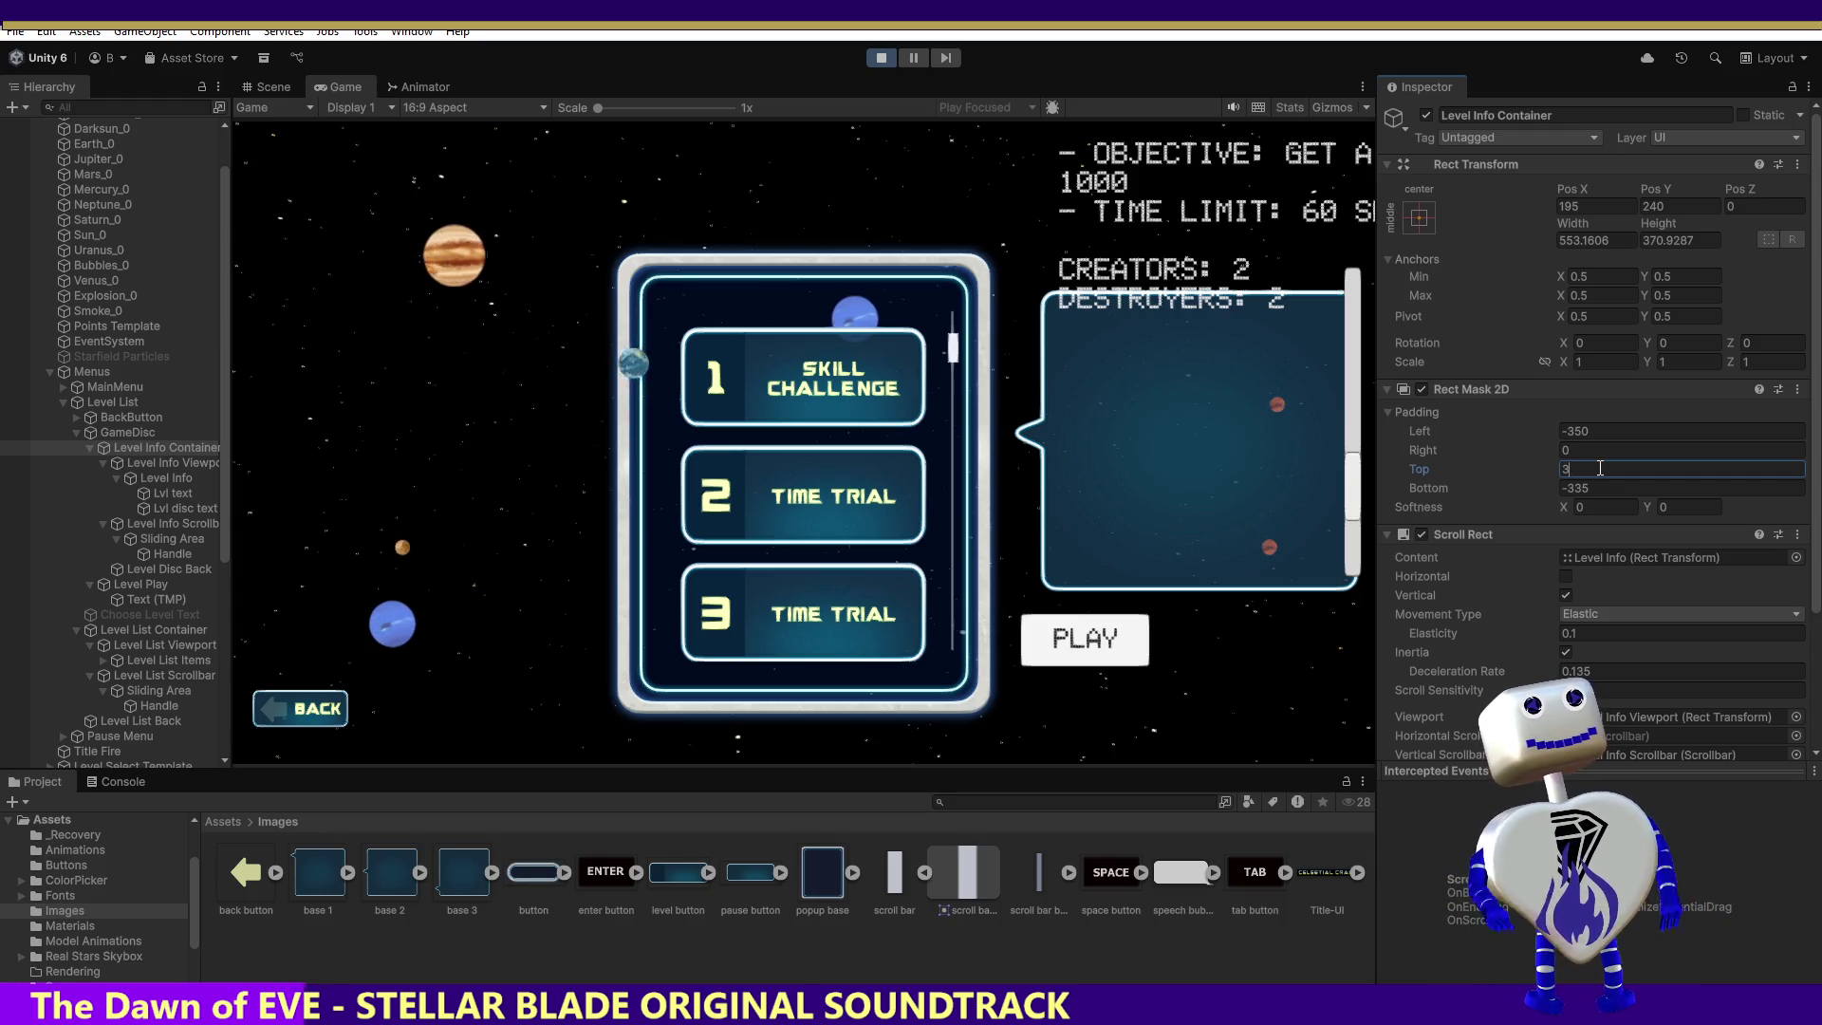
{"action": "type", "text": "0"}
{"action": "key", "text": "BackSpace"}
{"action": "type", "text": "5"}
{"action": "key", "text": "BackSpace"}
{"action": "type", "text": "3"}
{"action": "key", "text": "BackSpace"}
{"action": "type", "text": "2"}
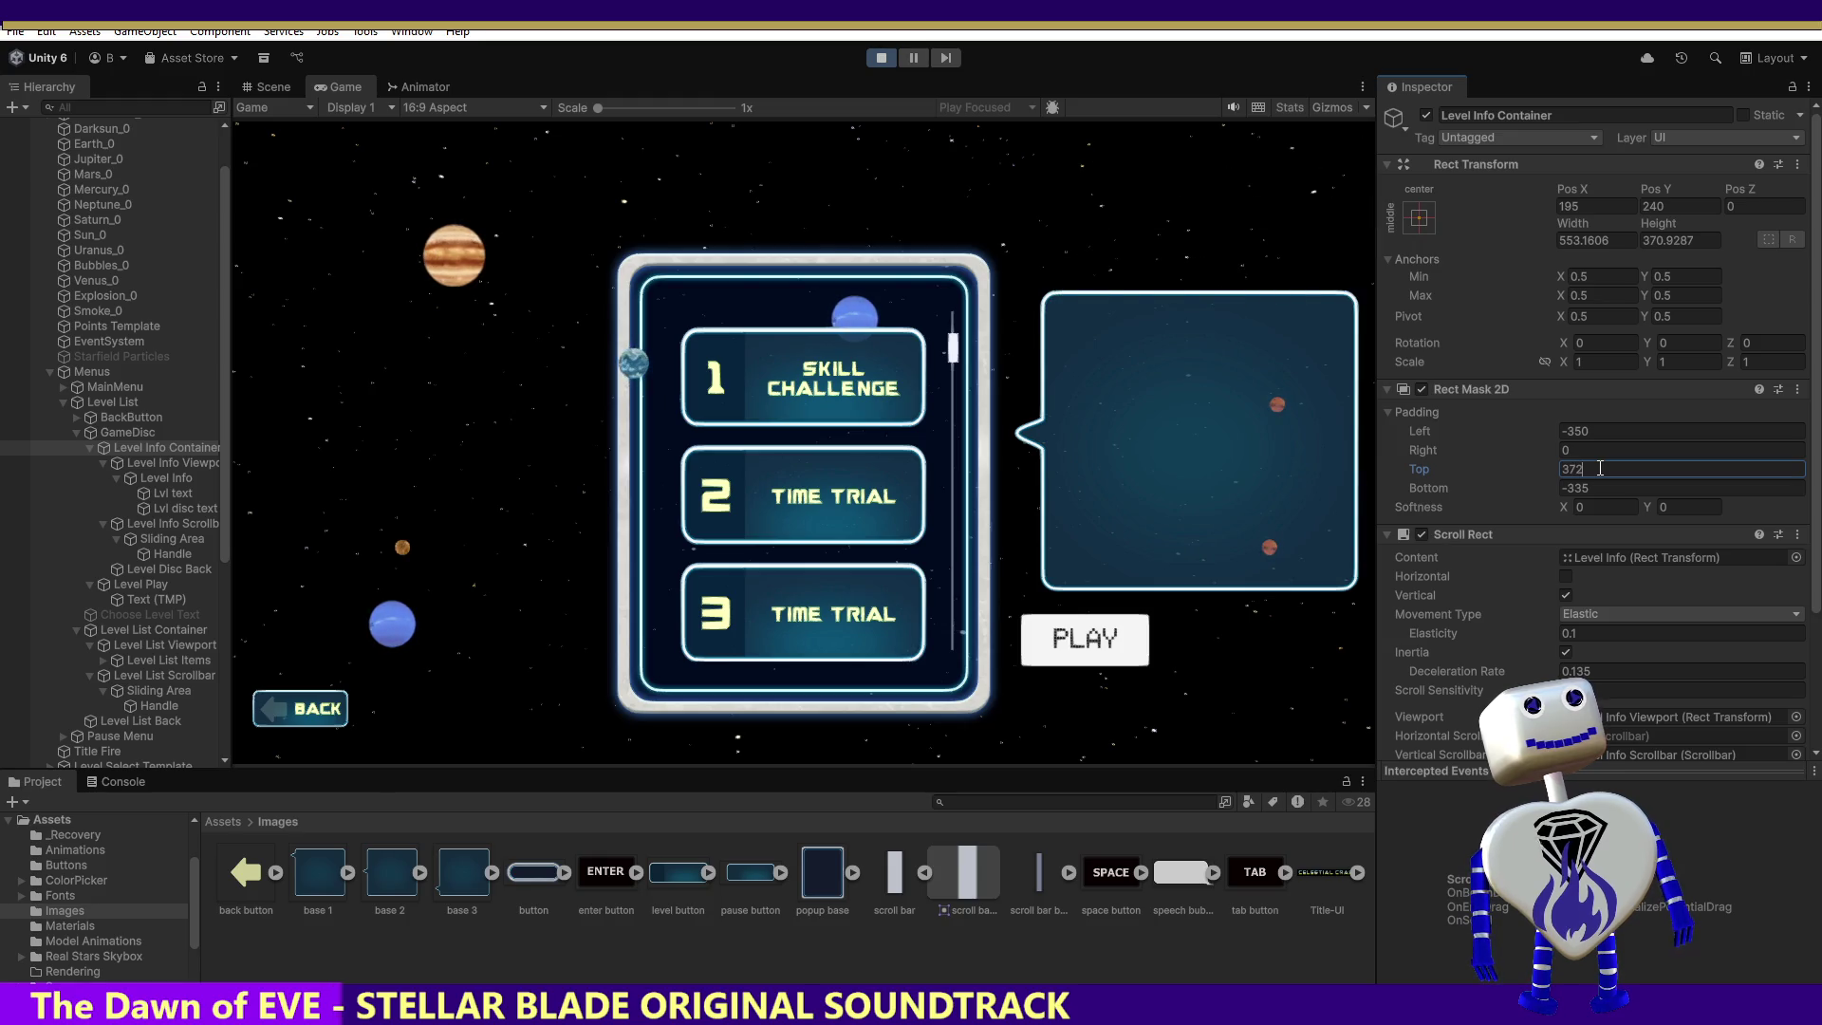
{"action": "key", "text": "BackSpace"}
{"action": "type", "text": "1"}
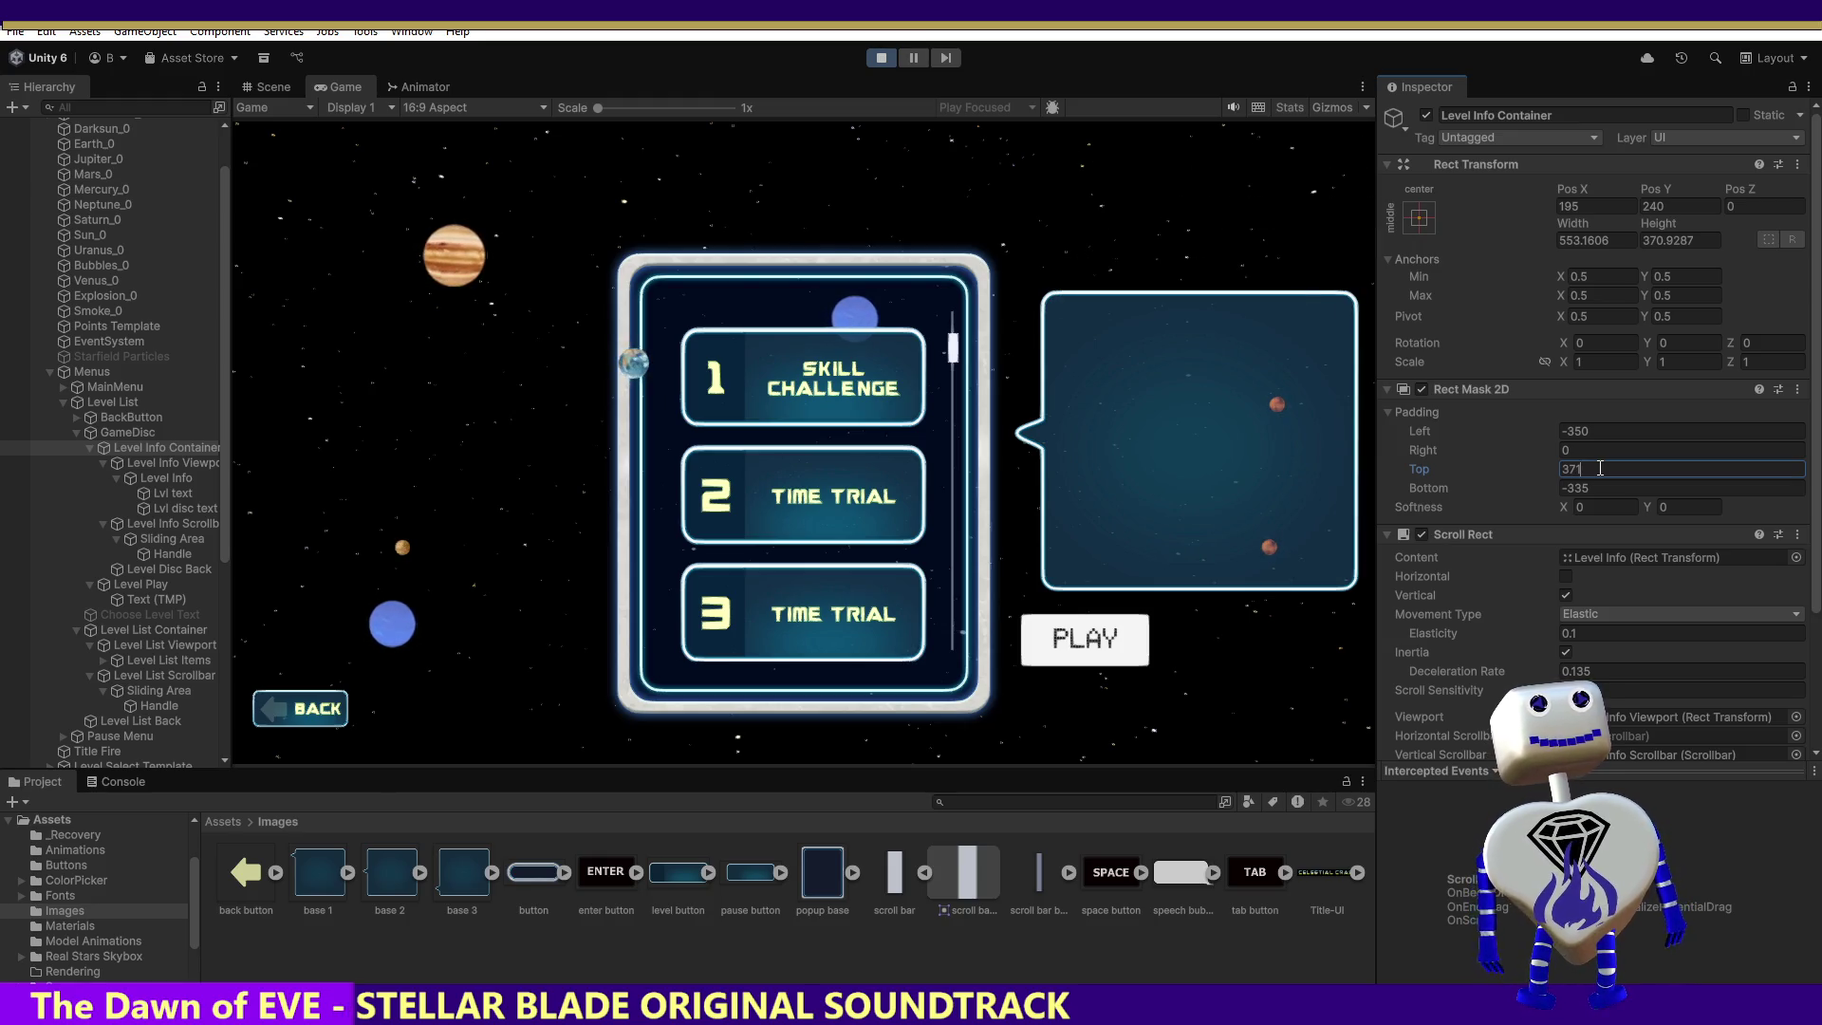
{"action": "key", "text": "BackSpace"}
{"action": "type", "text": "5"}
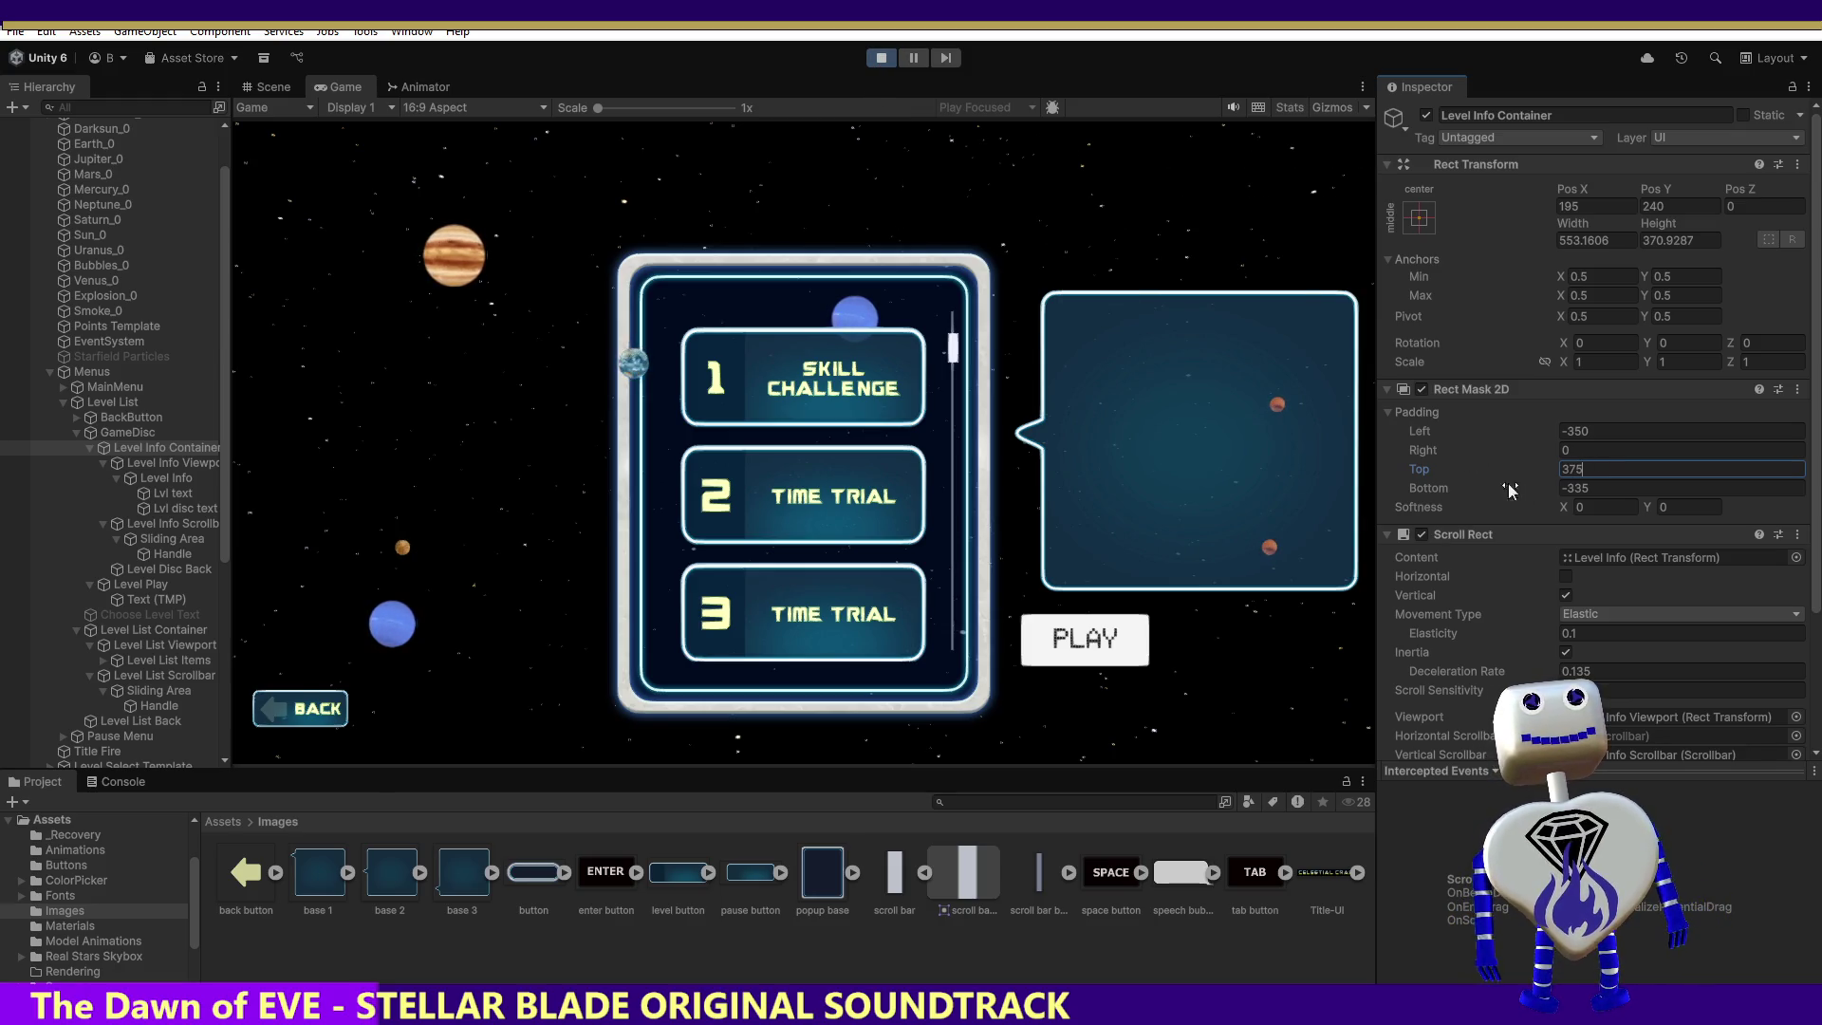
{"action": "key", "text": "Return"}
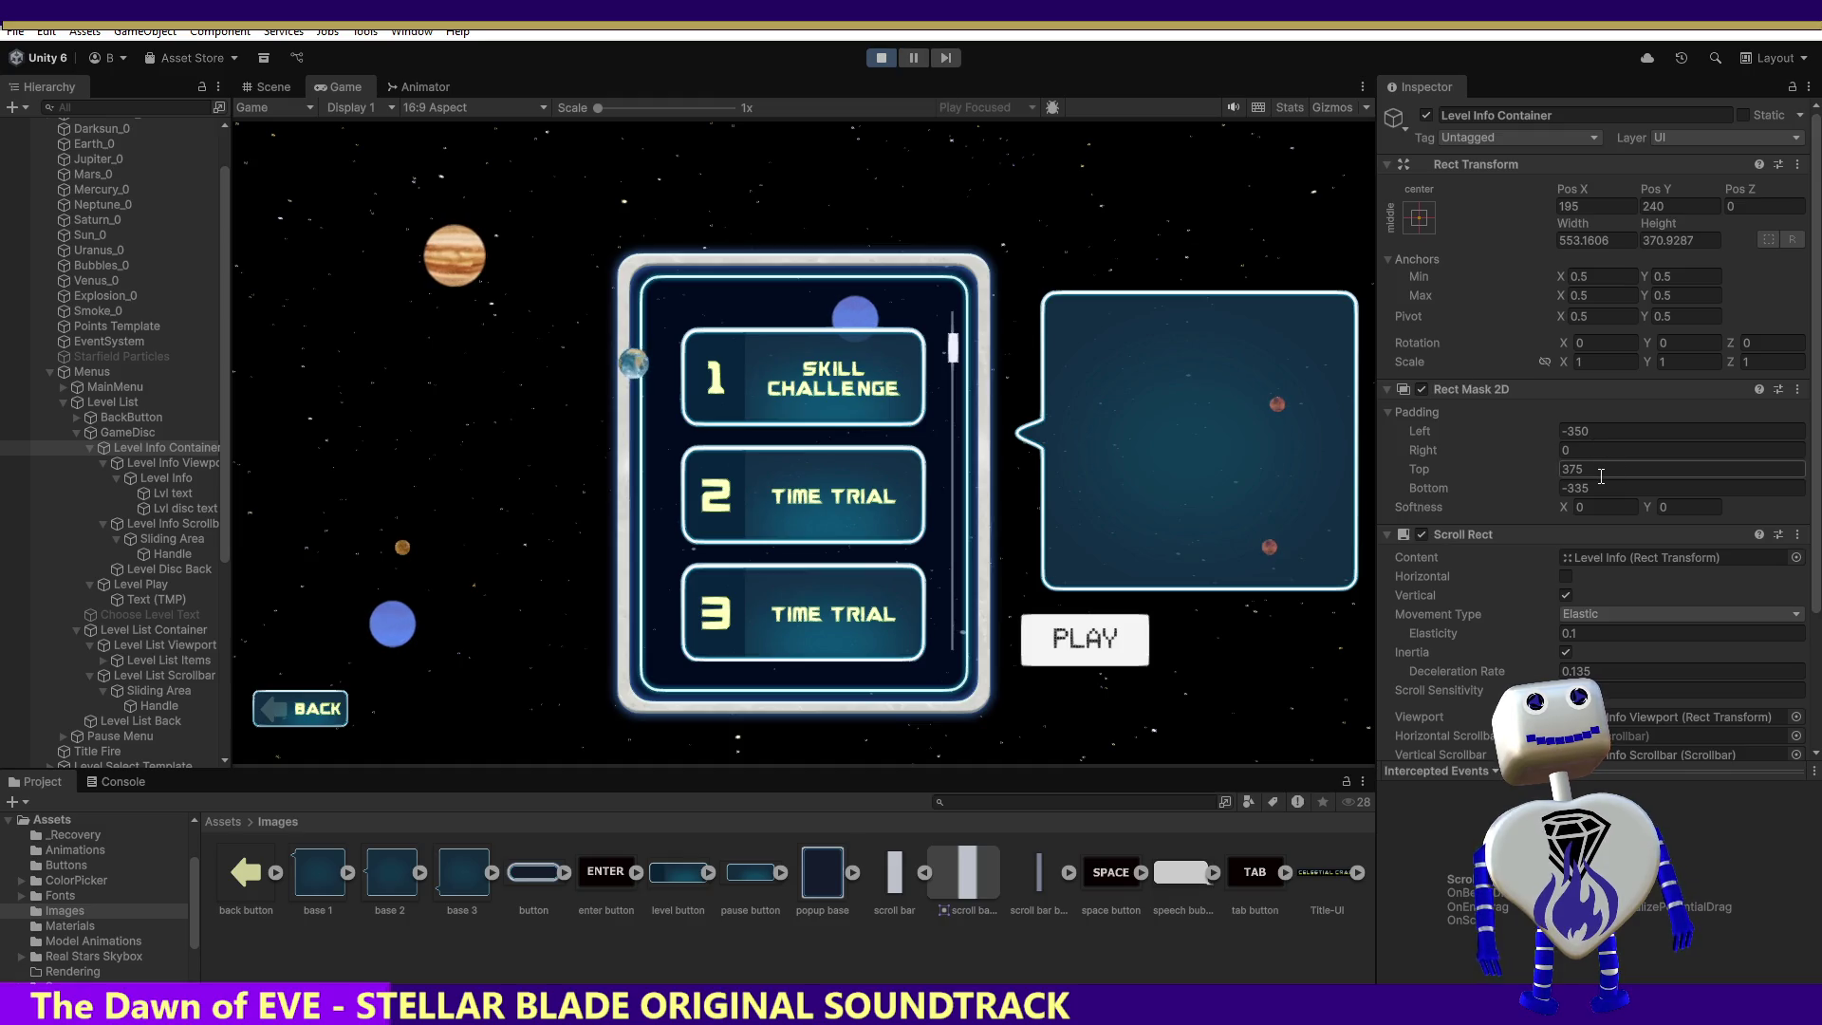
Step: Stop play mode and set the mask's top padding to 400
{"action": "left_click", "coordinate": [881, 60]}
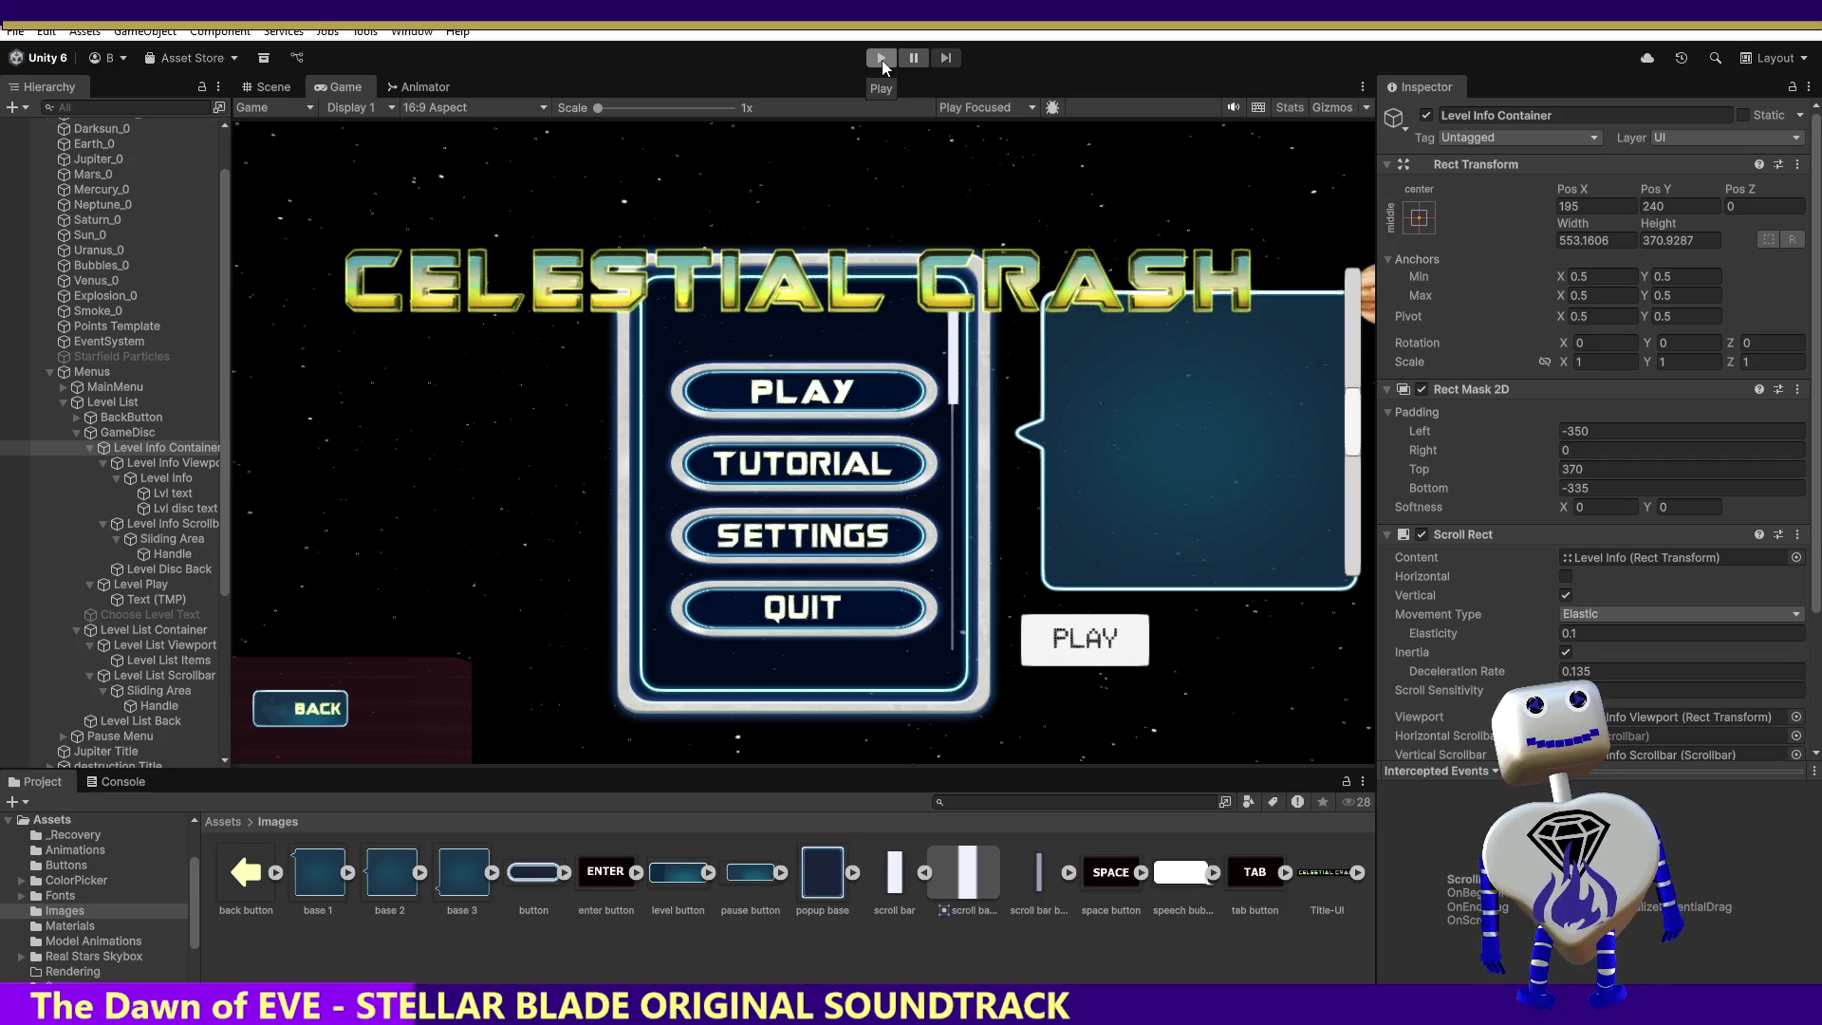
{"action": "left_click", "coordinate": [1582, 471]}
{"action": "type", "text": "400"}
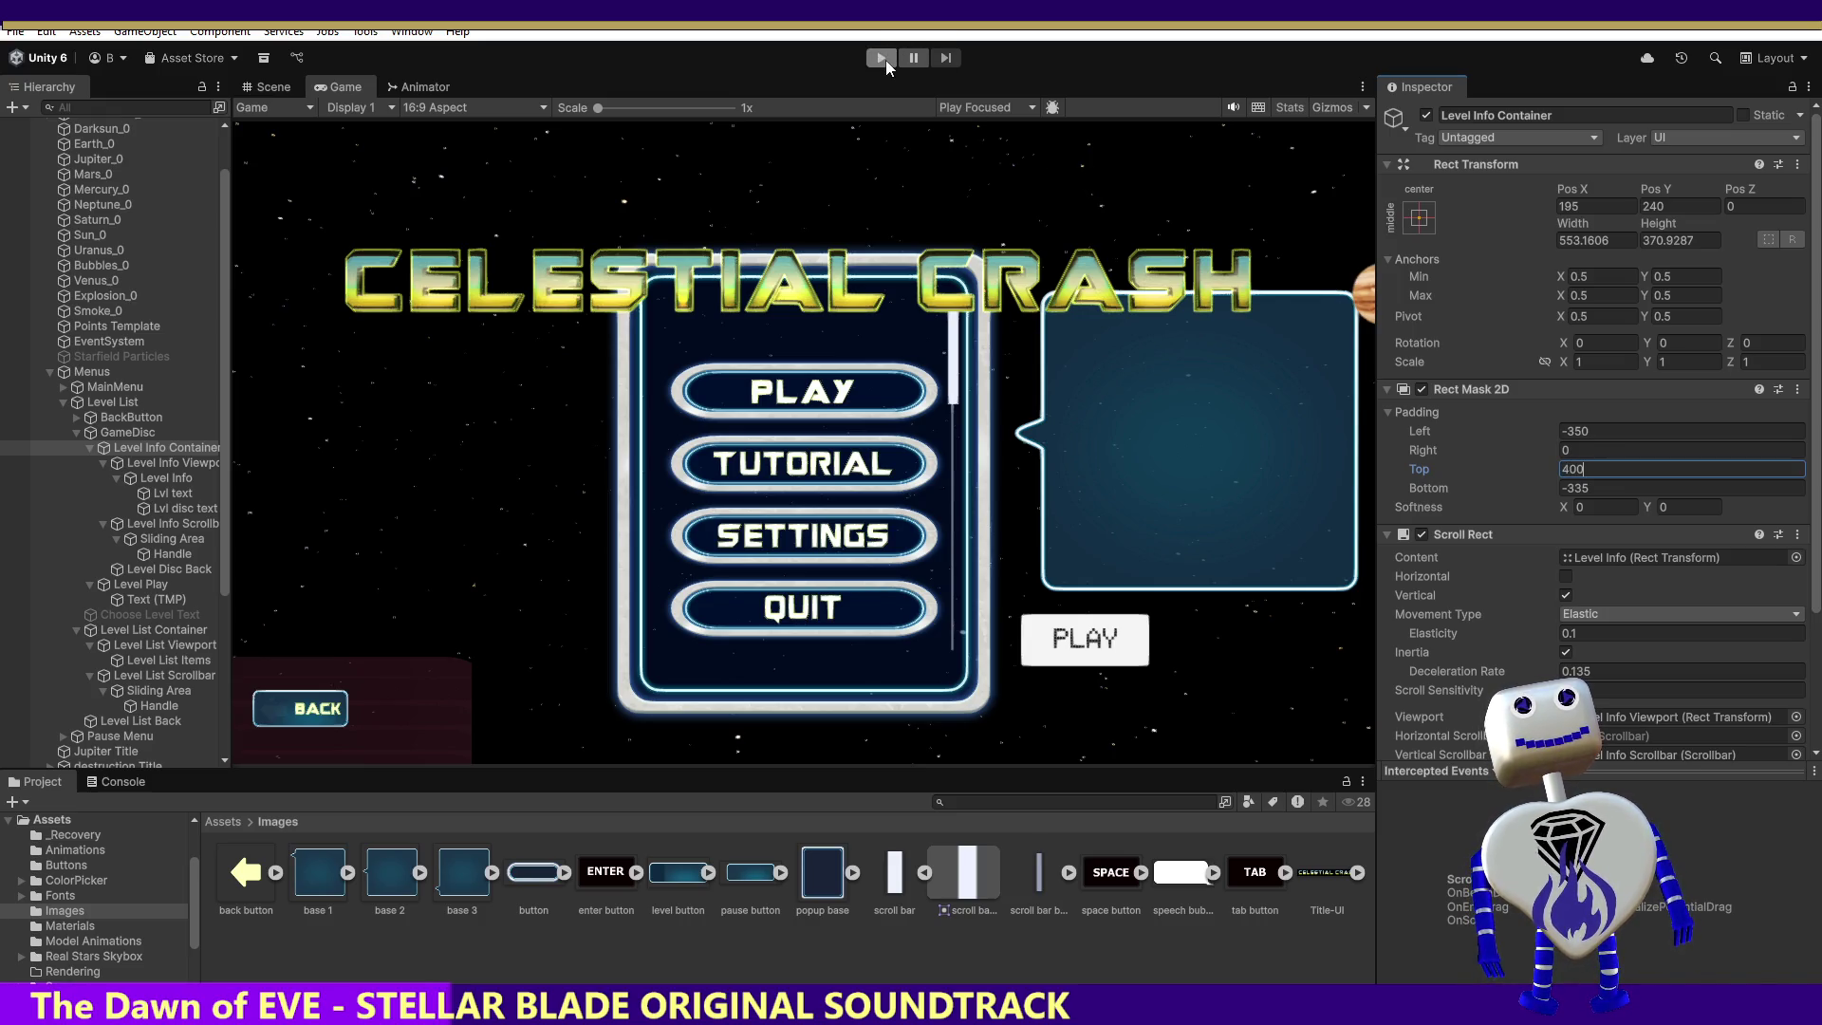
Step: Replay, open the level list, try mask top padding 350 while scrolling, then stop
{"action": "left_click", "coordinate": [881, 59]}
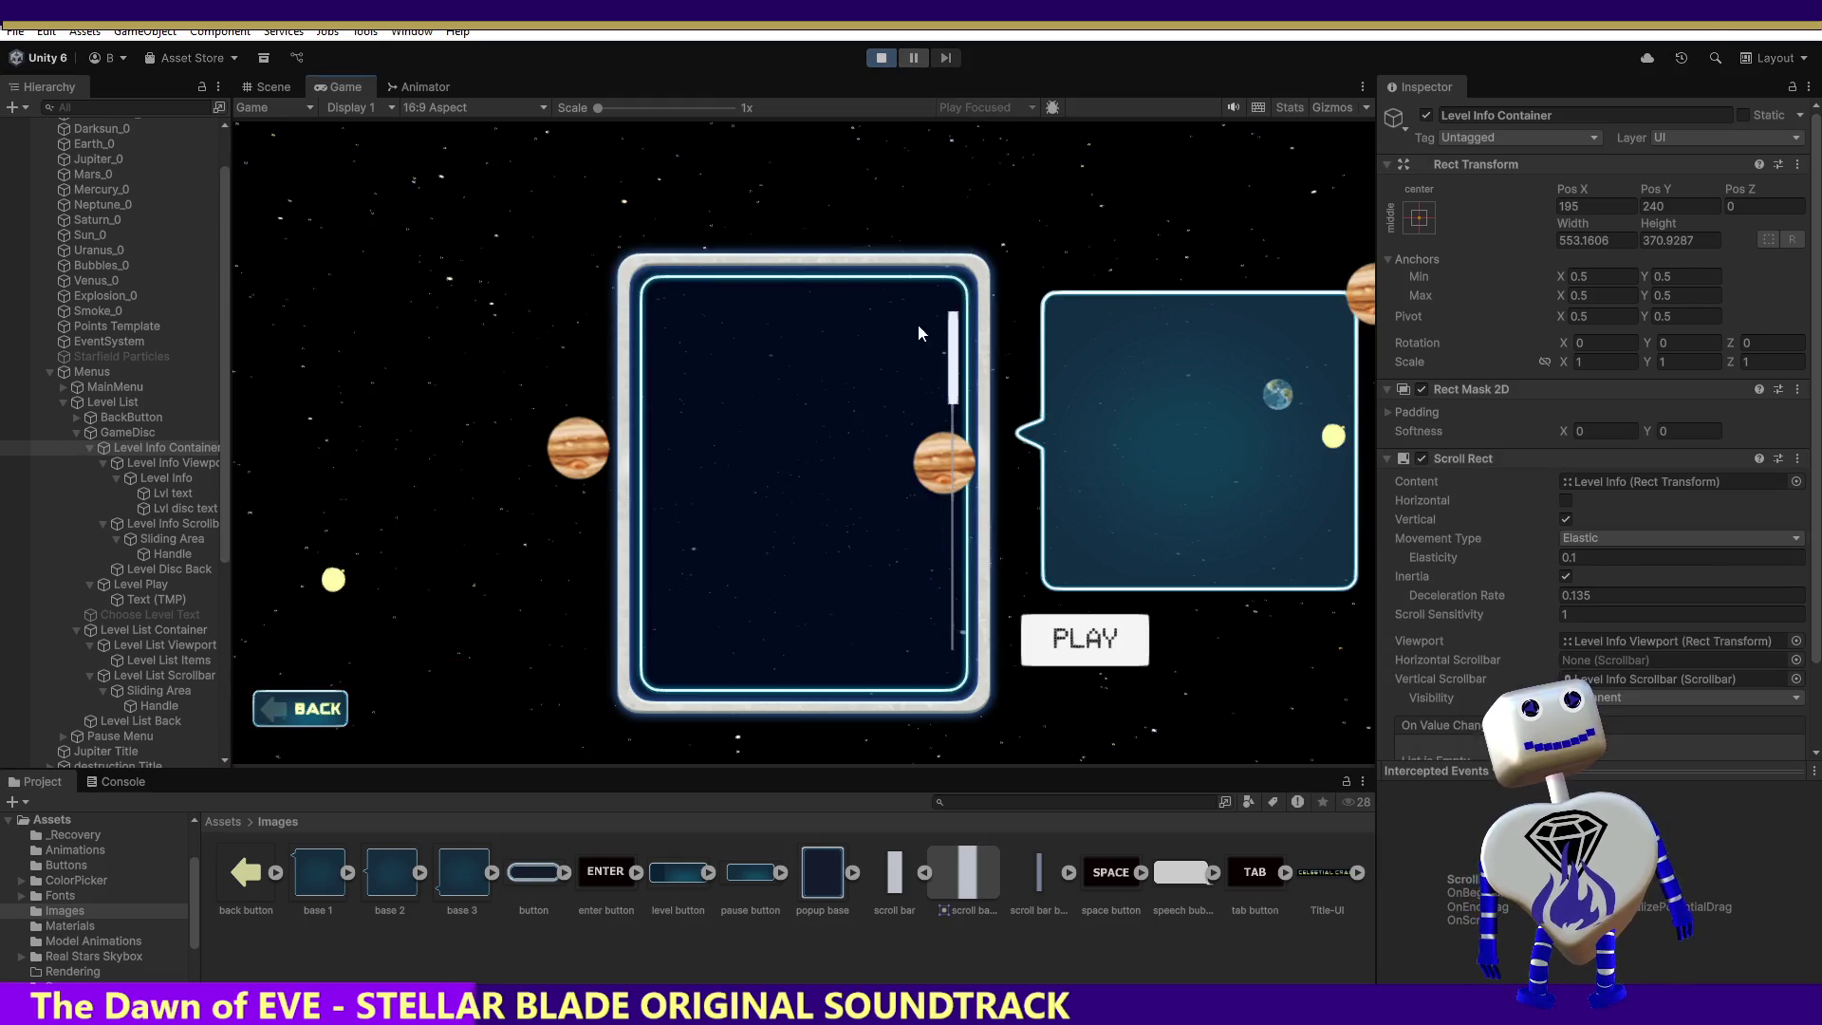
{"action": "left_click", "coordinate": [807, 406]}
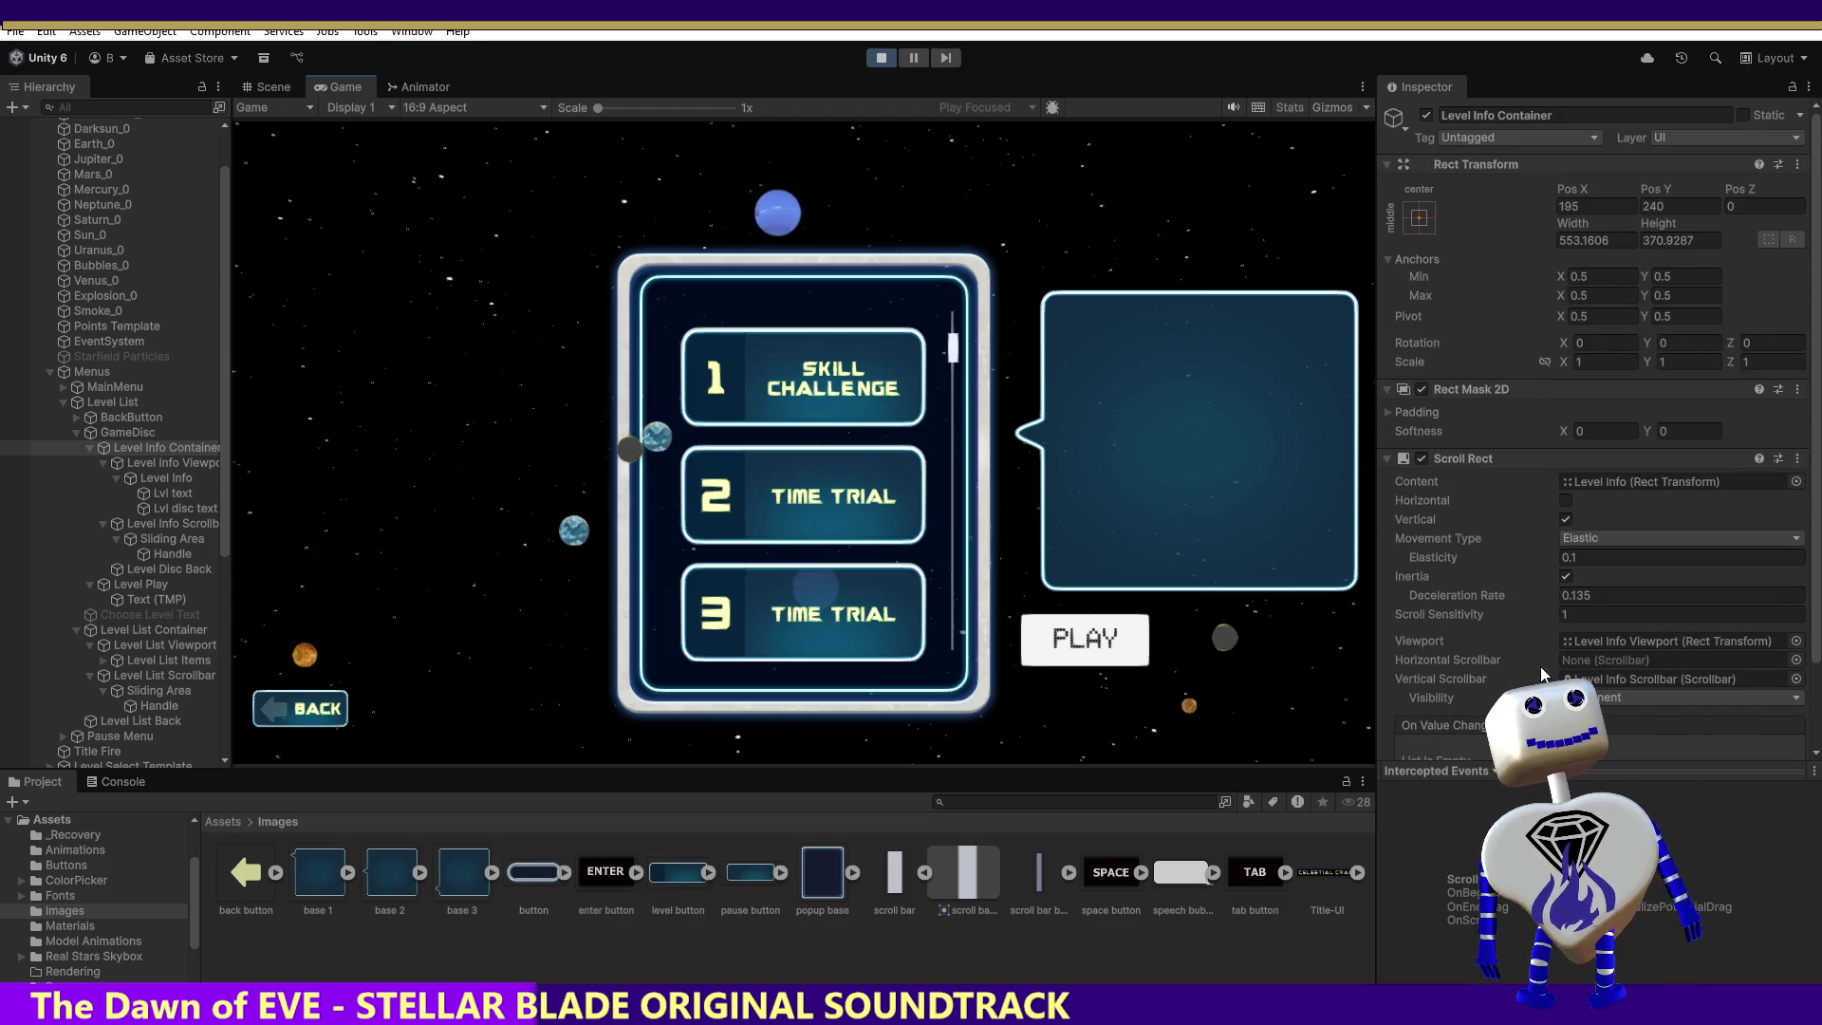
{"action": "left_click", "coordinate": [1387, 411]}
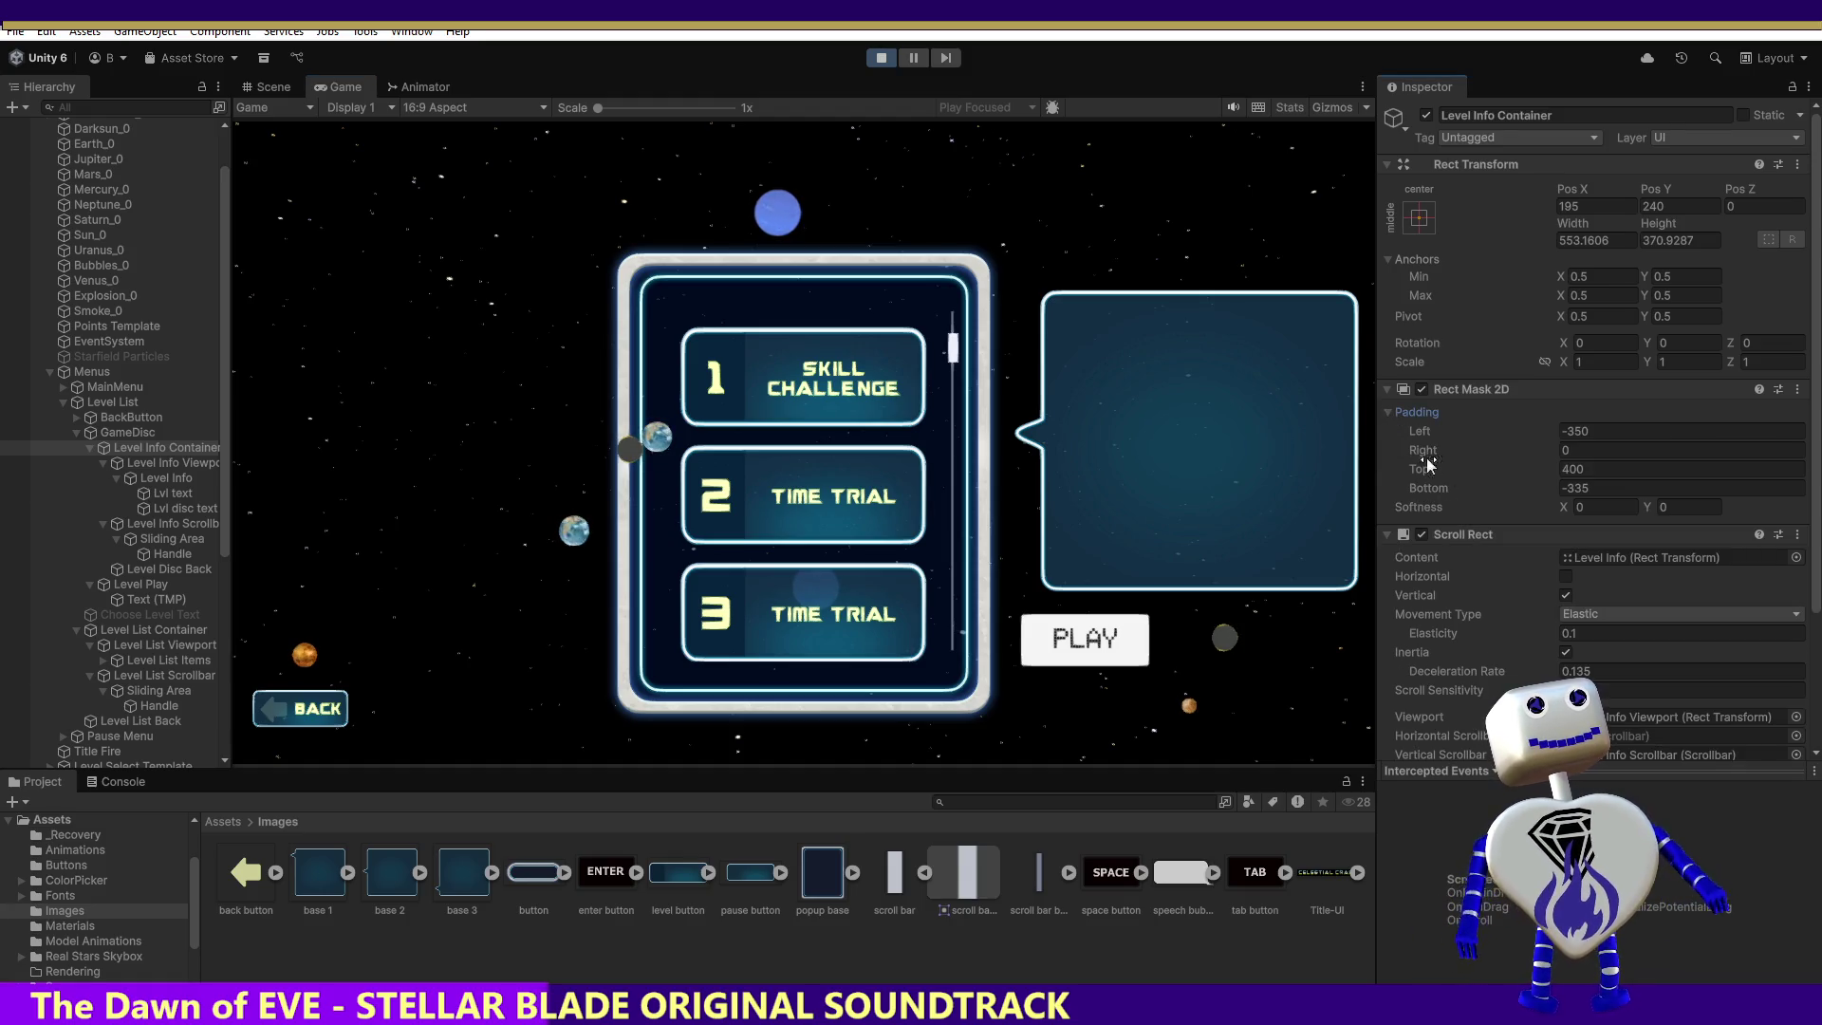
{"action": "left_click", "coordinate": [1584, 469]}
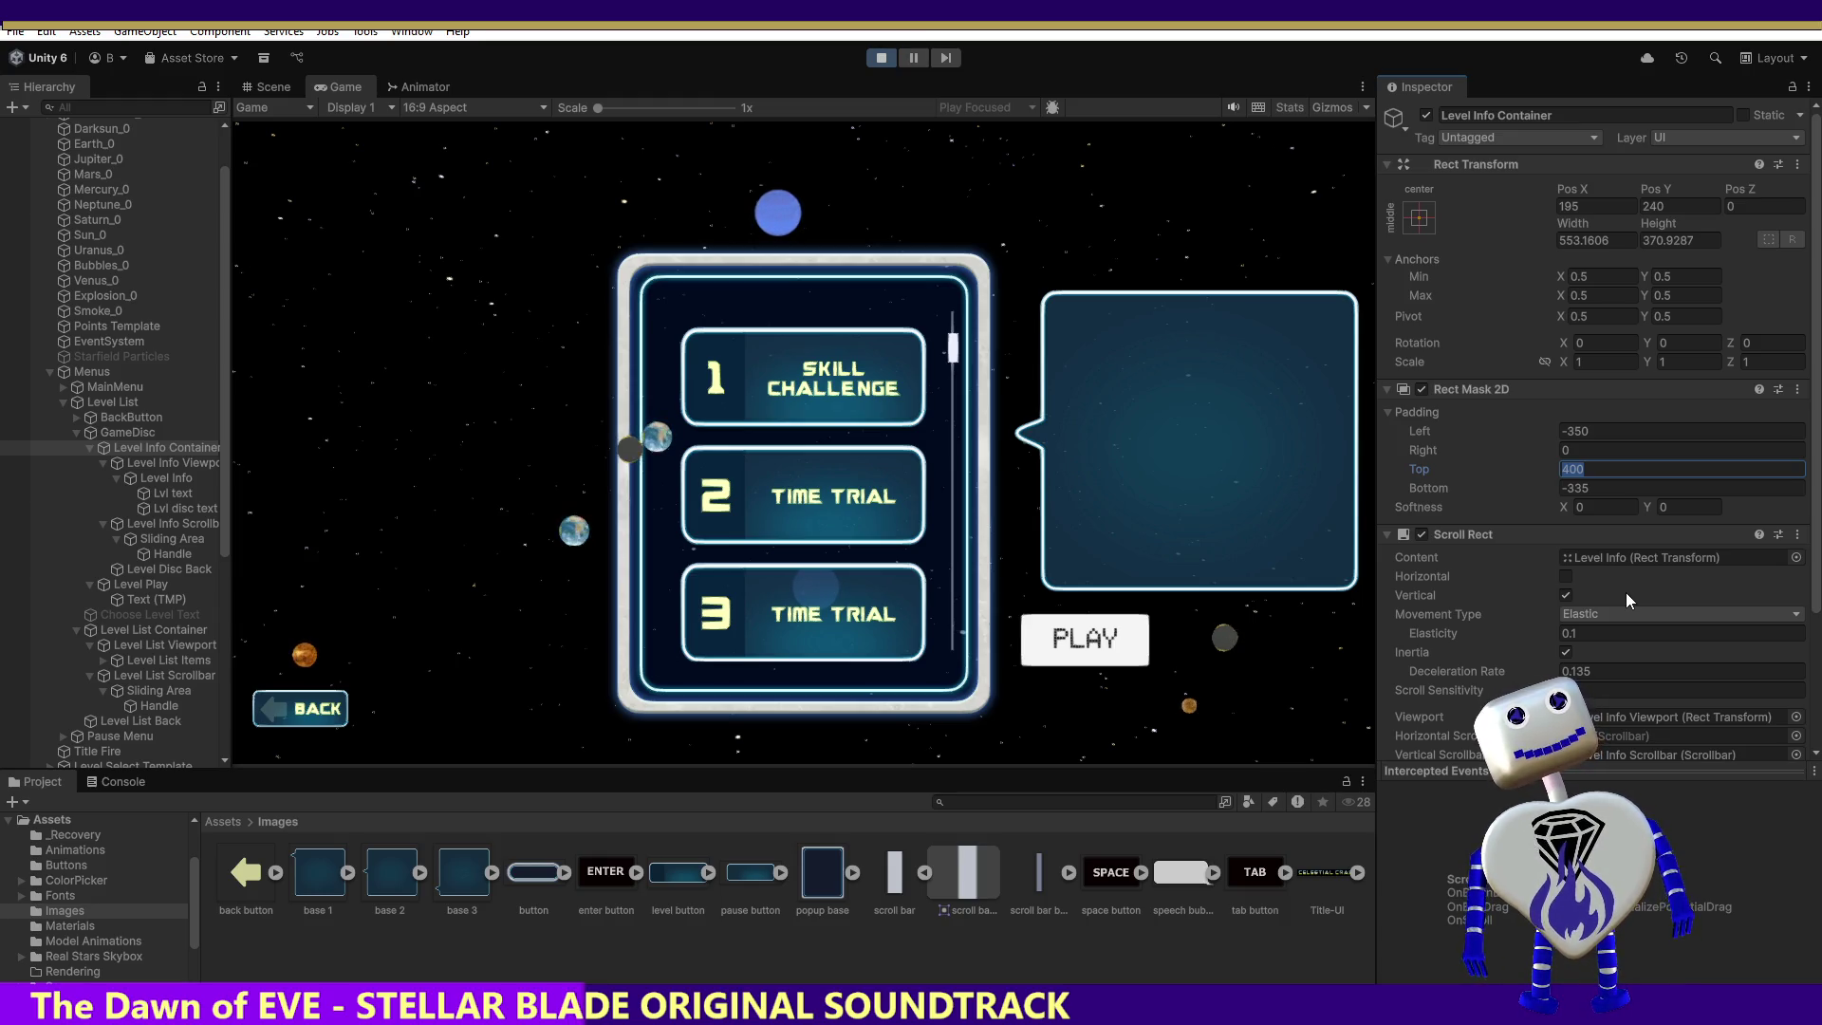
{"action": "type", "text": "3"}
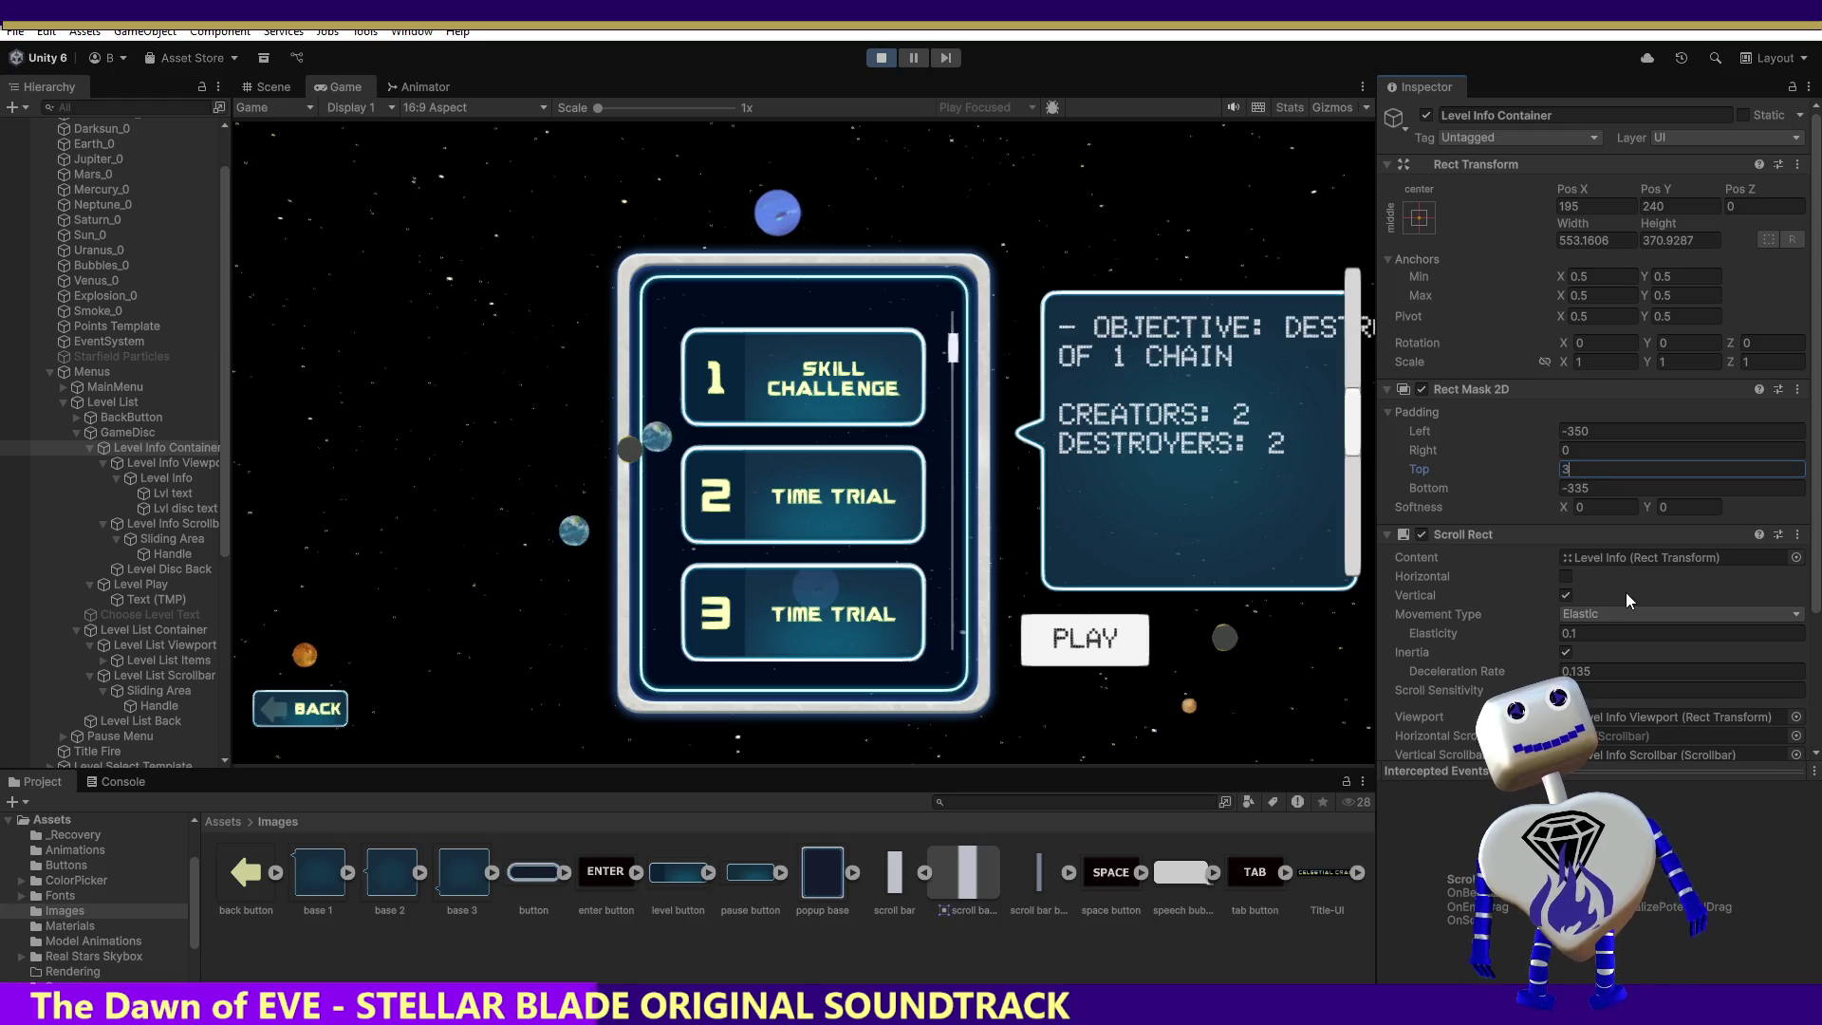
{"action": "type", "text": "50"}
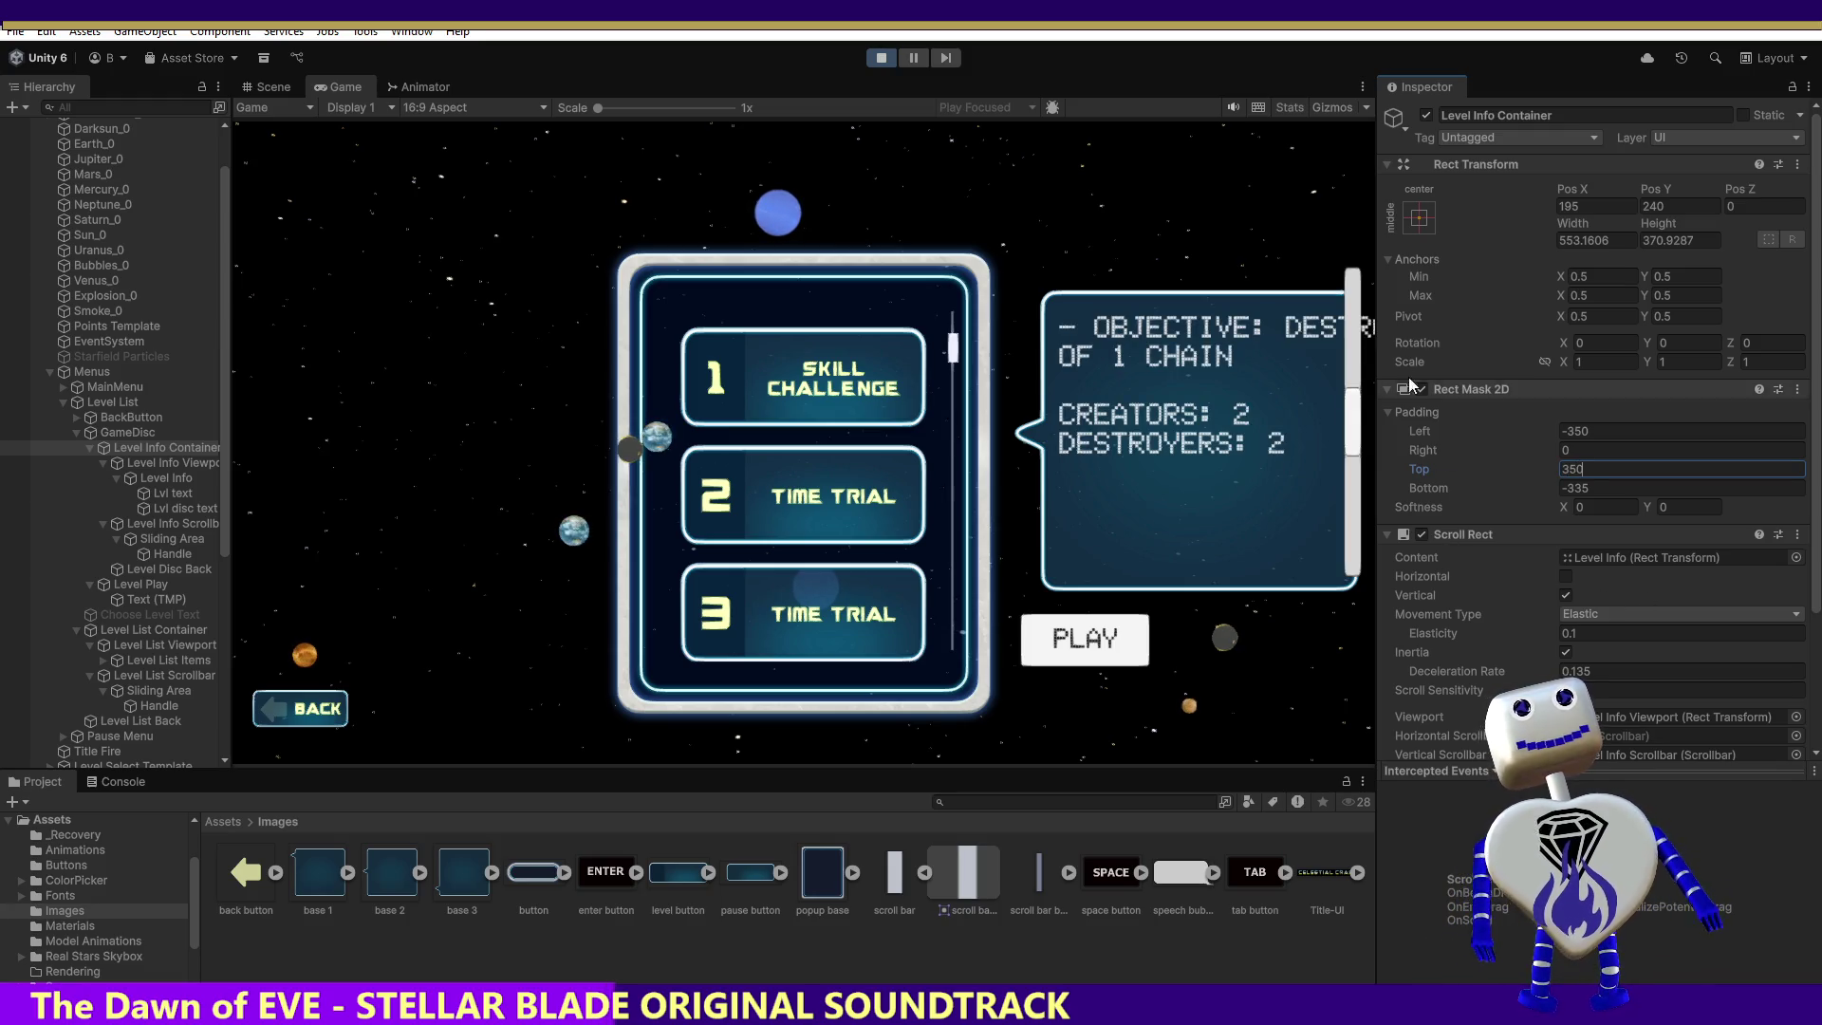
{"action": "mouse_move", "coordinate": [1353, 422]}
{"action": "left_mouse_down"}
{"action": "mouse_move", "coordinate": [1346, 362]}
{"action": "mouse_move", "coordinate": [1348, 450]}
{"action": "mouse_move", "coordinate": [1354, 408]}
{"action": "left_mouse_up"}
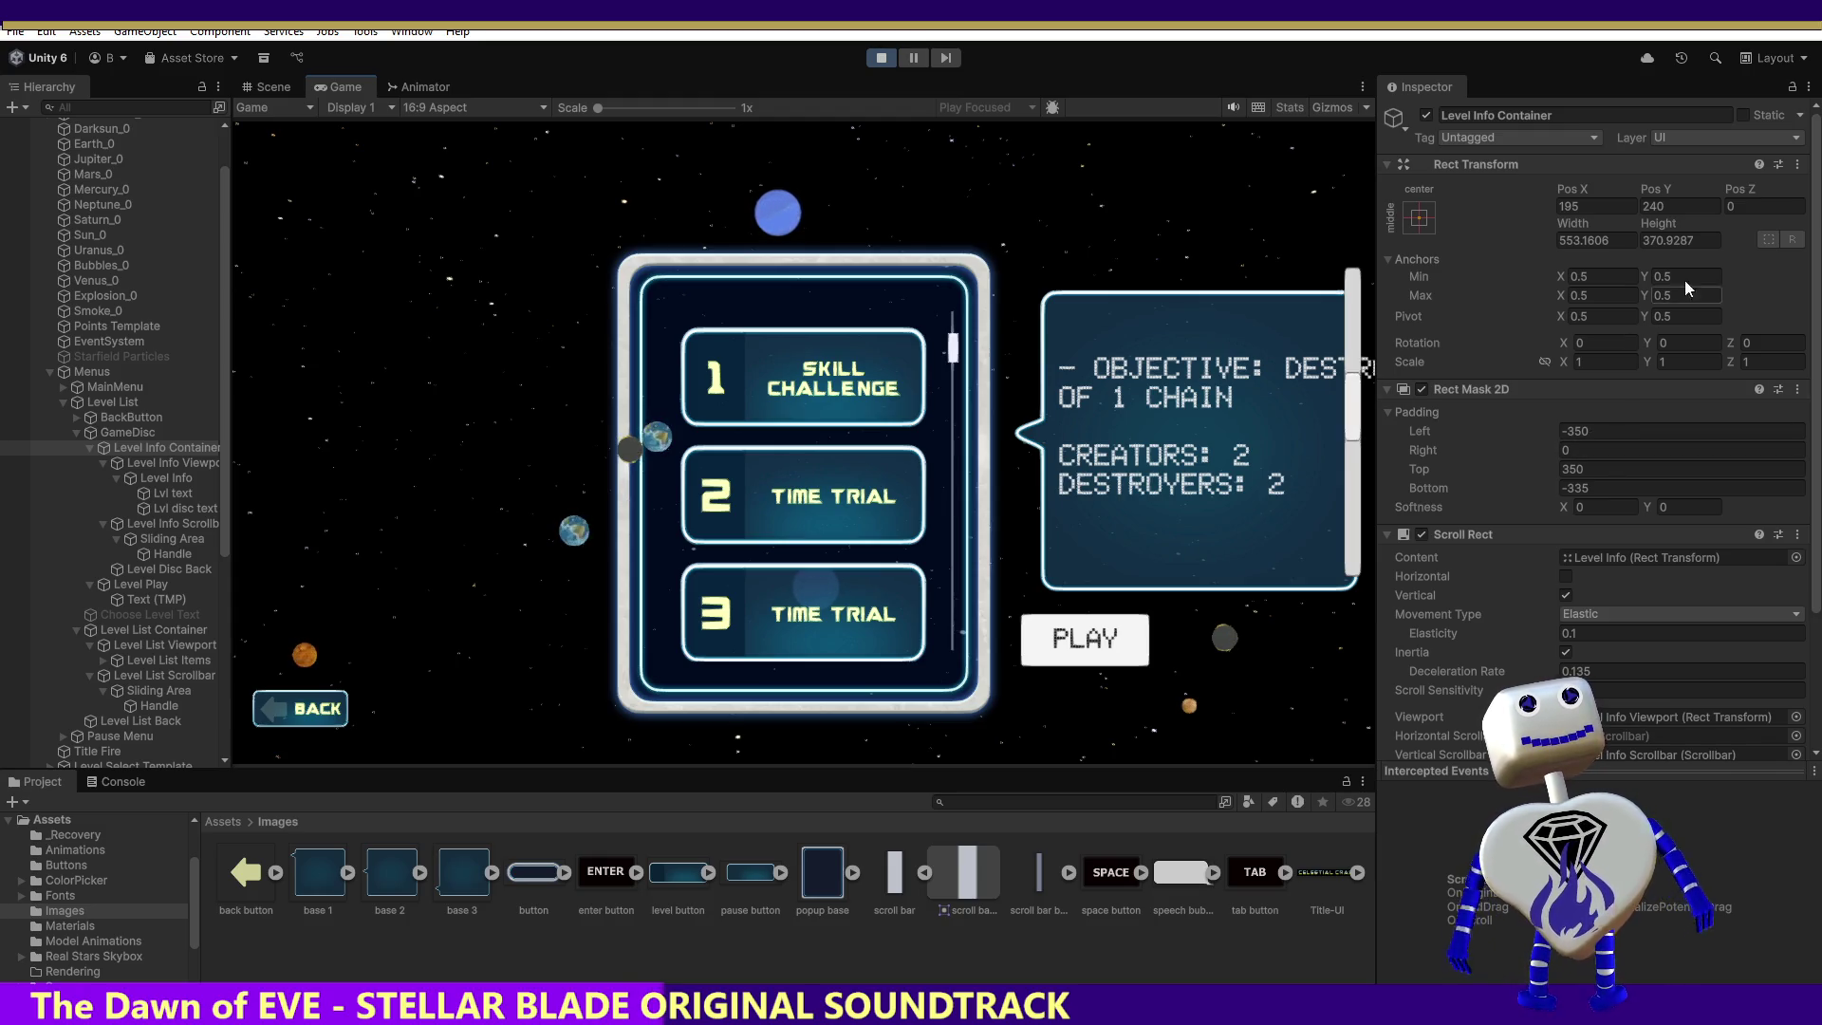
{"action": "left_click", "coordinate": [869, 57]}
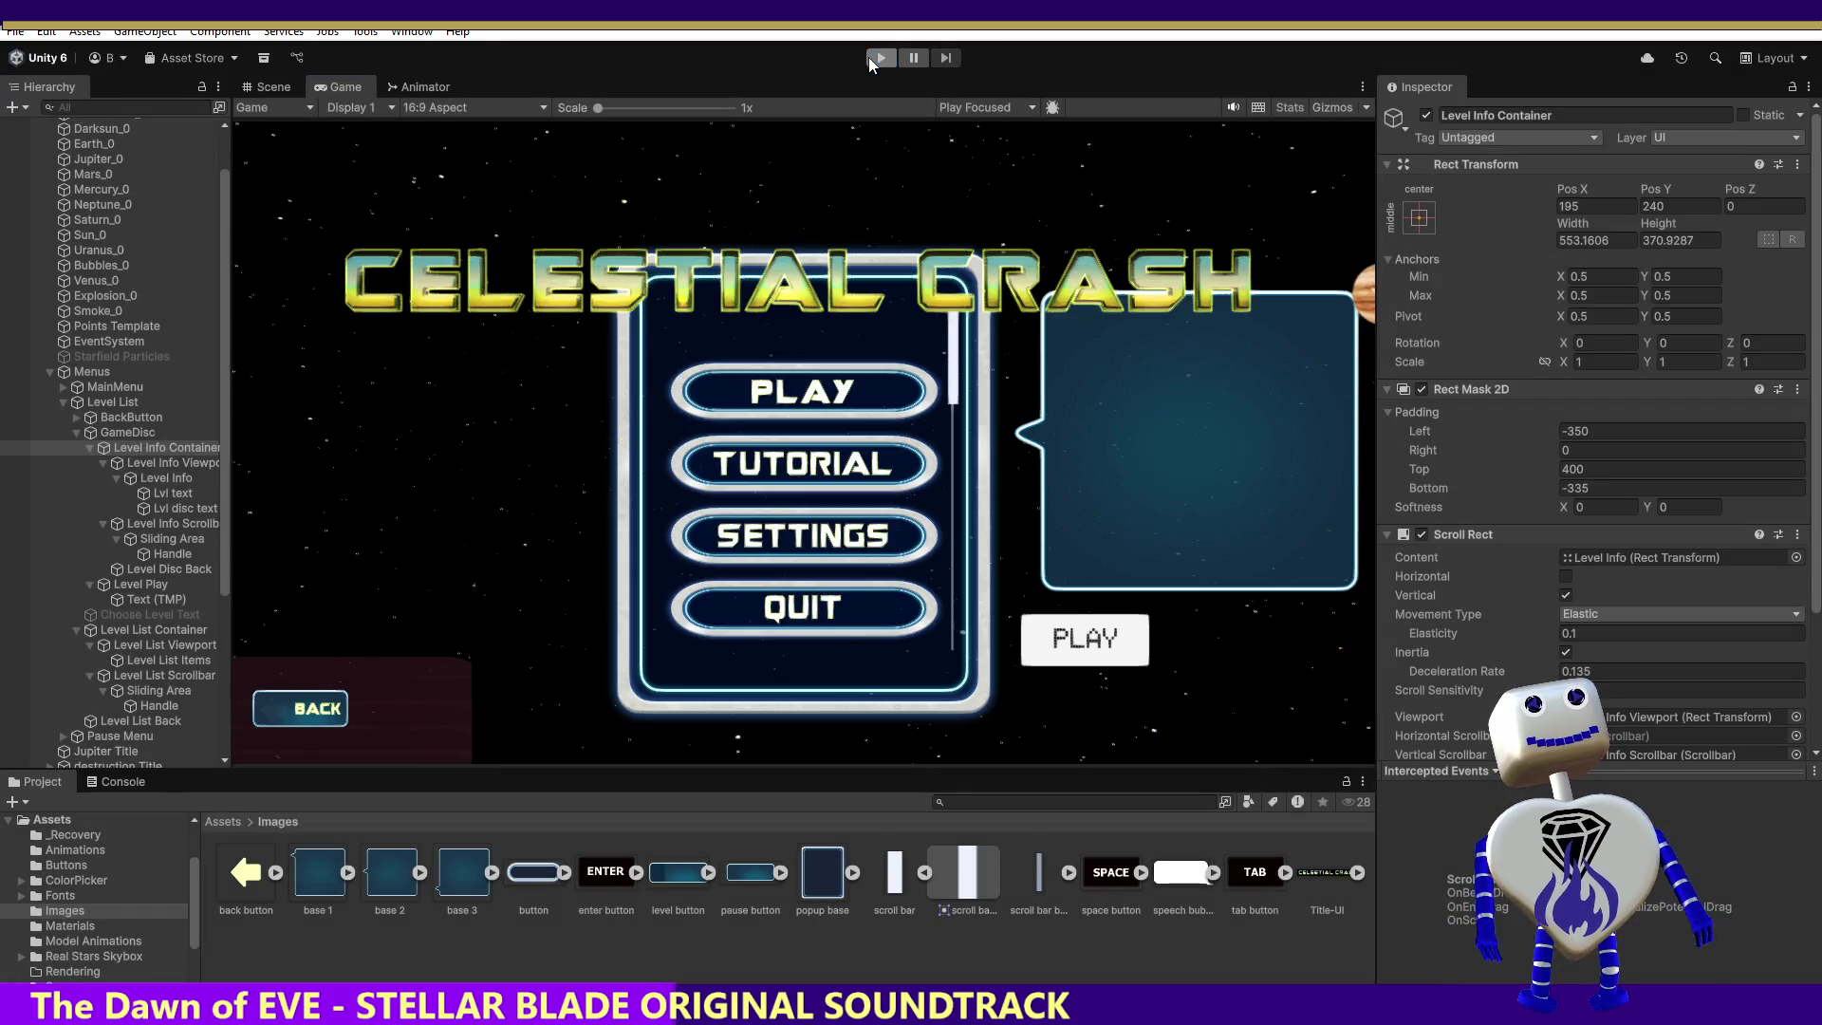
Step: Clear the mask's top padding to 0, make the container 200 tall, and run the game
{"action": "left_click", "coordinate": [1603, 469]}
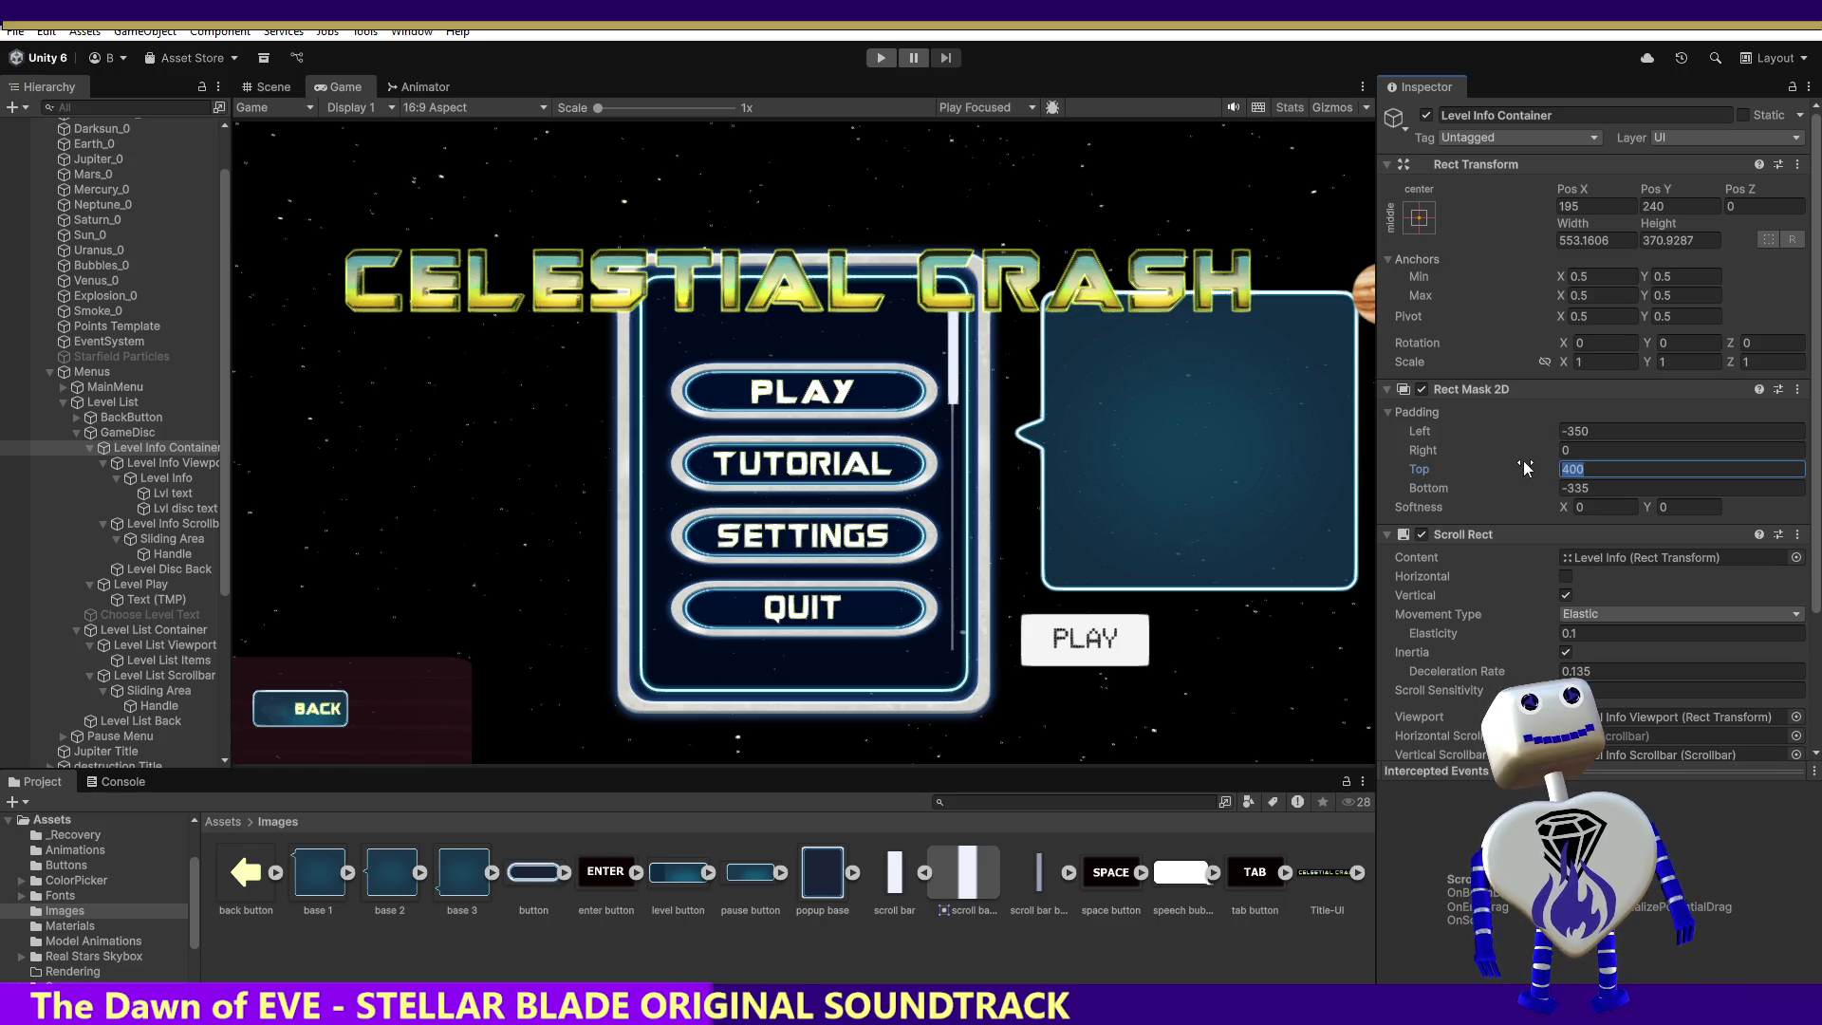
{"action": "key", "text": "BackSpace"}
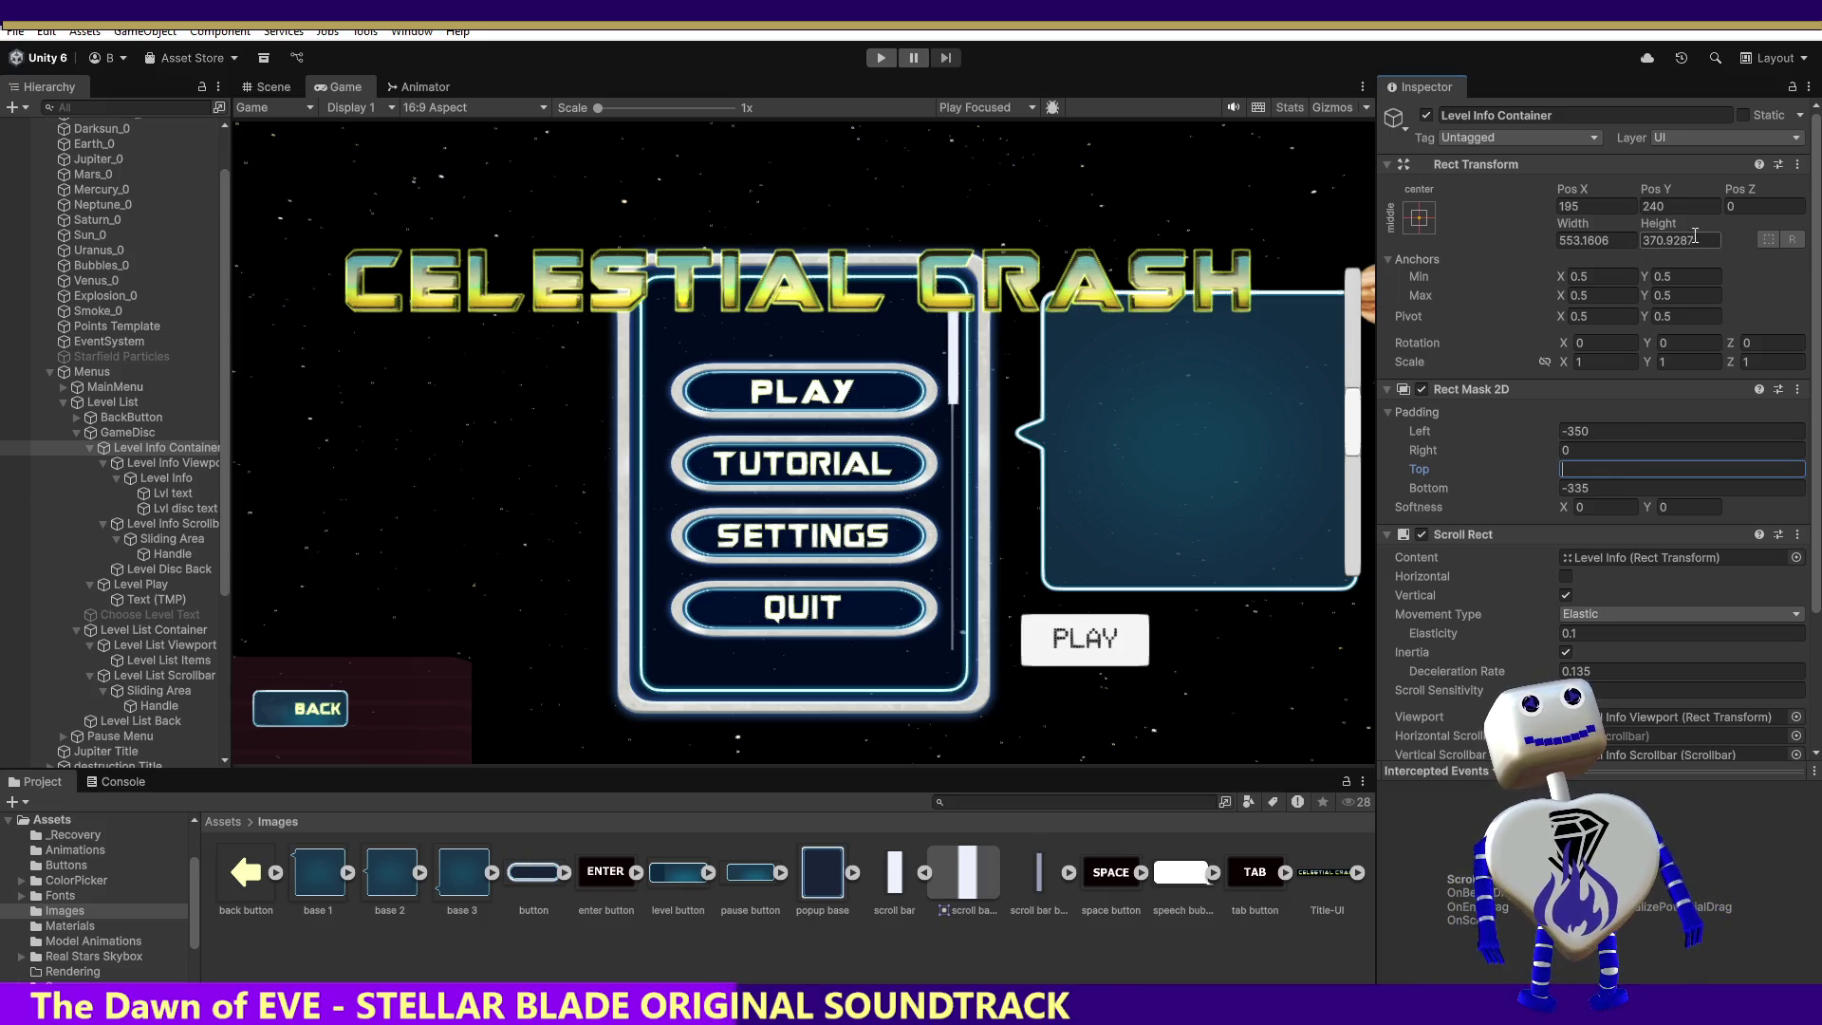
{"action": "left_click", "coordinate": [1687, 240]}
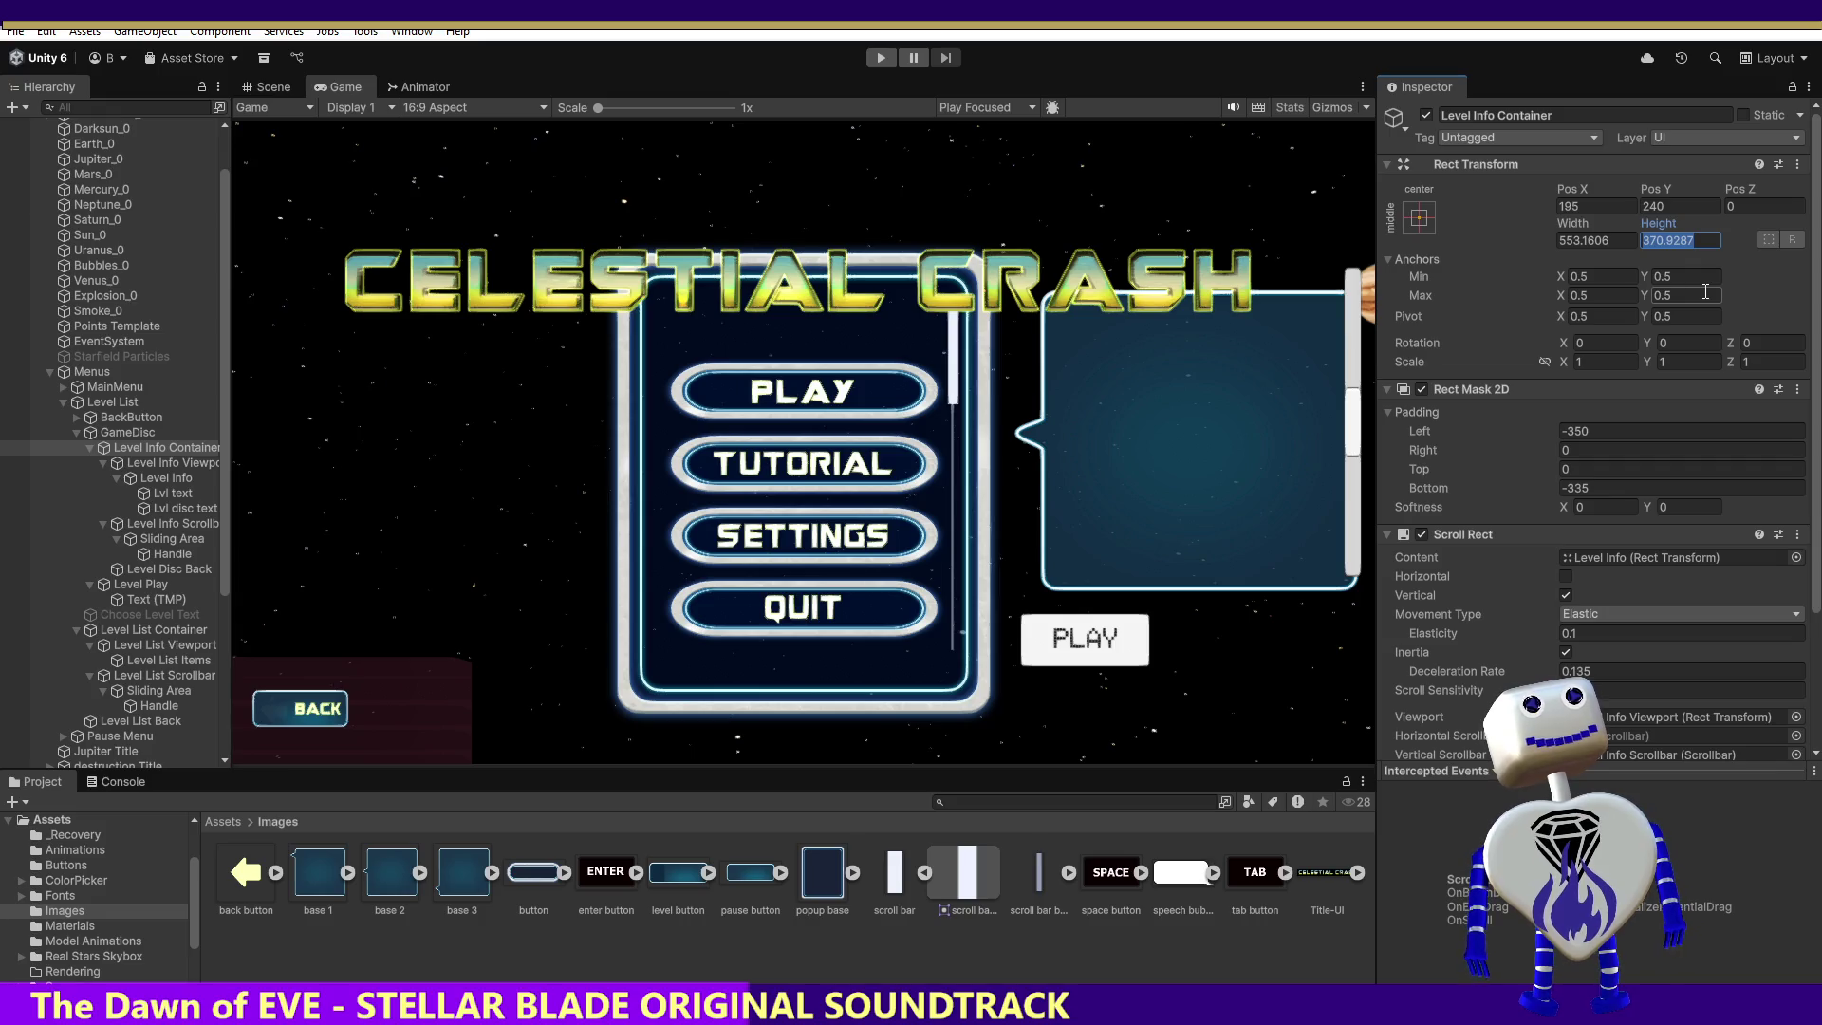
{"action": "type", "text": "200"}
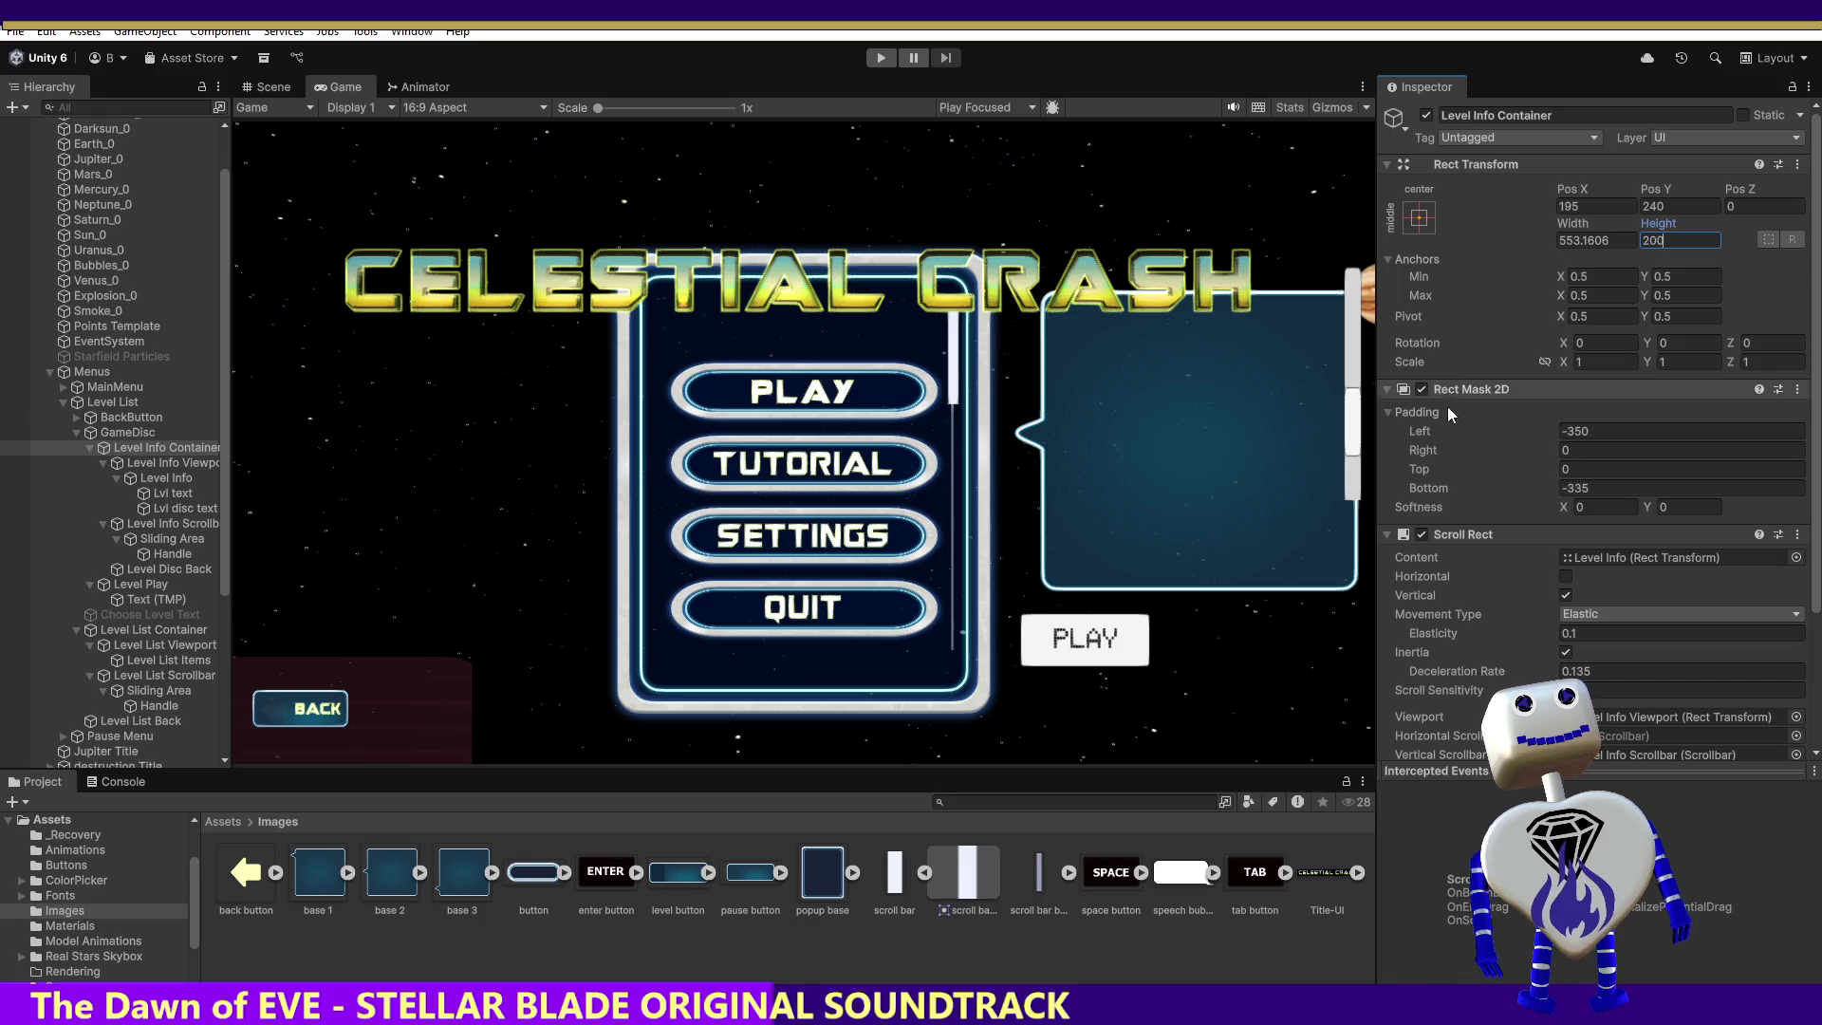
{"action": "left_click", "coordinate": [881, 57]}
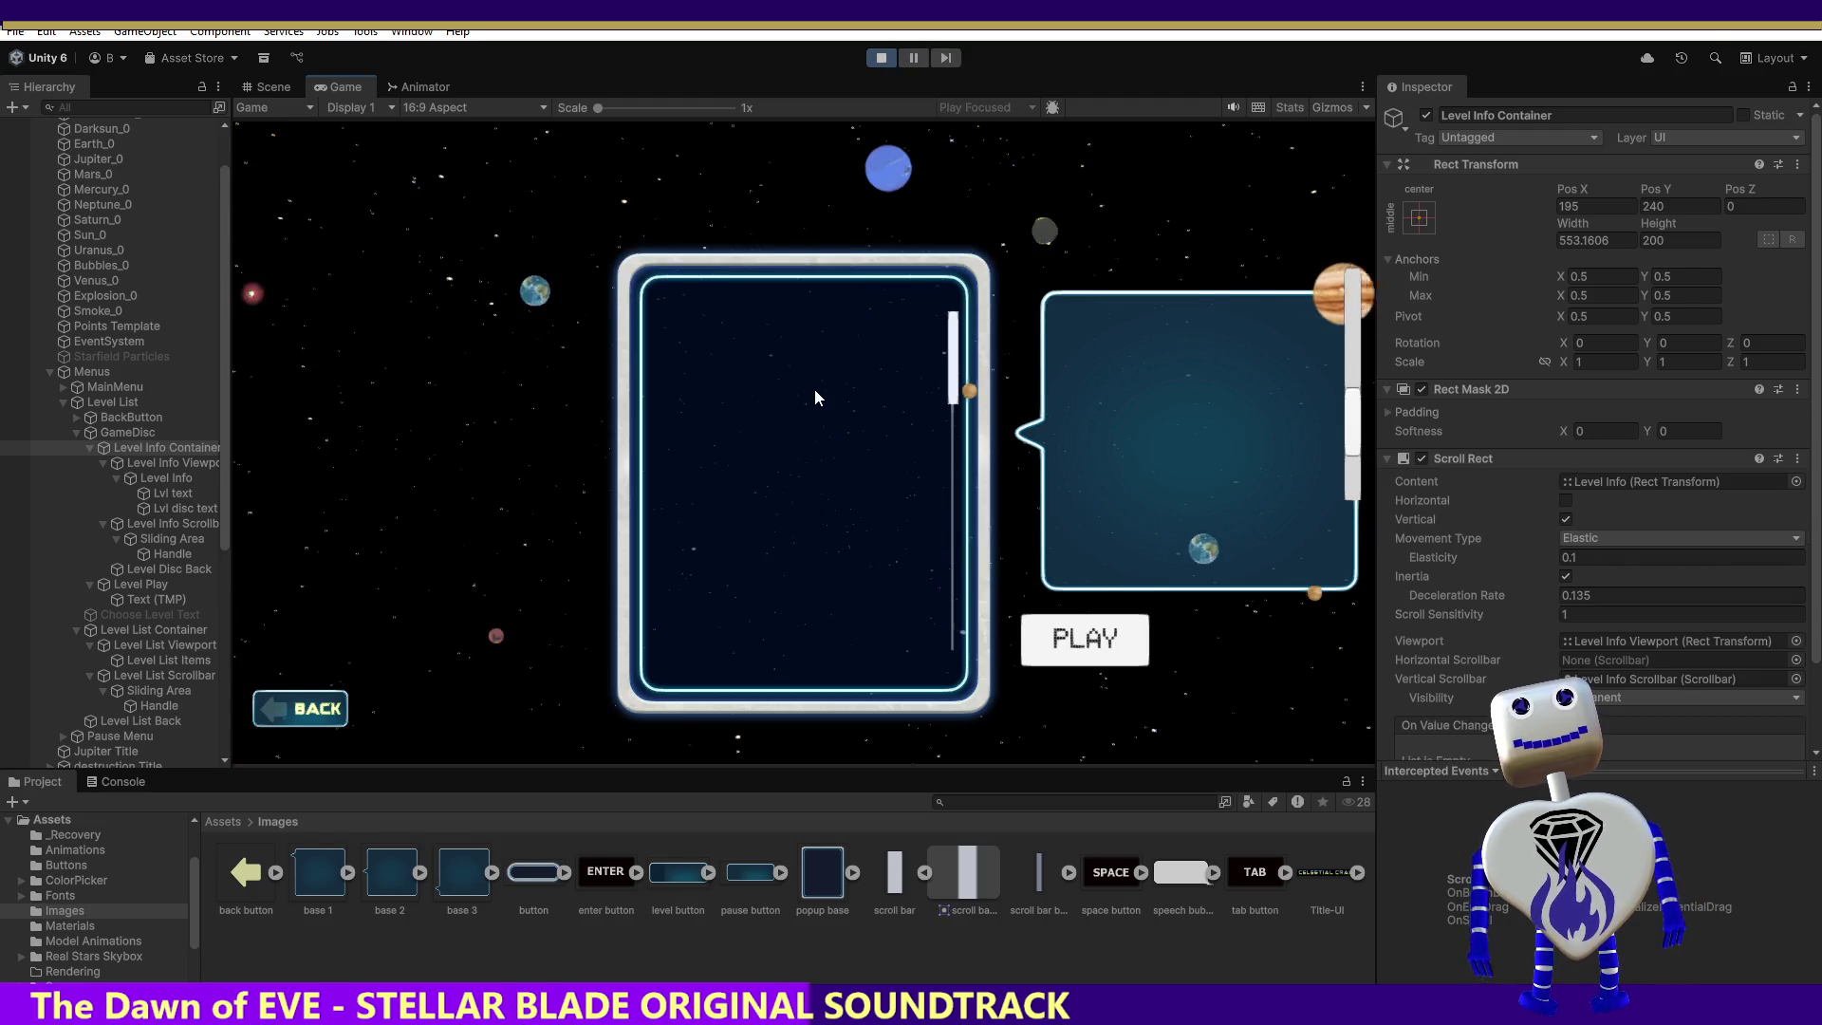
Step: Open the level list and set the mask's Padding Top to 100
{"action": "left_click", "coordinate": [882, 394]}
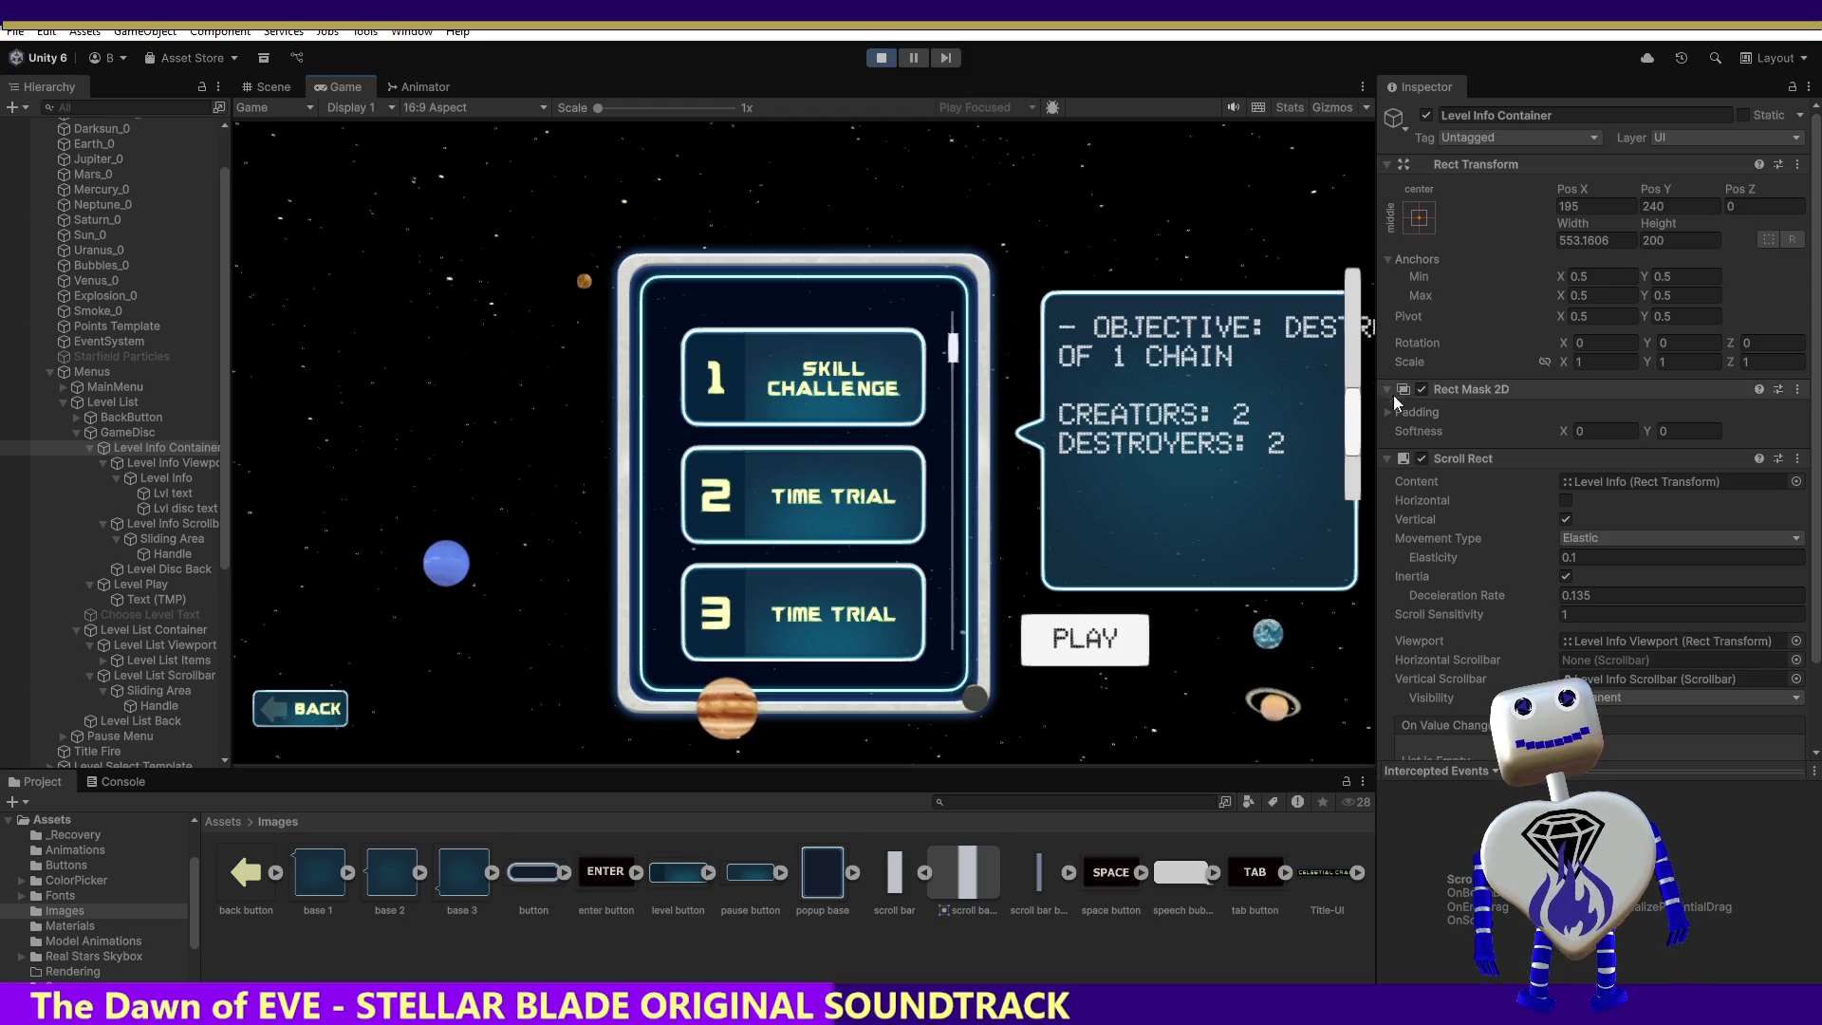
{"action": "mouse_move", "coordinate": [1356, 417]}
{"action": "left_mouse_down"}
{"action": "mouse_move", "coordinate": [1339, 514]}
{"action": "mouse_move", "coordinate": [1397, 406]}
{"action": "left_mouse_up"}
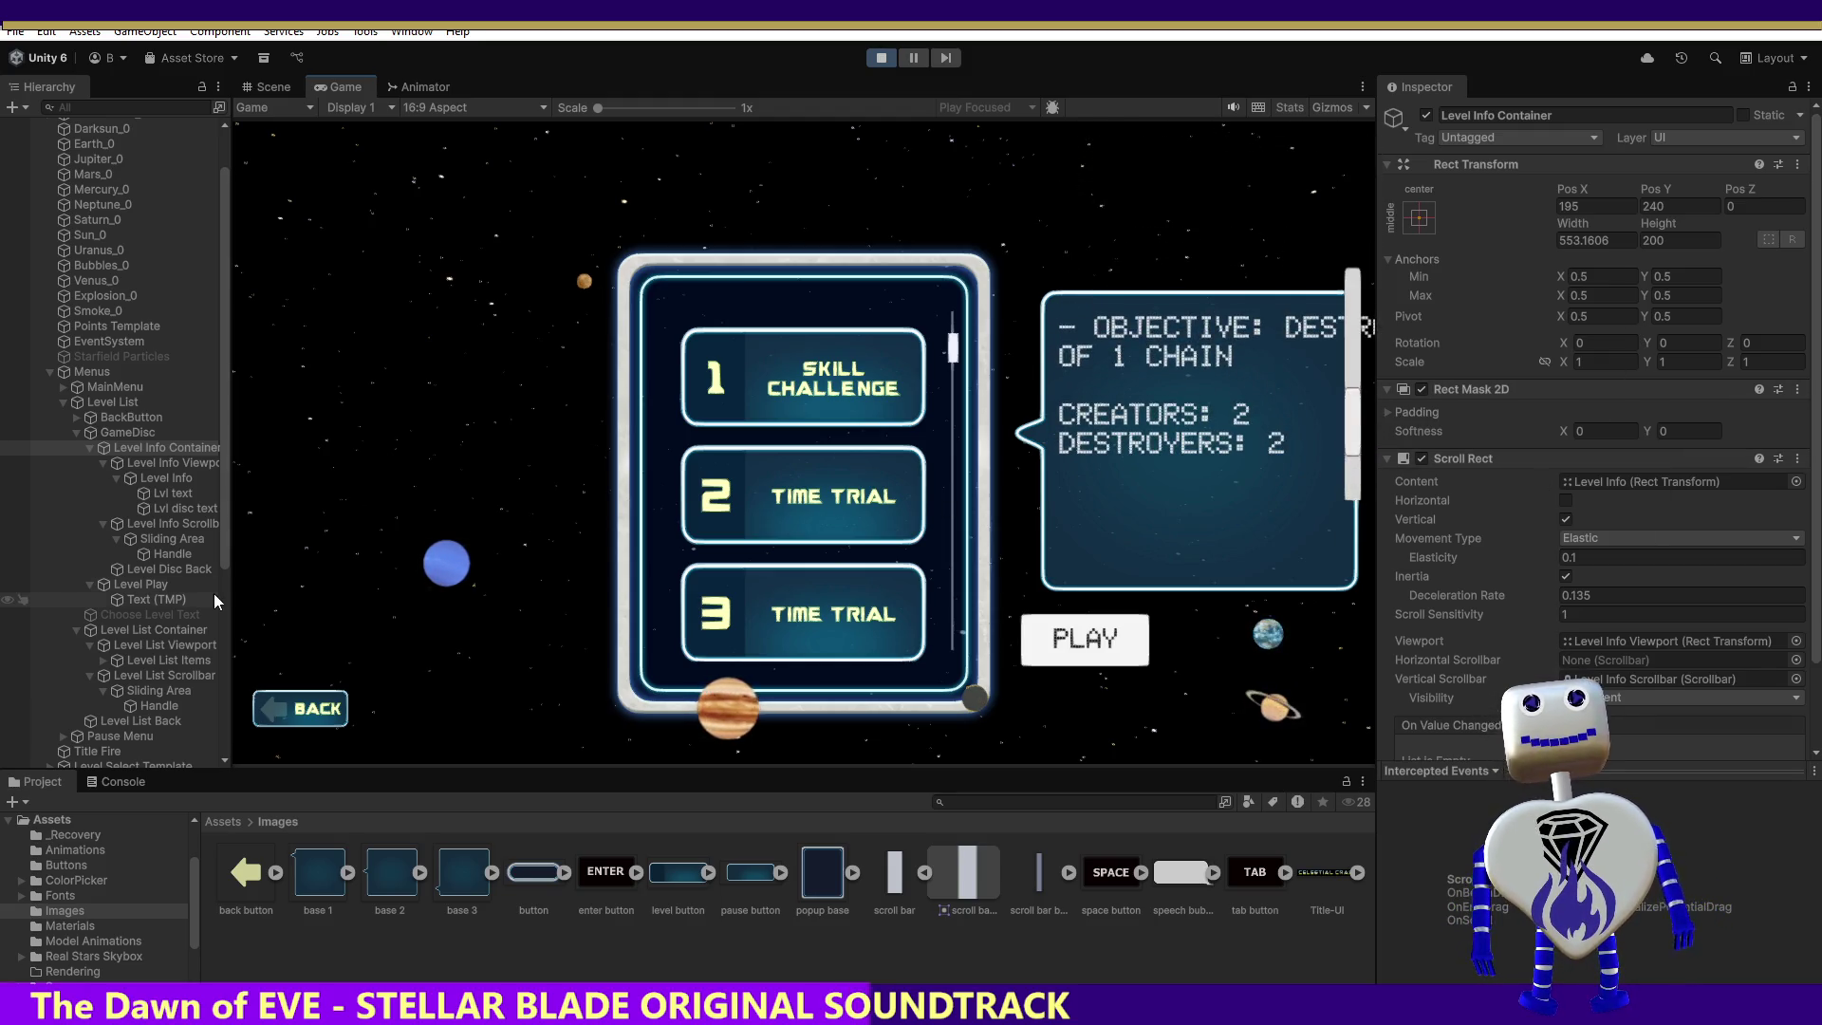
{"action": "left_click", "coordinate": [1386, 411]}
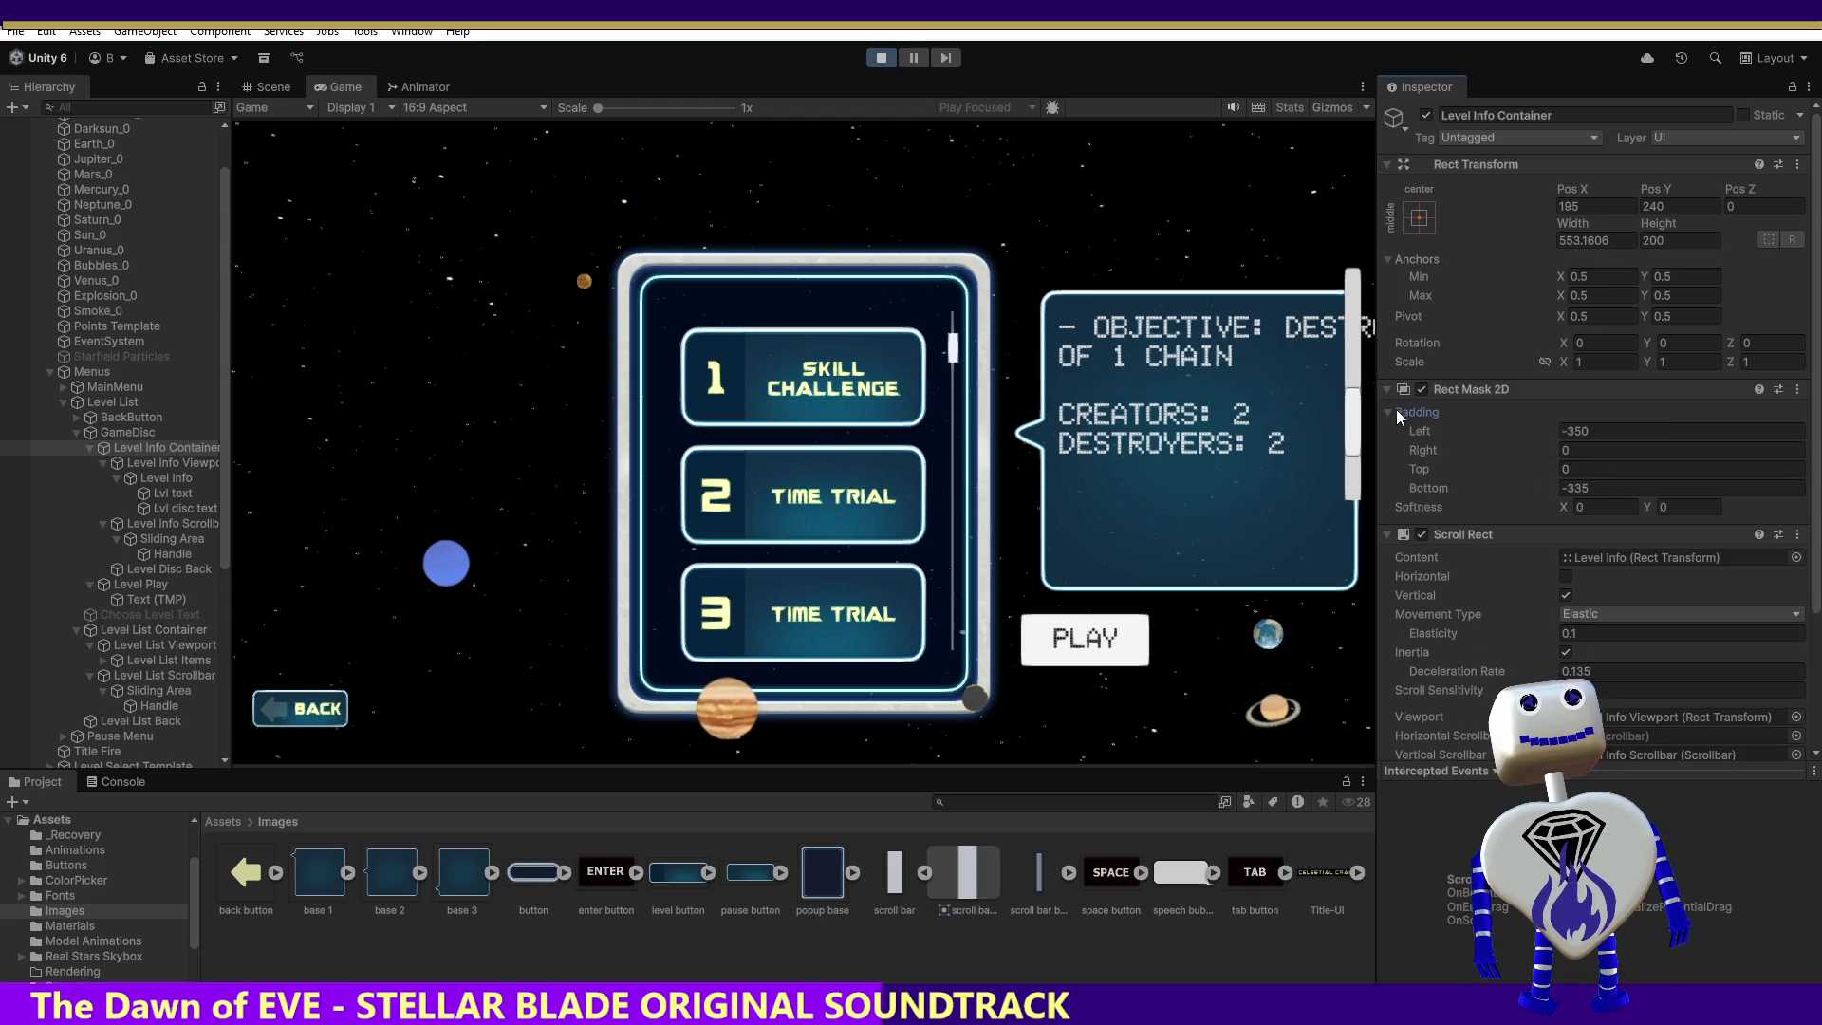
{"action": "left_click", "coordinate": [1560, 431]}
{"action": "left_click", "coordinate": [1609, 470]}
{"action": "type", "text": "100"}
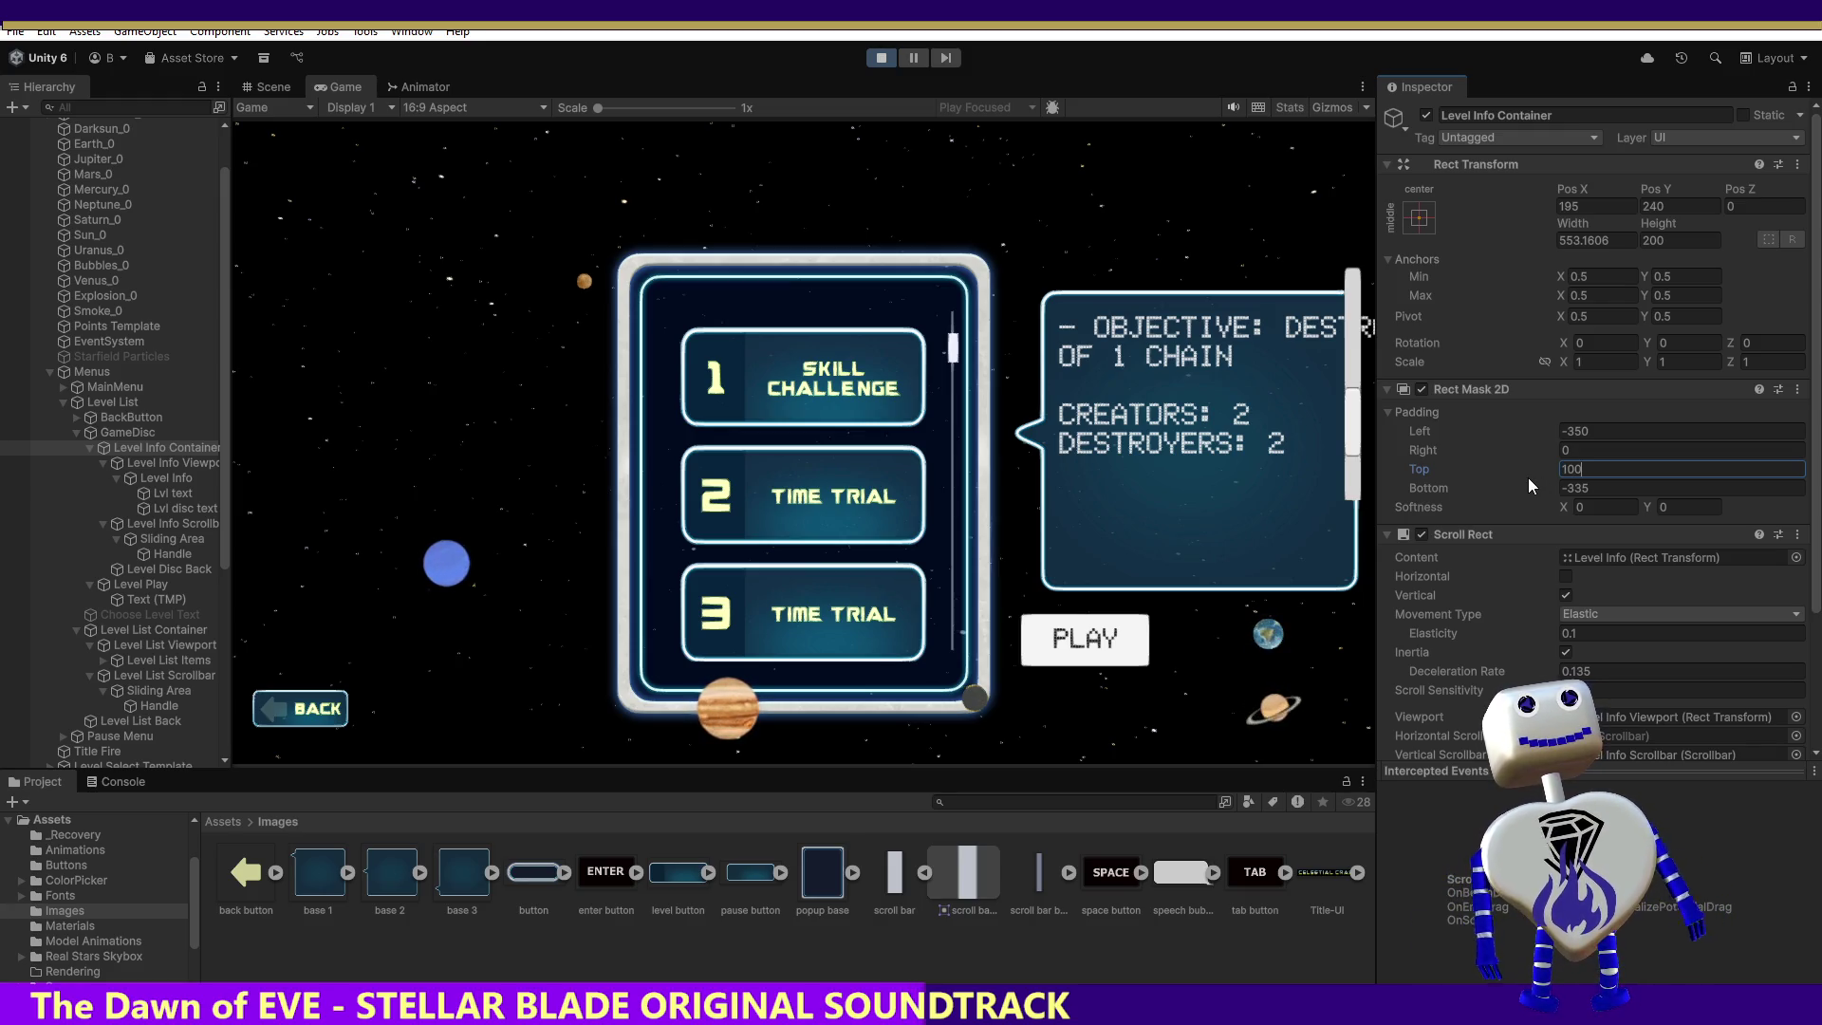
Step: Restore the mask's Padding Bottom to -335 and show the Scene view
{"action": "mouse_move", "coordinate": [1356, 442]}
{"action": "left_mouse_down"}
{"action": "mouse_move", "coordinate": [1354, 465]}
{"action": "mouse_move", "coordinate": [1352, 403]}
{"action": "mouse_move", "coordinate": [1338, 494]}
{"action": "left_mouse_up"}
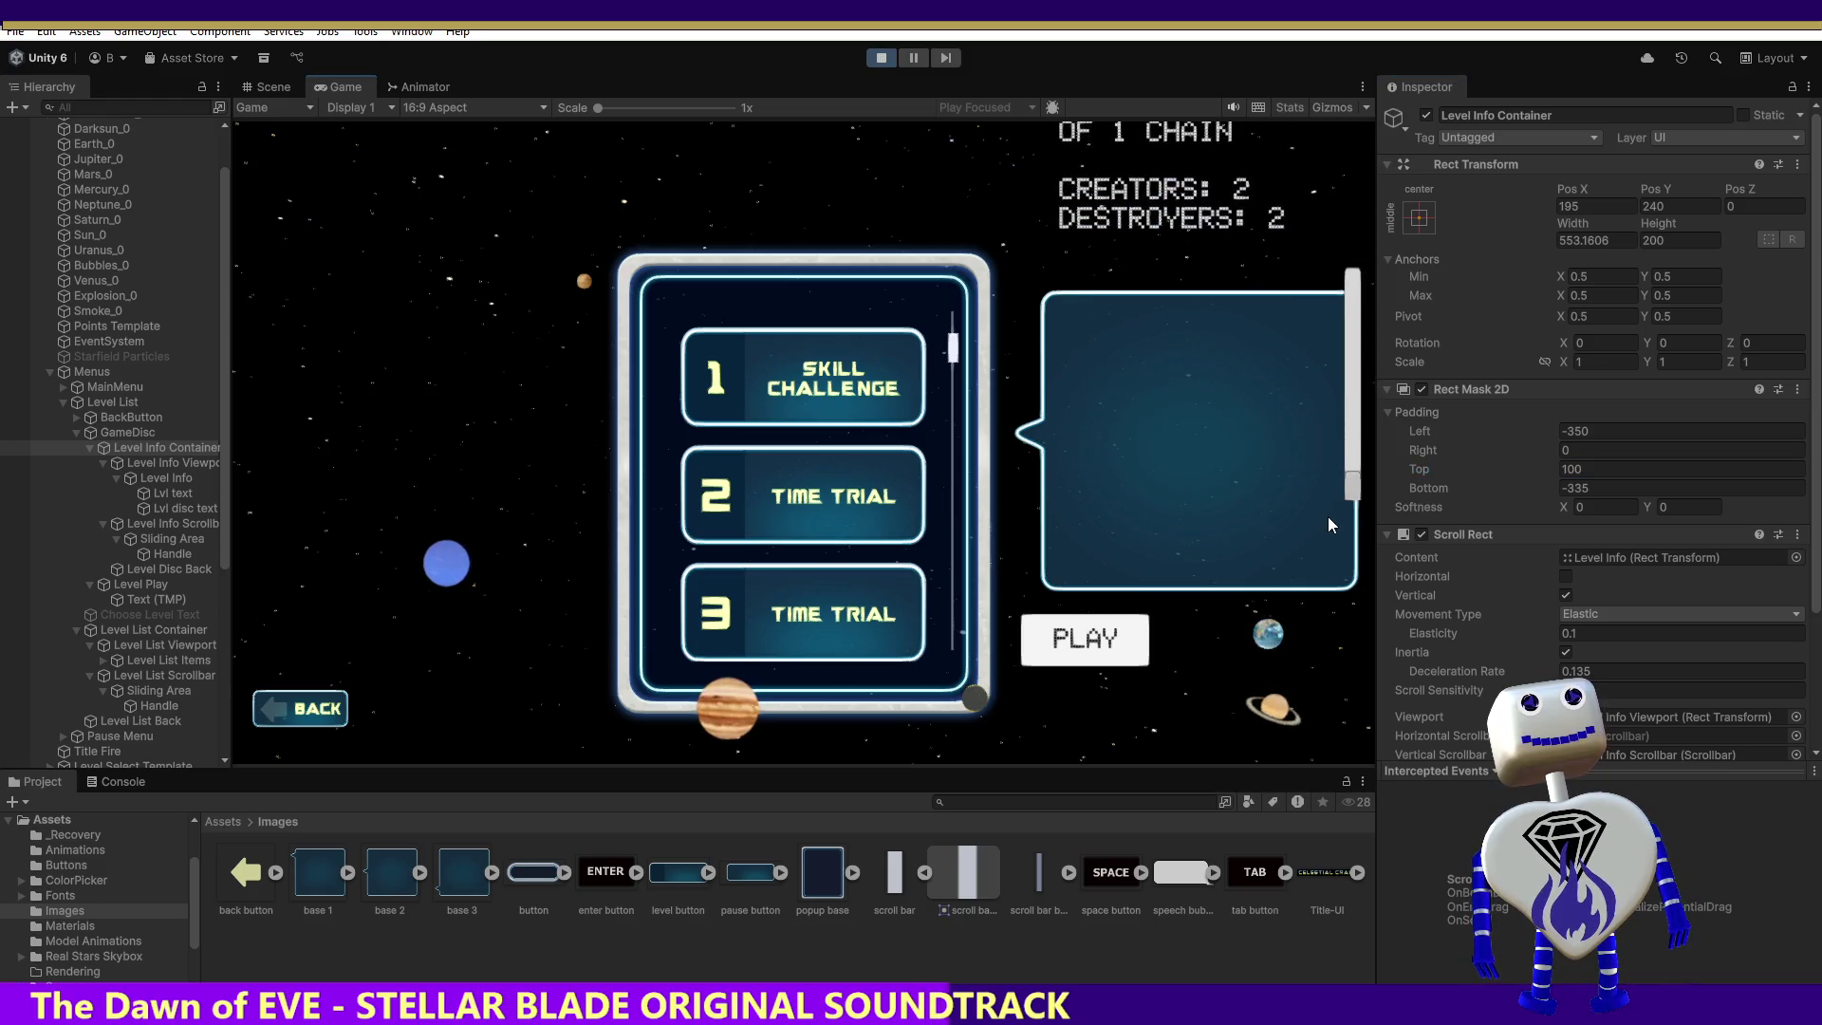
{"action": "left_click", "coordinate": [1573, 491]}
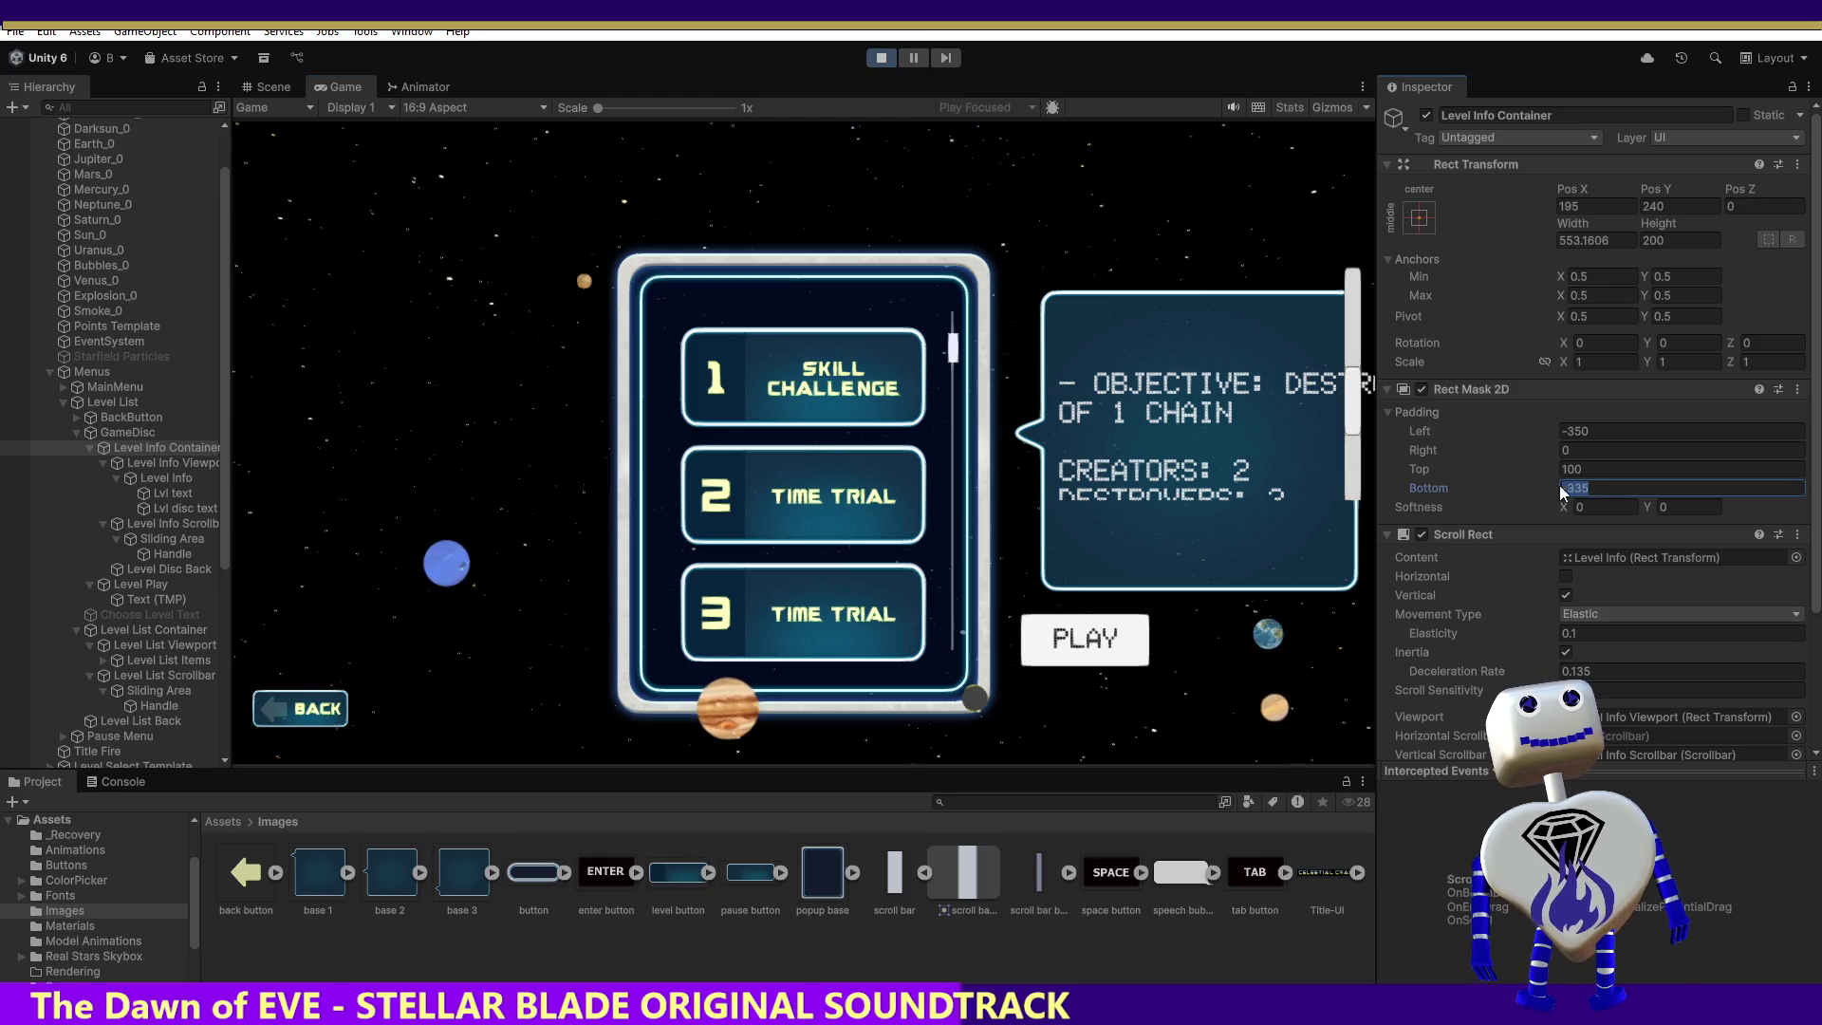
{"action": "type", "text": "0"}
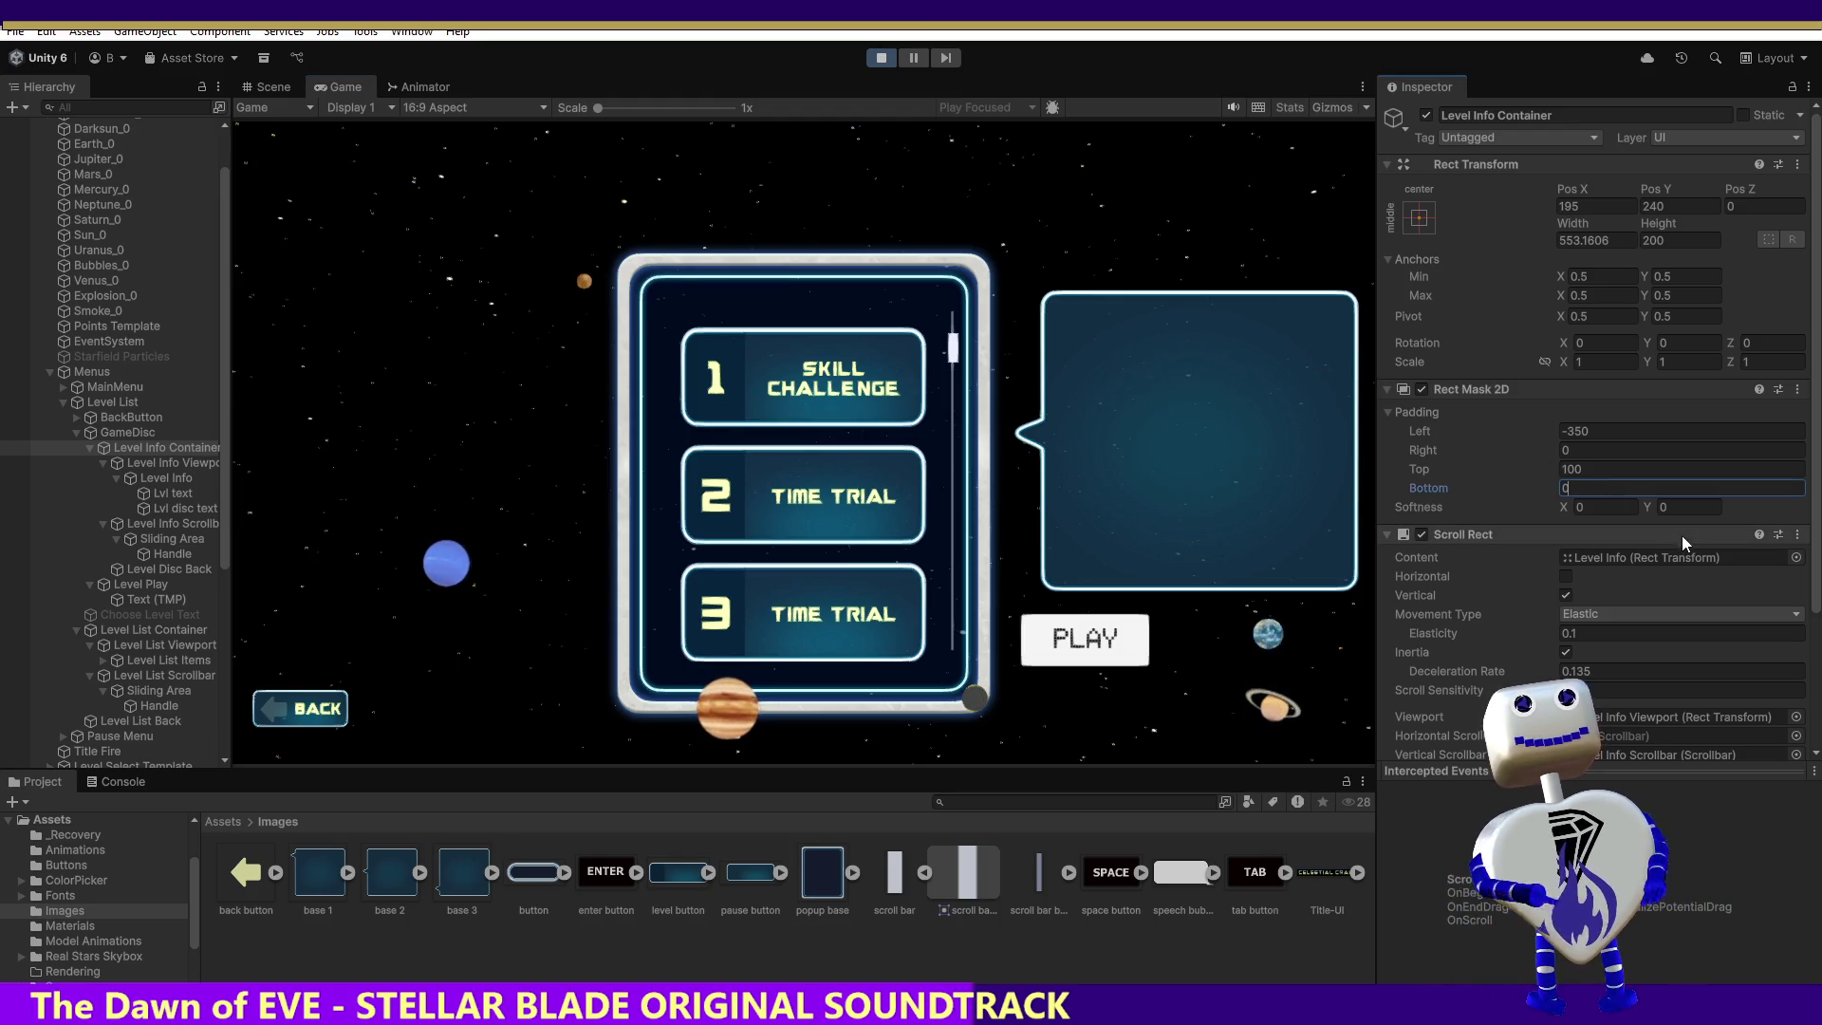
{"action": "key", "text": "BackSpace"}
{"action": "type", "text": "-335"}
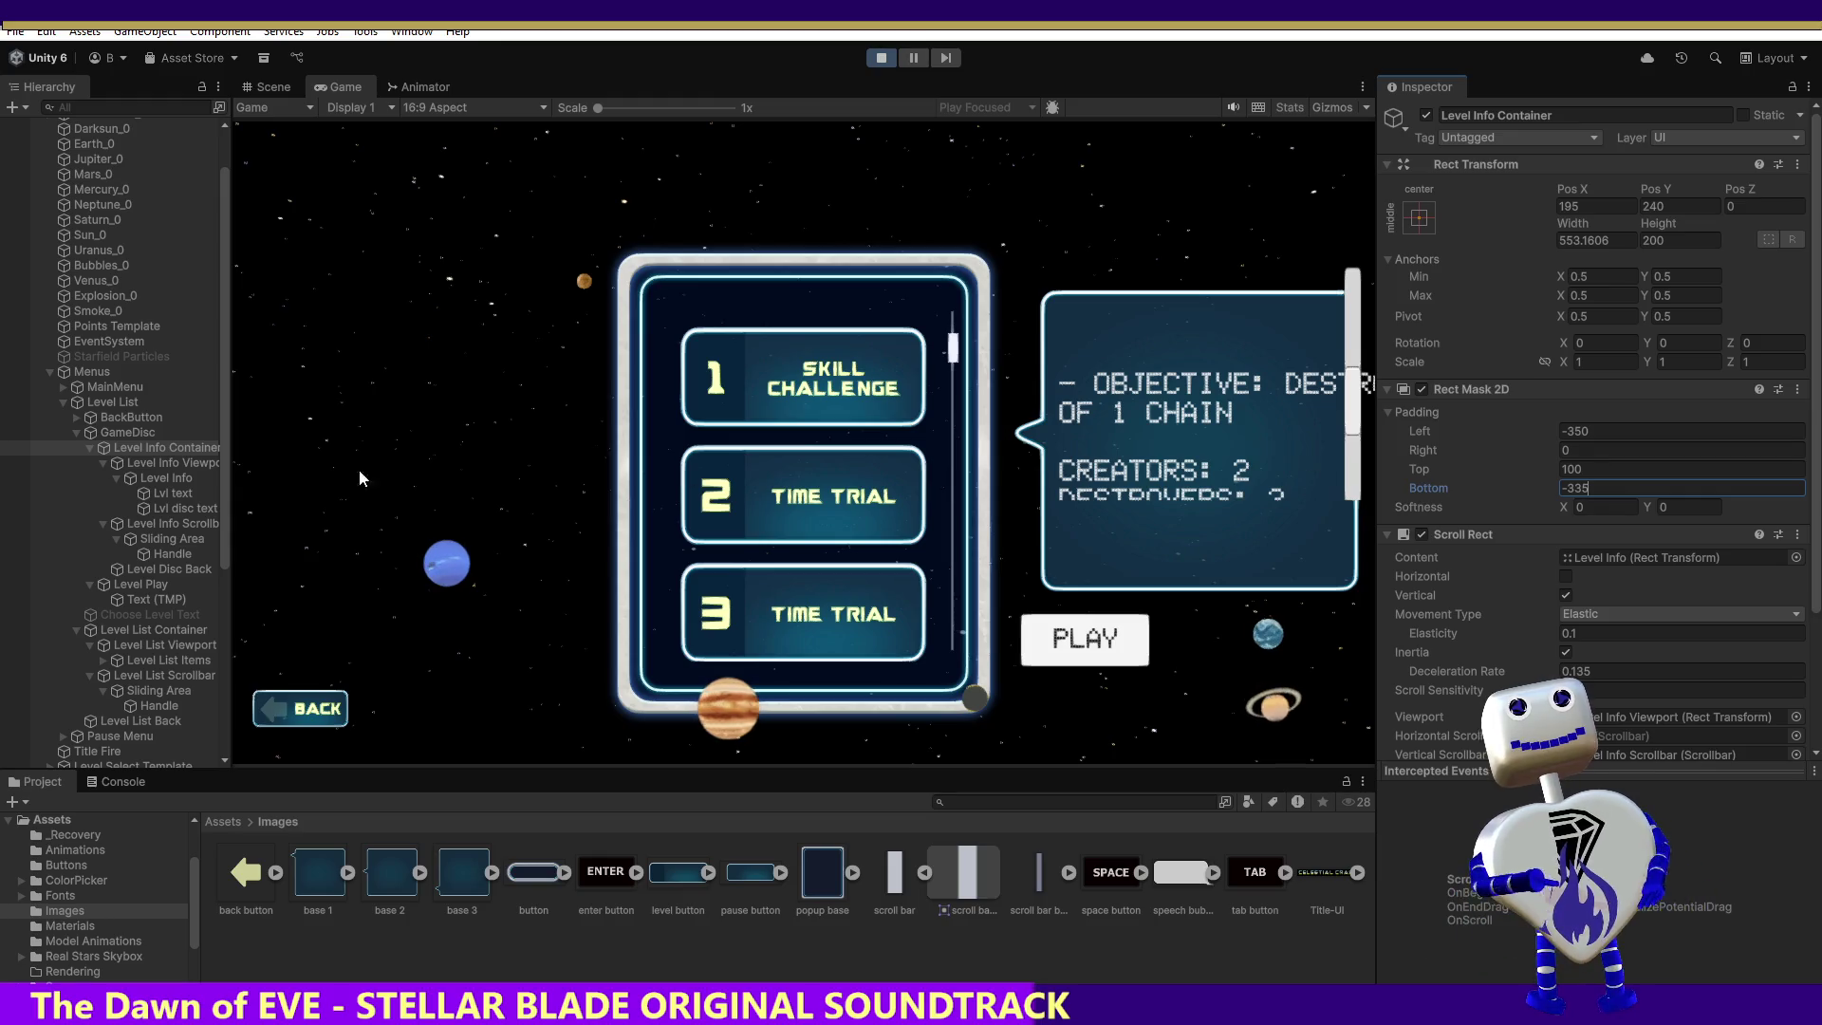
{"action": "left_click", "coordinate": [254, 84]}
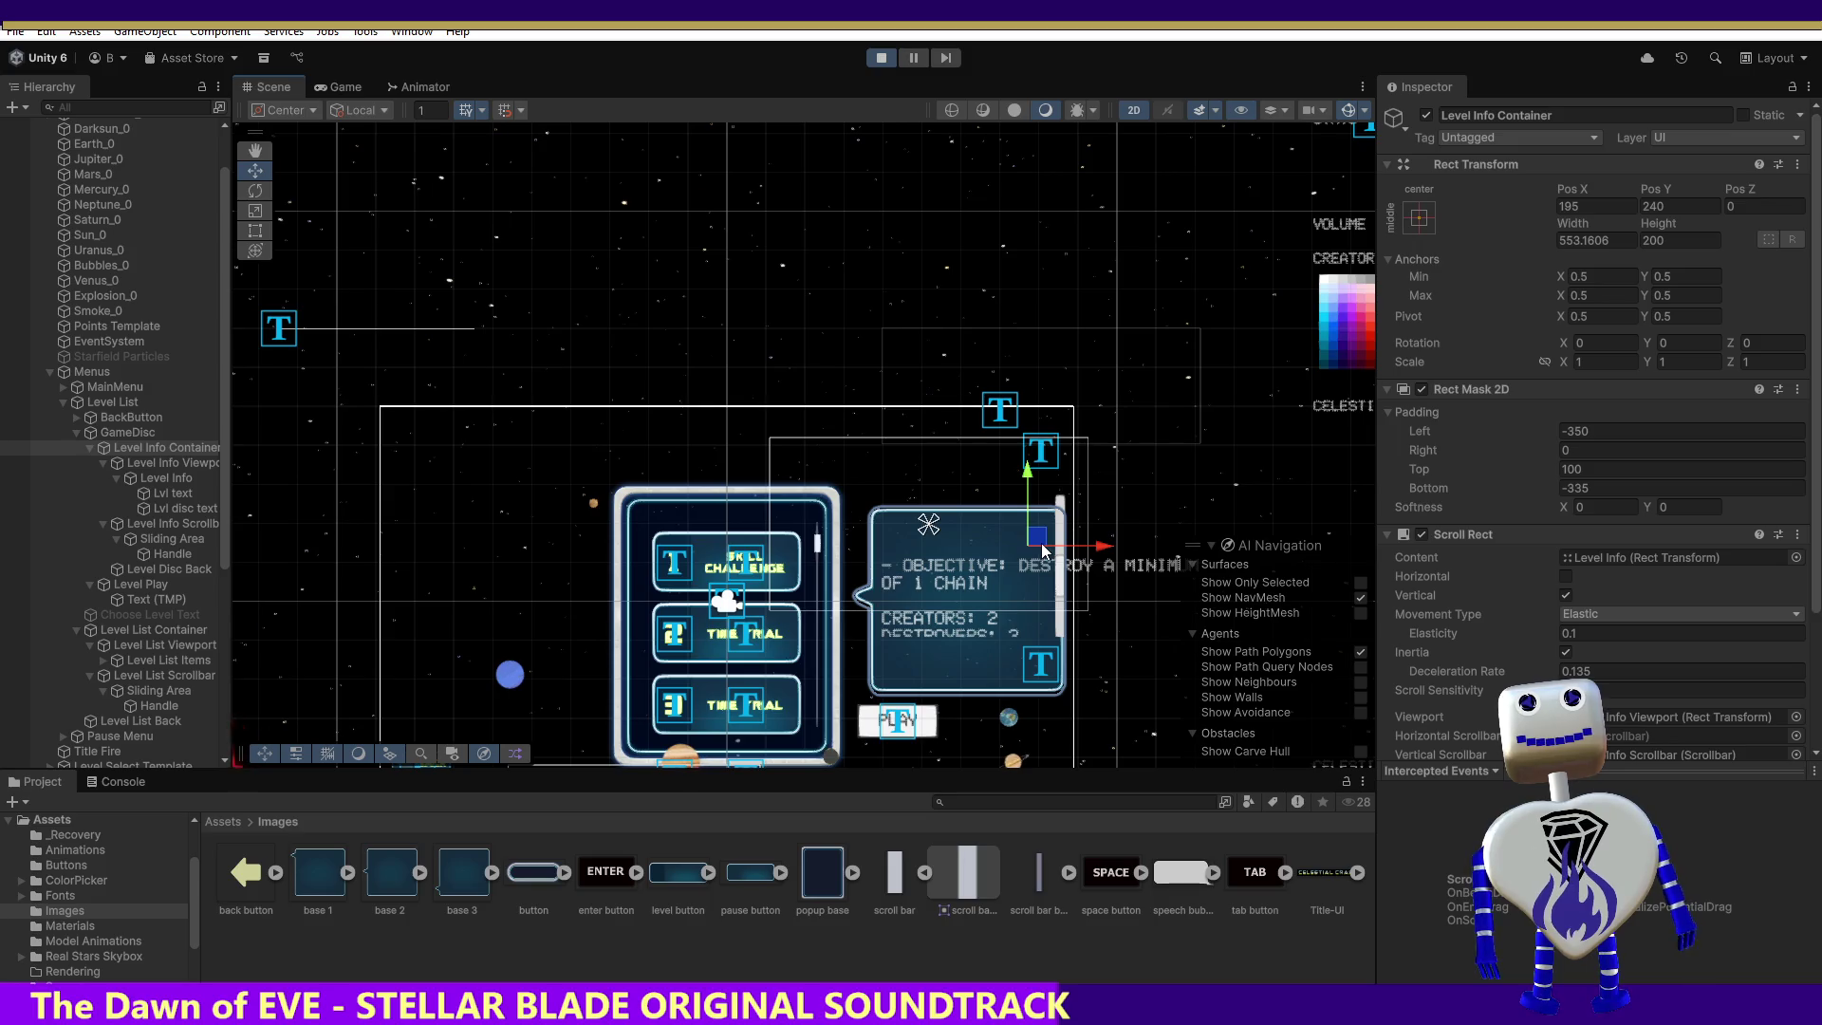
Step: Nudge Level Info Viewport up and down with the Move gizmo, then exit play mode
{"action": "left_click_drag", "start_coordinate": [1040, 545], "coordinate": [1042, 548]}
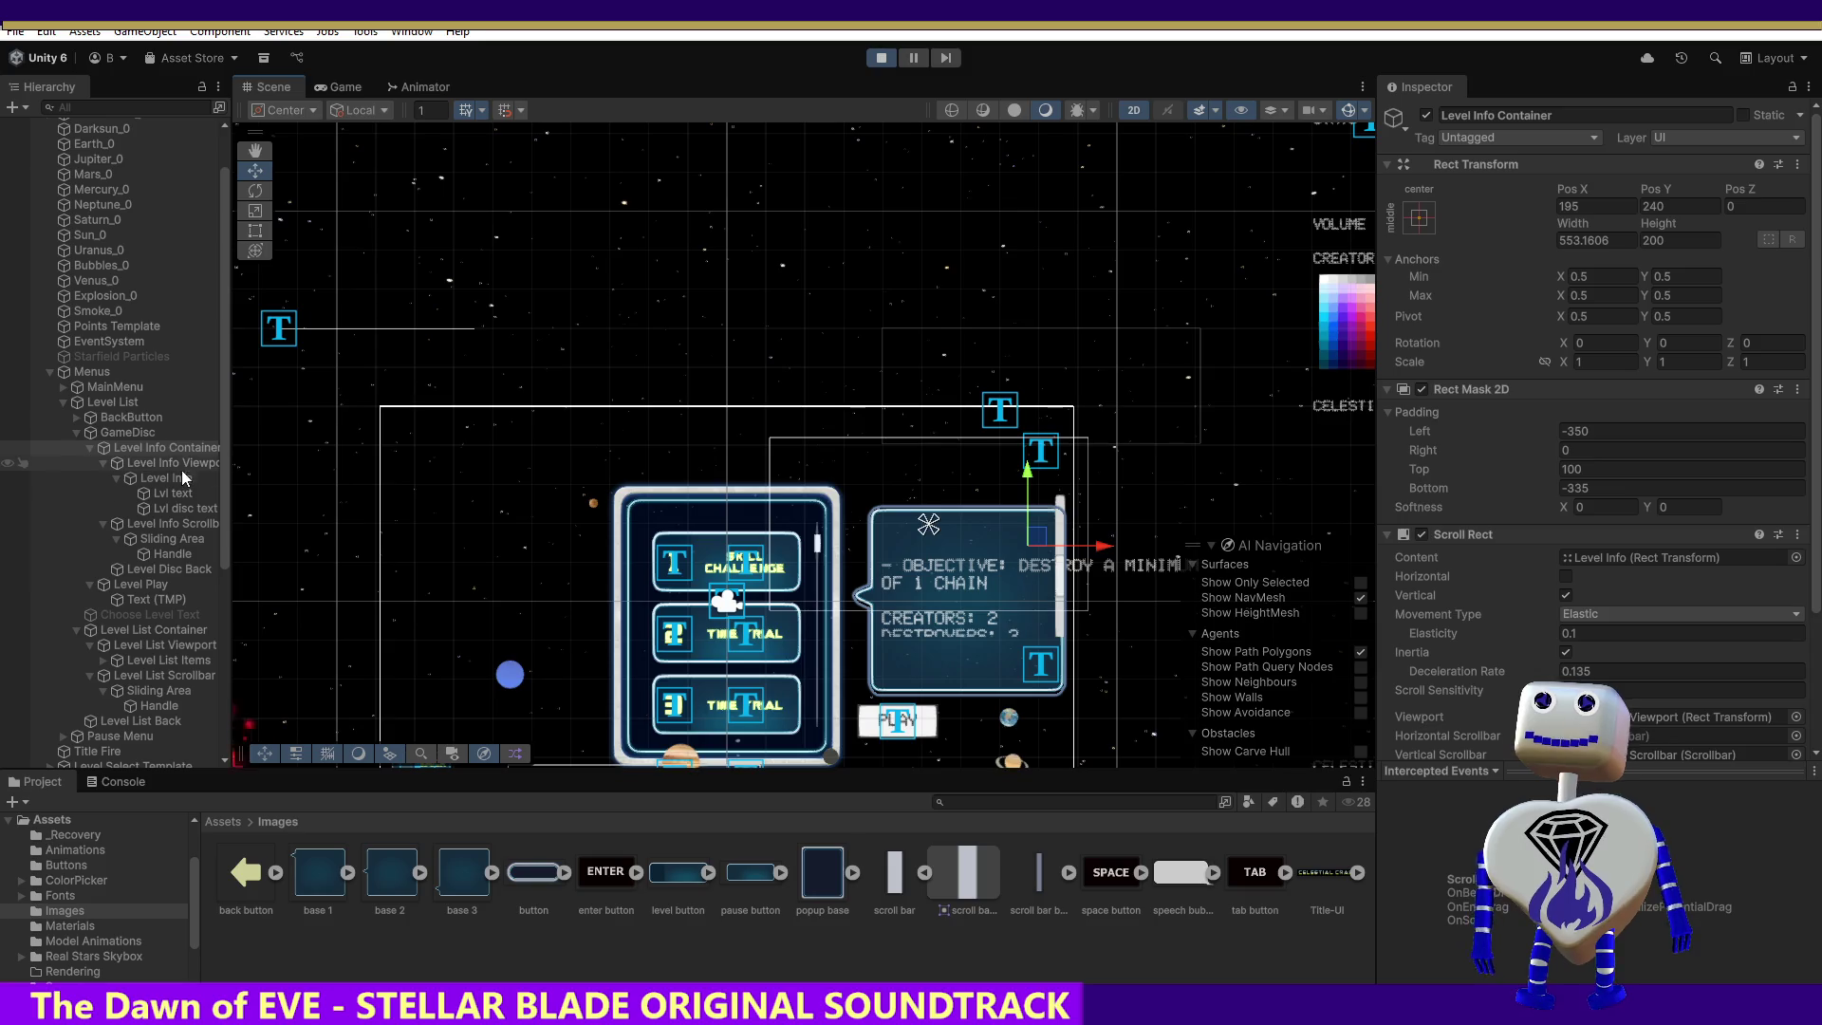
{"action": "left_click", "coordinate": [162, 463]}
{"action": "left_click_drag", "start_coordinate": [1055, 548], "coordinate": [1061, 518]}
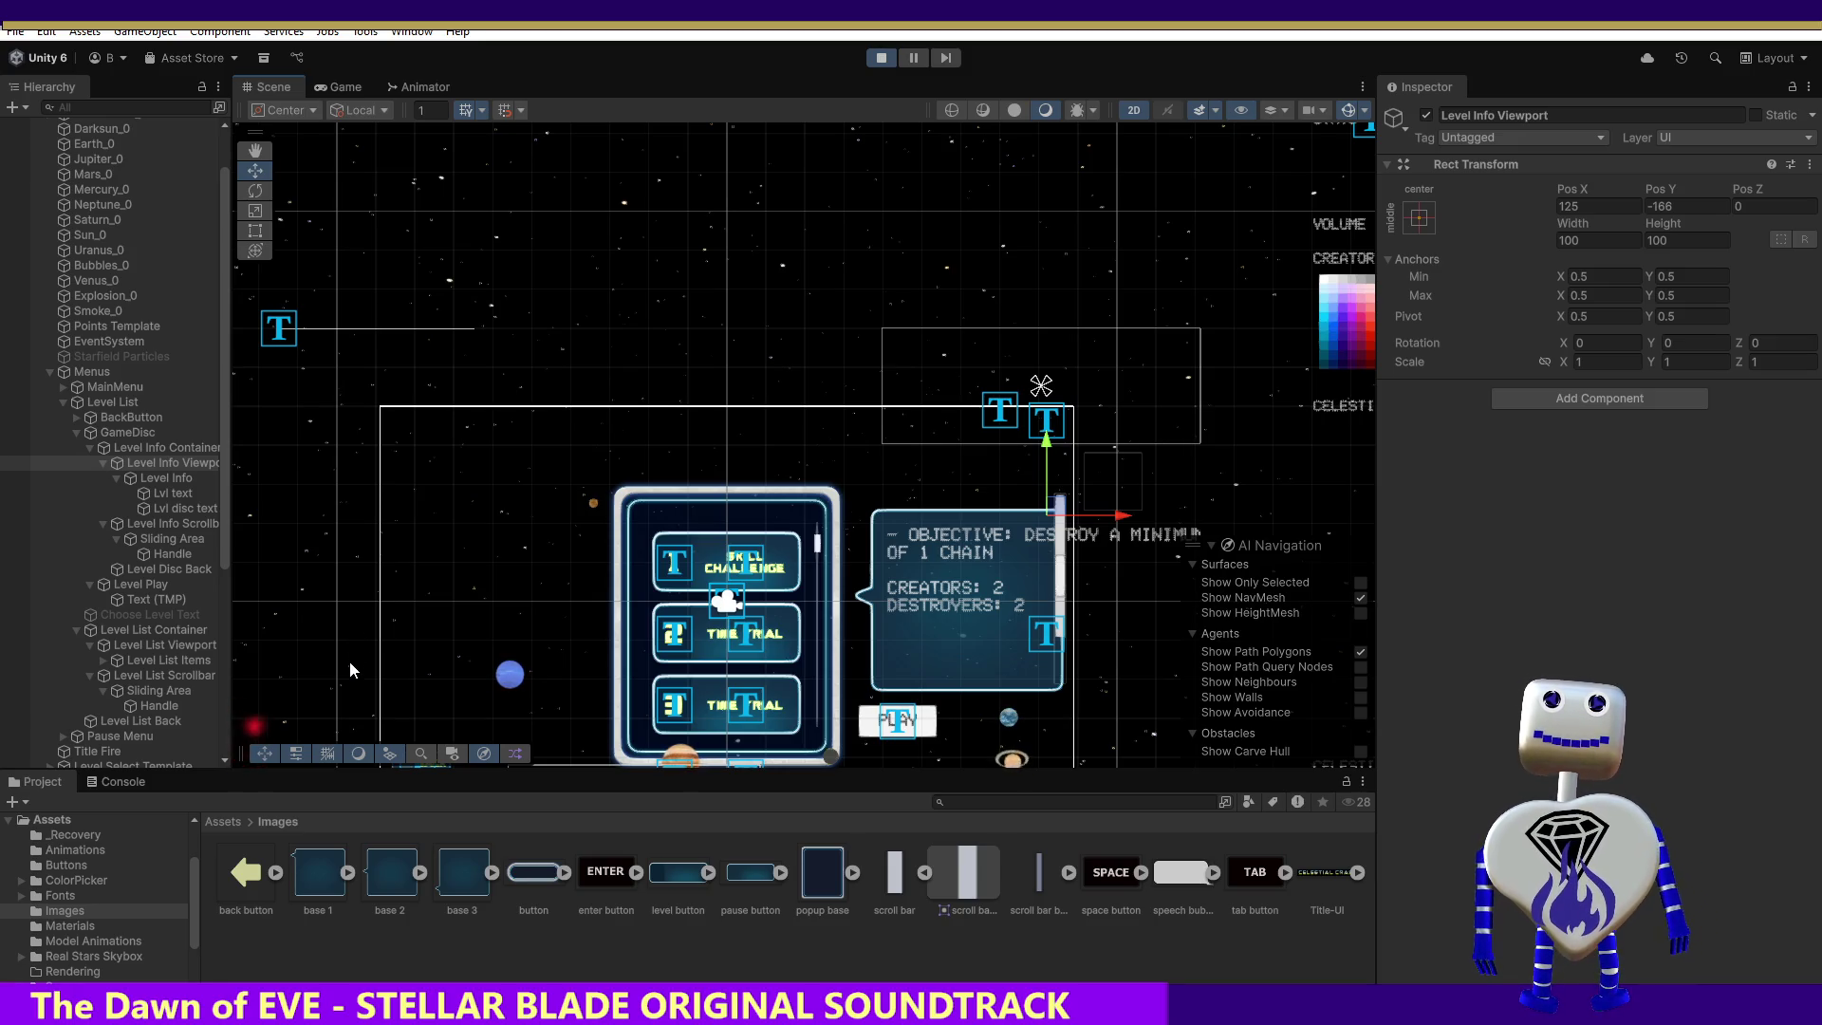
{"action": "left_click", "coordinate": [186, 482]}
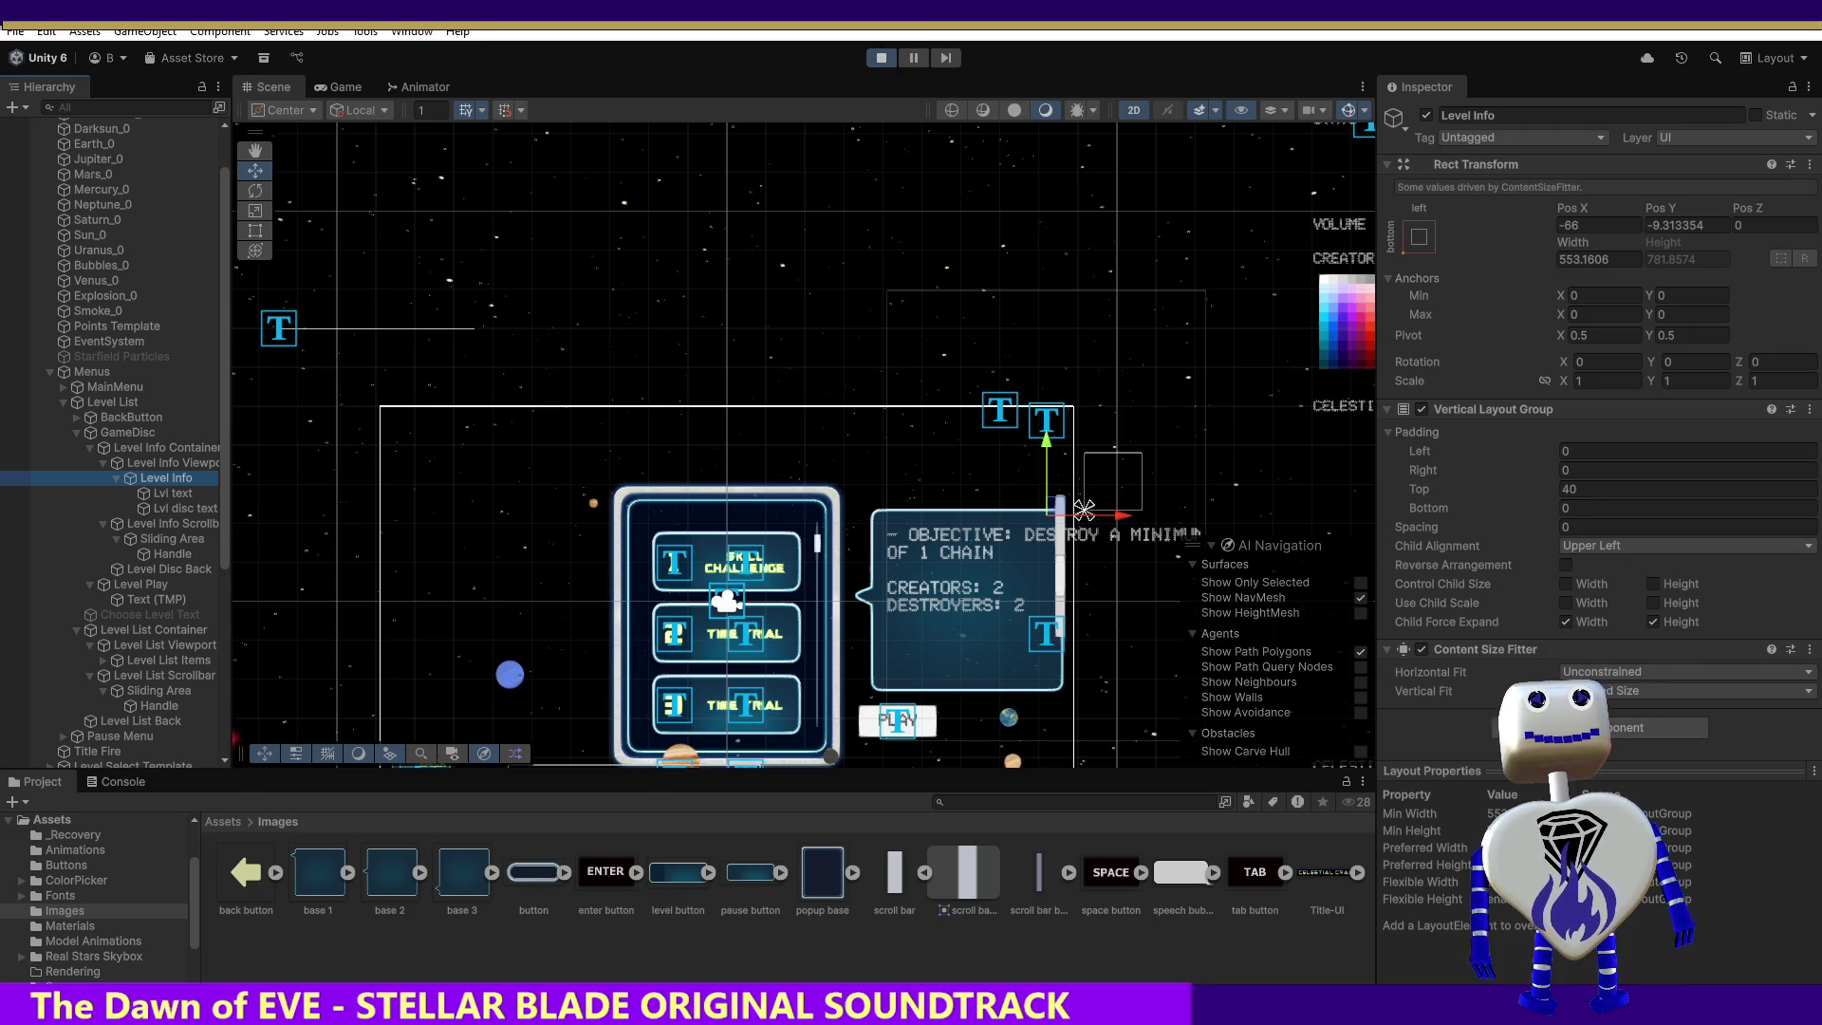
{"action": "left_click", "coordinate": [174, 463]}
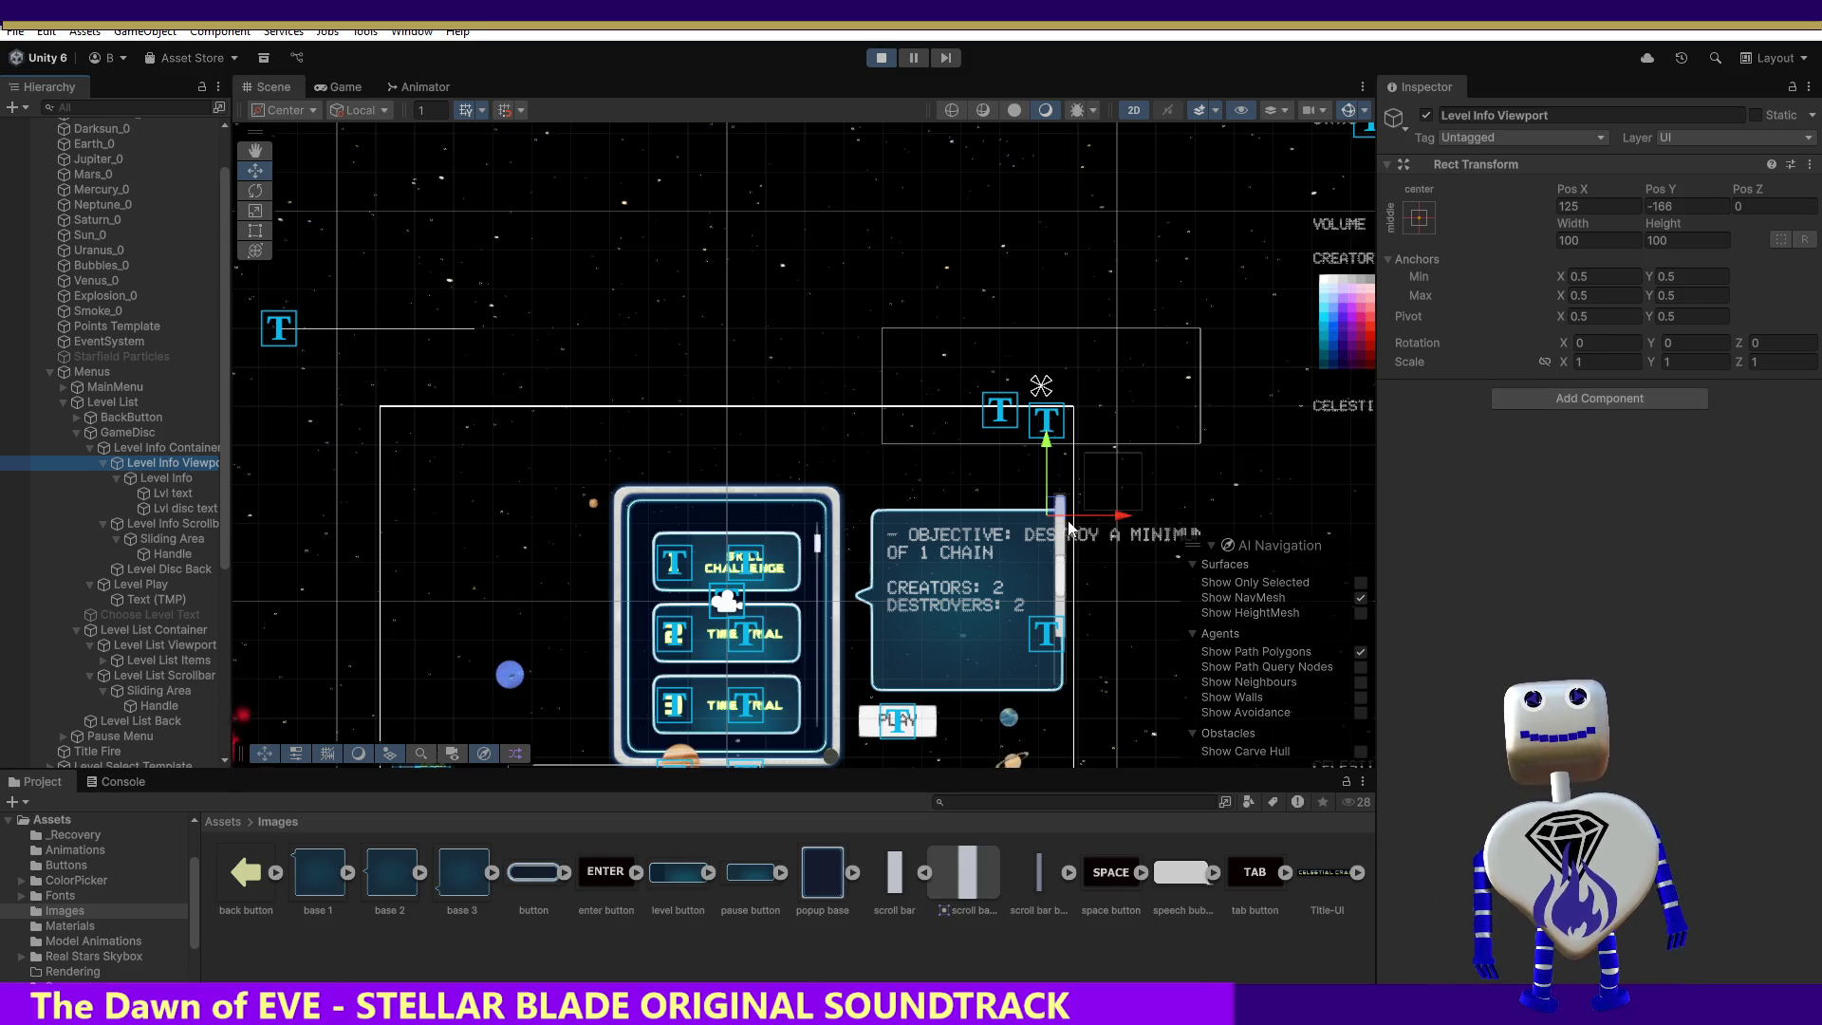
{"action": "mouse_move", "coordinate": [1061, 510]}
{"action": "left_mouse_down"}
{"action": "mouse_move", "coordinate": [1060, 560]}
{"action": "mouse_move", "coordinate": [1058, 511]}
{"action": "left_mouse_up"}
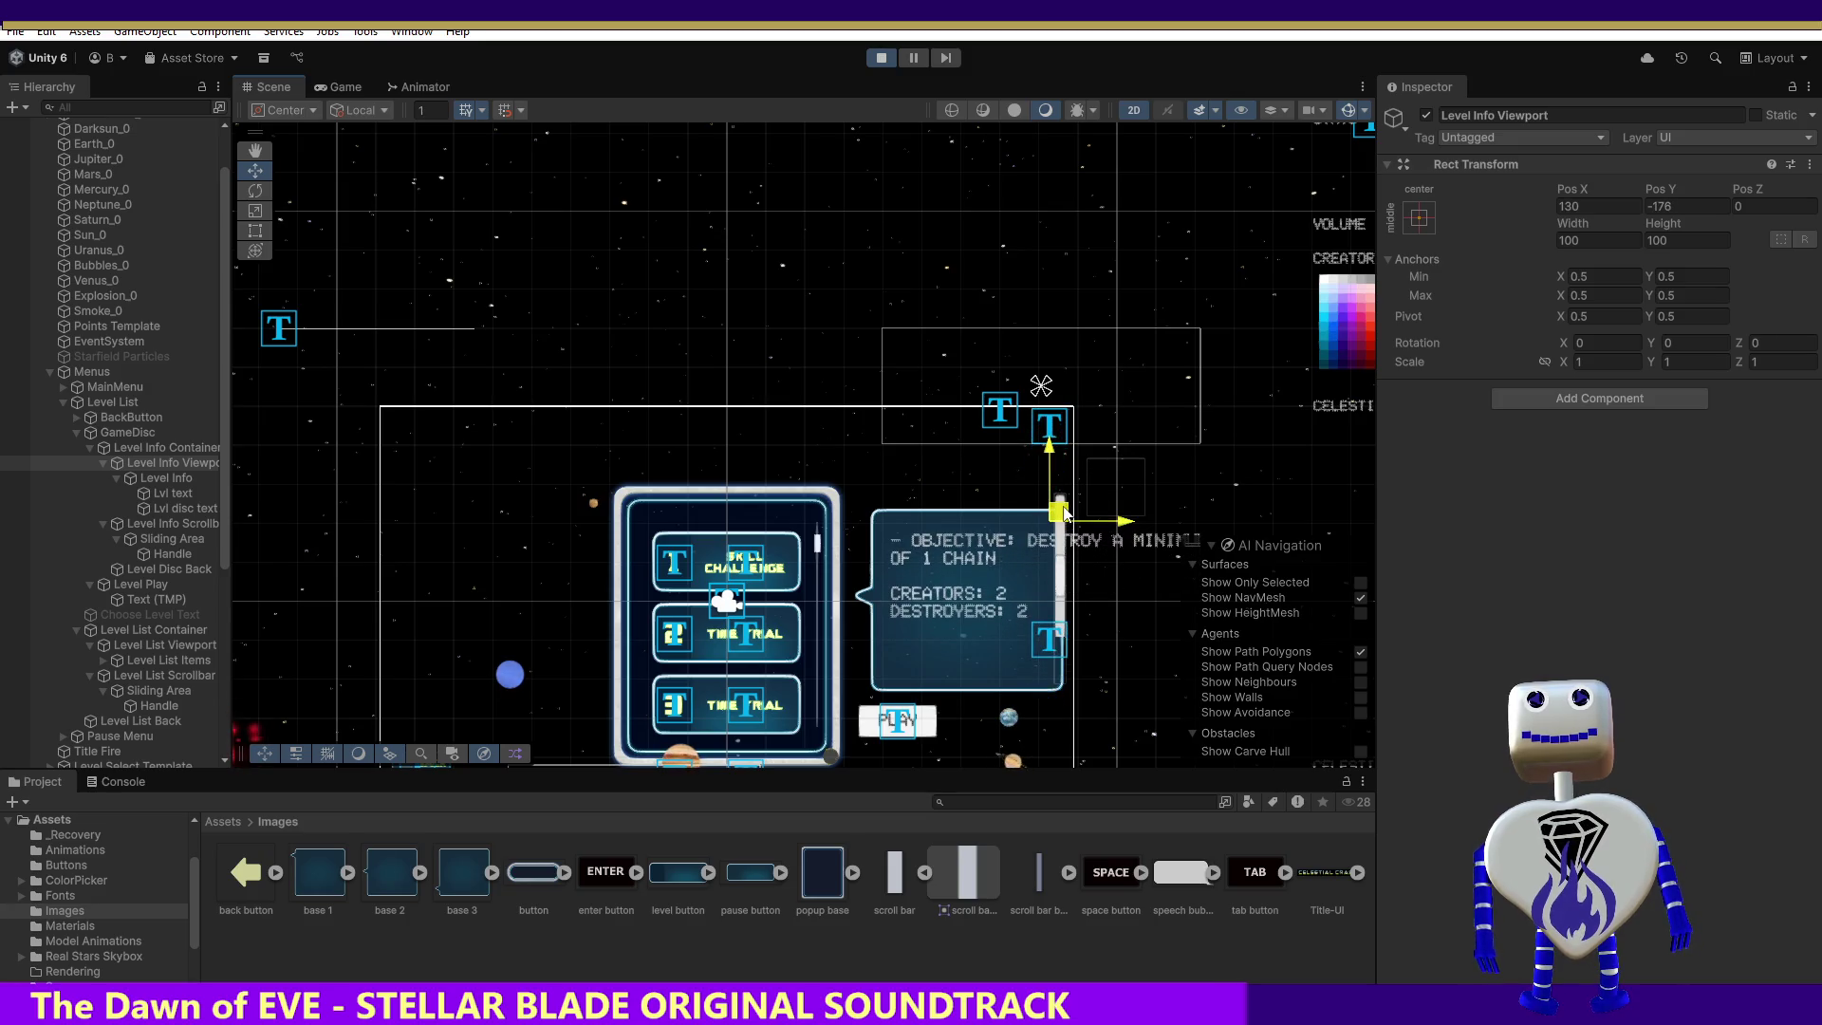
{"action": "left_click", "coordinate": [870, 57]}
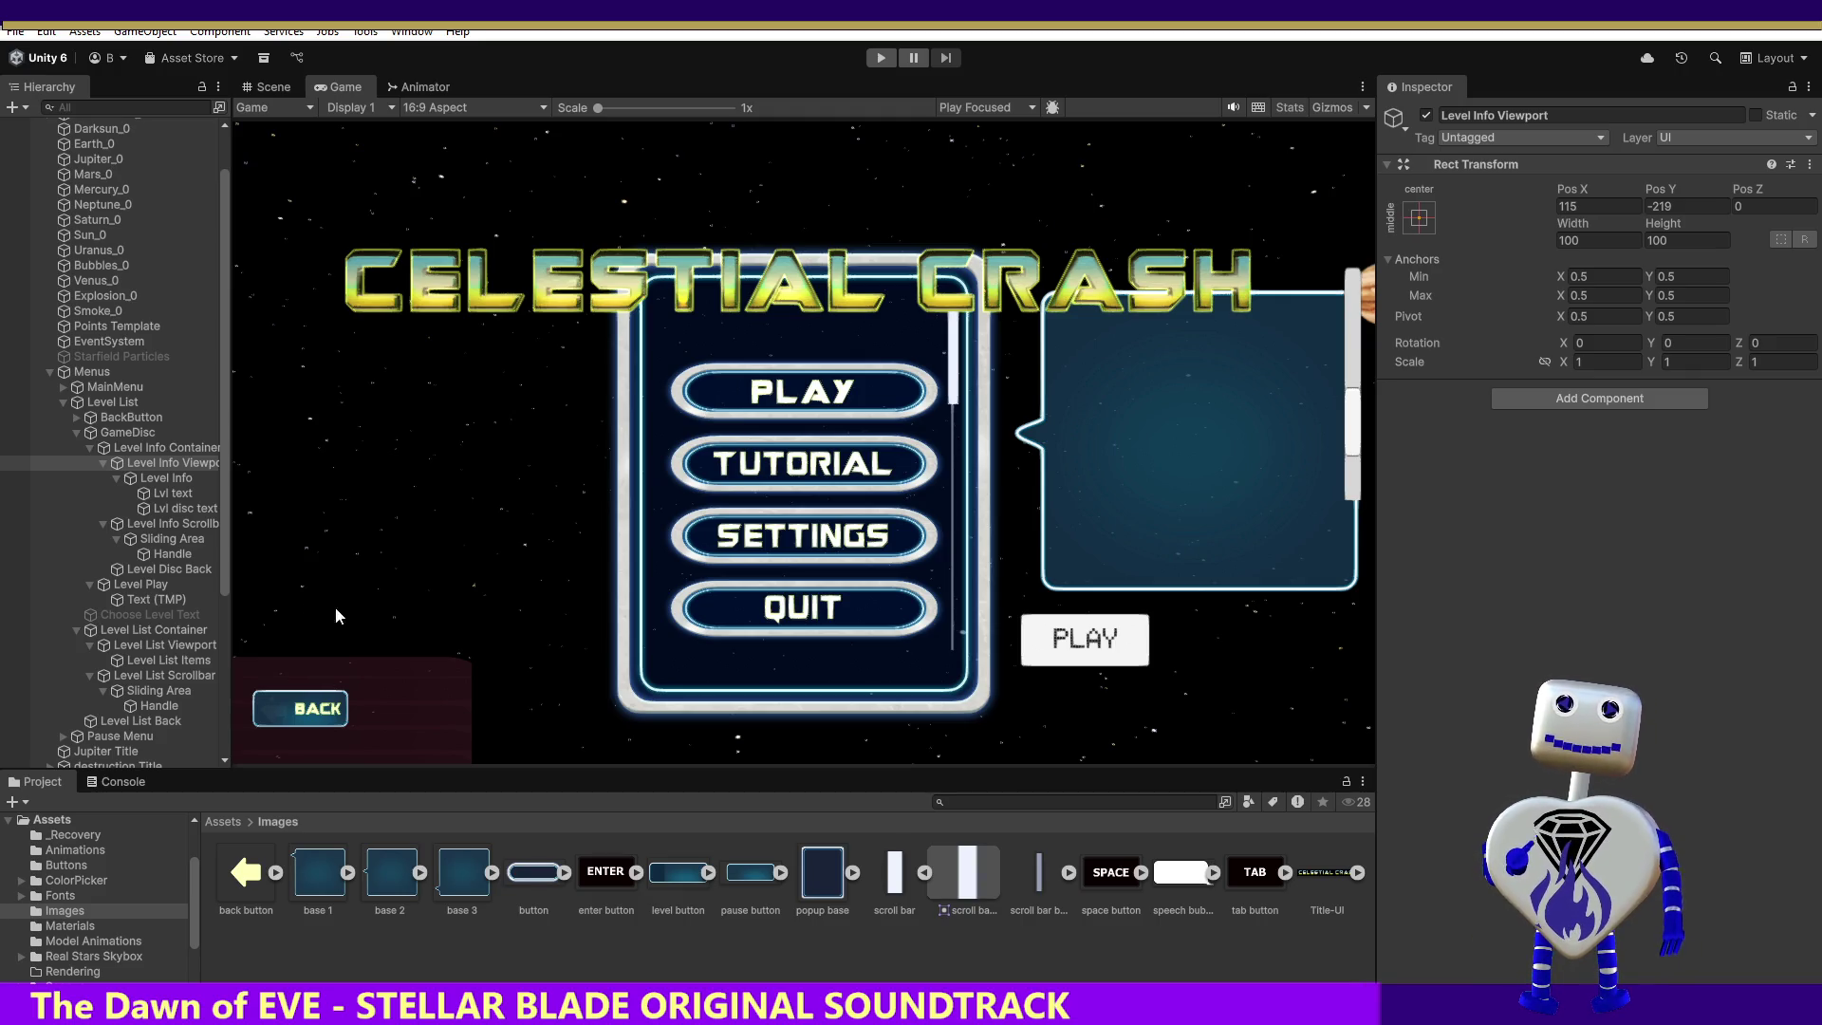
Step: Play the game and view the Skill Challenge info, scrolling its text
{"action": "left_click", "coordinate": [881, 58]}
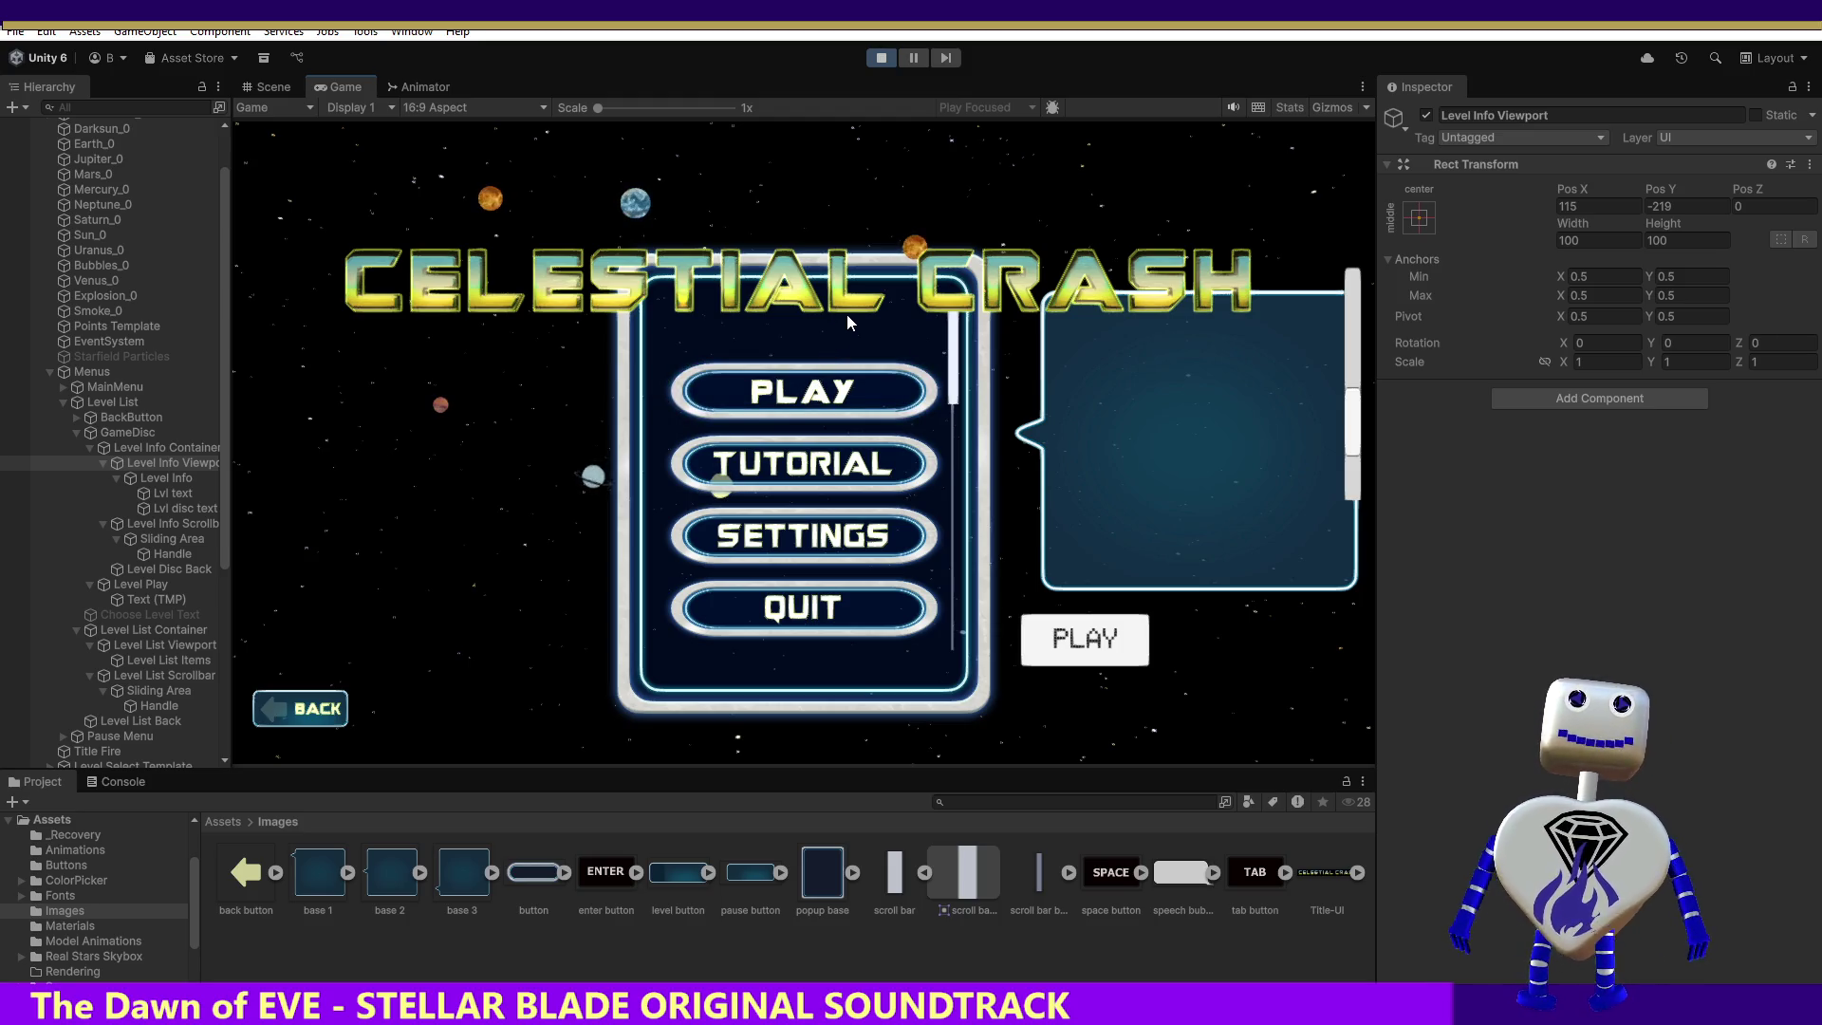
{"action": "left_click", "coordinate": [782, 396]}
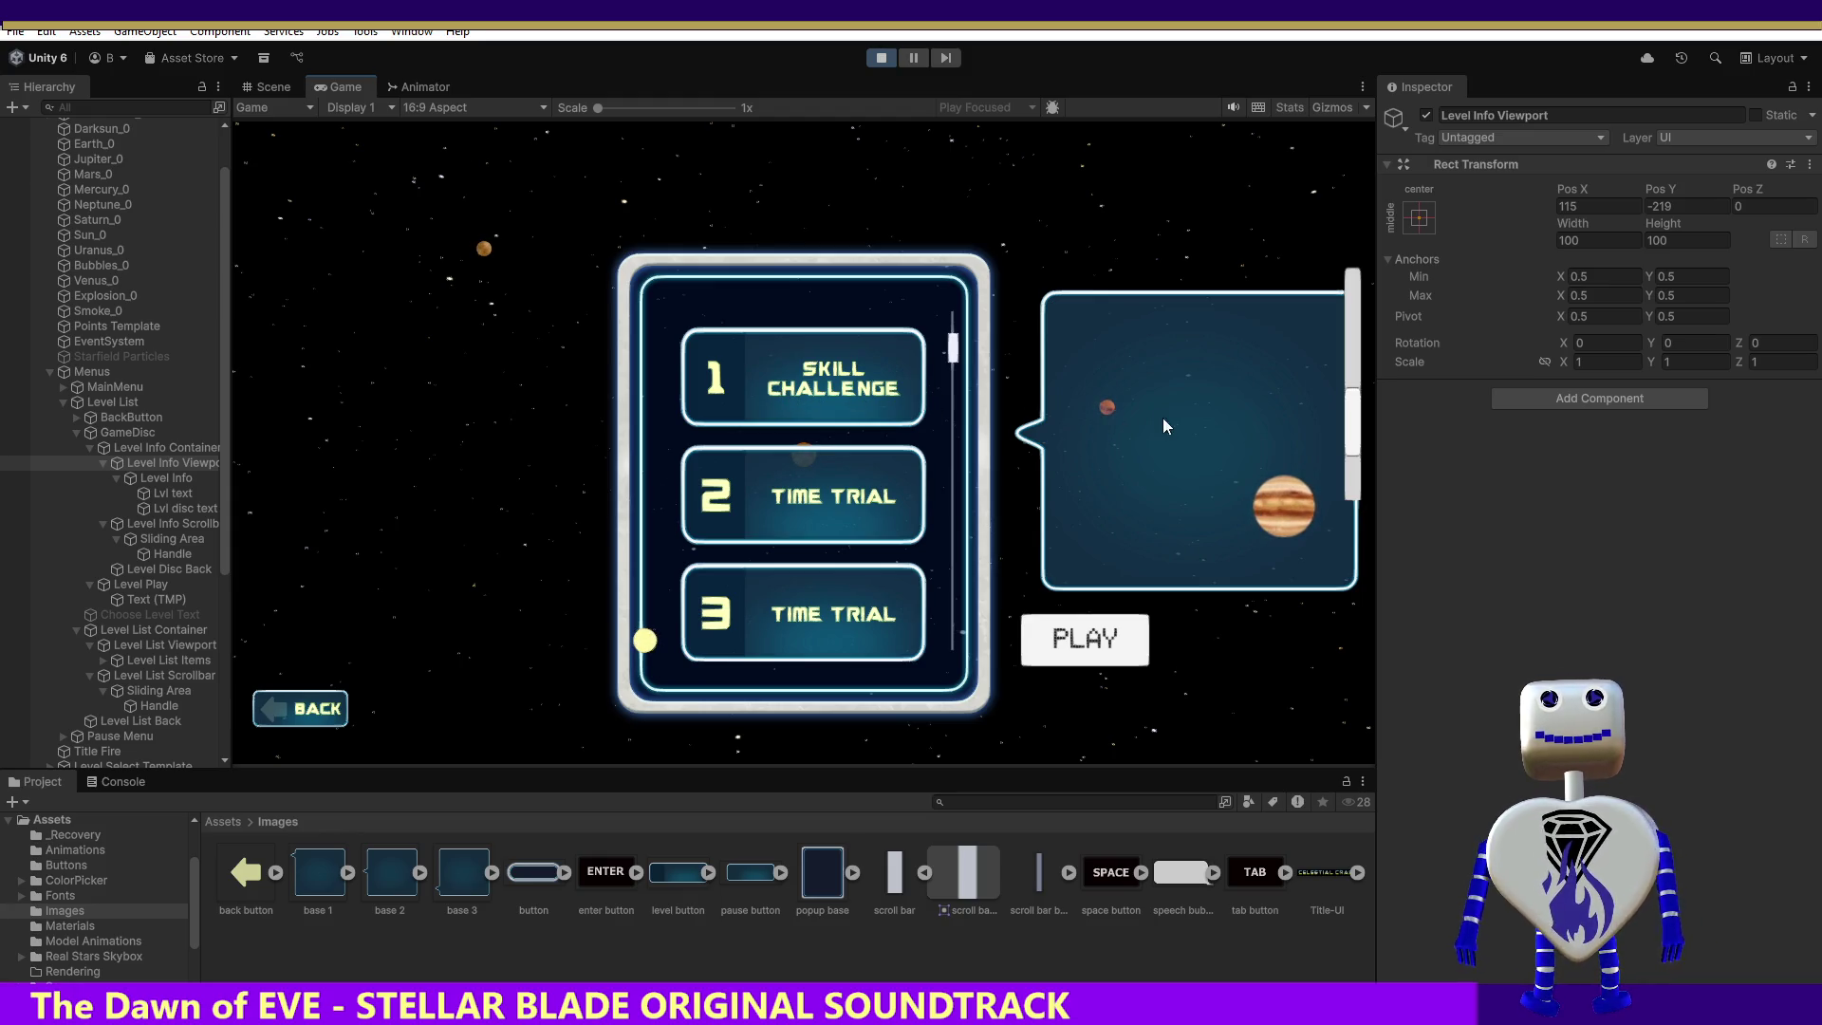
{"action": "left_click_drag", "start_coordinate": [1354, 442], "coordinate": [1363, 325]}
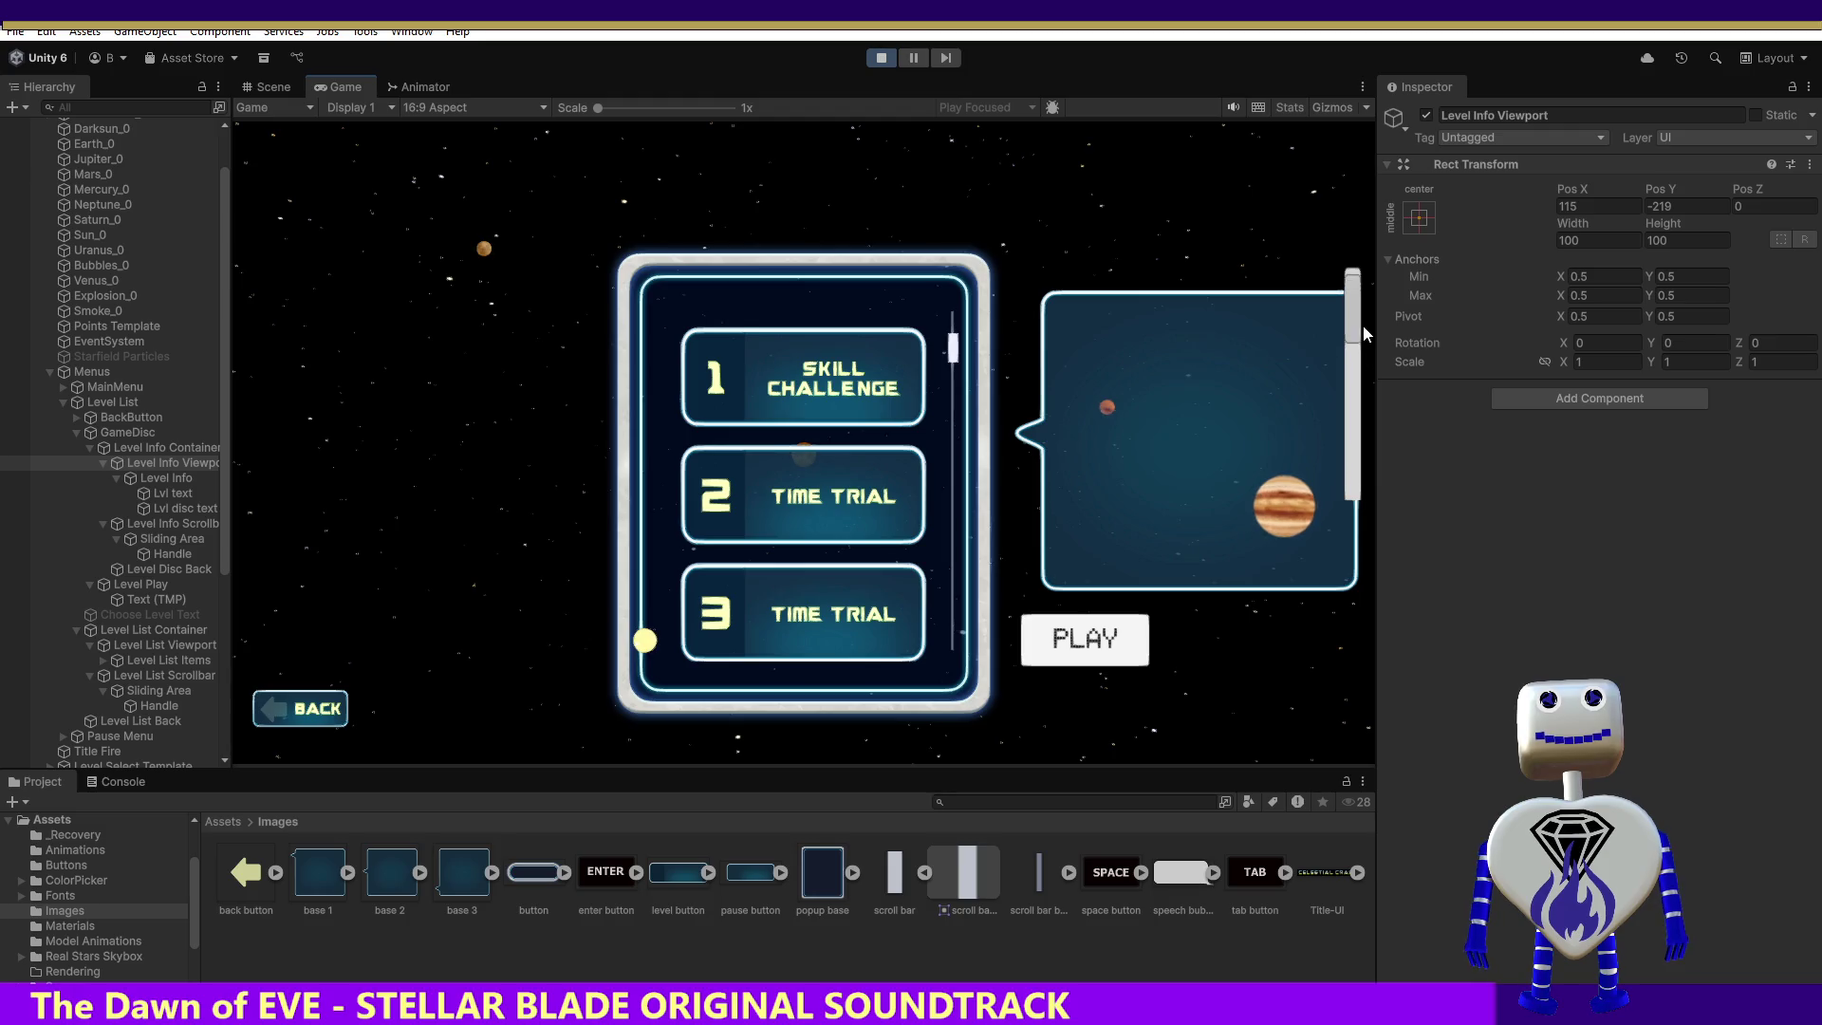
{"action": "left_click", "coordinate": [784, 367]}
{"action": "mouse_move", "coordinate": [1355, 477]}
{"action": "left_mouse_down"}
{"action": "mouse_move", "coordinate": [1356, 412]}
{"action": "mouse_move", "coordinate": [1355, 517]}
{"action": "left_mouse_up"}
{"action": "left_click_drag", "start_coordinate": [1362, 583], "coordinate": [1405, 448]}
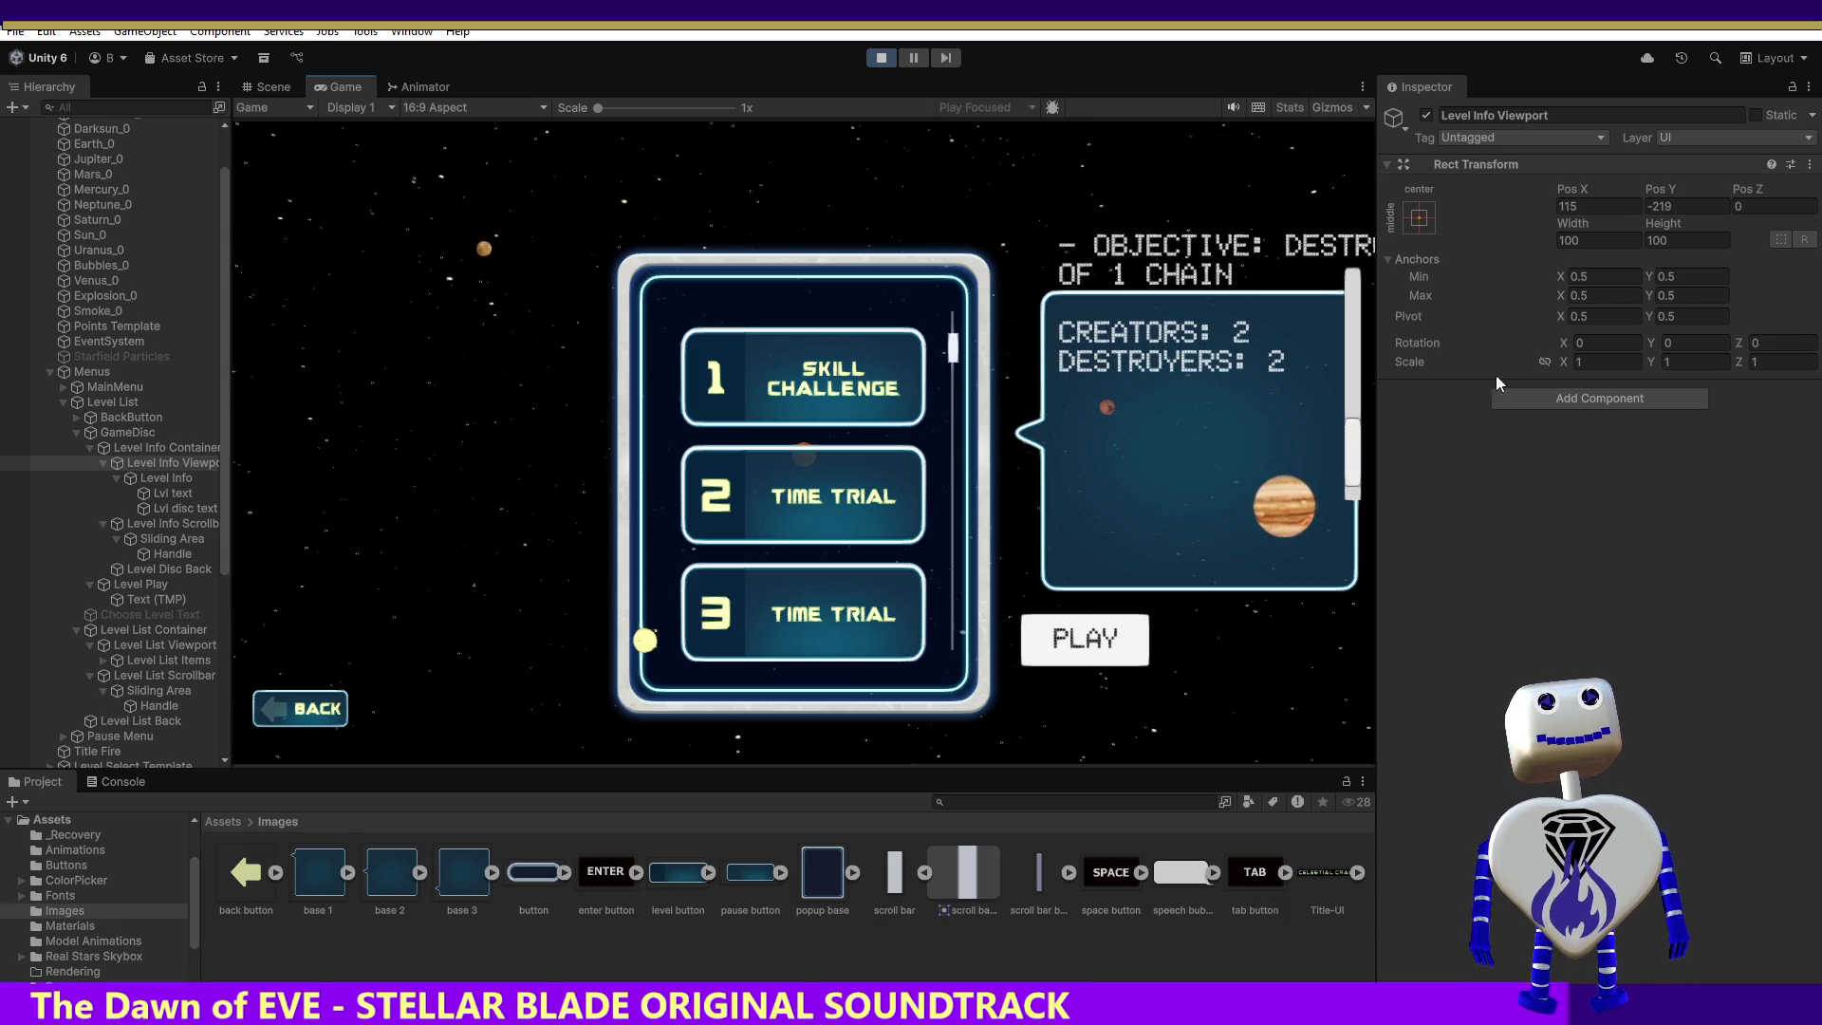
Step: Try viewport Pos X 0, cancel it, then stop and restart play mode
{"action": "left_click", "coordinate": [1606, 206]}
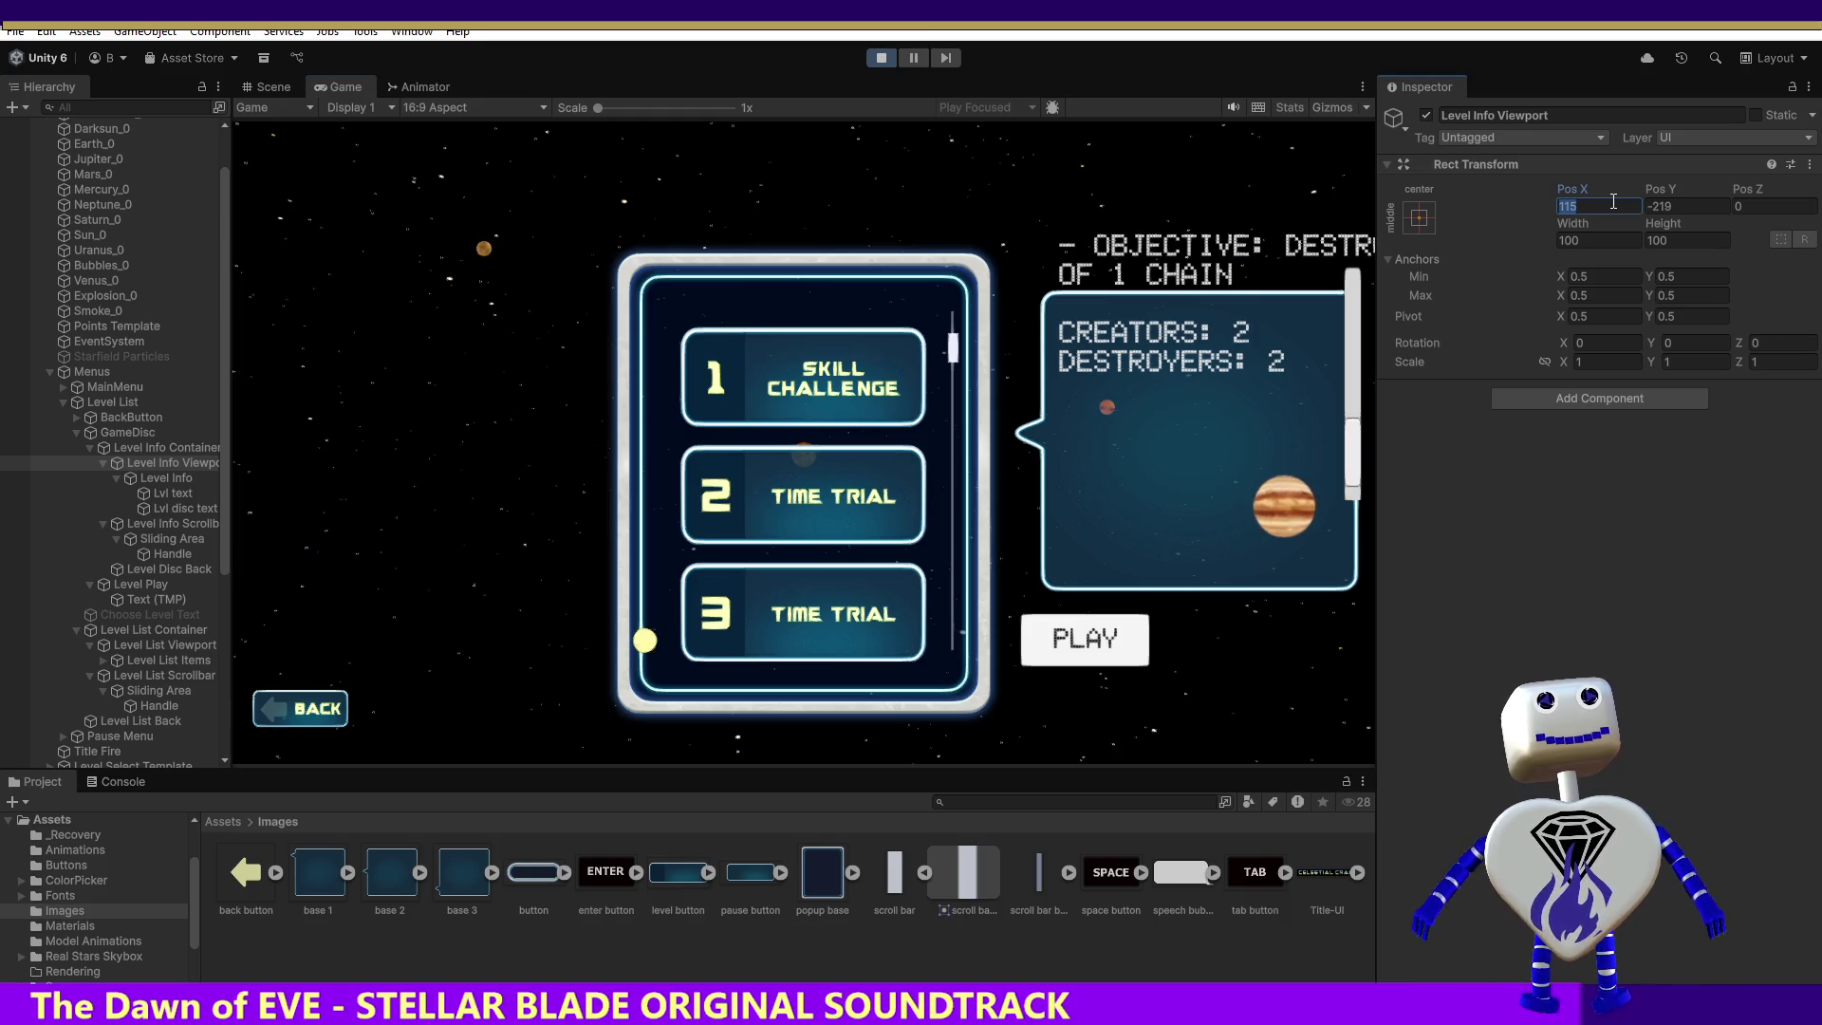
{"action": "type", "text": "0"}
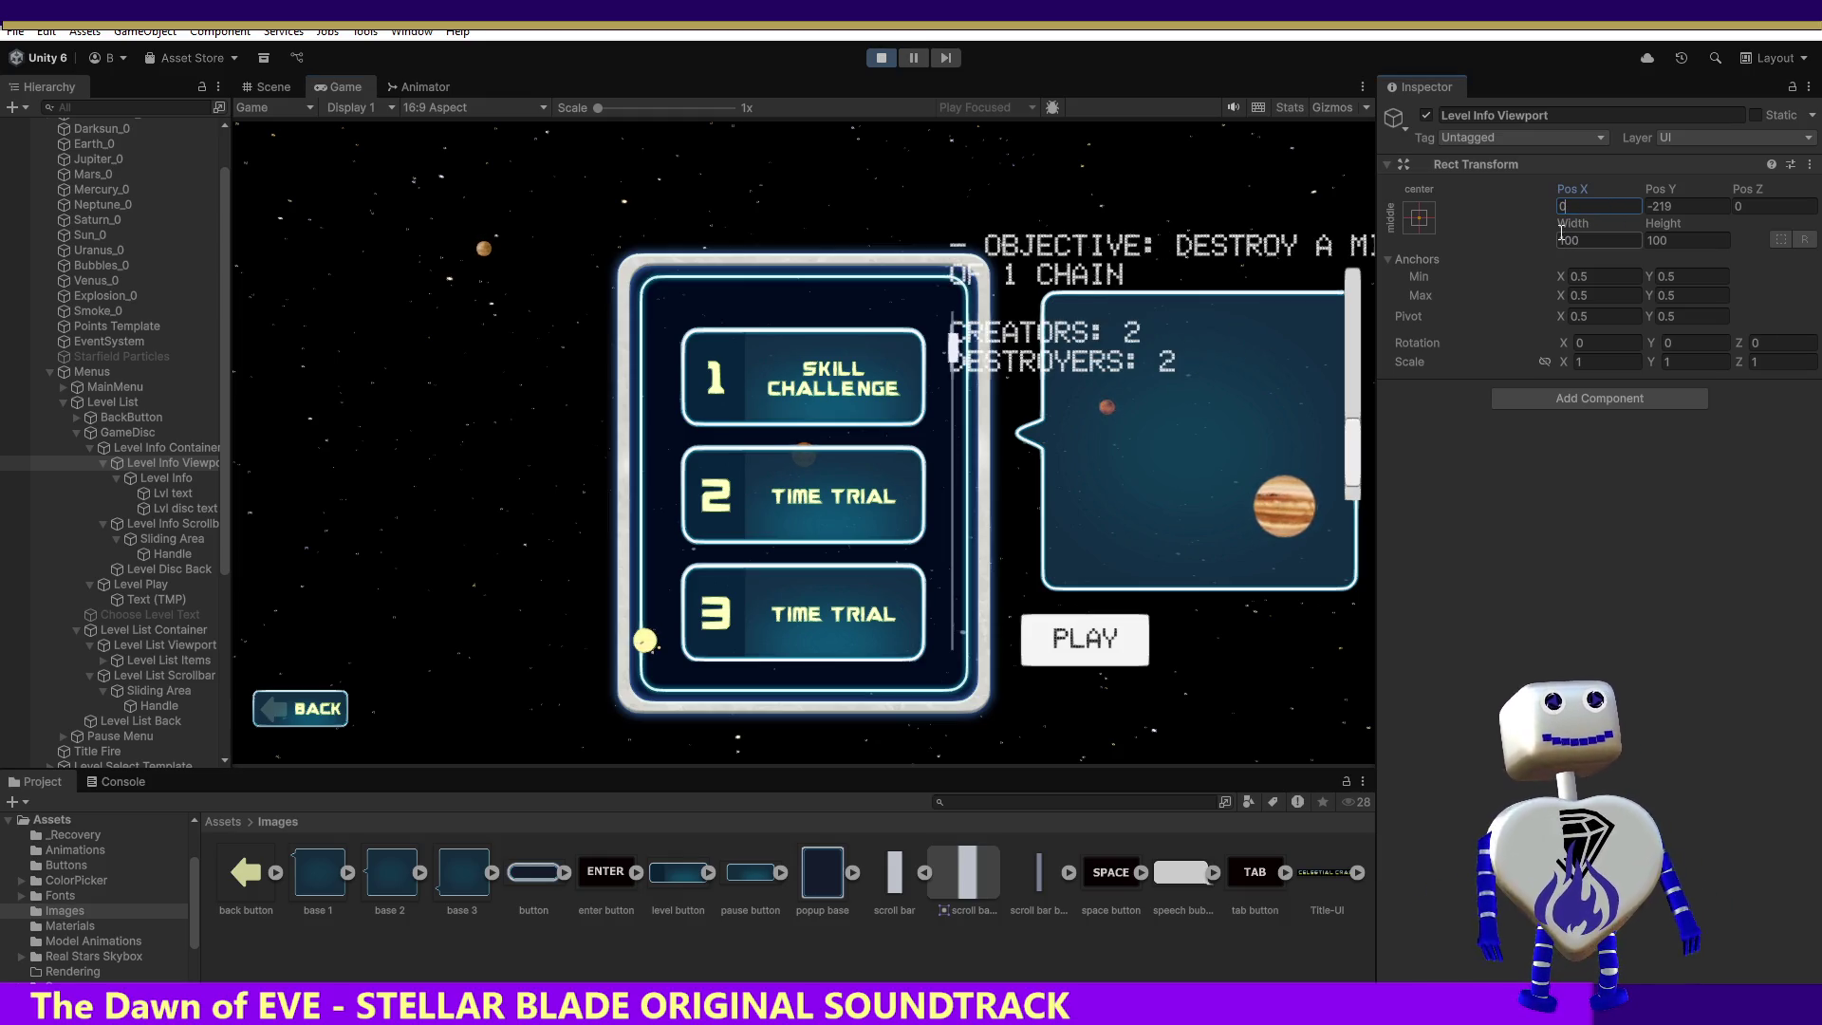
{"action": "key", "text": "Escape"}
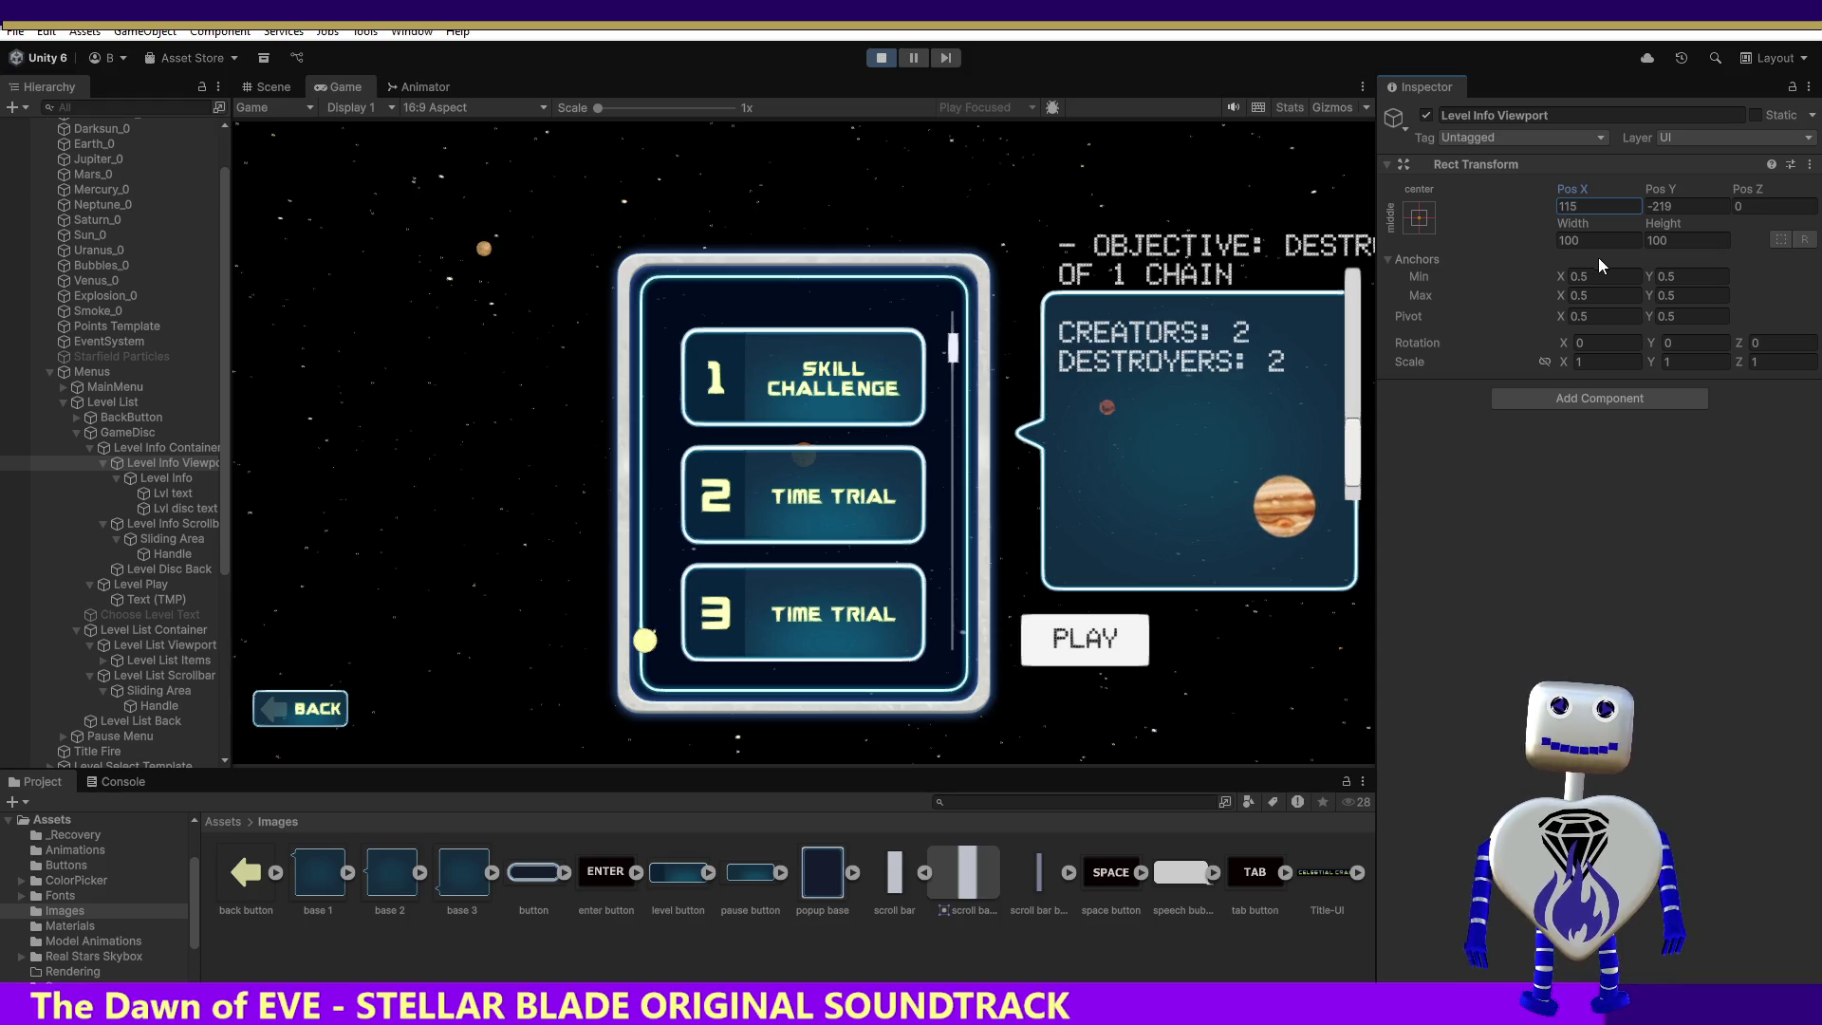
{"action": "left_click", "coordinate": [1672, 207]}
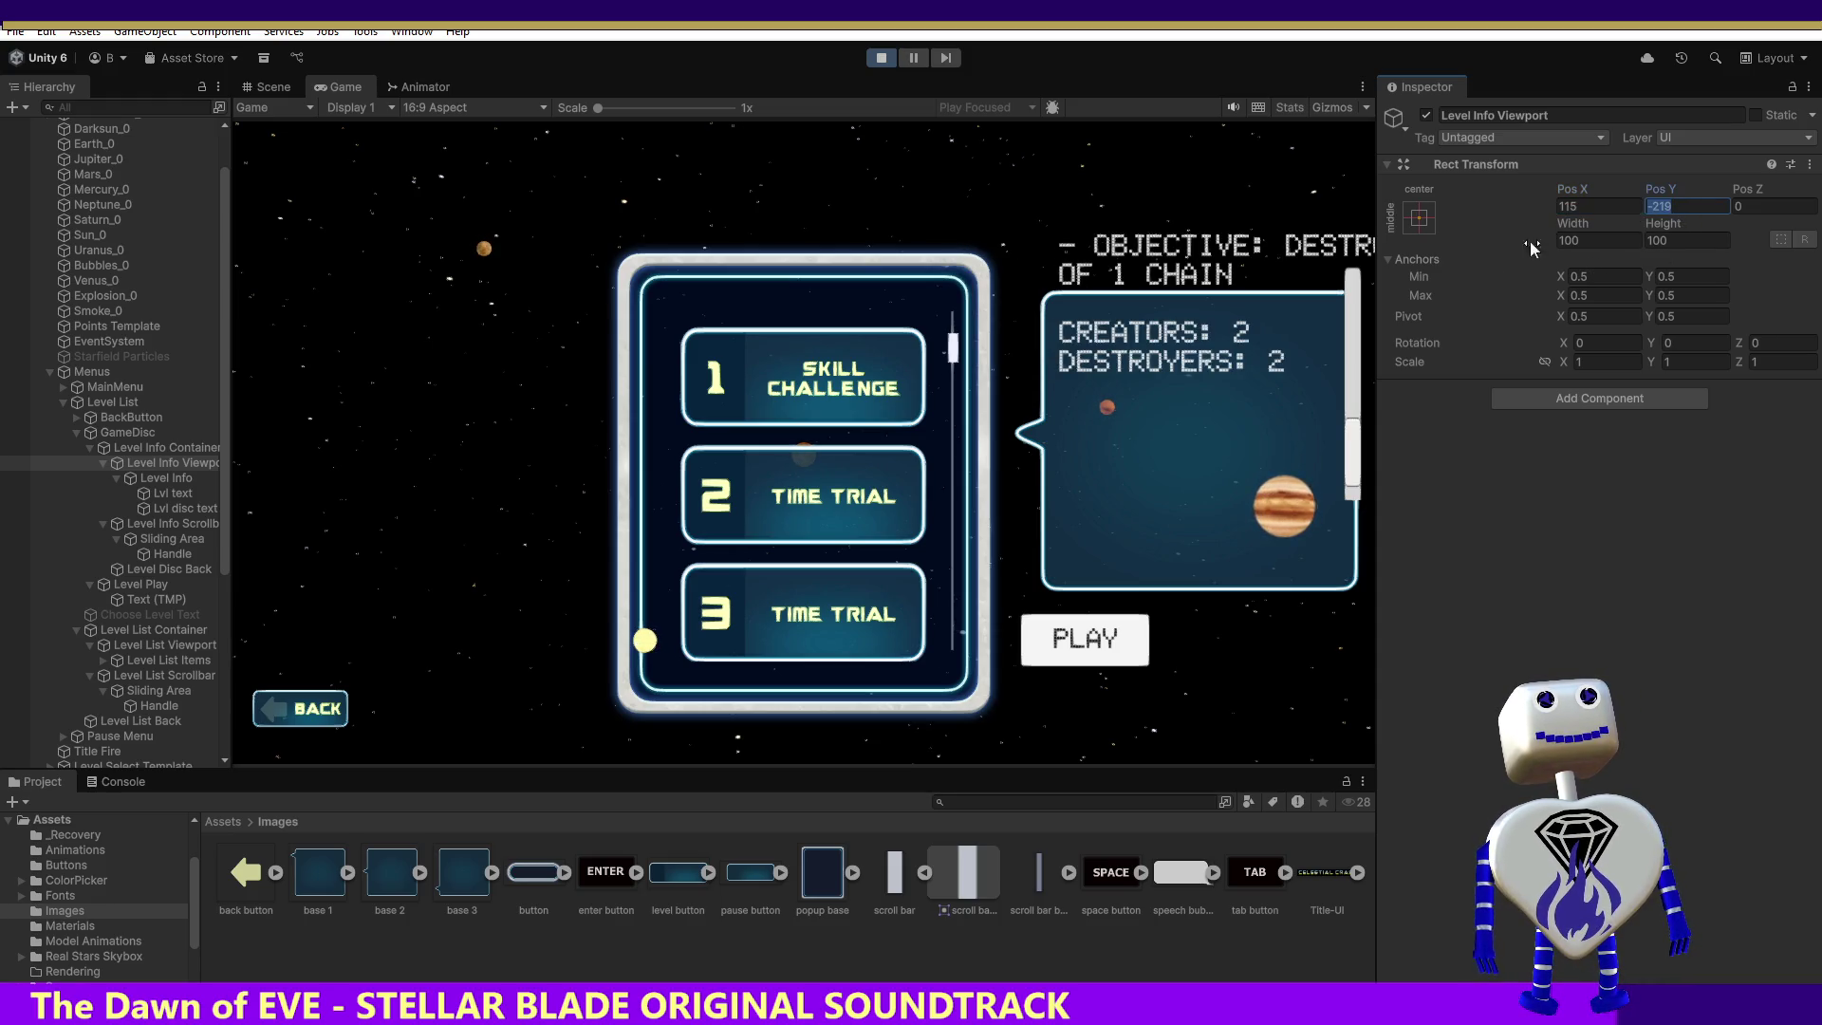
{"action": "left_click", "coordinate": [878, 61]}
{"action": "left_click", "coordinate": [881, 59]}
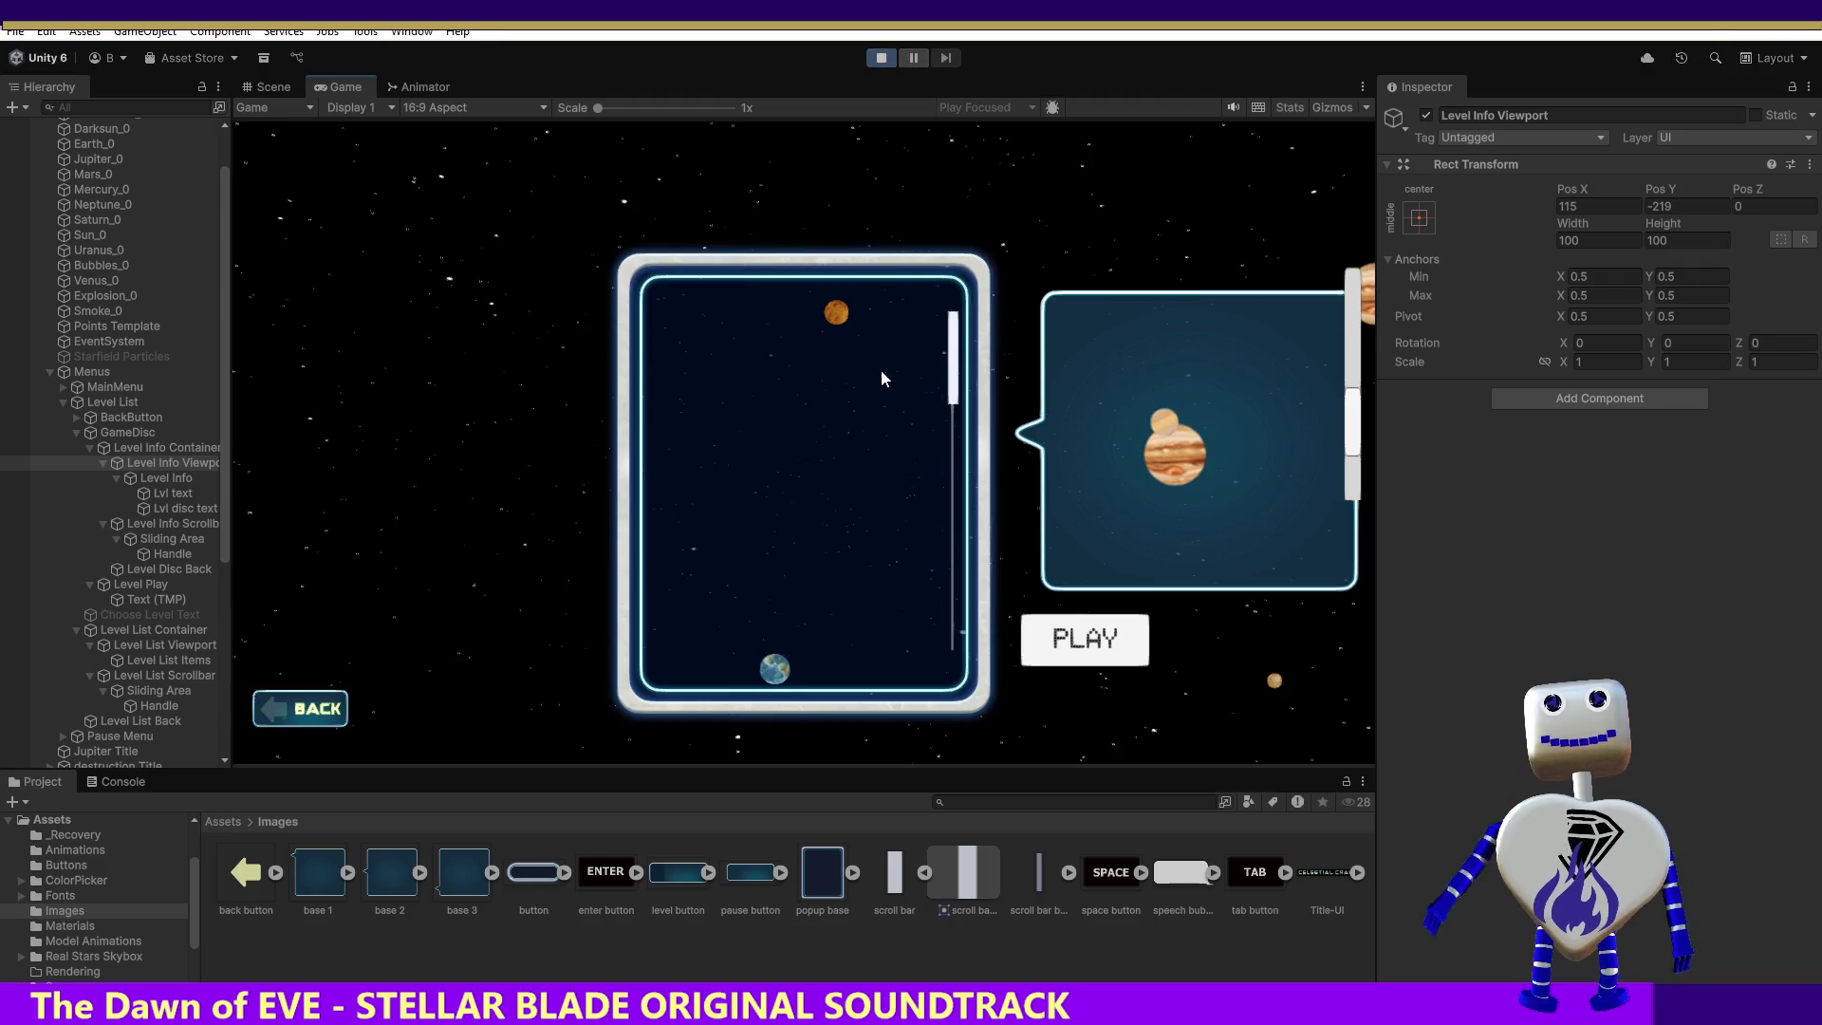
Step: Show Skill Challenge info and expand Level Info Container's Rect Mask 2D padding
{"action": "left_click", "coordinate": [877, 378]}
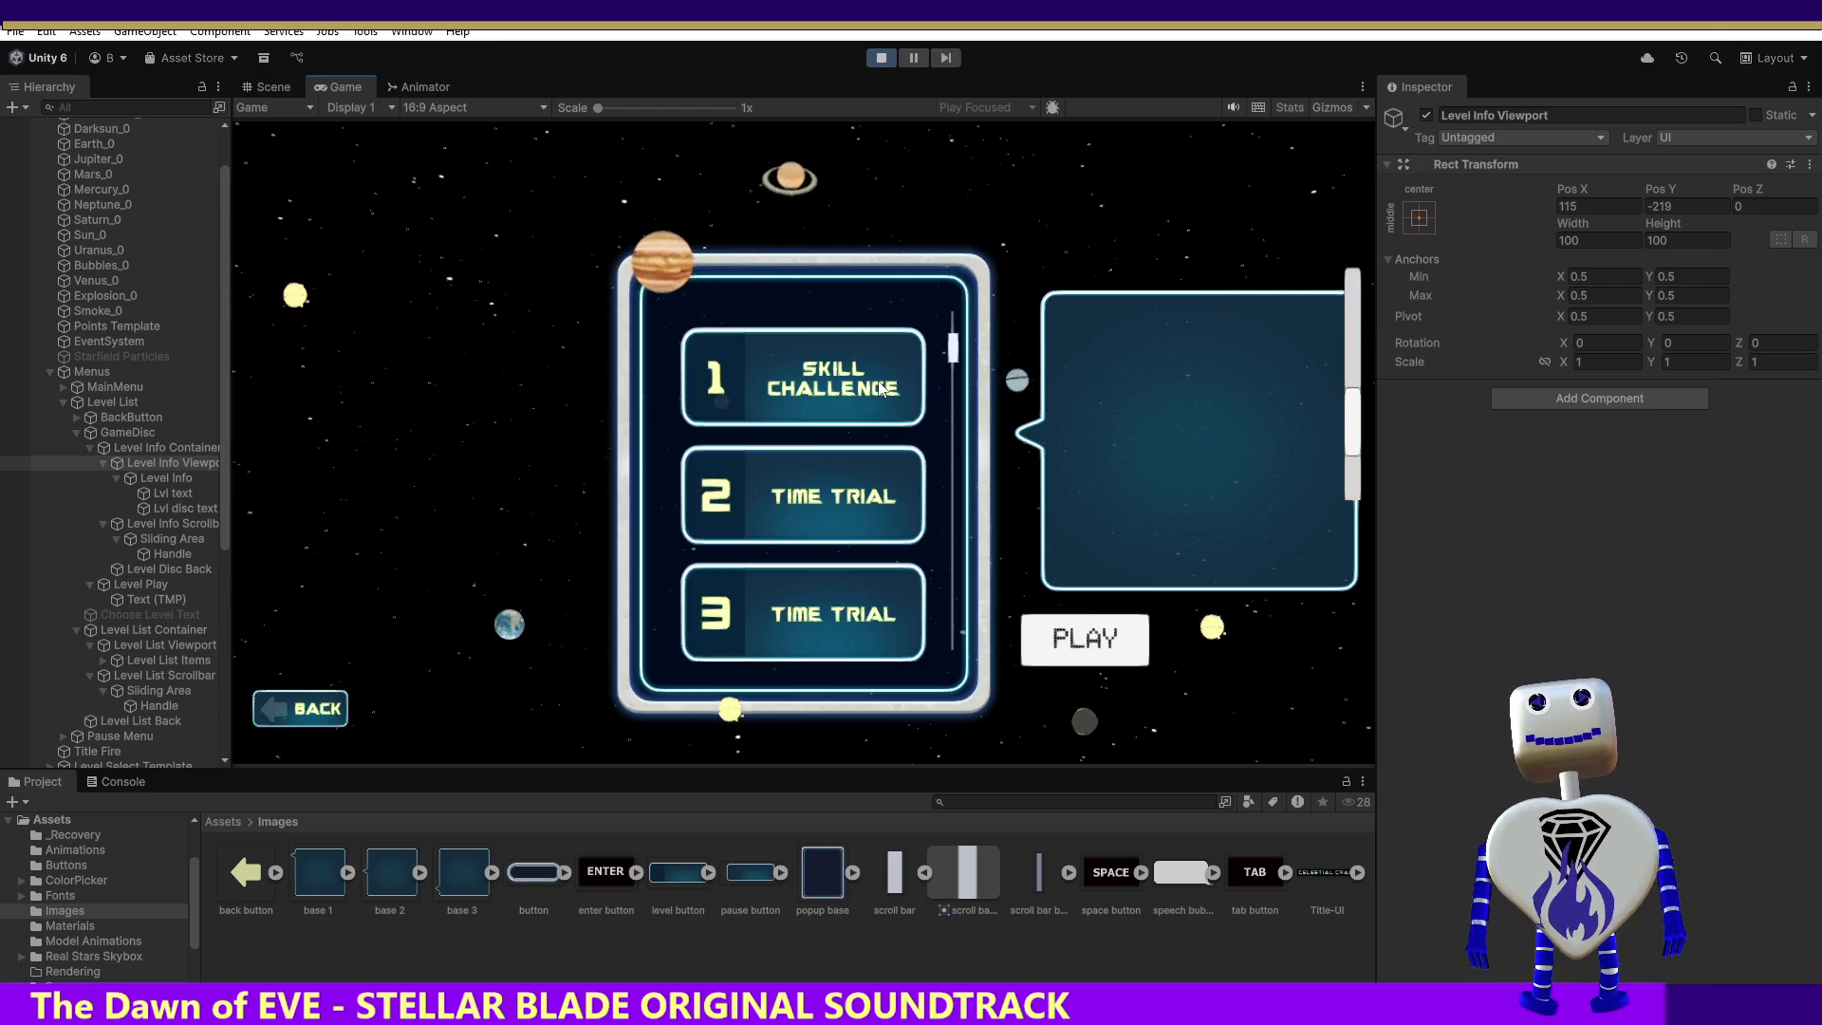
{"action": "left_click", "coordinate": [900, 390]}
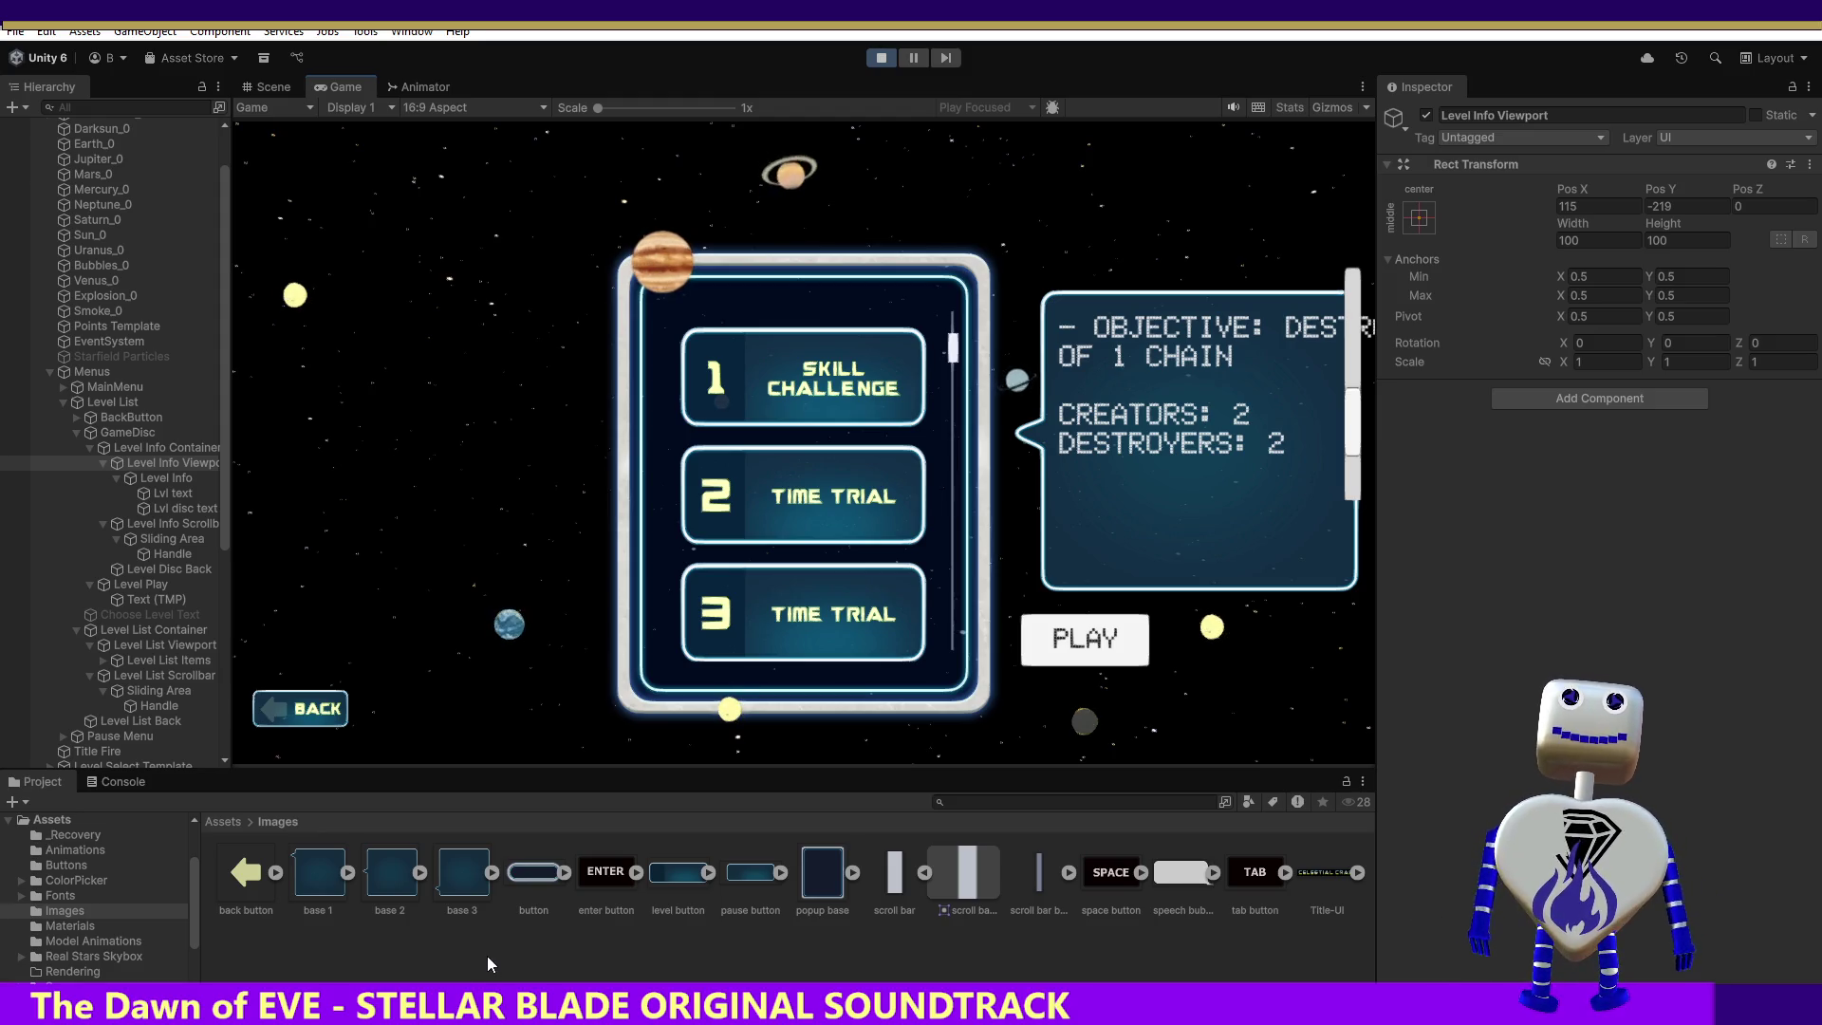
{"action": "left_click", "coordinate": [185, 469]}
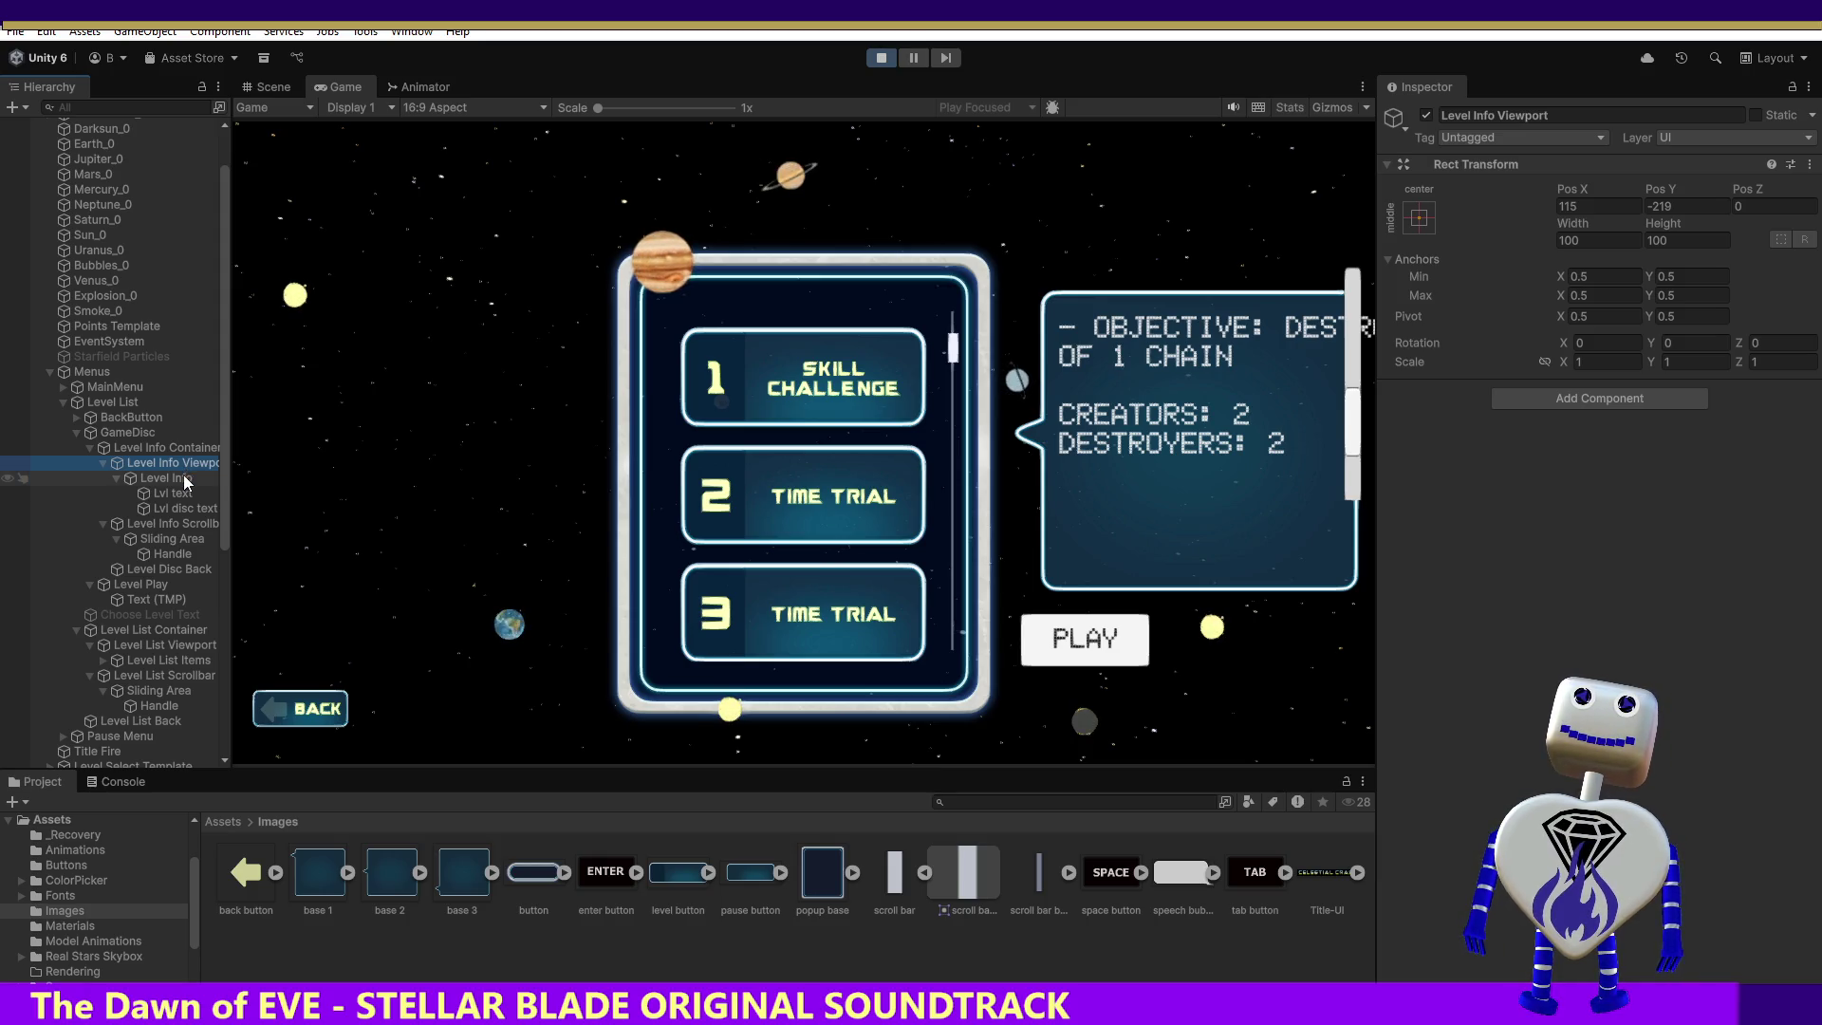
{"action": "left_click", "coordinate": [182, 450]}
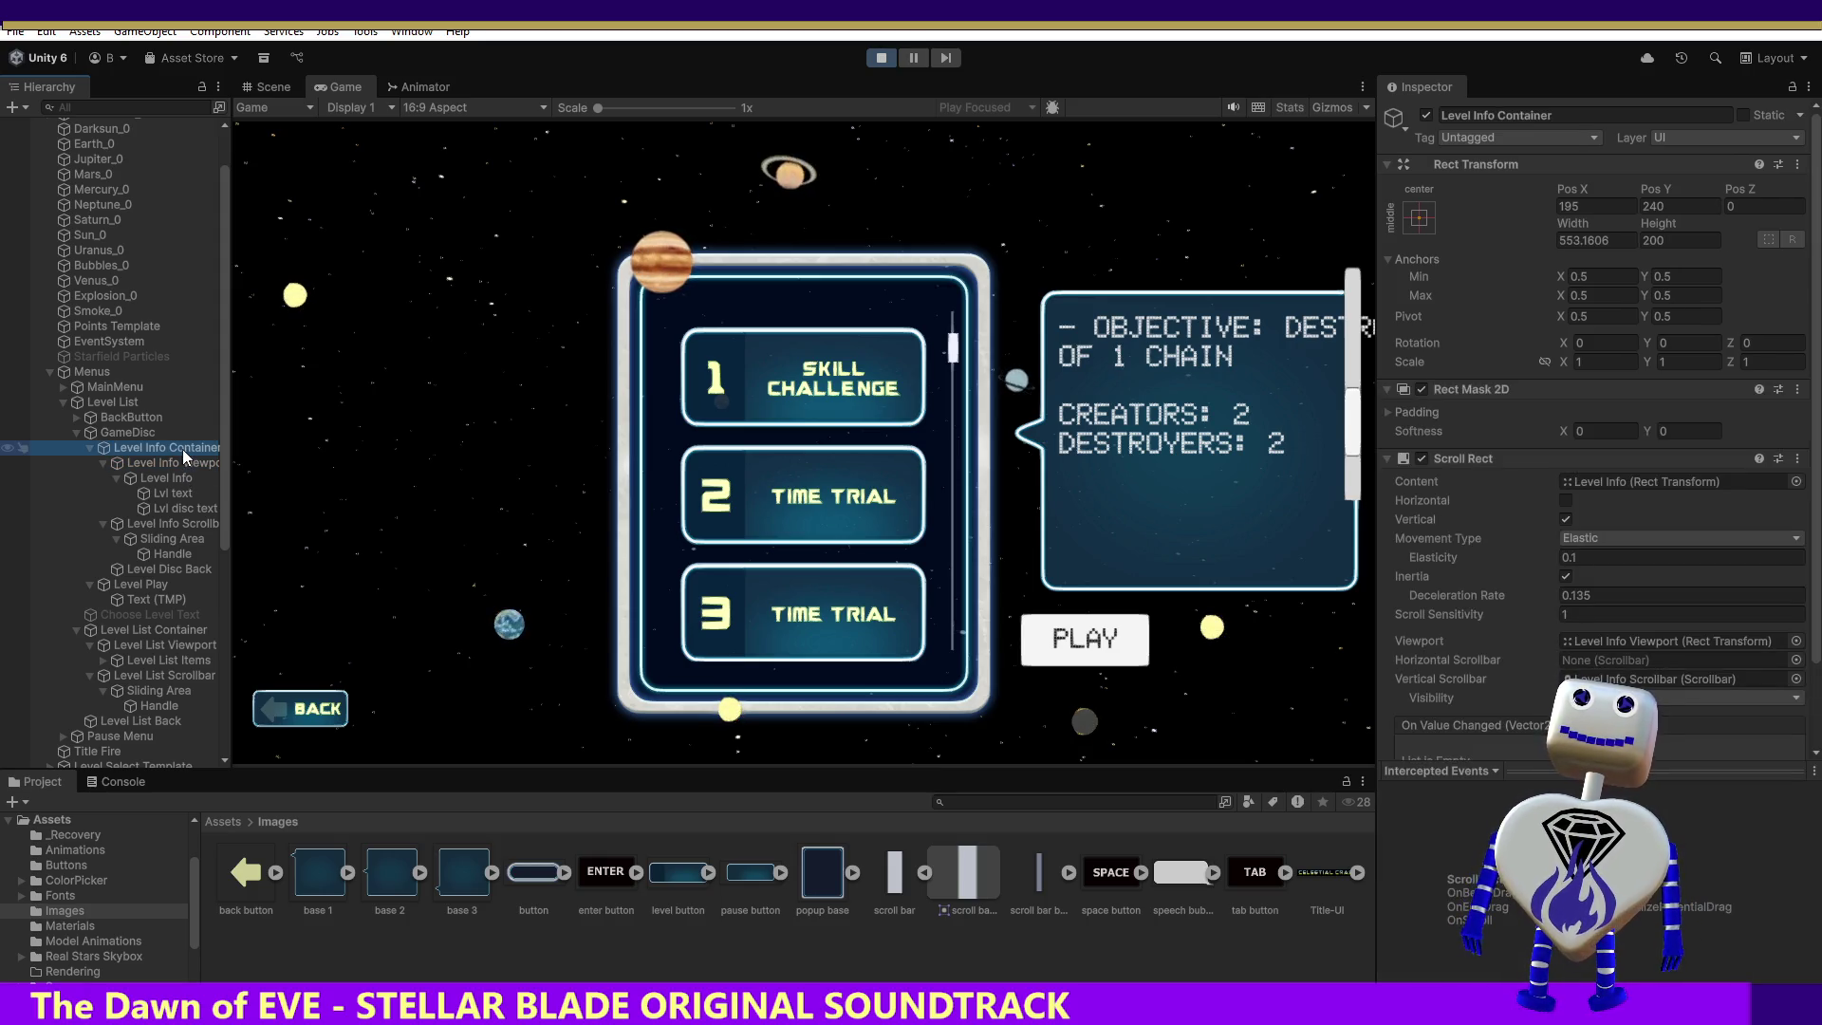
{"action": "left_click", "coordinate": [1420, 359]}
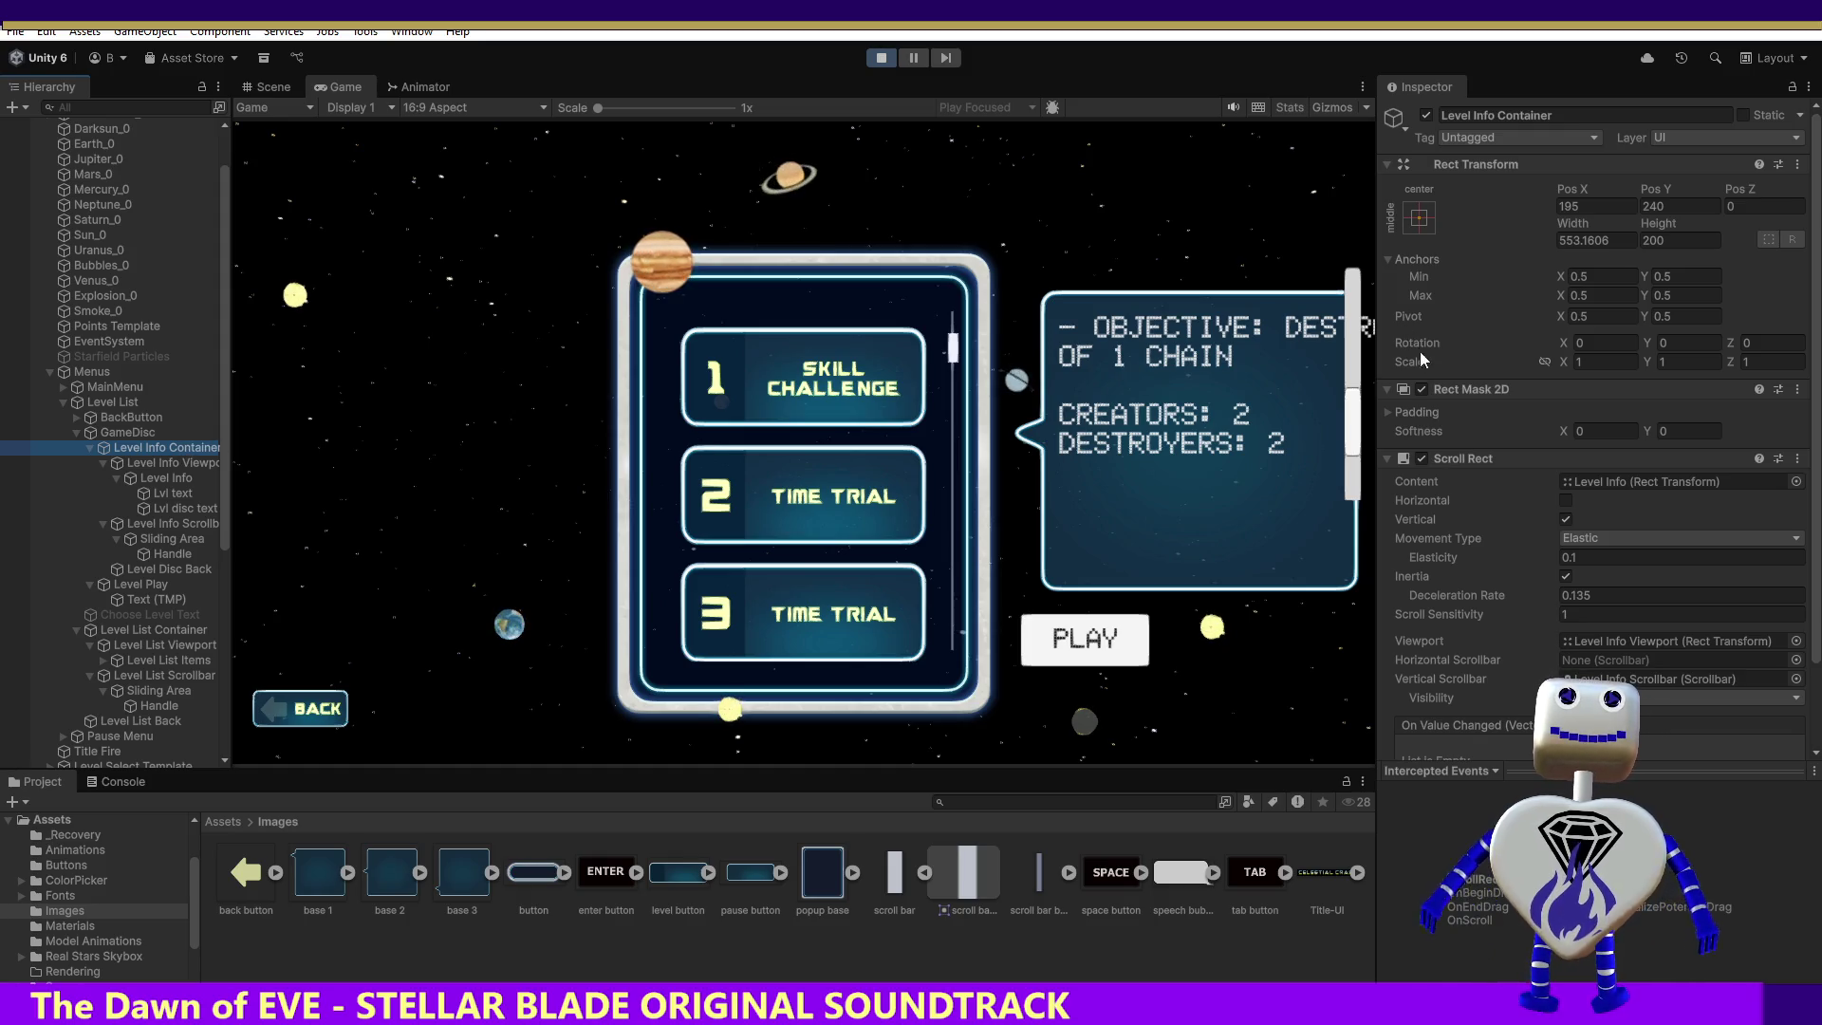
{"action": "left_click", "coordinate": [1388, 410]}
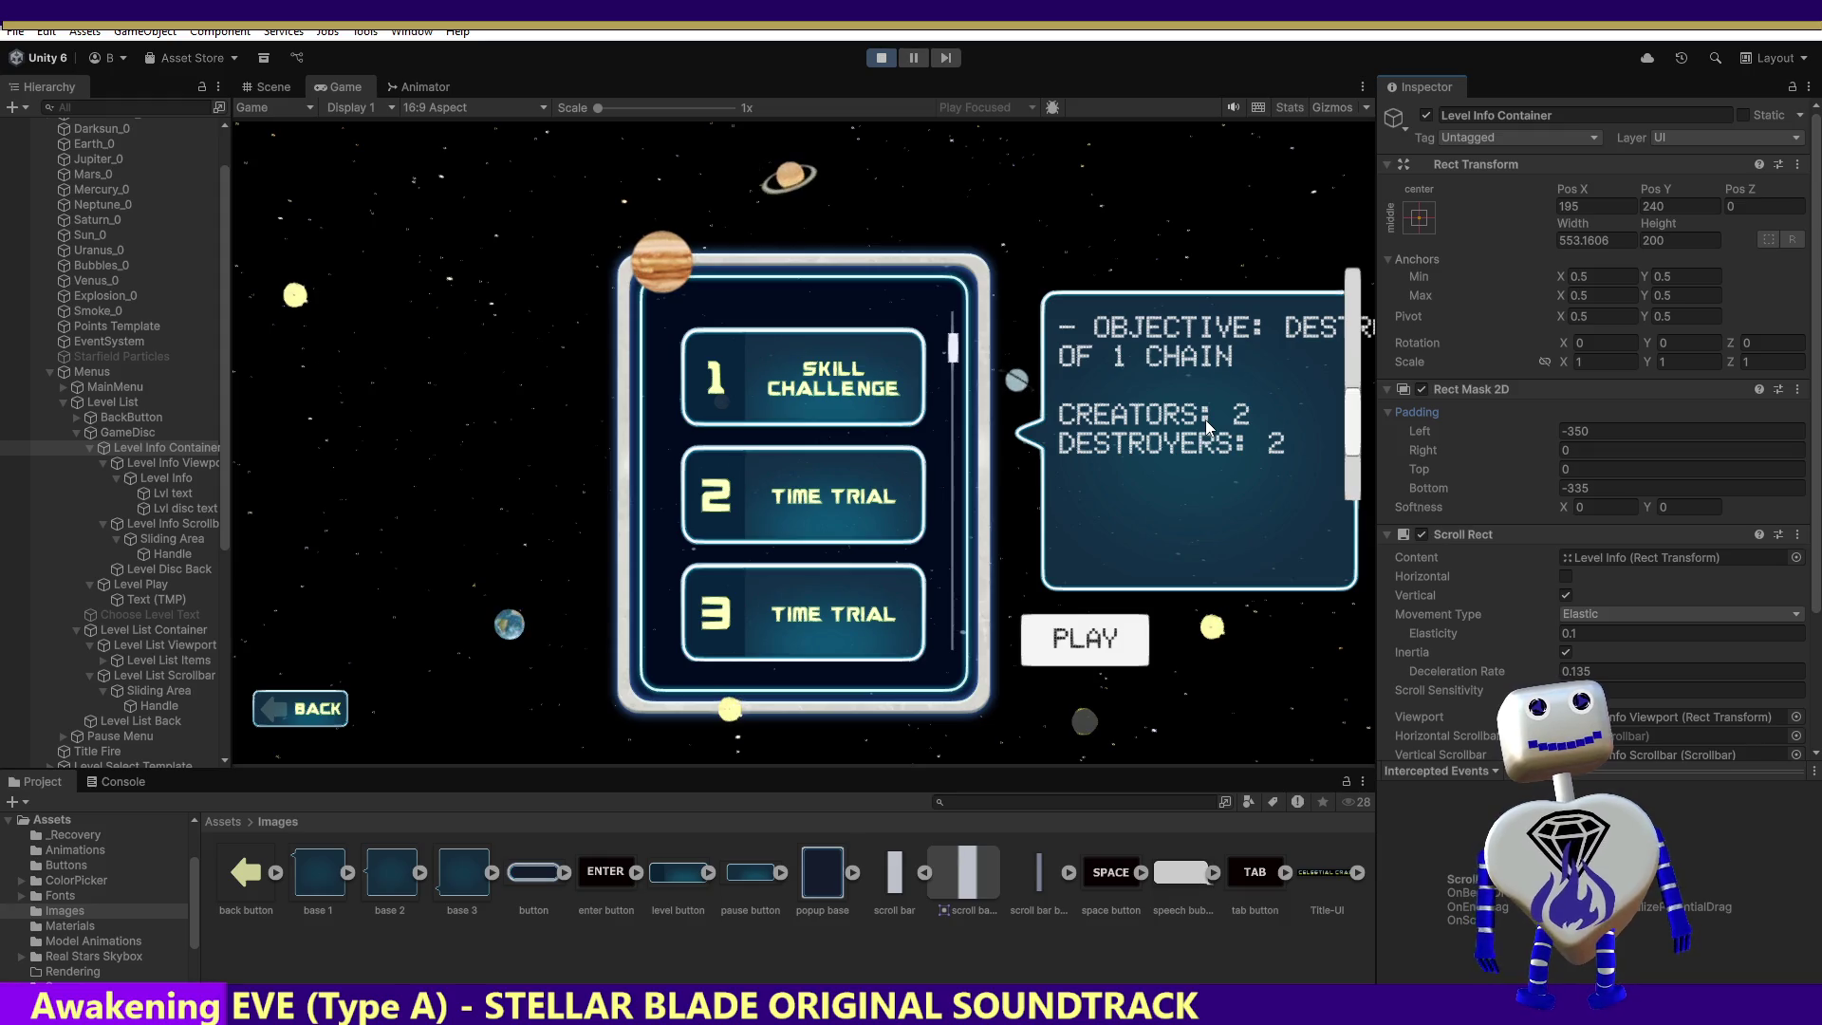
Step: Toggle the container's mask off and back on, then edit Padding Left
{"action": "left_click", "coordinate": [1425, 389]}
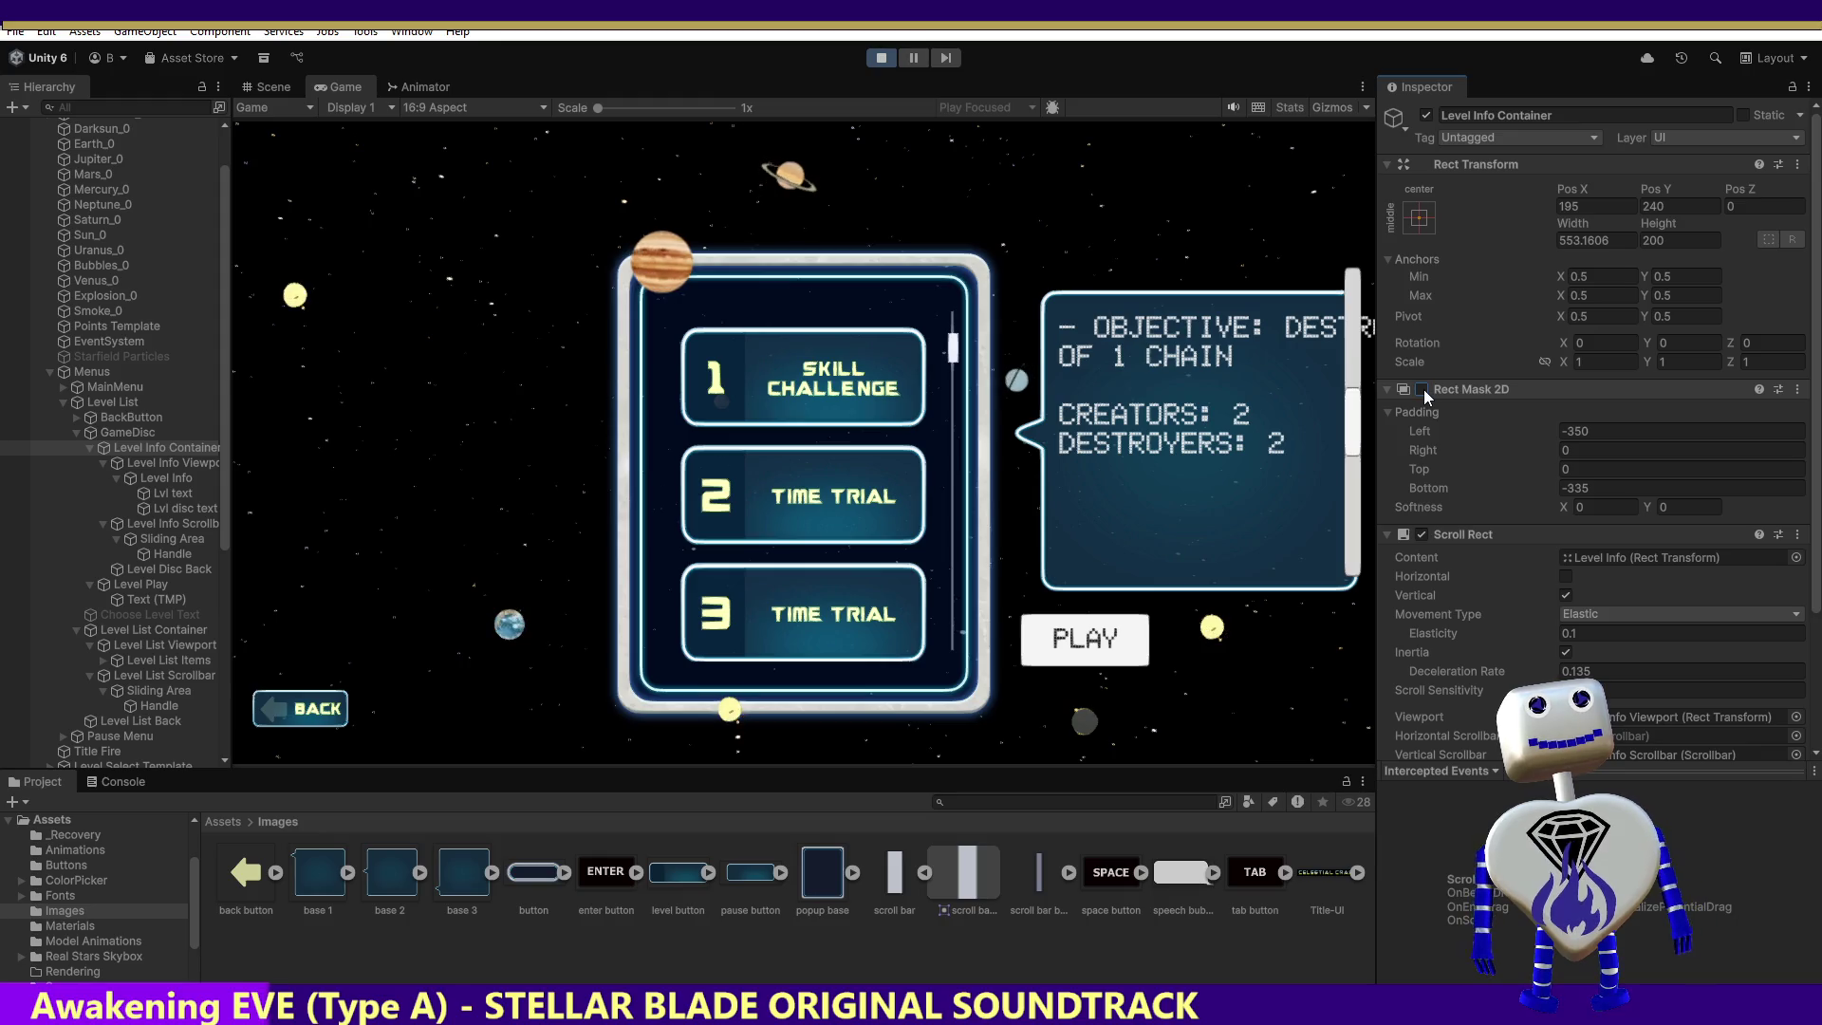
{"action": "left_click_drag", "start_coordinate": [1357, 427], "coordinate": [1327, 543]}
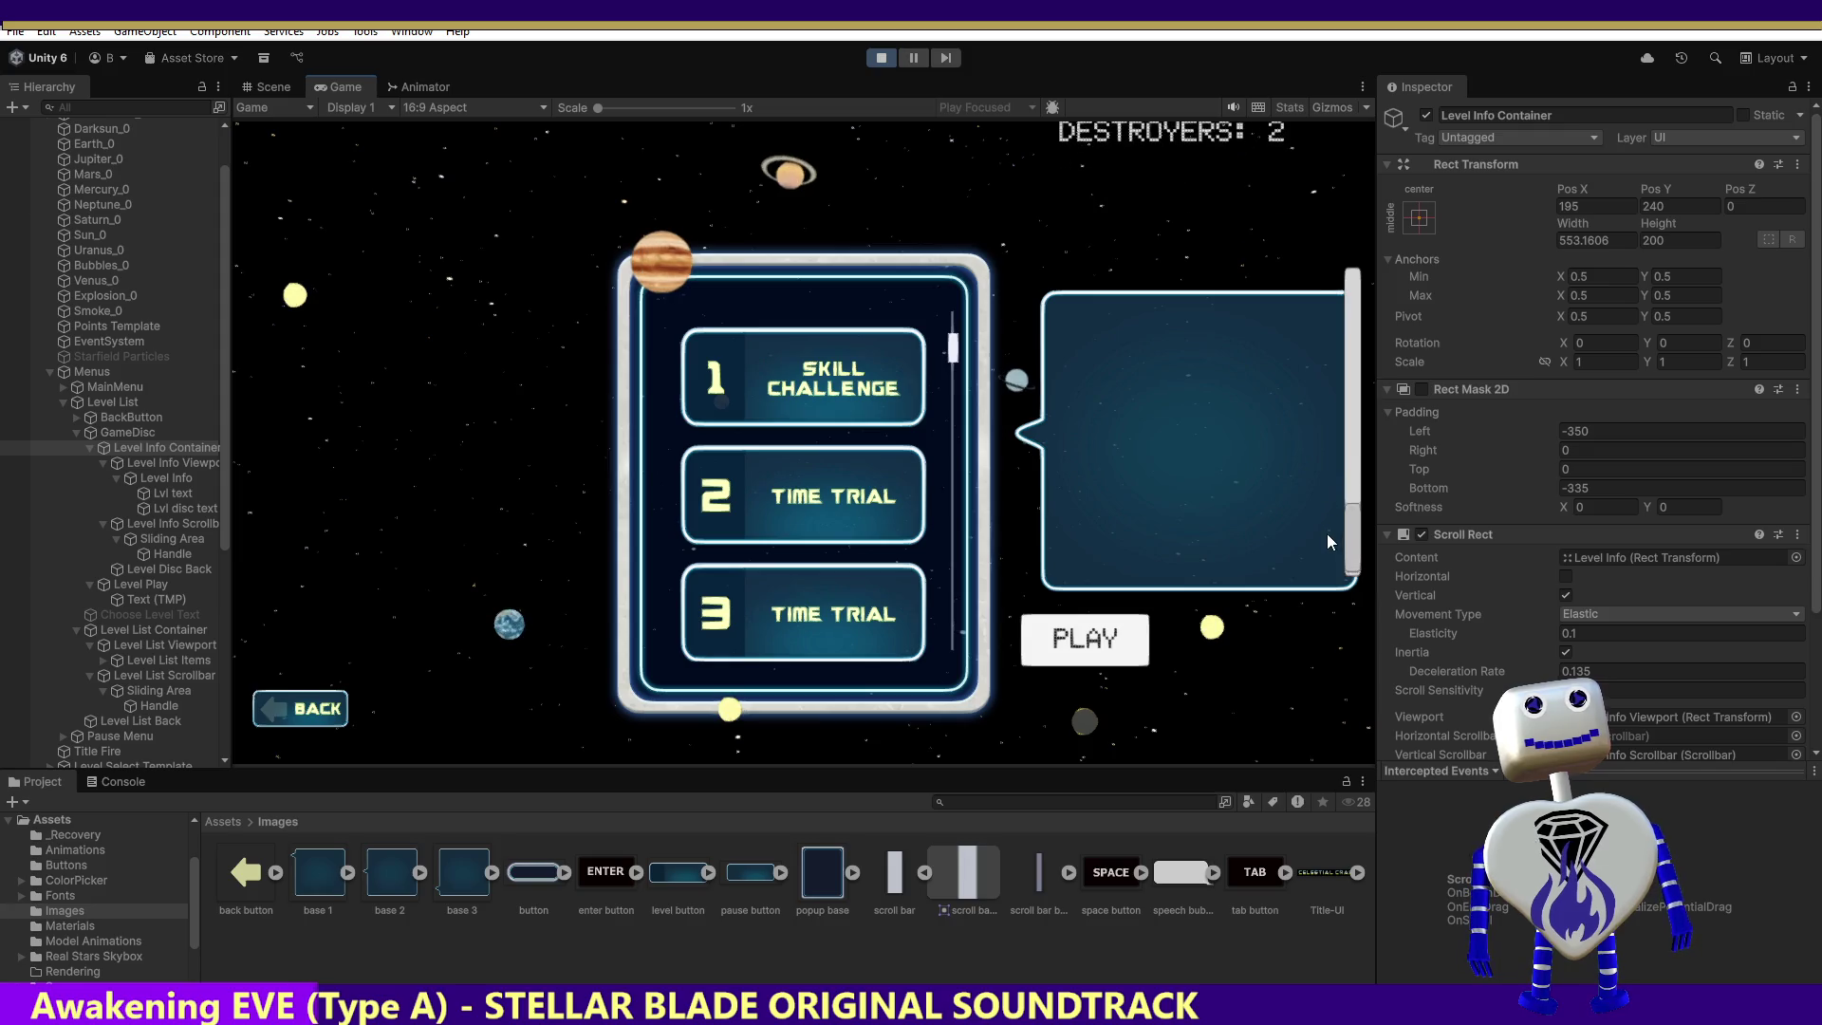
{"action": "left_click", "coordinate": [1412, 389]}
{"action": "left_click", "coordinate": [1420, 385]}
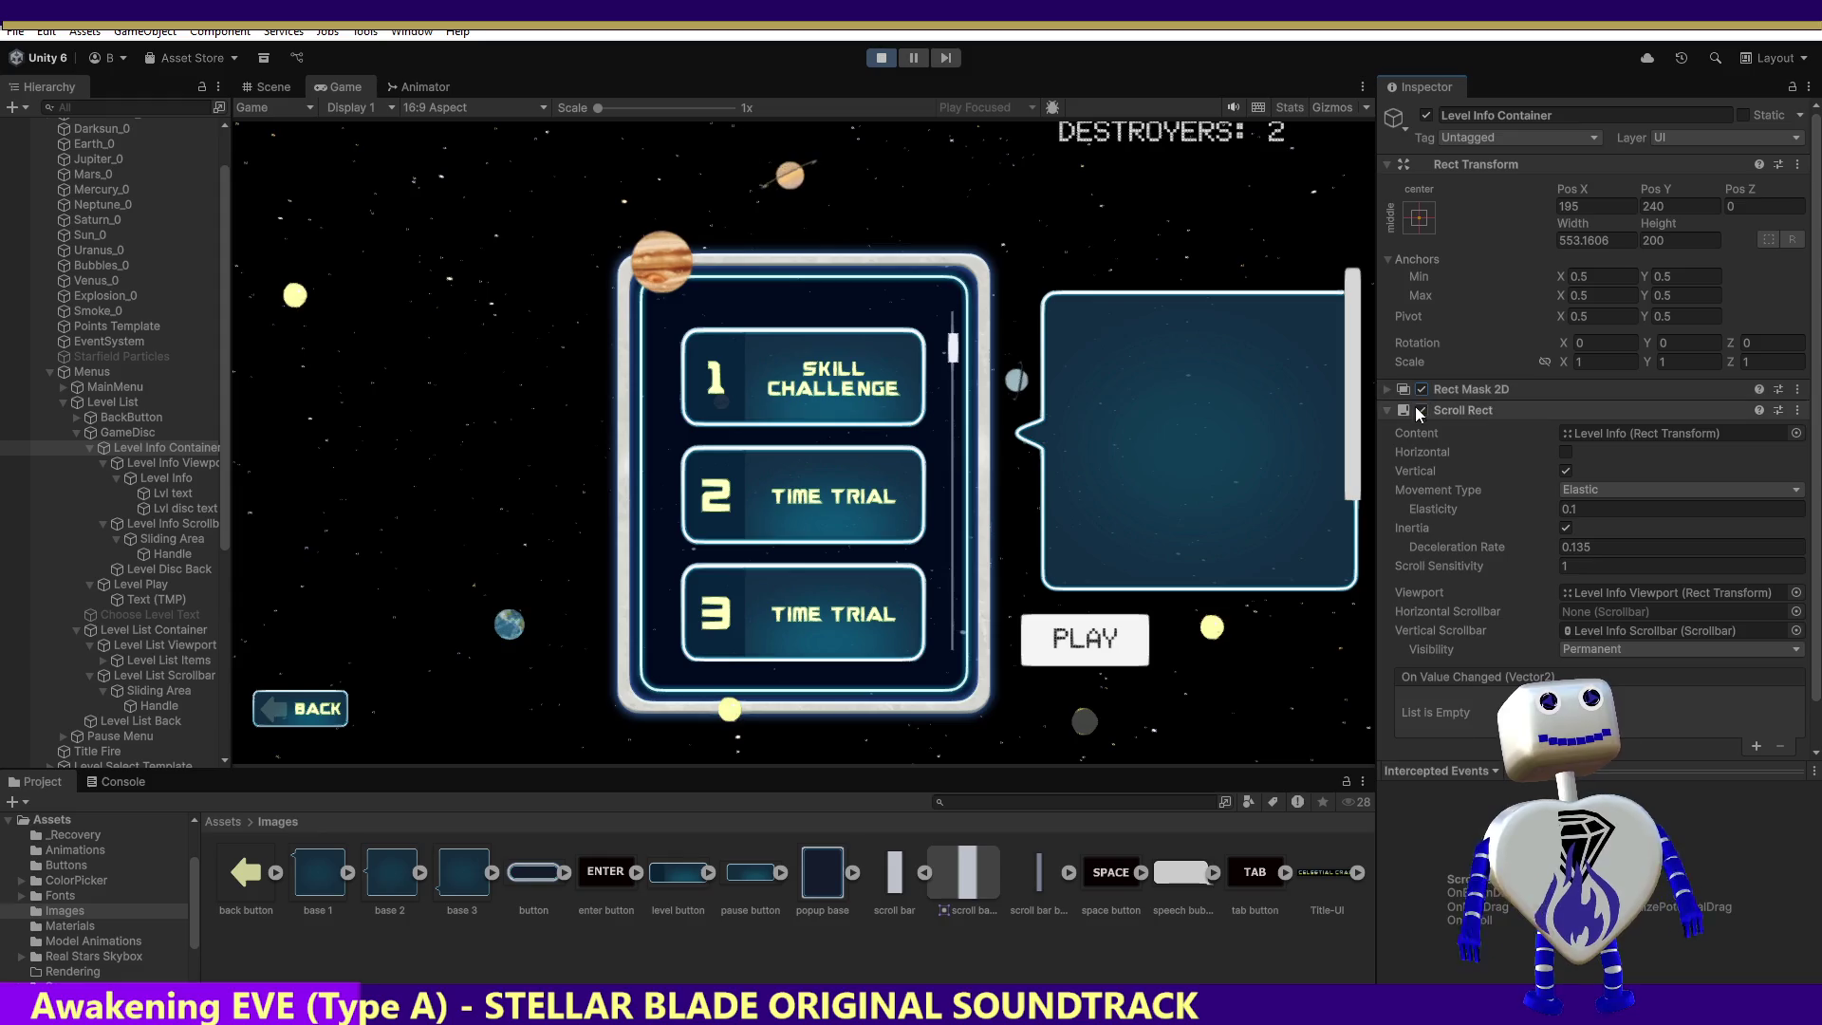
{"action": "left_click", "coordinate": [1443, 389]}
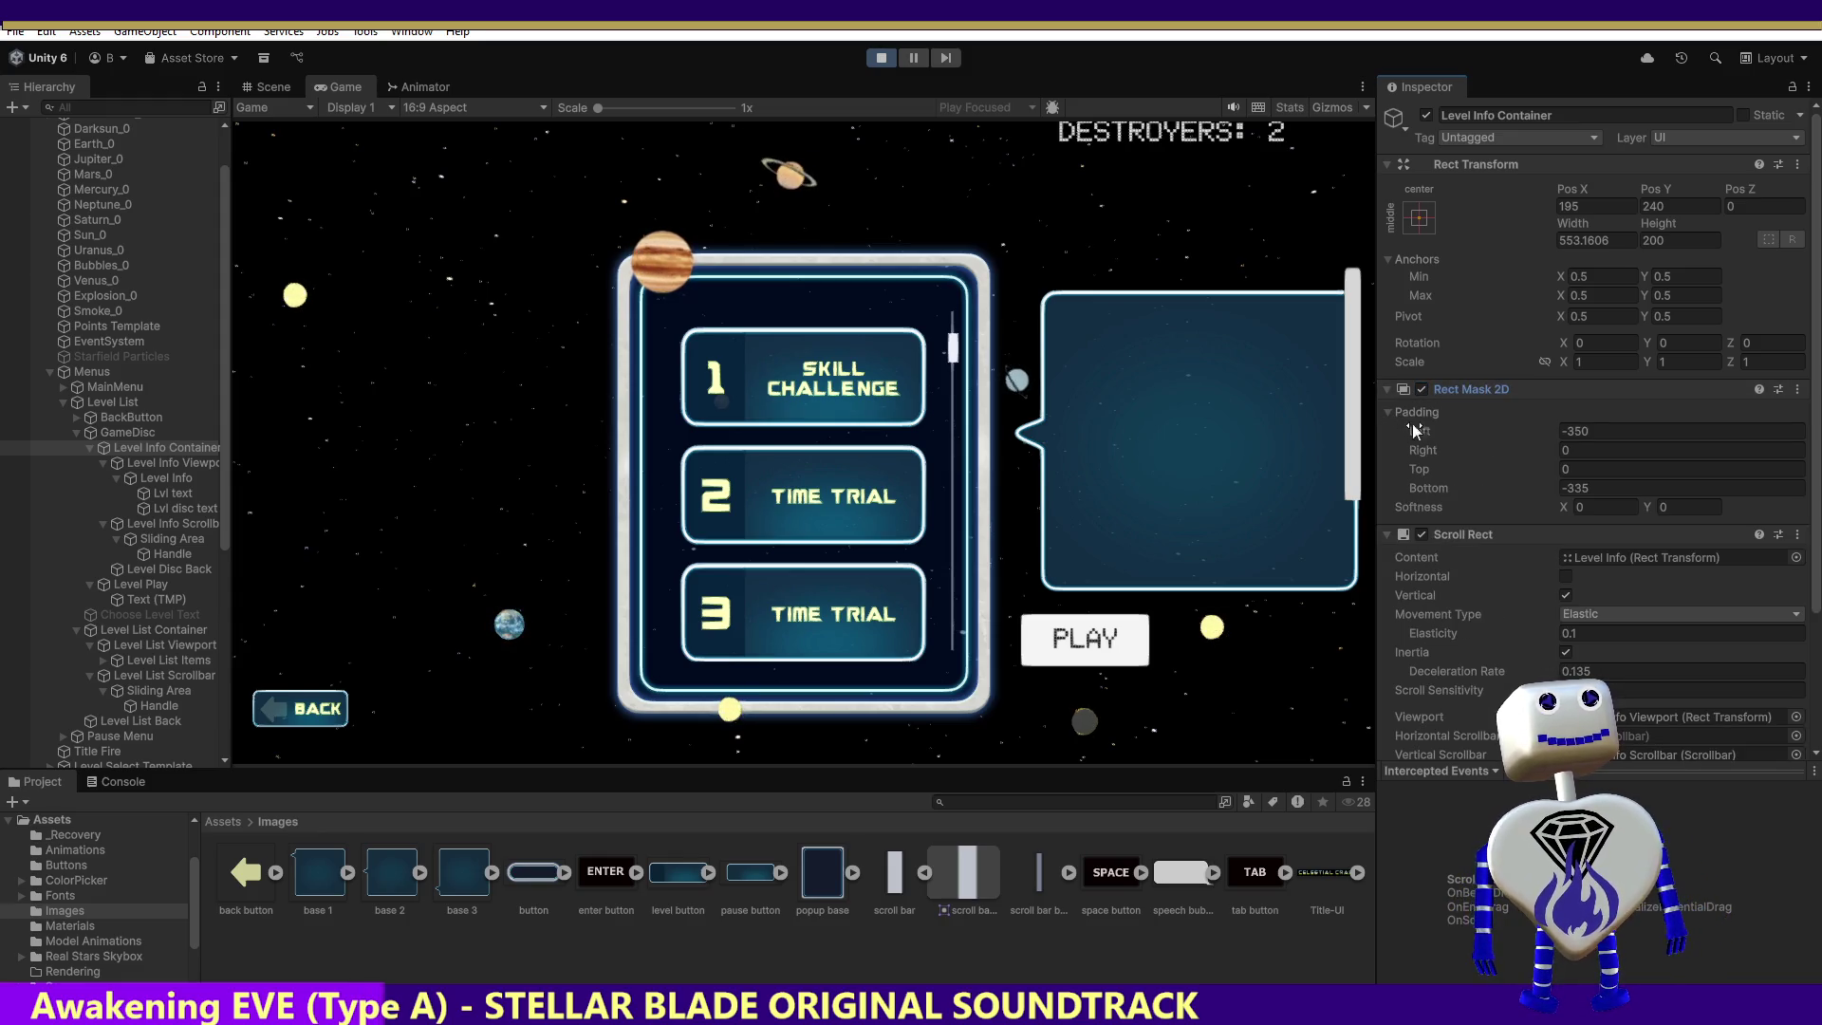
{"action": "mouse_move", "coordinate": [1354, 337]}
{"action": "left_mouse_down"}
{"action": "mouse_move", "coordinate": [1340, 544]}
{"action": "mouse_move", "coordinate": [1370, 431]}
{"action": "left_mouse_up"}
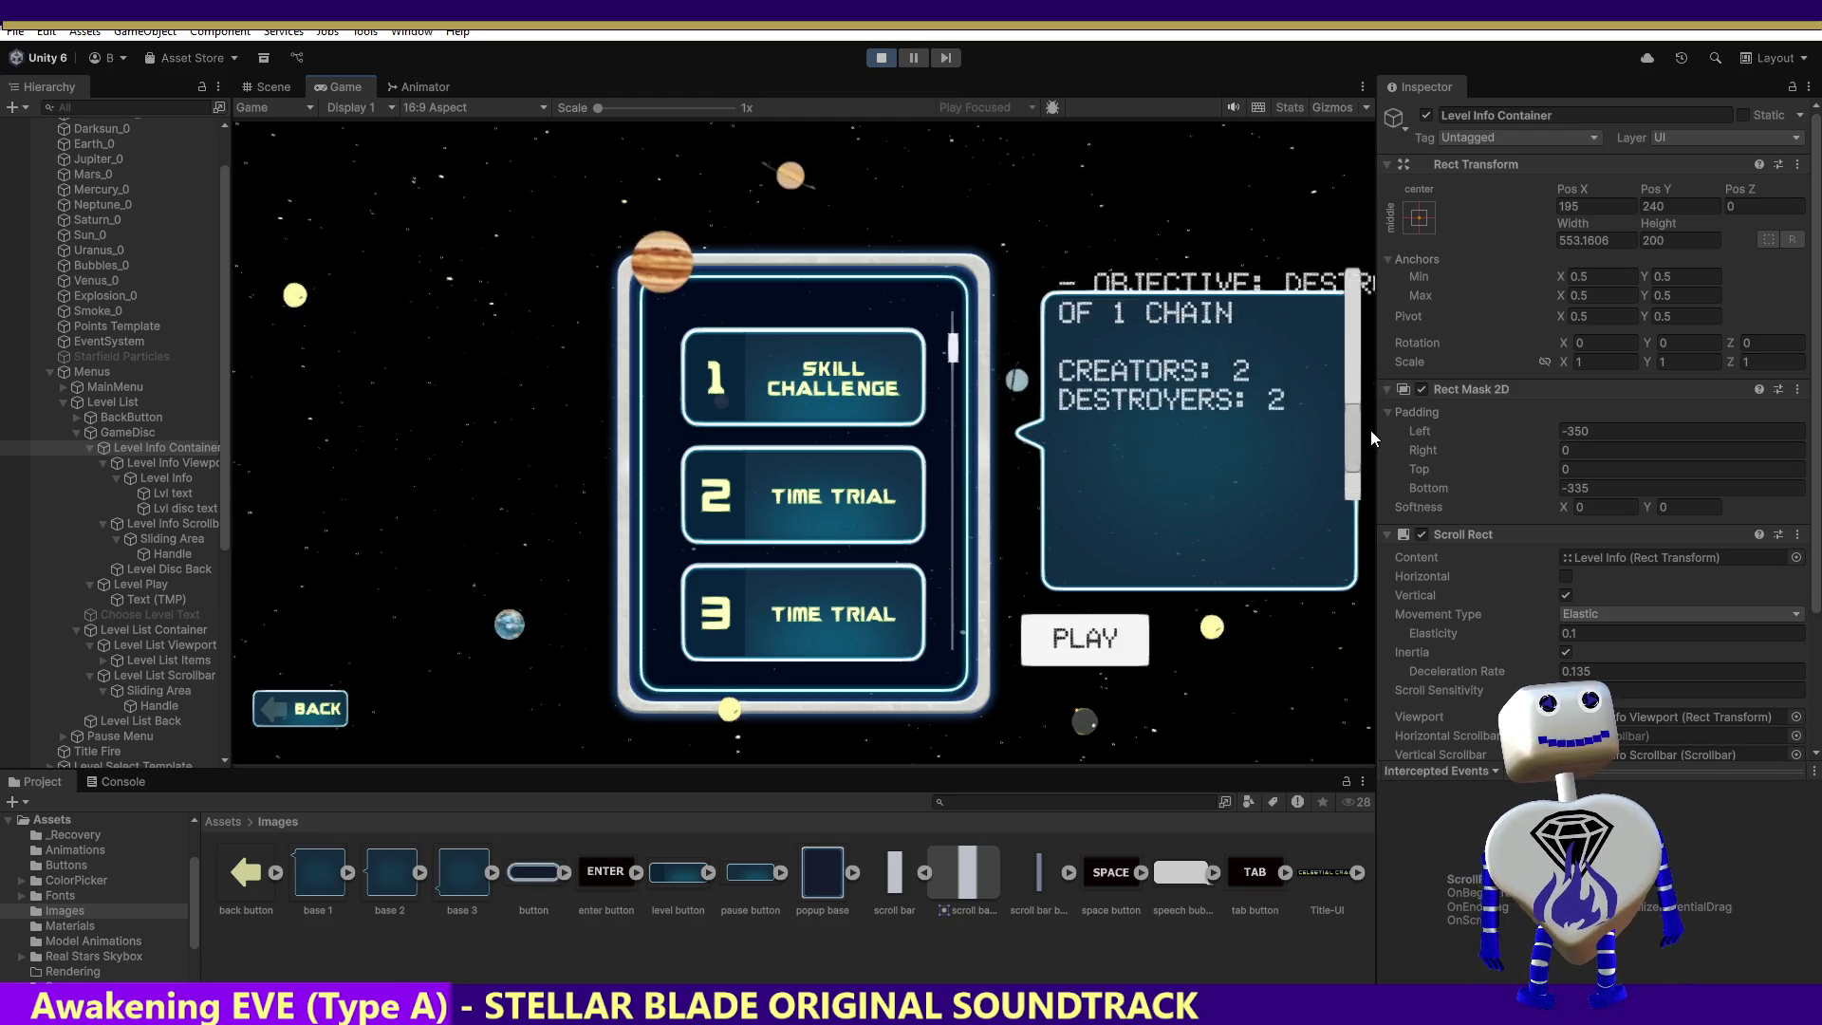
{"action": "left_click", "coordinate": [1607, 430]}
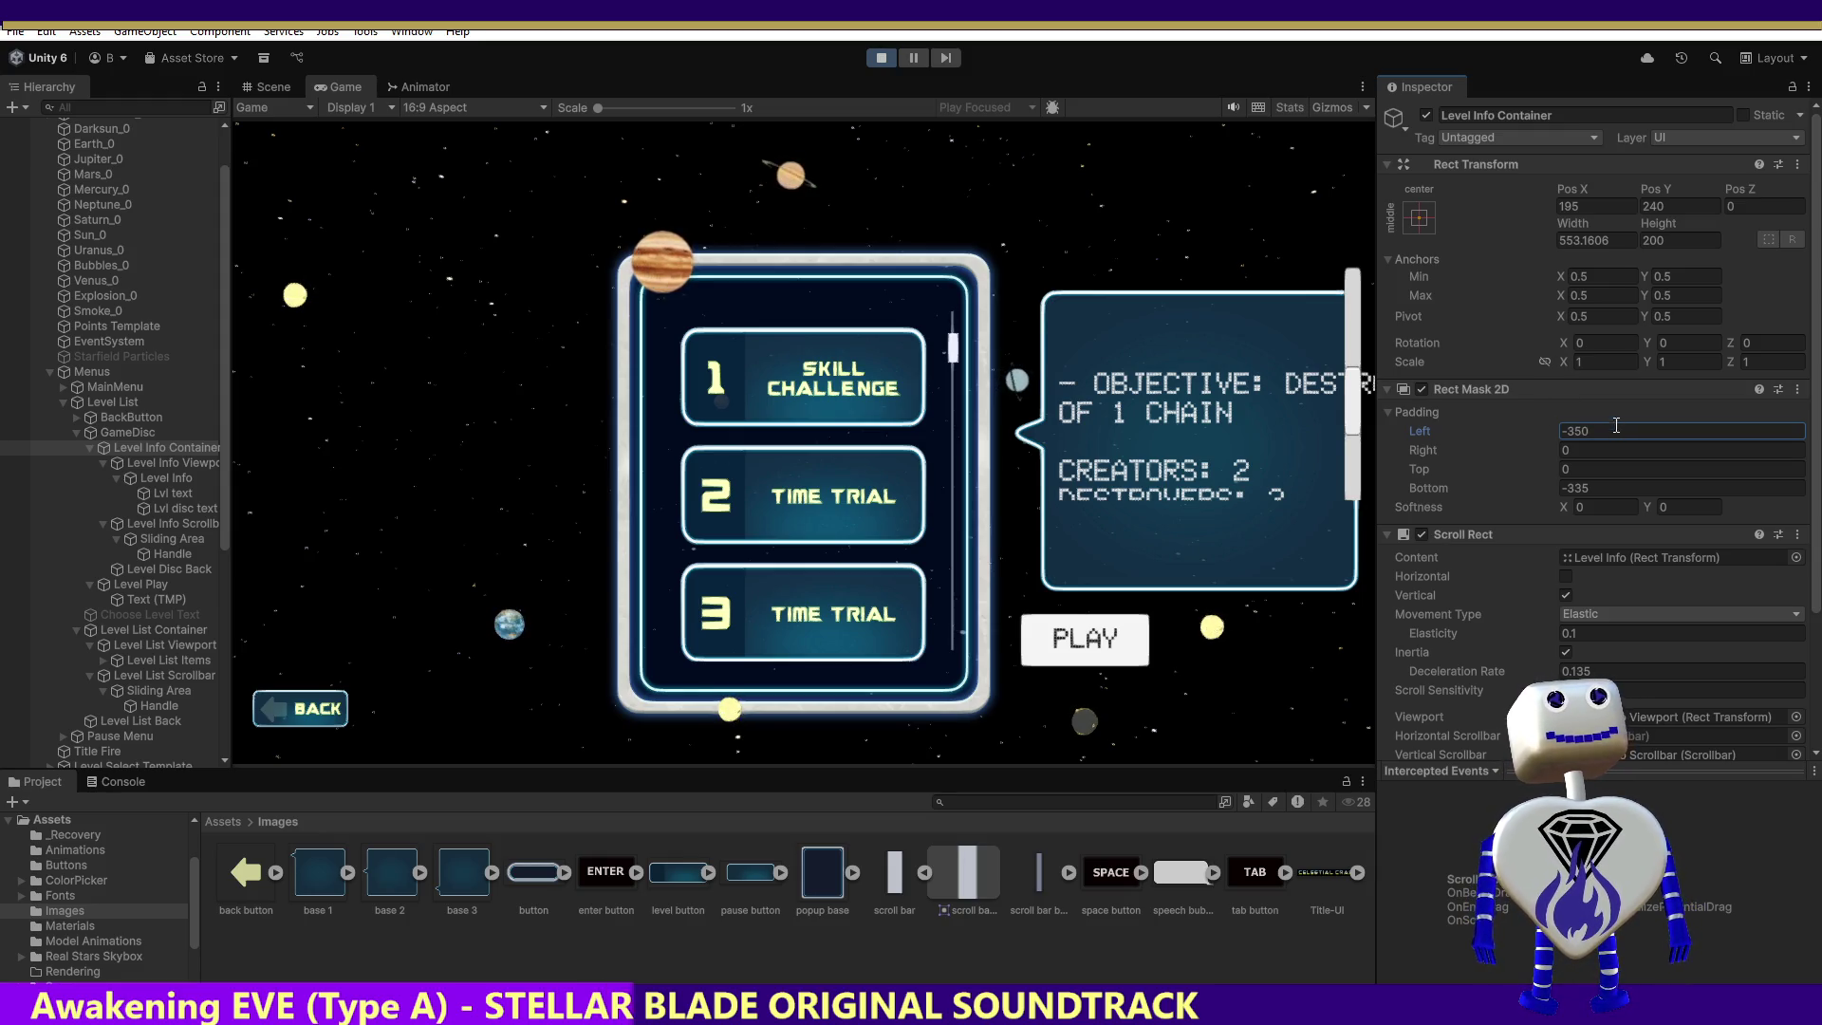
Step: Set the mask's left padding to 0 and bottom padding to 0
{"action": "type", "text": "0"}
{"action": "key", "text": "Tab"}
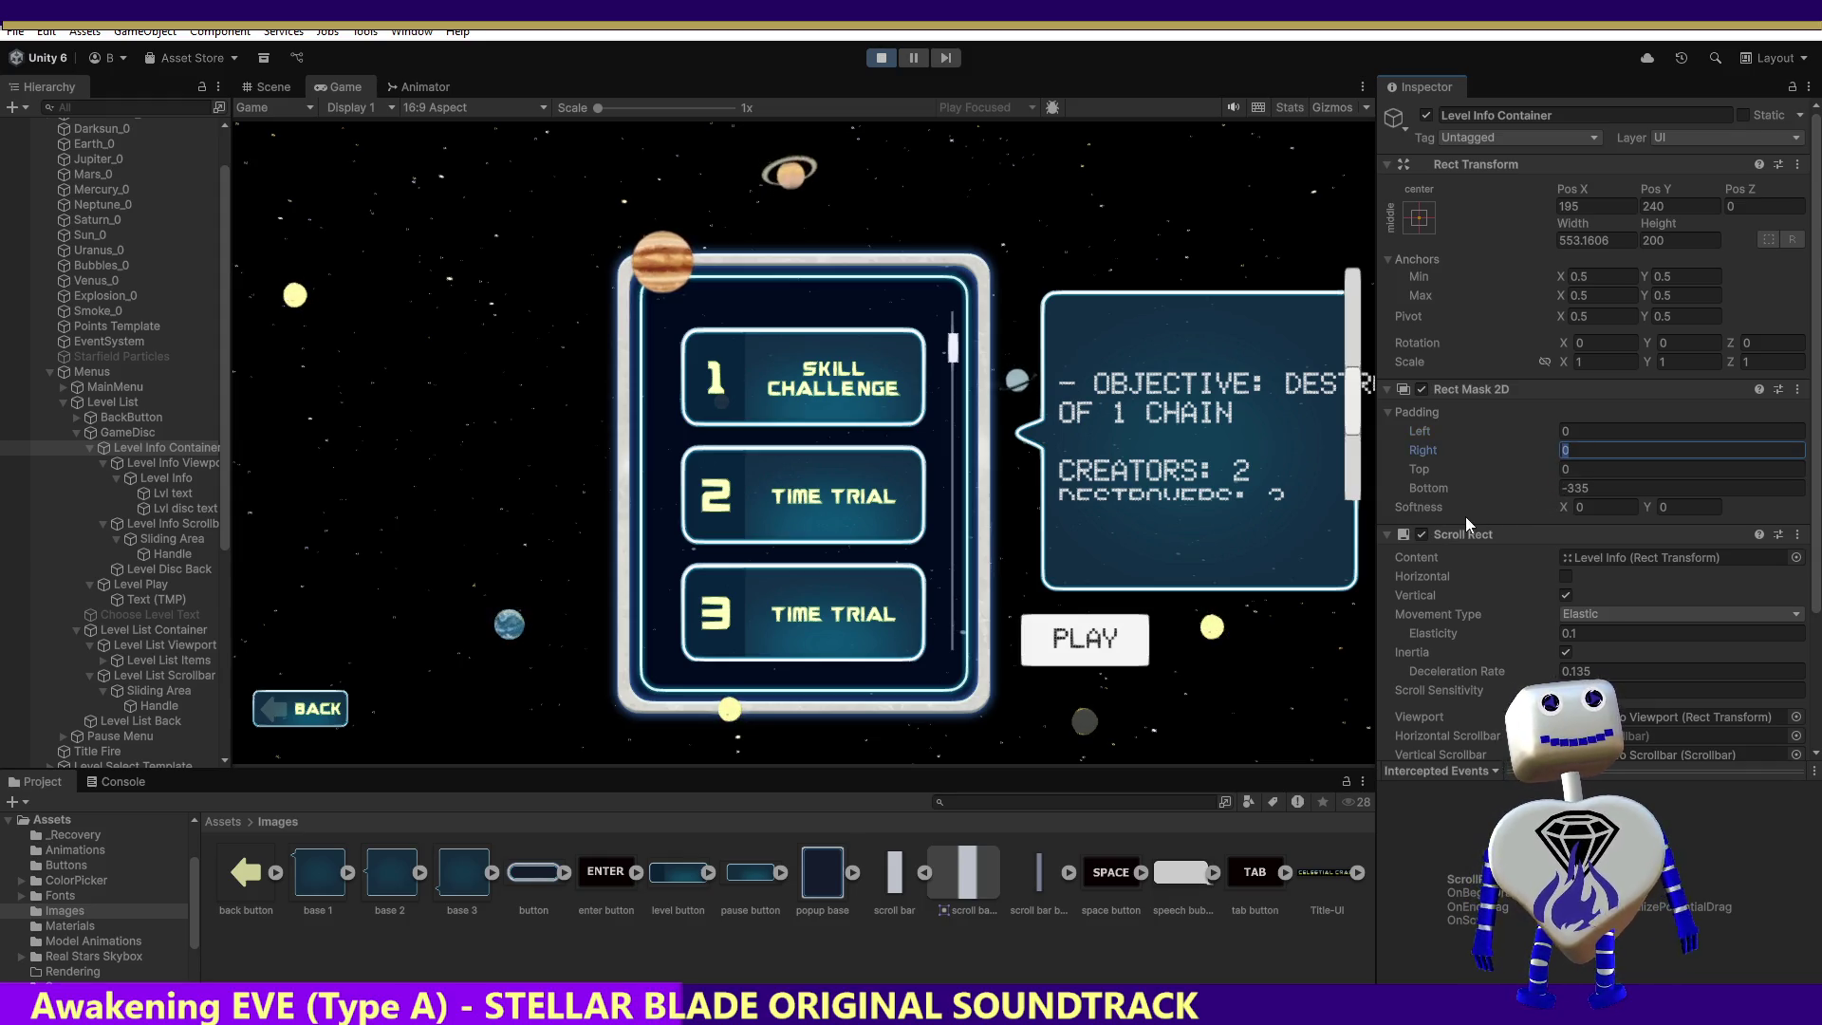
{"action": "mouse_move", "coordinate": [1353, 416]}
{"action": "left_mouse_down"}
{"action": "mouse_move", "coordinate": [1350, 399]}
{"action": "mouse_move", "coordinate": [1349, 436]}
{"action": "left_mouse_up"}
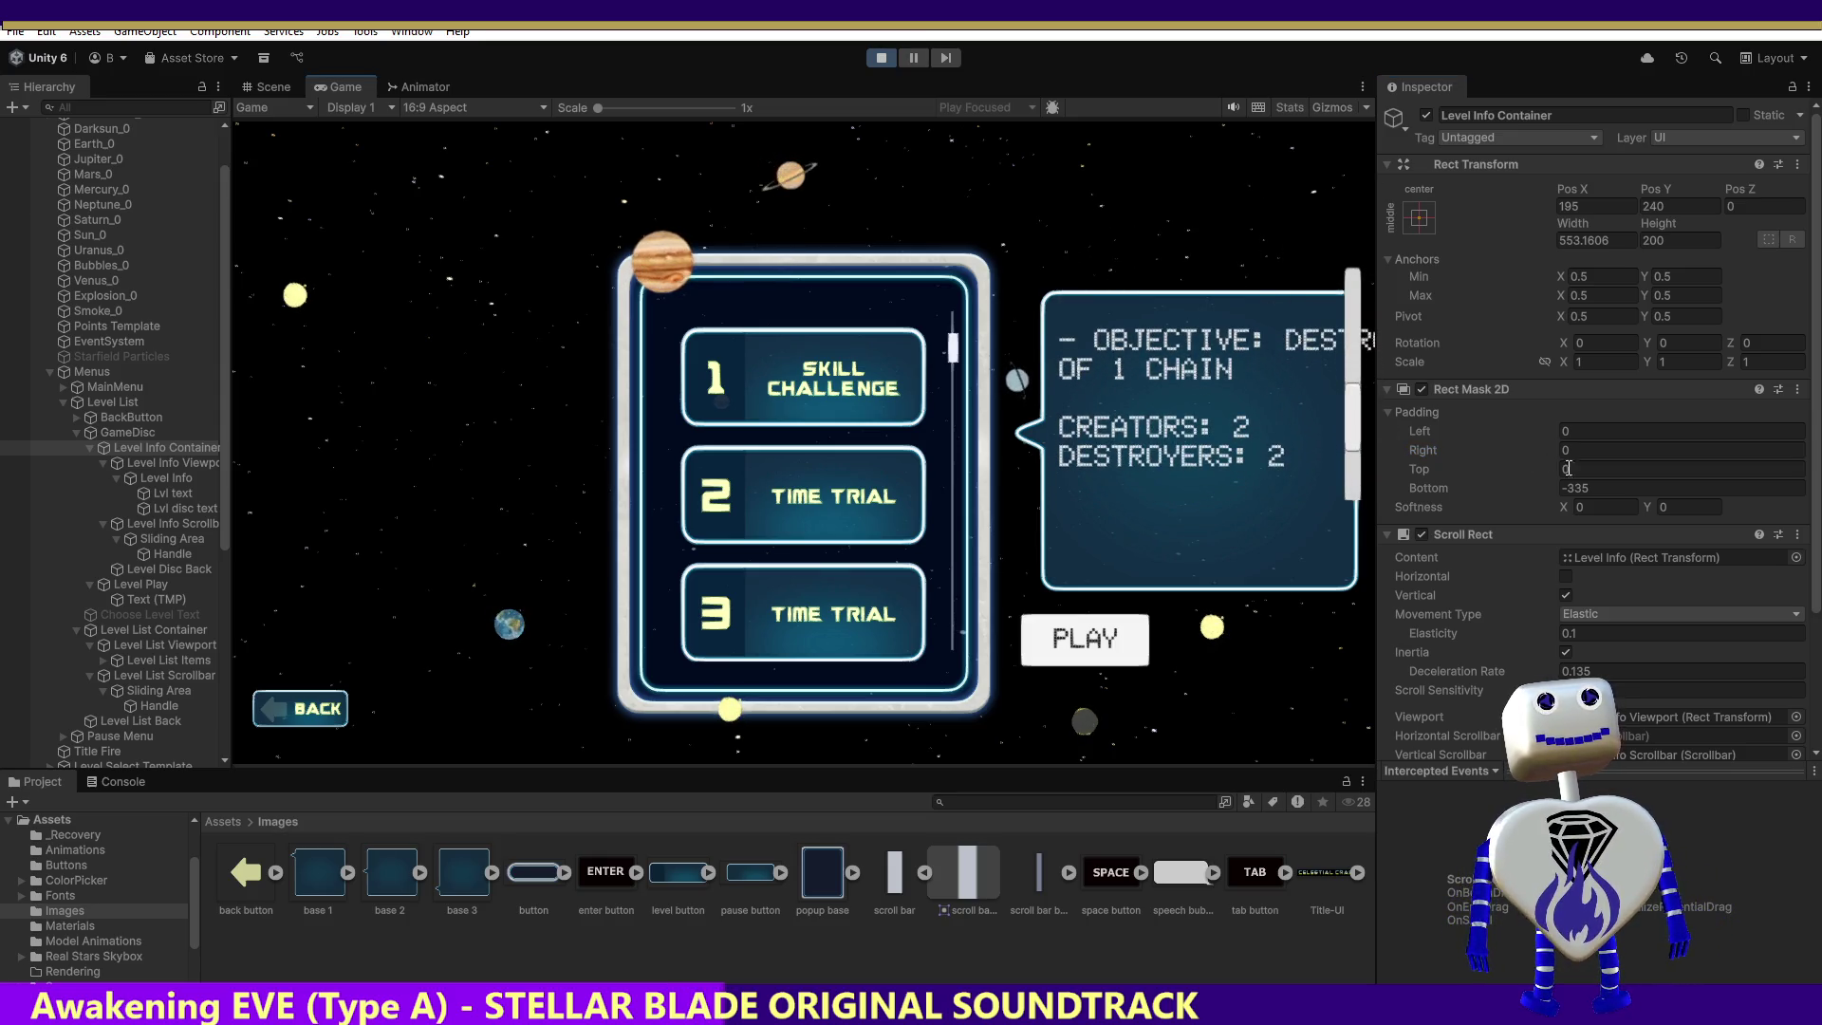
{"action": "left_click", "coordinate": [1591, 490]}
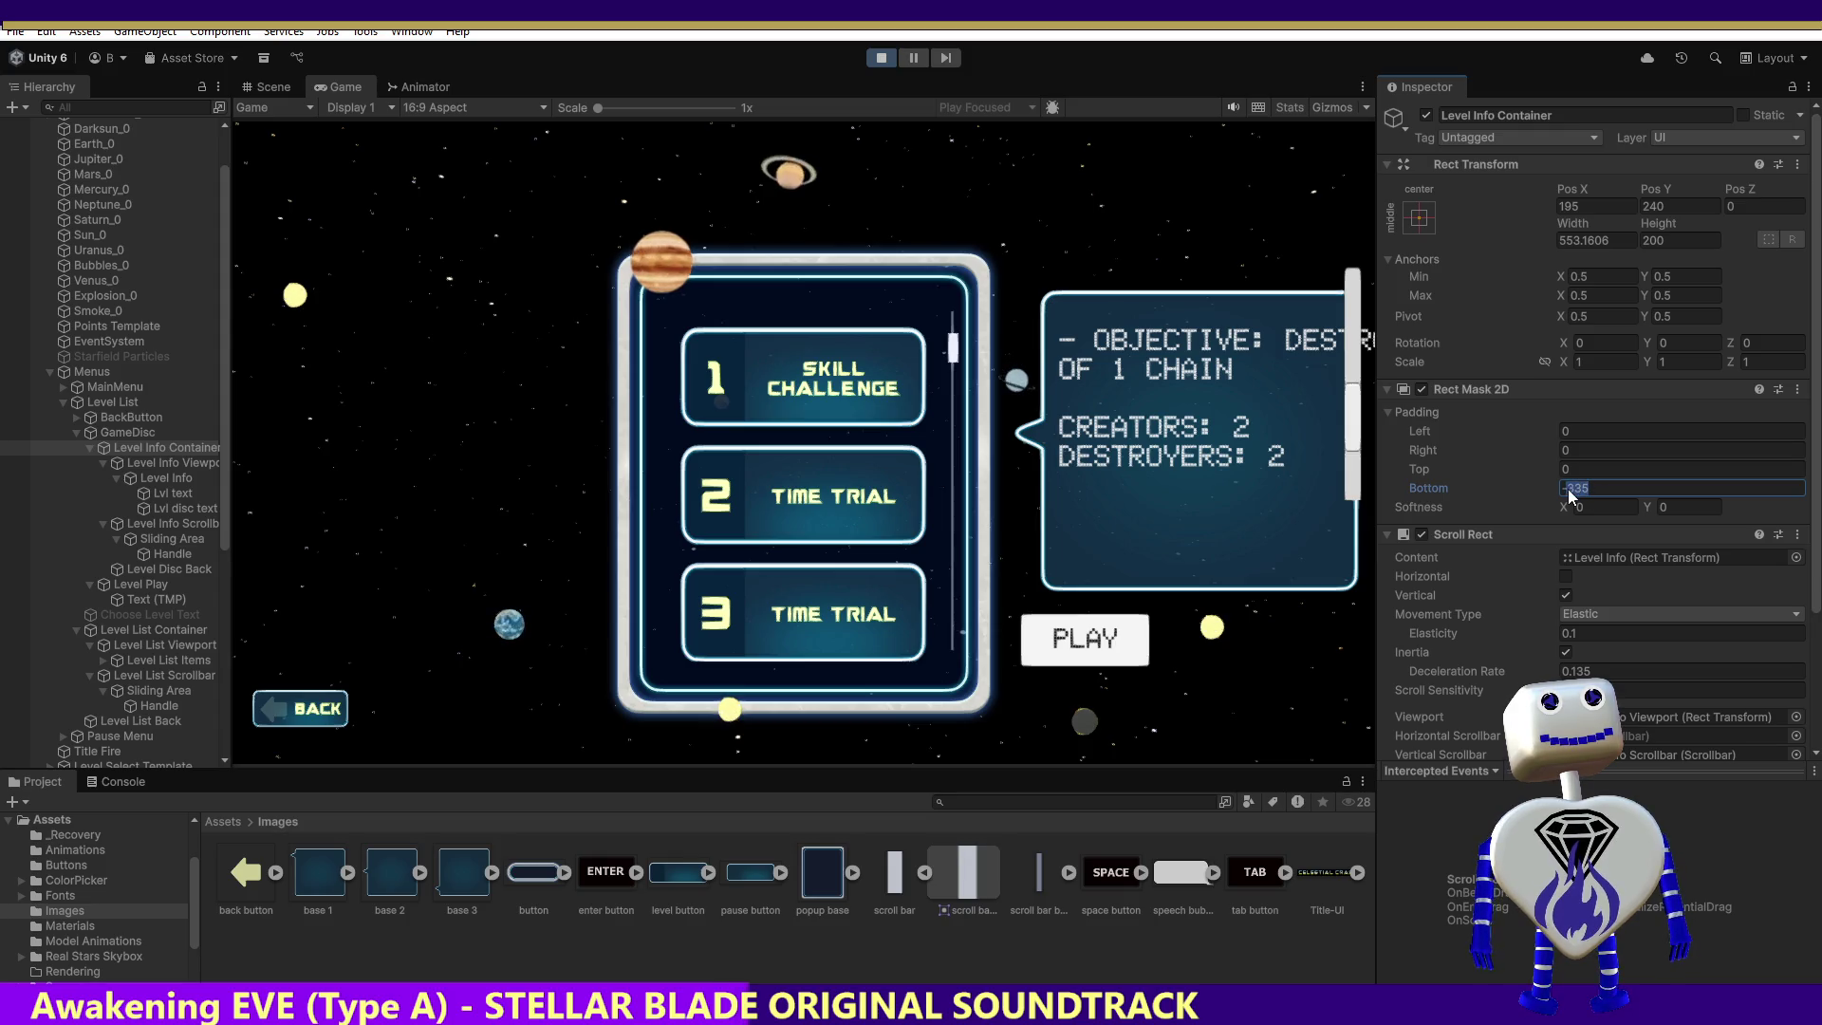
{"action": "type", "text": "0"}
Step: Set the mask's bottom padding to -375, test the info scrollbar, then undo
{"action": "left_click", "coordinate": [1565, 470]}
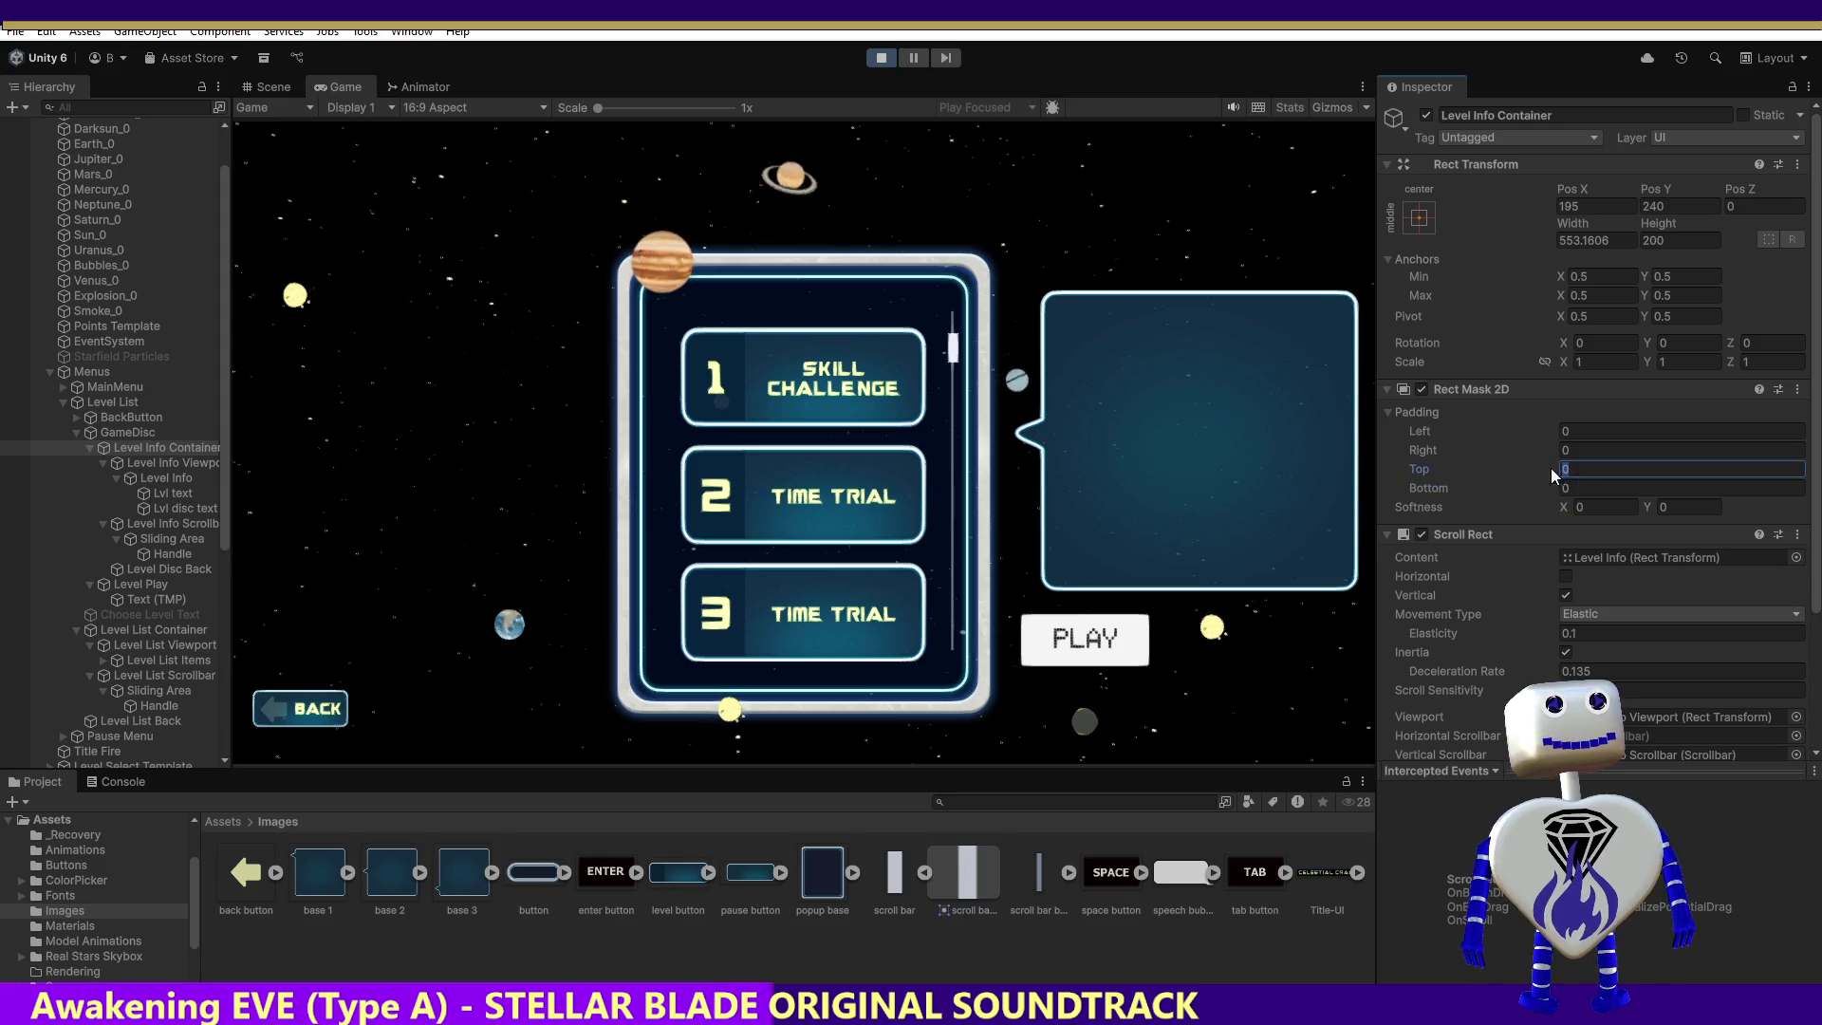
{"action": "type", "text": "-3"}
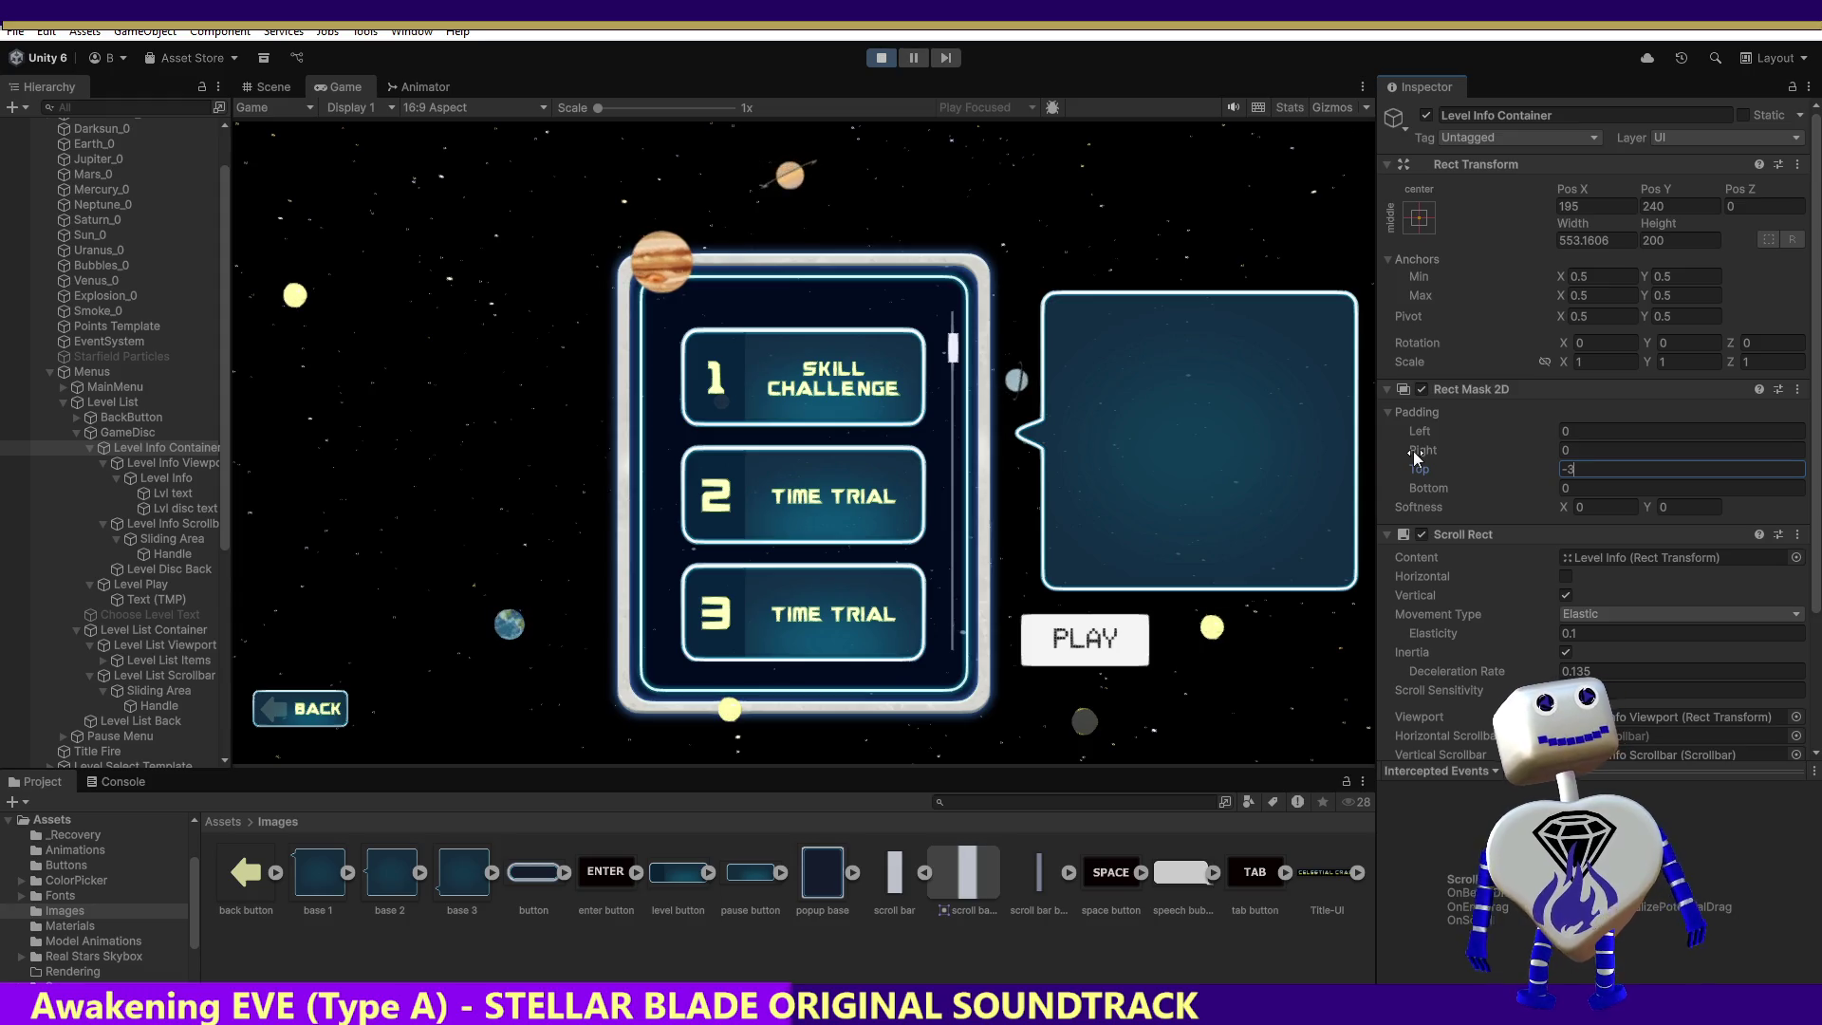
{"action": "left_click", "coordinate": [1576, 489]}
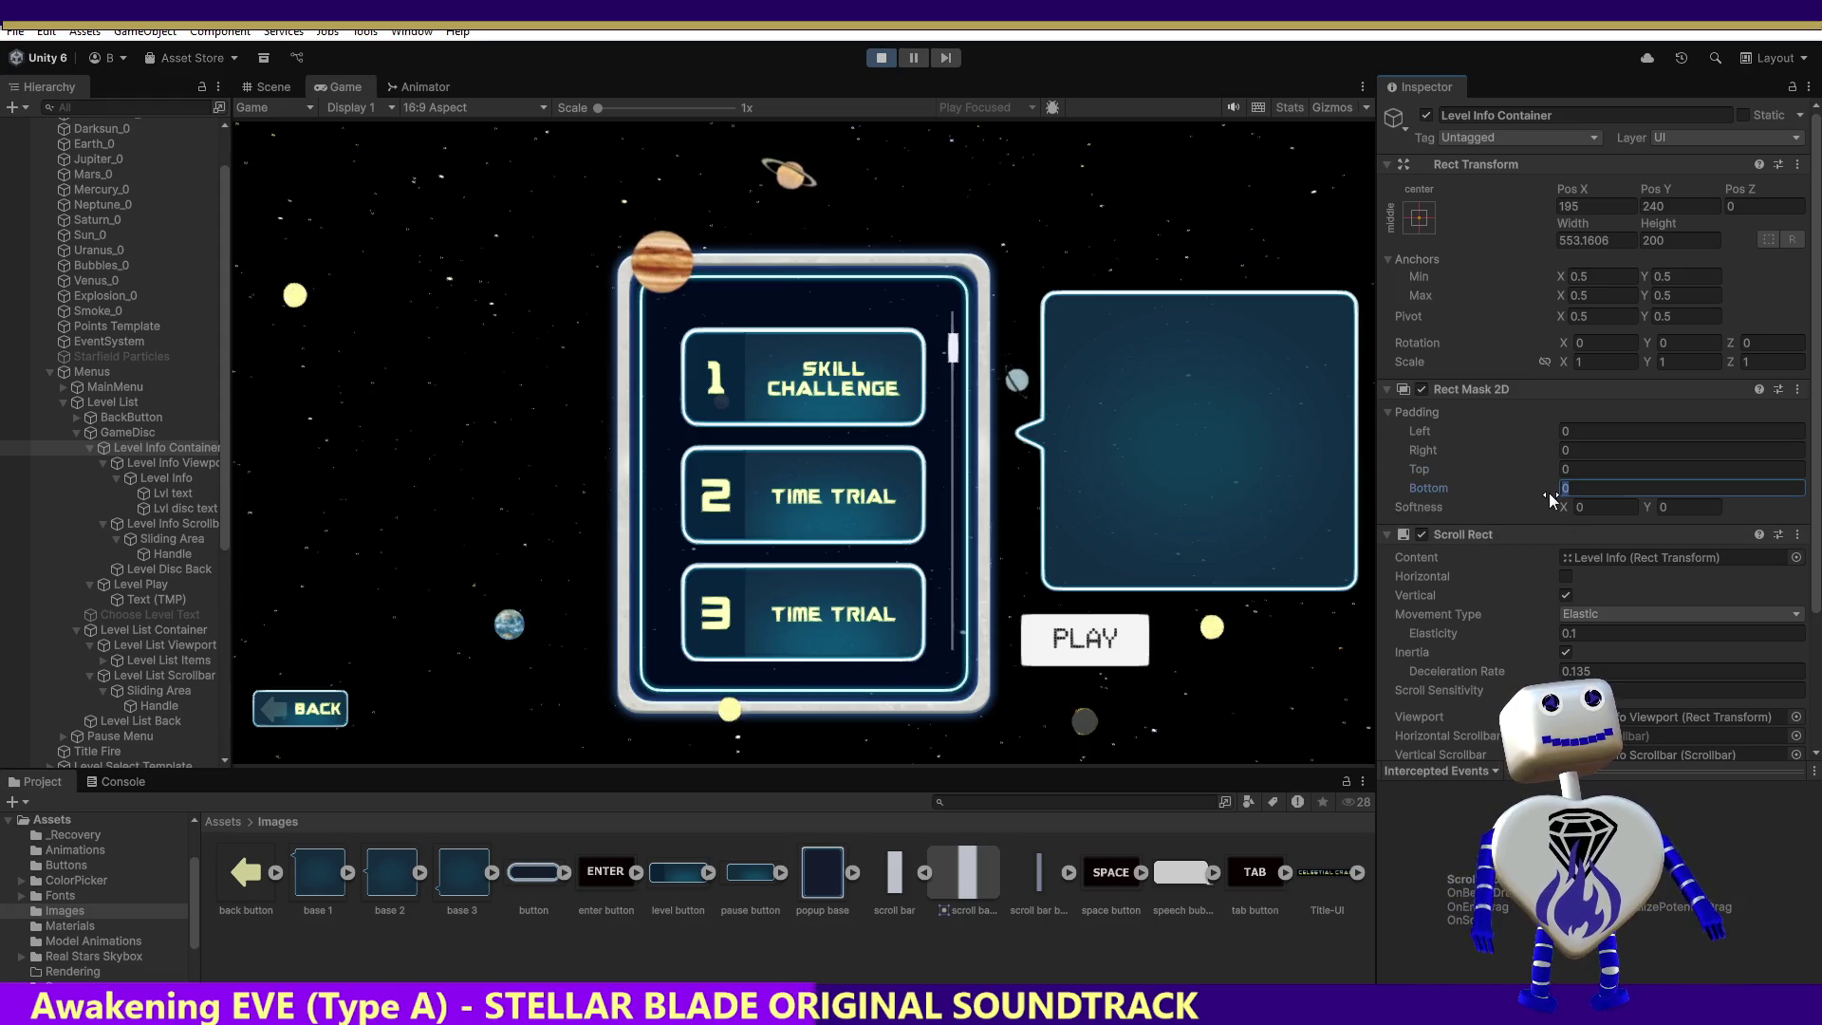
{"action": "type", "text": "-335"}
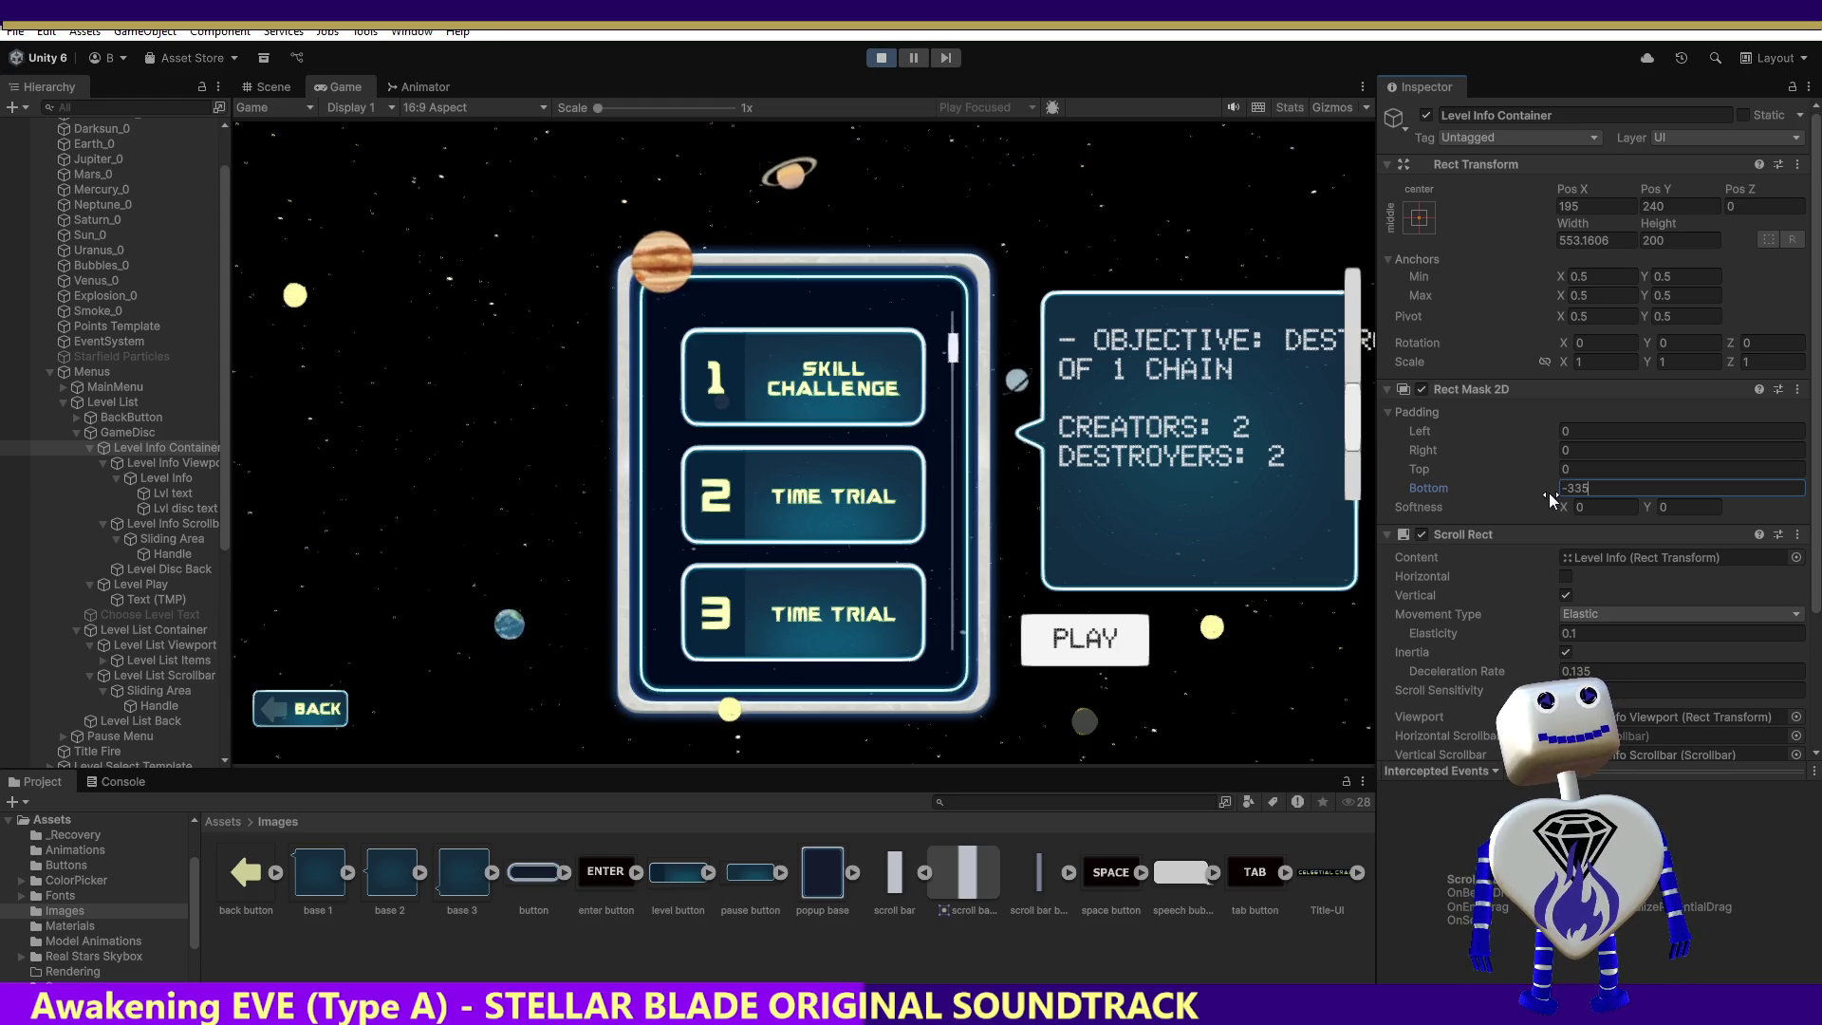
{"action": "key", "text": "BackSpace"}
{"action": "key", "text": "BackSpace"}
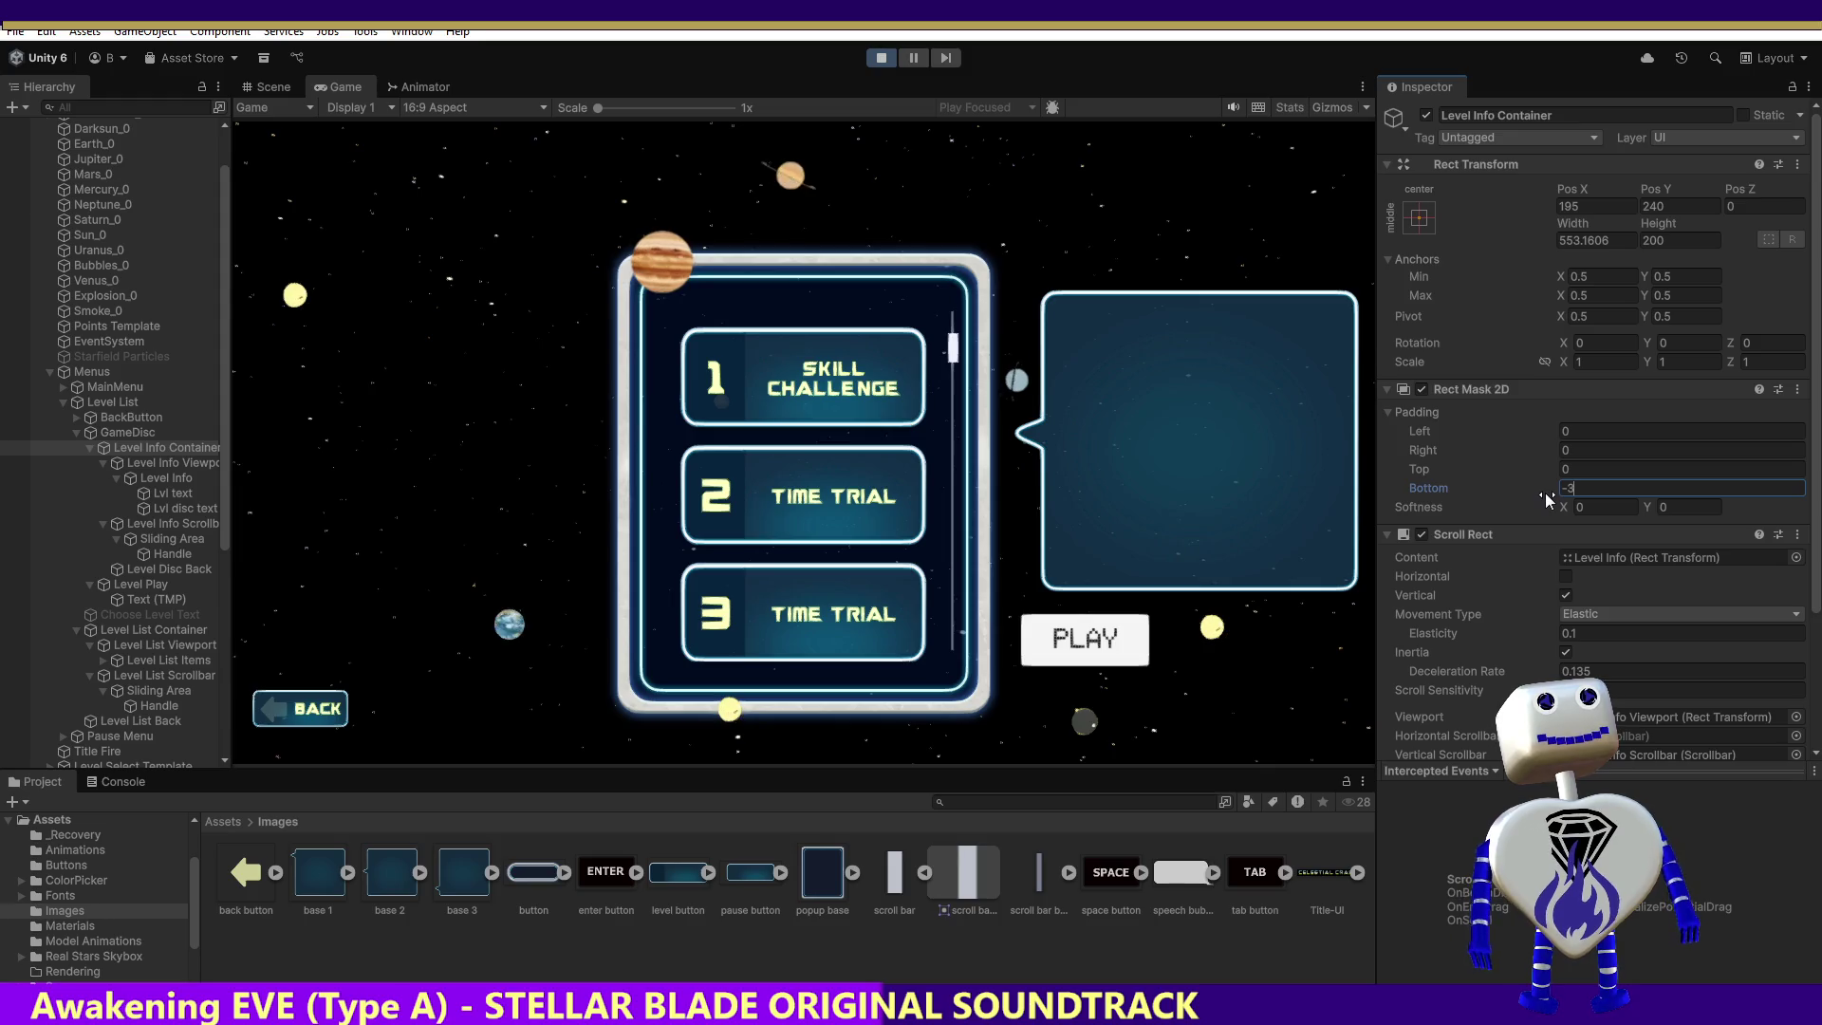
{"action": "type", "text": "75"}
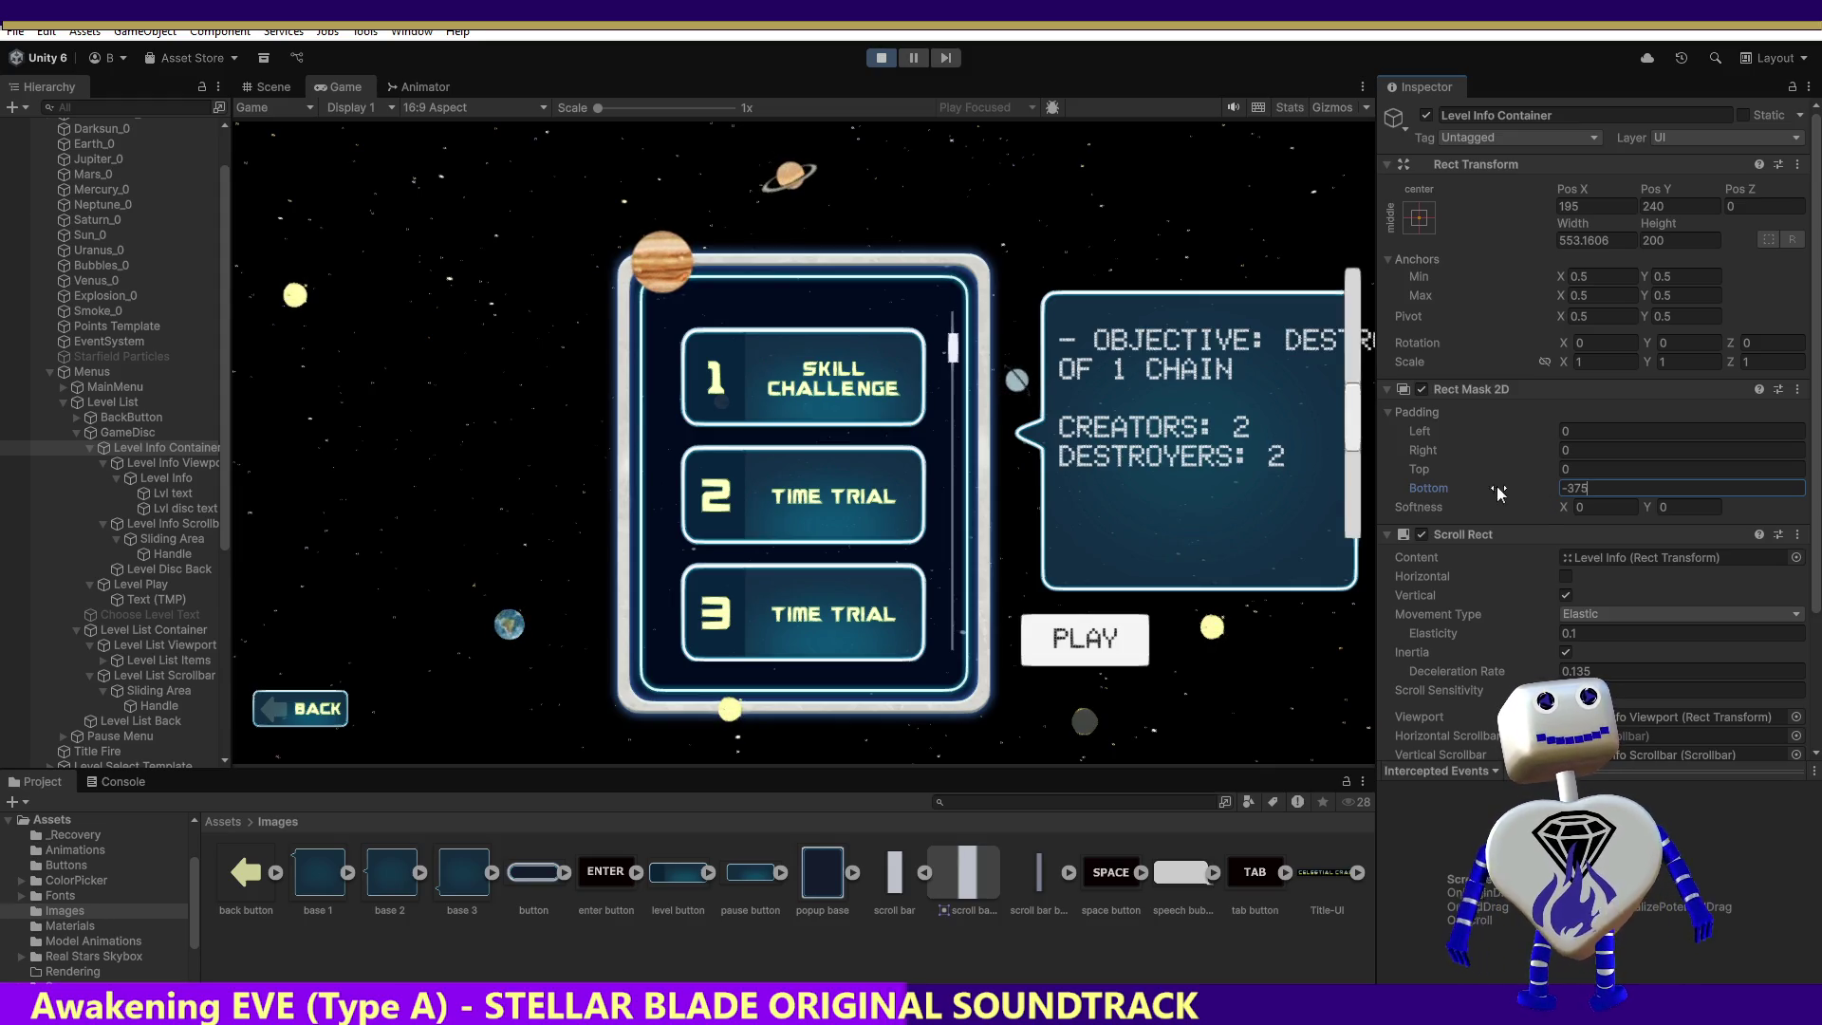
{"action": "mouse_move", "coordinate": [1363, 435]}
{"action": "left_mouse_down"}
{"action": "mouse_move", "coordinate": [1365, 413]}
{"action": "mouse_move", "coordinate": [1330, 598]}
{"action": "mouse_move", "coordinate": [1392, 366]}
{"action": "left_mouse_up"}
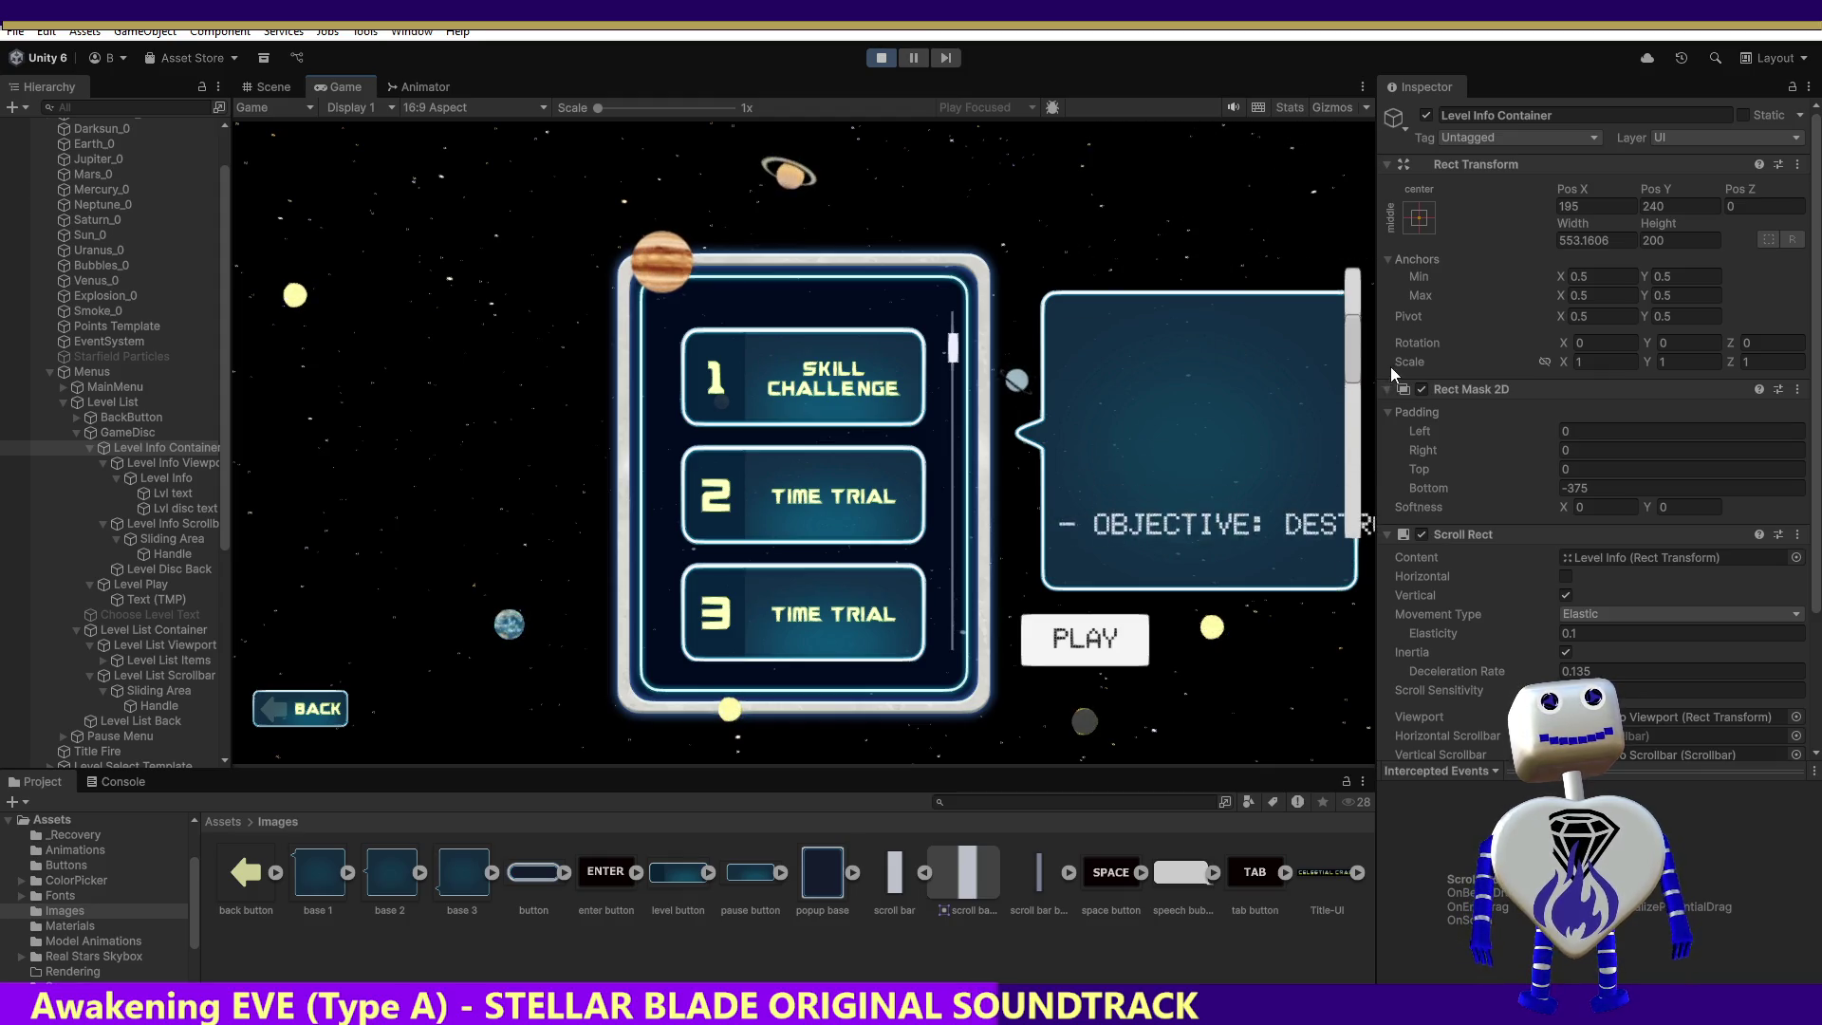
{"action": "mouse_move", "coordinate": [1431, 286]}
{"action": "left_mouse_down"}
{"action": "mouse_move", "coordinate": [1414, 497]}
{"action": "mouse_move", "coordinate": [1302, 407]}
{"action": "left_mouse_up"}
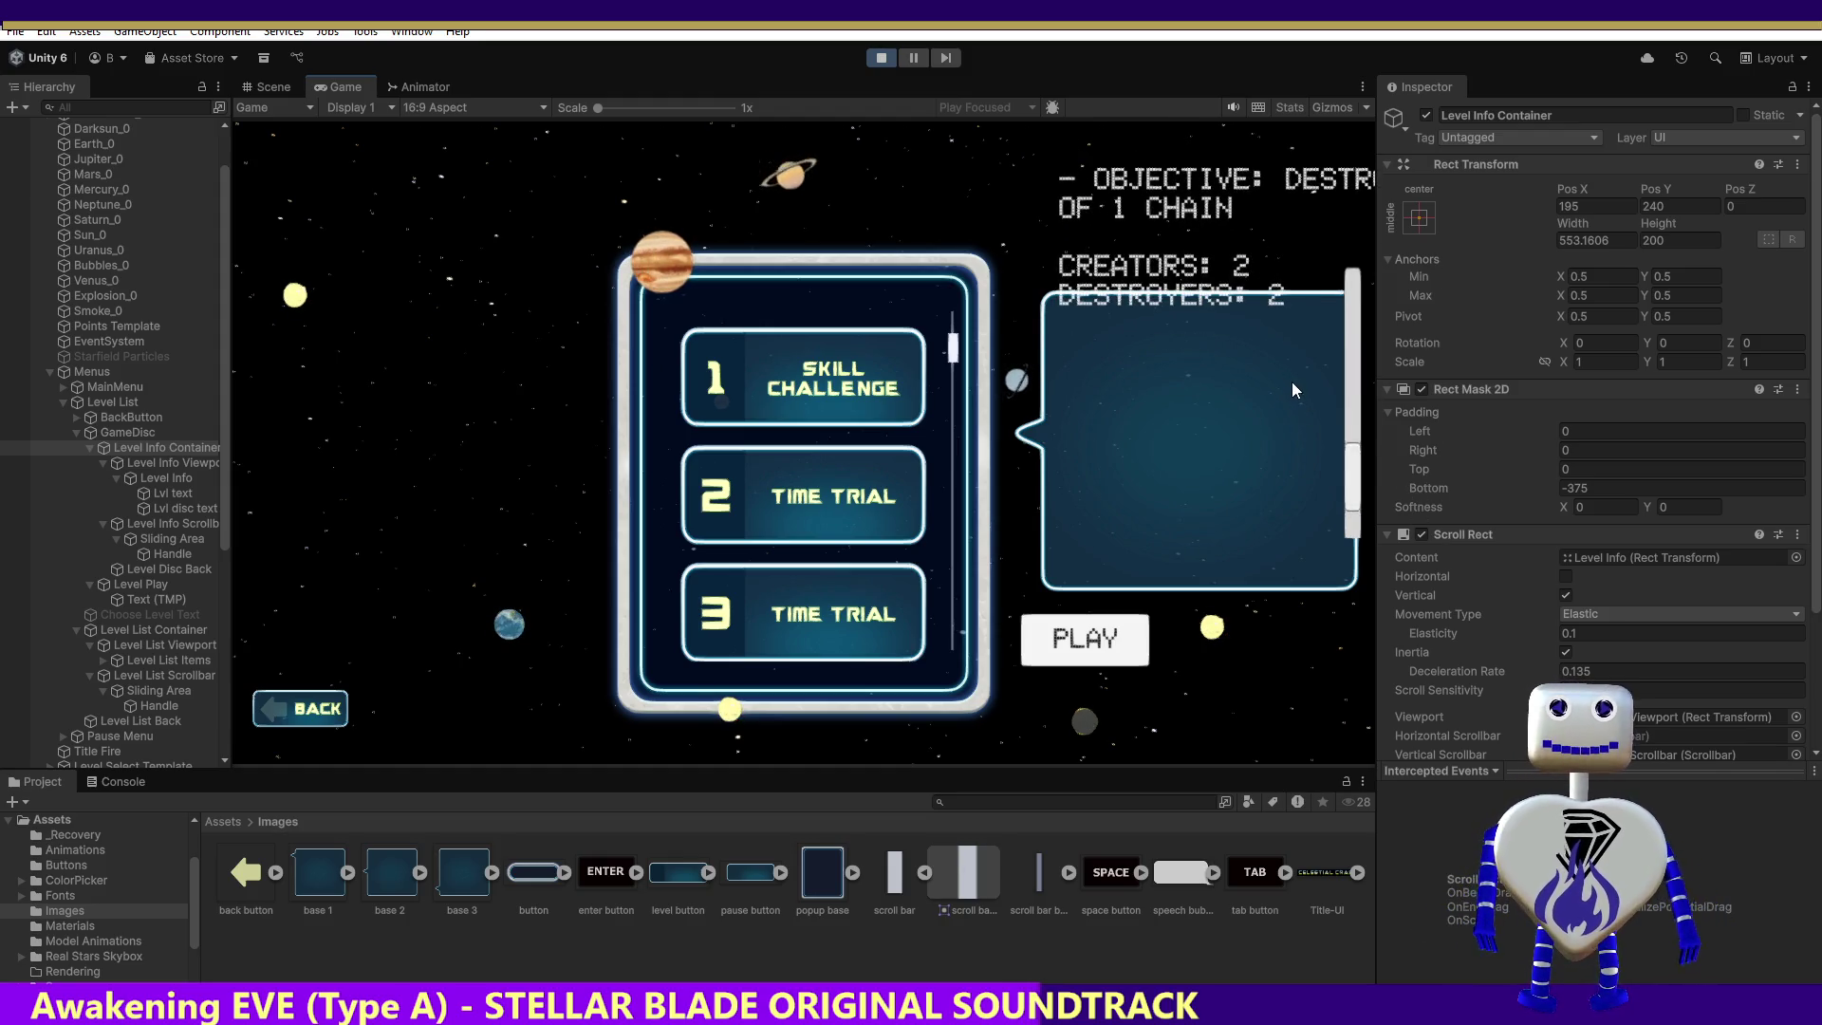
{"action": "key", "text": "ctrl+z"}
Step: Stop the game, bring the mask's top padding to 370, and toggle GameDisc off and on
{"action": "left_click", "coordinate": [879, 63]}
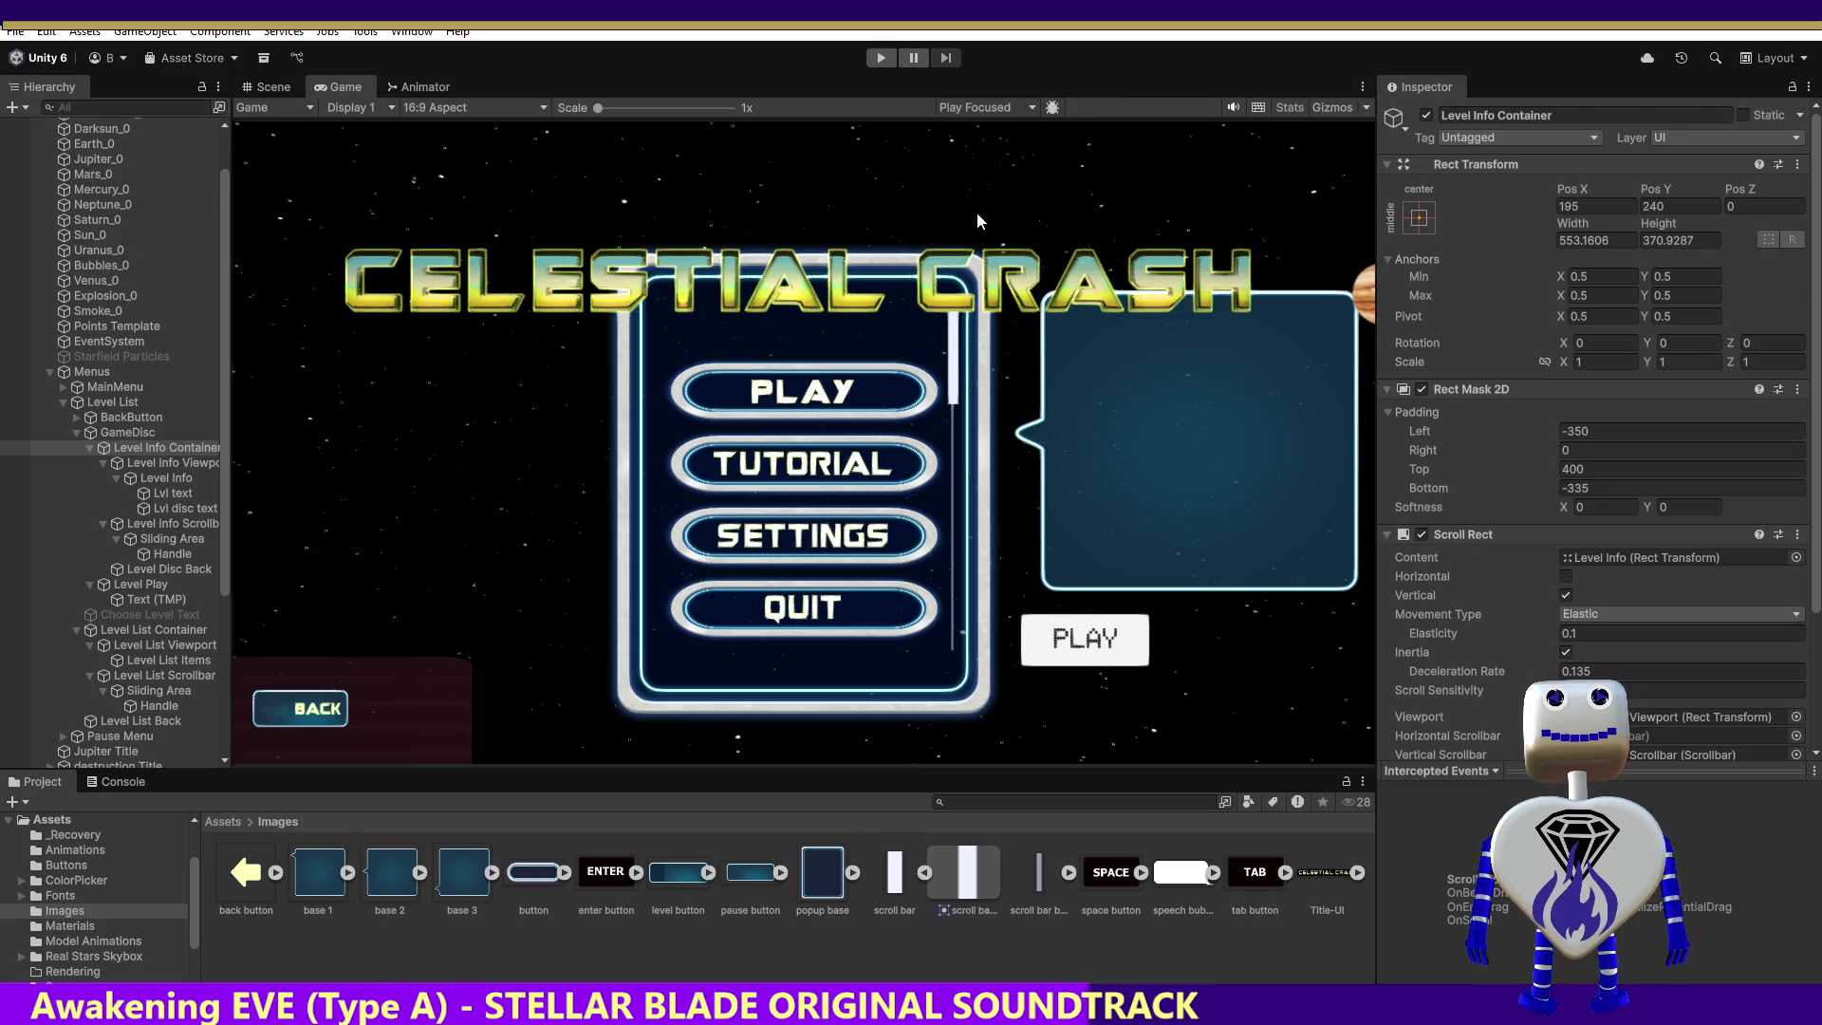
{"action": "key", "text": "ctrl+z"}
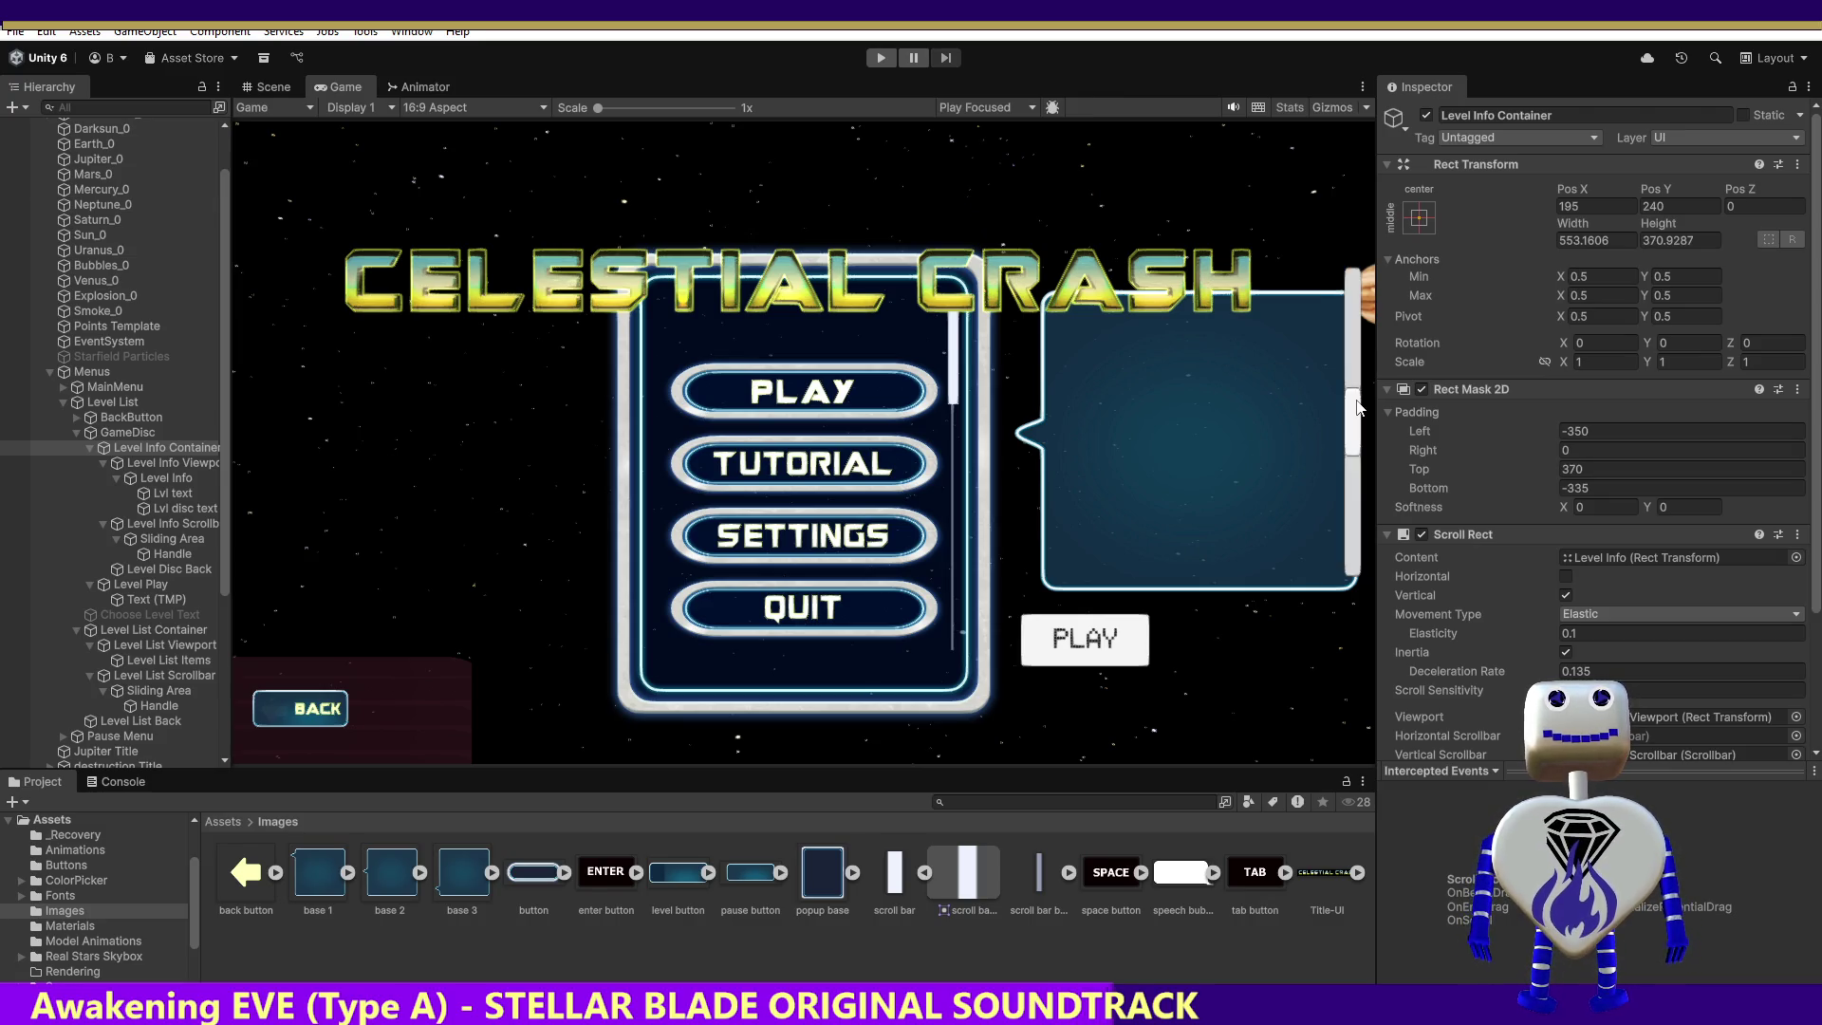
{"action": "key", "text": "ctrl+z"}
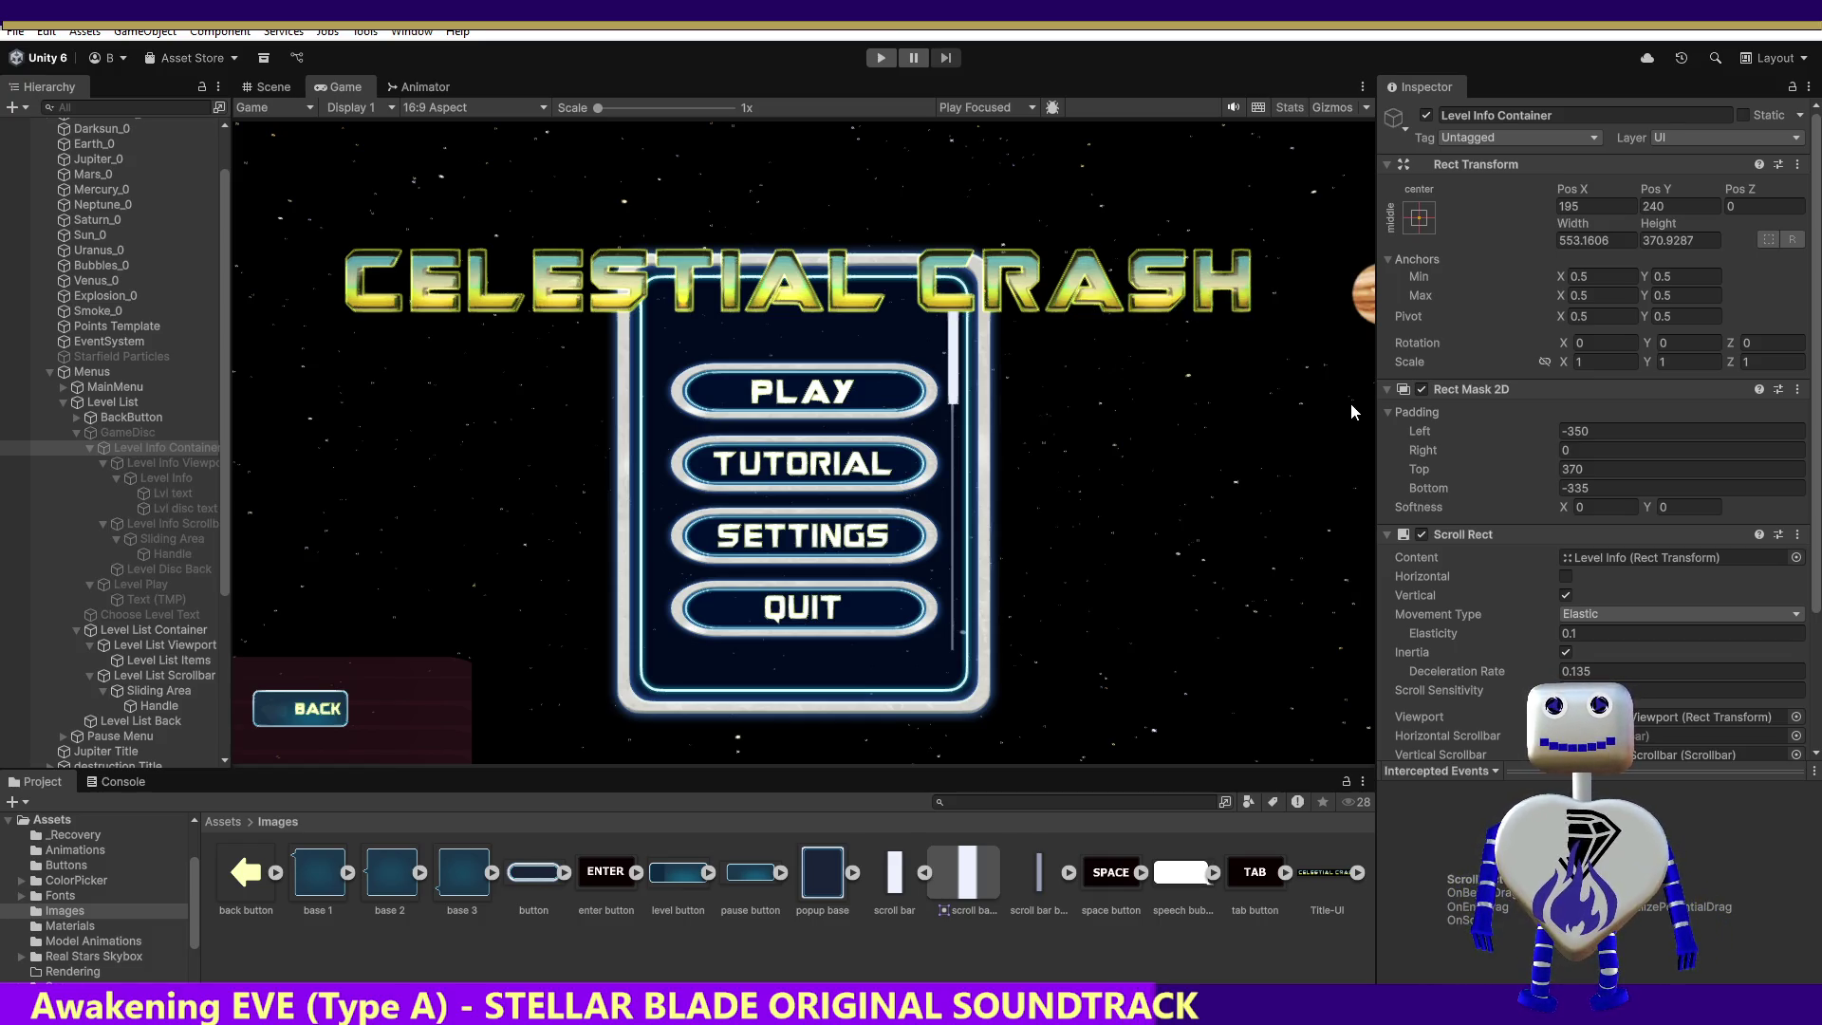
{"action": "key", "text": "ctrl+y"}
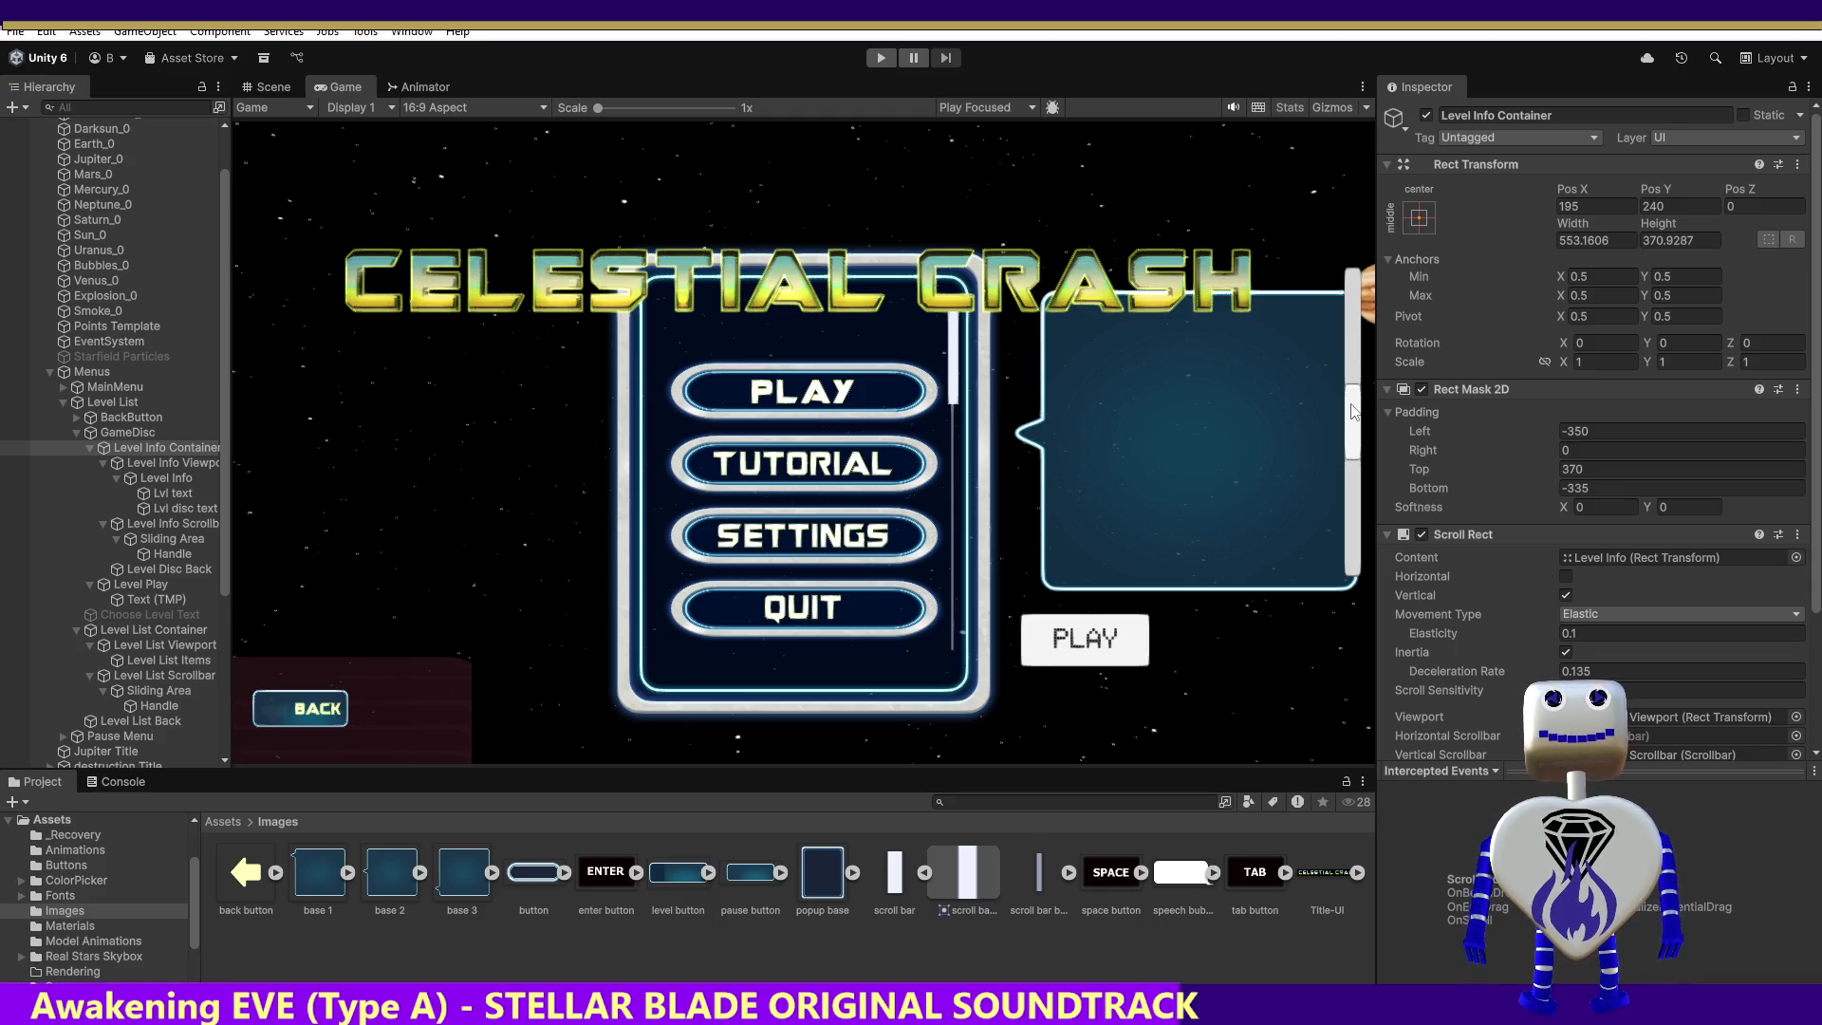
{"action": "left_click", "coordinate": [180, 464]}
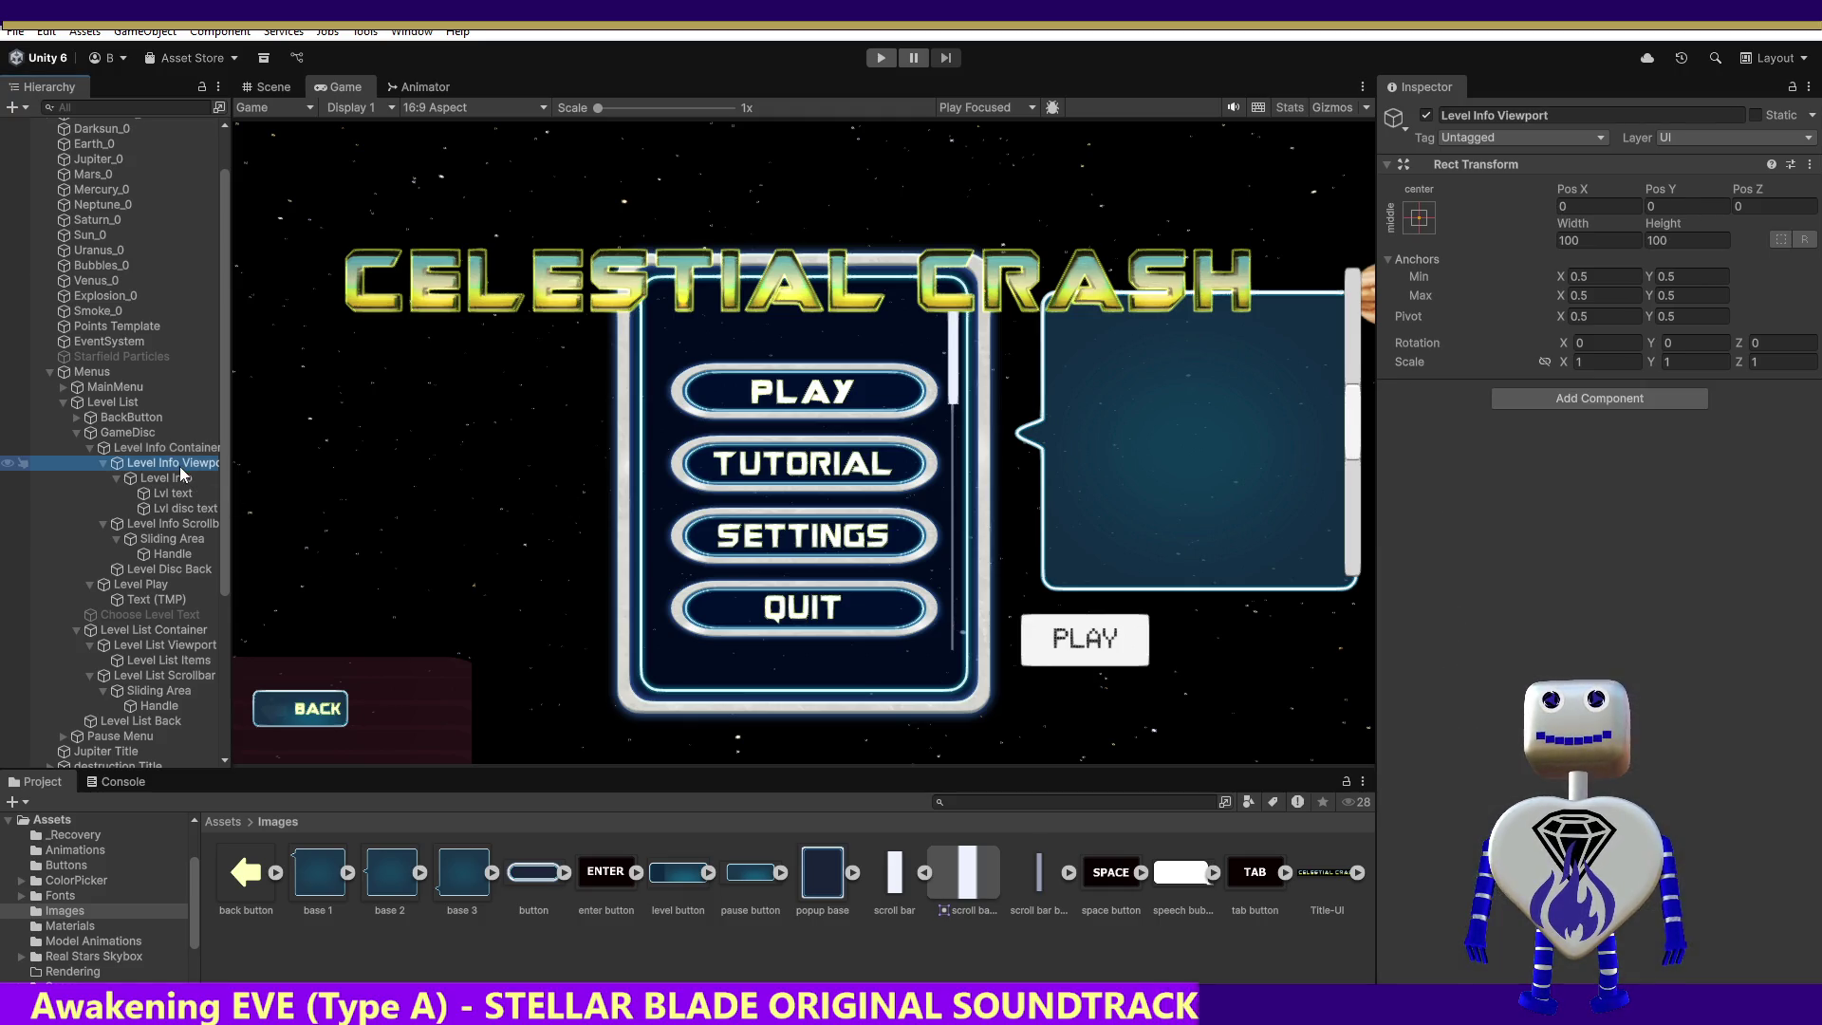
Step: From the Scene view, run the game and choose PLAY to reach the Skill Challenge and Time Trial list
{"action": "left_click", "coordinate": [282, 86]}
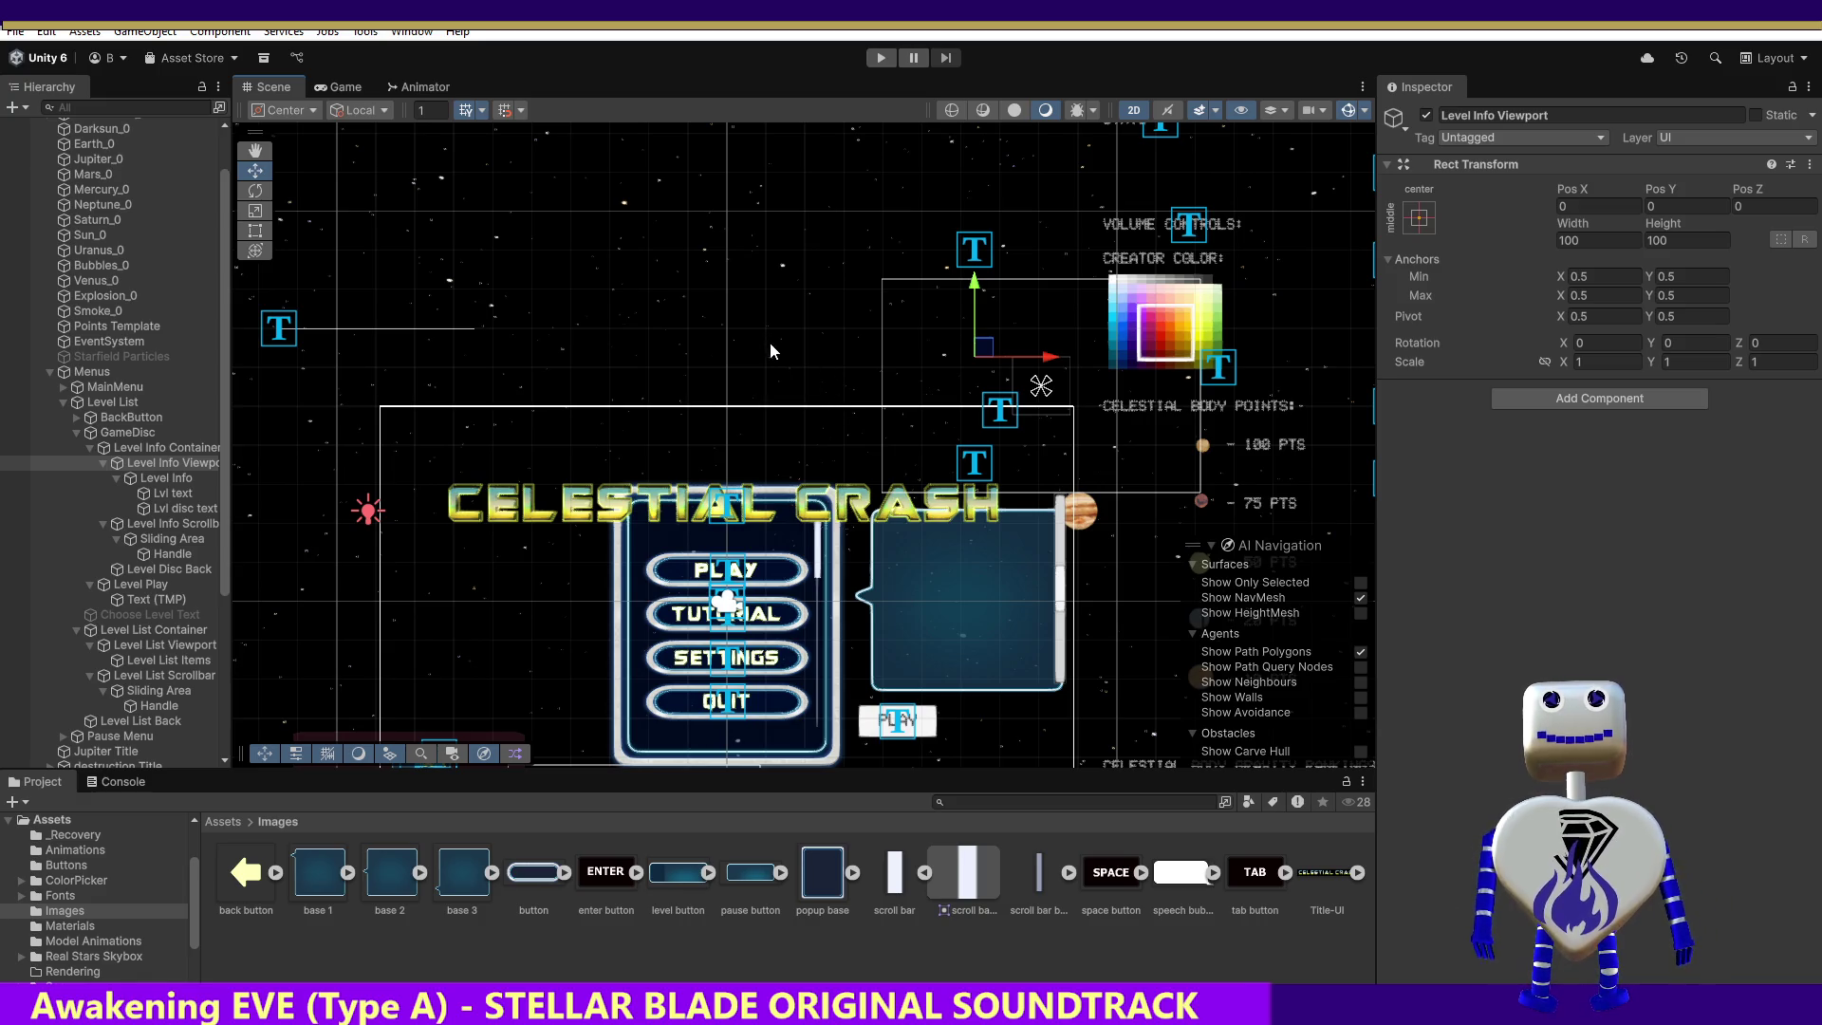
{"action": "left_click", "coordinate": [880, 58]}
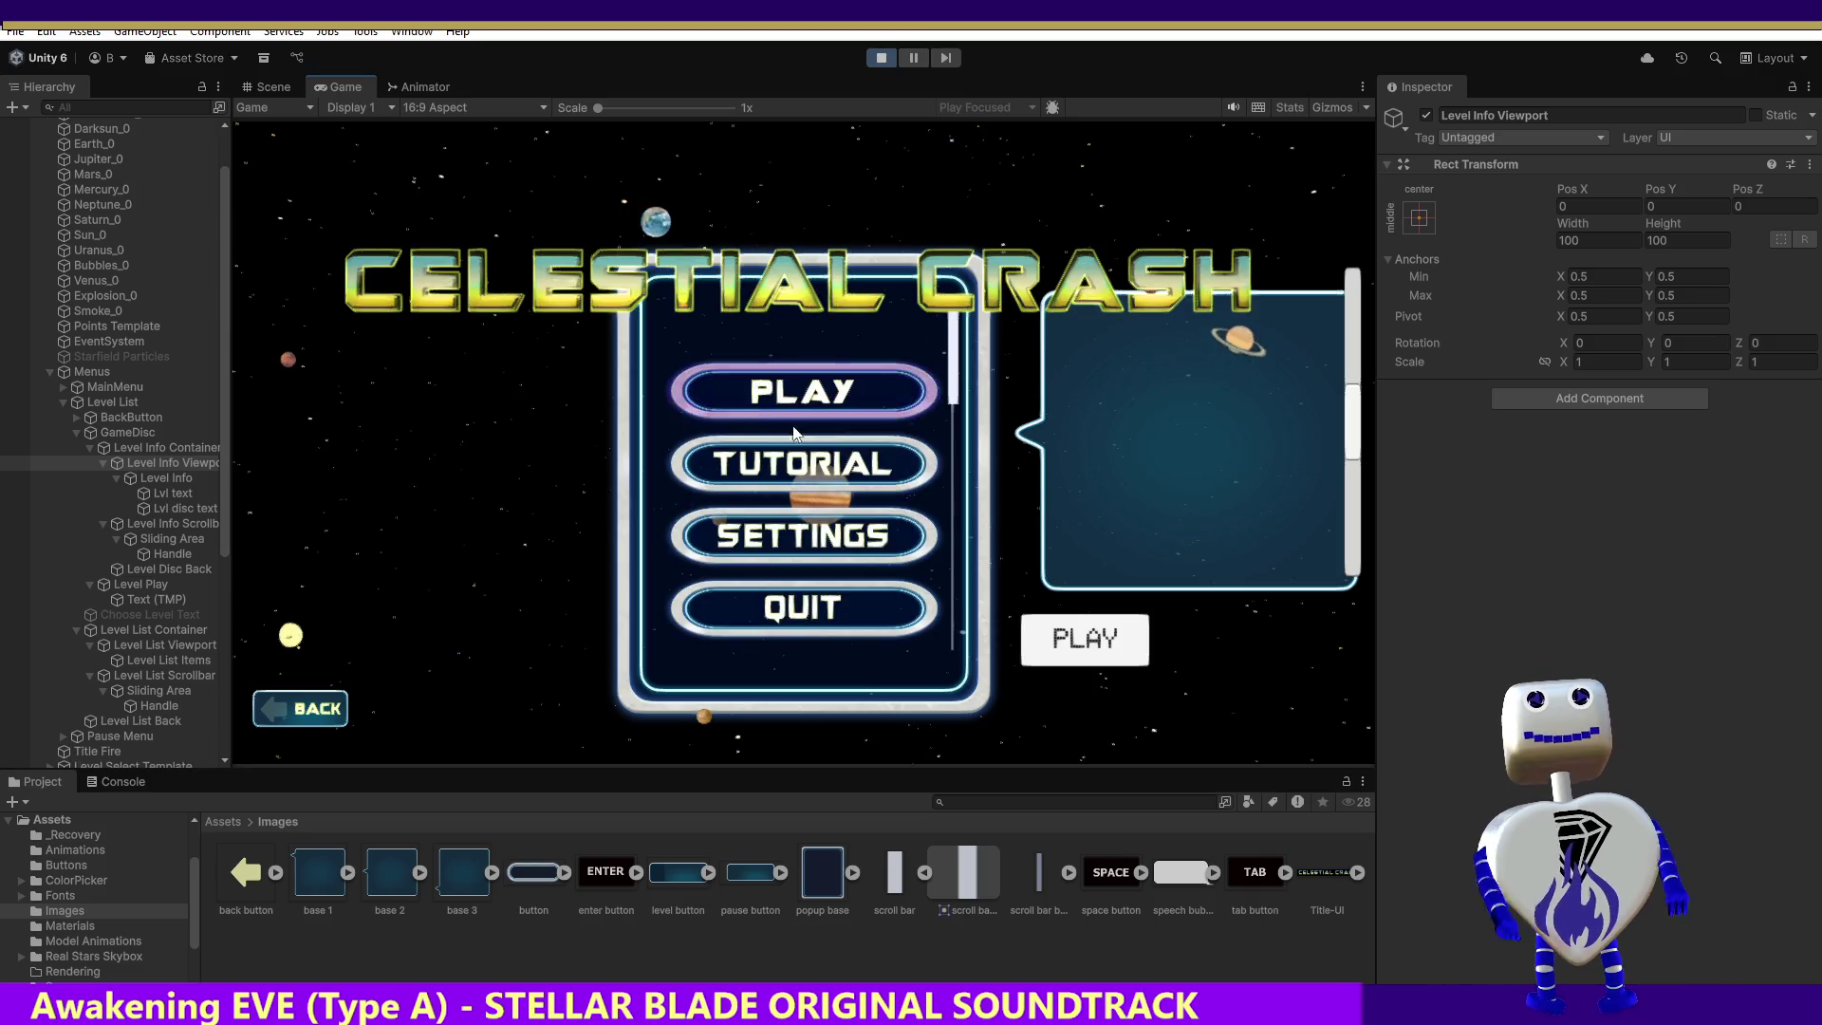
{"action": "left_click", "coordinate": [762, 401]}
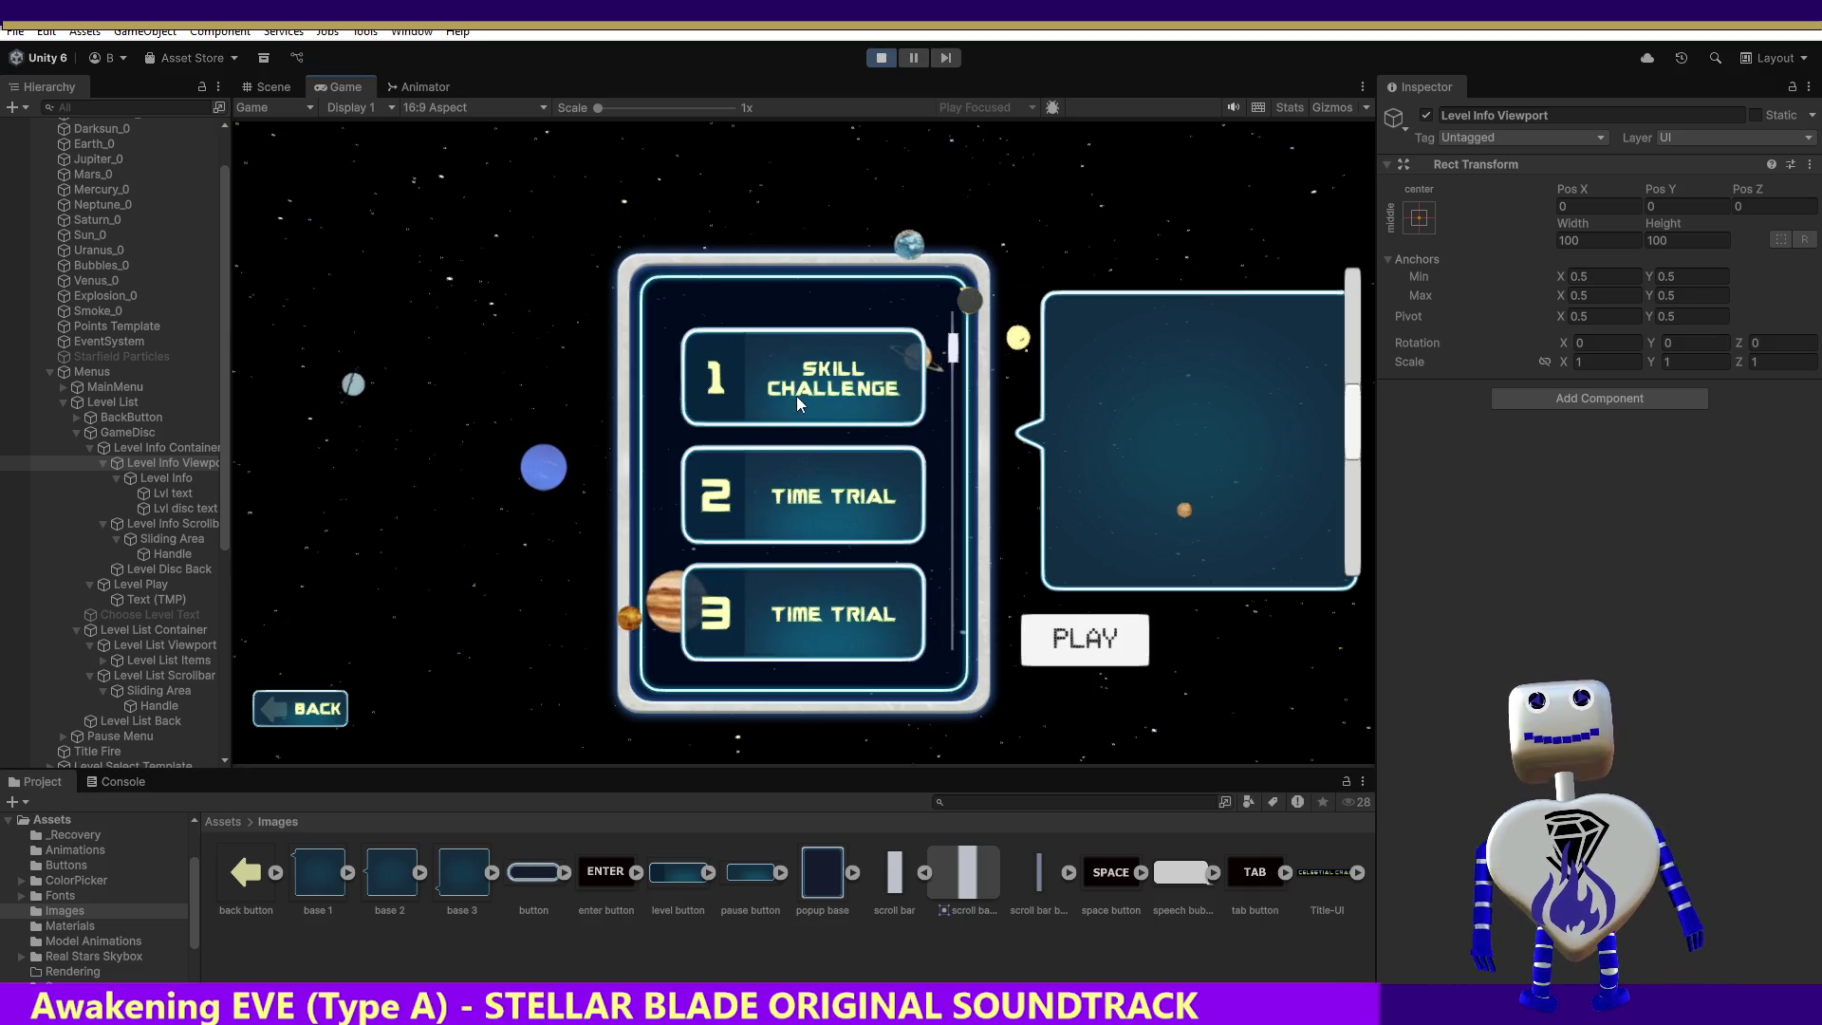
{"action": "left_click", "coordinate": [1343, 330]}
{"action": "scroll", "coordinate": [1343, 330], "scroll_direction": "up", "scroll_amount": 2}
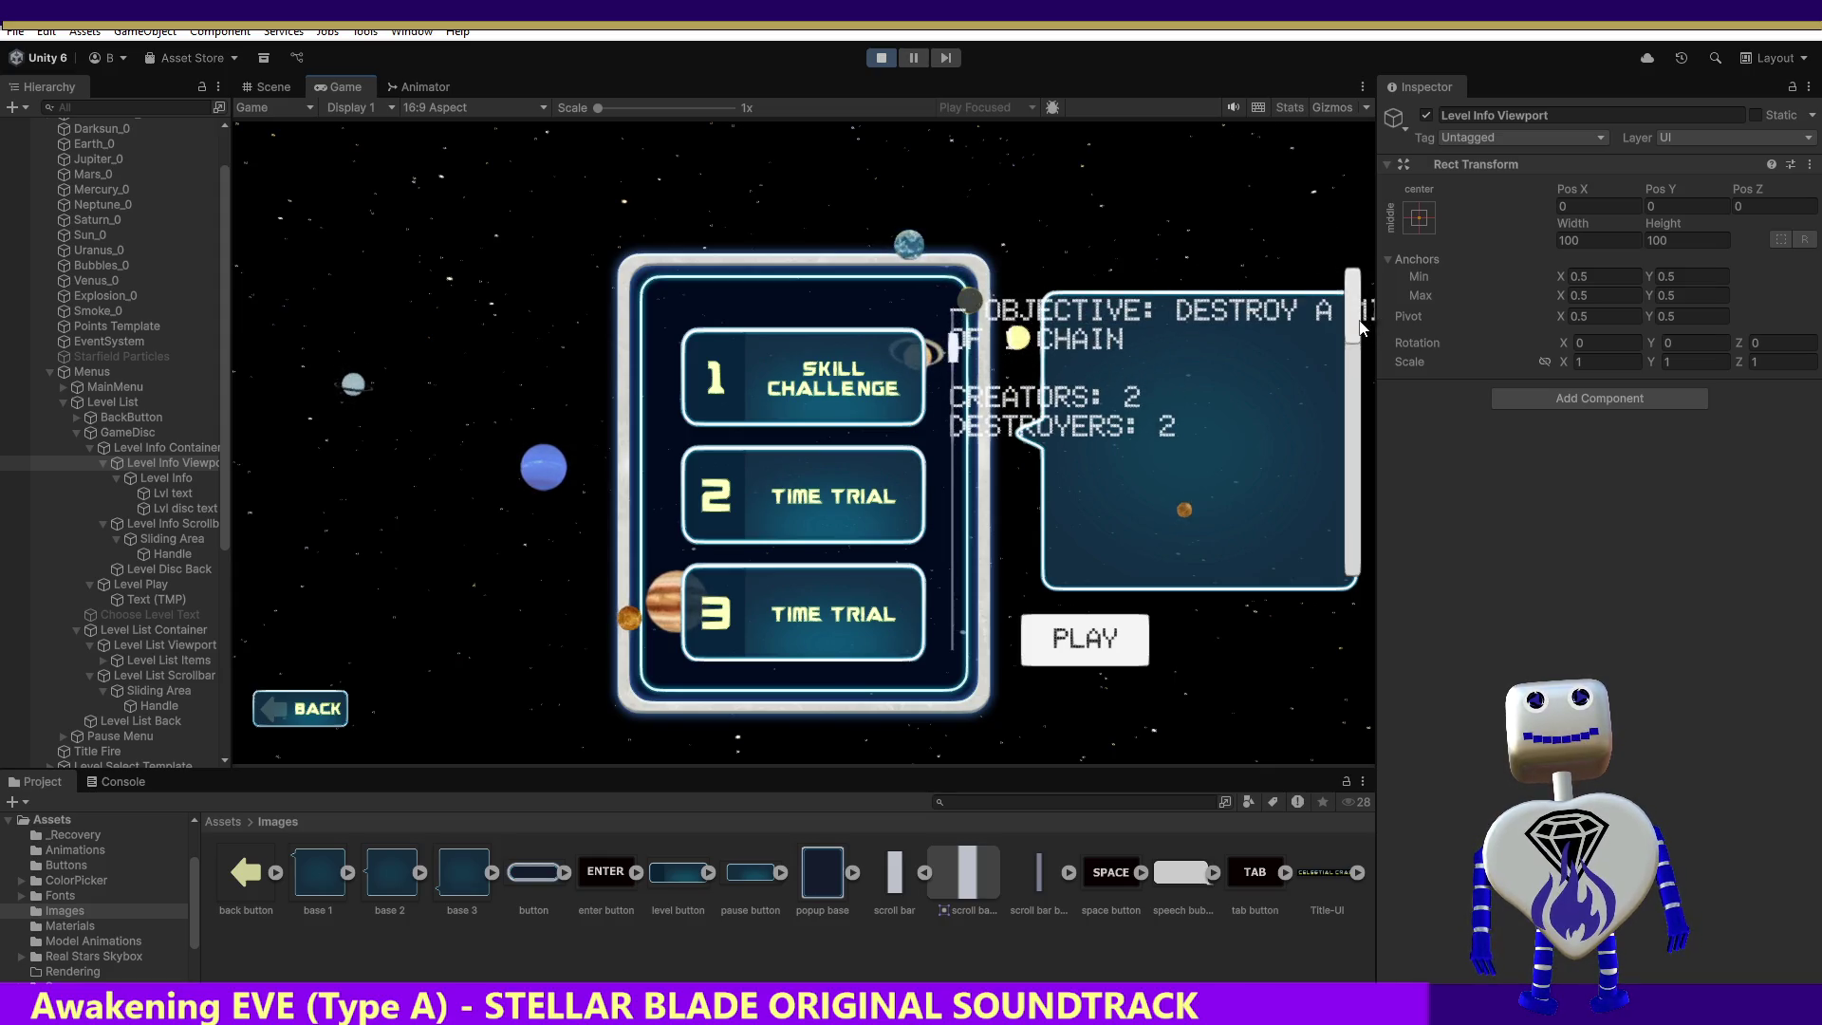
{"action": "scroll", "coordinate": [1359, 342], "scroll_direction": "down", "scroll_amount": 2}
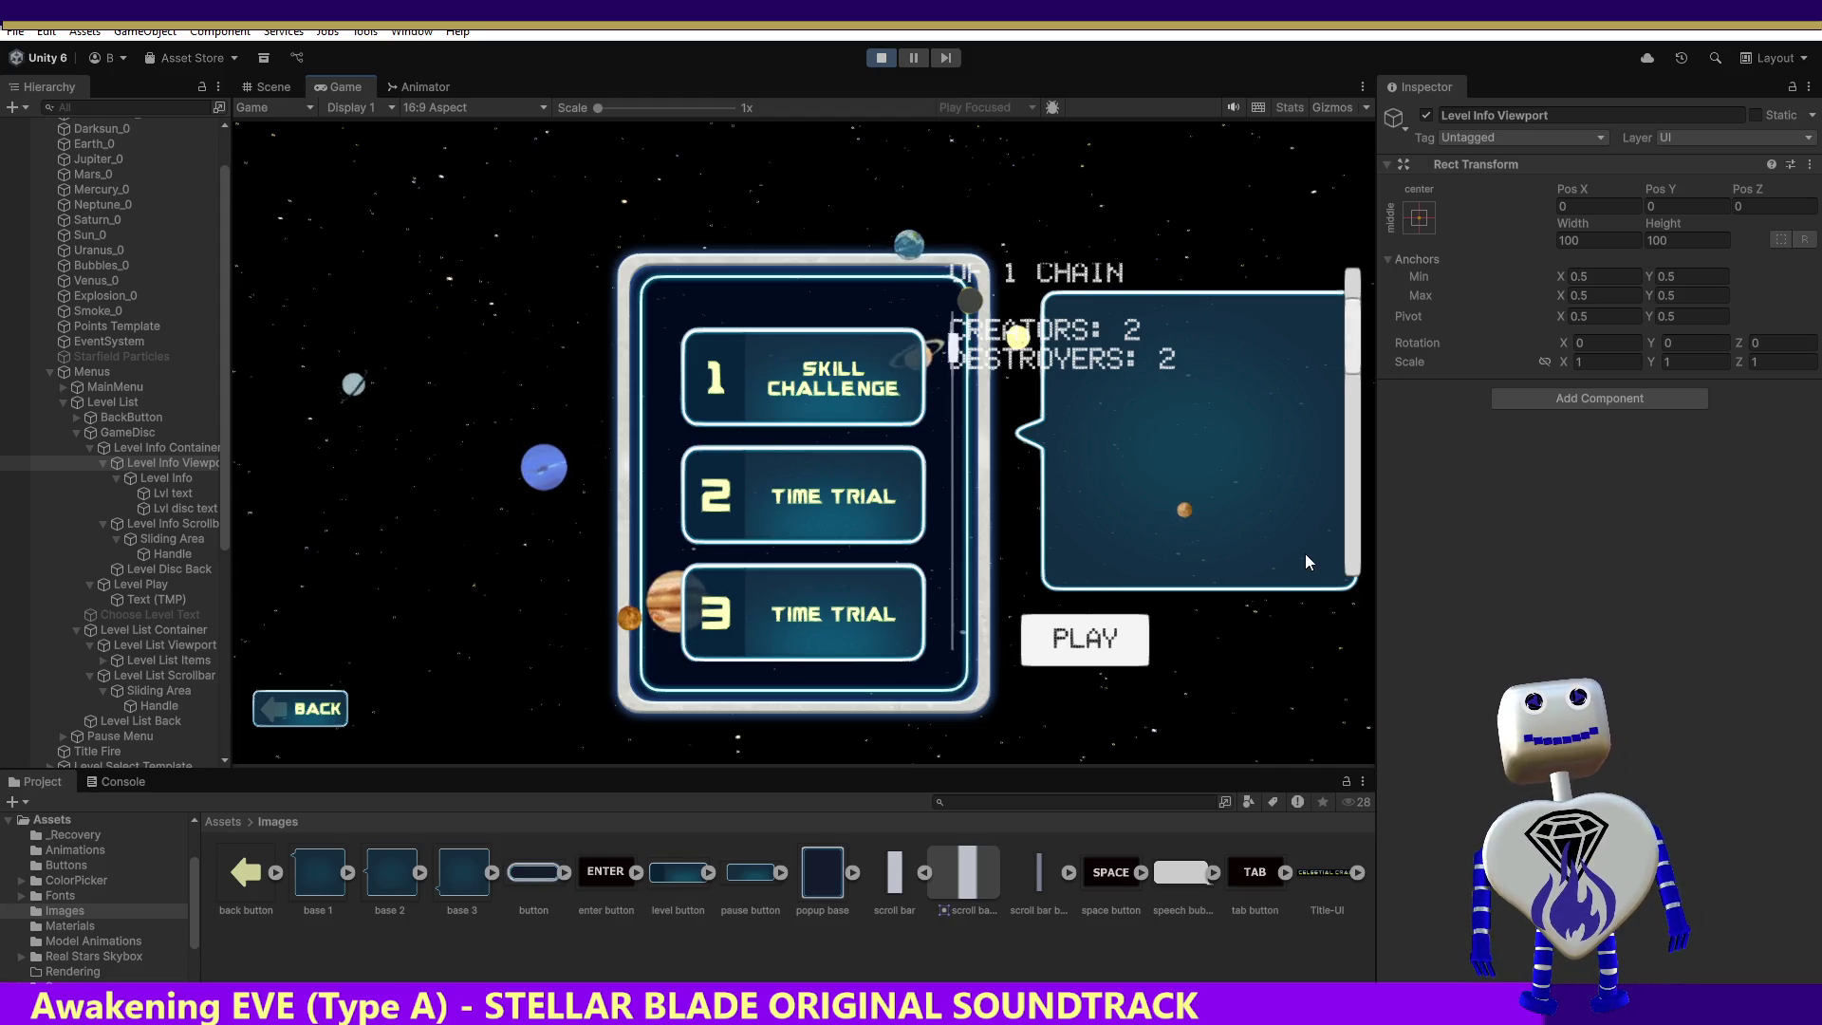
{"action": "left_click", "coordinate": [1561, 207]}
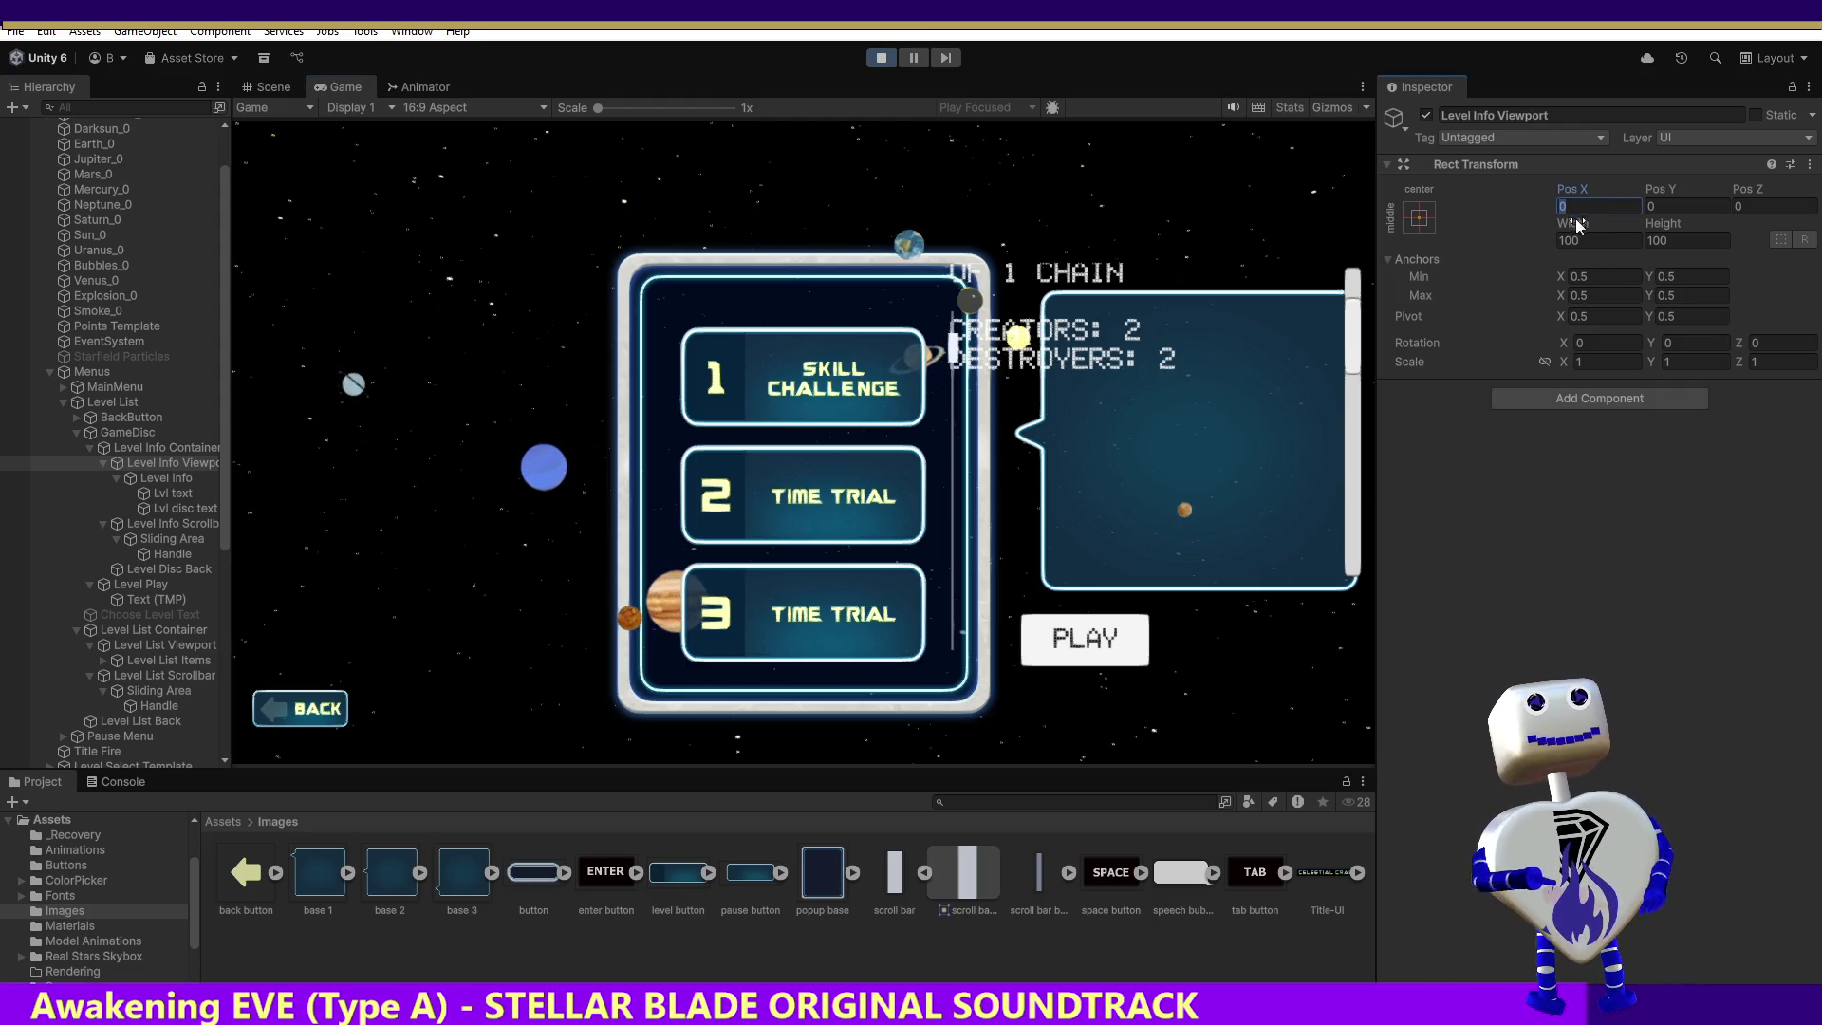
Step: Set Level Info Viewport's Pos X to 119 and, after trying other values, Pos Y to -95
{"action": "type", "text": "119"}
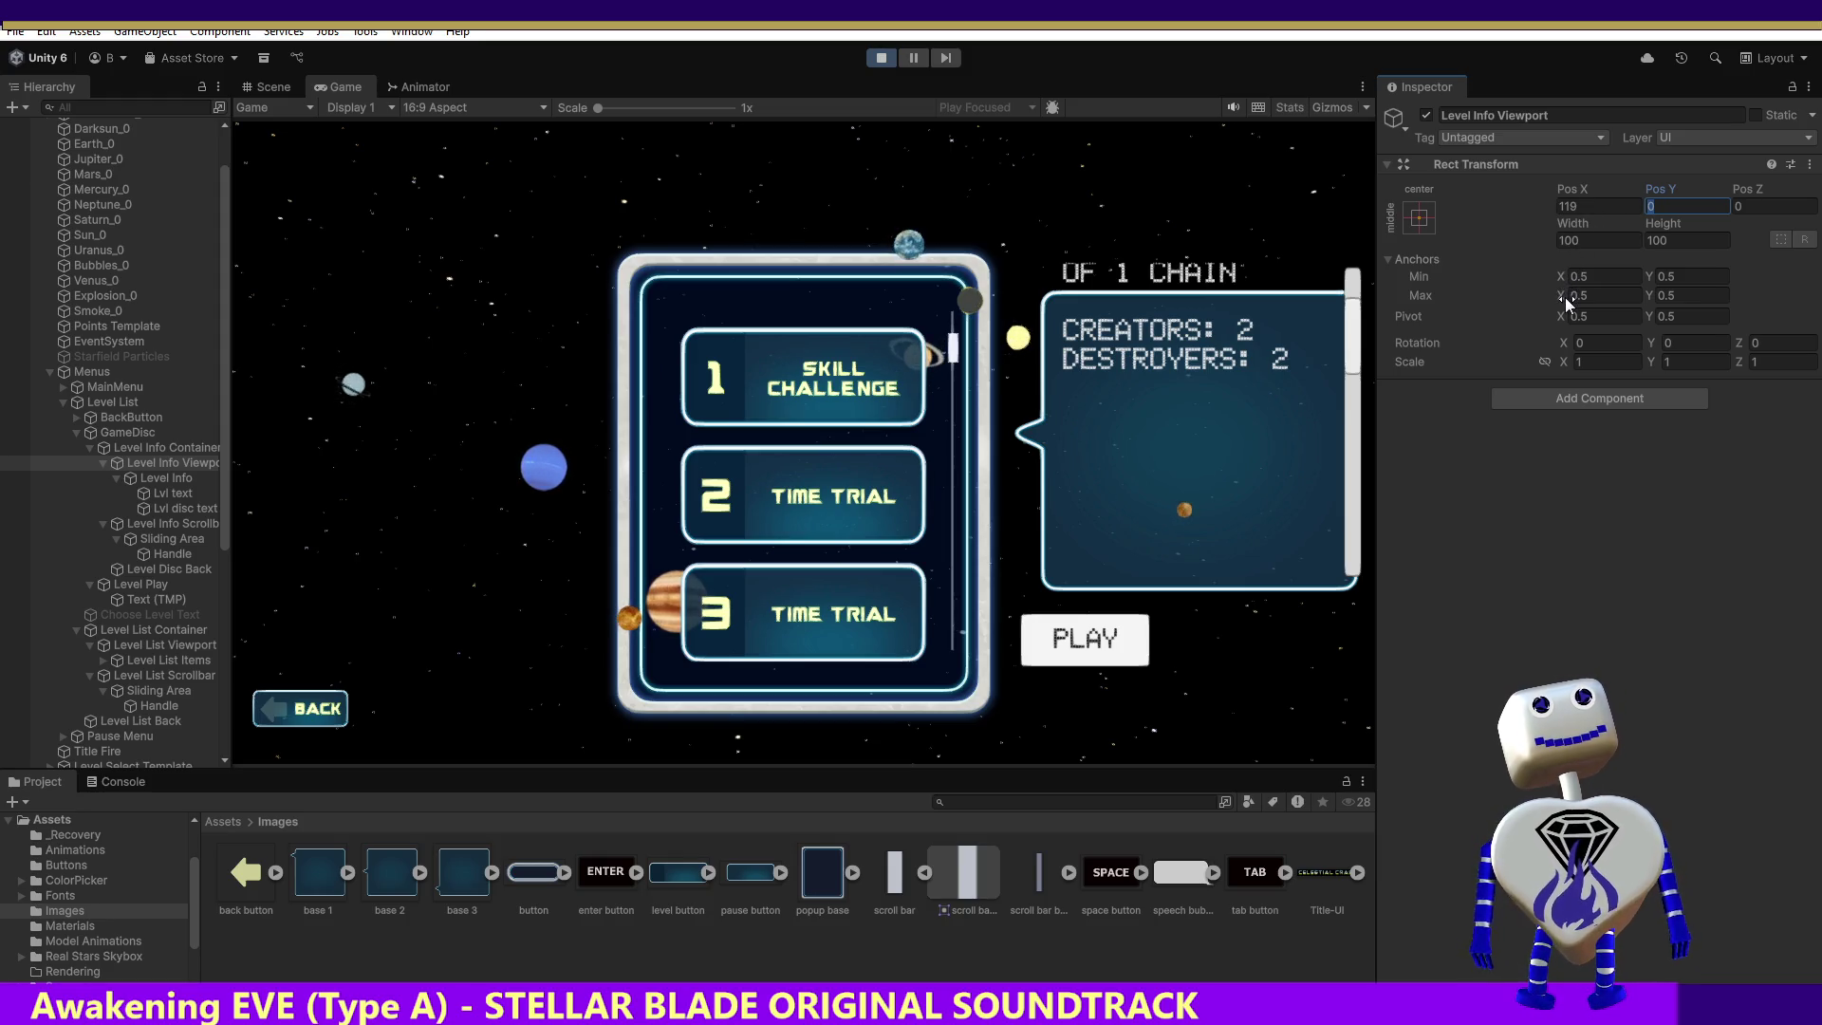
{"action": "type", "text": "100"}
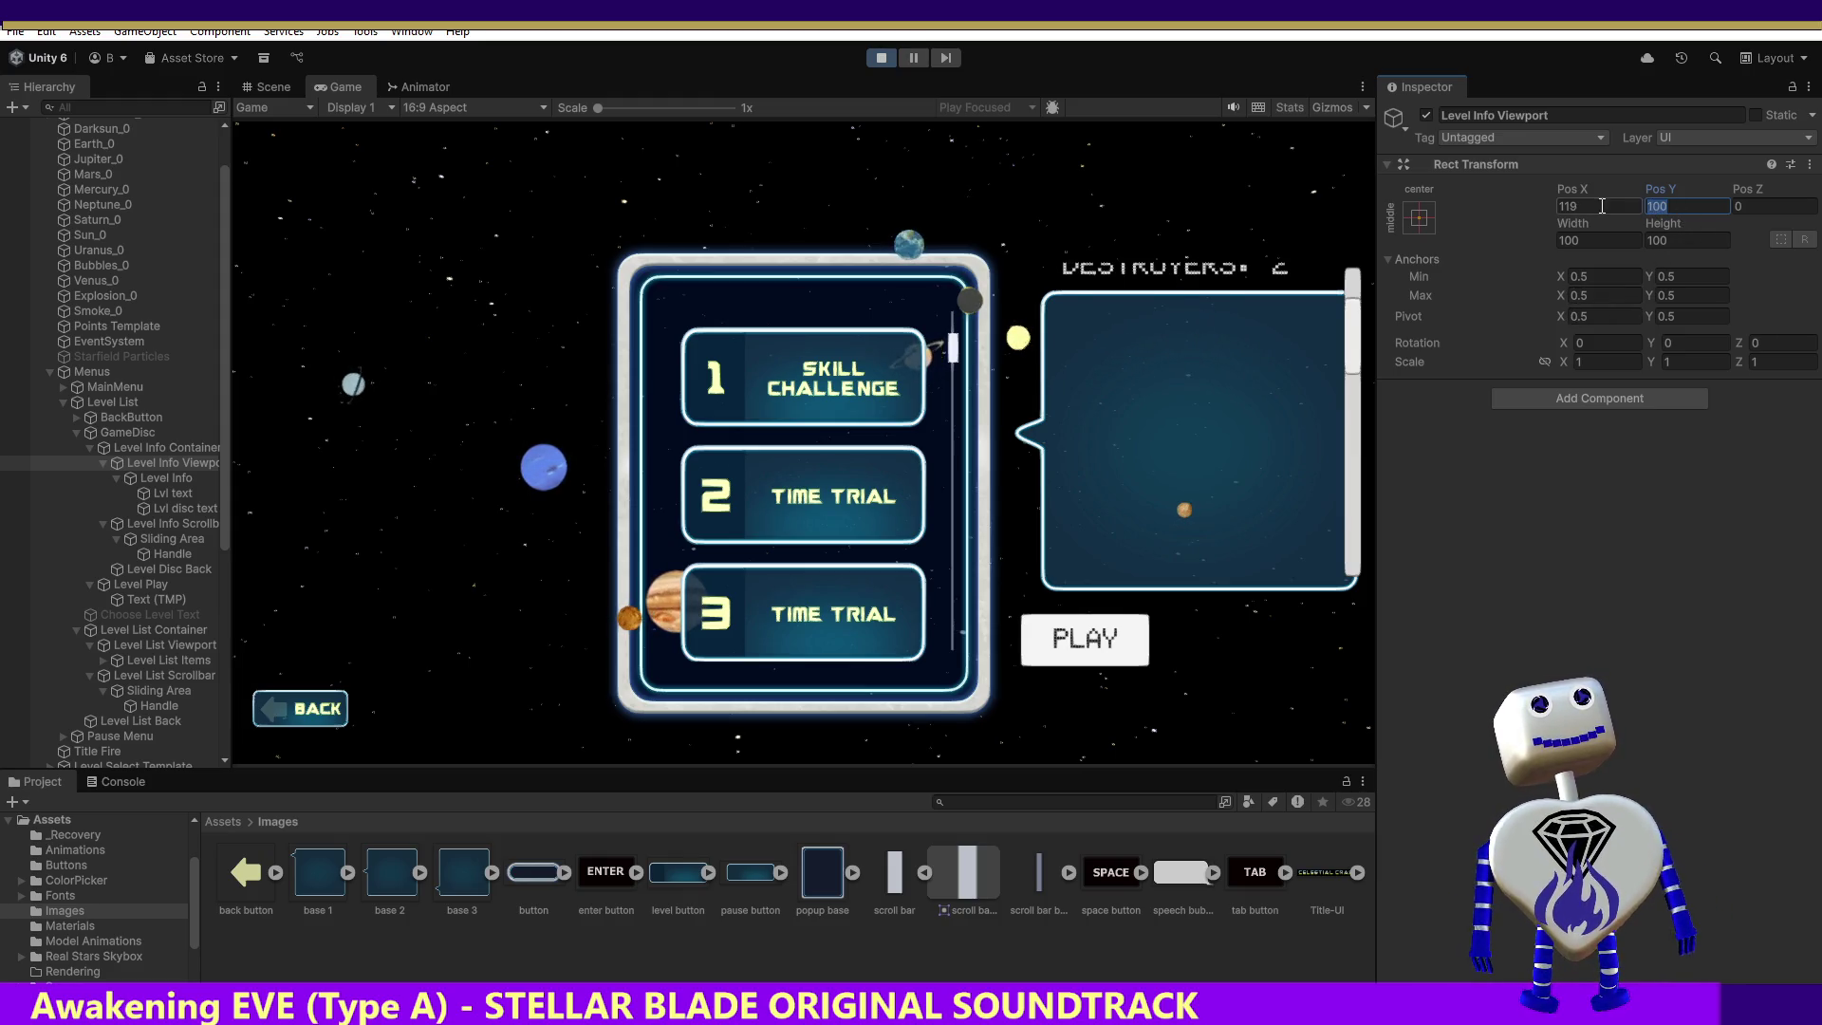
{"action": "type", "text": "219"}
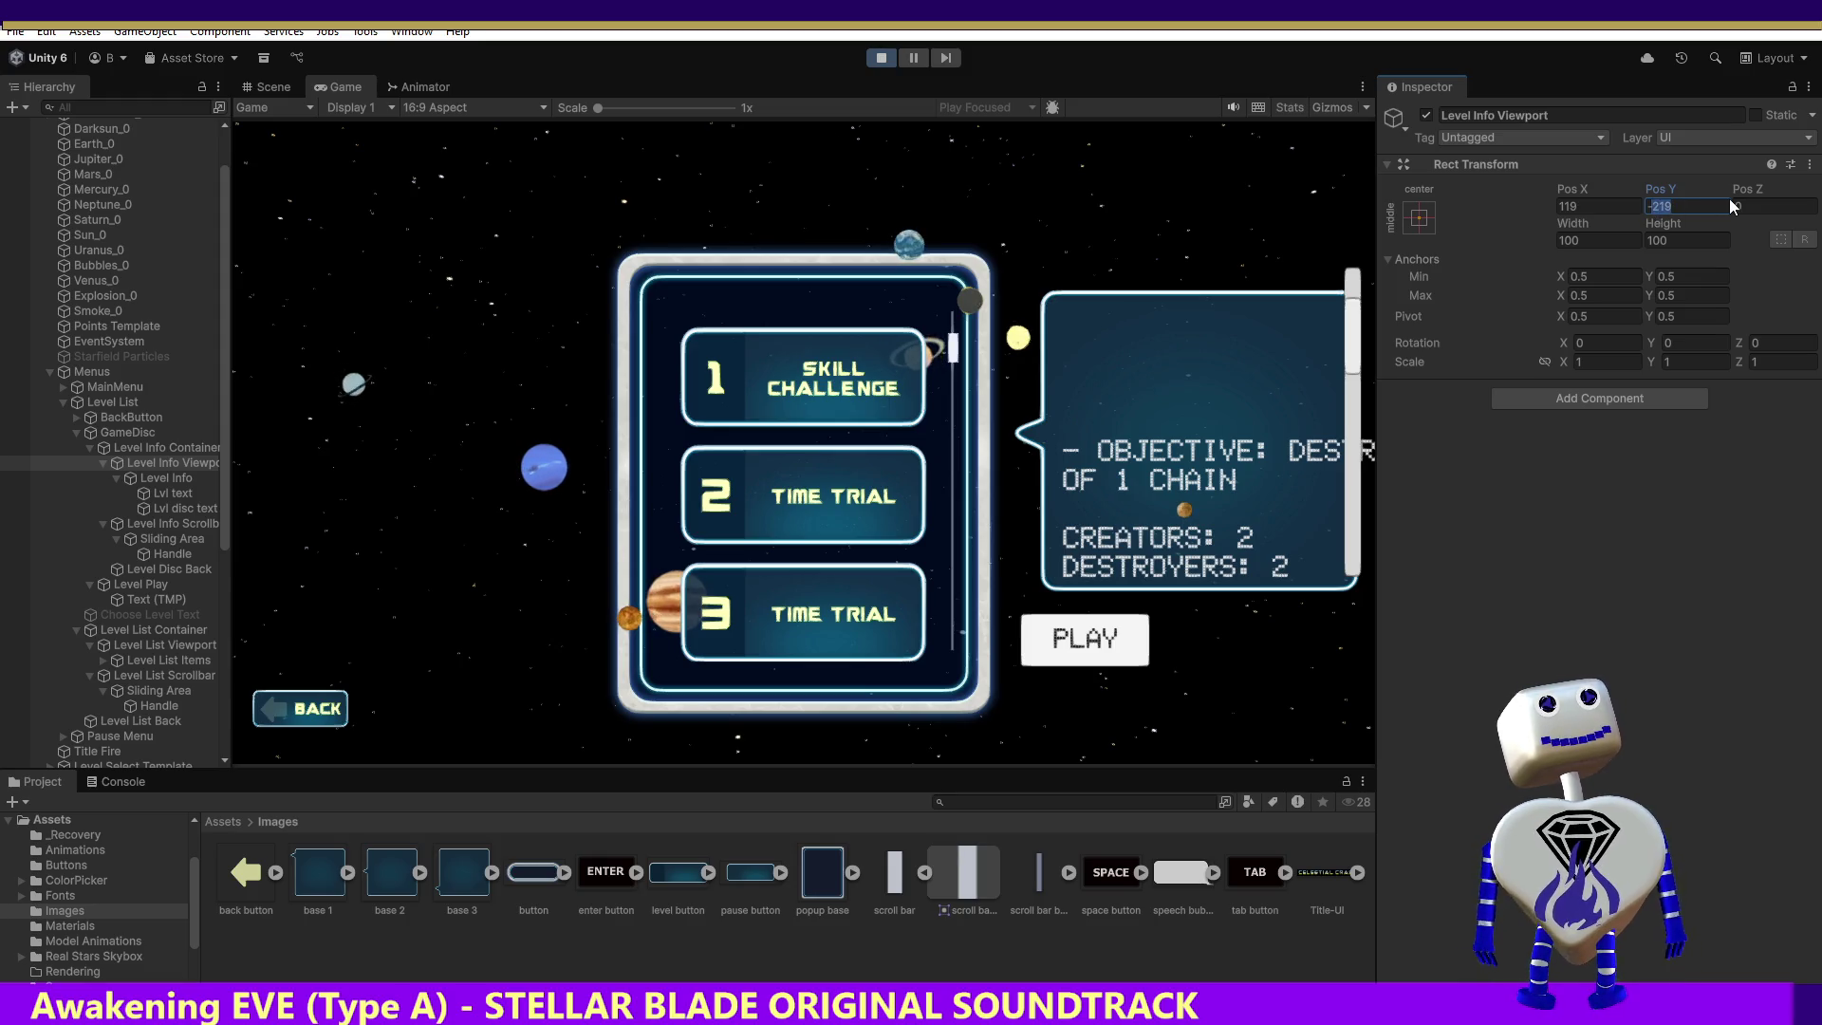
{"action": "type", "text": "-11+"}
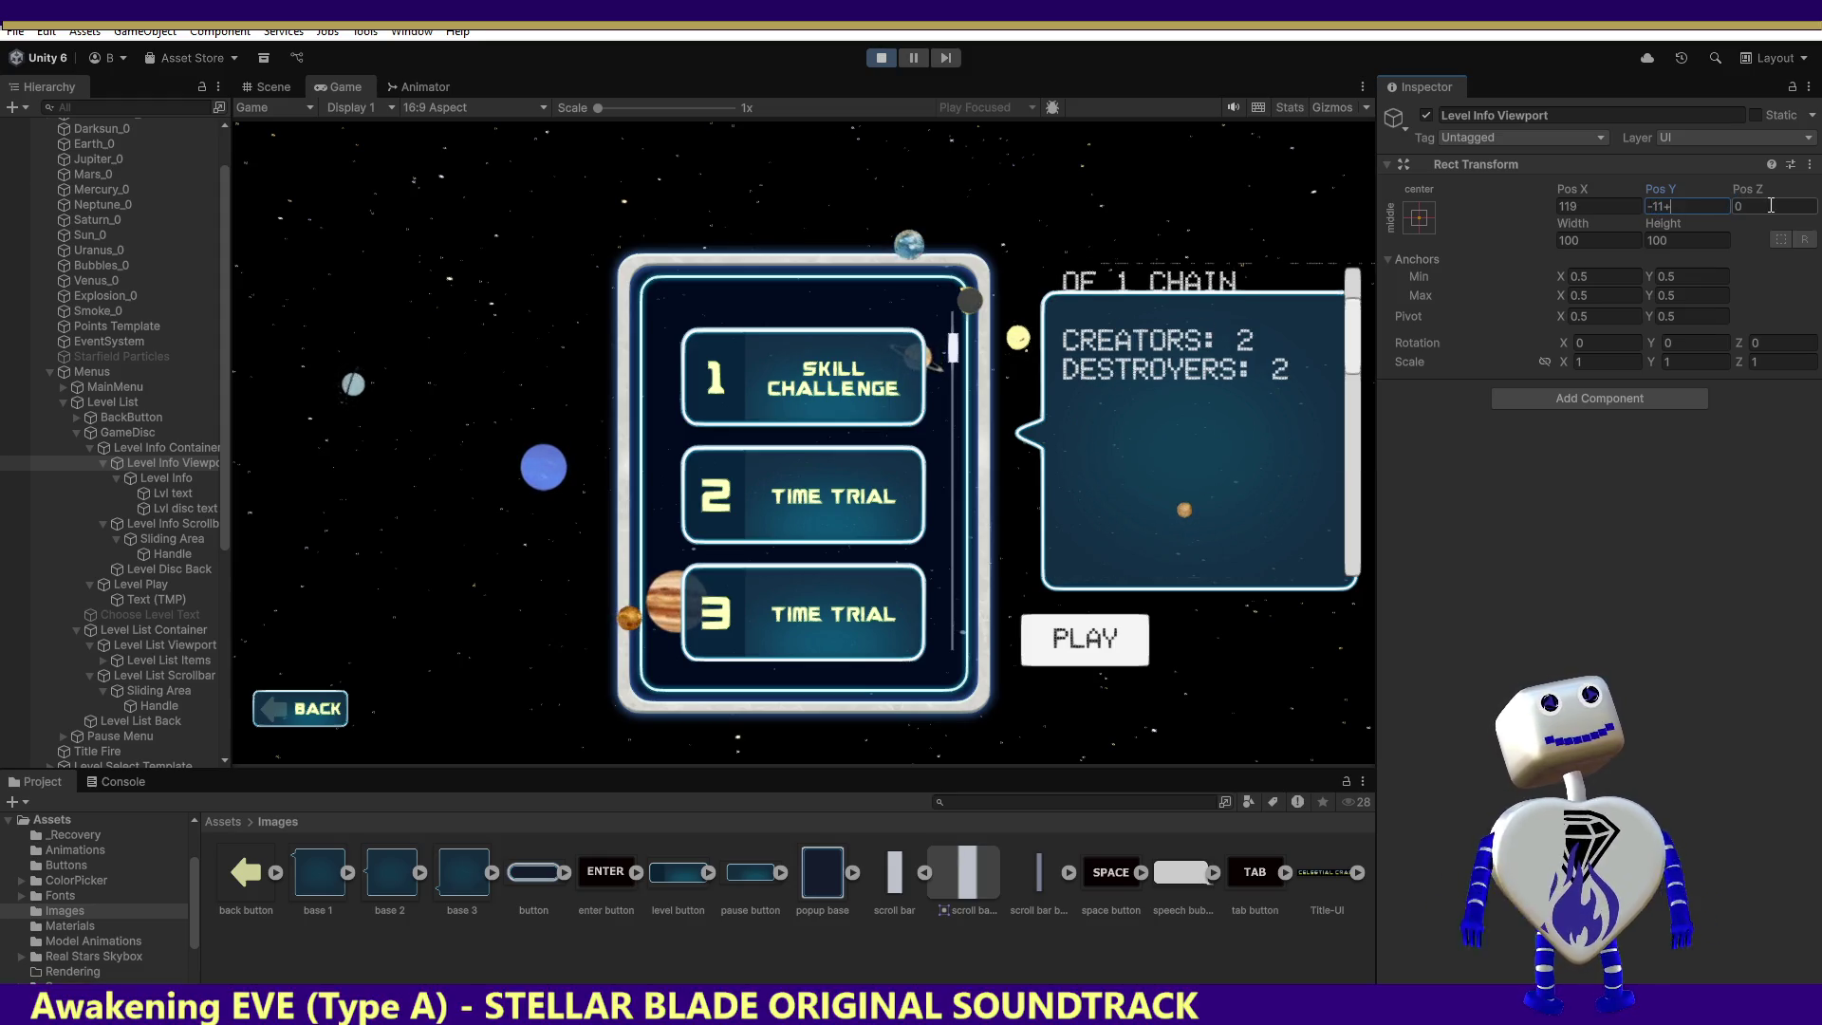
{"action": "type", "text": "9"}
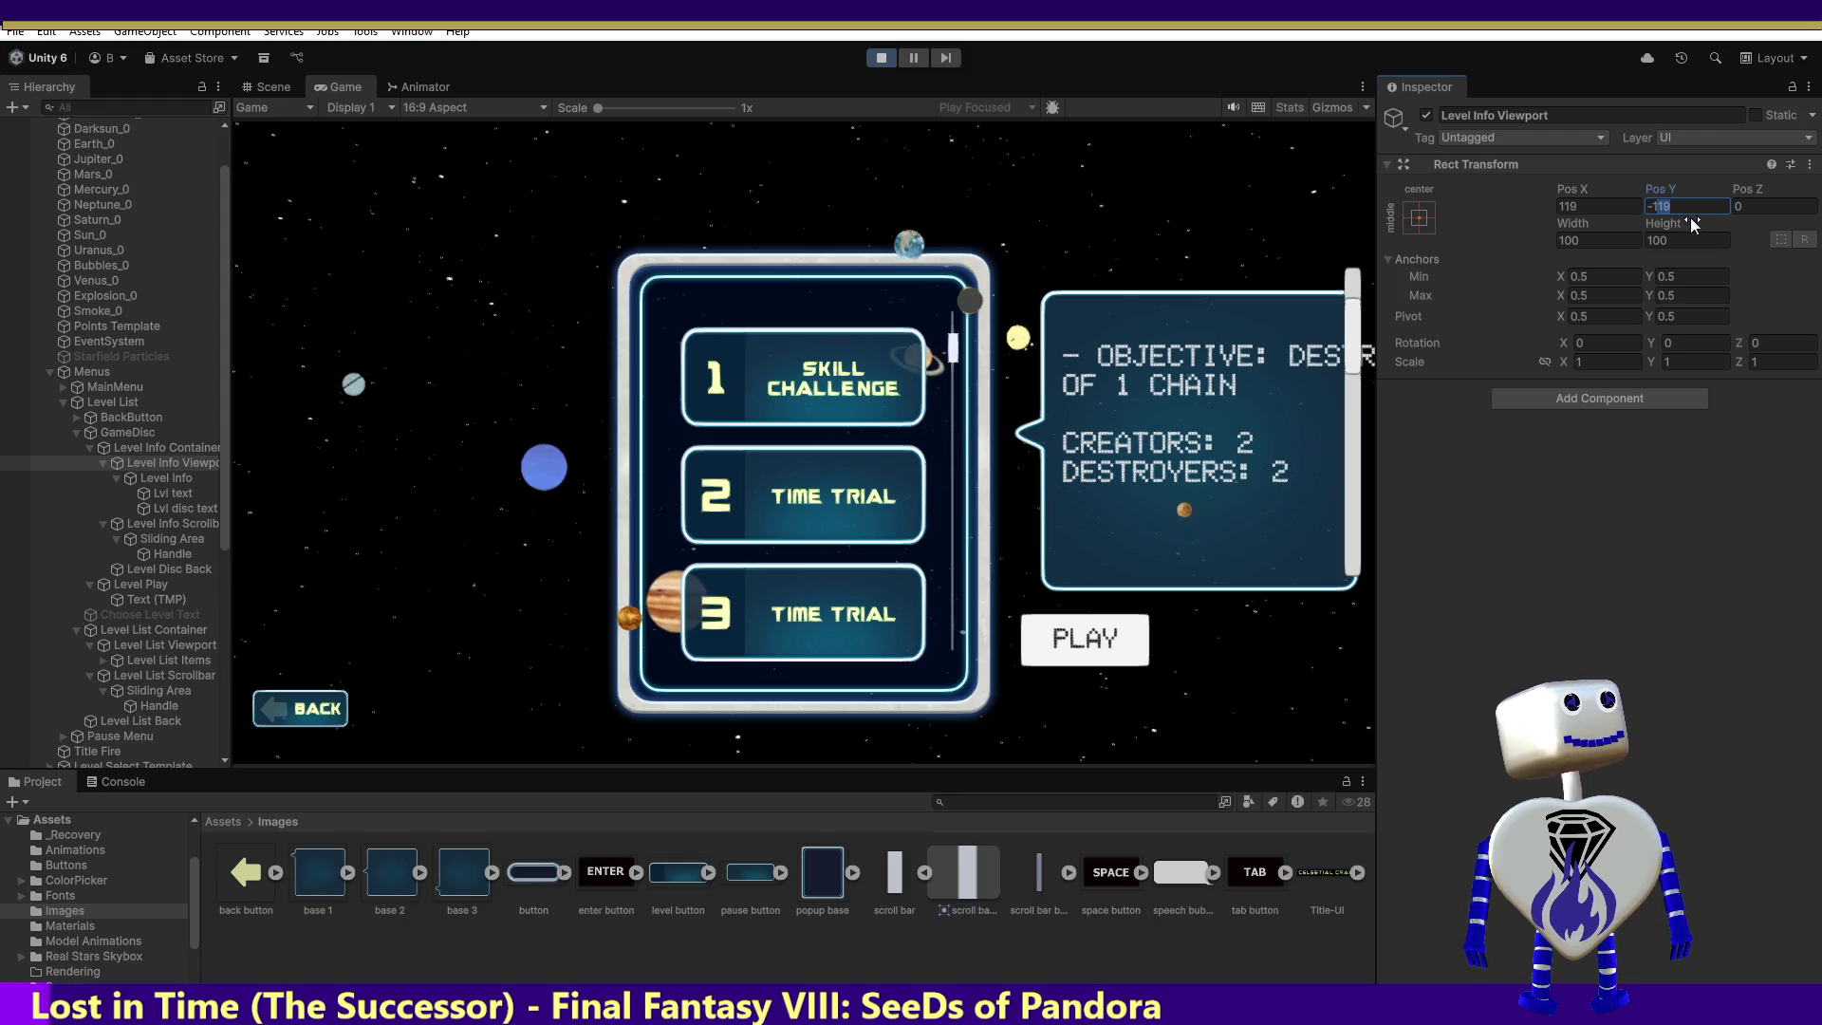
{"action": "type", "text": "115"}
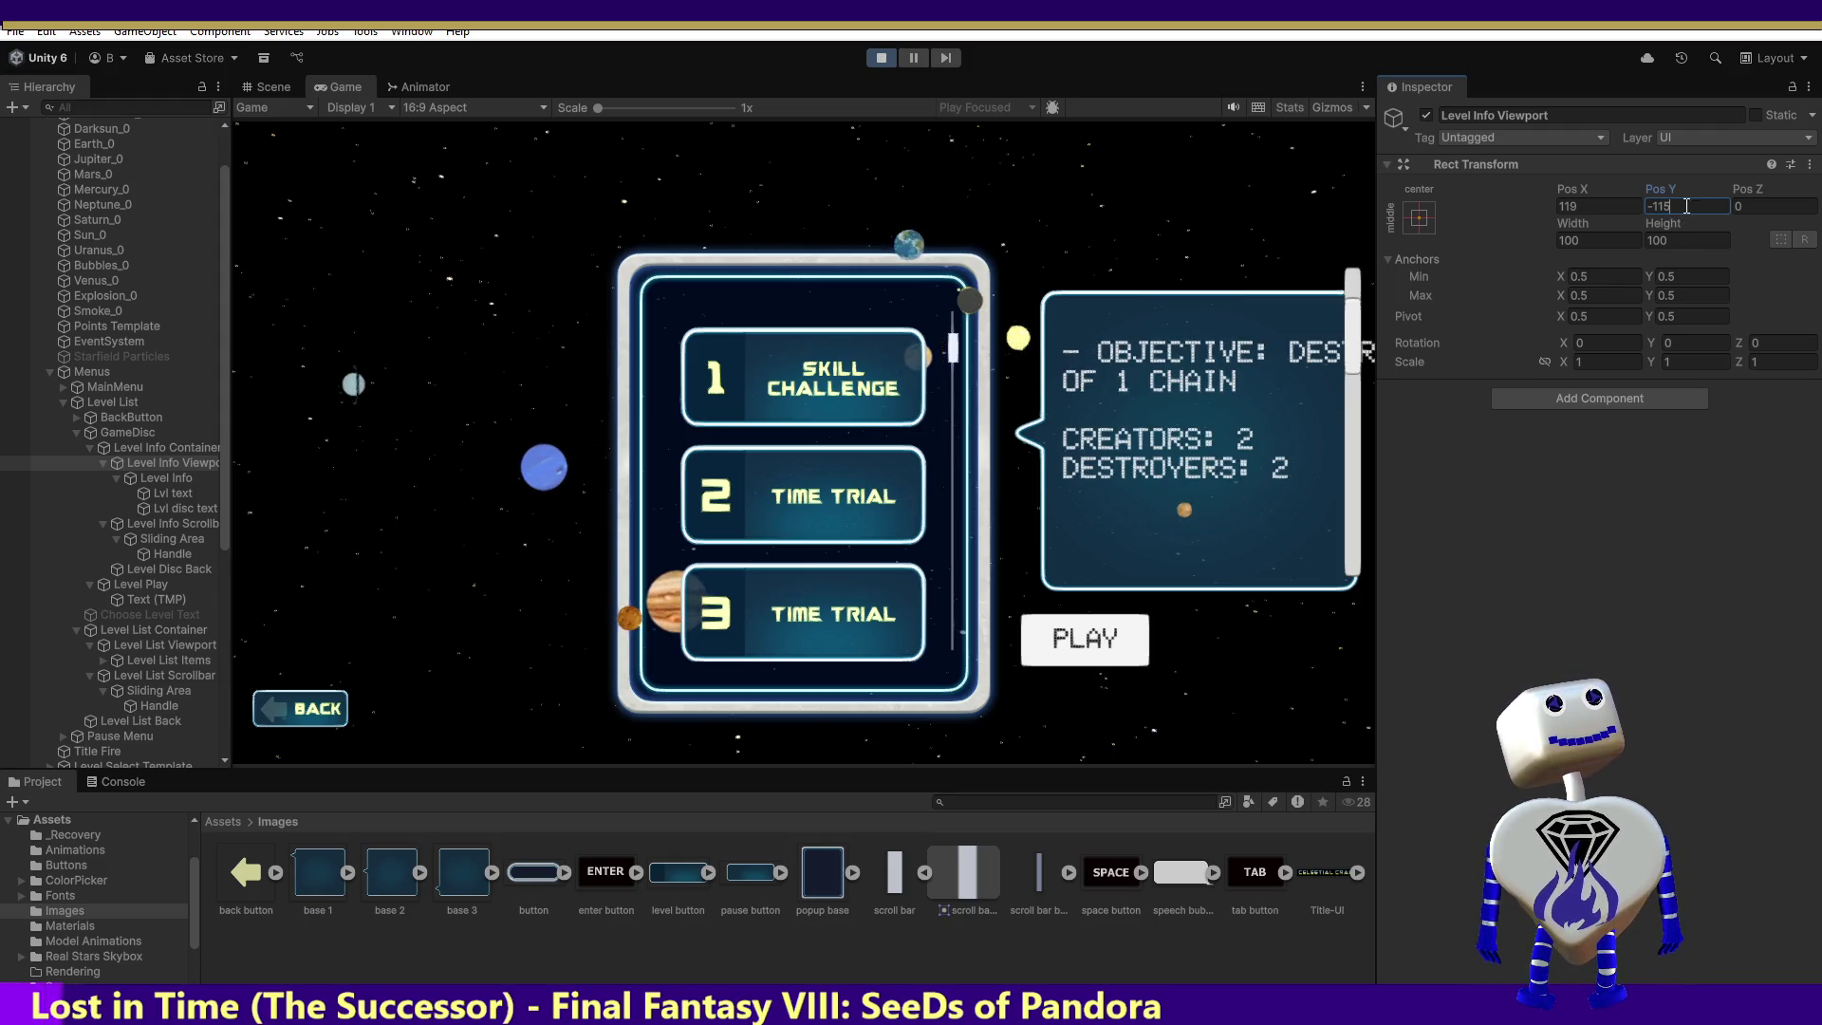
{"action": "key", "text": "BackSpace"}
{"action": "key", "text": "BackSpace"}
{"action": "type", "text": "00"}
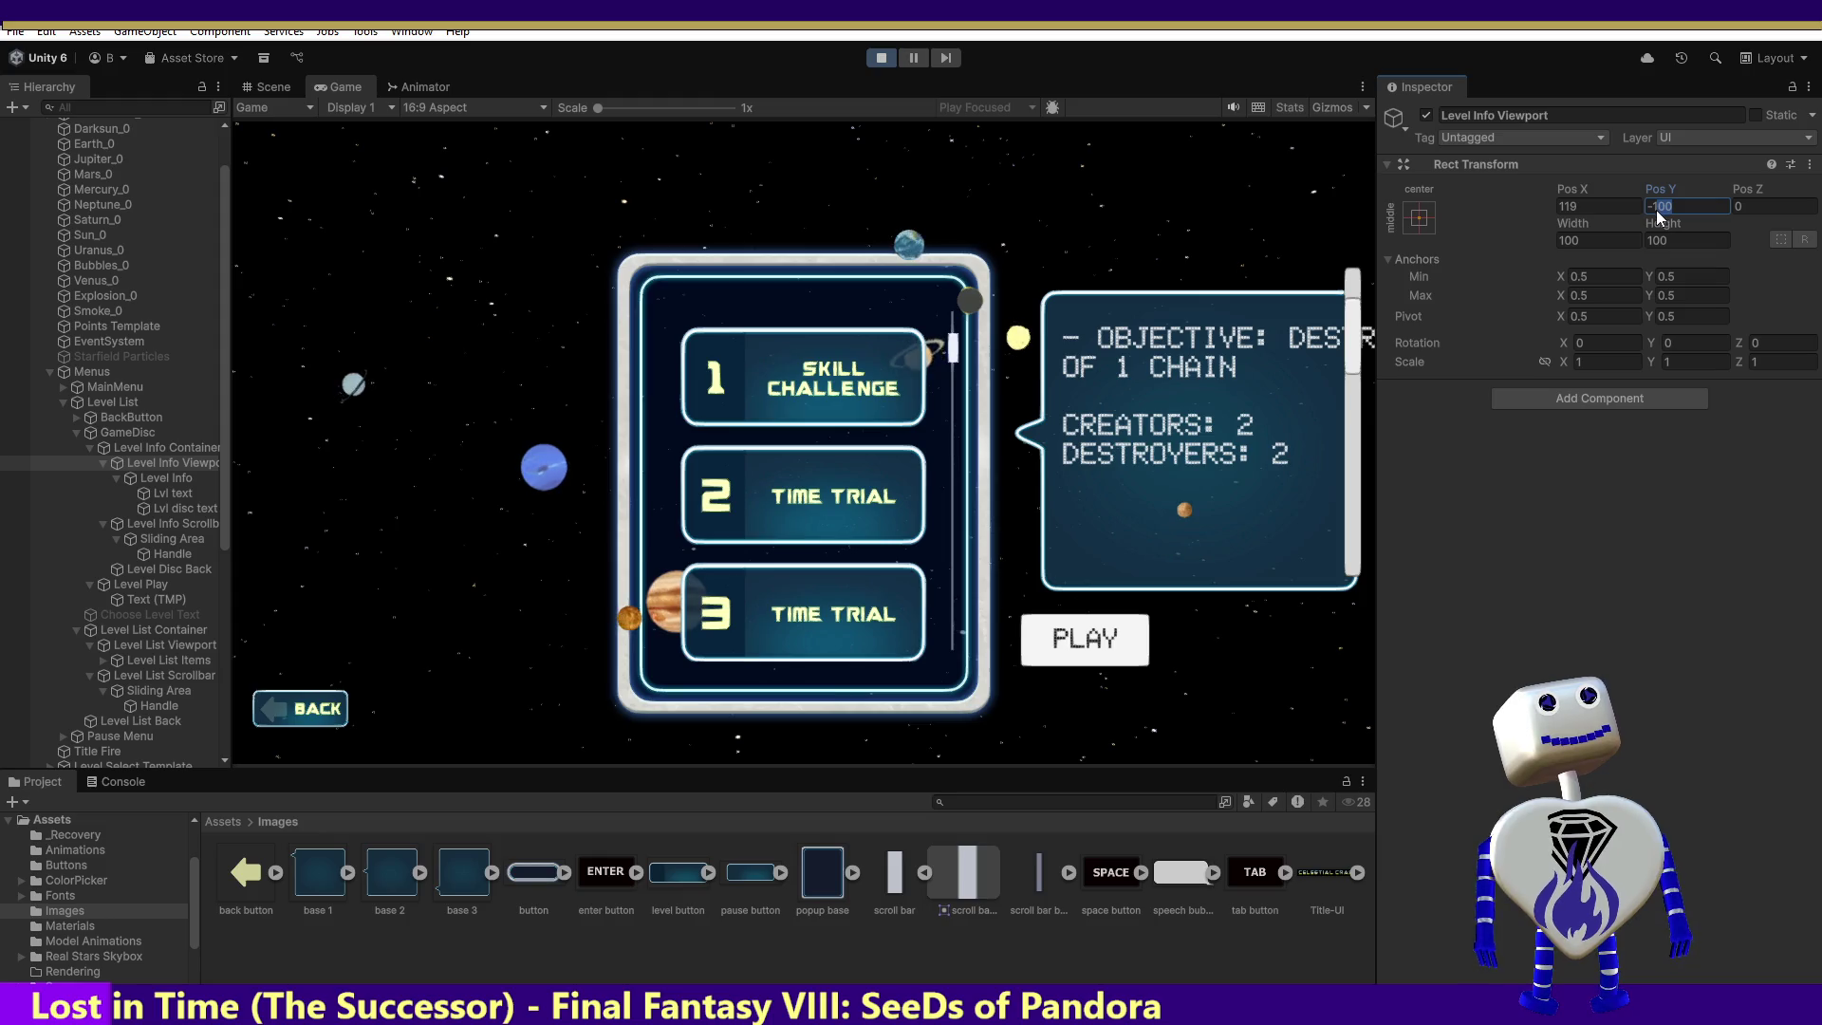
{"action": "type", "text": "95"}
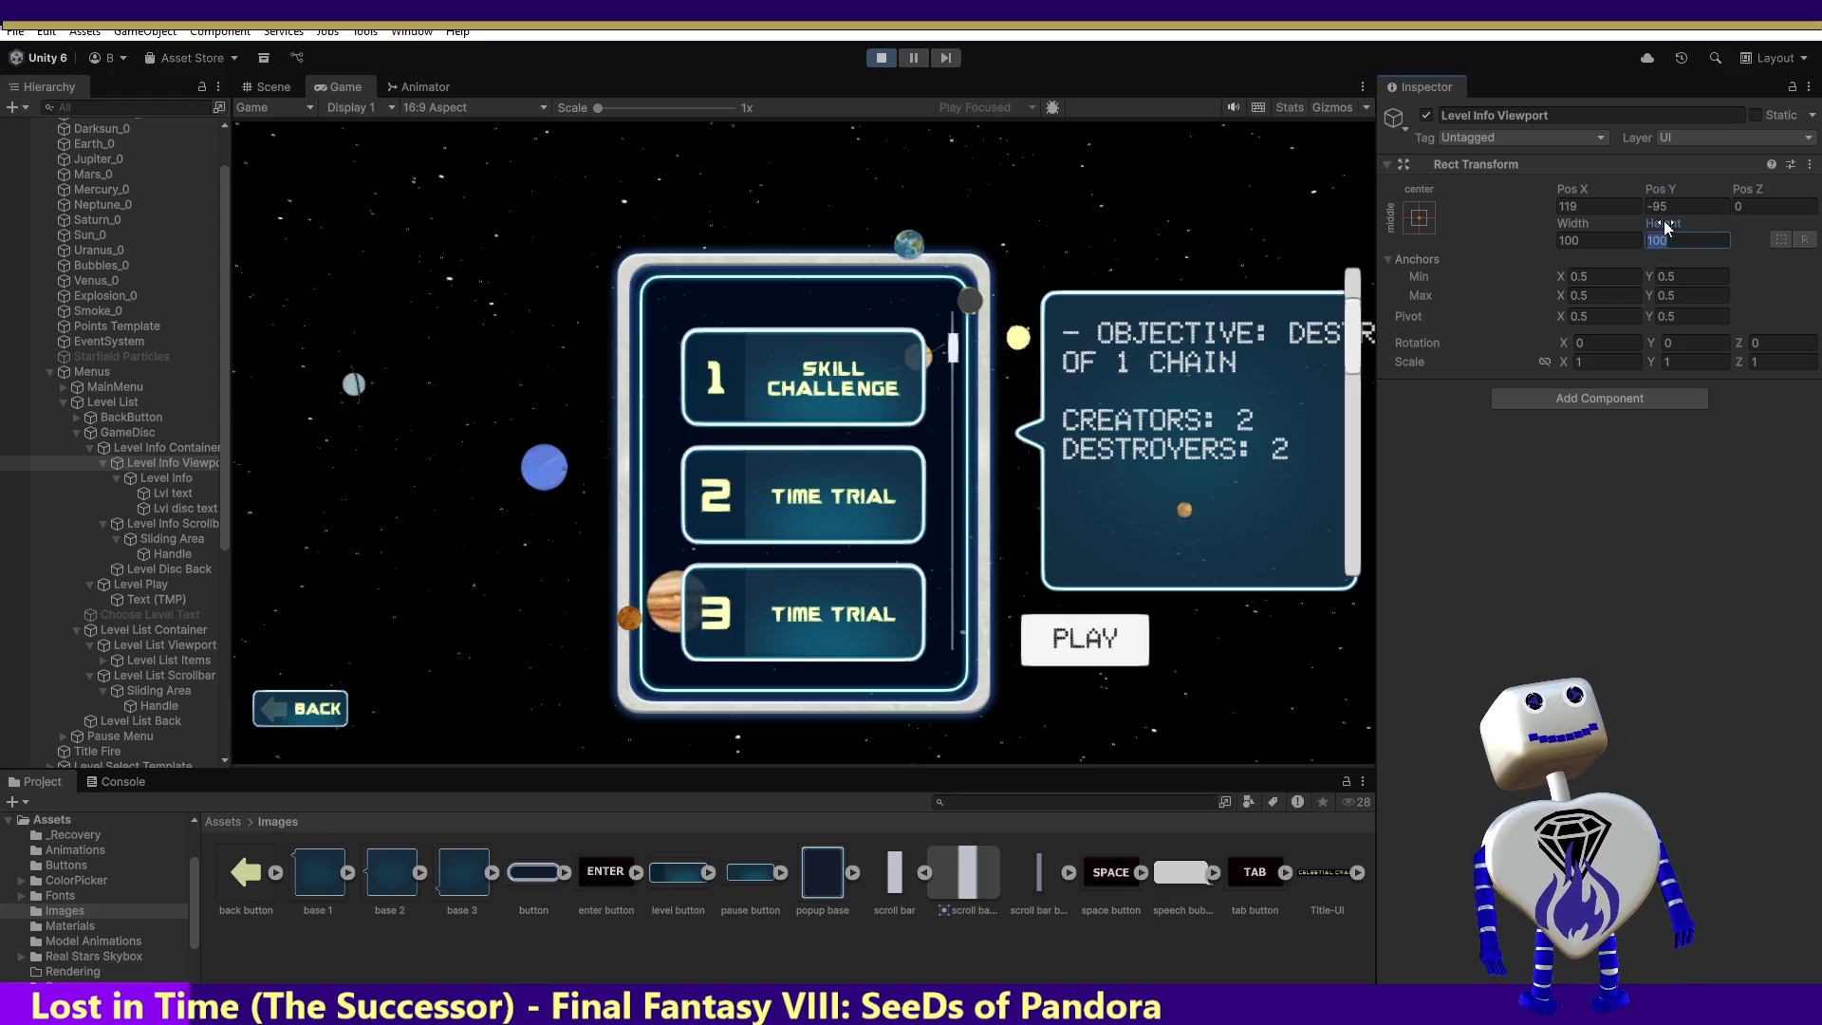
Step: Try a viewport height of 300 and a width of 50, undoing the width back to 100
{"action": "type", "text": "3"}
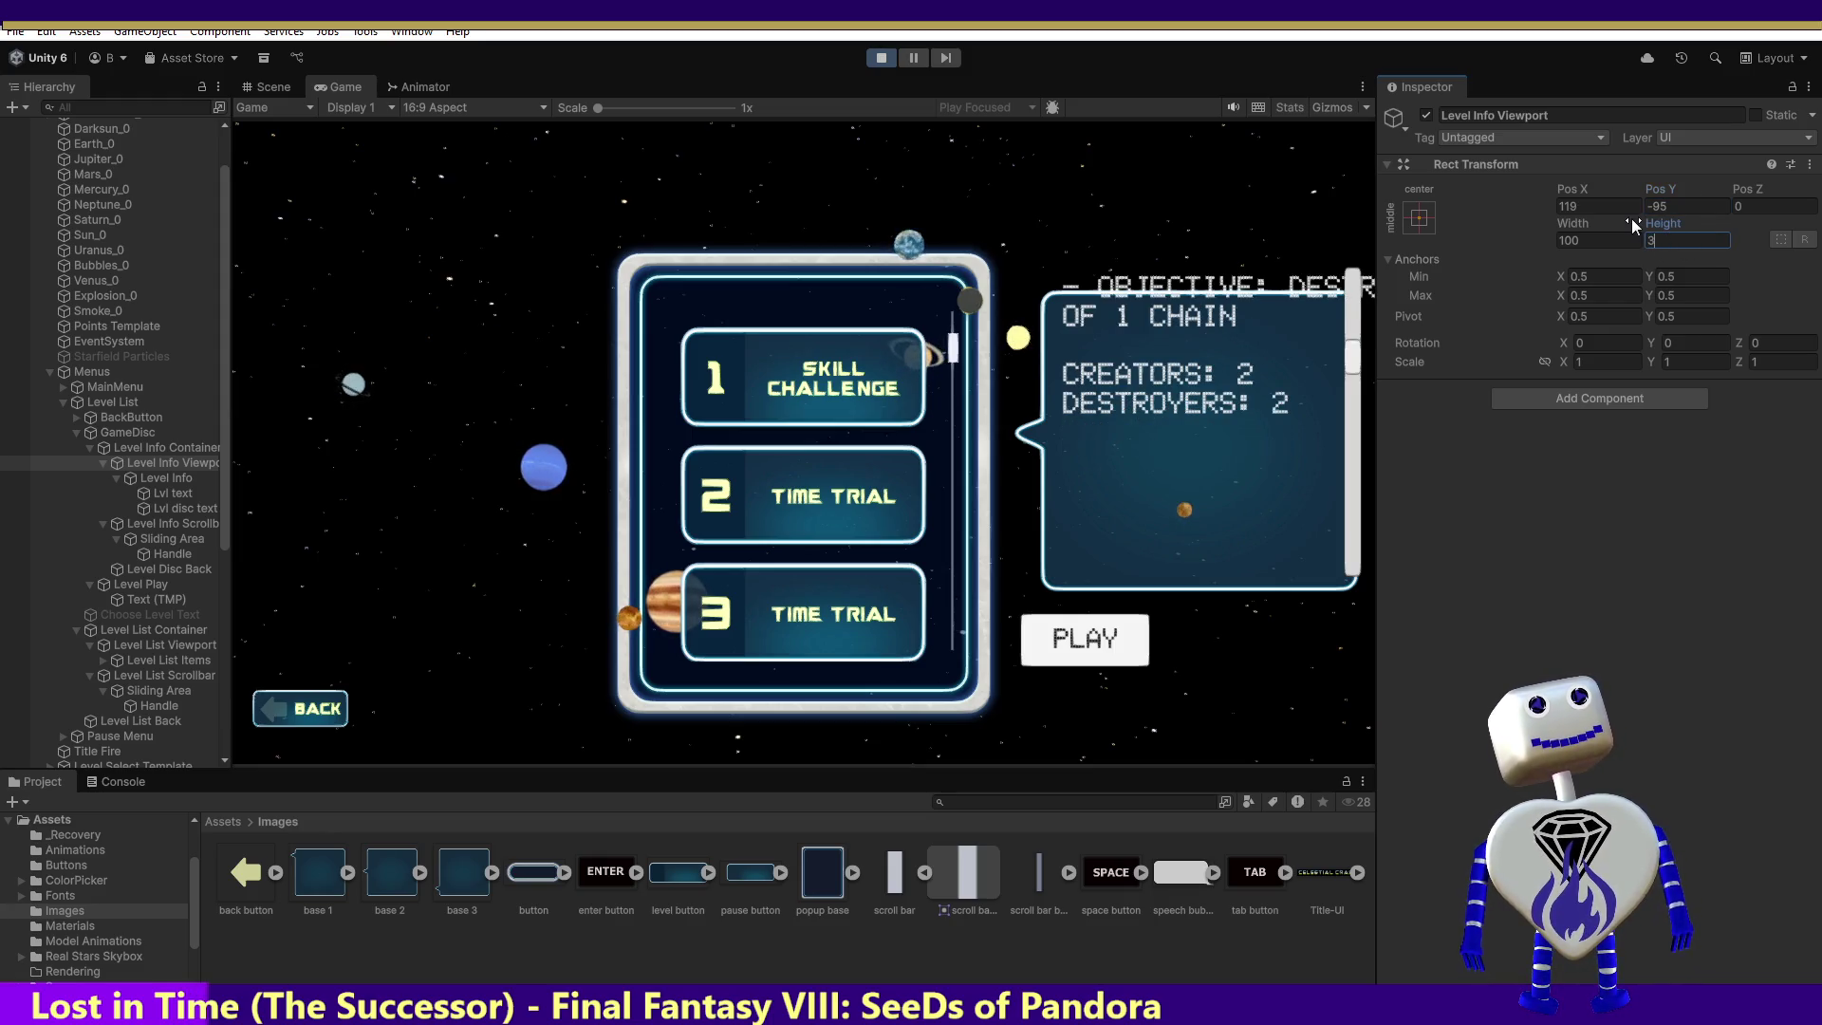
{"action": "type", "text": "00"}
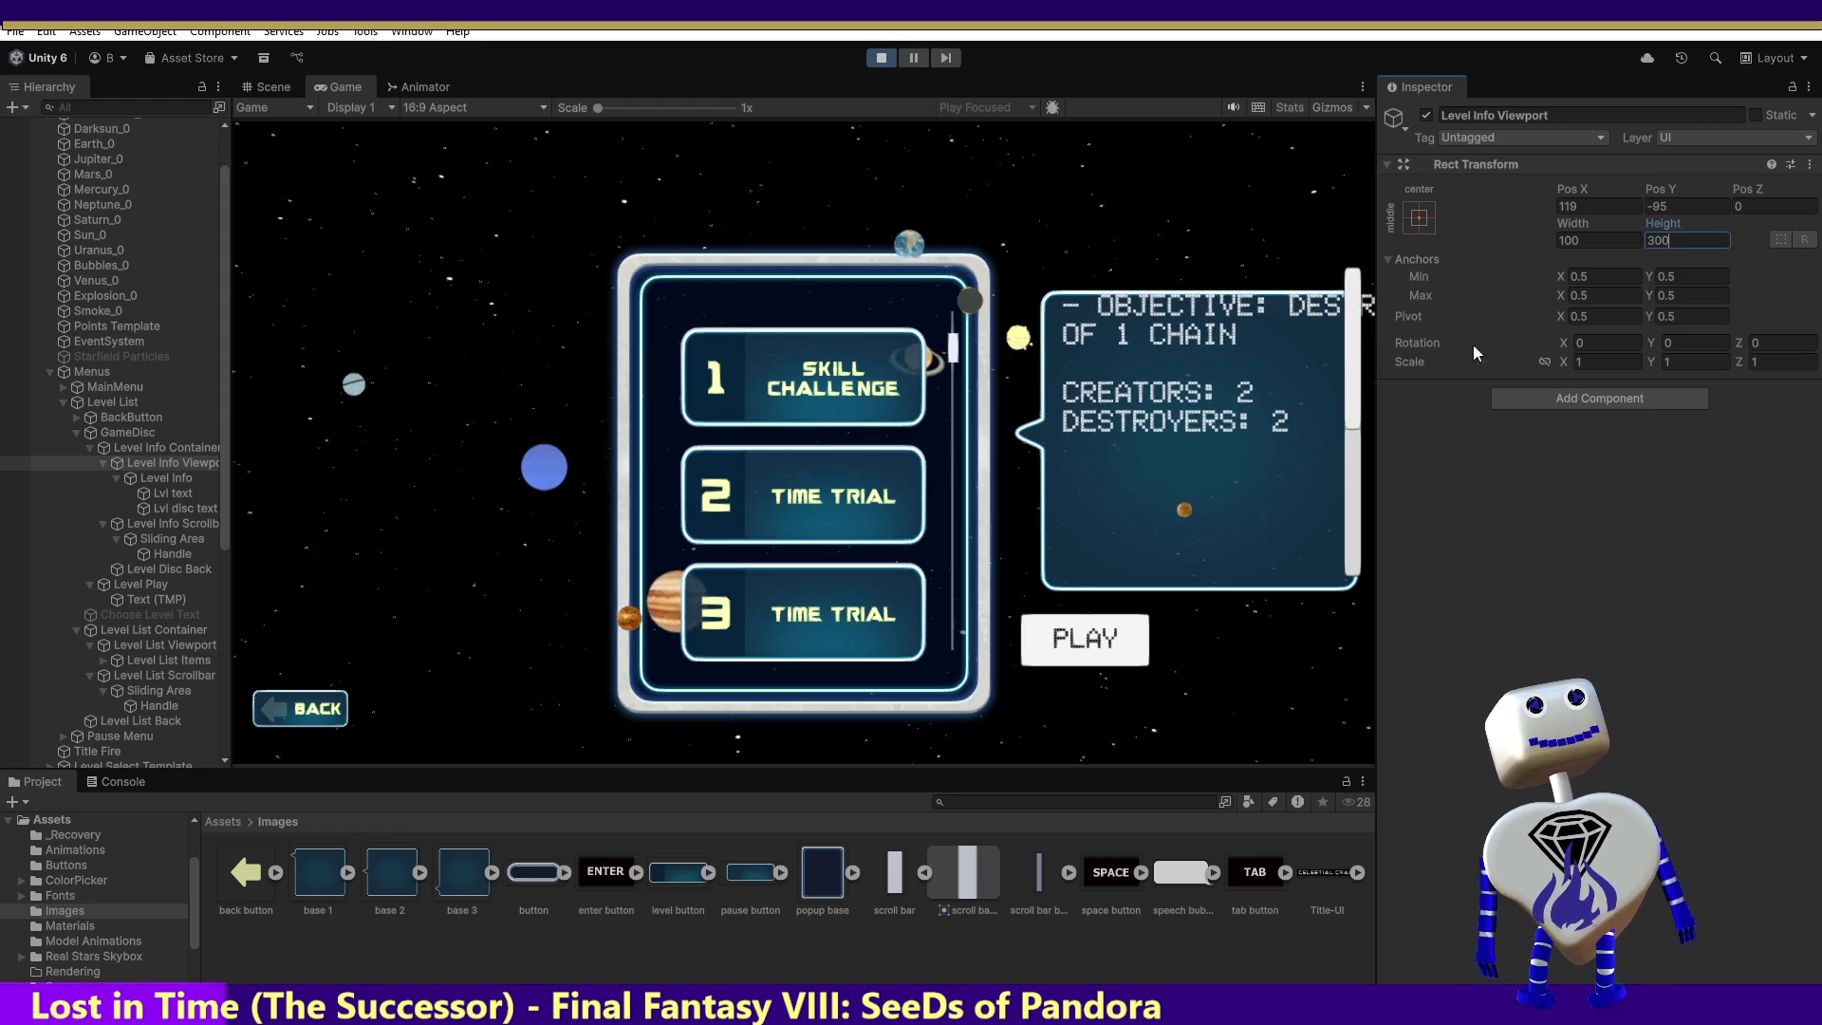
{"action": "mouse_move", "coordinate": [1350, 365]}
{"action": "left_mouse_down"}
{"action": "mouse_move", "coordinate": [1348, 451]}
{"action": "mouse_move", "coordinate": [1344, 242]}
{"action": "left_mouse_up"}
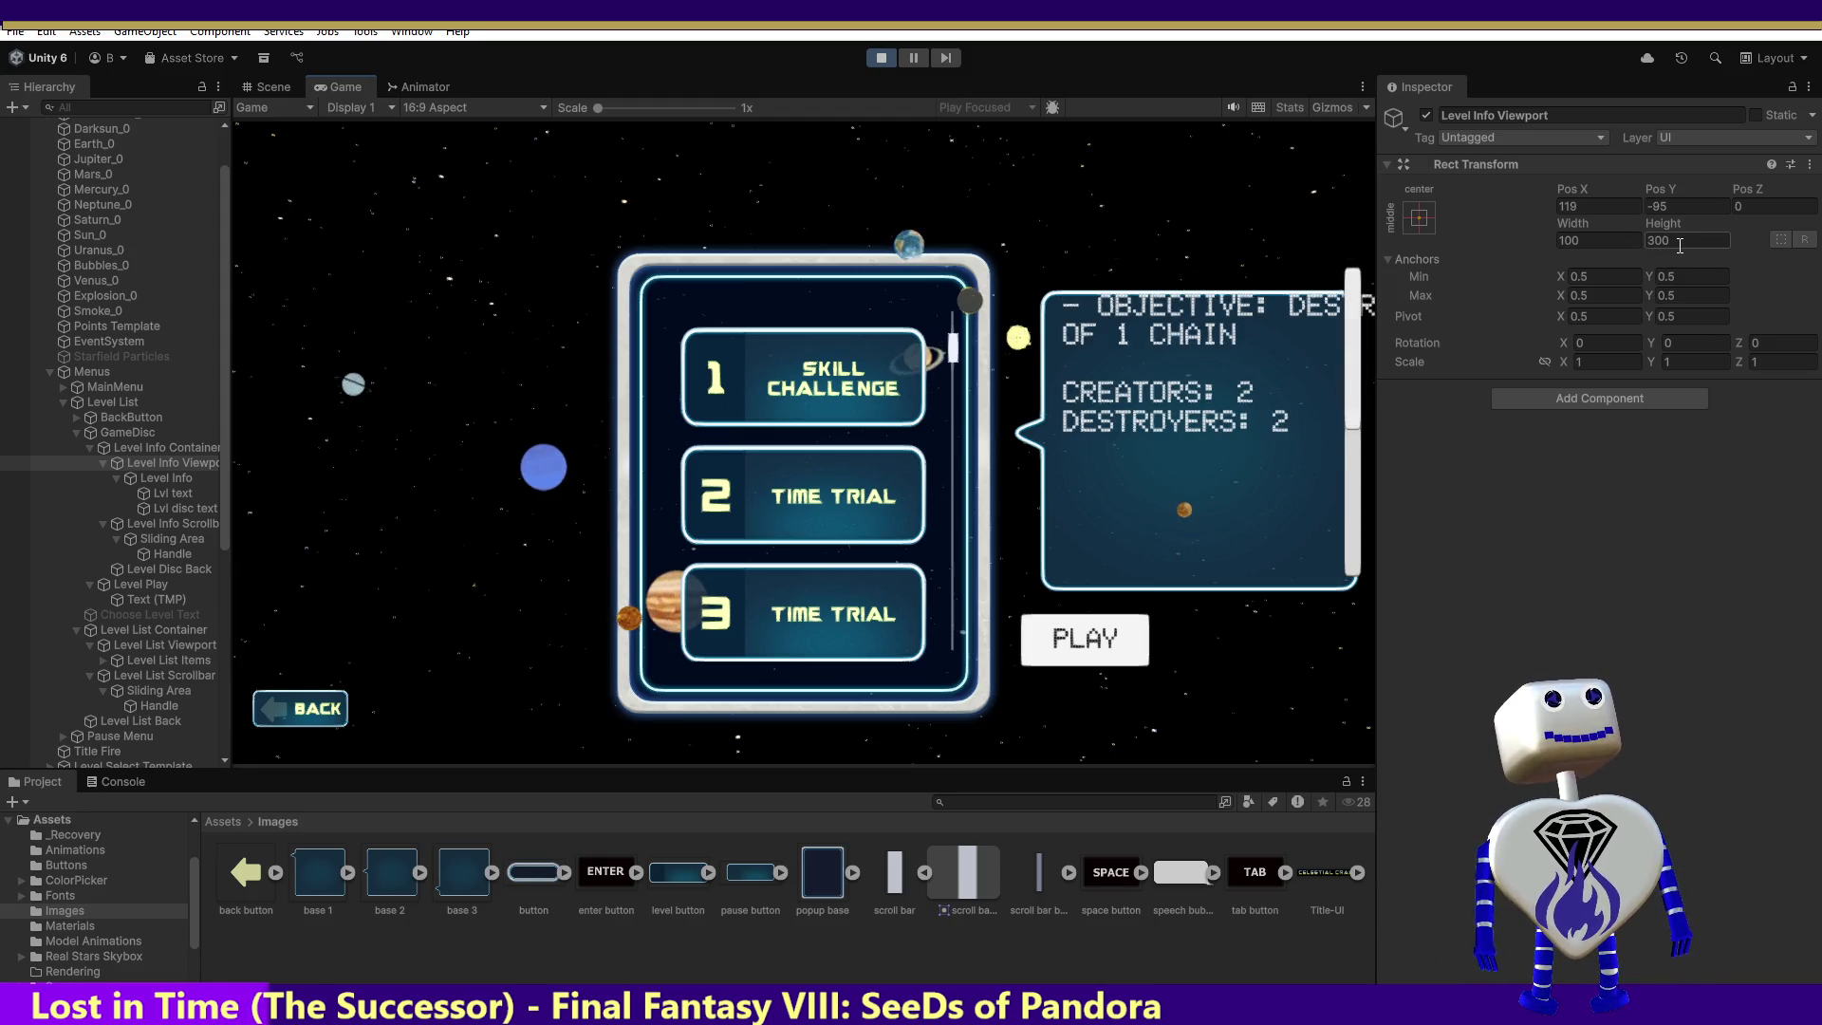
{"action": "left_click", "coordinate": [1599, 243]}
{"action": "type", "text": "50"}
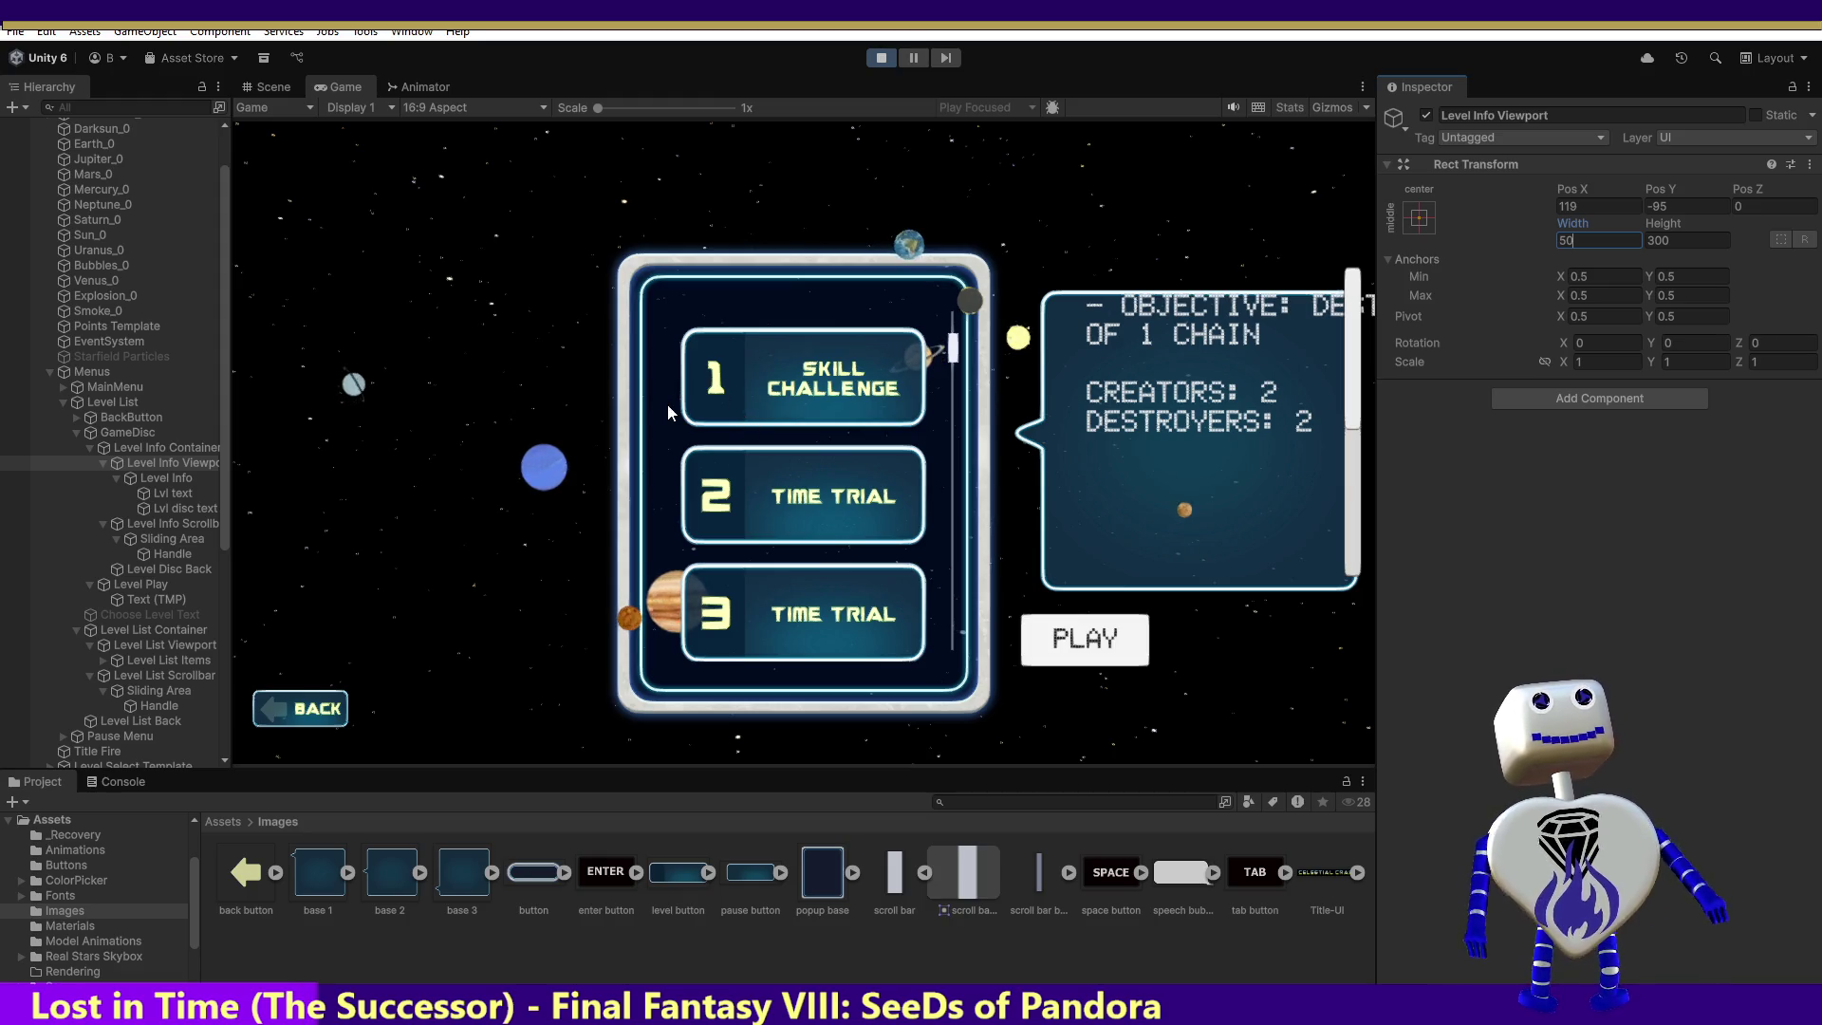
{"action": "key", "text": "ctrl+z"}
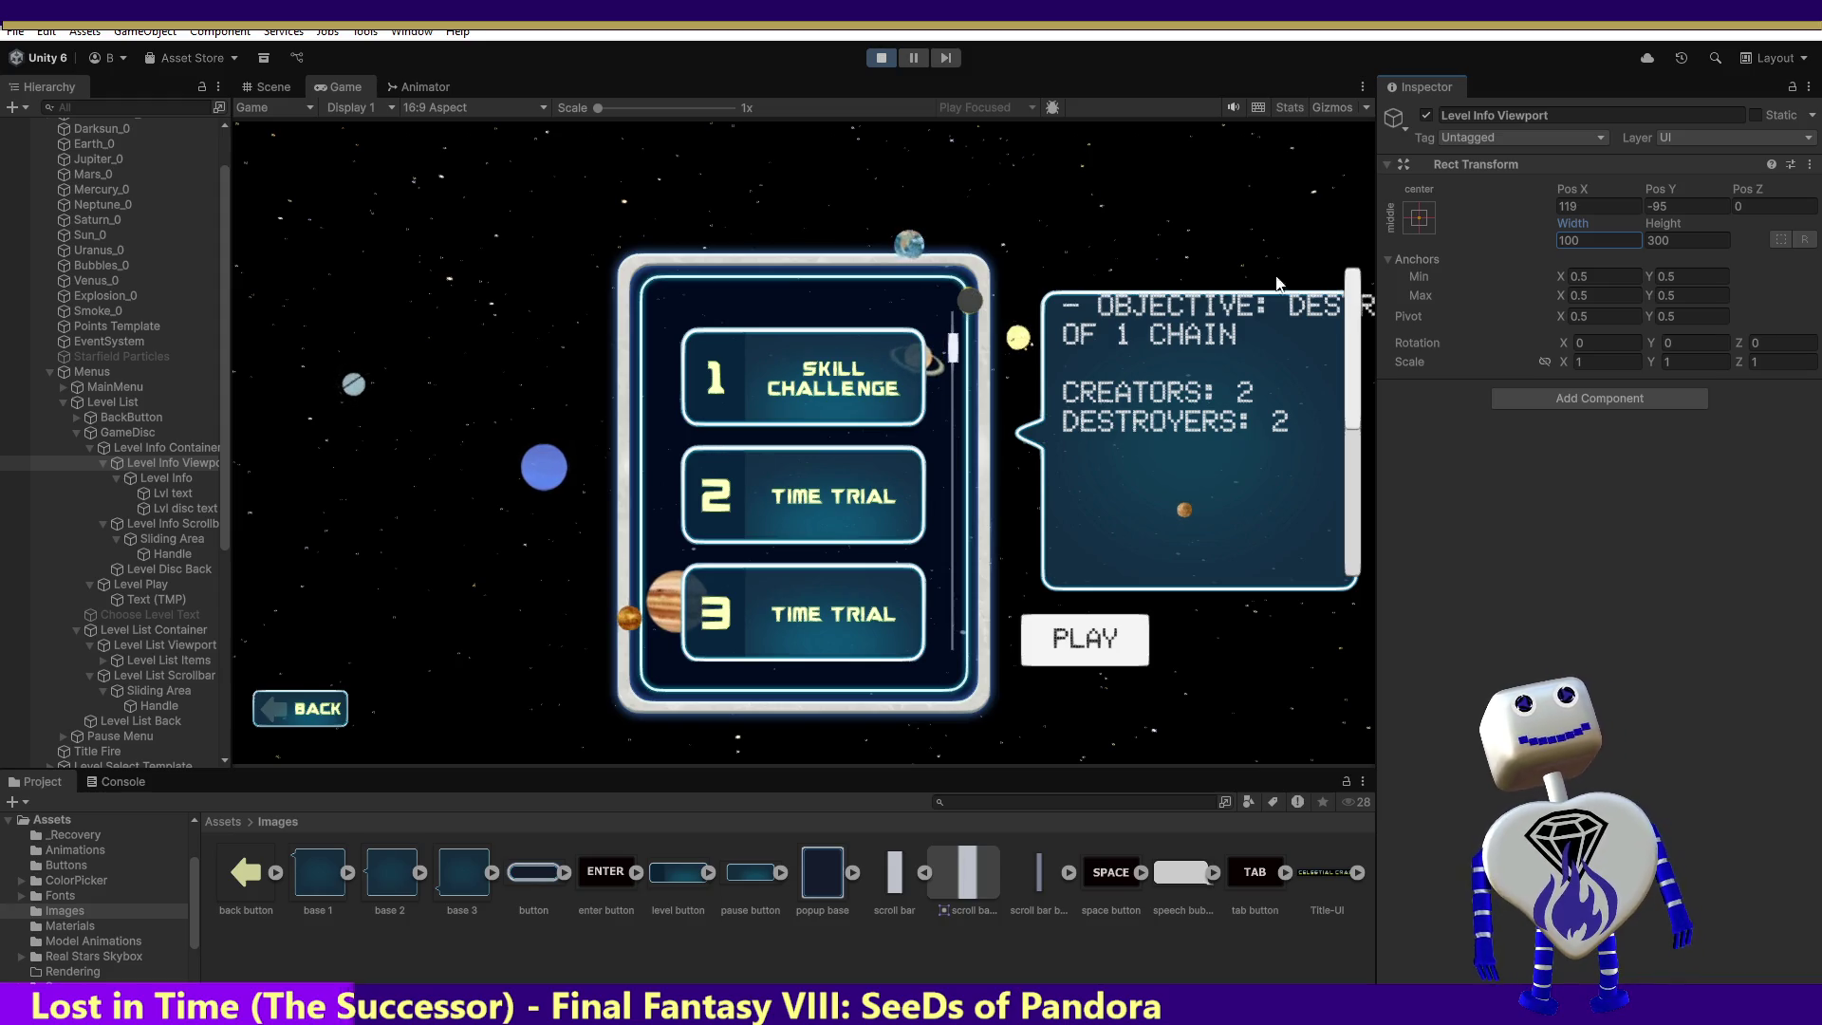
Step: Try viewport heights of 250, 400 and 450, settle on 350, then select Level Info
{"action": "left_click", "coordinate": [1671, 240]}
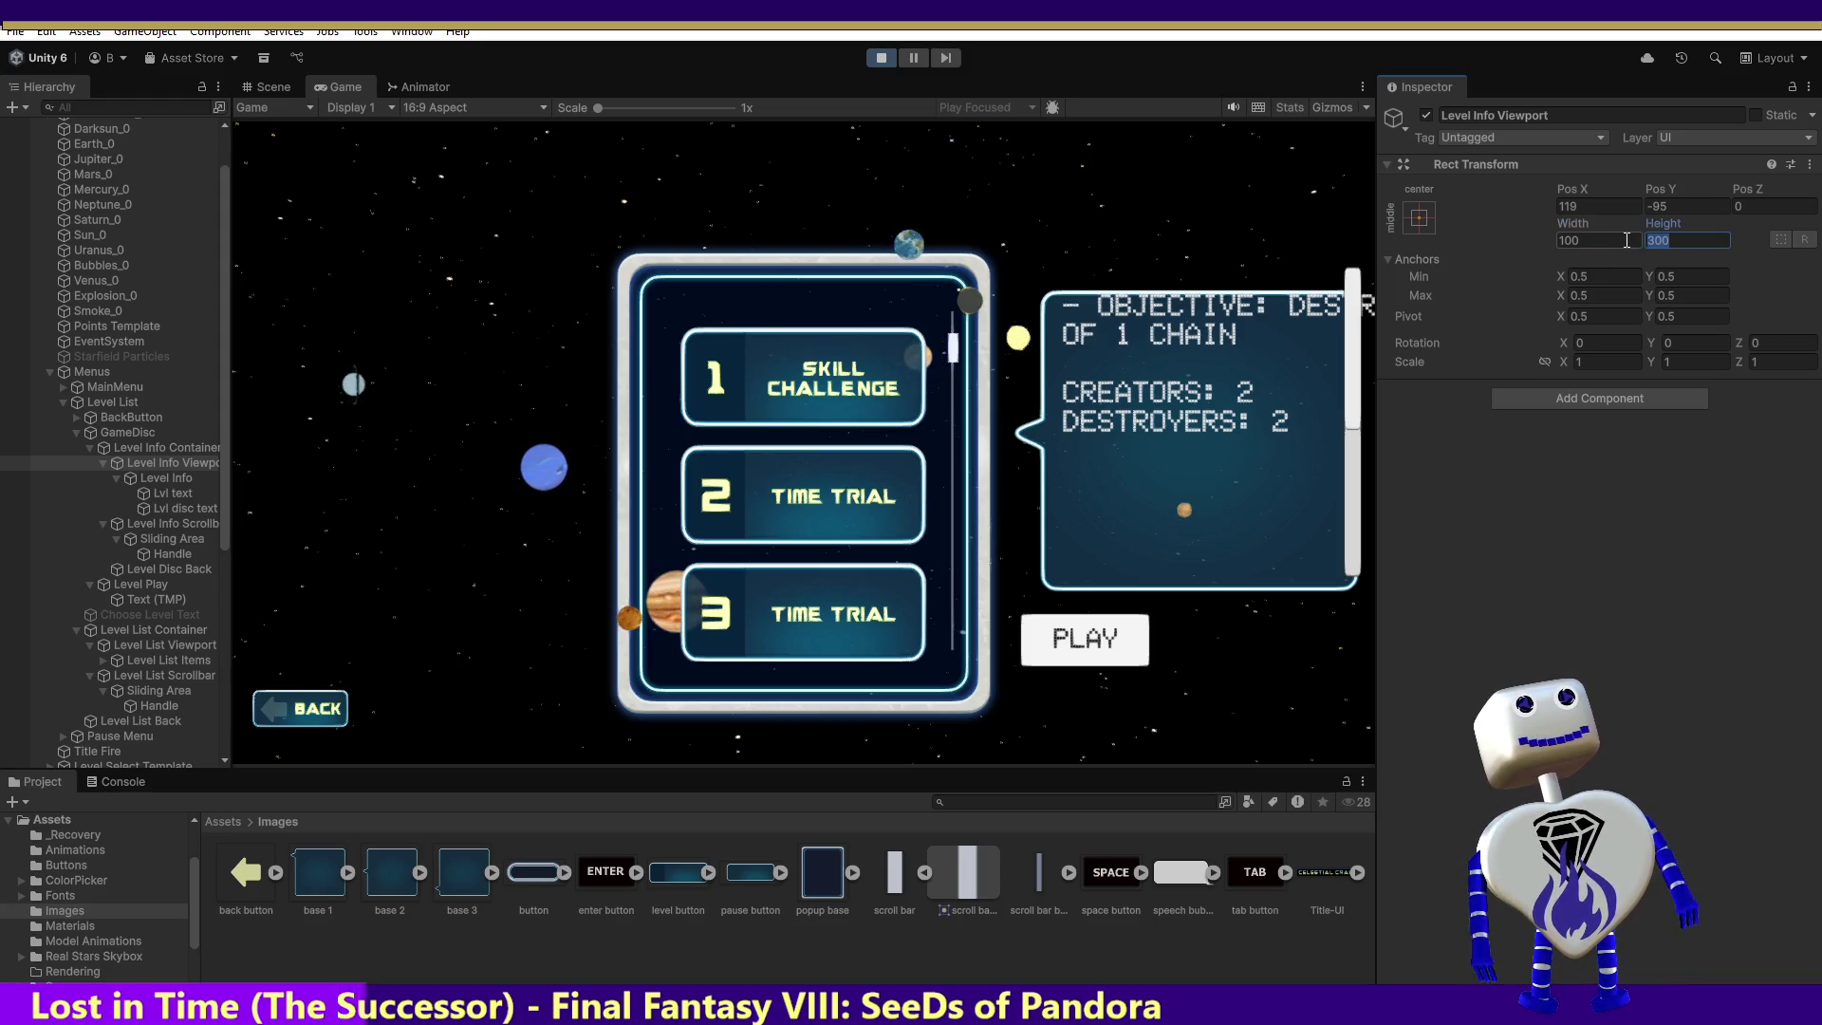
{"action": "type", "text": "250"}
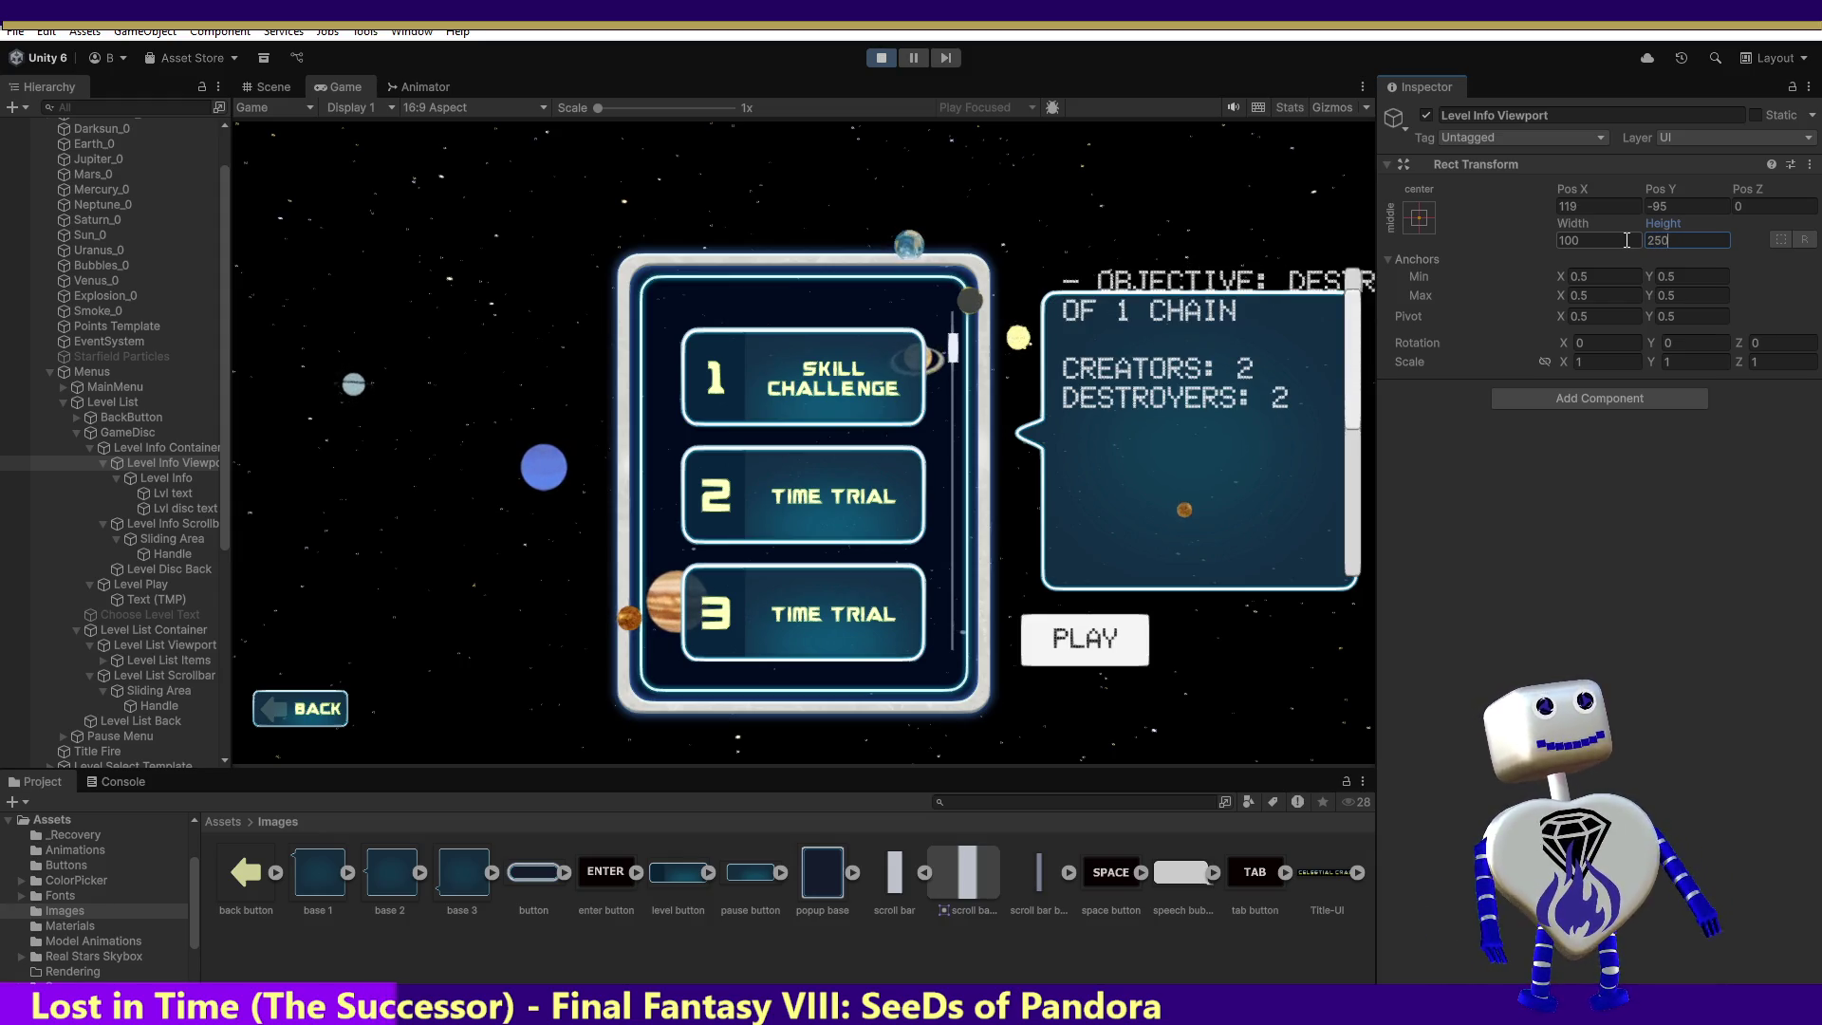
{"action": "key", "text": "BackSpace"}
{"action": "key", "text": "BackSpace"}
{"action": "key", "text": "BackSpace"}
{"action": "type", "text": "400"}
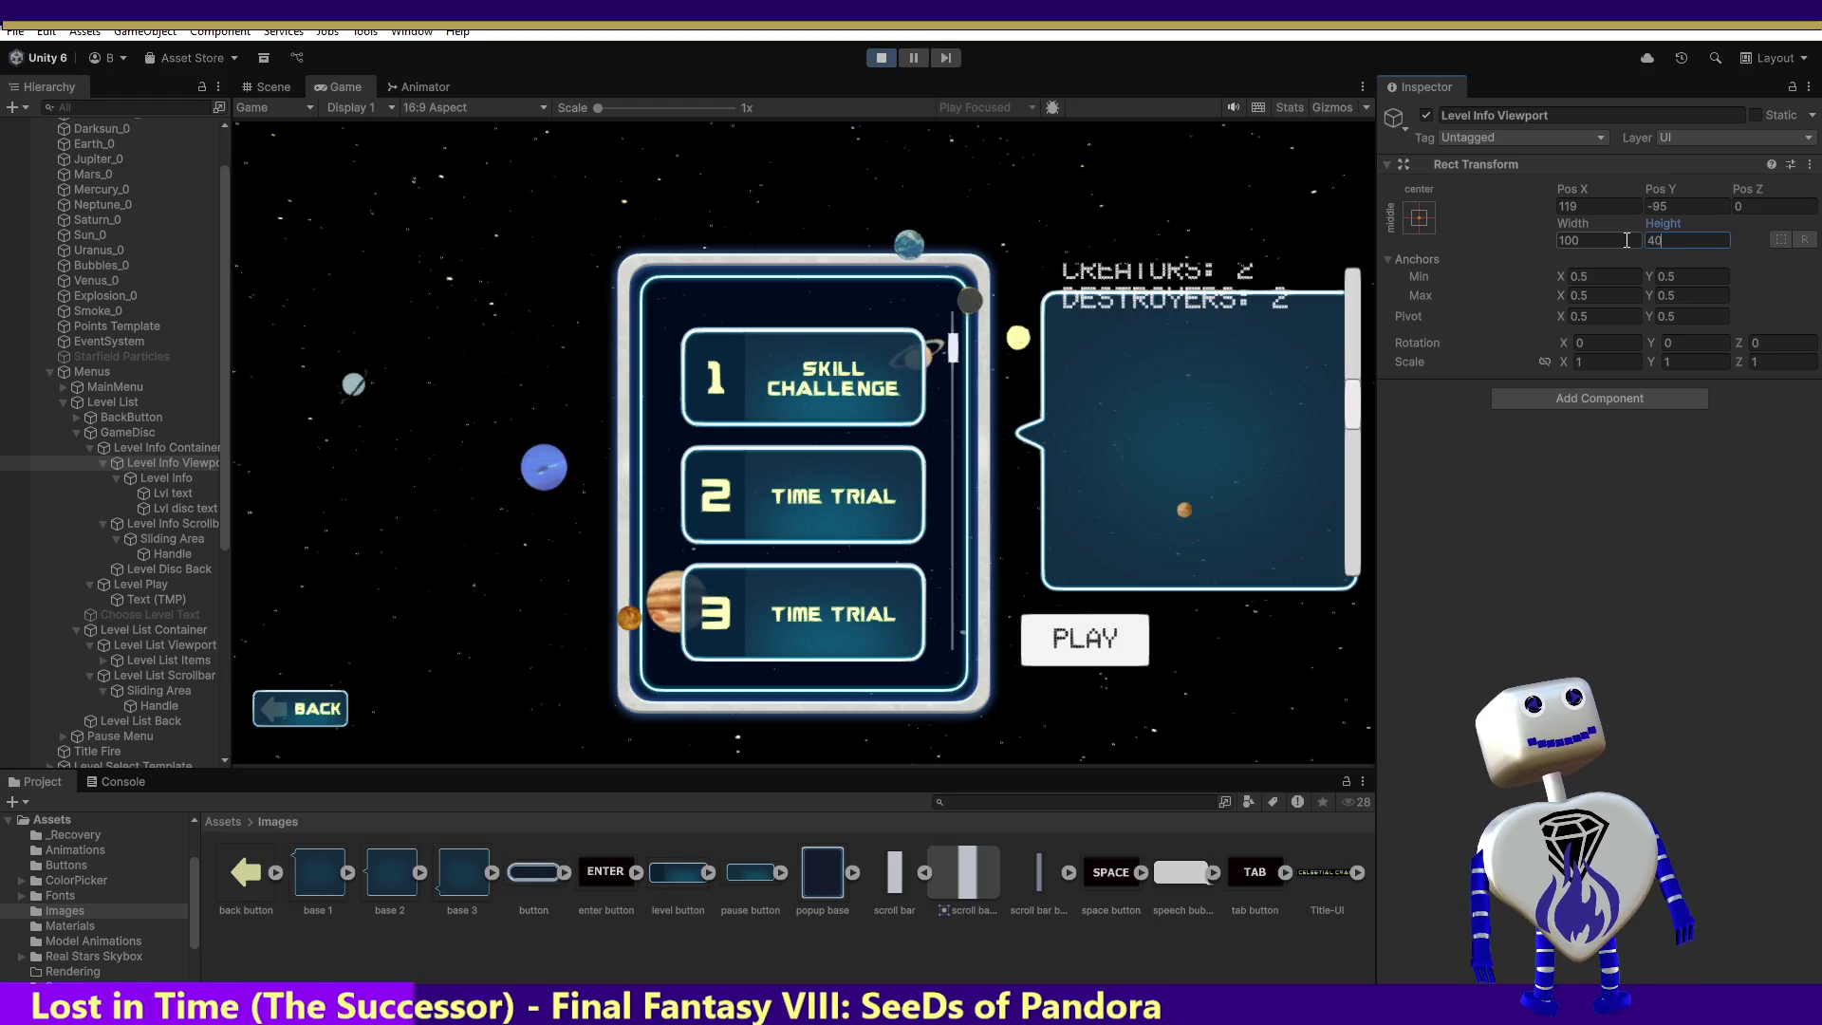
{"action": "key", "text": "BackSpace"}
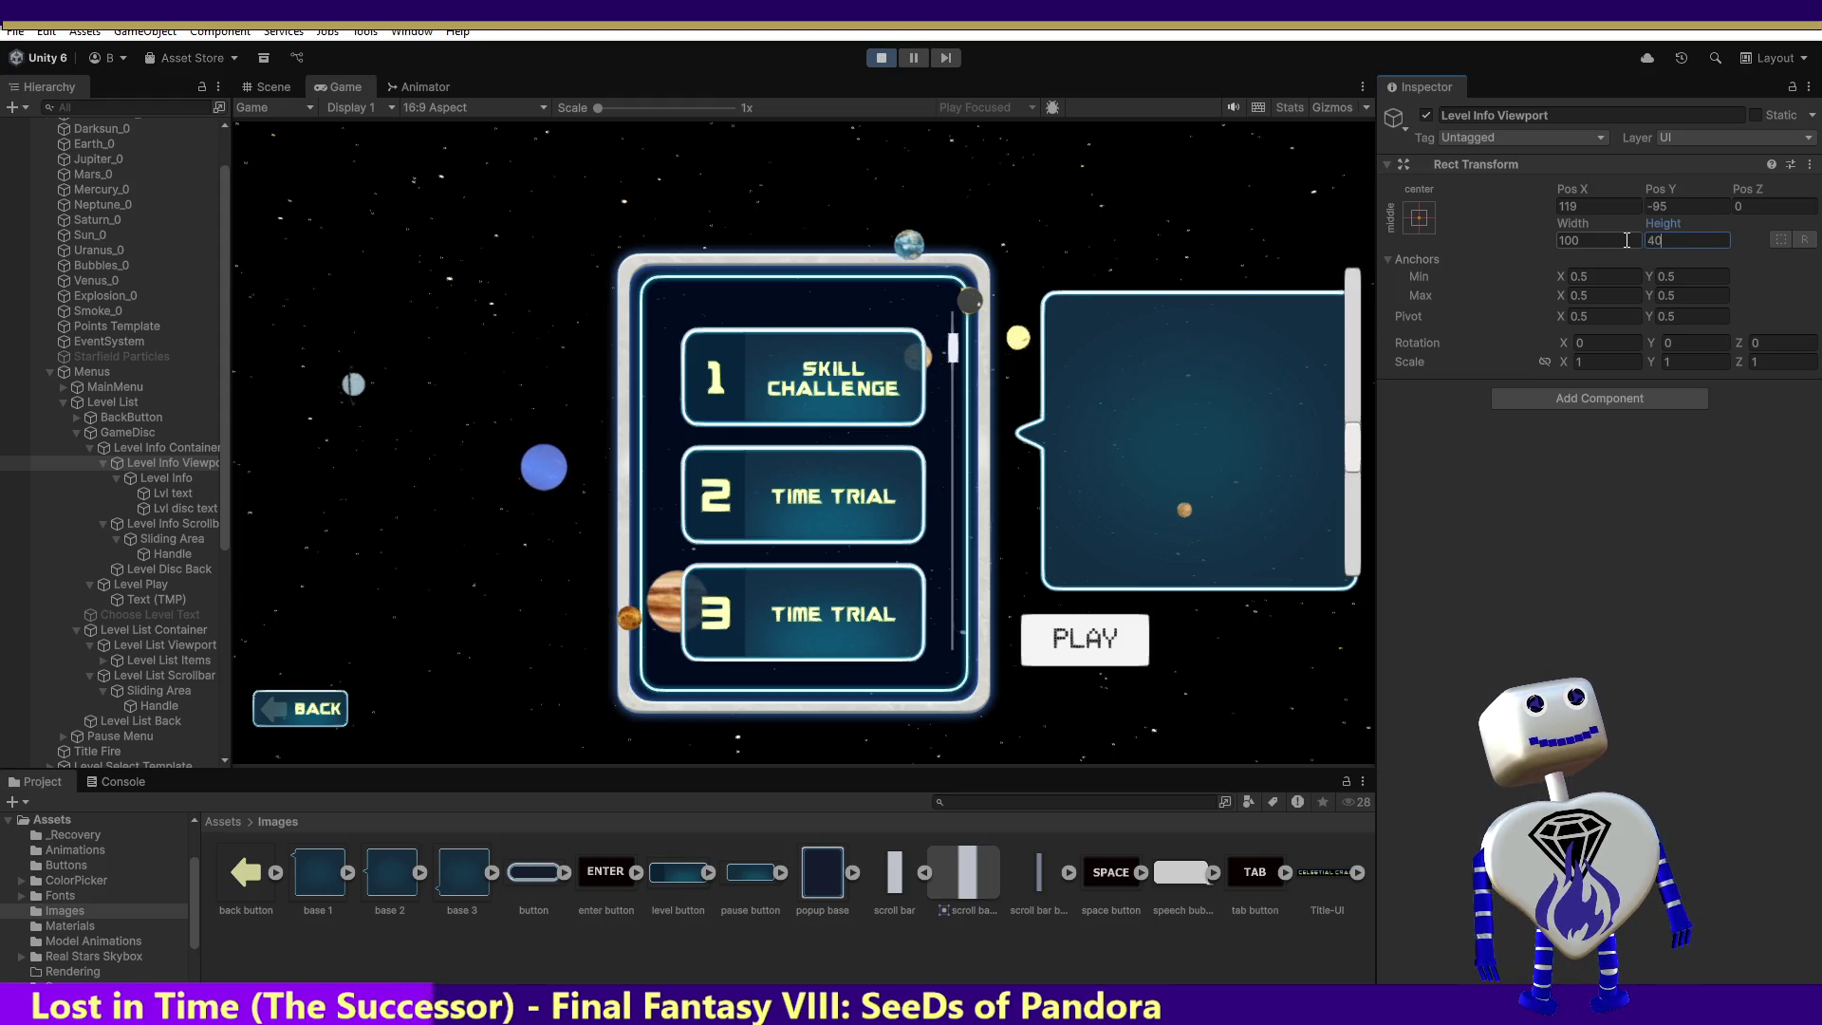
{"action": "type", "text": "50"}
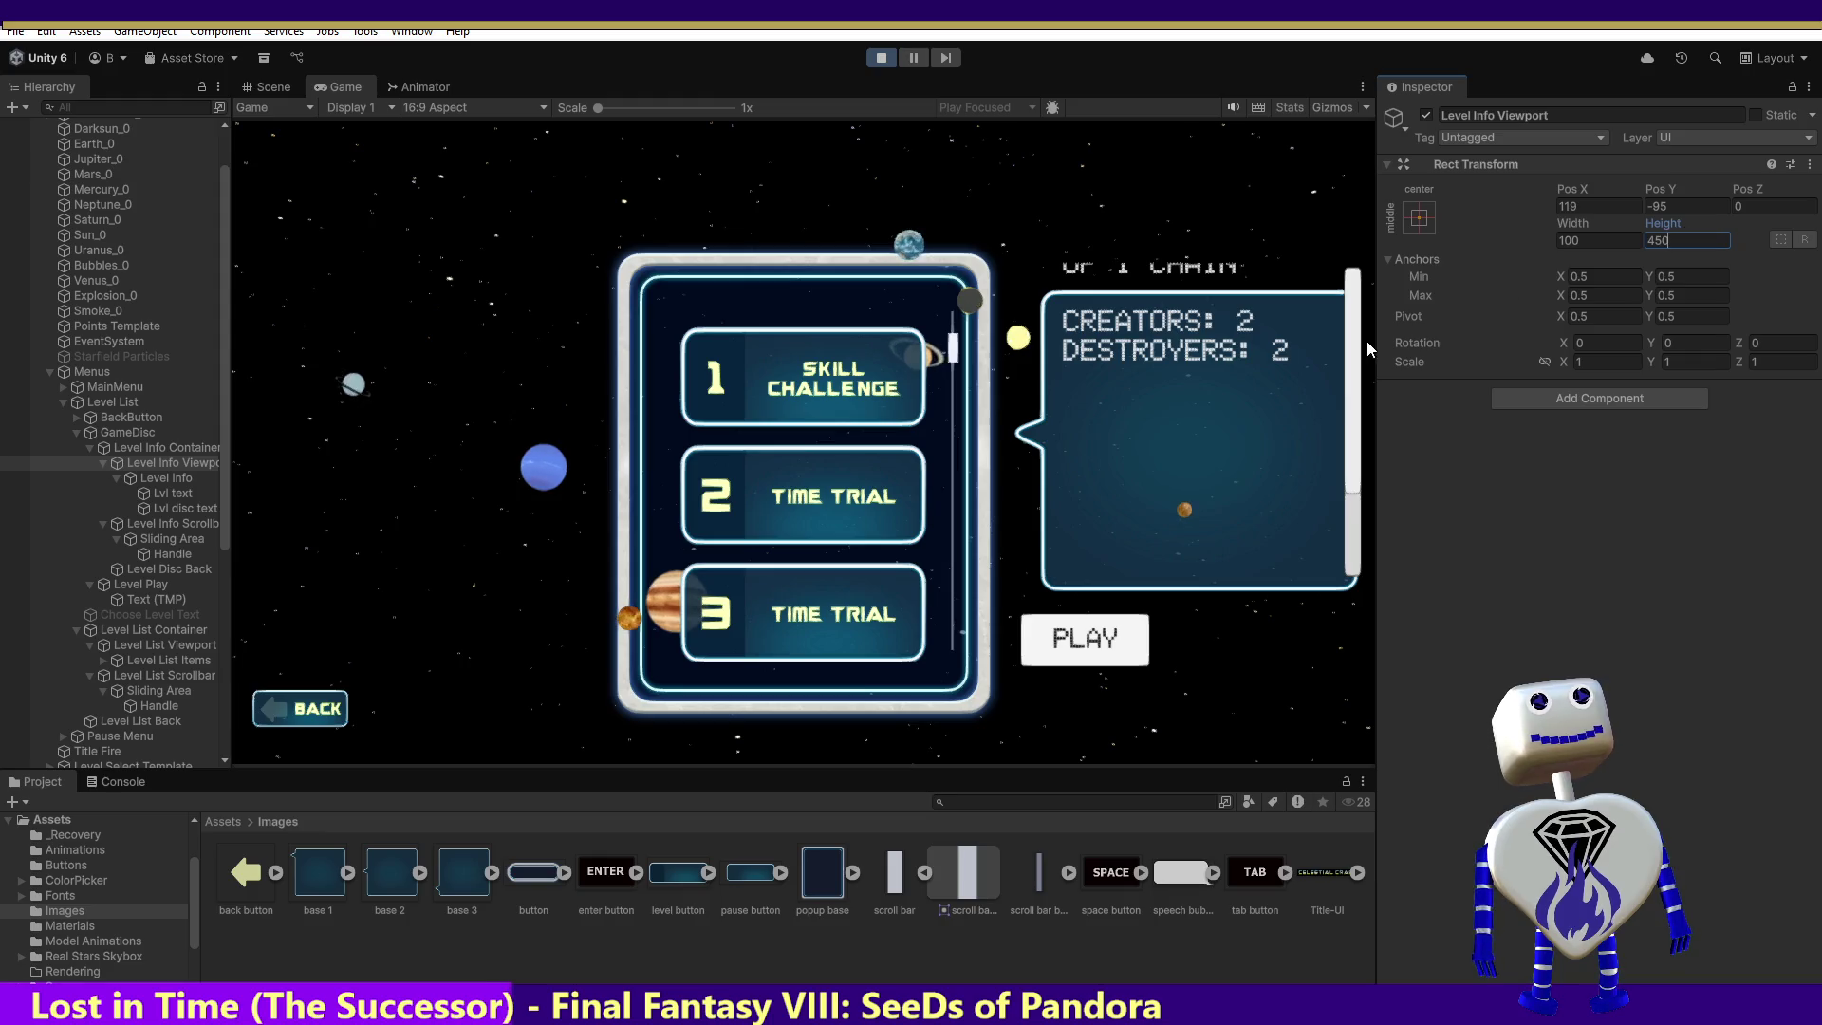
{"action": "left_click", "coordinate": [1363, 459]}
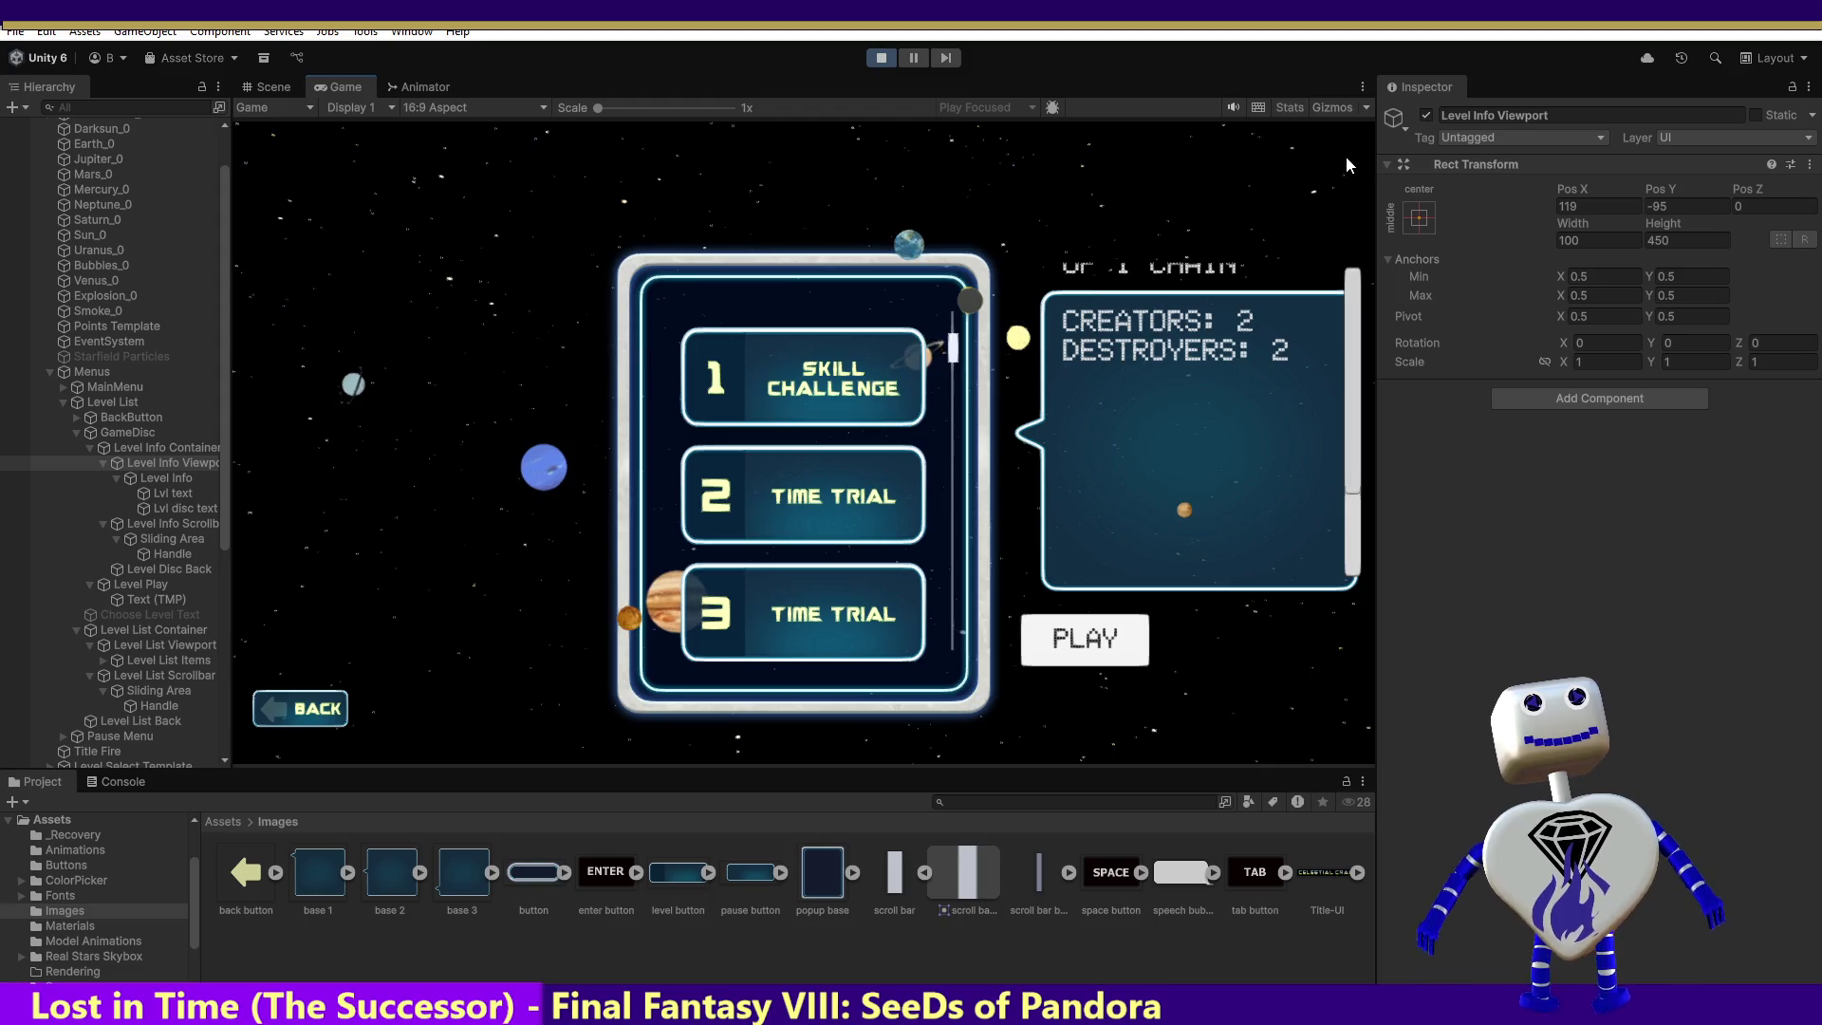
{"action": "left_click", "coordinate": [1656, 240]}
{"action": "type", "text": "3"}
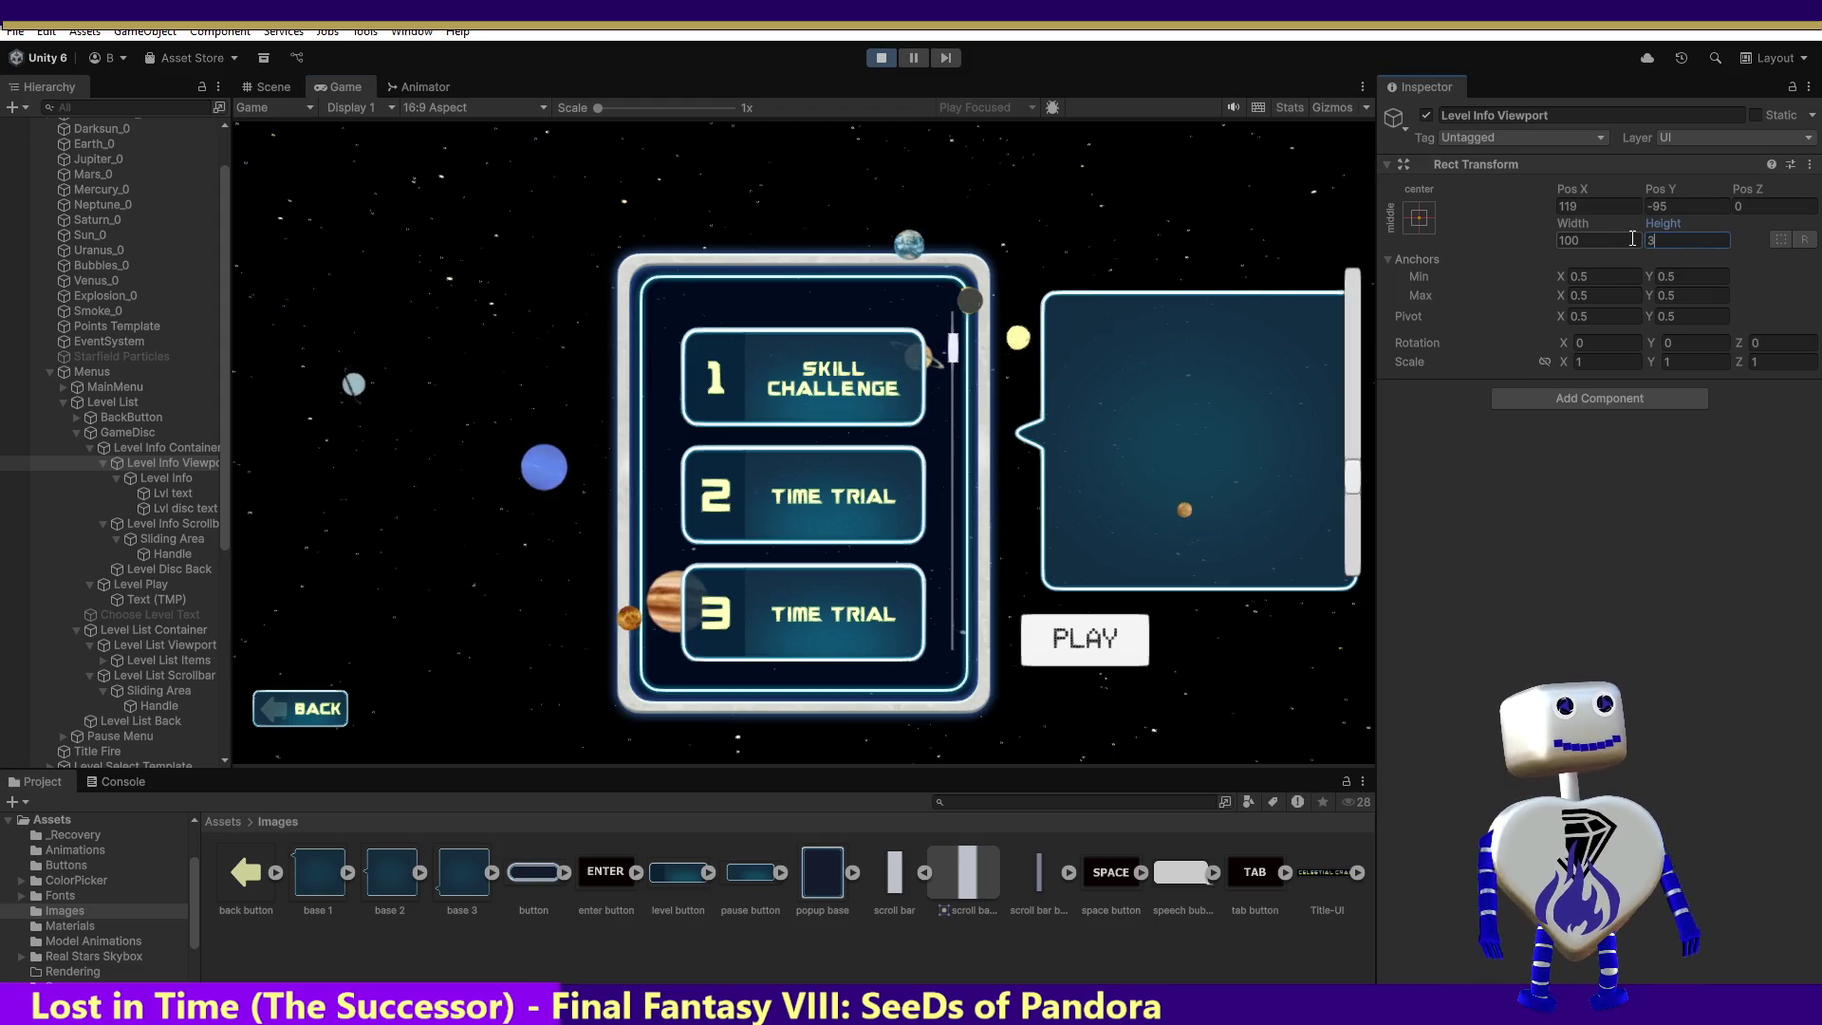
{"action": "type", "text": "50"}
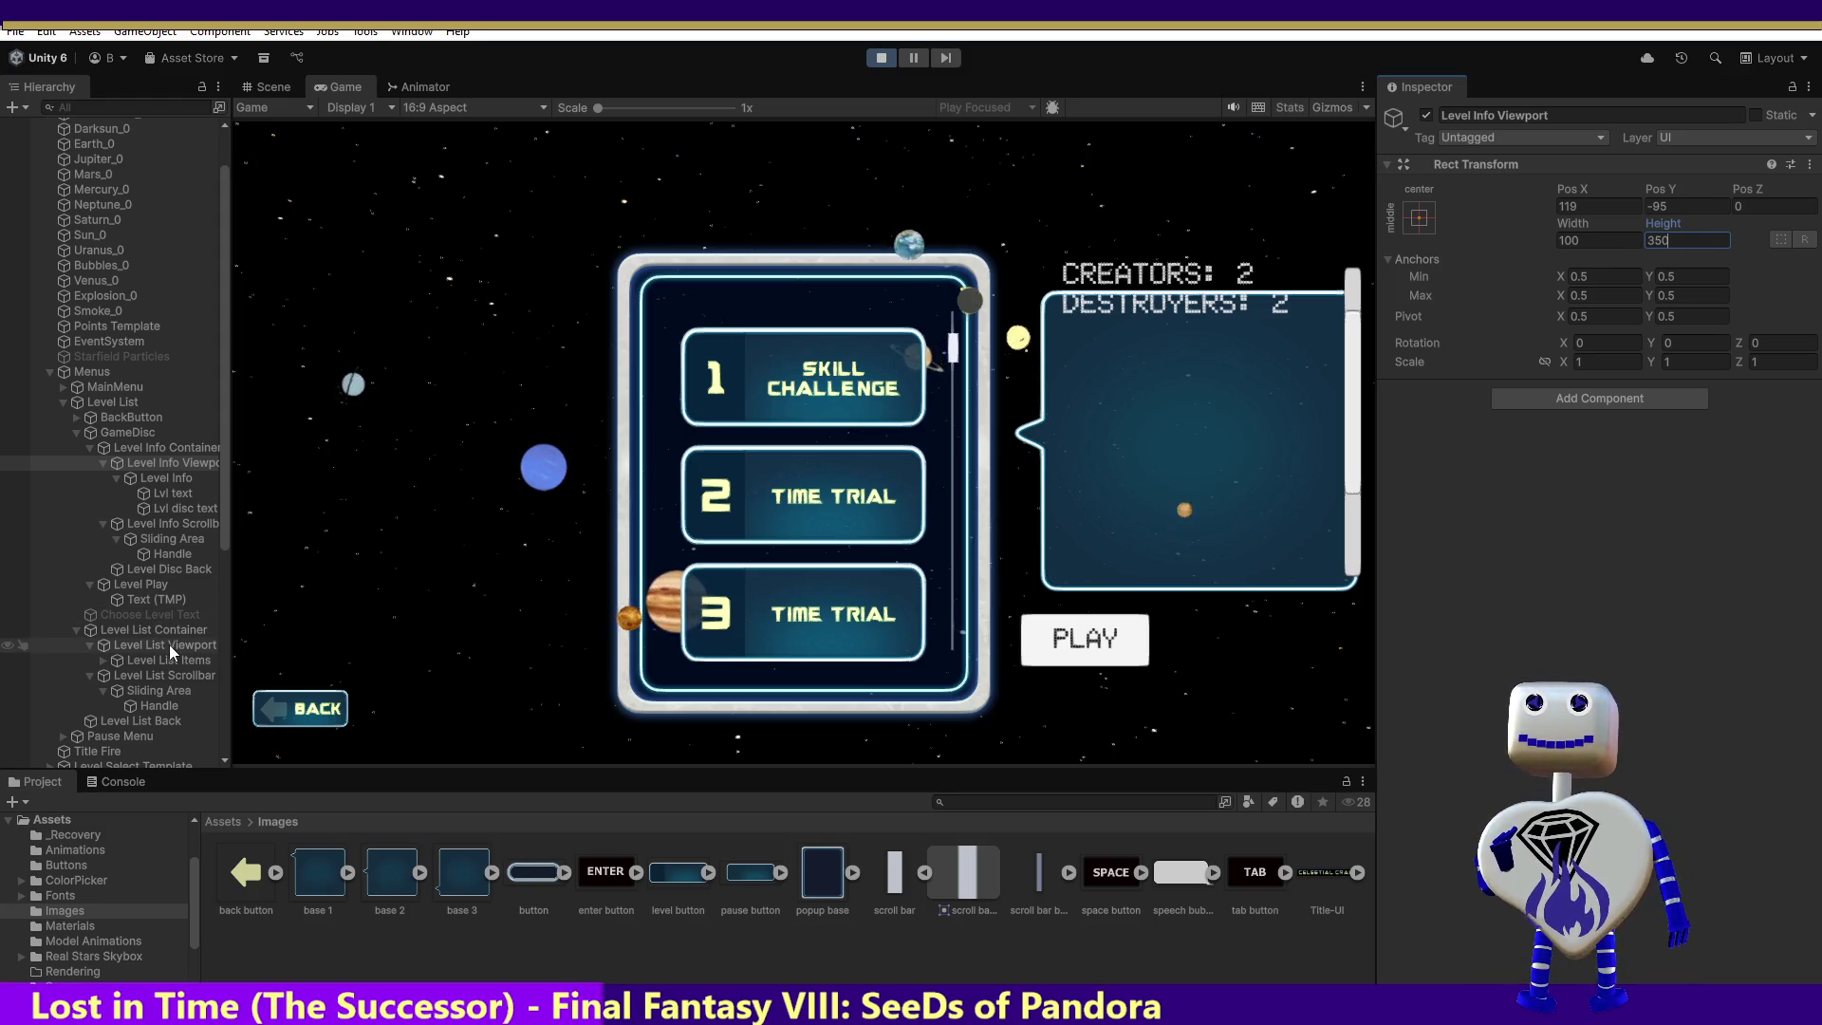
{"action": "left_click", "coordinate": [167, 479]}
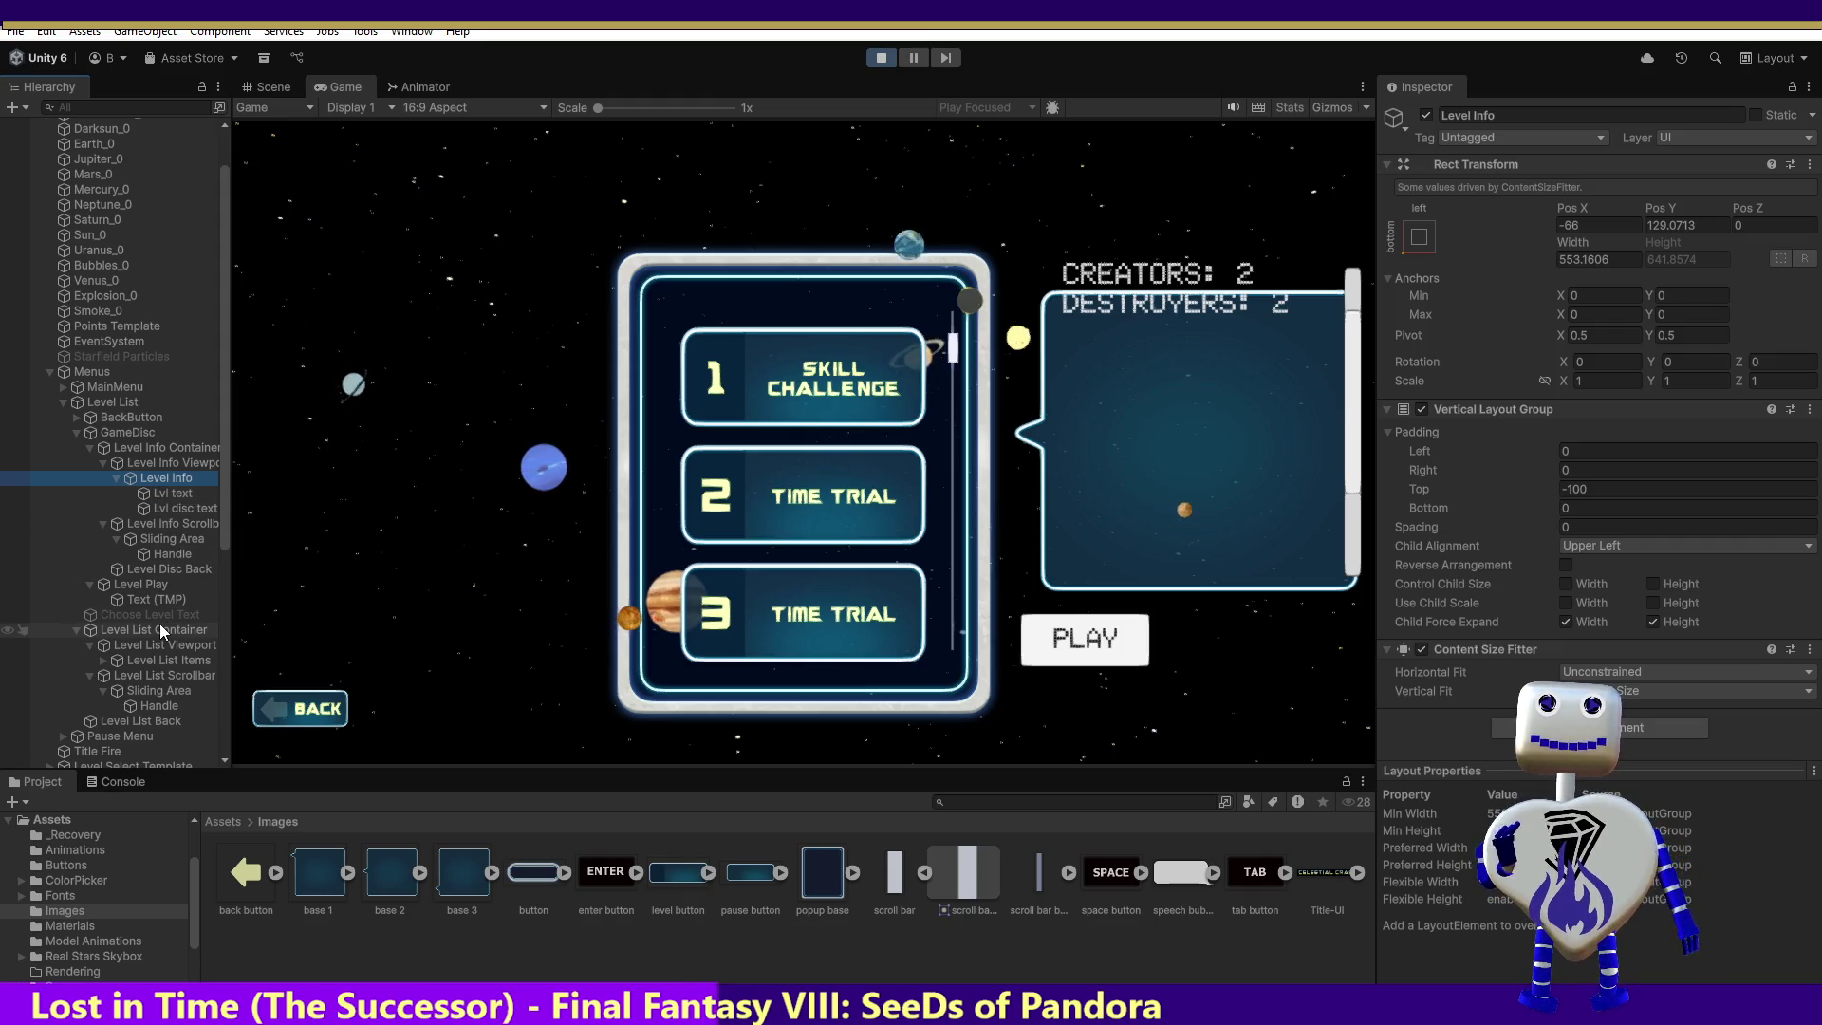
Step: Inspect Level List Items, then select Level Info and nudge its Pos Y
{"action": "left_click", "coordinate": [140, 661]}
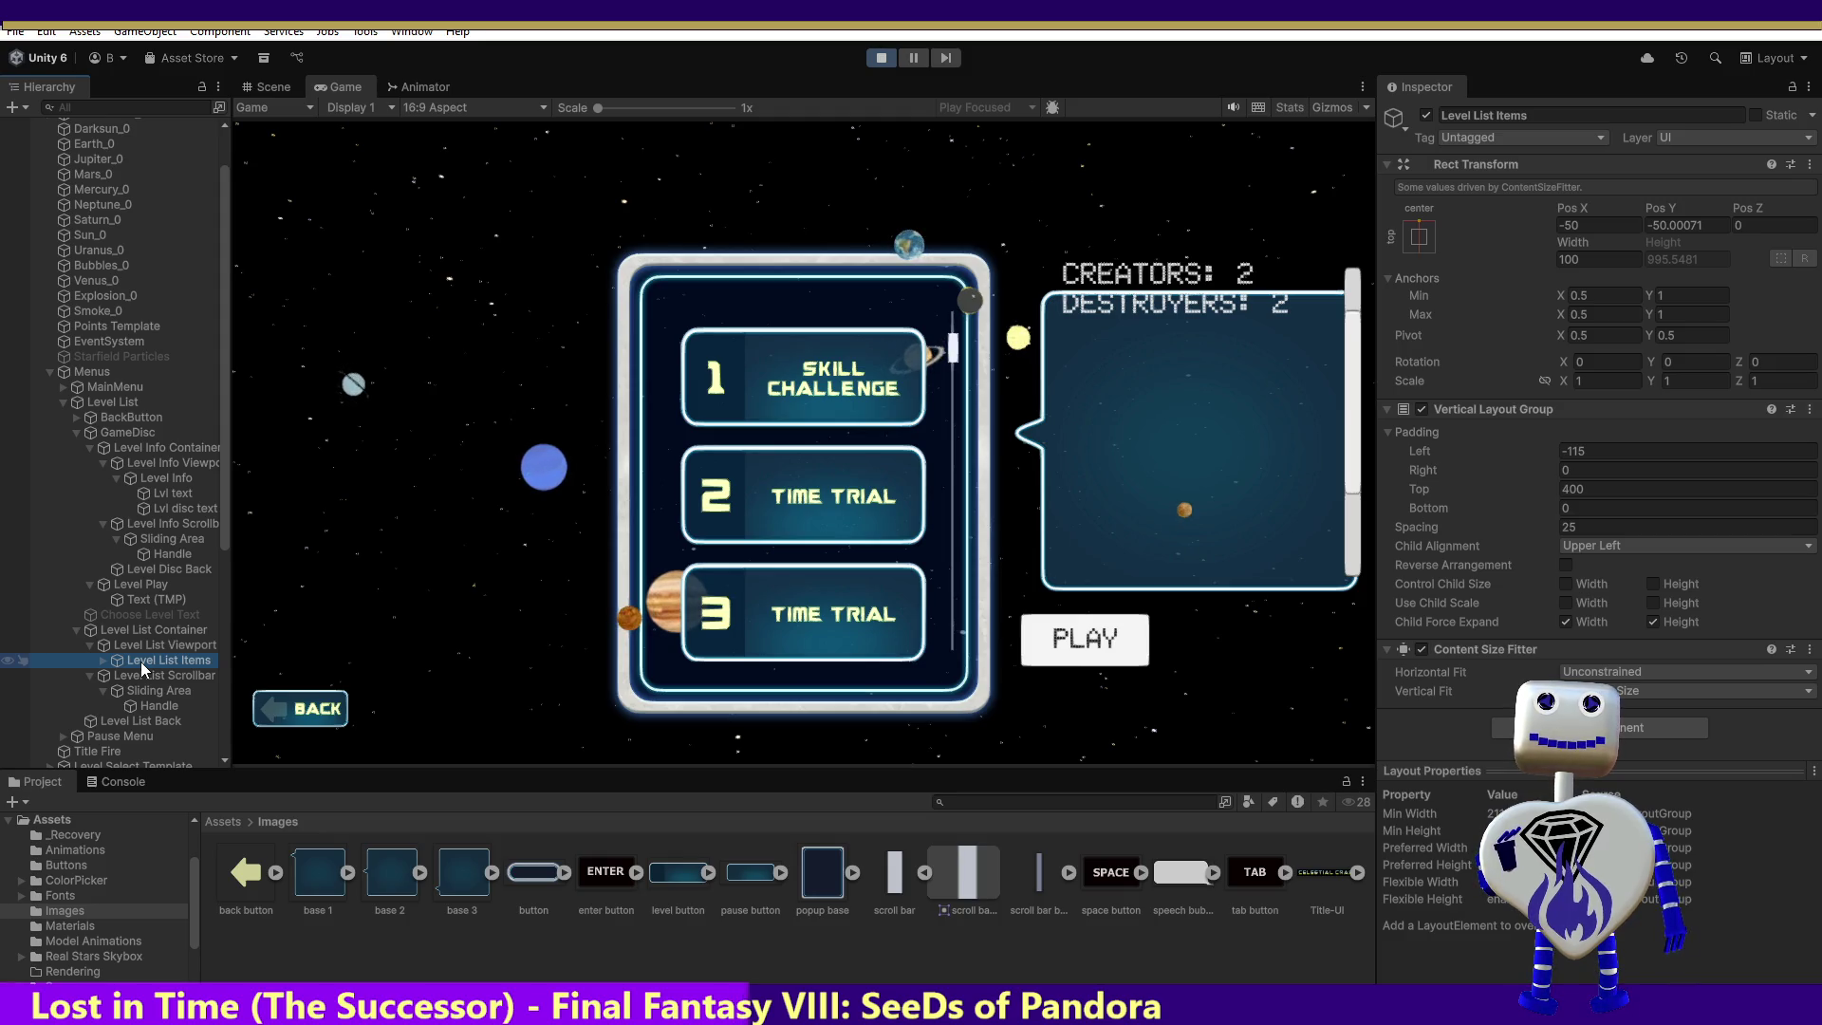
{"action": "left_click", "coordinate": [184, 463]}
{"action": "left_click", "coordinate": [180, 480]}
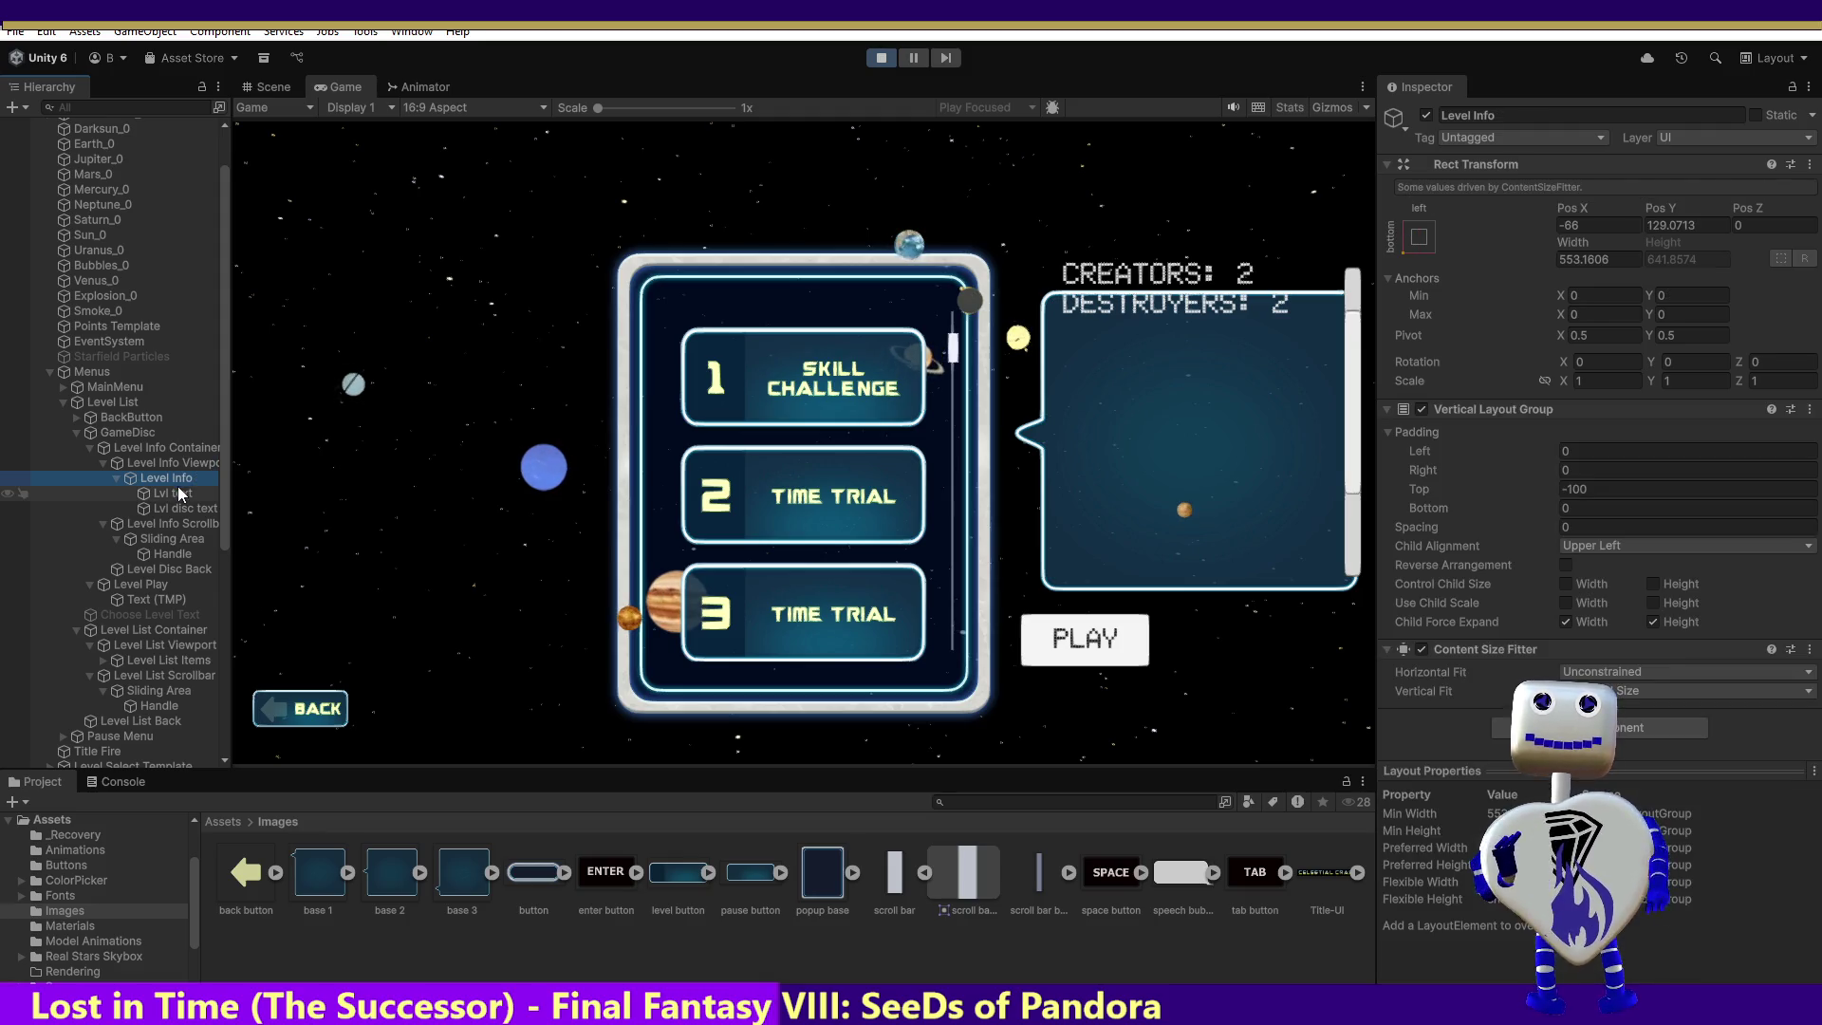
{"action": "left_click_drag", "start_coordinate": [1712, 225], "coordinate": [1683, 226]}
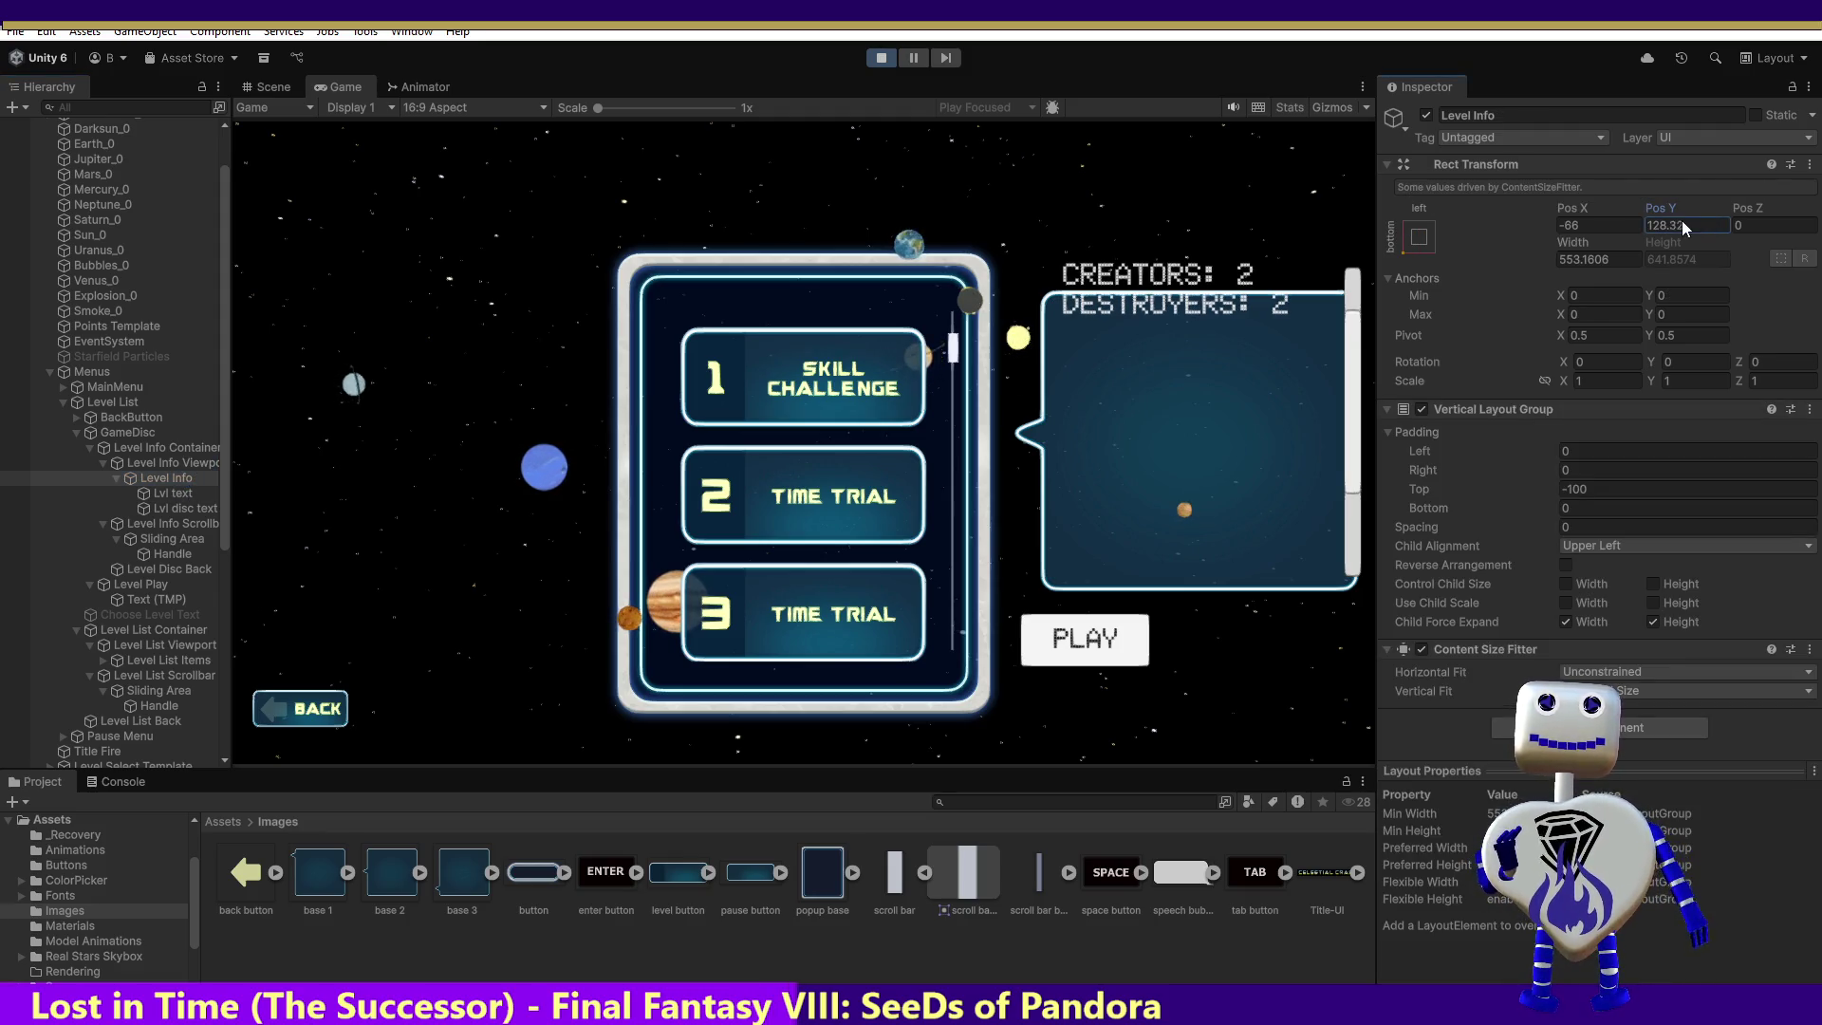
Step: Try Level Info Pos Y values 150, 100 and 16, check the scrolling, then stop Play mode
{"action": "type", "text": "150"}
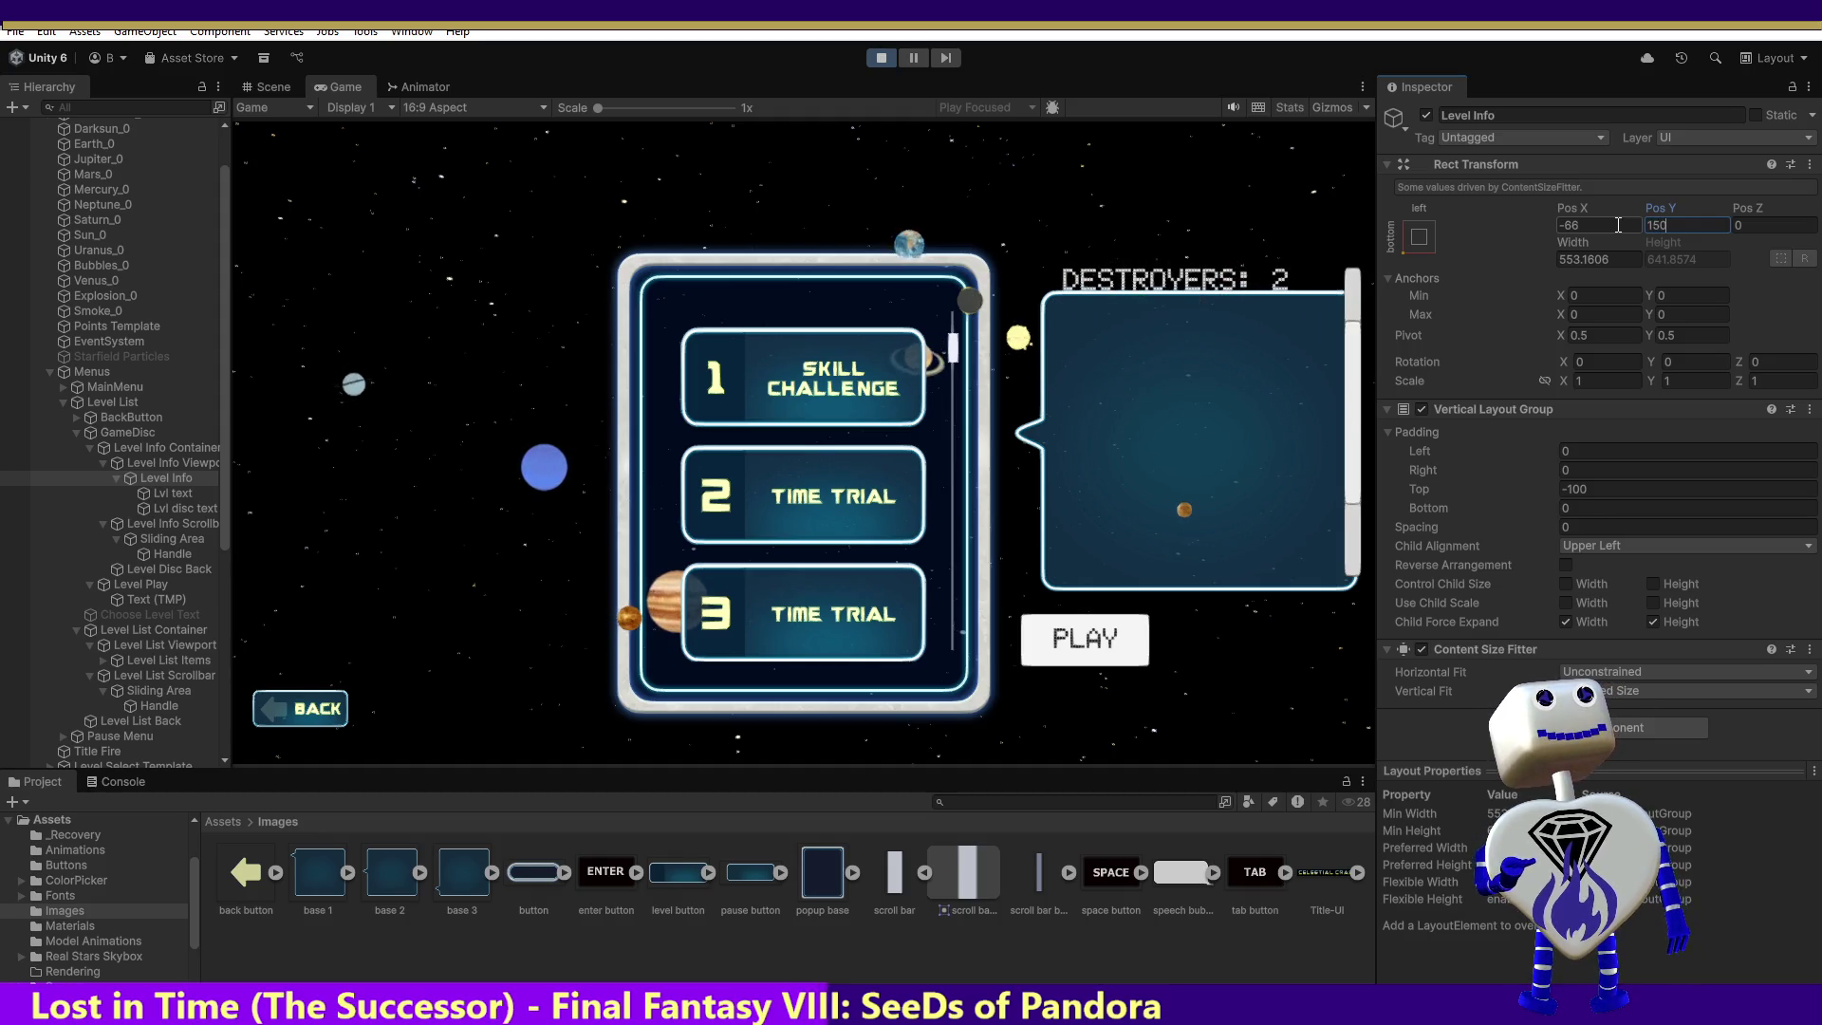
{"action": "key", "text": "BackSpace"}
{"action": "key", "text": "BackSpace"}
{"action": "type", "text": "0"}
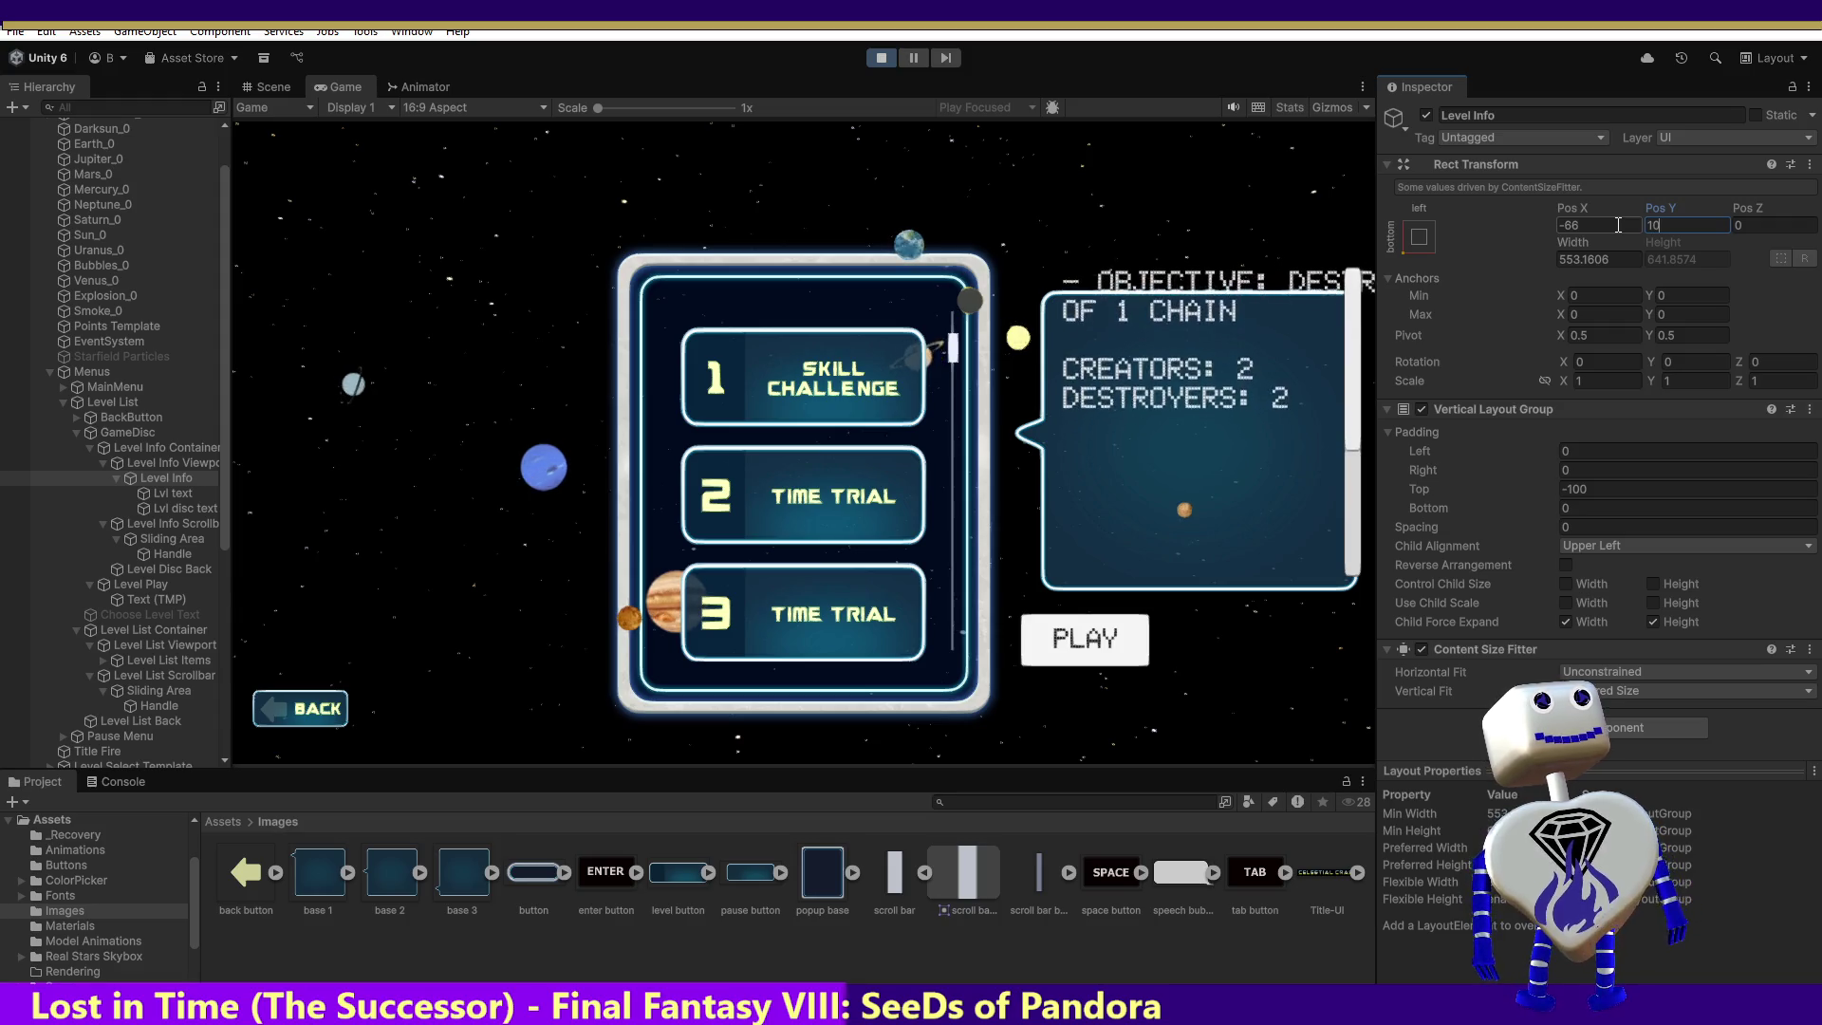
{"action": "key", "text": "BackSpace"}
{"action": "type", "text": "6"}
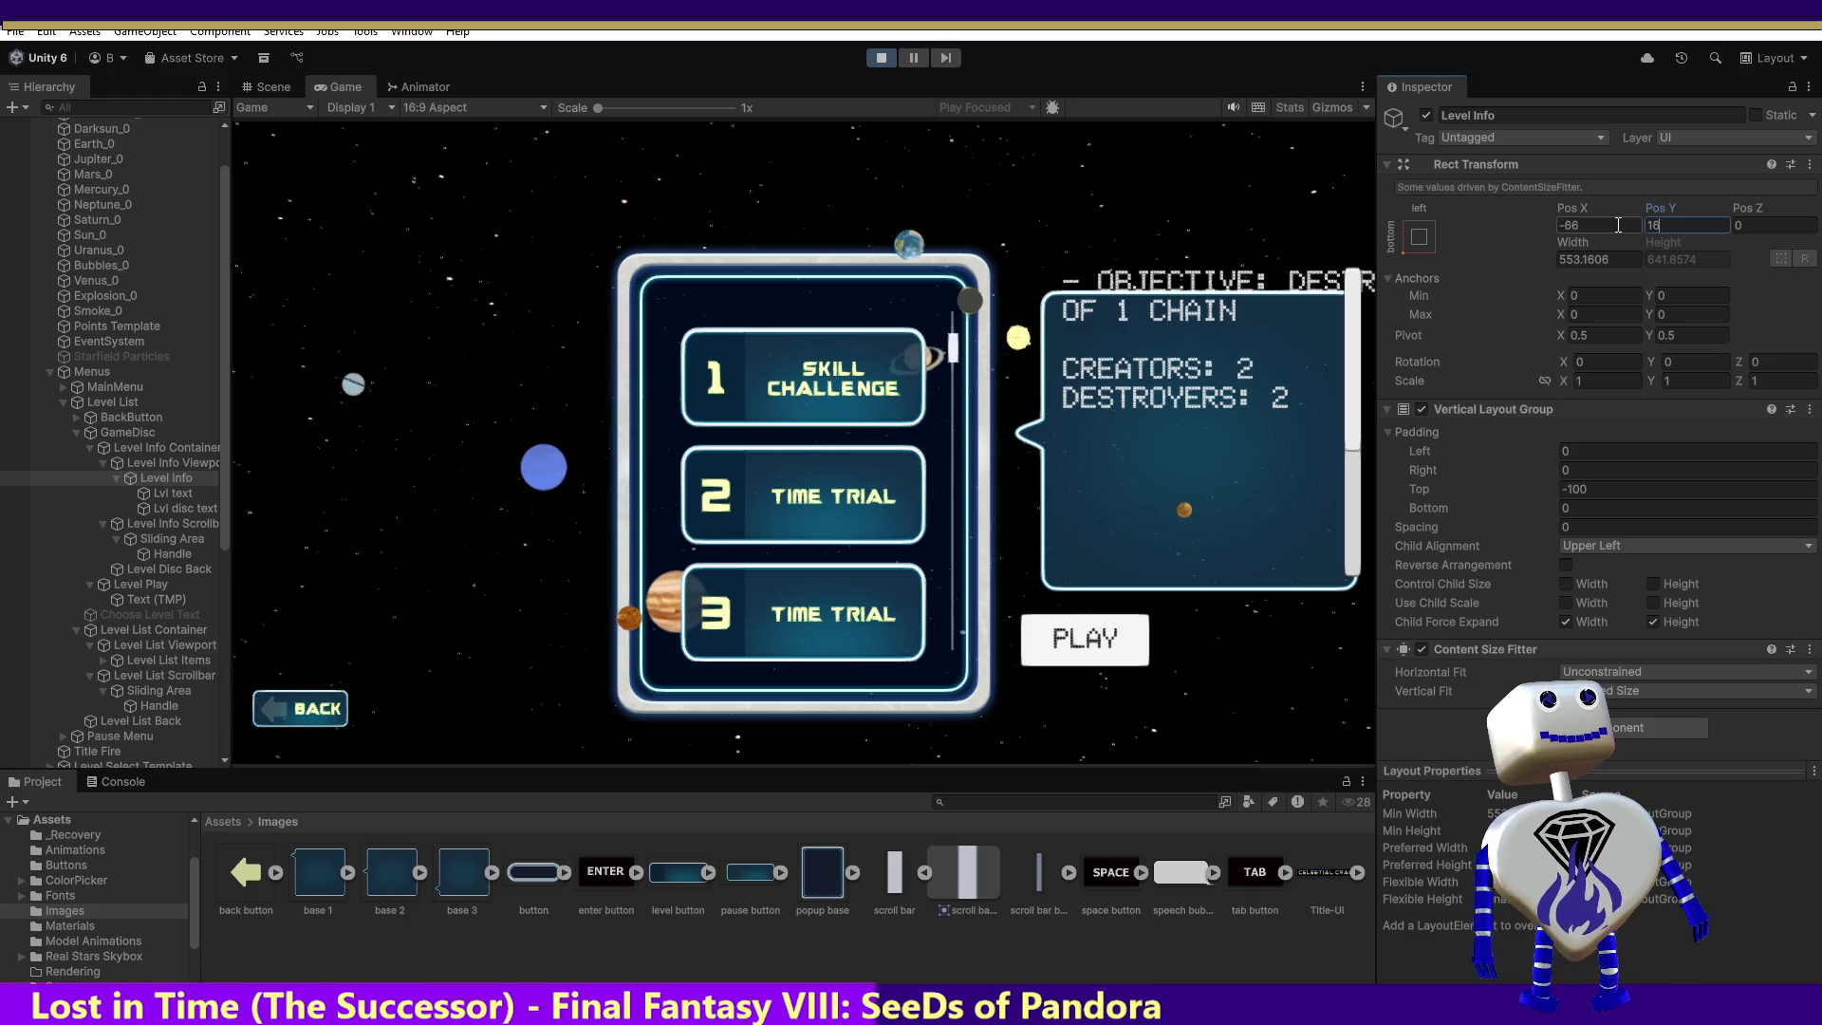
{"action": "mouse_move", "coordinate": [1363, 429]}
{"action": "left_mouse_down"}
{"action": "mouse_move", "coordinate": [1363, 589]}
{"action": "mouse_move", "coordinate": [1355, 201]}
{"action": "left_mouse_up"}
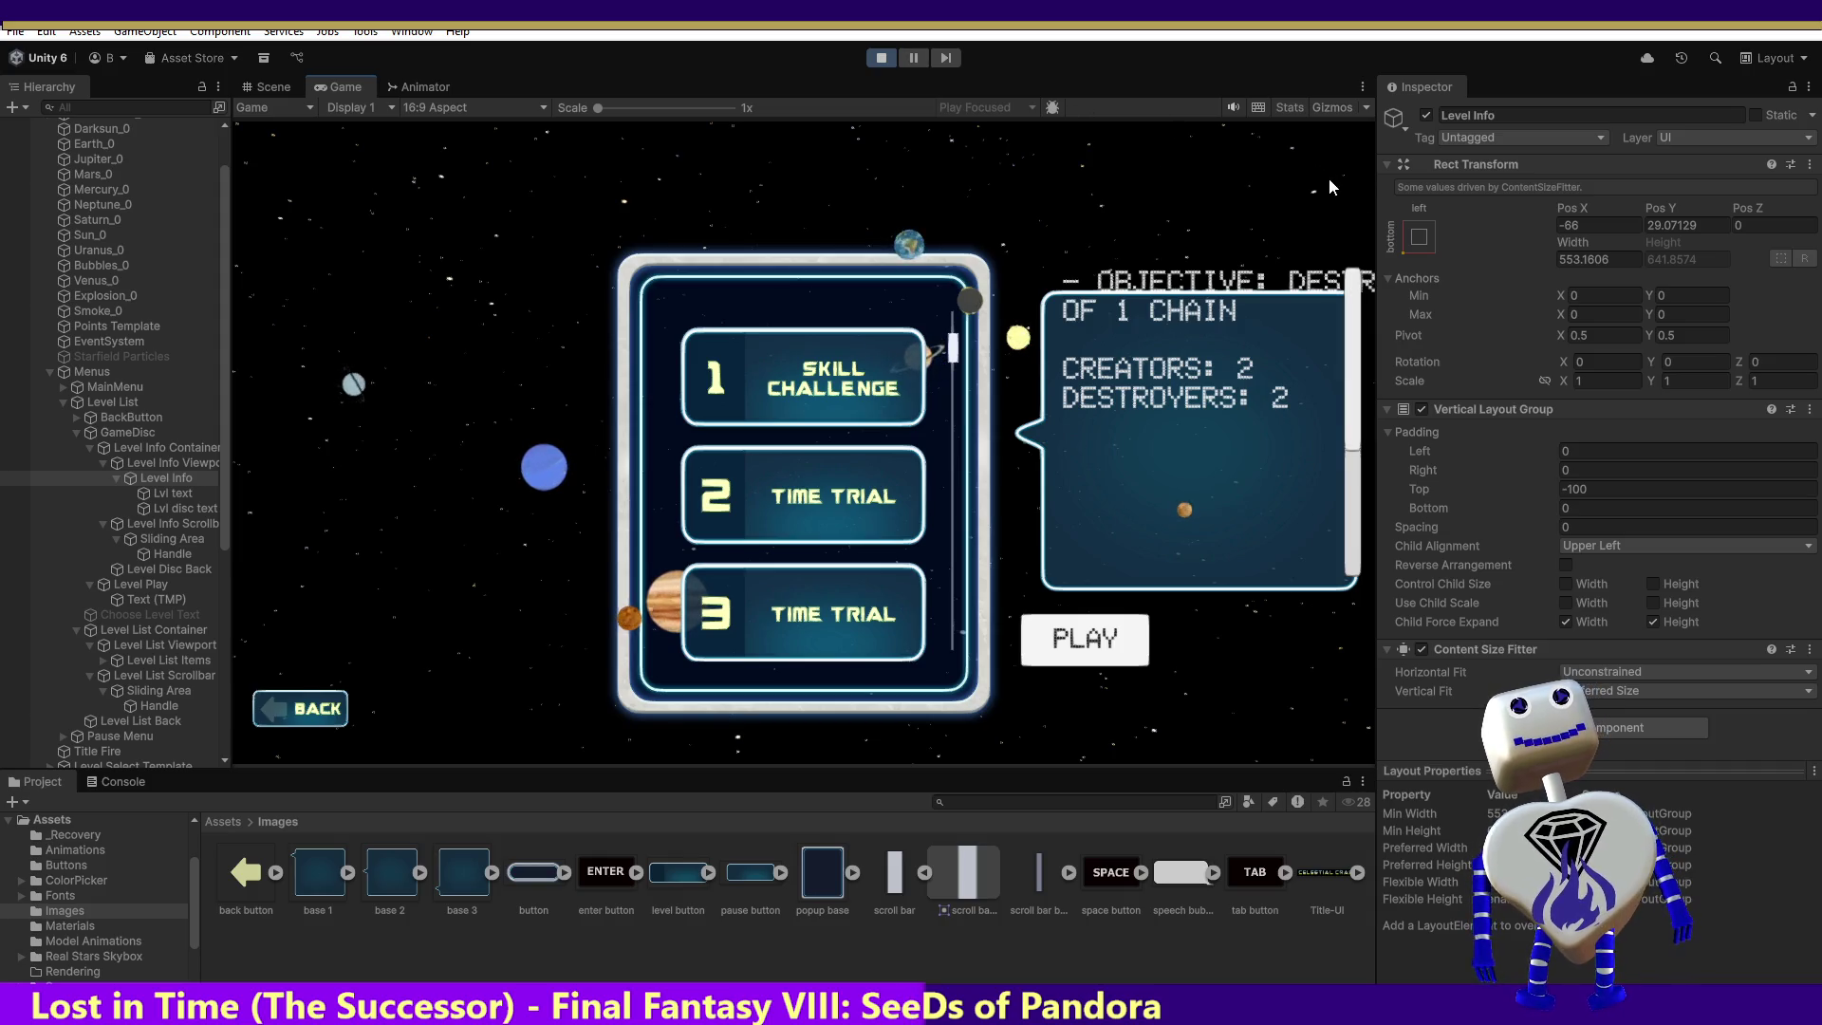
{"action": "left_click", "coordinate": [883, 59]}
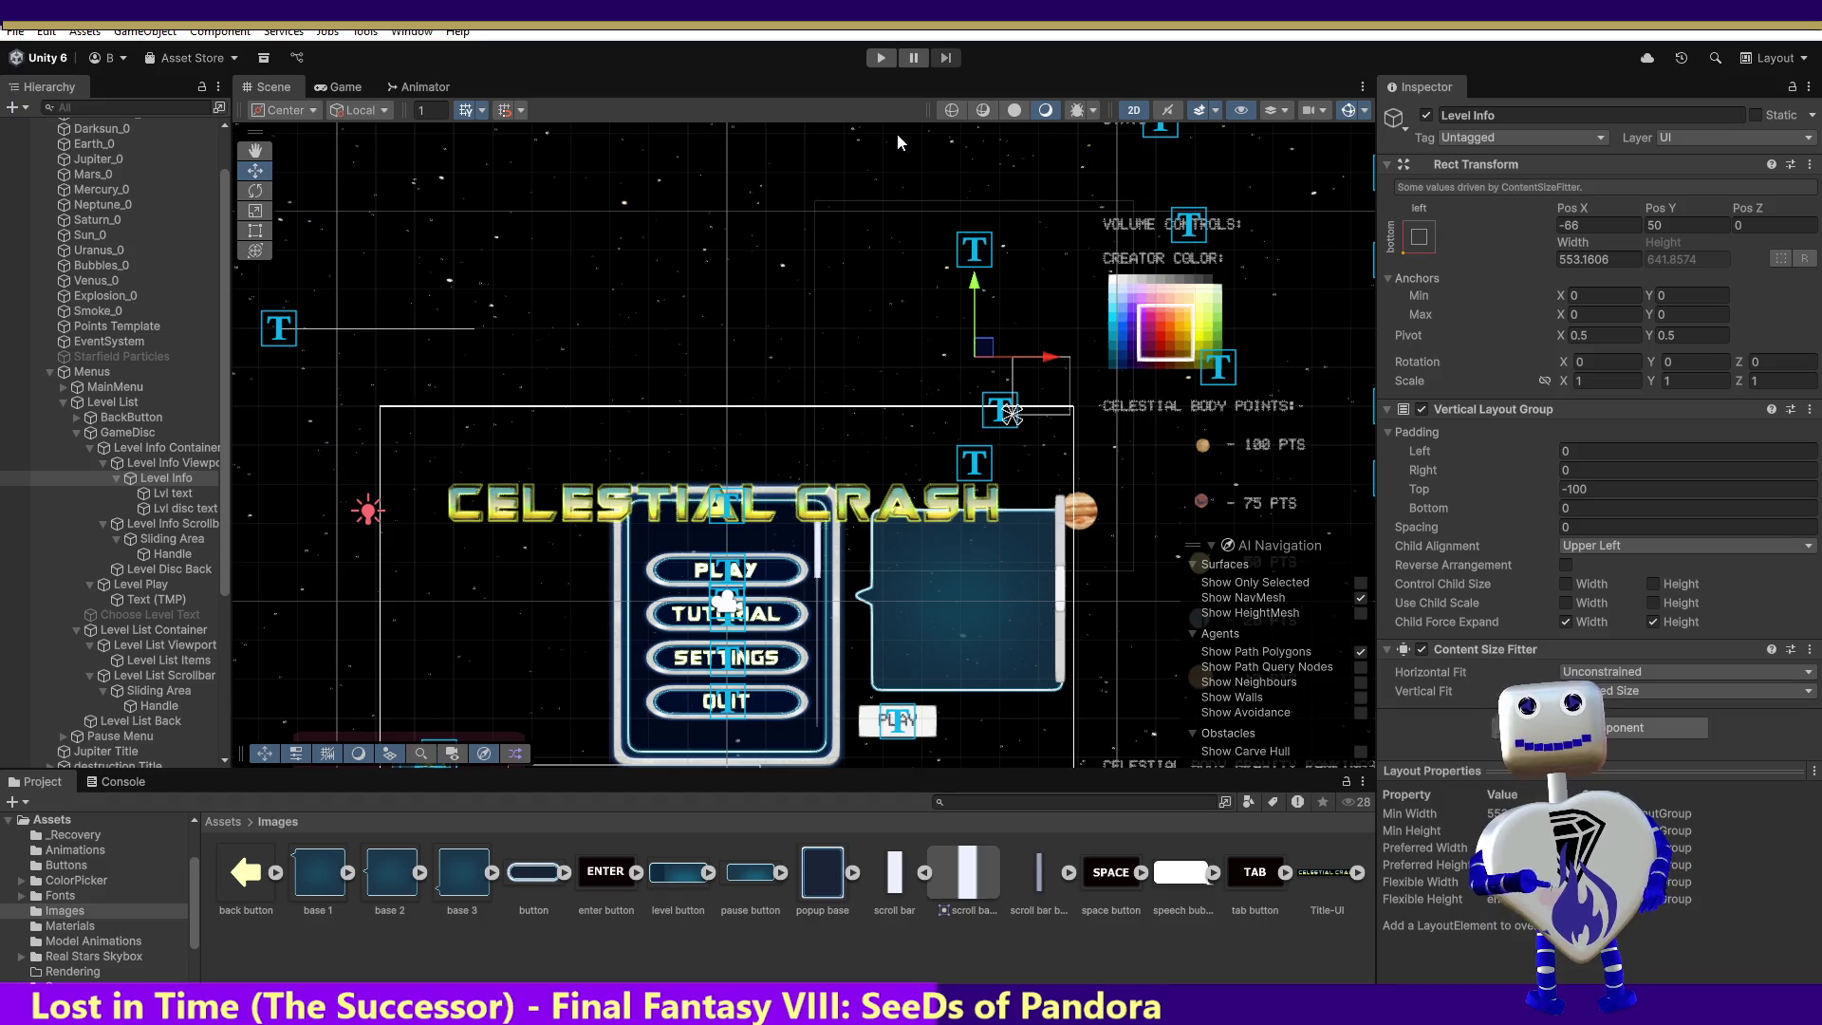
Step: Replay the game into level select and drag the info panel's scrollbar up and down
{"action": "left_click", "coordinate": [879, 59]}
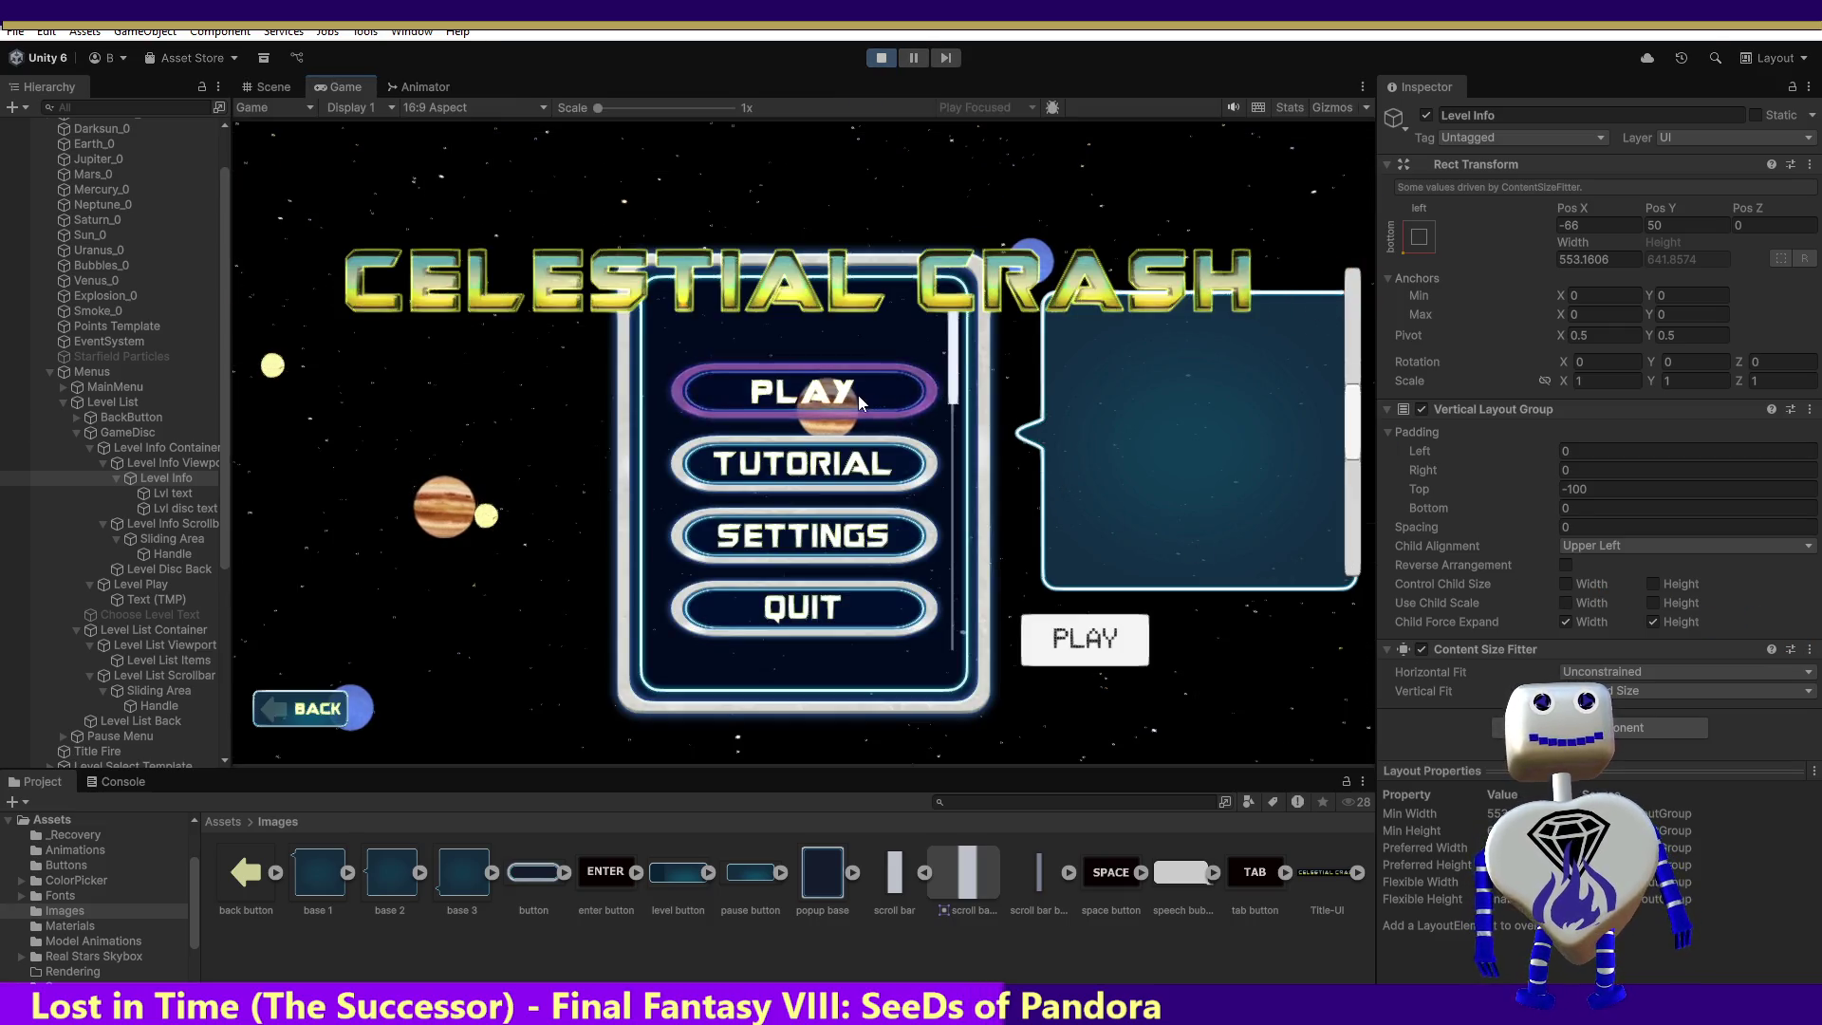
{"action": "left_click", "coordinate": [858, 395]}
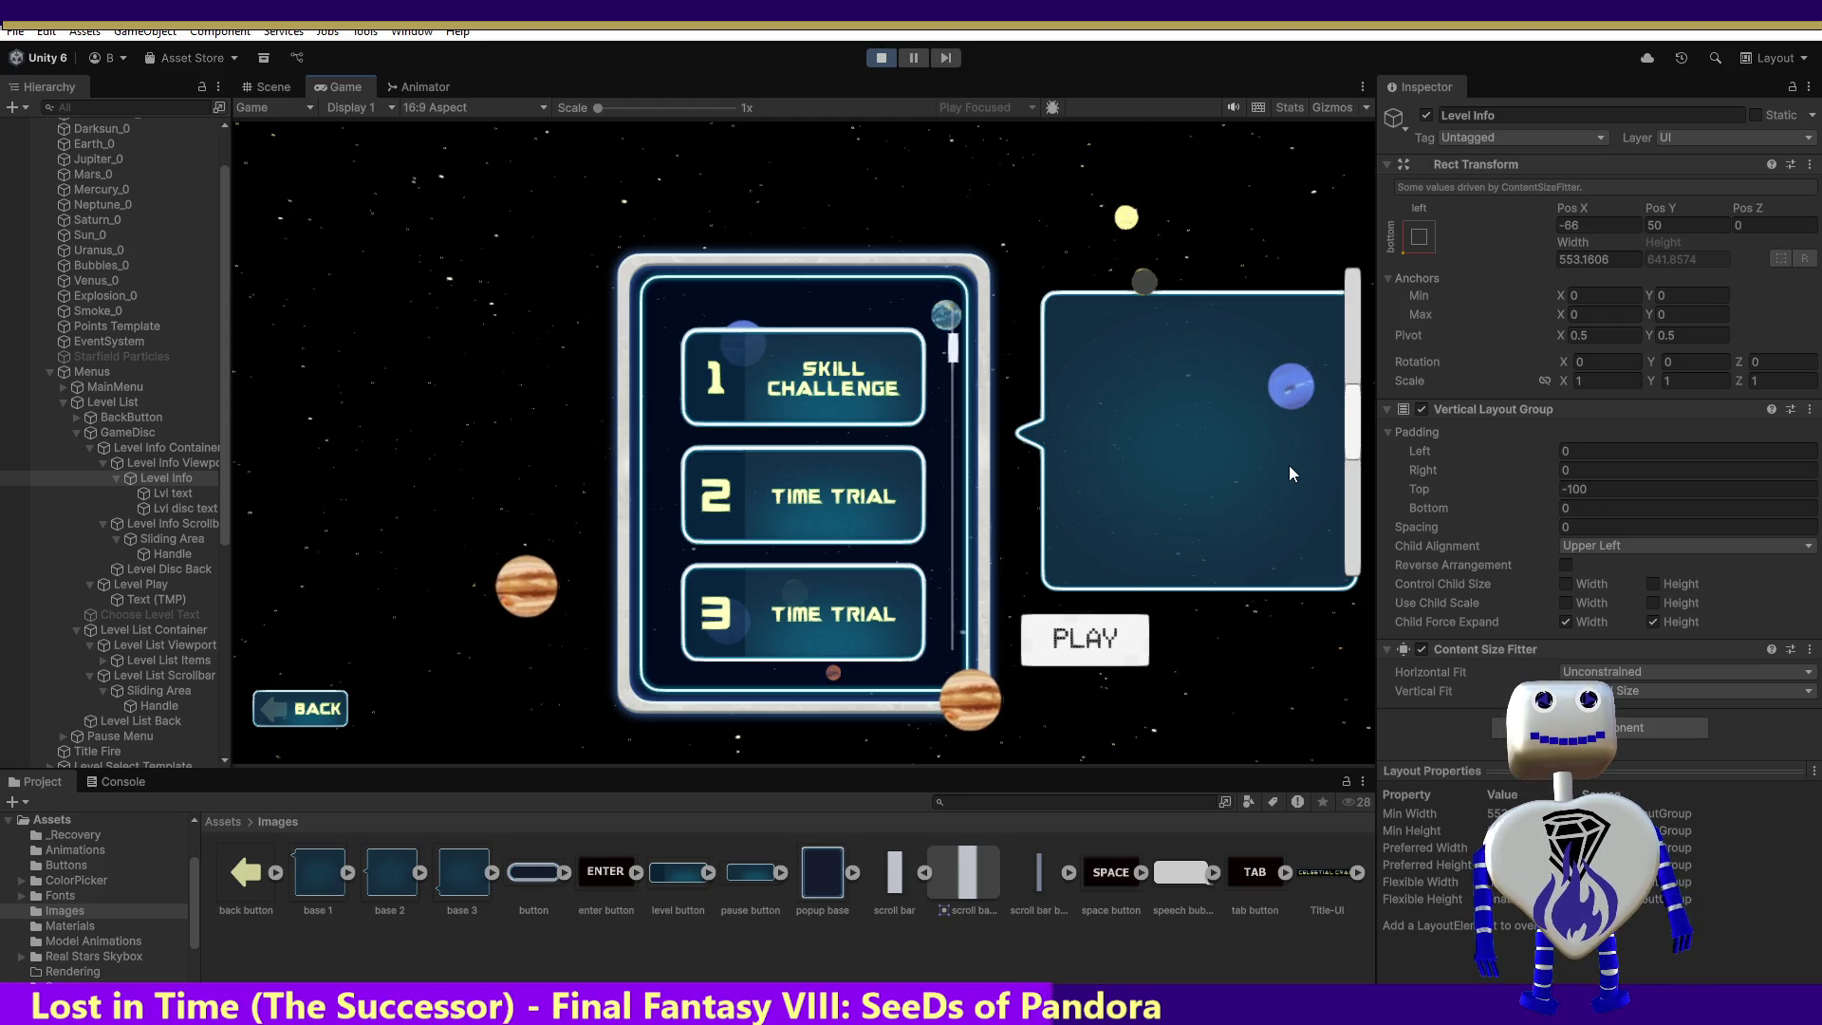
{"action": "left_click_drag", "start_coordinate": [1349, 427], "coordinate": [1358, 277]}
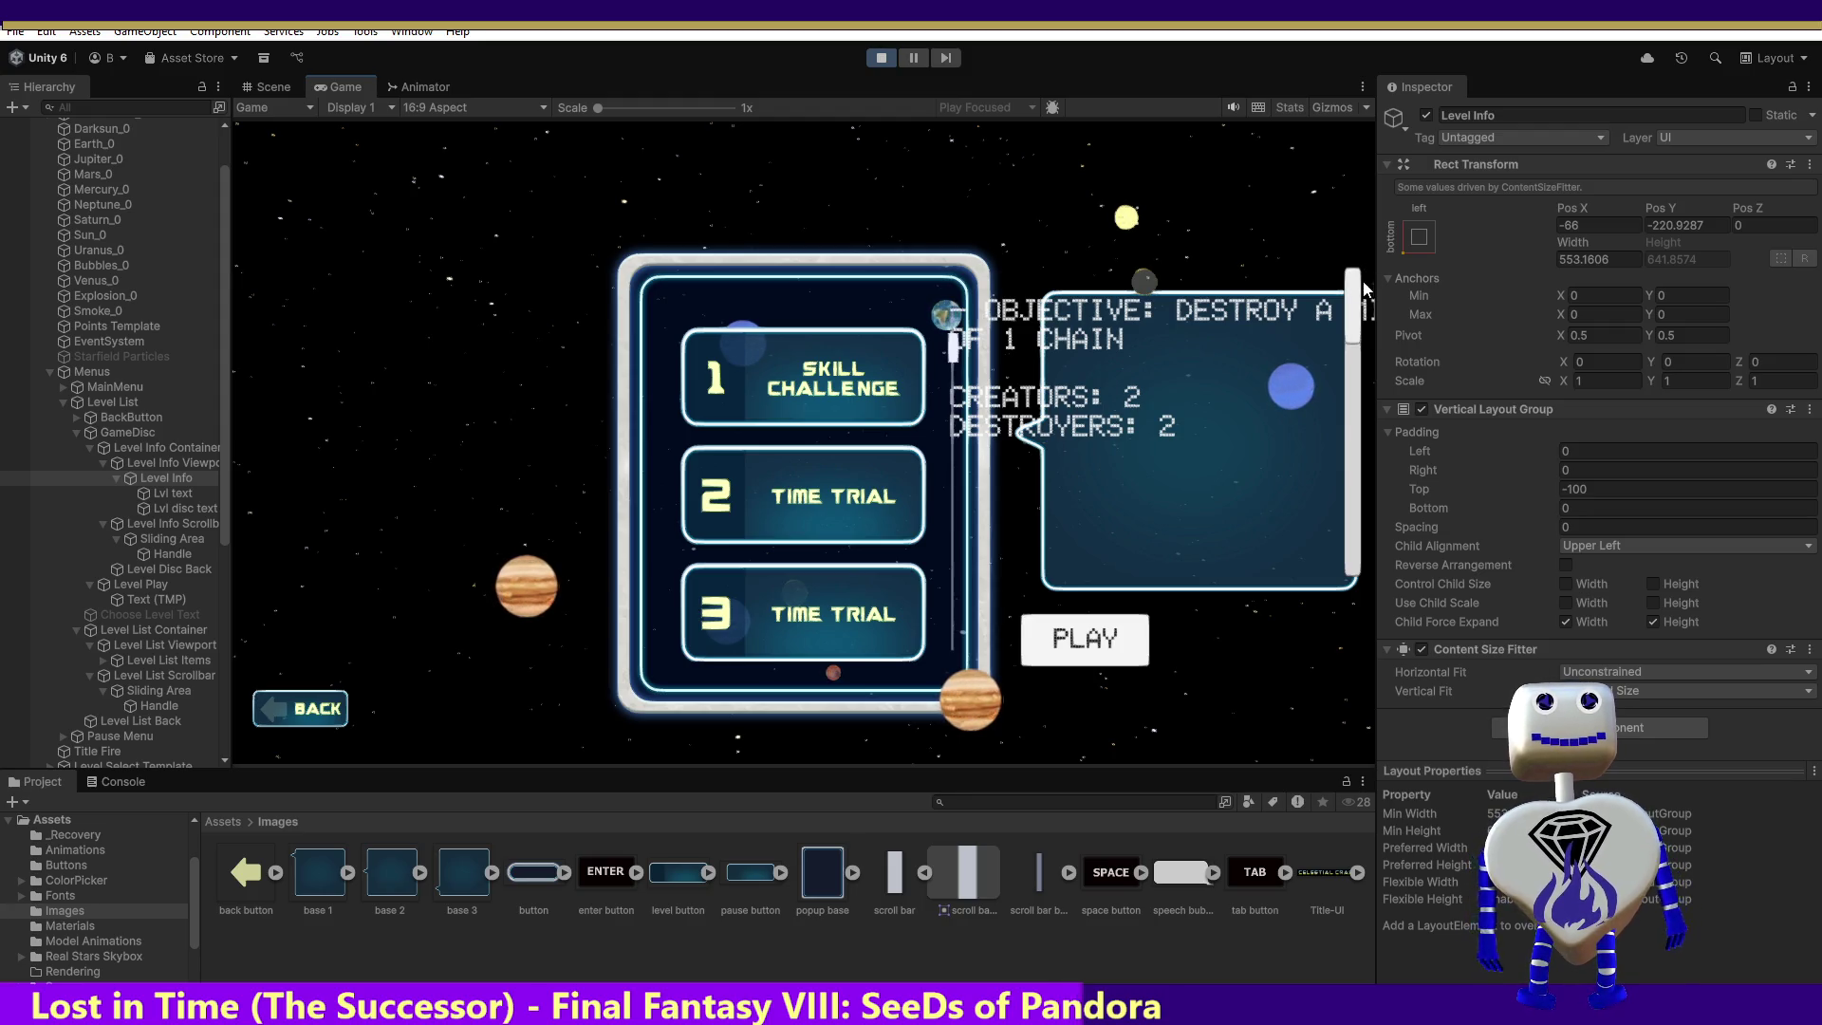
{"action": "mouse_move", "coordinate": [1369, 326]}
{"action": "left_mouse_down"}
{"action": "mouse_move", "coordinate": [1332, 512]}
{"action": "mouse_move", "coordinate": [1375, 294]}
{"action": "left_mouse_up"}
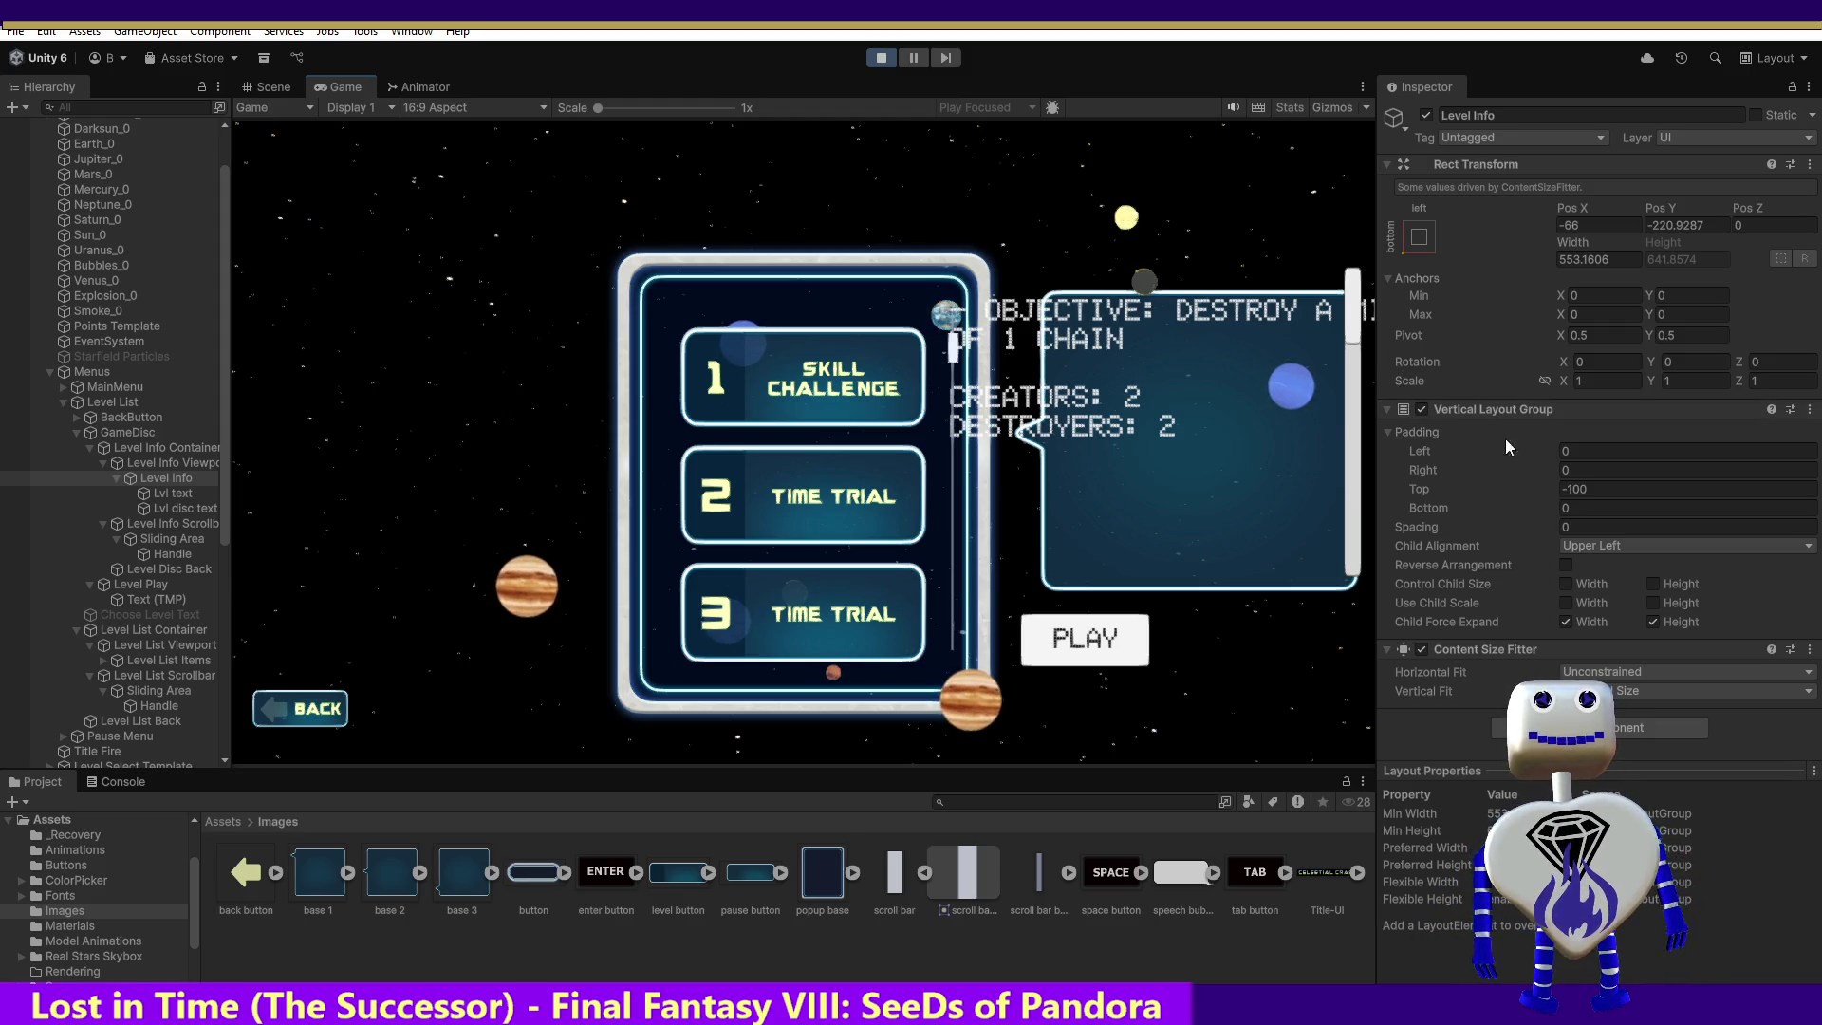
Step: Try several Level Info top padding values, including 75, 60, 30 and 25, settling on Padding Top -50
{"action": "left_click", "coordinate": [1587, 488]}
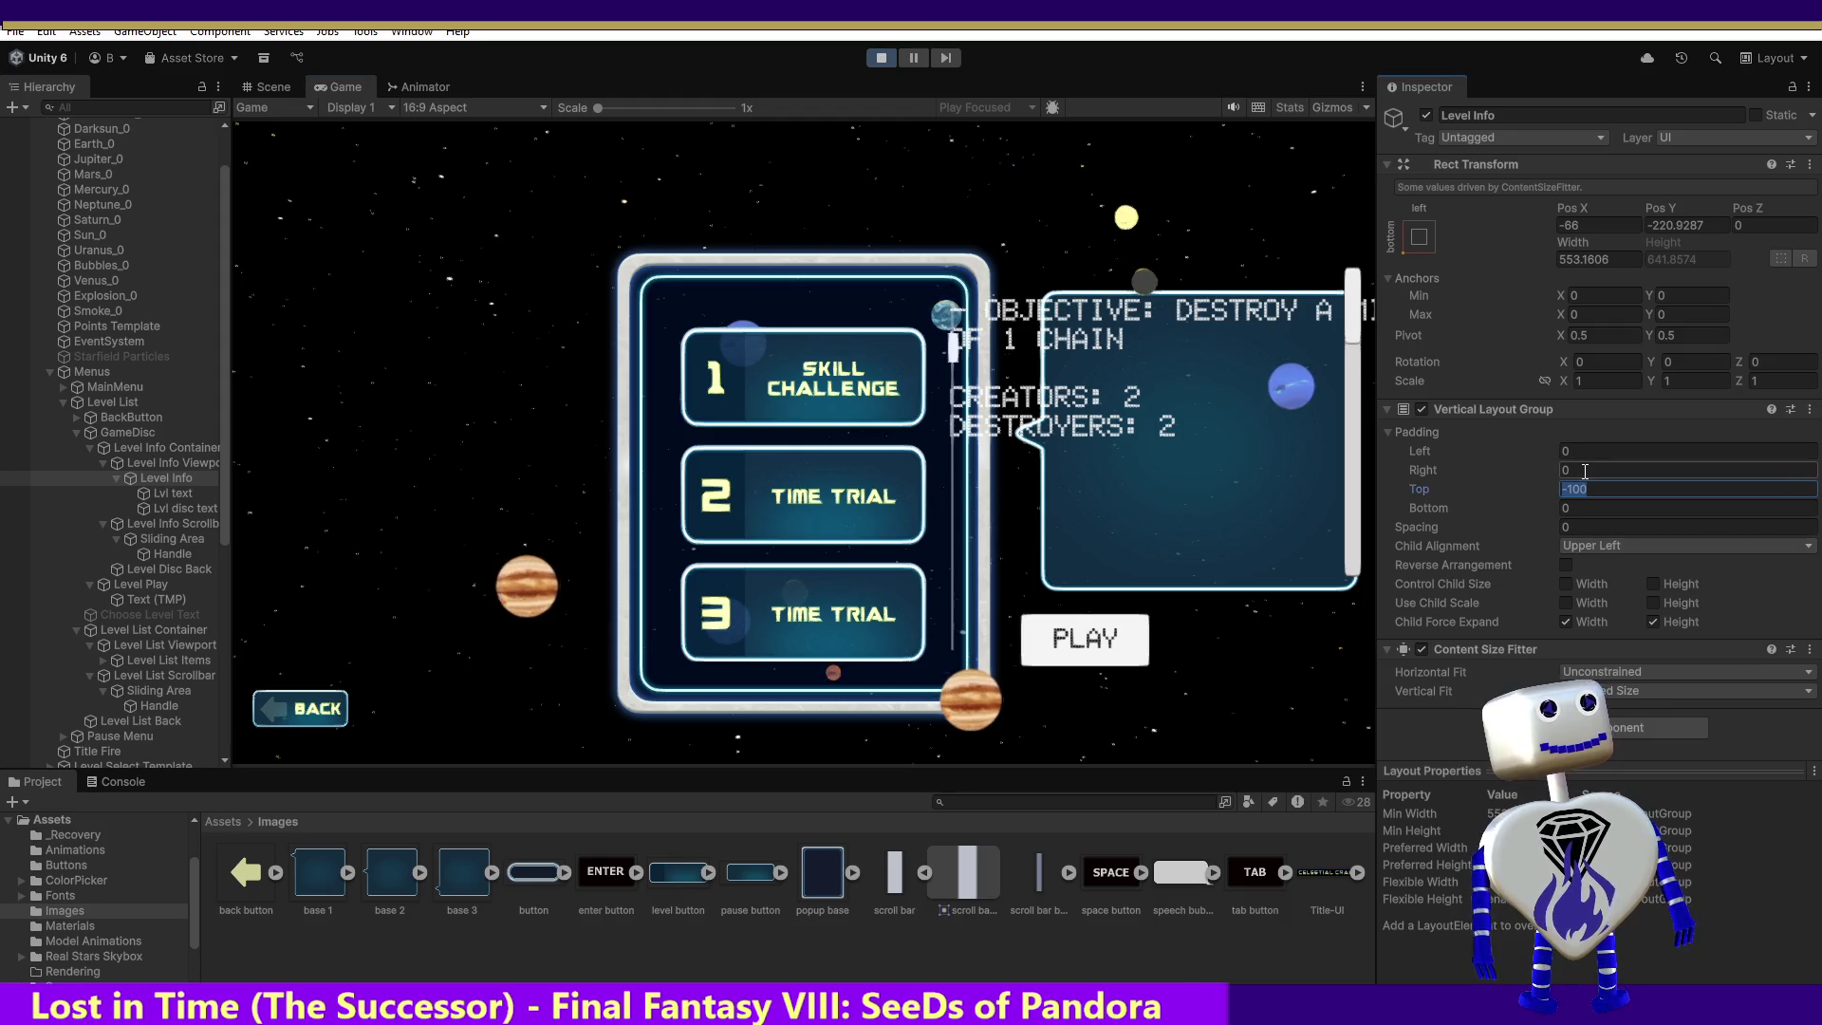
{"action": "type", "text": "500"}
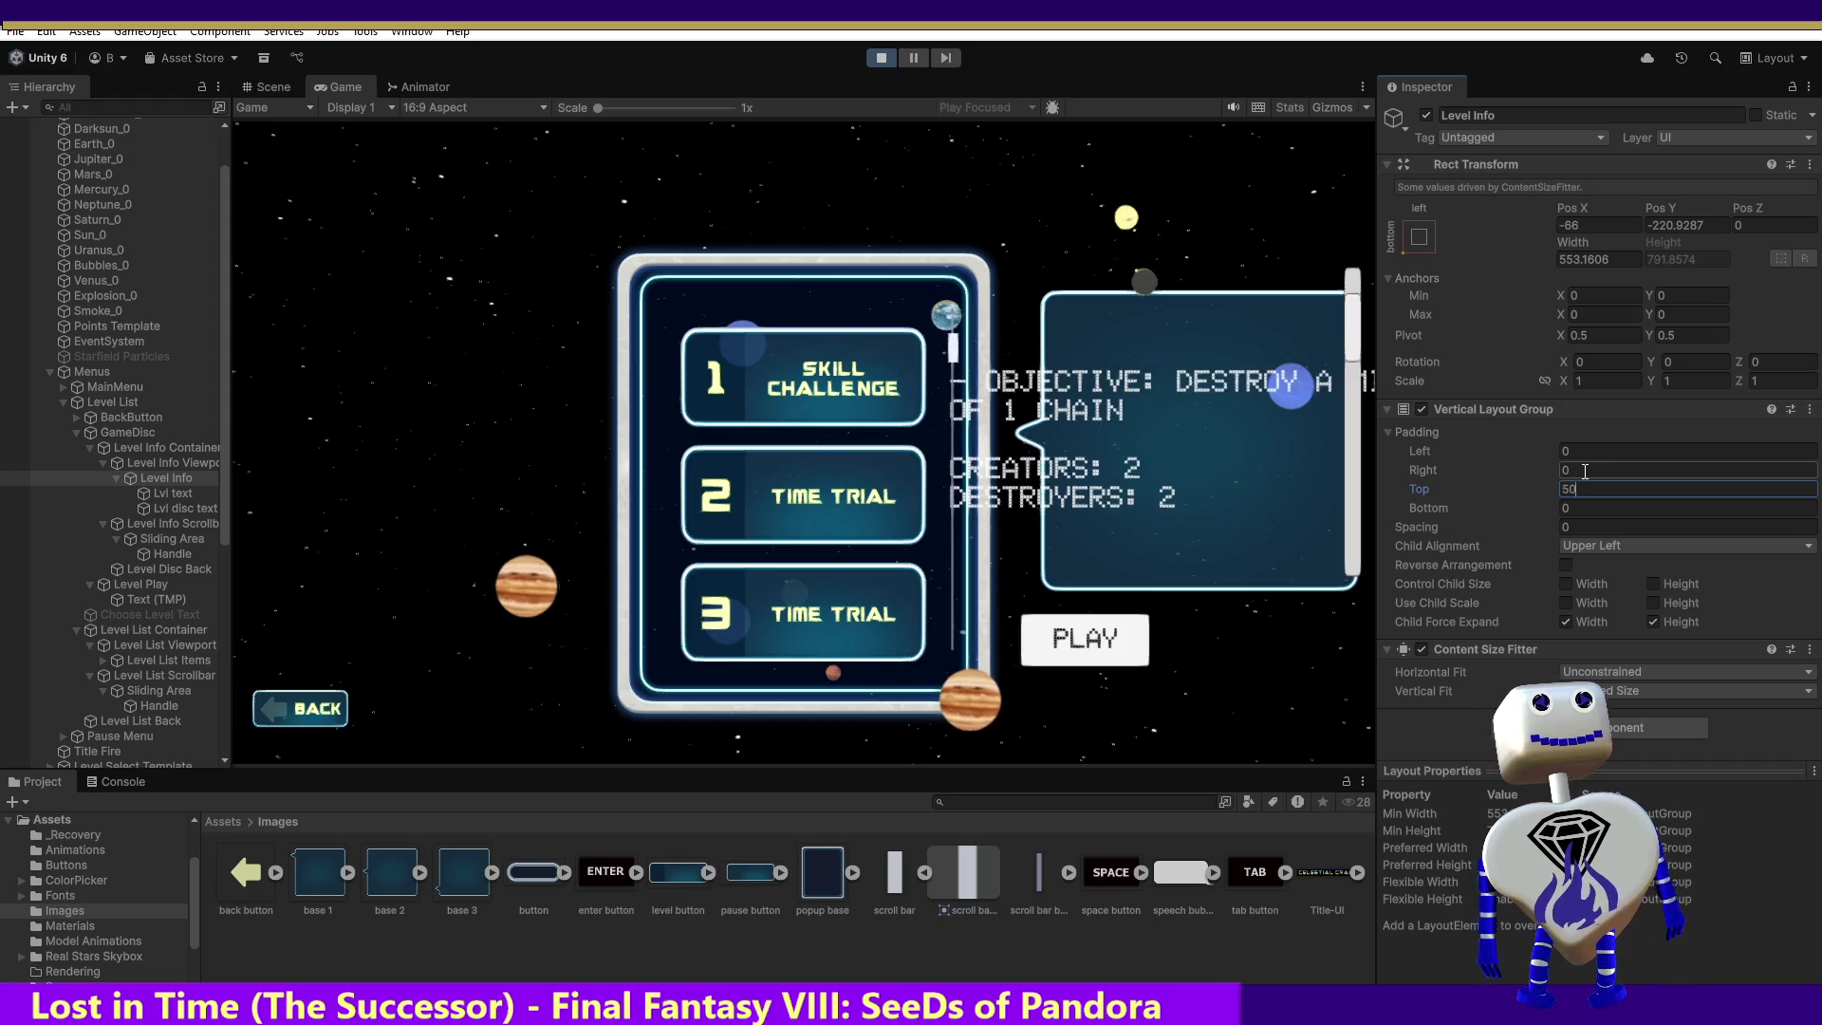
{"action": "key", "text": "BackSpace"}
{"action": "key", "text": "BackSpace"}
{"action": "key", "text": "BackSpace"}
{"action": "type", "text": "75"}
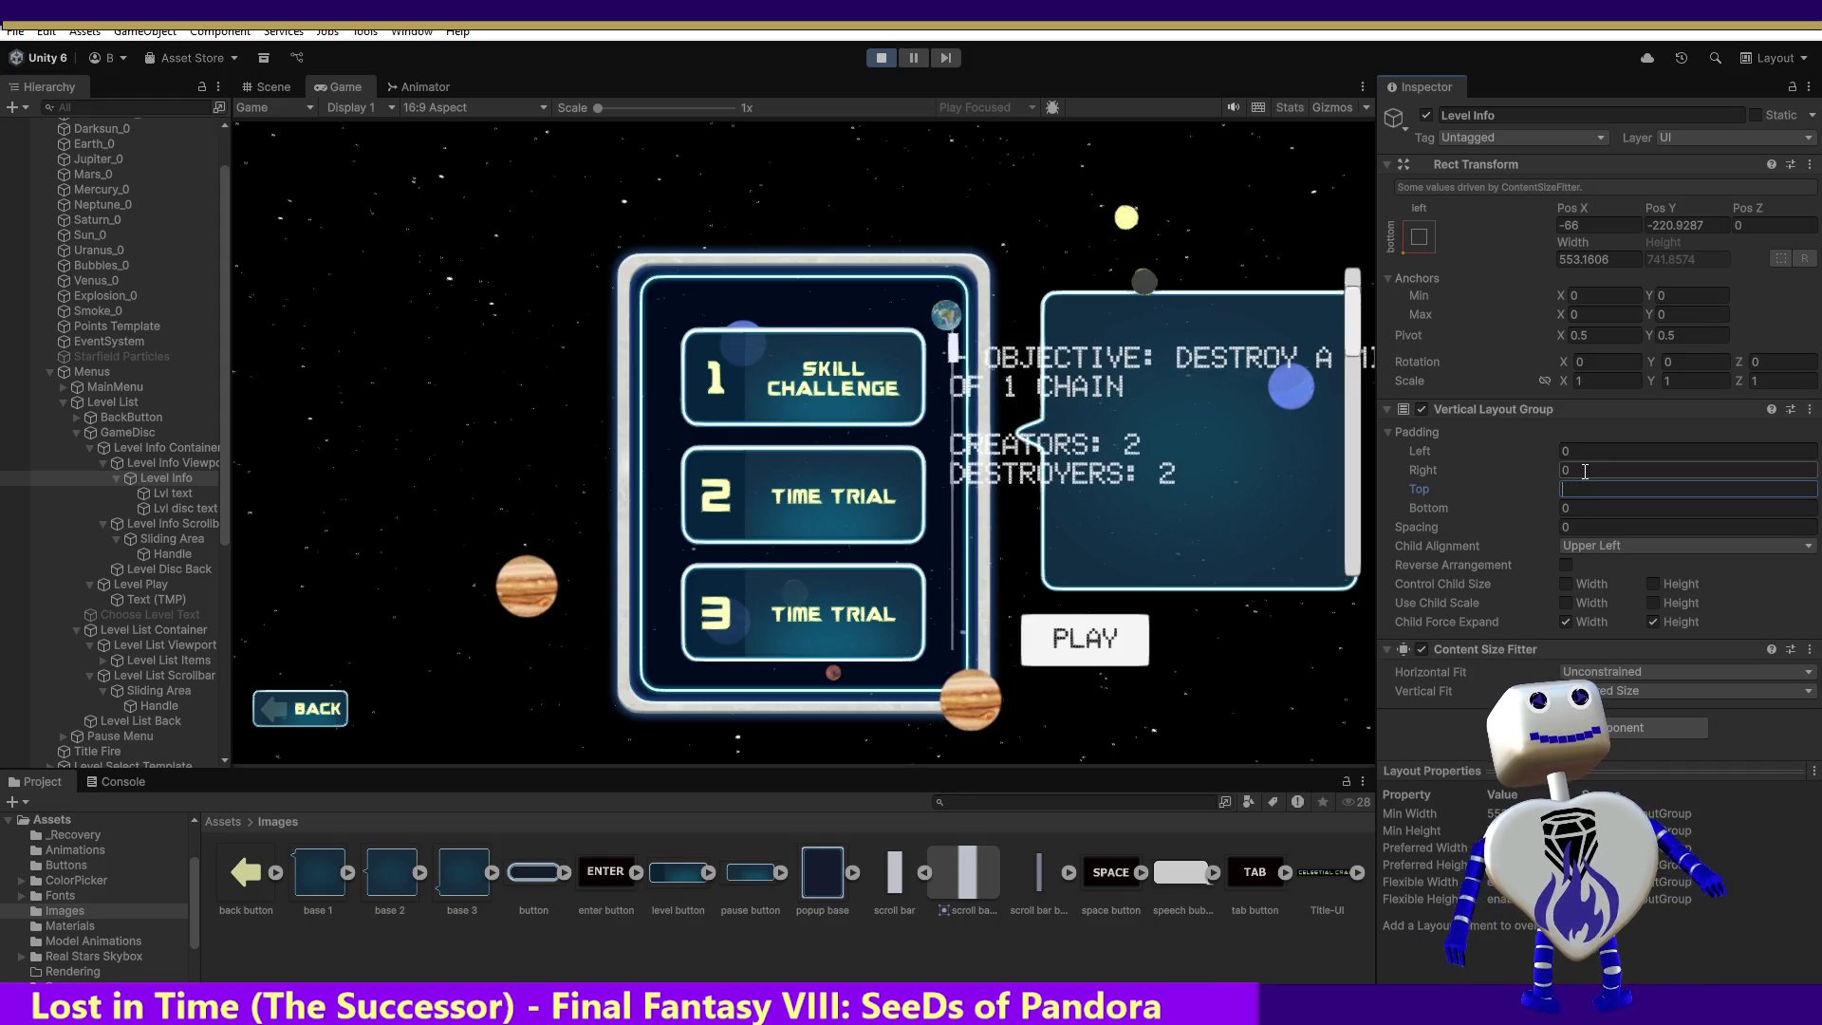
{"action": "key", "text": "BackSpace"}
{"action": "key", "text": "BackSpace"}
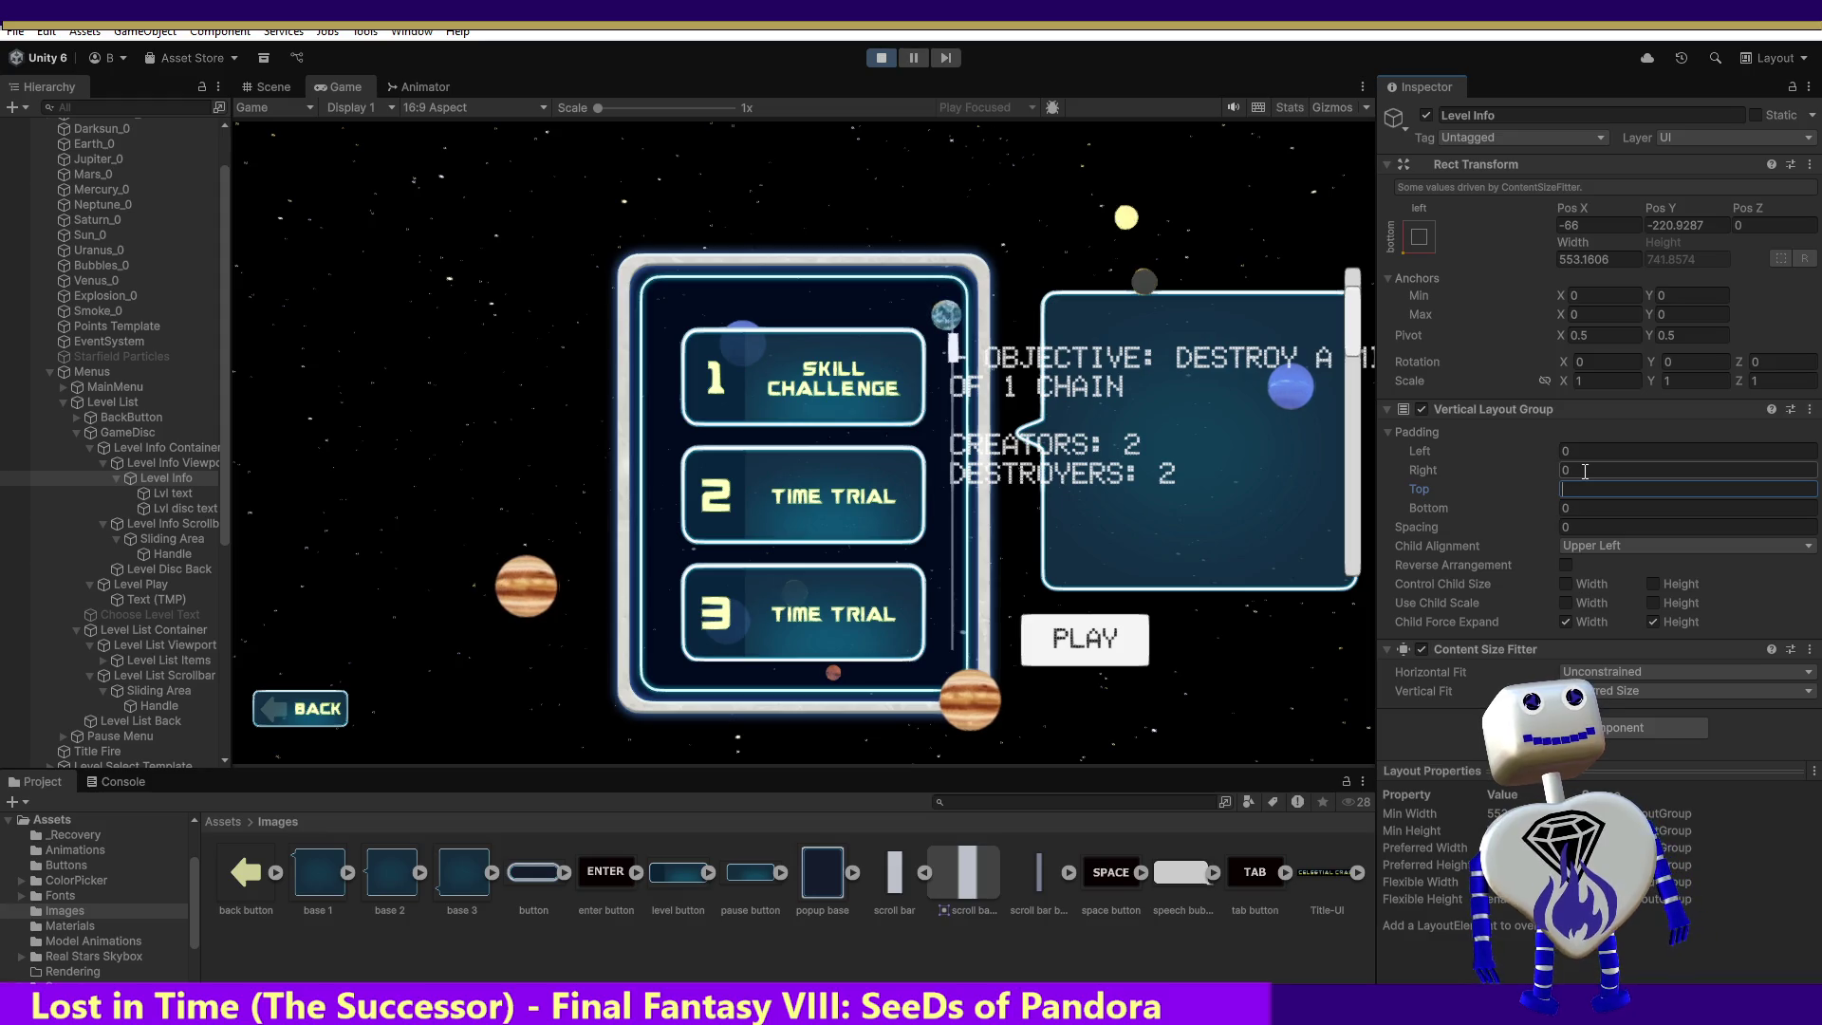
{"action": "type", "text": "60"}
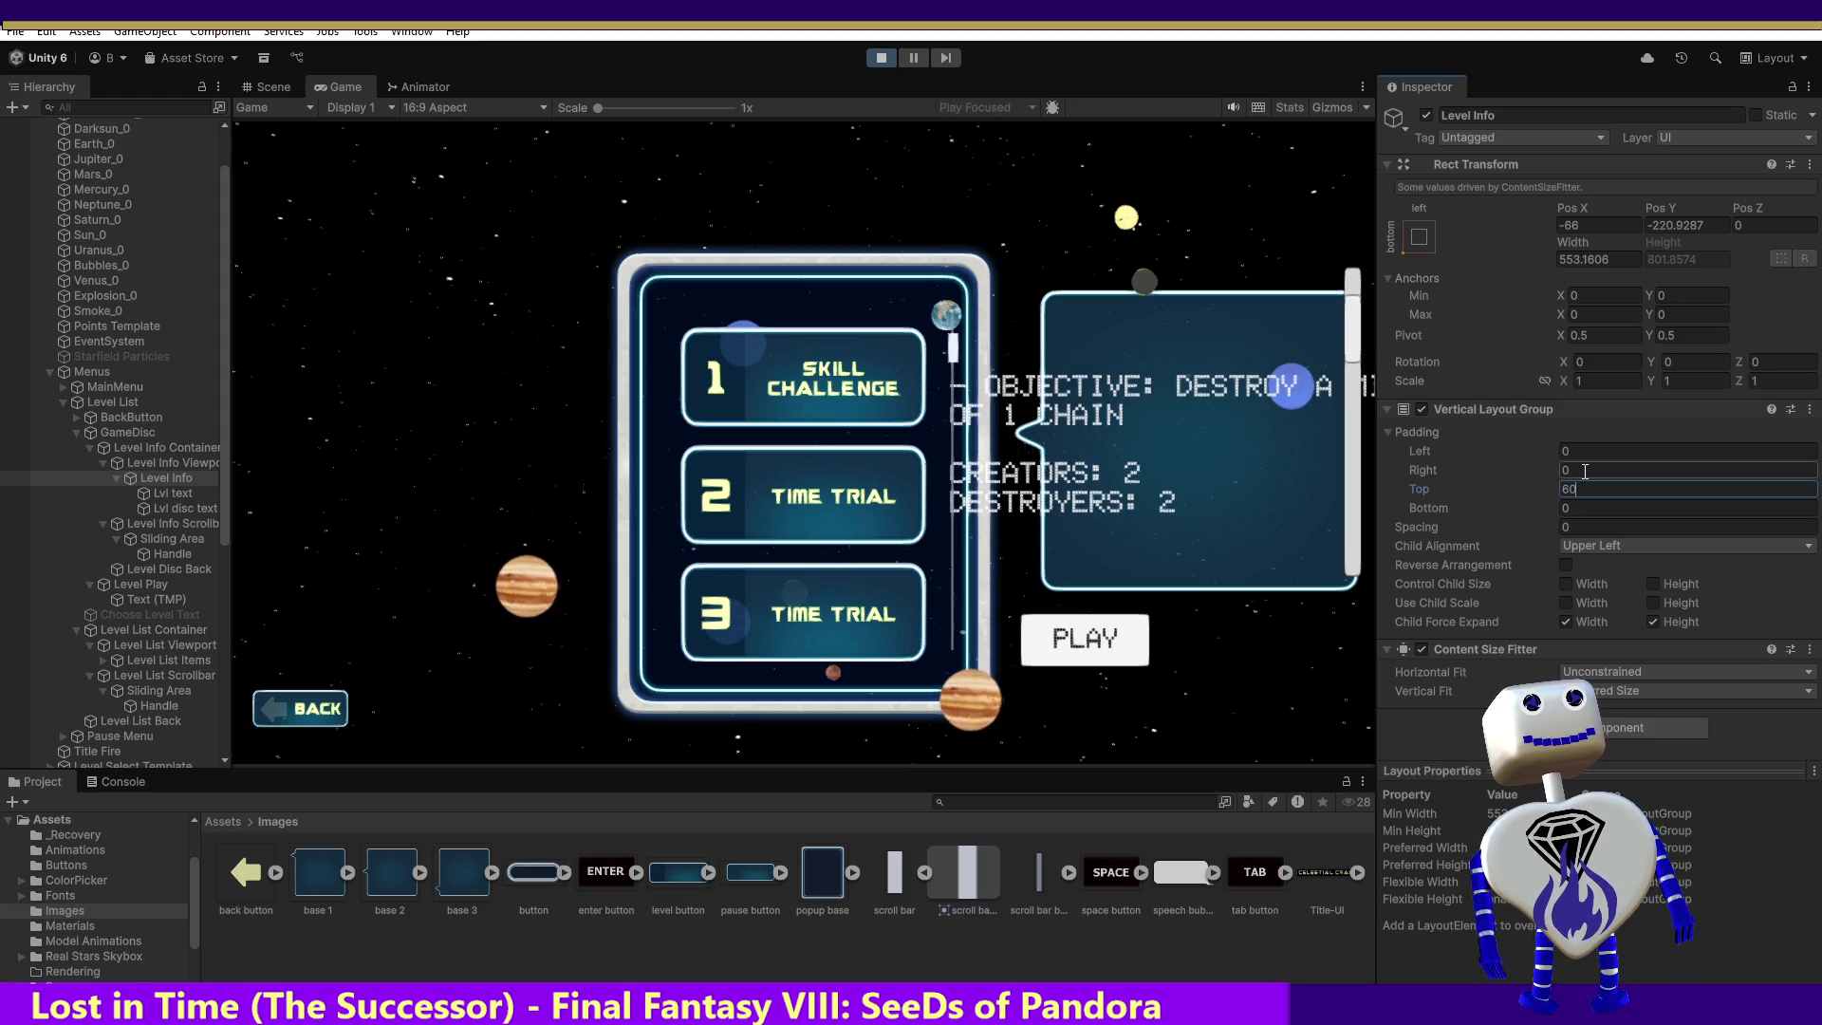
{"action": "key", "text": "BackSpace"}
{"action": "key", "text": "BackSpace"}
{"action": "type", "text": "30"}
{"action": "key", "text": "BackSpace"}
{"action": "key", "text": "BackSpace"}
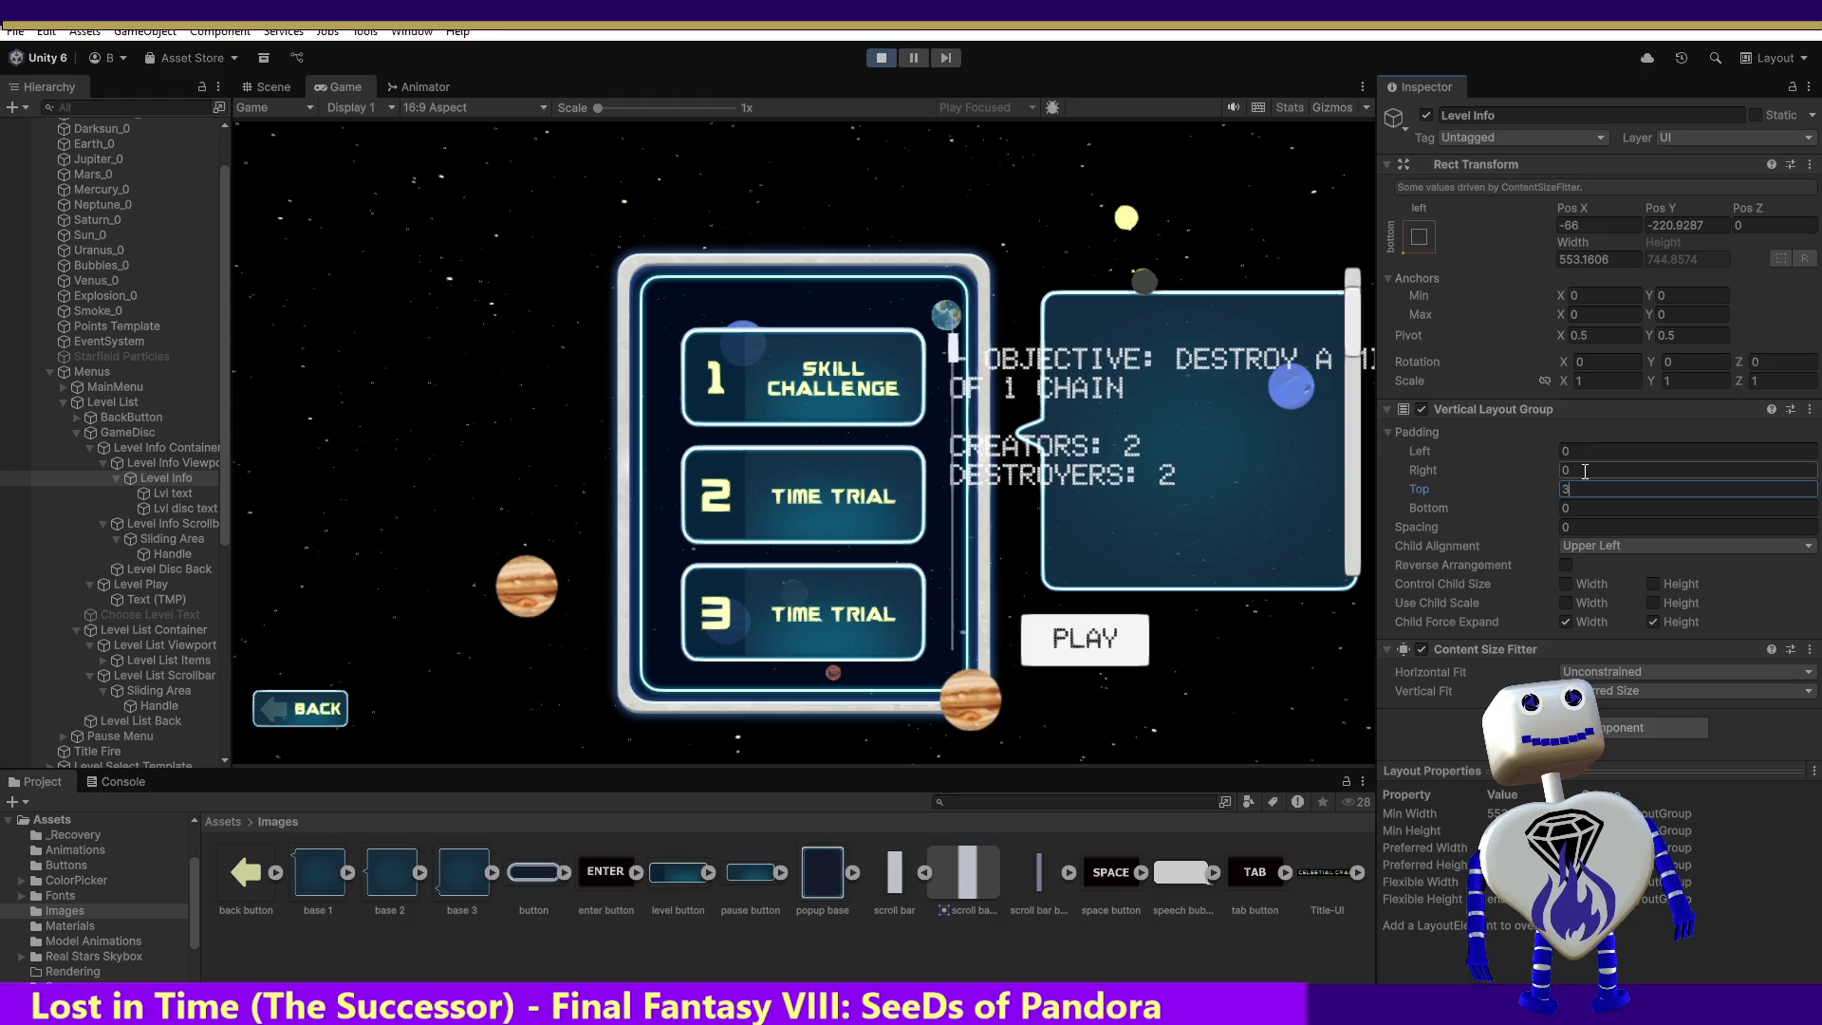
{"action": "type", "text": "4"}
{"action": "key", "text": "BackSpace"}
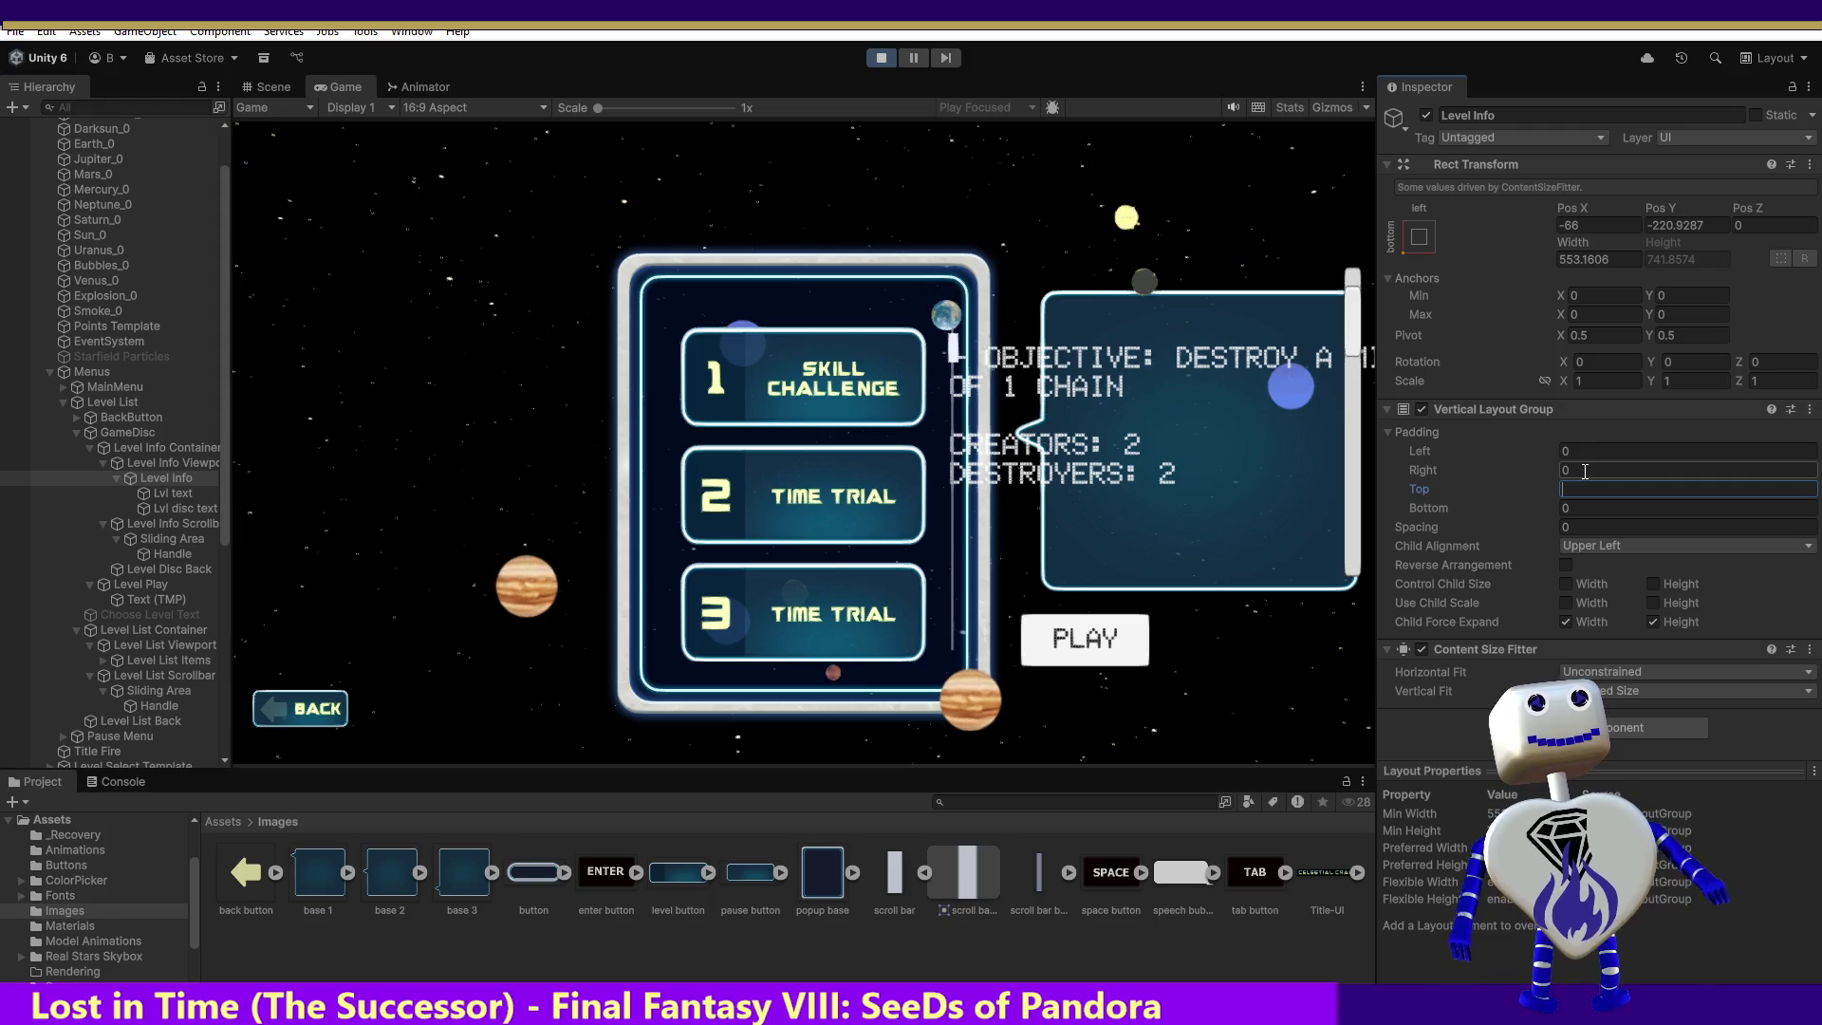
{"action": "type", "text": "25"}
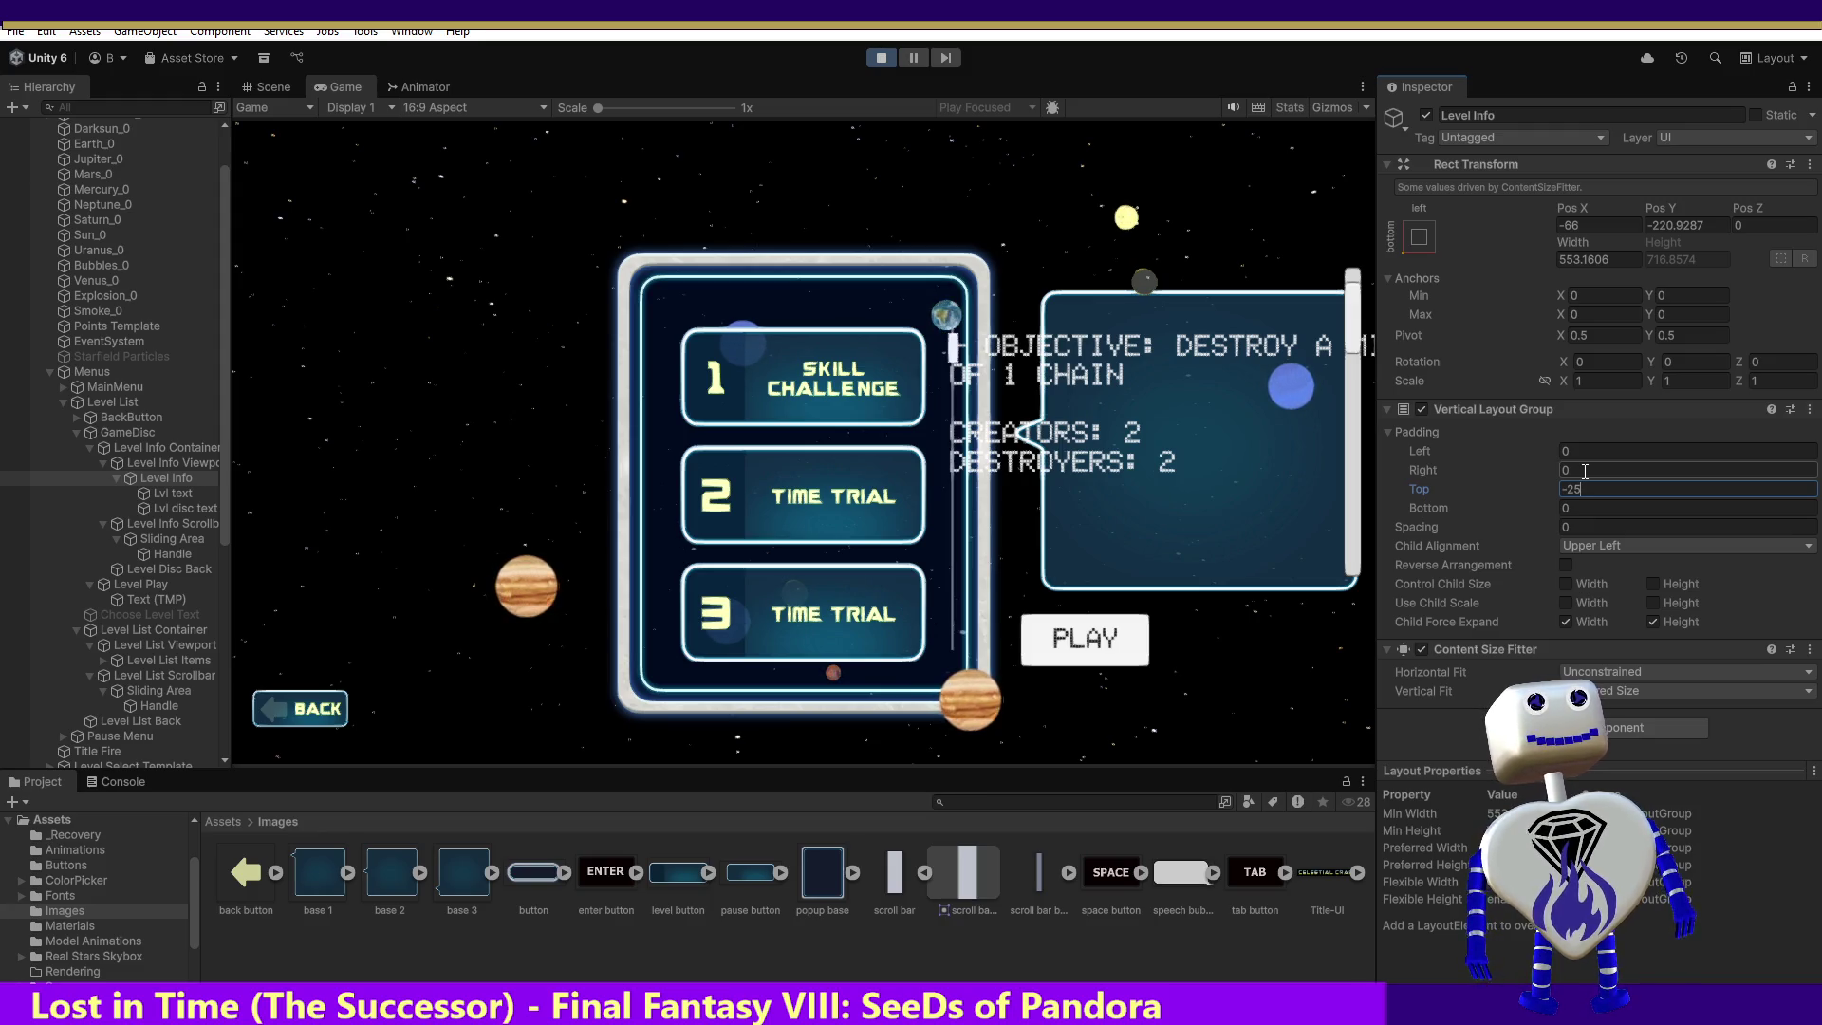
{"action": "key", "text": "BackSpace"}
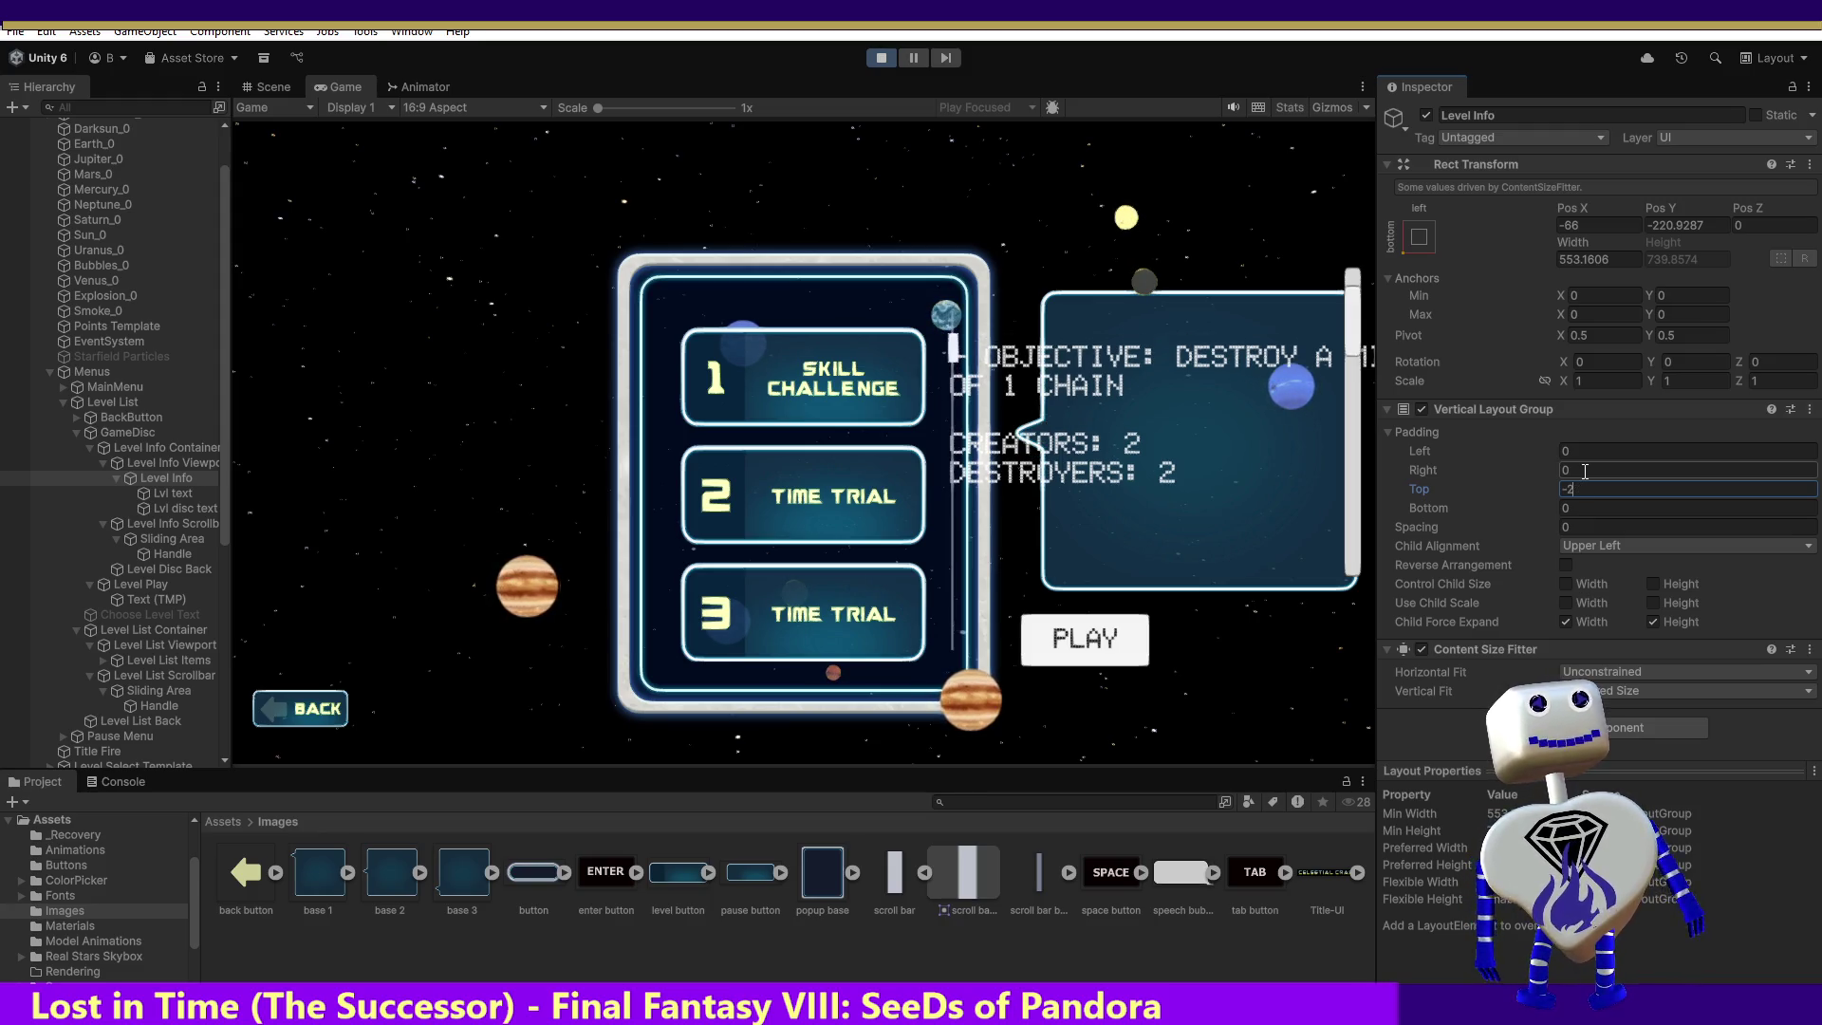
{"action": "key", "text": "BackSpace"}
{"action": "type", "text": "30"}
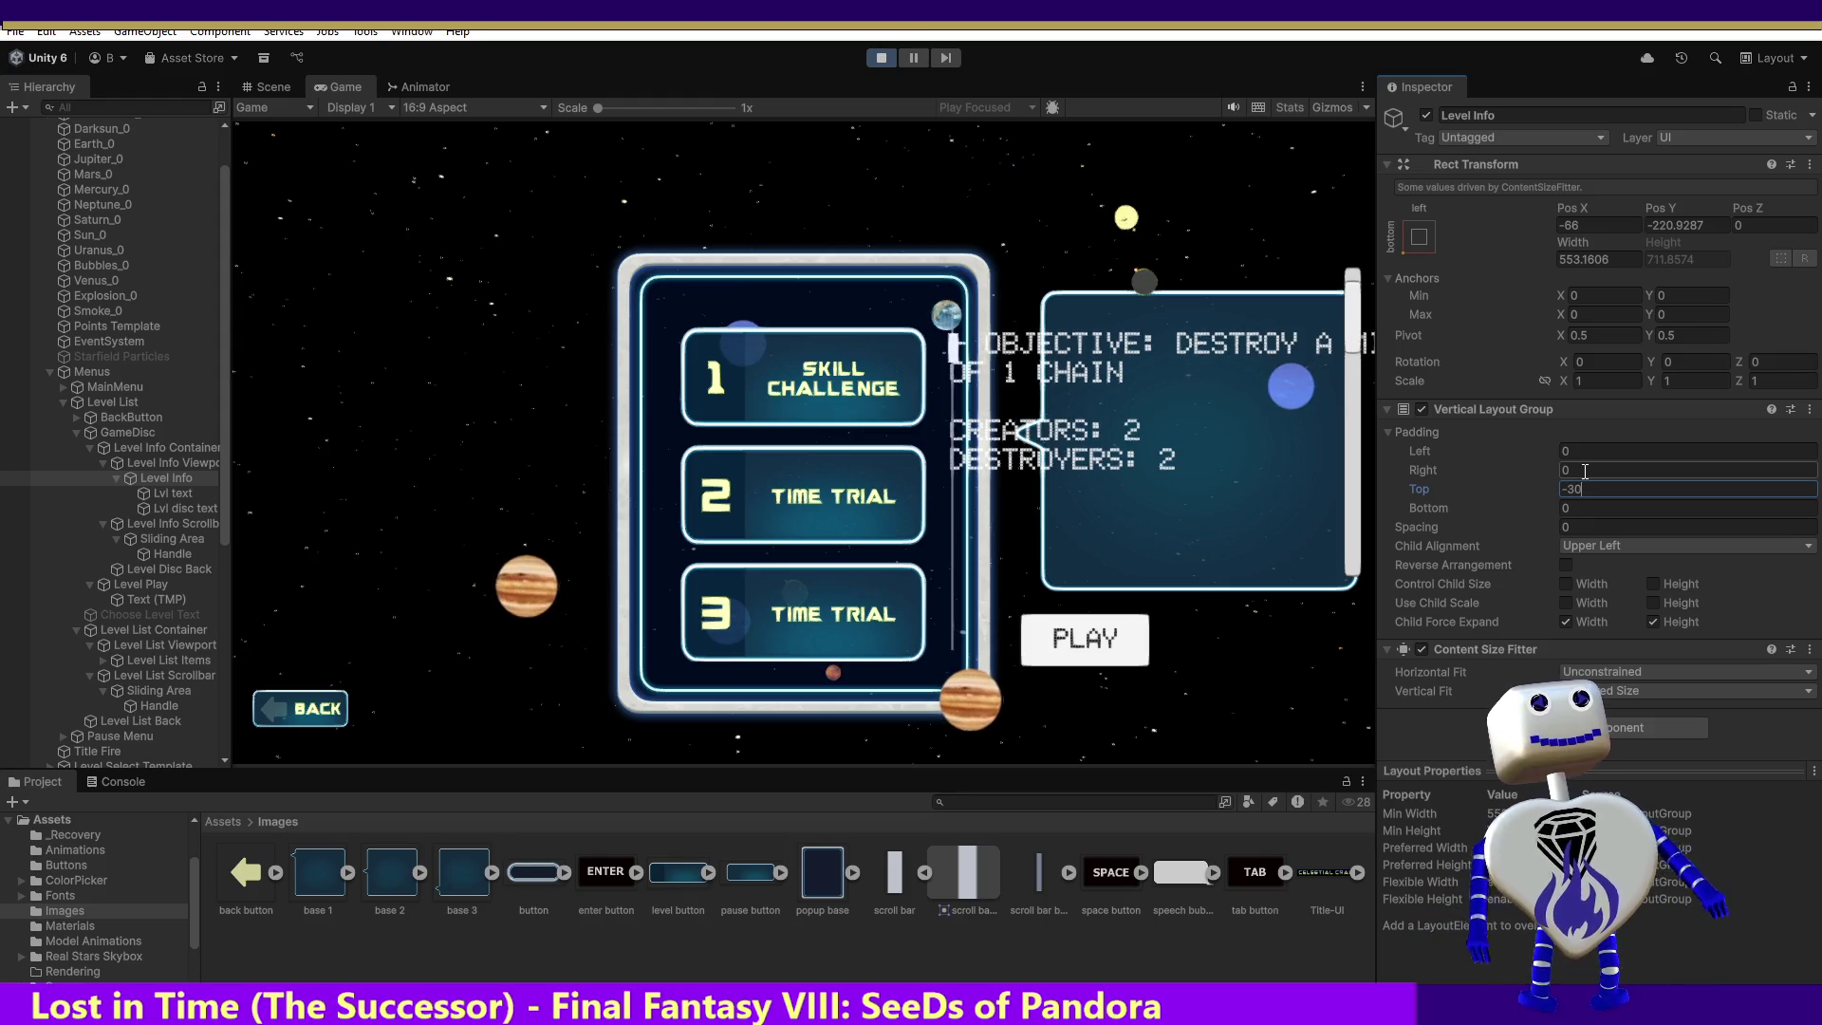
{"action": "key", "text": "BackSpace"}
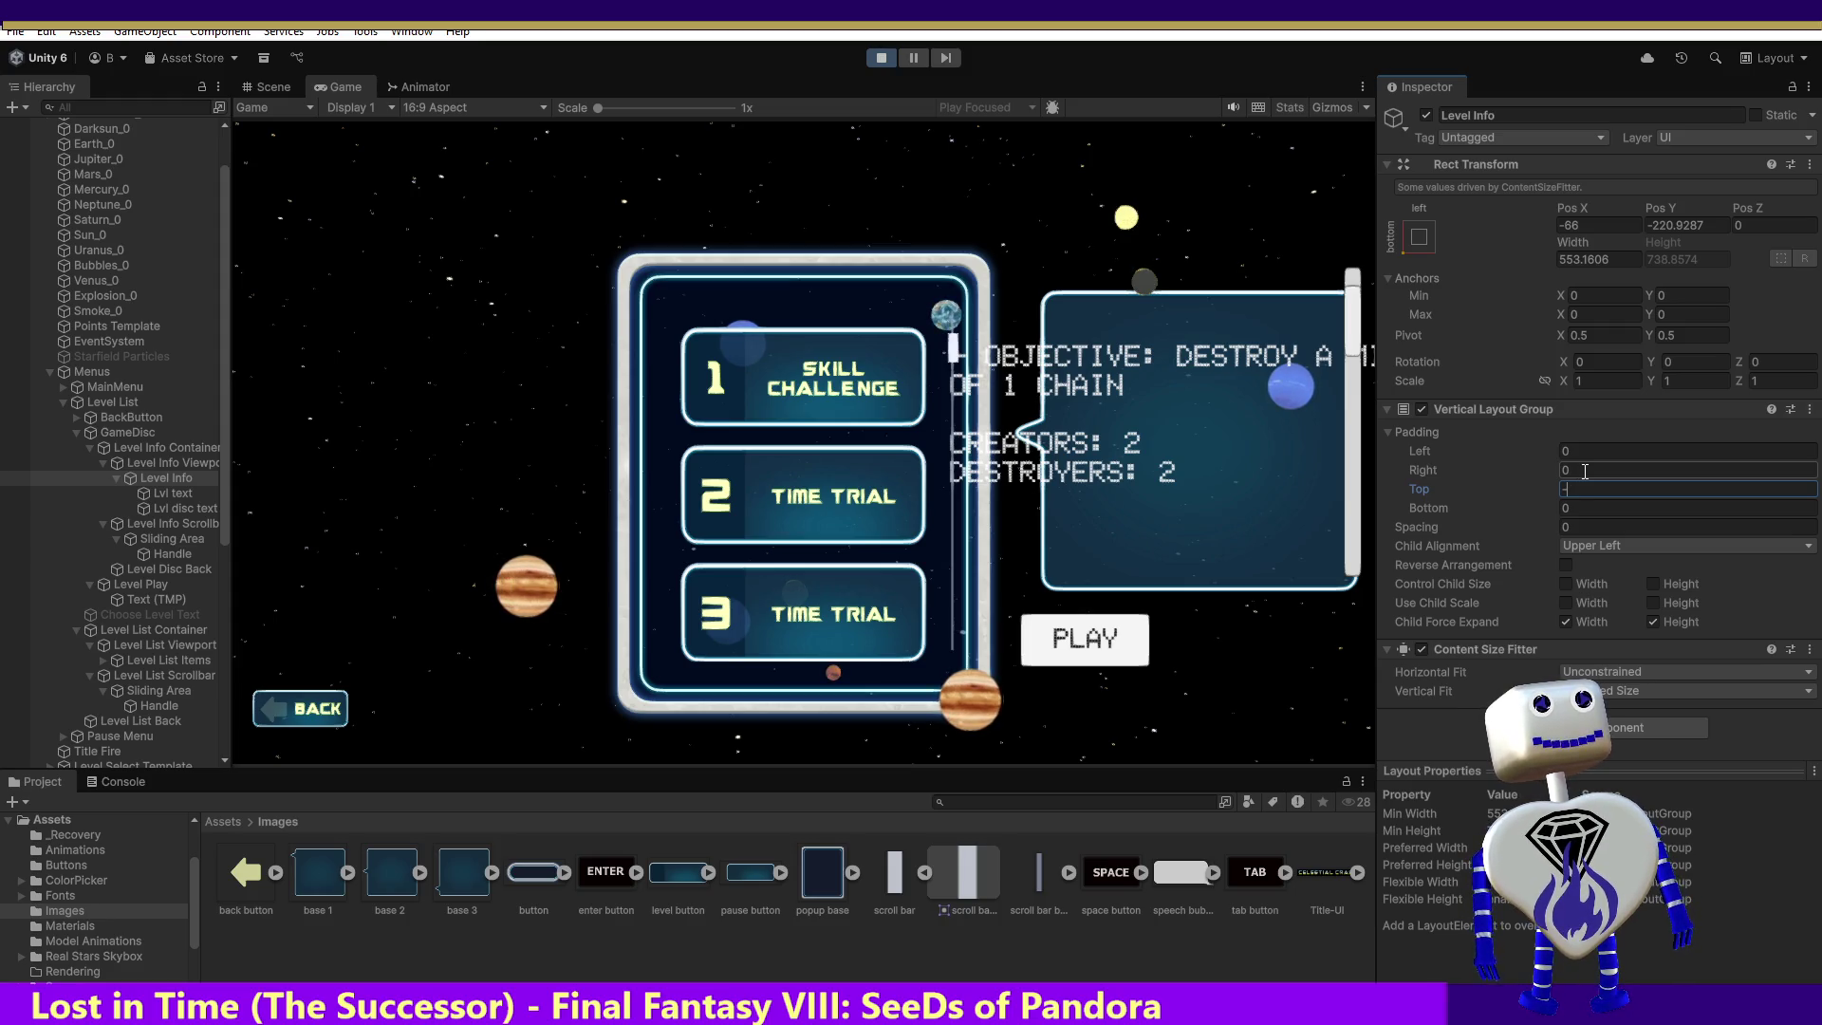
{"action": "type", "text": "3"}
{"action": "key", "text": "BackSpace"}
{"action": "type", "text": "1"}
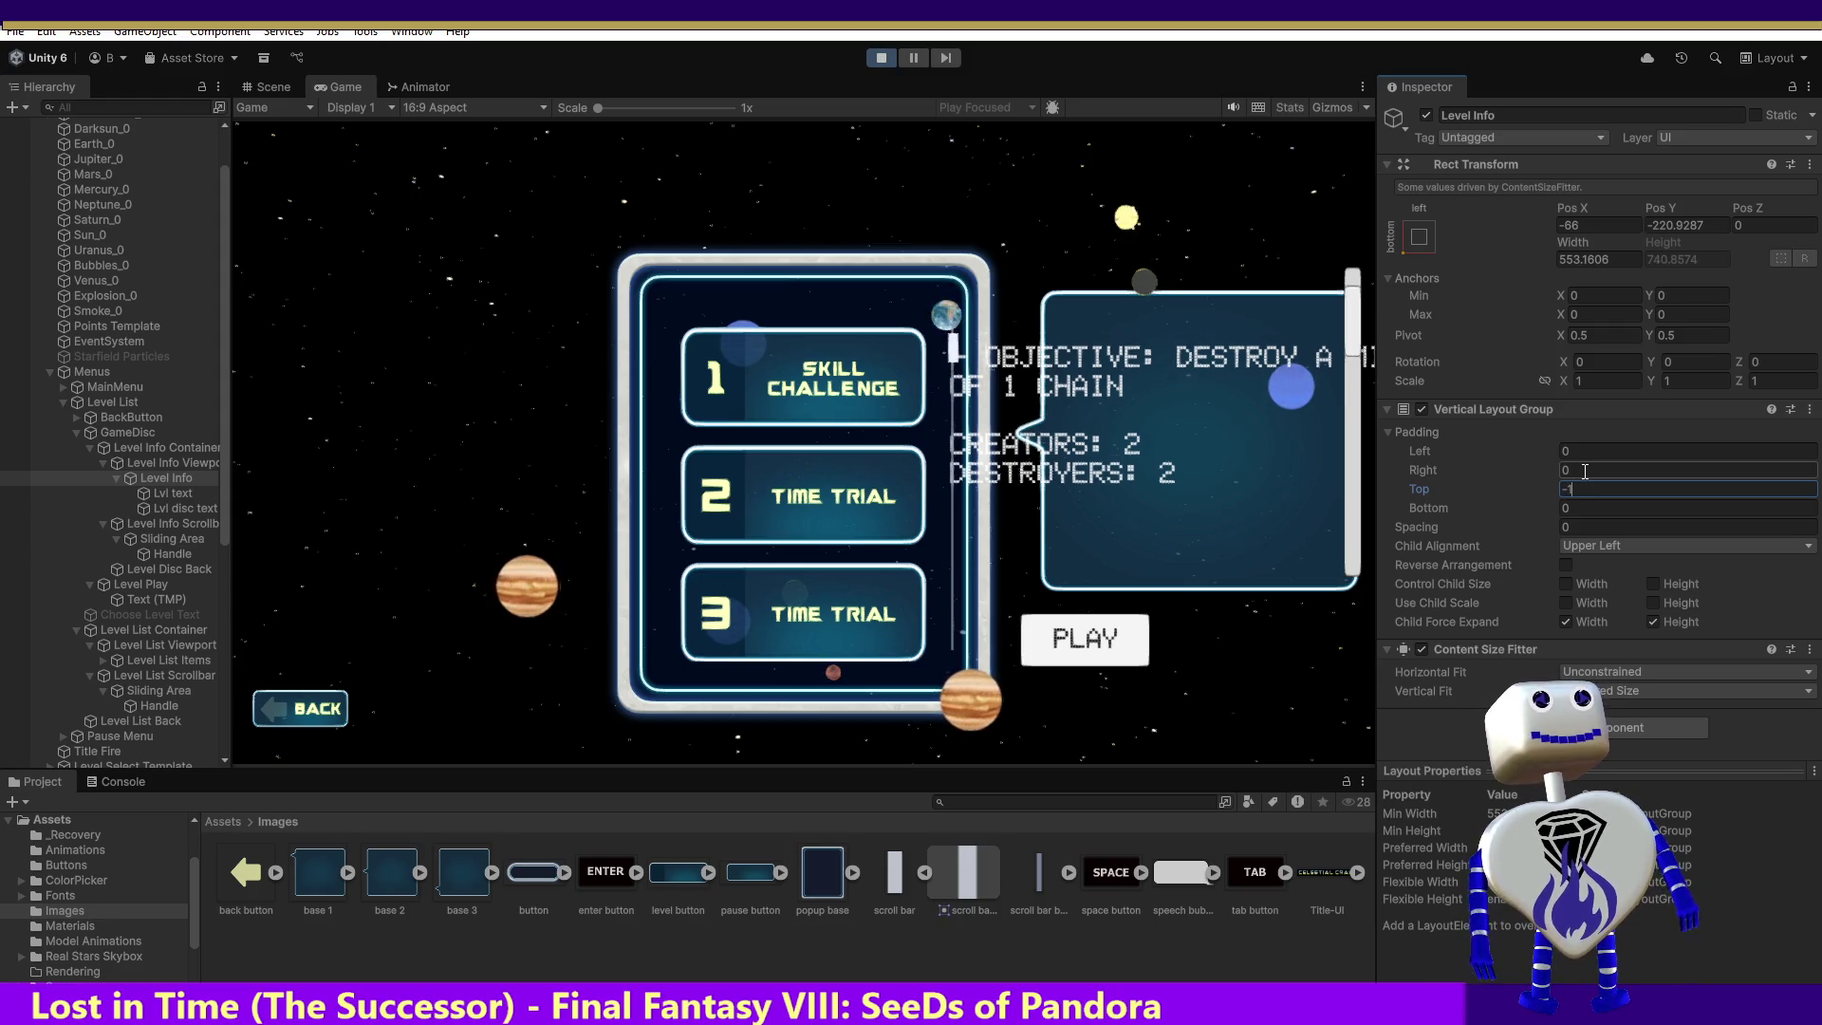
{"action": "key", "text": "BackSpace"}
{"action": "type", "text": "45"}
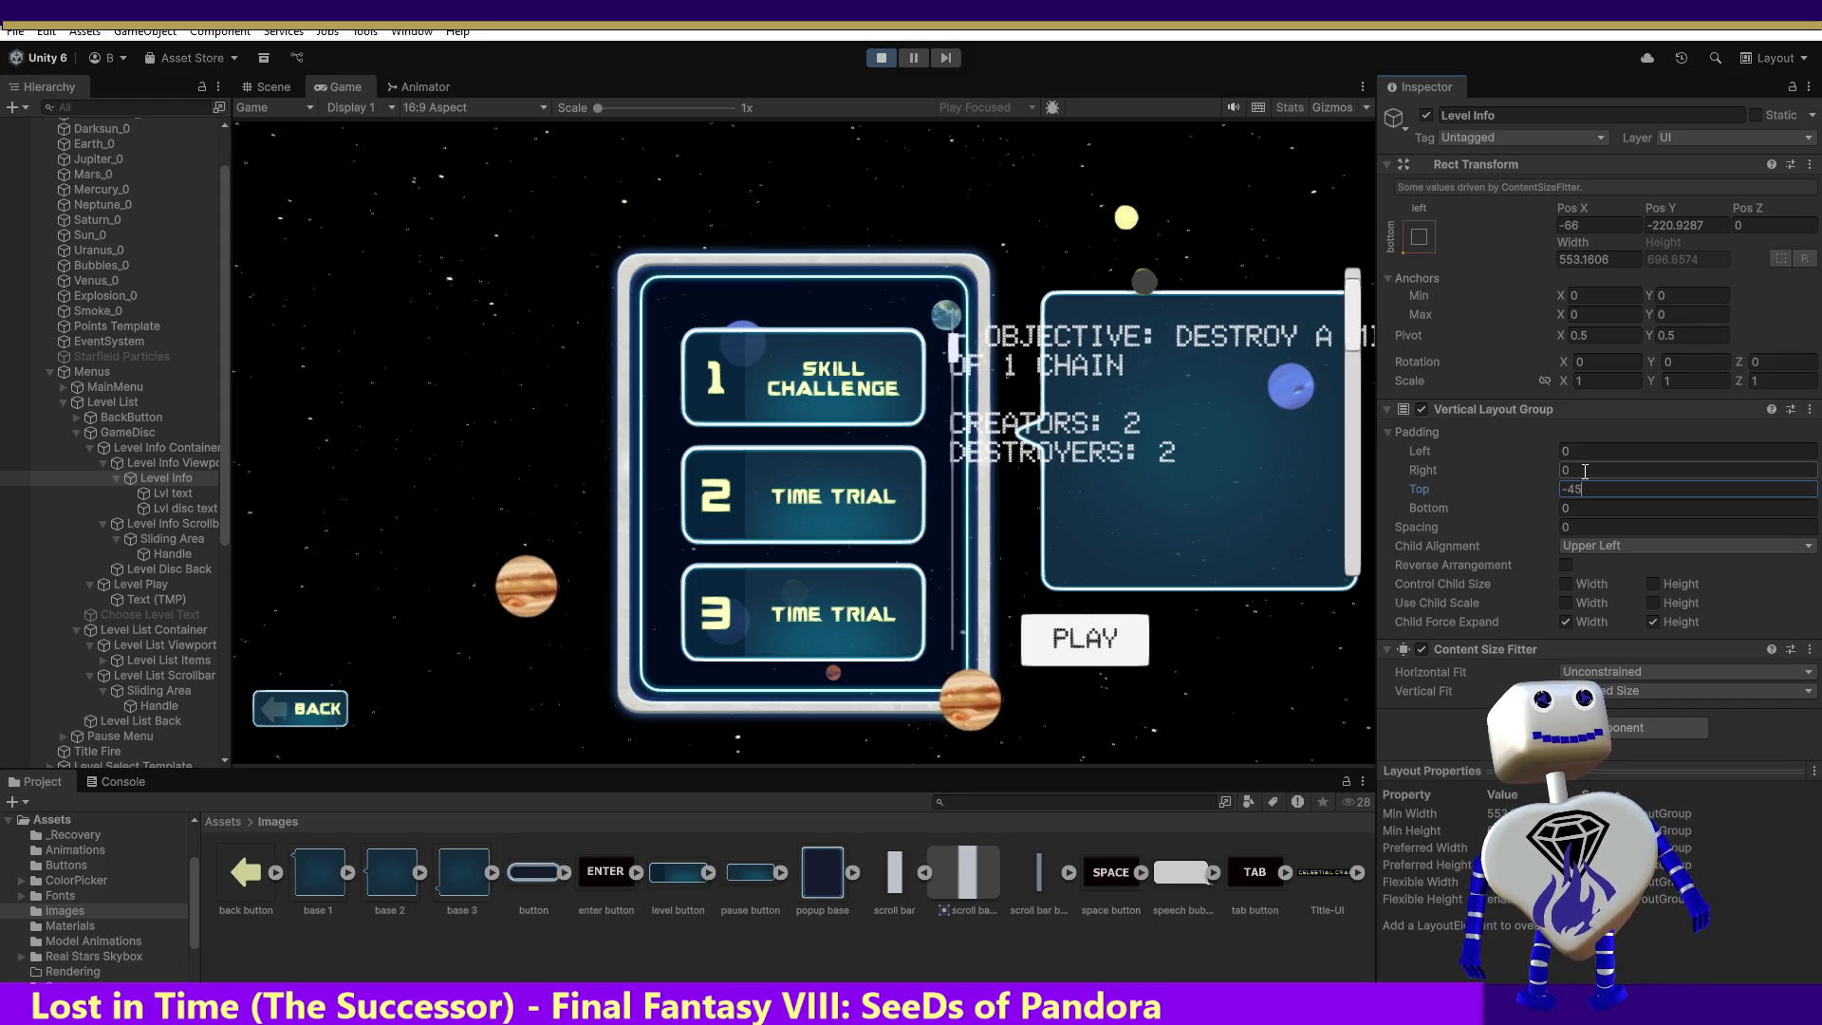
{"action": "key", "text": "BackSpace"}
{"action": "key", "text": "BackSpace"}
{"action": "type", "text": "50"}
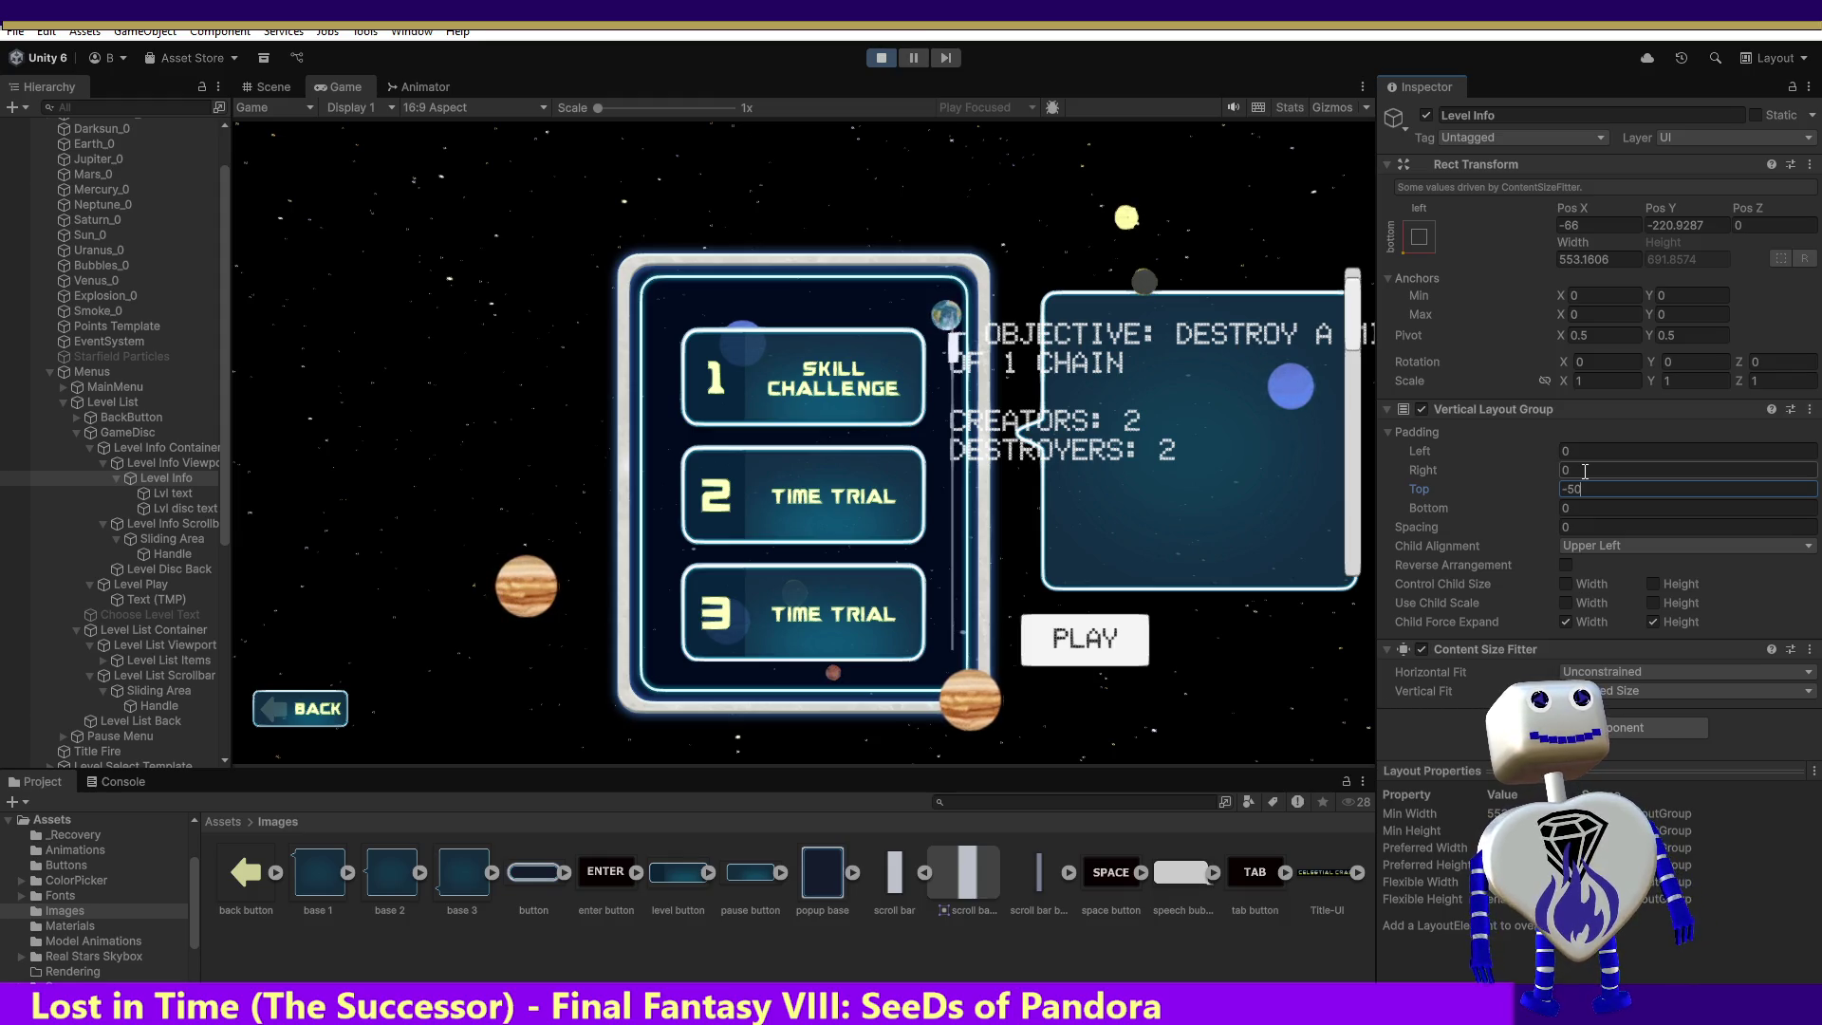
Step: Try Level Info left padding values of 50, 100, 25 and 10, settling on Padding Left 115
{"action": "left_click", "coordinate": [1538, 451]}
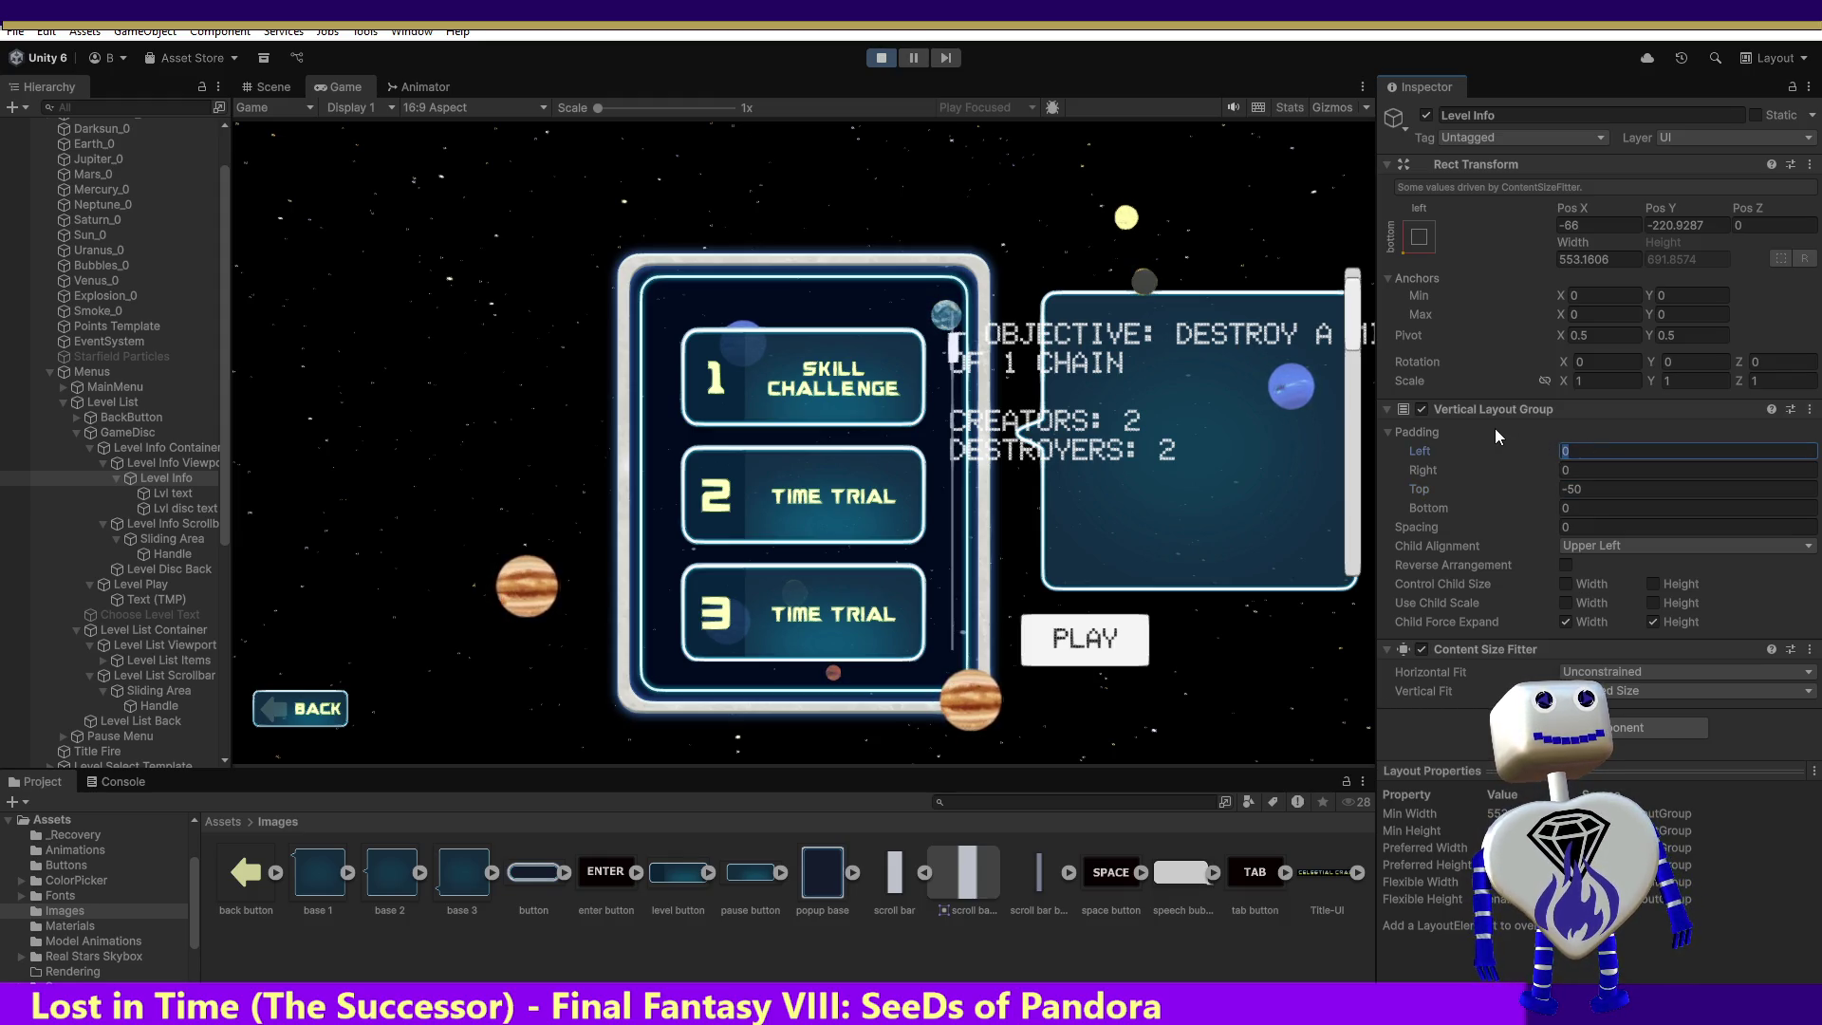
{"action": "type", "text": "50"}
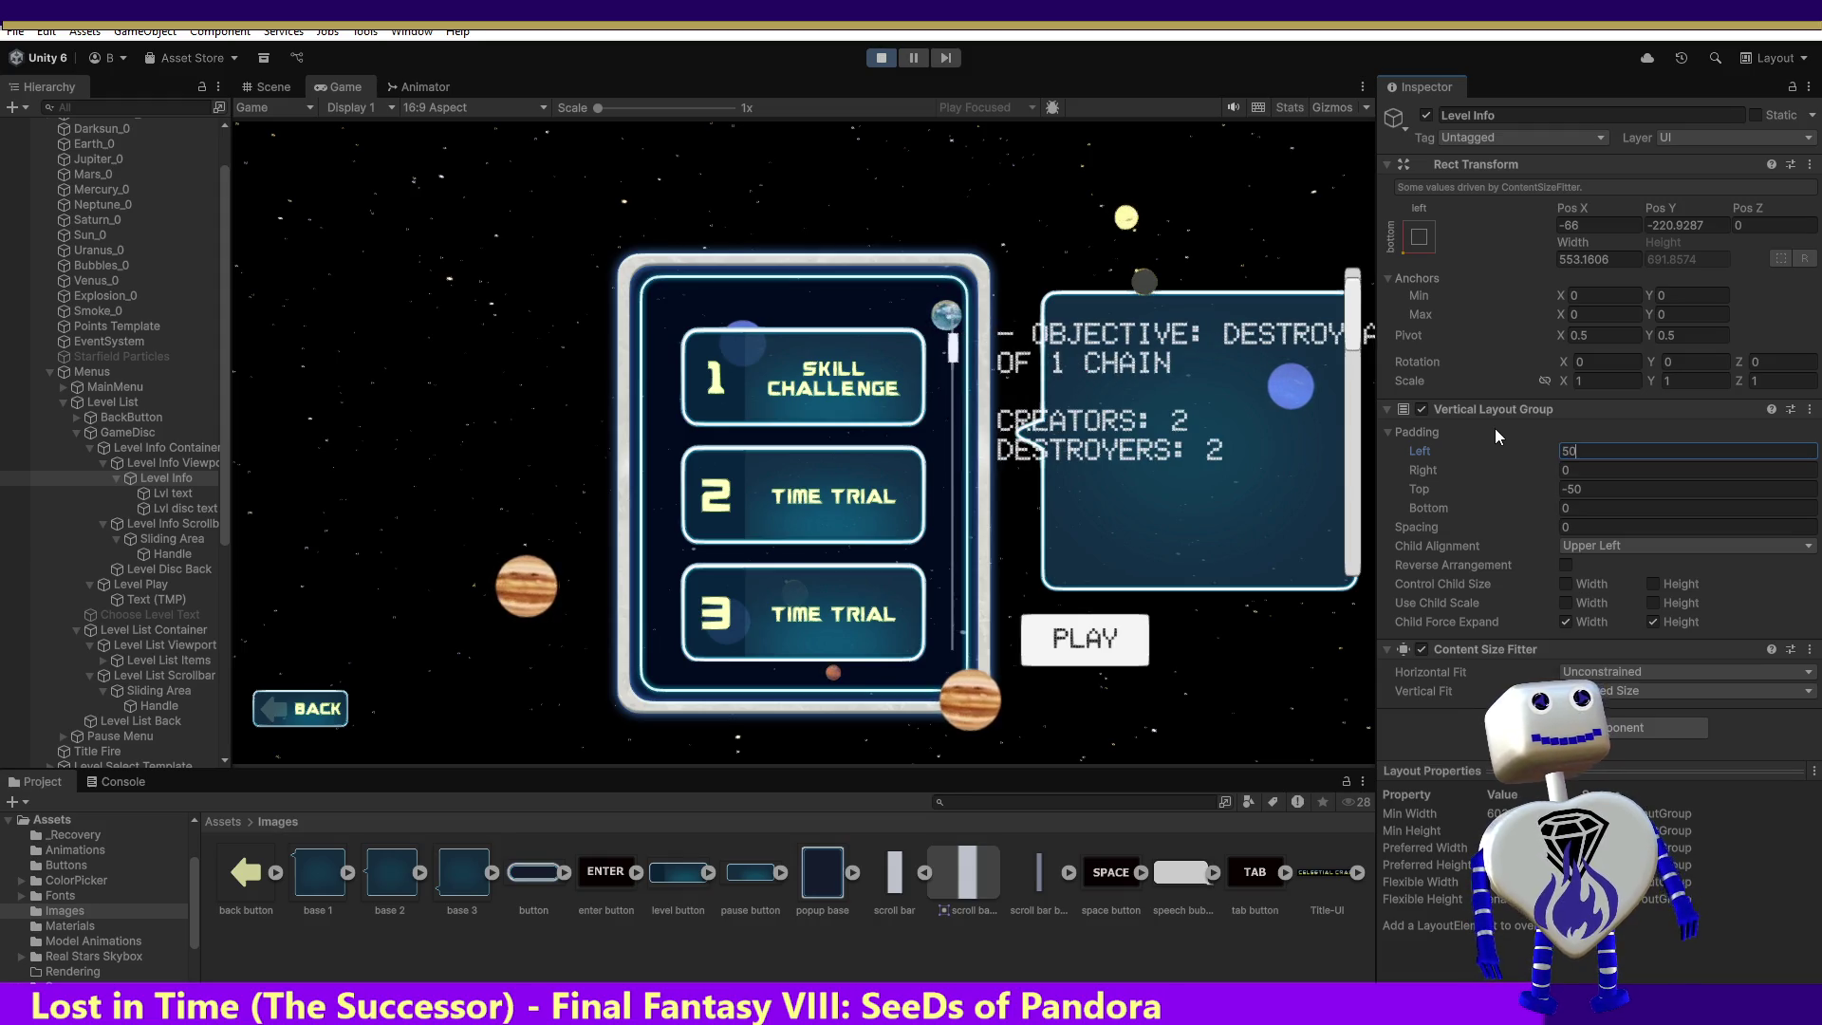
{"action": "key", "text": "BackSpace"}
{"action": "key", "text": "BackSpace"}
{"action": "type", "text": "100"}
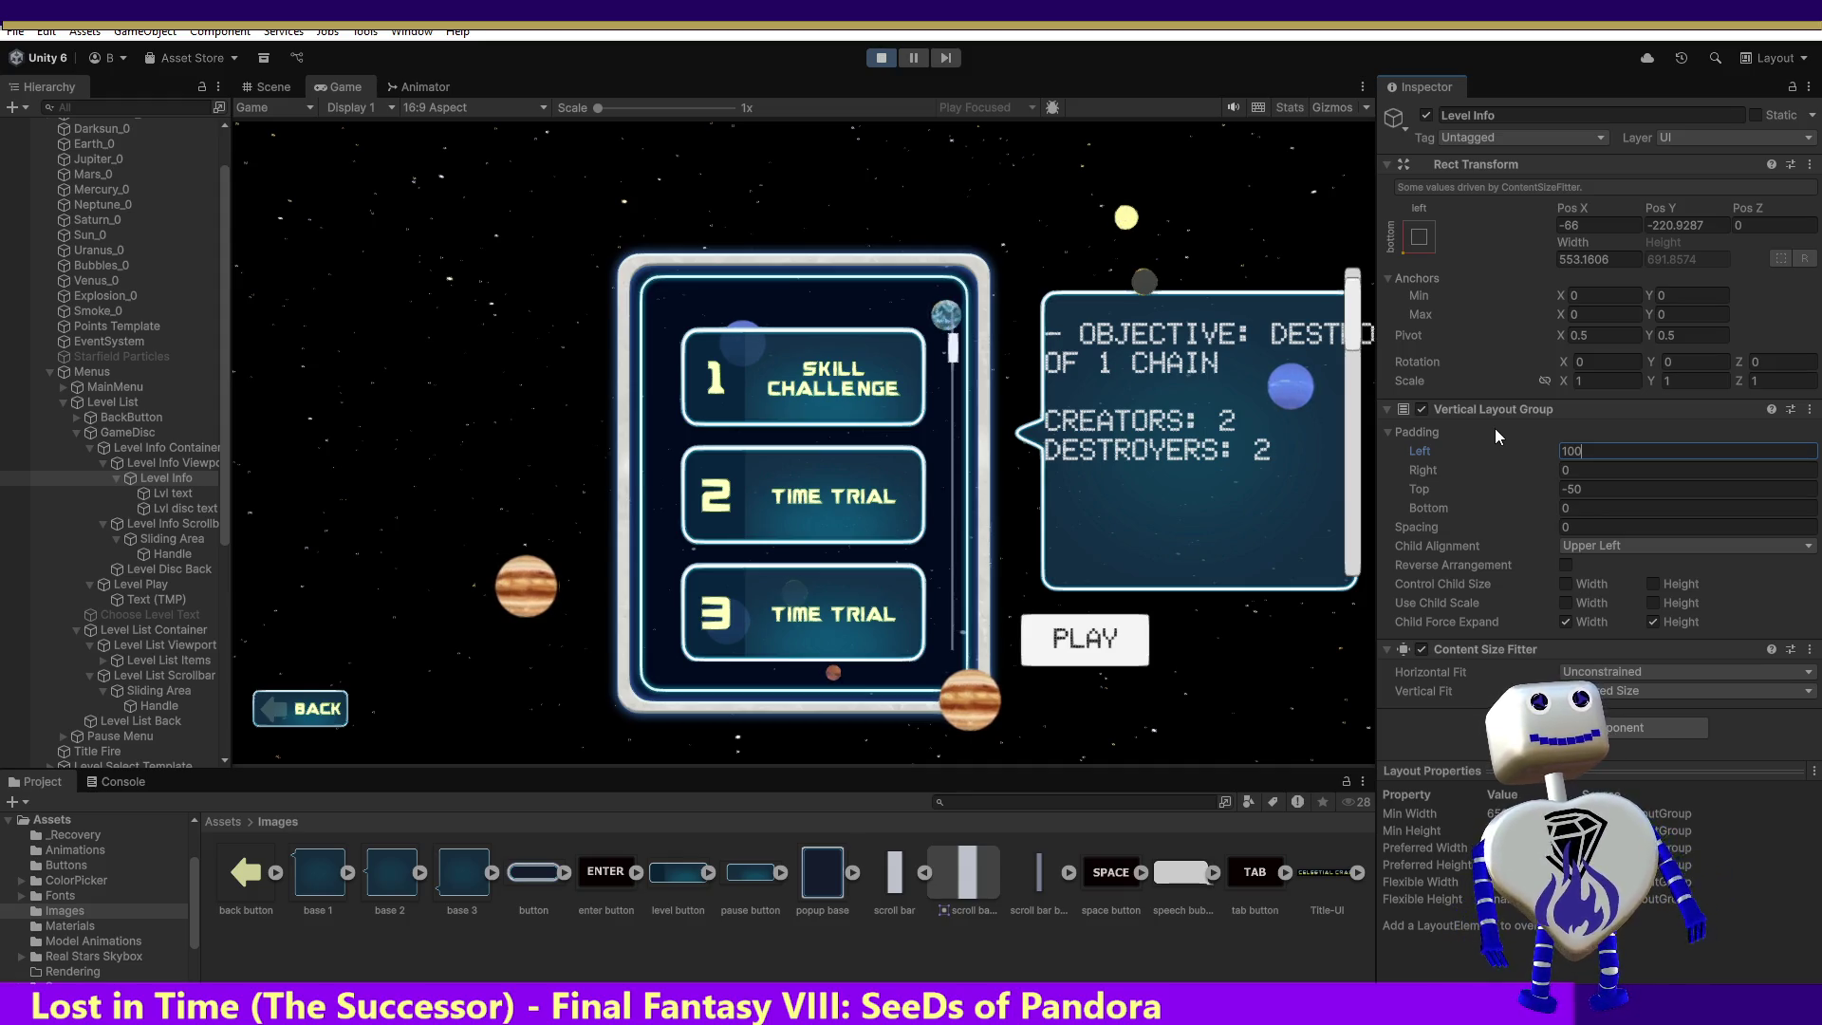
{"action": "key", "text": "BackSpace"}
{"action": "key", "text": "BackSpace"}
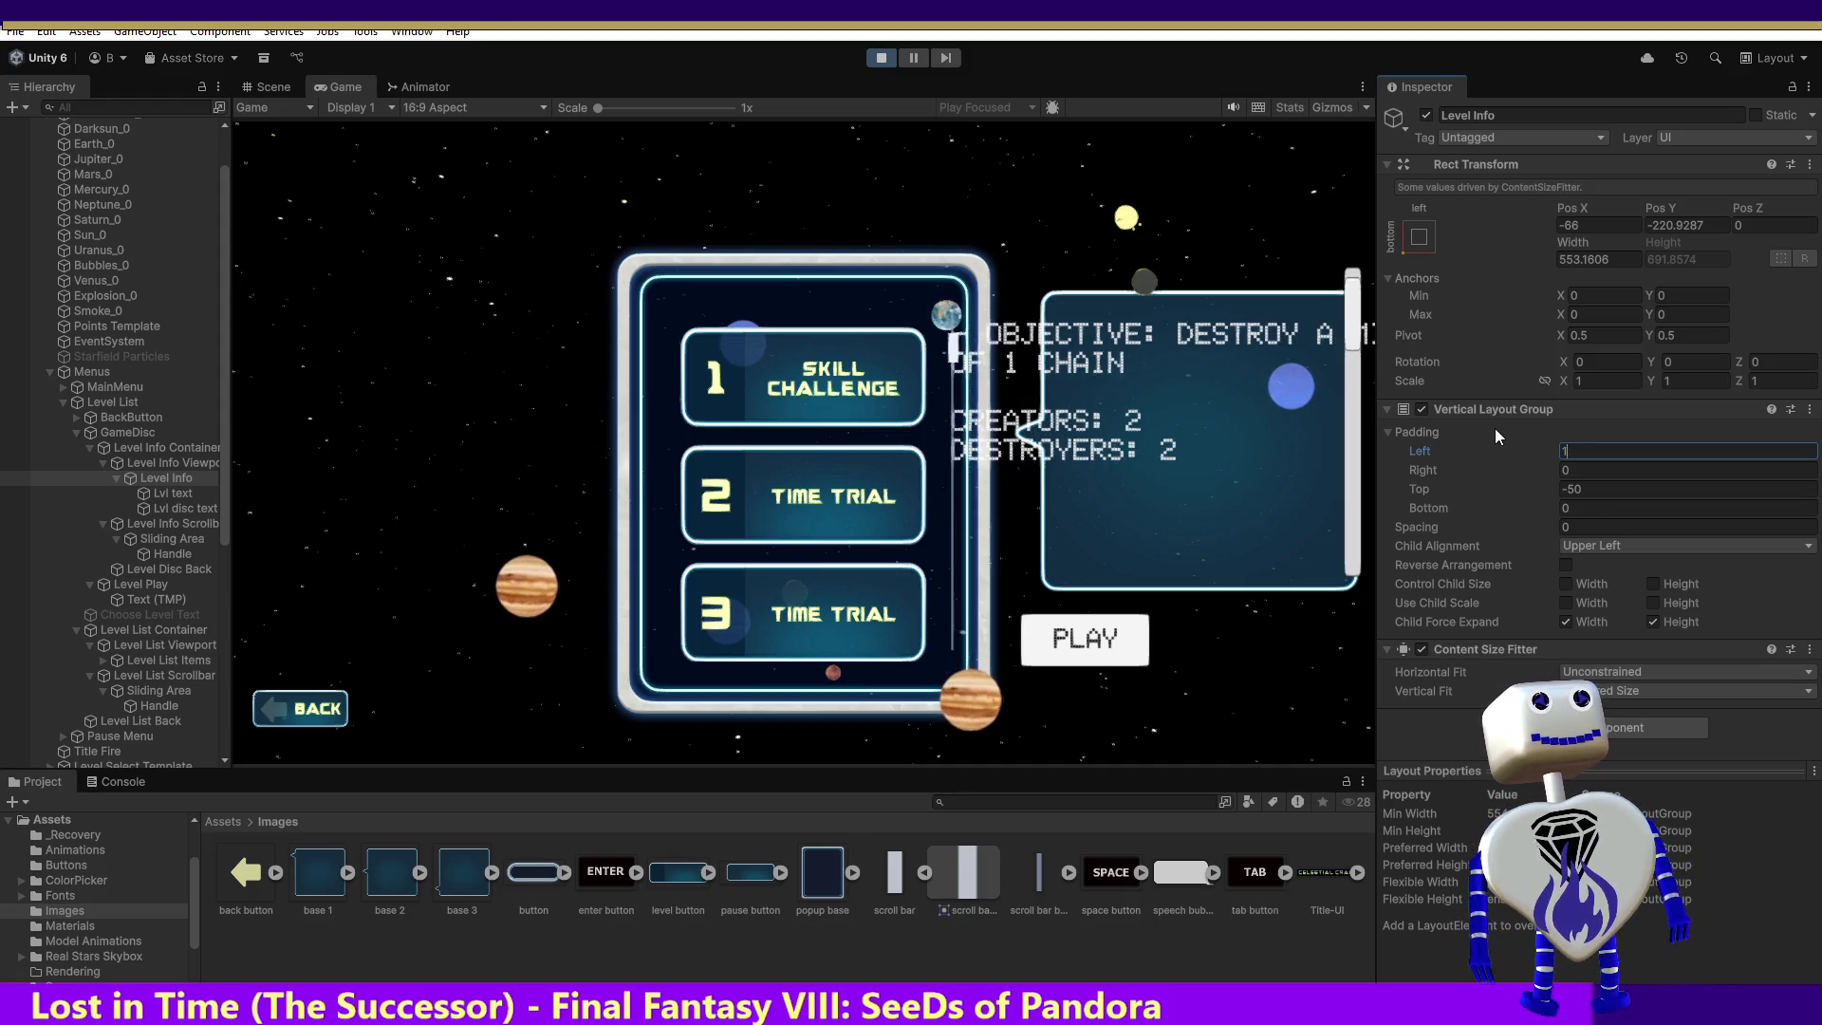
{"action": "type", "text": "5"}
{"action": "key", "text": "BackSpace"}
{"action": "type", "text": "25"}
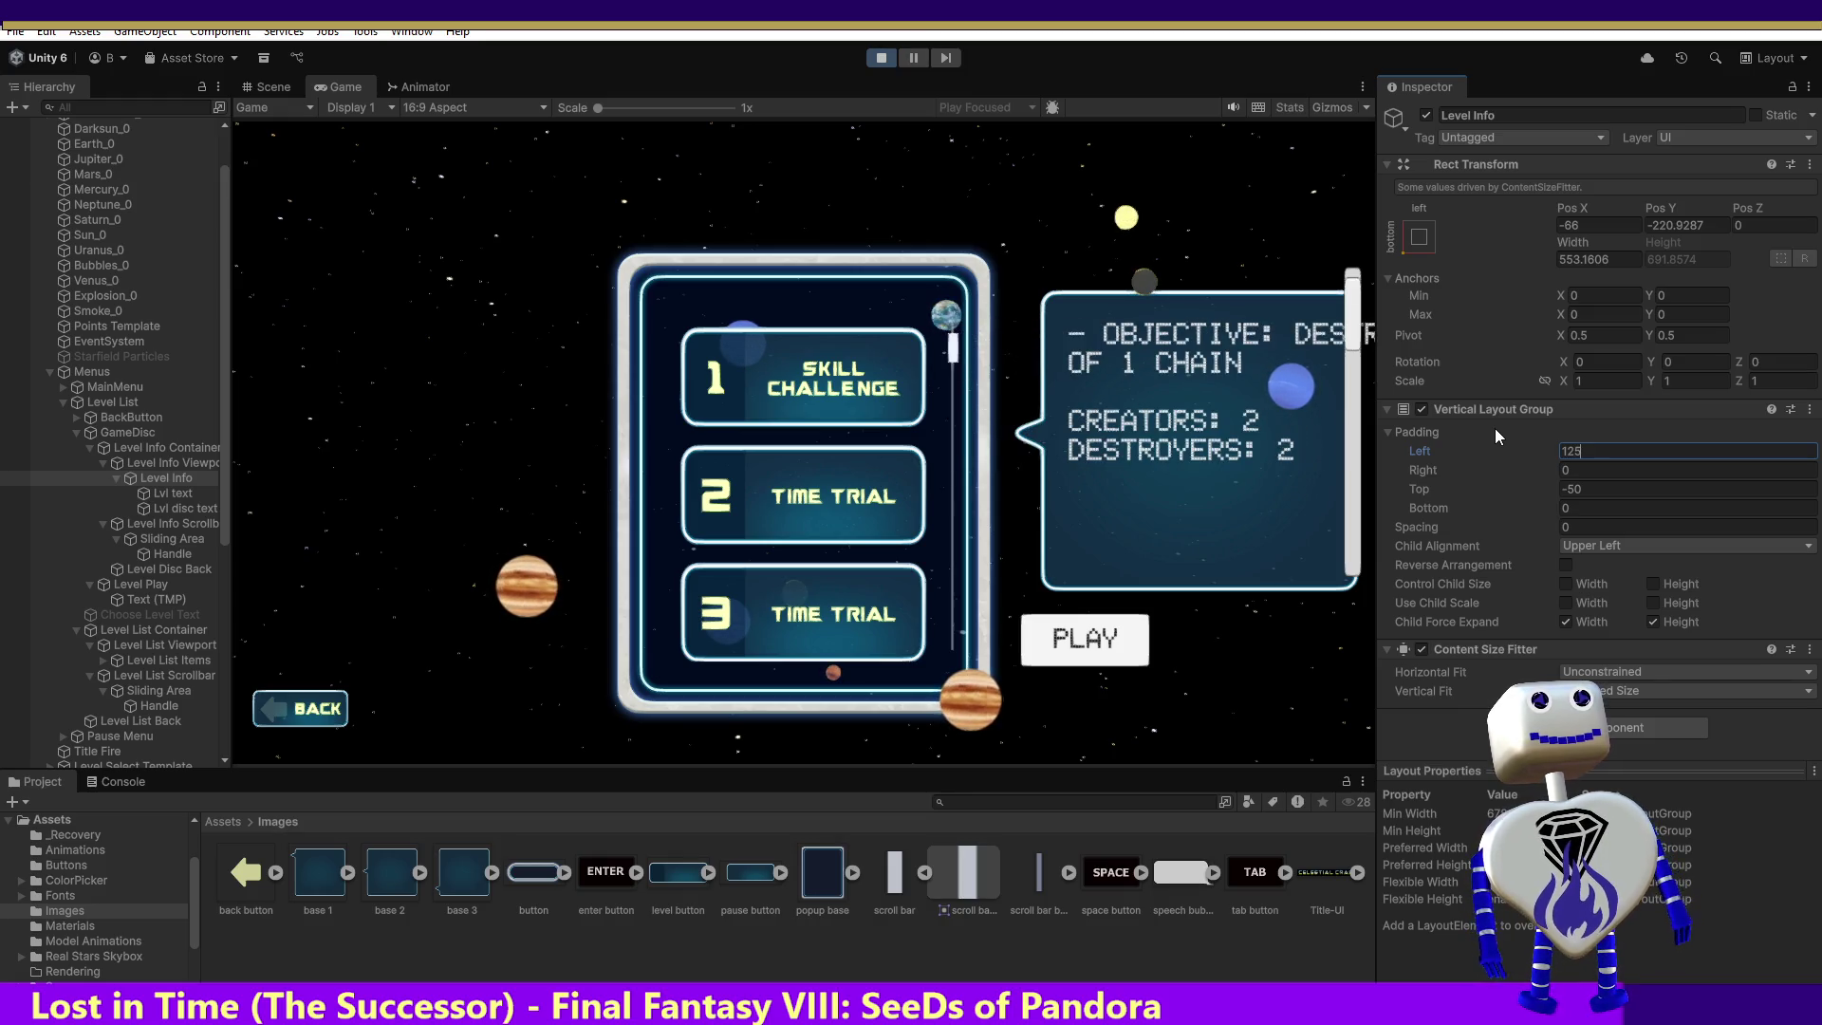
{"action": "key", "text": "BackSpace"}
{"action": "key", "text": "BackSpace"}
{"action": "type", "text": "10"}
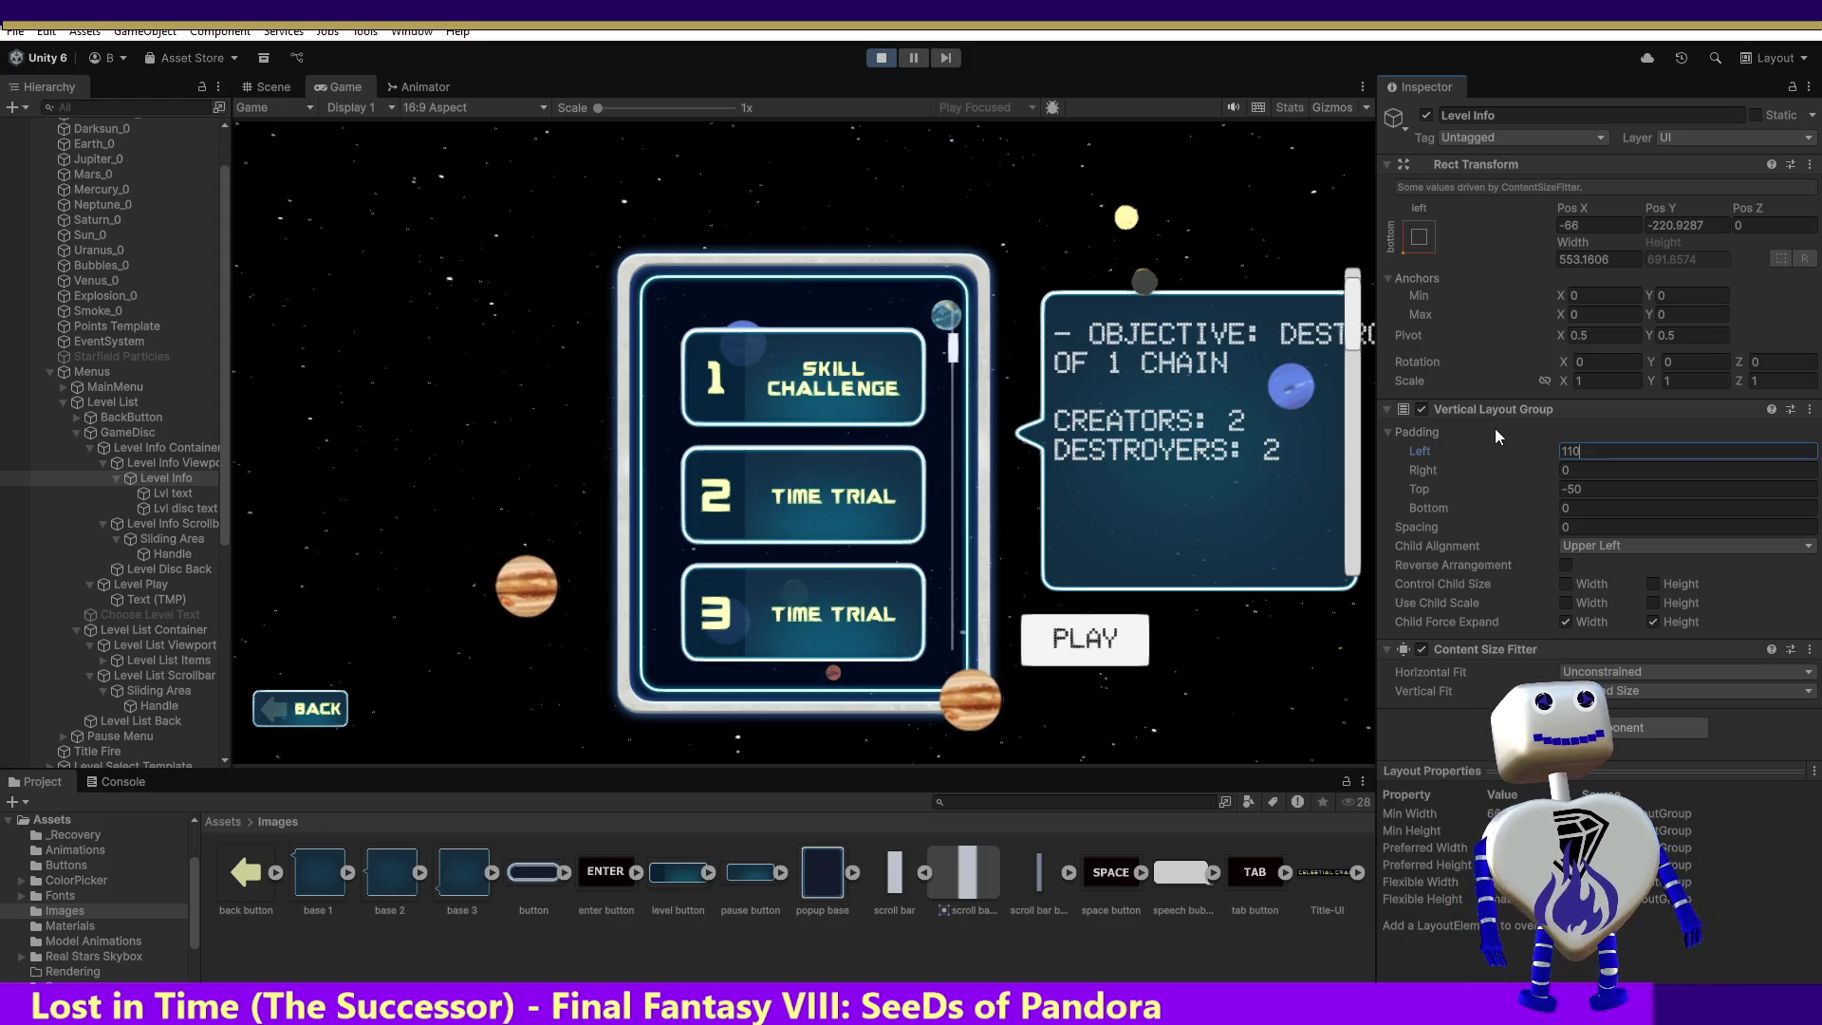
{"action": "key", "text": "BackSpace"}
{"action": "type", "text": "5"}
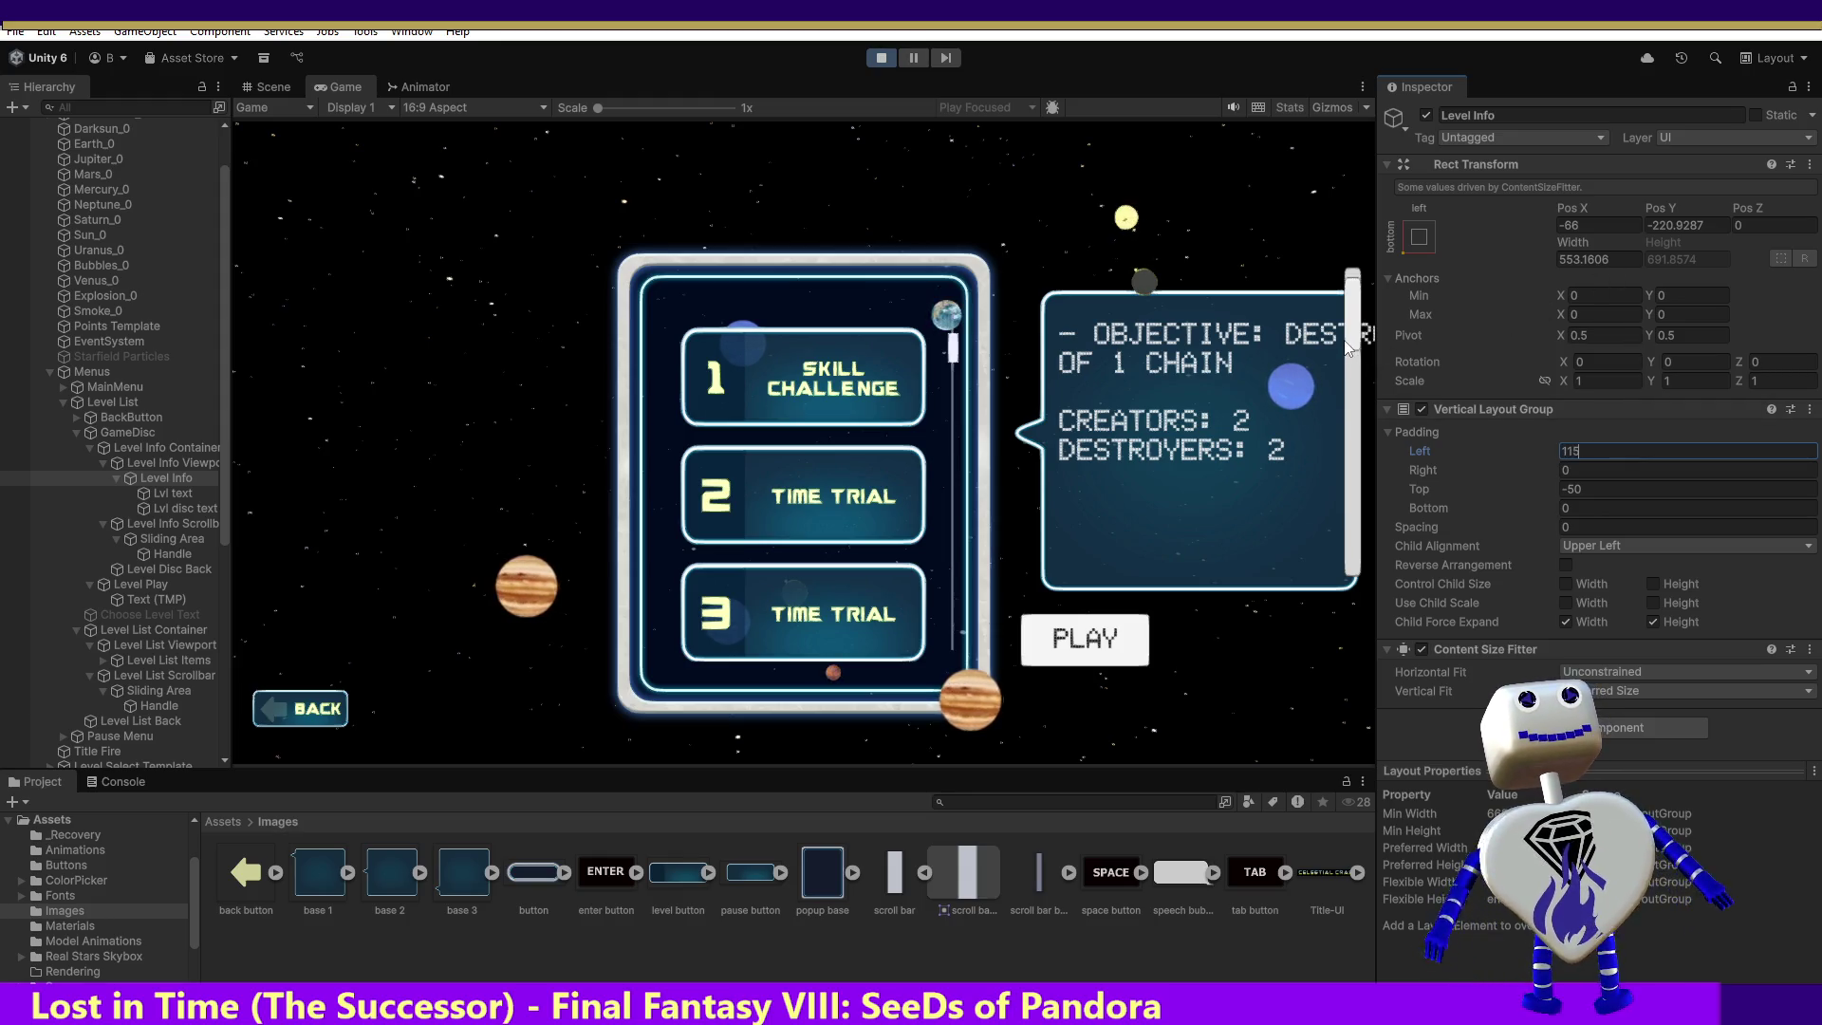
Step: Scroll the info text and drag both the info and level list scrollbars, leaving the list at level 5
{"action": "scroll", "coordinate": [1344, 332], "scroll_direction": "down", "scroll_amount": 3}
{"action": "scroll", "coordinate": [1330, 361], "scroll_direction": "up", "scroll_amount": 4}
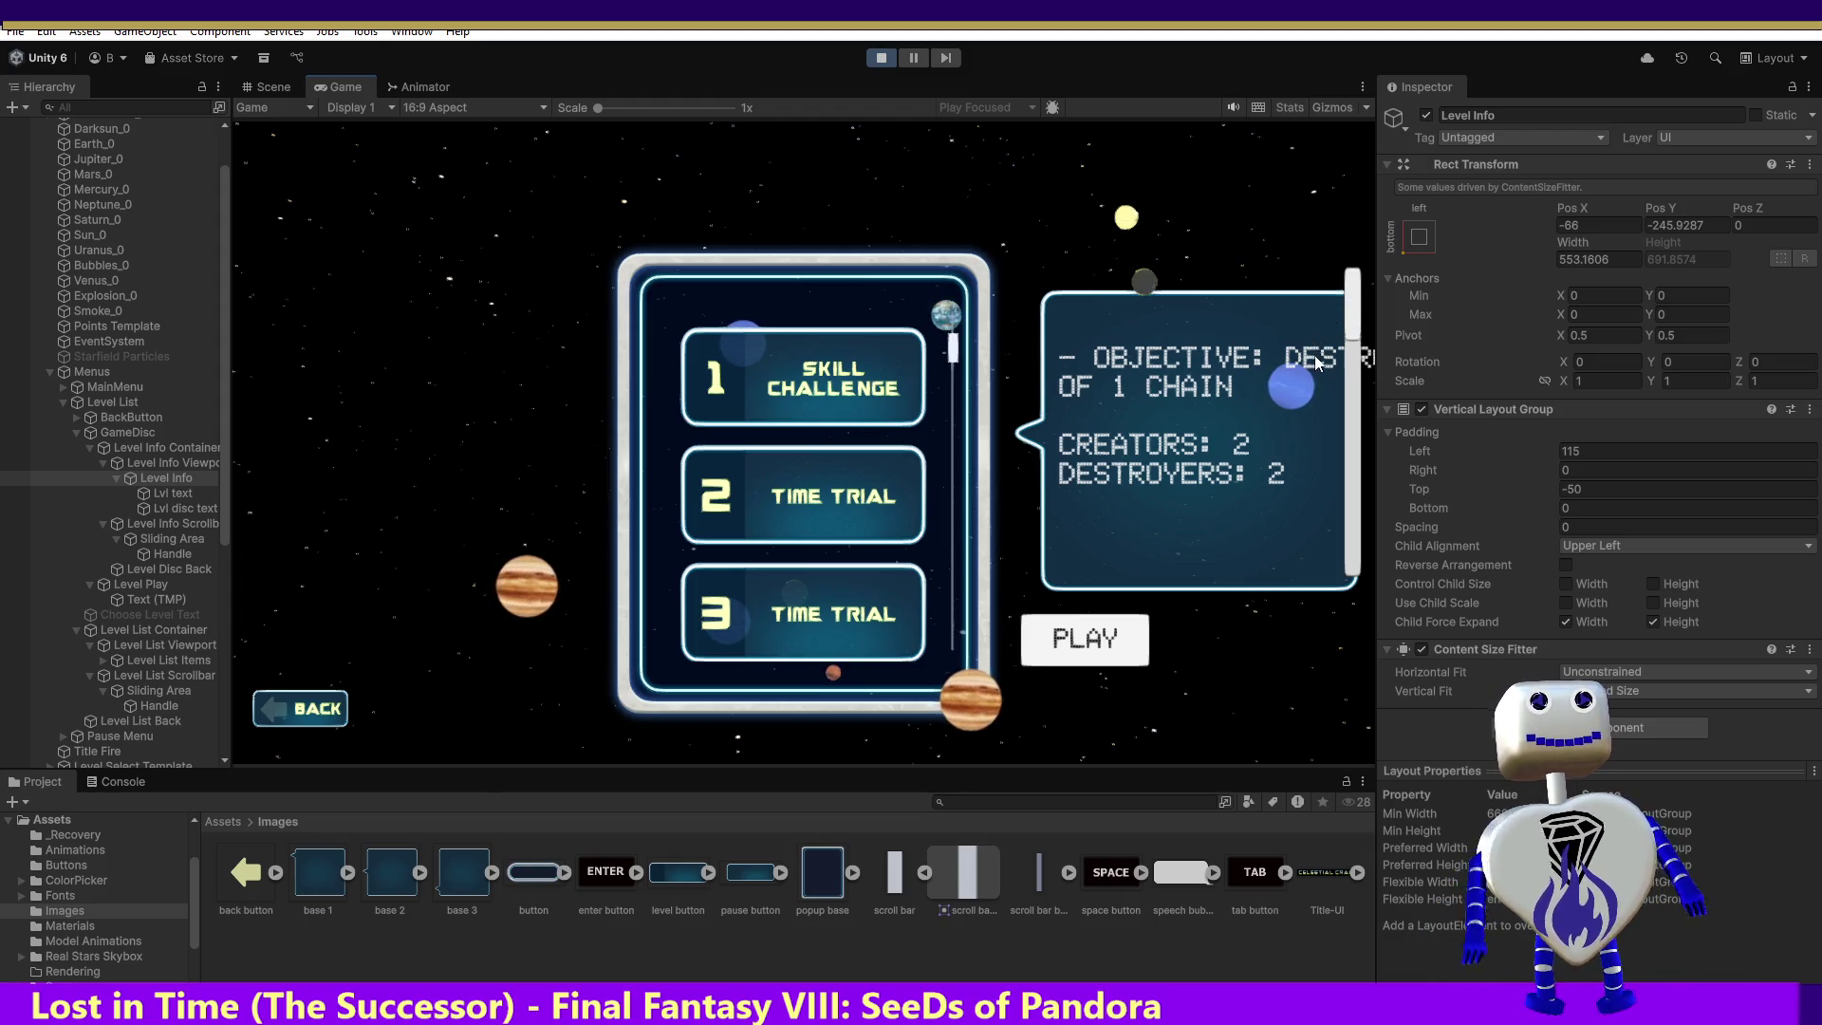
{"action": "mouse_move", "coordinate": [1352, 323]}
{"action": "left_mouse_down"}
{"action": "mouse_move", "coordinate": [1346, 438]}
{"action": "mouse_move", "coordinate": [1343, 306]}
{"action": "left_mouse_up"}
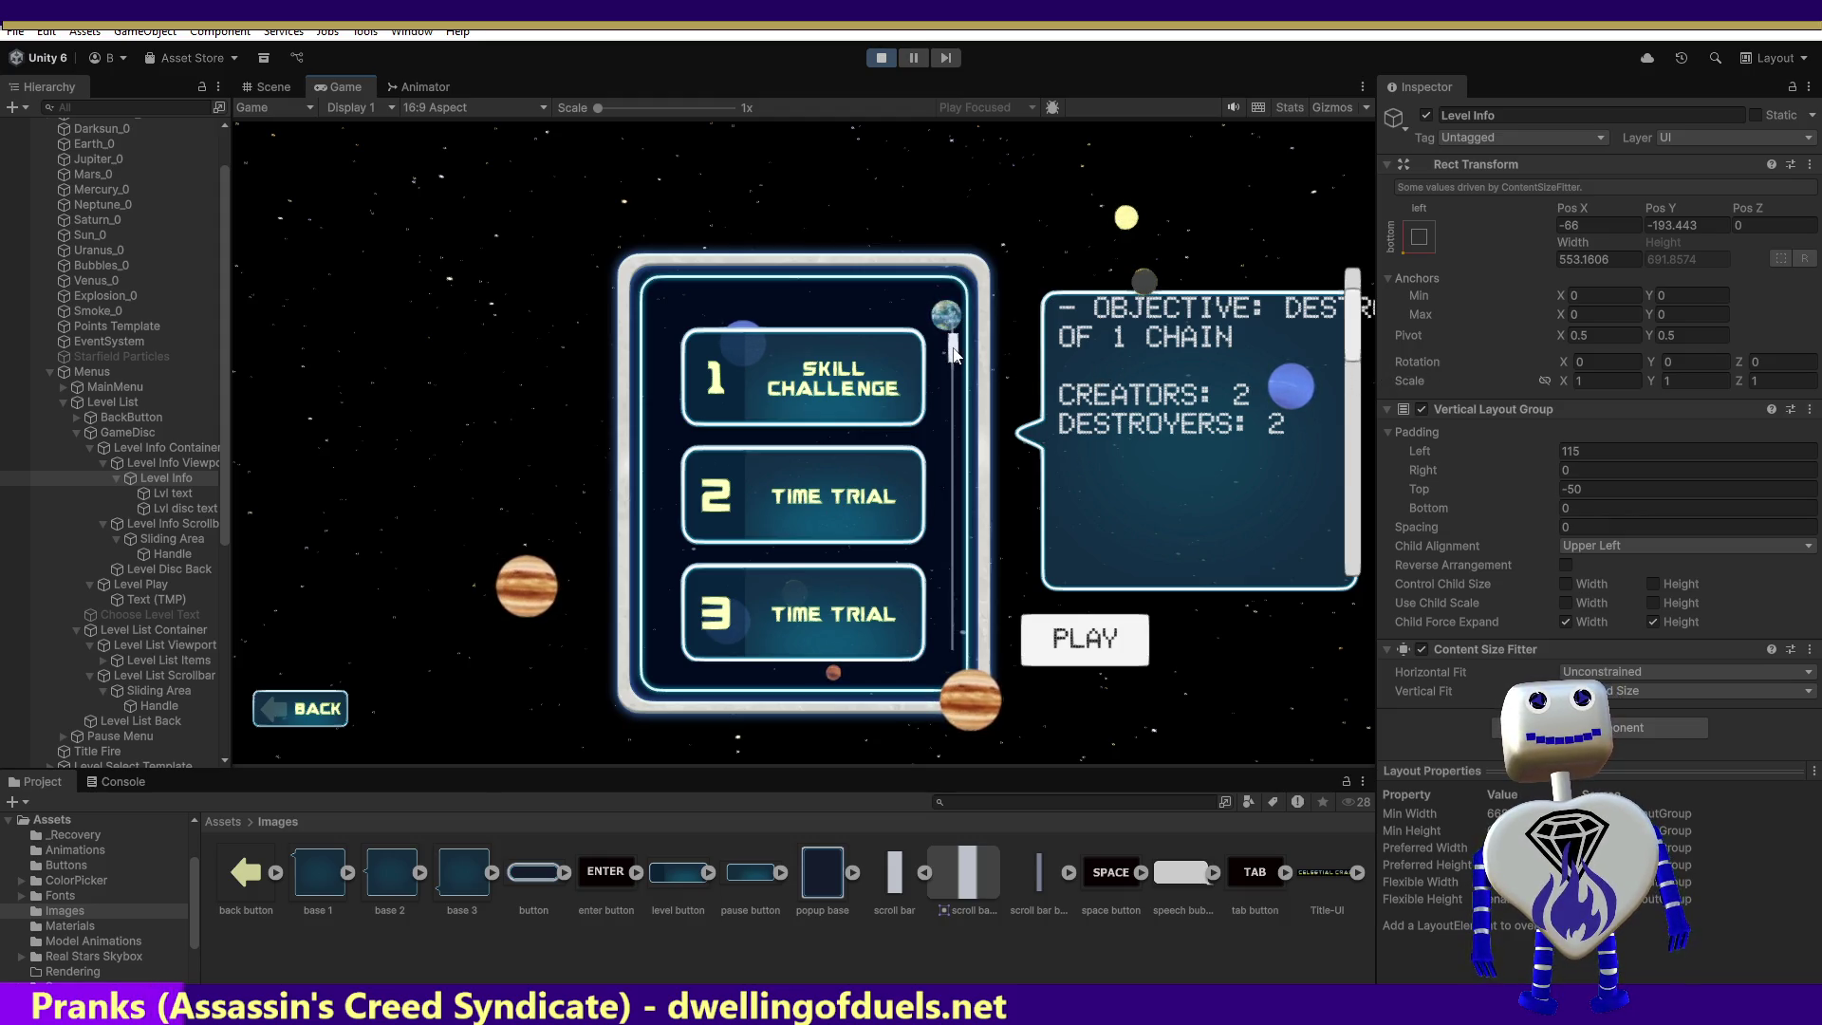
{"action": "scroll", "coordinate": [955, 347], "scroll_direction": "up", "scroll_amount": 2}
{"action": "mouse_move", "coordinate": [955, 356]}
{"action": "left_mouse_down"}
{"action": "mouse_move", "coordinate": [955, 608]}
{"action": "mouse_move", "coordinate": [957, 334]}
{"action": "left_mouse_up"}
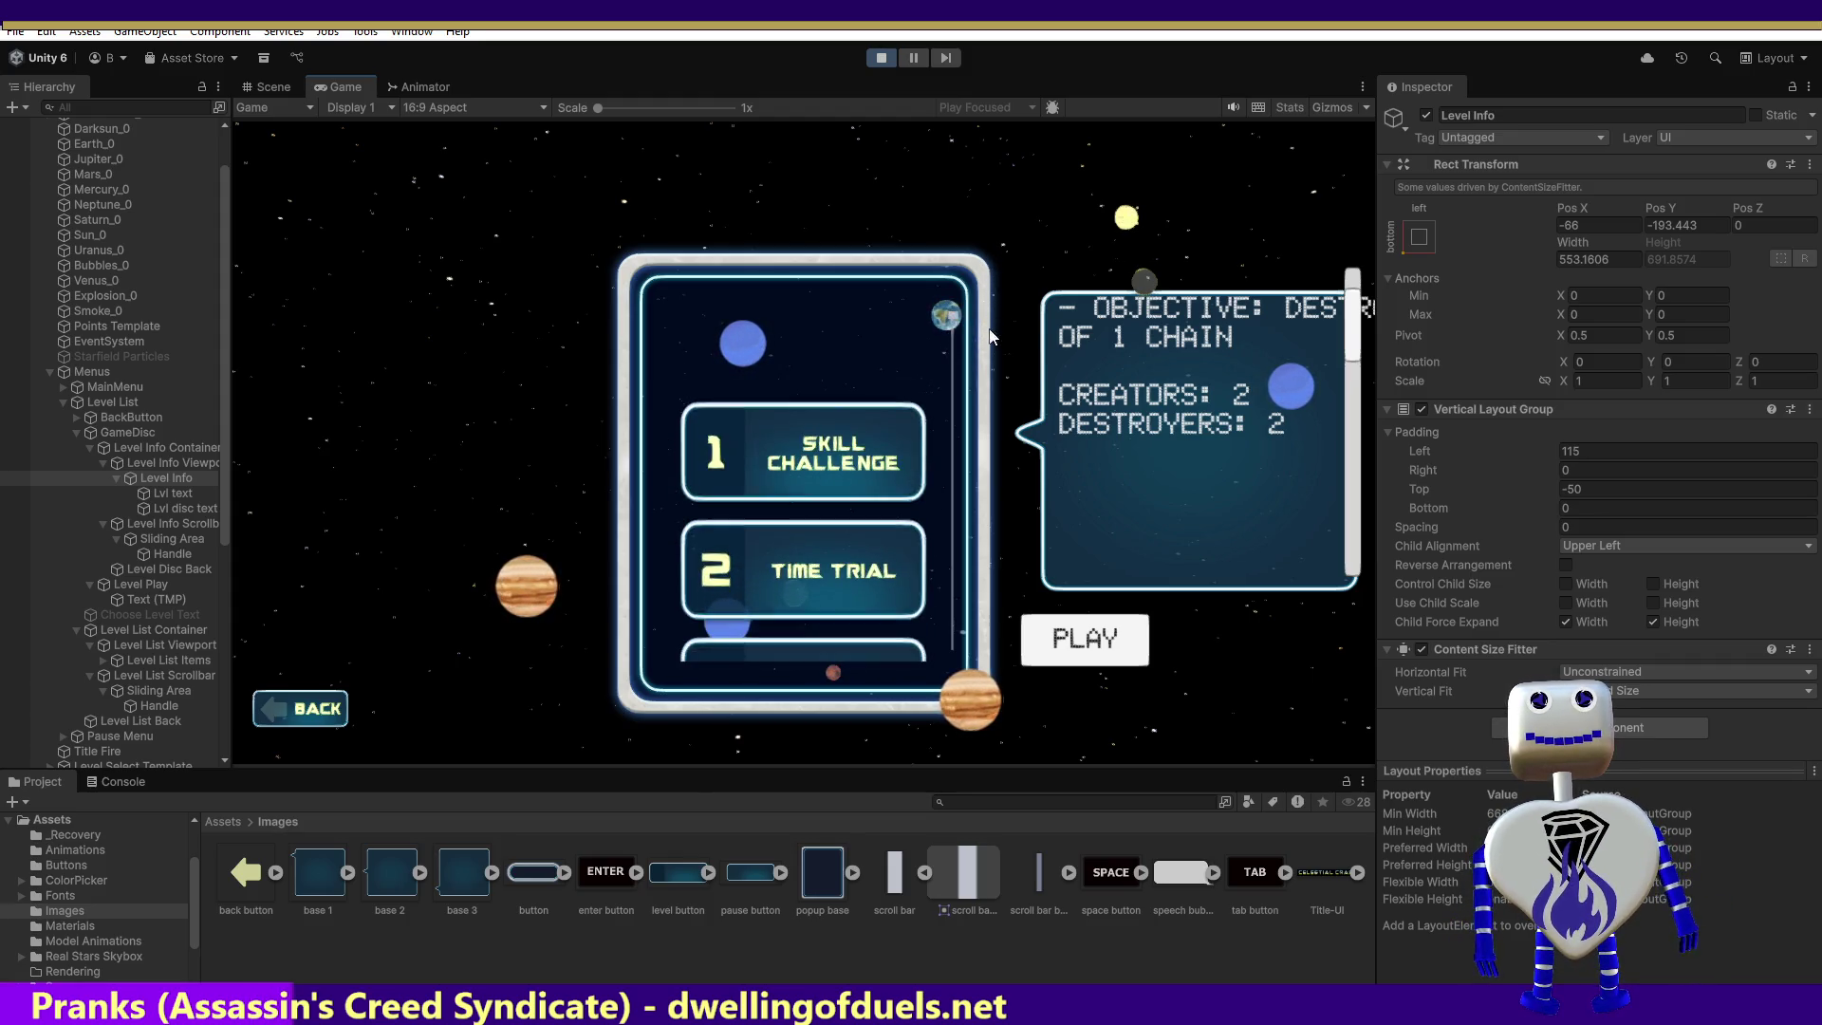
{"action": "left_click_drag", "start_coordinate": [985, 439], "coordinate": [997, 600]}
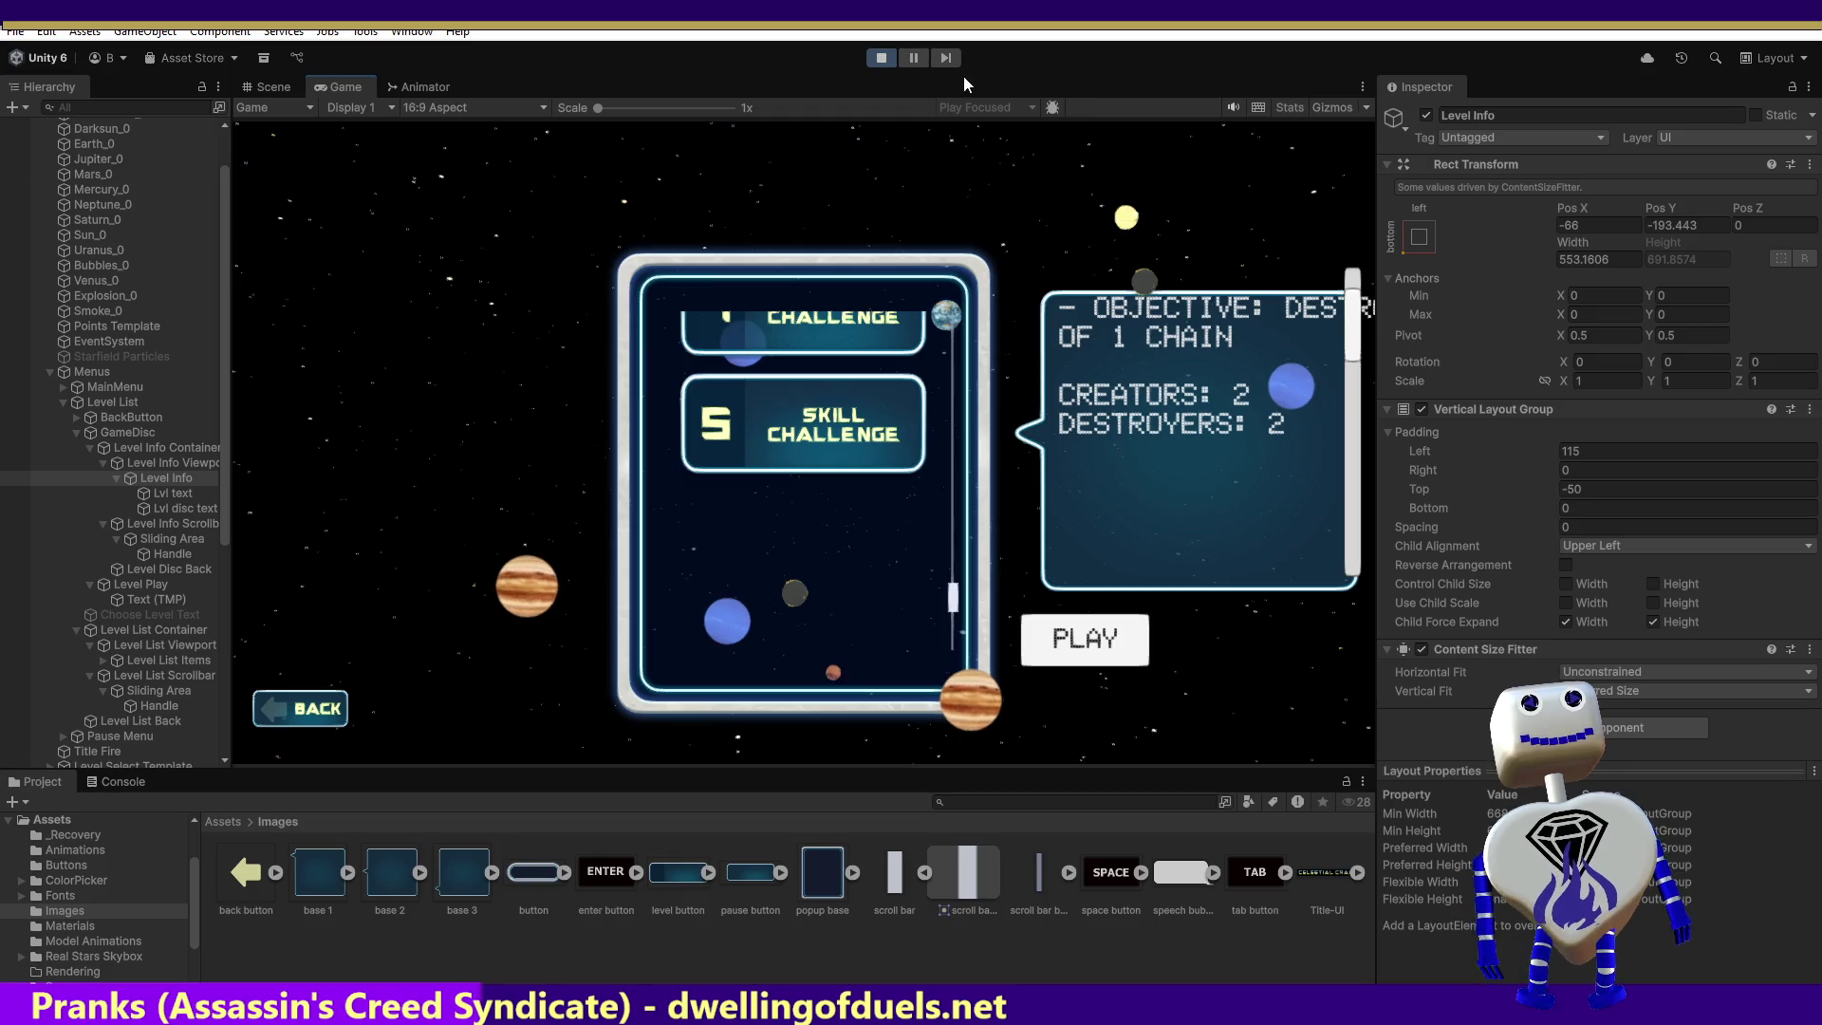
{"action": "scroll", "coordinate": [1348, 321], "scroll_direction": "up", "scroll_amount": 1}
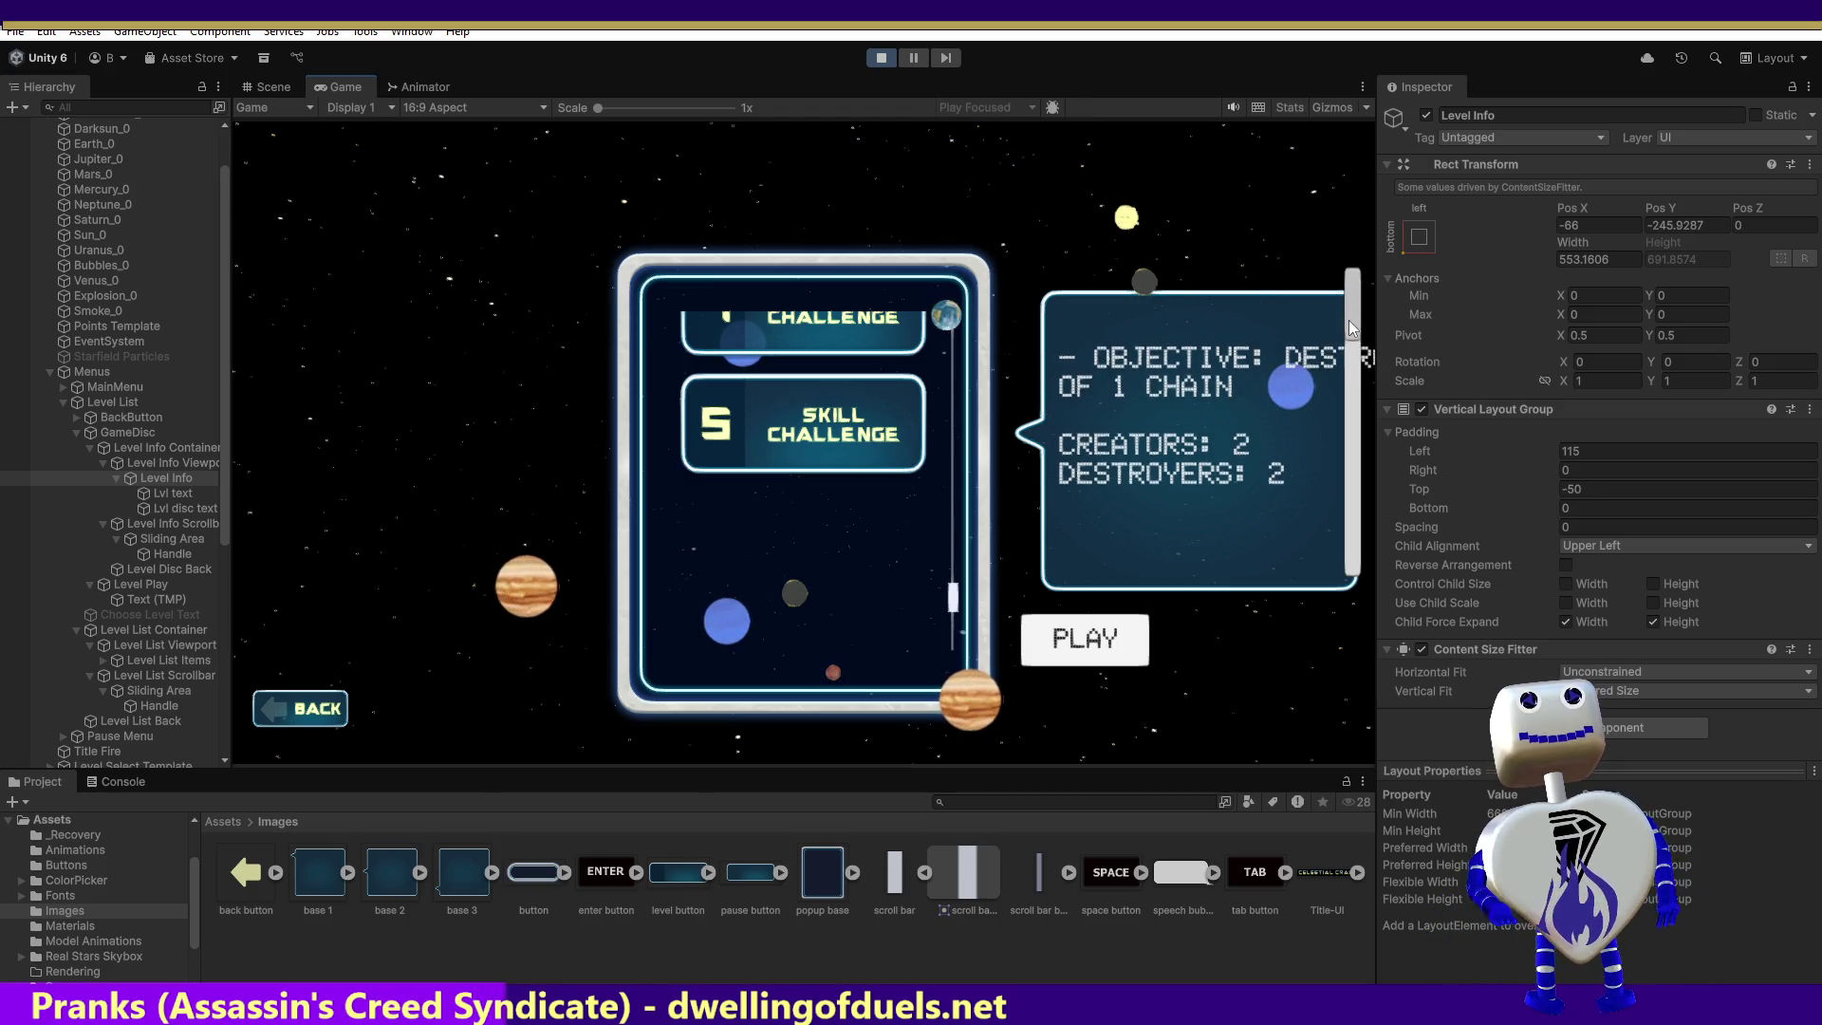
{"action": "mouse_move", "coordinate": [1360, 298]}
{"action": "left_mouse_down"}
{"action": "mouse_move", "coordinate": [1357, 426]}
{"action": "mouse_move", "coordinate": [1364, 380]}
{"action": "mouse_move", "coordinate": [1367, 408]}
{"action": "left_mouse_up"}
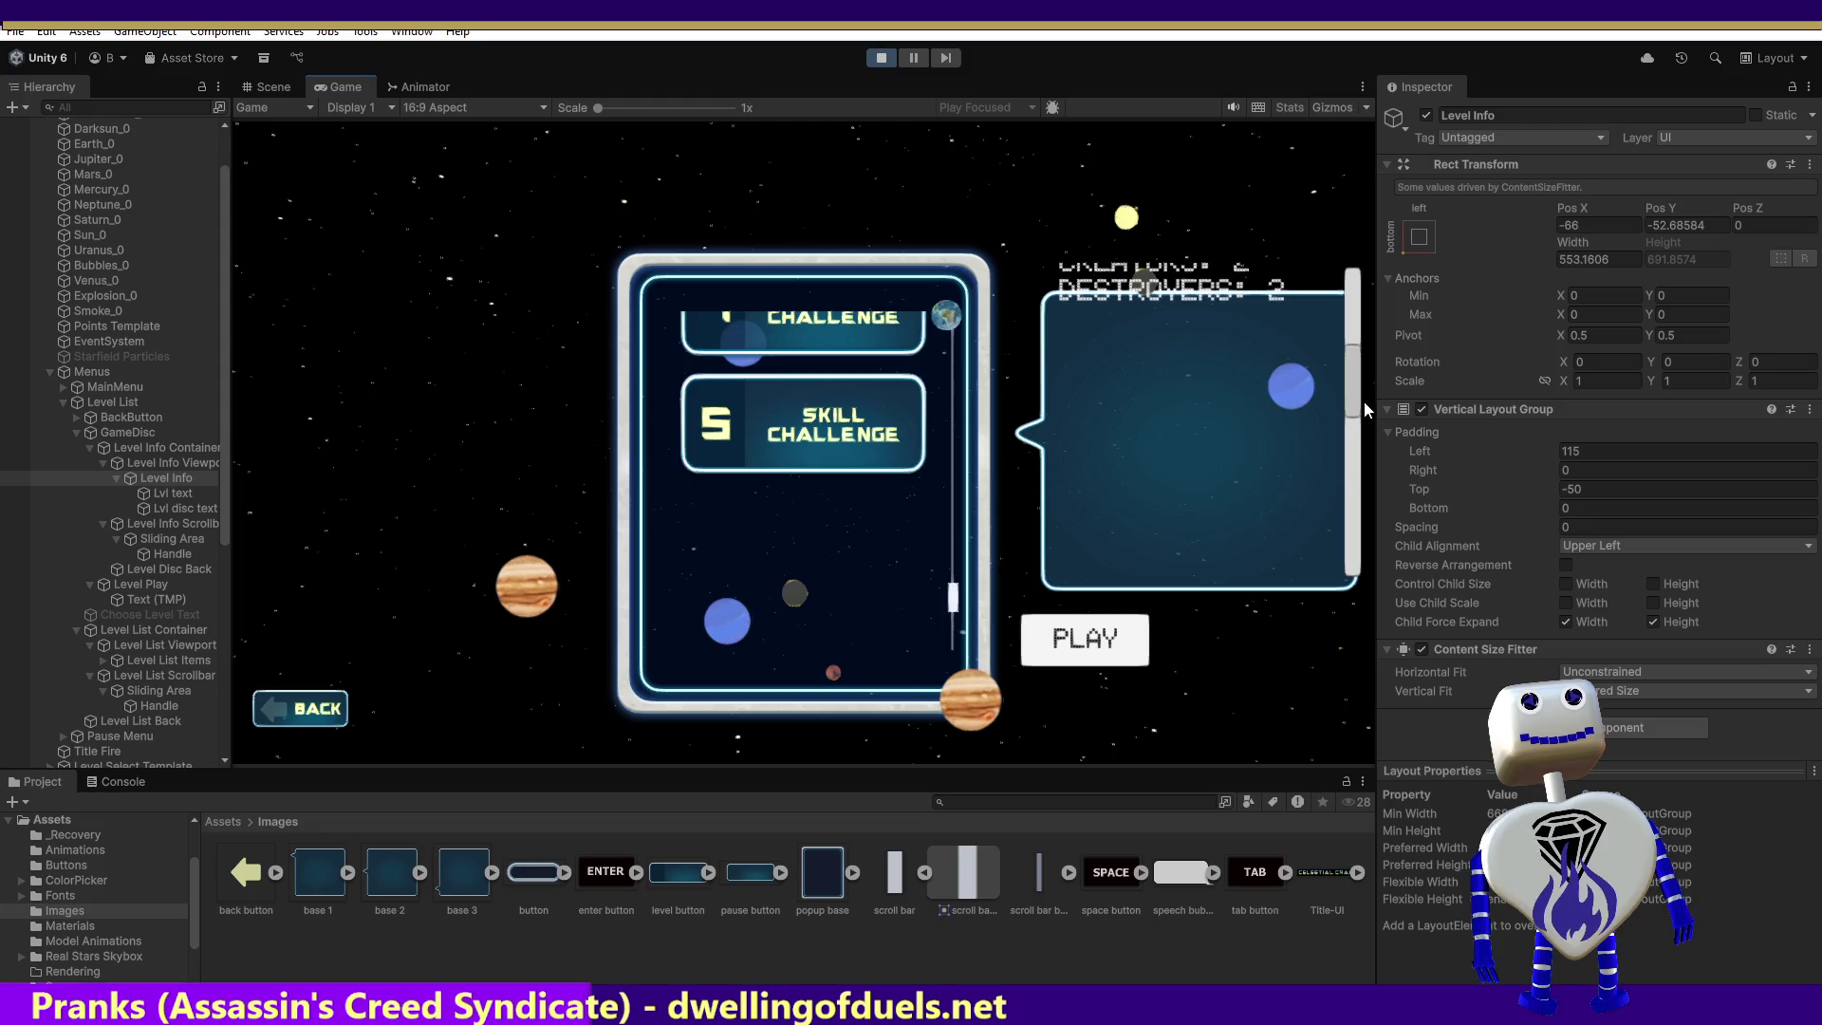
{"action": "scroll", "coordinate": [1365, 405], "scroll_direction": "down", "scroll_amount": 2}
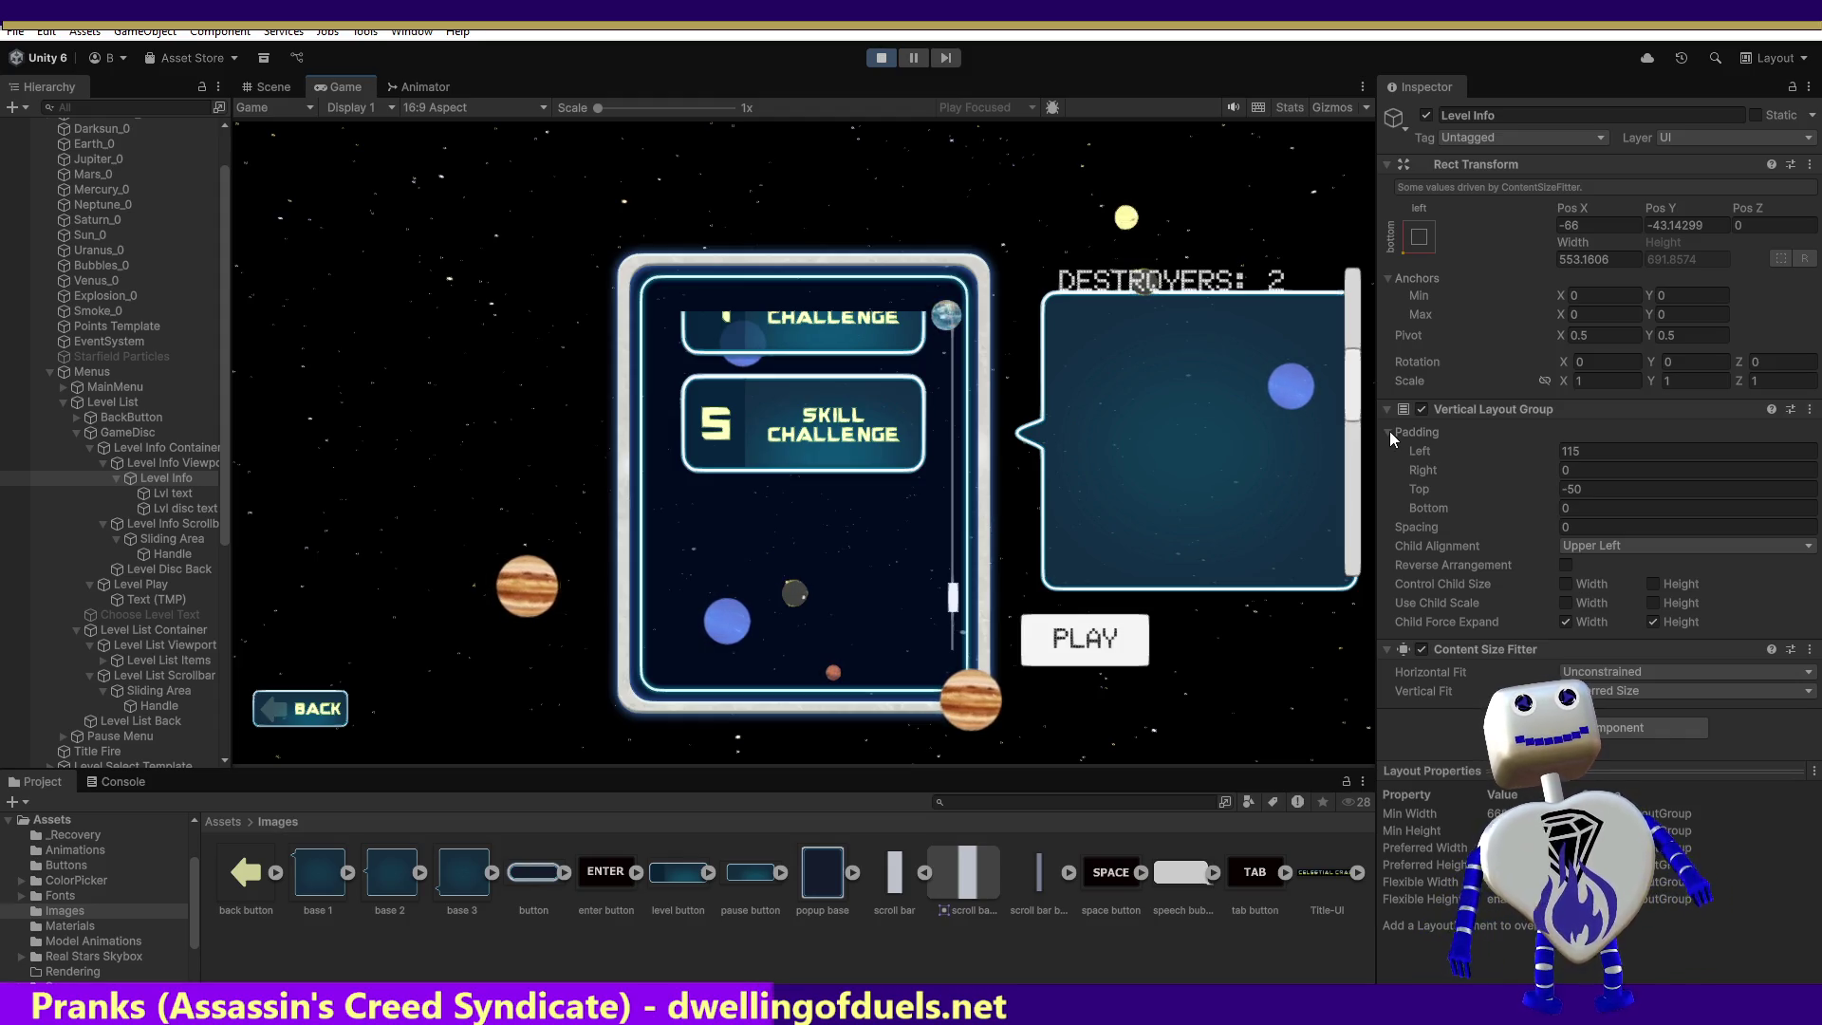
{"action": "left_click", "coordinate": [185, 462]}
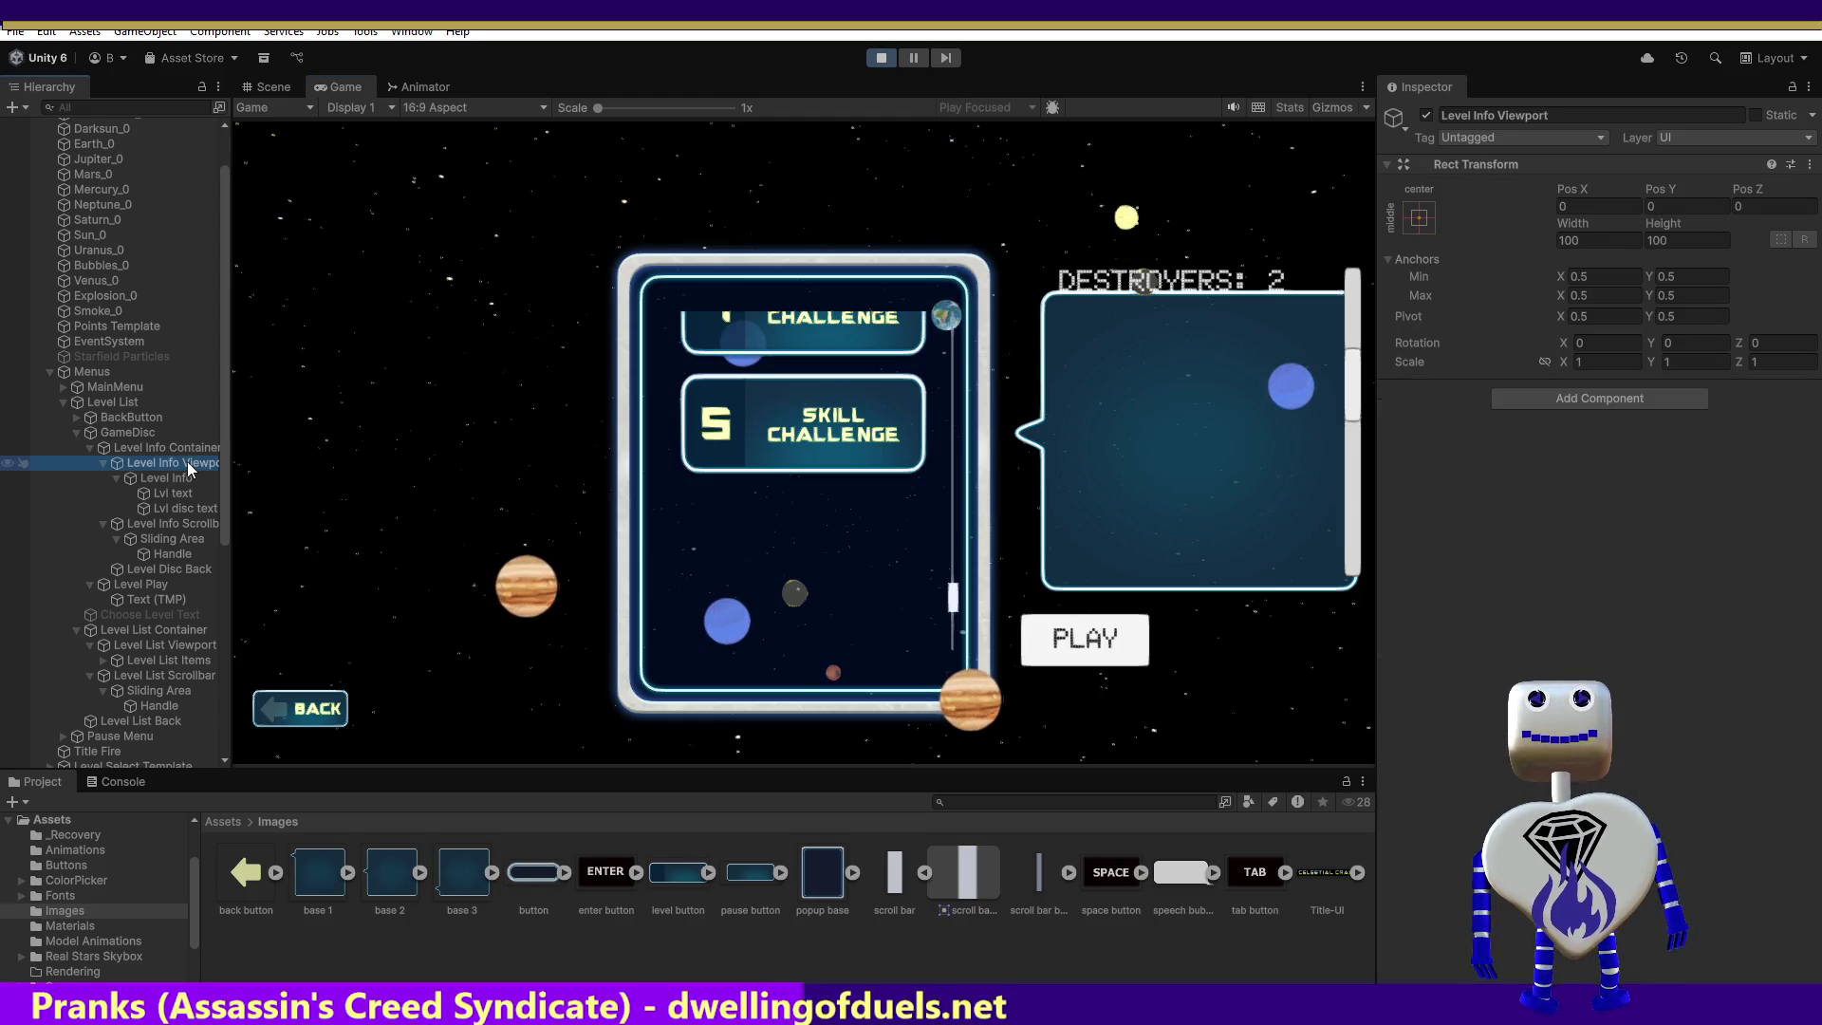
Step: Inspect the Level Info Scrollbar, Sliding Area, Handle and Level Disc Back, ending on GameDisc's Rect Transform
{"action": "left_click", "coordinate": [167, 522]}
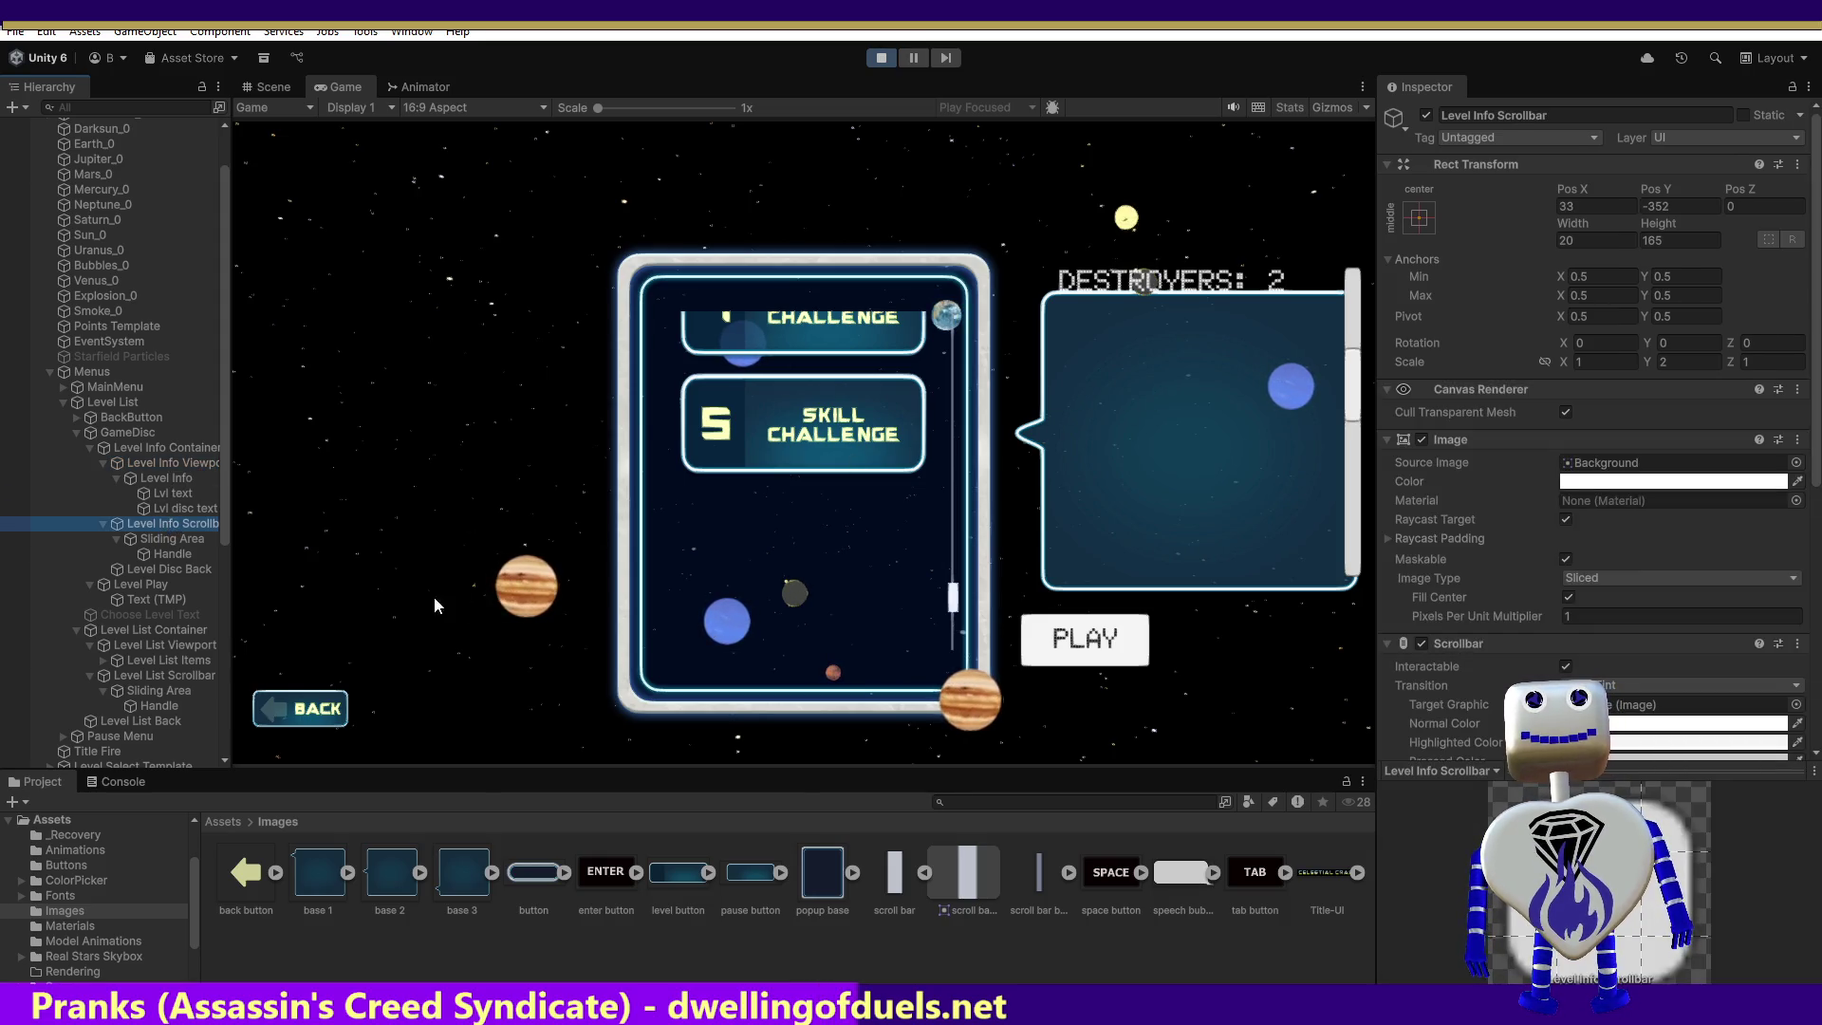
{"action": "left_click", "coordinate": [167, 539]}
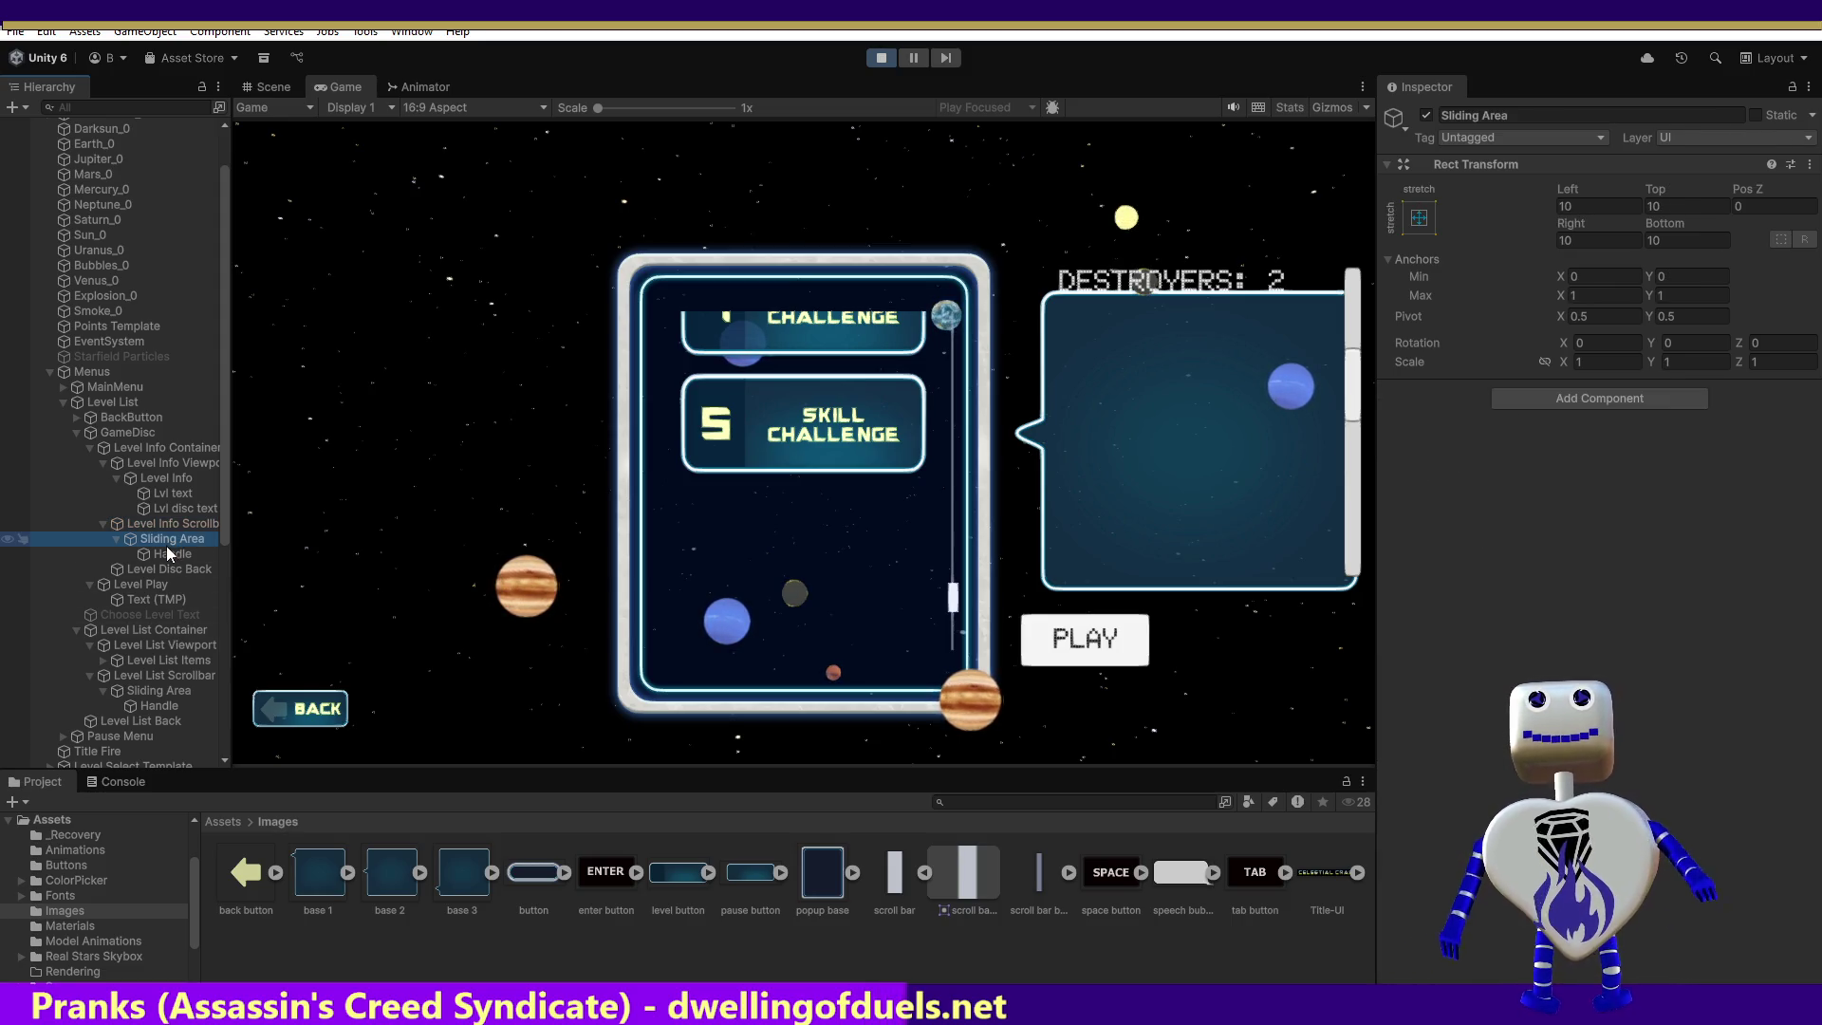
{"action": "left_click", "coordinate": [171, 556]}
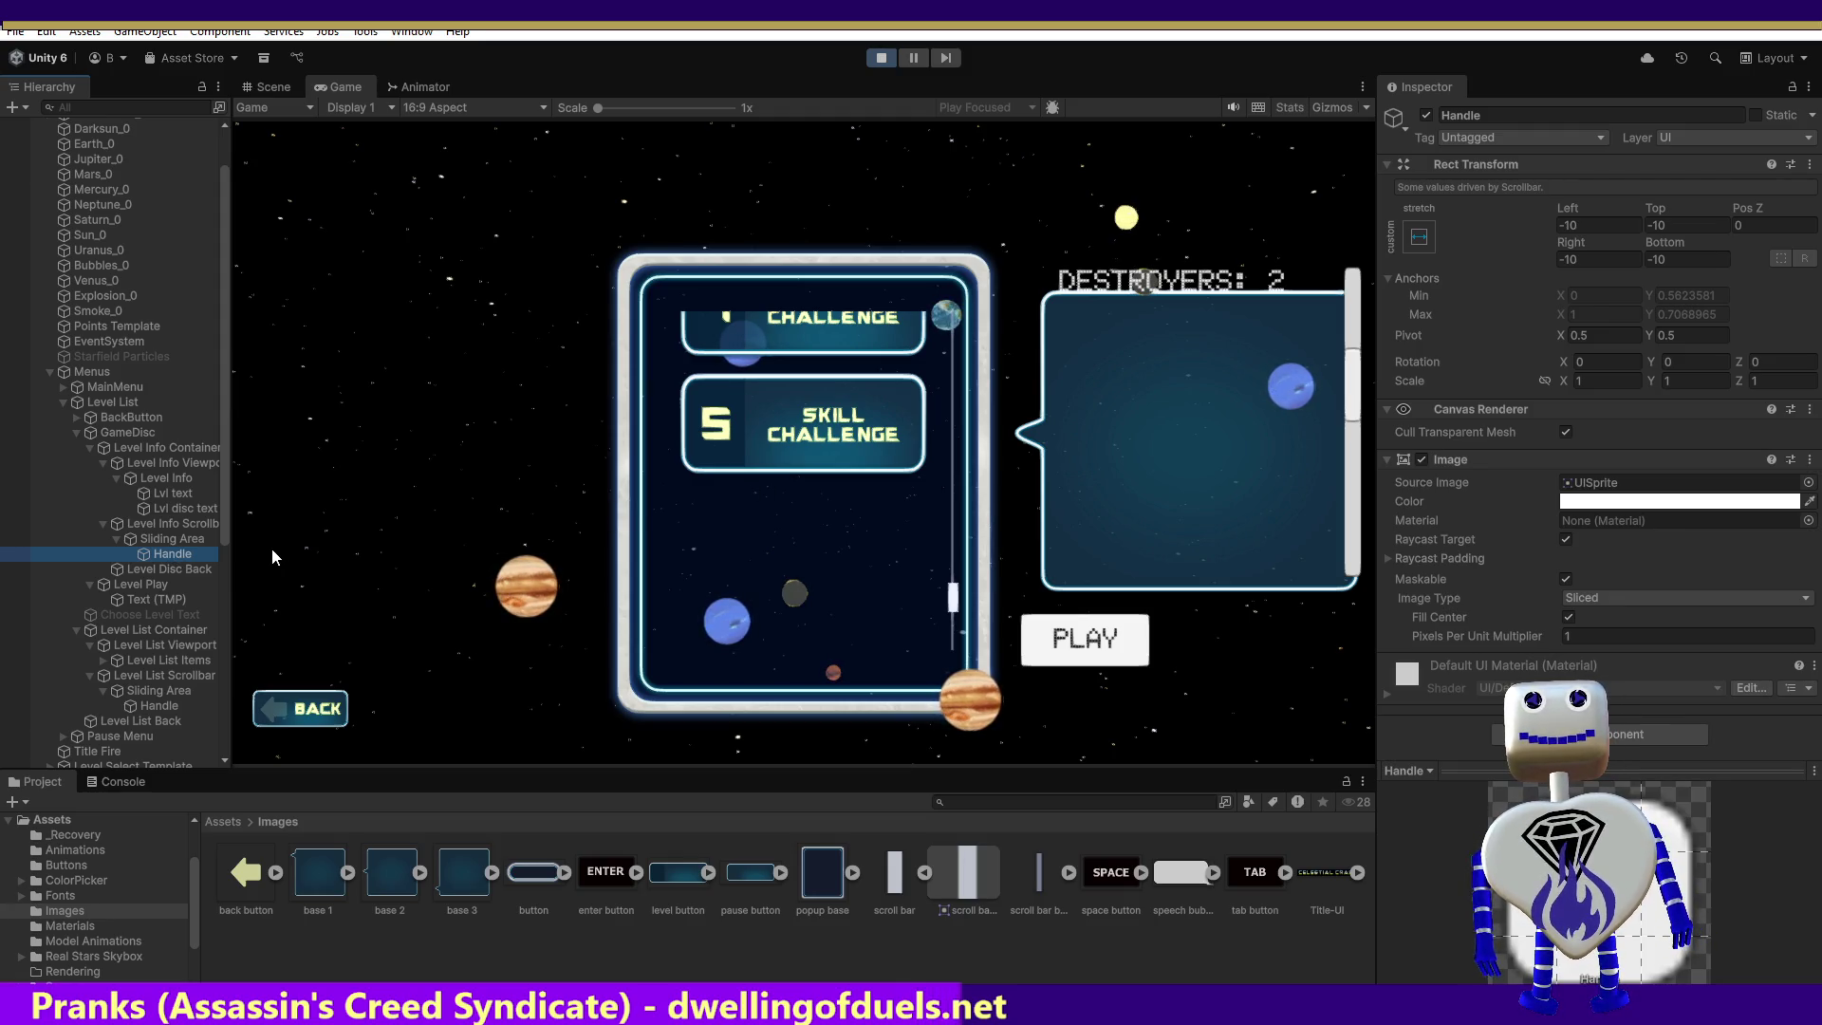
{"action": "left_click", "coordinate": [166, 569]}
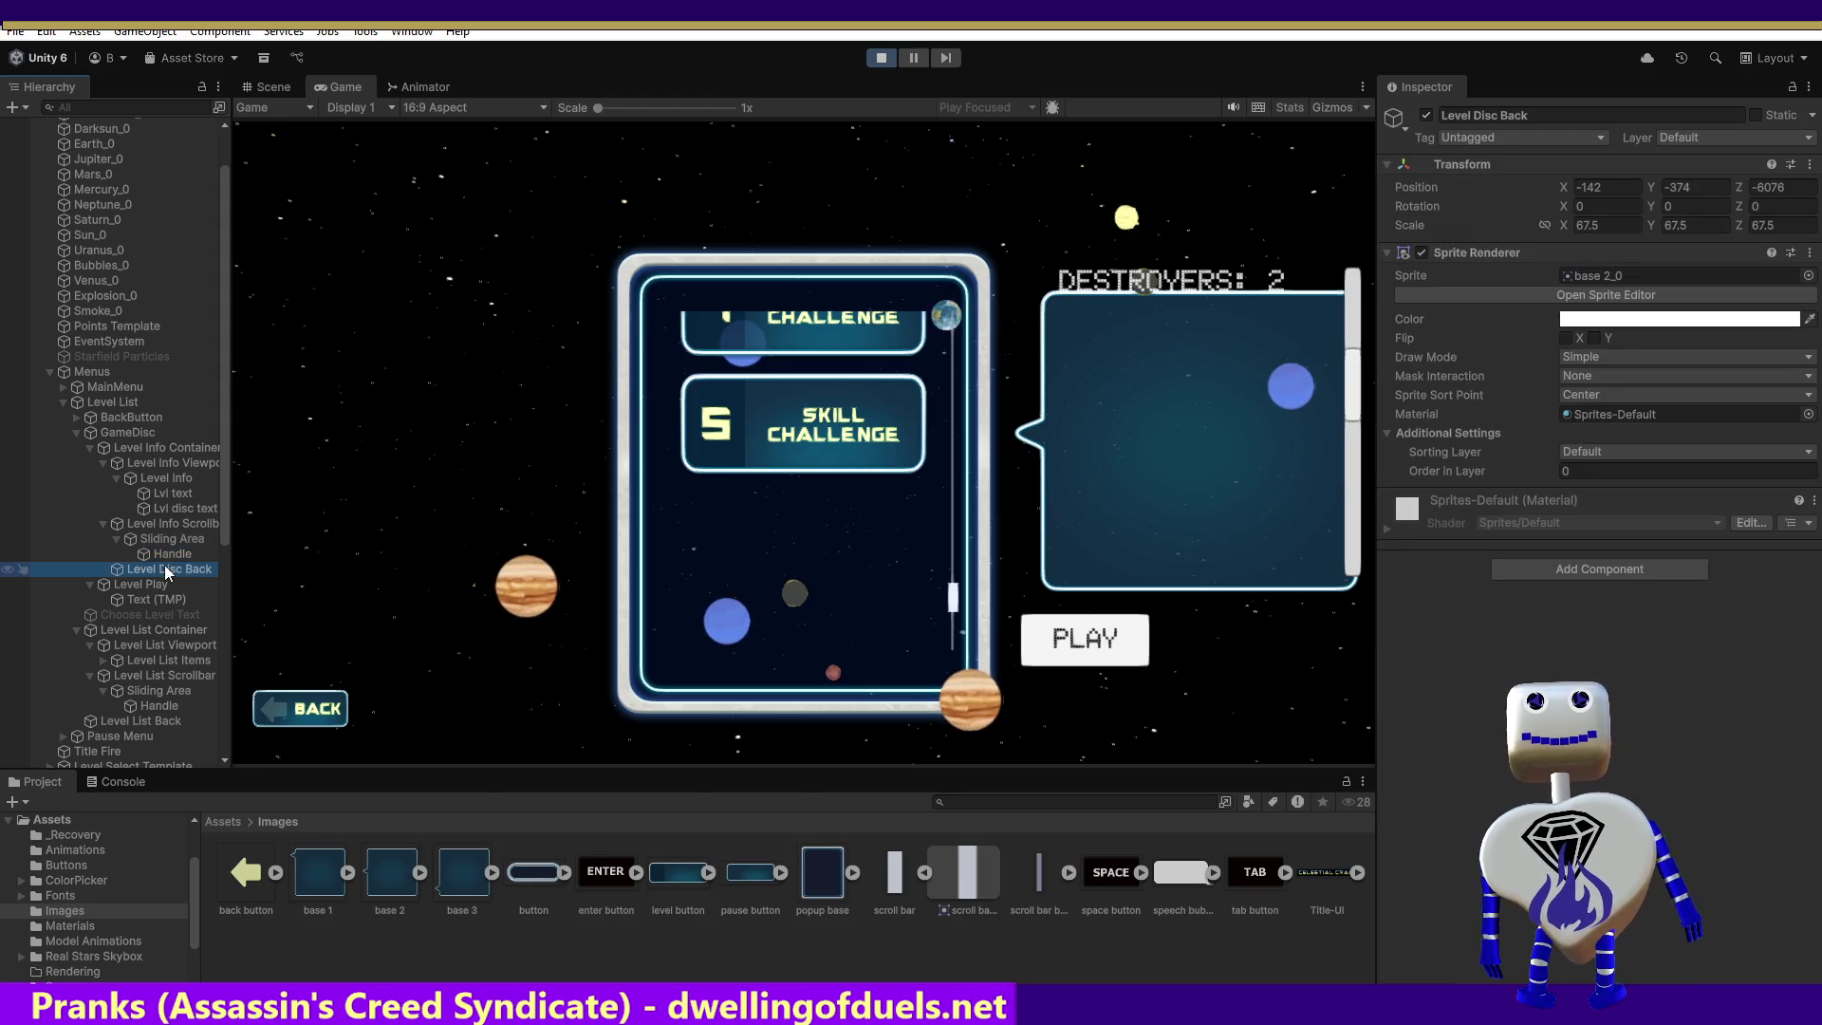
{"action": "left_click", "coordinate": [161, 462]}
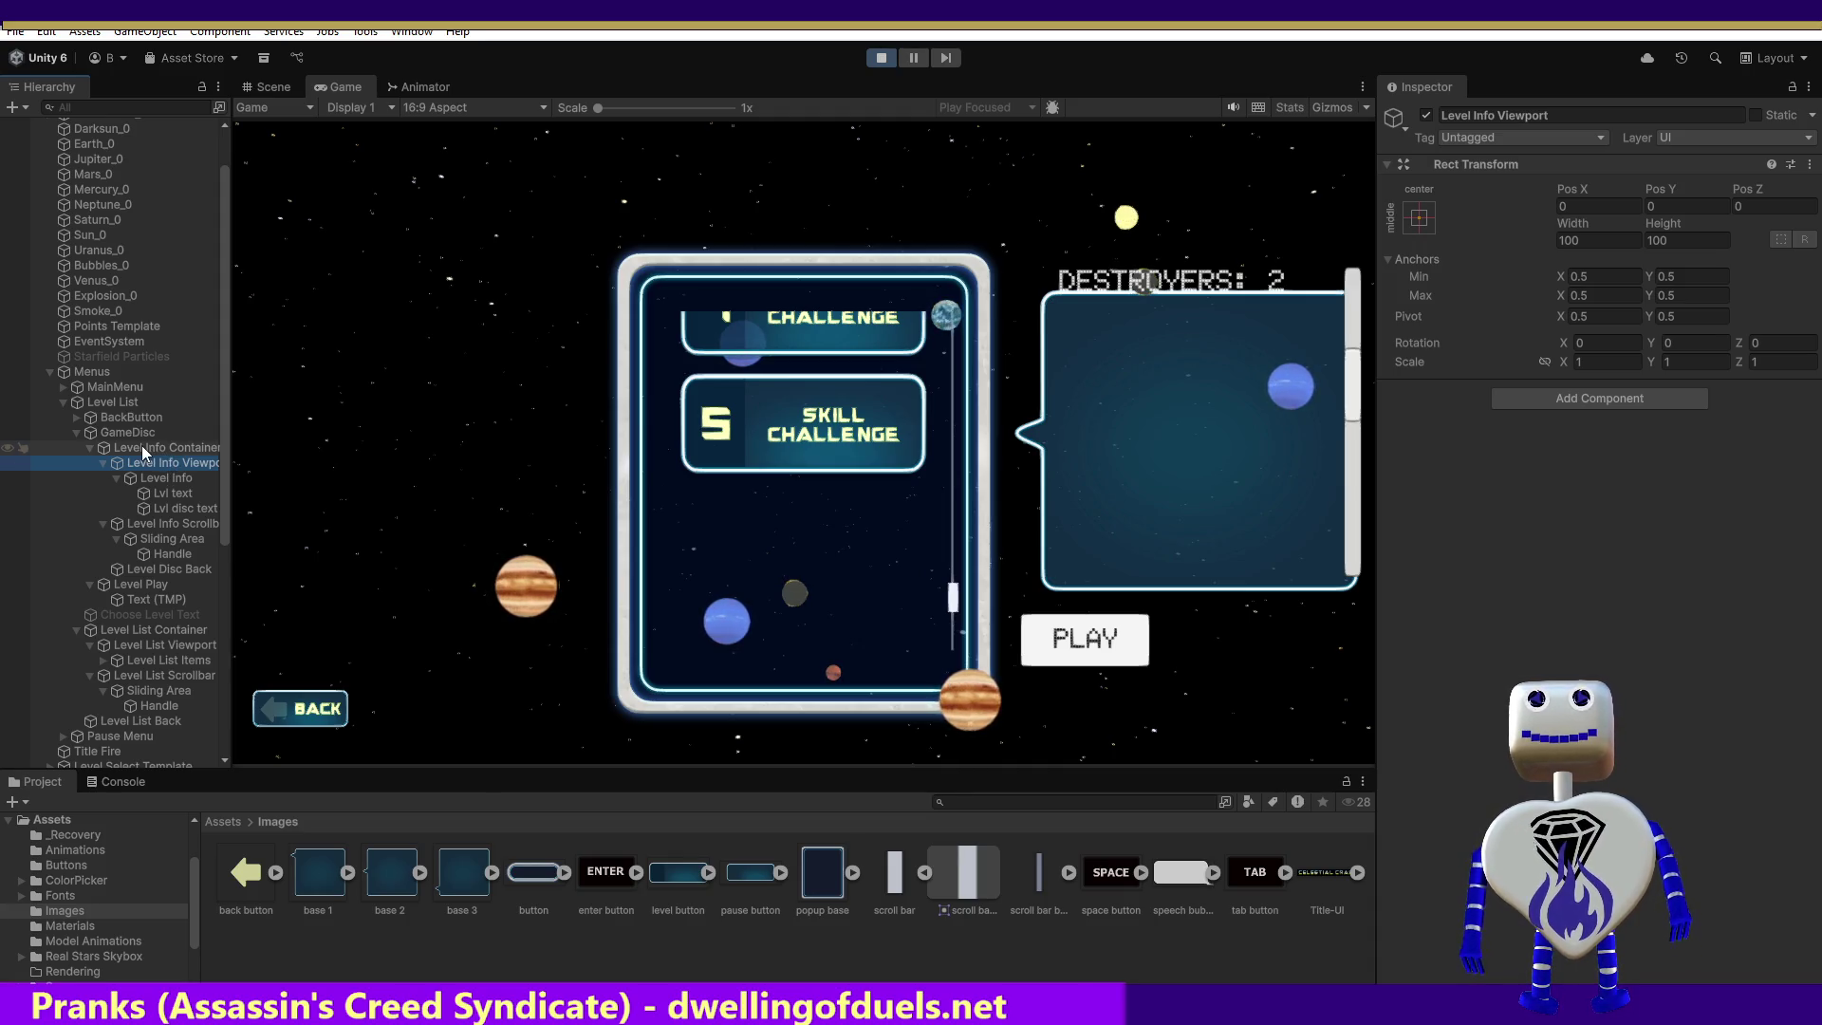
{"action": "left_click", "coordinate": [137, 432]}
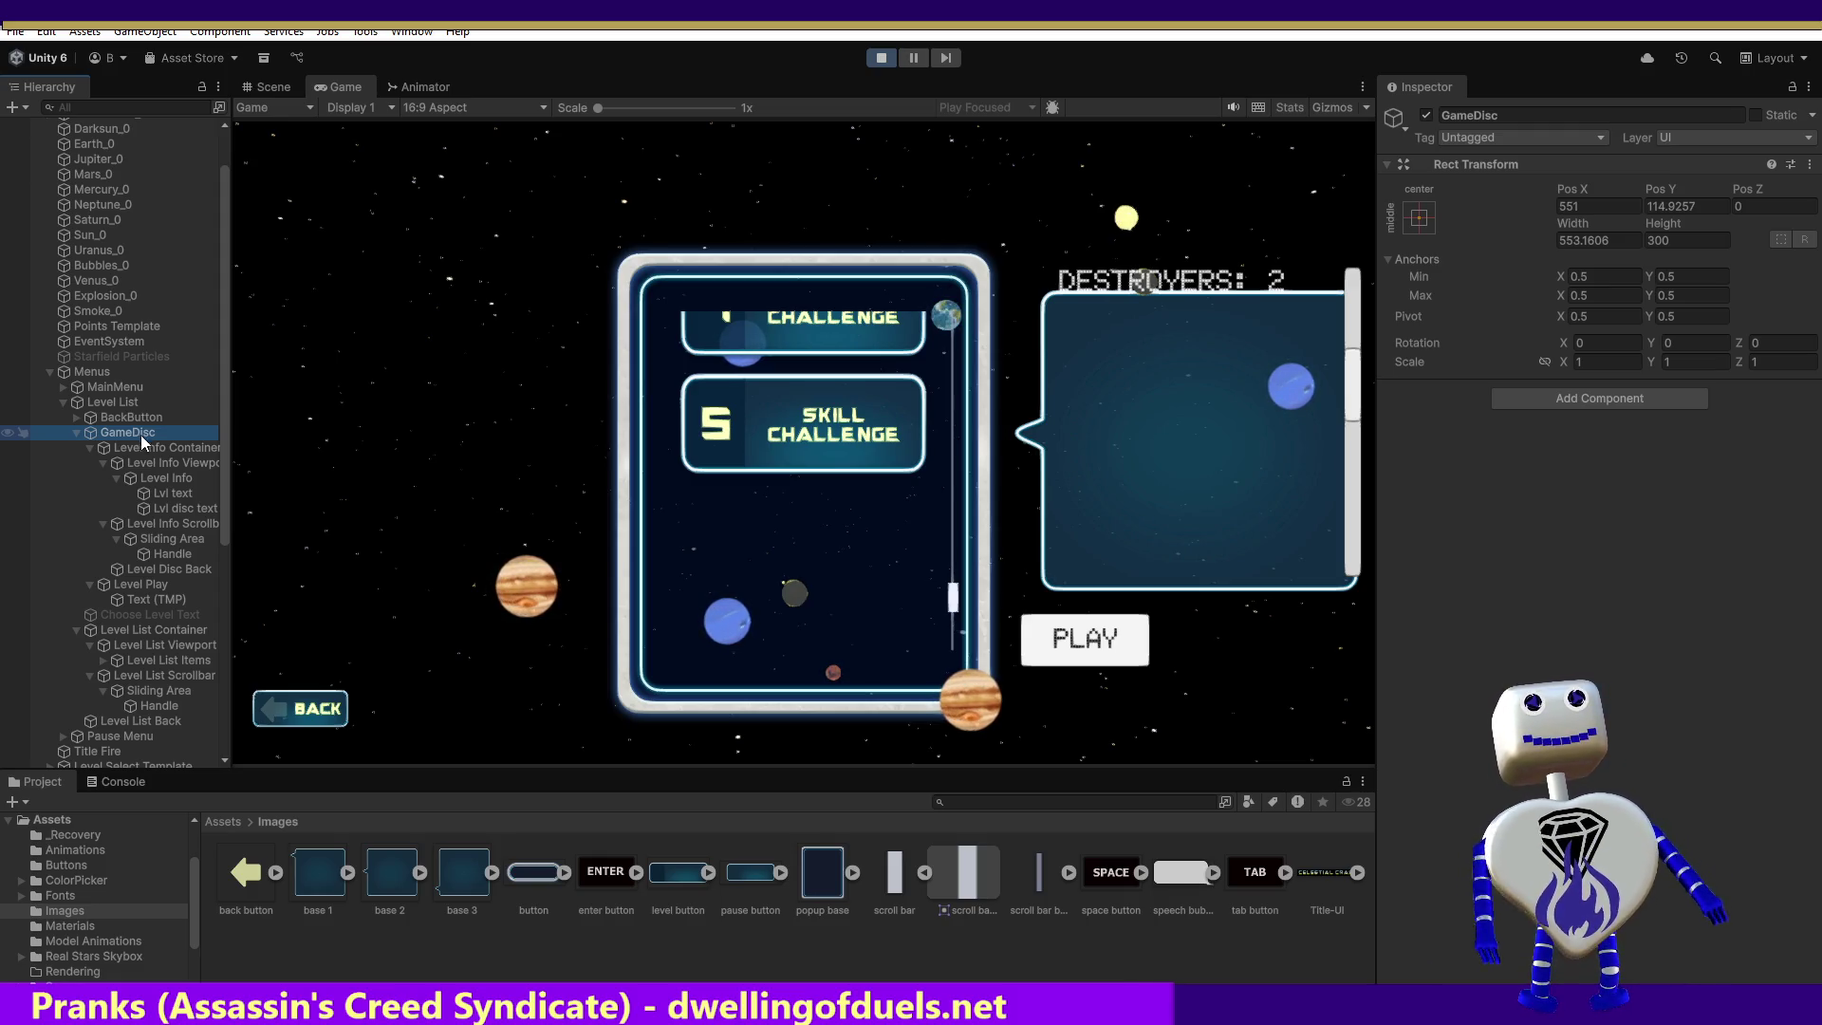
Step: Set GameDisc's height to 400 and scroll the info panel to check the text
{"action": "left_click", "coordinate": [1656, 241]}
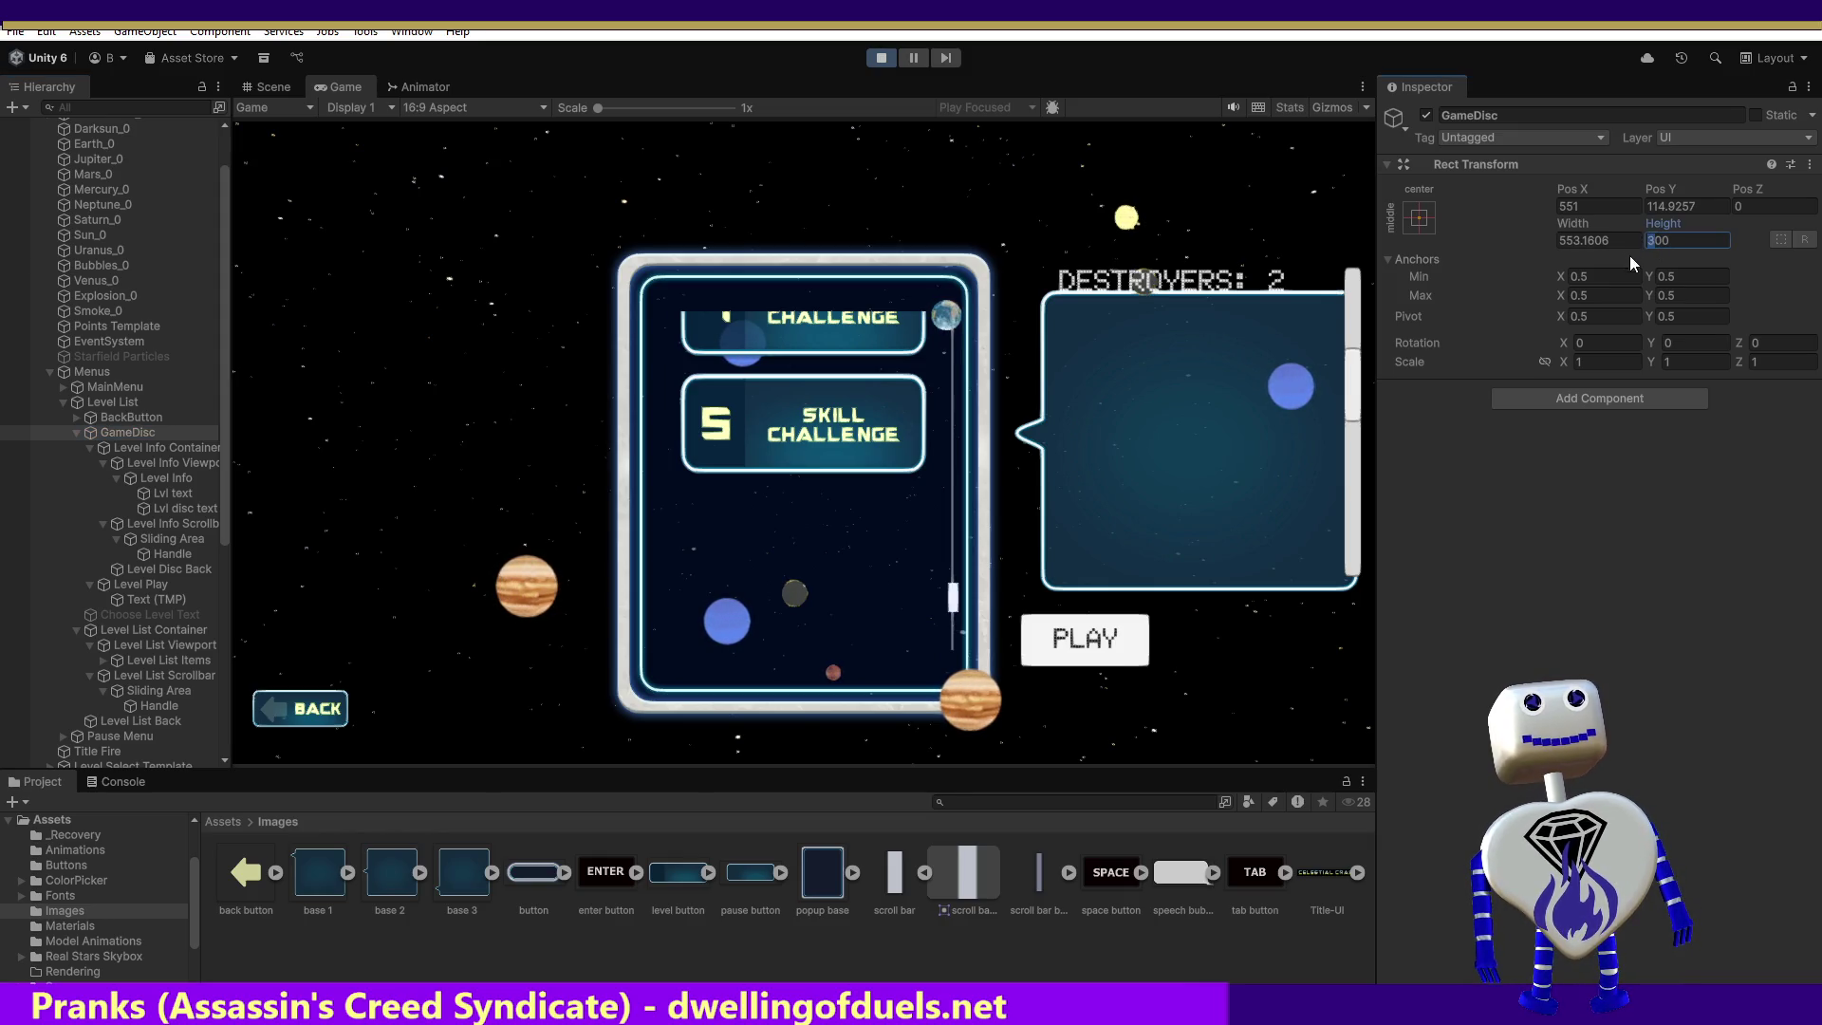
{"action": "type", "text": "4"}
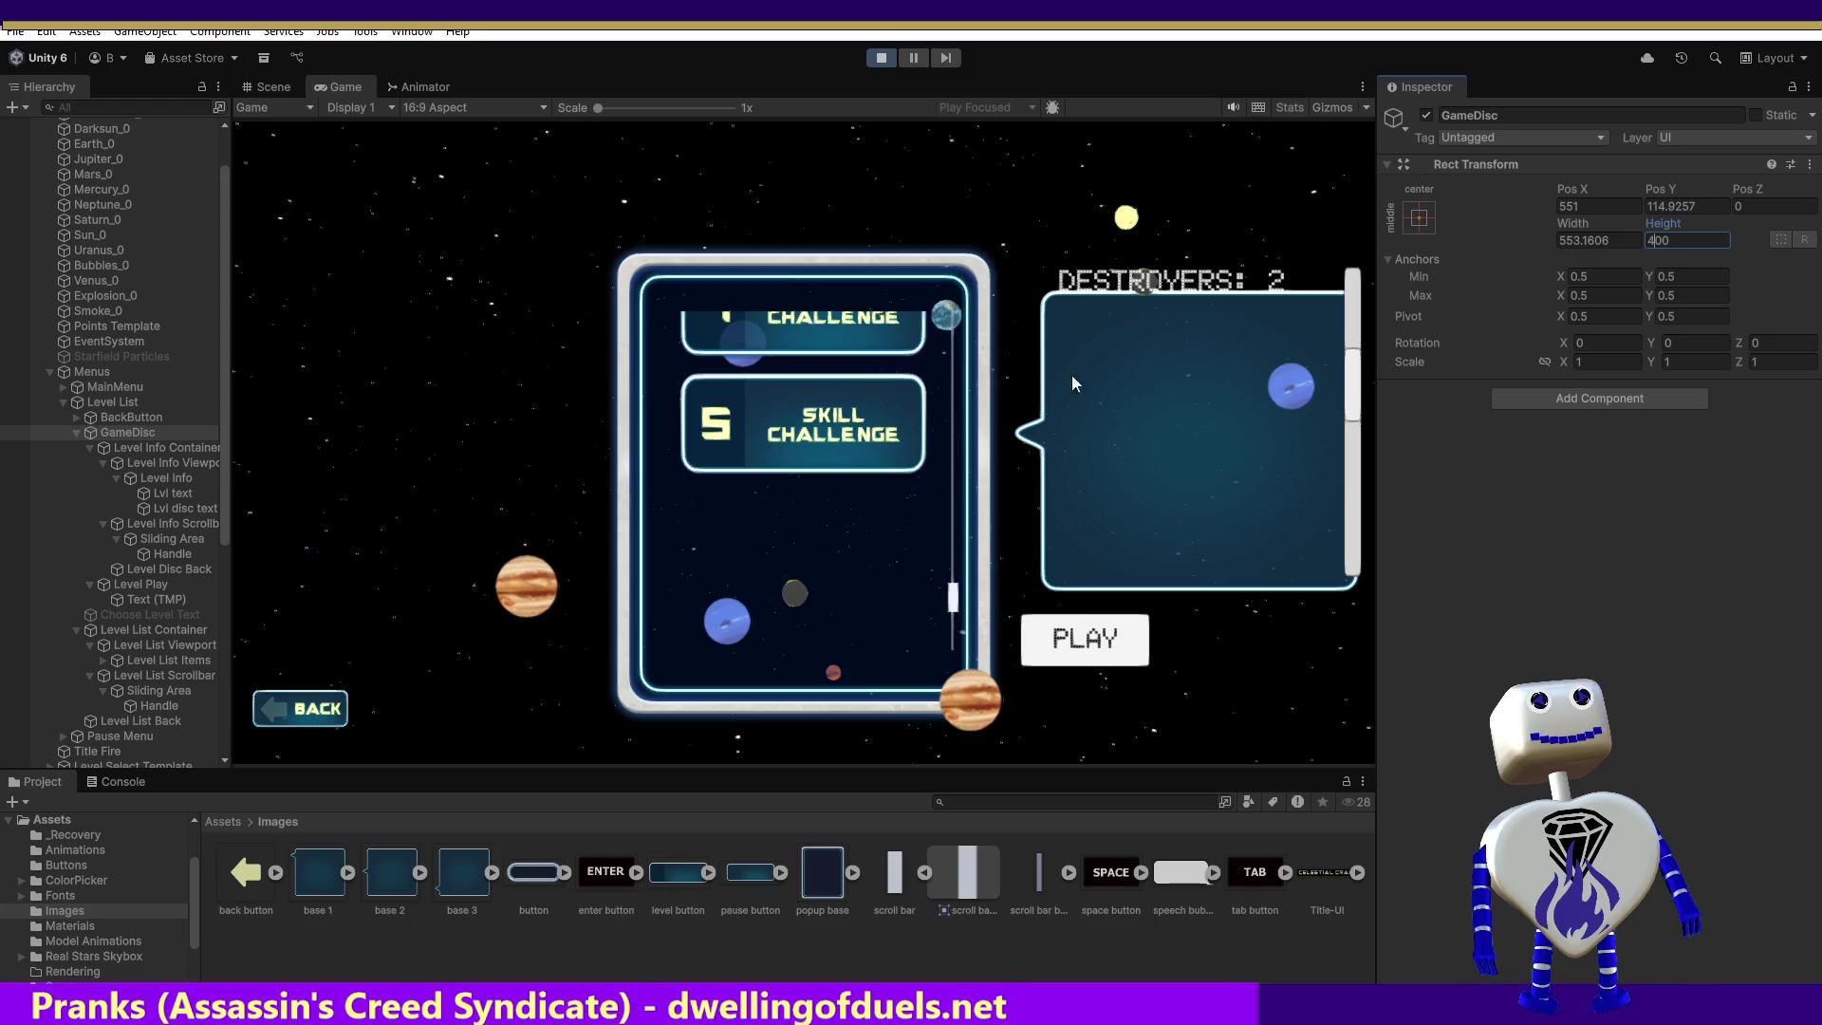
{"action": "left_click_drag", "start_coordinate": [1364, 374], "coordinate": [1357, 338]}
{"action": "scroll", "coordinate": [1339, 351], "scroll_direction": "up", "scroll_amount": 2}
{"action": "scroll", "coordinate": [1335, 362], "scroll_direction": "down", "scroll_amount": 2}
{"action": "scroll", "coordinate": [1335, 363], "scroll_direction": "up", "scroll_amount": 2}
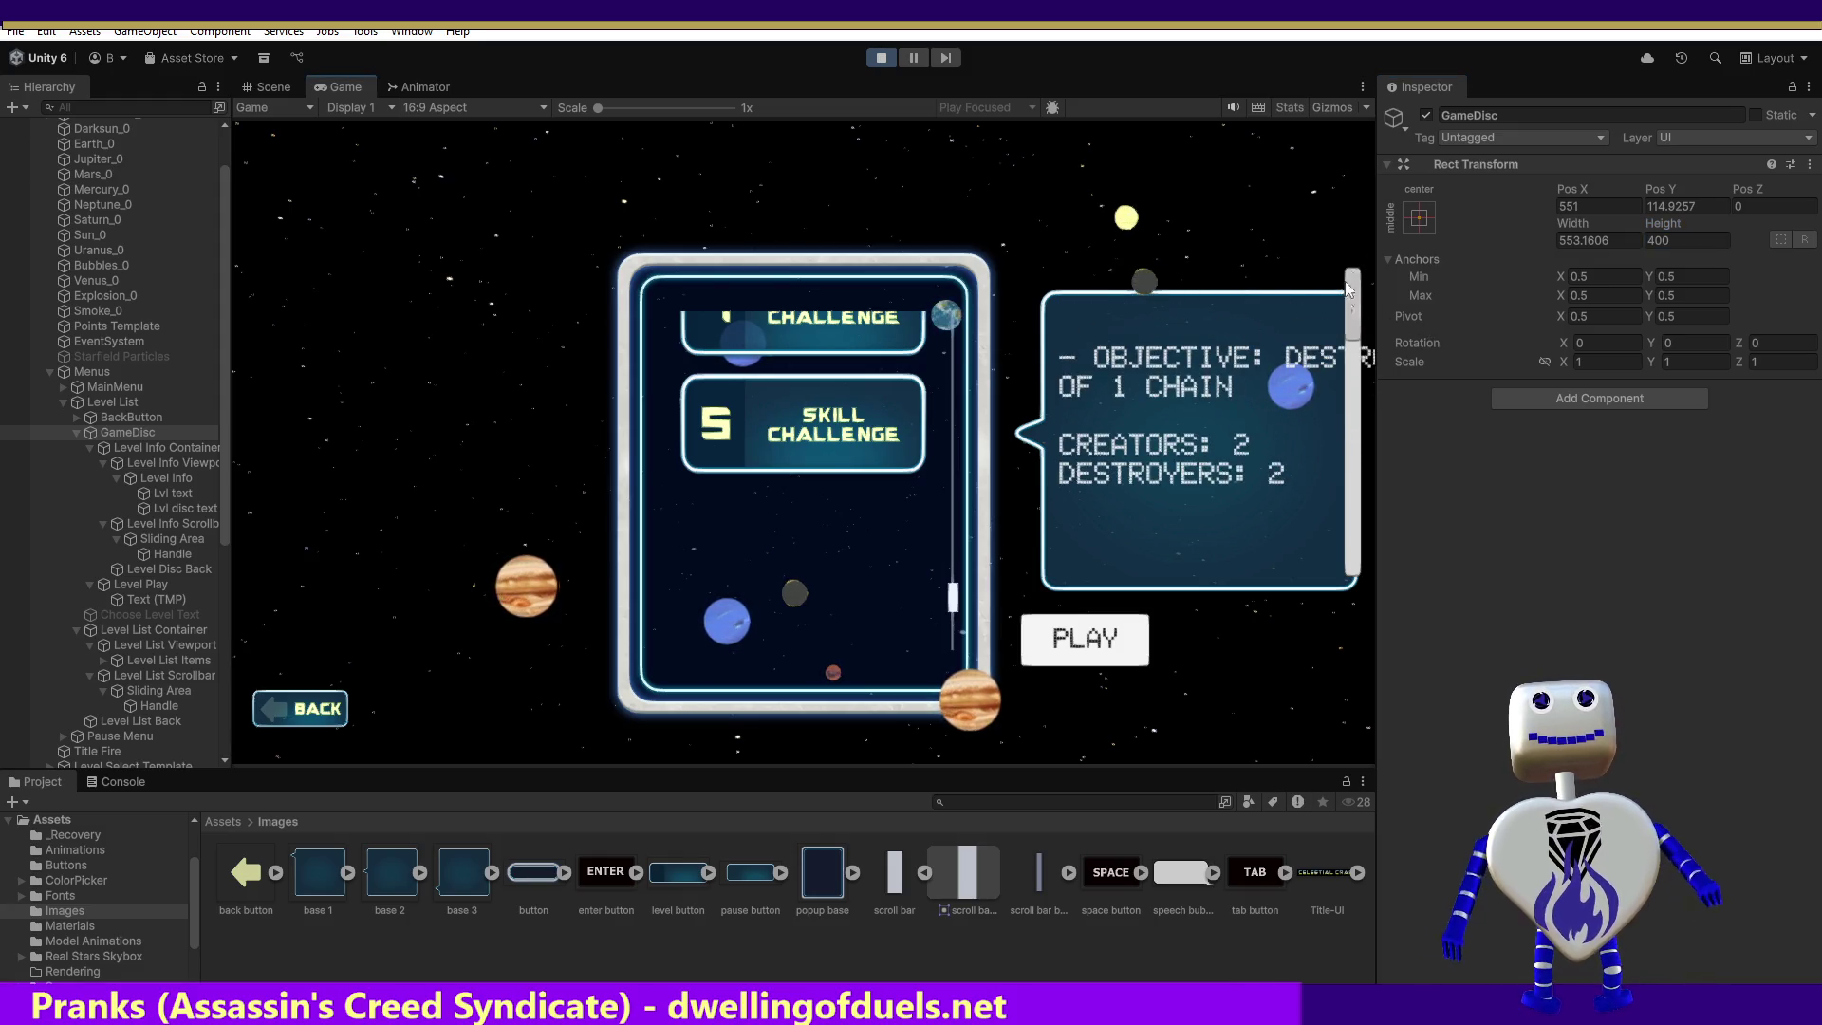
Step: Test a GameDisc height of 100, revert it to 400, and select Level Info Container
{"action": "left_click", "coordinate": [1647, 240]}
{"action": "type", "text": "100"}
{"action": "mouse_move", "coordinate": [1354, 330]}
{"action": "left_mouse_down"}
{"action": "mouse_move", "coordinate": [1334, 481]}
{"action": "mouse_move", "coordinate": [1330, 219]}
{"action": "left_mouse_up"}
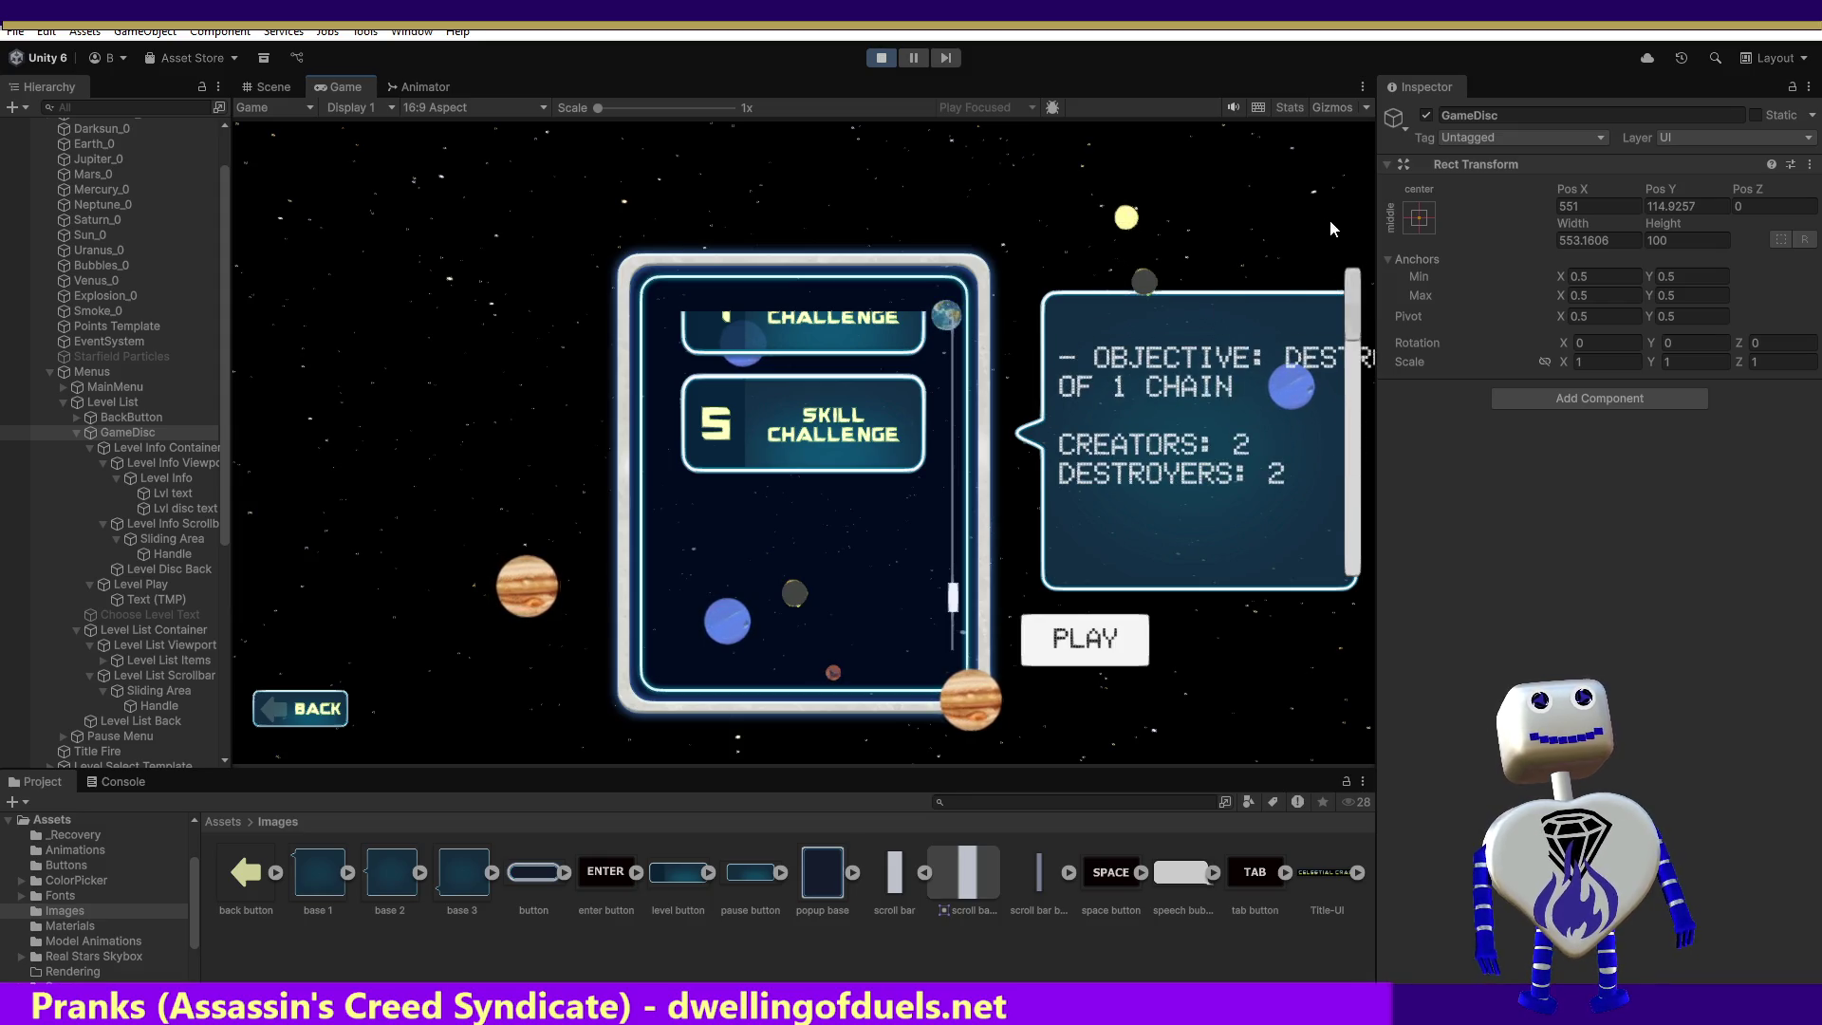
{"action": "key", "text": "ctrl+z"}
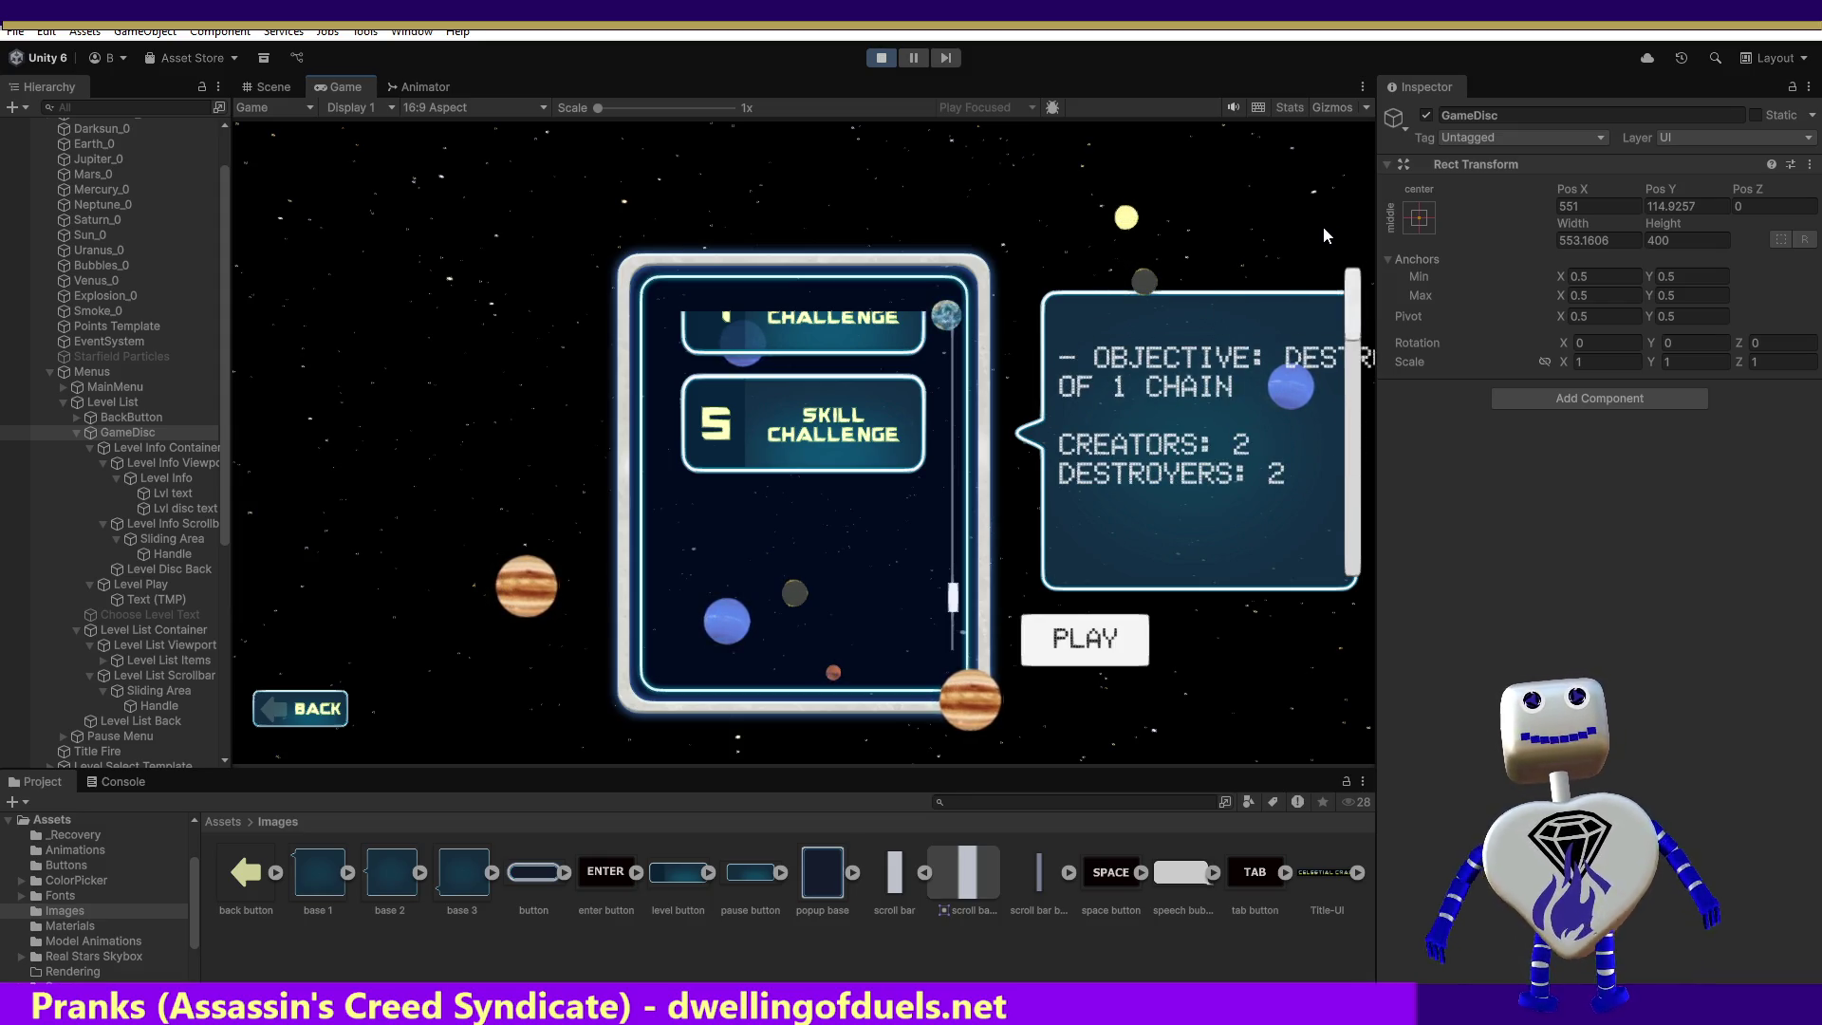
{"action": "left_click", "coordinate": [173, 447]}
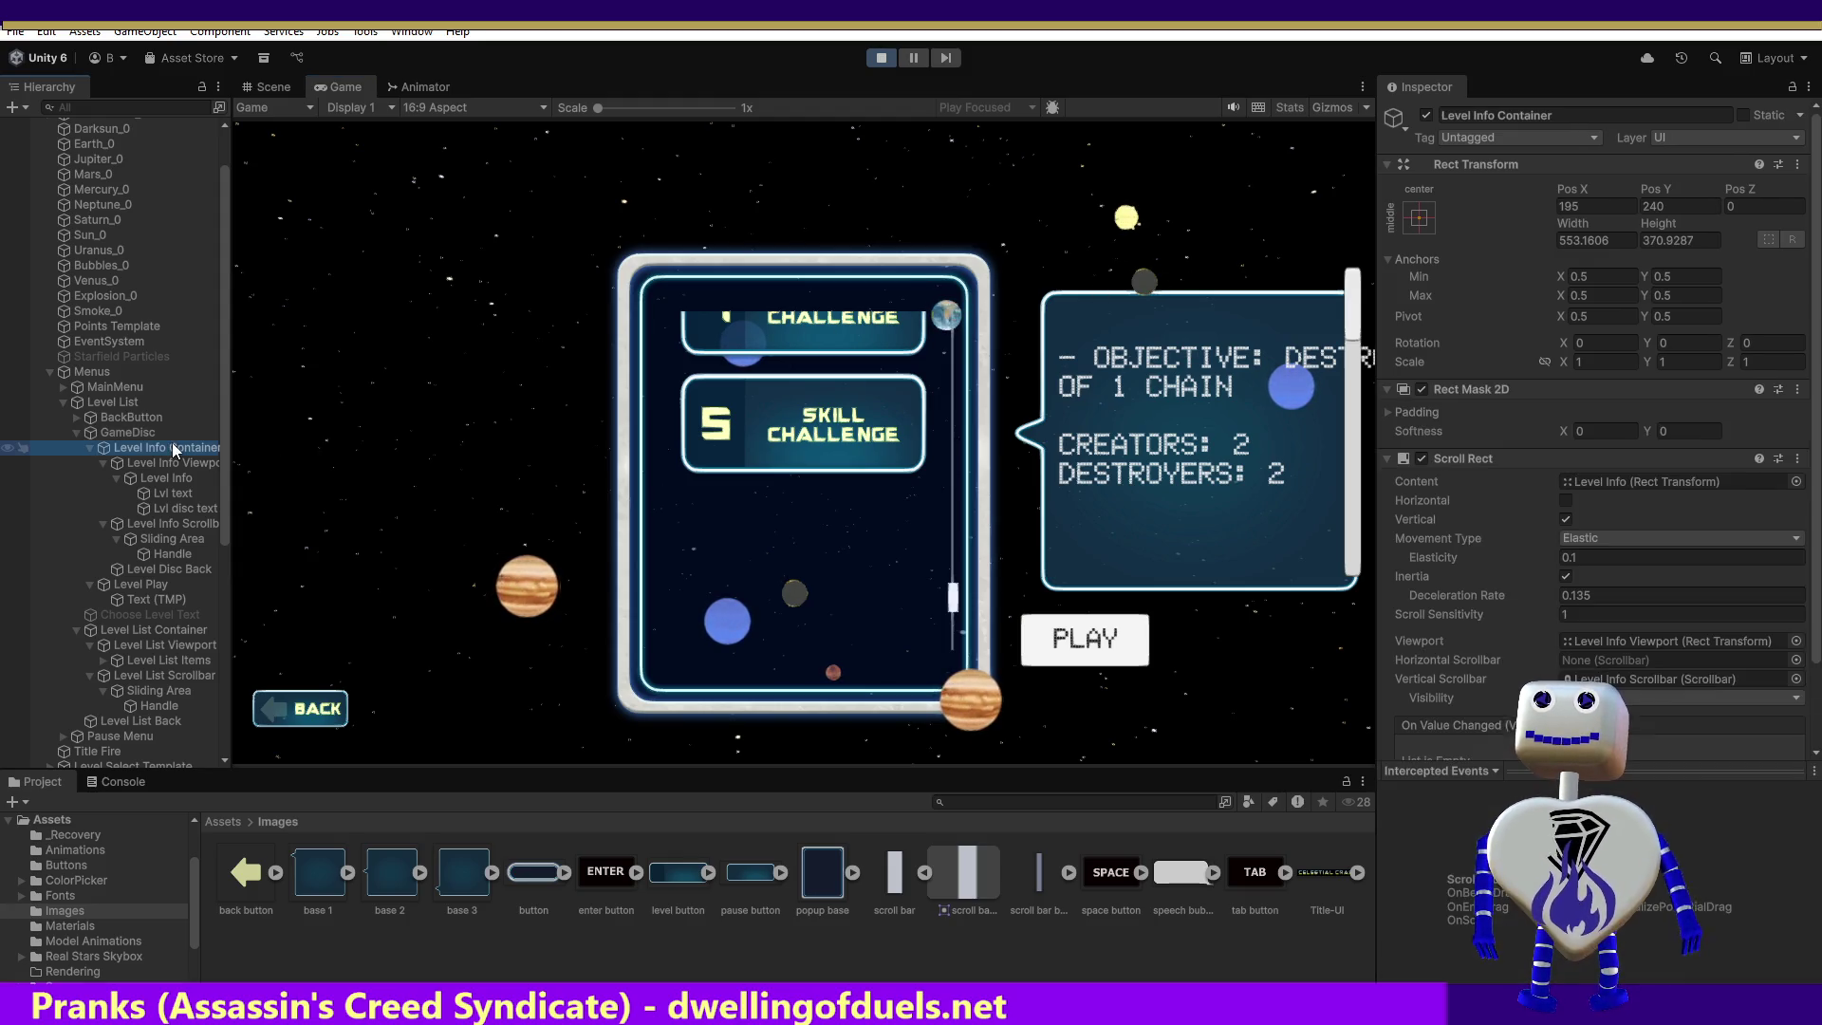
{"action": "left_click", "coordinate": [1670, 240]}
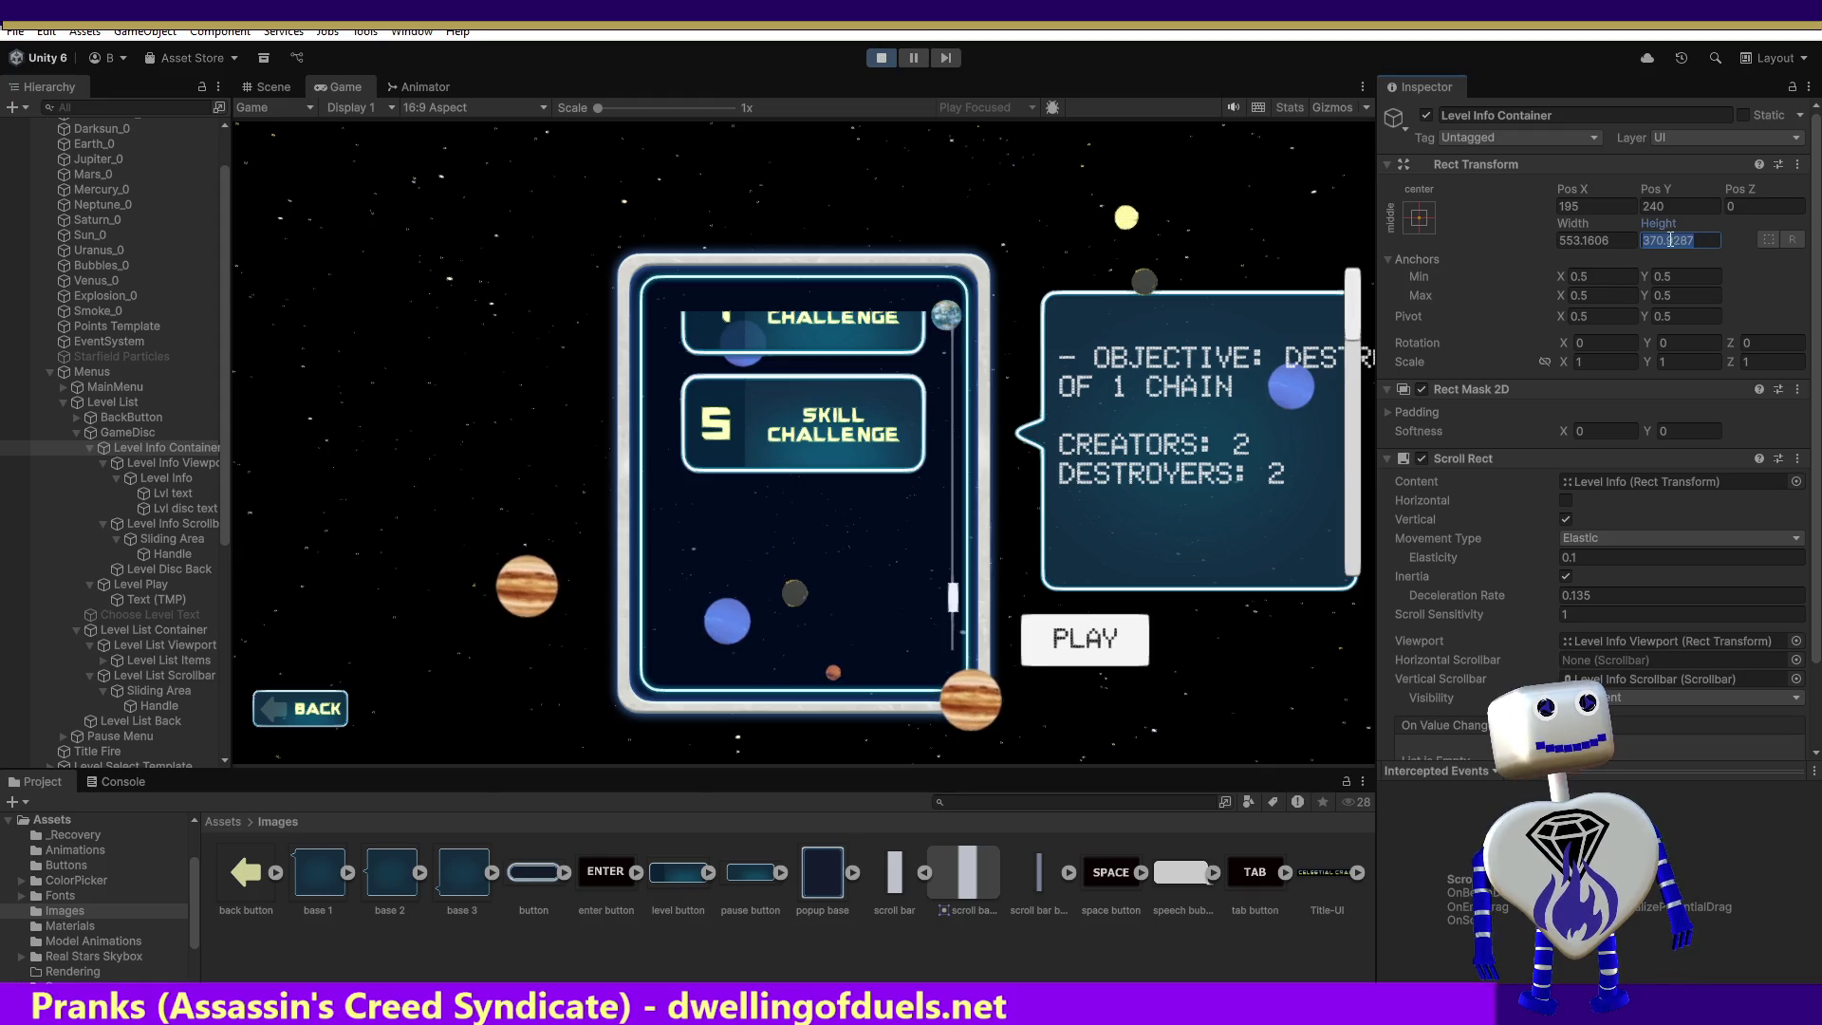
{"action": "type", "text": "200"}
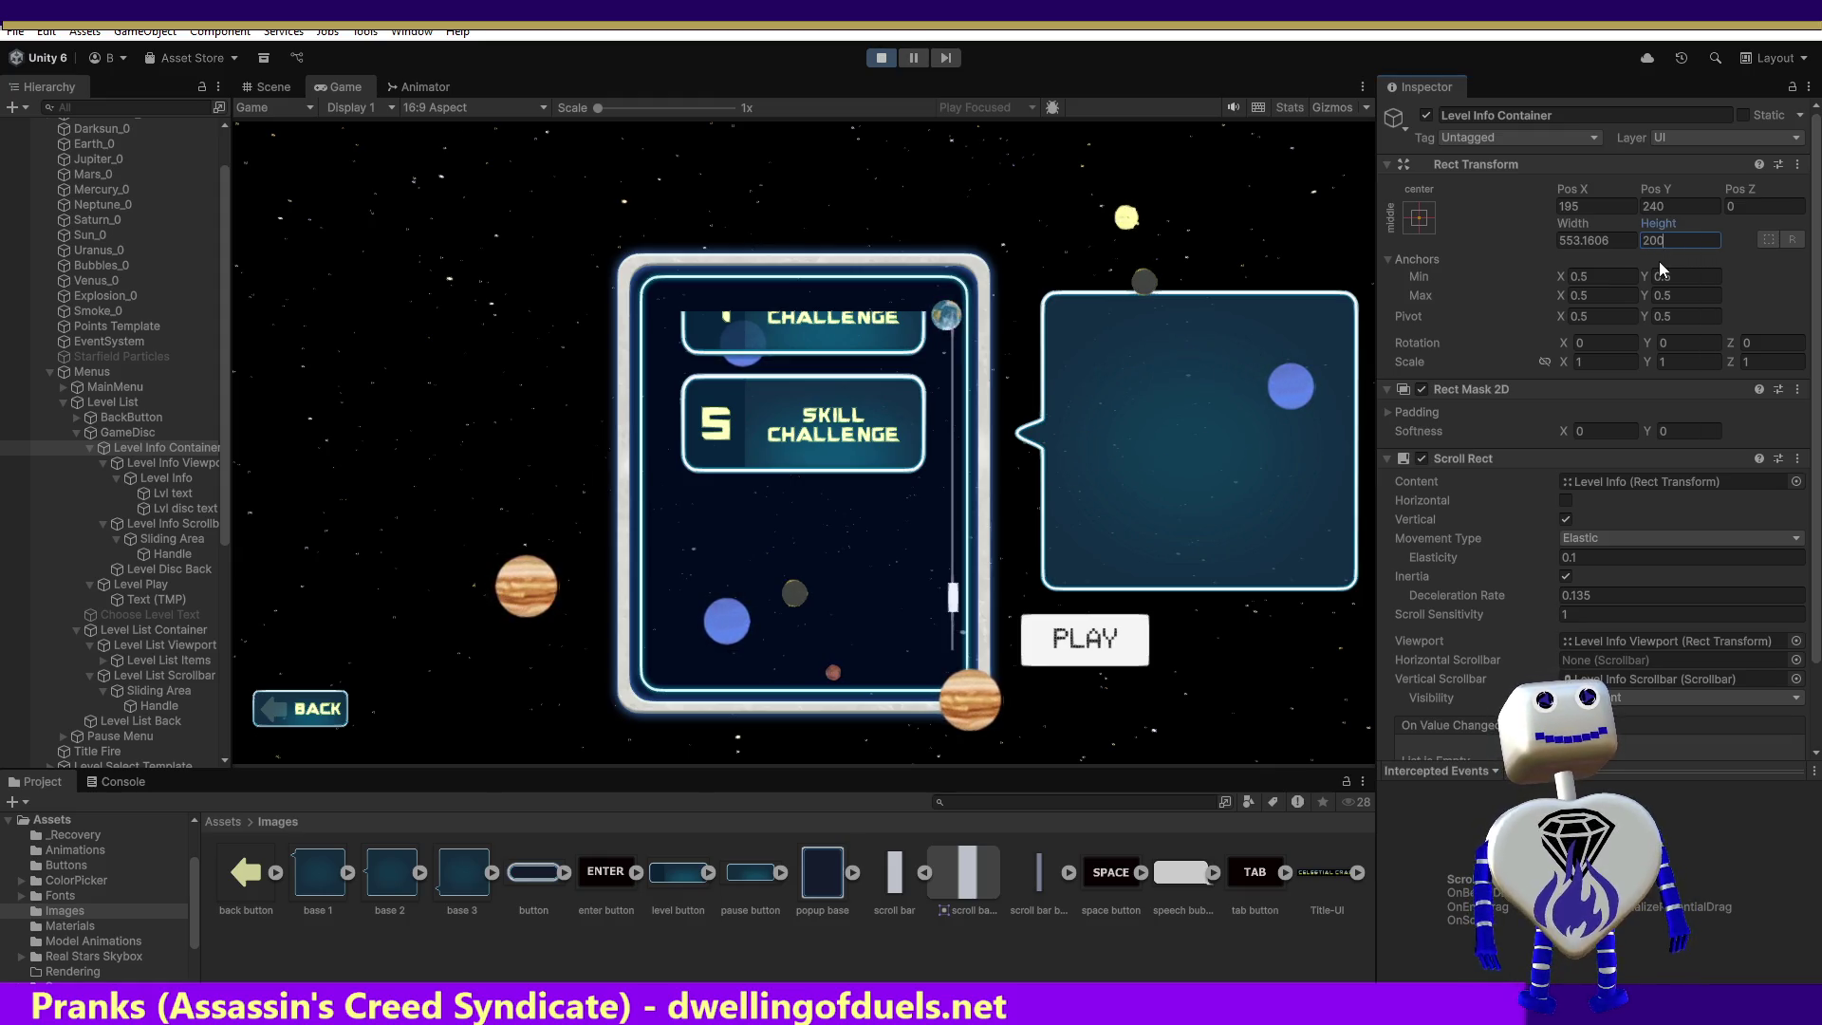
{"action": "key", "text": "BackSpace"}
{"action": "key", "text": "BackSpace"}
{"action": "key", "text": "BackSpace"}
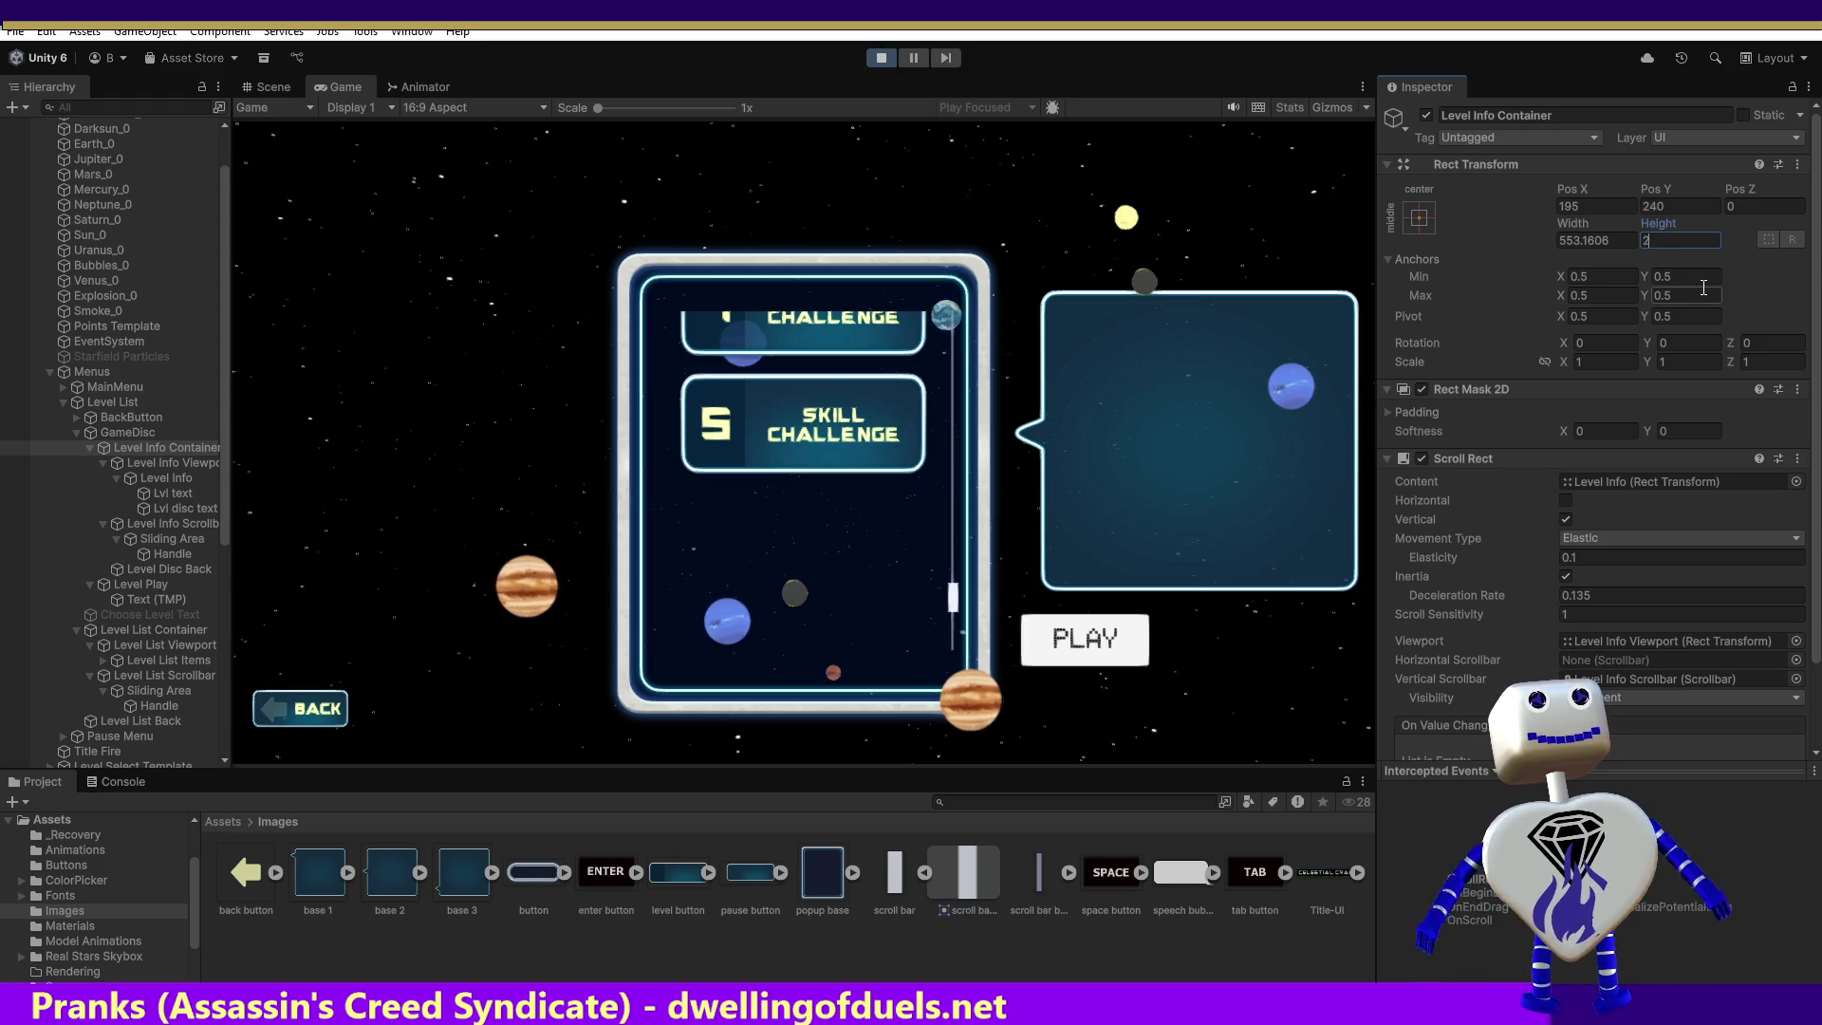
{"action": "type", "text": "300"}
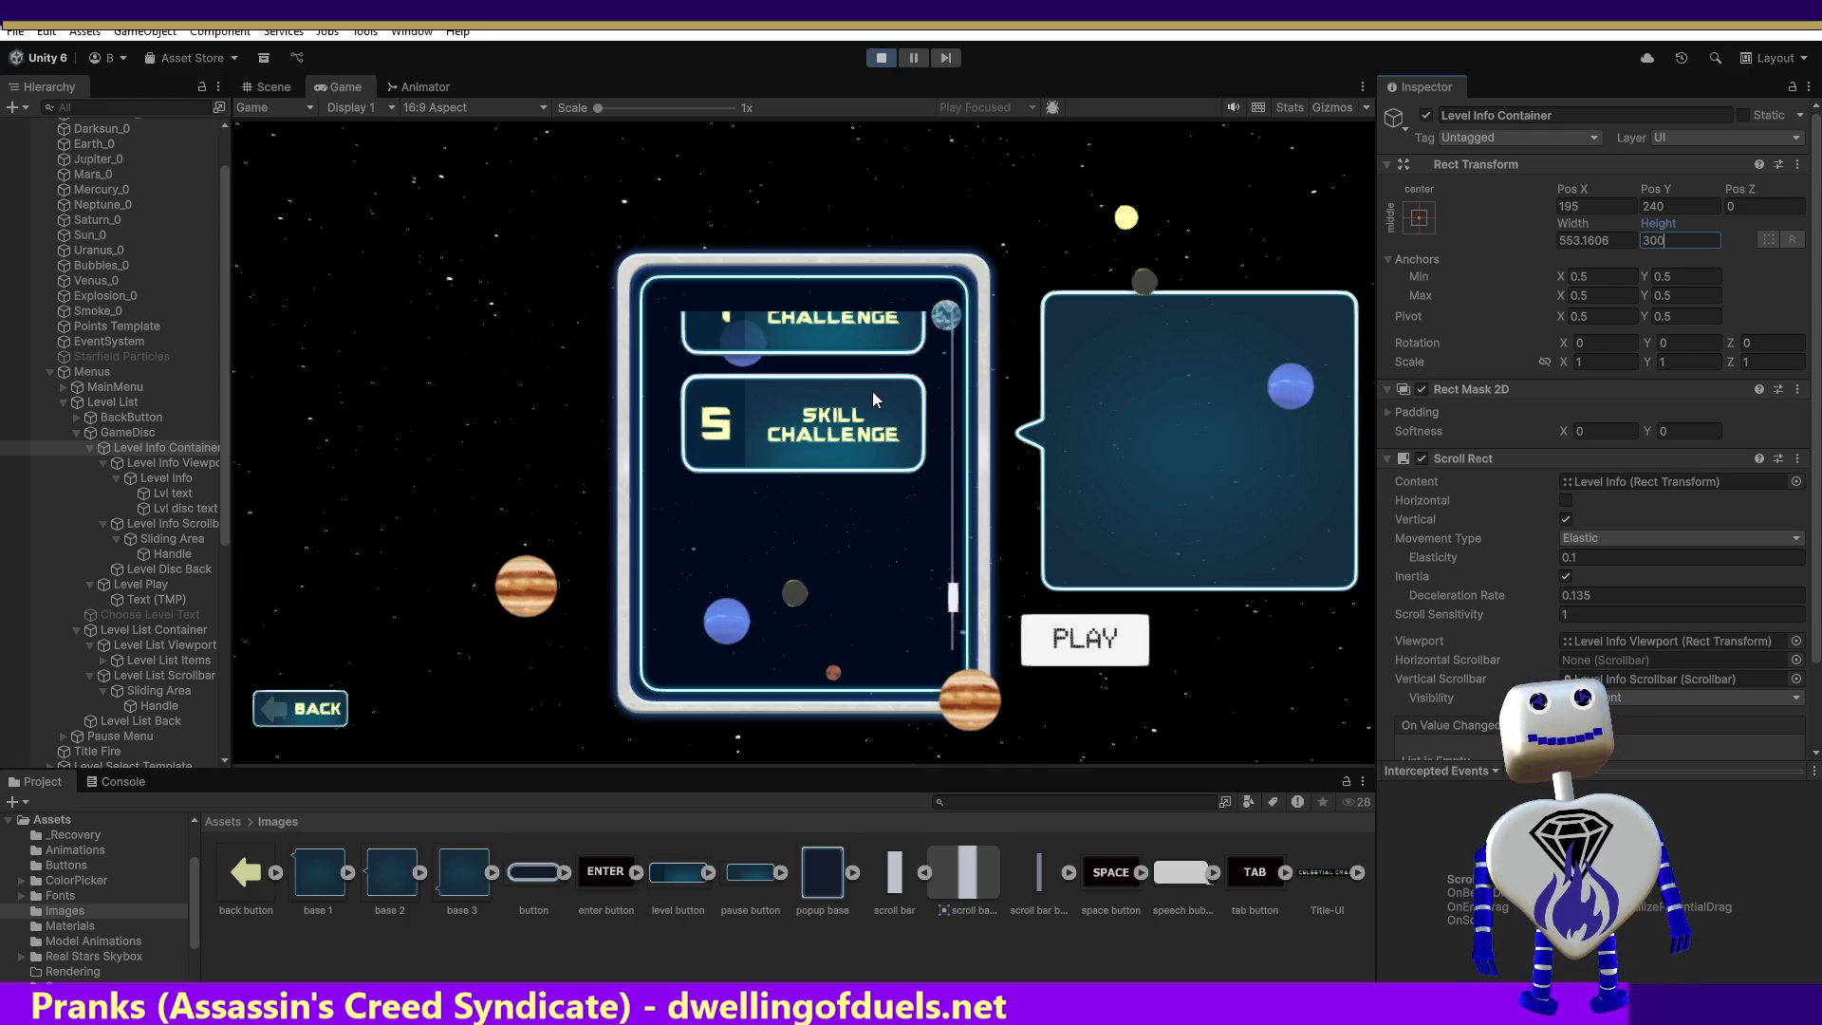
{"action": "left_click", "coordinate": [934, 394]}
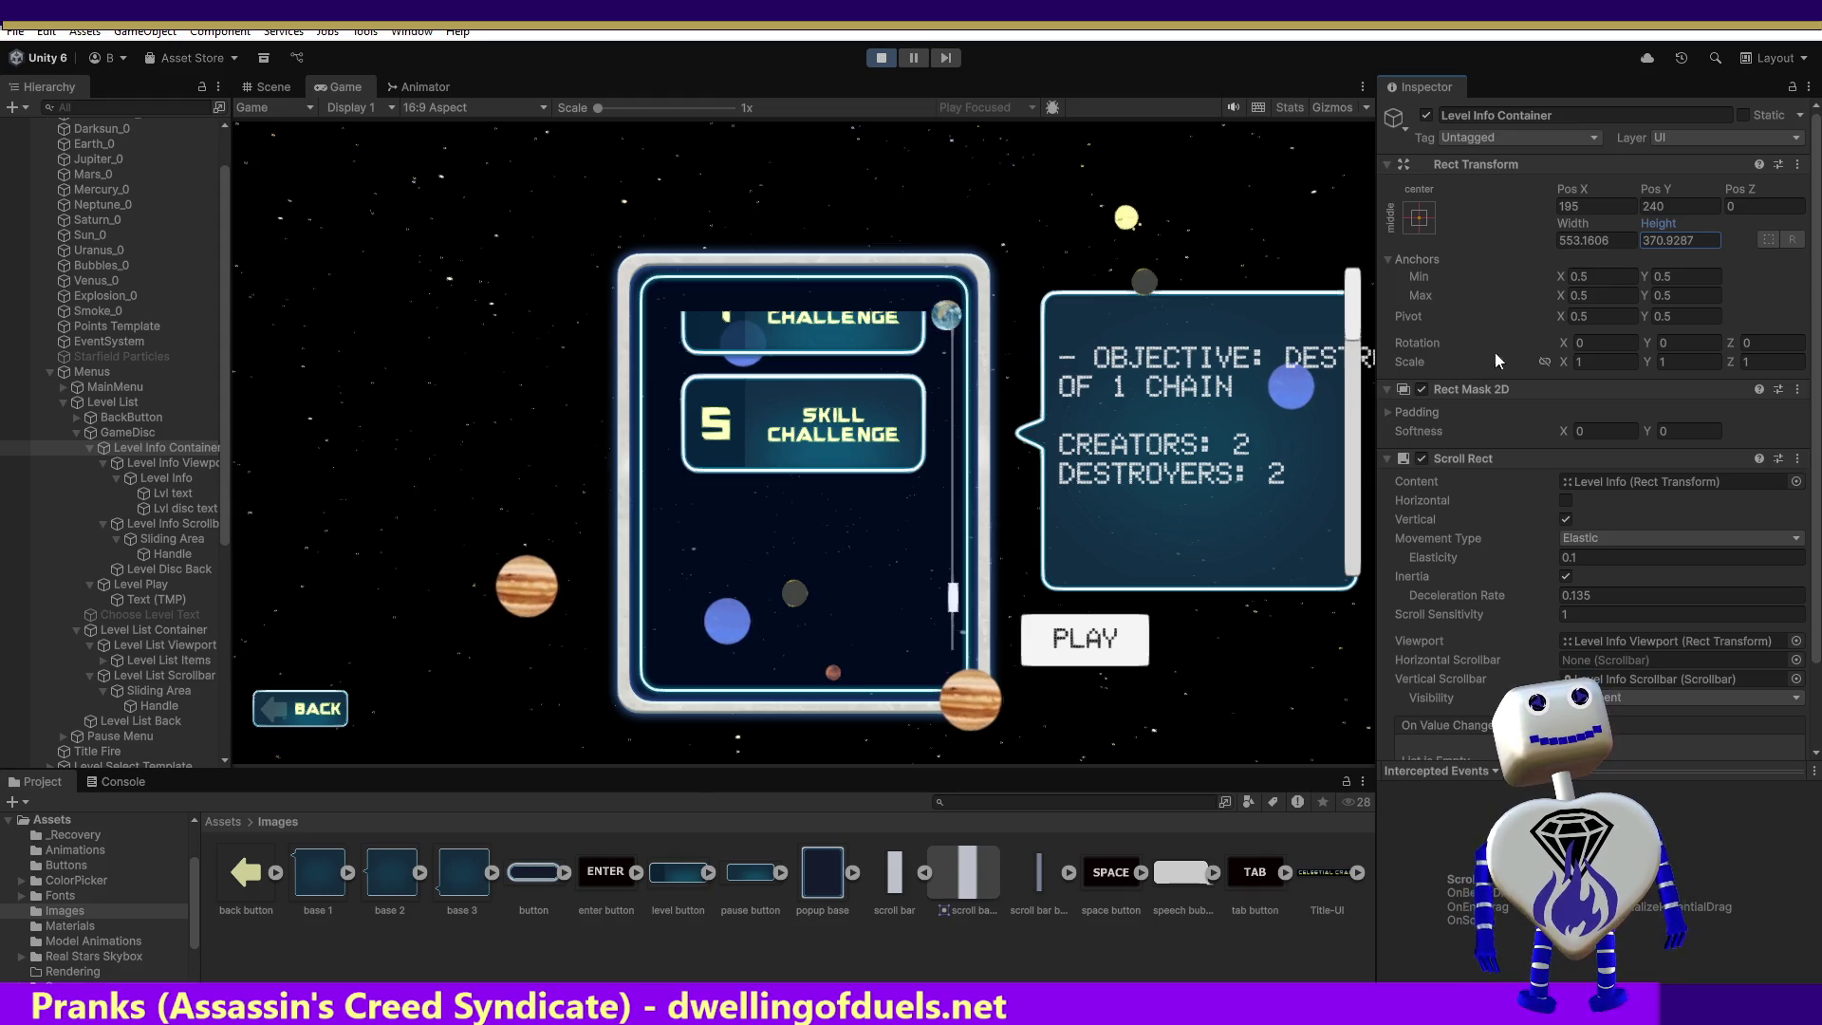
{"action": "left_click", "coordinate": [1652, 243]}
{"action": "left_click_drag", "start_coordinate": [1650, 241], "coordinate": [1722, 239]}
{"action": "type", "text": "352"}
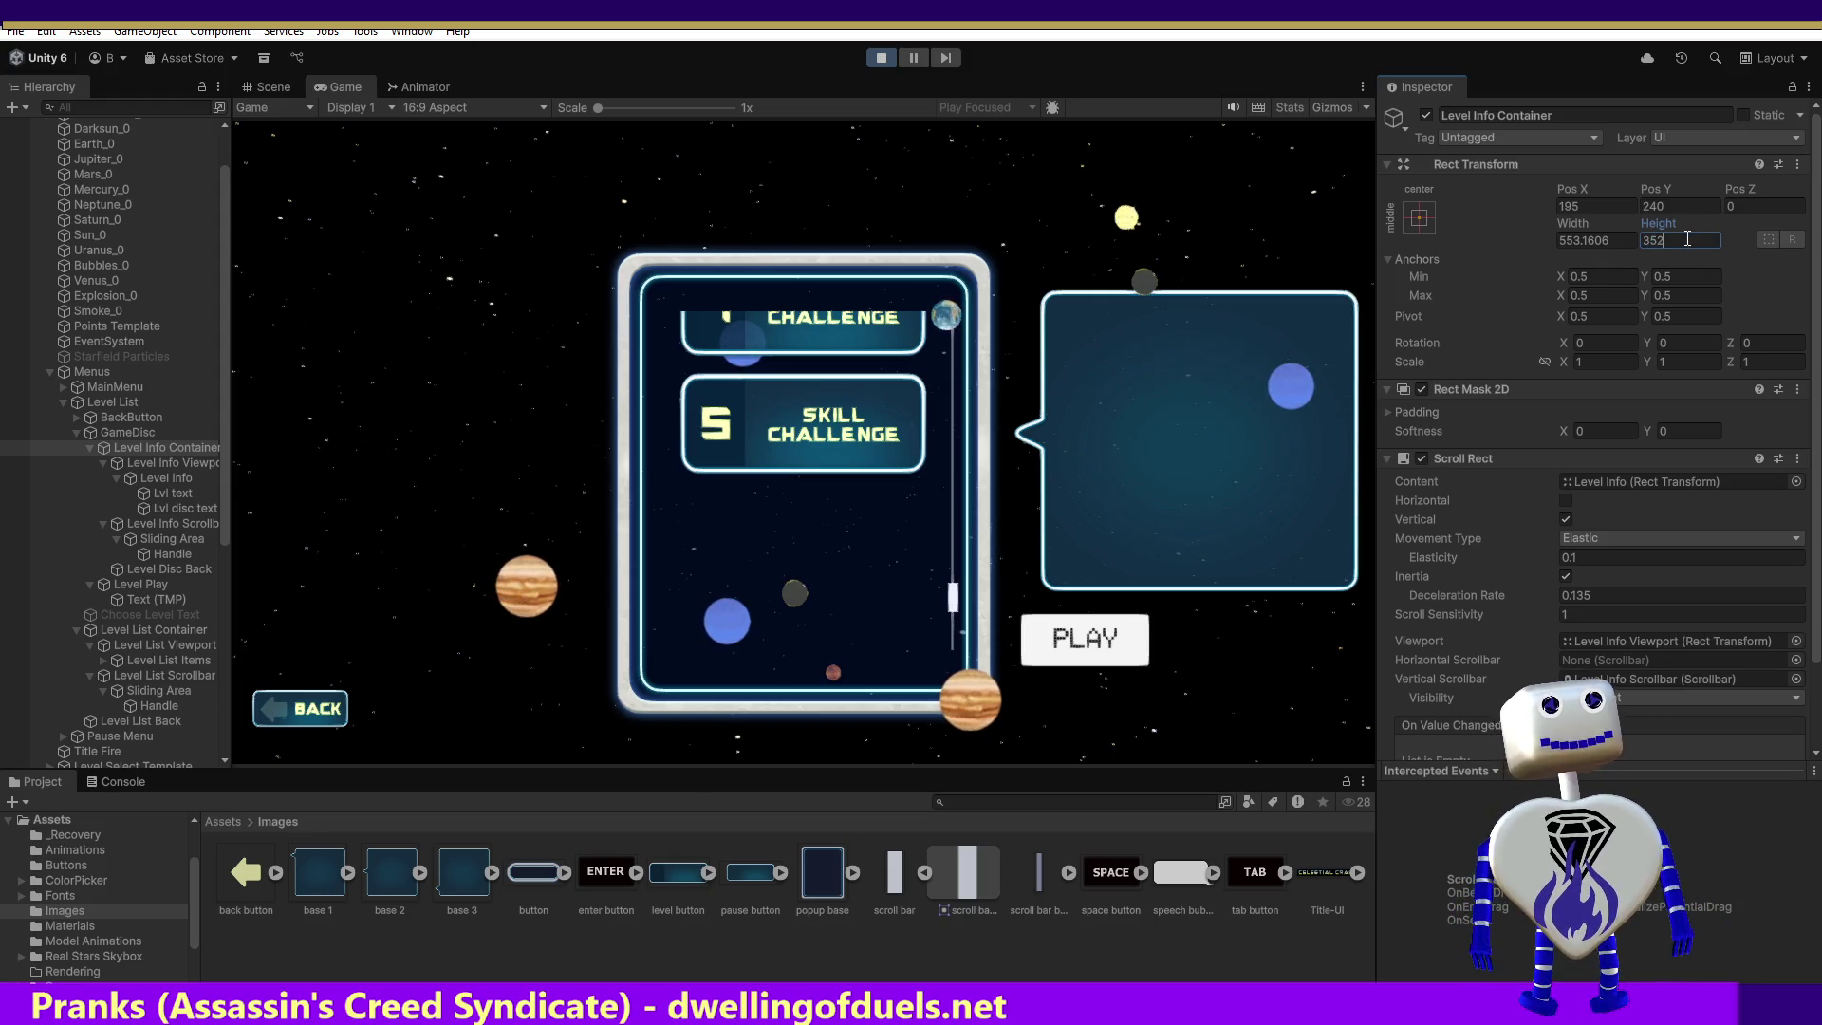
{"action": "key", "text": "BackSpace"}
{"action": "key", "text": "BackSpace"}
{"action": "key", "text": "BackSpace"}
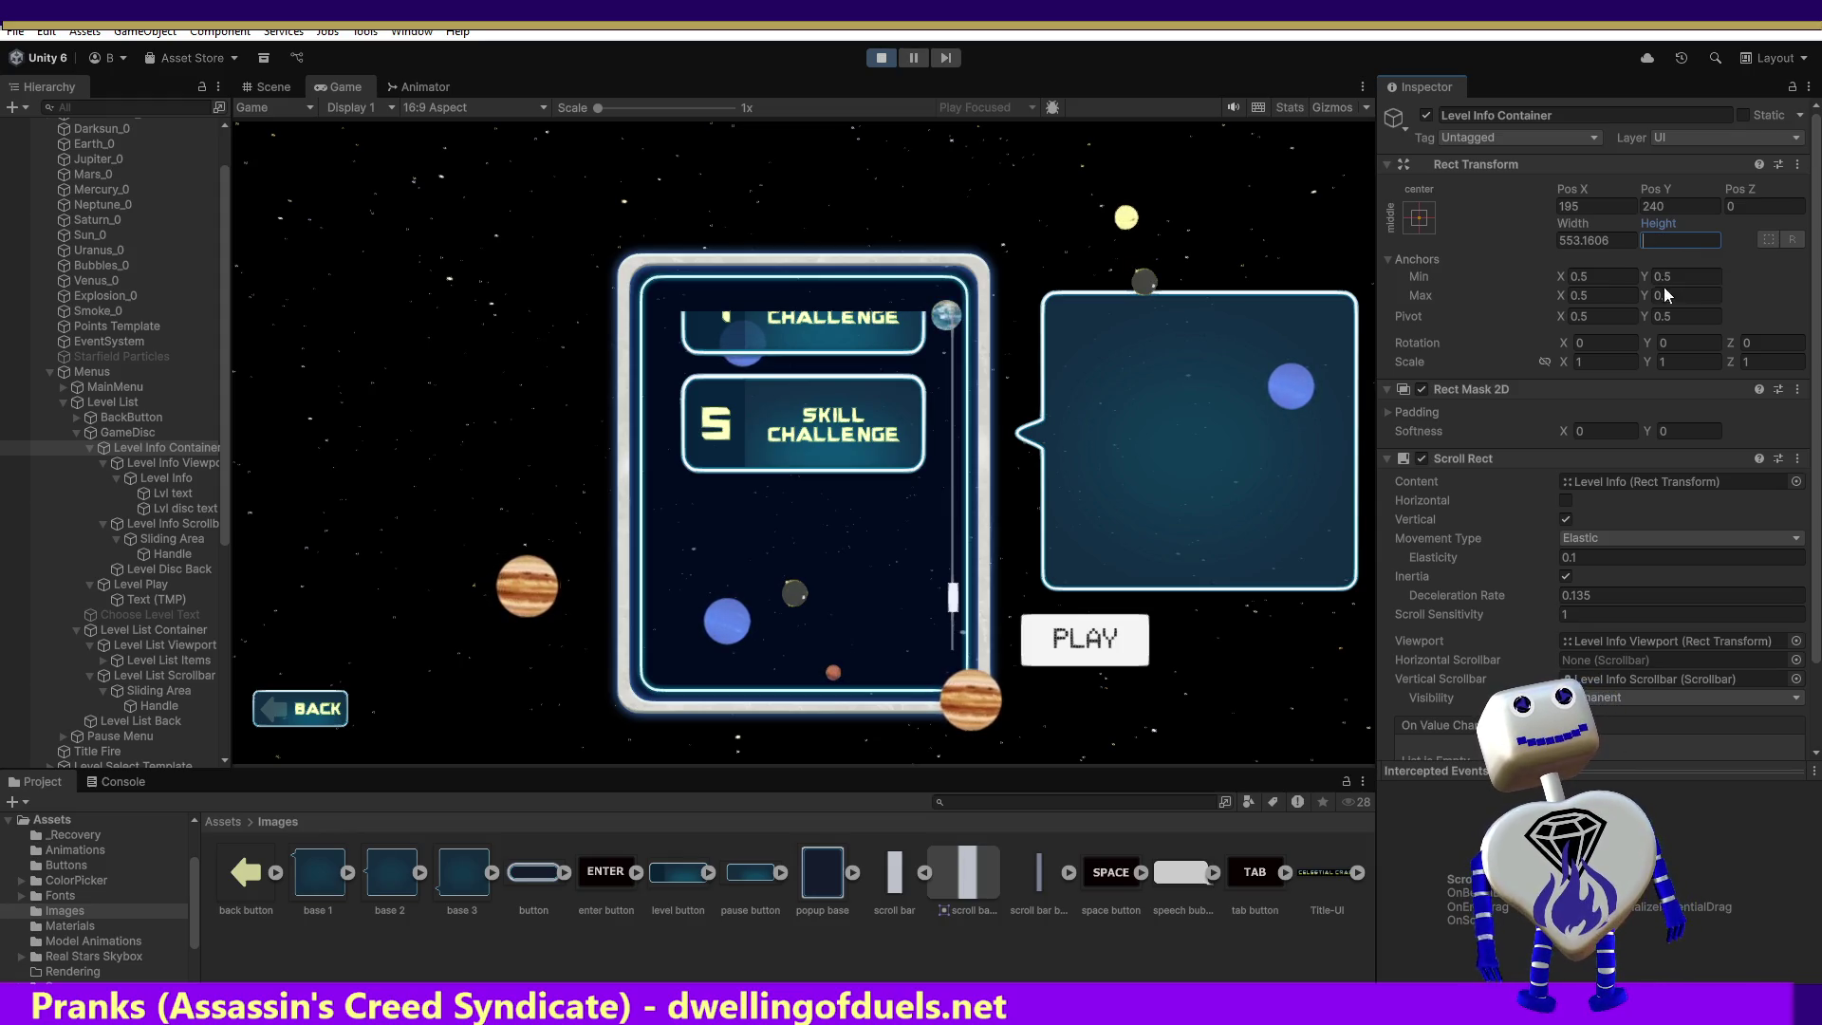
{"action": "key", "text": "Escape"}
{"action": "left_click", "coordinate": [1356, 318]}
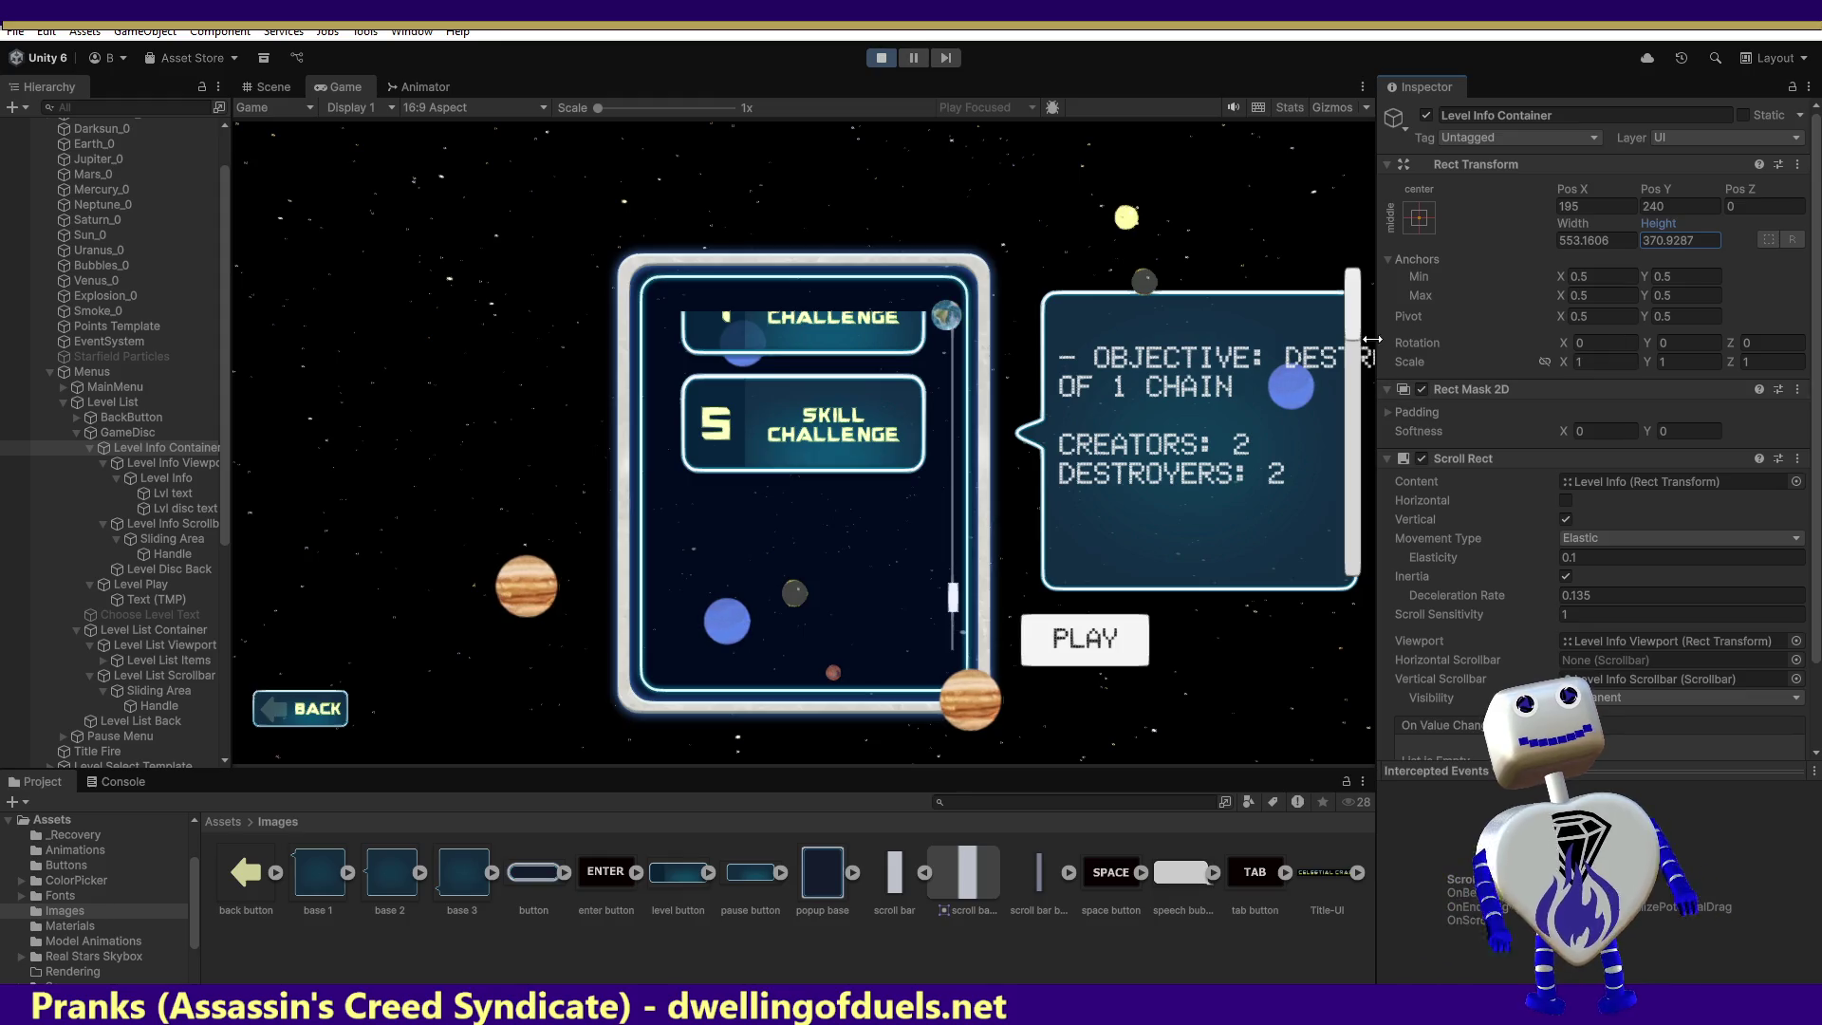
{"action": "scroll", "coordinate": [1356, 318], "scroll_direction": "down", "scroll_amount": 3}
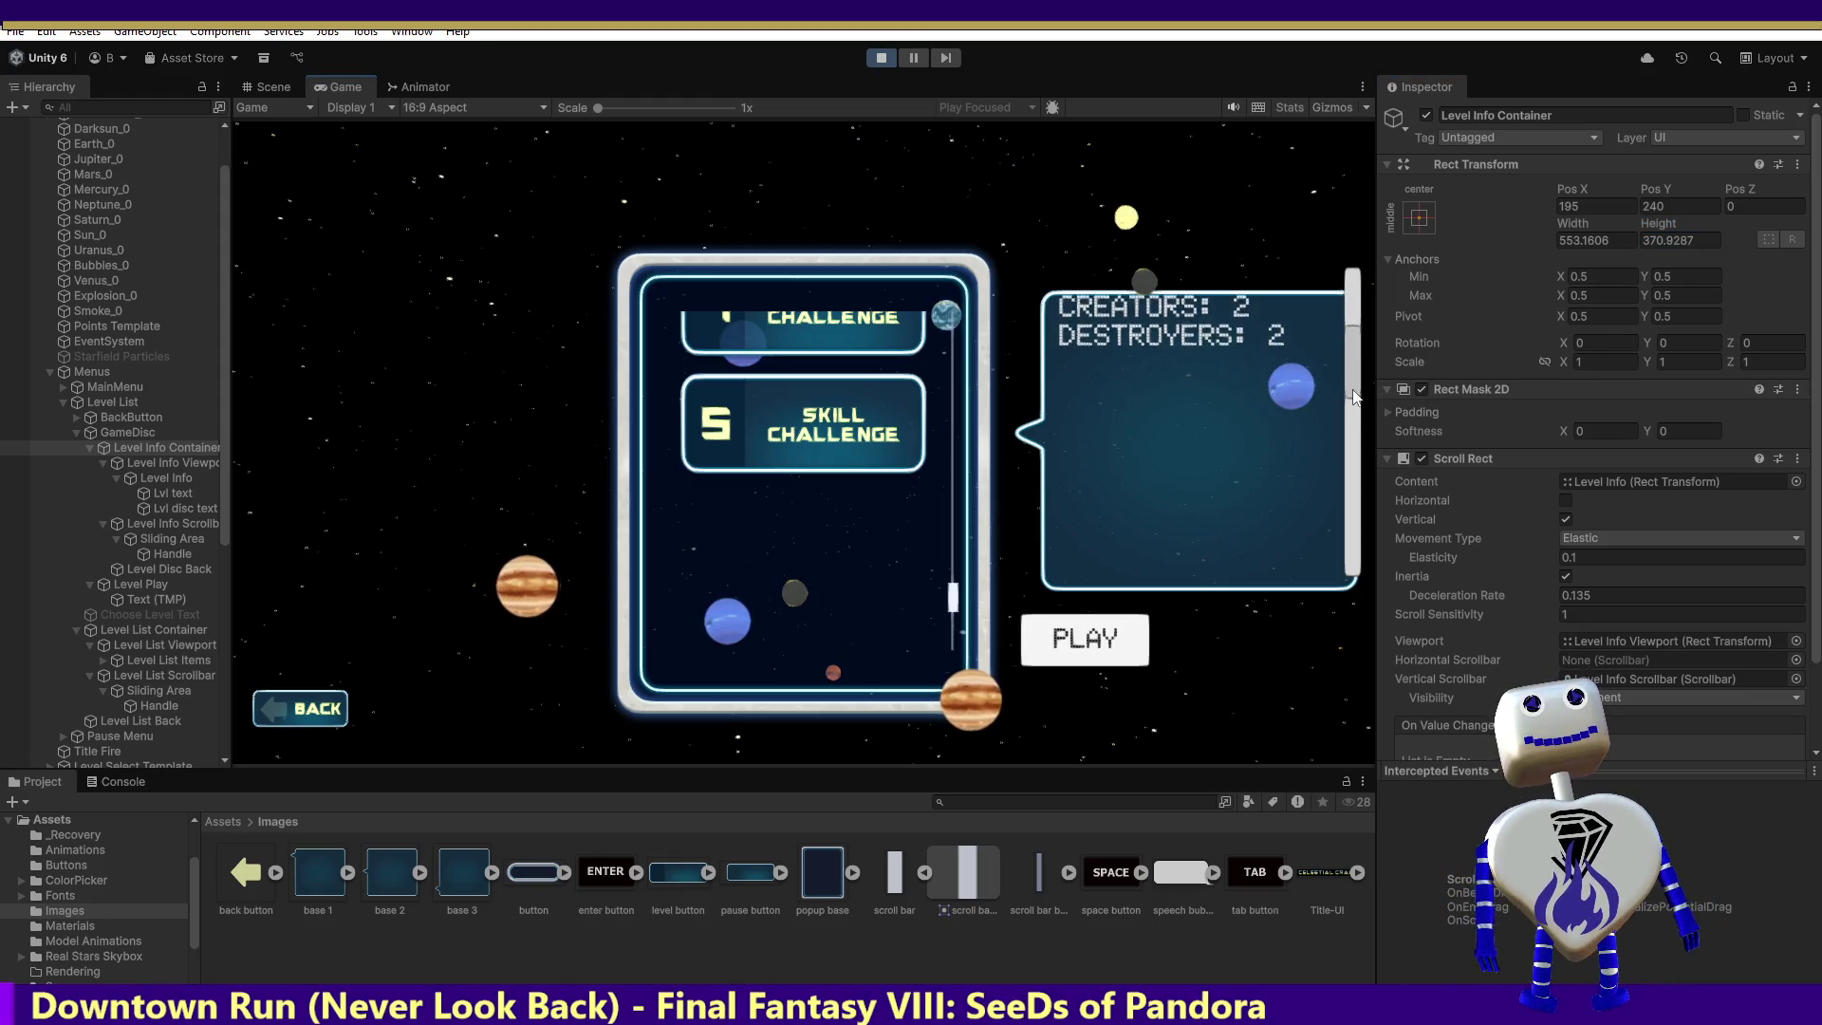
{"action": "scroll", "coordinate": [1659, 492], "scroll_direction": "down", "scroll_amount": 2}
{"action": "scroll", "coordinate": [1659, 492], "scroll_direction": "down", "scroll_amount": 2}
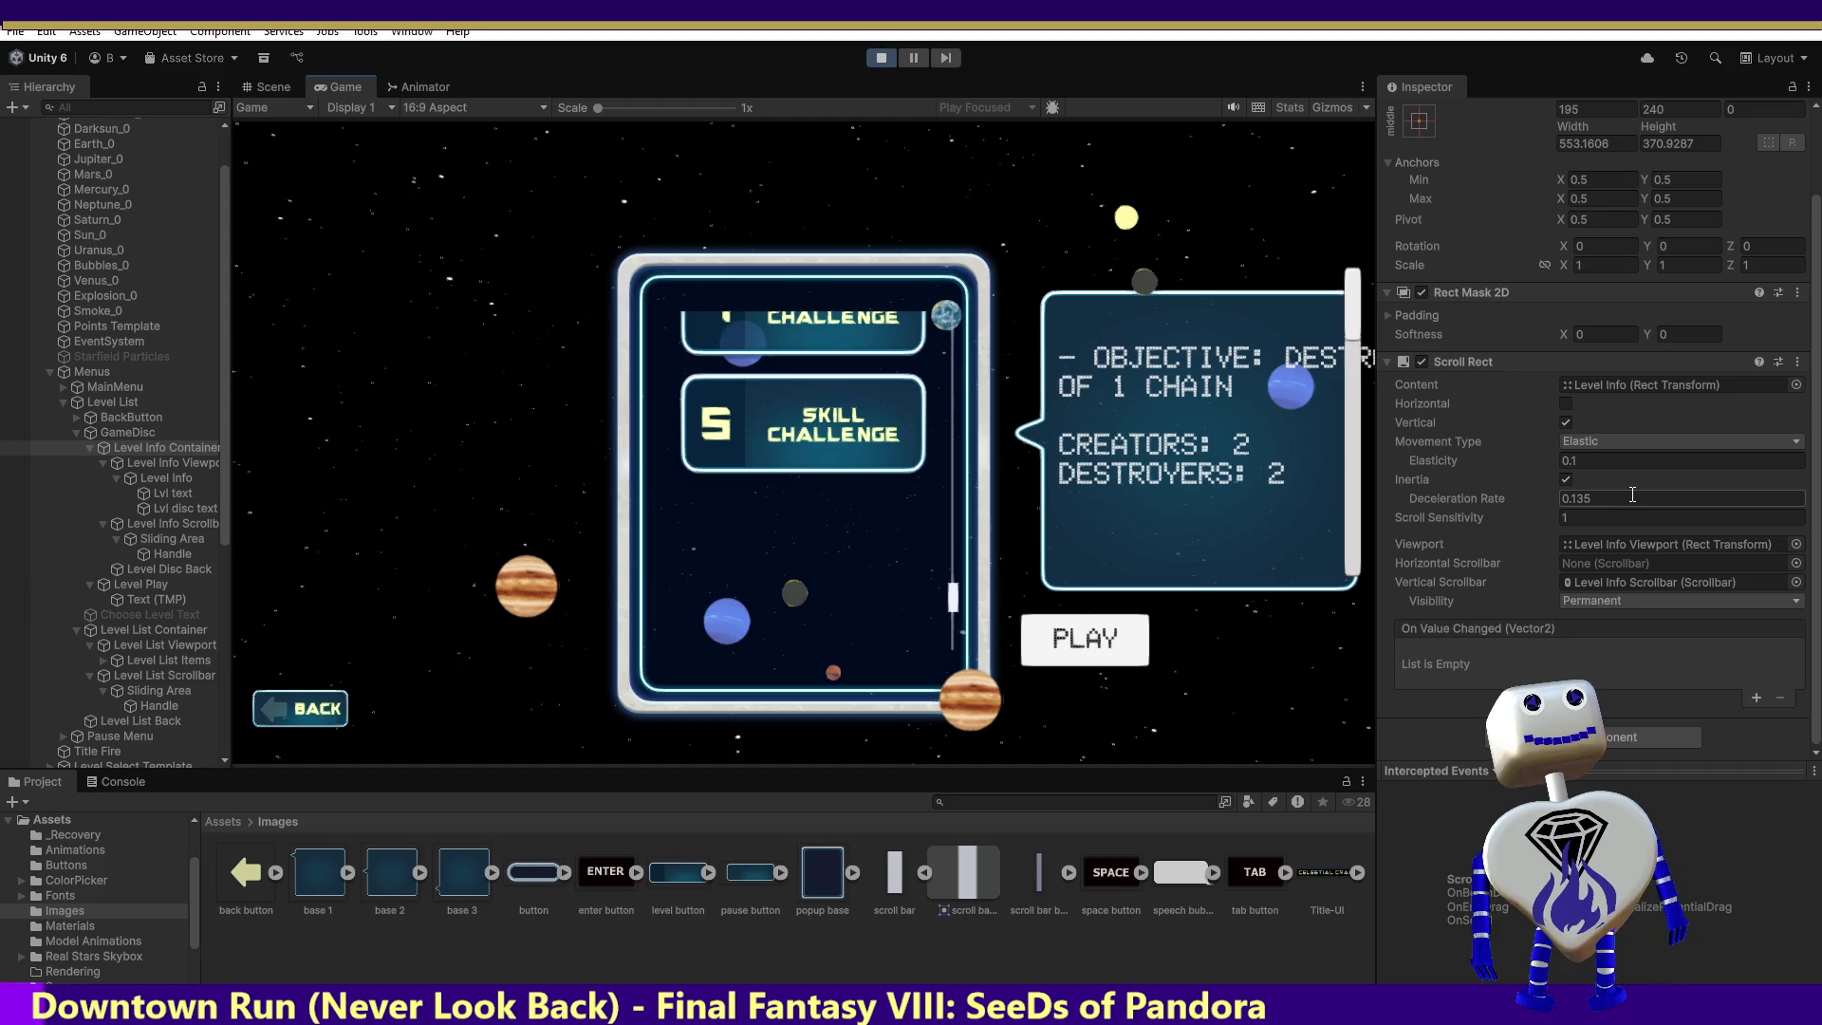
{"action": "left_click", "coordinate": [164, 464]}
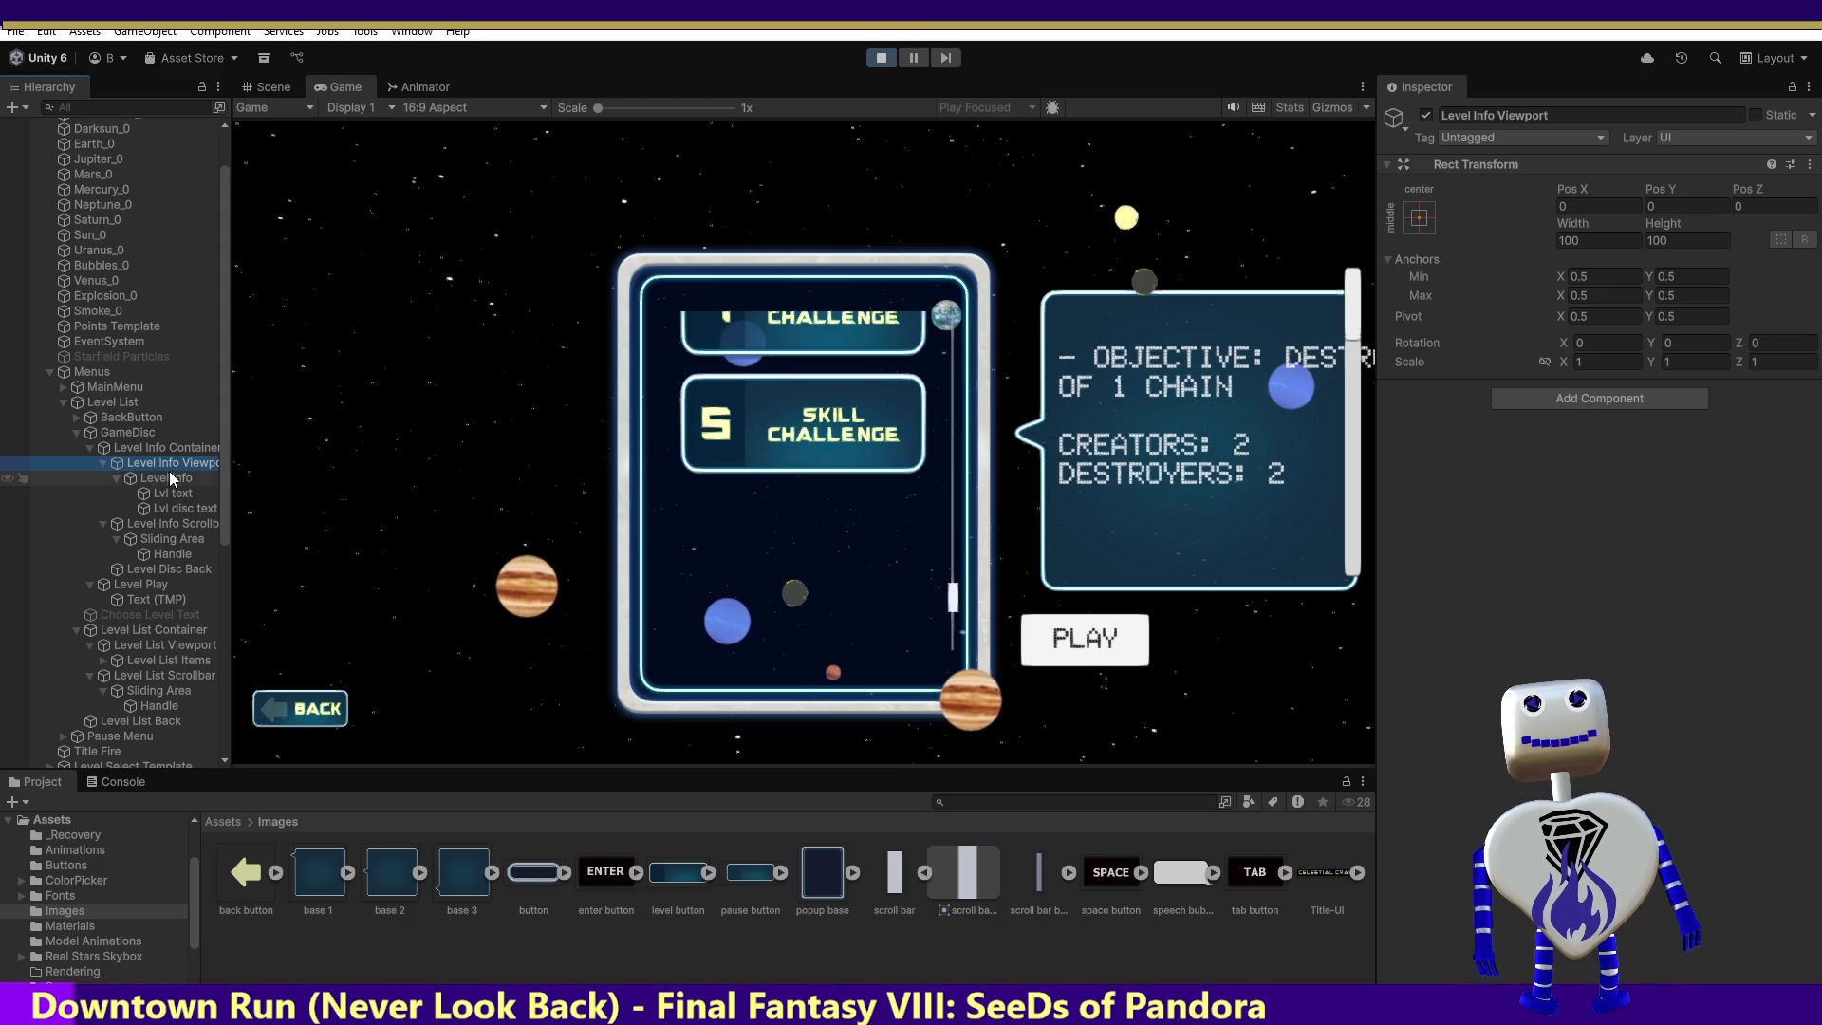
{"action": "left_click", "coordinate": [166, 476]}
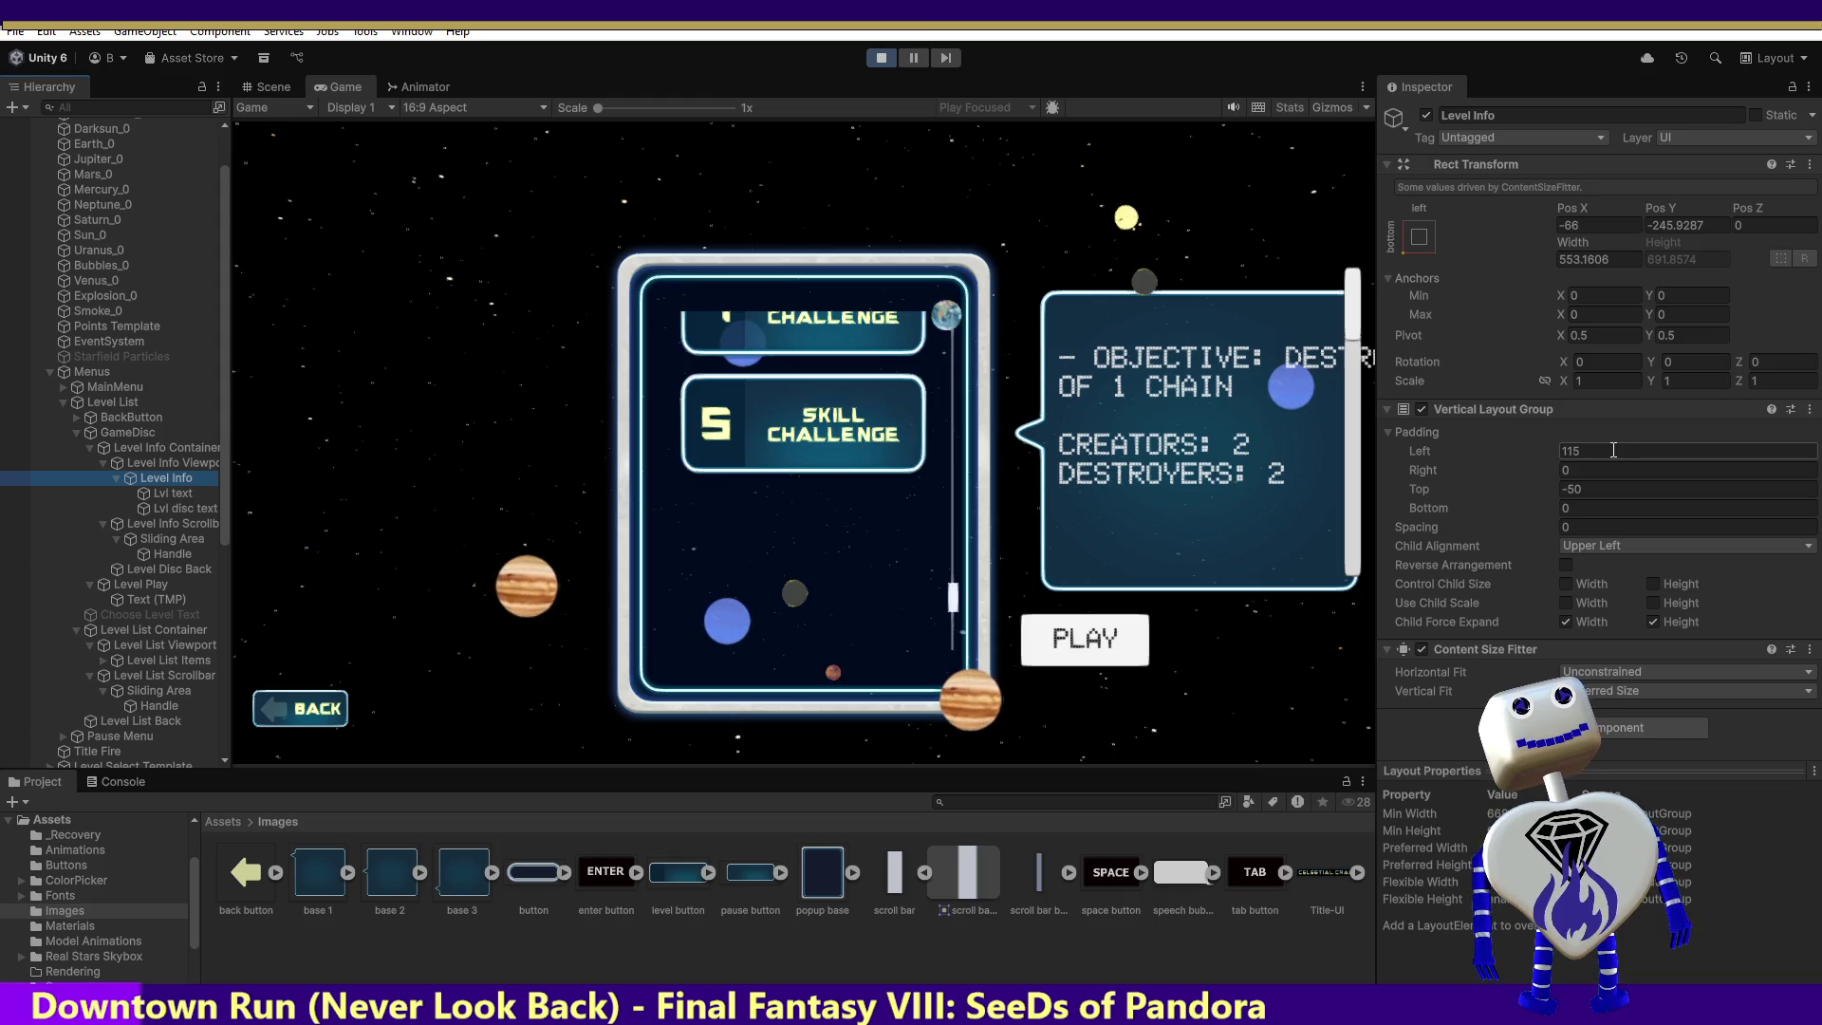
{"action": "left_click", "coordinate": [1692, 226]}
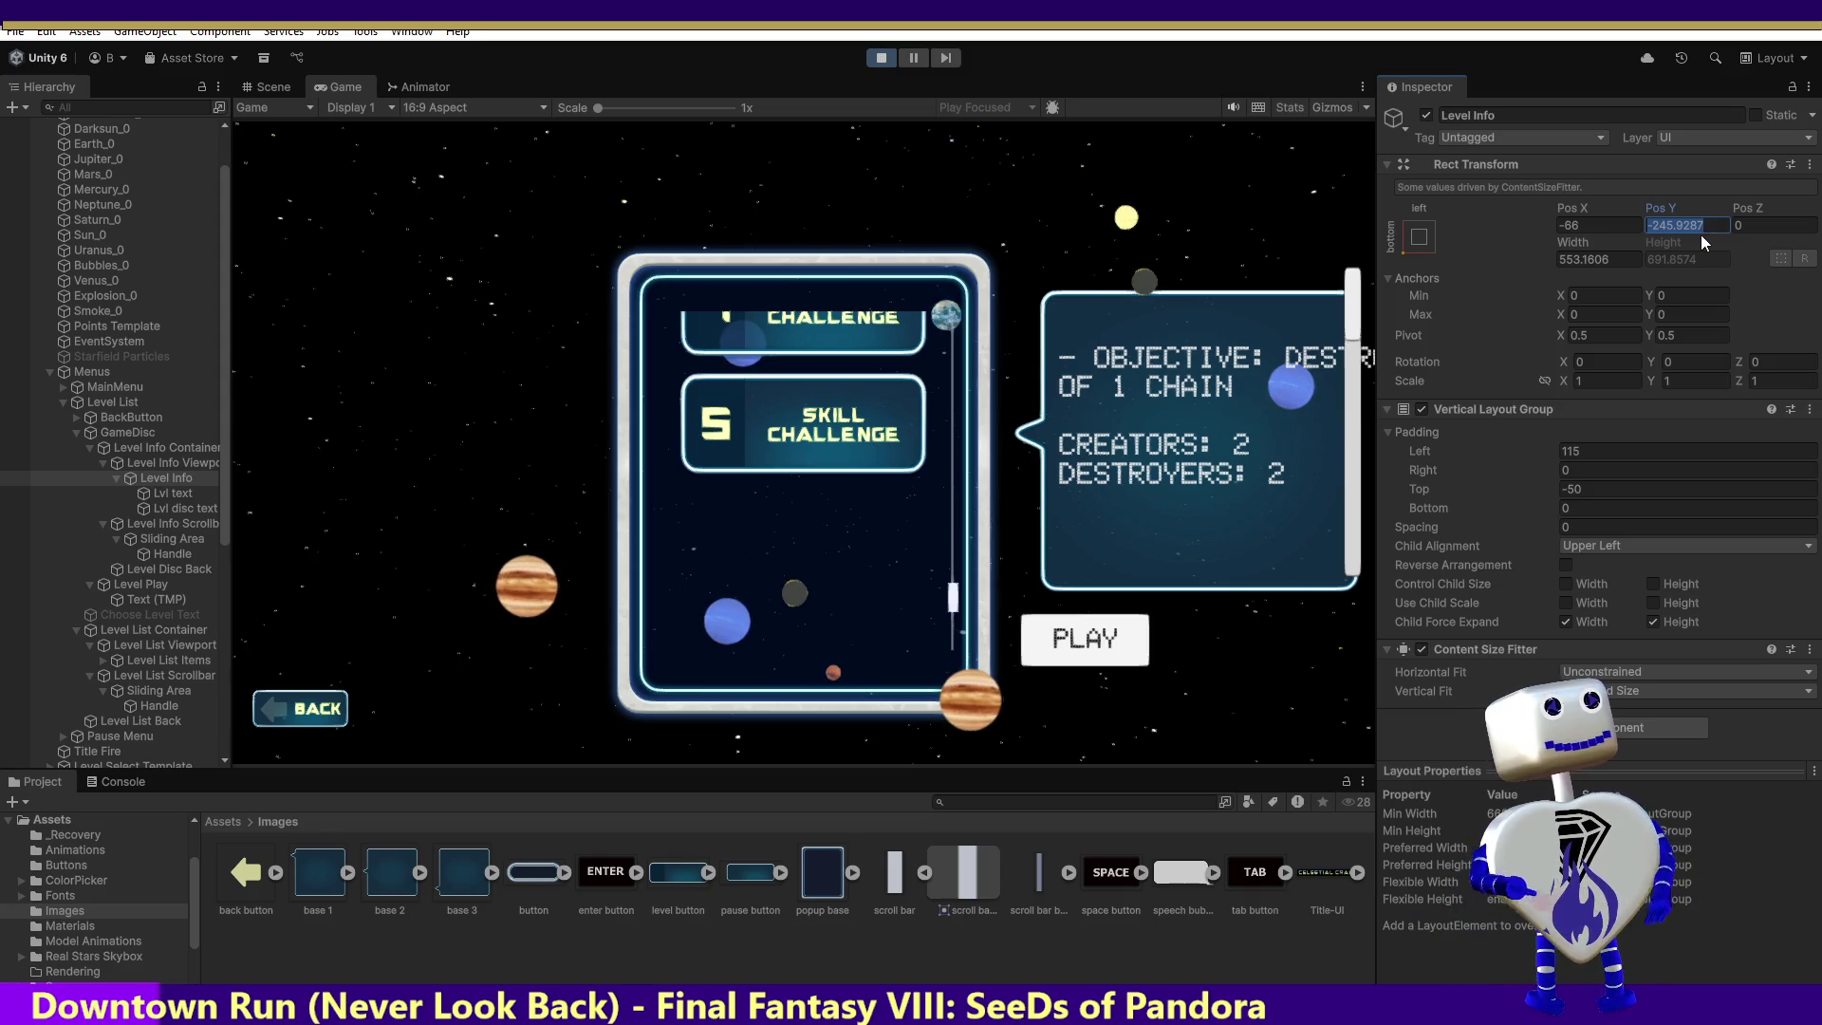
{"action": "type", "text": "-200"}
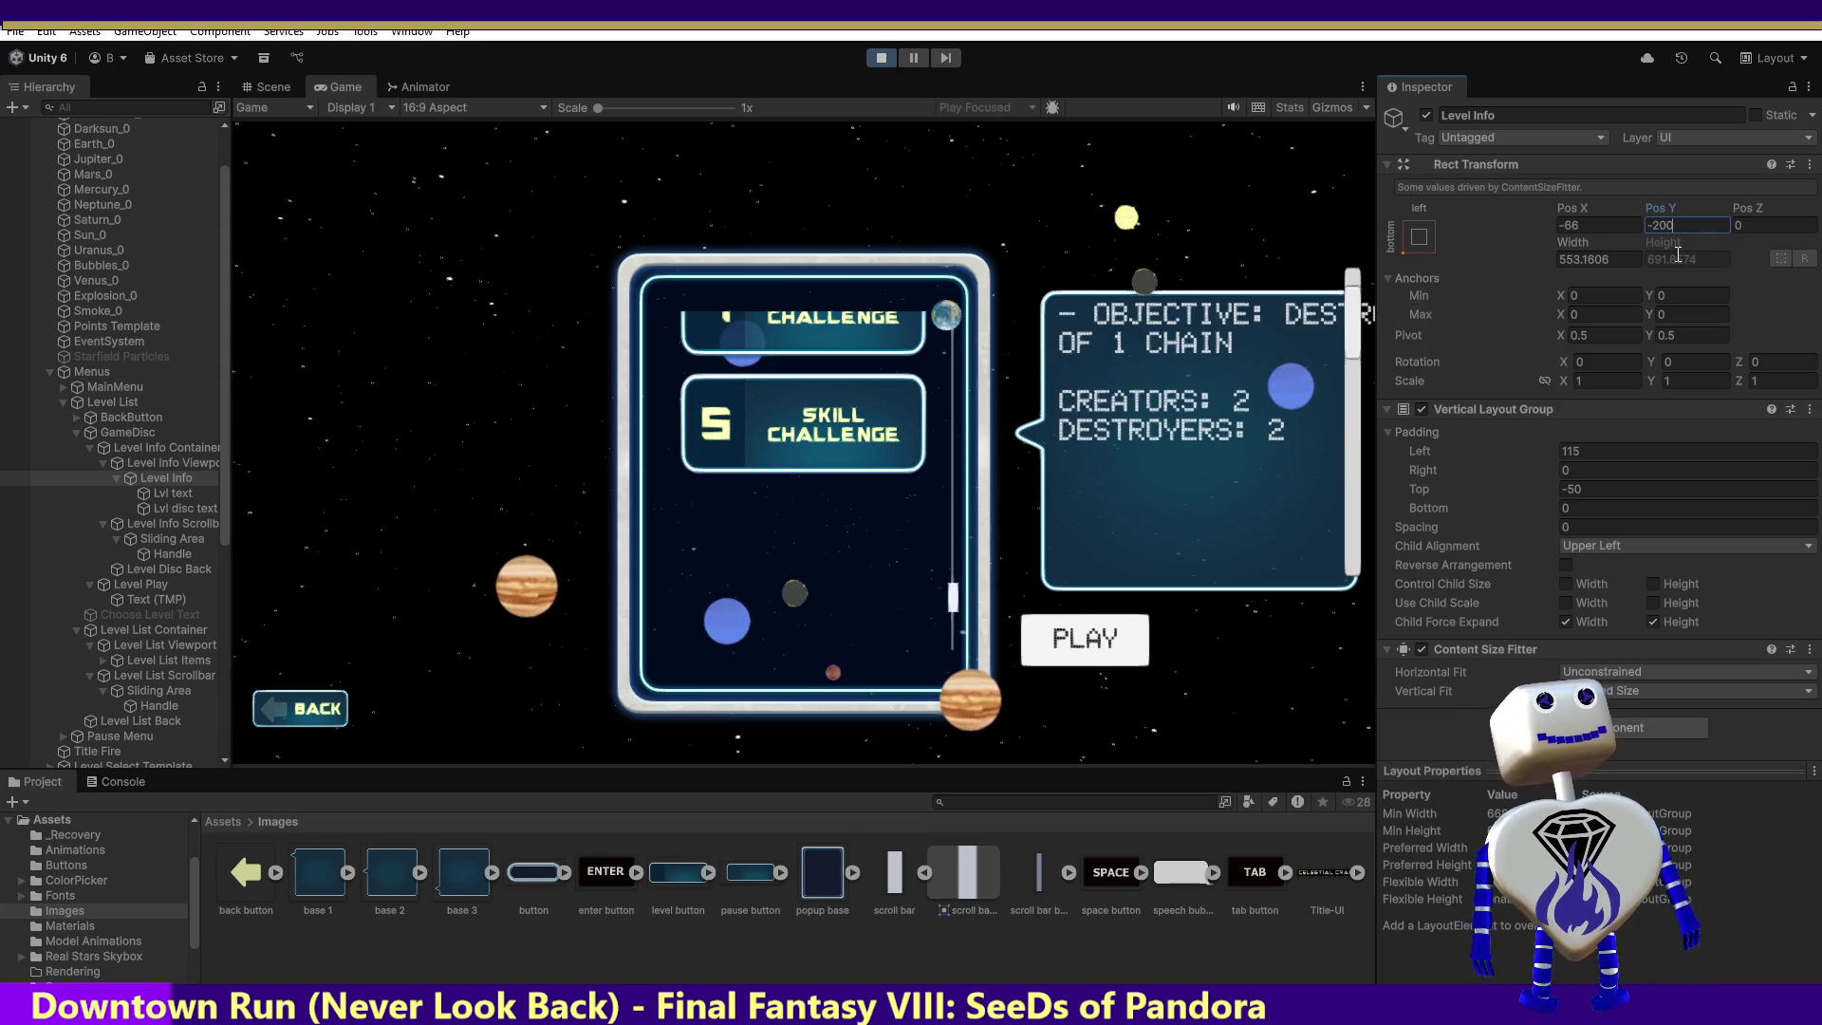
{"action": "left_click", "coordinate": [1360, 333]}
{"action": "mouse_move", "coordinate": [1360, 332]}
{"action": "left_mouse_down"}
{"action": "mouse_move", "coordinate": [1365, 375]}
{"action": "mouse_move", "coordinate": [1369, 339]}
{"action": "mouse_move", "coordinate": [1370, 356]}
{"action": "left_mouse_up"}
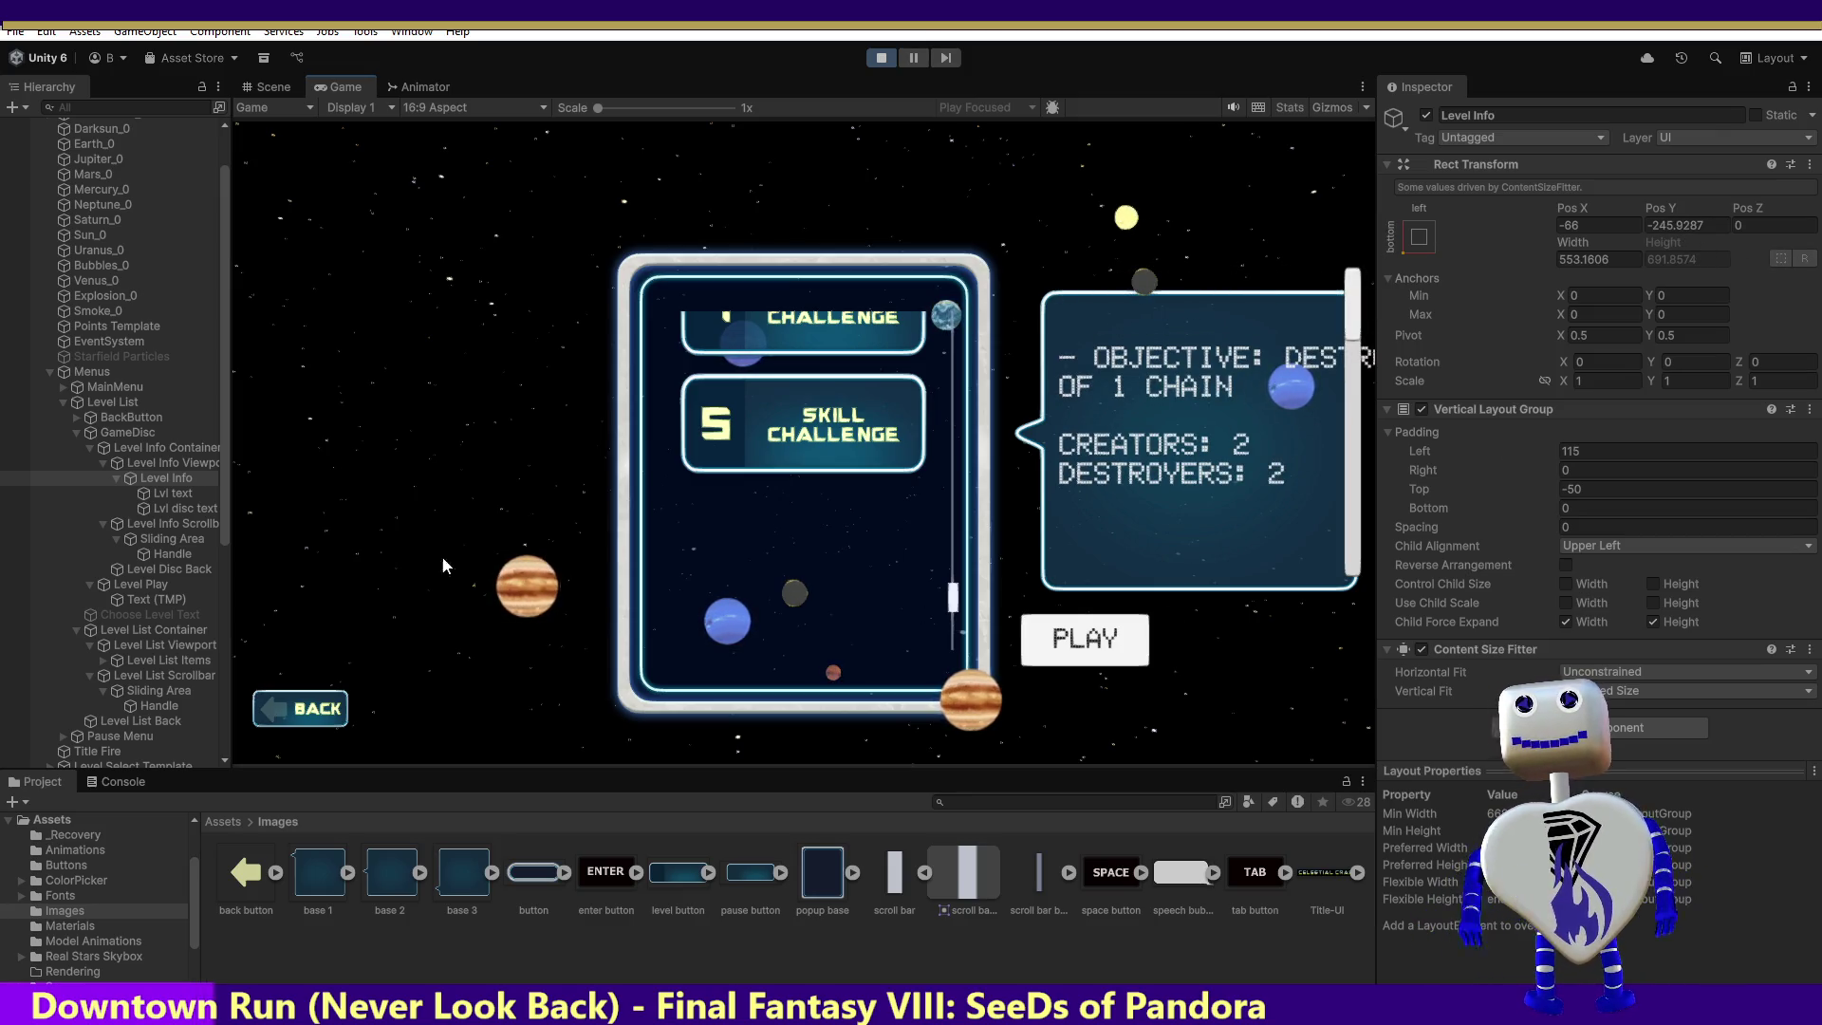
{"action": "left_click", "coordinate": [175, 493]}
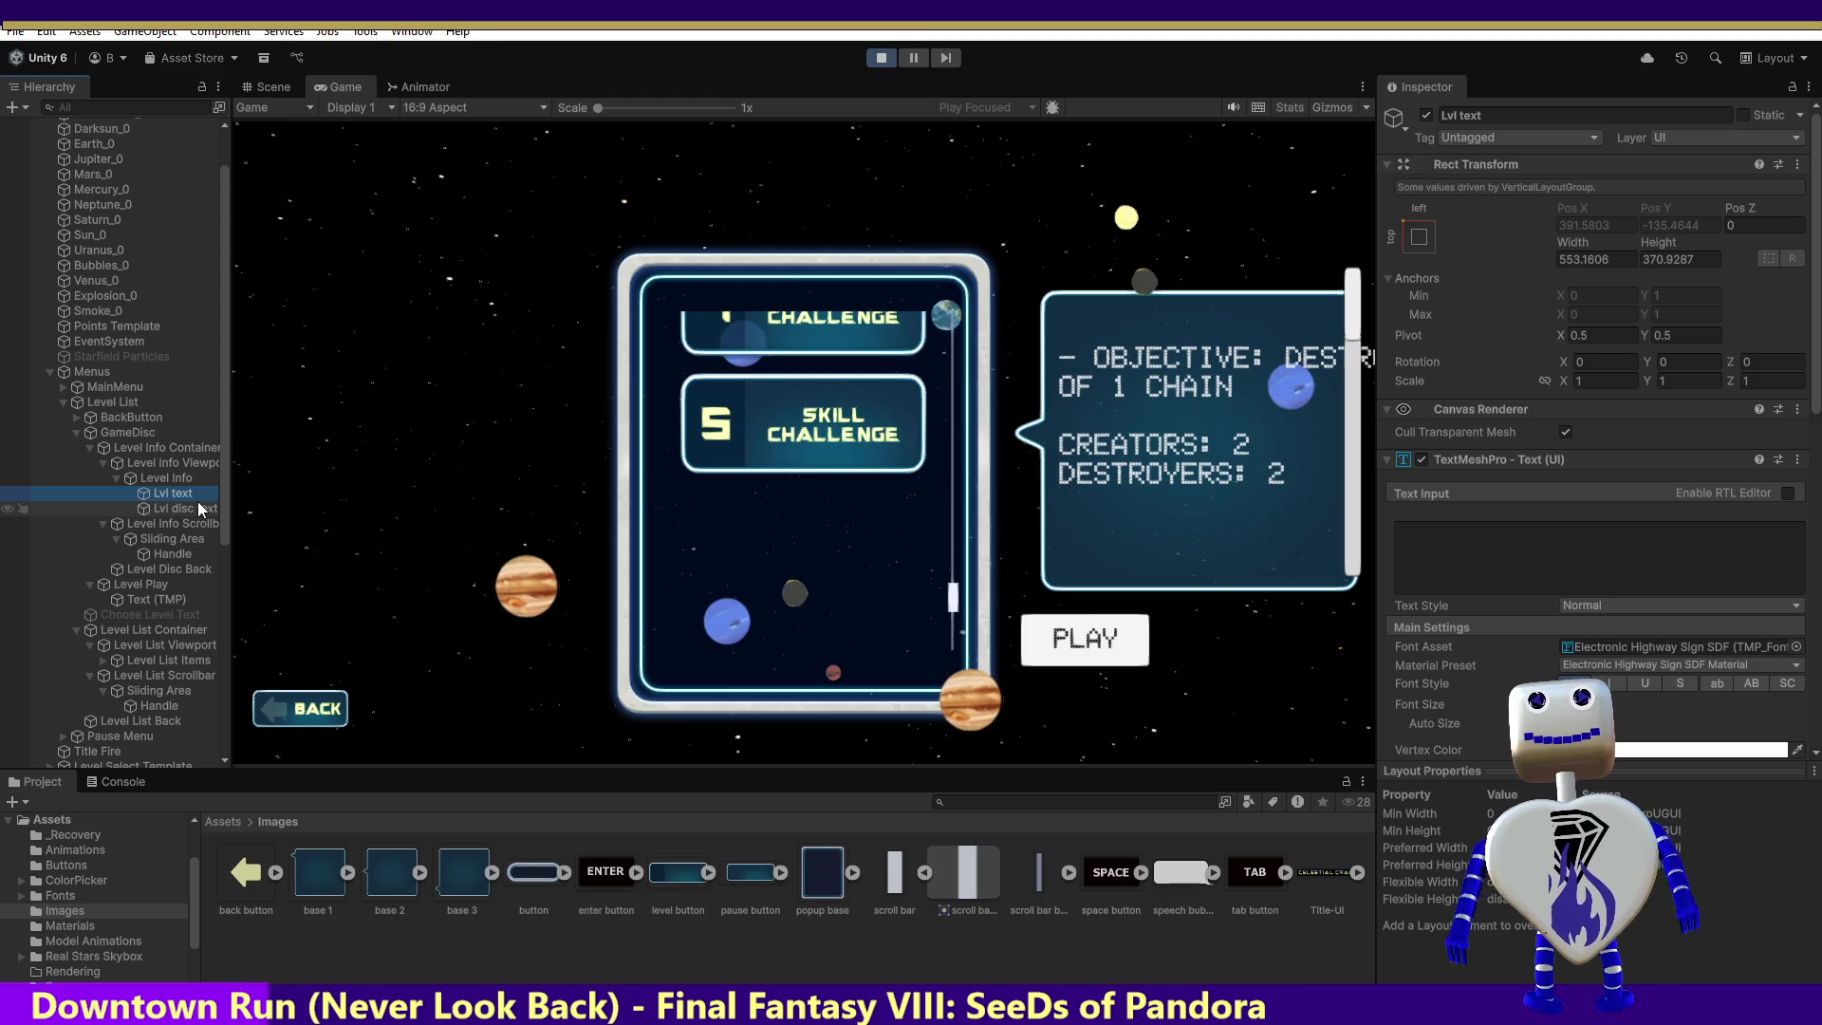
Step: Set the Lvl text's Rect Transform height to 200
{"action": "left_click", "coordinate": [1685, 259]}
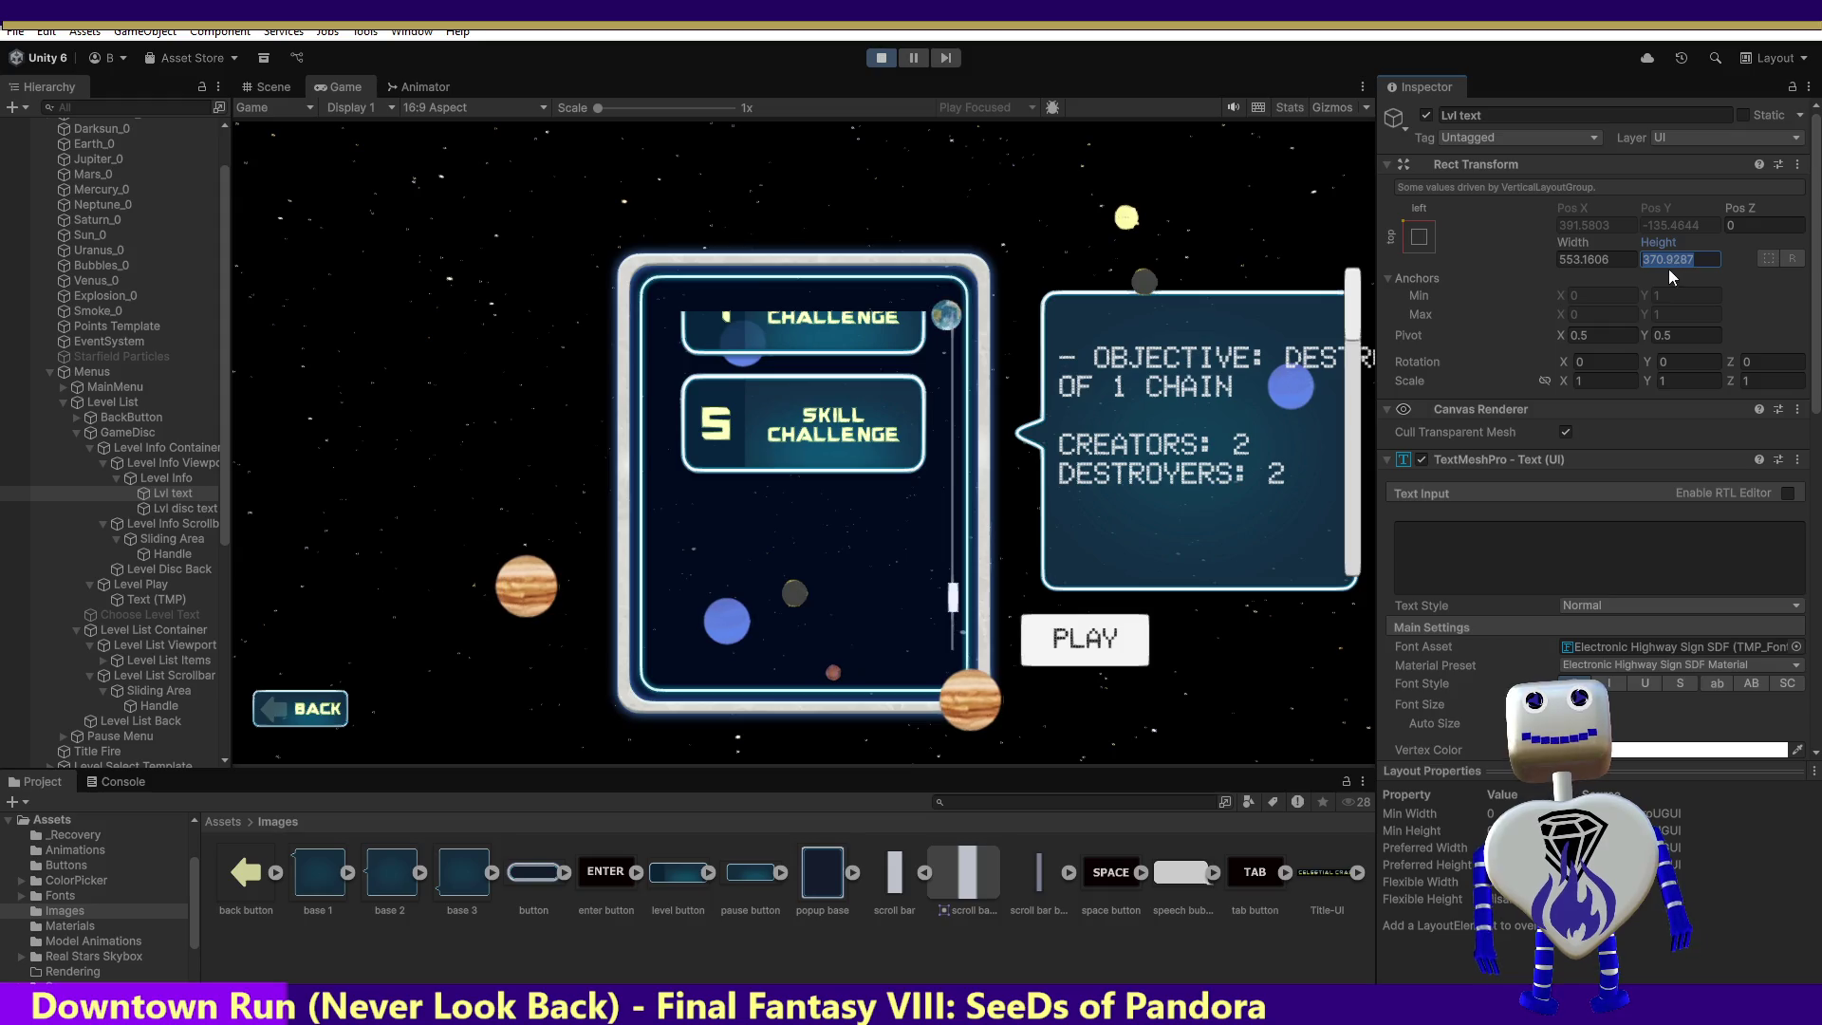
{"action": "type", "text": "200"}
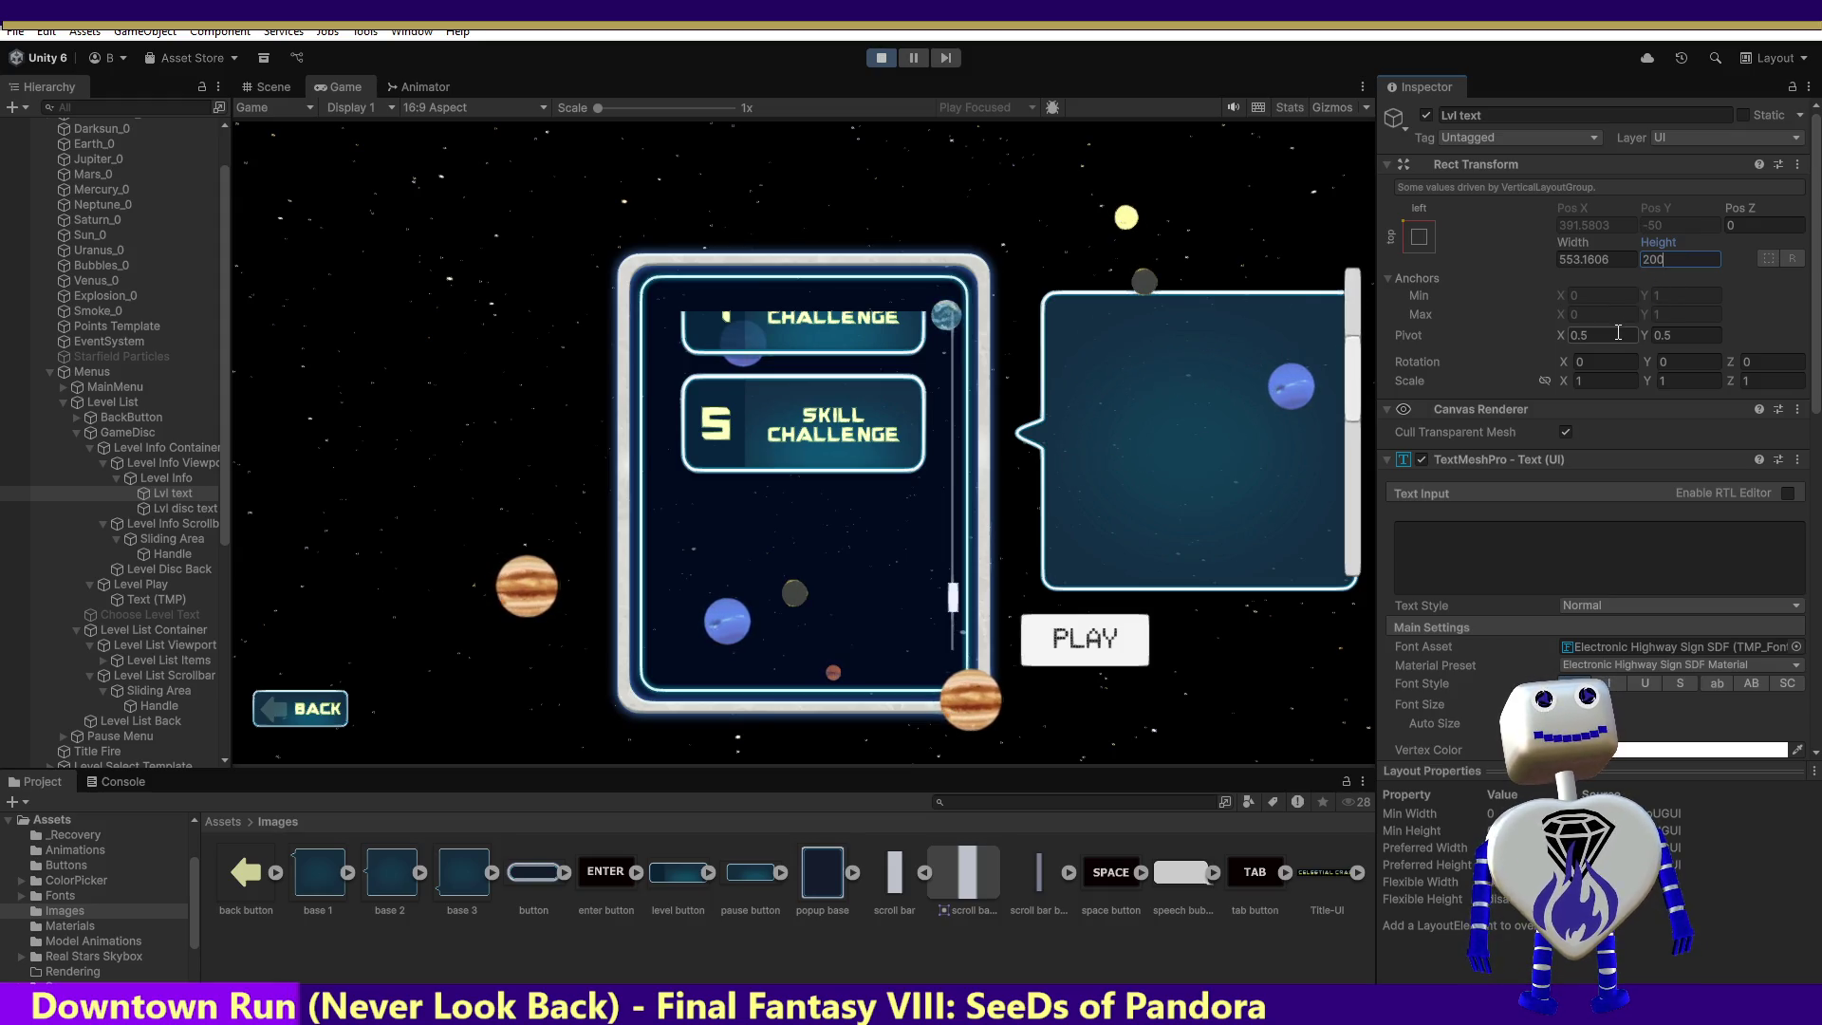
{"action": "mouse_move", "coordinate": [1369, 322]}
{"action": "left_mouse_down"}
{"action": "mouse_move", "coordinate": [1344, 363]}
{"action": "mouse_move", "coordinate": [1353, 281]}
{"action": "mouse_move", "coordinate": [1346, 326]}
{"action": "left_mouse_up"}
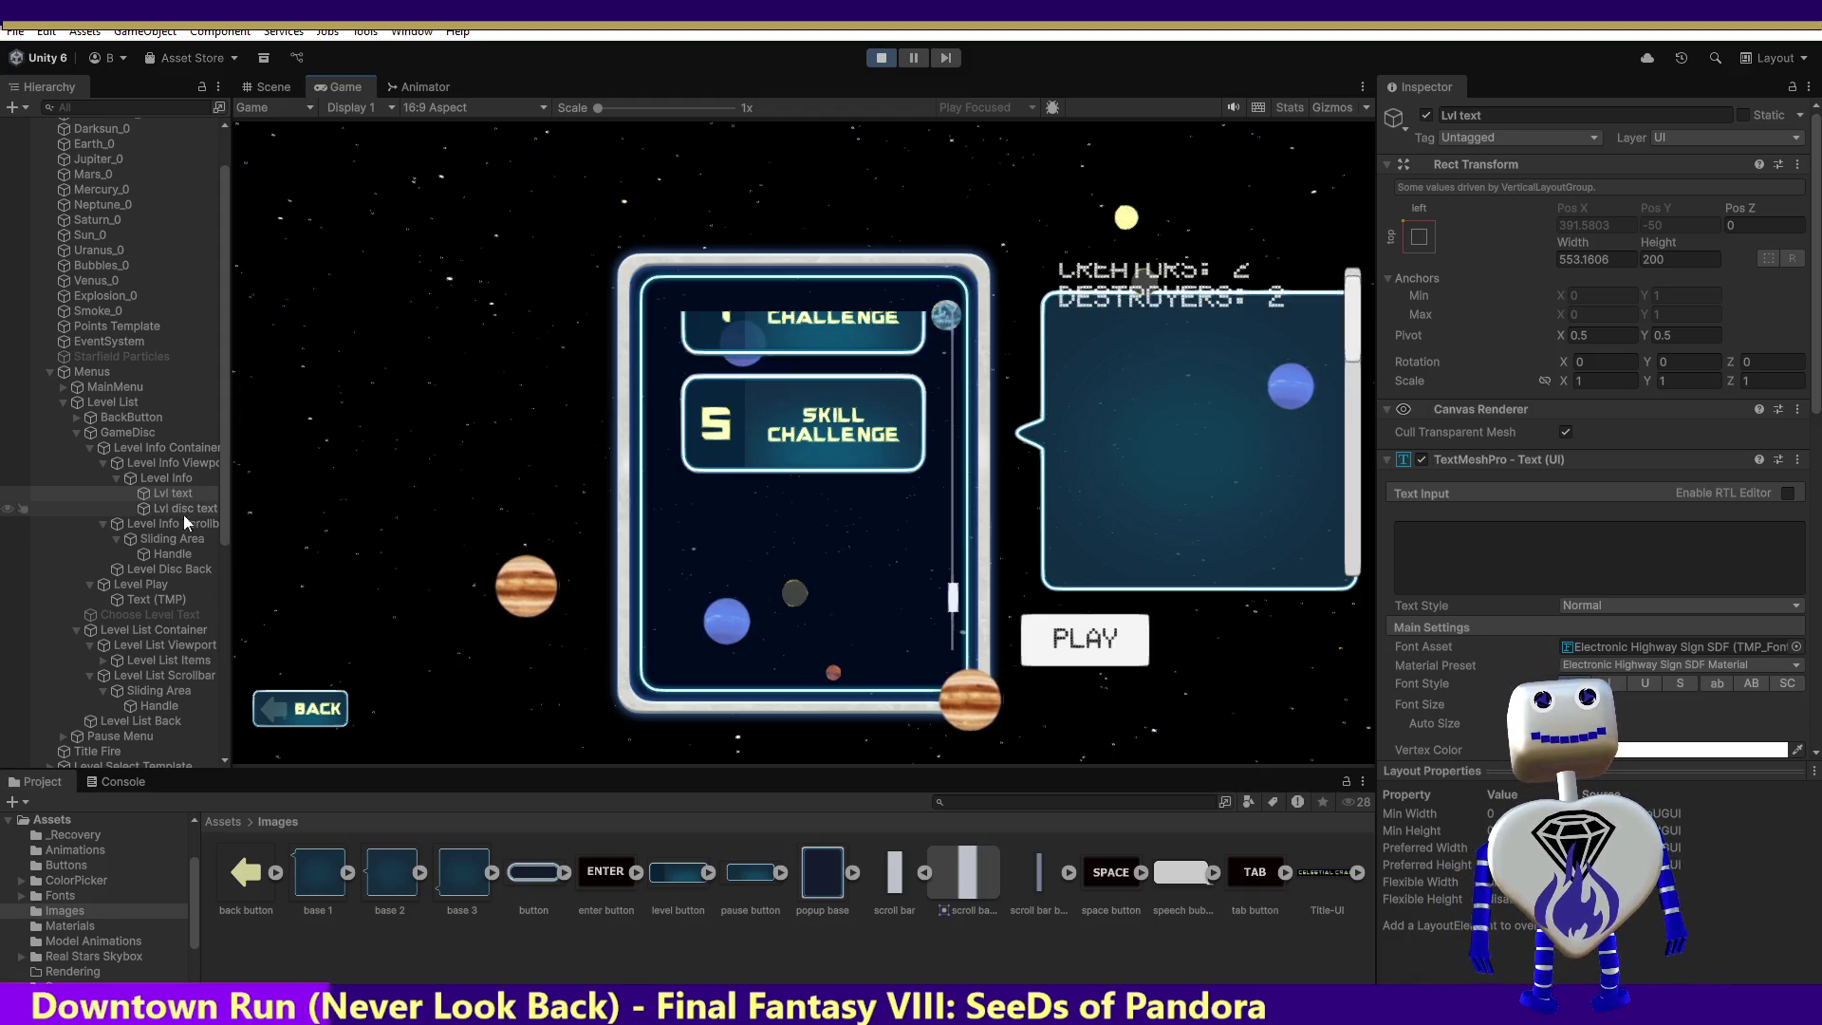
Step: Change Level Info's Vertical Layout Group top padding from -50 to 0
{"action": "left_click", "coordinate": [164, 476]}
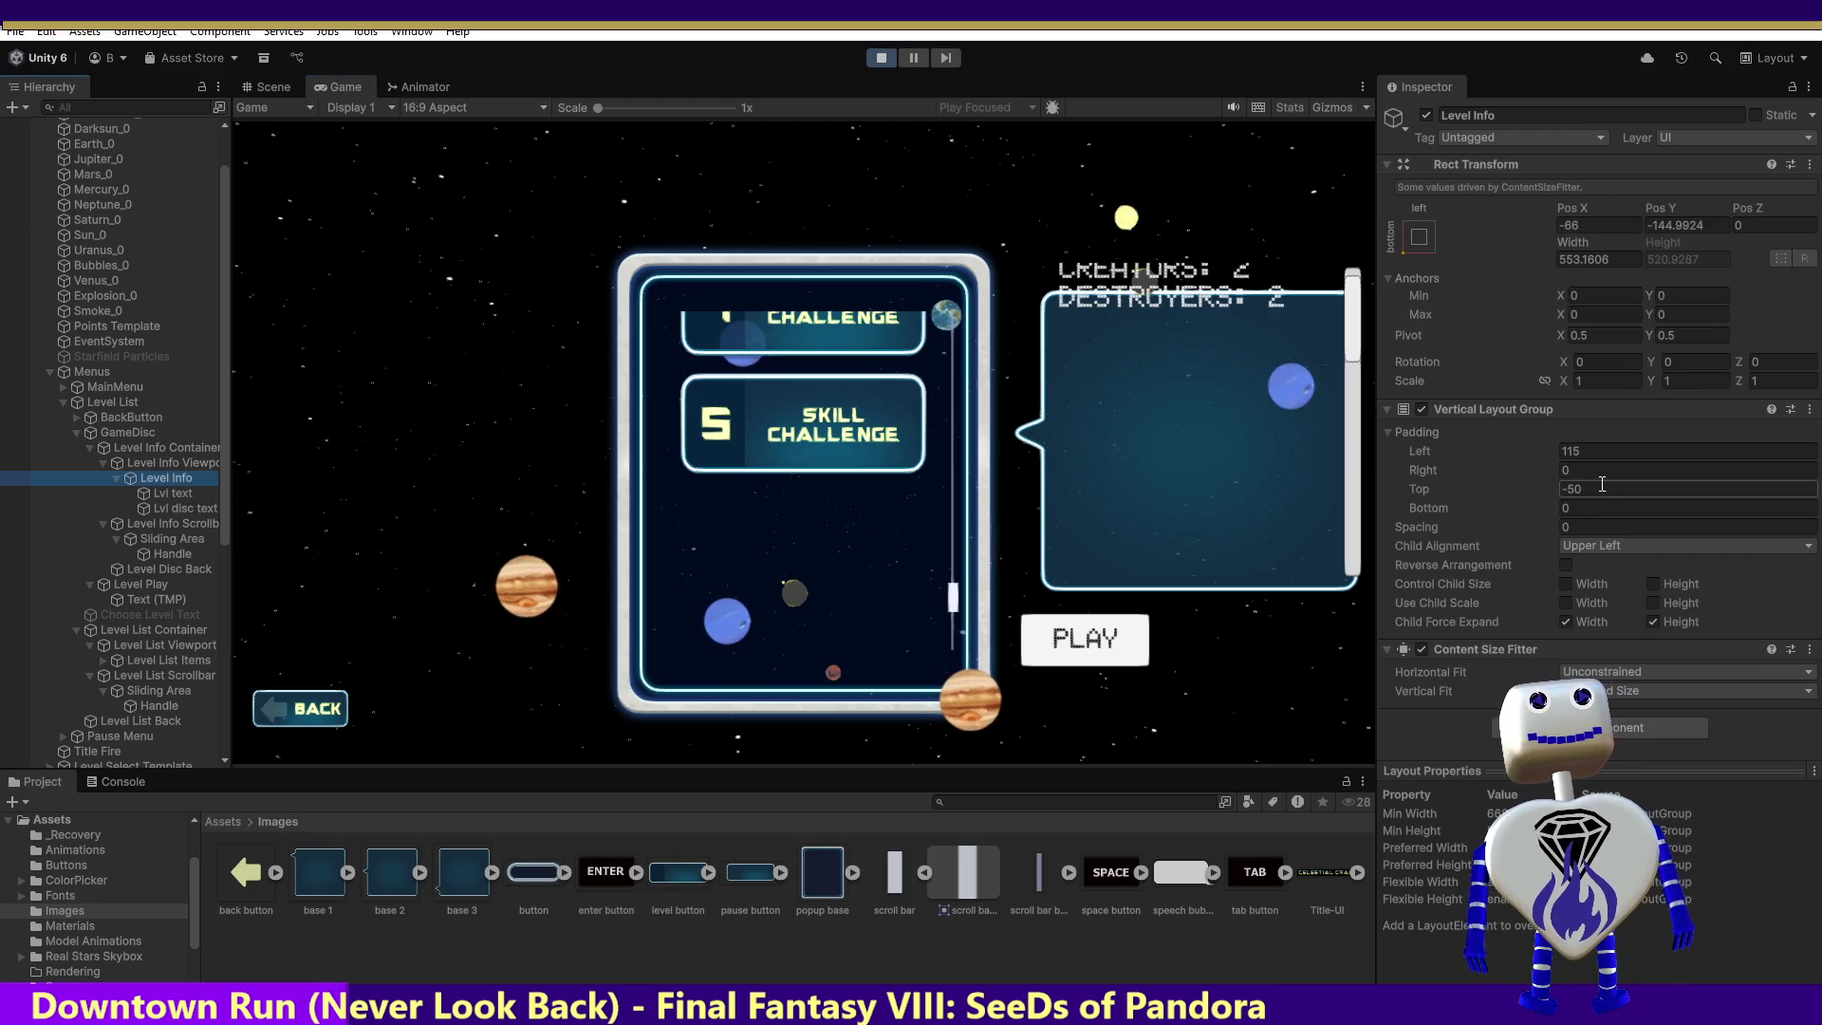
{"action": "left_click", "coordinate": [1556, 492]}
{"action": "type", "text": "0"}
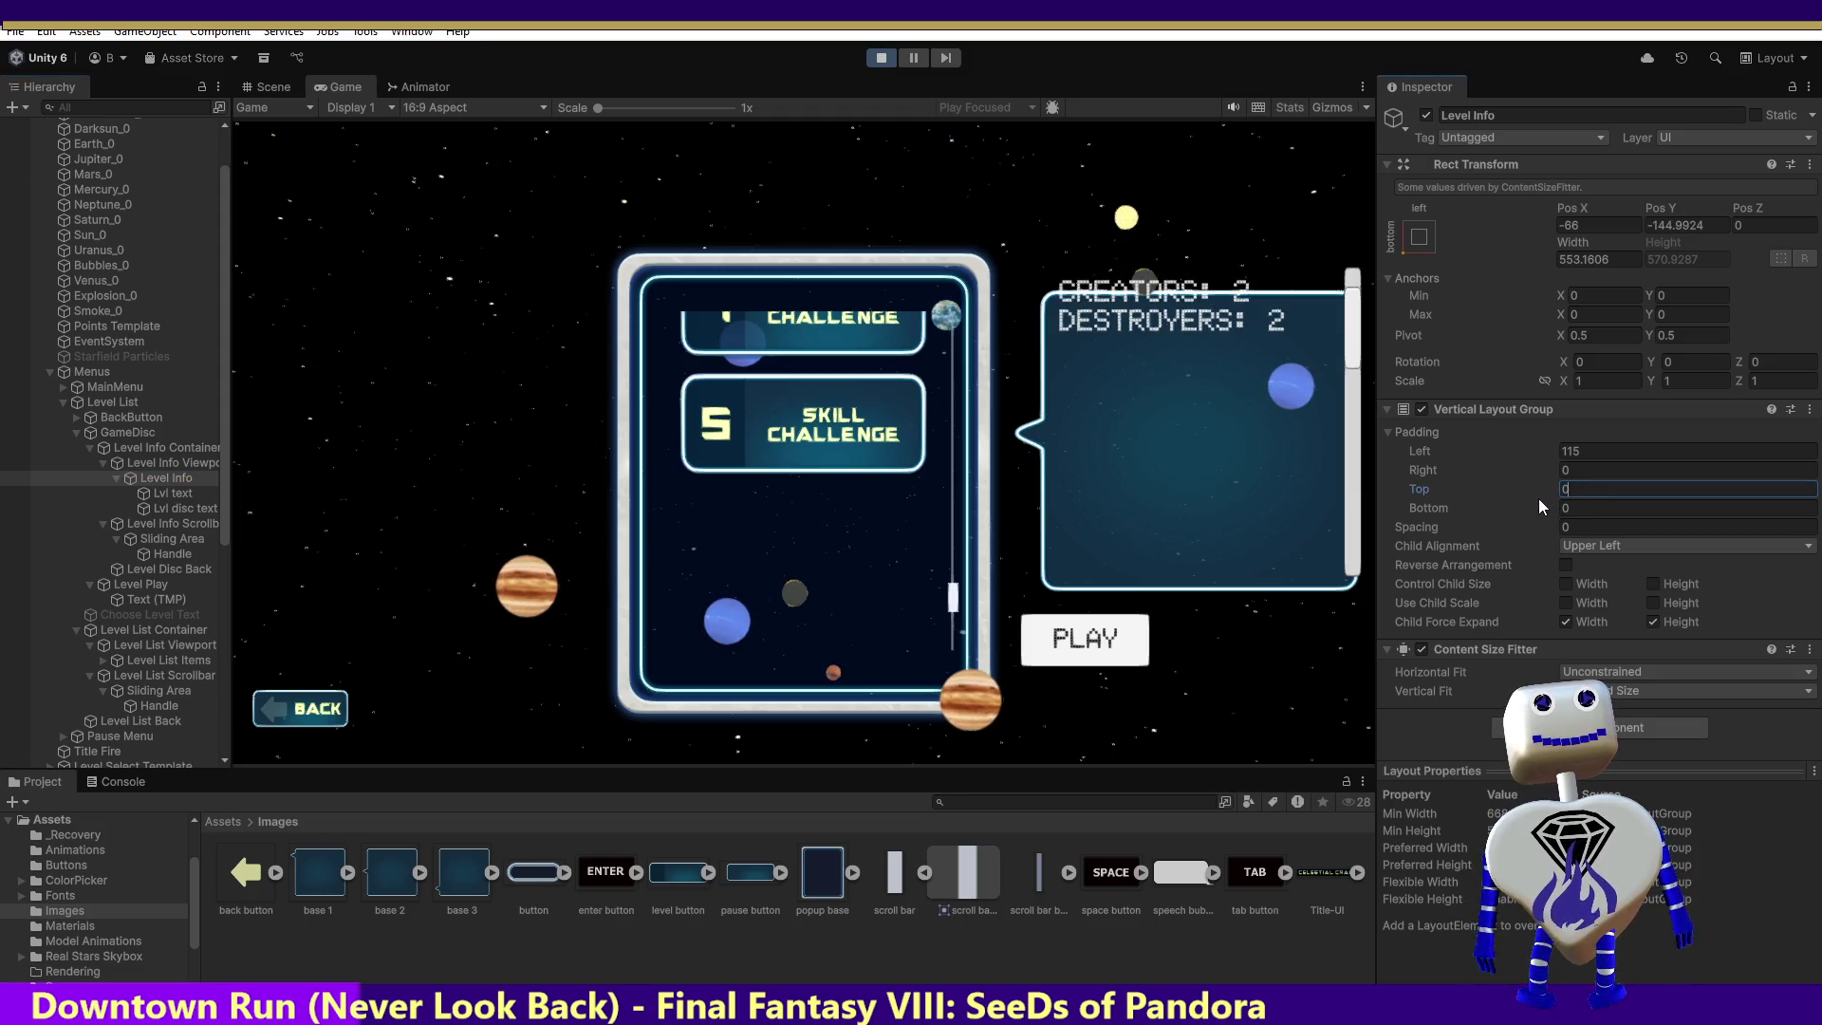
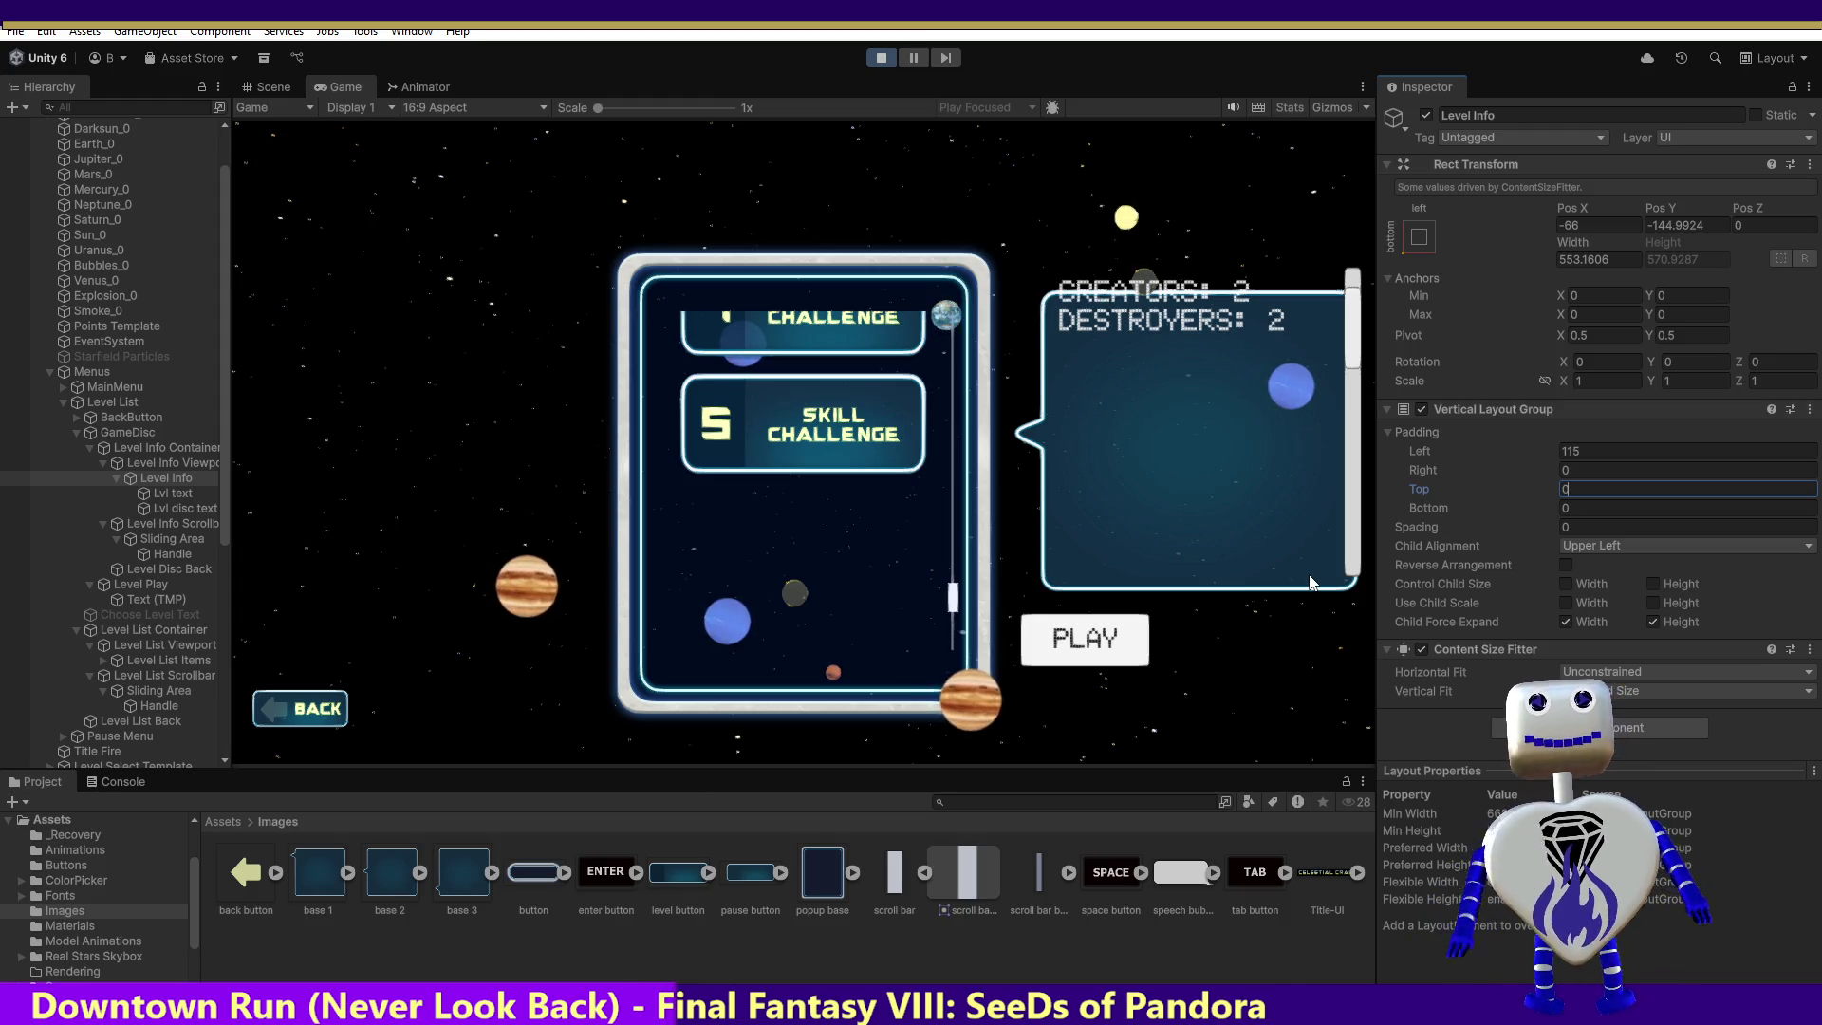
Step: Set Level Info's Vertical Layout Group top padding to -50 and drag the info scrollbar to test
{"action": "type", "text": "-50"}
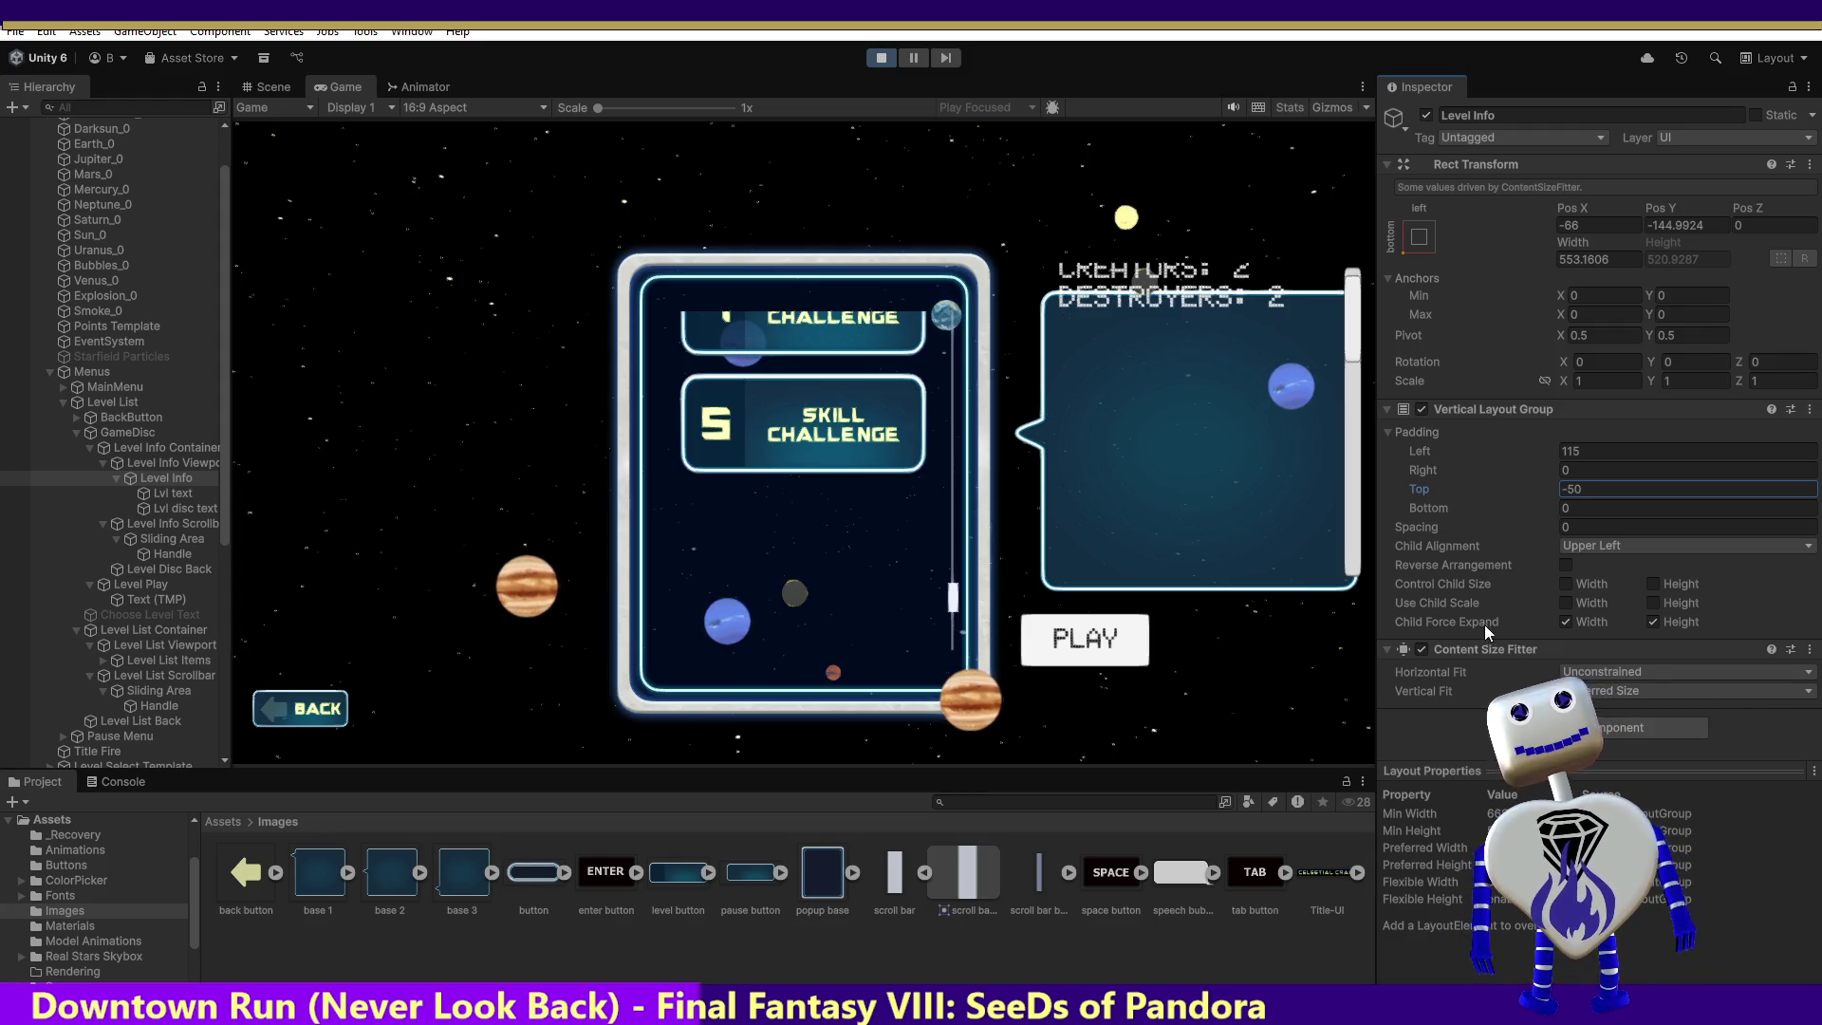
{"action": "mouse_move", "coordinate": [1358, 332]}
{"action": "left_mouse_down"}
{"action": "mouse_move", "coordinate": [1308, 636]}
{"action": "mouse_move", "coordinate": [1365, 418]}
{"action": "mouse_move", "coordinate": [1367, 287]}
{"action": "left_mouse_up"}
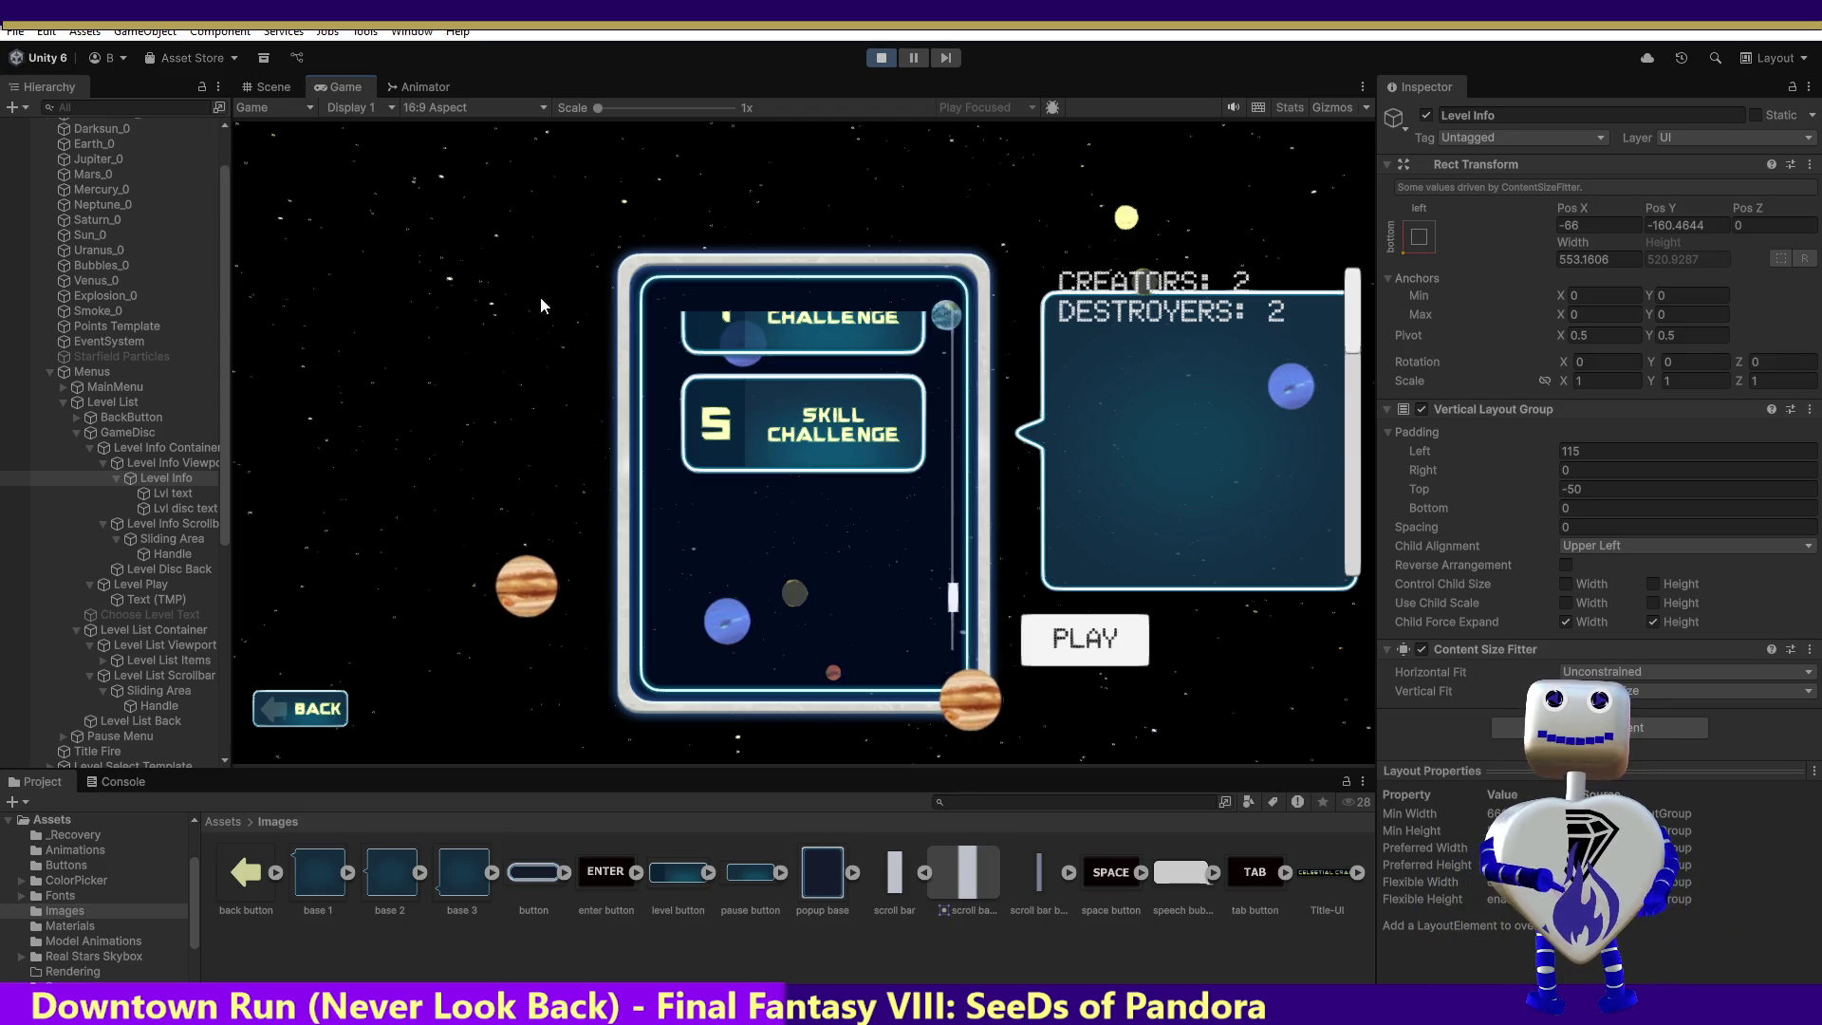
{"action": "mouse_move", "coordinate": [1355, 319]}
{"action": "left_mouse_down"}
{"action": "mouse_move", "coordinate": [1355, 480]}
{"action": "mouse_move", "coordinate": [1382, 277]}
{"action": "left_mouse_up"}
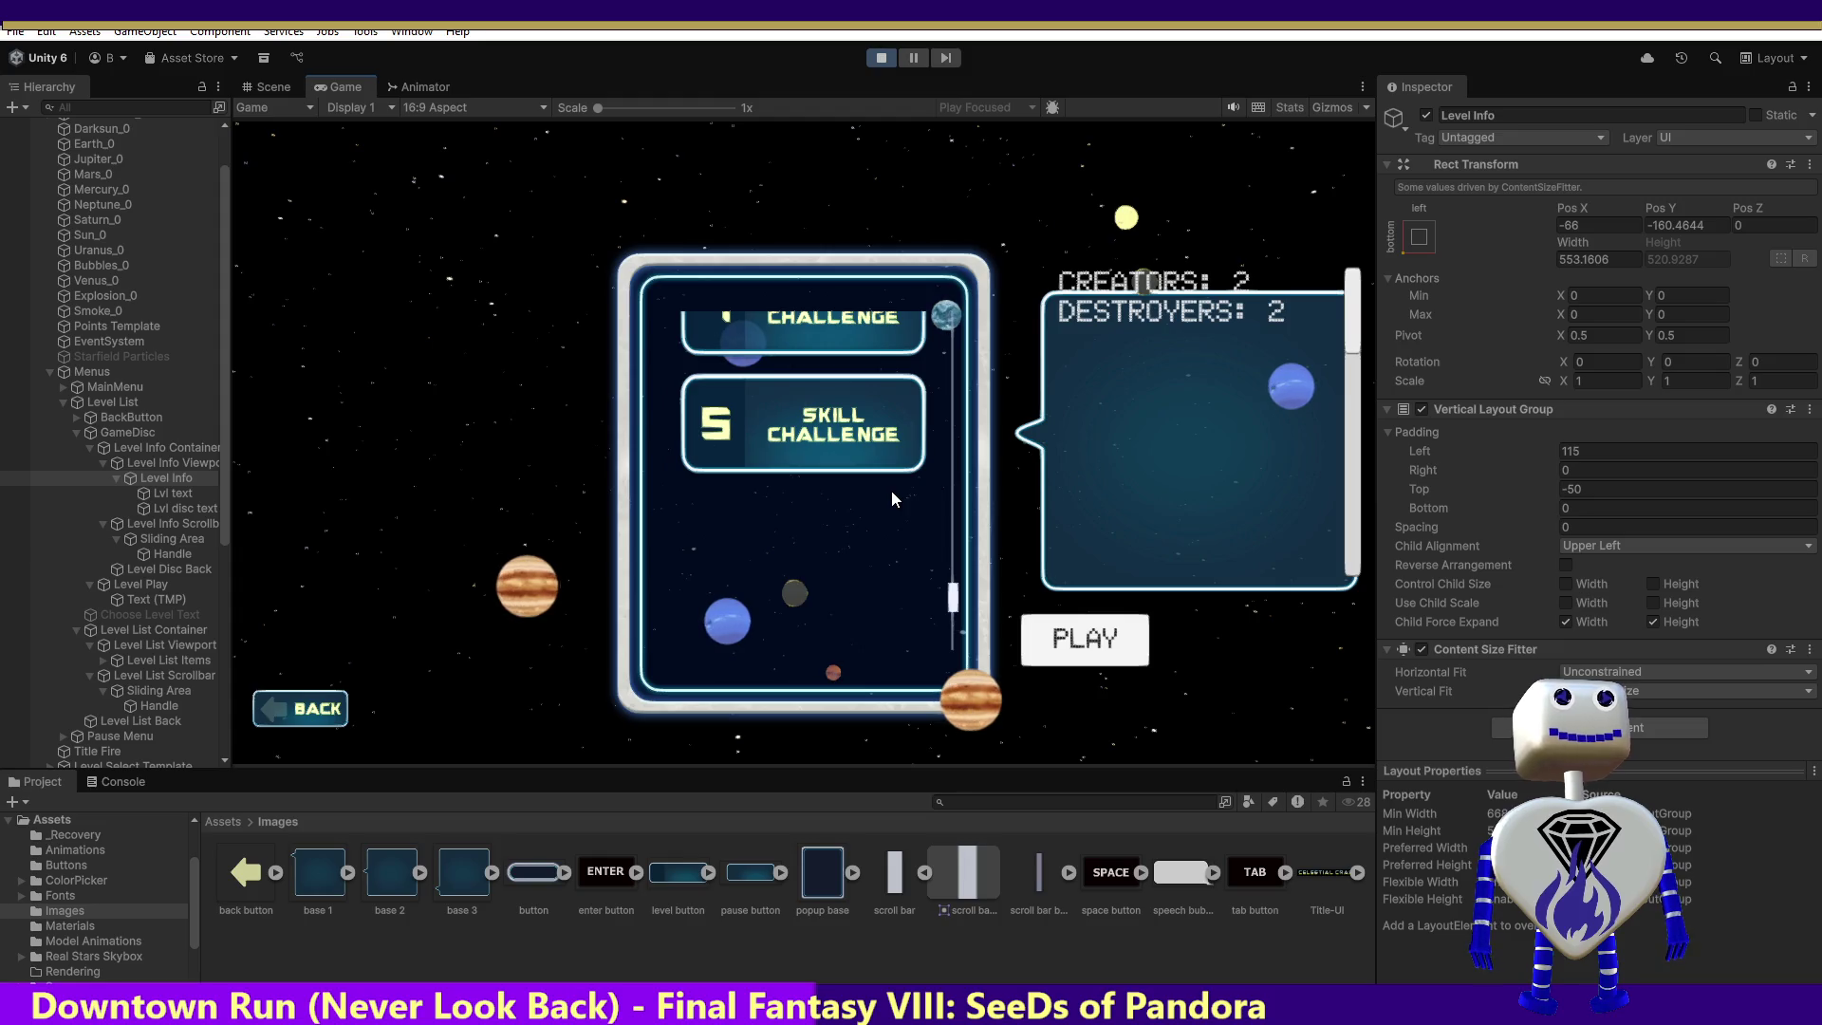
{"action": "left_click", "coordinate": [159, 706]}
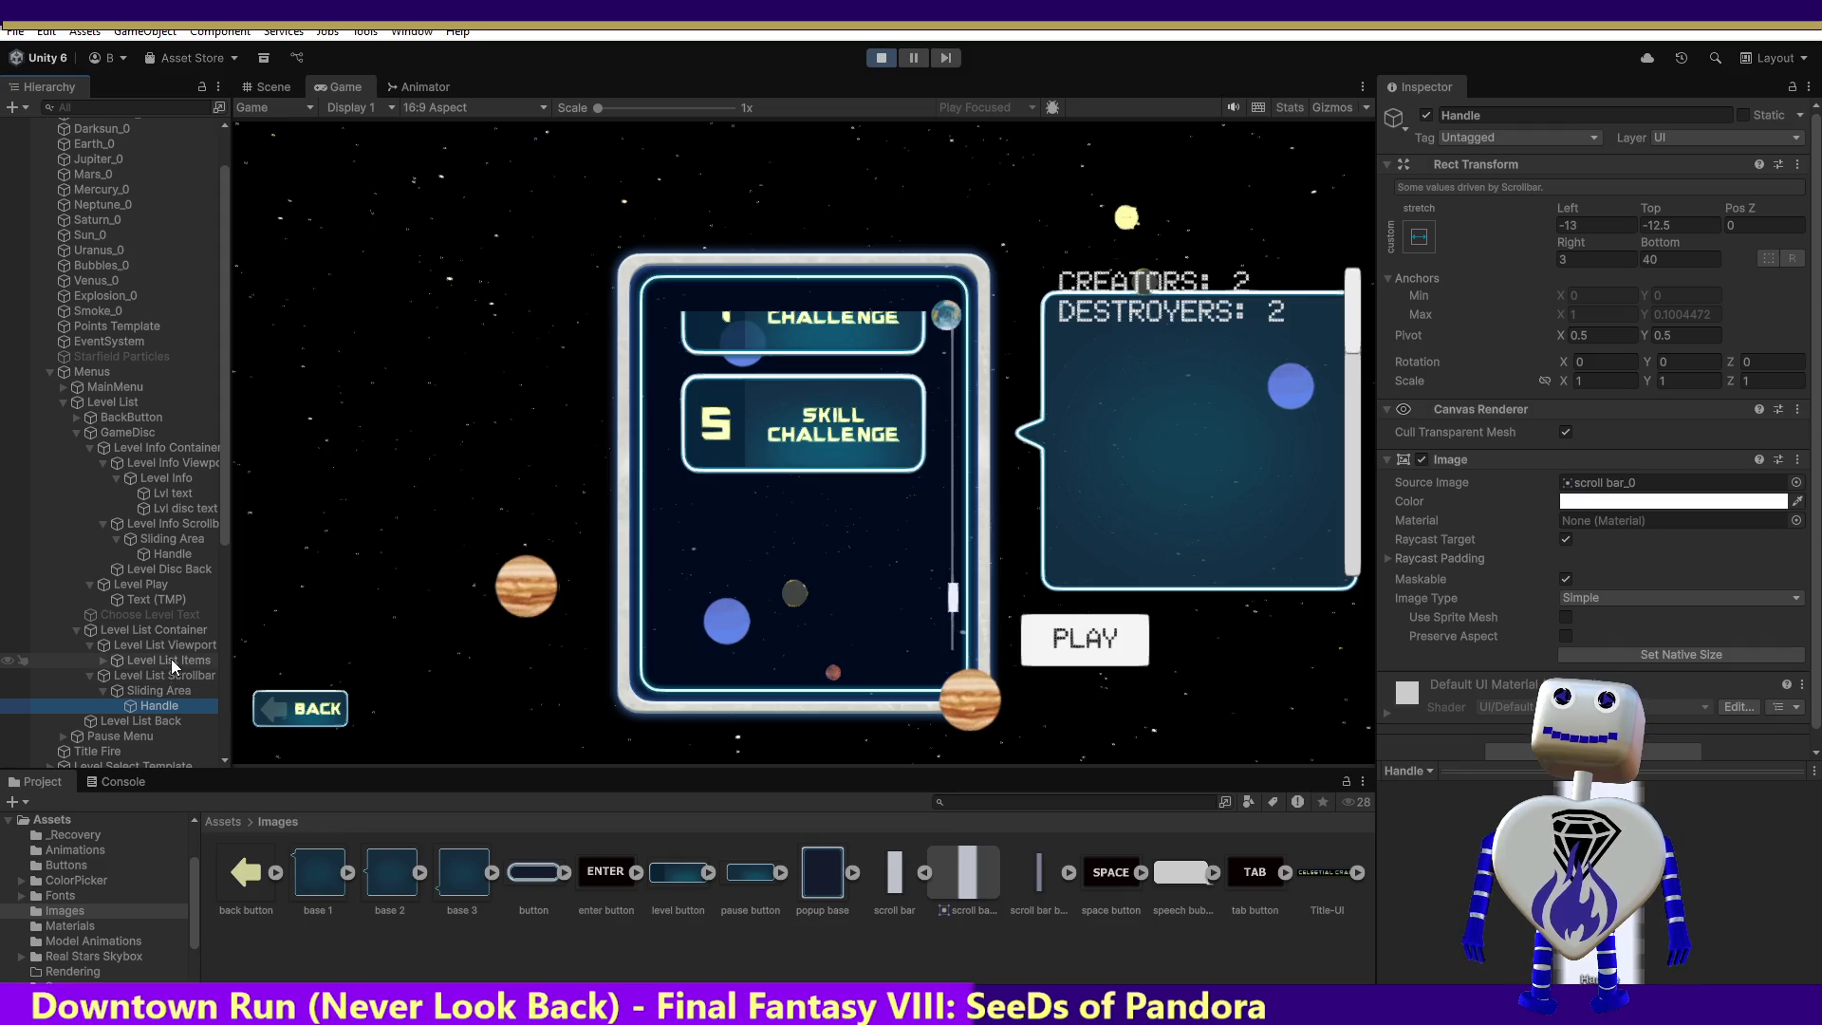
Step: Review the Level List Items, Level List Viewport and Level List Container settings, including scroll and mask
{"action": "left_click", "coordinate": [173, 659]}
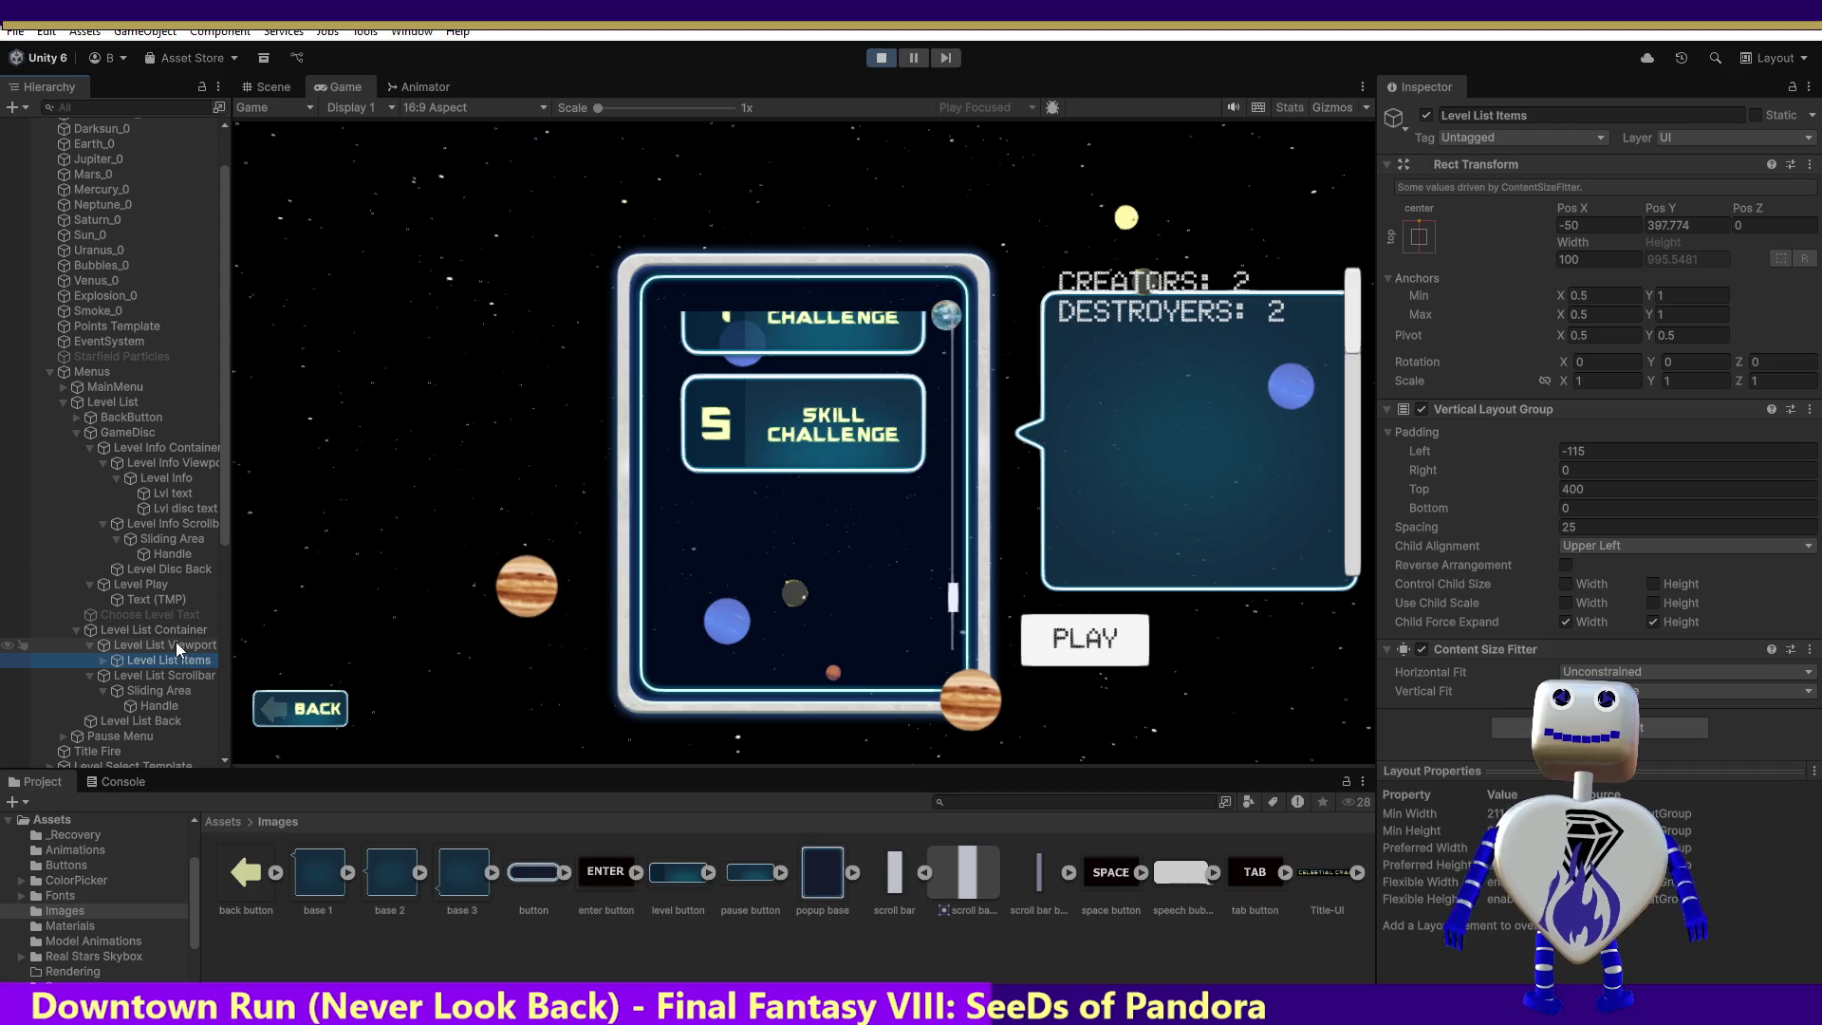
{"action": "left_click", "coordinate": [179, 645]}
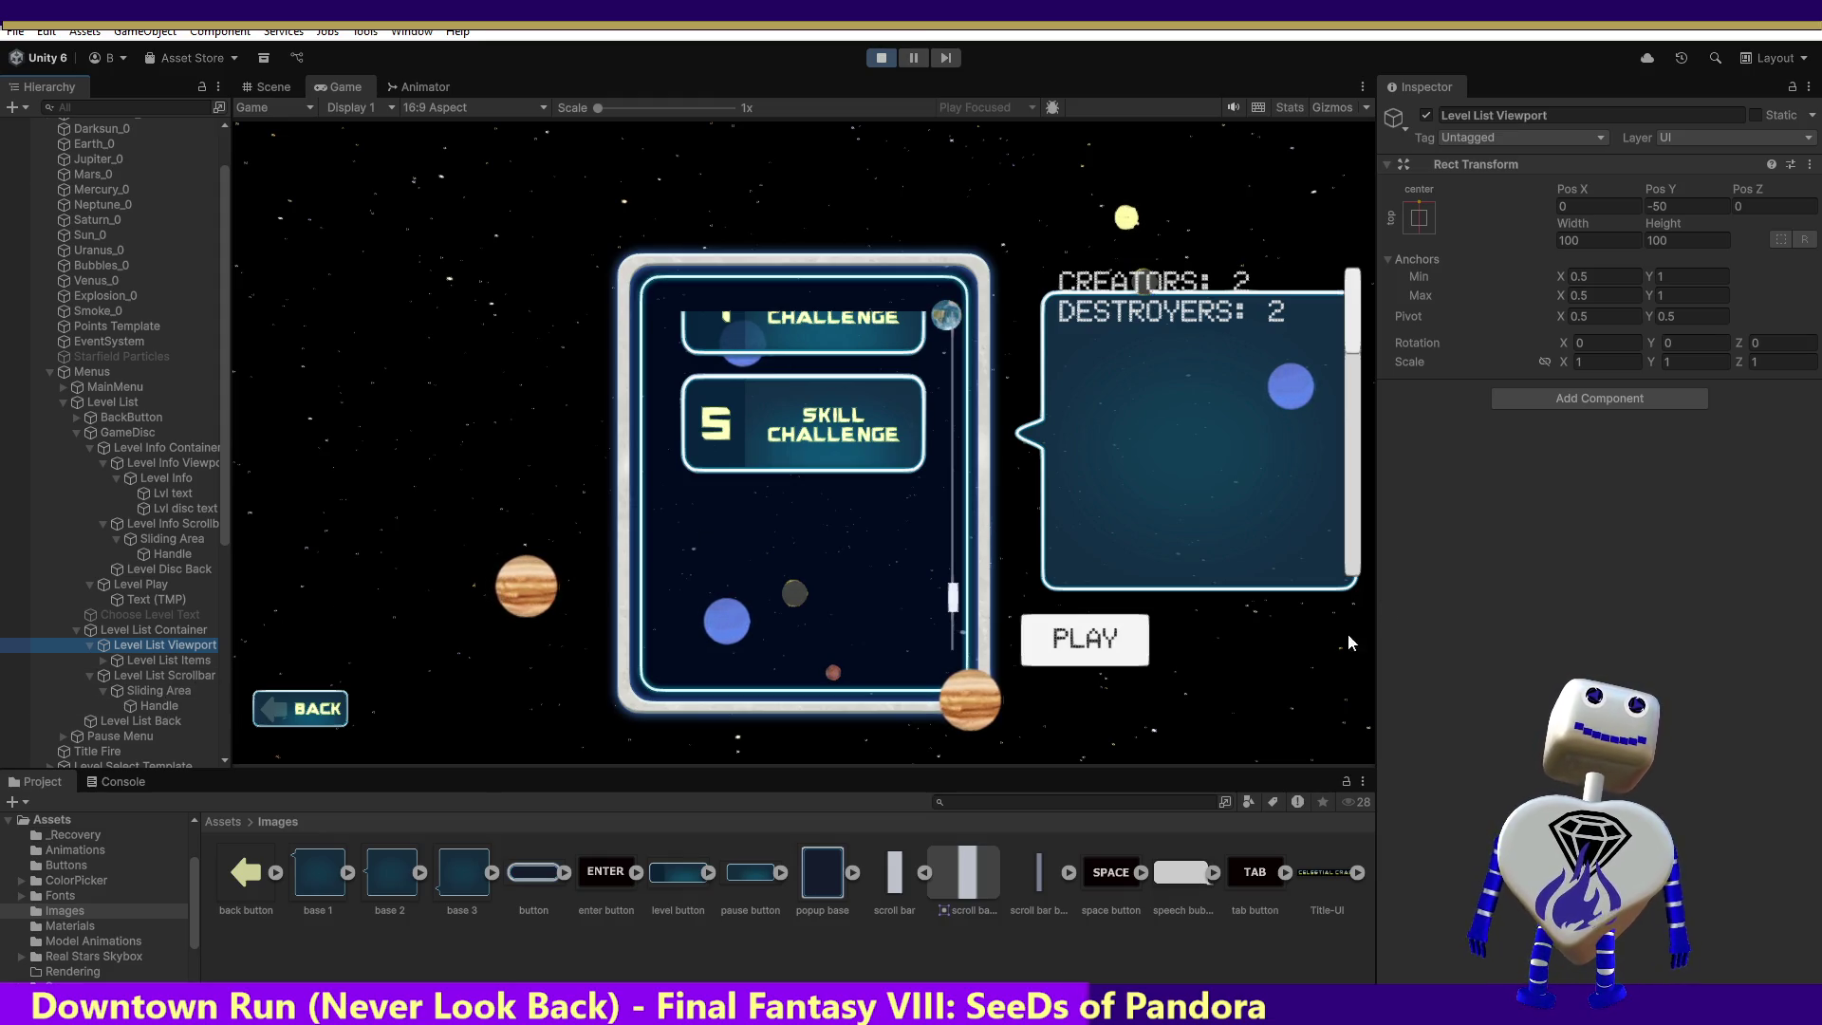
{"action": "scroll", "coordinate": [1303, 380], "scroll_direction": "down", "scroll_amount": 3}
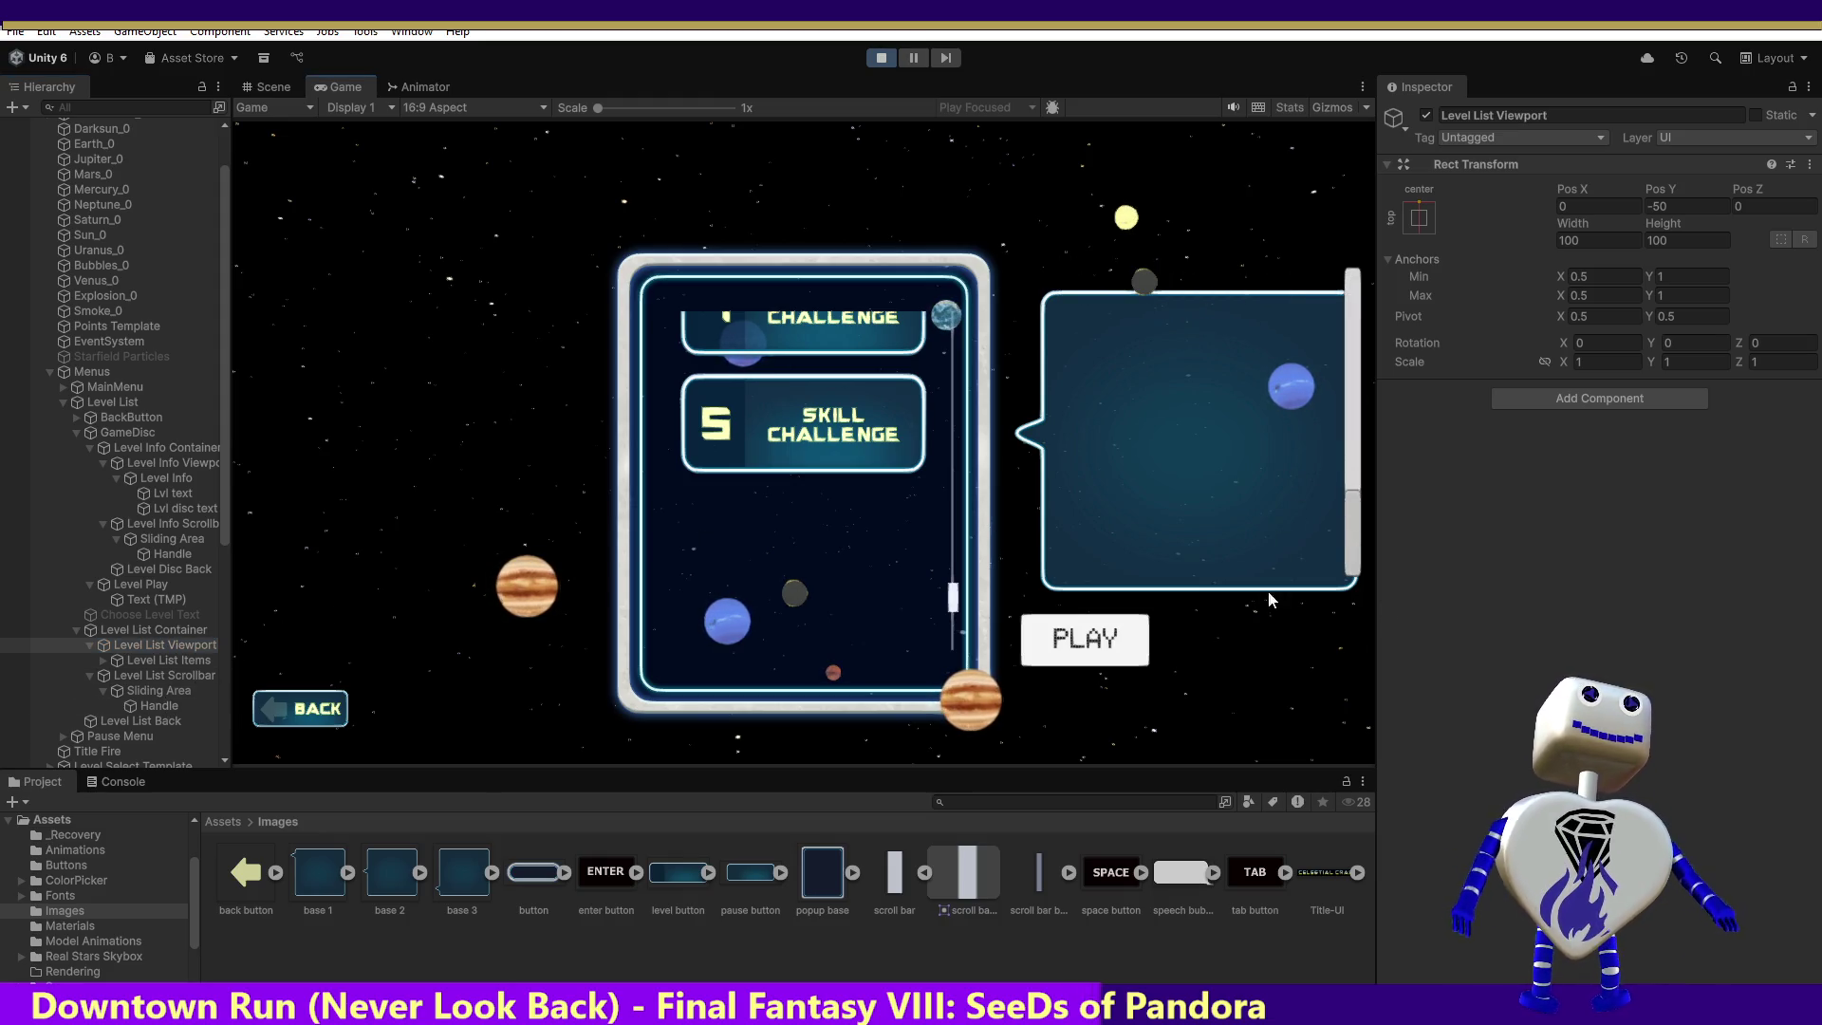
{"action": "scroll", "coordinate": [1310, 427], "scroll_direction": "up", "scroll_amount": 3}
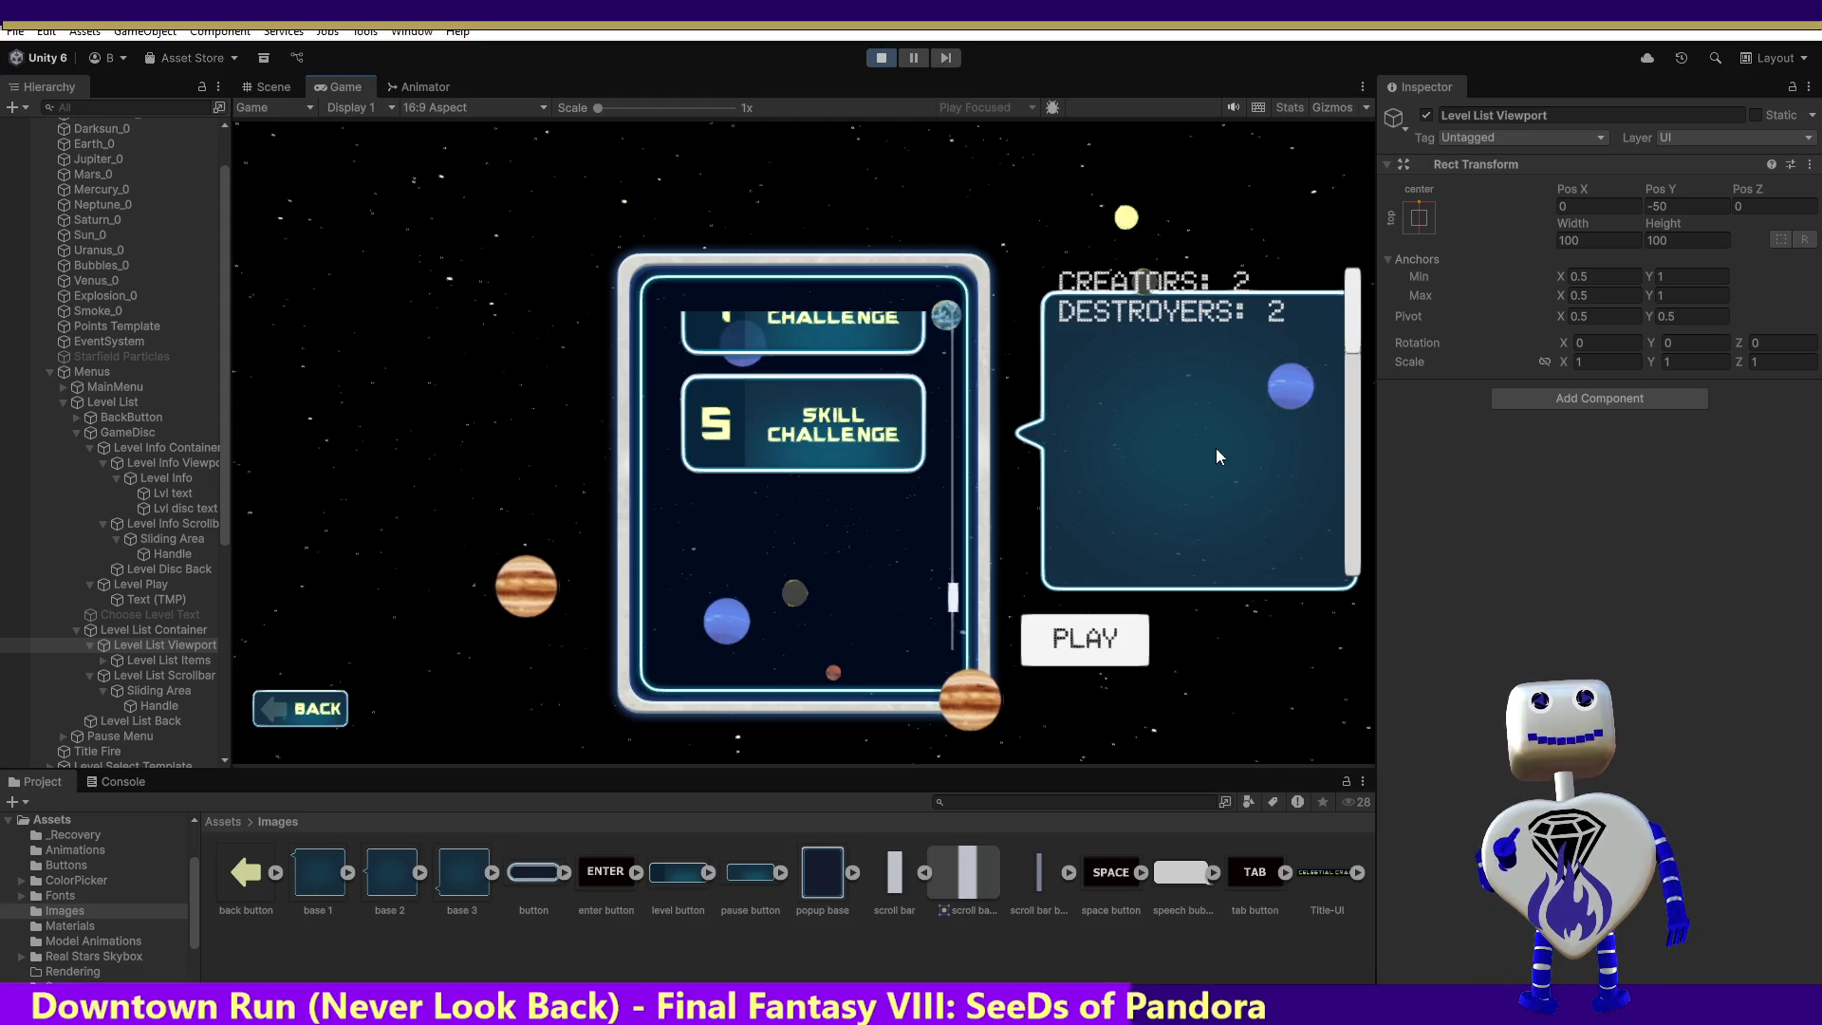
{"action": "left_click", "coordinate": [161, 631]}
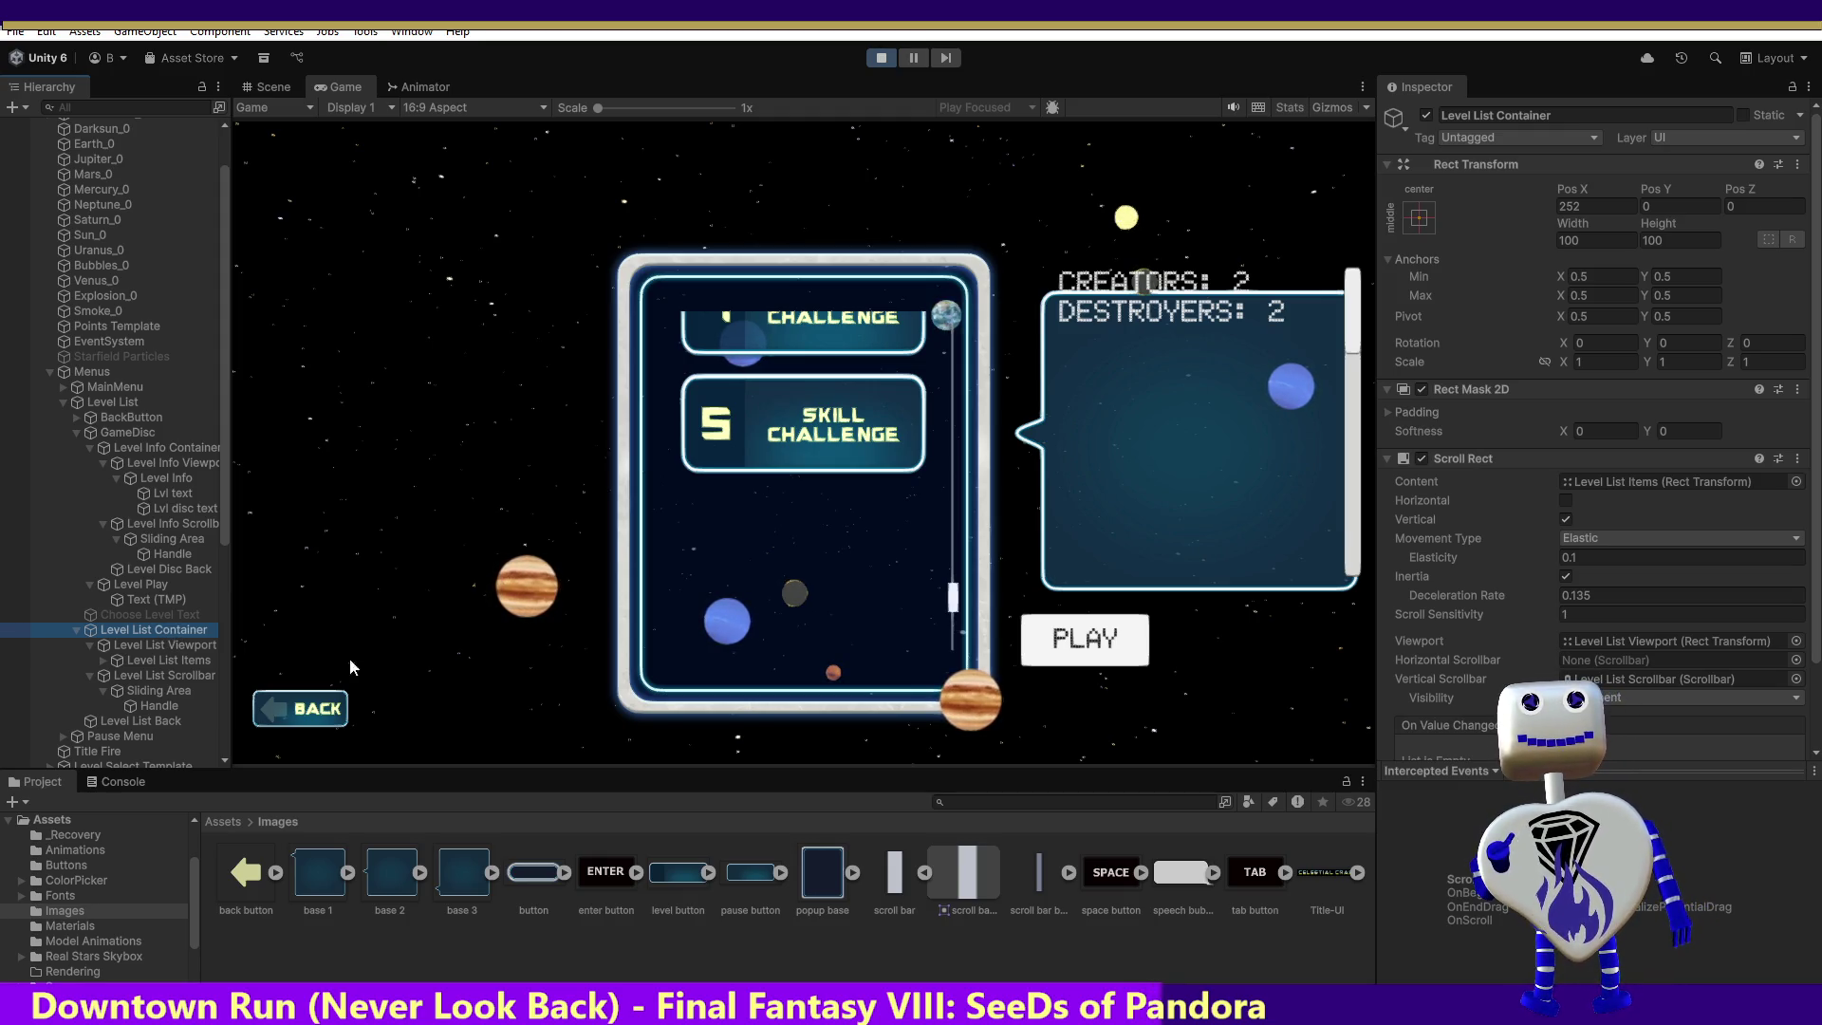
Step: Scroll the level list in the Game view, then select the level-info scrollbar's Handle
{"action": "scroll", "coordinate": [966, 548], "scroll_direction": "up", "scroll_amount": 2}
{"action": "scroll", "coordinate": [965, 549], "scroll_direction": "up", "scroll_amount": 5}
{"action": "scroll", "coordinate": [957, 665], "scroll_direction": "down", "scroll_amount": 8}
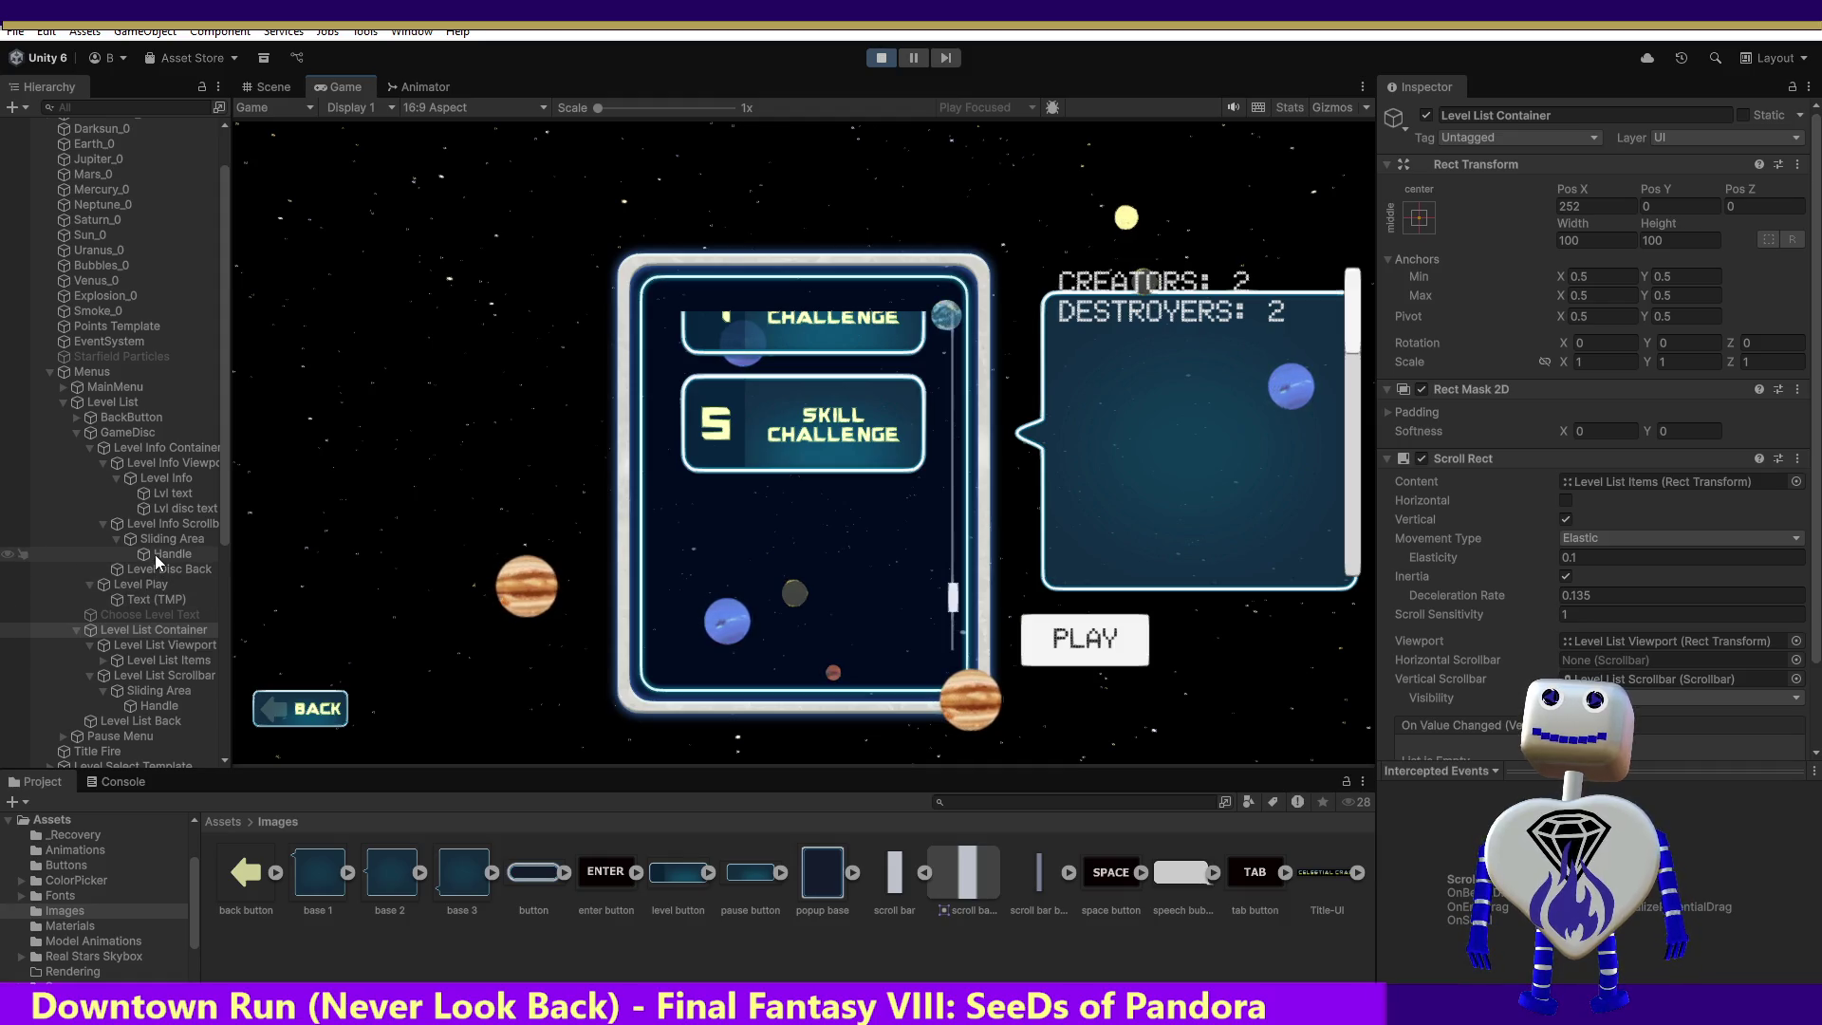
{"action": "left_click", "coordinate": [156, 555]}
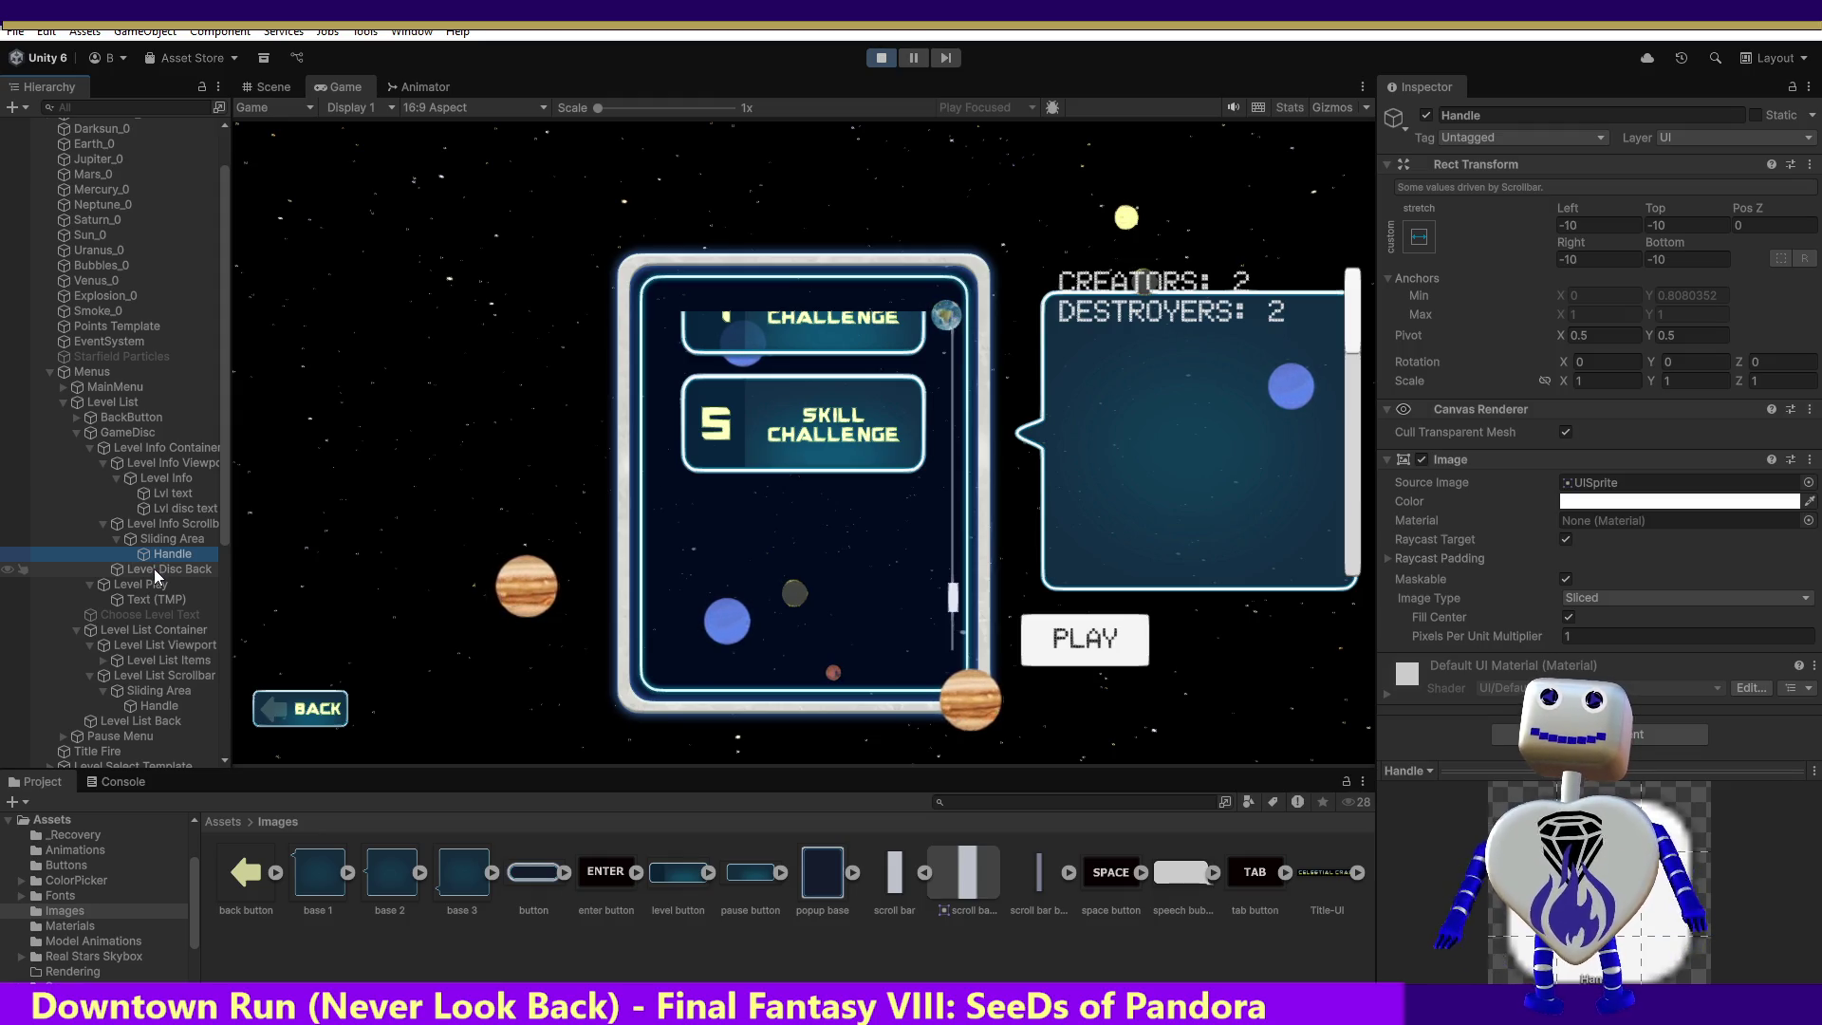
Step: On Level Info Scrollbar, try Pos Y 0 and revert it to -352
{"action": "left_click", "coordinate": [156, 535]}
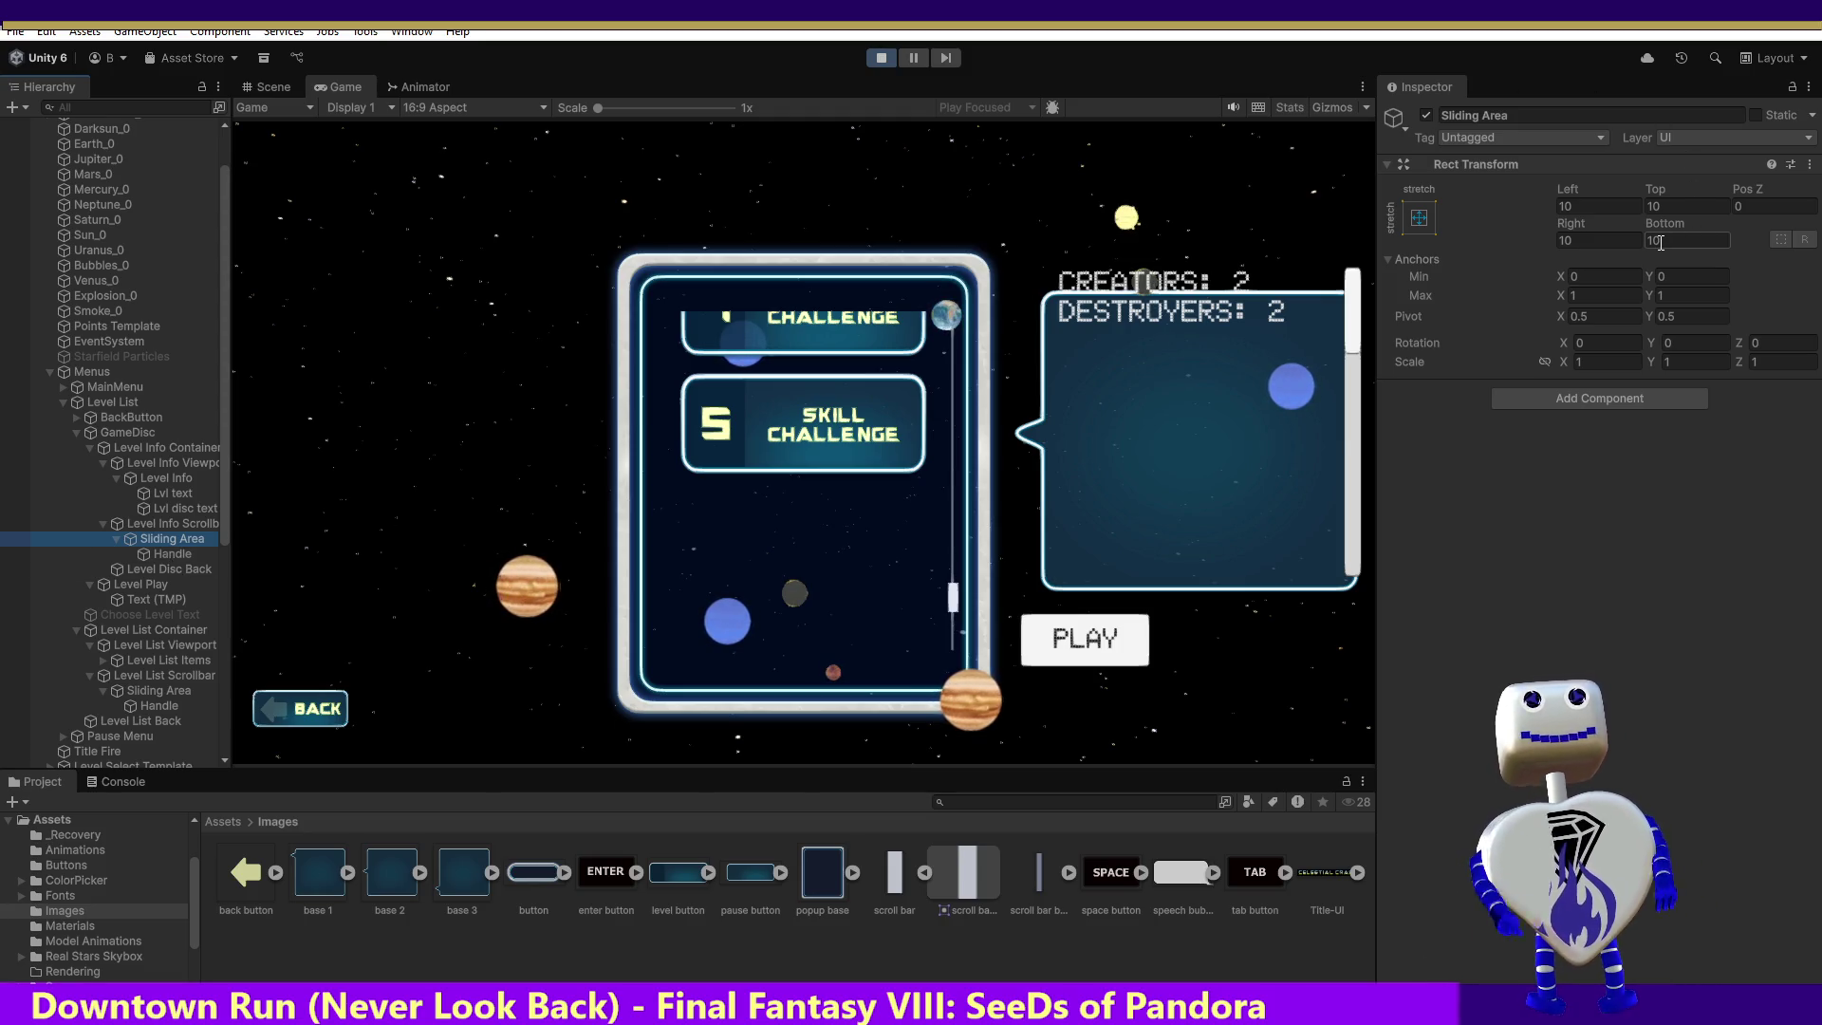
{"action": "left_click", "coordinate": [195, 525]}
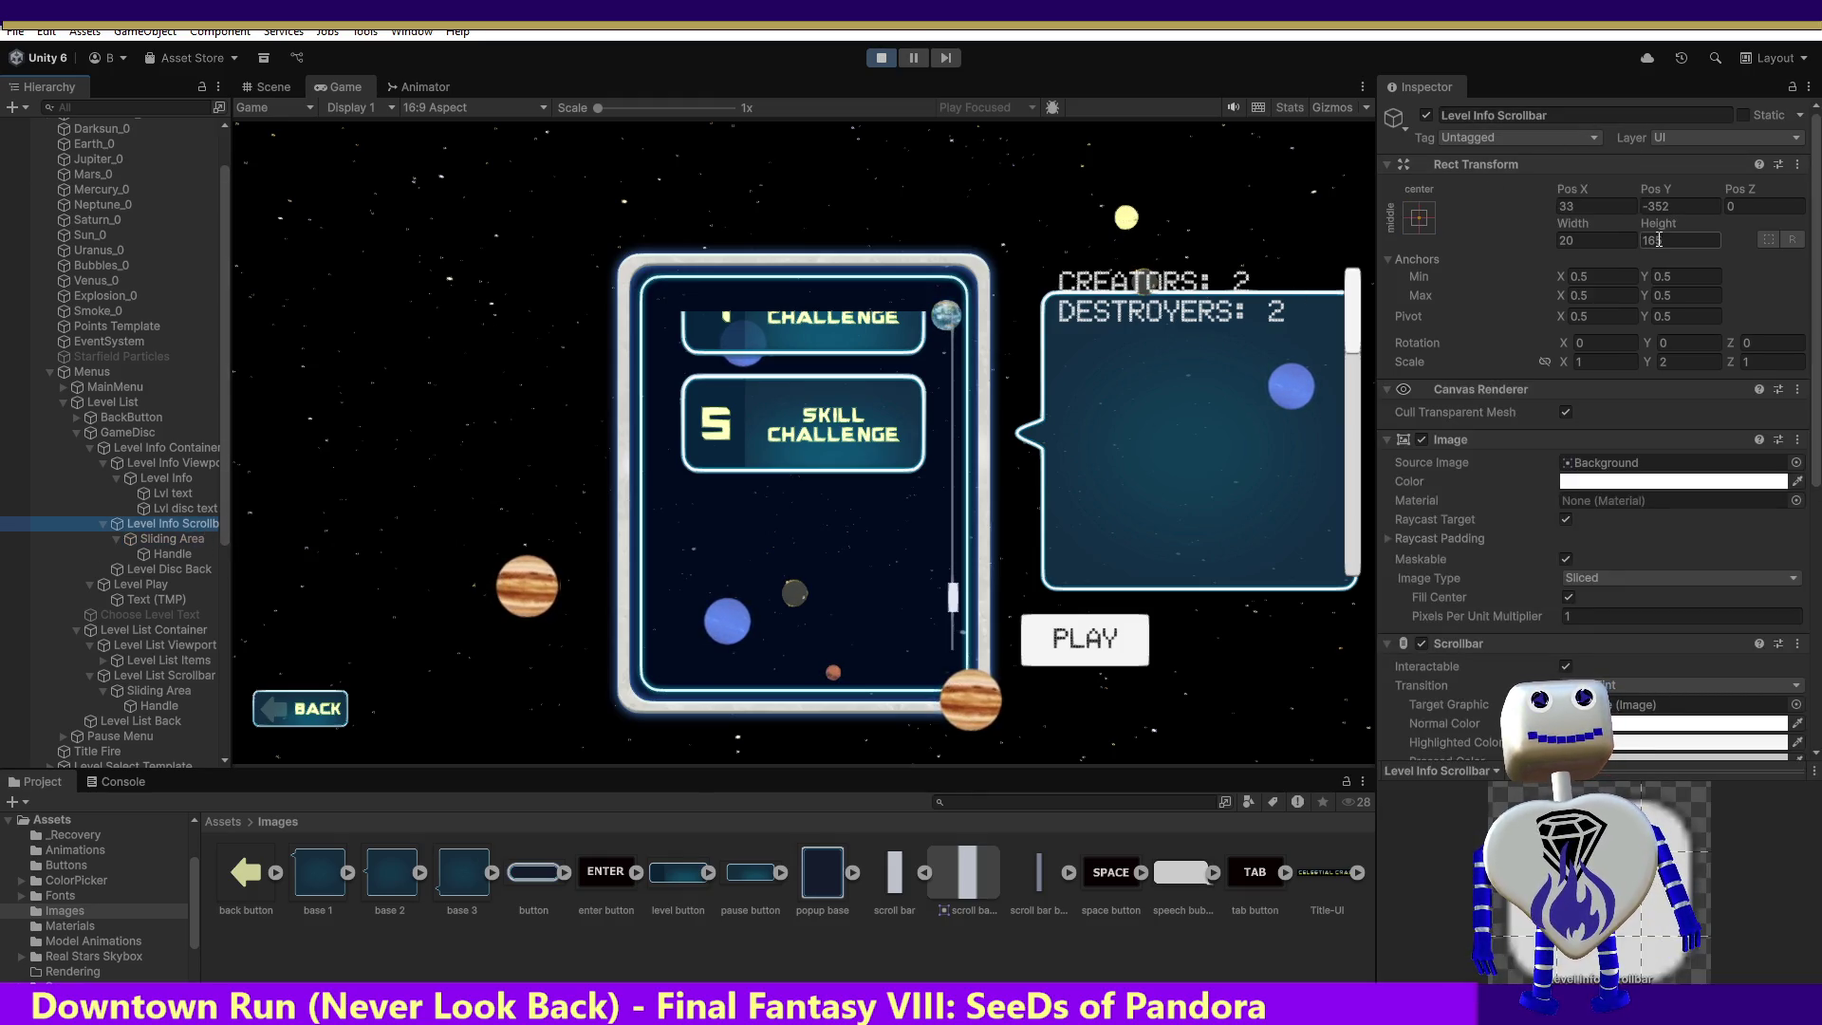
{"action": "left_click", "coordinate": [1363, 353]}
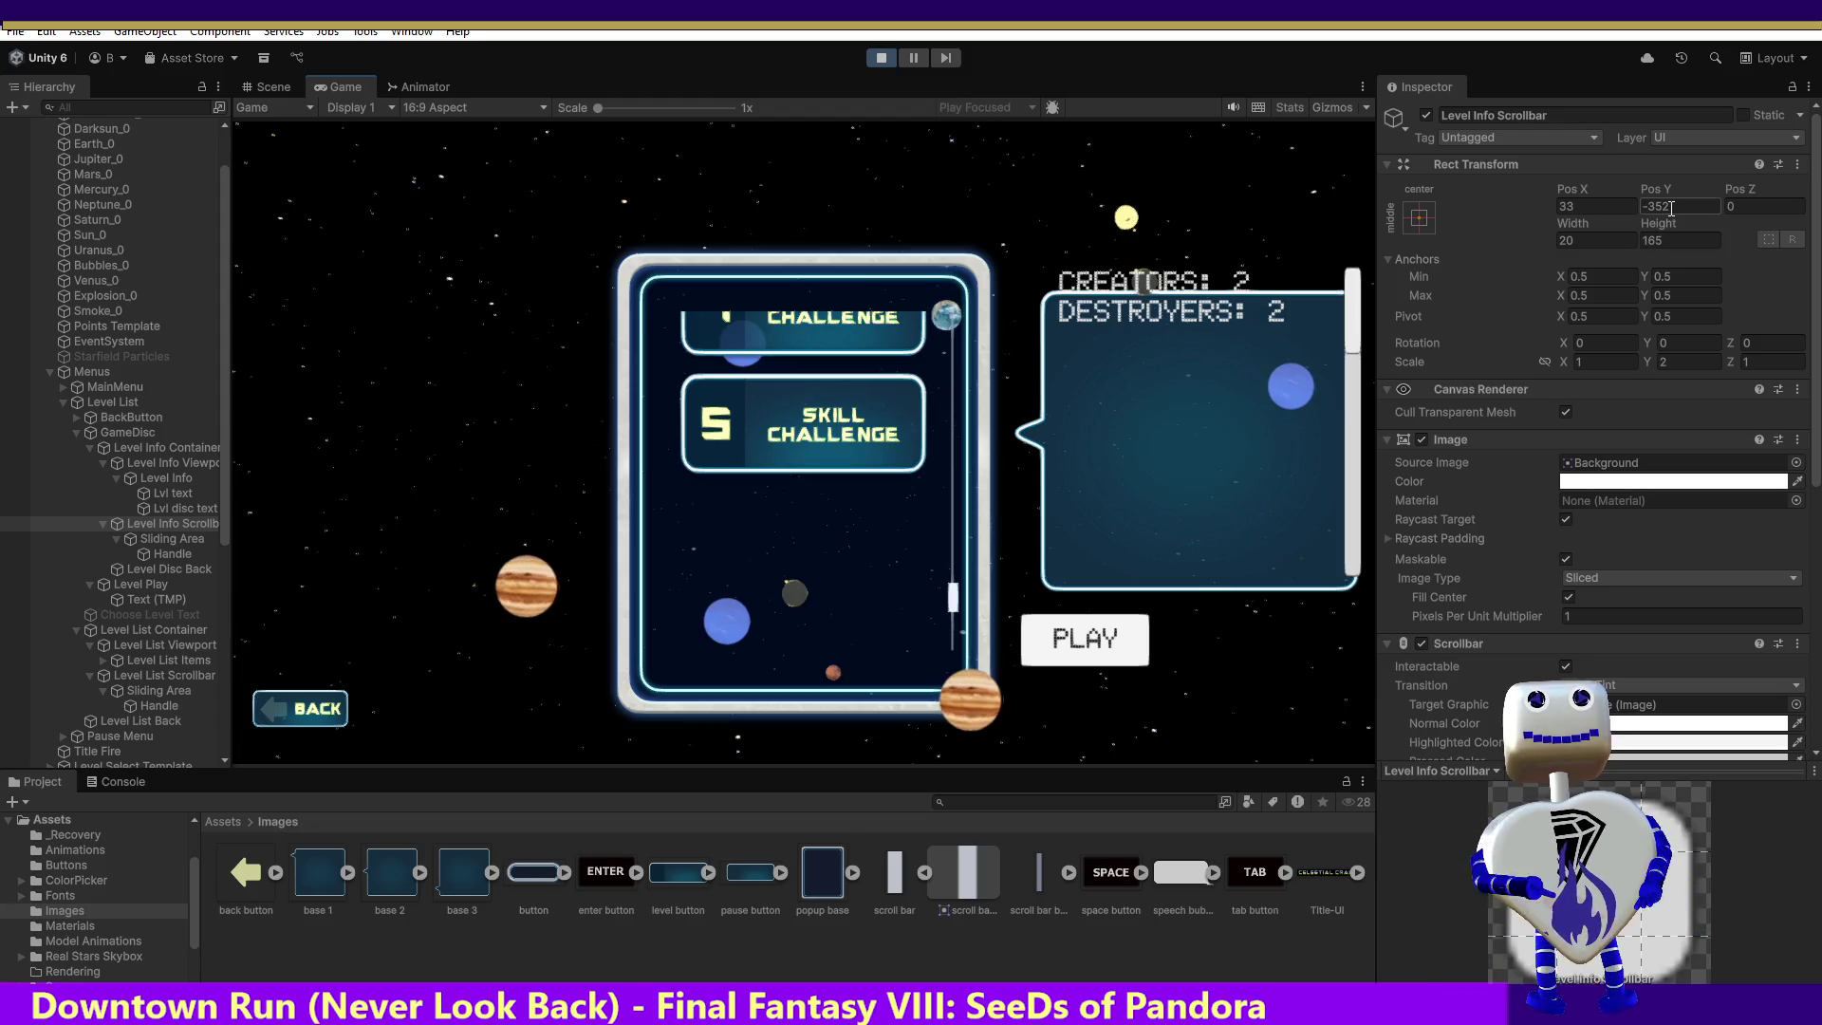
{"action": "left_click", "coordinate": [1637, 205]}
{"action": "type", "text": "0"}
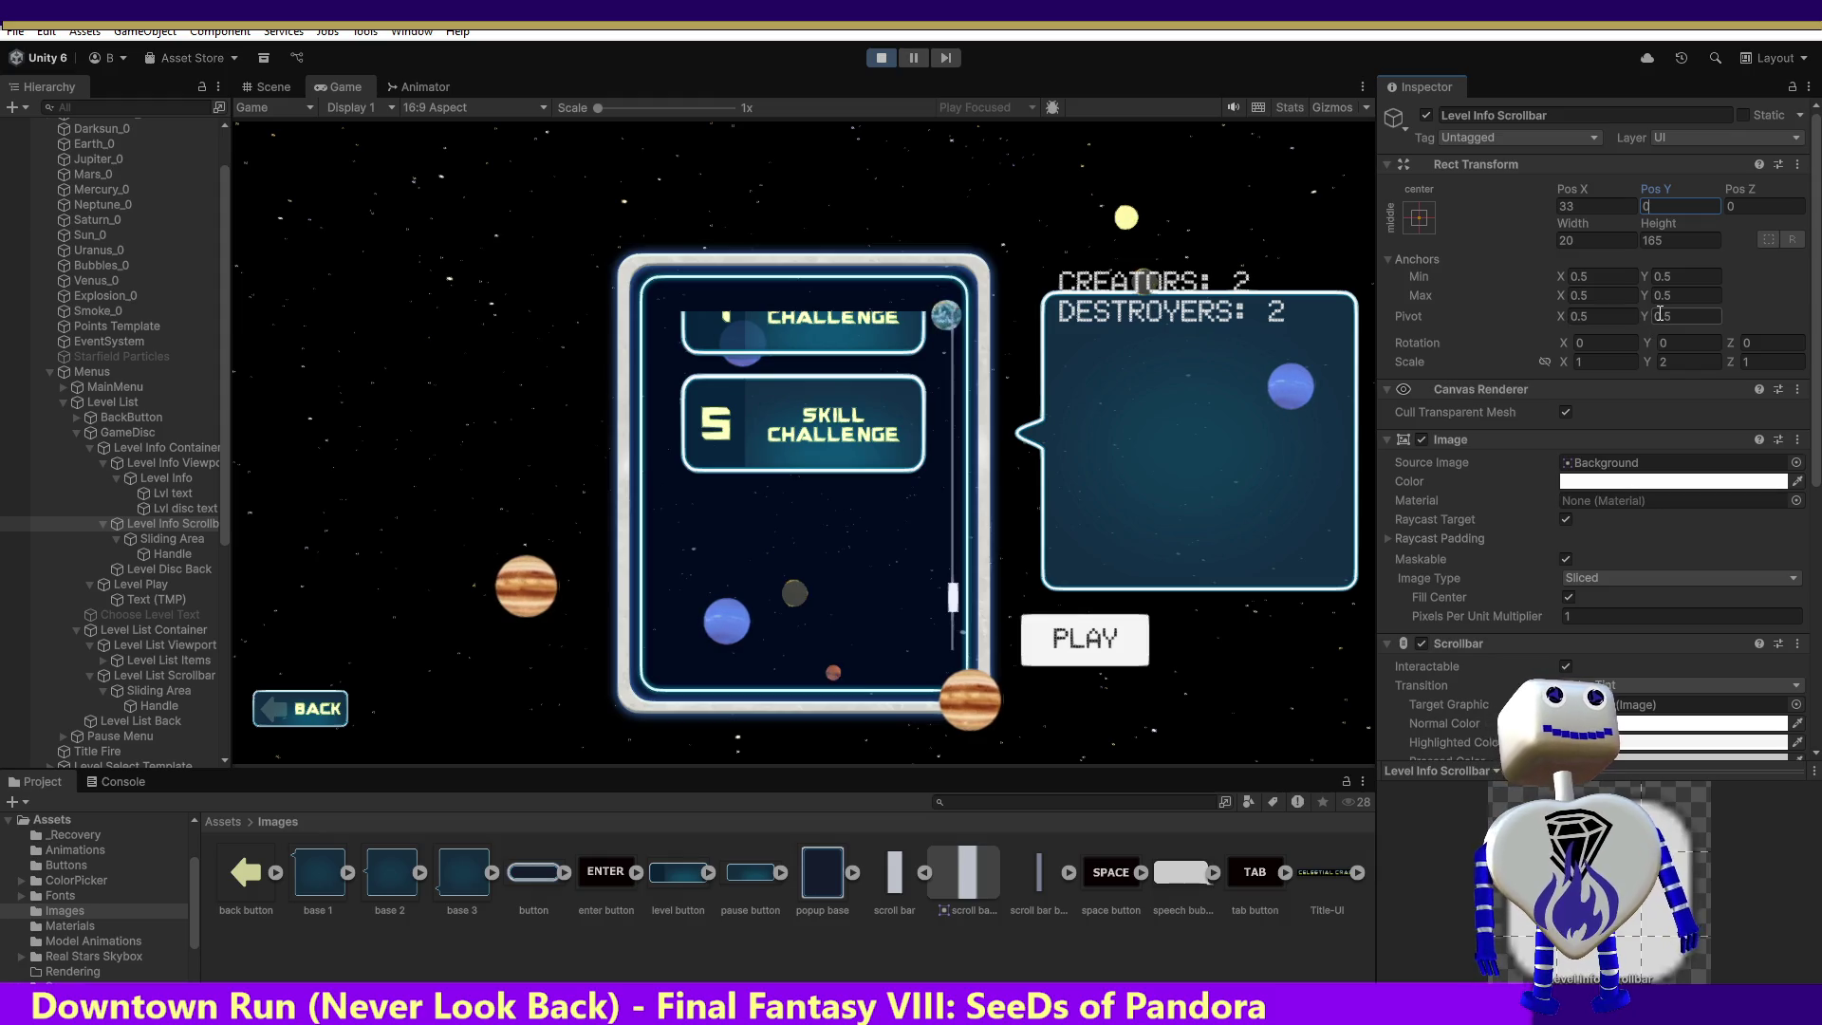
{"action": "key", "text": "Escape"}
Step: Try a scrollbar height of 10, revert to 165, and view the Sliding Area settings
{"action": "left_click", "coordinate": [1660, 241]}
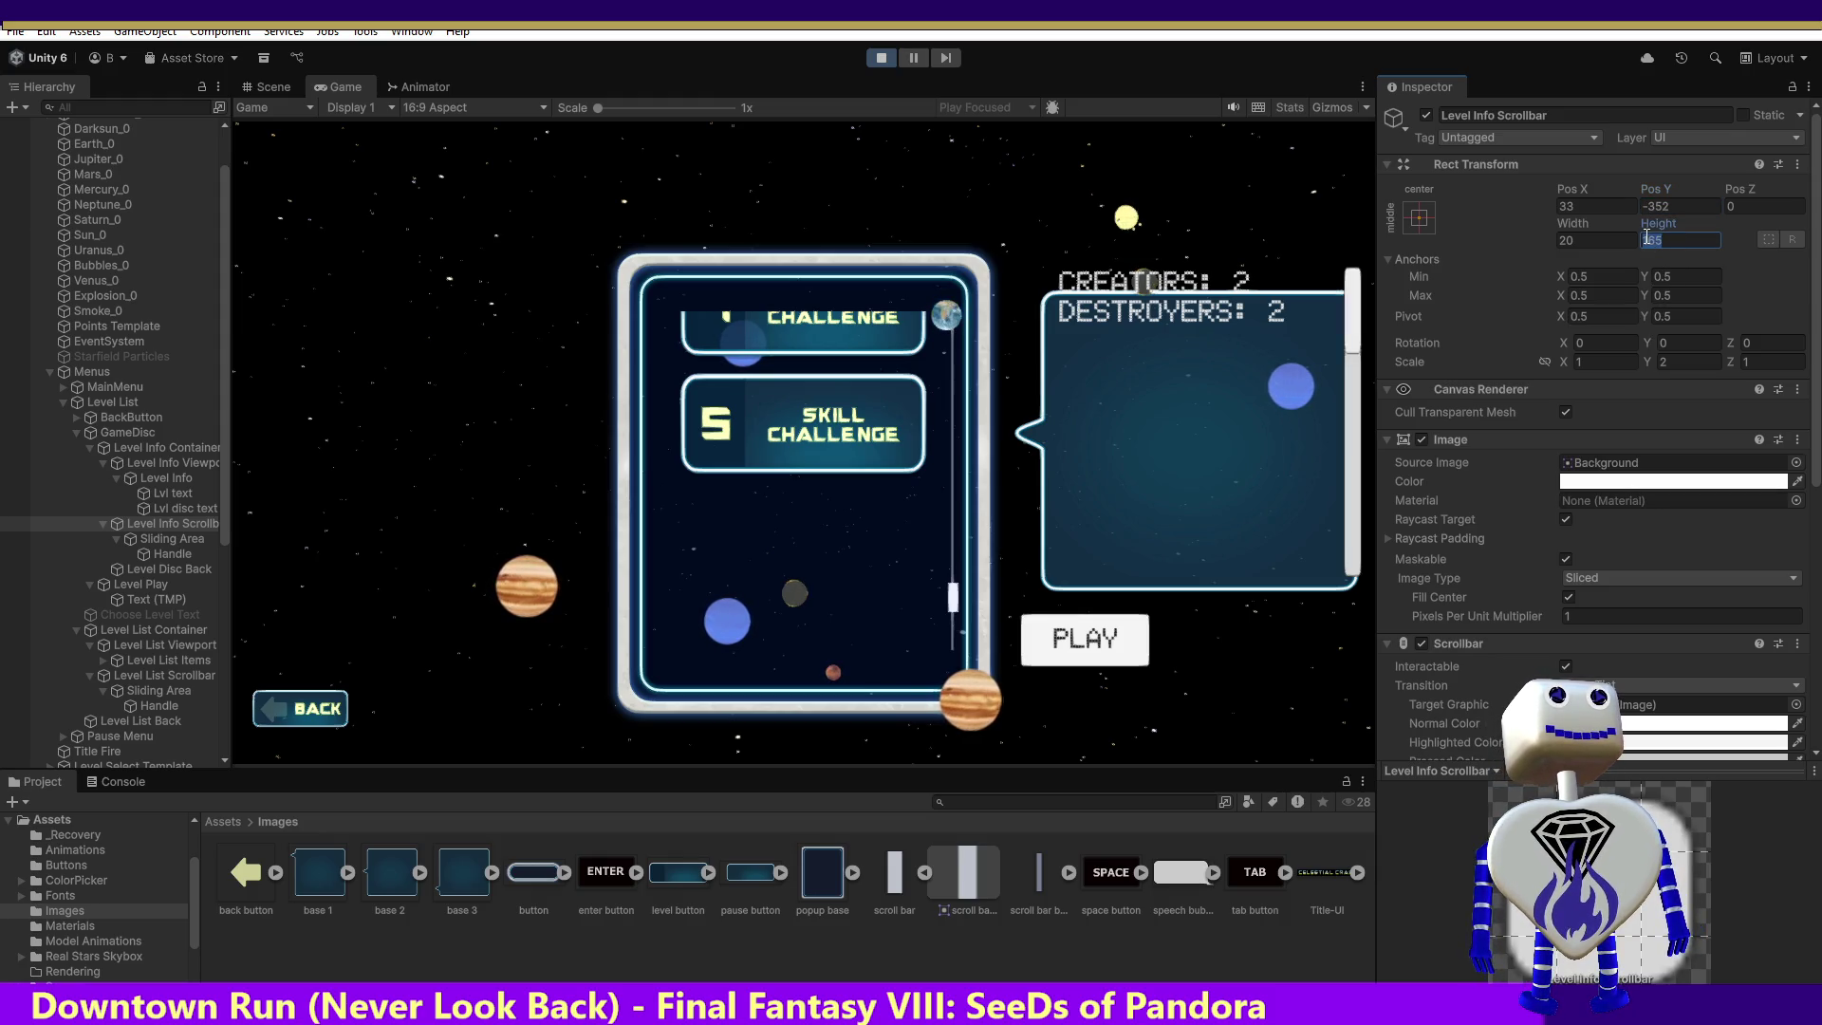
{"action": "type", "text": "10"}
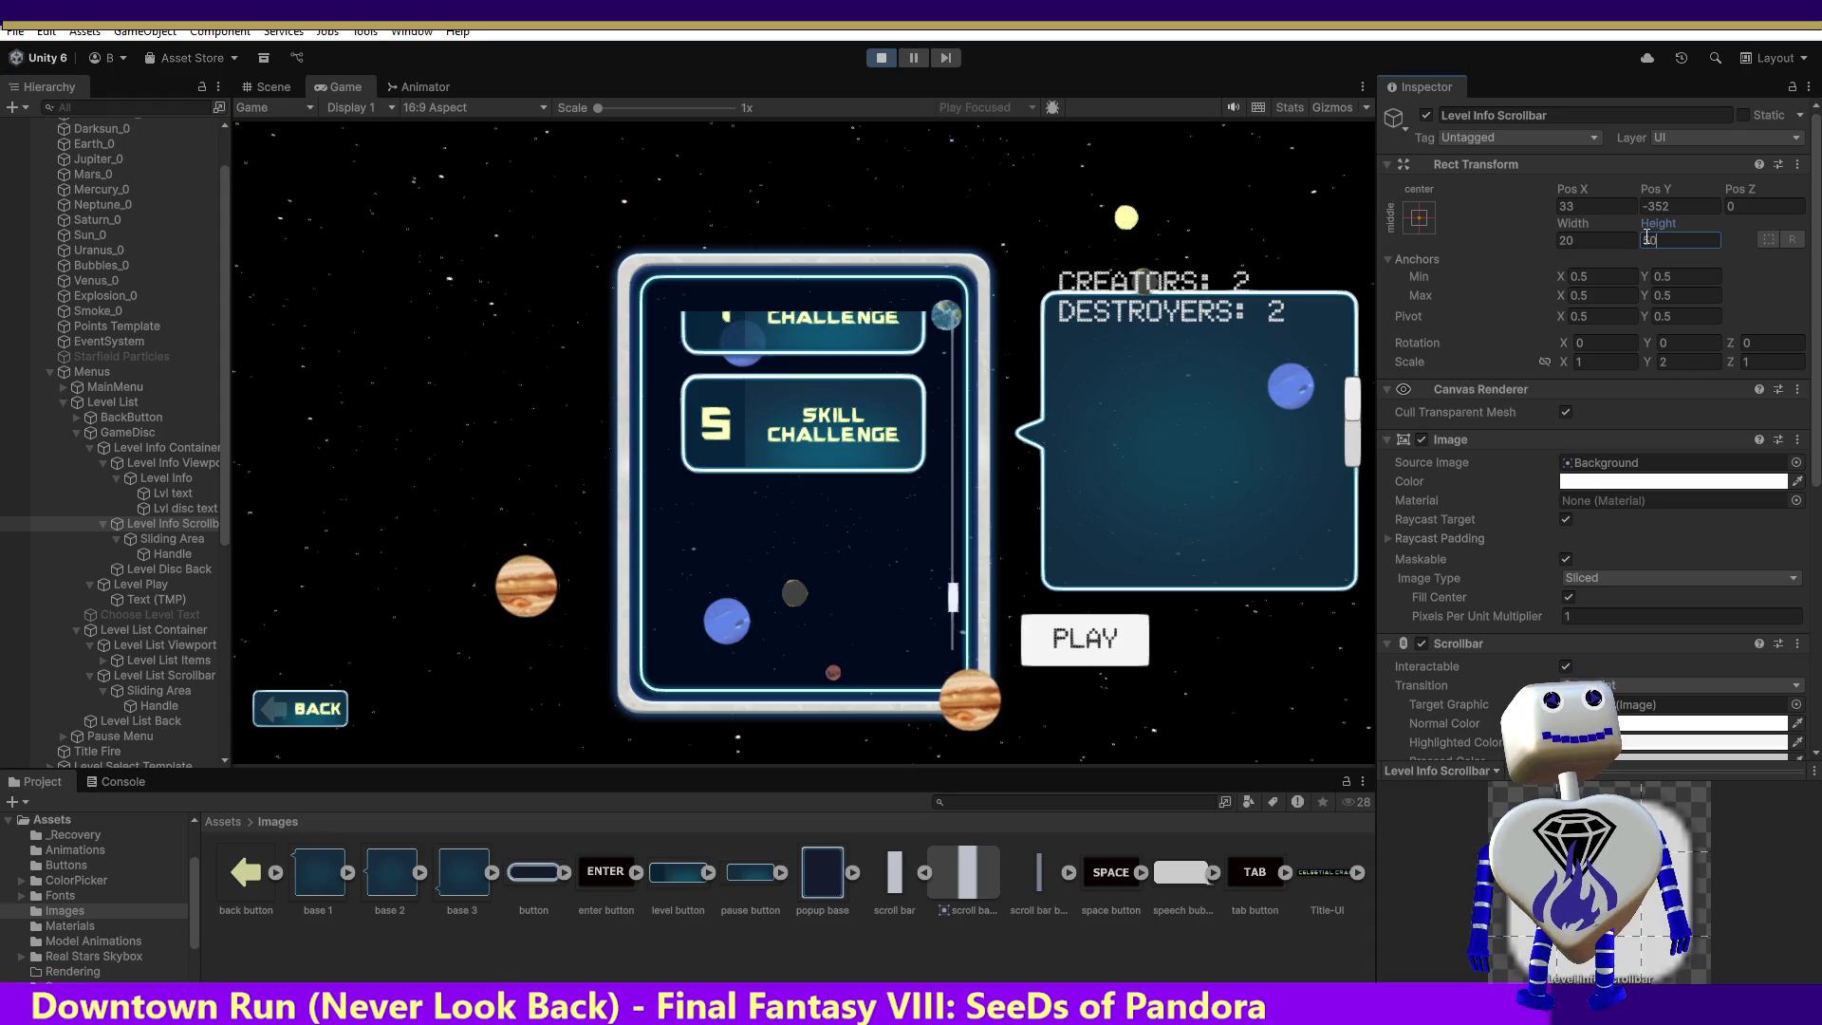
{"action": "key", "text": "Escape"}
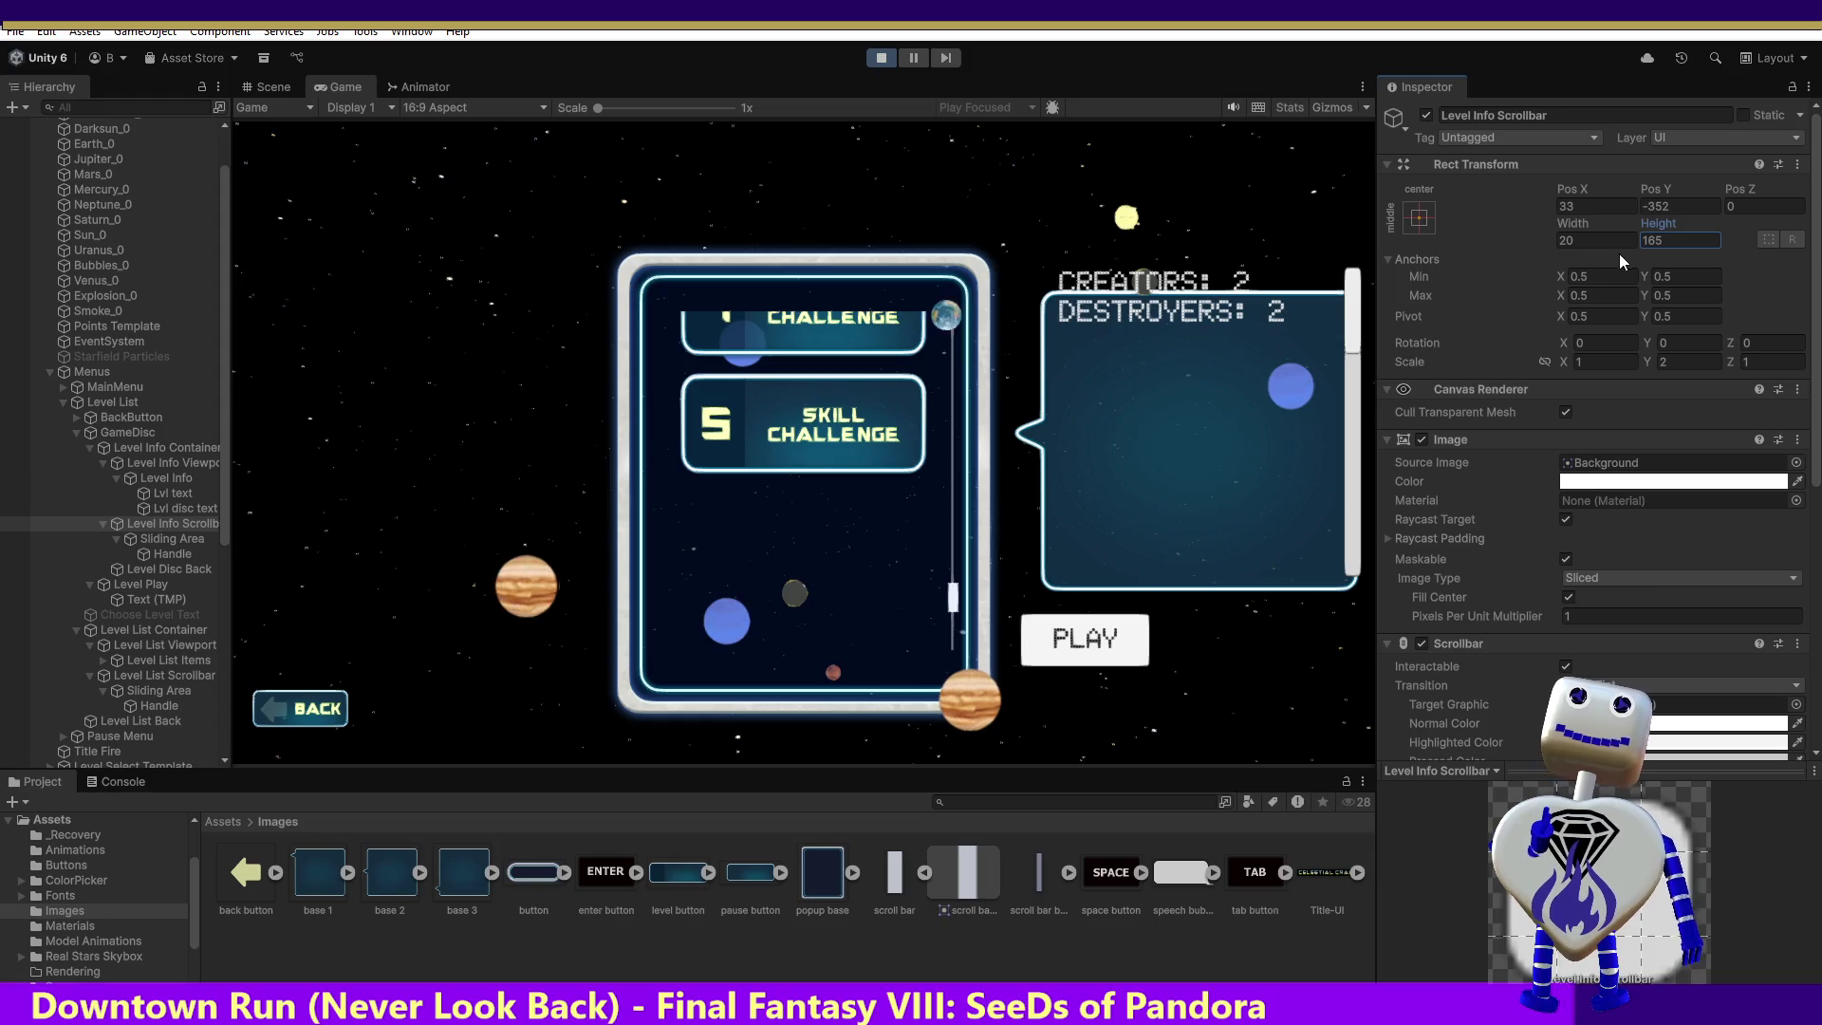
{"action": "left_click", "coordinate": [163, 539]}
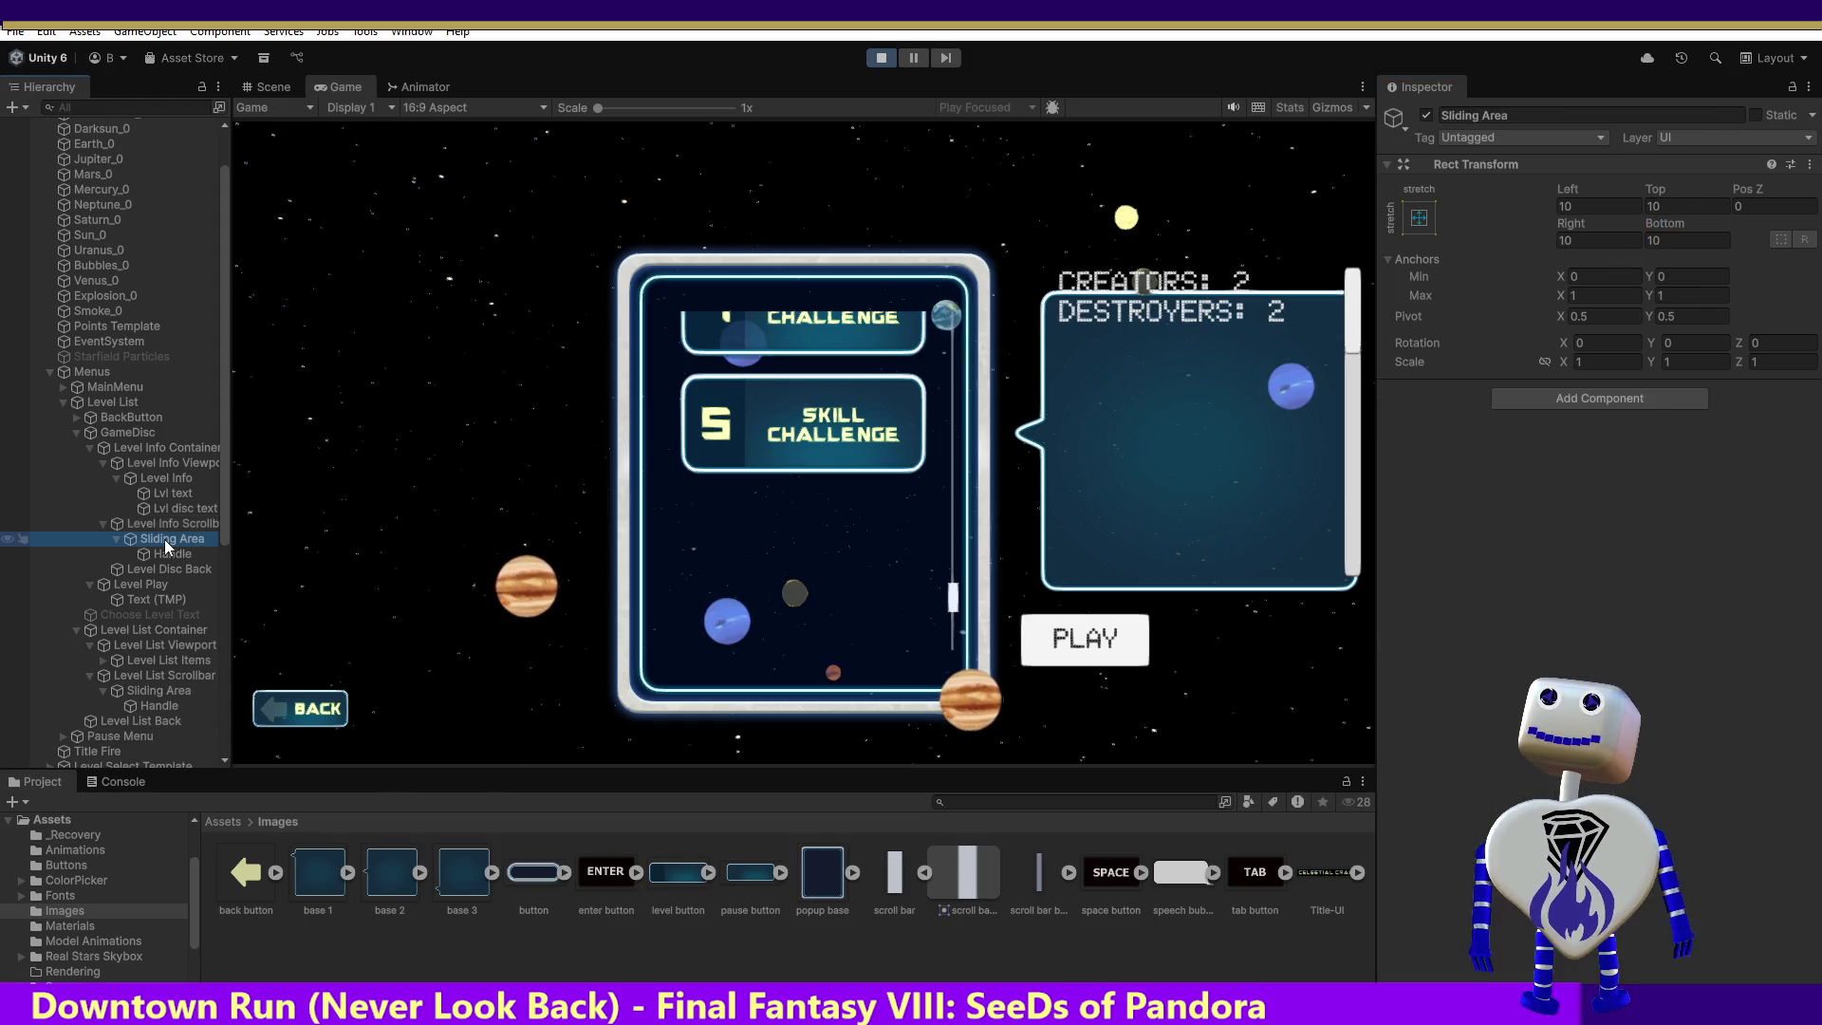
Step: Check Handle, Level Info Viewport and Level Info Scrollbar, then drag the info scrollbar to confirm scrolling
{"action": "left_click", "coordinate": [156, 552]}
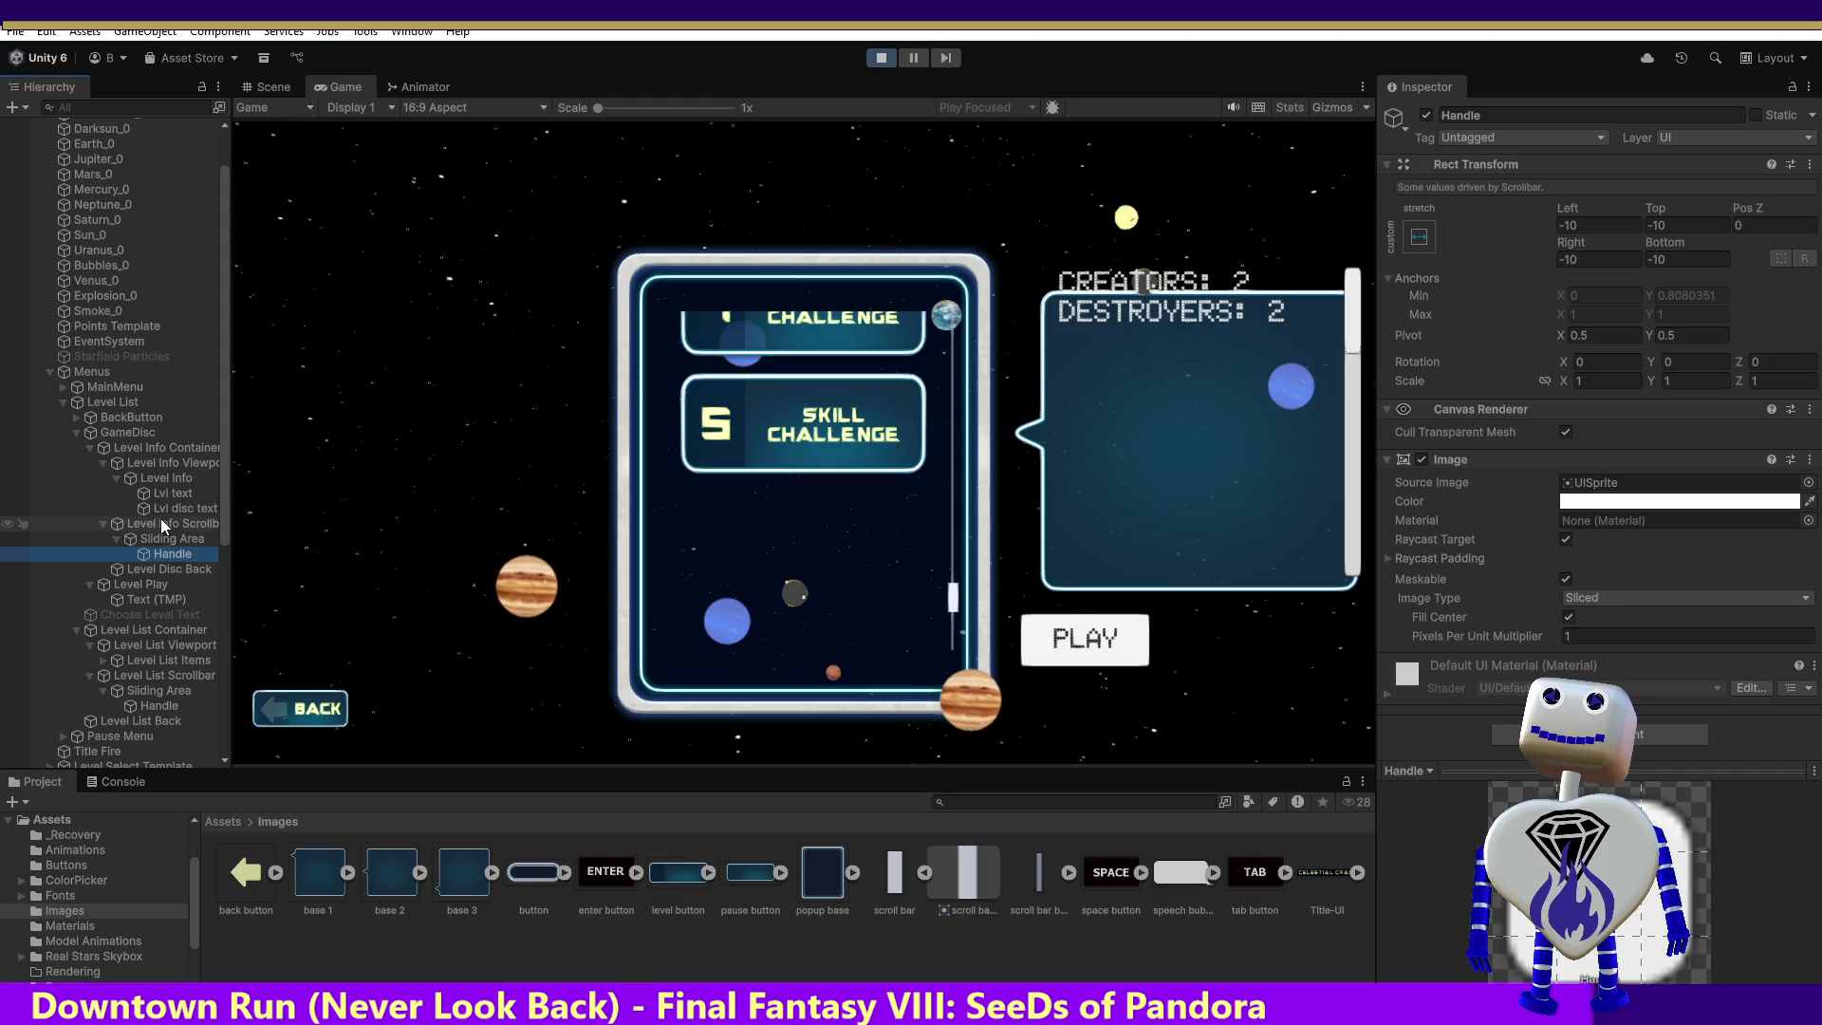
{"action": "left_click", "coordinate": [161, 465]}
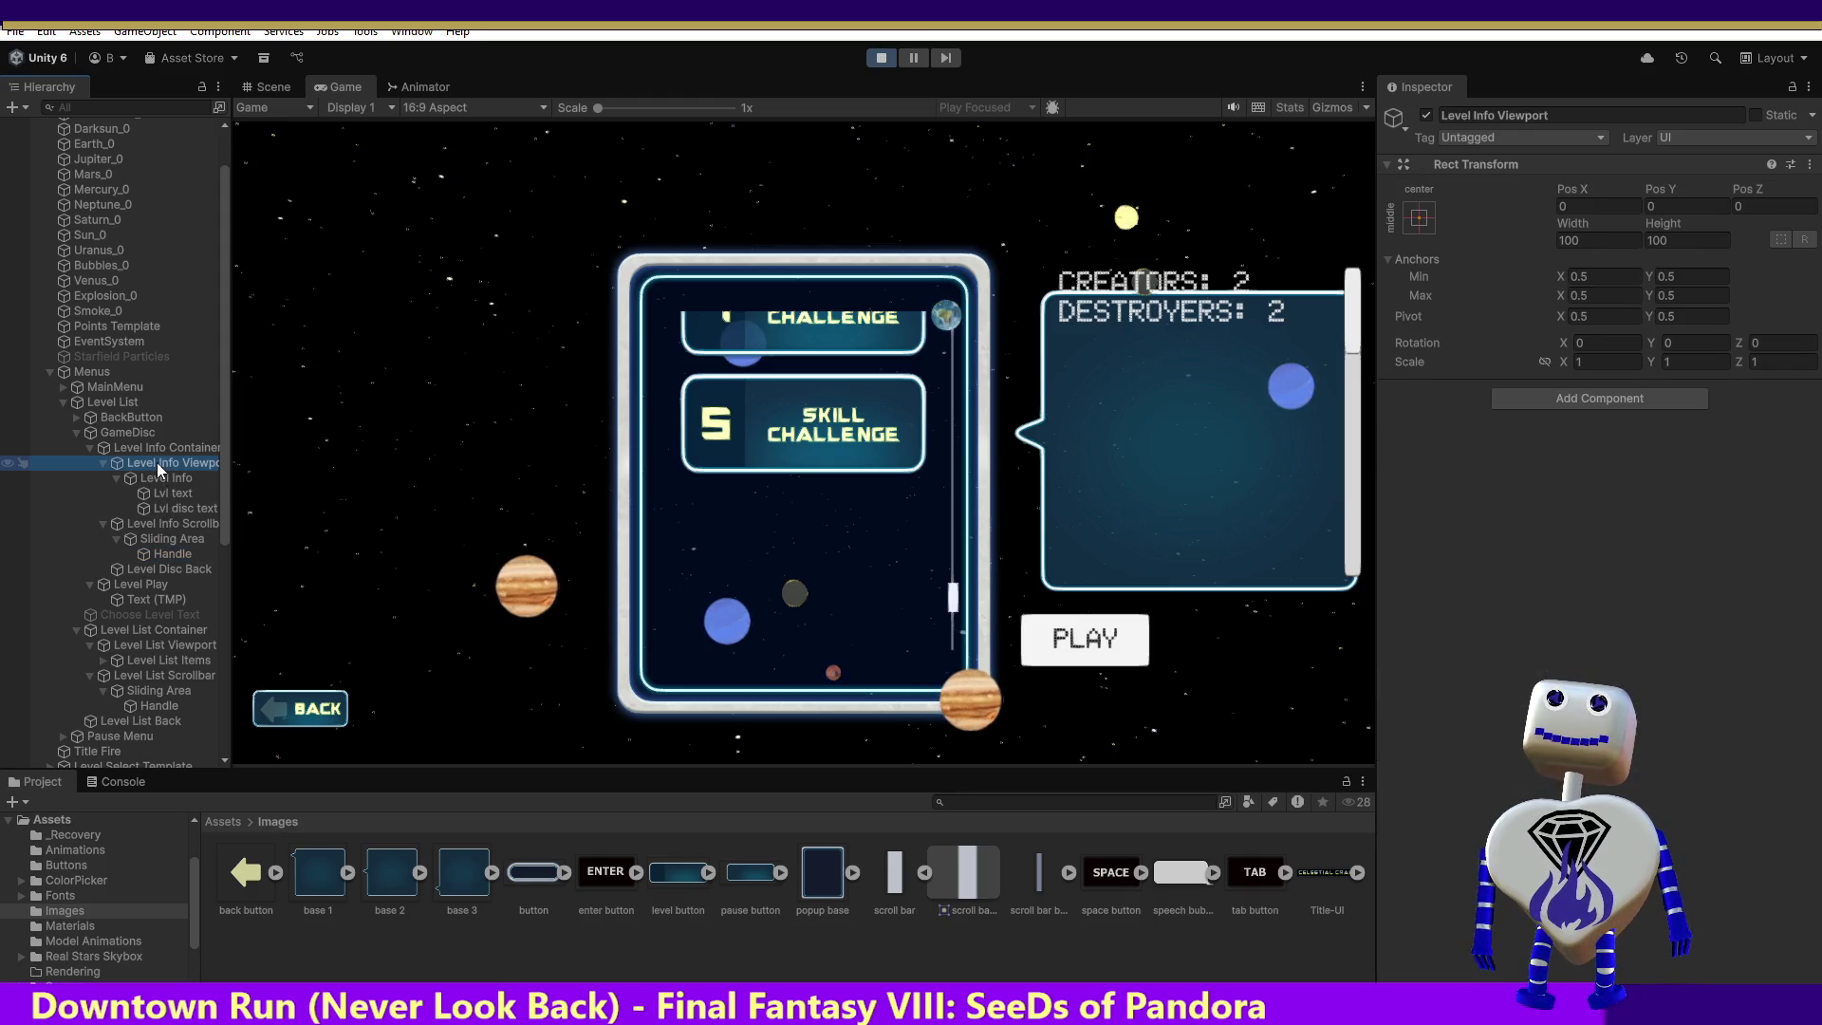
{"action": "left_click", "coordinate": [175, 525]}
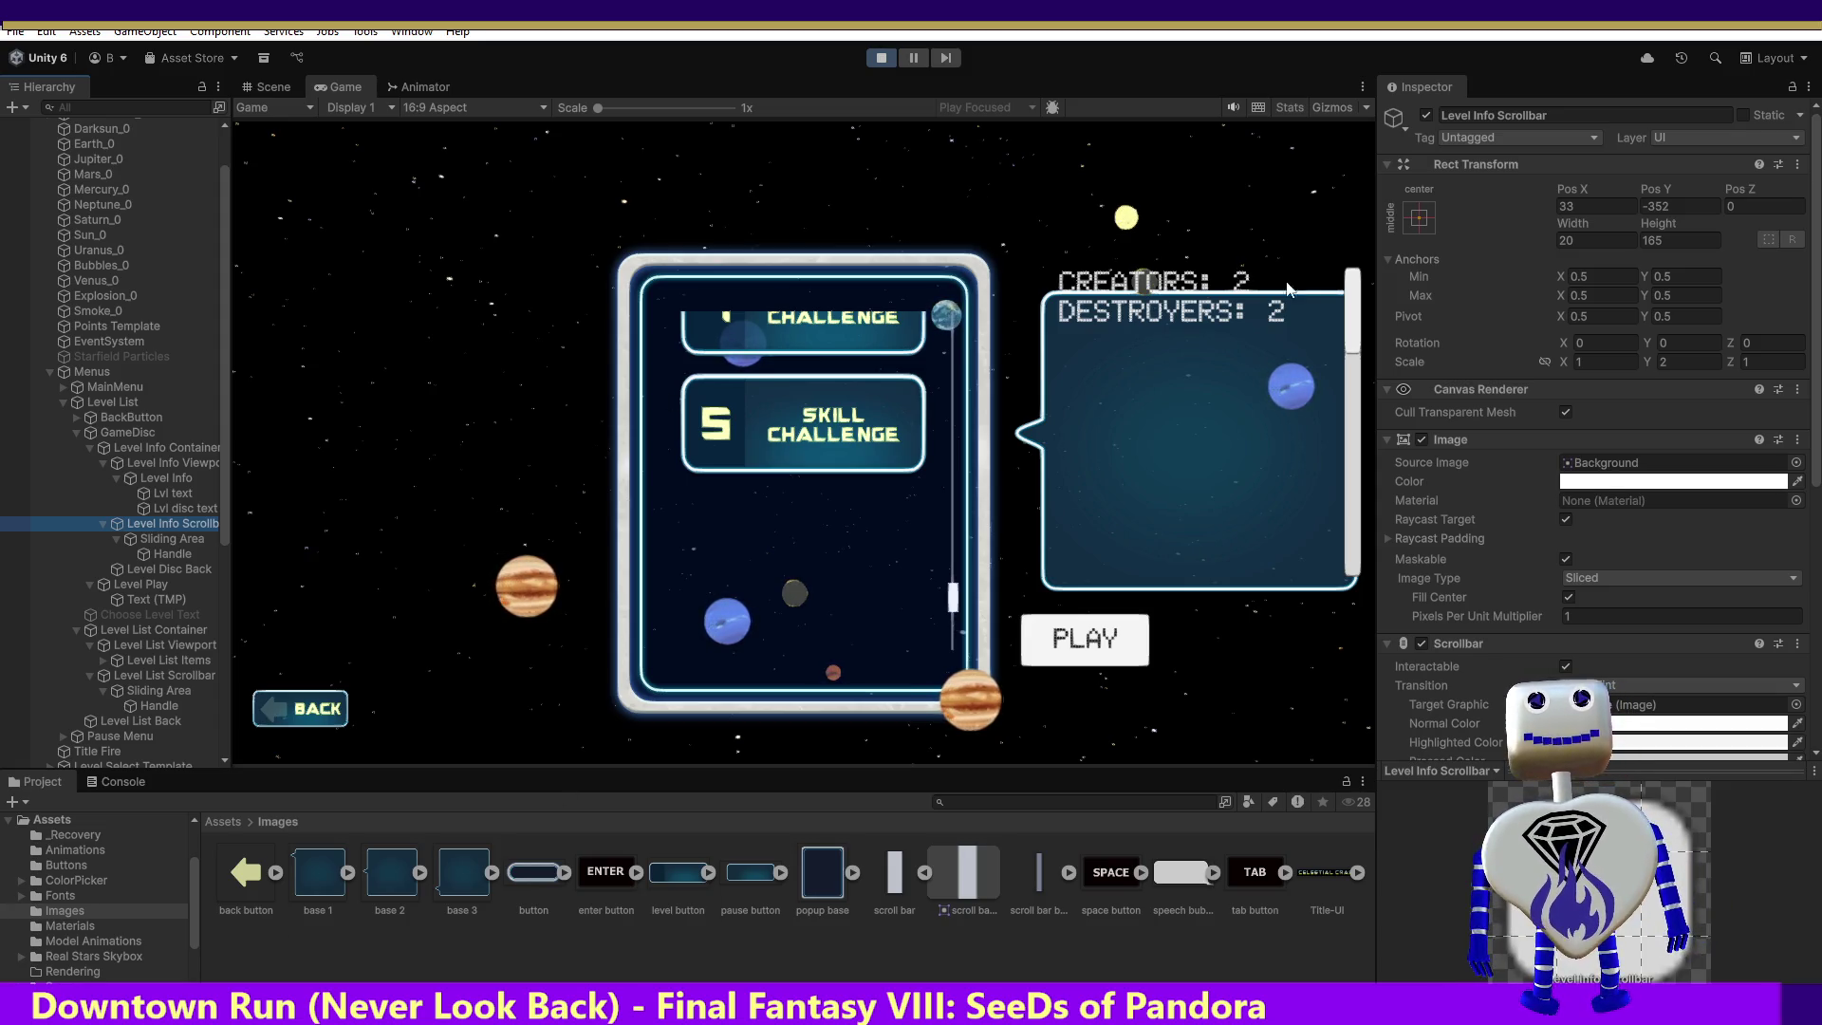
{"action": "mouse_move", "coordinate": [1348, 310]}
{"action": "left_mouse_down"}
{"action": "mouse_move", "coordinate": [1352, 427]}
{"action": "mouse_move", "coordinate": [1336, 241]}
{"action": "left_mouse_up"}
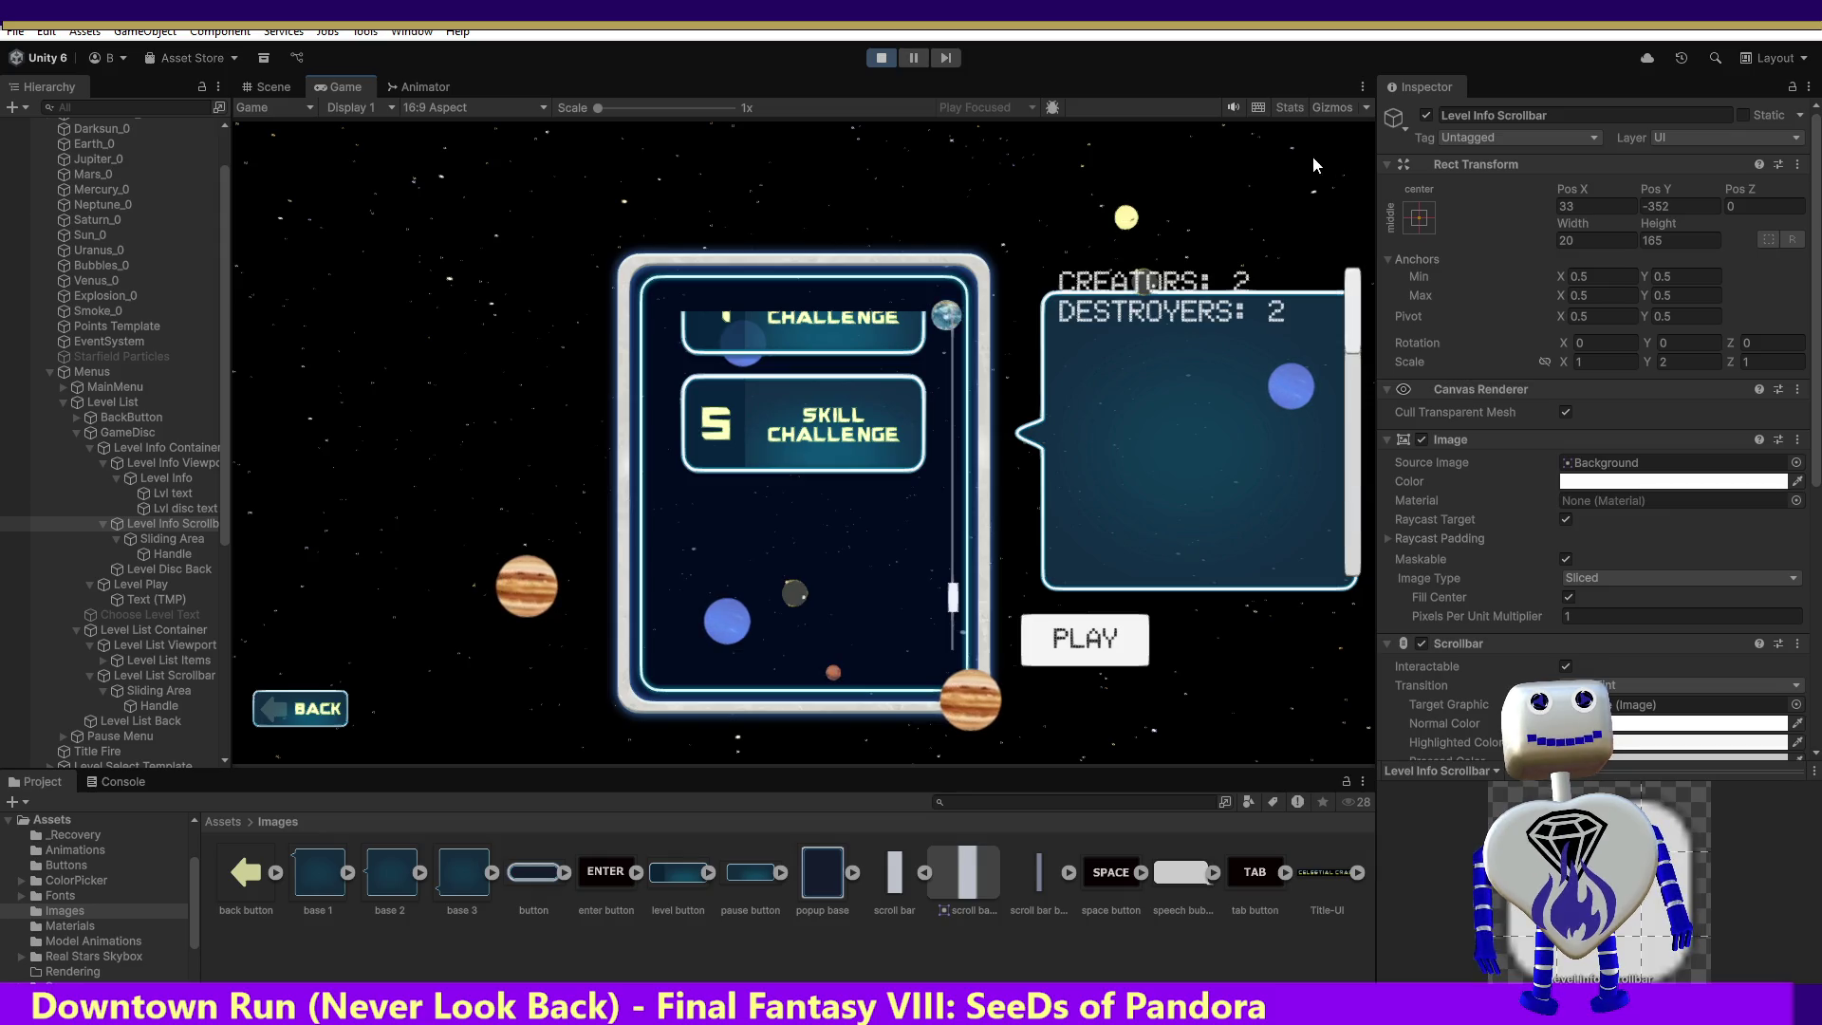